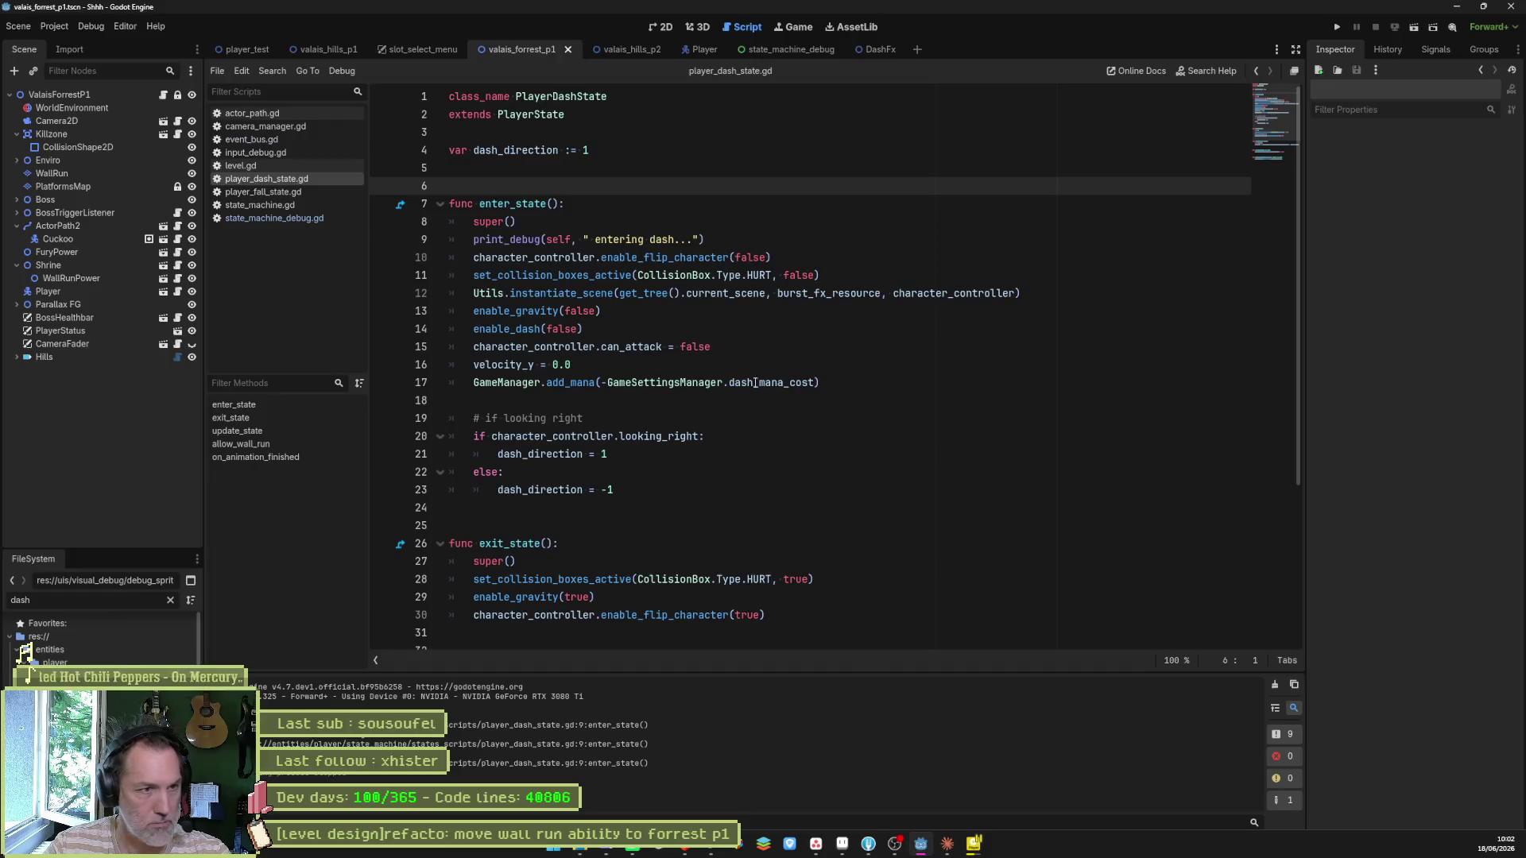
# Step: Inspect the _new label line in state_machine_debug.gd and switch_state's emit call in state_machine.gd
pyautogui.click(288, 218)
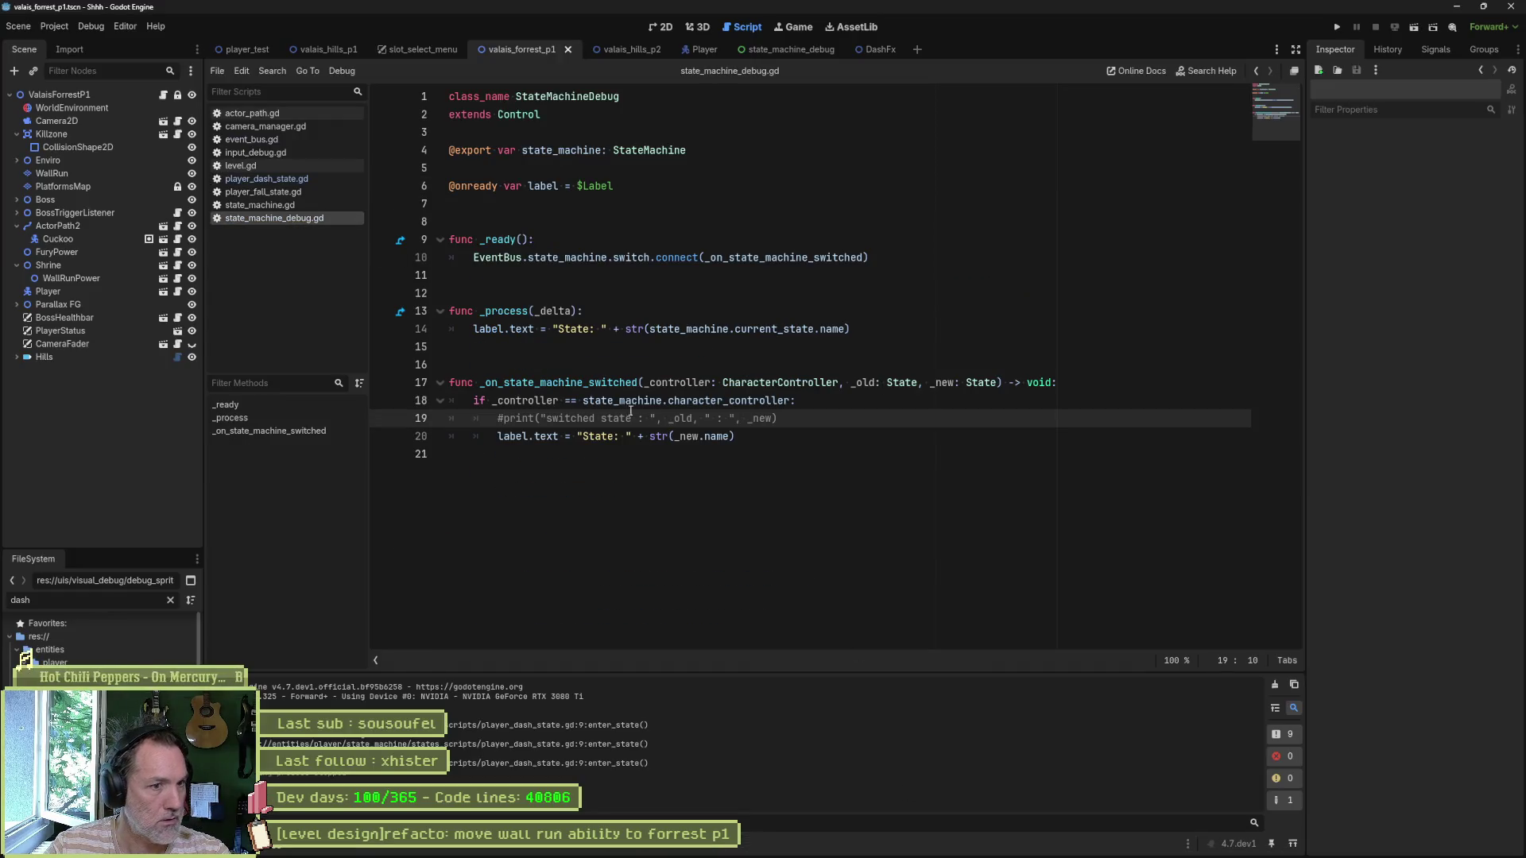
pyautogui.doubleClick(686, 436)
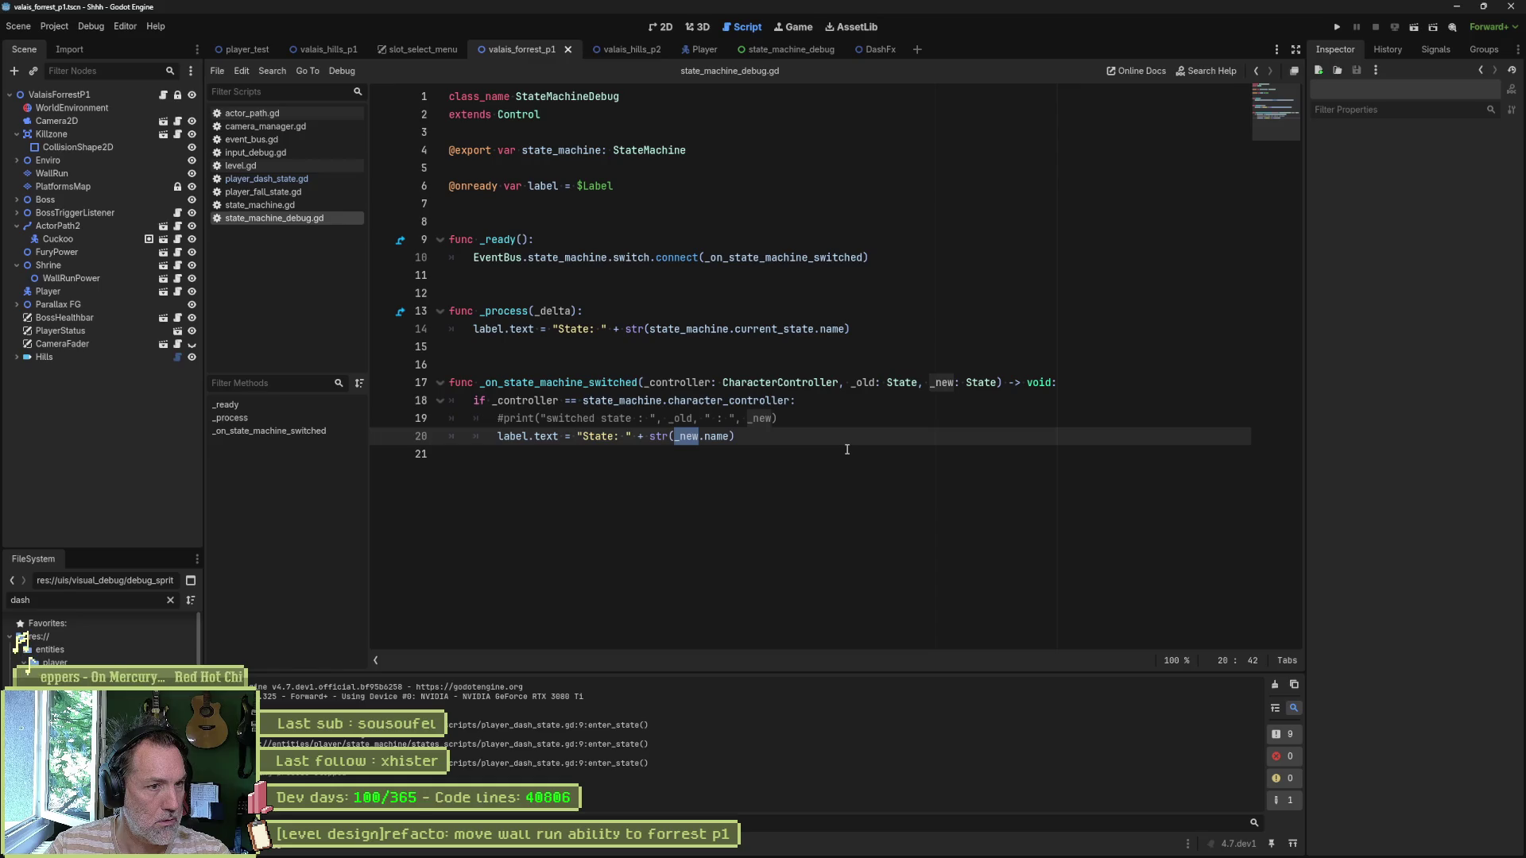
pyautogui.click(298, 205)
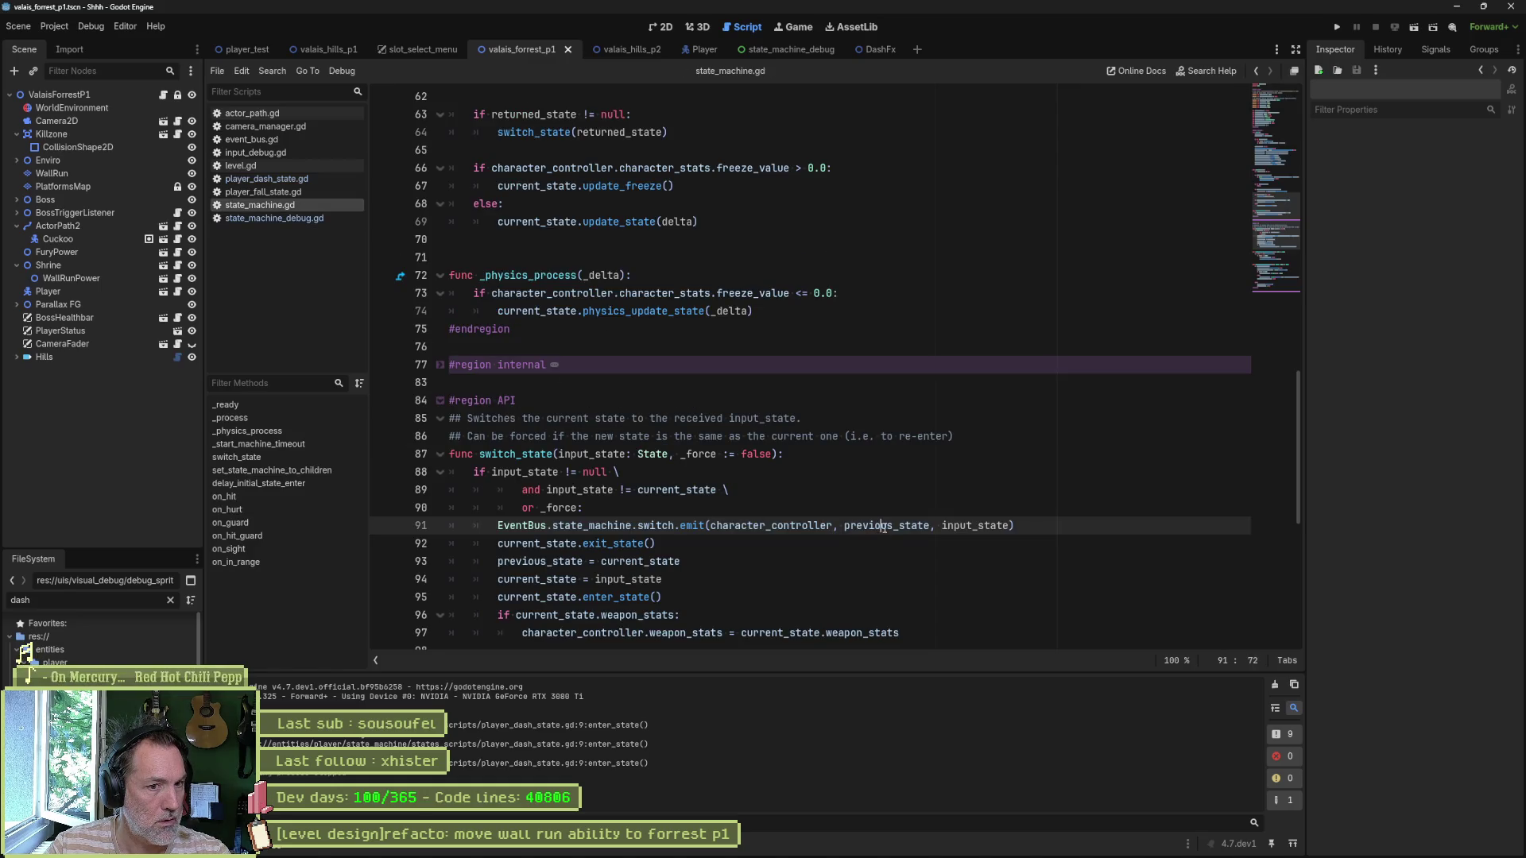
pyautogui.doubleClick(975, 526)
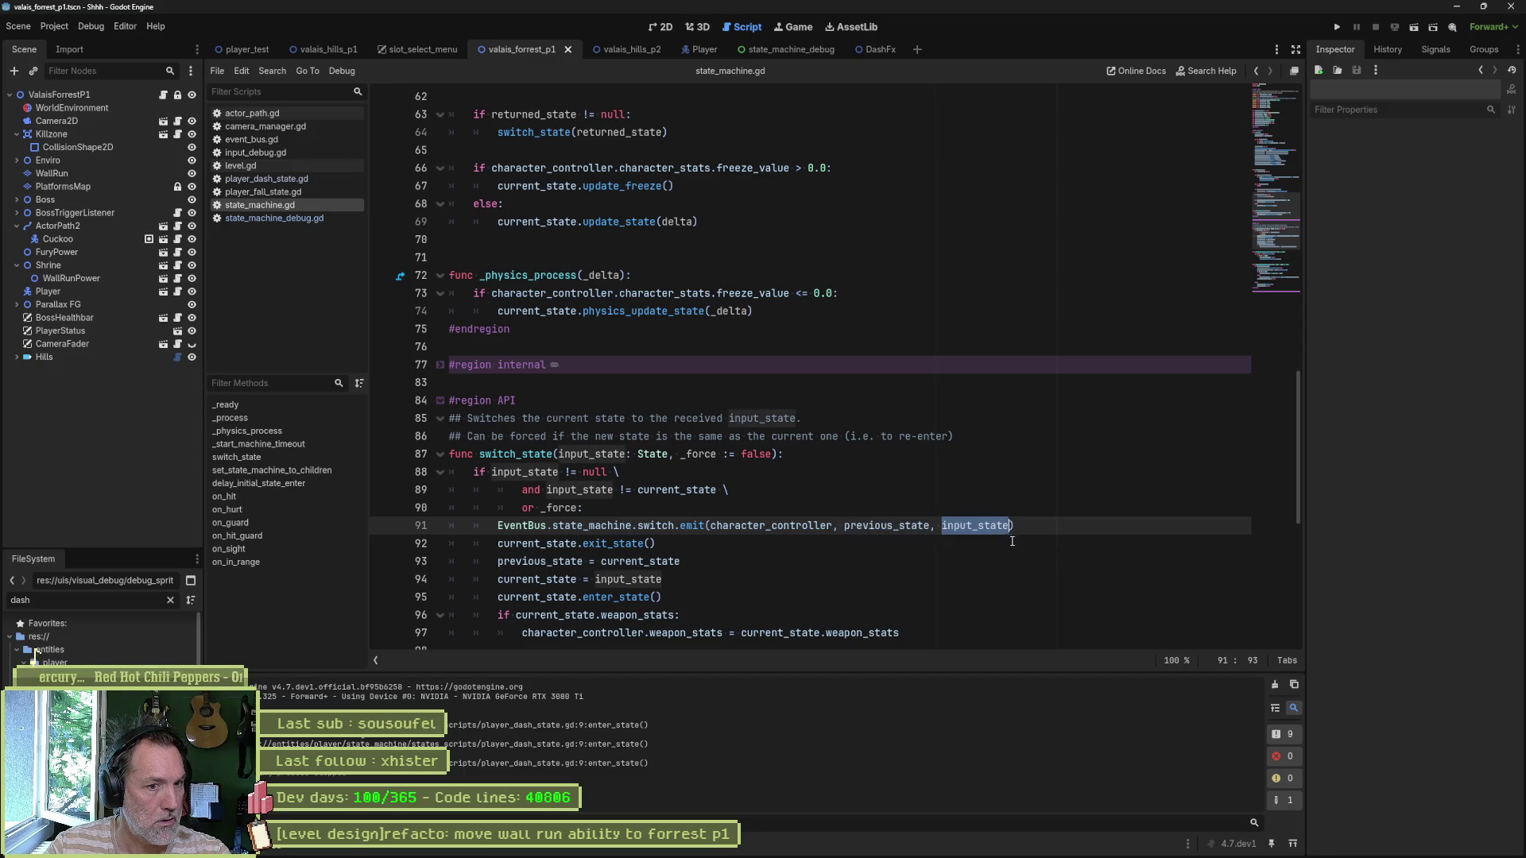
pyautogui.doubleClick(886, 526)
pyautogui.click(979, 536)
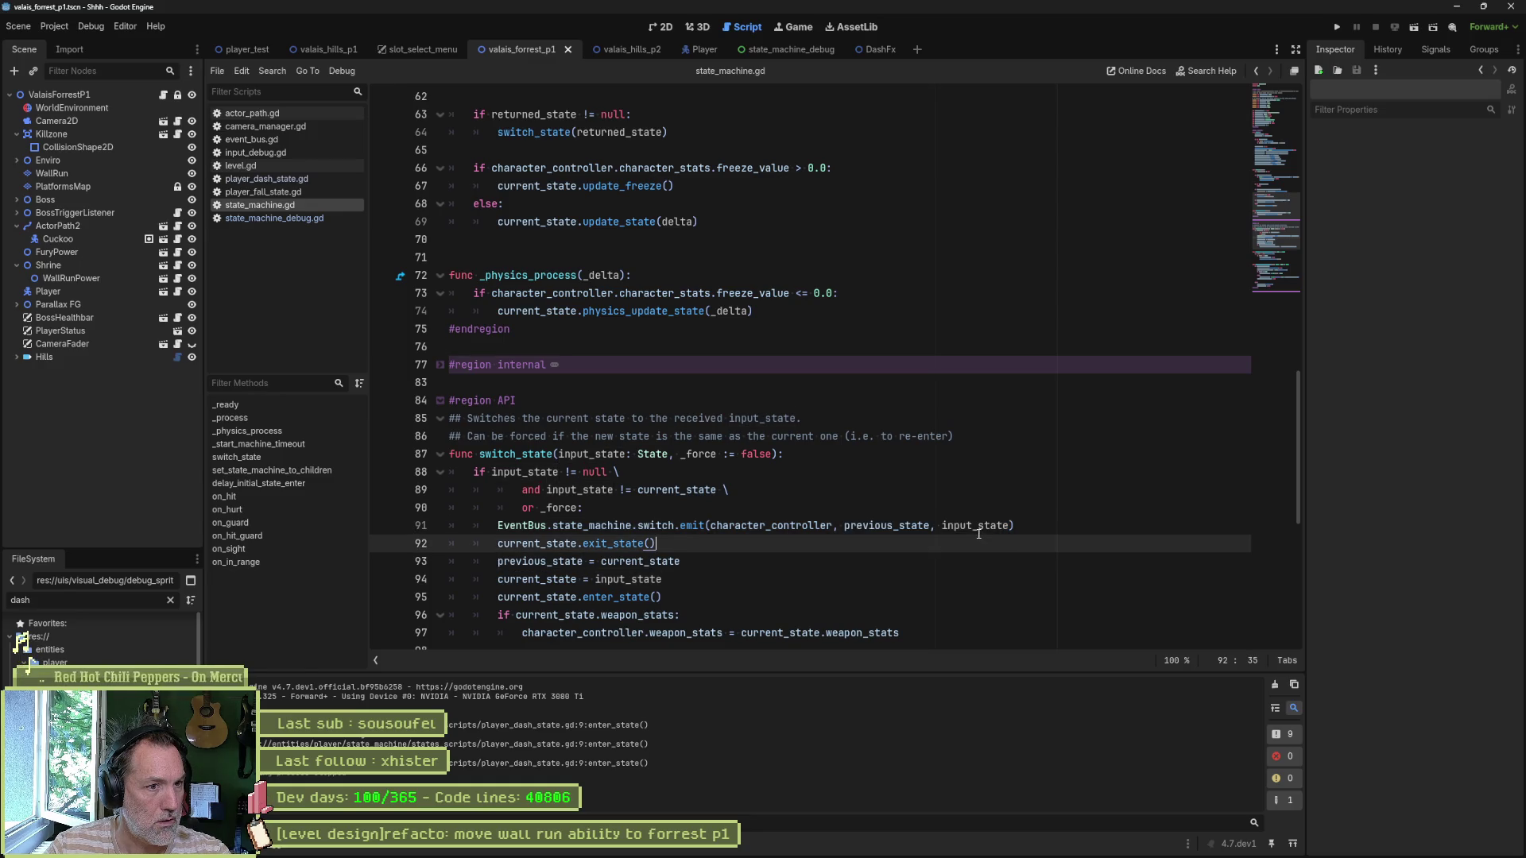
# Step: Replace previous_state with current_state in the emit call on line 91 and save
pyautogui.doubleClick(905, 526)
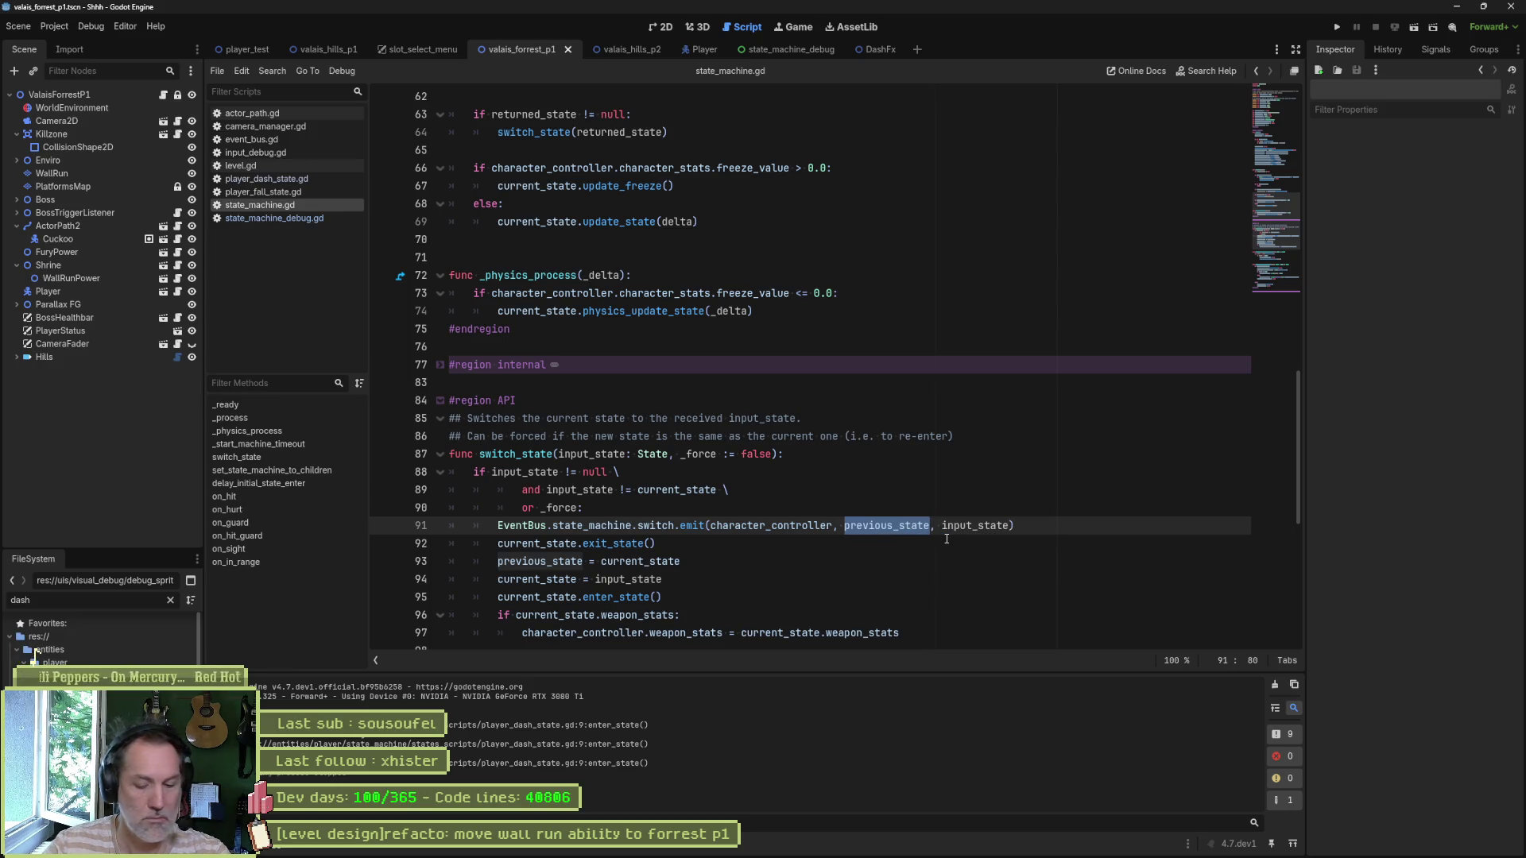
pyautogui.write('curr')
pyautogui.press('Return')
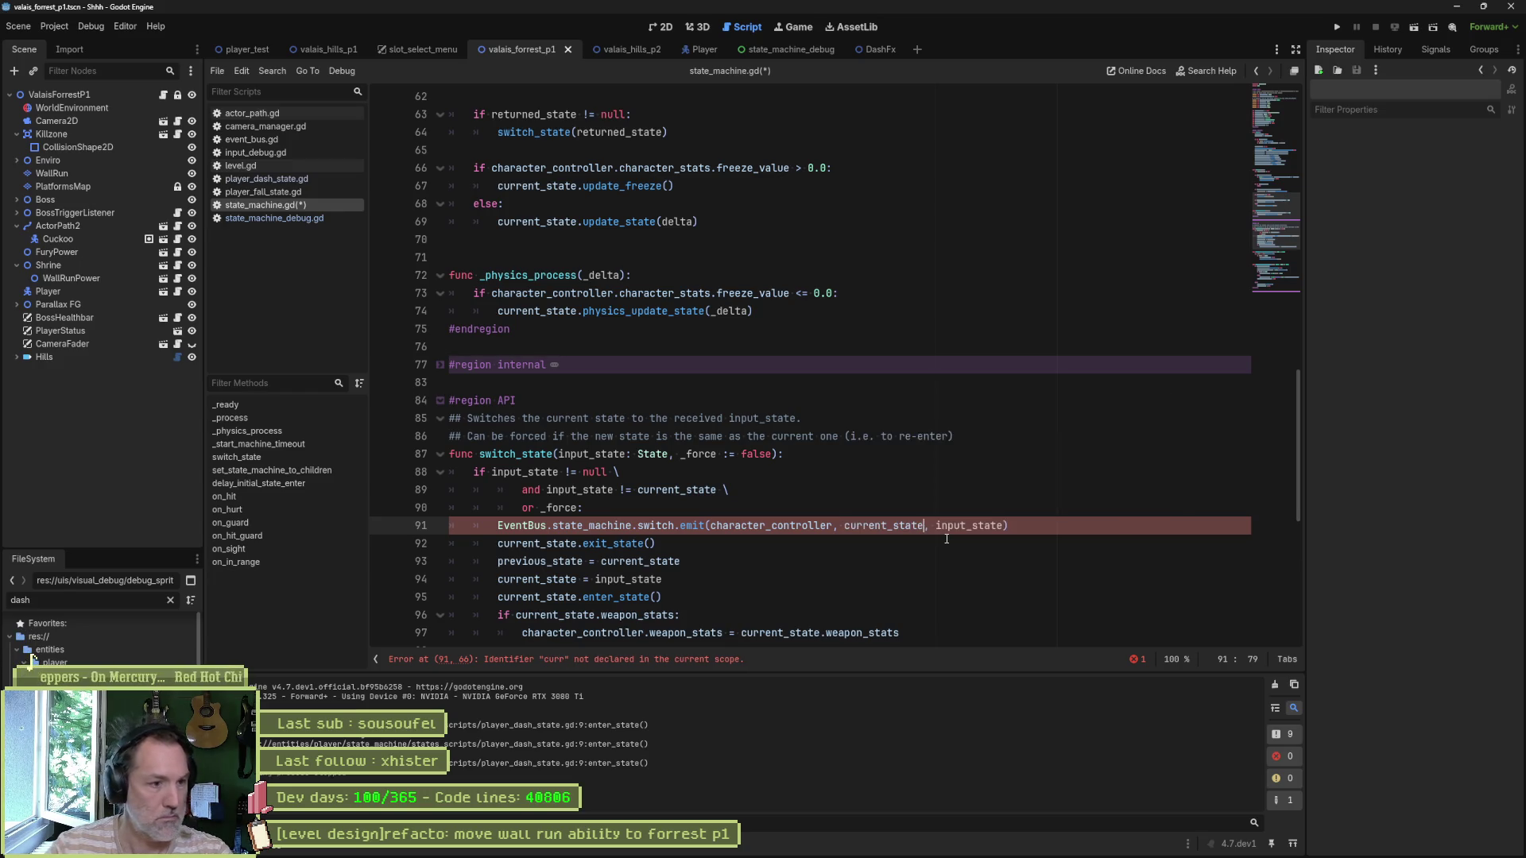
pyautogui.hotkey('ctrl', 's')
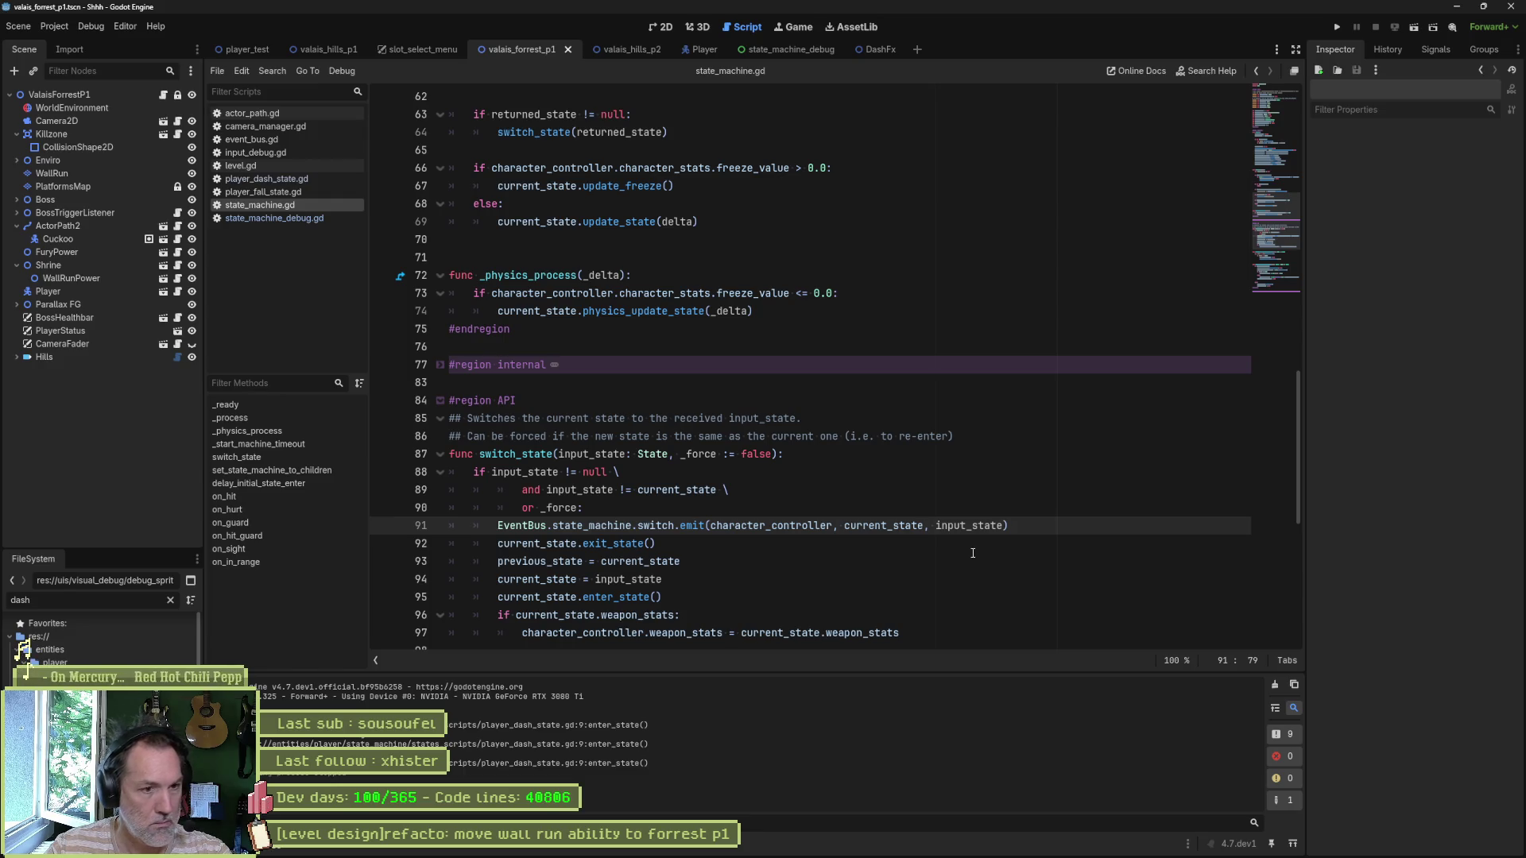
pyautogui.click(274, 218)
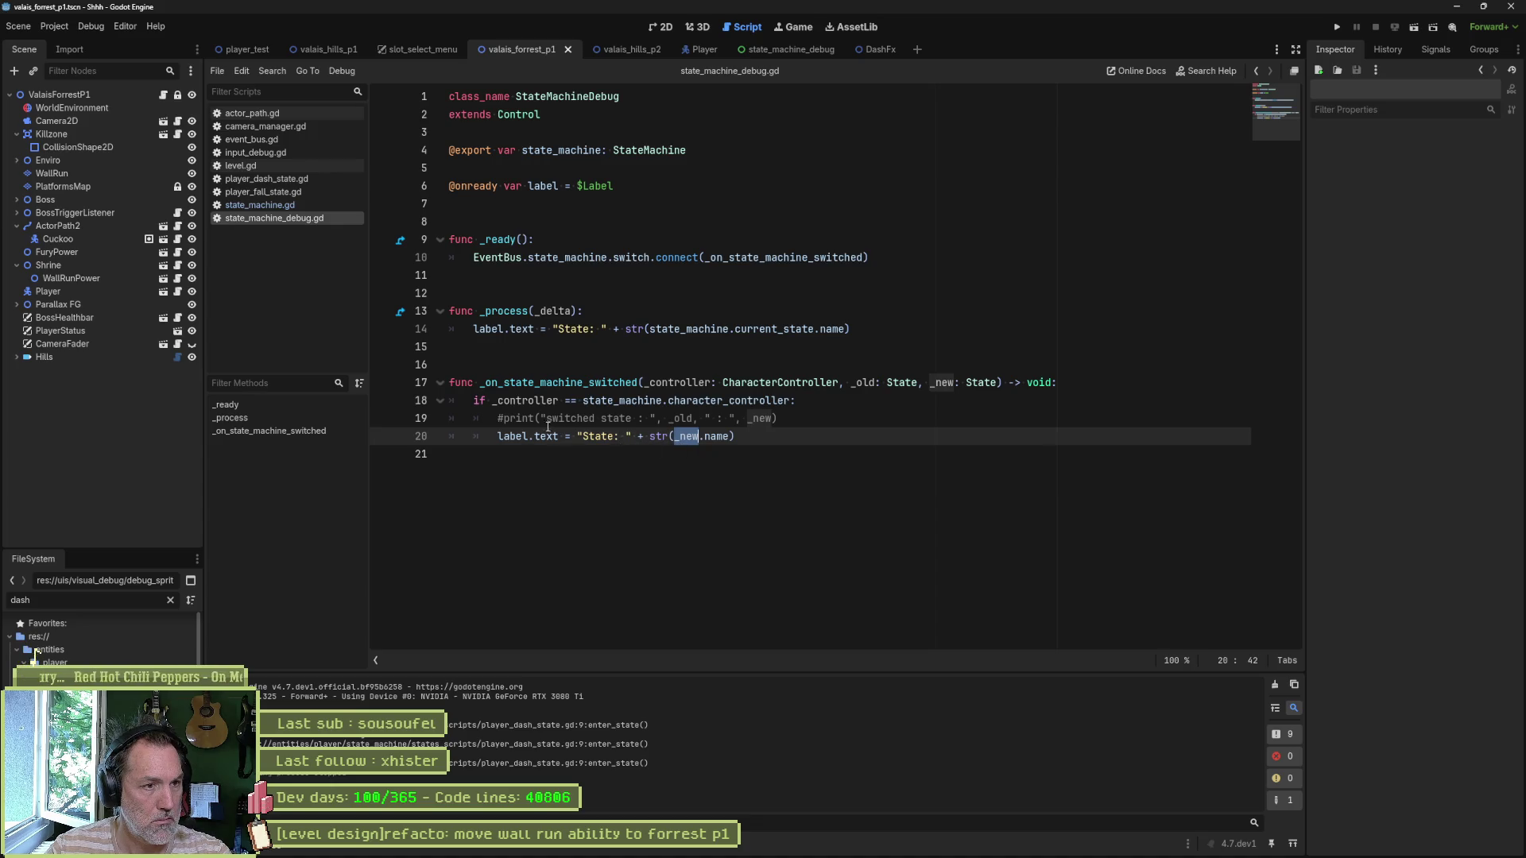
# Step: Uncomment line 19 as print_debug(self, ...) with the label spacing fixed, and save
pyautogui.click(506, 421)
pyautogui.press('BackSpace')
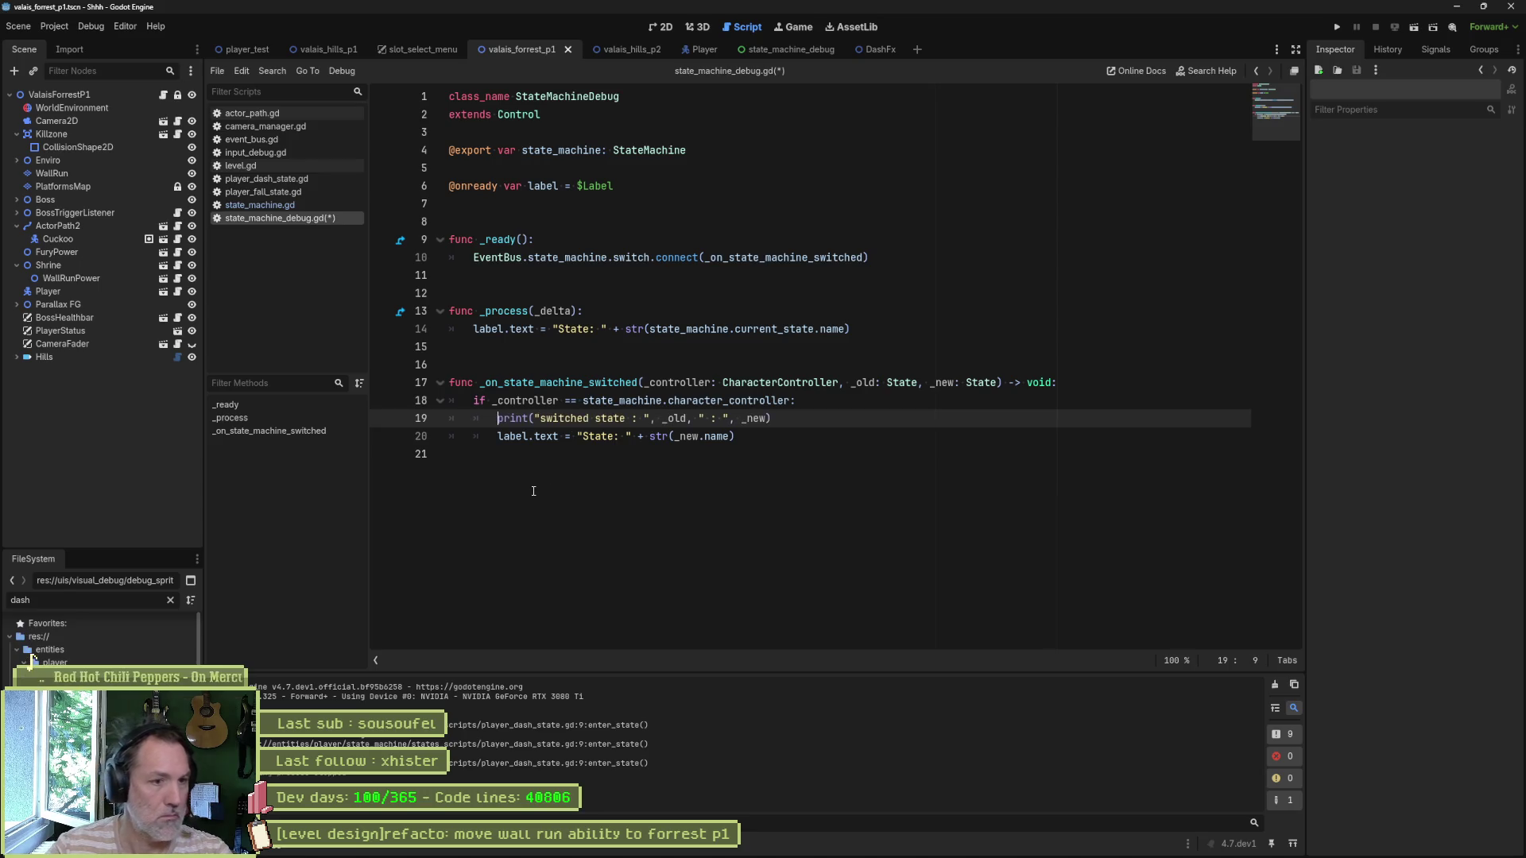
pyautogui.hotkey('ctrl', 's')
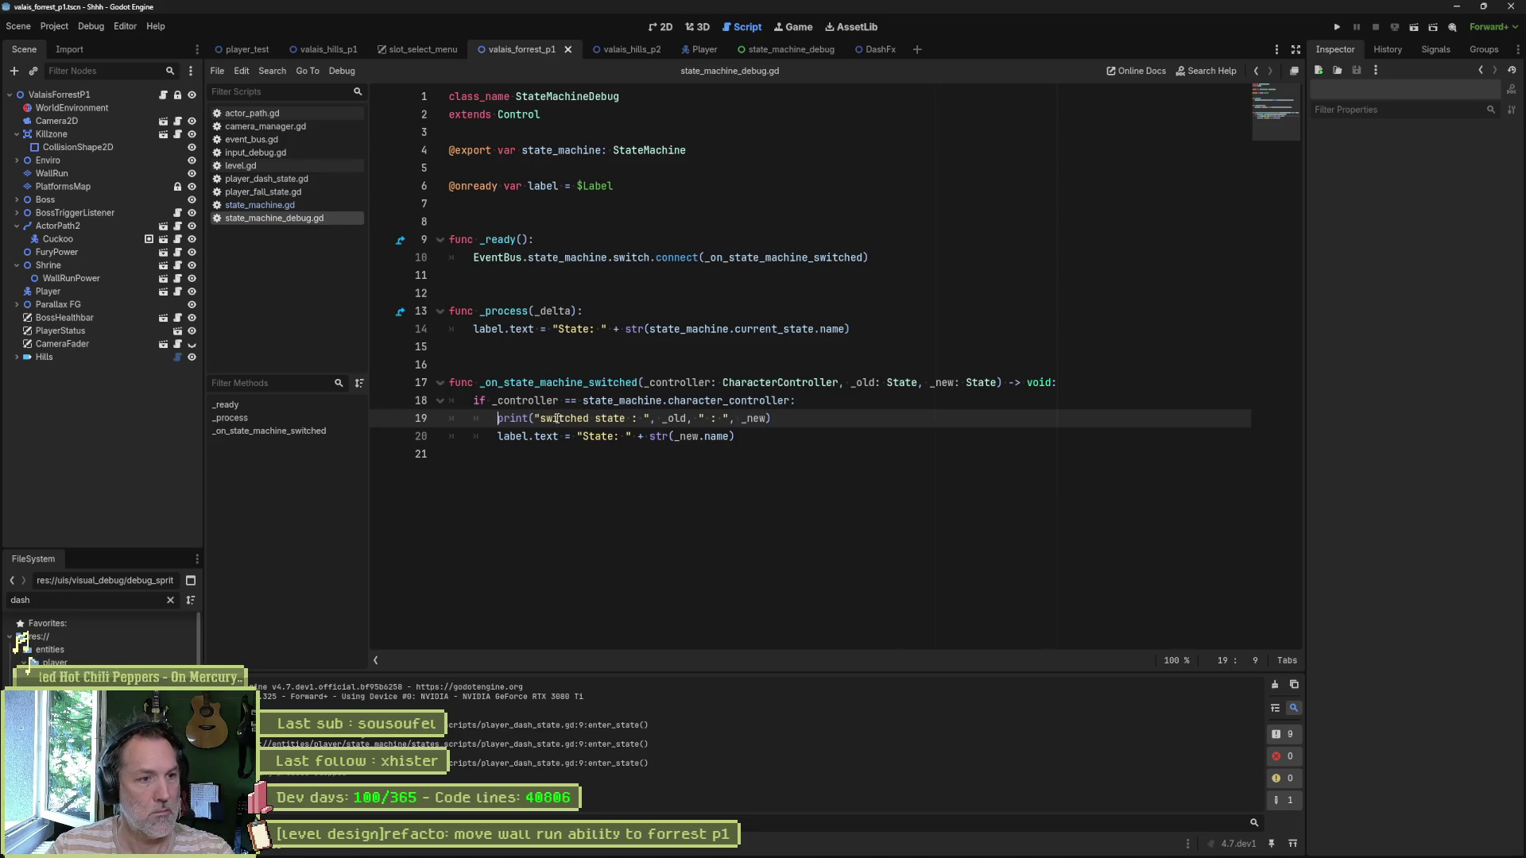
pyautogui.write('_debug')
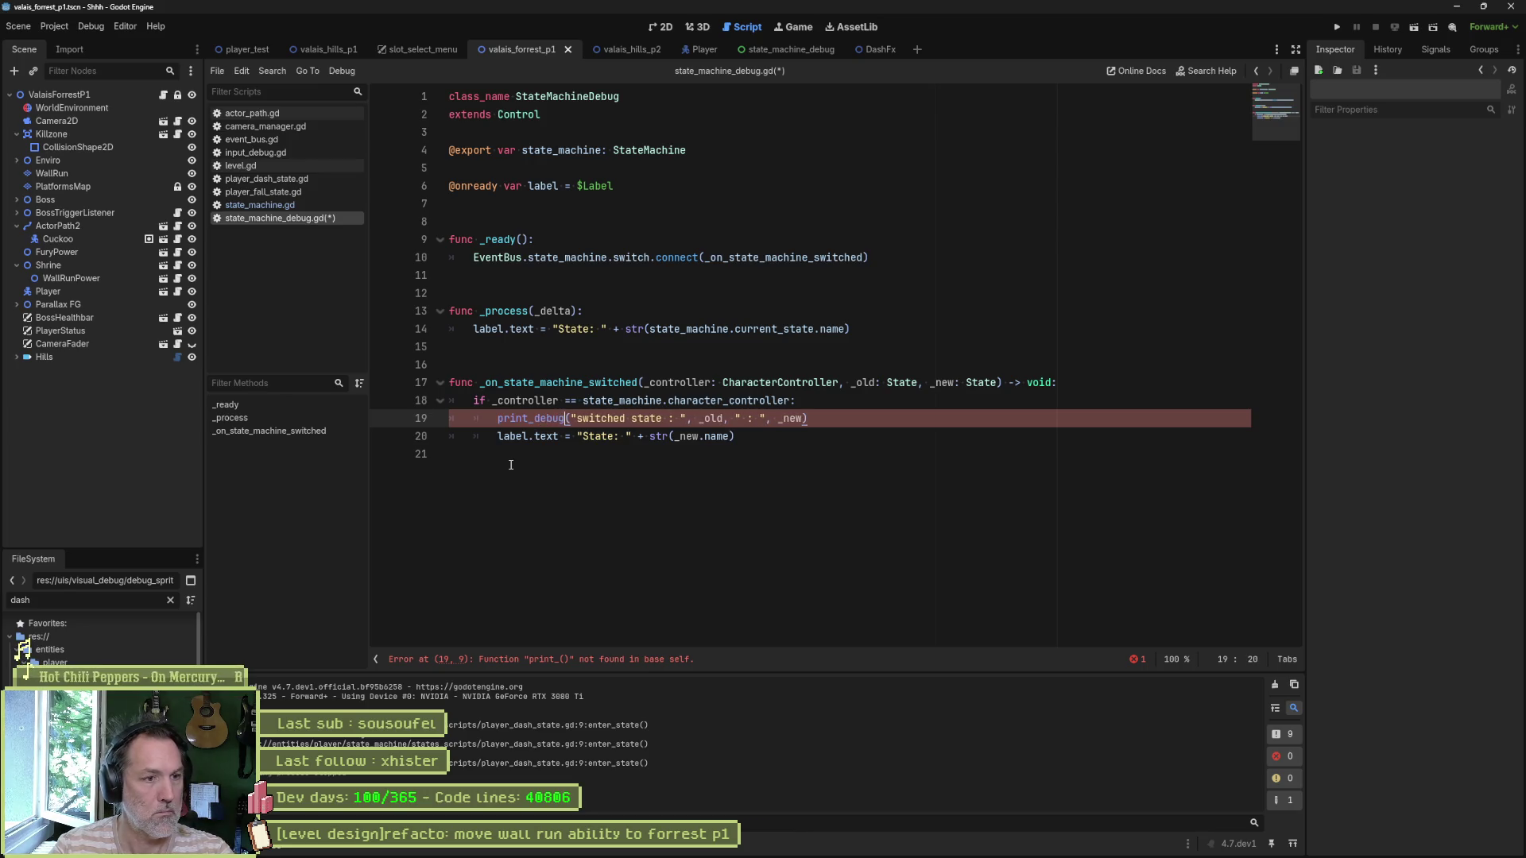
pyautogui.press('Return')
pyautogui.write('self,')
pyautogui.press('Down')
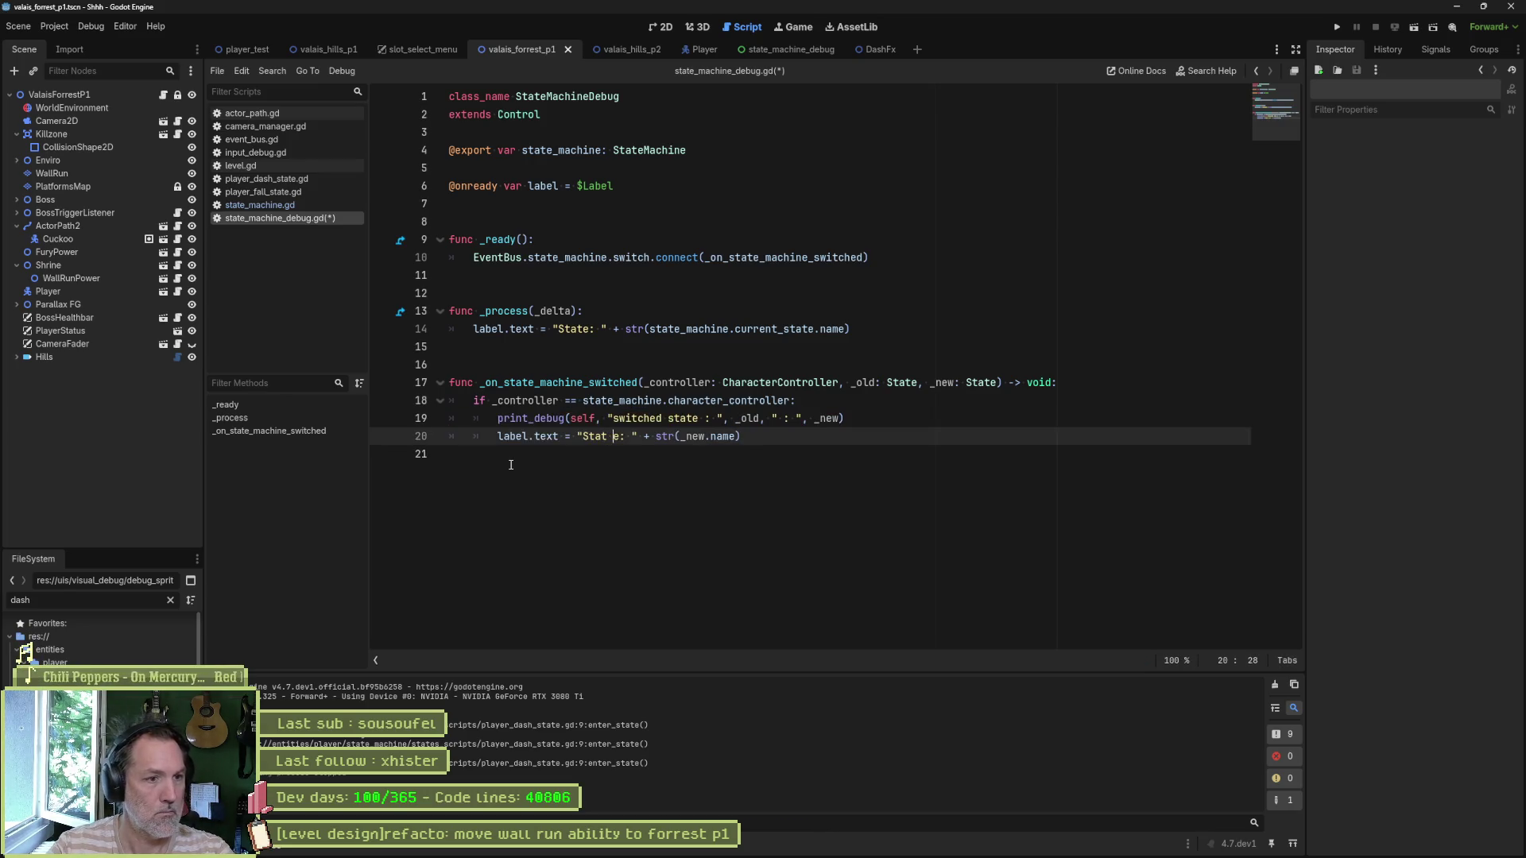
pyautogui.press('BackSpace')
pyautogui.press('Up')
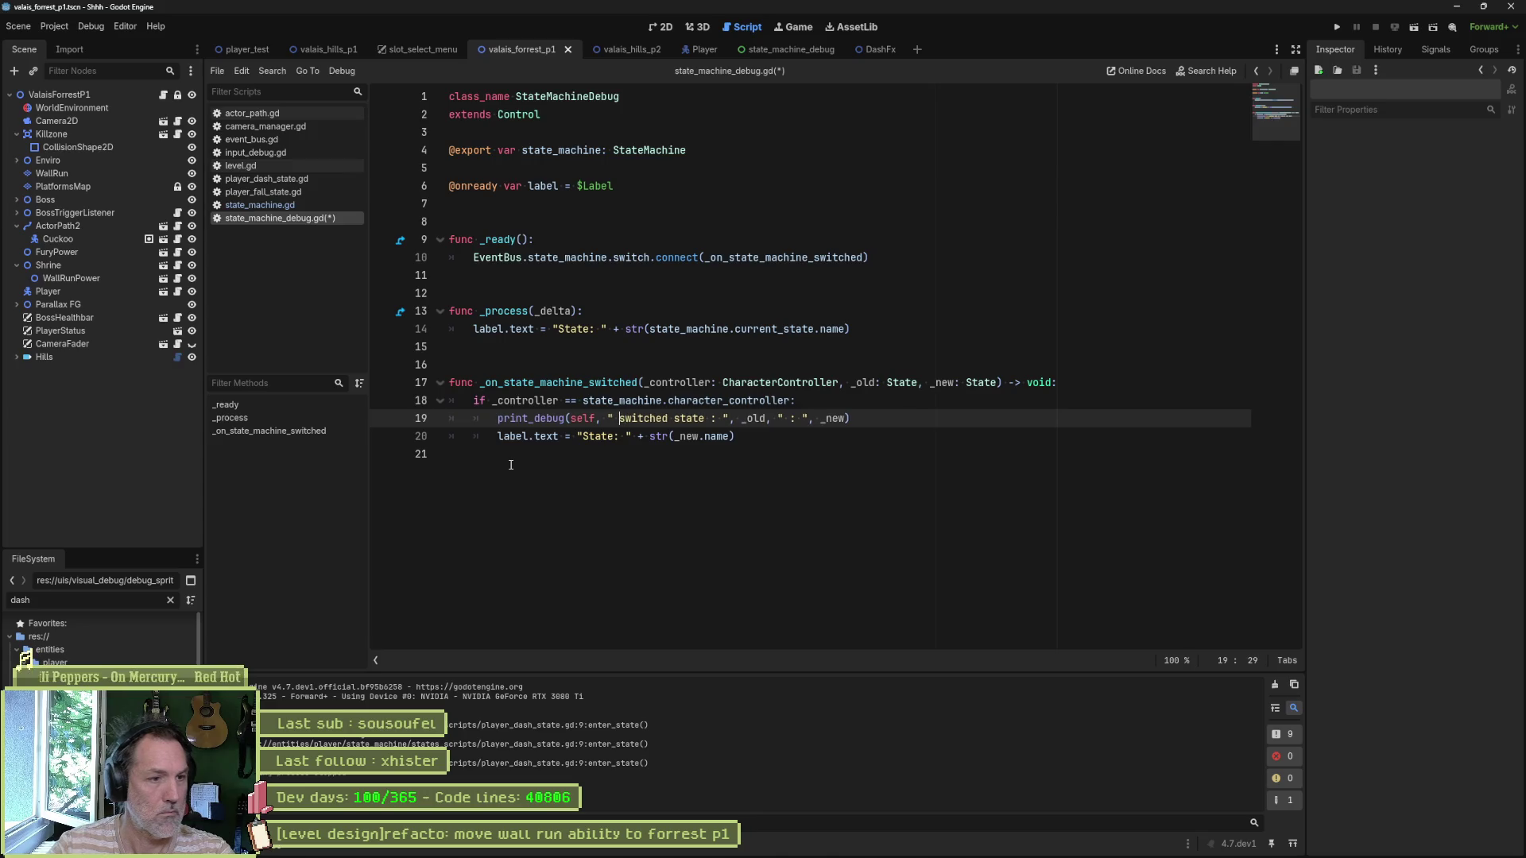
pyautogui.hotkey('ctrl', 's')
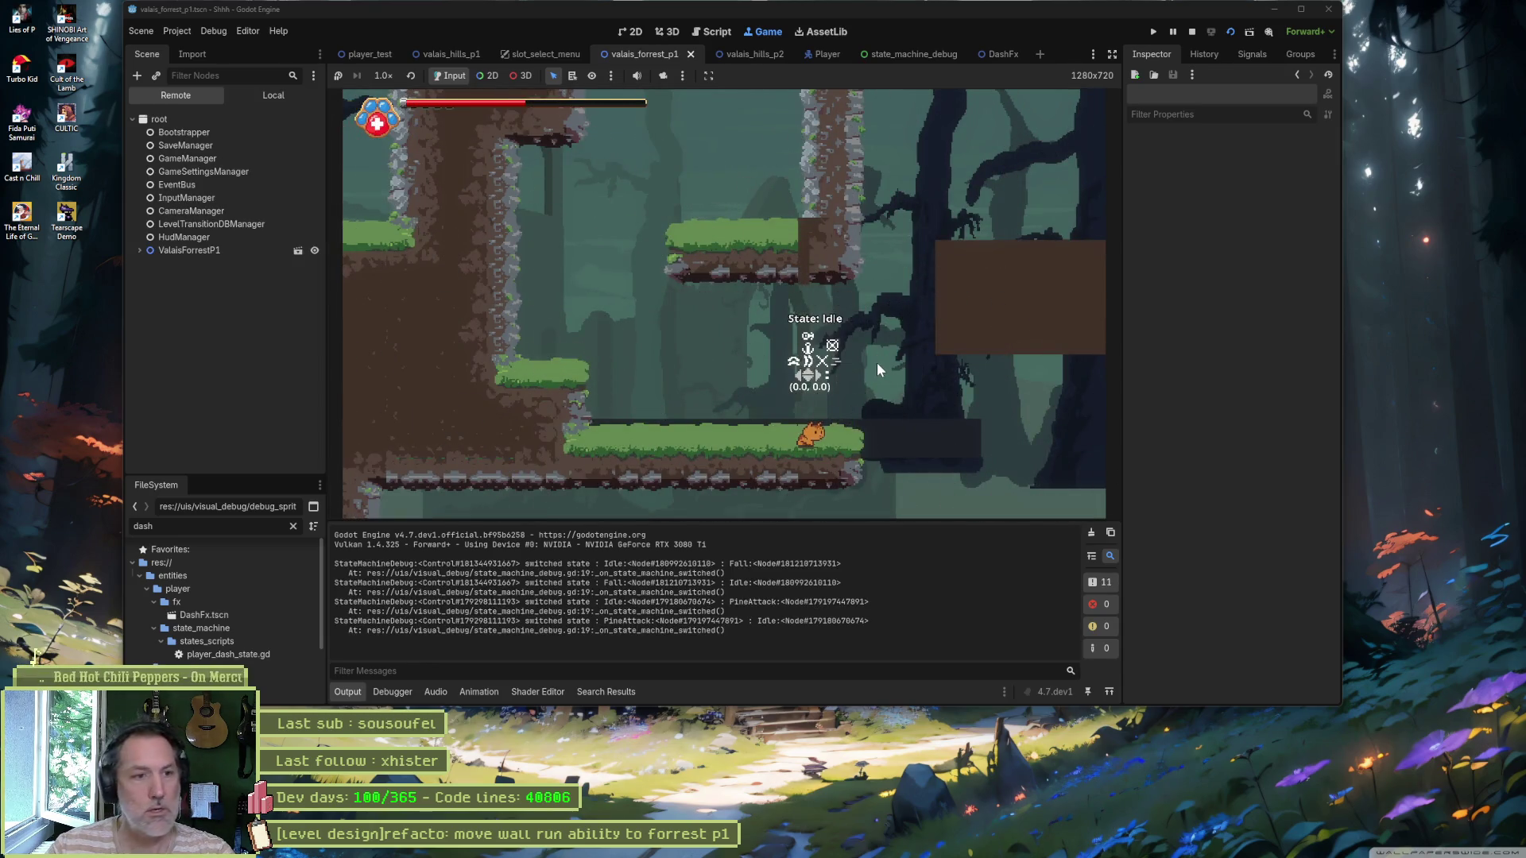
# Step: Move the cat left in the running forest level, then stop the game
pyautogui.press('Left')
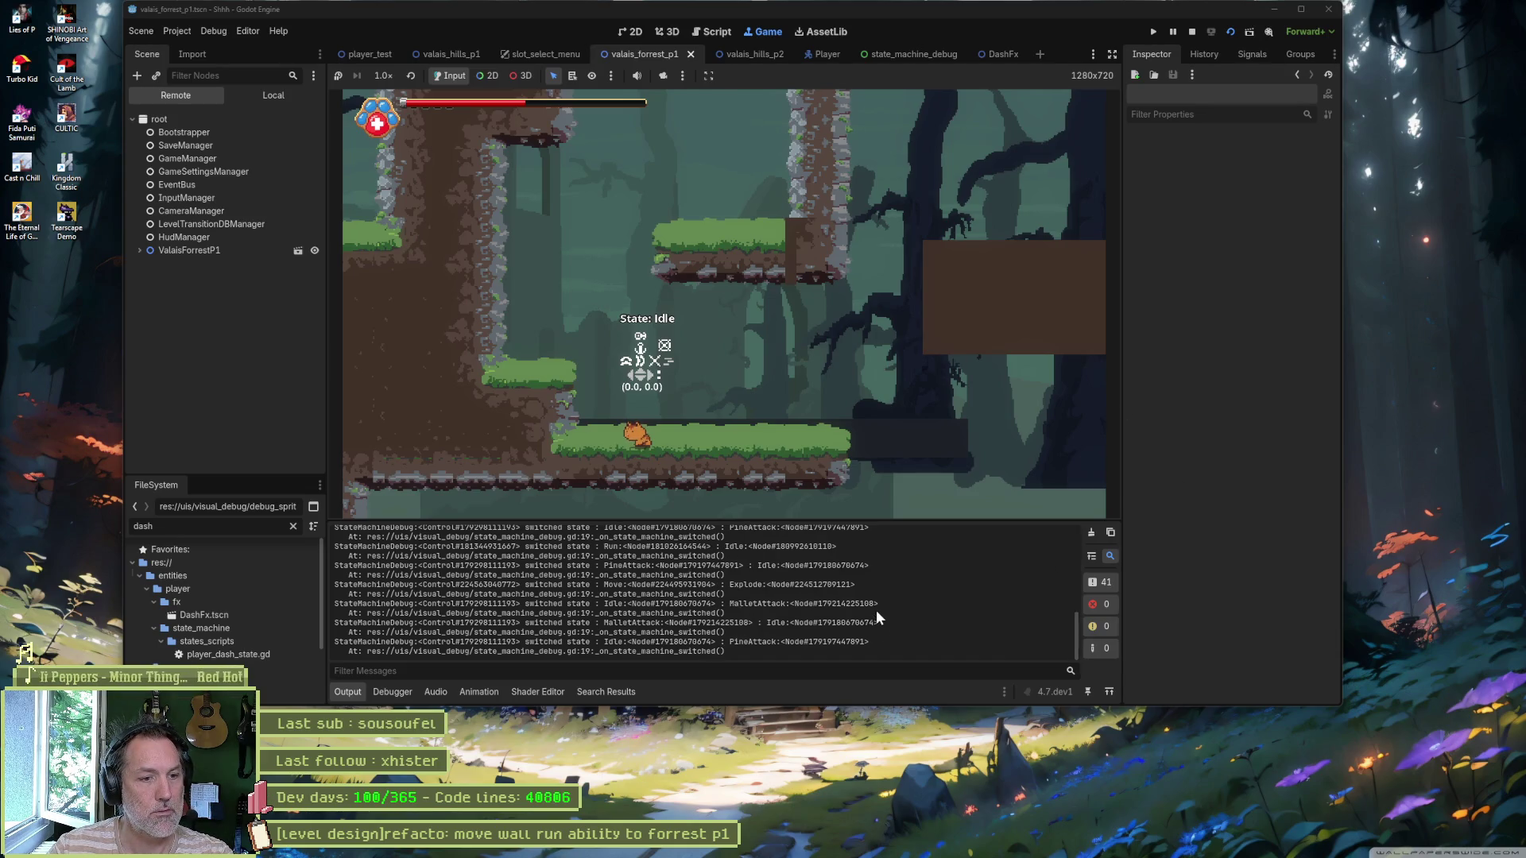
pyautogui.press('F8')
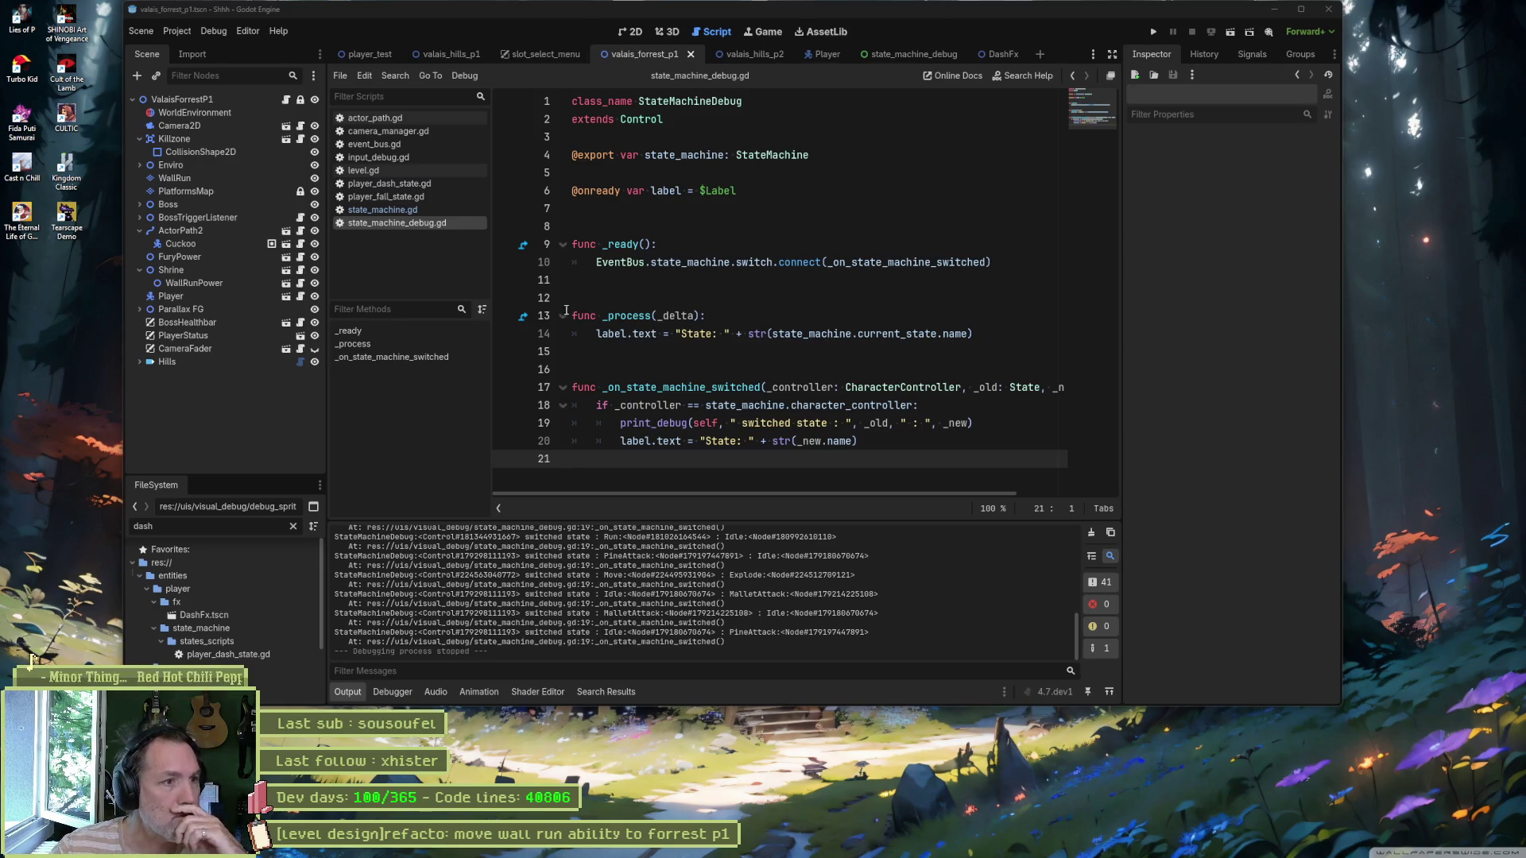
# Step: Check state_machine.gd, comment out the print_debug line 19 in state_machine_debug.gd, and rerun the game
pyautogui.click(408, 209)
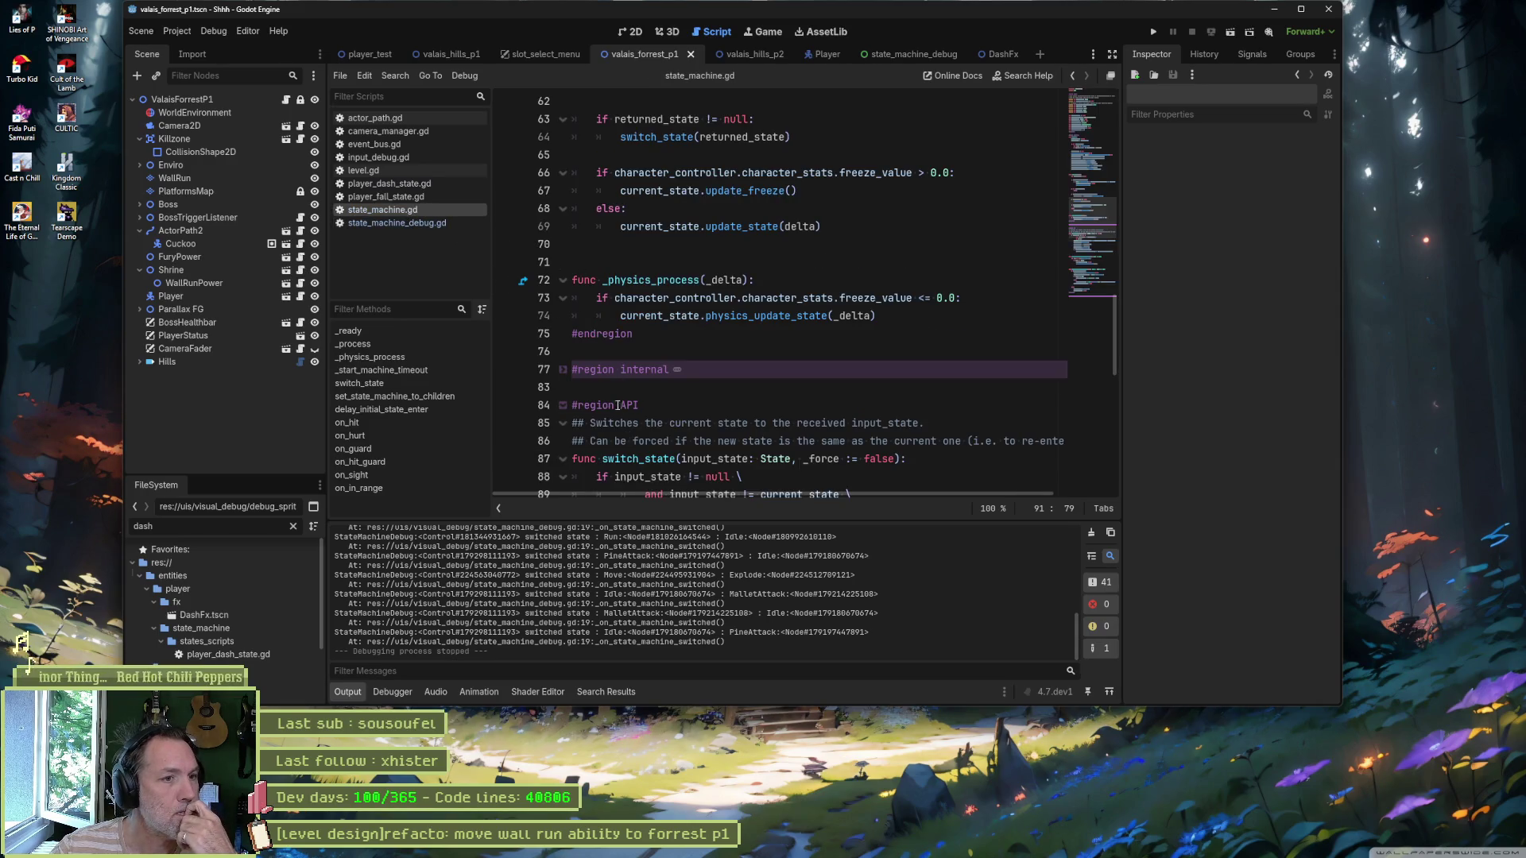
pyautogui.scroll(15, 611, 396)
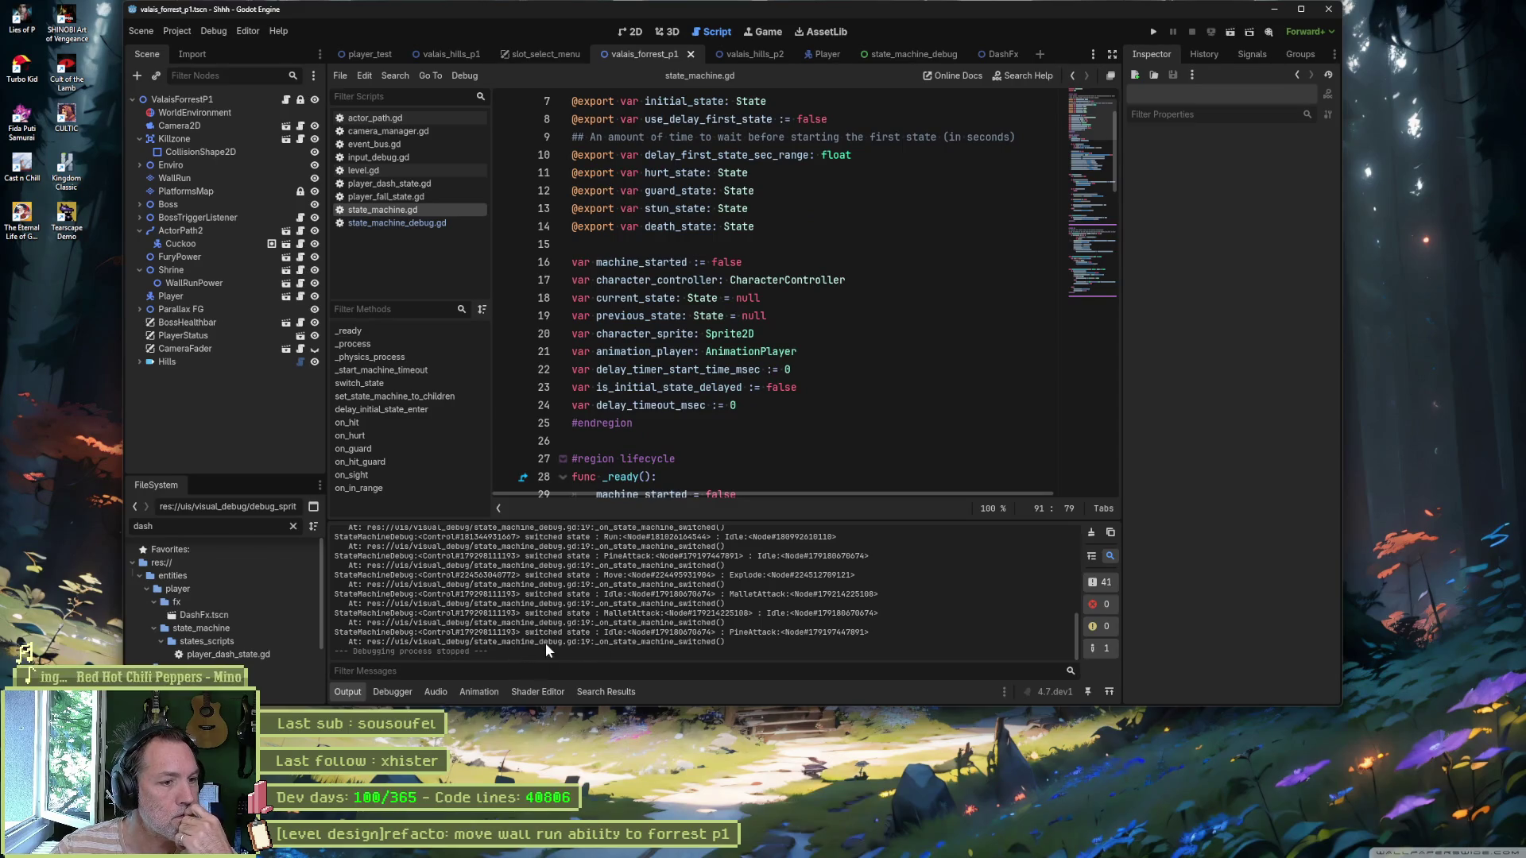
pyautogui.click(397, 223)
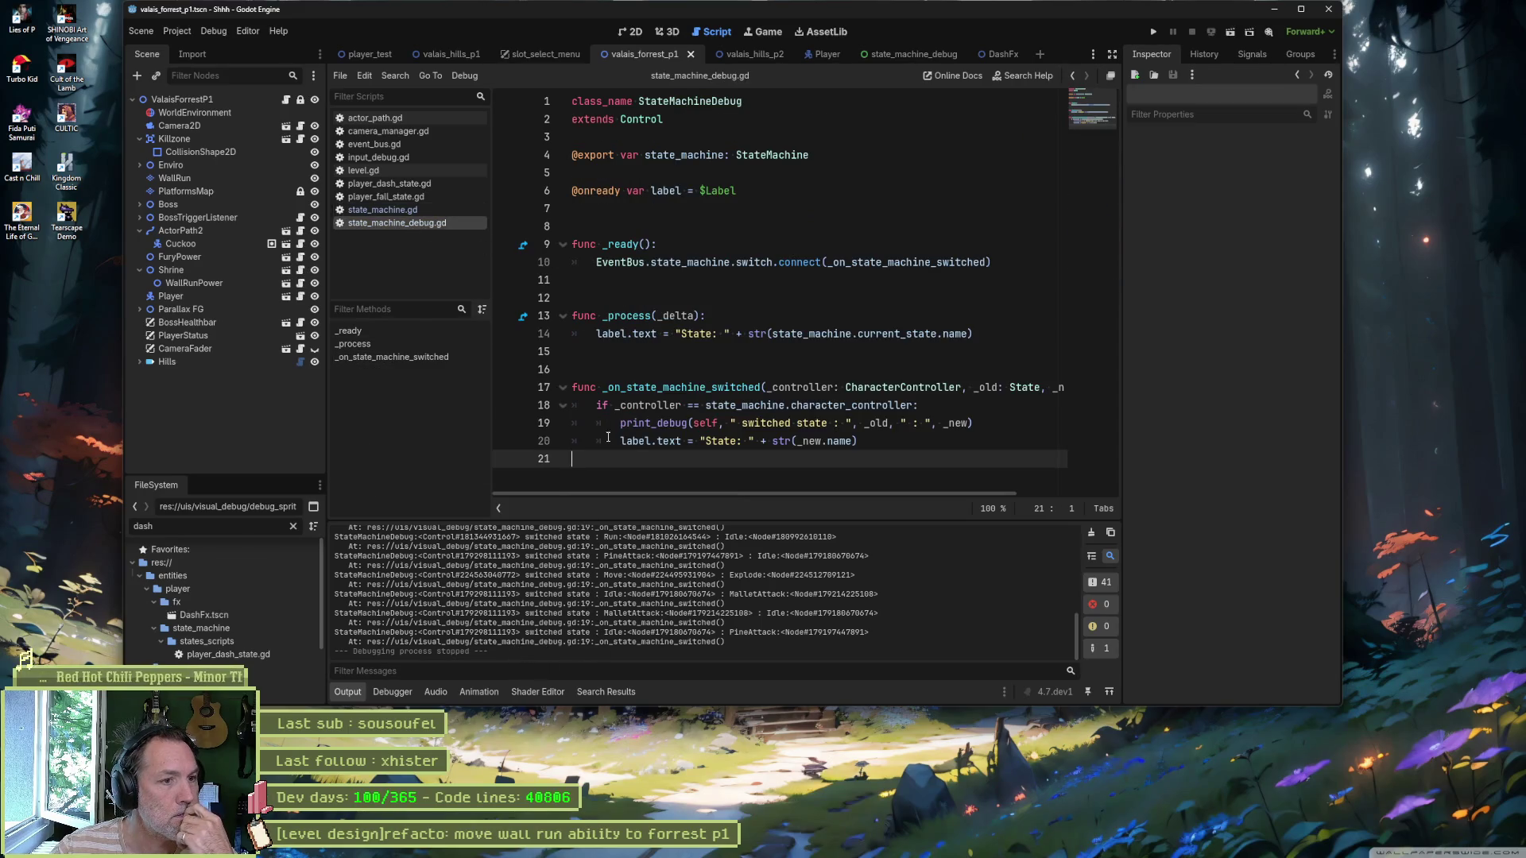
pyautogui.moveTo(972, 422); pyautogui.dragTo(621, 423)
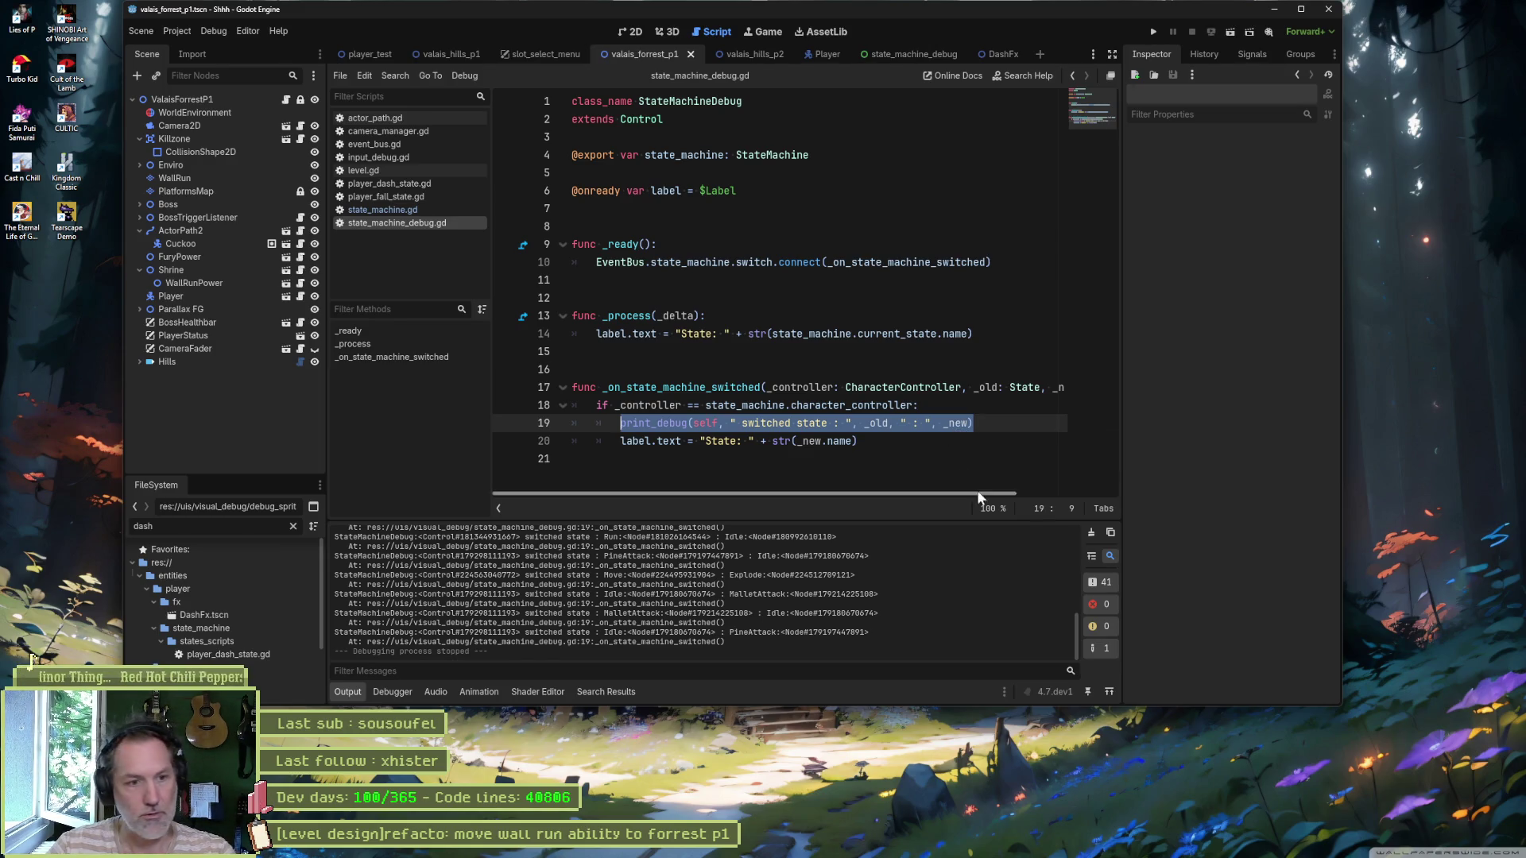
pyautogui.hotkey('ctrl', 'k')
pyautogui.press('F6')
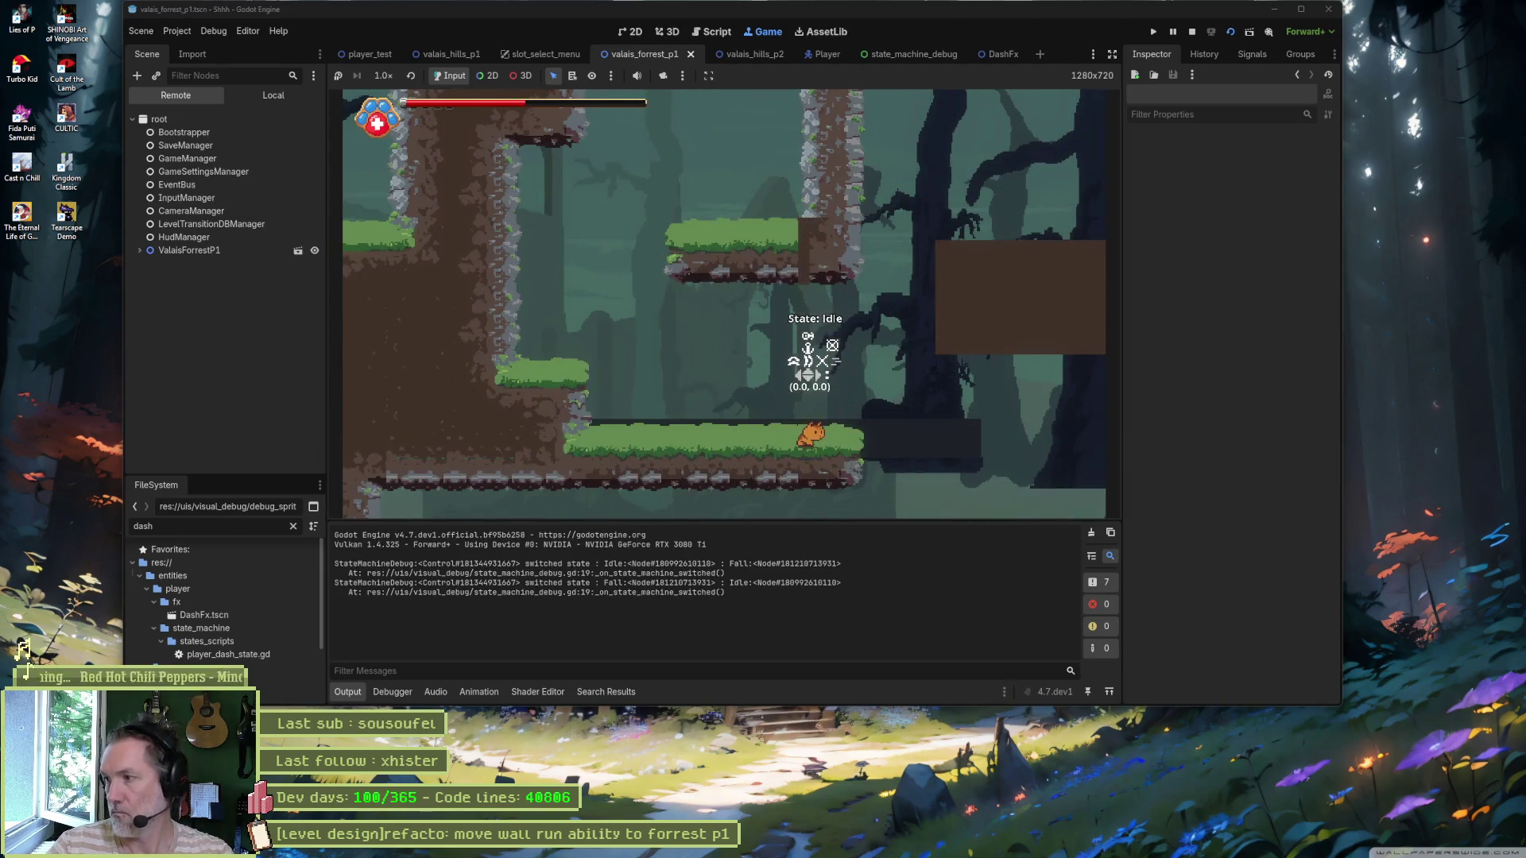
# Step: Attack, then perform several jump-into-wall-runs and dash off the walls
pyautogui.press('x')
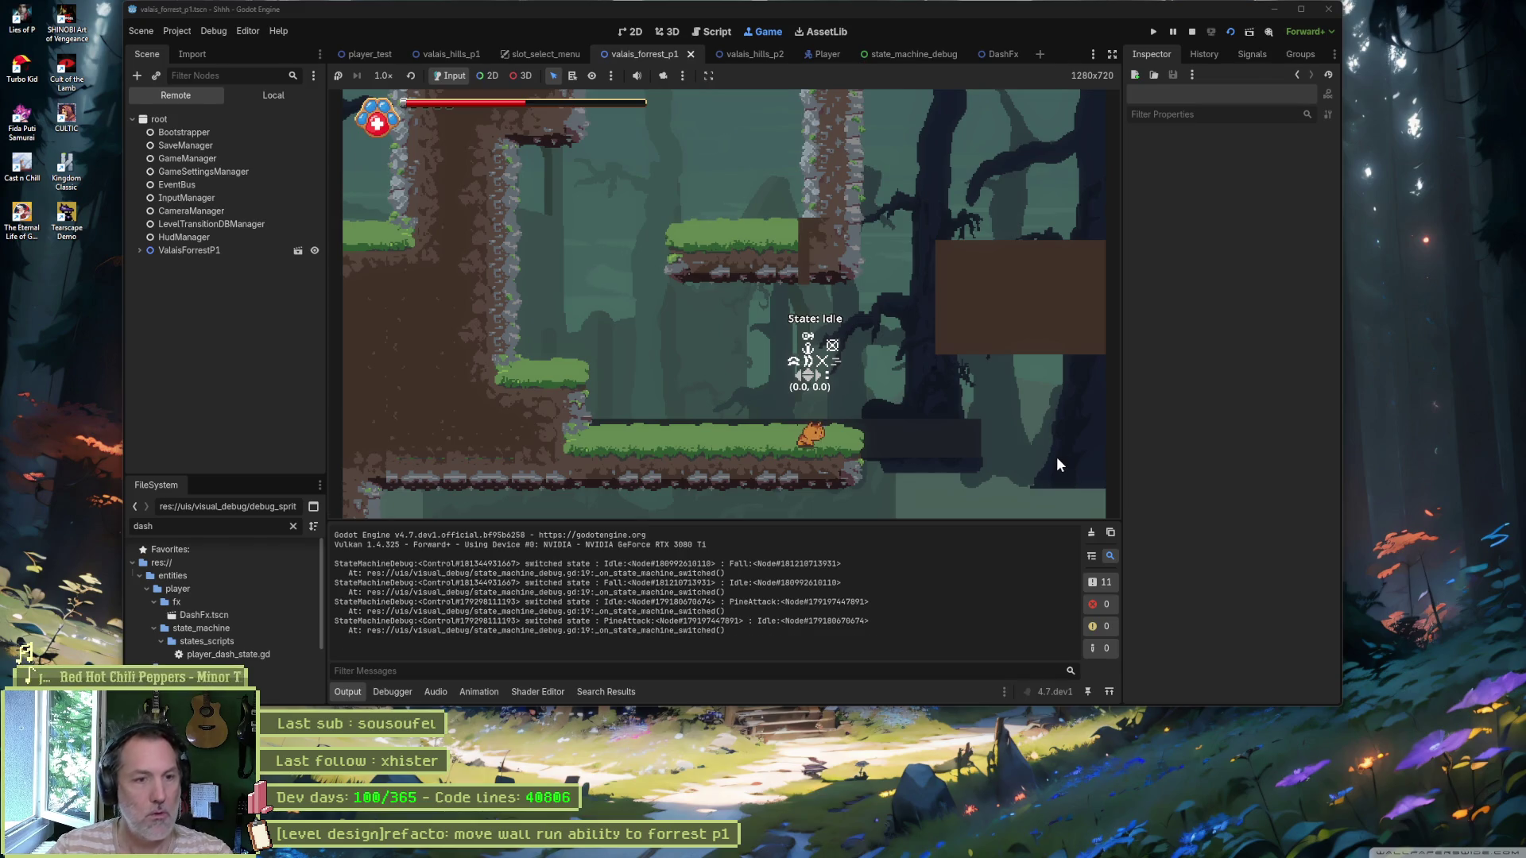
pyautogui.press('Right')
pyautogui.press('space')
pyautogui.press('shift')
pyautogui.press('Right')
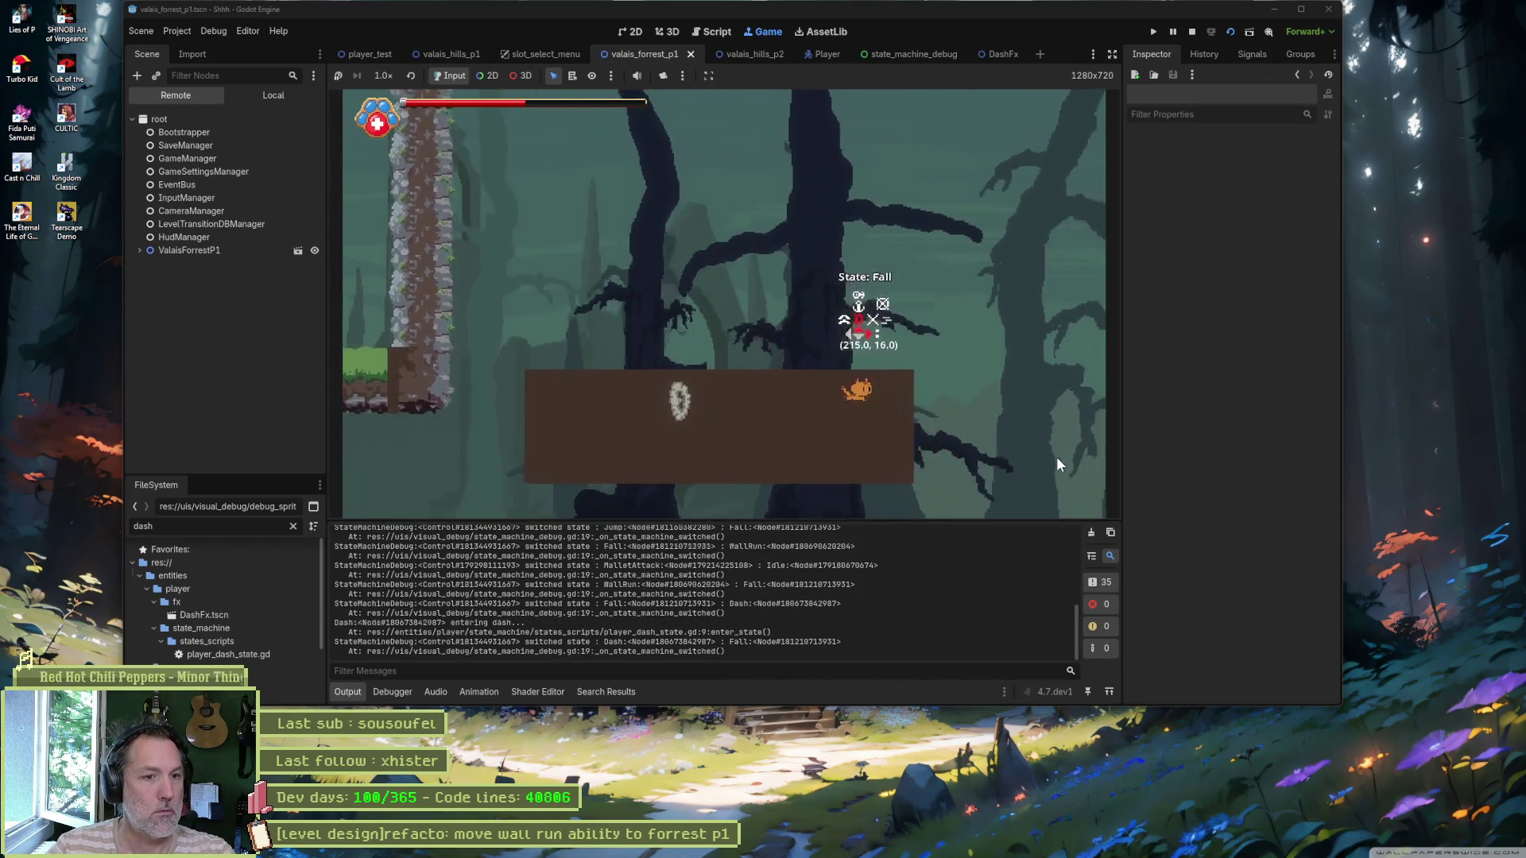
pyautogui.press('x')
pyautogui.press('Right')
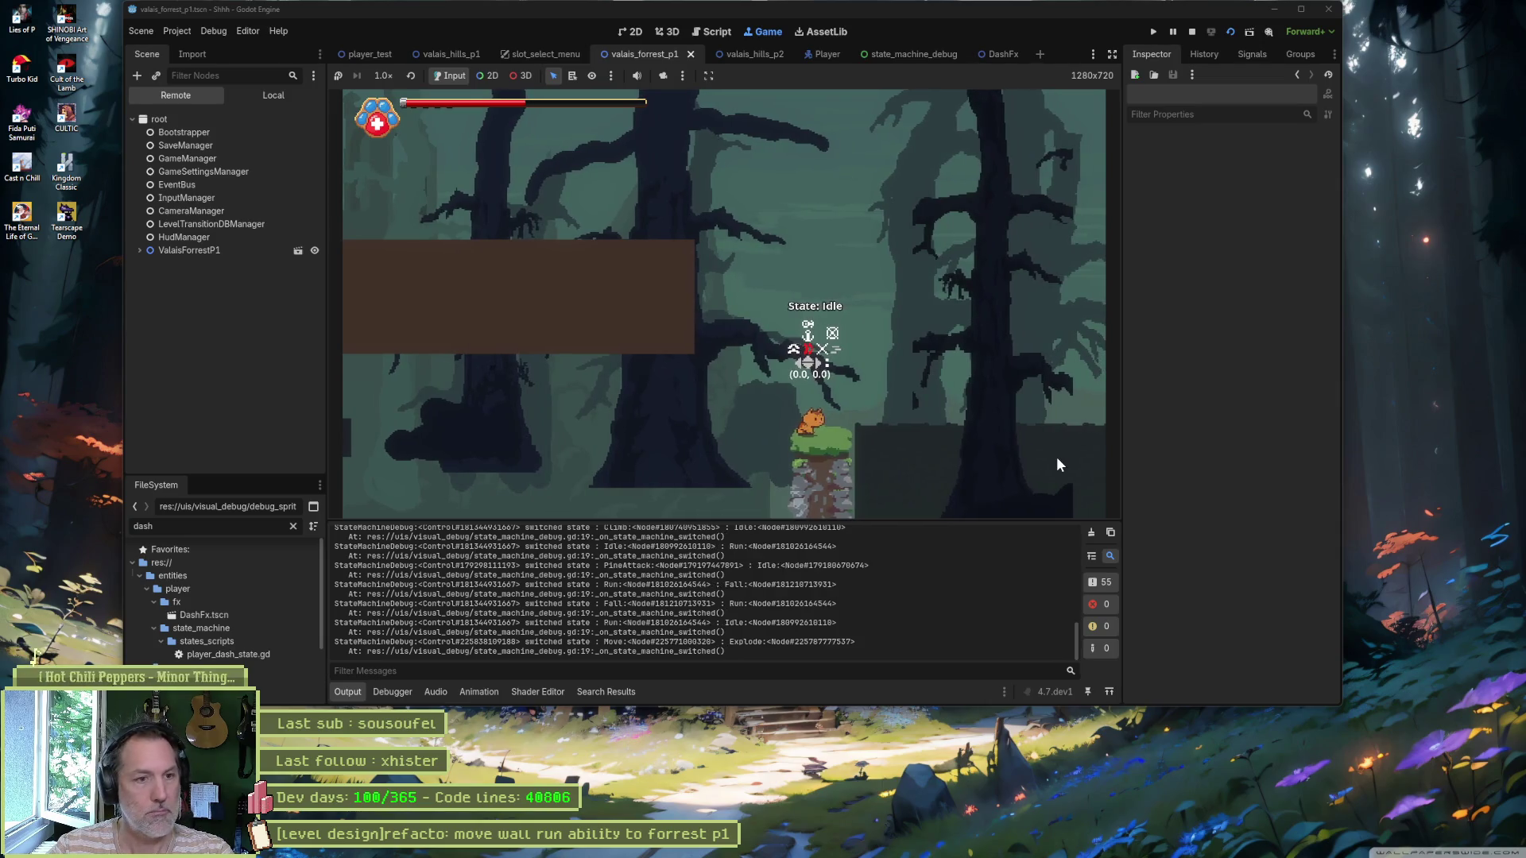
pyautogui.press('space')
pyautogui.press('shift')
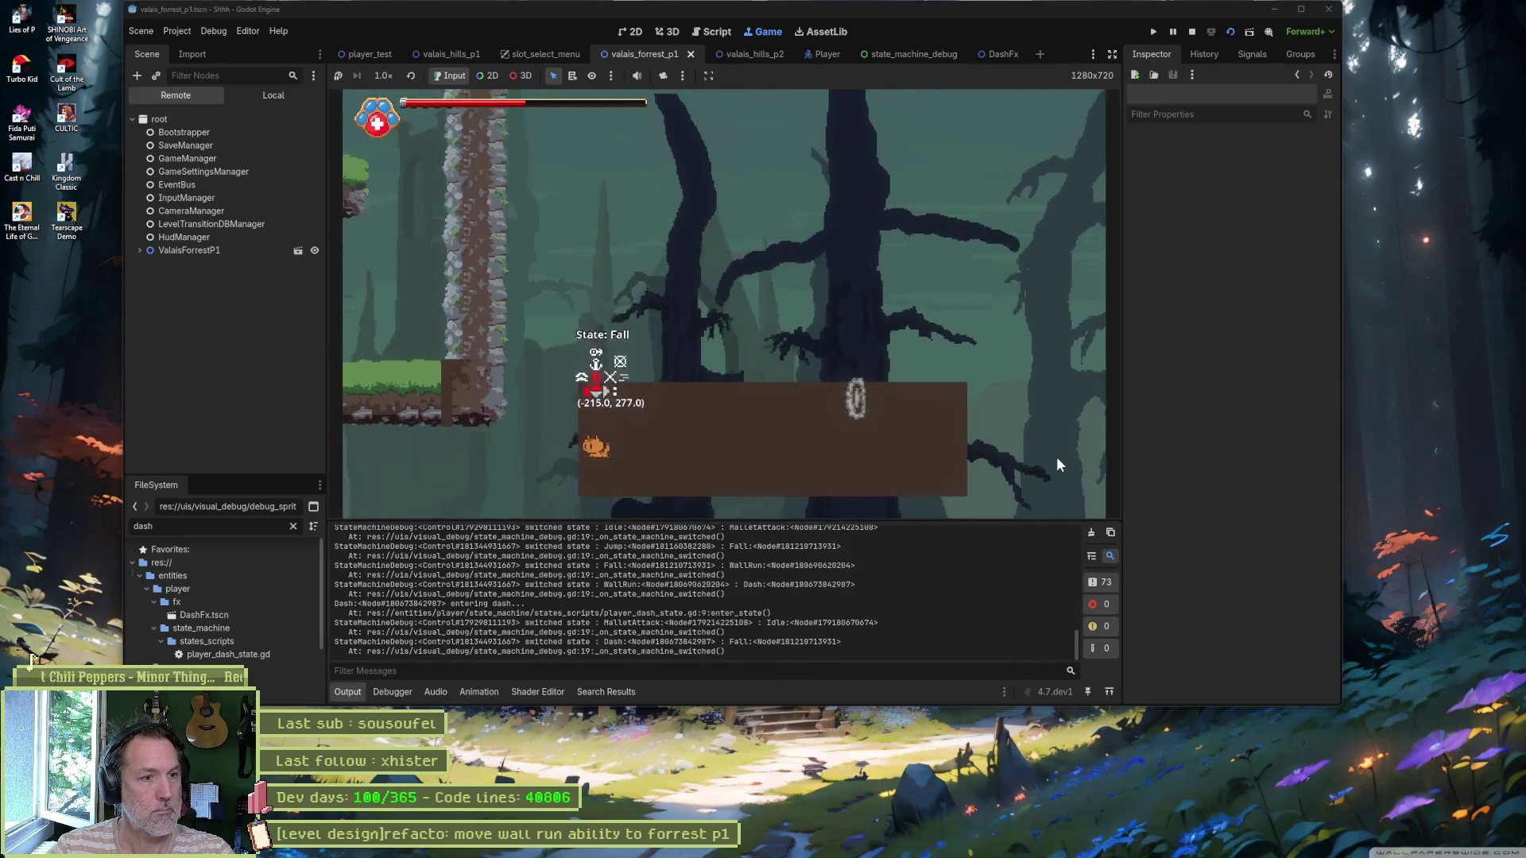
pyautogui.press('Up')
pyautogui.press('Left')
pyautogui.press('Right')
pyautogui.press('space')
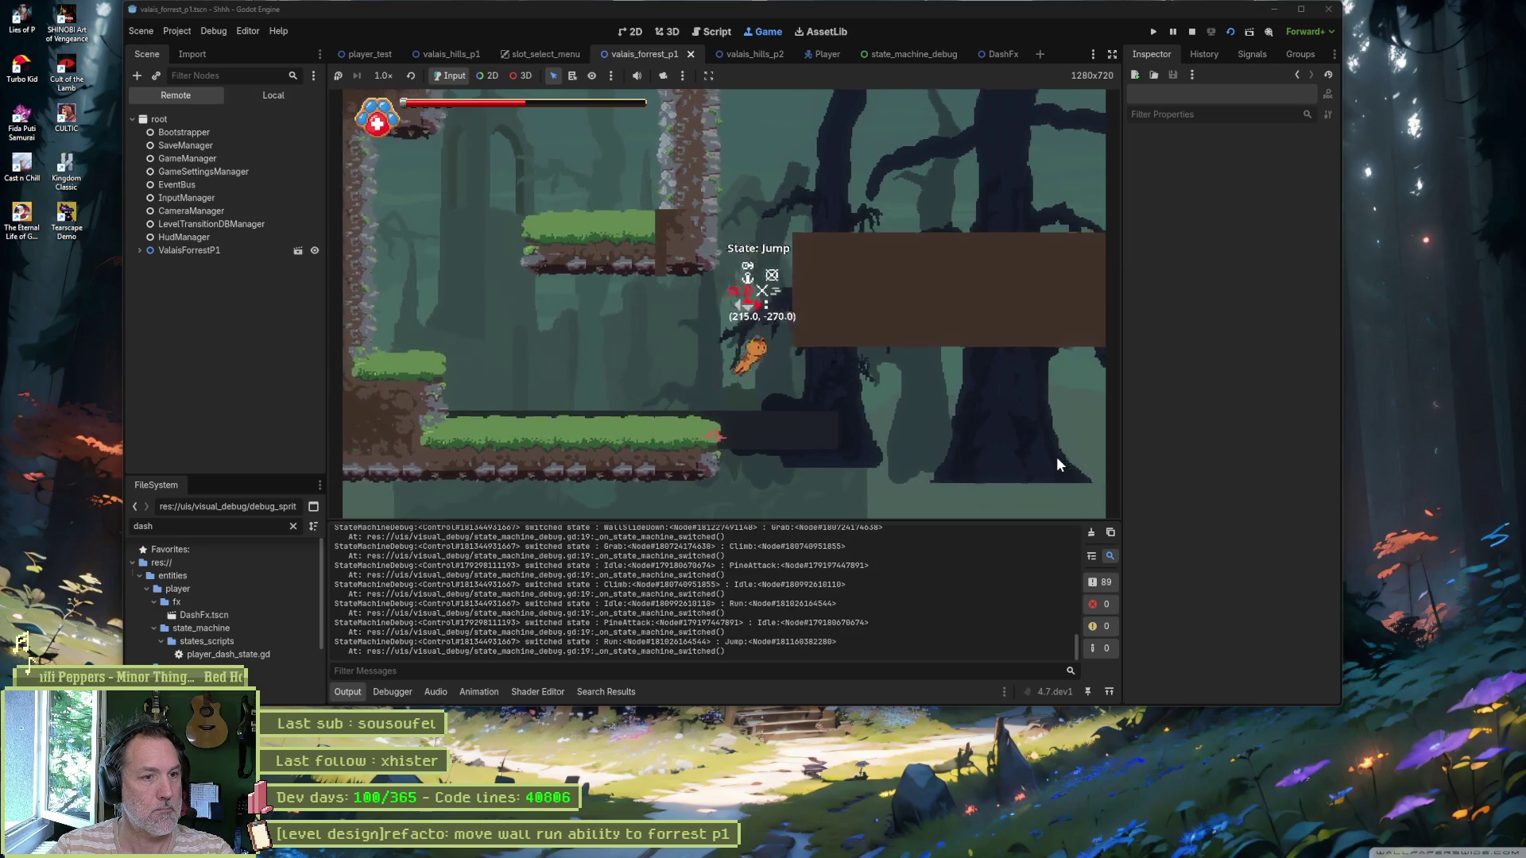
pyautogui.press('shift')
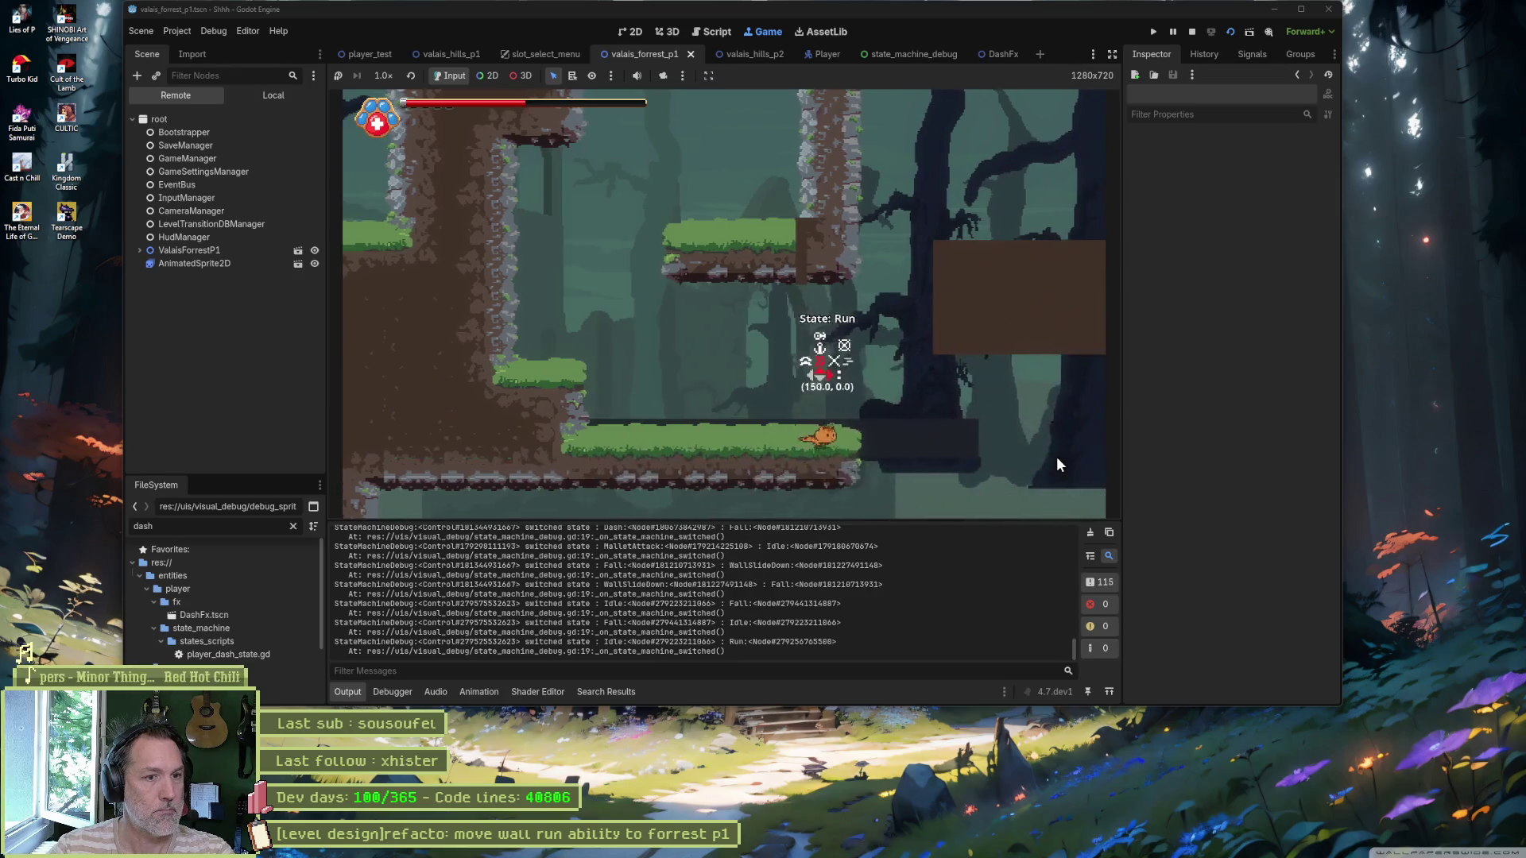
# Step: Repeat more wall-runs and dashes left and right, then stop the game
pyautogui.press('Right')
pyautogui.press('space')
pyautogui.press('shift')
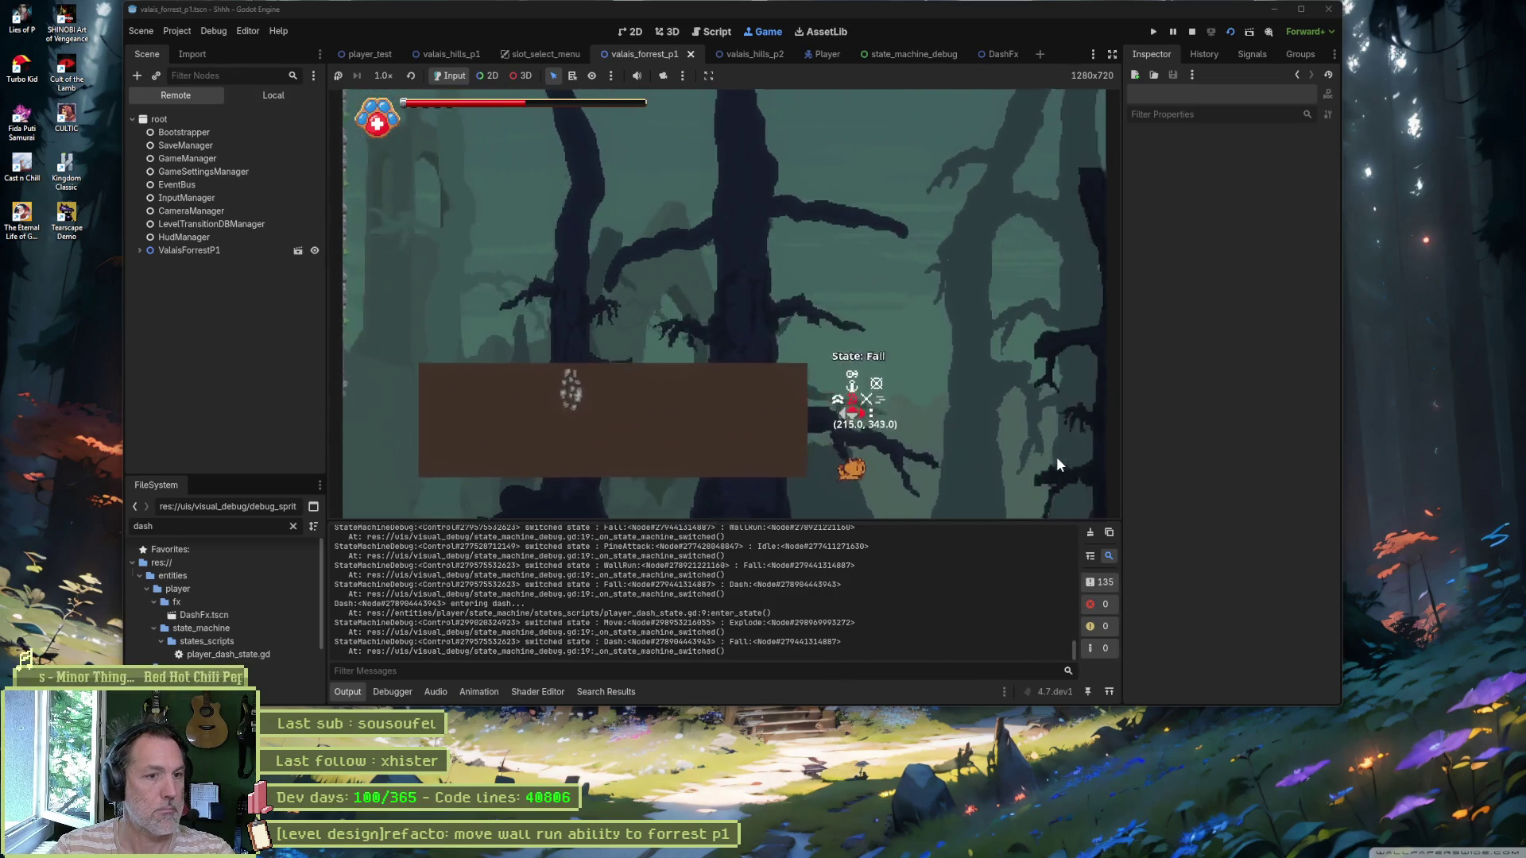
pyautogui.press('Left')
pyautogui.press('space')
pyautogui.press('Left')
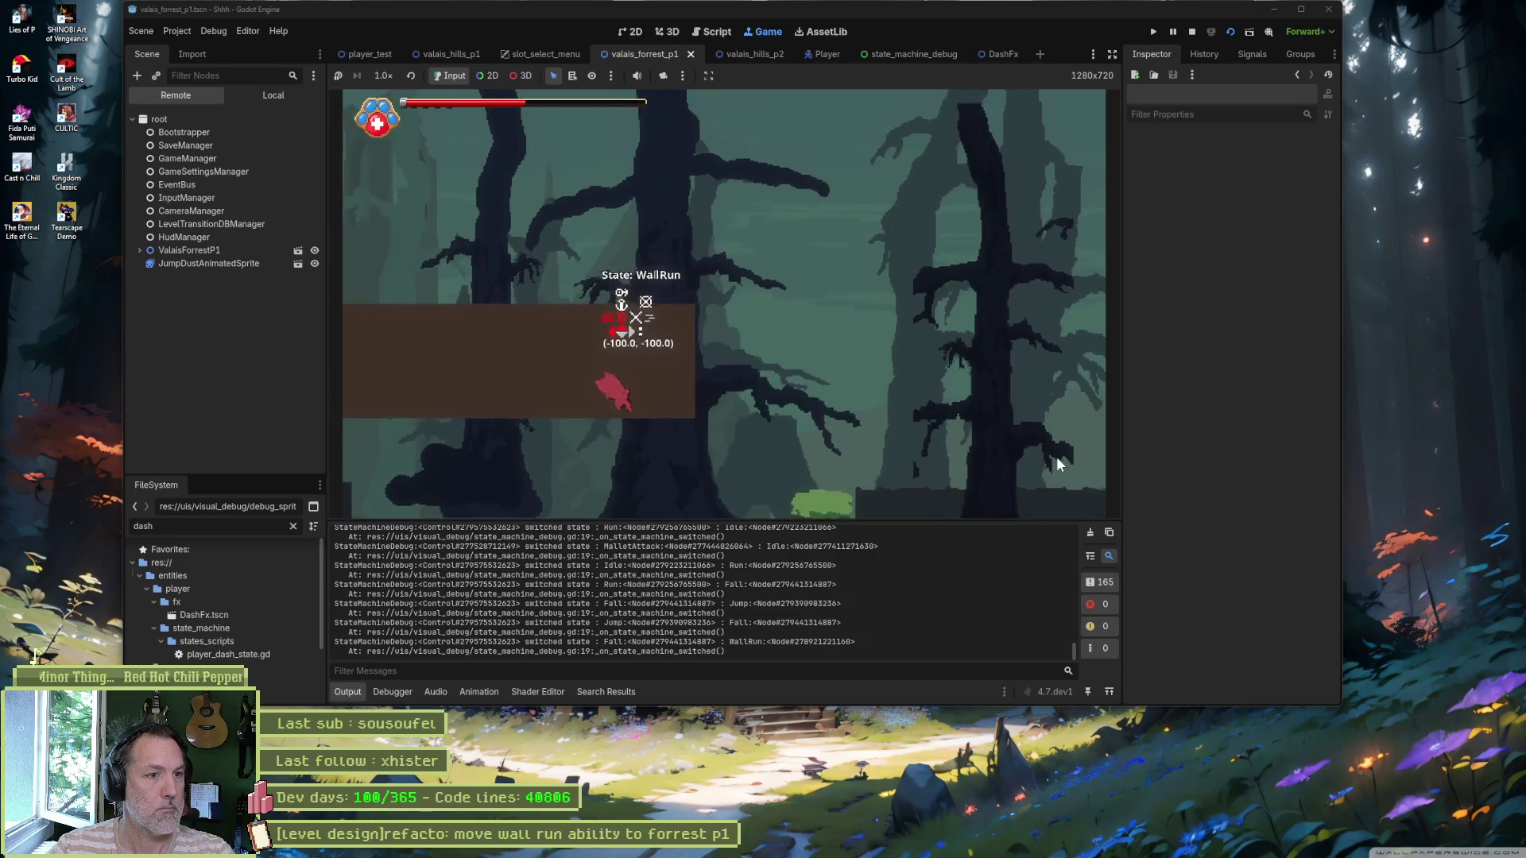
pyautogui.press('shift')
pyautogui.press('Right')
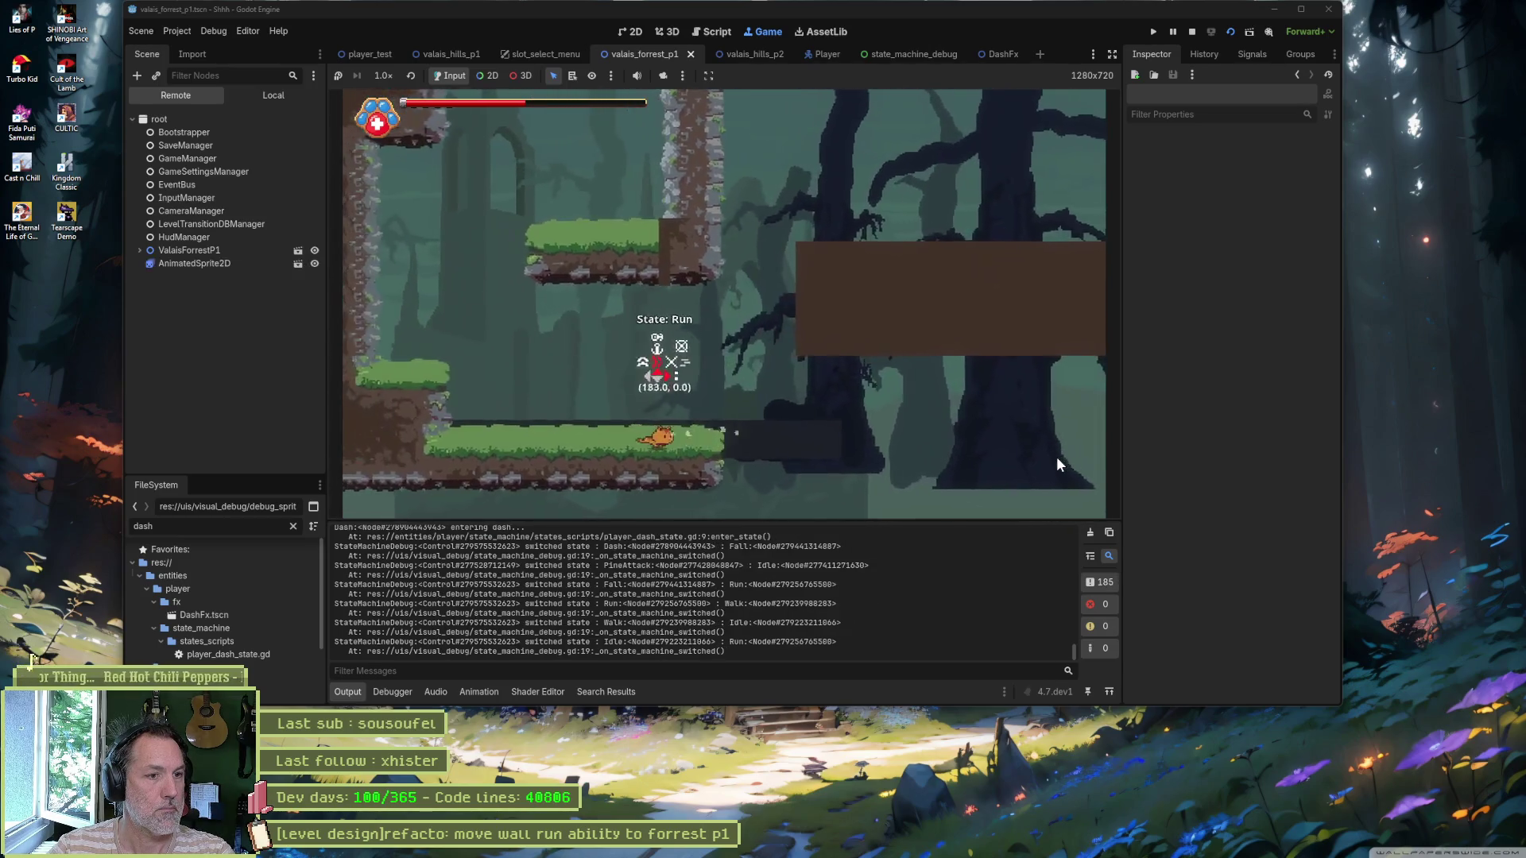
pyautogui.press('space')
pyautogui.press('shift')
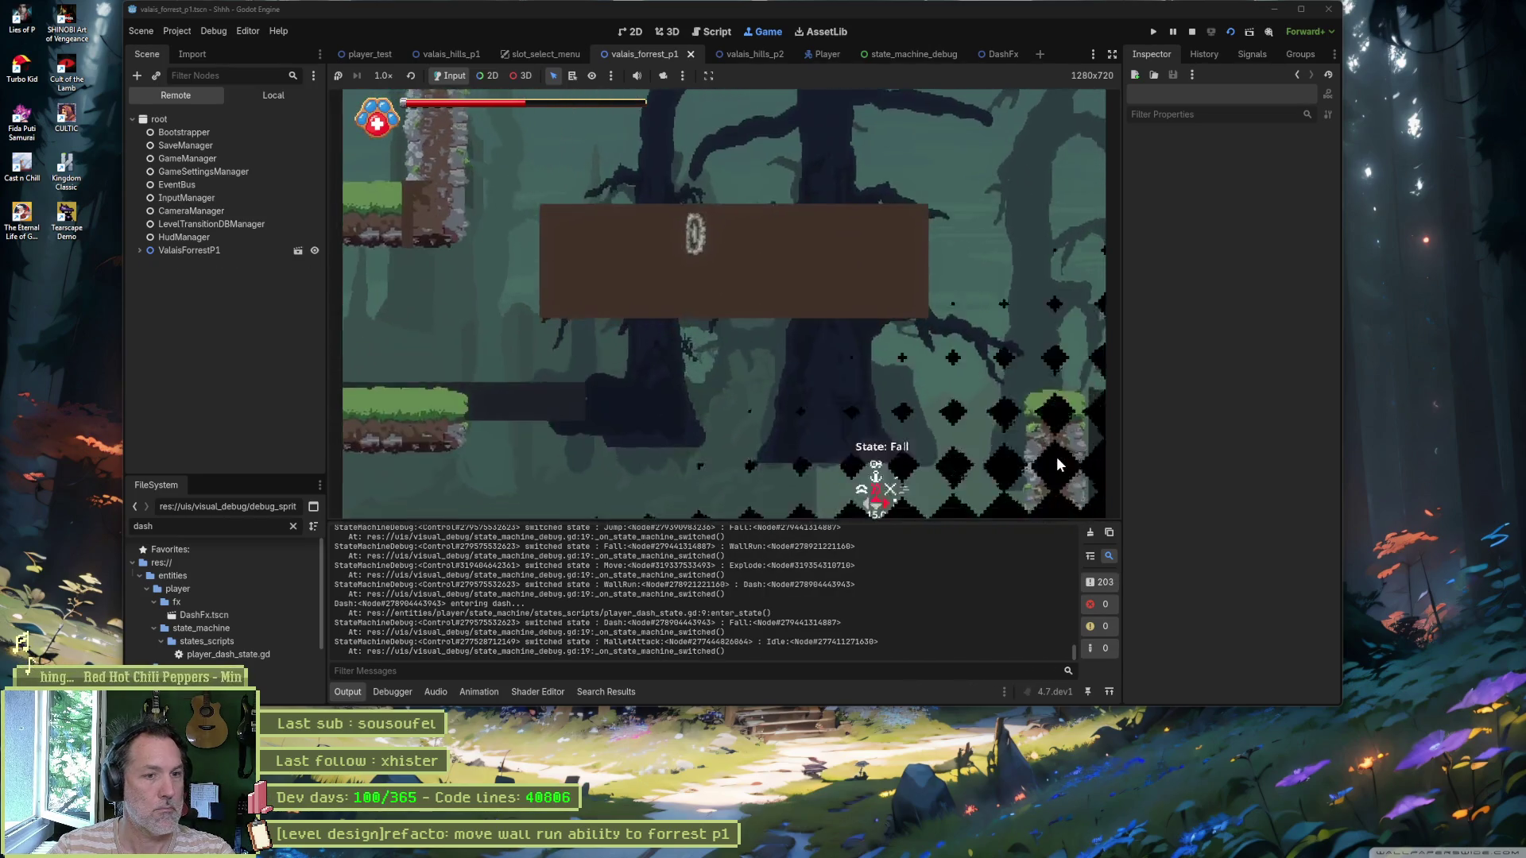
pyautogui.press('F8')
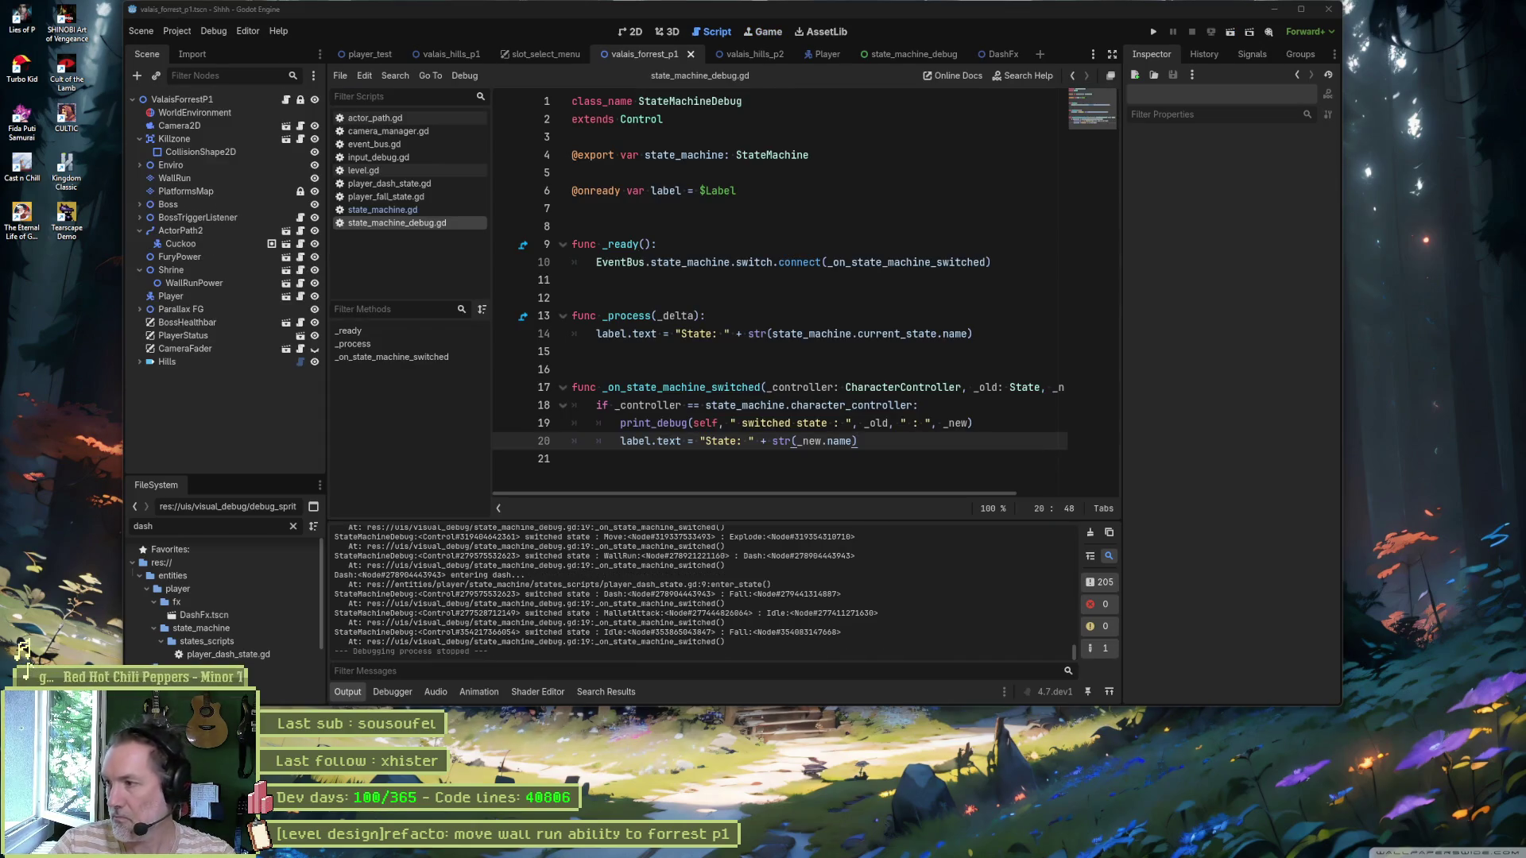
pyautogui.moveTo(808, 856)
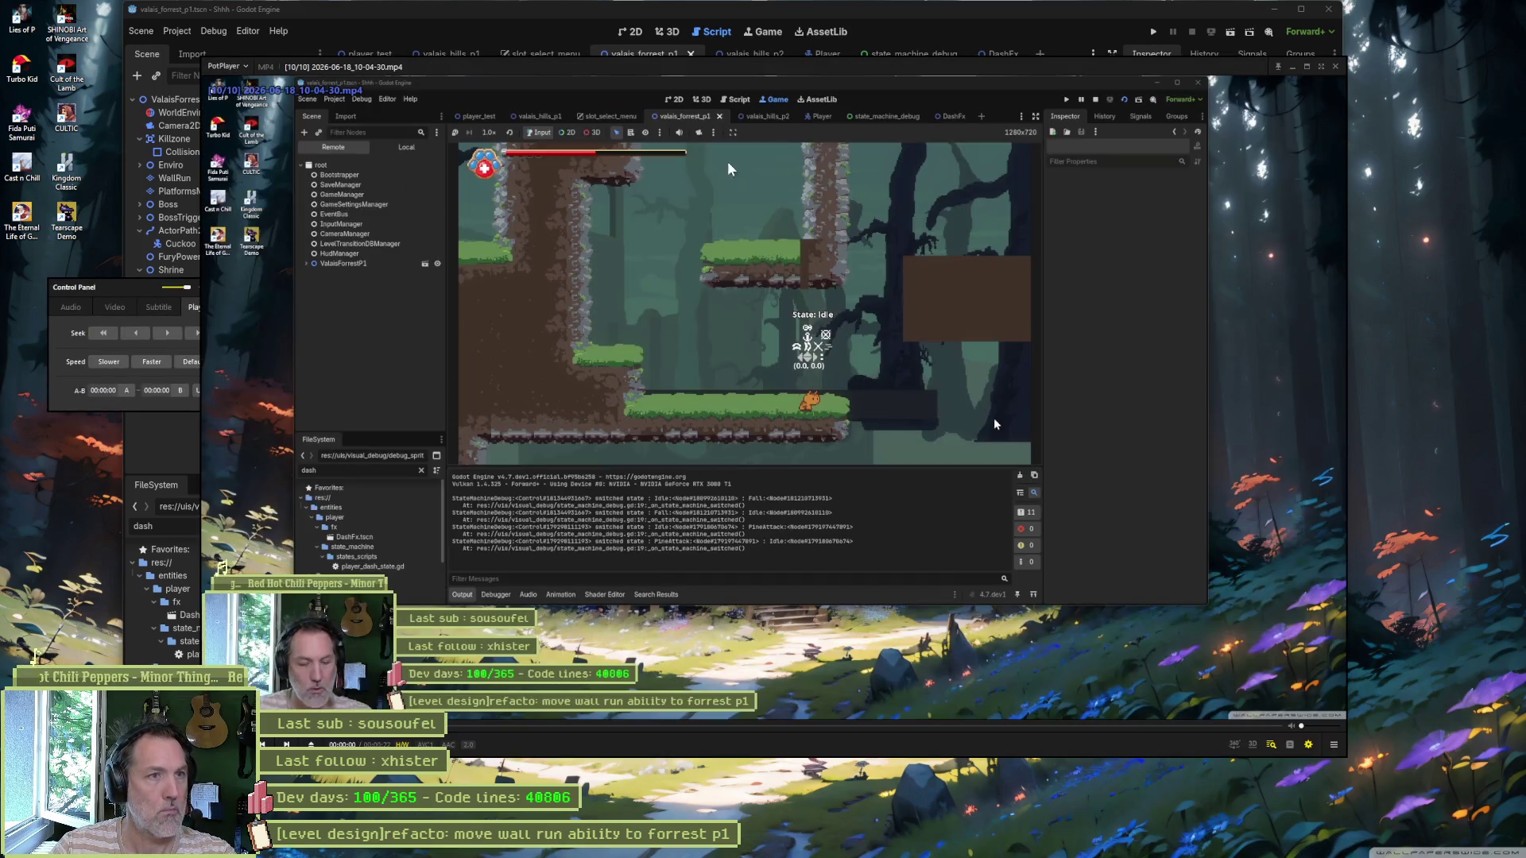
# Step: Enlarge the PotPlayer clip and pause it on the player's wall run, stepping frames back and forward
pyautogui.doubleClick(729, 169)
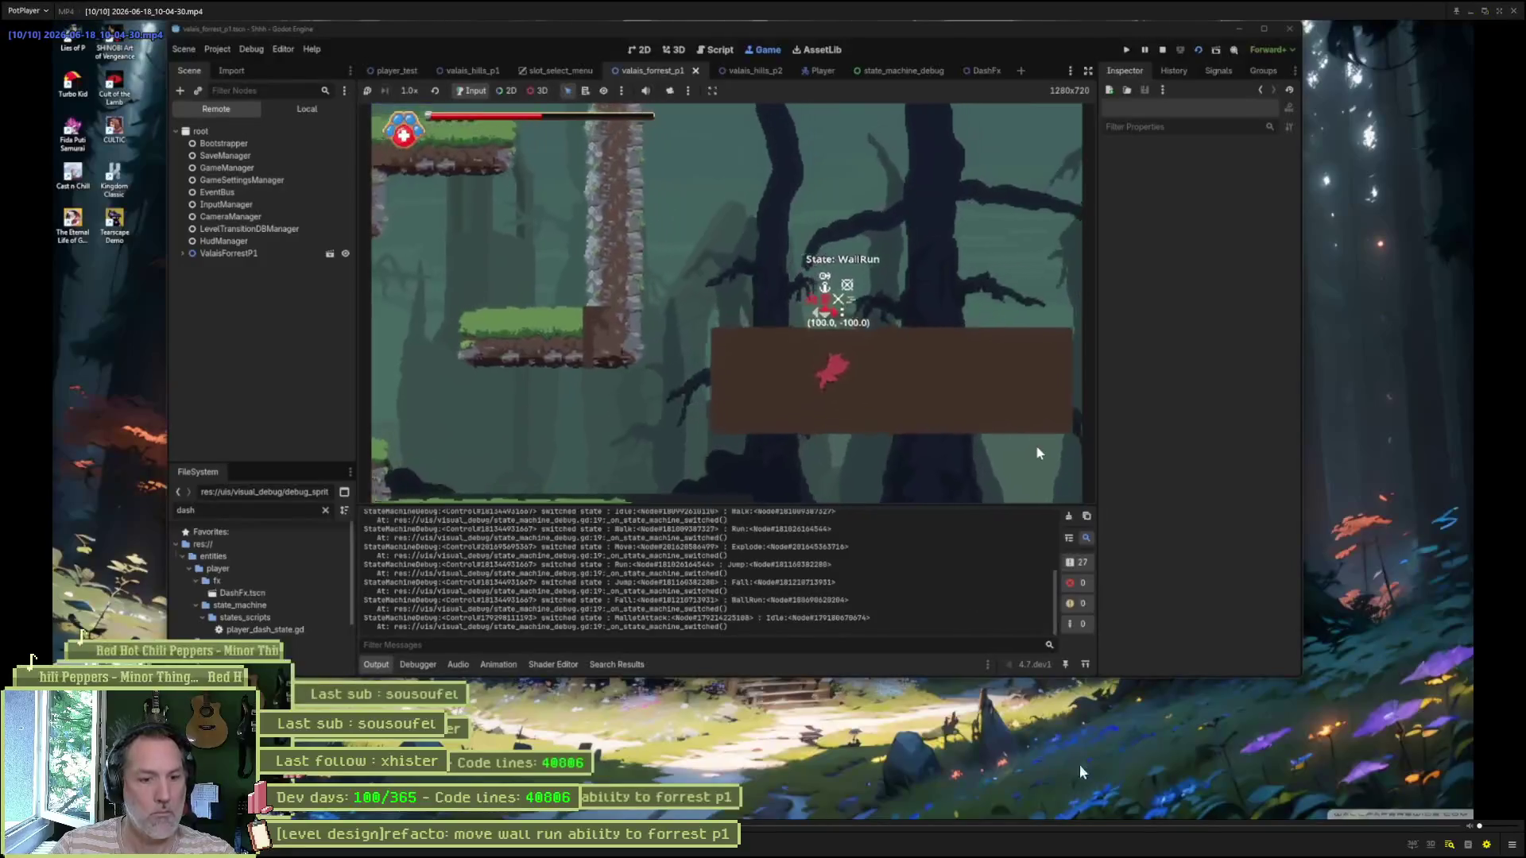
pyautogui.click(1186, 384)
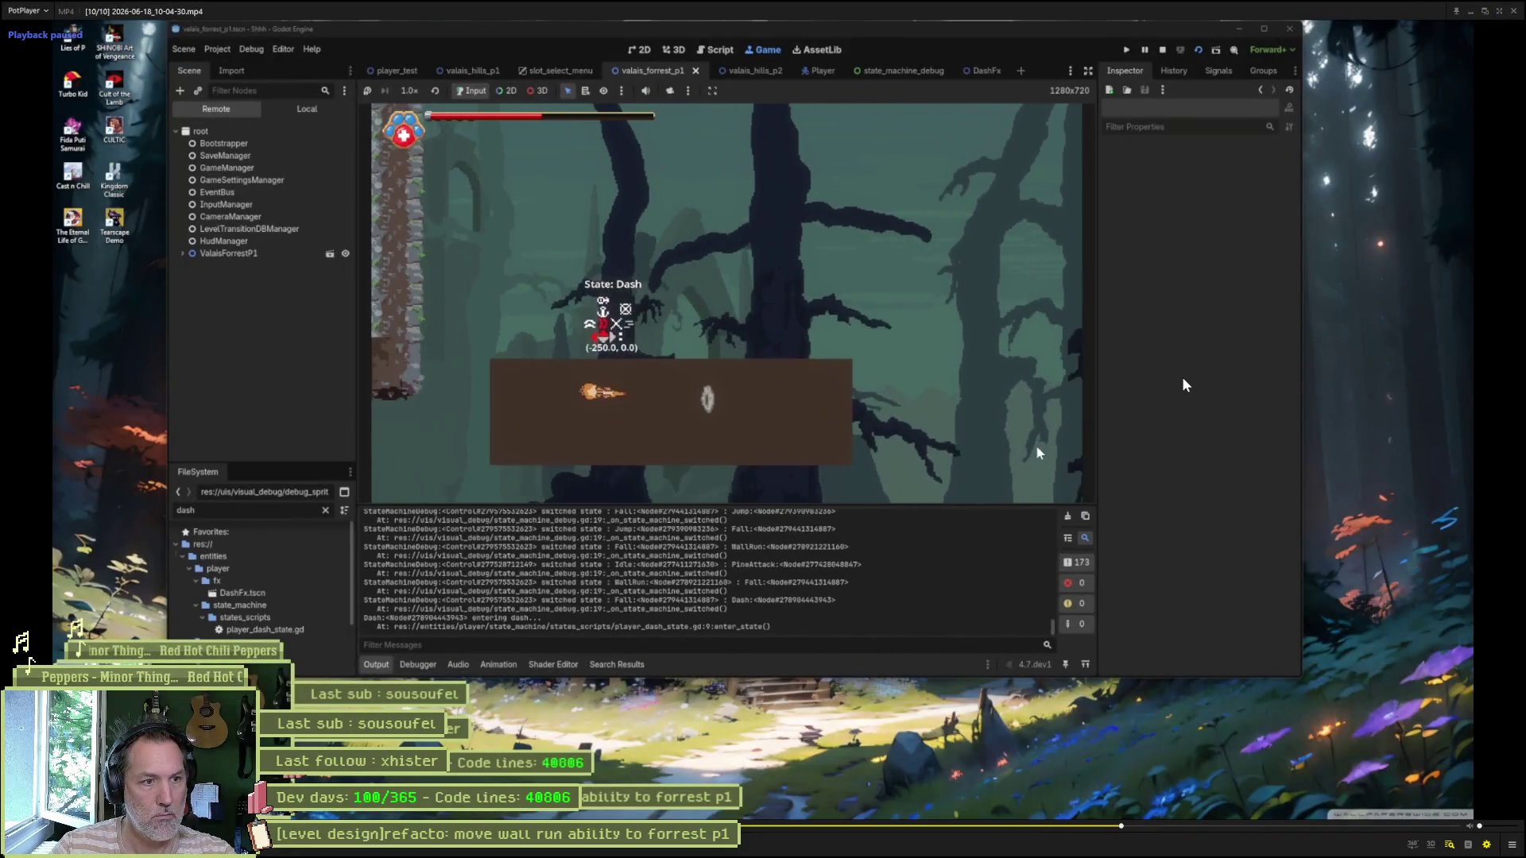
pyautogui.click(1186, 385)
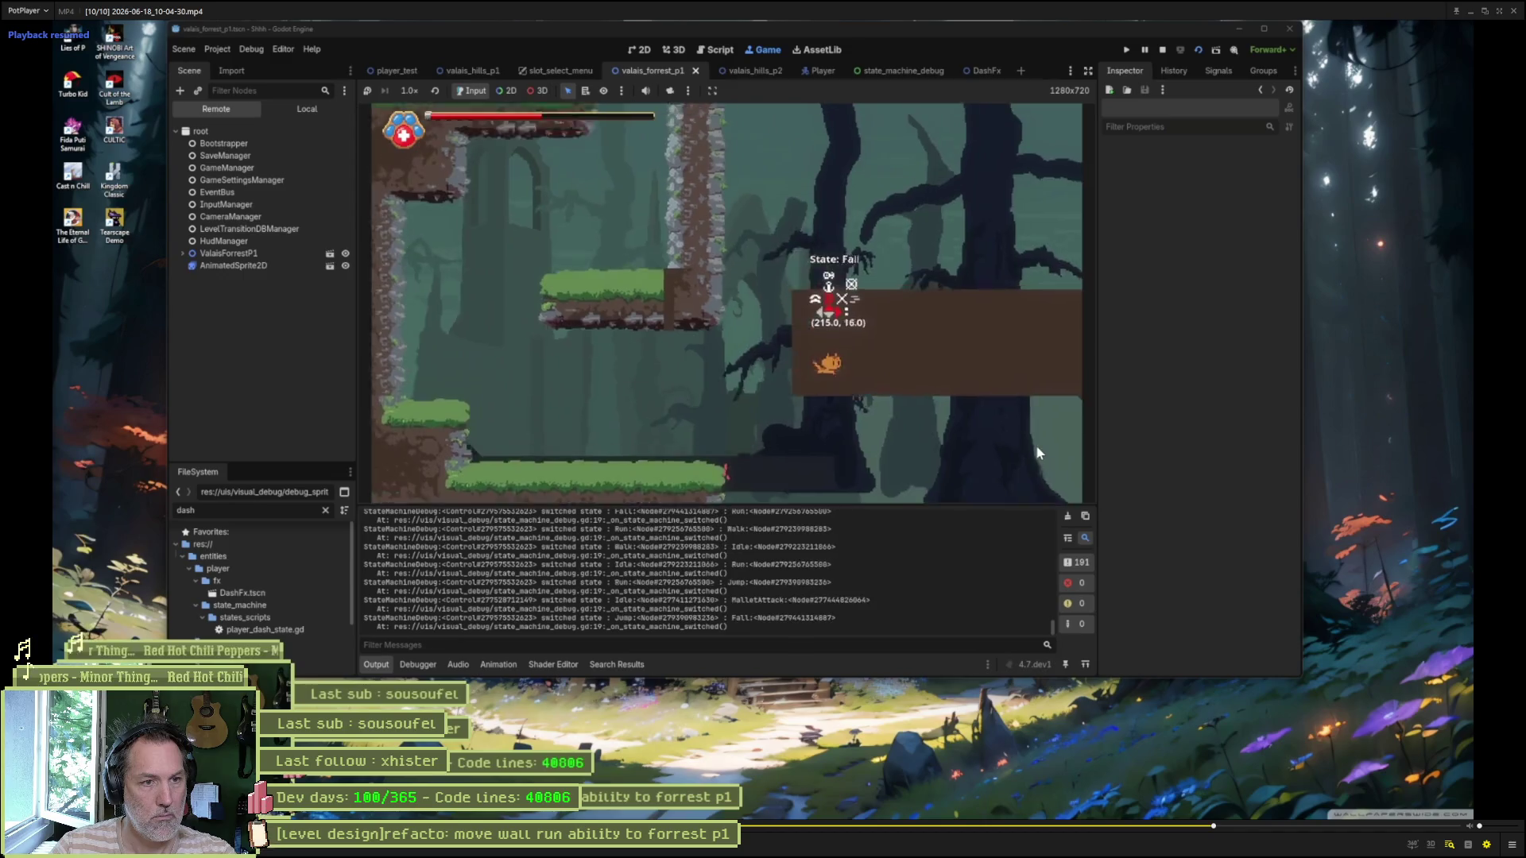
pyautogui.click(1038, 448)
pyautogui.press('d')
pyautogui.press('d')
pyautogui.press('d')
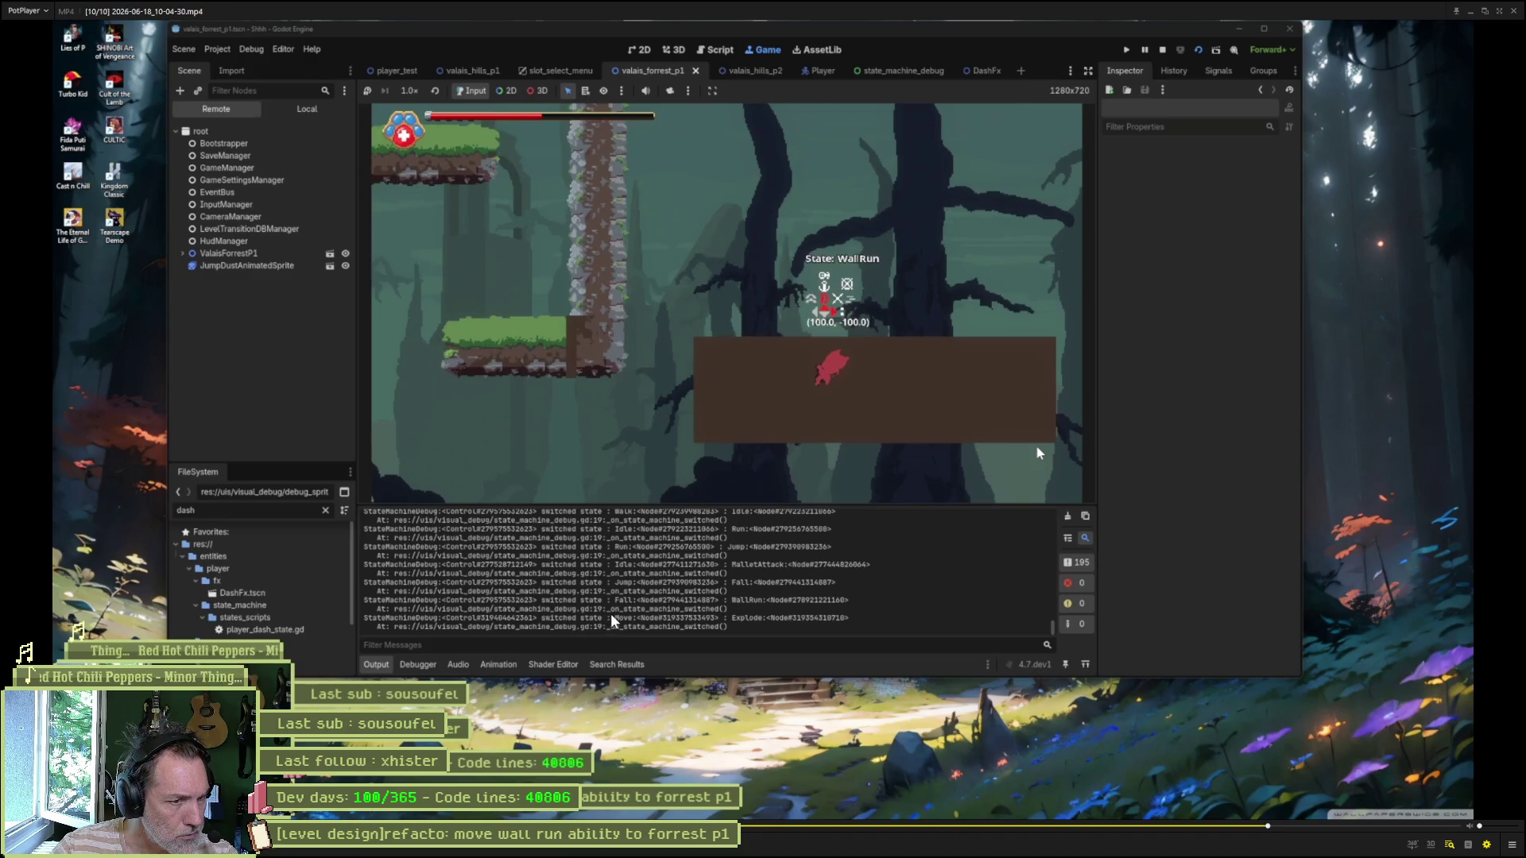
pyautogui.press('f')
pyautogui.press('f')
pyautogui.press('f')
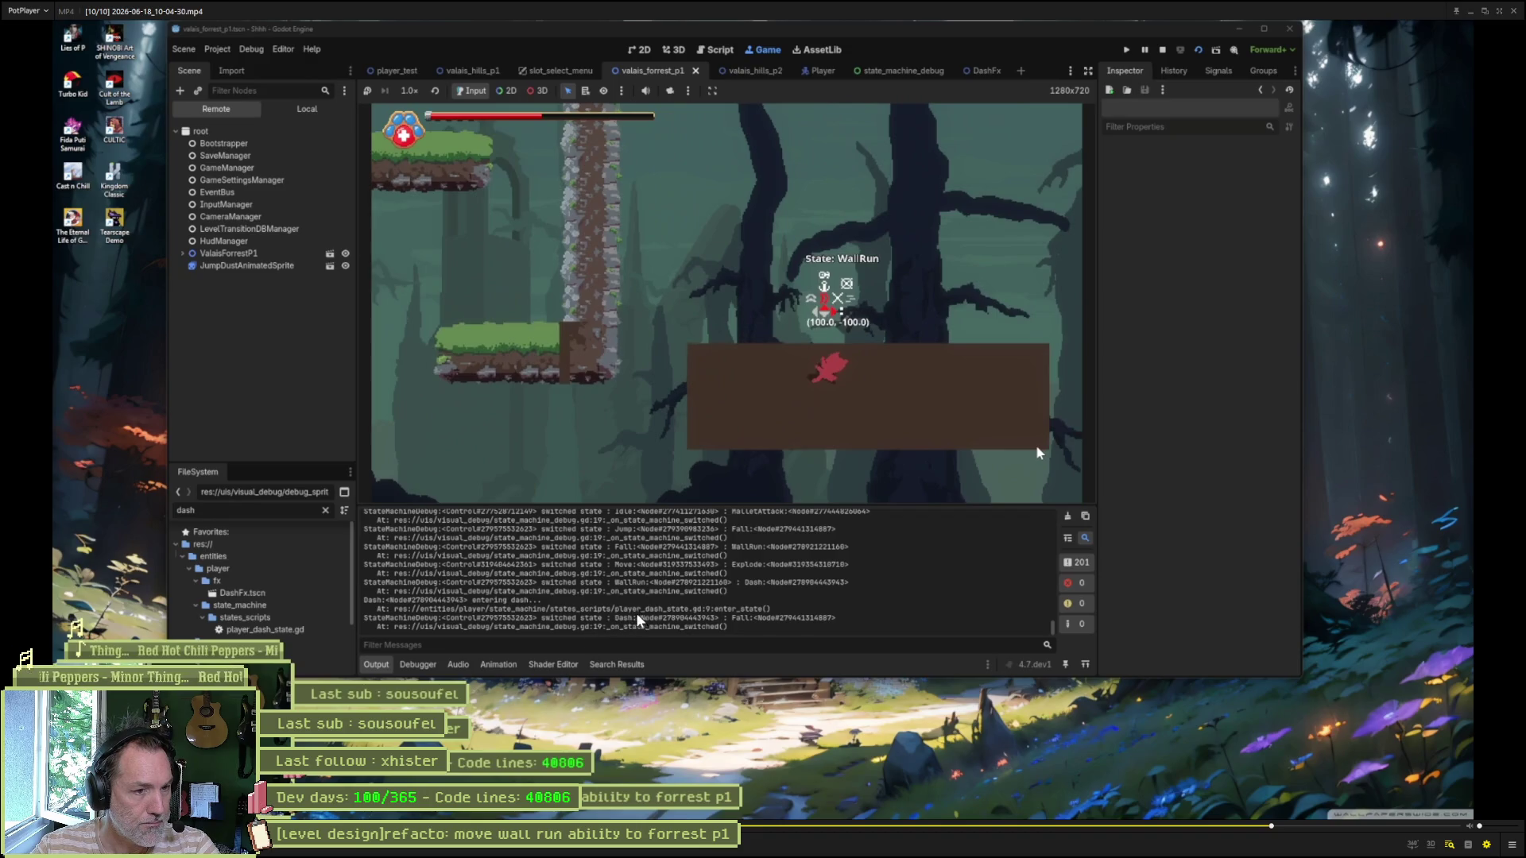
# Step: Step the clip frame by frame between the WallRun frame and the switch to Fall
pyautogui.press('f')
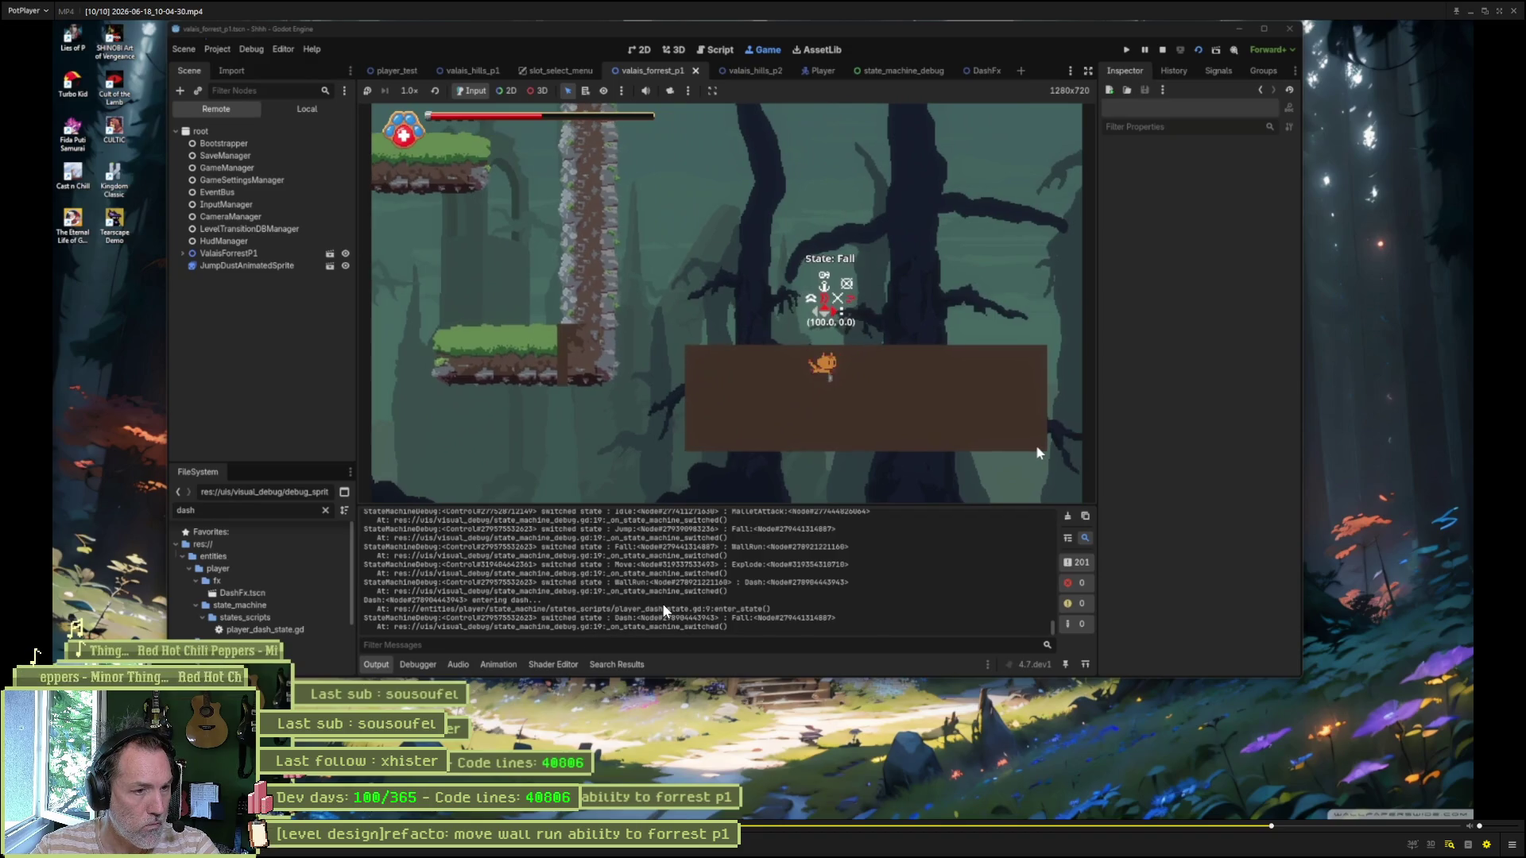
pyautogui.press('d')
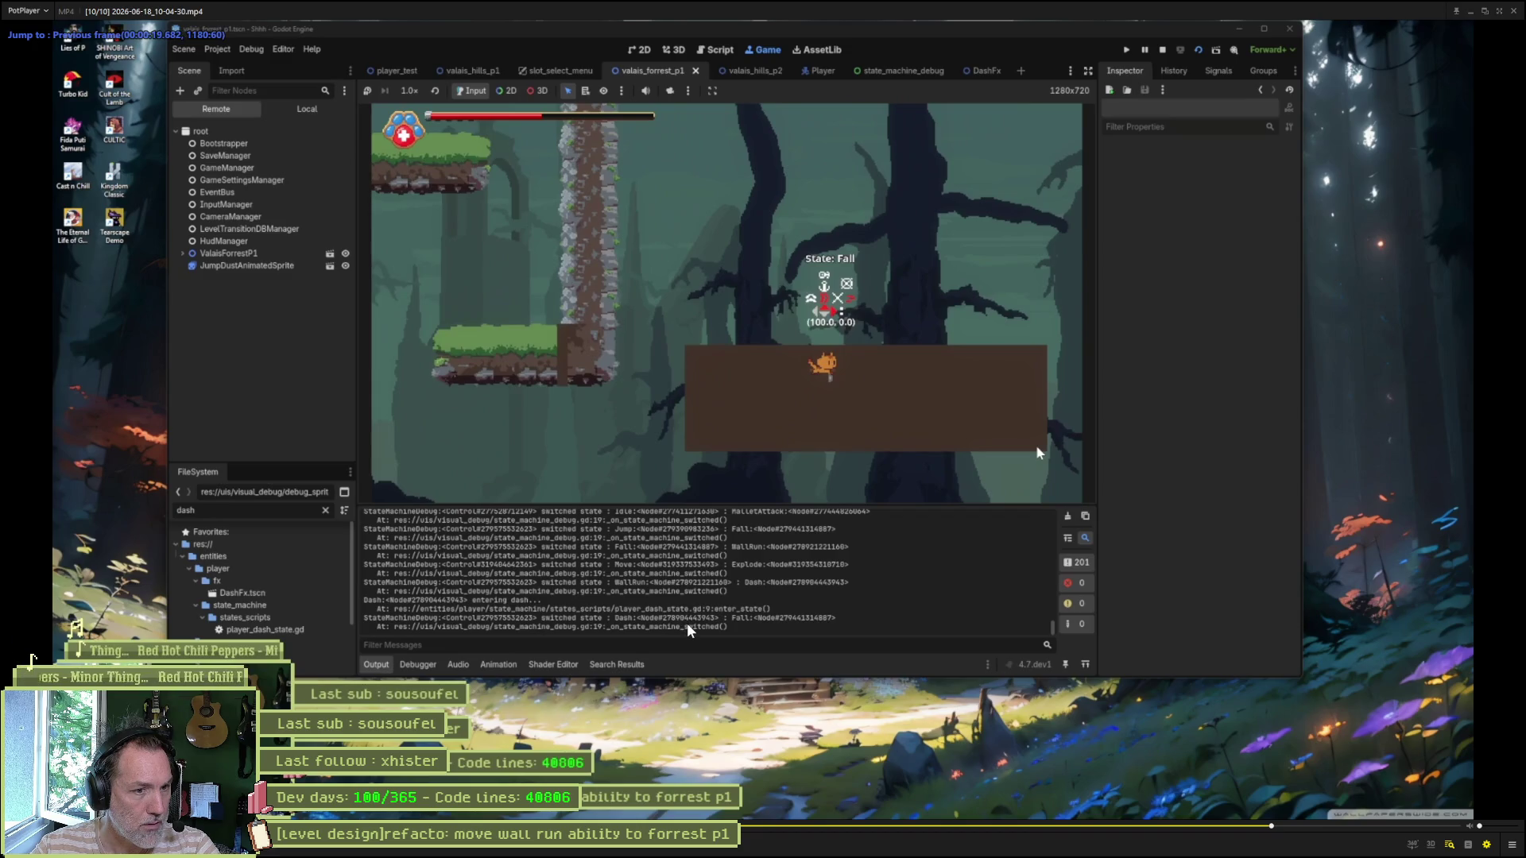
pyautogui.press('f')
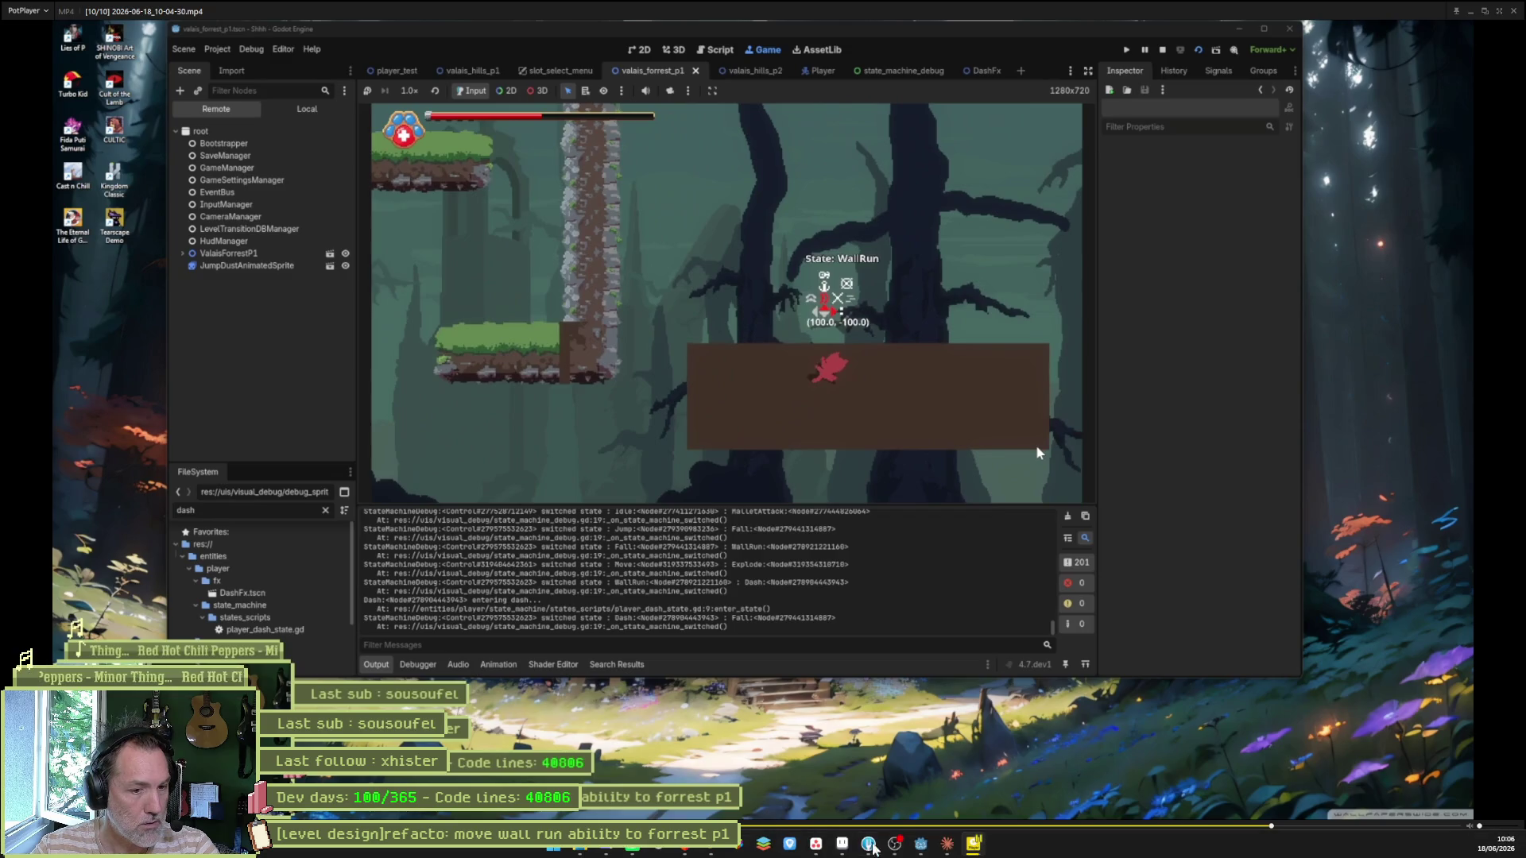
# Step: Return to the Godot editor and select part of the switched-state print line
pyautogui.moveTo(924, 847)
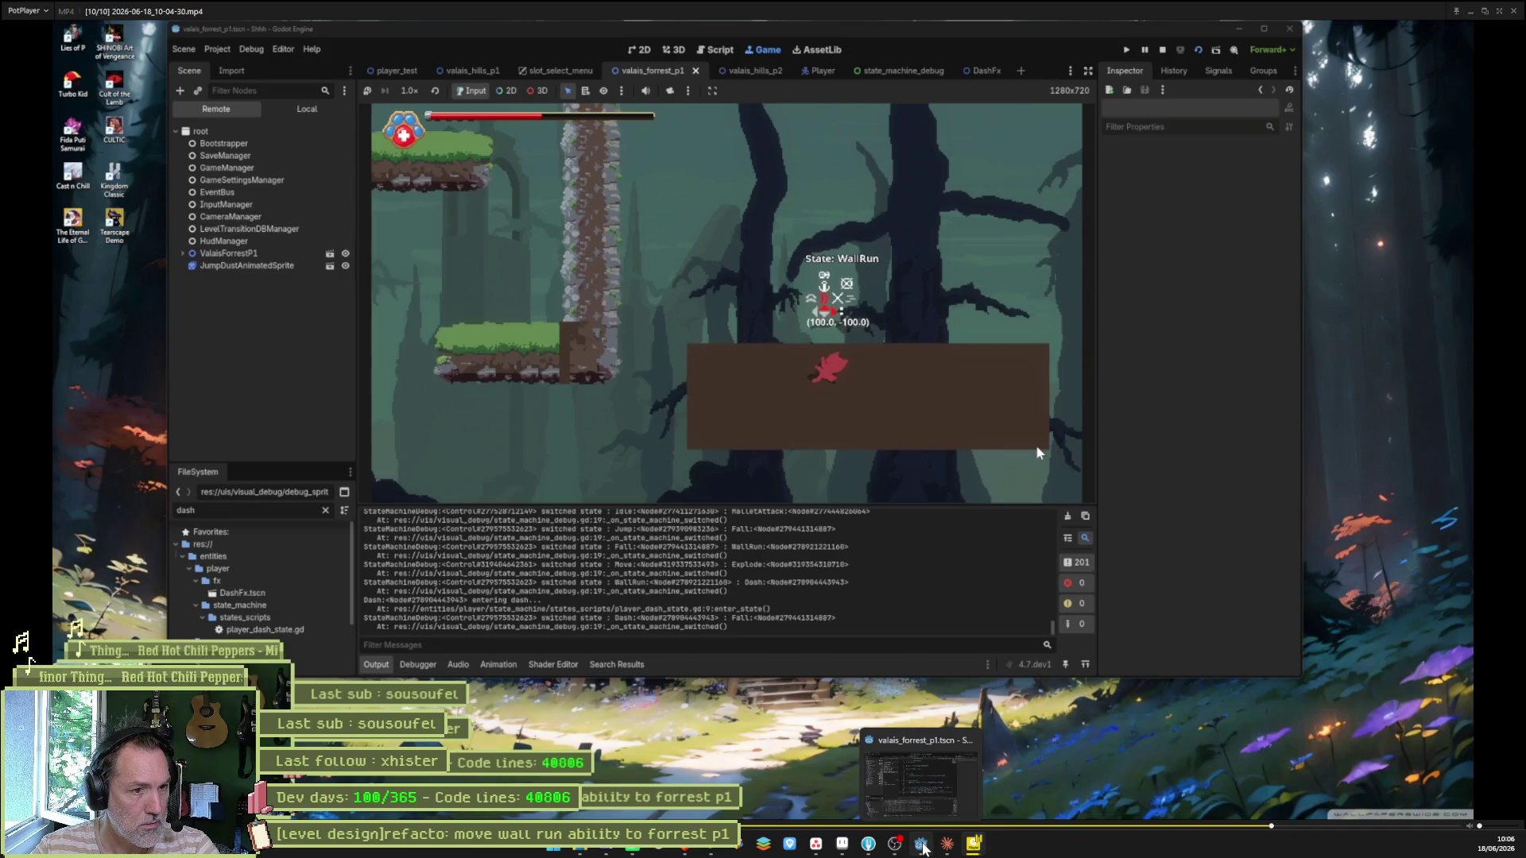
pyautogui.click(922, 847)
pyautogui.moveTo(718, 424); pyautogui.dragTo(767, 423)
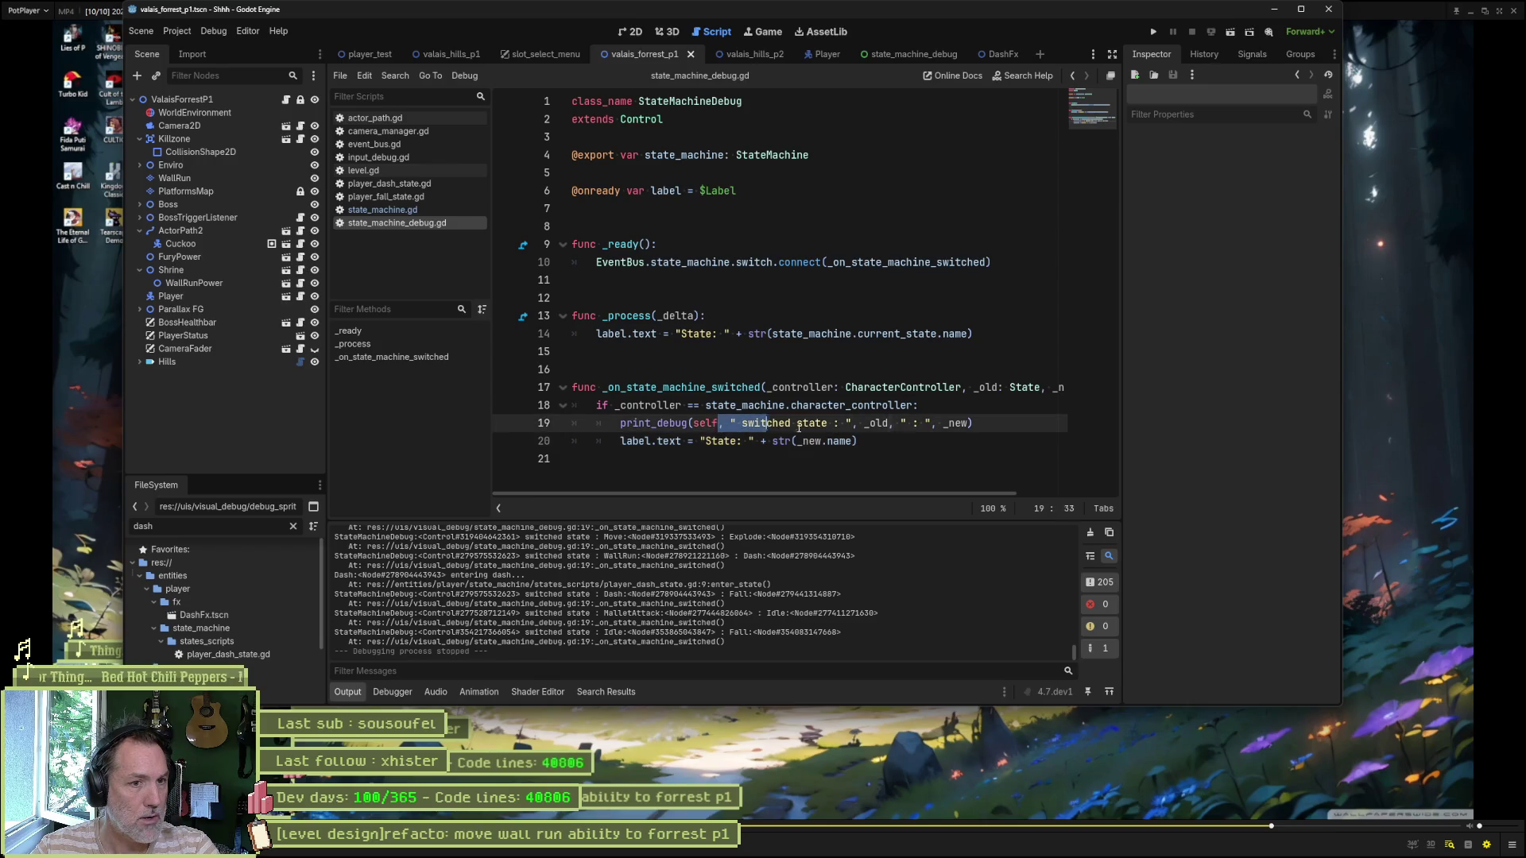
# Step: Select the label.text assignment on line 20 of state_machine_debug.gd
pyautogui.moveTo(858, 441); pyautogui.dragTo(619, 444)
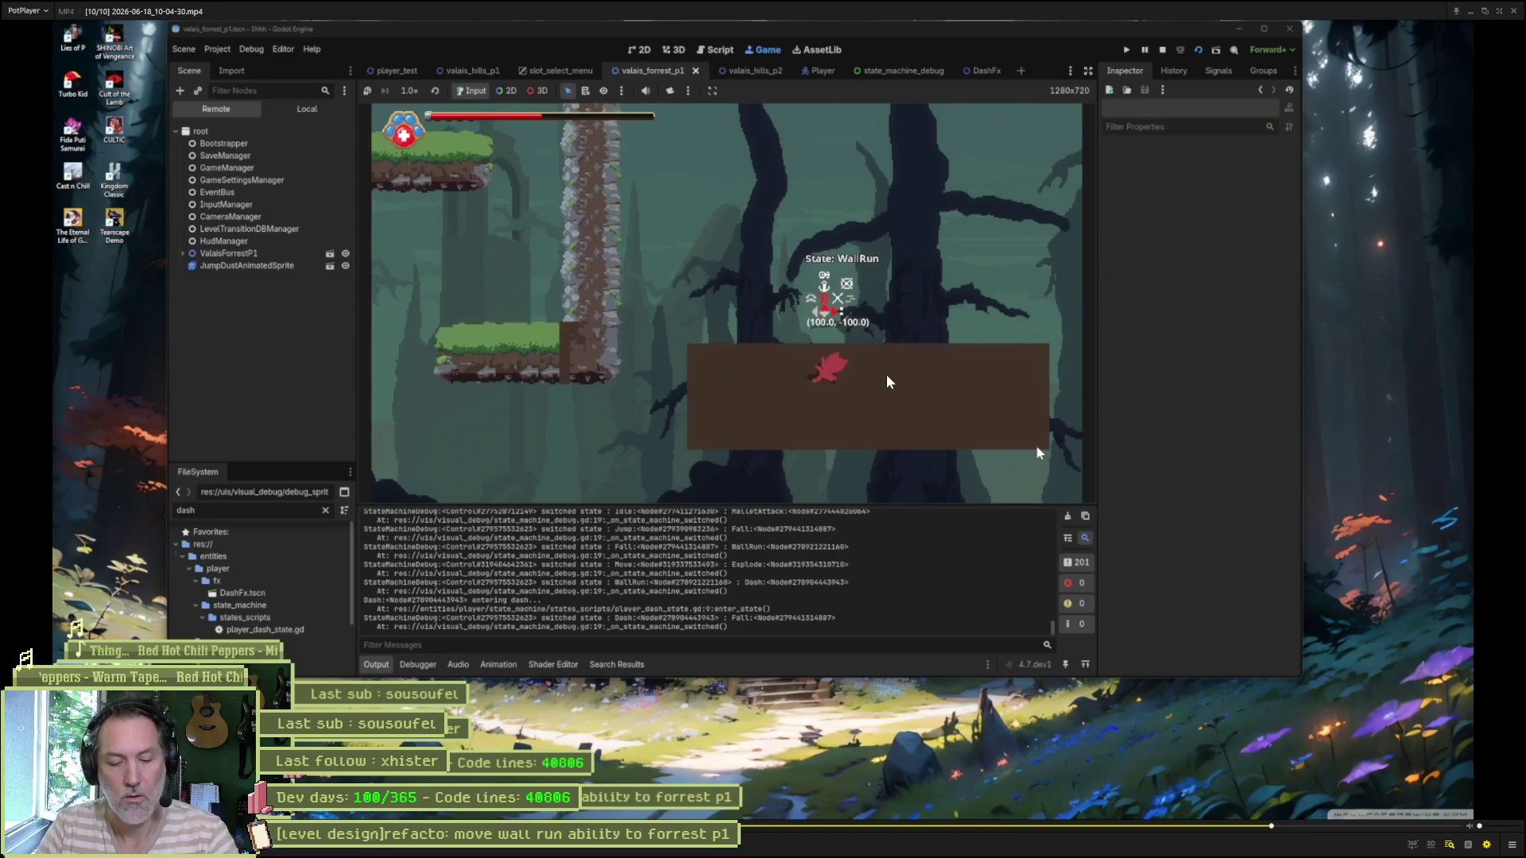
# Step: Step back and forth between the last WallRun frame and the first Fall frame
pyautogui.press('d')
pyautogui.press('d')
pyautogui.press('d')
pyautogui.press('d')
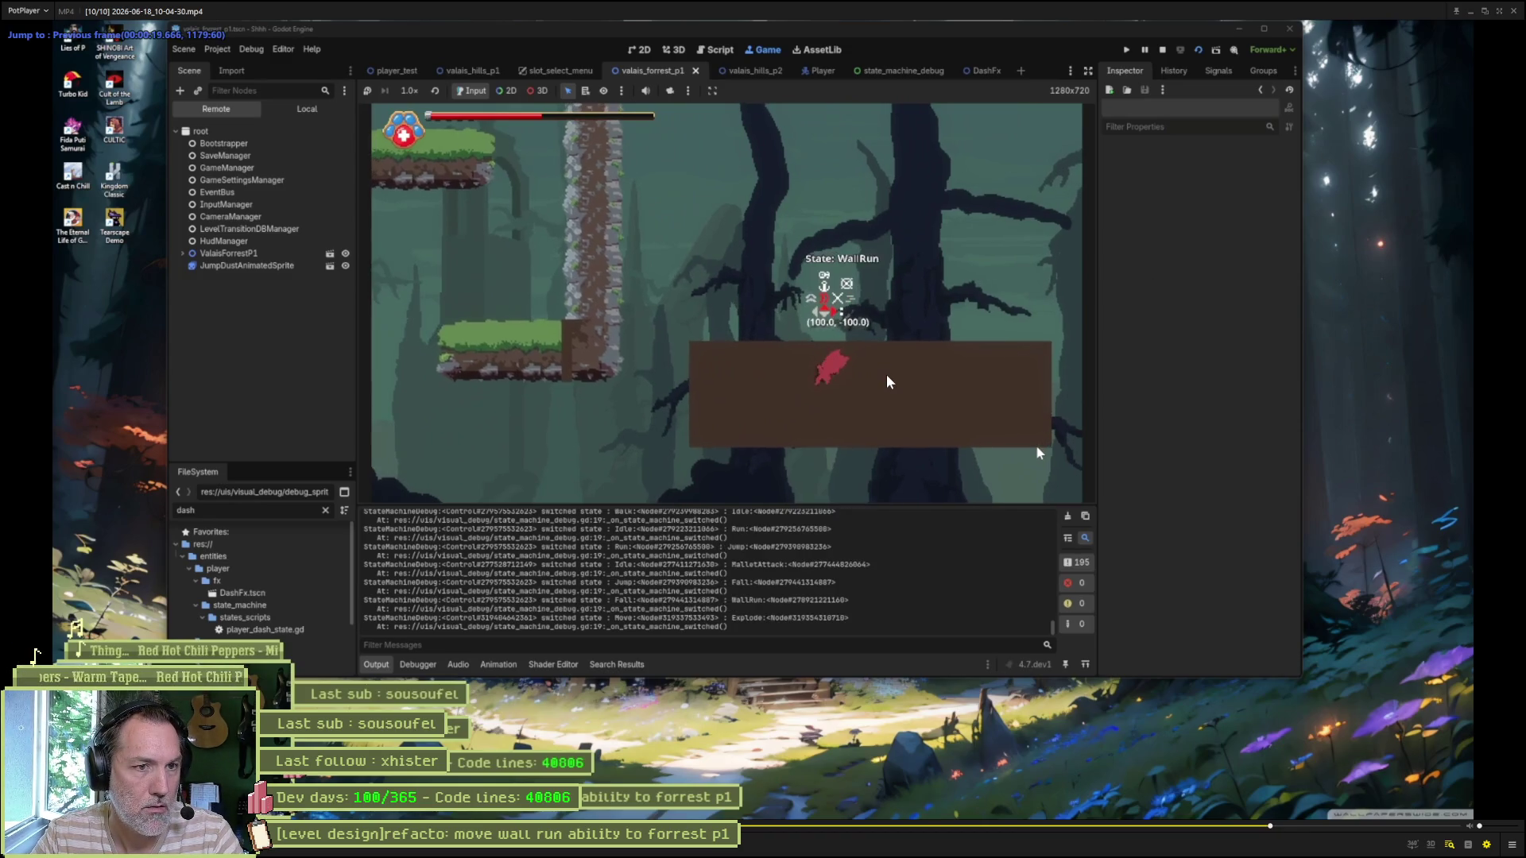
pyautogui.press('f')
pyautogui.press('f')
pyautogui.press('f')
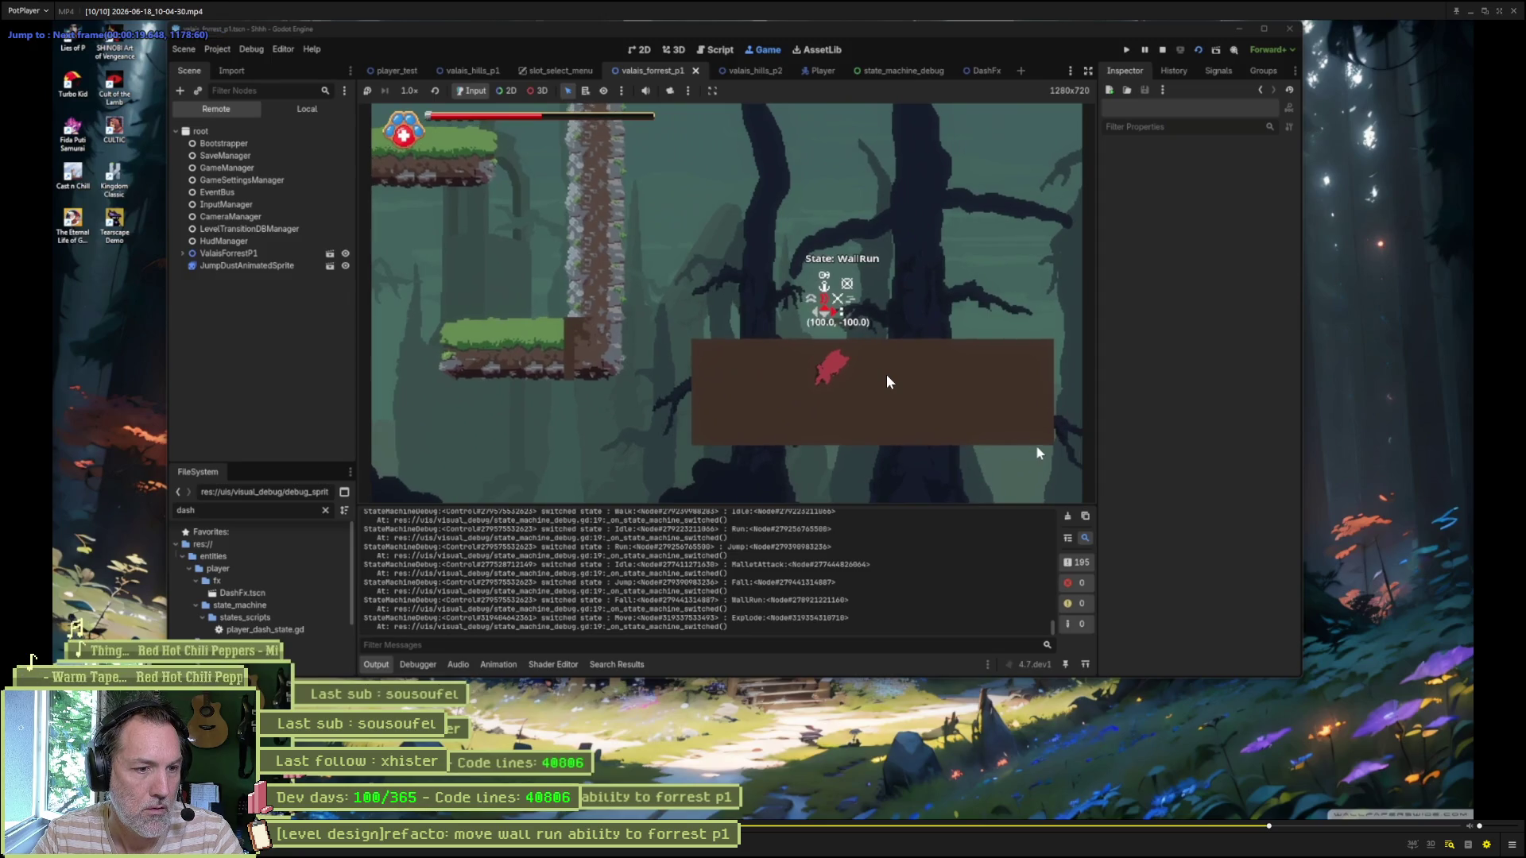
pyautogui.press('f')
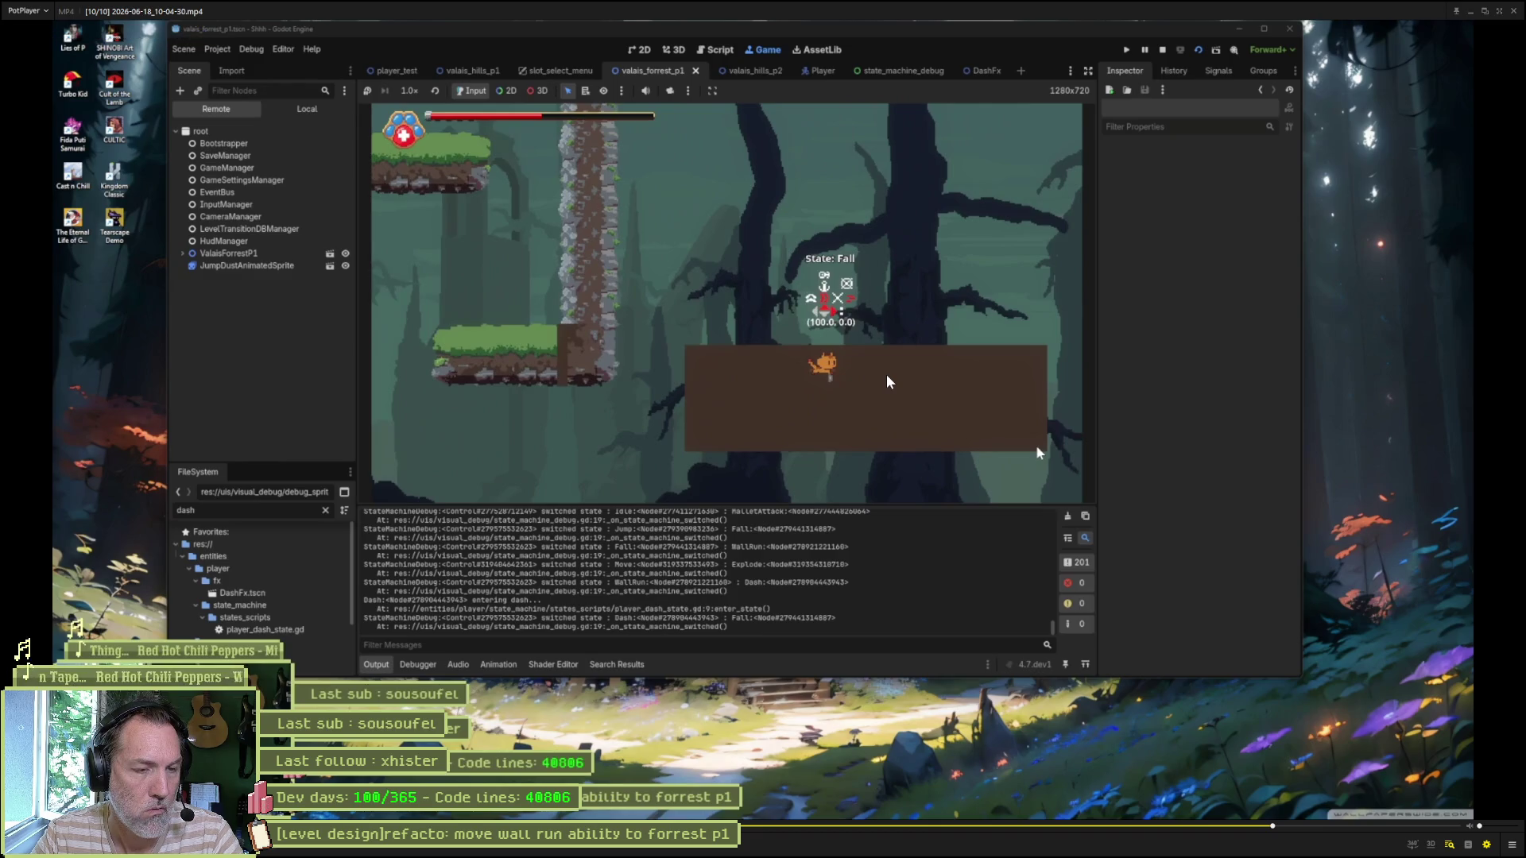
pyautogui.press('d')
pyautogui.press('f')
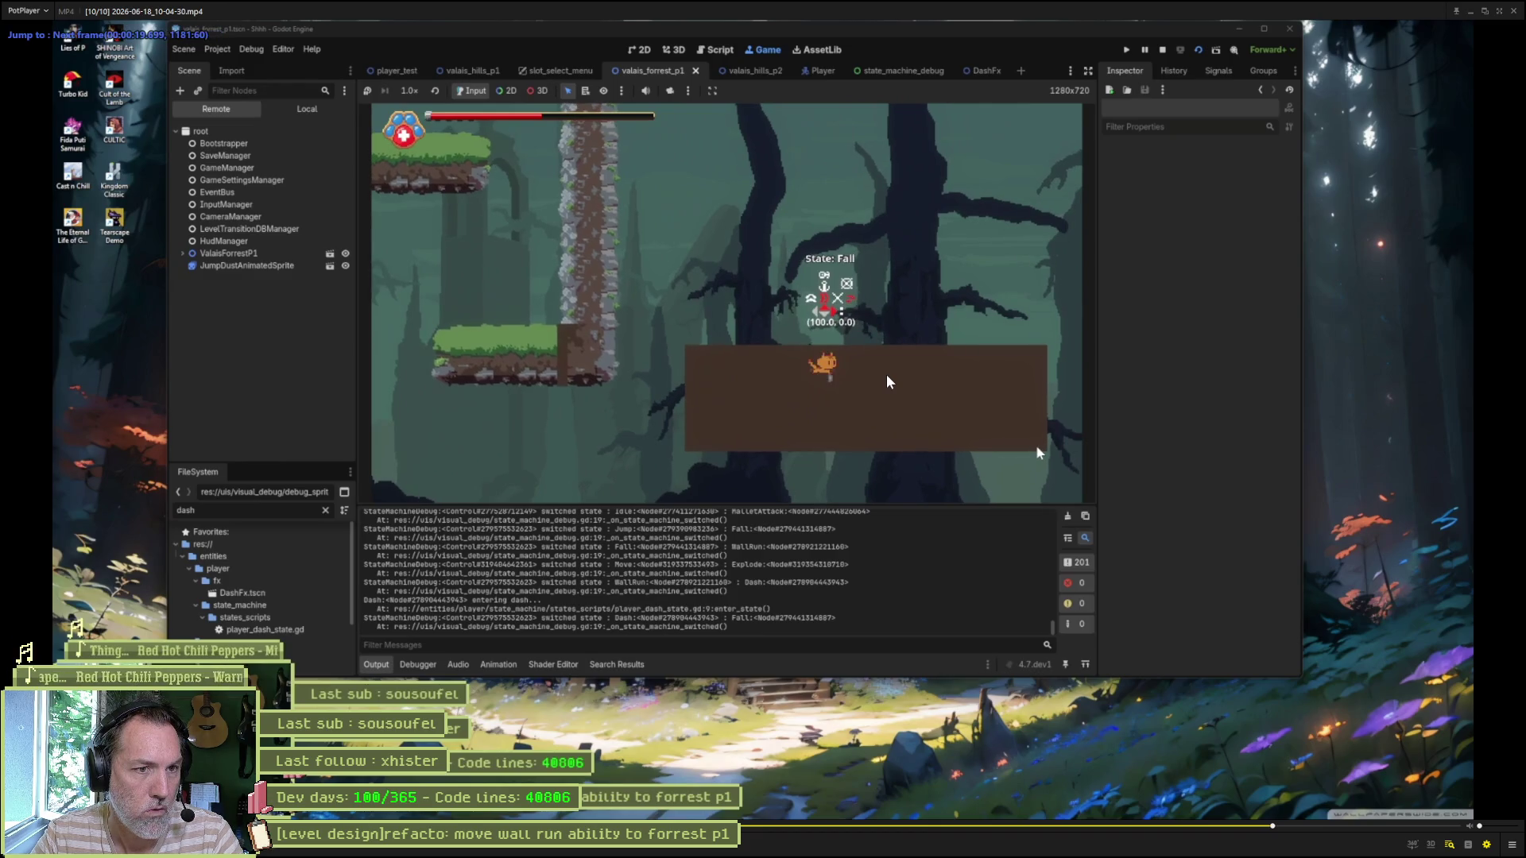
pyautogui.press('d')
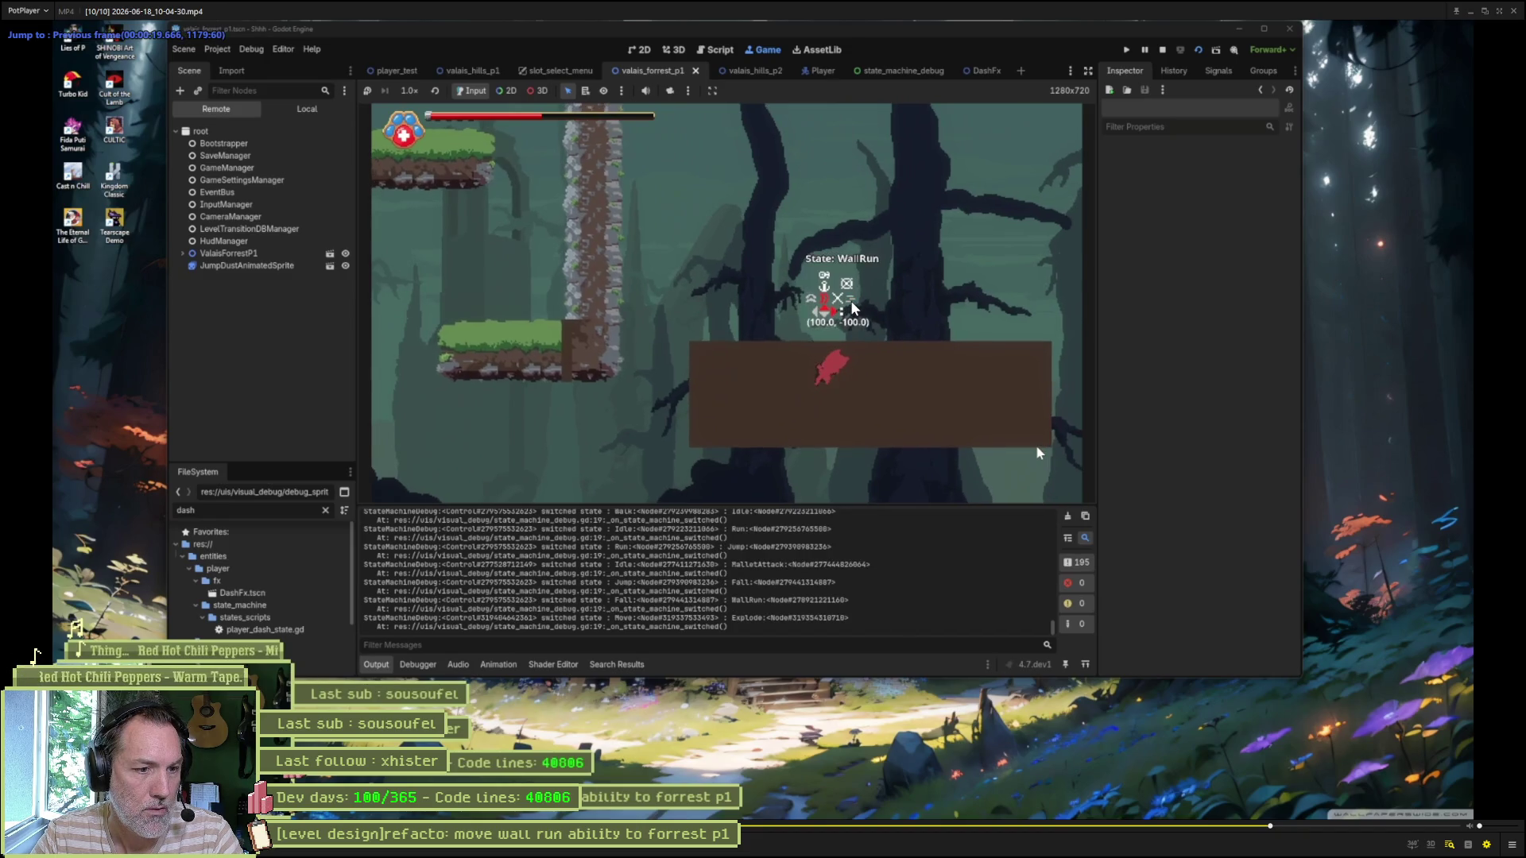
pyautogui.press('f')
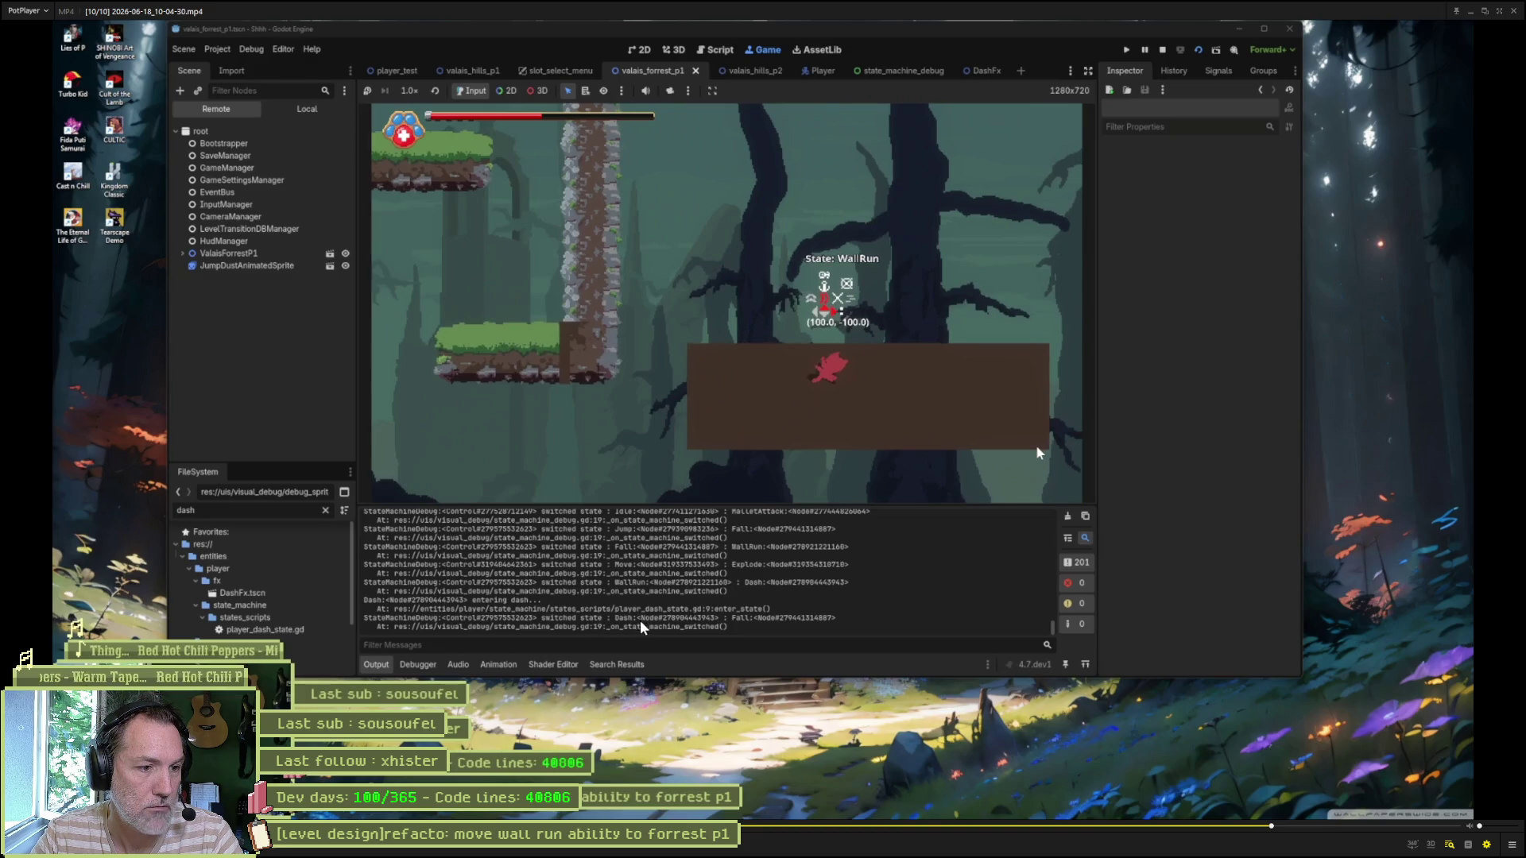
# Step: Advance the clip to the Fall frame and close PotPlayer
pyautogui.moveTo(659, 857)
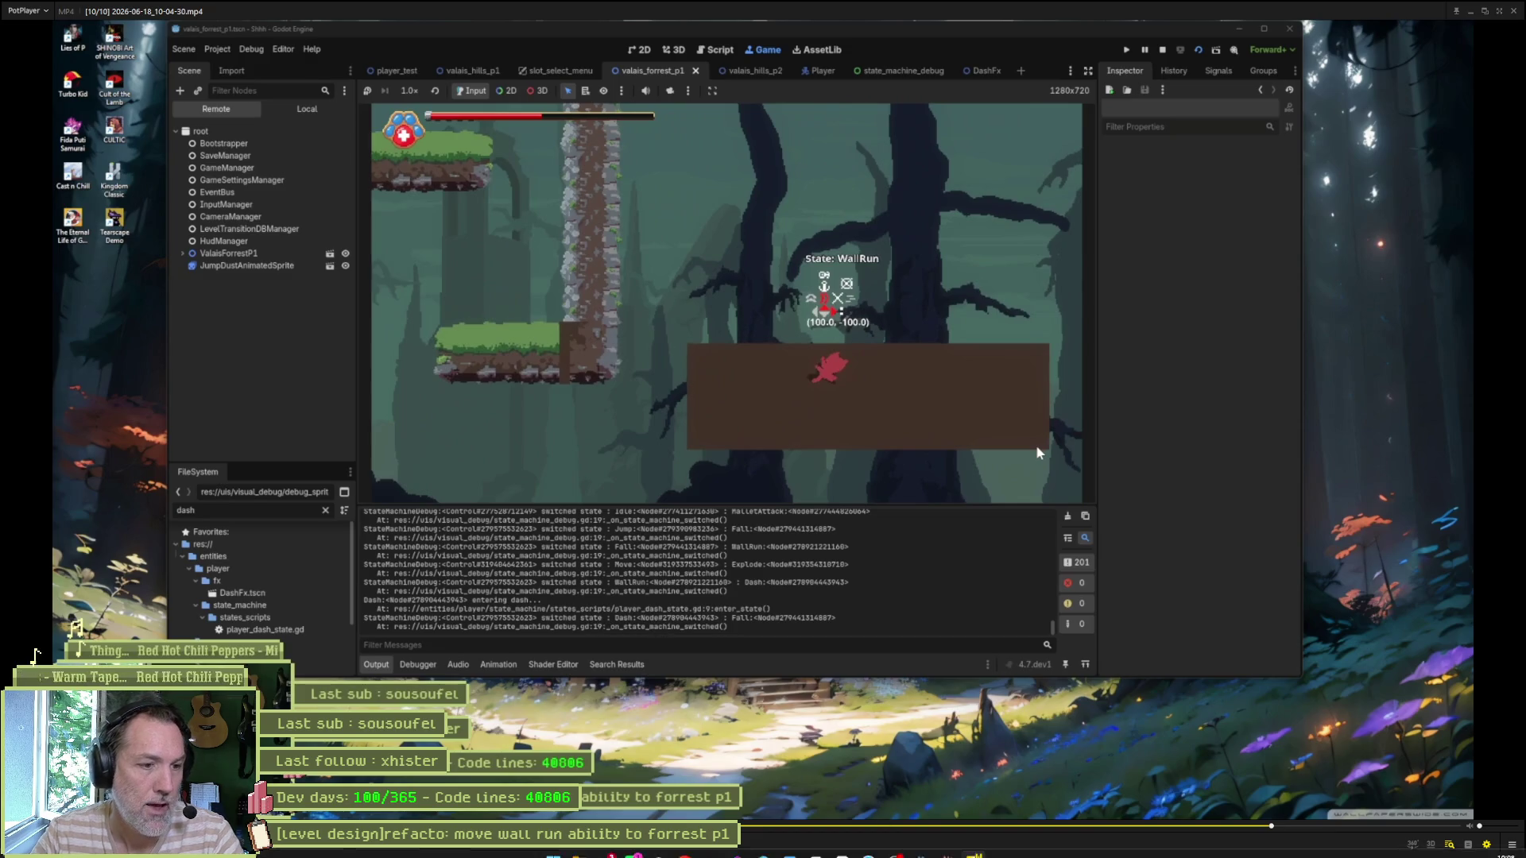
pyautogui.moveTo(867, 844)
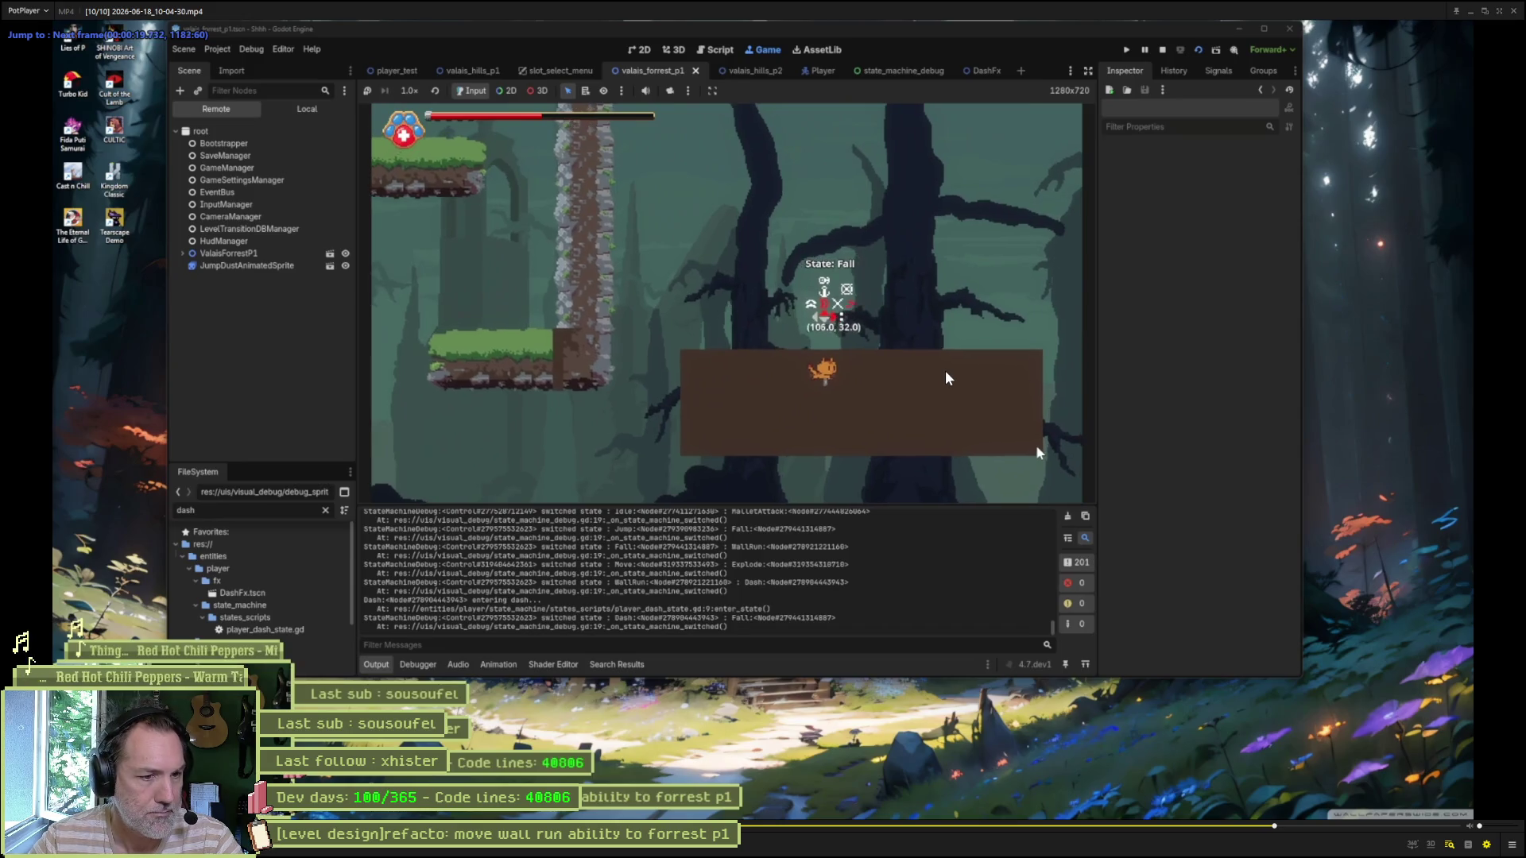
pyautogui.press('f')
pyautogui.press('f')
pyautogui.press('f')
pyautogui.press('f')
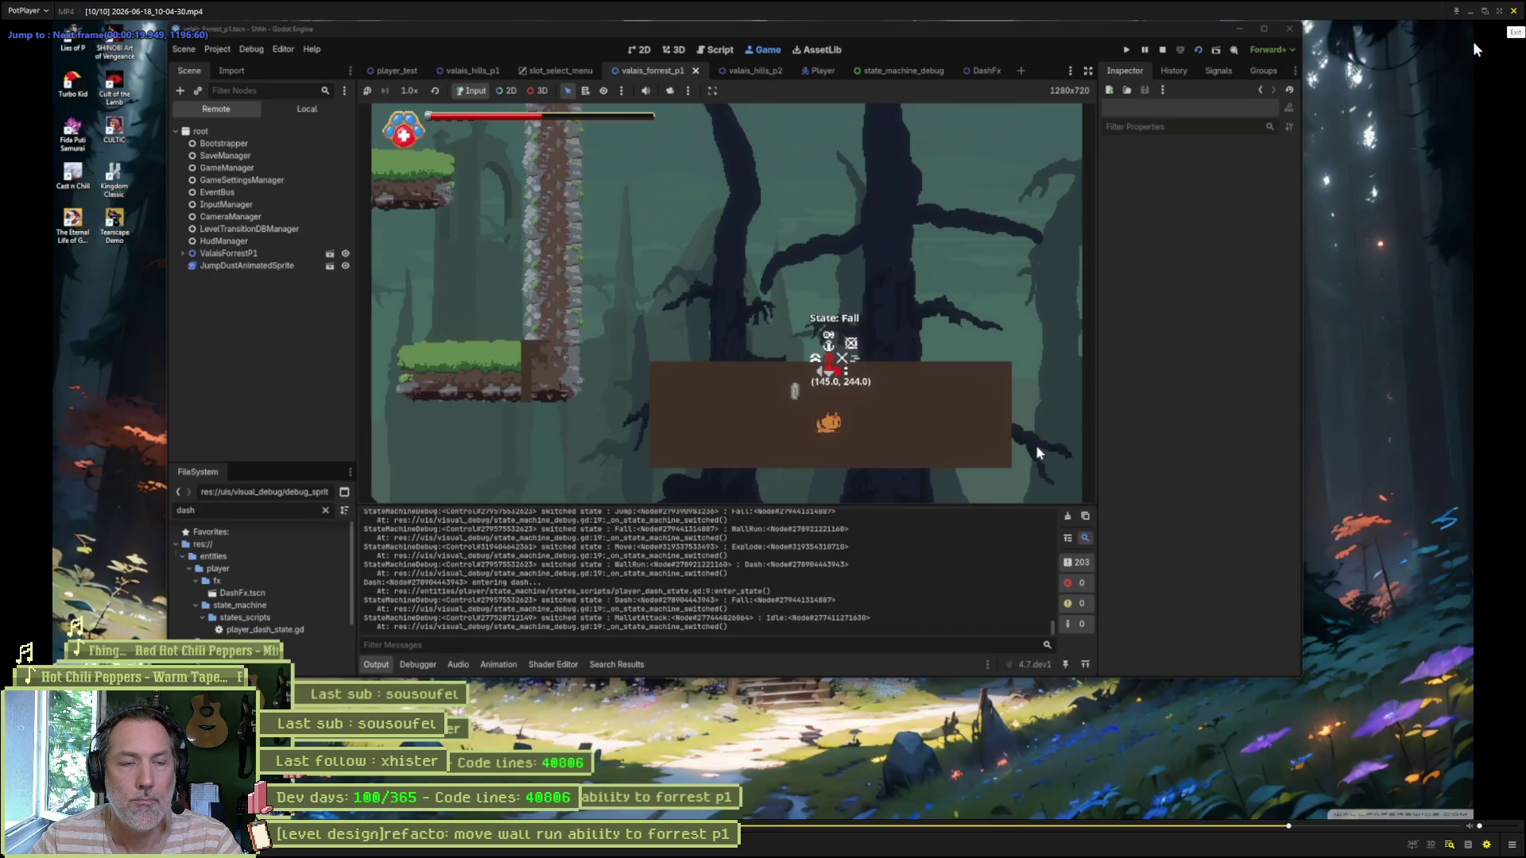
pyautogui.click(1514, 11)
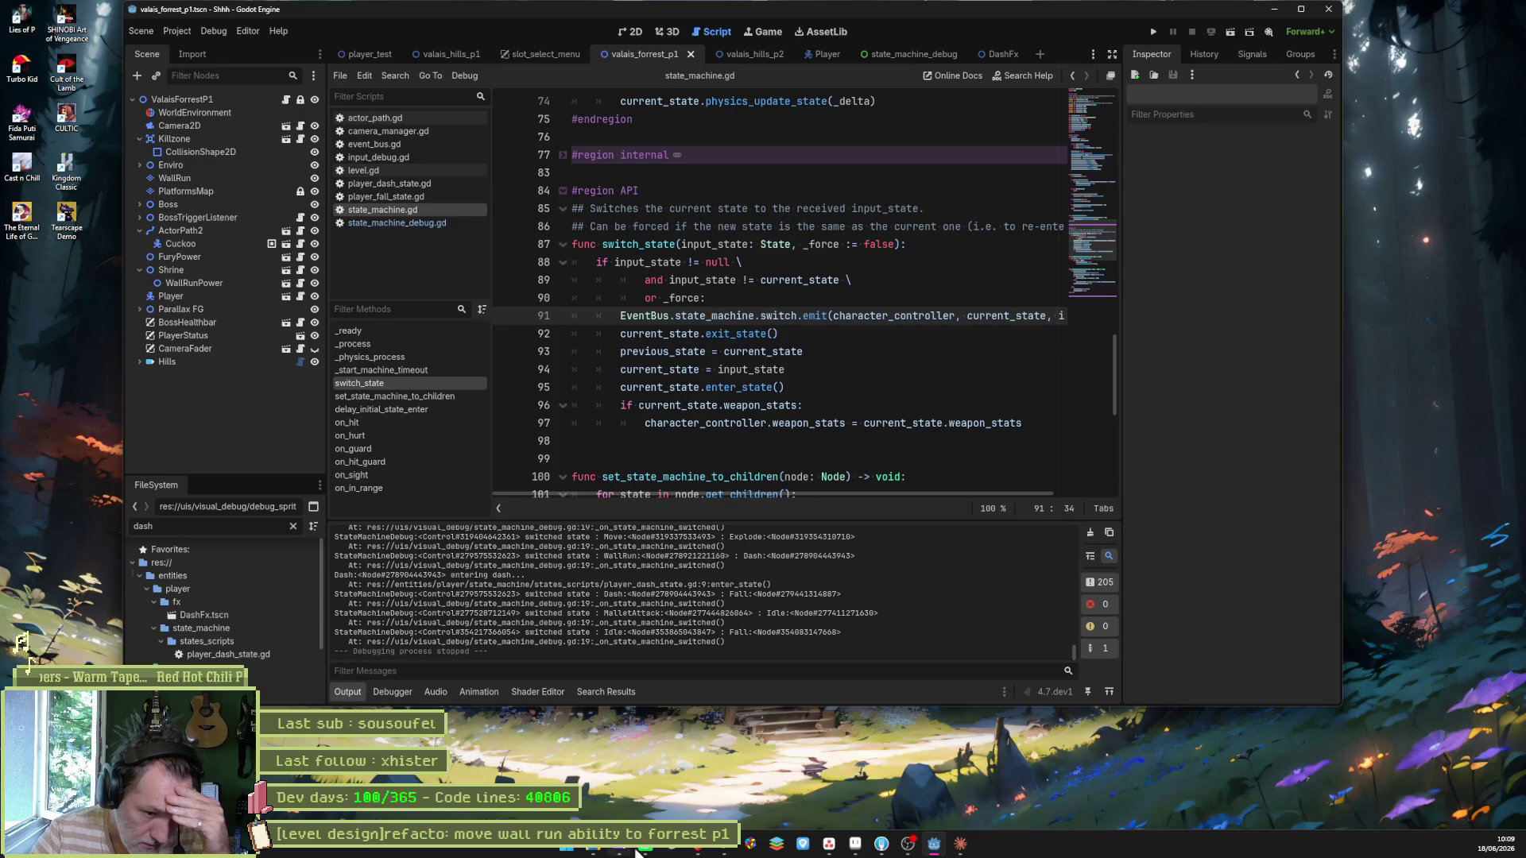
# Step: Back in Godot, open state_machine_debug.gd and look over the _on_state_machine_switched function
pyautogui.click(911, 852)
pyautogui.click(800, 441)
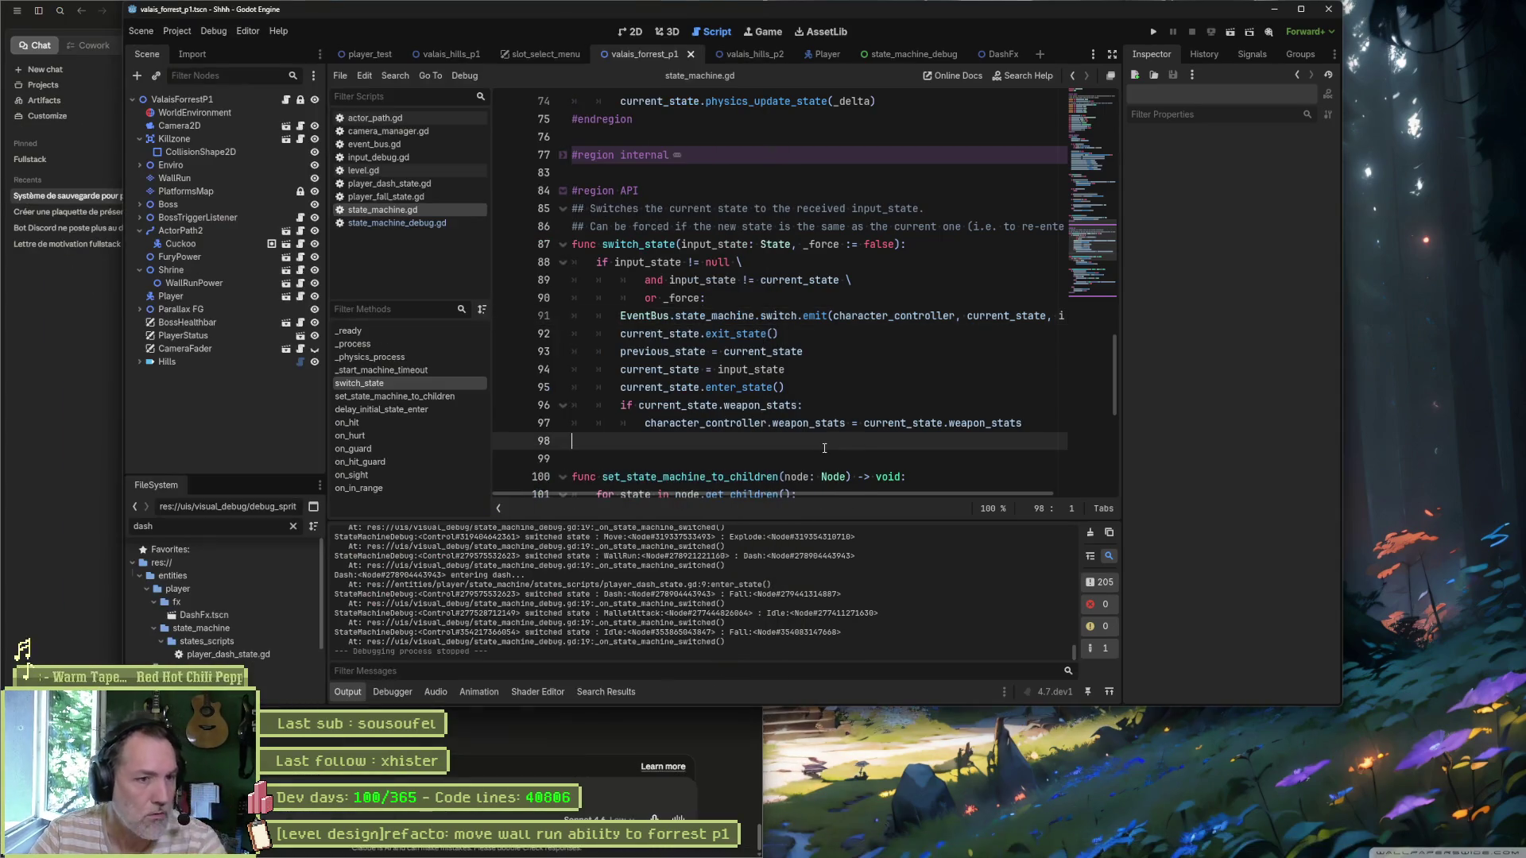
pyautogui.click(405, 223)
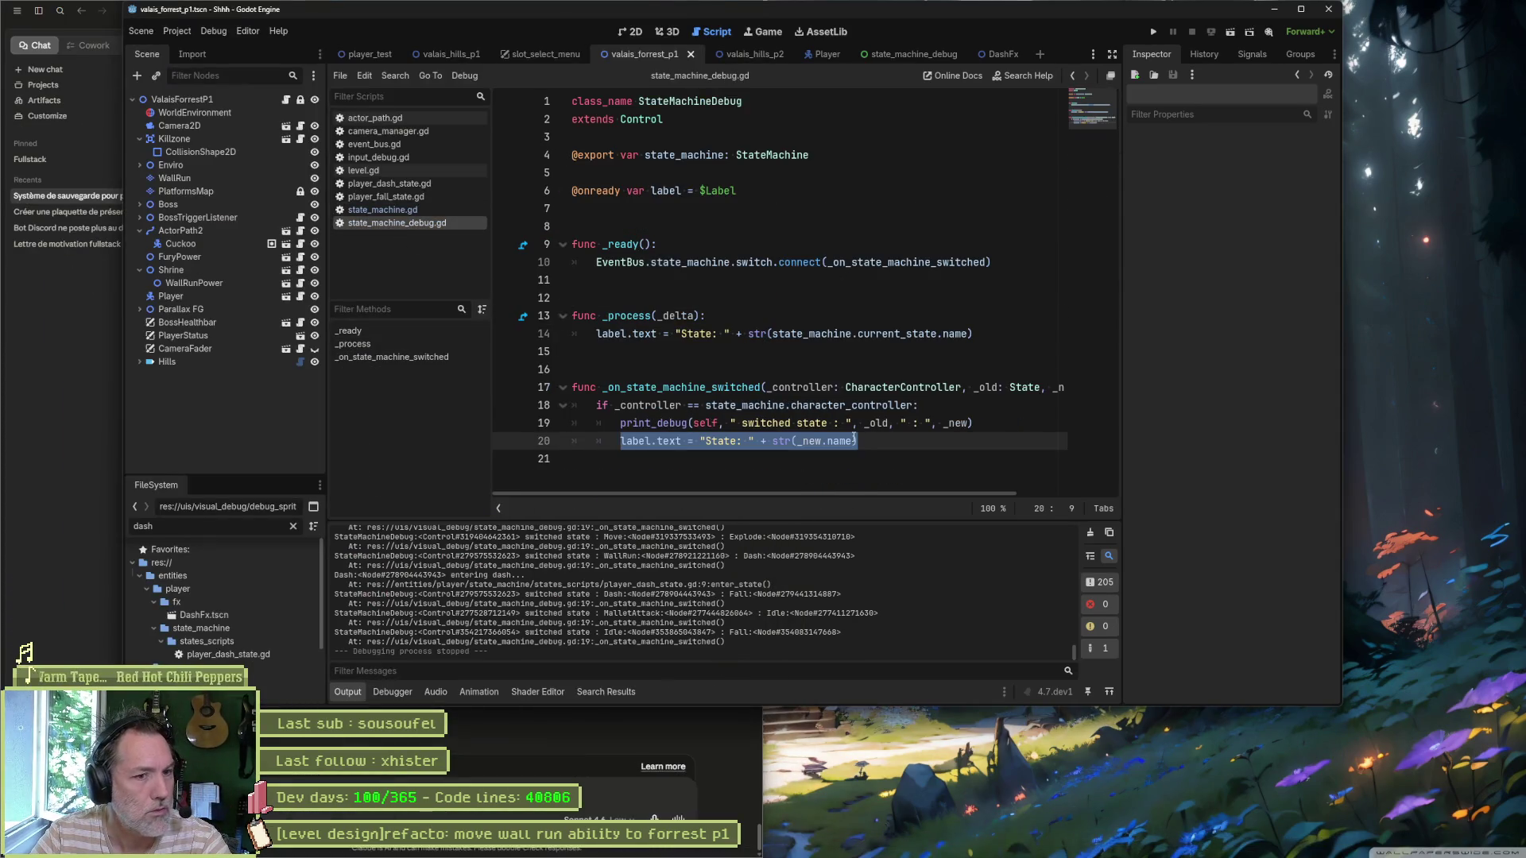
pyautogui.moveTo(855, 439); pyautogui.dragTo(513, 389)
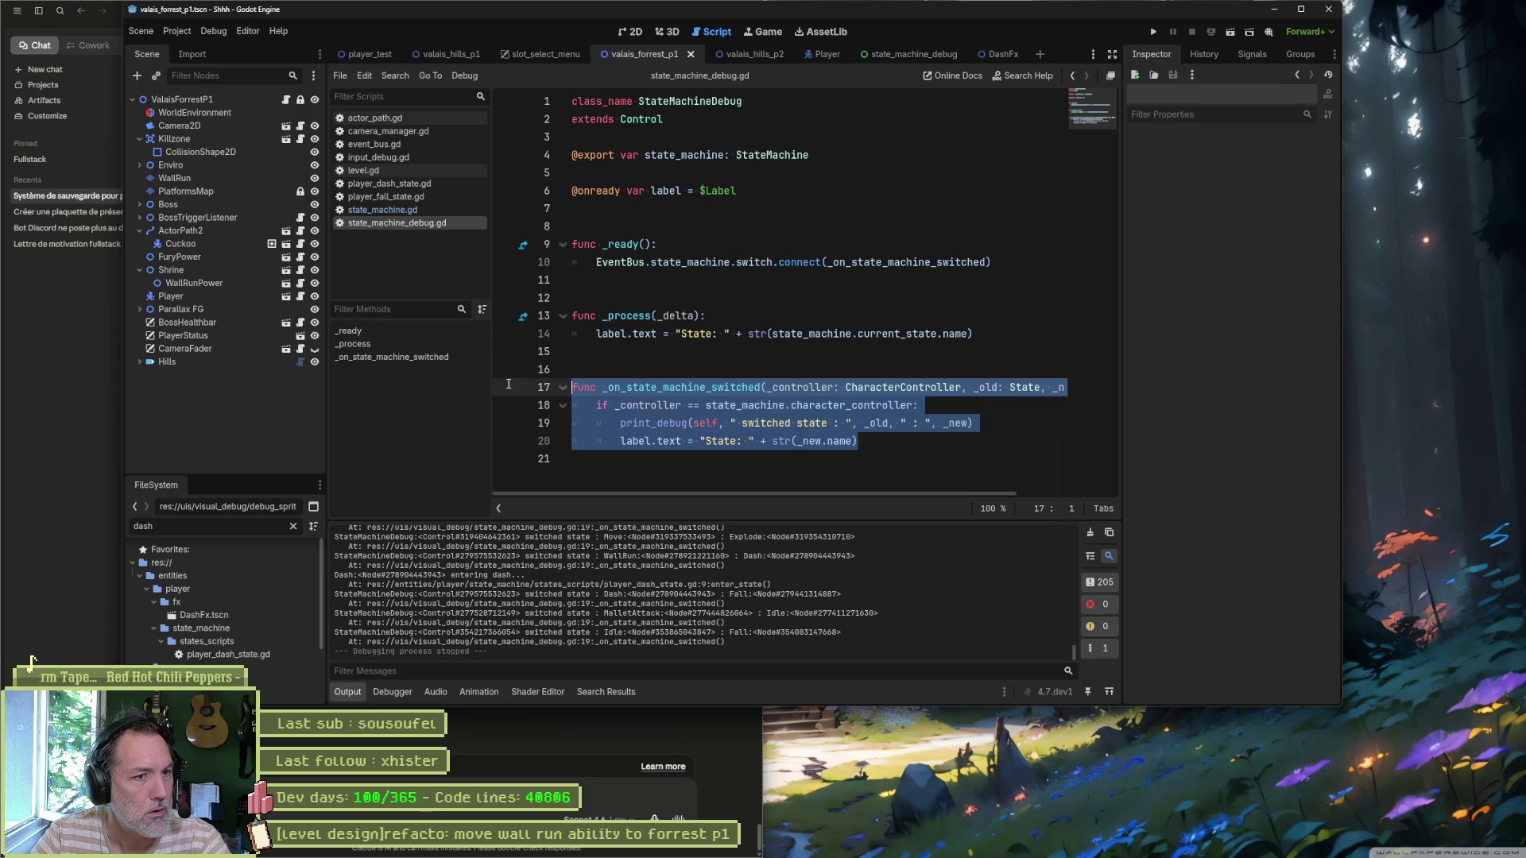
pyautogui.click(626, 369)
pyautogui.moveTo(899, 442); pyautogui.dragTo(566, 245)
# Step: Comment out the _process function on lines 13–14 and run the project with F5
pyautogui.click(705, 316)
pyautogui.moveTo(705, 315)
pyautogui.mouseDown()
pyautogui.moveTo(708, 334)
pyautogui.moveTo(640, 333)
pyautogui.mouseUp()
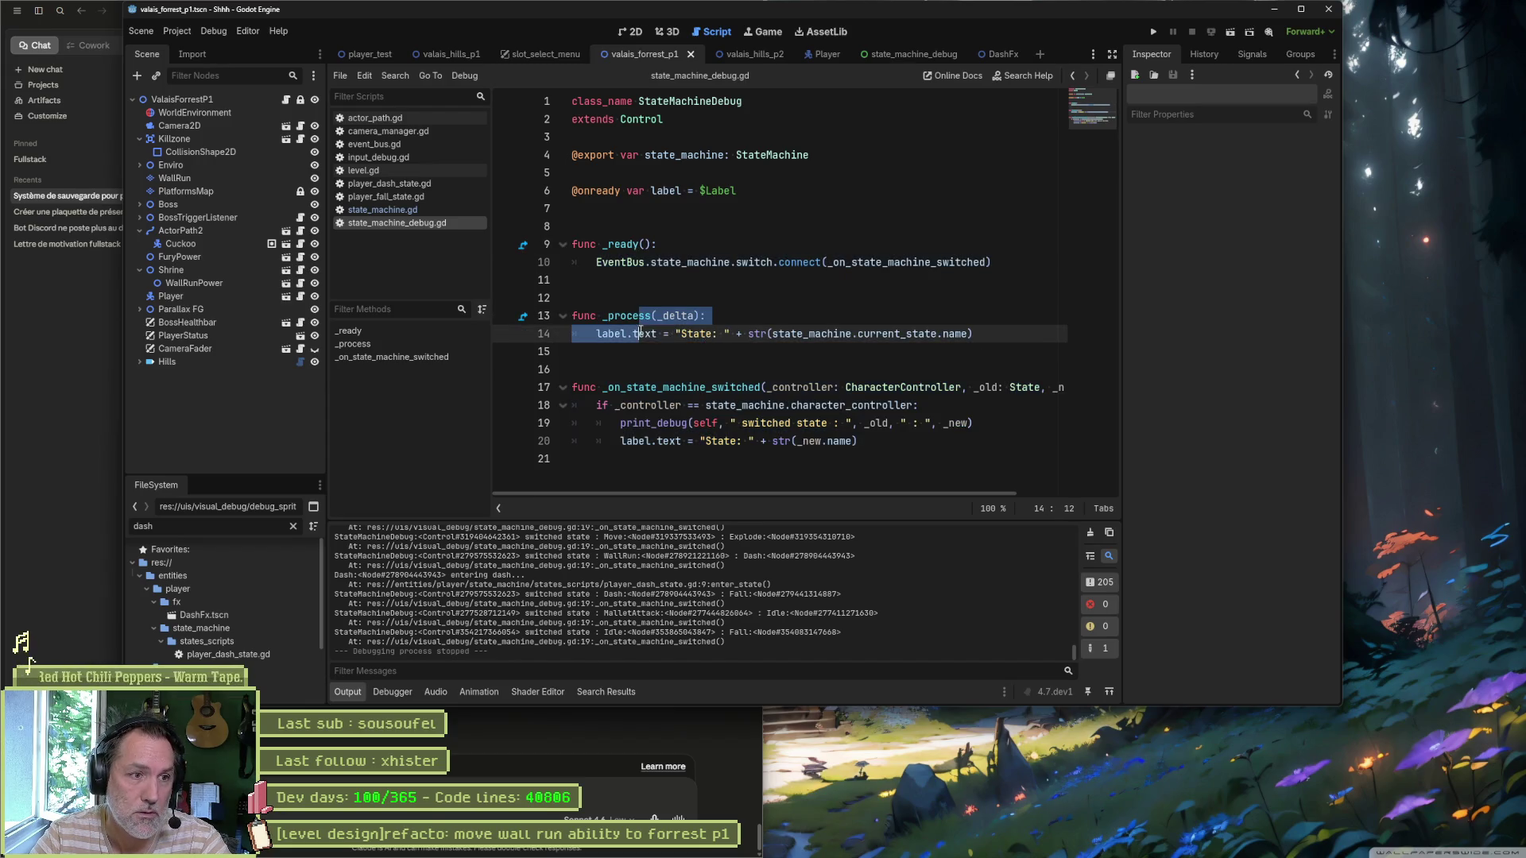
pyautogui.hotkey('ctrl', 'k')
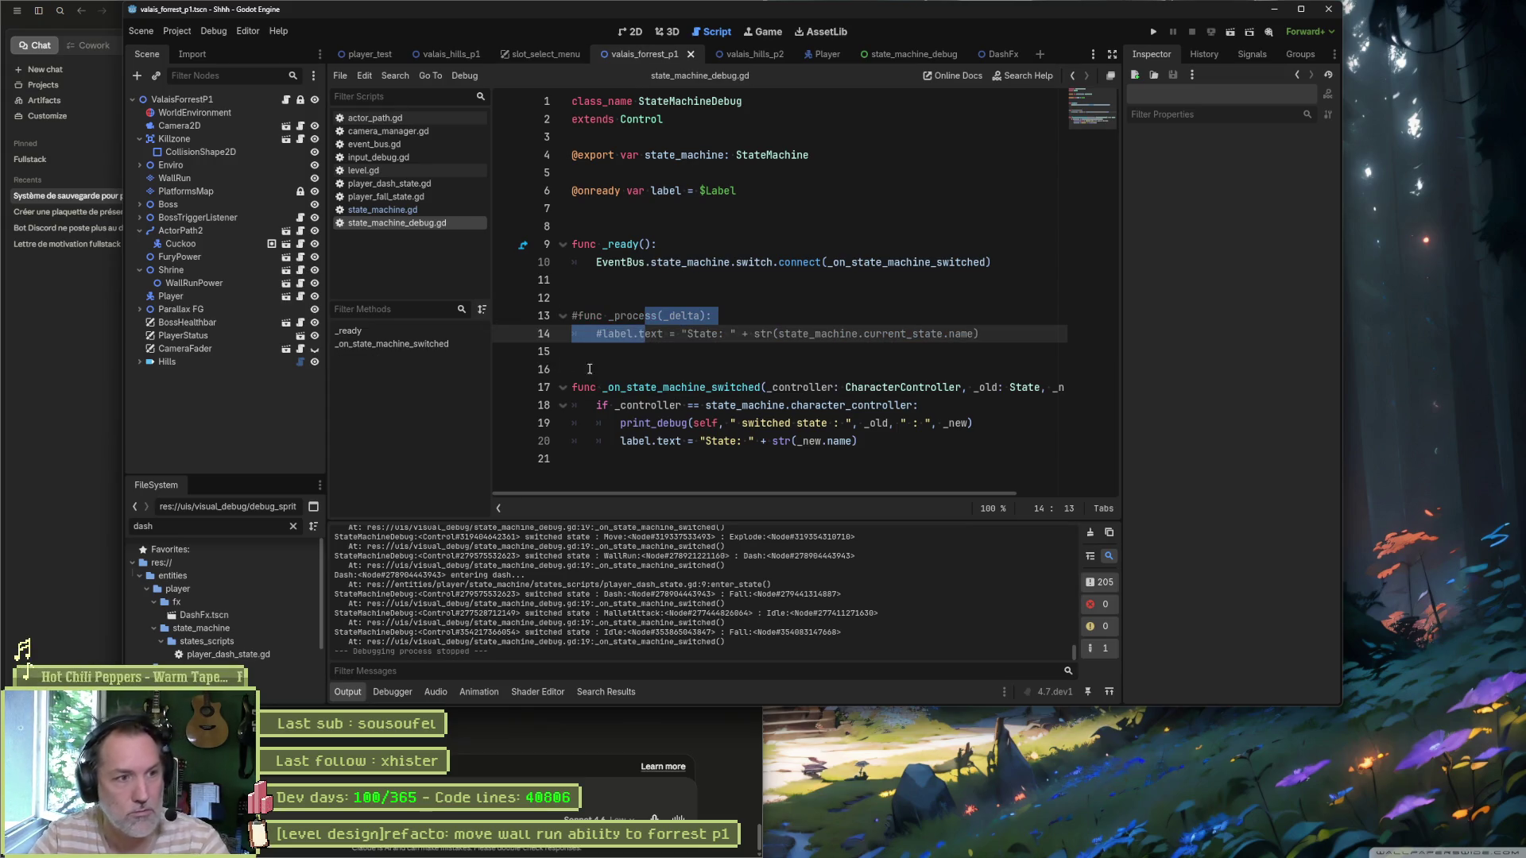
pyautogui.click(949, 442)
pyautogui.press('F5')
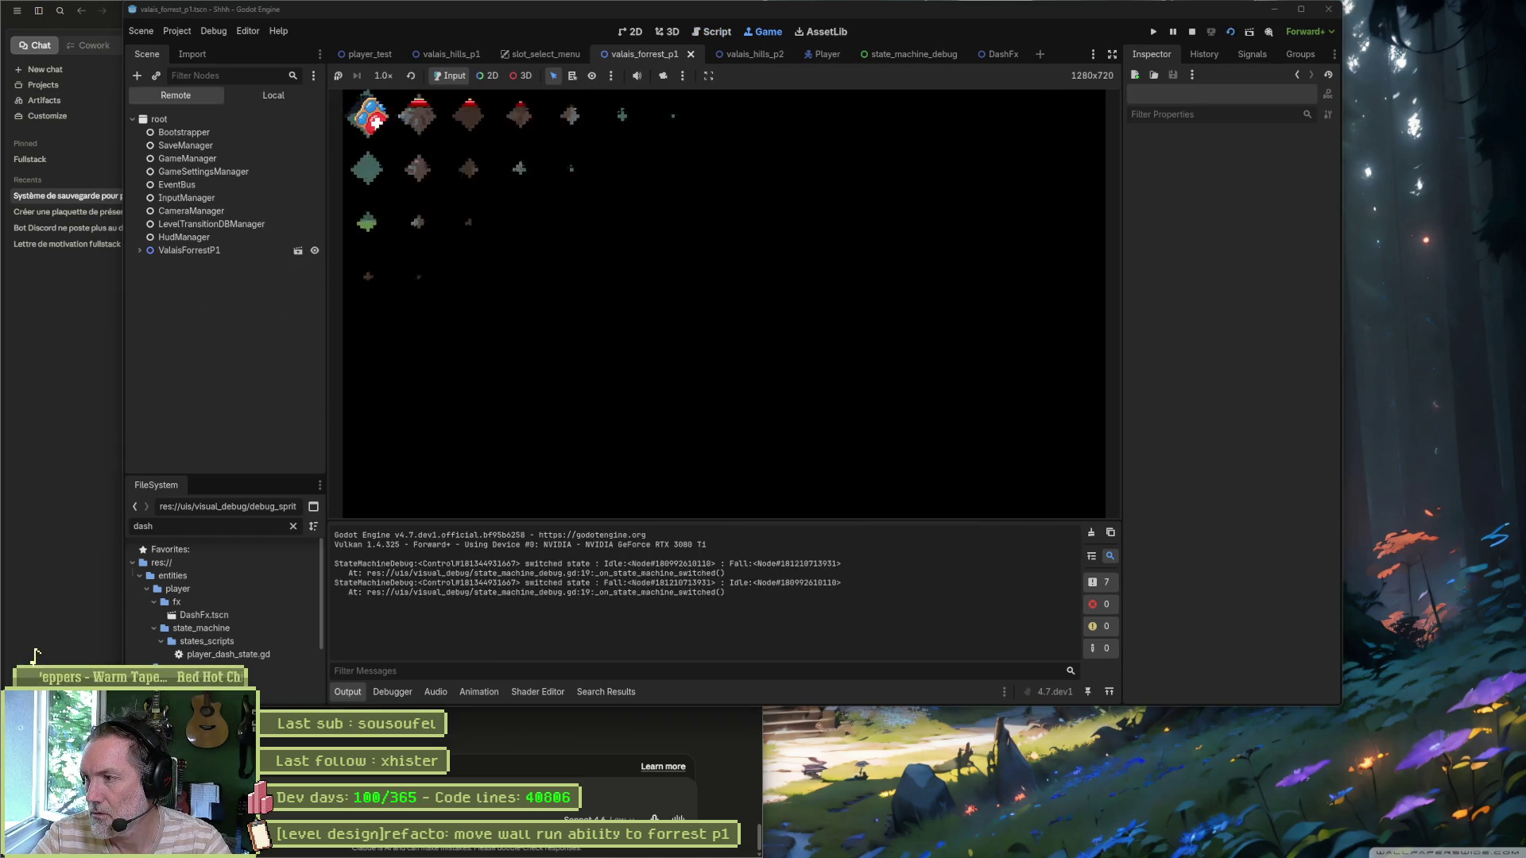
# Step: Run the cat right, jump into a wall run and dash out of it, twice
pyautogui.press('Right')
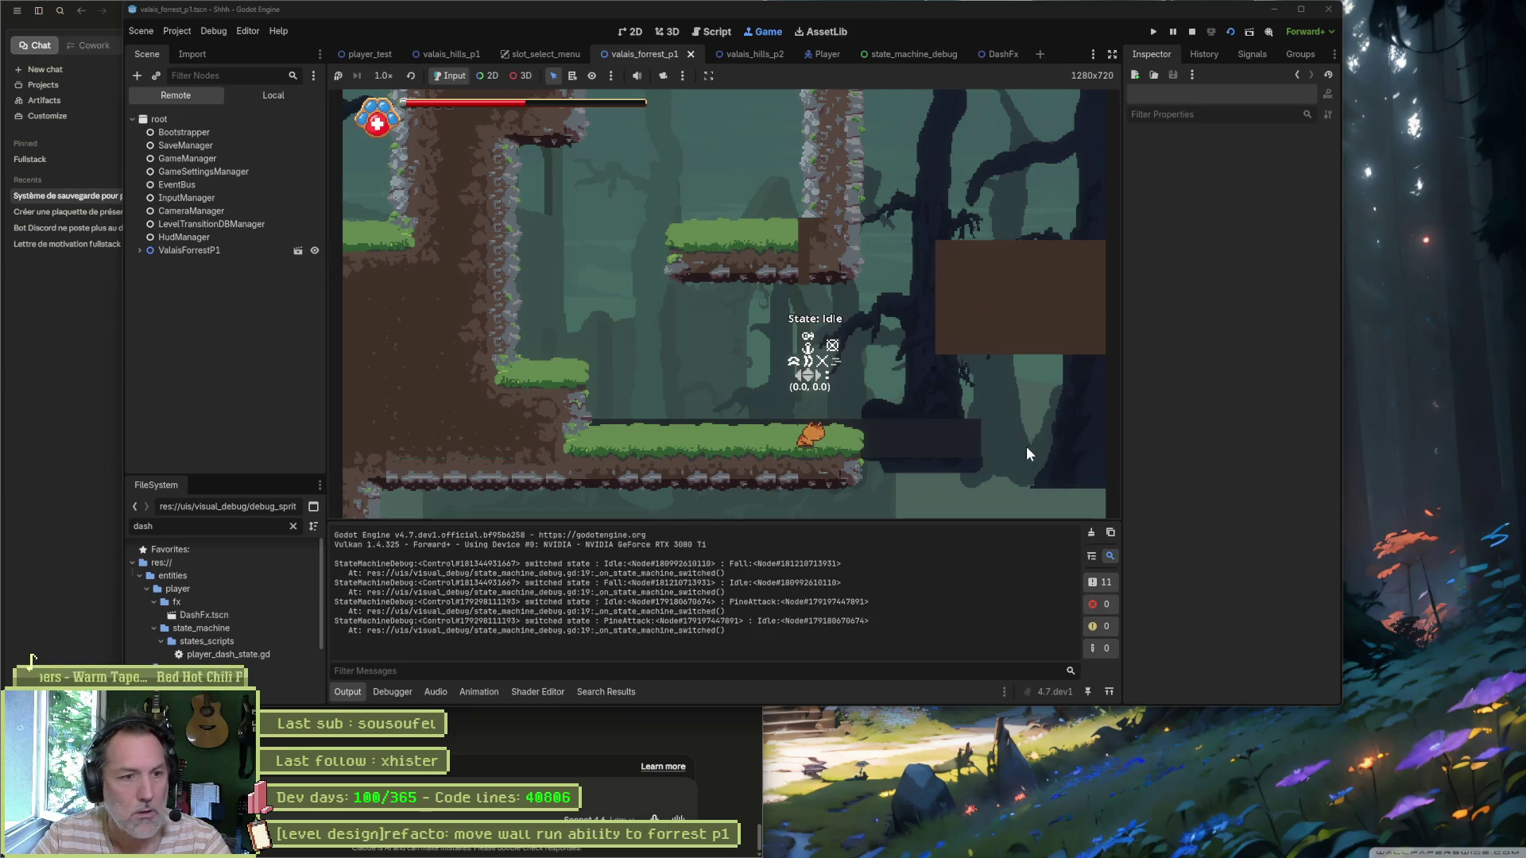
pyautogui.press('space')
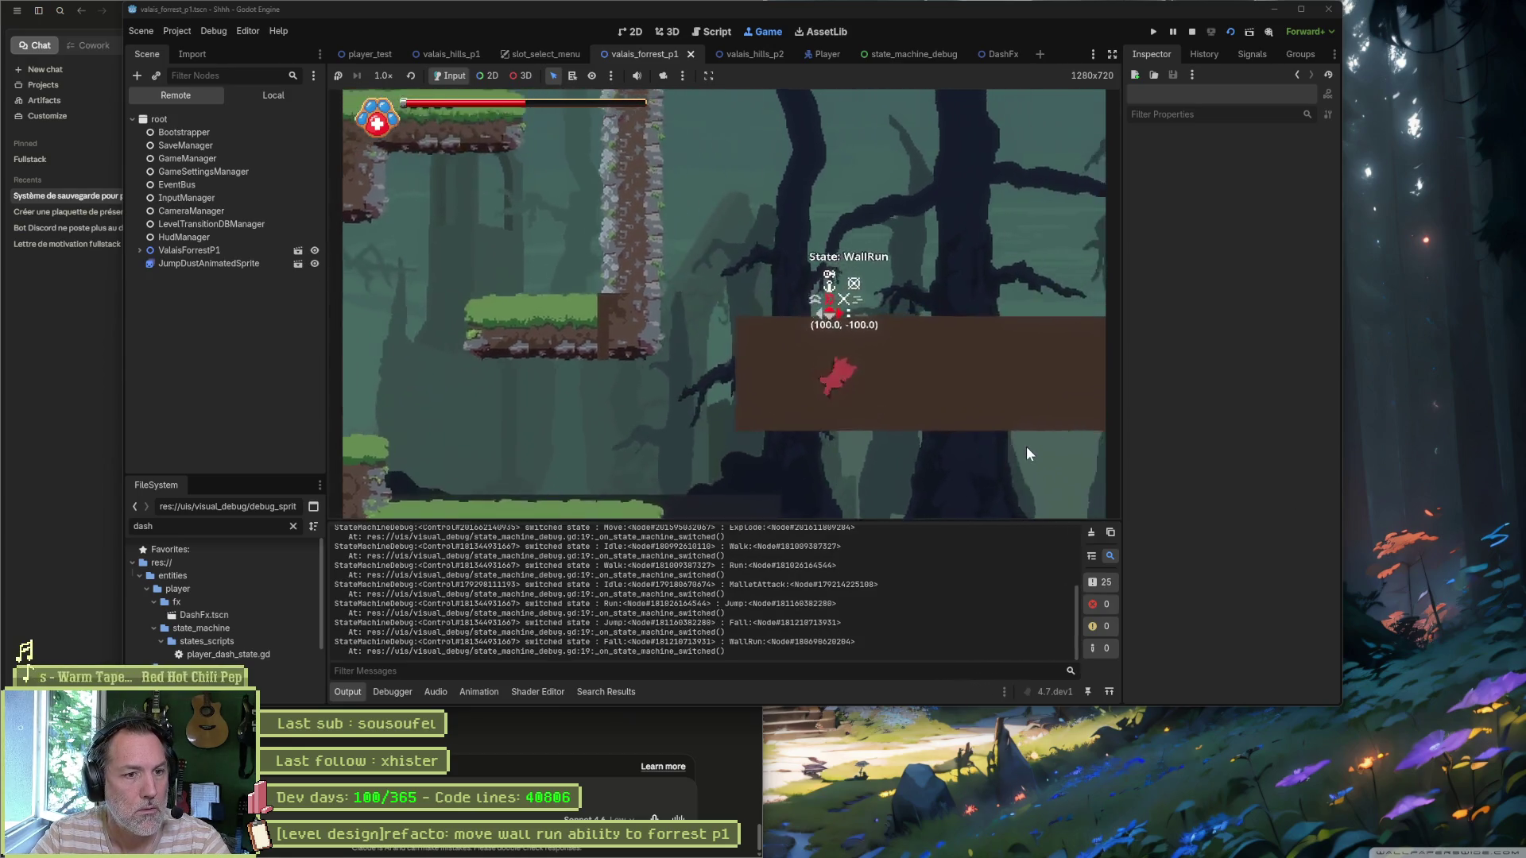
pyautogui.press('shift')
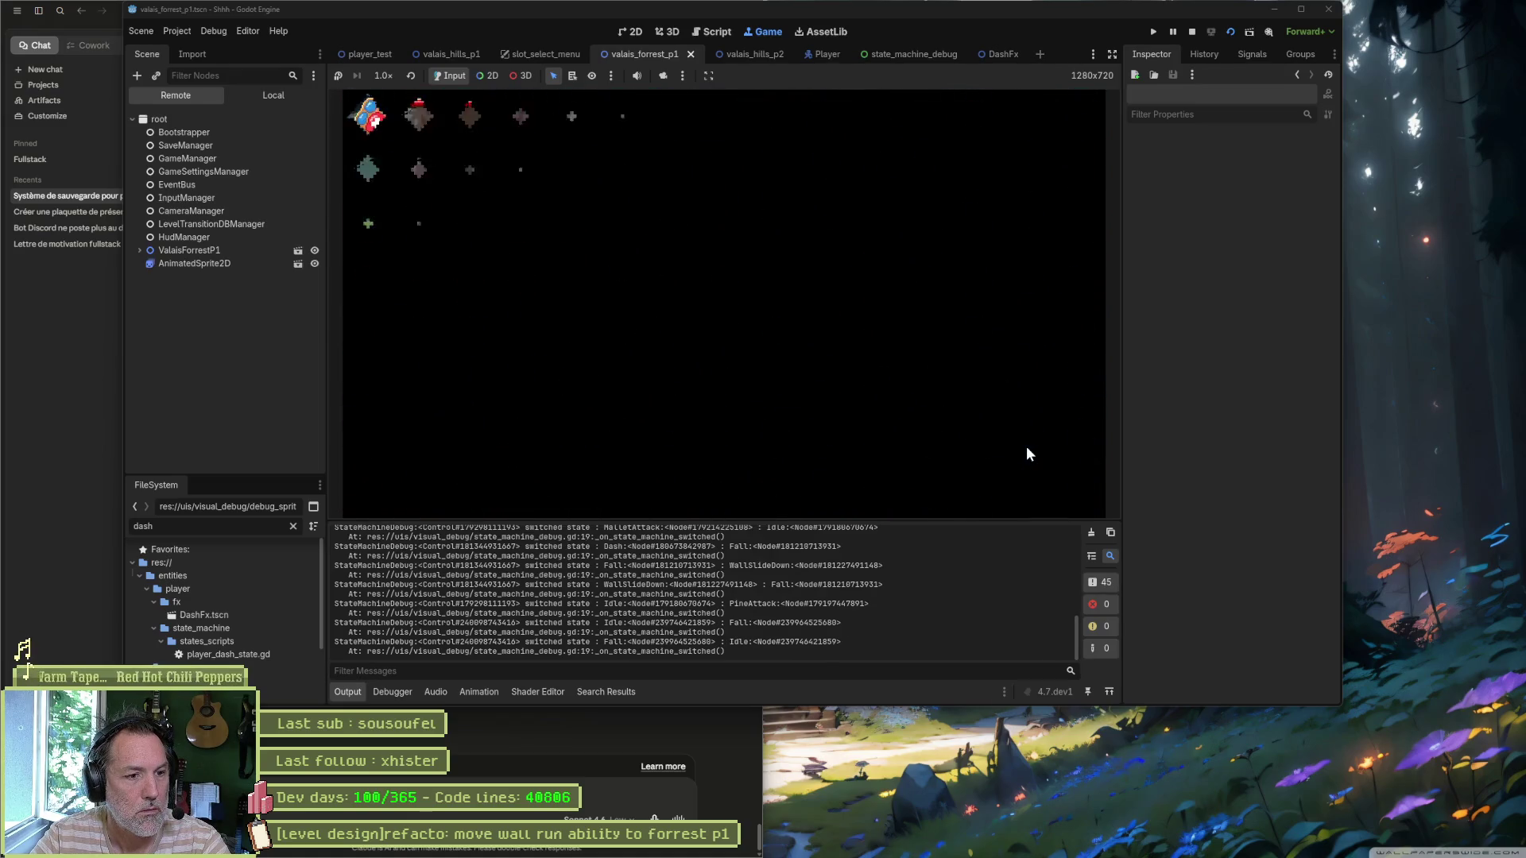
pyautogui.press('Right')
pyautogui.press('space')
pyautogui.press('shift')
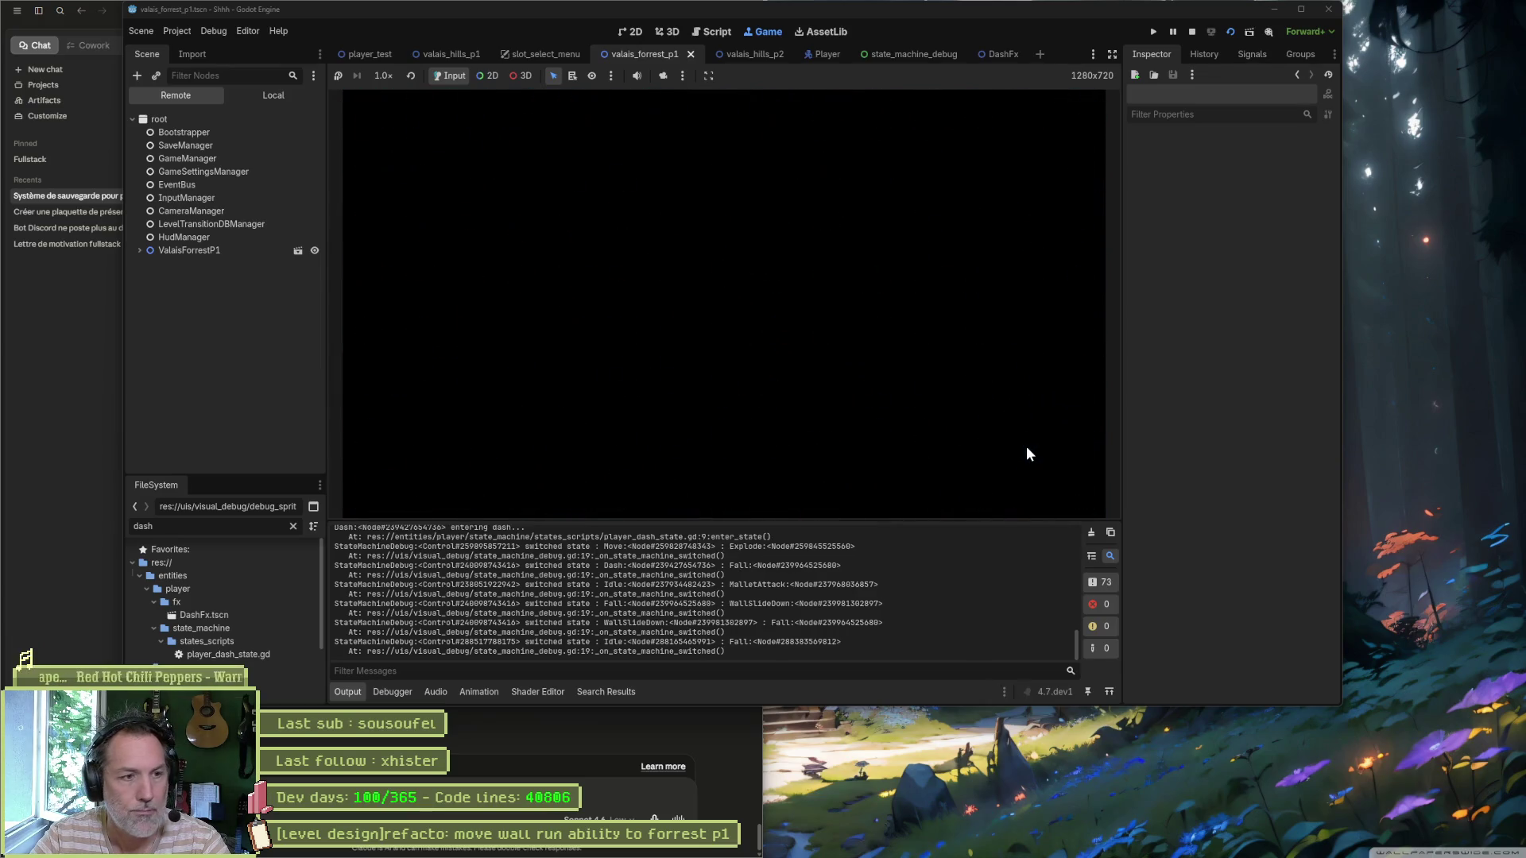
# Step: Dash onto a ledge, wall-run left off it, dash into a fall, then stop the game
pyautogui.press('Right')
pyautogui.press('space')
pyautogui.press('shift')
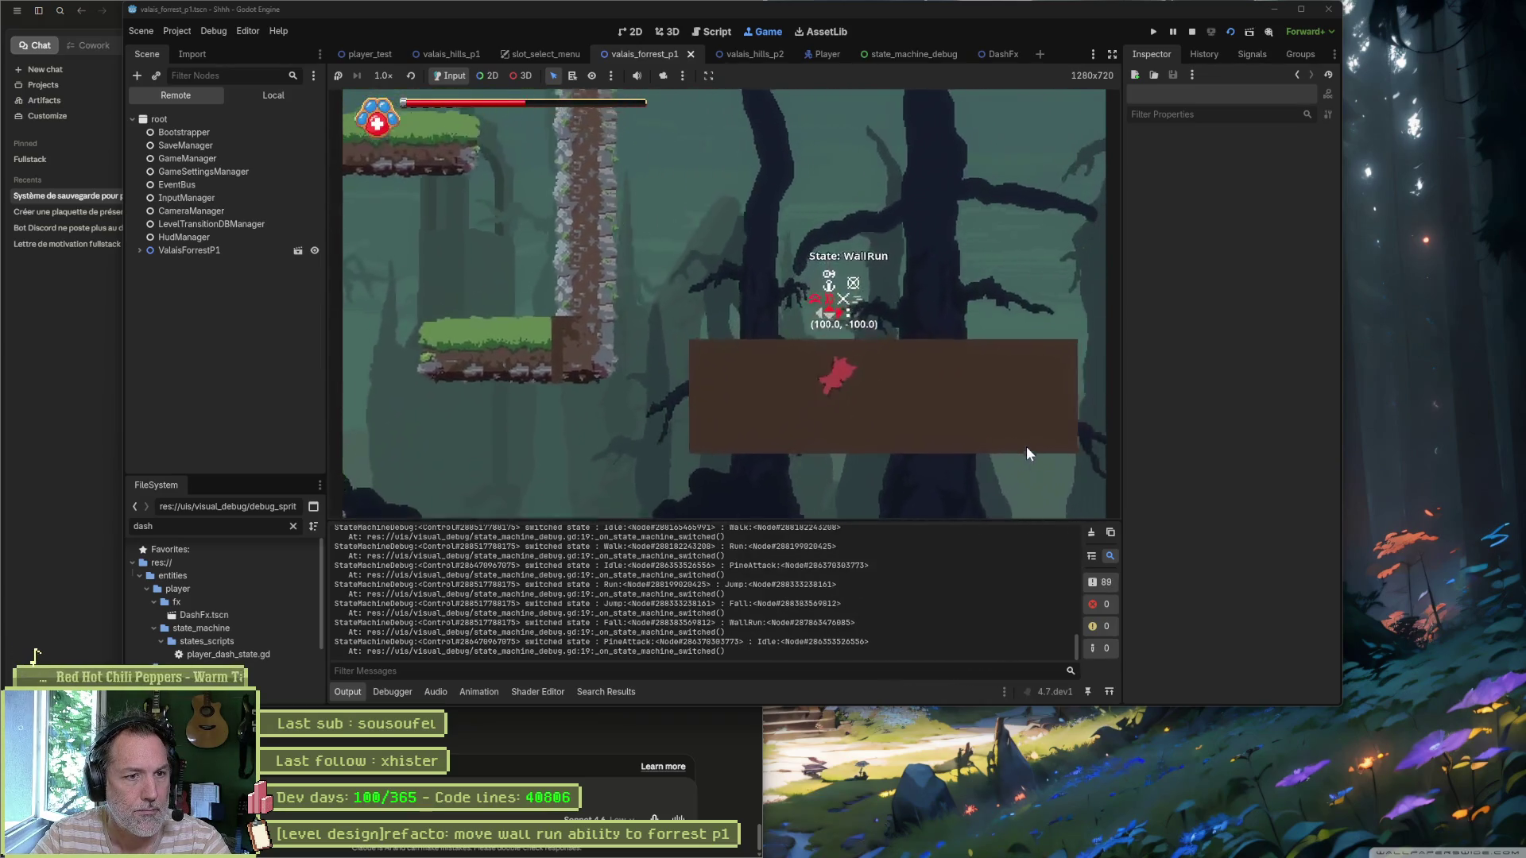
pyautogui.press('Up')
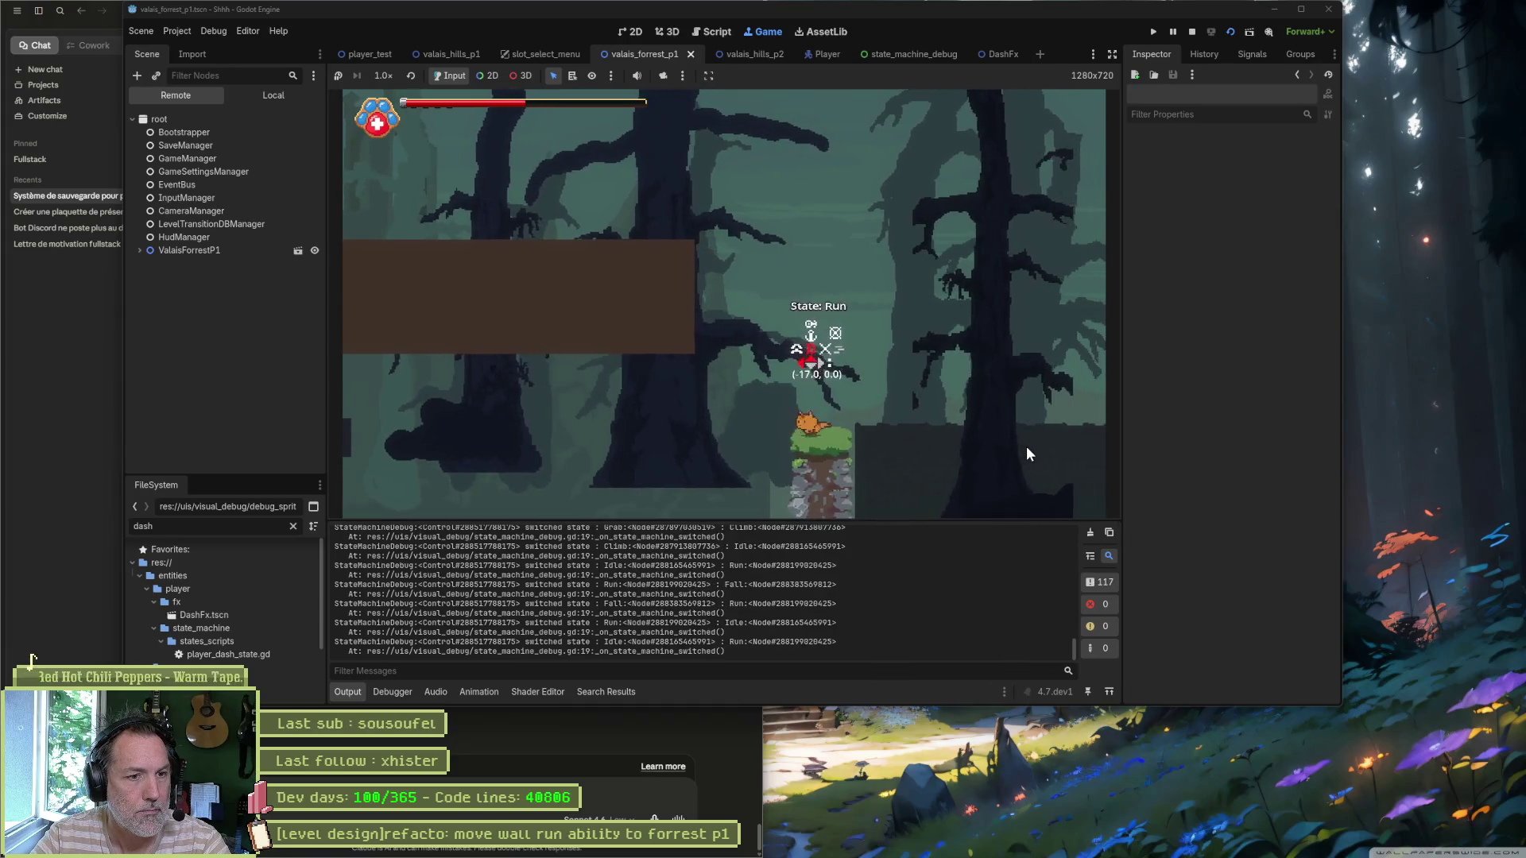
pyautogui.press('Left')
pyautogui.press('space')
pyautogui.press('shift')
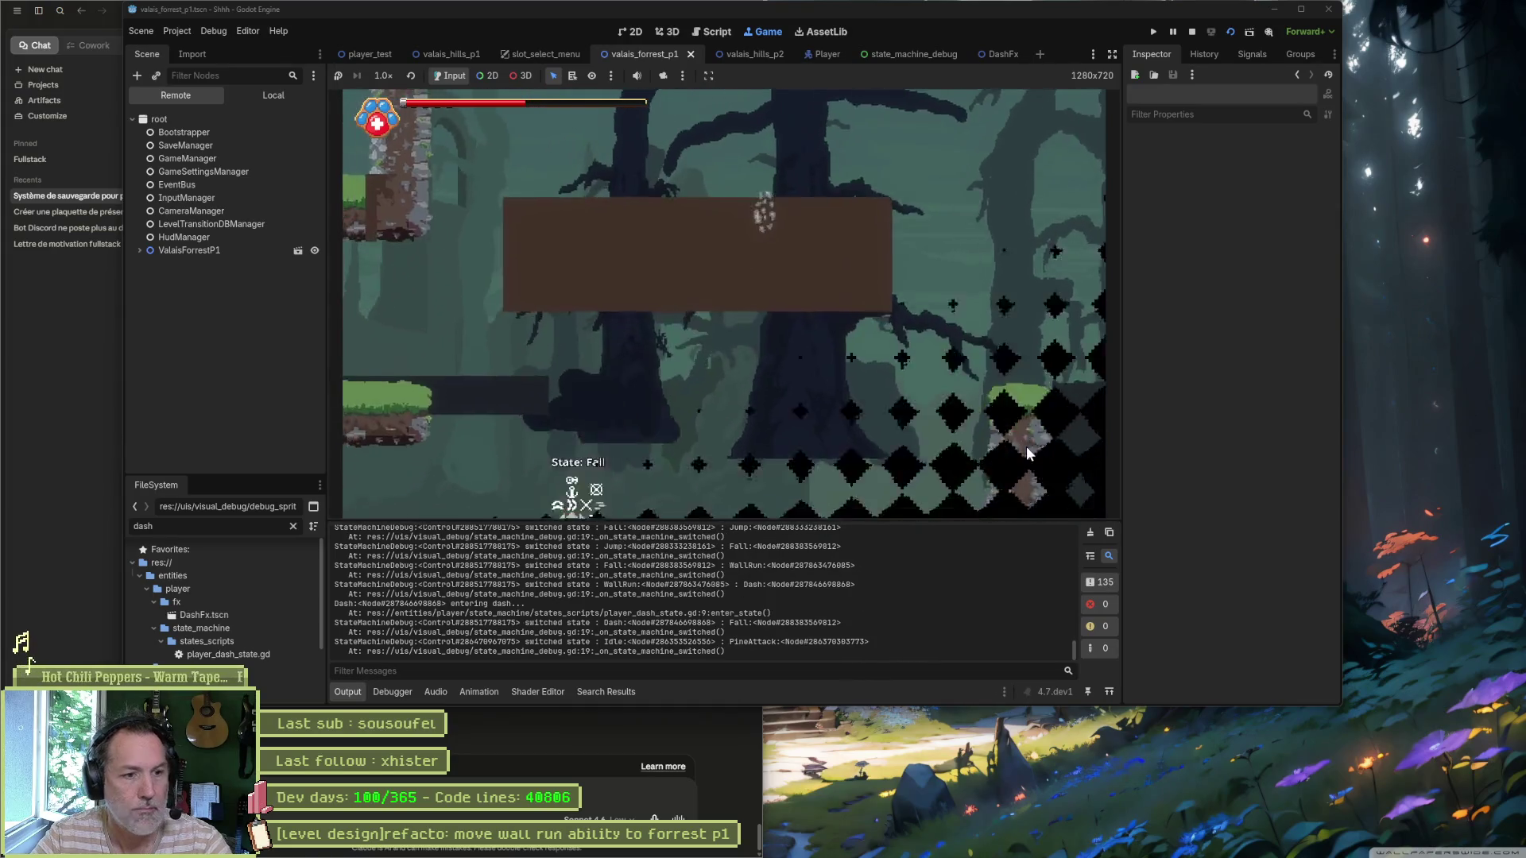
pyautogui.press('F8')
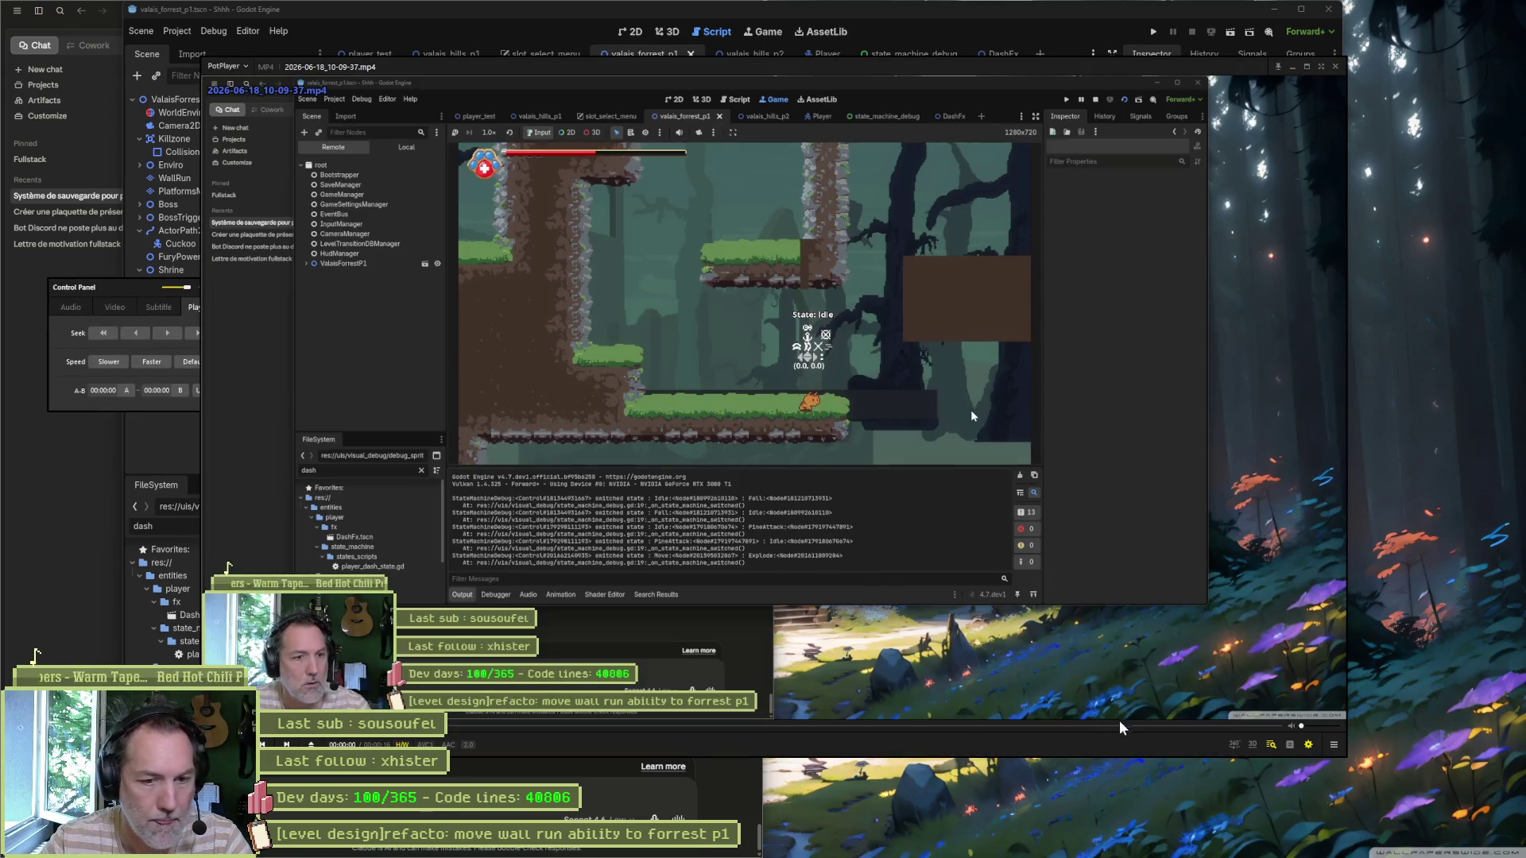
# Step: Step the recording back four frames to the wall run, then forward to the Fall state
pyautogui.press('d')
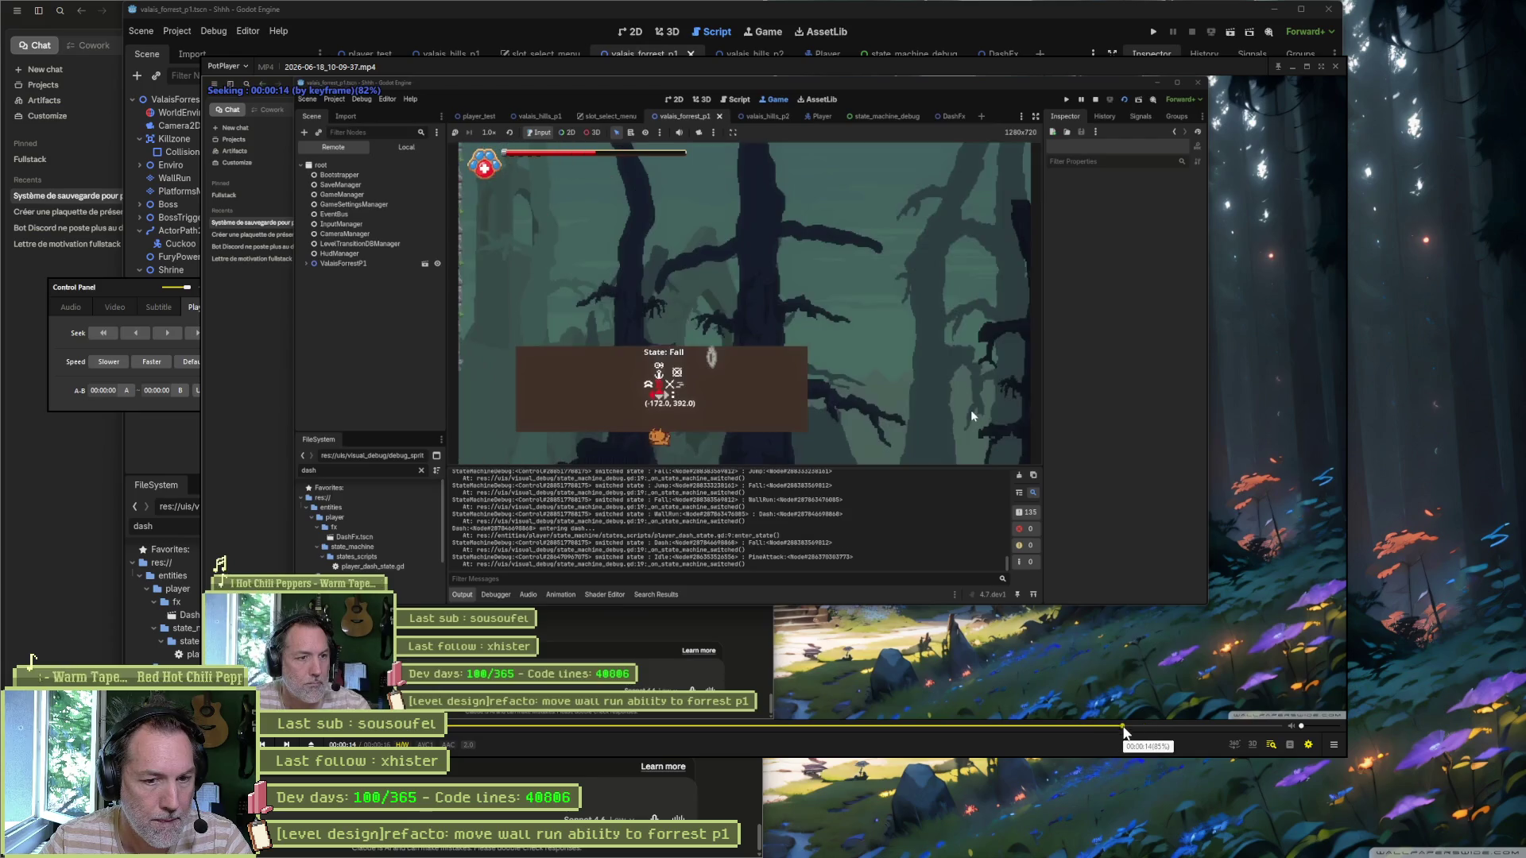
pyautogui.press('d')
pyautogui.press('d')
pyautogui.press('d')
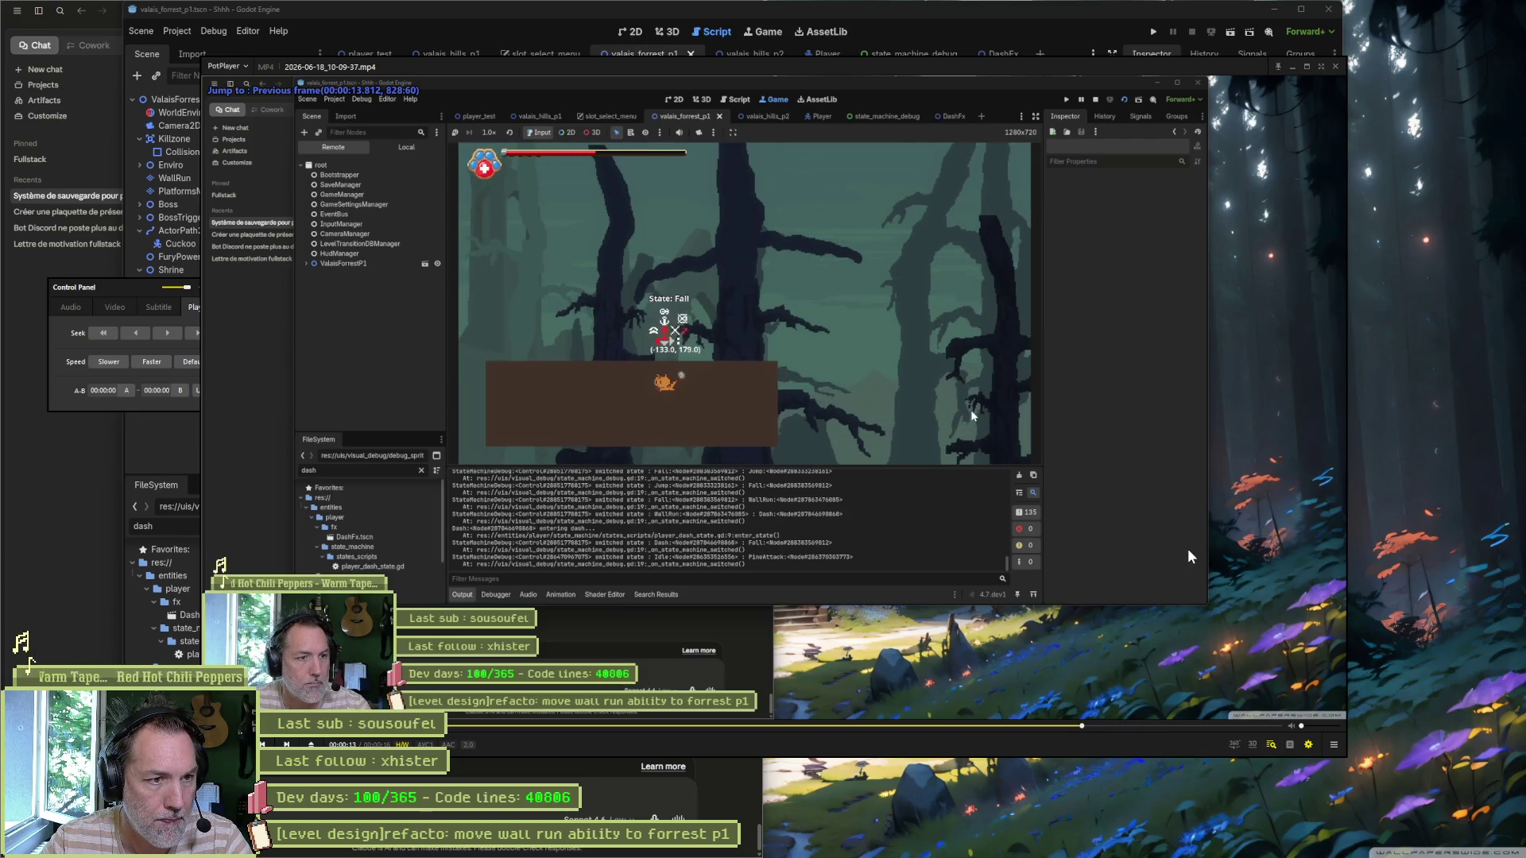
pyautogui.press('d')
pyautogui.press('d')
pyautogui.press('d')
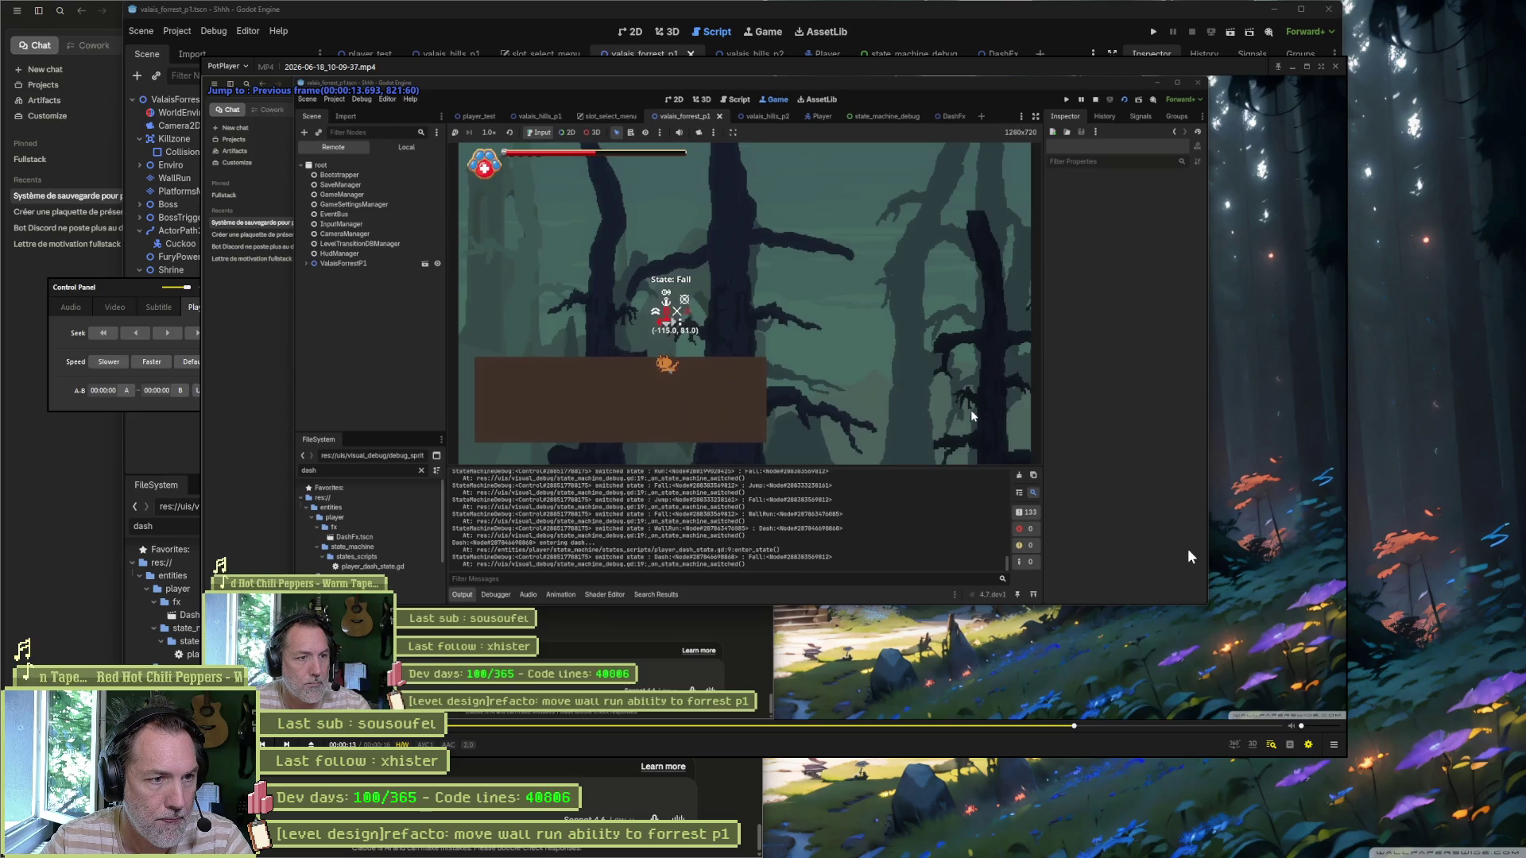
pyautogui.press('d')
pyautogui.press('d')
pyautogui.press('d')
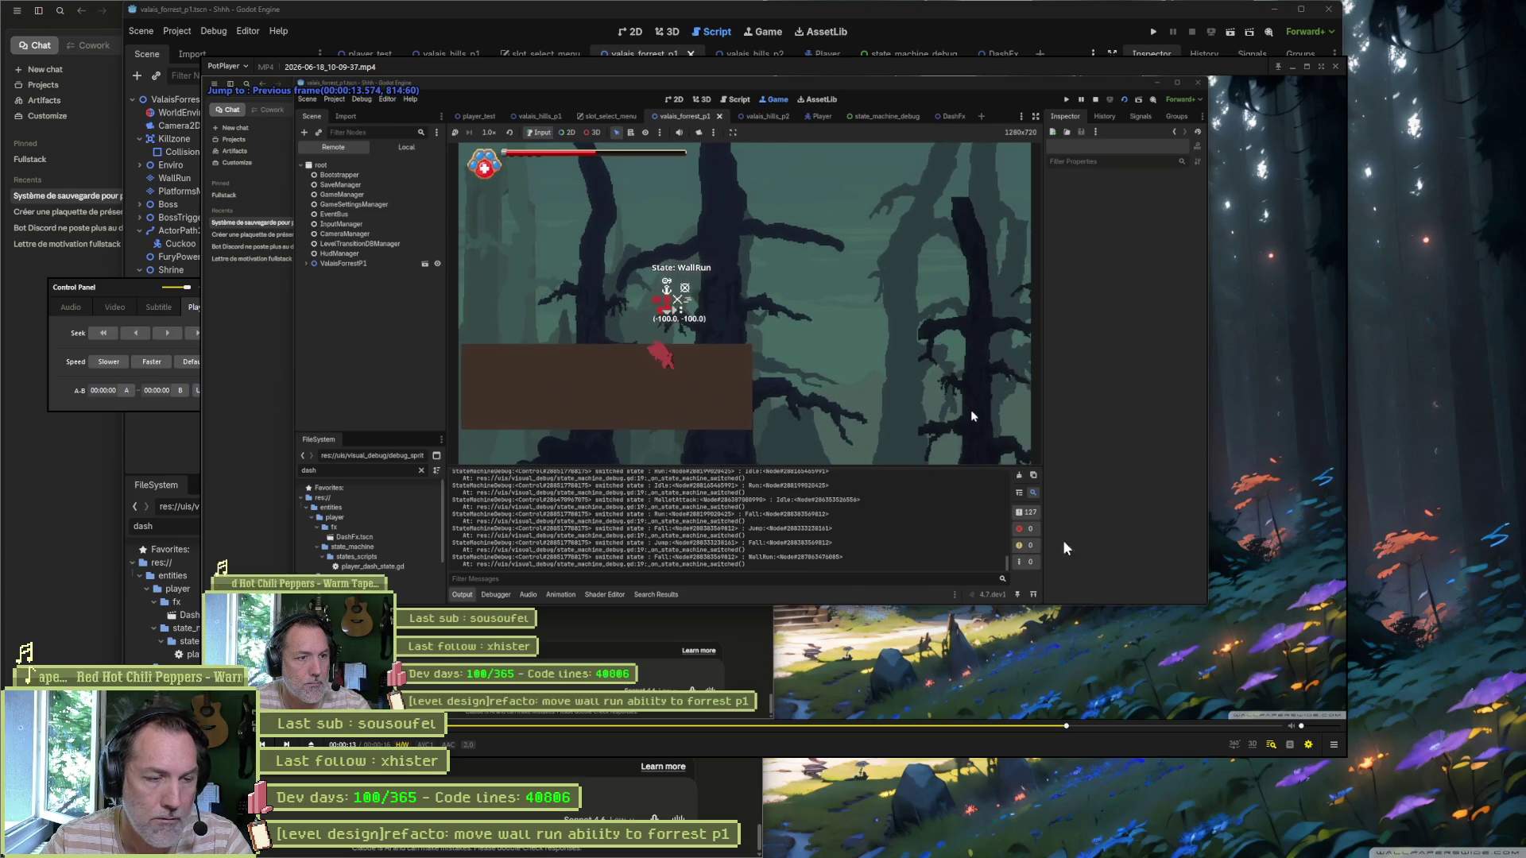
pyautogui.press('f')
pyautogui.press('f')
pyautogui.press('f')
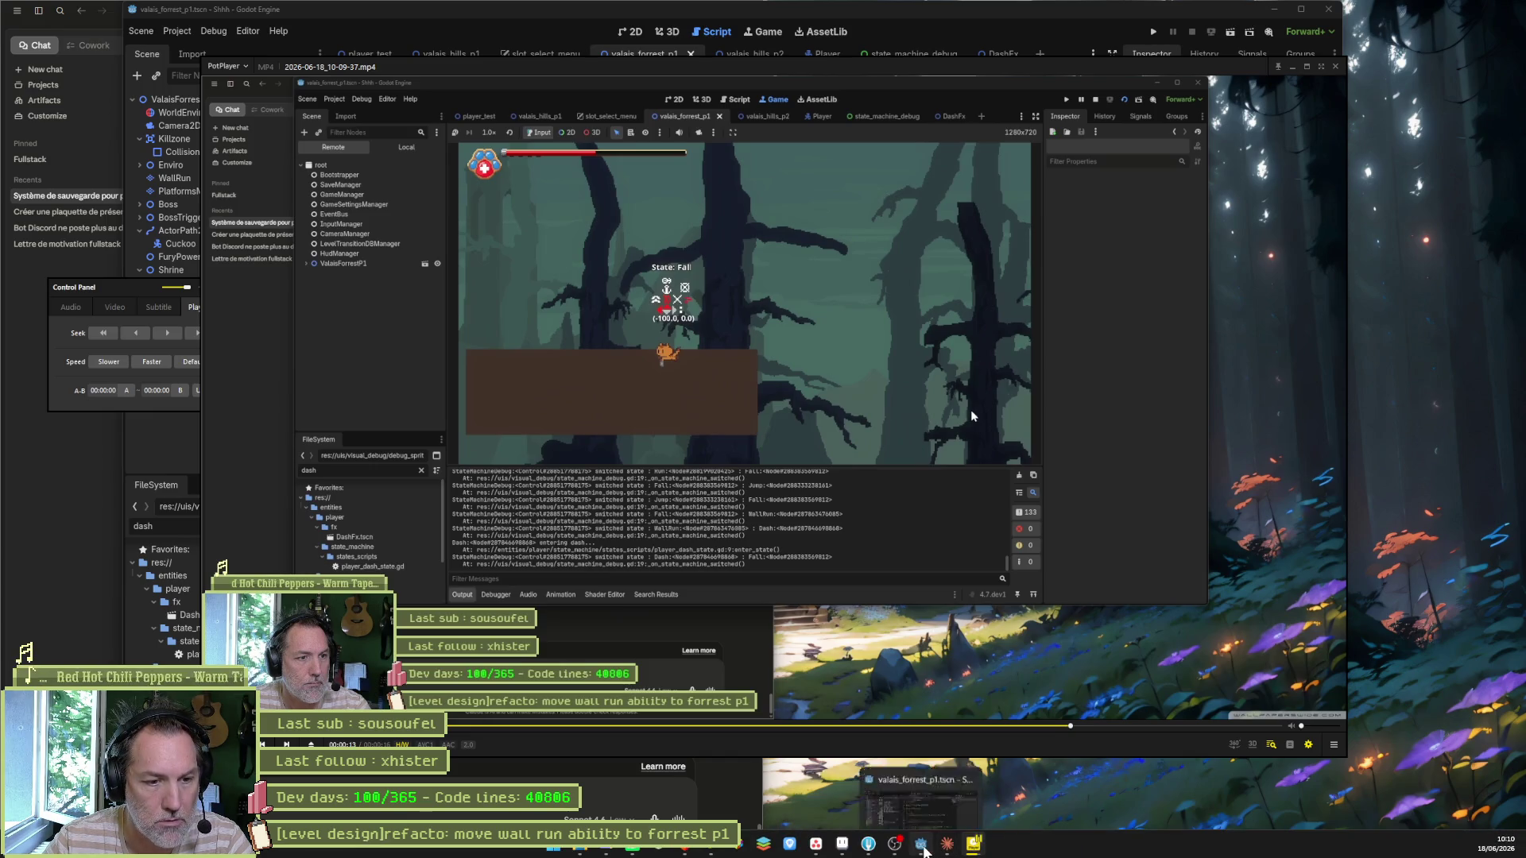
# Step: Compare the recorded clip with the Godot script, nudging the video window up and right
pyautogui.click(946, 847)
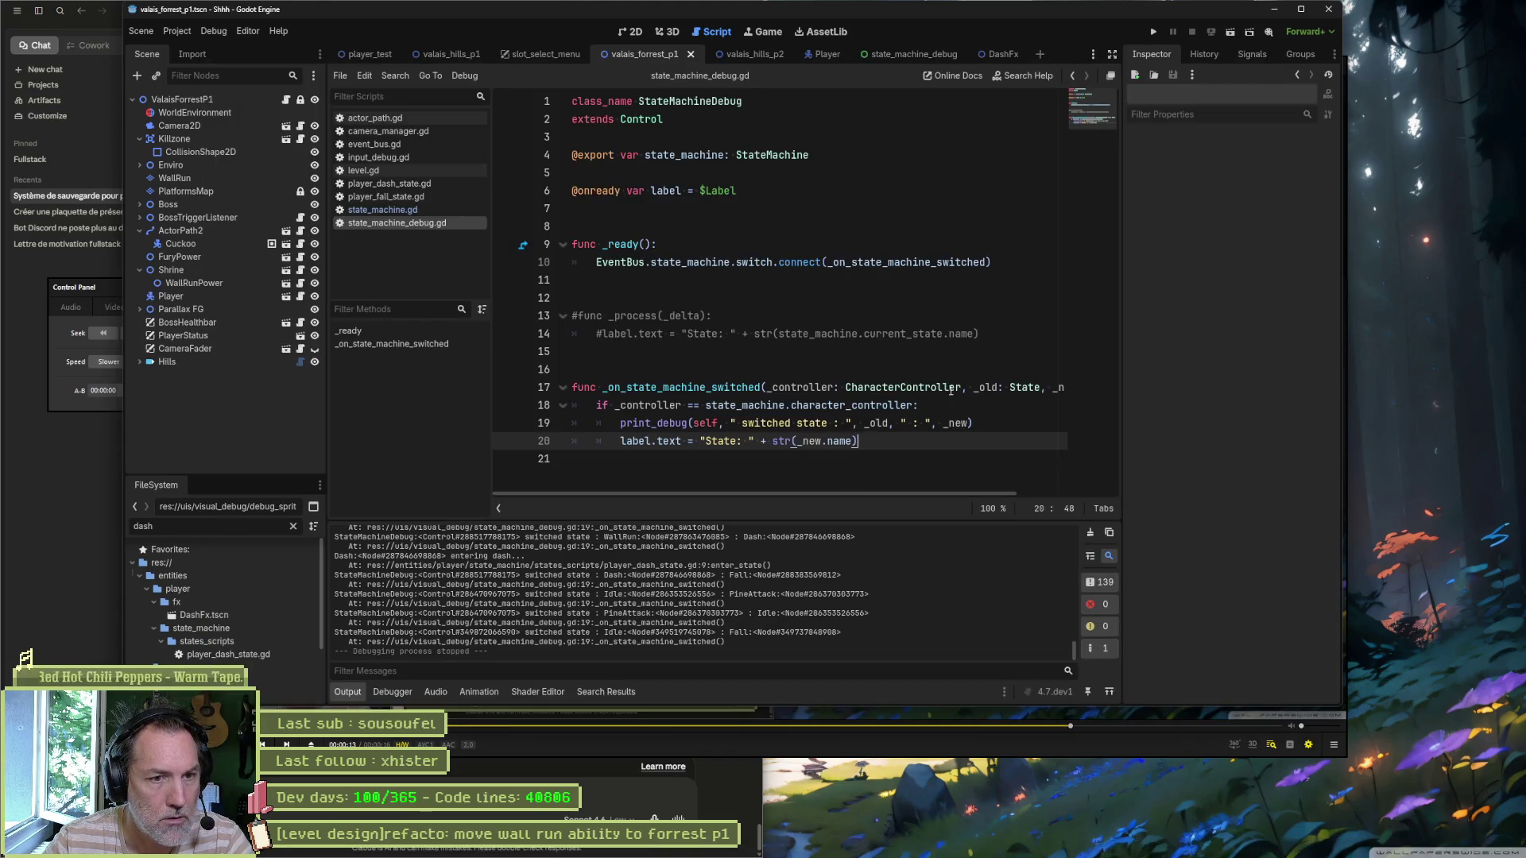
pyautogui.doubleClick(988, 387)
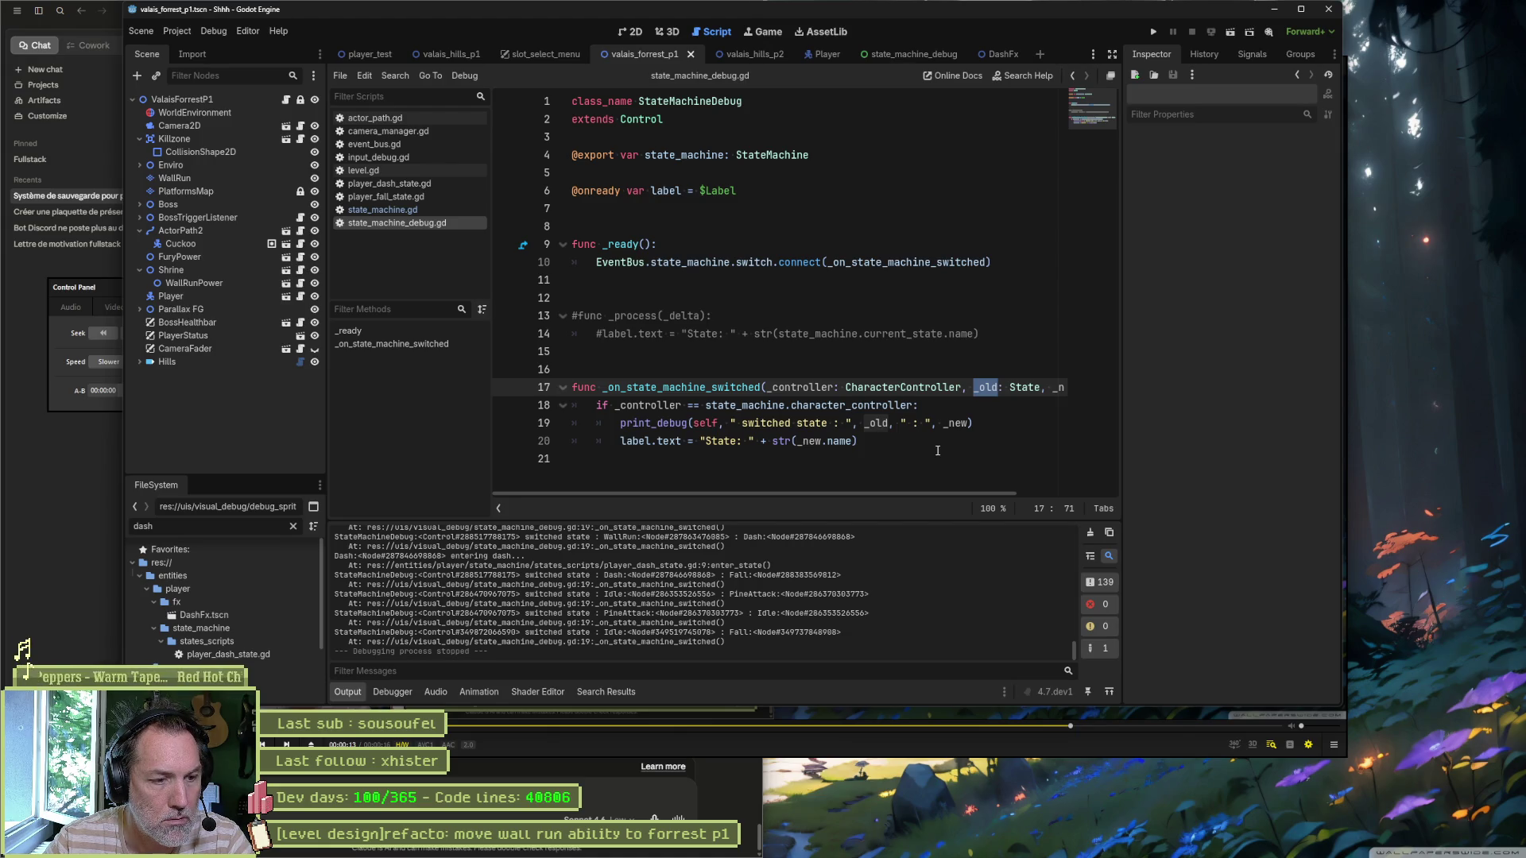
pyautogui.hotkey('alt', 'Tab')
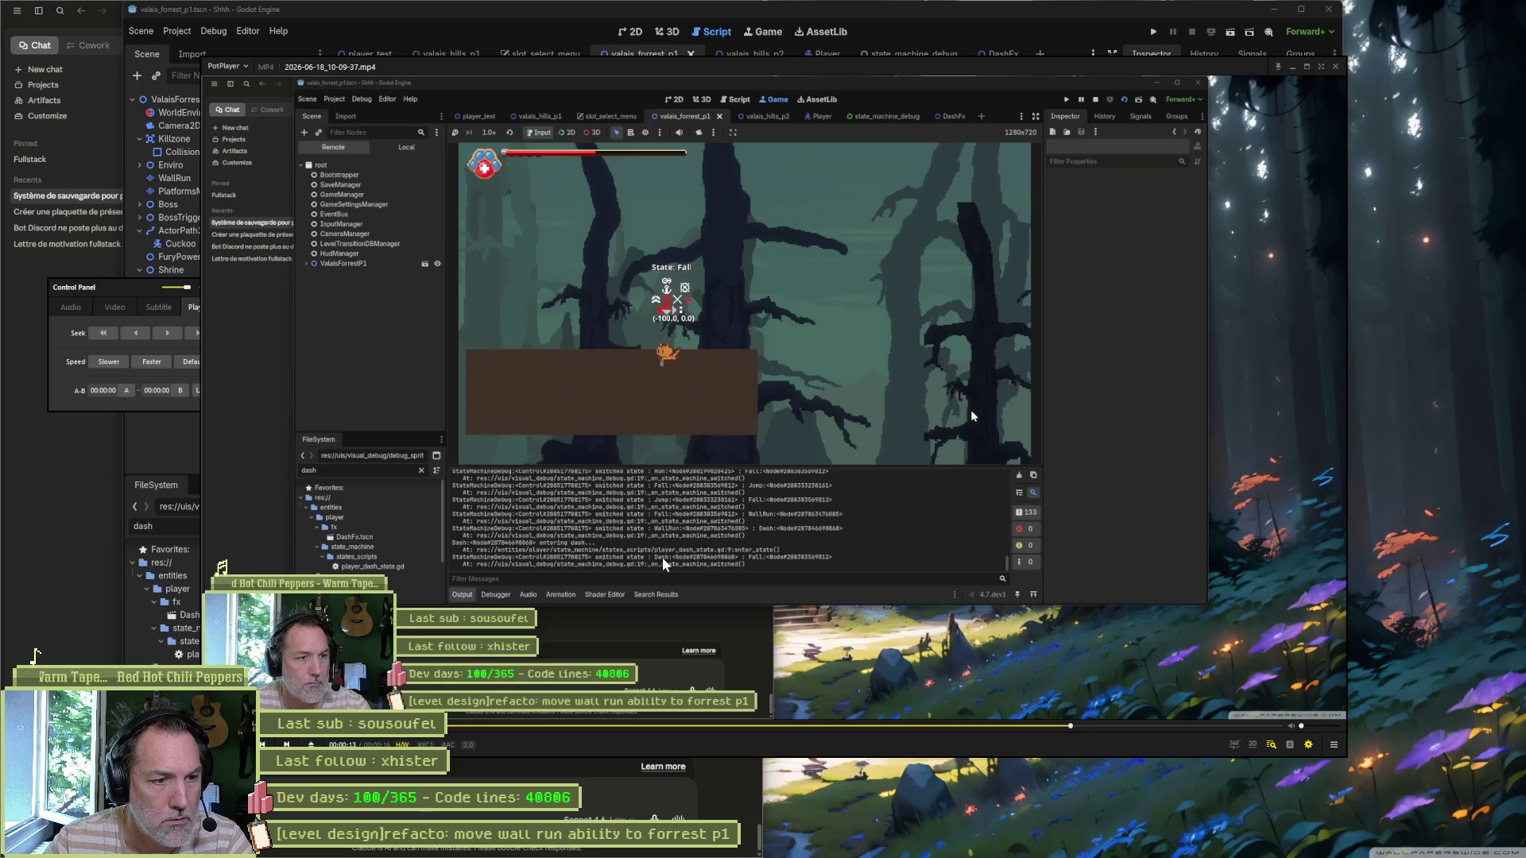
pyautogui.hotkey('alt', 'Tab')
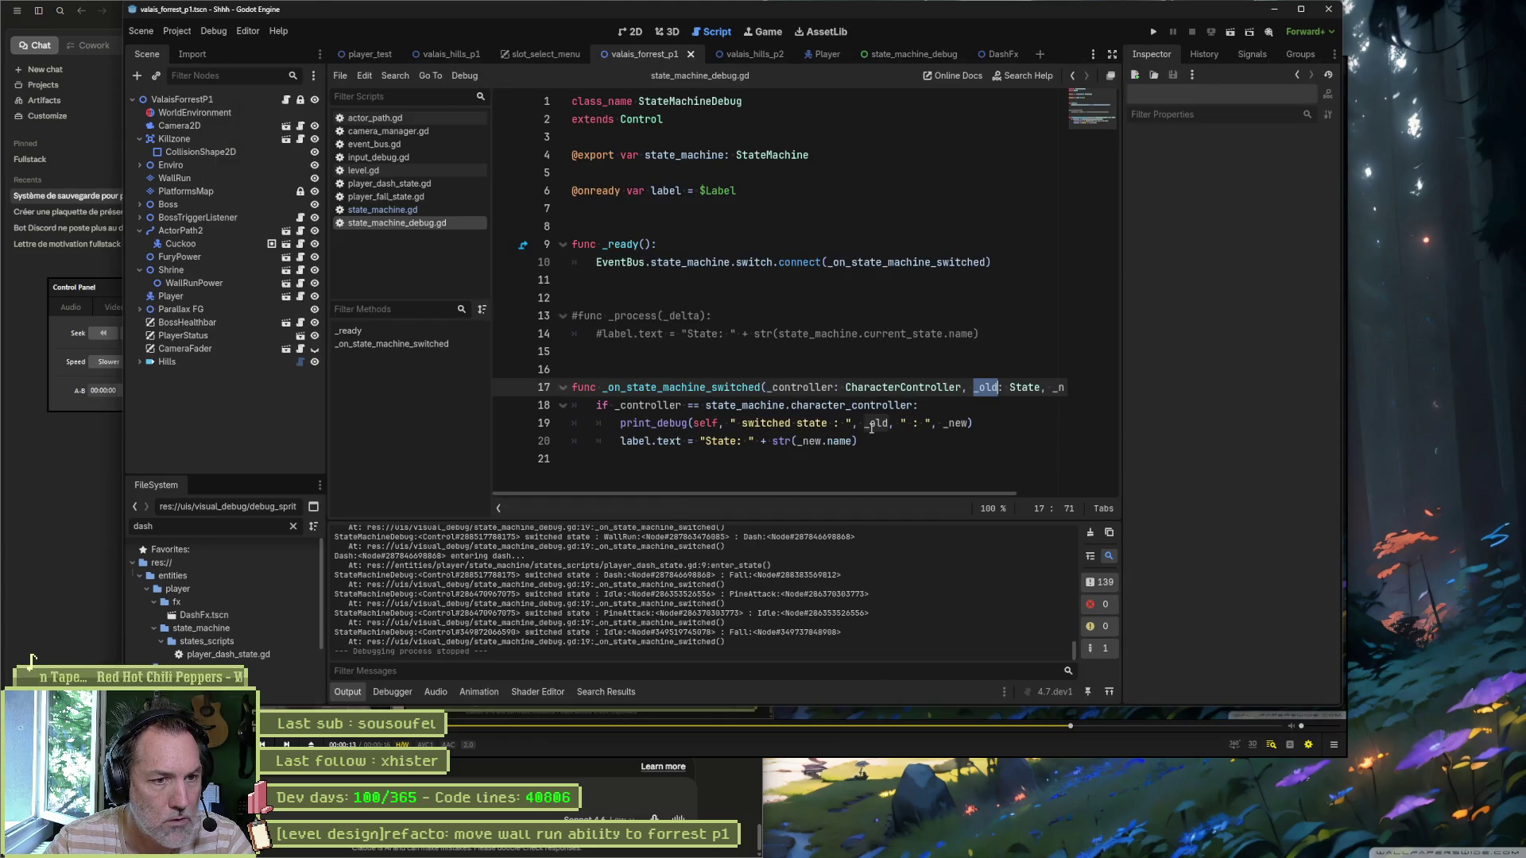
pyautogui.hotkey('alt', 'Tab')
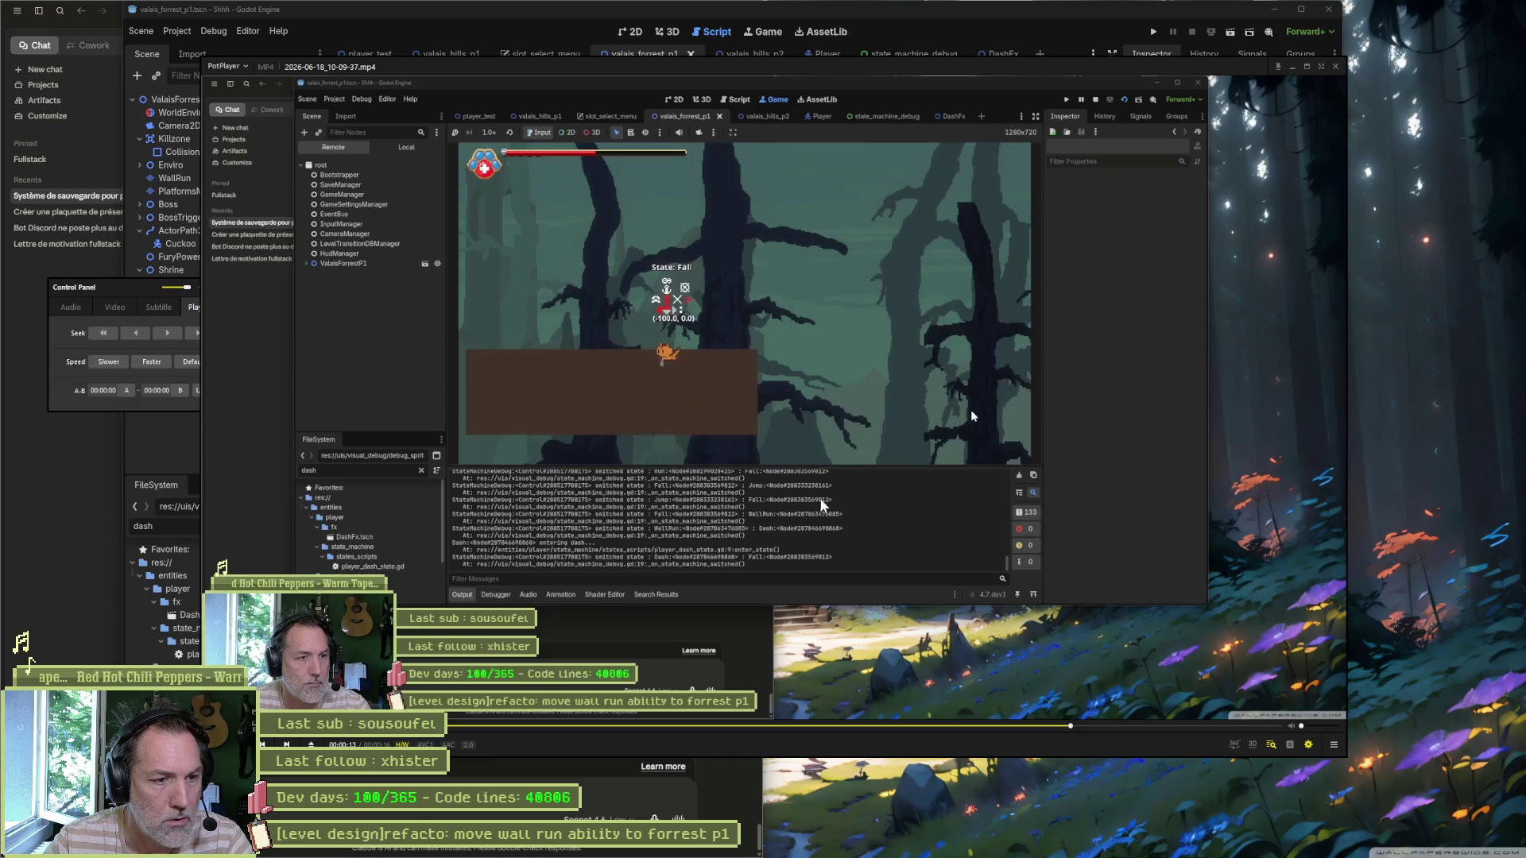
pyautogui.moveTo(972, 416)
pyautogui.mouseDown()
pyautogui.moveTo(1100, 408)
pyautogui.moveTo(999, 395)
pyautogui.mouseUp()
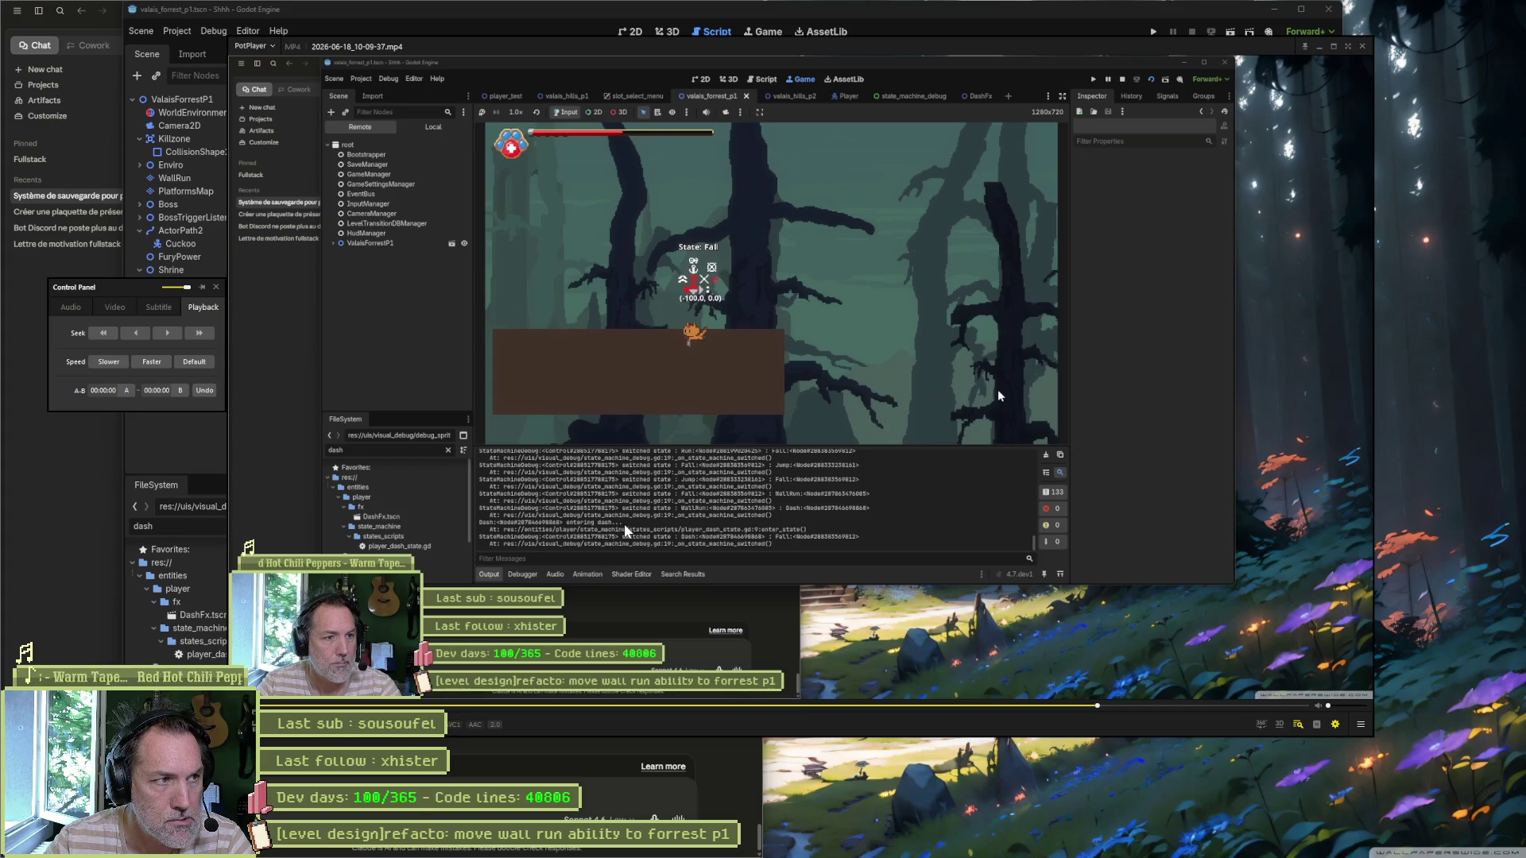
# Step: Open state_machine.gd at the EventBus emit line in switch_state
pyautogui.hotkey('alt', 'Tab')
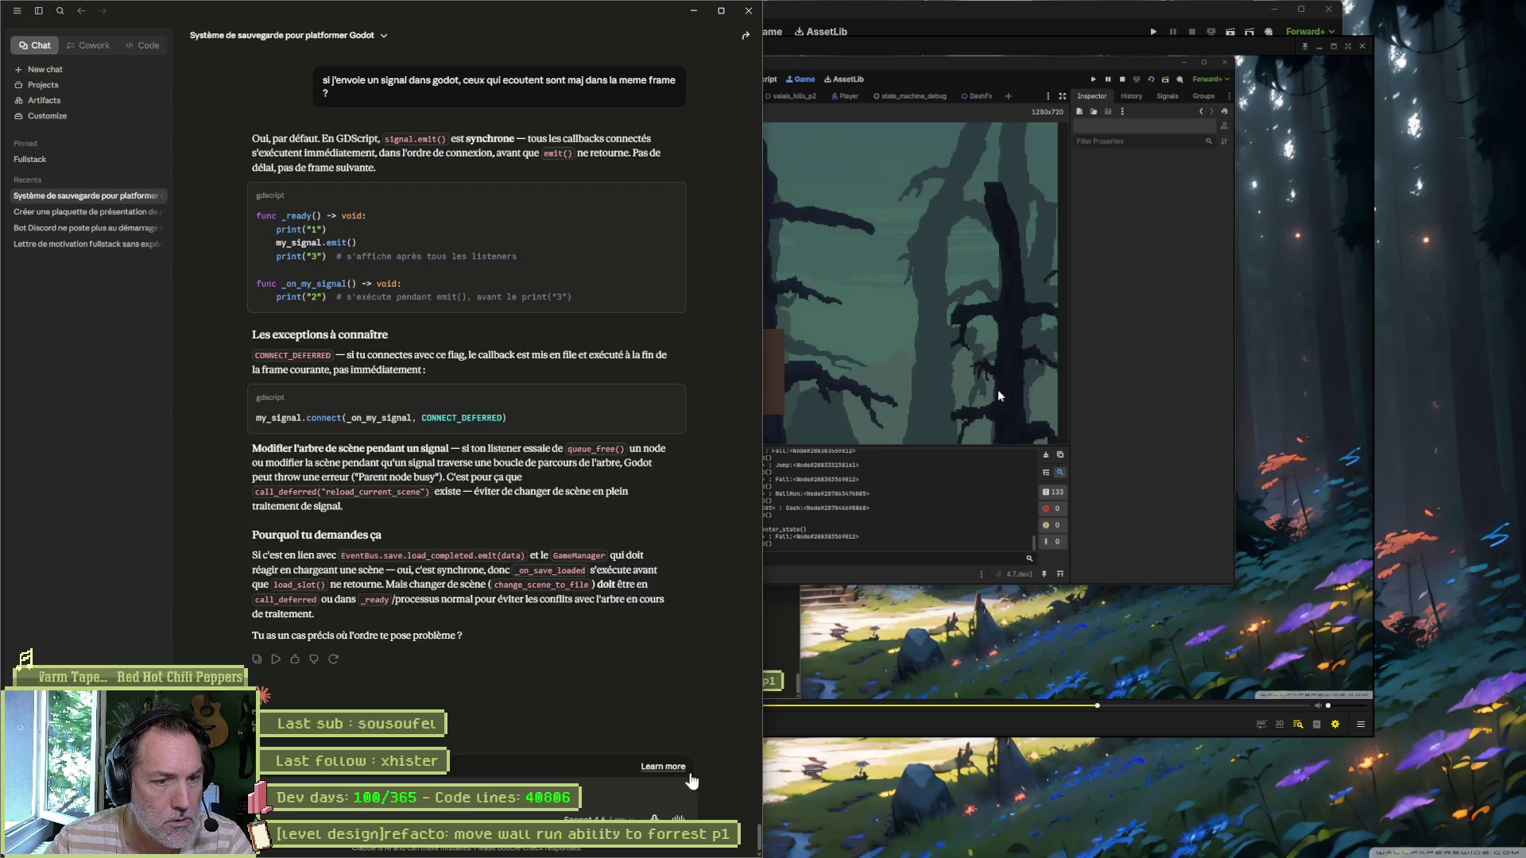
pyautogui.click(920, 848)
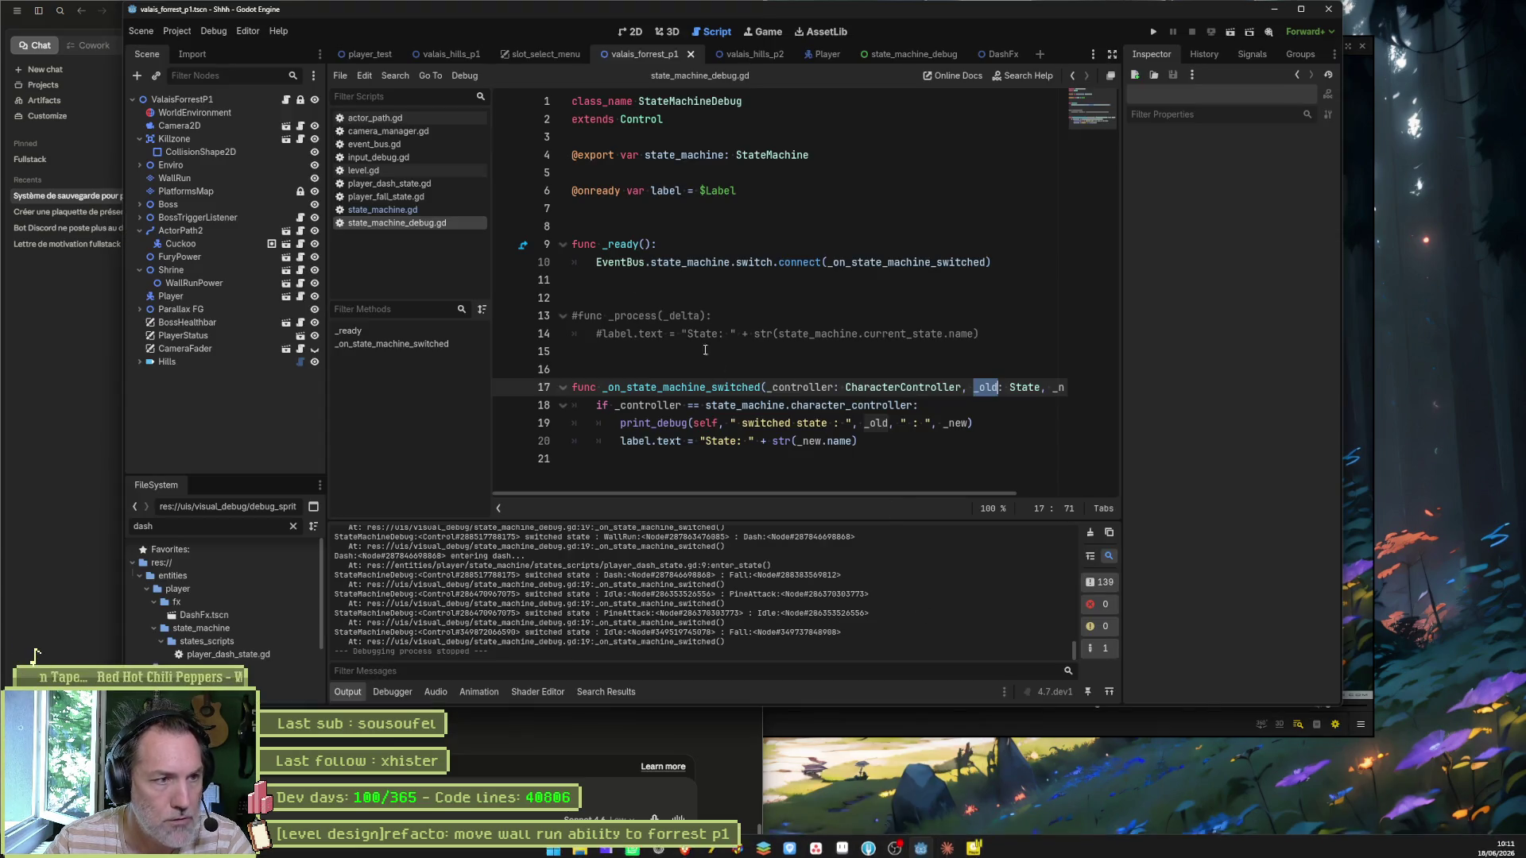
pyautogui.click(423, 210)
pyautogui.click(794, 388)
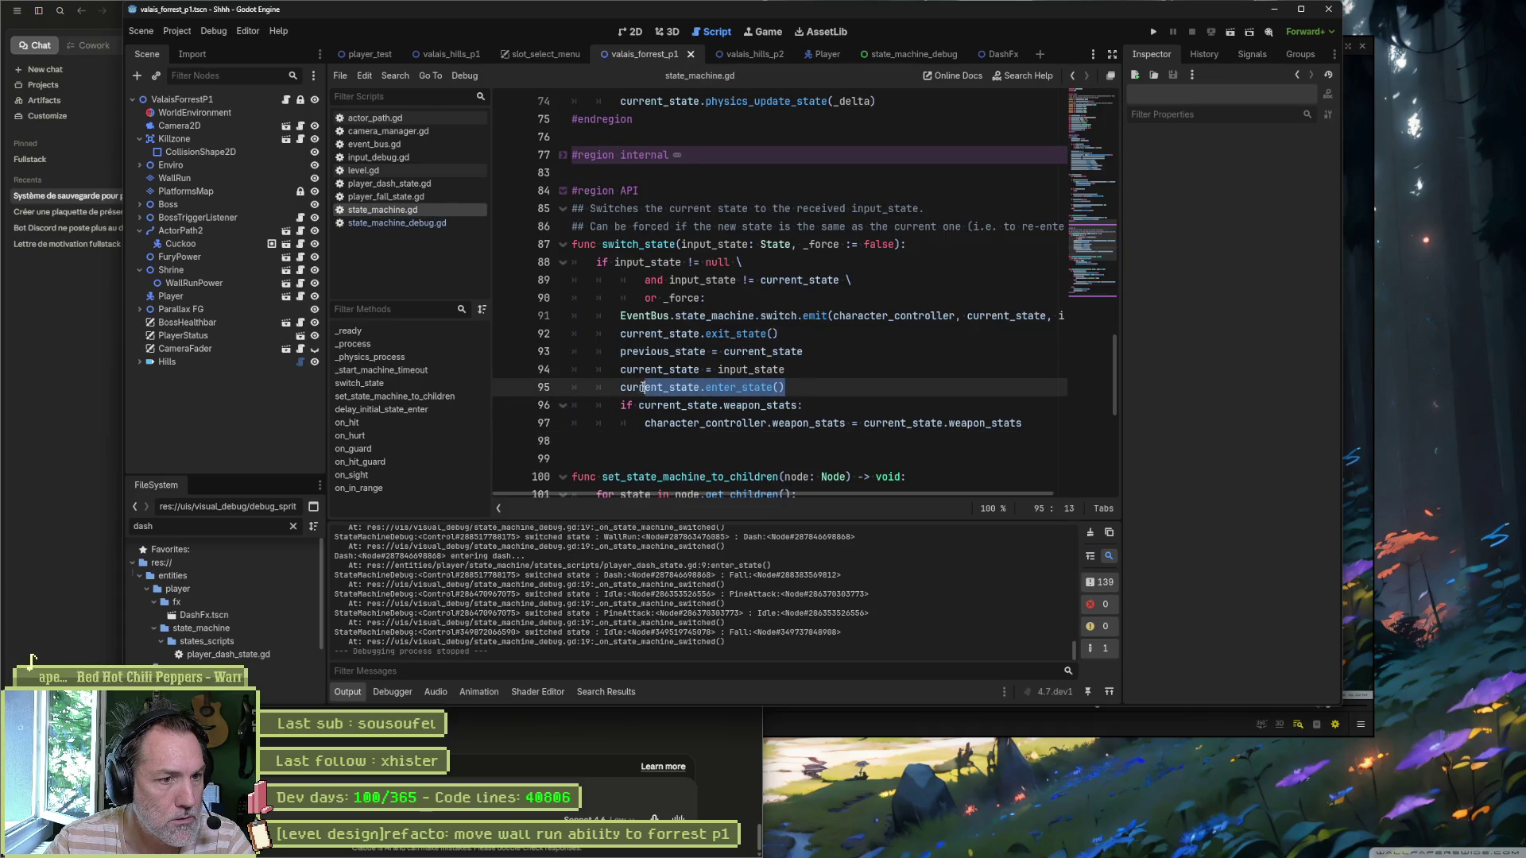
# Step: Move the EventBus emit line below the enter_state() call
pyautogui.press('Up')
pyautogui.press('Up')
pyautogui.press('Up')
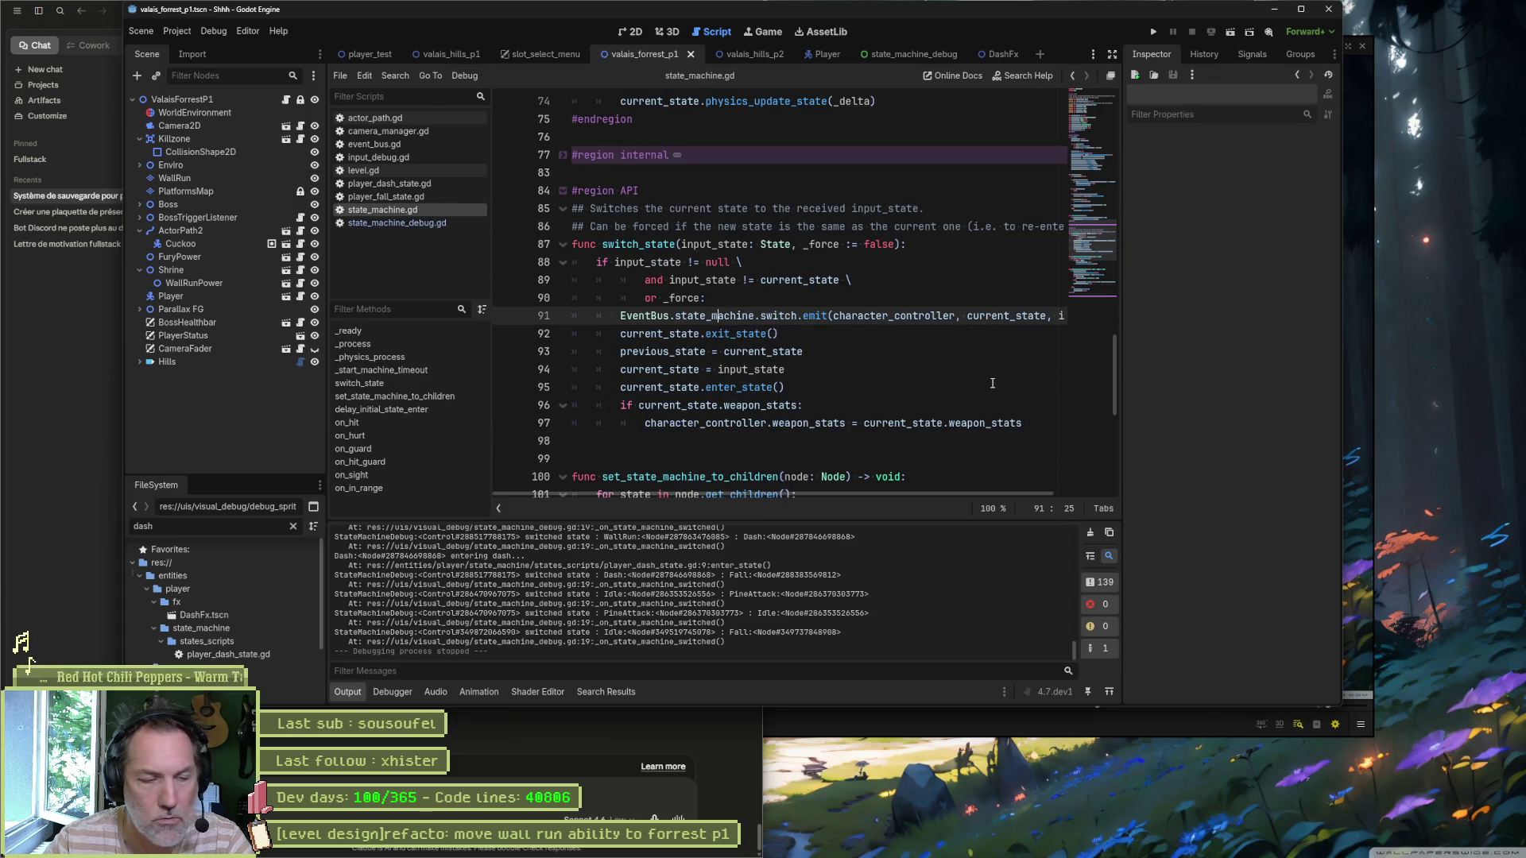
pyautogui.hotkey('alt', 'Down')
pyautogui.hotkey('alt', 'Down')
pyautogui.hotkey('alt', 'Down')
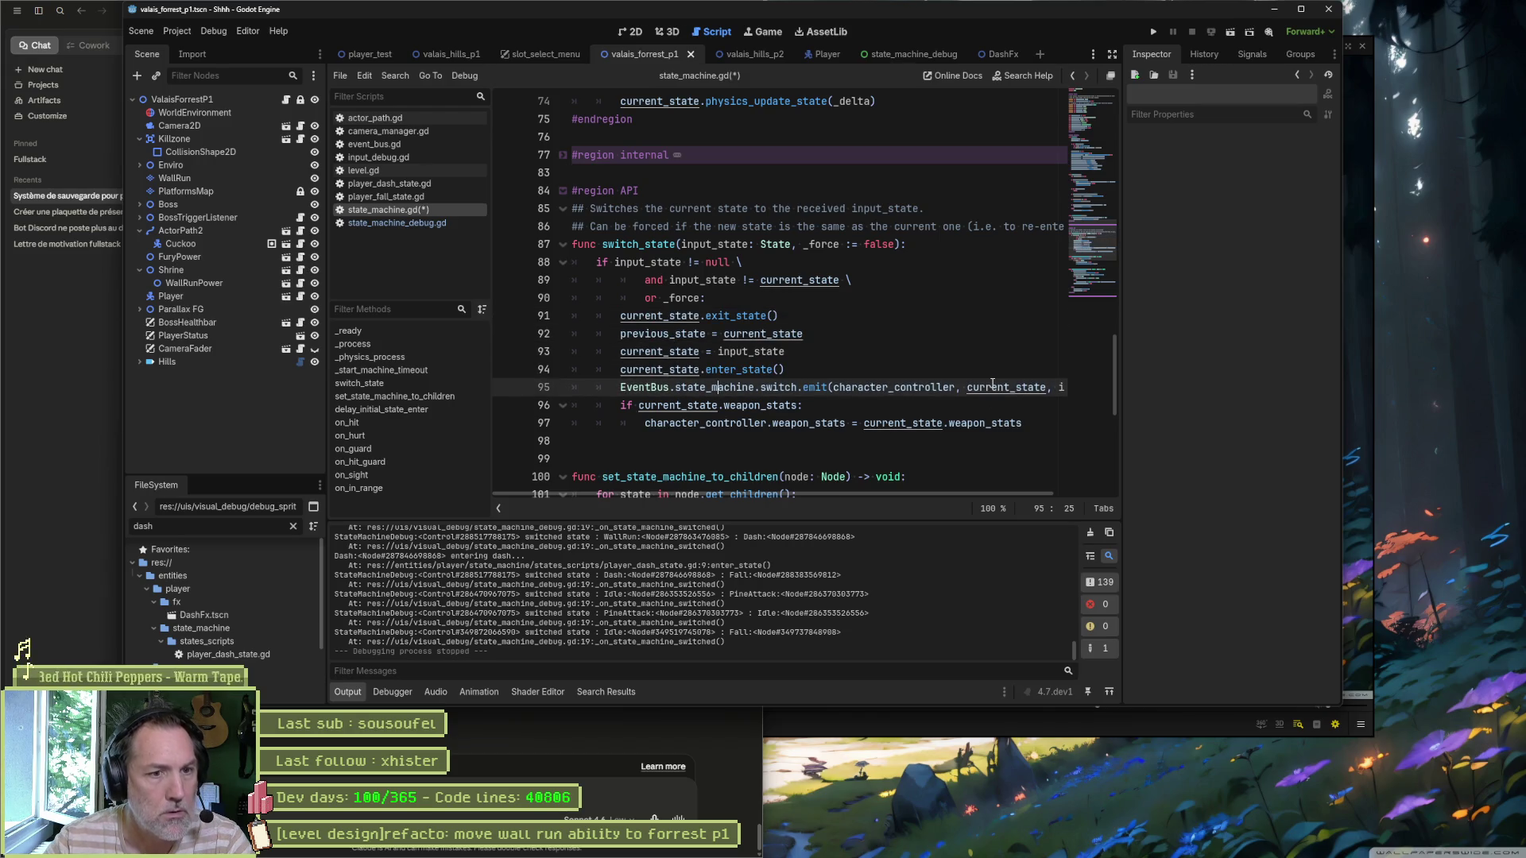
pyautogui.moveTo(893, 493); pyautogui.dragTo(947, 497)
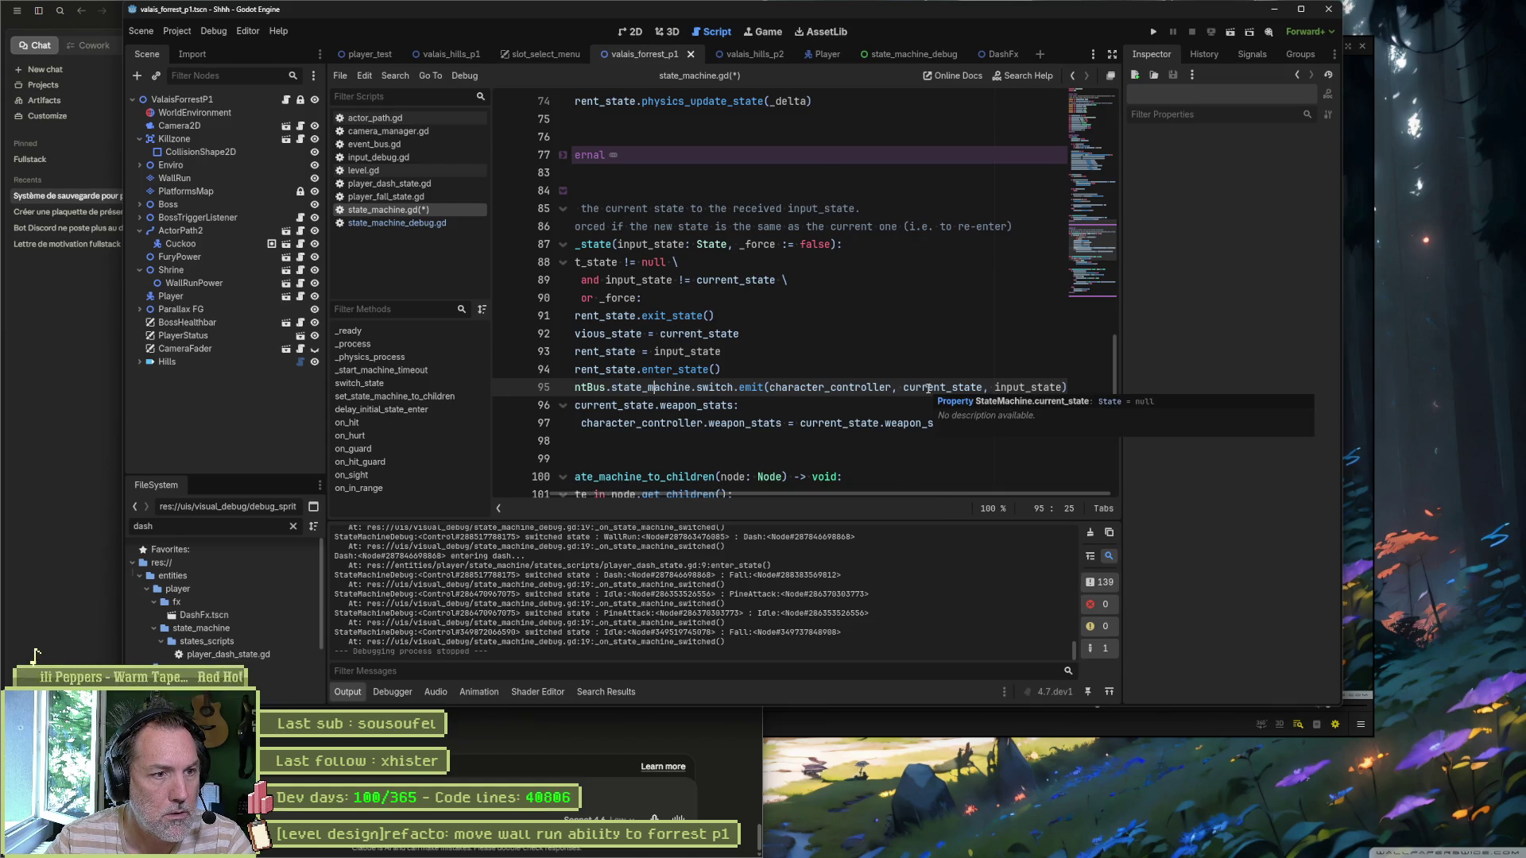
# Step: Copy previous_state and current_state into the emit call's arguments
pyautogui.doubleClick(608, 334)
pyautogui.hotkey('ctrl', 'c')
pyautogui.moveTo(929, 387); pyautogui.dragTo(980, 387)
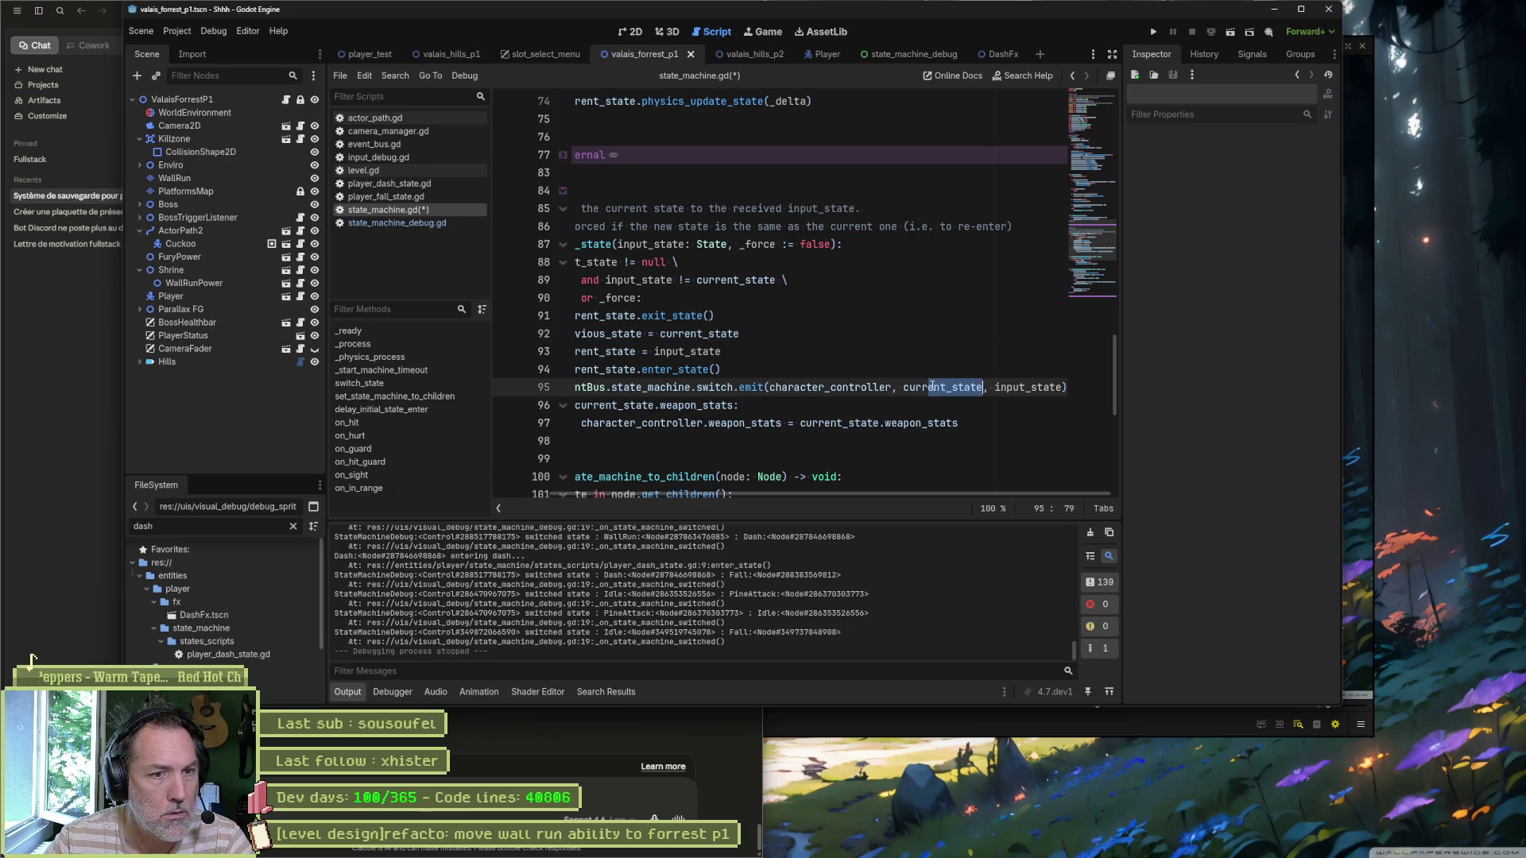
pyautogui.hotkey('ctrl', 'v')
pyautogui.doubleClick(604, 352)
pyautogui.hotkey('ctrl', 'c')
pyautogui.doubleClick(1037, 387)
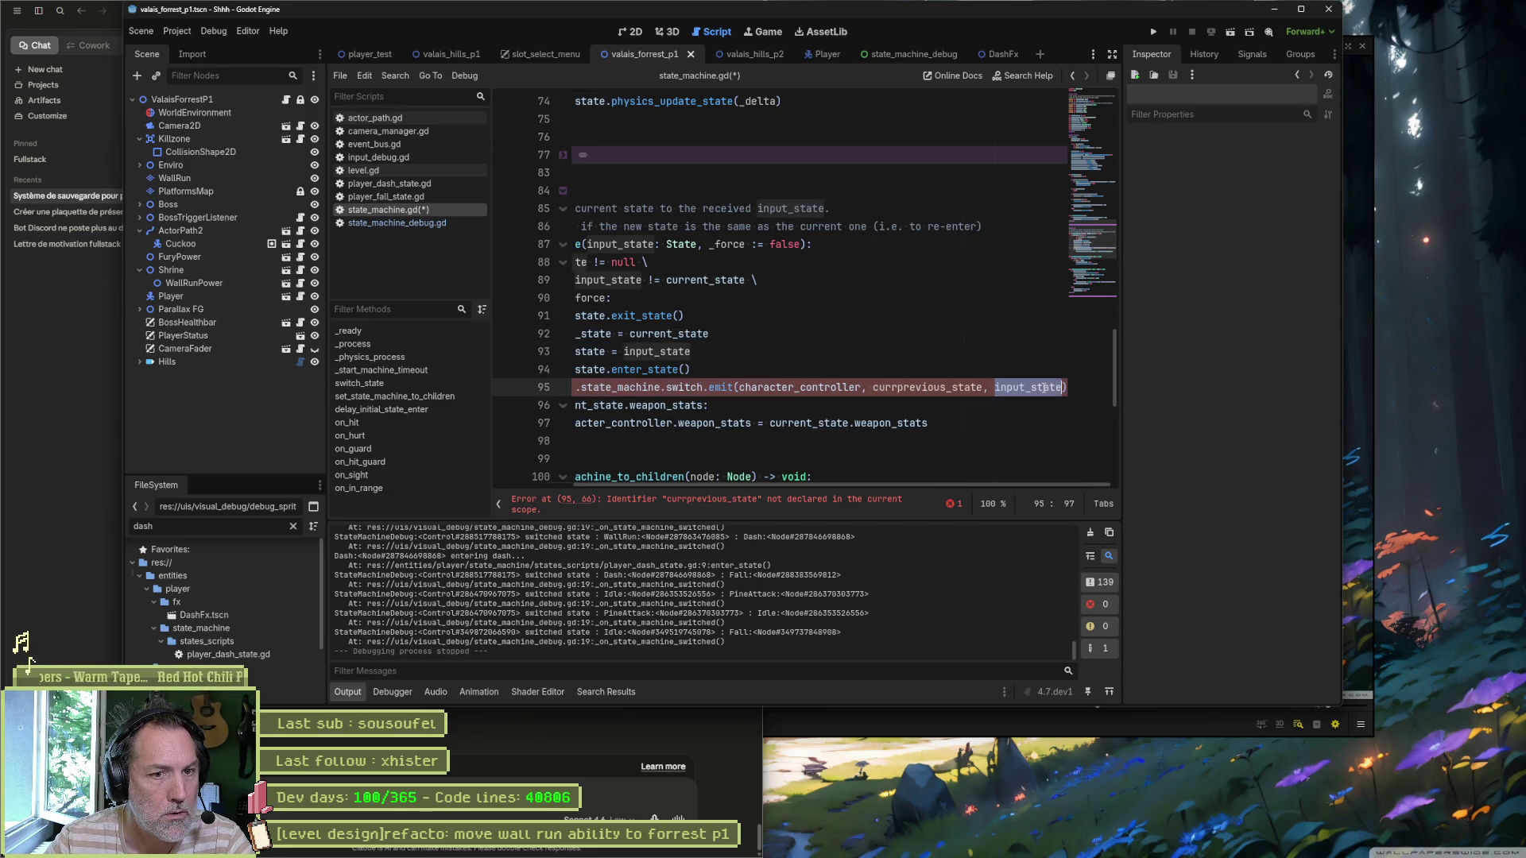
pyautogui.hotkey('ctrl', 'v')
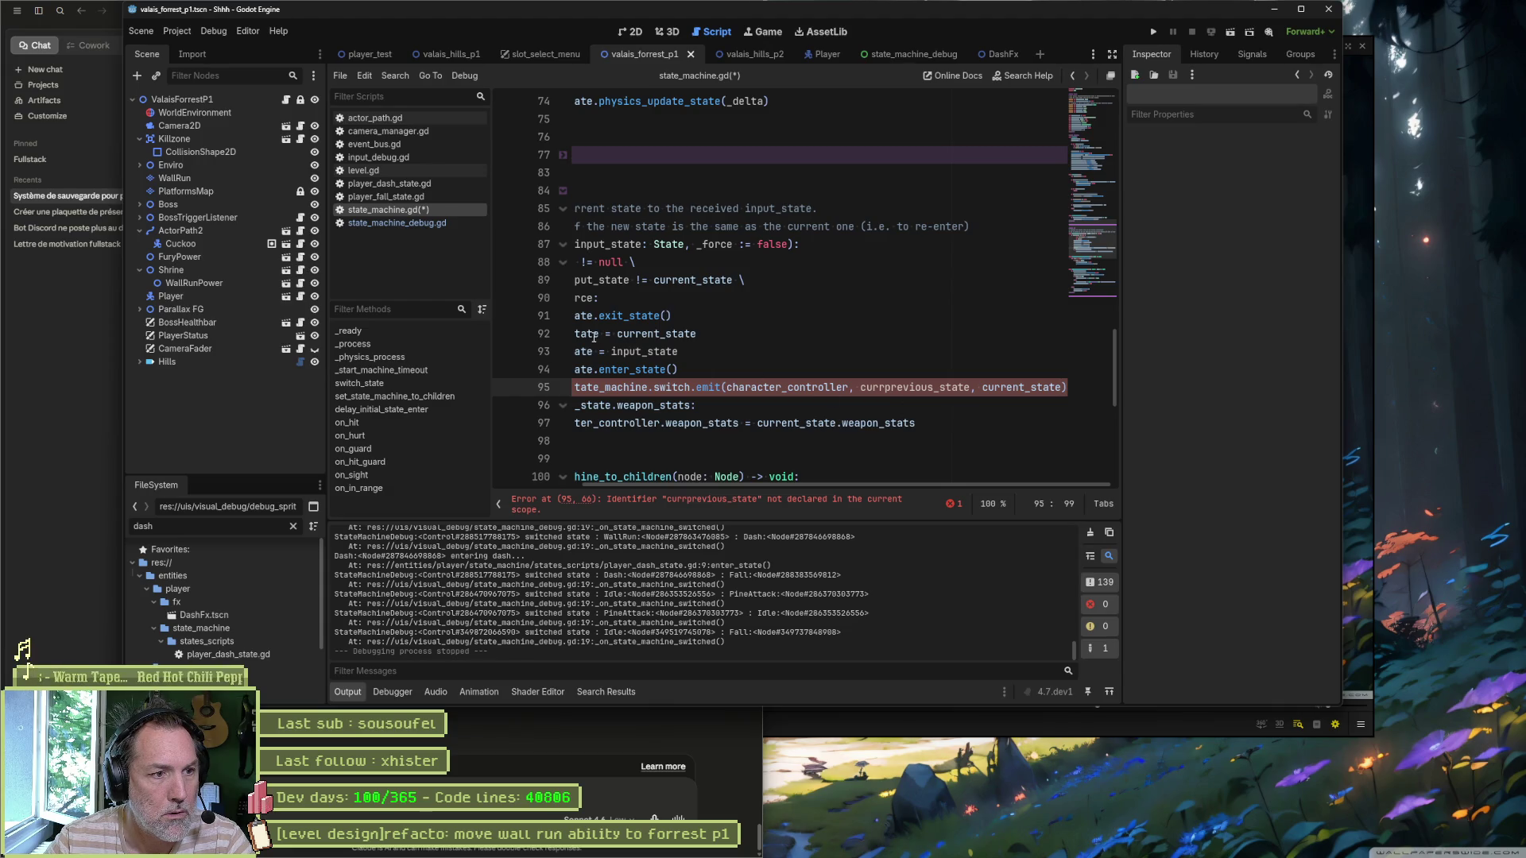
# Step: Replace the mistyped currprevious_state argument with previous_state to clear the error
pyautogui.doubleClick(594, 334)
pyautogui.moveTo(824, 483)
pyautogui.mouseDown()
pyautogui.moveTo(747, 483)
pyautogui.moveTo(795, 483)
pyautogui.mouseUp()
pyautogui.hotkey('ctrl', 'c')
pyautogui.doubleClick(914, 387)
pyautogui.hotkey('ctrl', 'v')
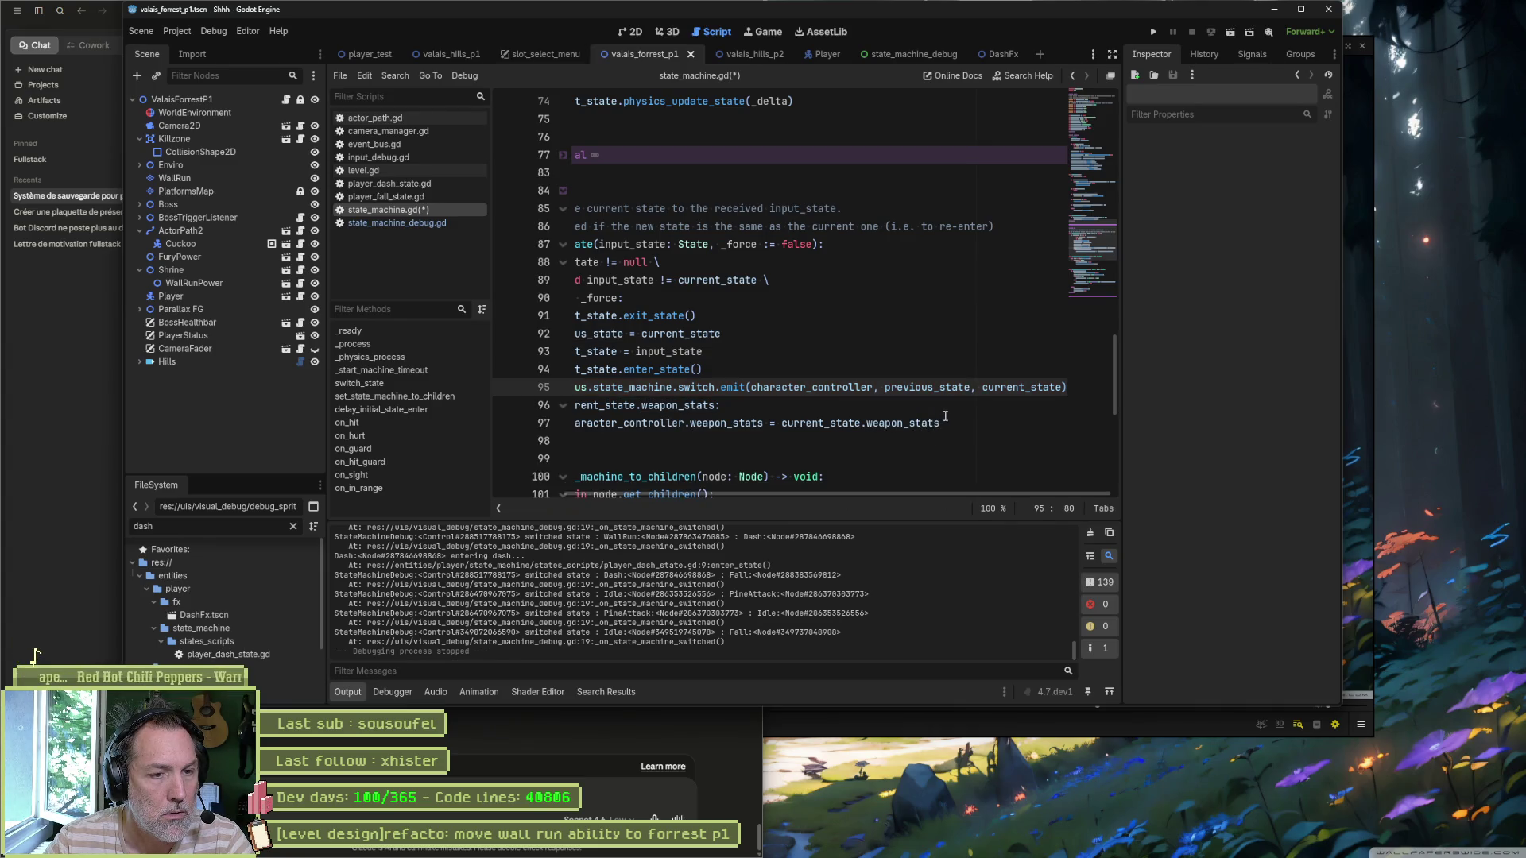
# Step: Open state_machine_debug.gd and run the game again
pyautogui.keyDown('ctrl'); pyautogui.click(700, 387); pyautogui.keyUp('ctrl')
pyautogui.click(620, 345)
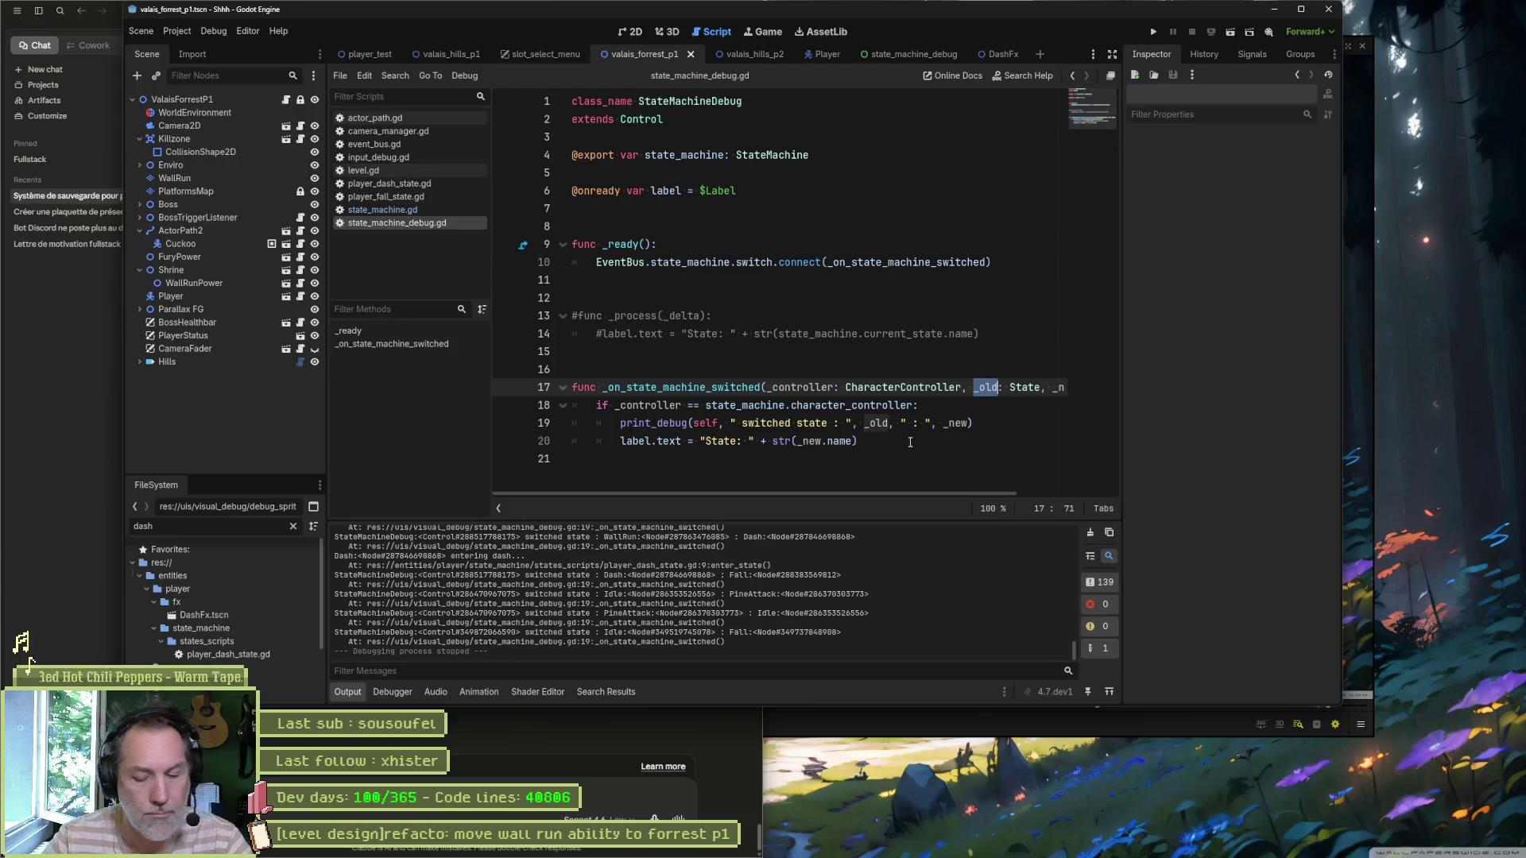
pyautogui.press('F5')
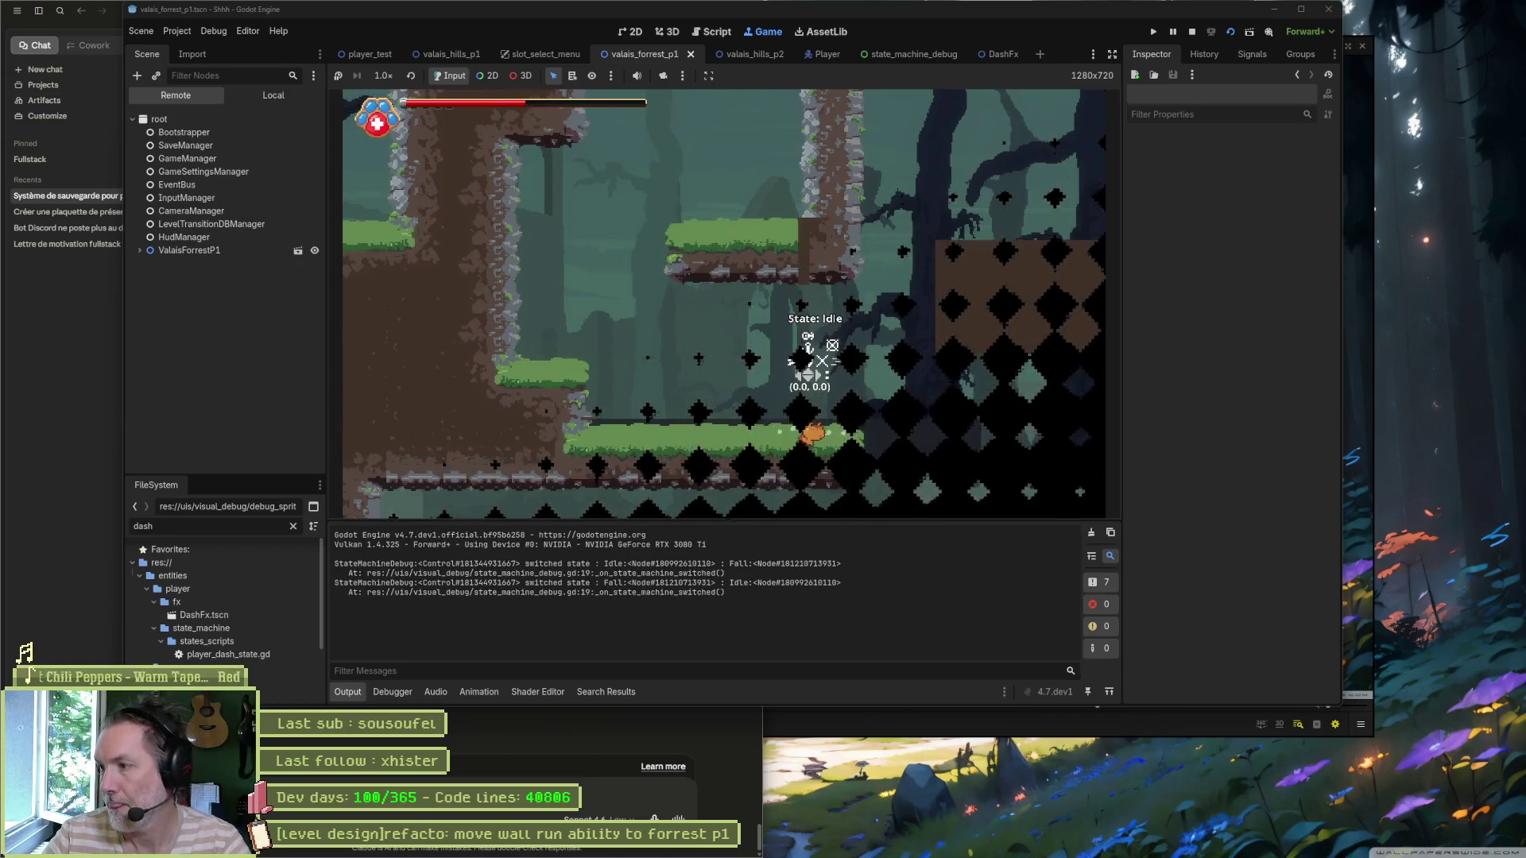
# Step: Run right, wall-run and dash out three times, respawning after running off the ledge
pyautogui.press('Right')
pyautogui.press('space')
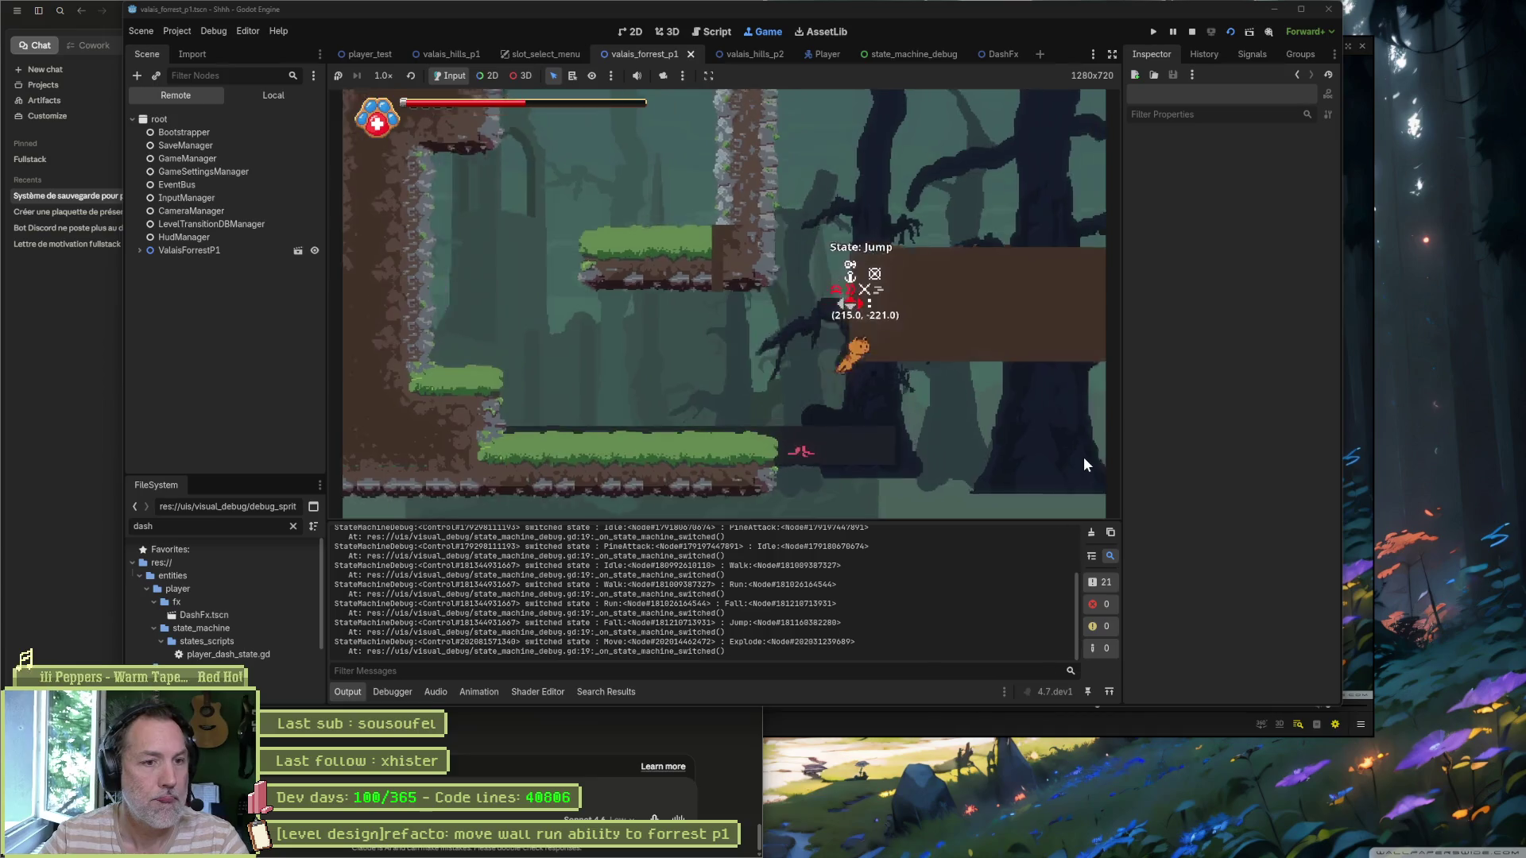
pyautogui.press('shift')
pyautogui.press('Right')
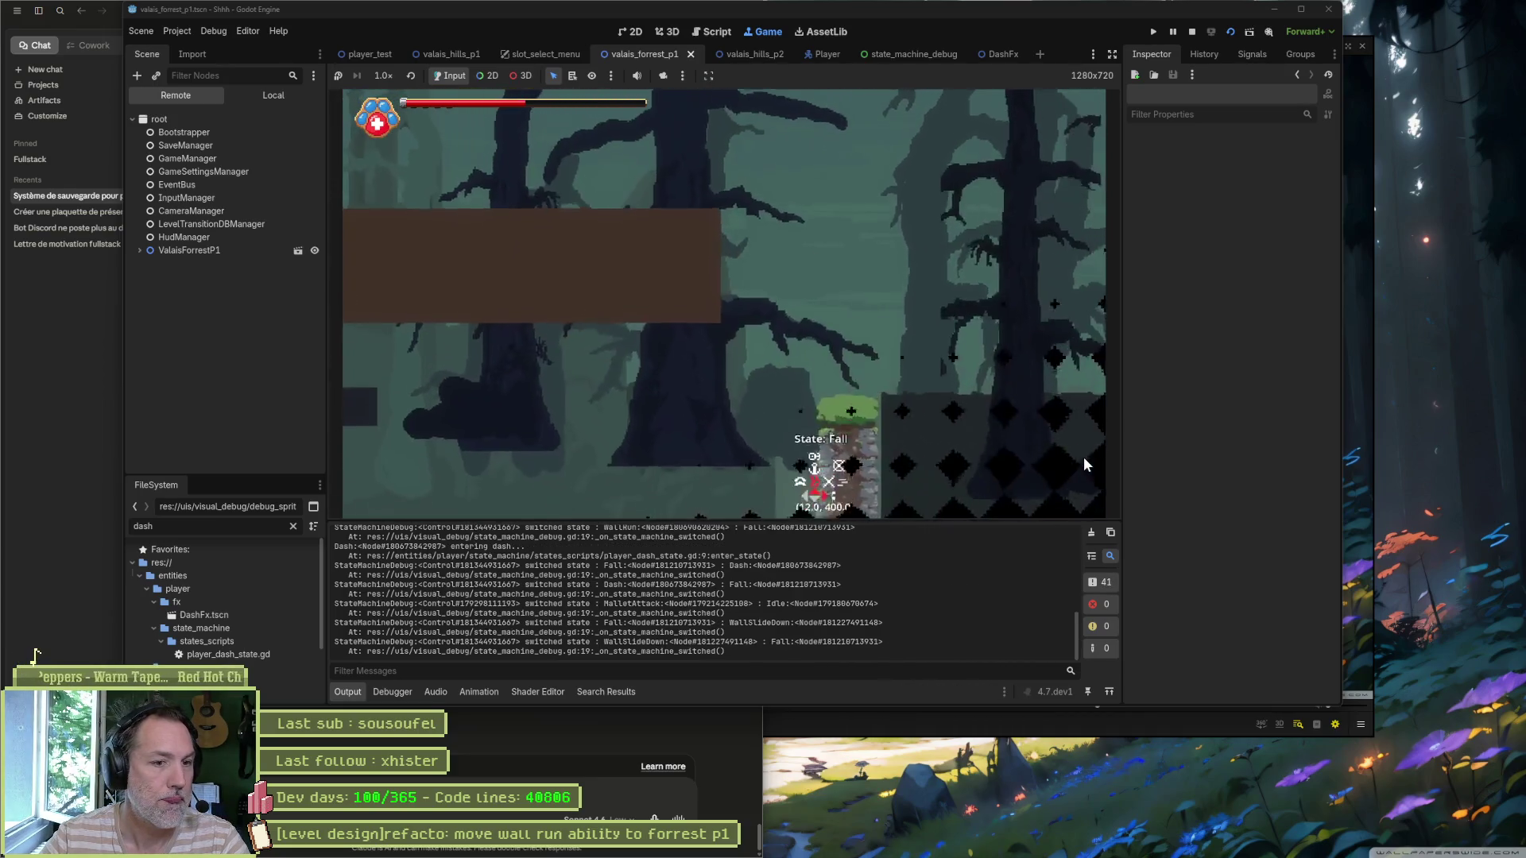
pyautogui.press('Right')
pyautogui.press('space')
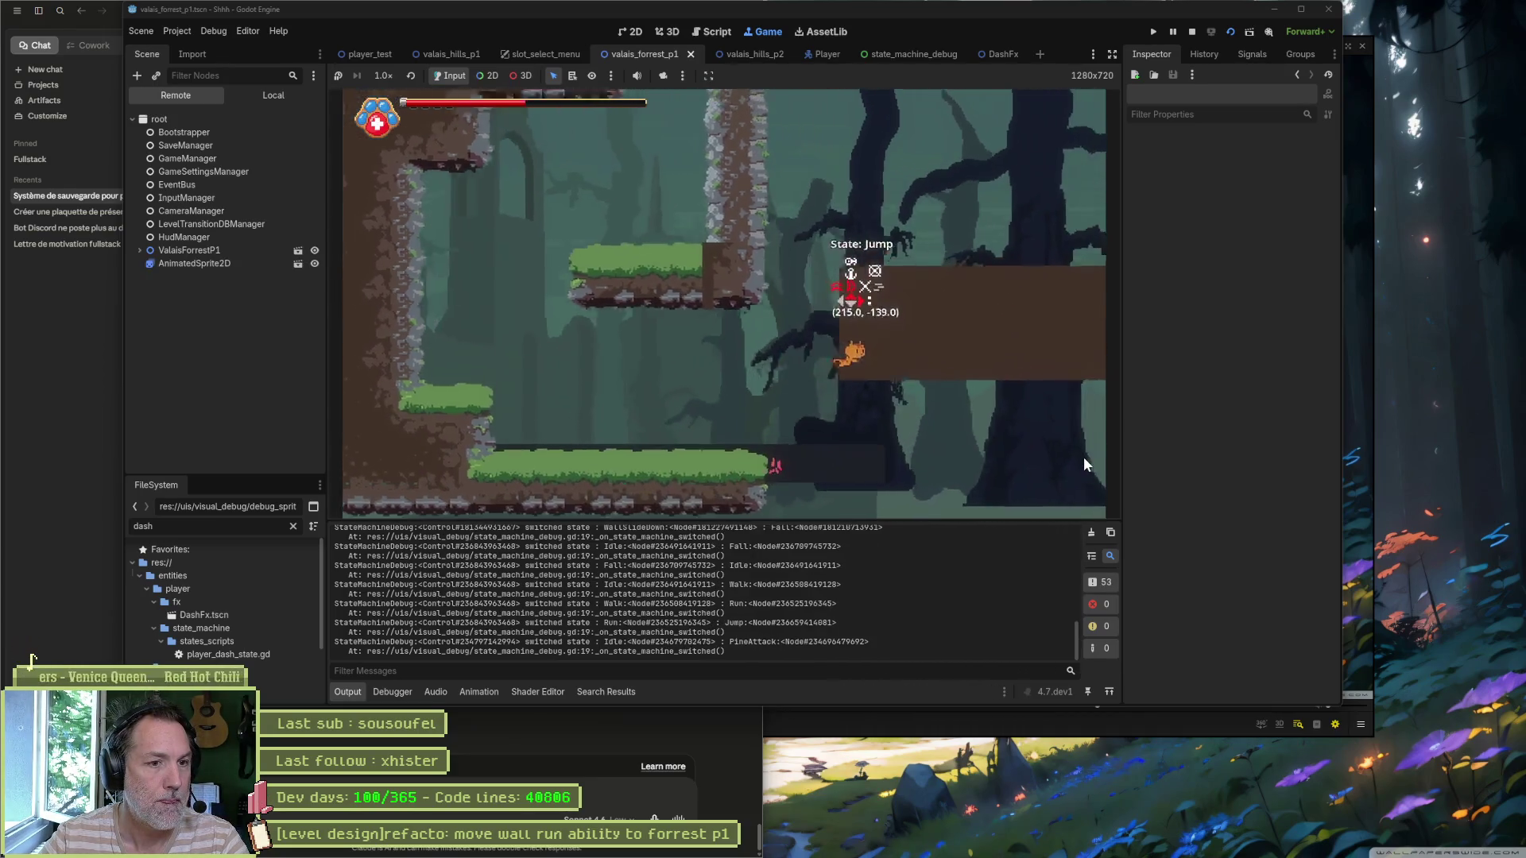
pyautogui.press('shift')
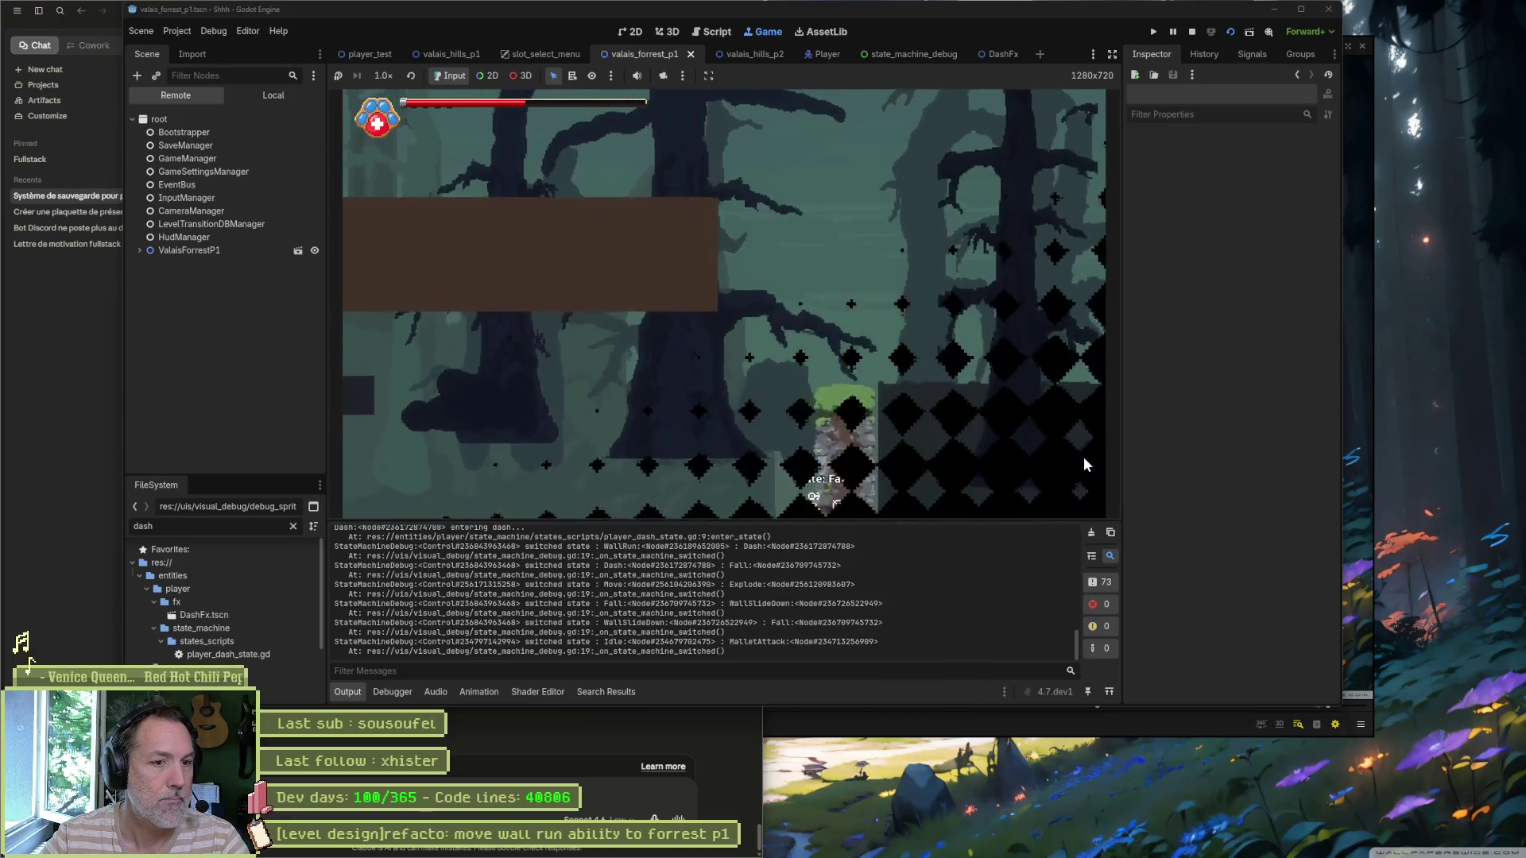
pyautogui.press('Right')
pyautogui.press('space')
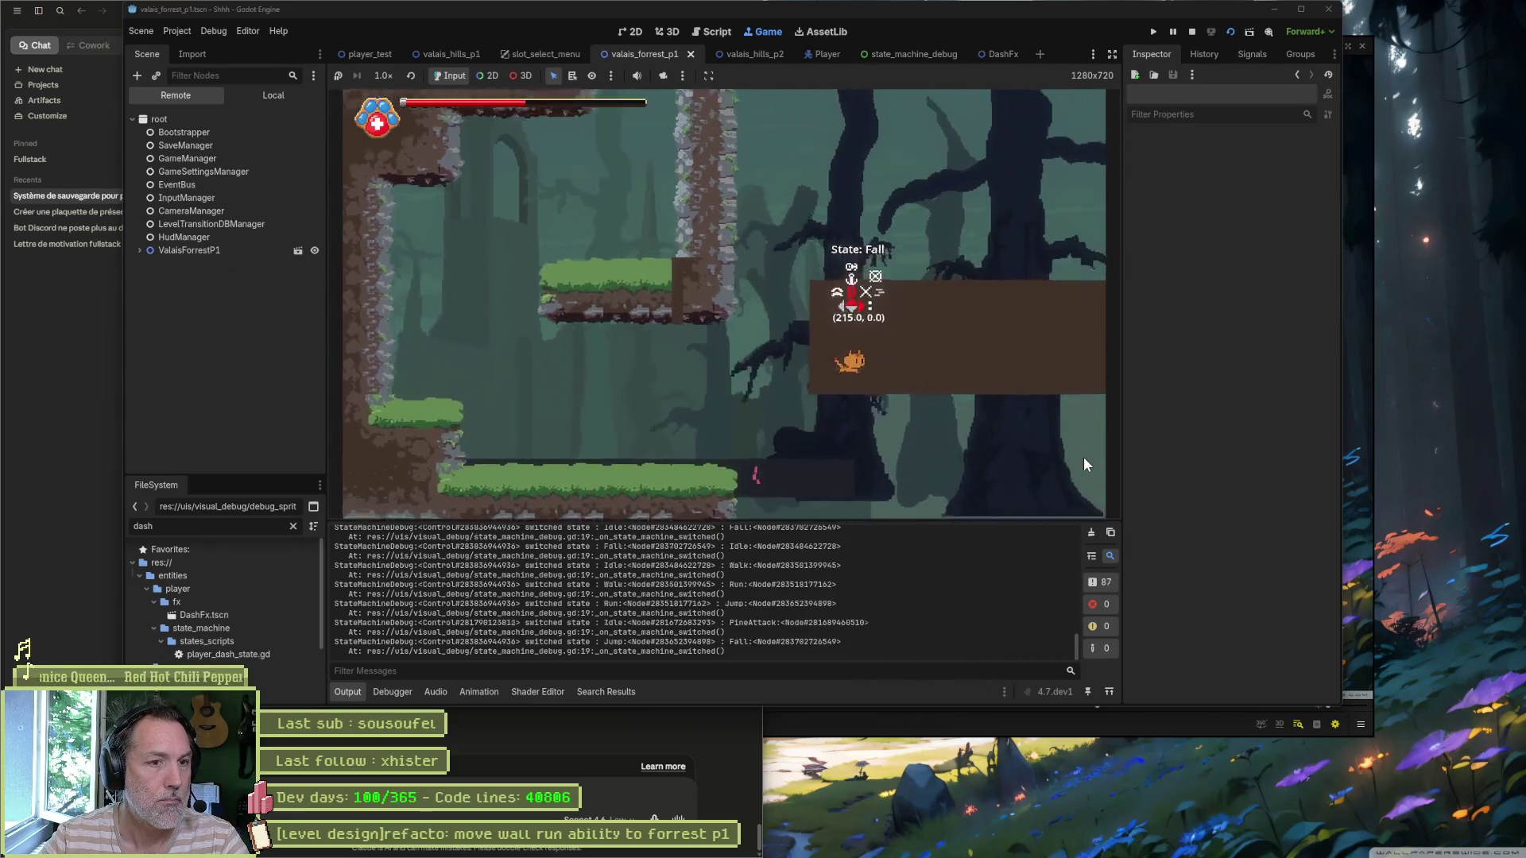
pyautogui.press('shift')
# Step: Jump left, dash onto the next platform, wall-run and dash both ways, then leap off the ledge
pyautogui.press('Left')
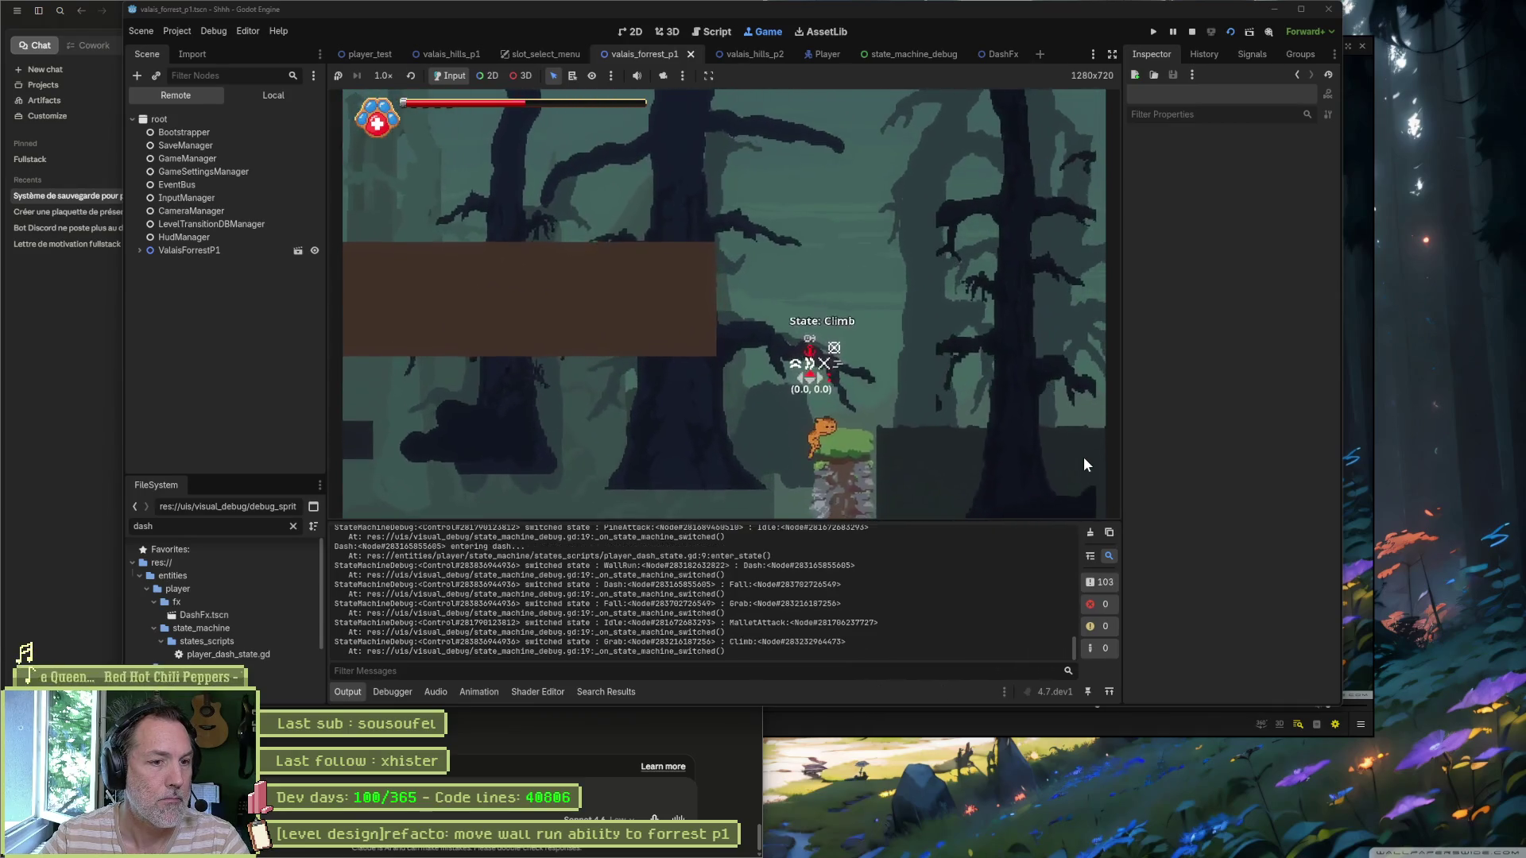
pyautogui.press('space')
pyautogui.press('shift')
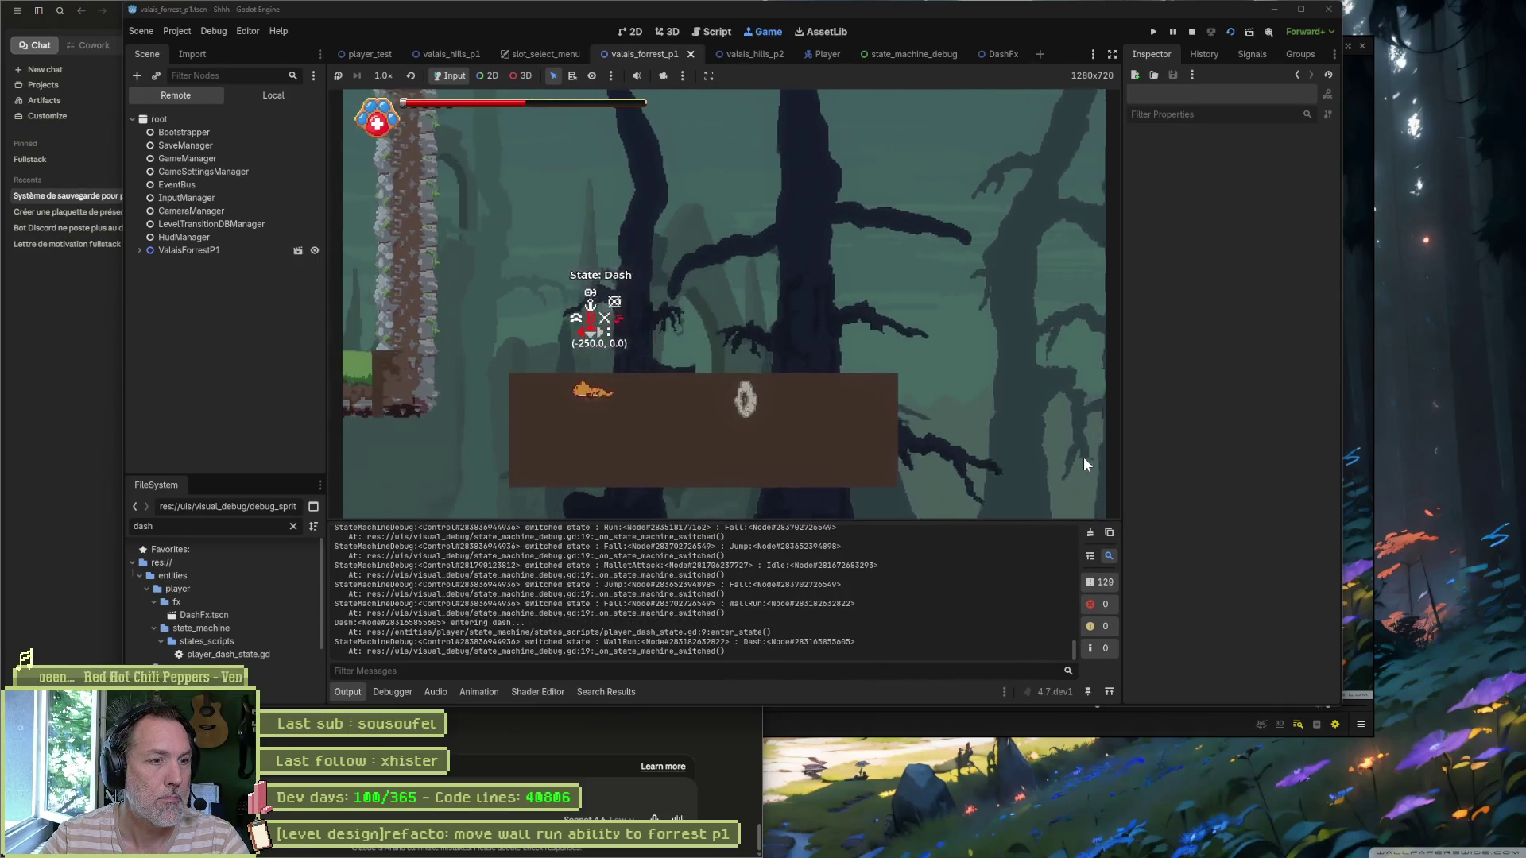
pyautogui.press('Right')
pyautogui.press('space')
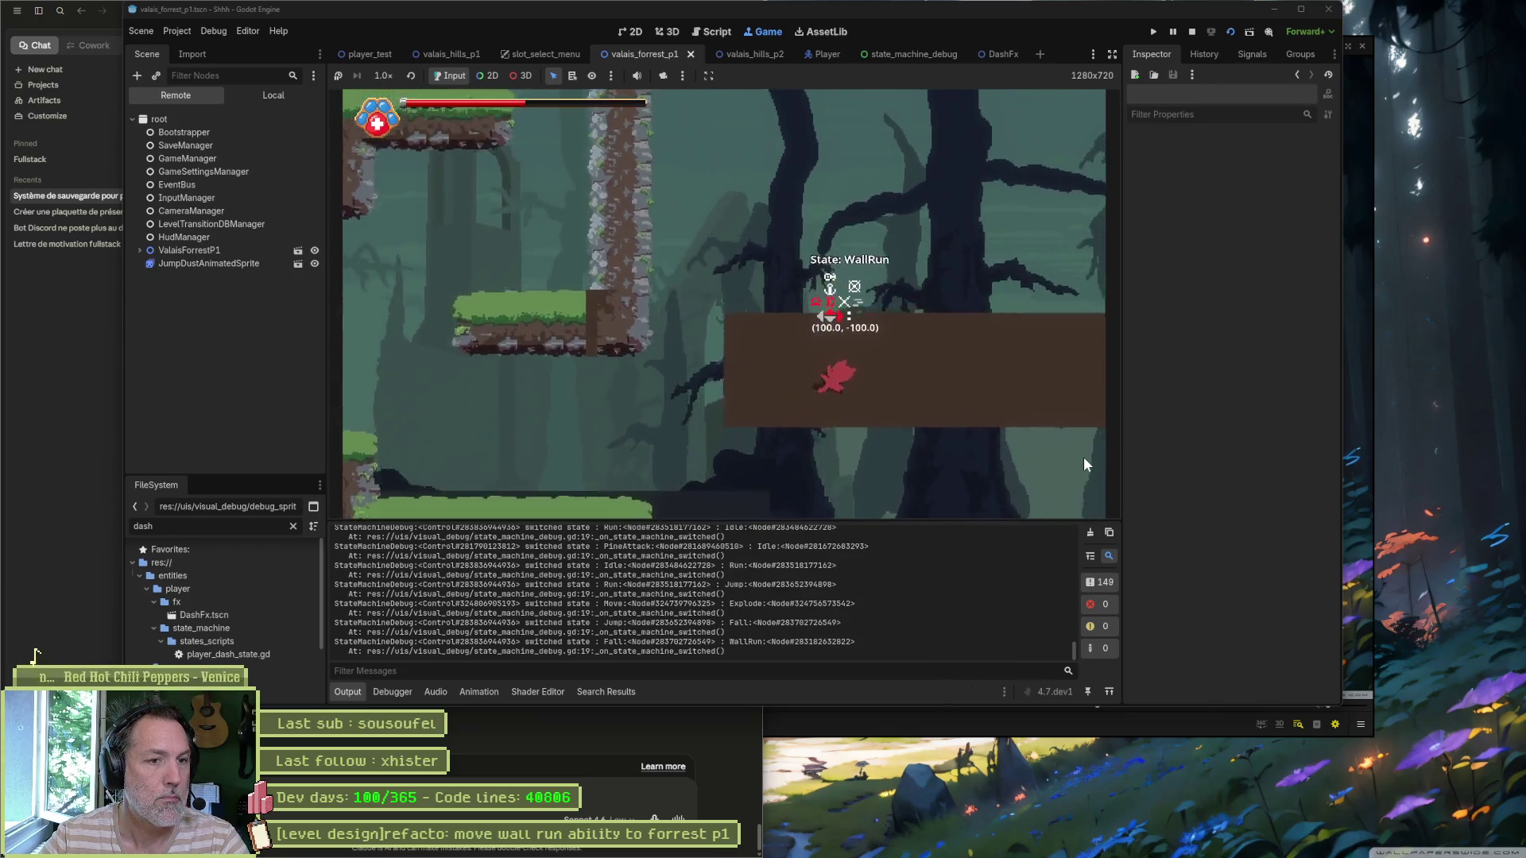
pyautogui.press('shift')
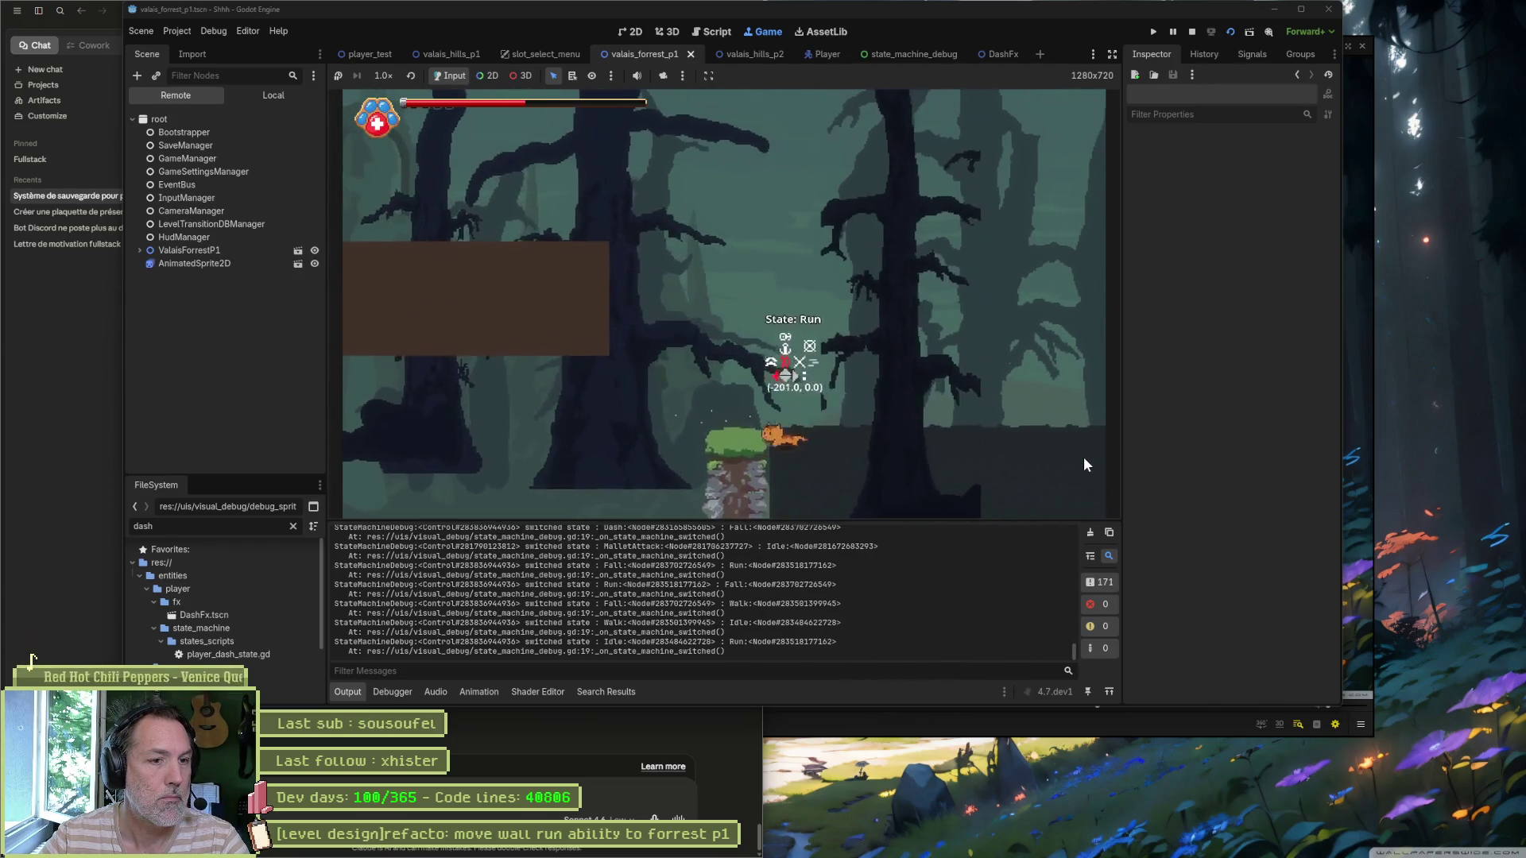
pyautogui.press('space')
pyautogui.press('Left')
pyautogui.press('space')
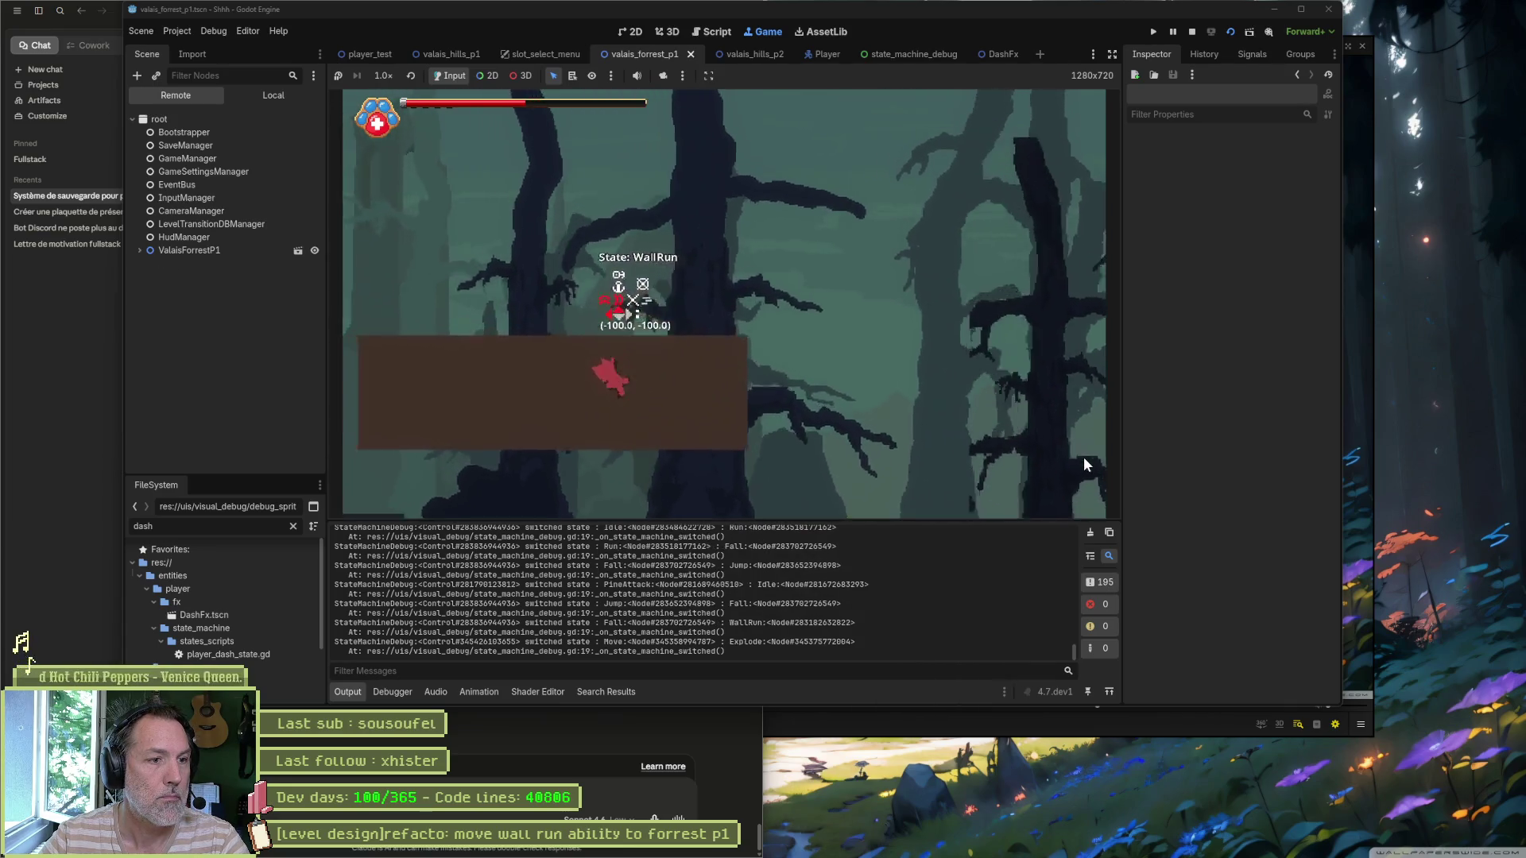
pyautogui.press('shift')
pyautogui.press('Right')
pyautogui.press('space')
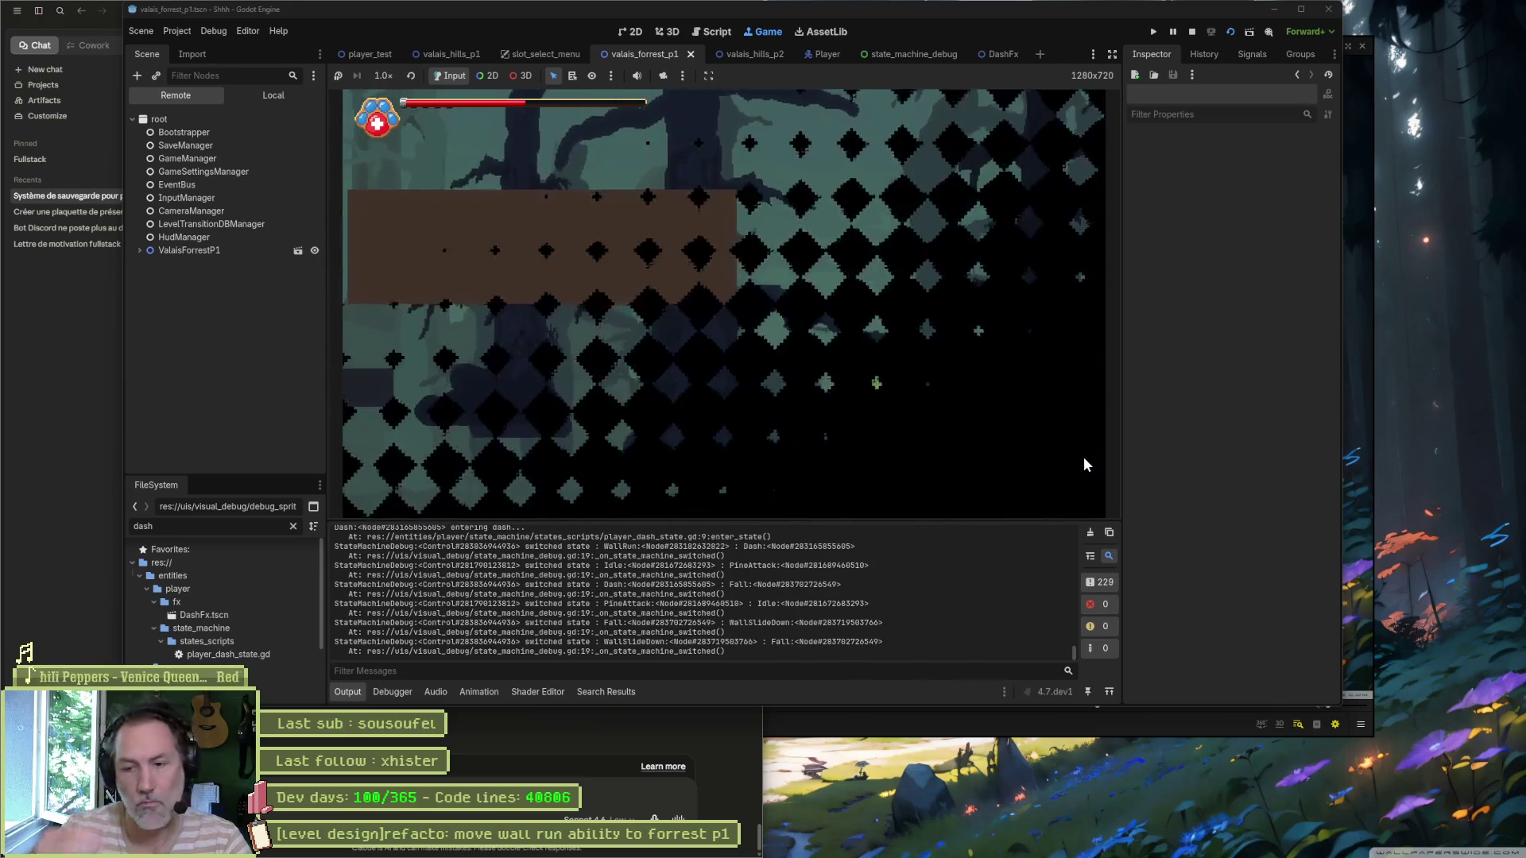
# Step: After respawning, chain wall-runs, dashes and a ledge climb, ending with a dash out of a wall-run
pyautogui.press('Right')
pyautogui.press('space')
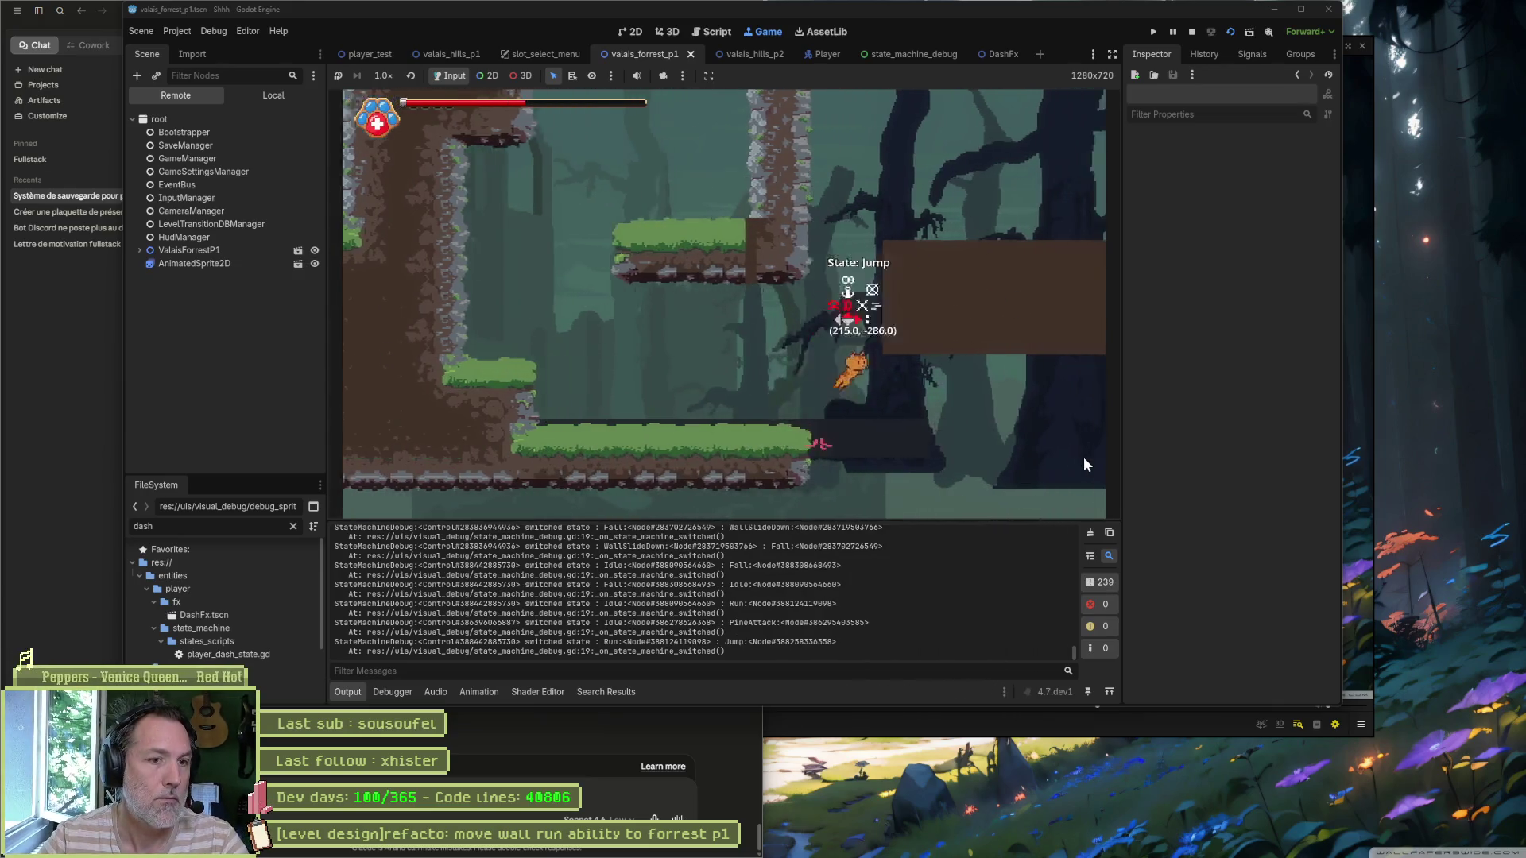
pyautogui.press('shift')
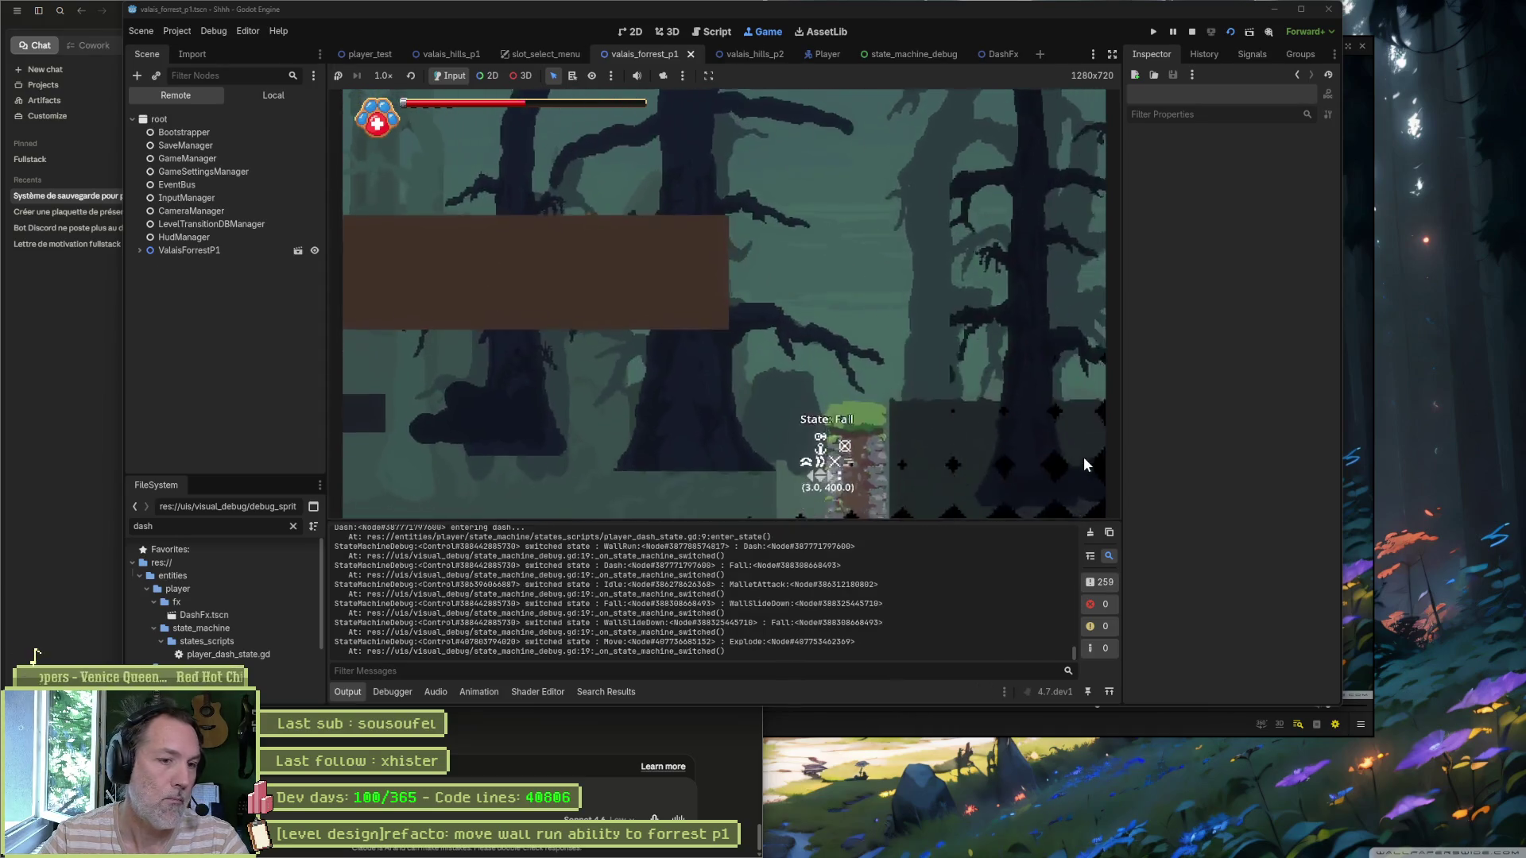
pyautogui.press('Right')
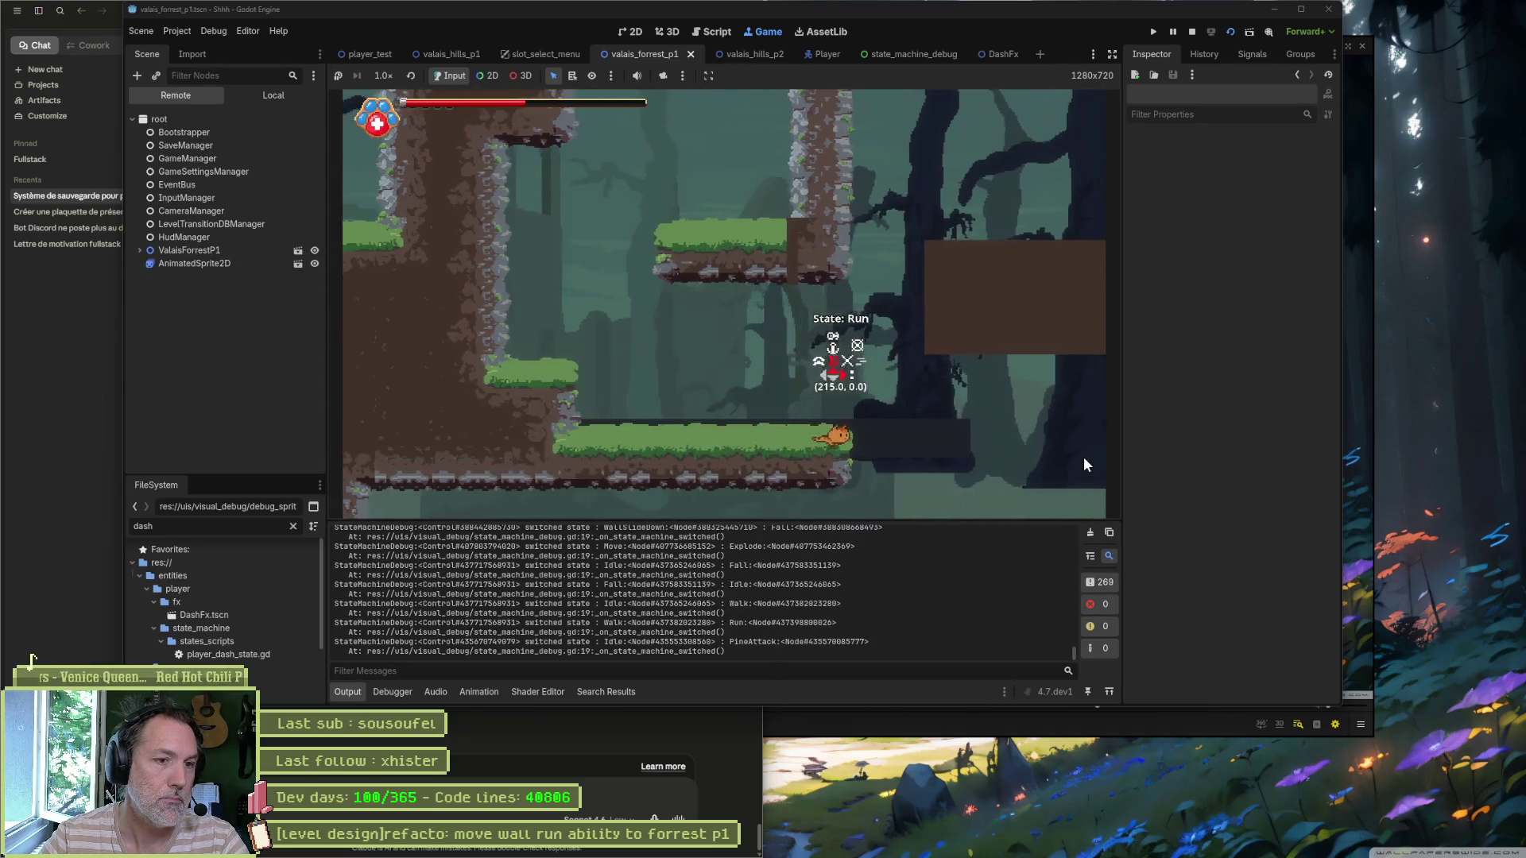
pyautogui.press('space')
pyautogui.press('shift')
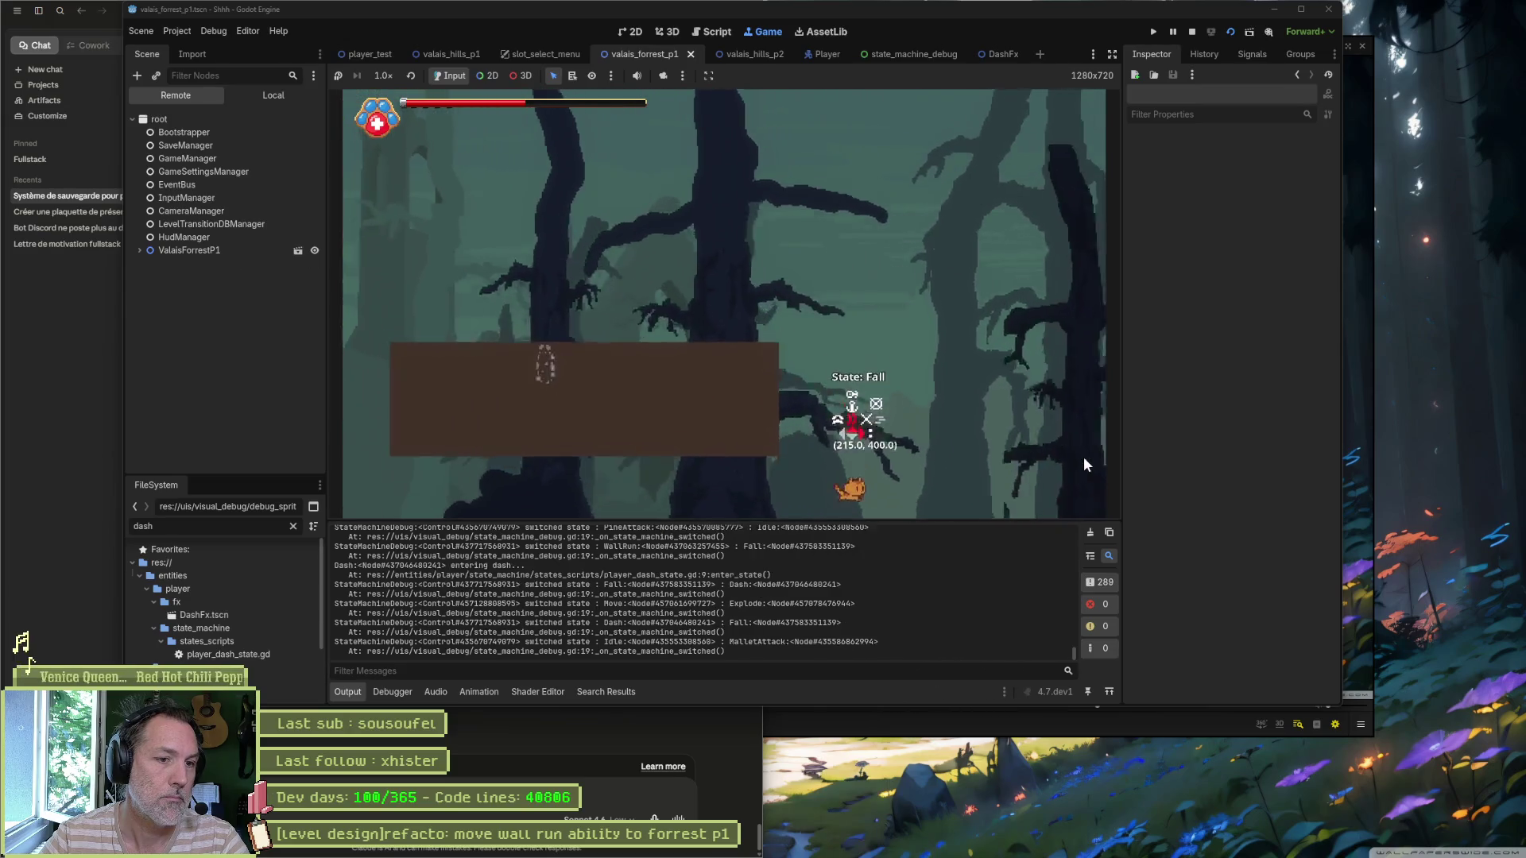
pyautogui.press('space')
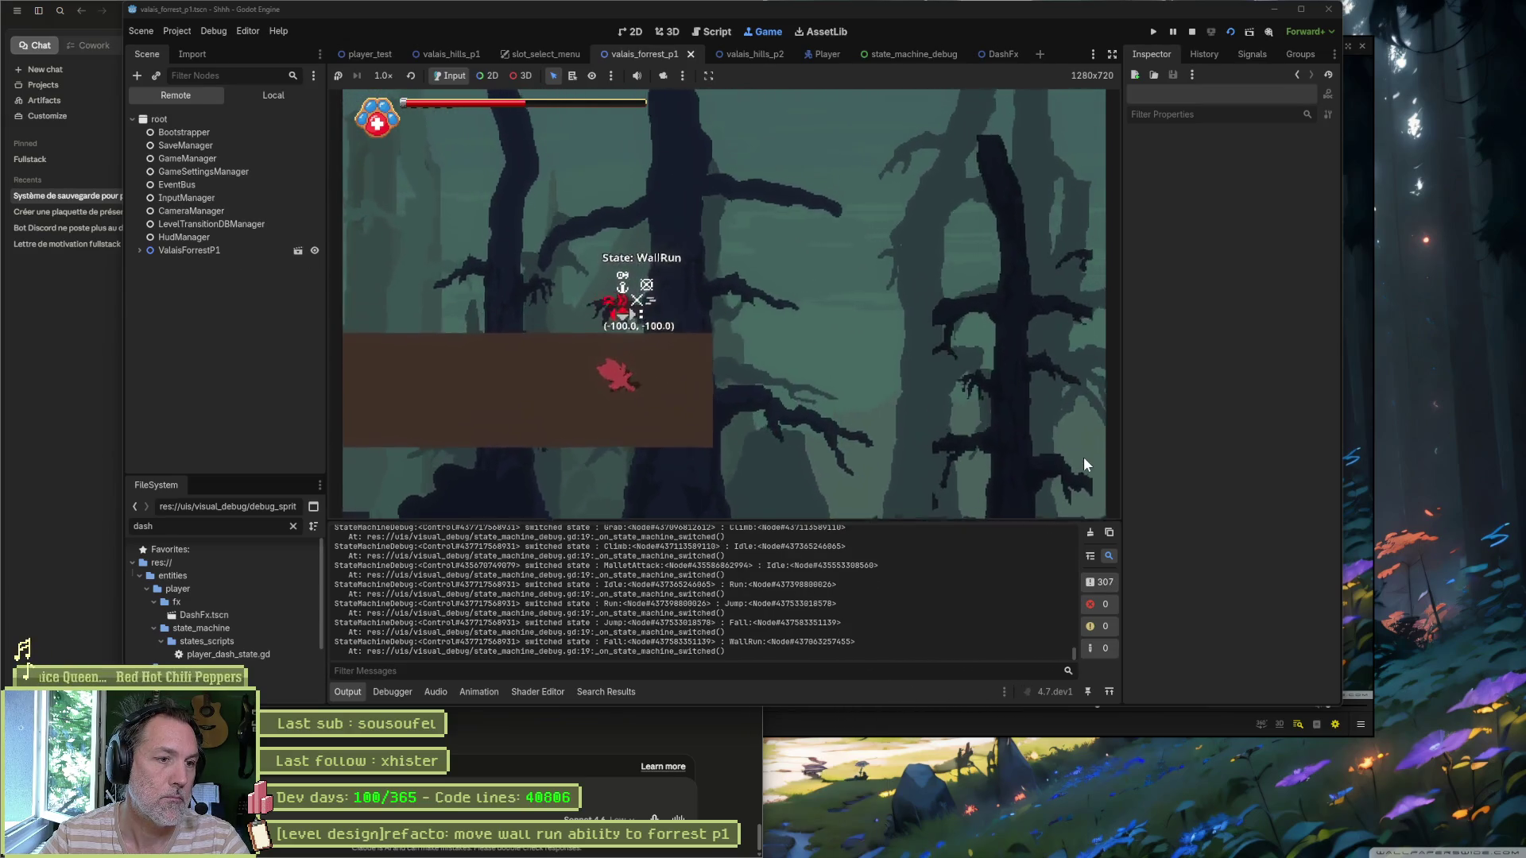
pyautogui.press('shift')
pyautogui.press('Right')
pyautogui.press('space')
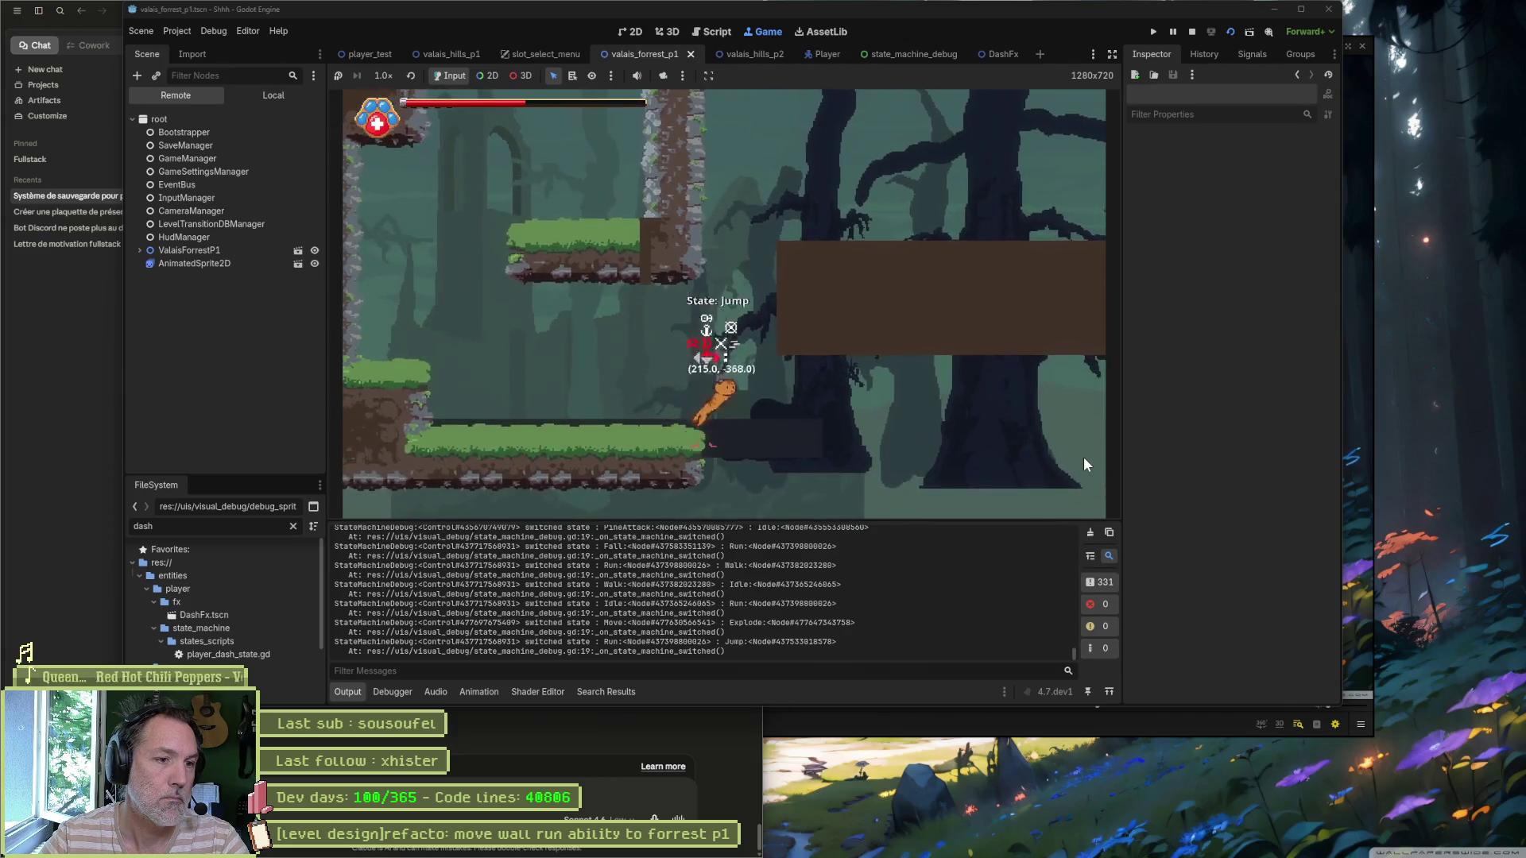
pyautogui.press('shift')
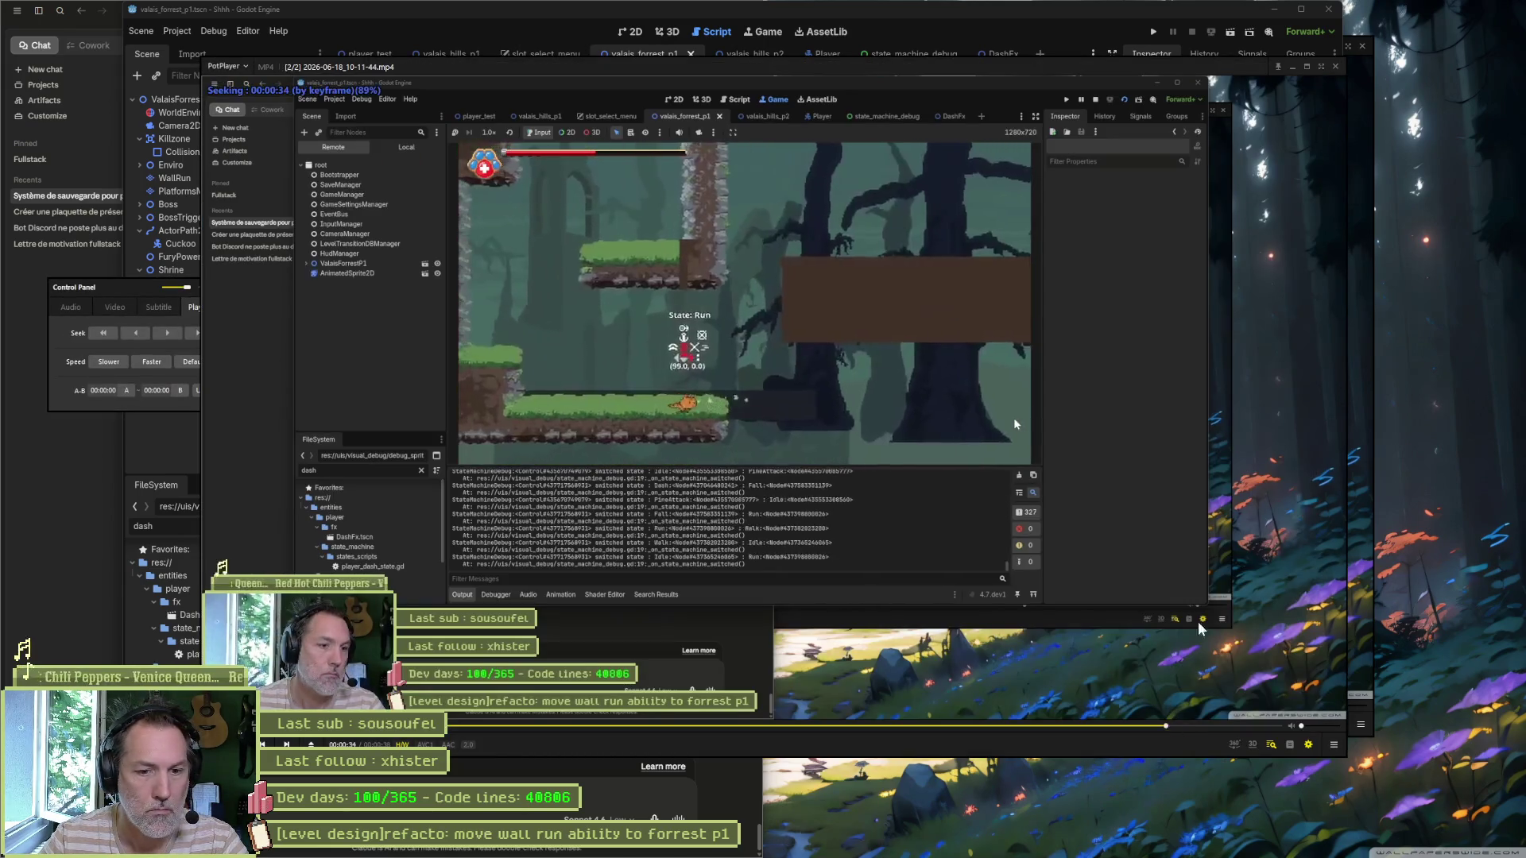
# Step: Pause the clip and step between the WallRun and Fall frames, then return to state_machine_debug.gd
pyautogui.press('space')
pyautogui.press('f')
pyautogui.press('f')
pyautogui.press('f')
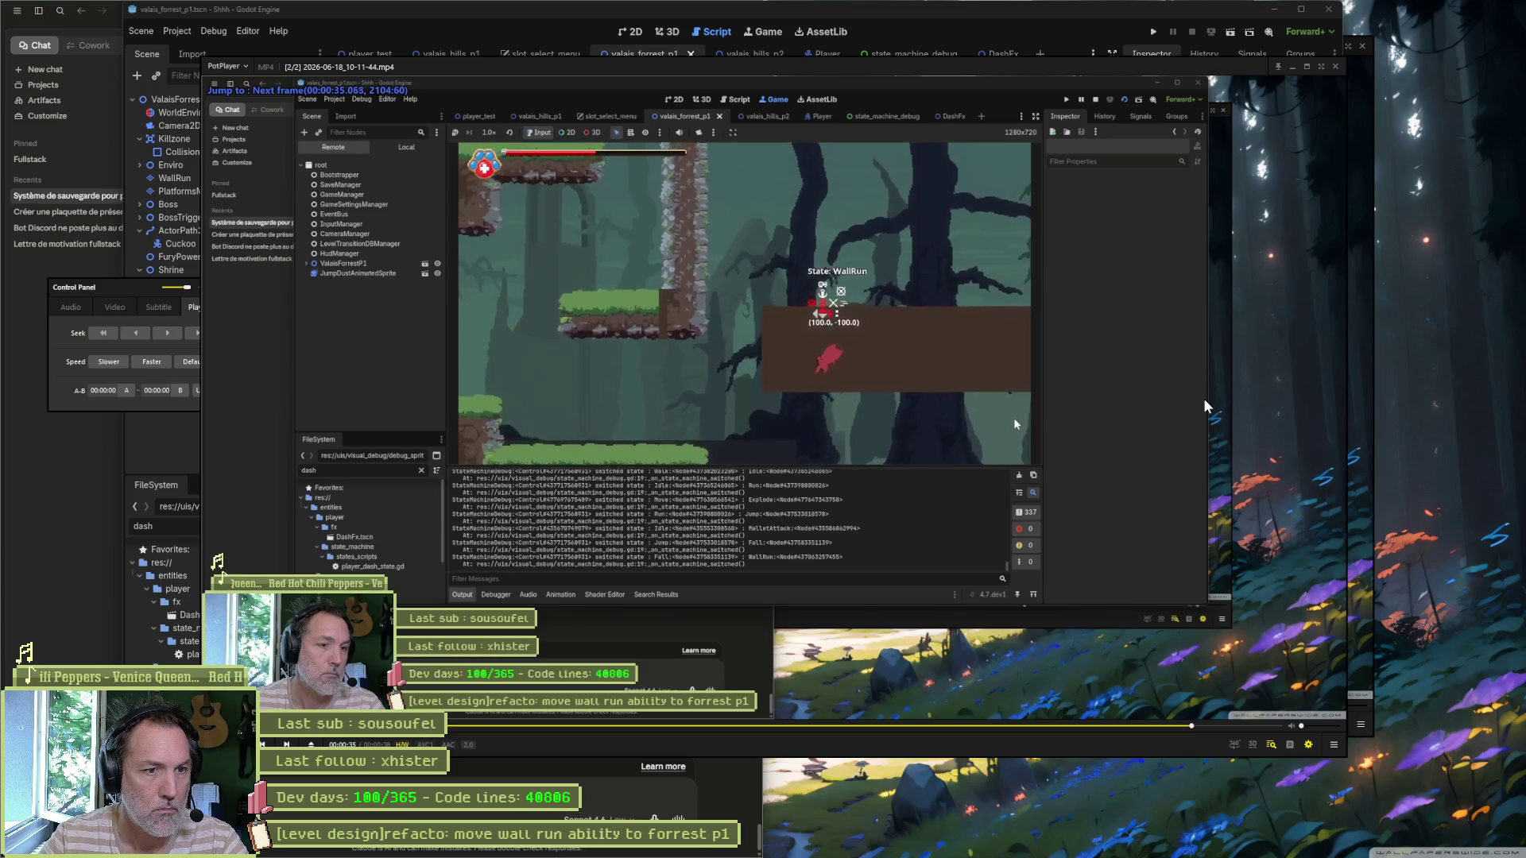
pyautogui.press('d')
pyautogui.press('d')
pyautogui.press('d')
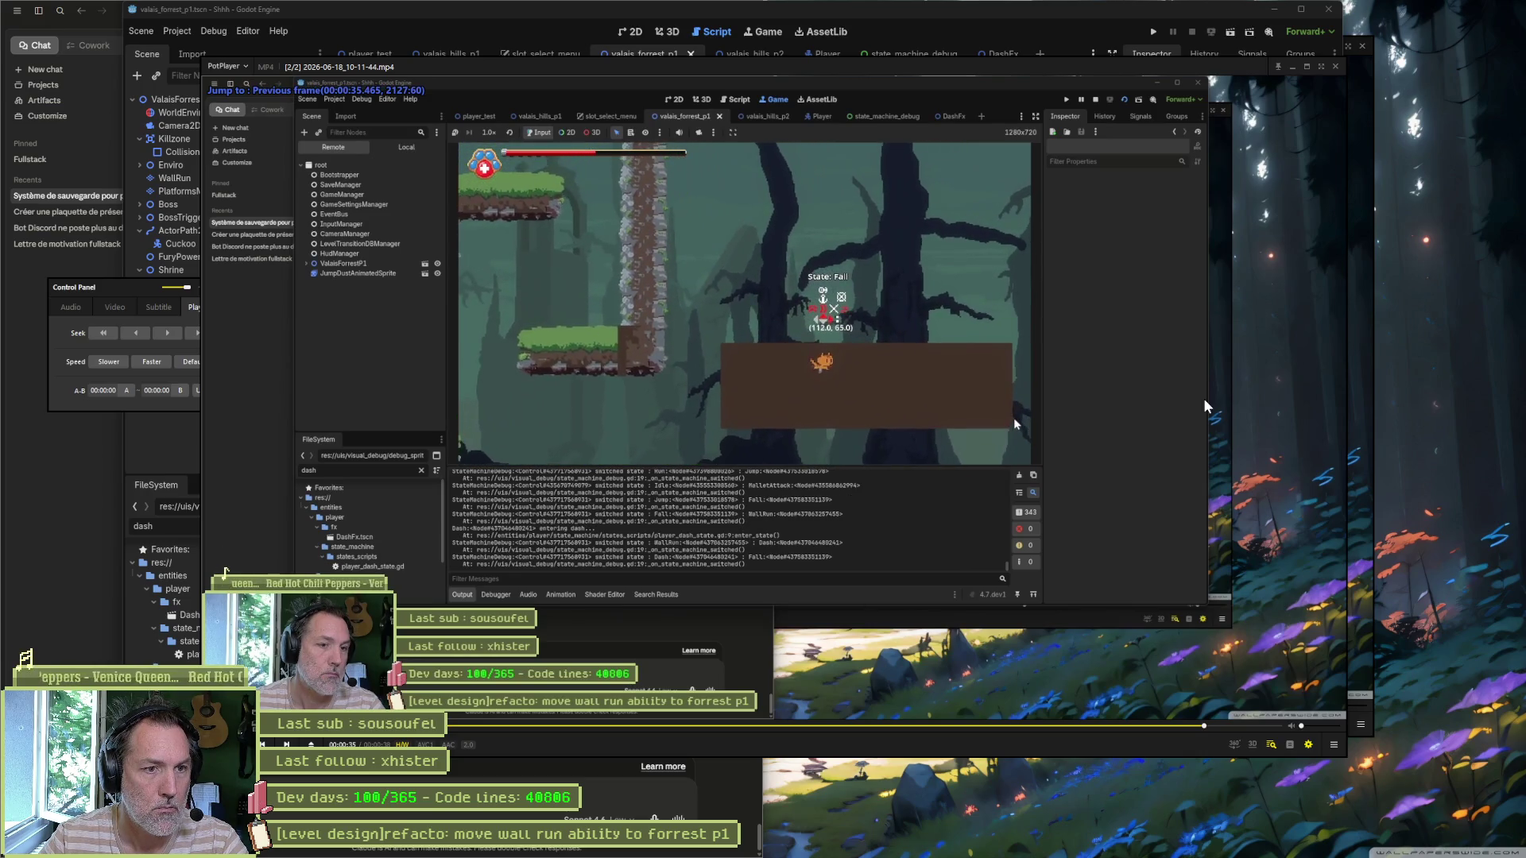
pyautogui.press('f')
pyautogui.press('f')
pyautogui.press('f')
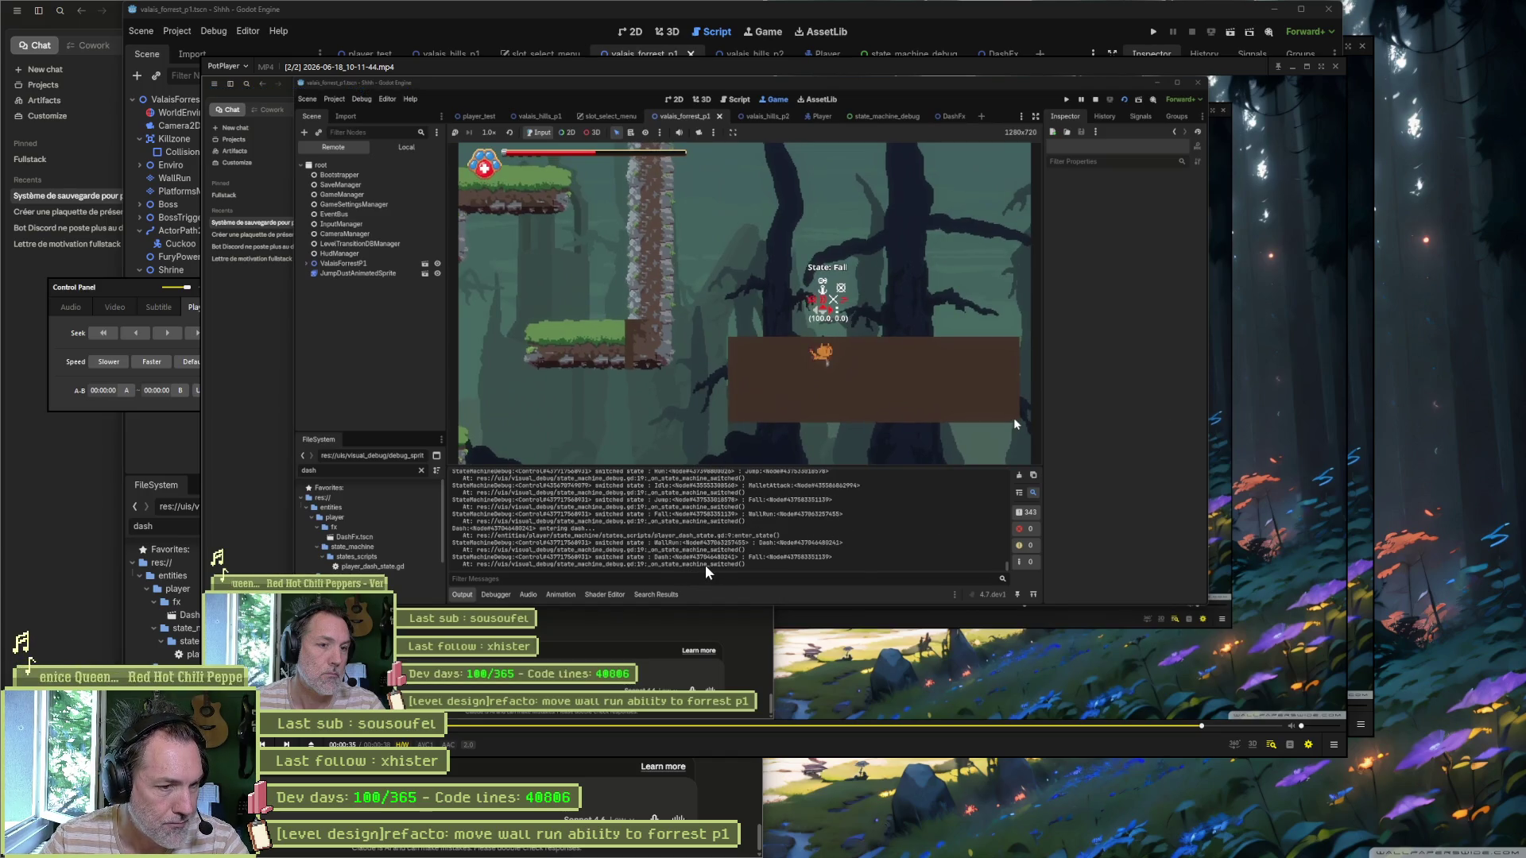
pyautogui.press('d')
pyautogui.press('d')
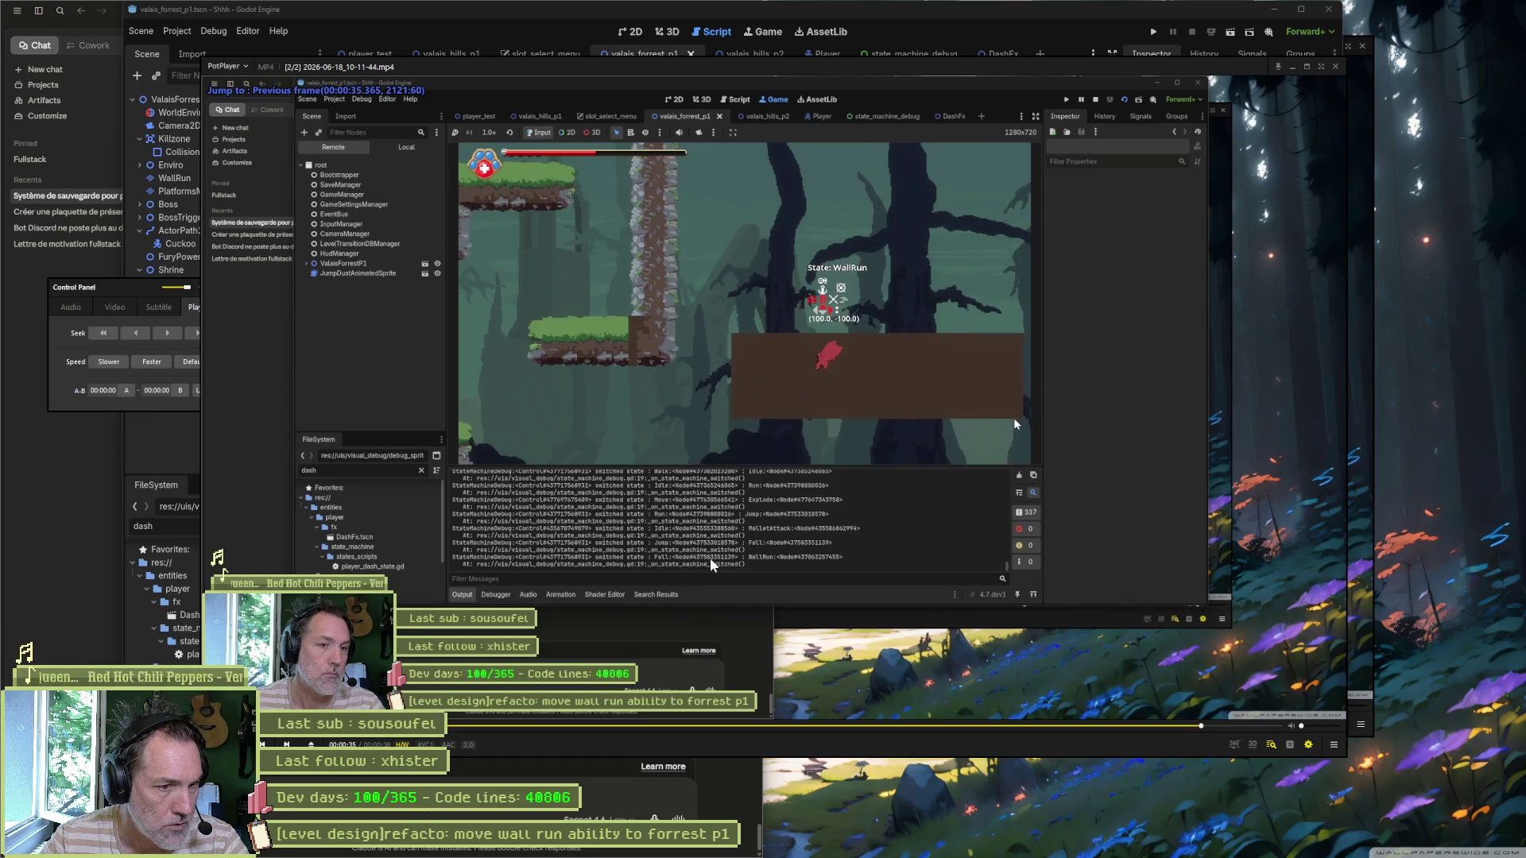
pyautogui.press('f')
pyautogui.press('f')
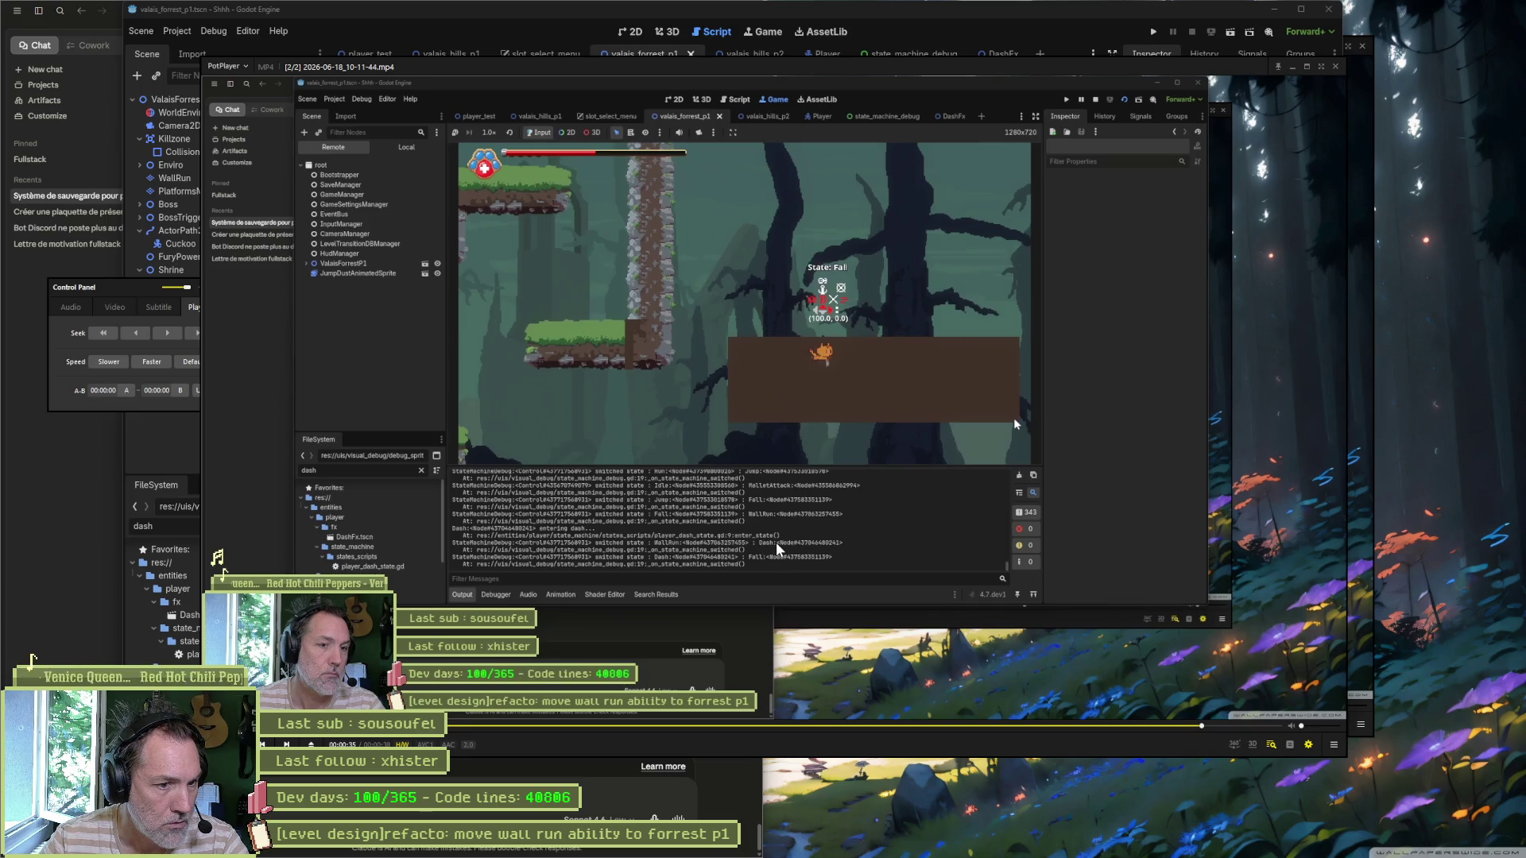
pyautogui.hotkey('alt', 'Tab')
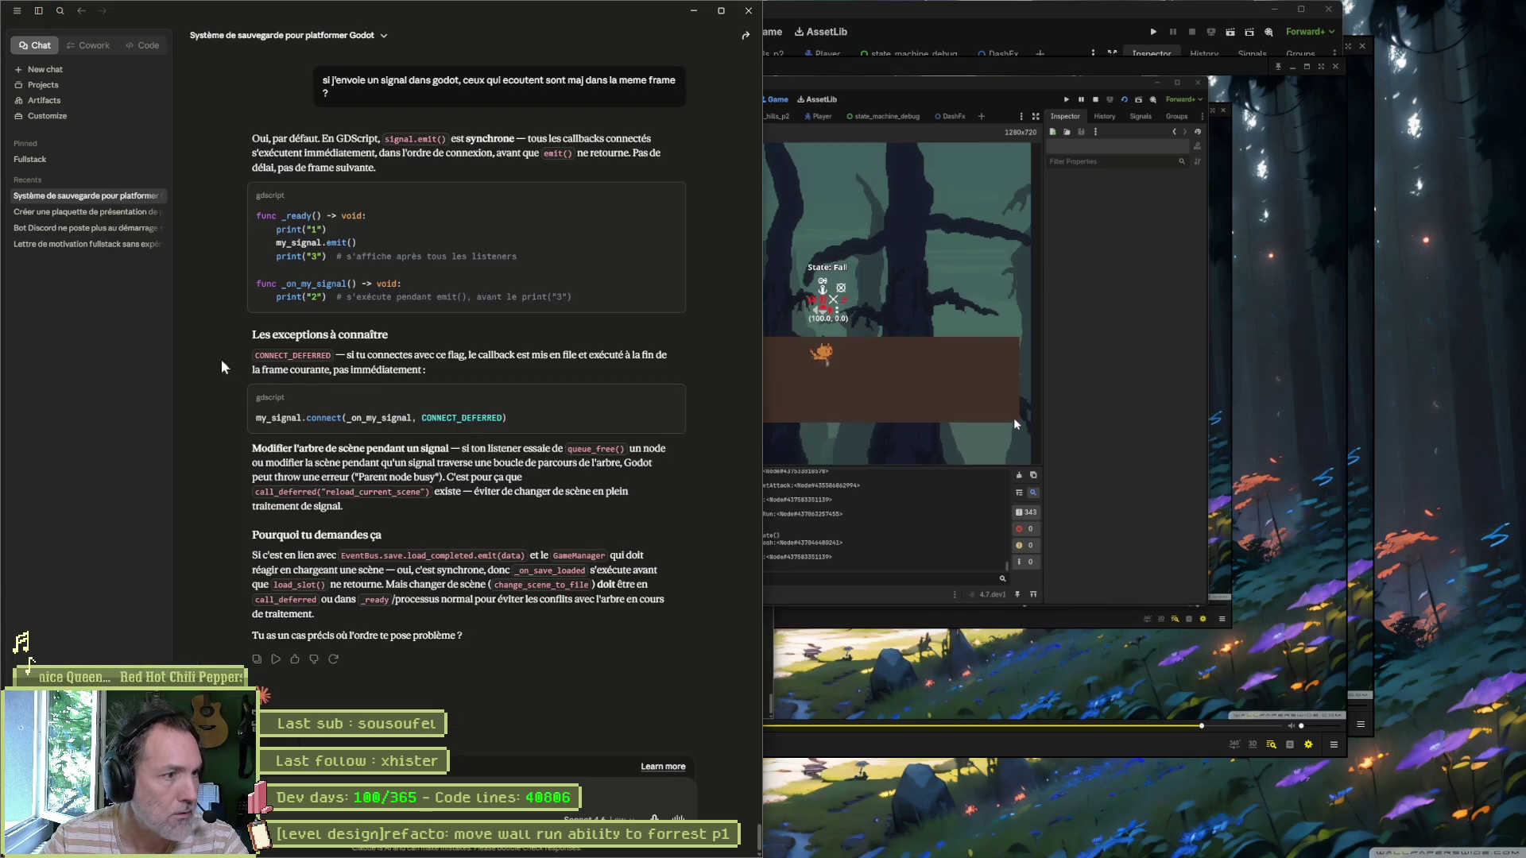
pyautogui.click(975, 844)
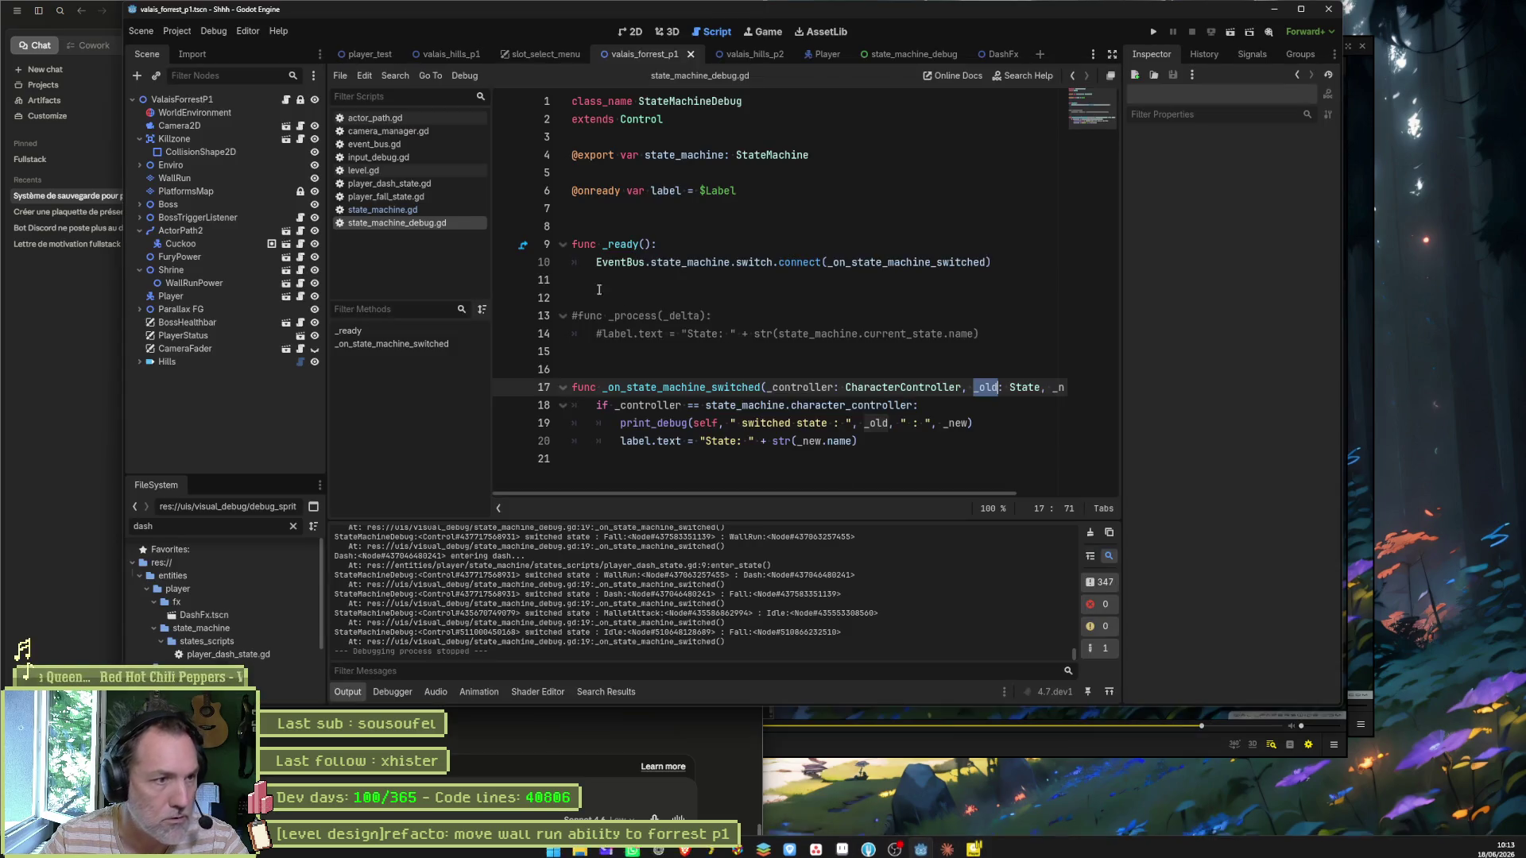
# Step: Maximise the editor and open player_dash_state.gd at its enter_state function
pyautogui.click(1301, 9)
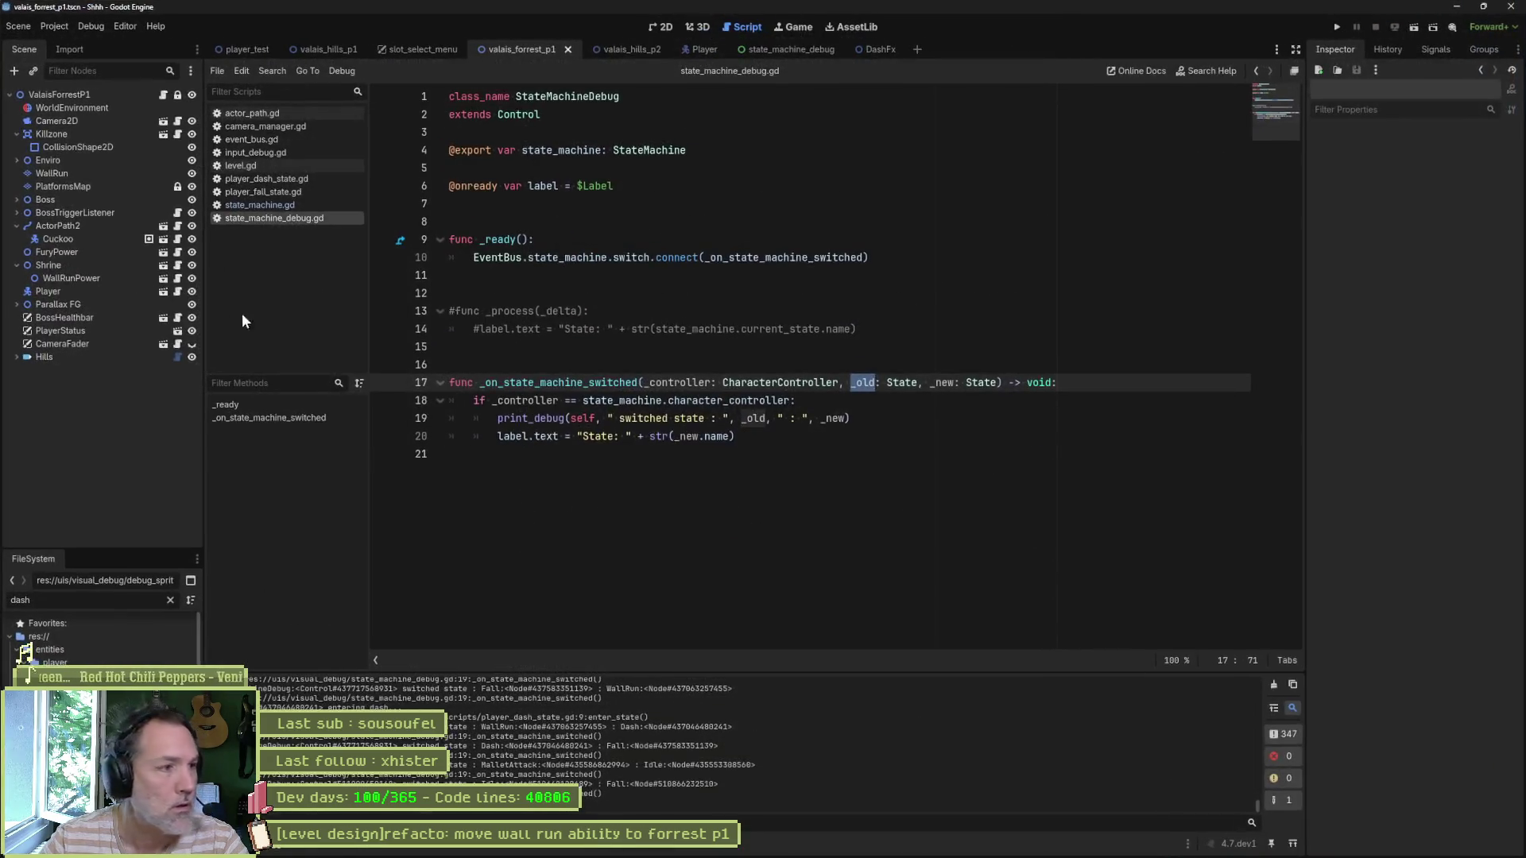
pyautogui.click(287, 179)
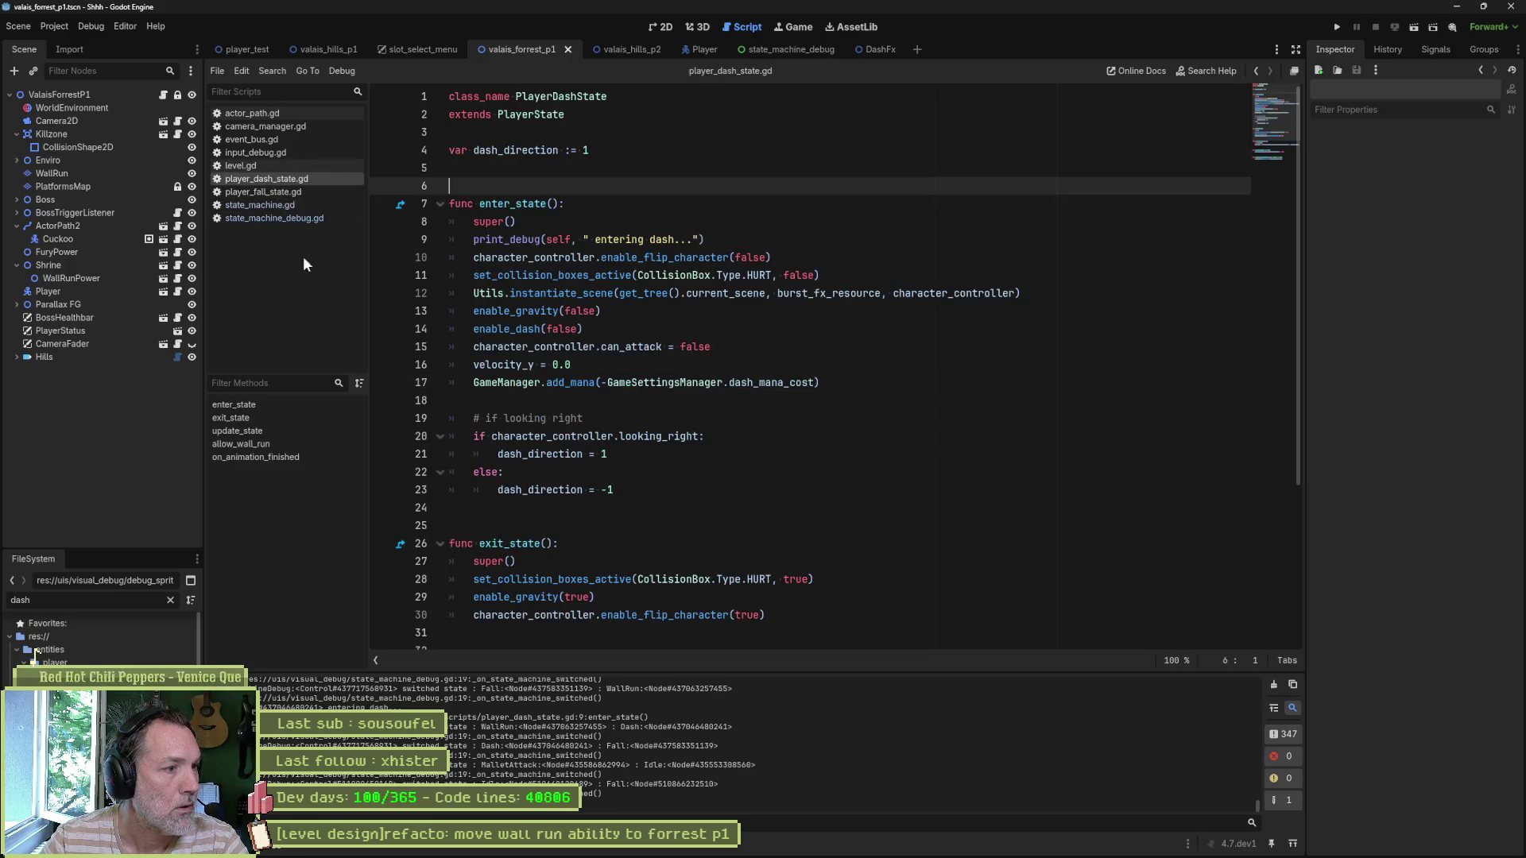
pyautogui.click(297, 416)
pyautogui.click(297, 405)
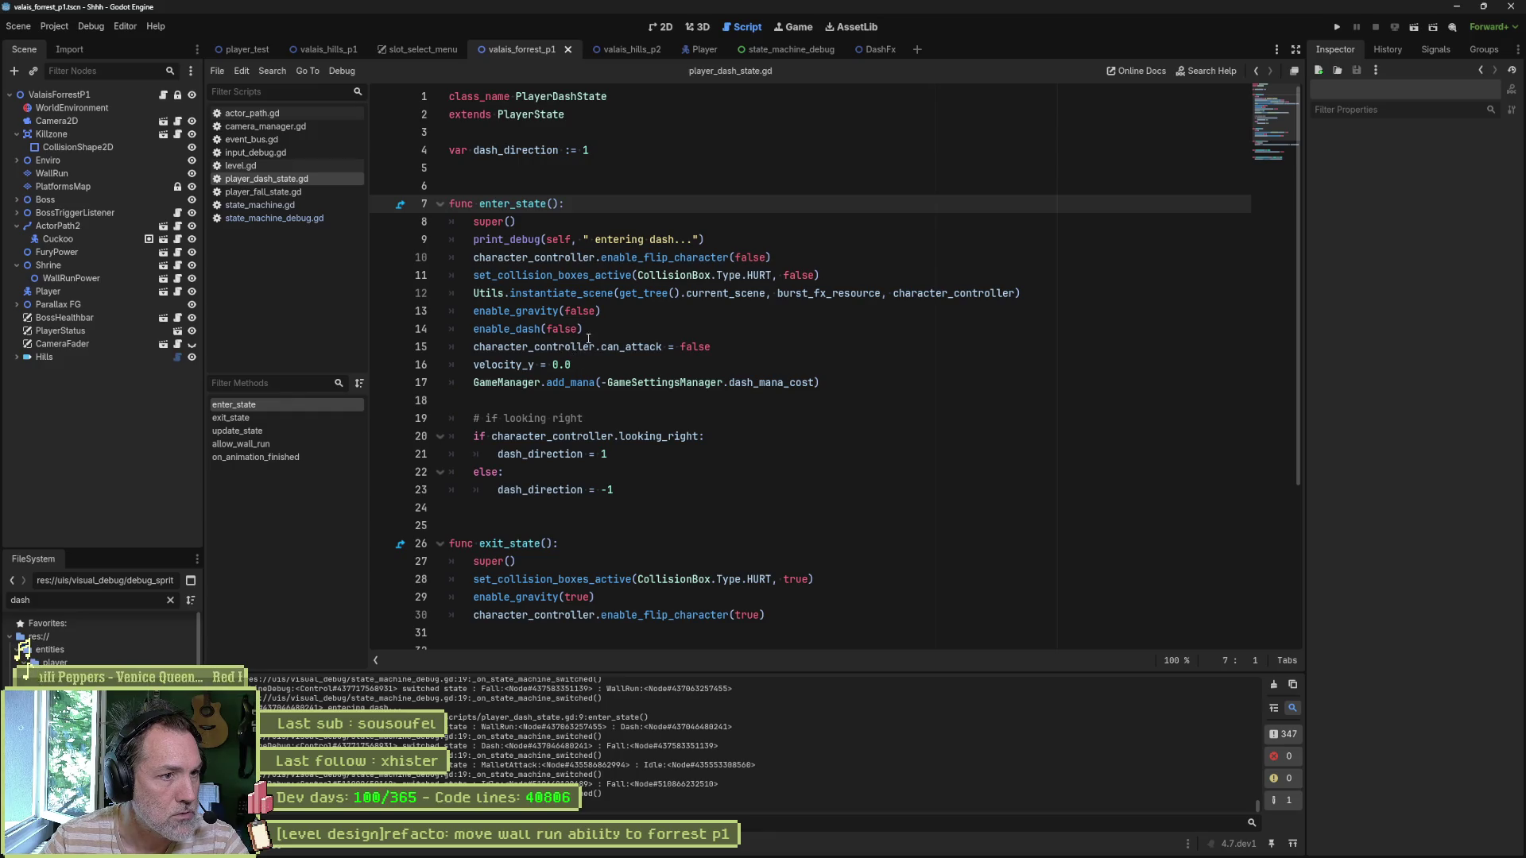
# Step: Add a print_debug(self, ...) line reporting the dash animation finished in on_animation_finished, and save
pyautogui.scroll(-4, 754, 383)
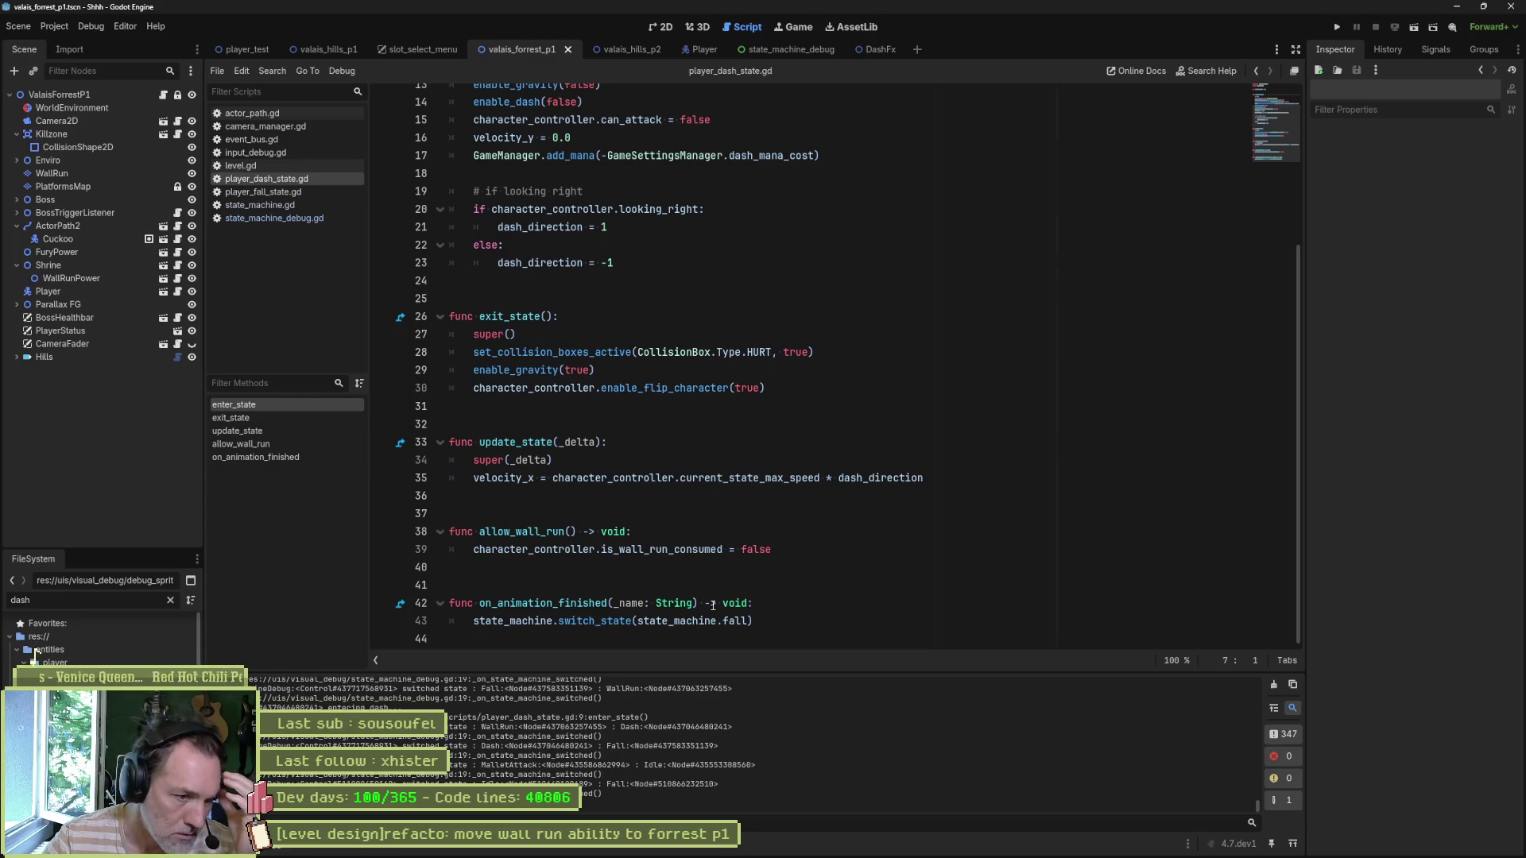
pyautogui.moveTo(768, 621); pyautogui.dragTo(474, 624)
pyautogui.click(756, 607)
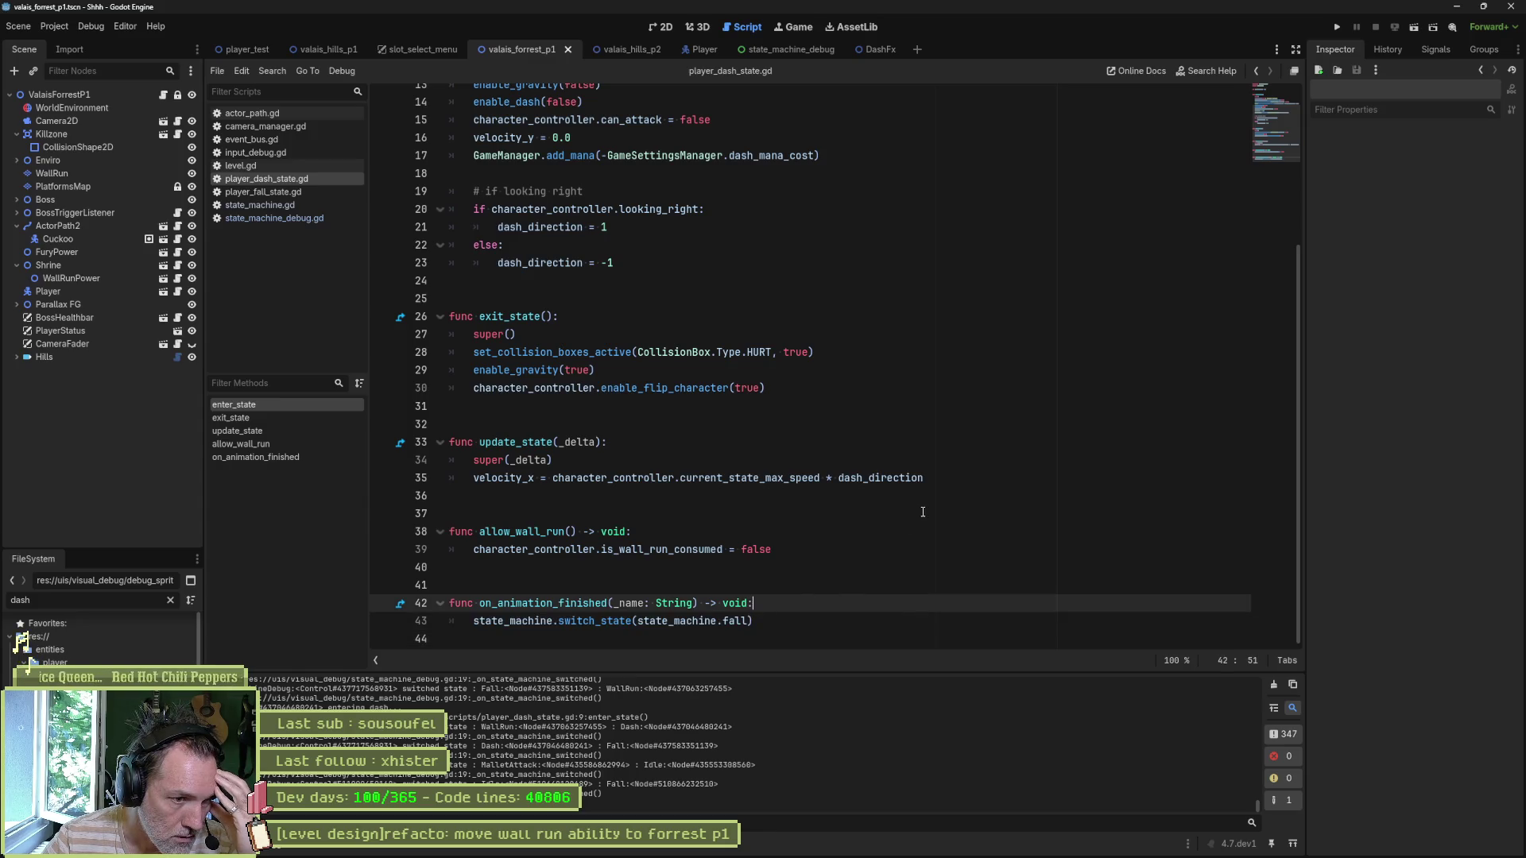
pyautogui.press('Return')
pyautogui.write('print')
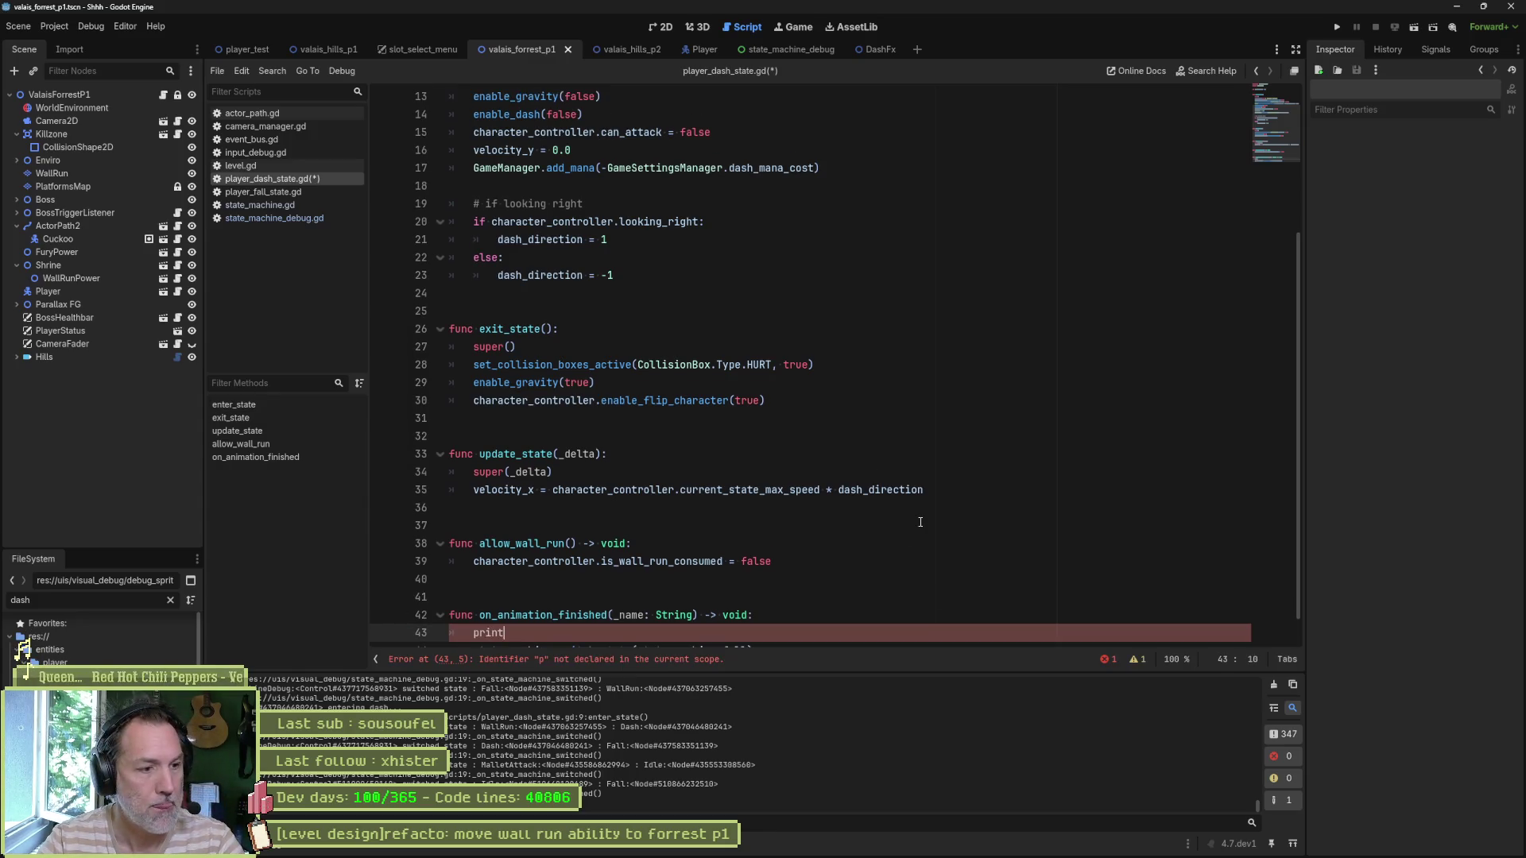
pyautogui.write('_debug(self, "')
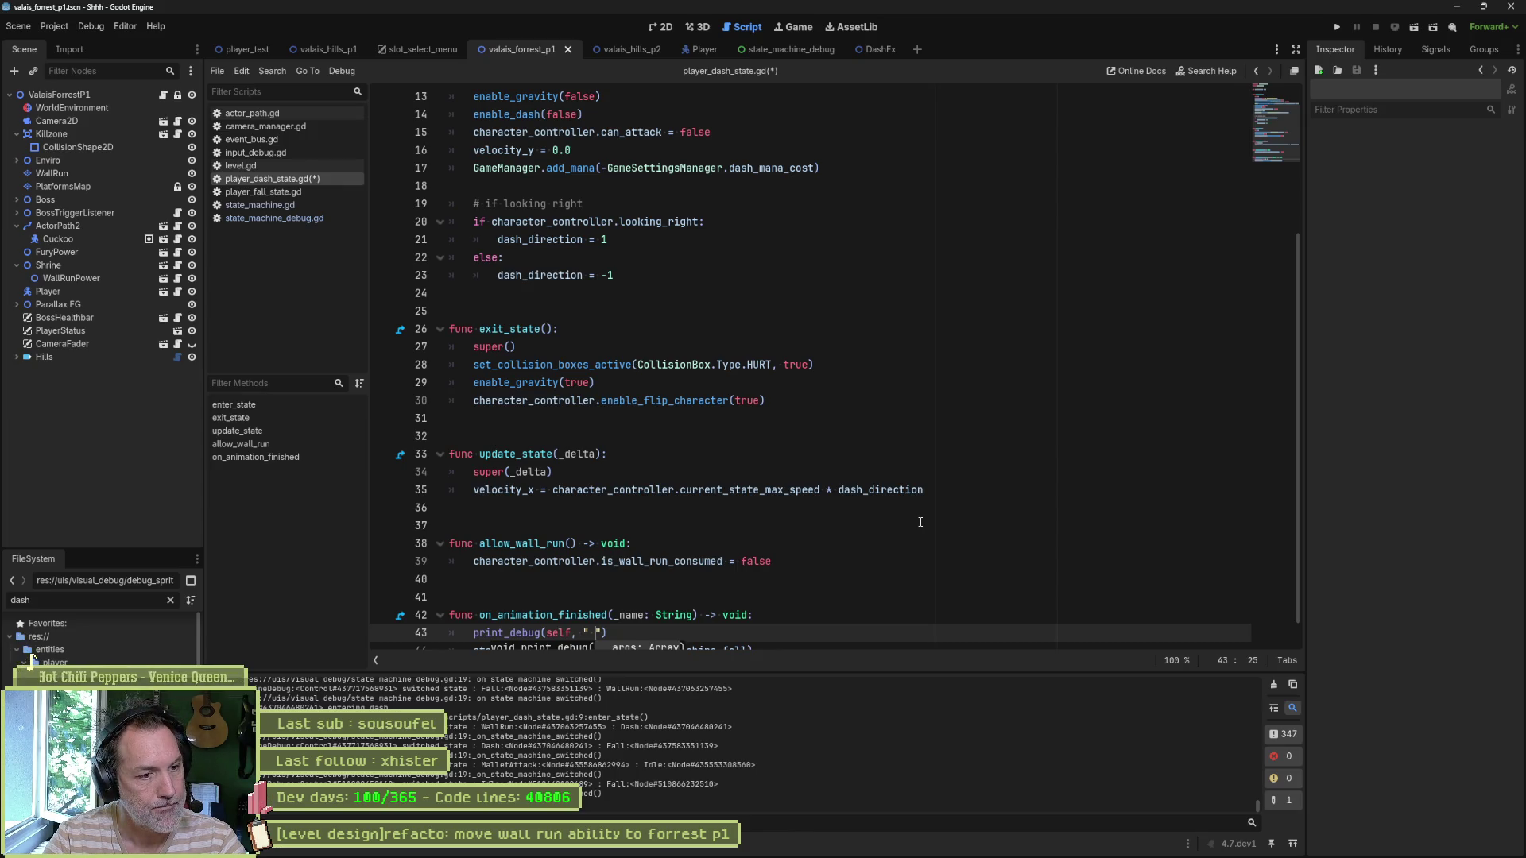
pyautogui.write('ash animation finished')
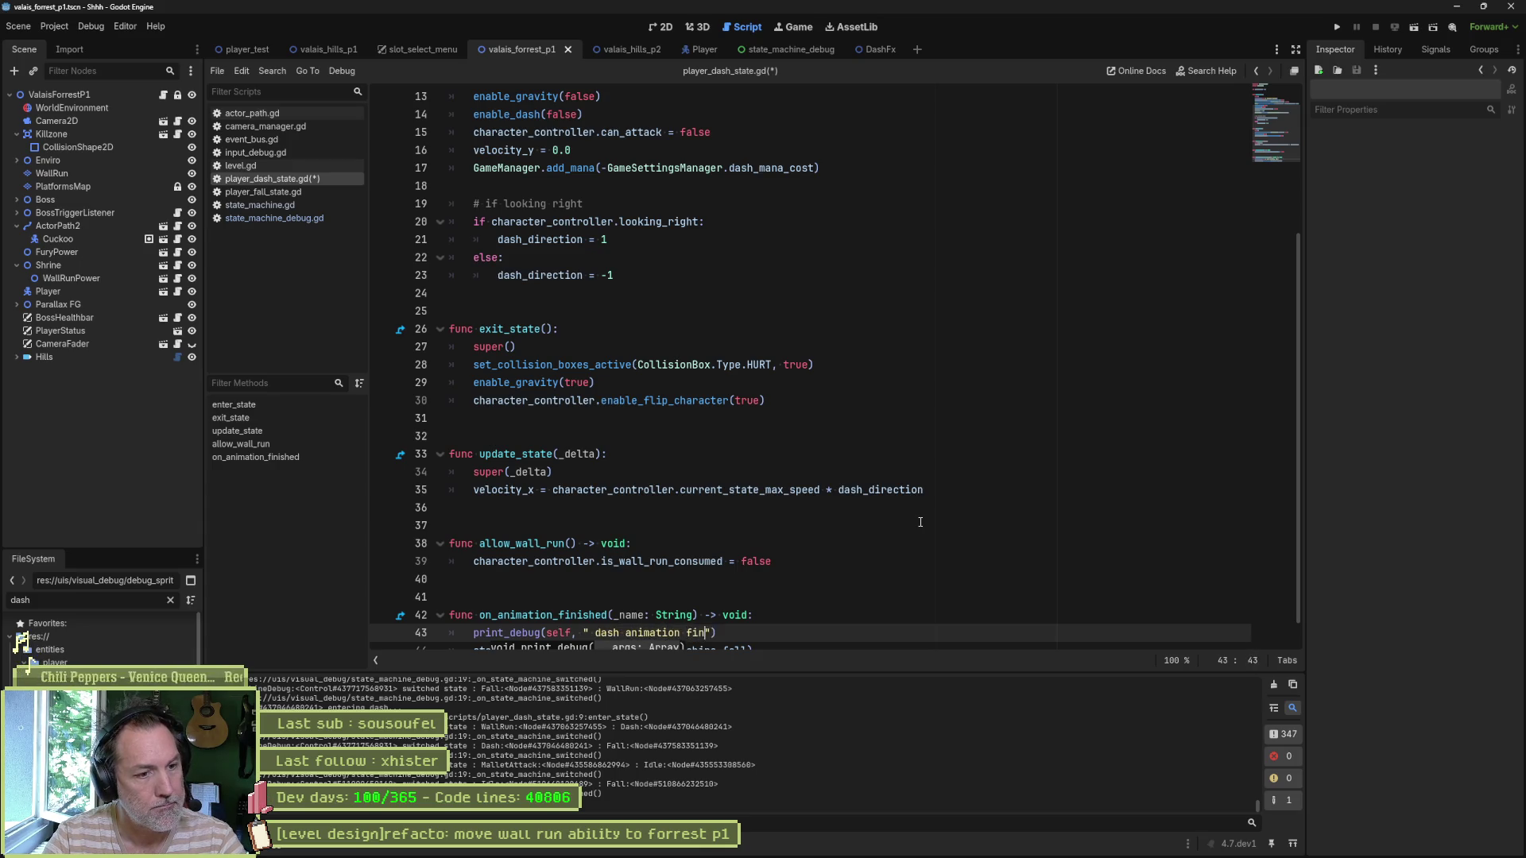
pyautogui.hotkey('ctrl', 's')
# Step: Open player_state.gd at update_state and launch the forest level
pyautogui.scroll(4, 598, 217)
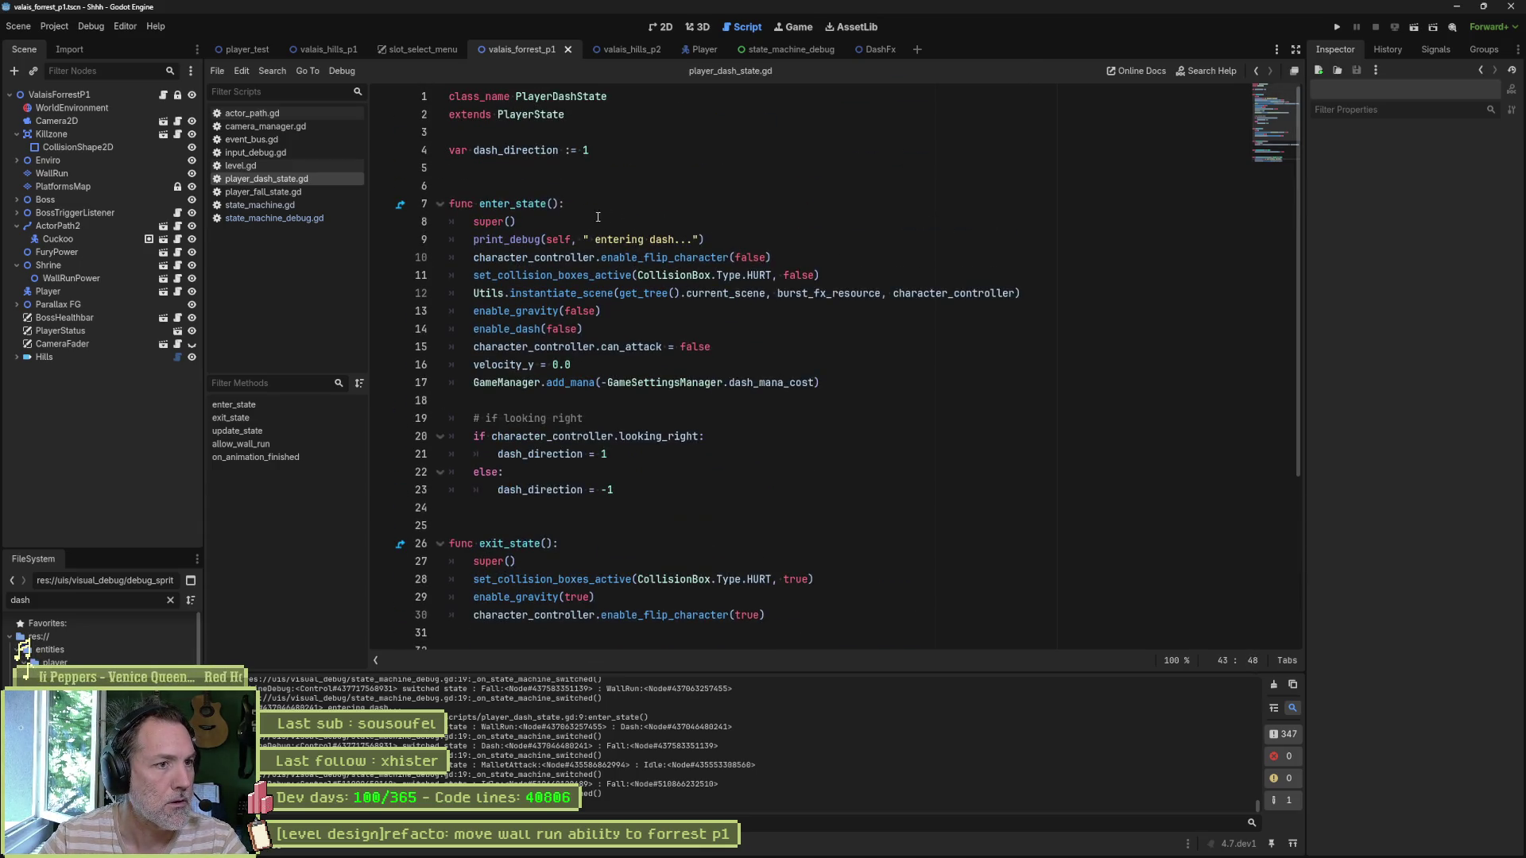
pyautogui.keyDown('ctrl'); pyautogui.click(543, 117); pyautogui.keyUp('ctrl')
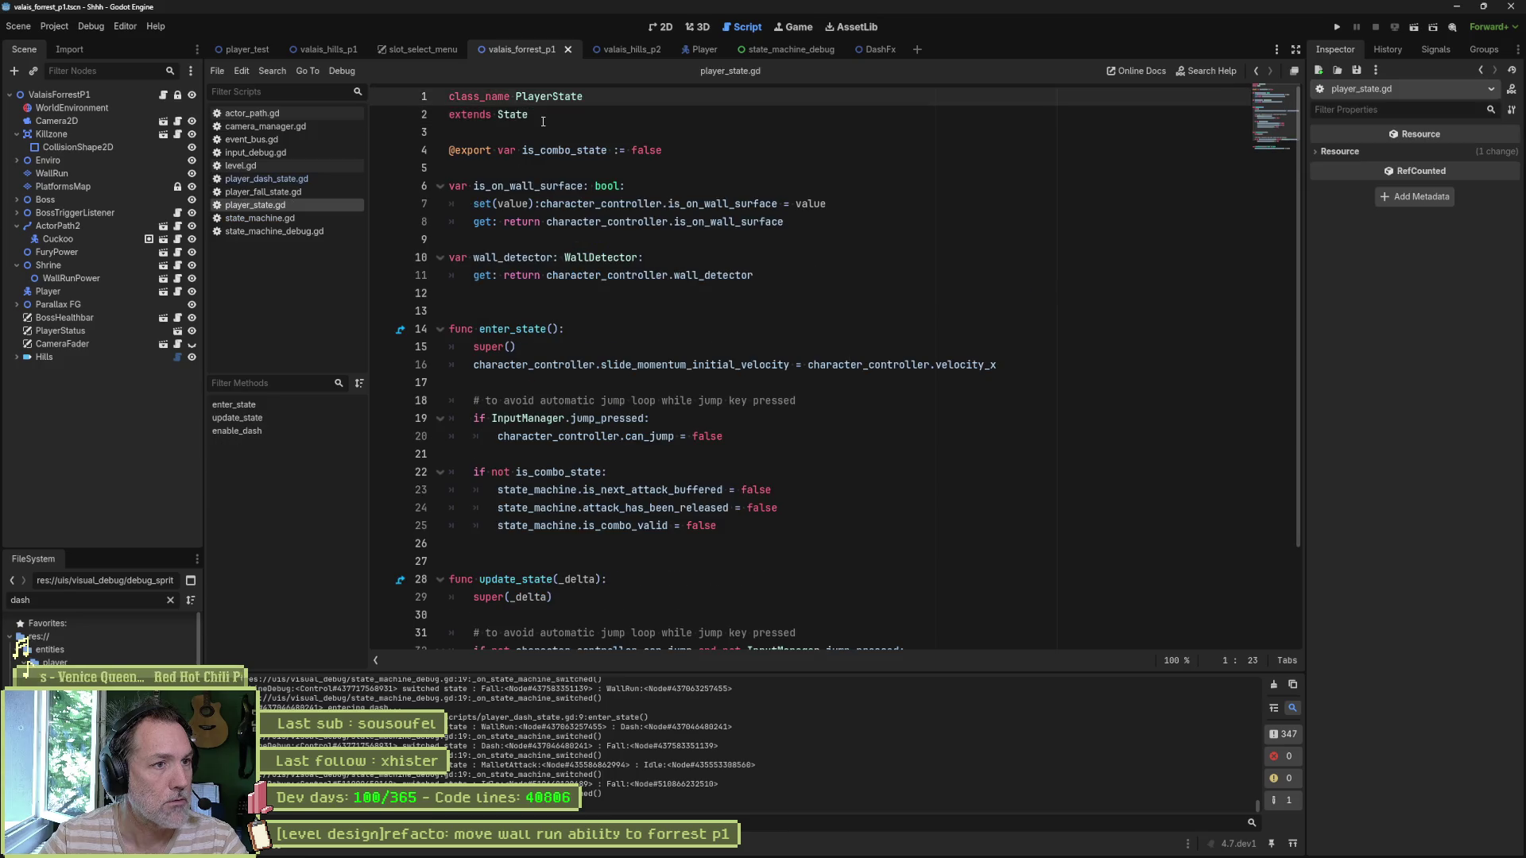
pyautogui.click(286, 418)
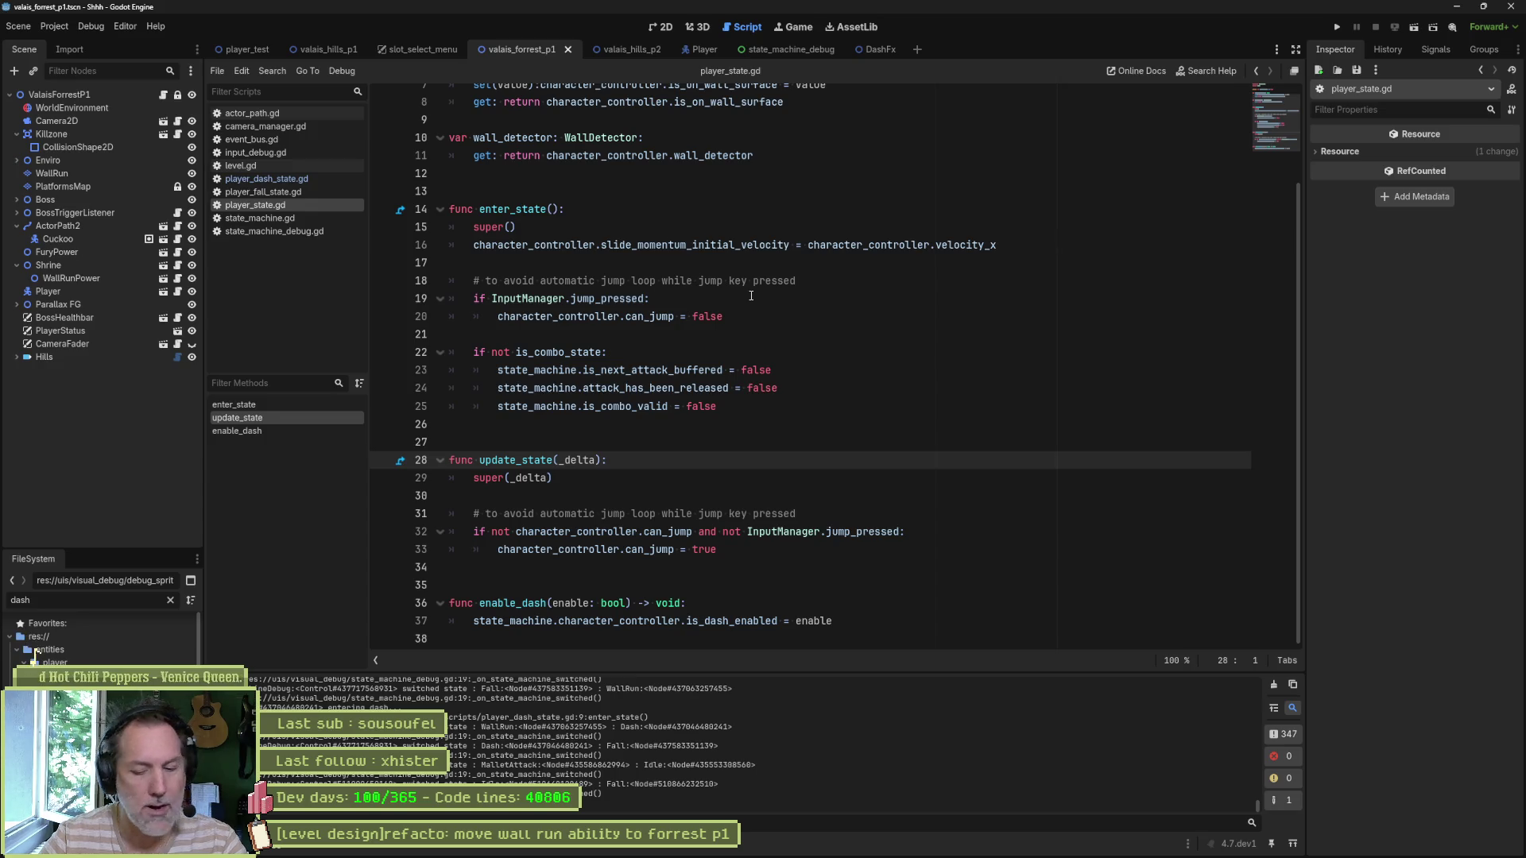
pyautogui.click(973, 386)
pyautogui.press('F6')
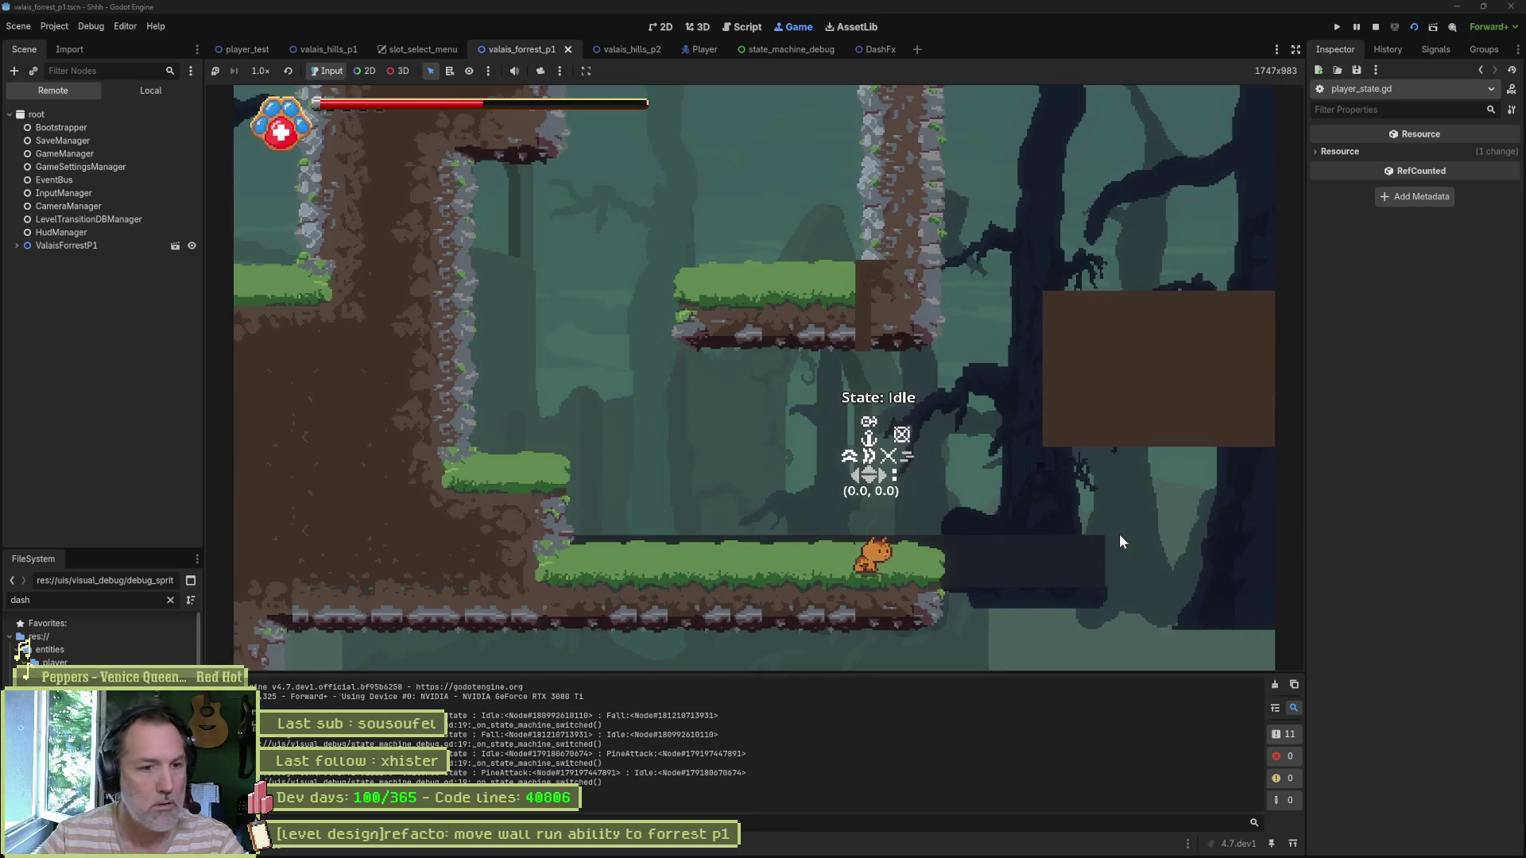
# Step: Walk right, wall-run up the wall, dash off it, and stop the game
pyautogui.press('Right')
pyautogui.press('space')
pyautogui.press('shift')
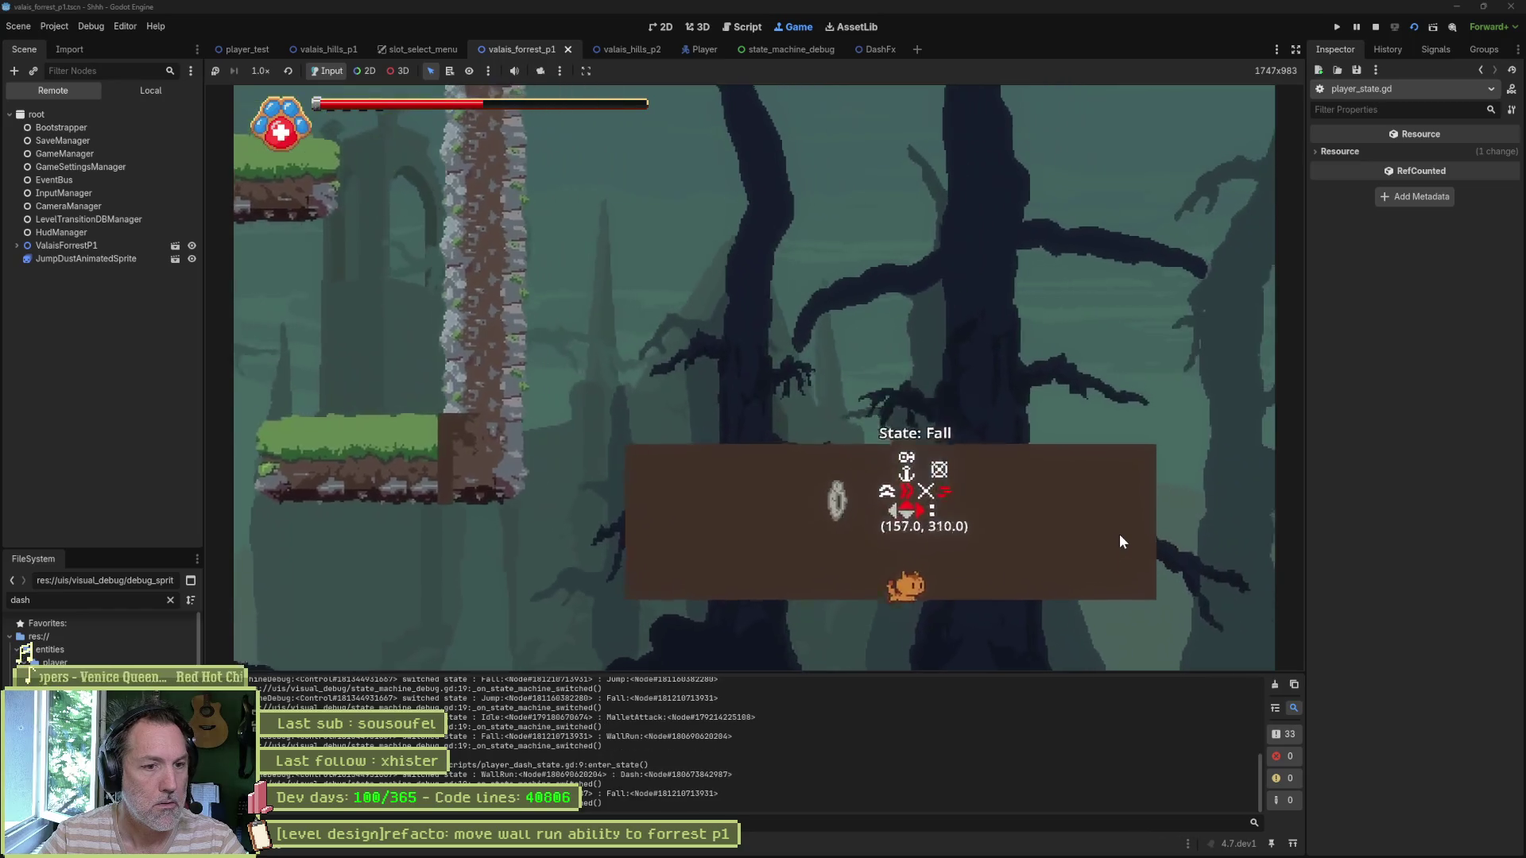
pyautogui.press('F8')
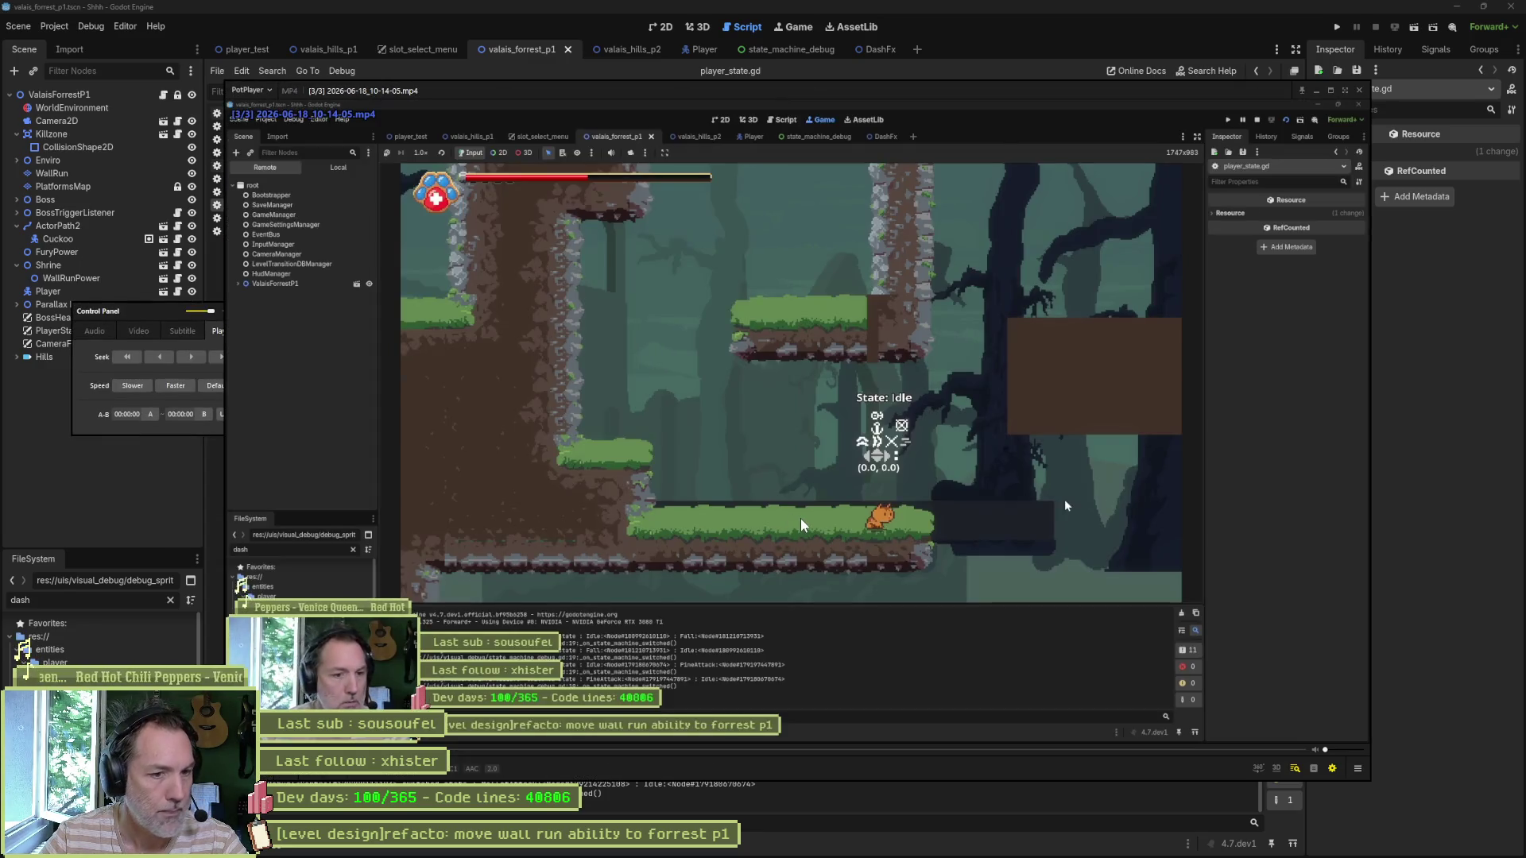
# Step: Step the recording to the Fall frame at (100.0, 0.0), then close the video
pyautogui.press('f')
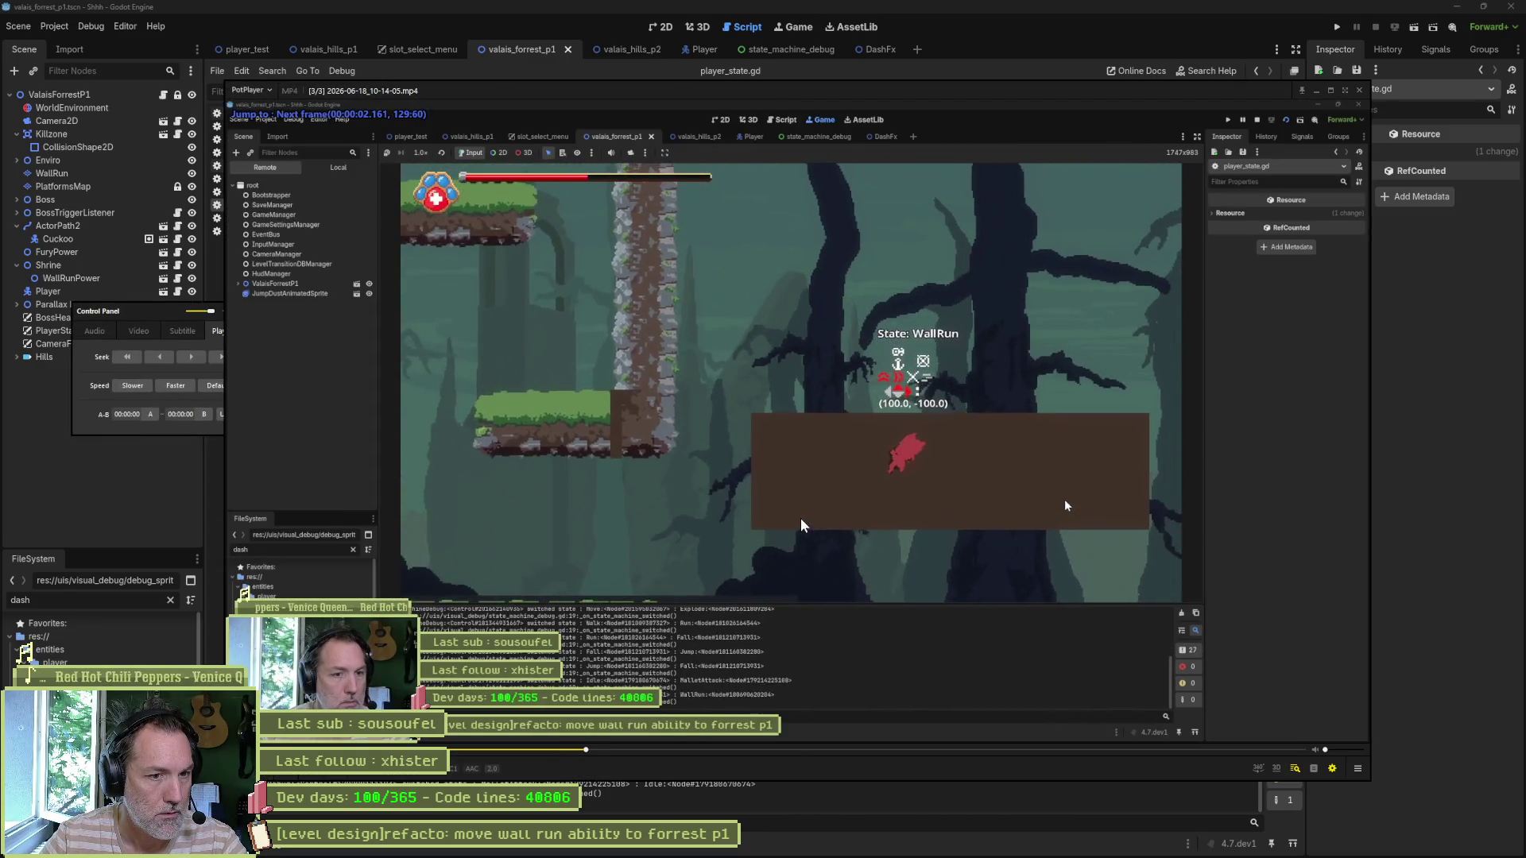
pyautogui.press('f')
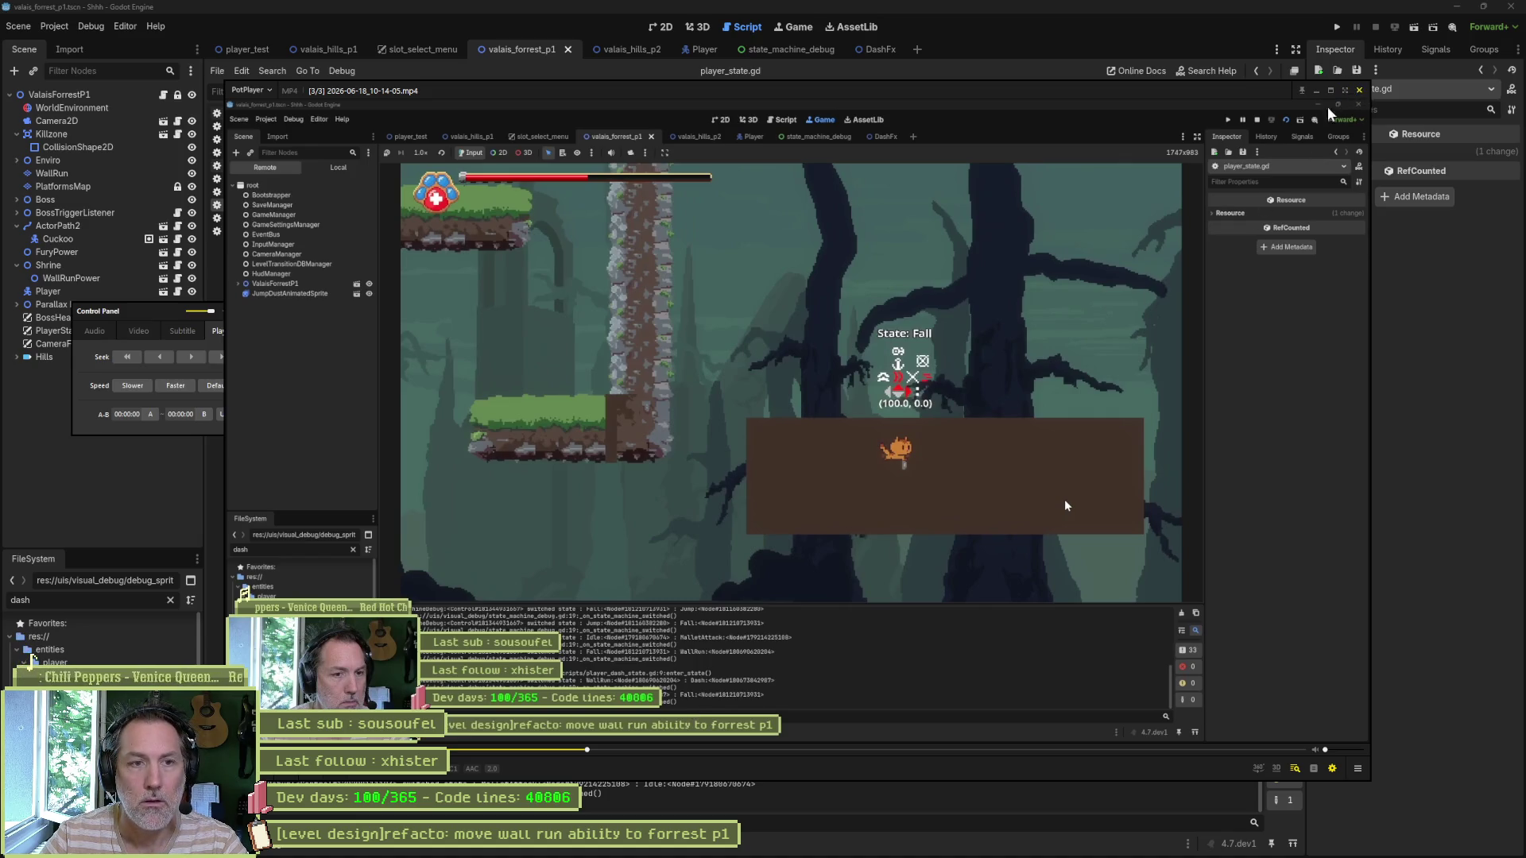
pyautogui.click(1358, 91)
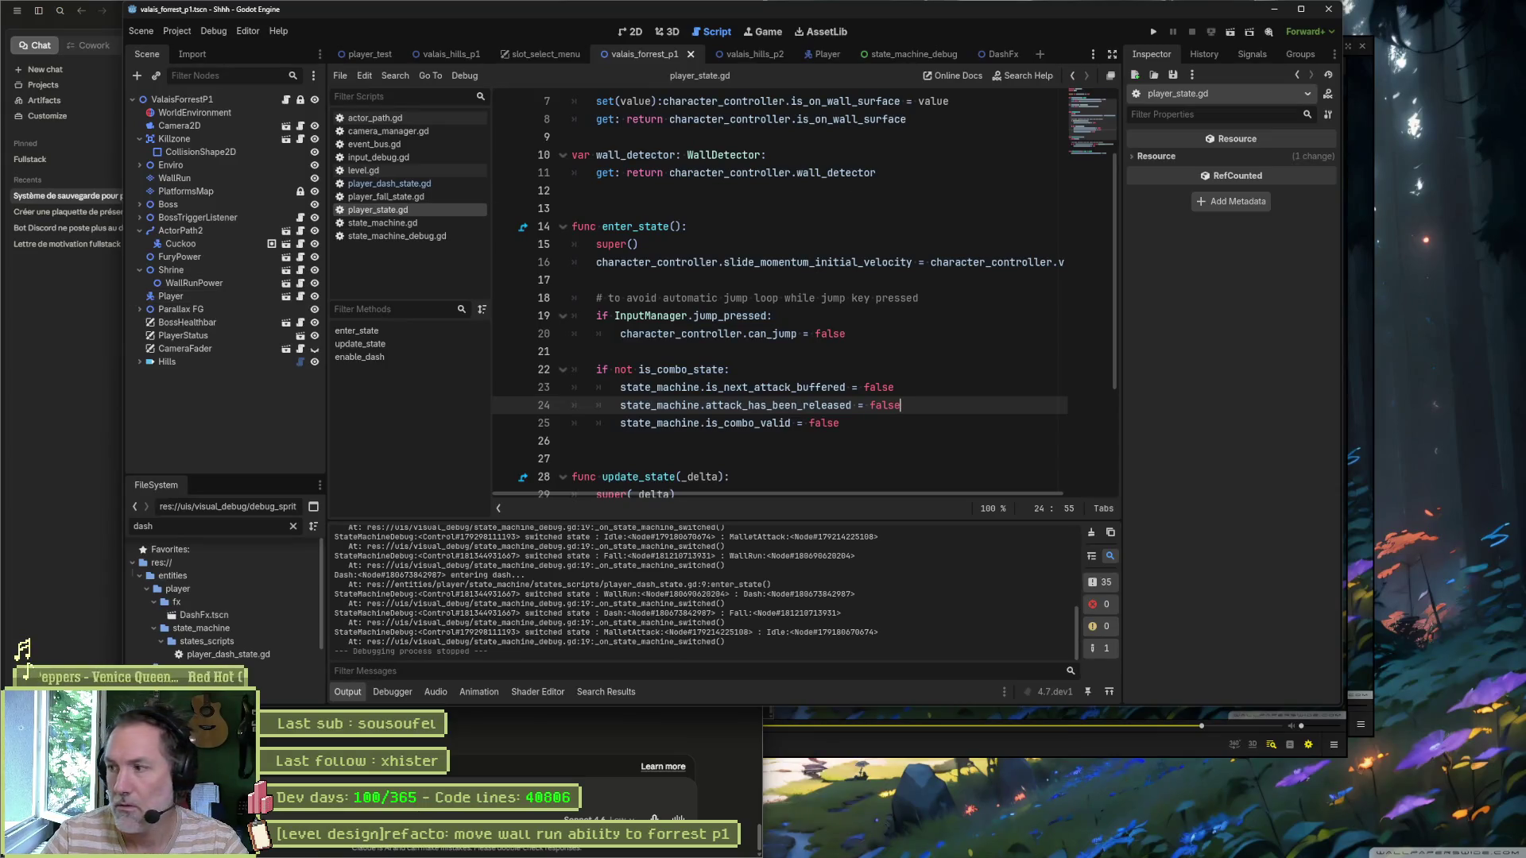
# Step: Launch the game, wall-run and dash off the wall twice, then stop the game
pyautogui.click(963, 441)
pyautogui.press('F6')
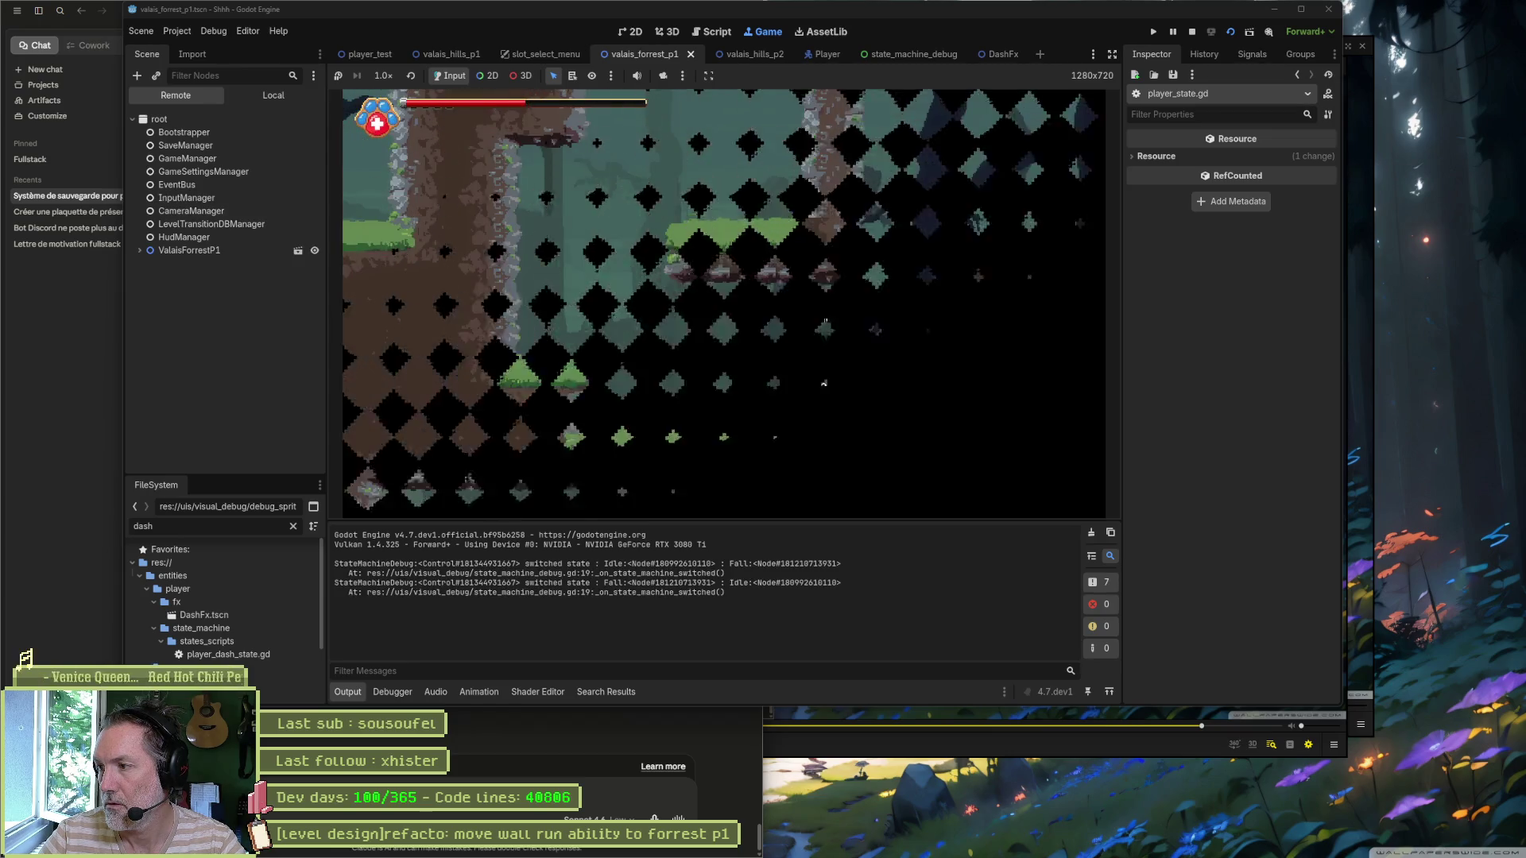
pyautogui.press('Right')
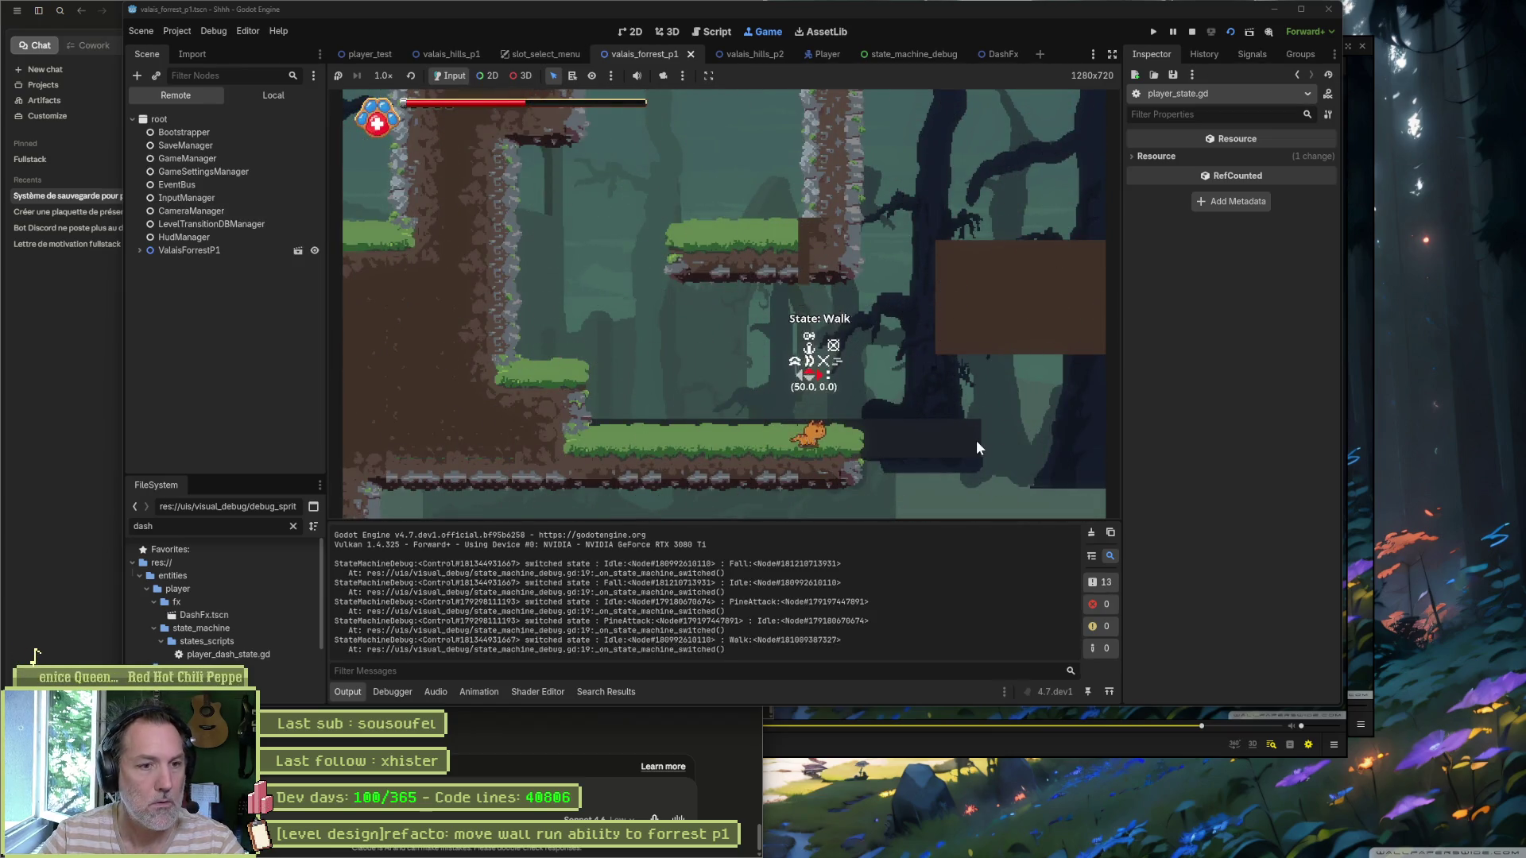
pyautogui.press('space')
pyautogui.press('shift')
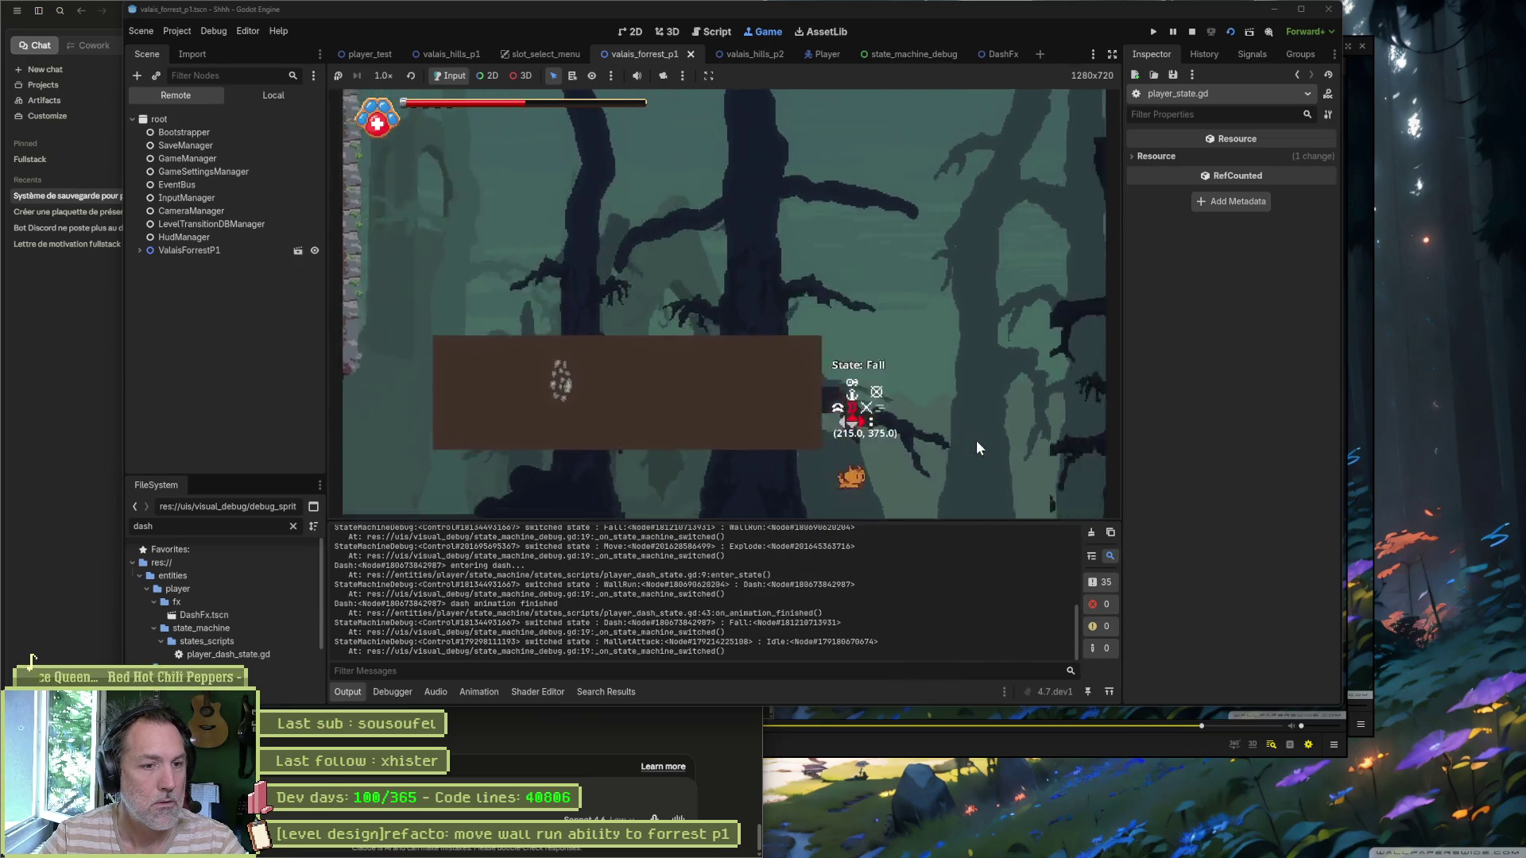
pyautogui.press('Right')
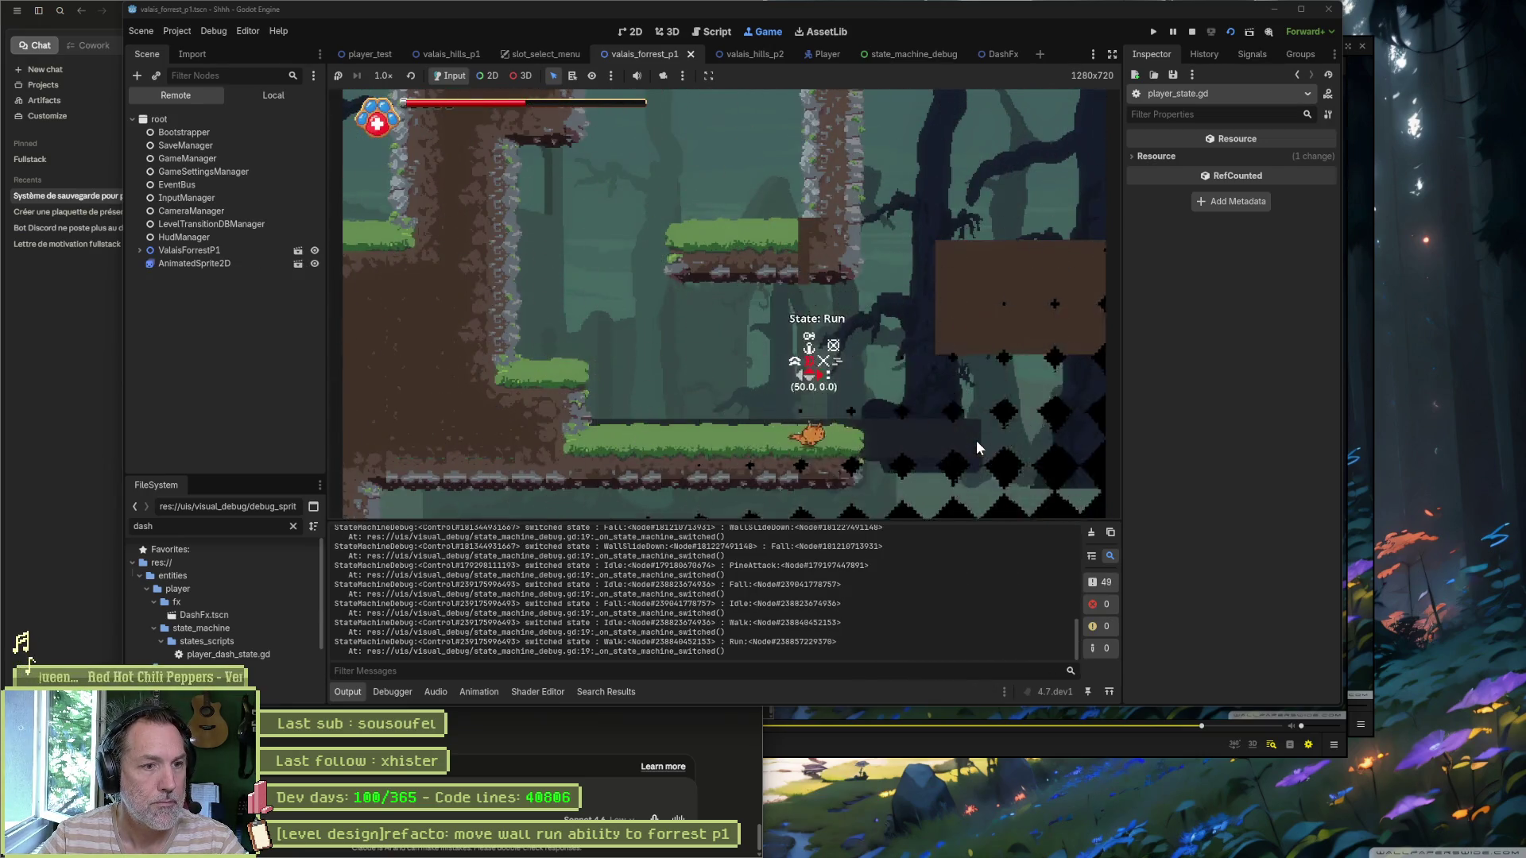
pyautogui.press('space')
pyautogui.press('shift')
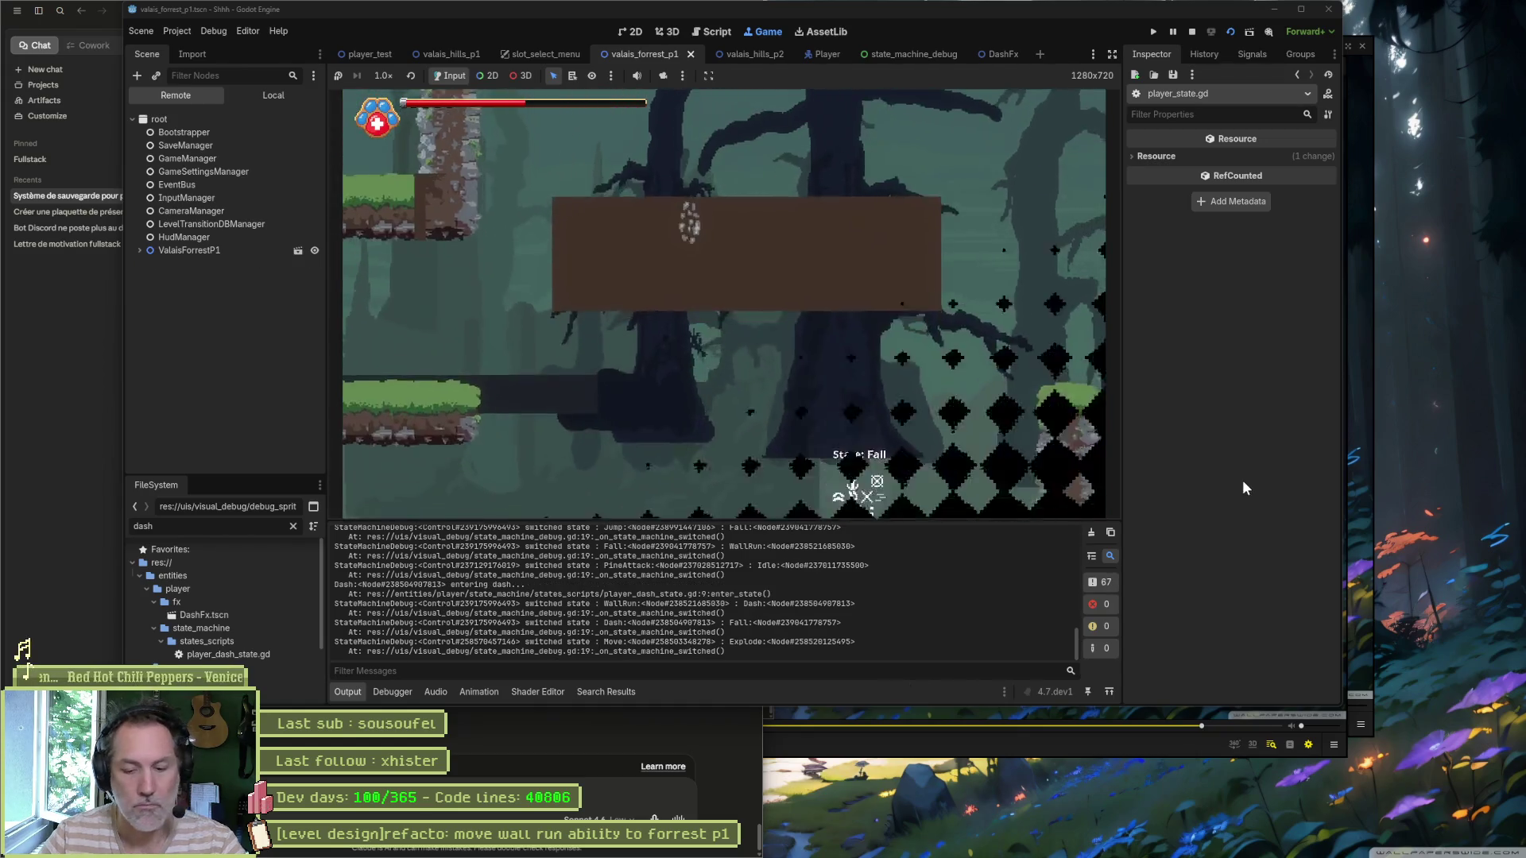
pyautogui.press('F8')
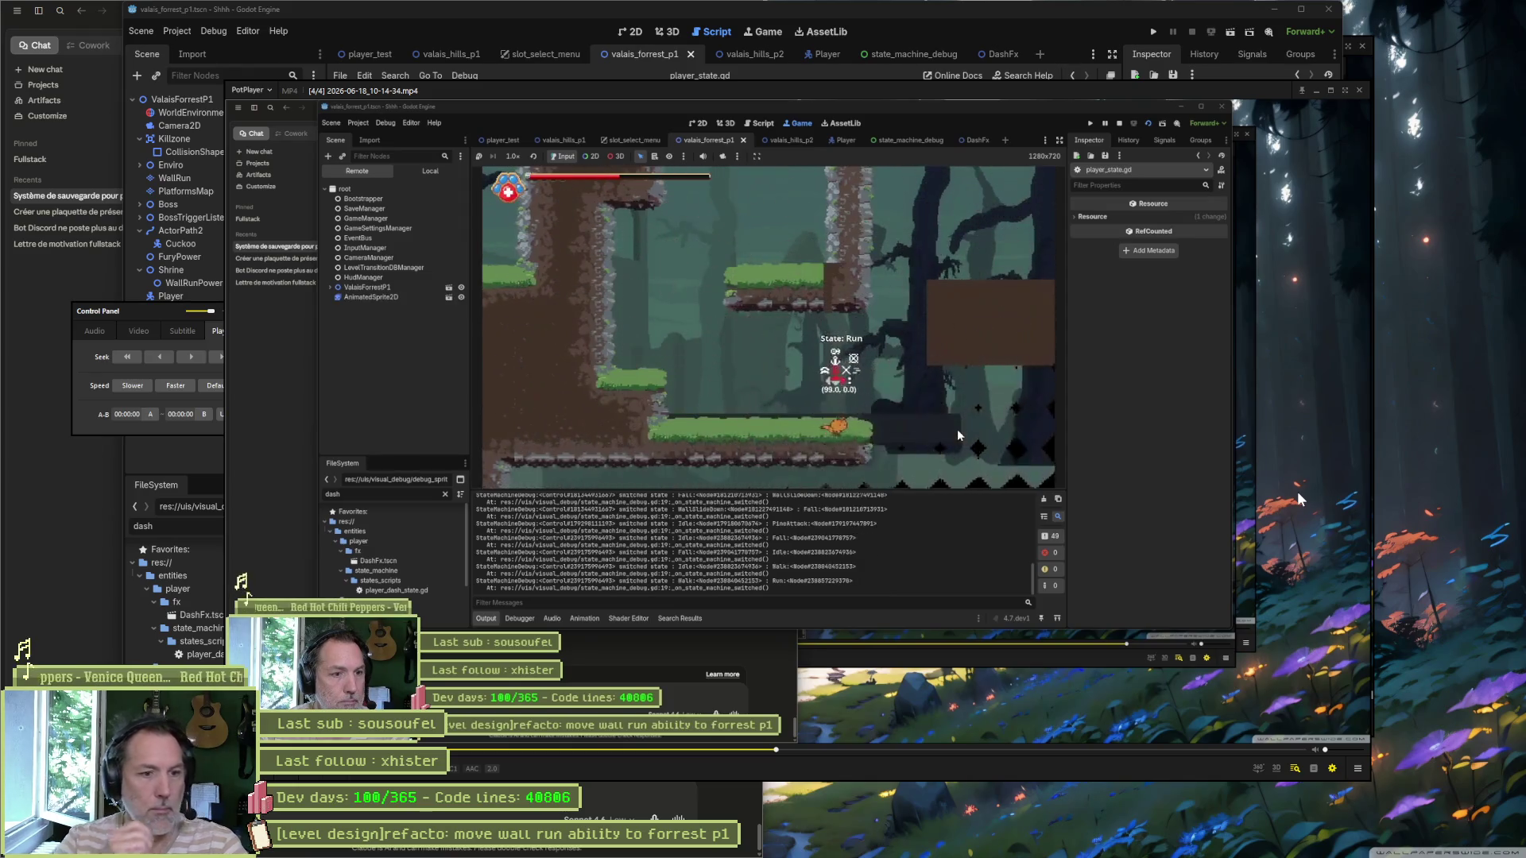
# Step: Step the playtest recording frame by frame back and forth around the WallRun-to-Fall change
pyautogui.press('f')
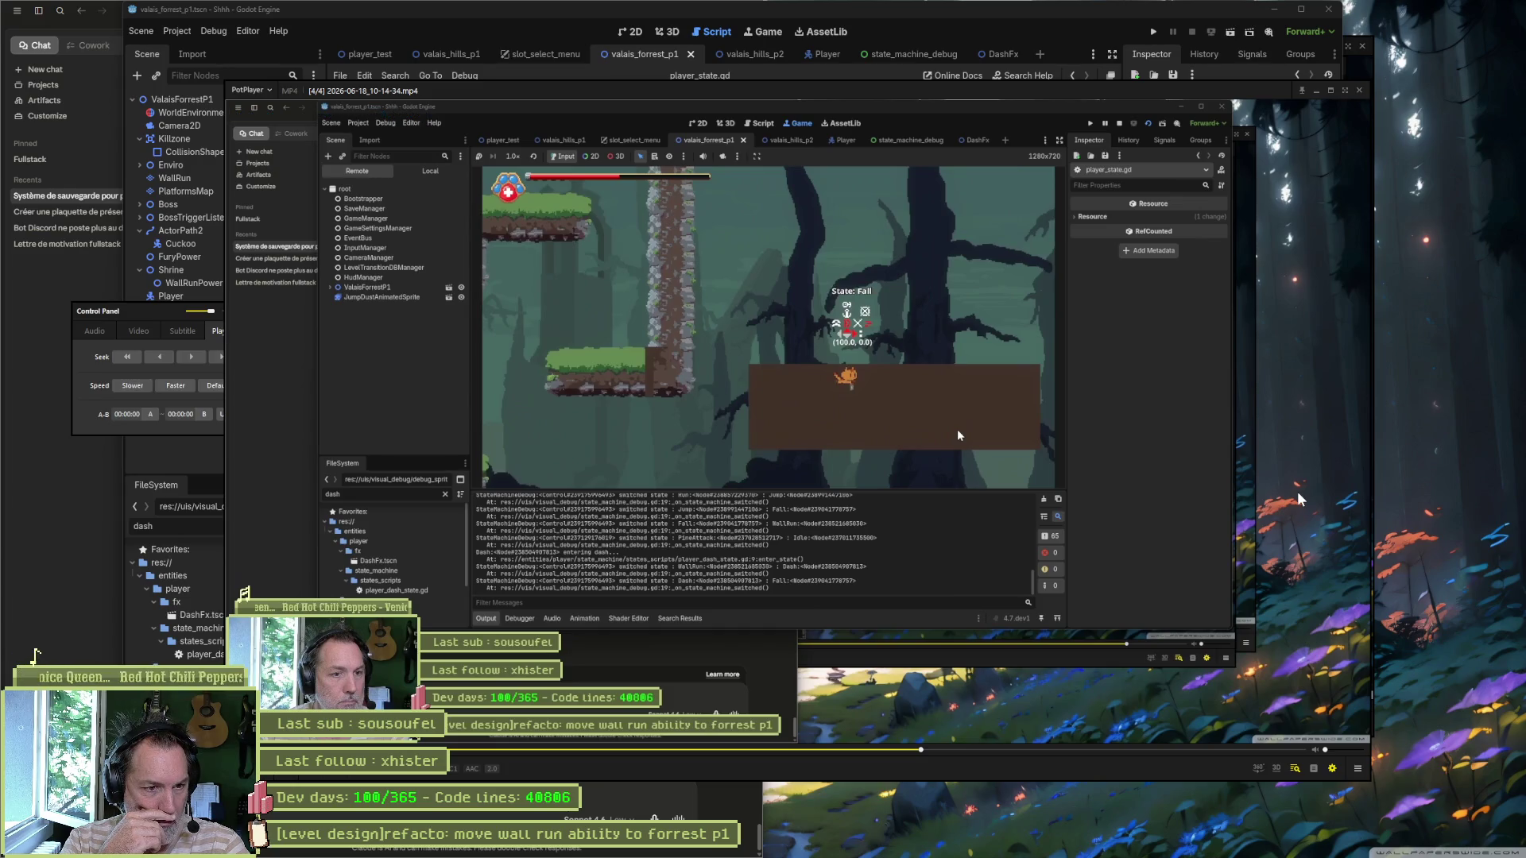
pyautogui.press('d')
pyautogui.press('d')
pyautogui.press('d')
pyautogui.press('d')
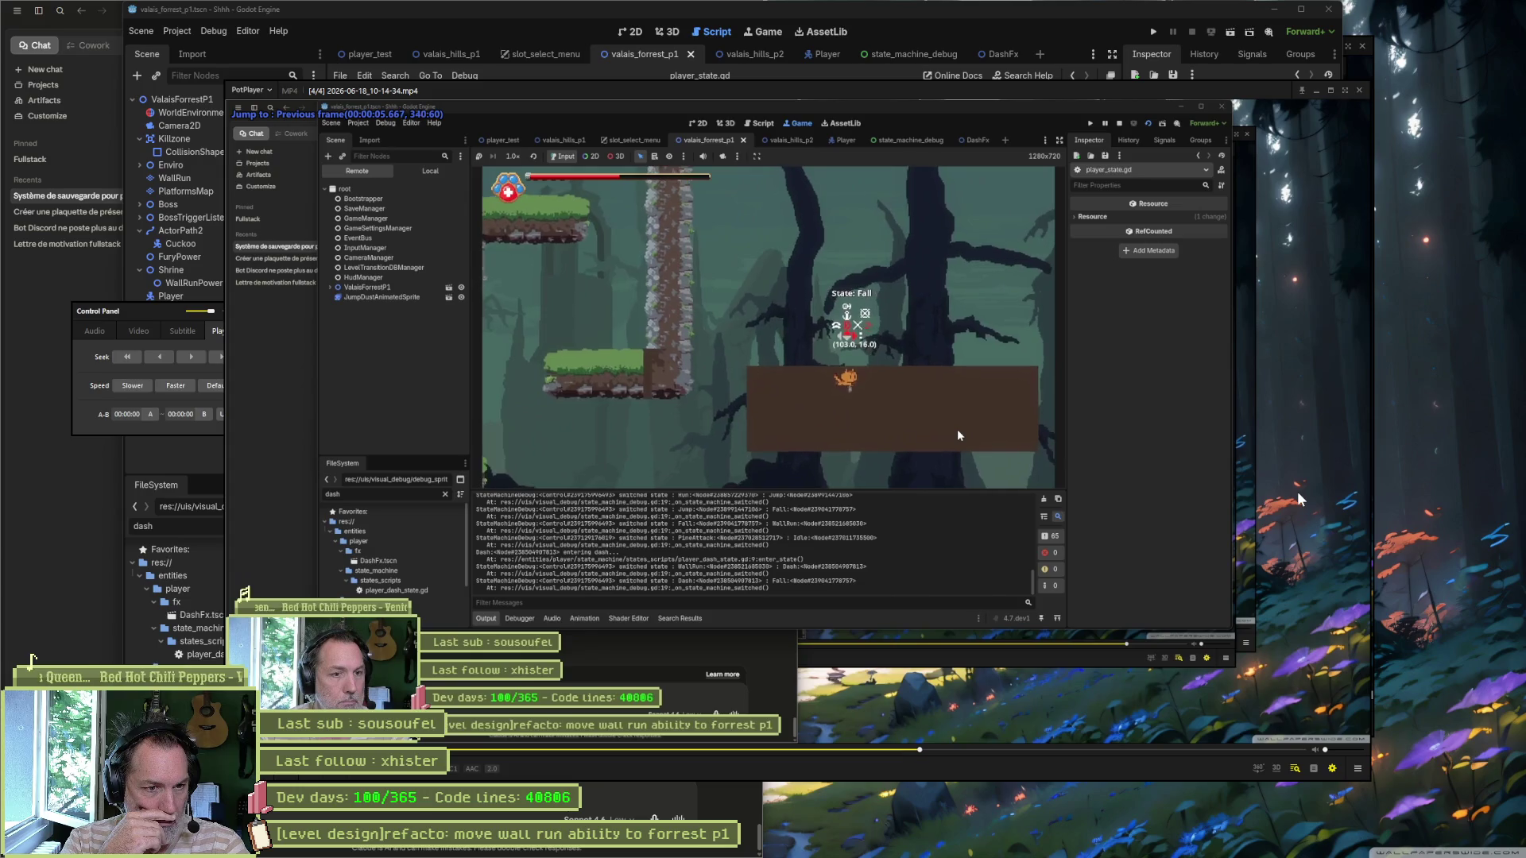
pyautogui.press('d')
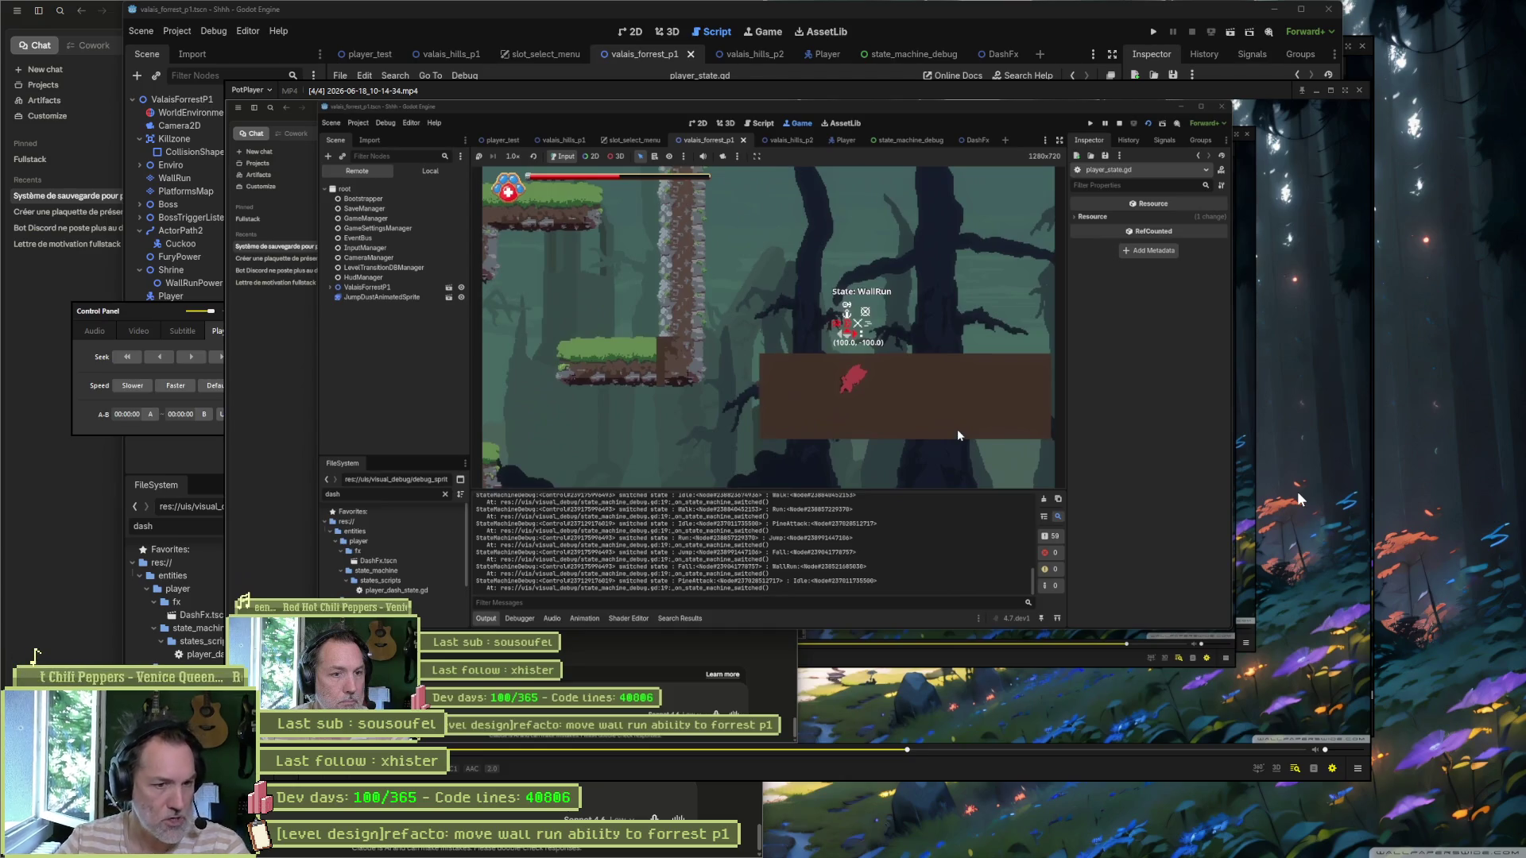
pyautogui.press('d')
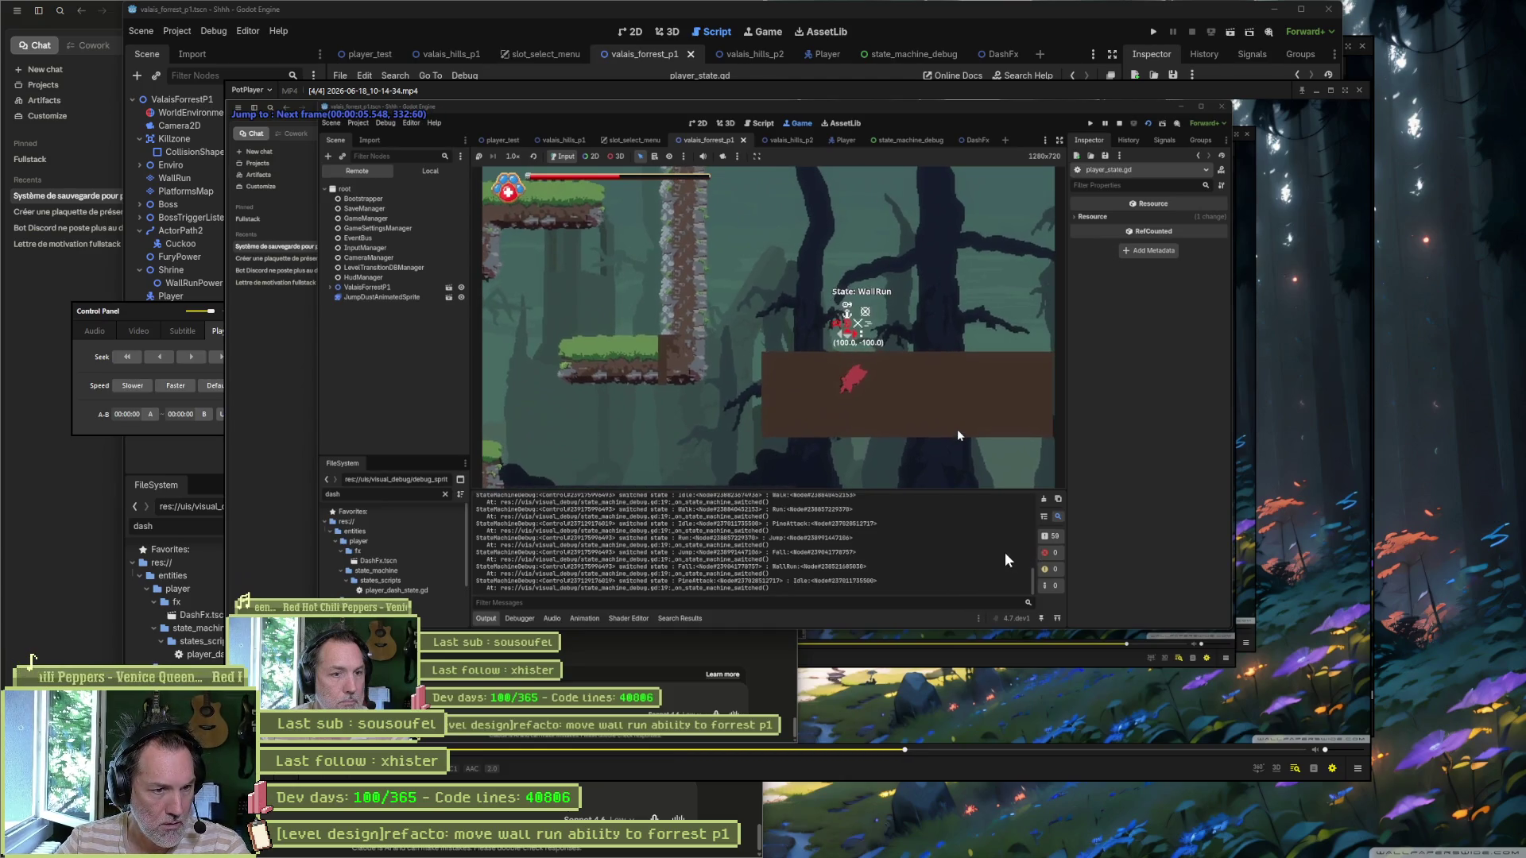
pyautogui.press('f')
pyautogui.press('f')
pyautogui.press('f')
pyautogui.press('f')
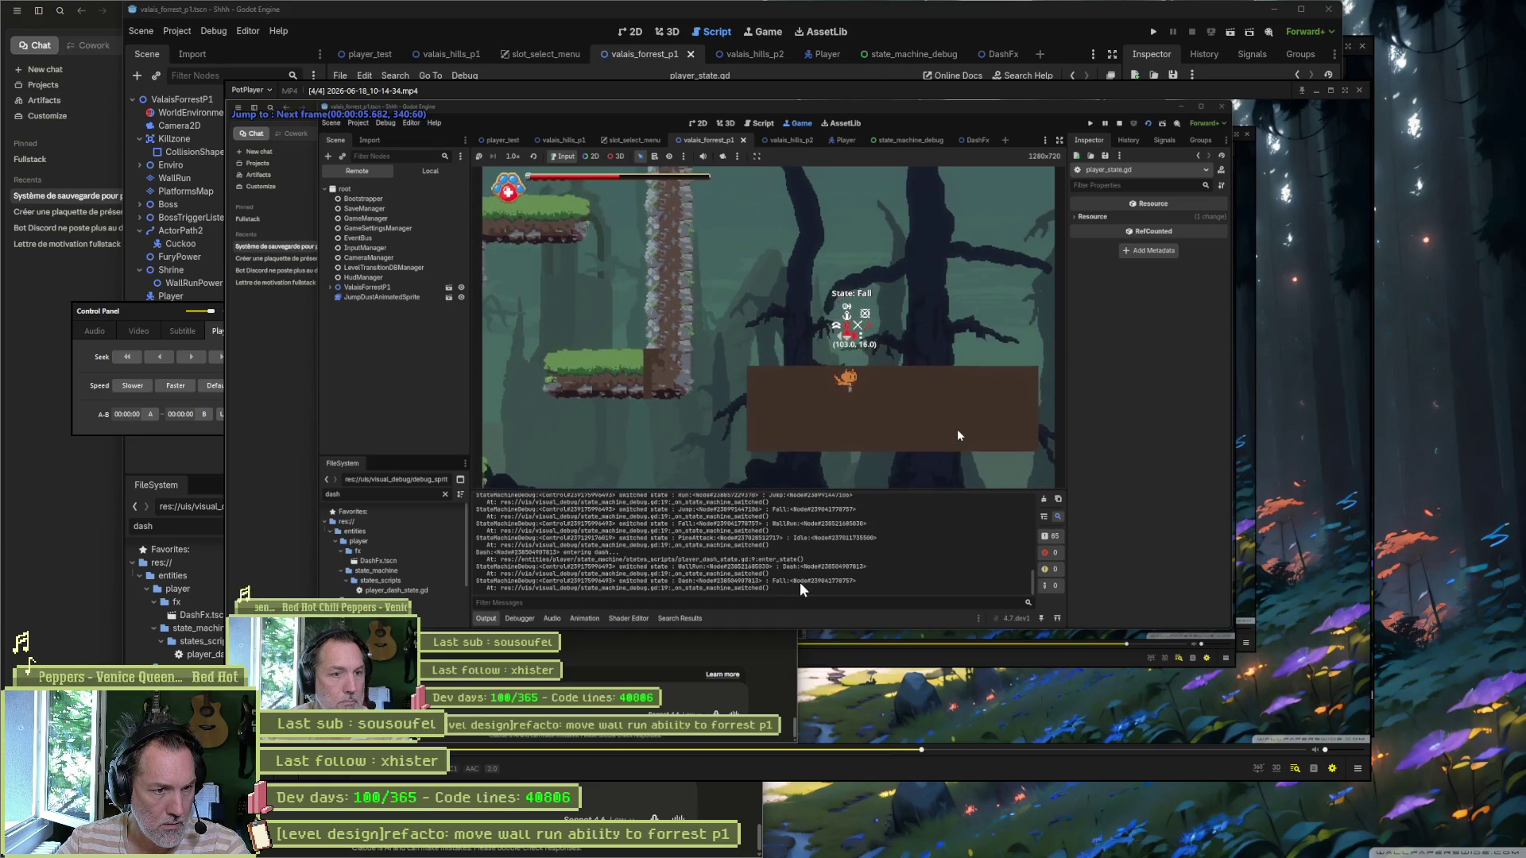
pyautogui.press('d')
pyautogui.press('d')
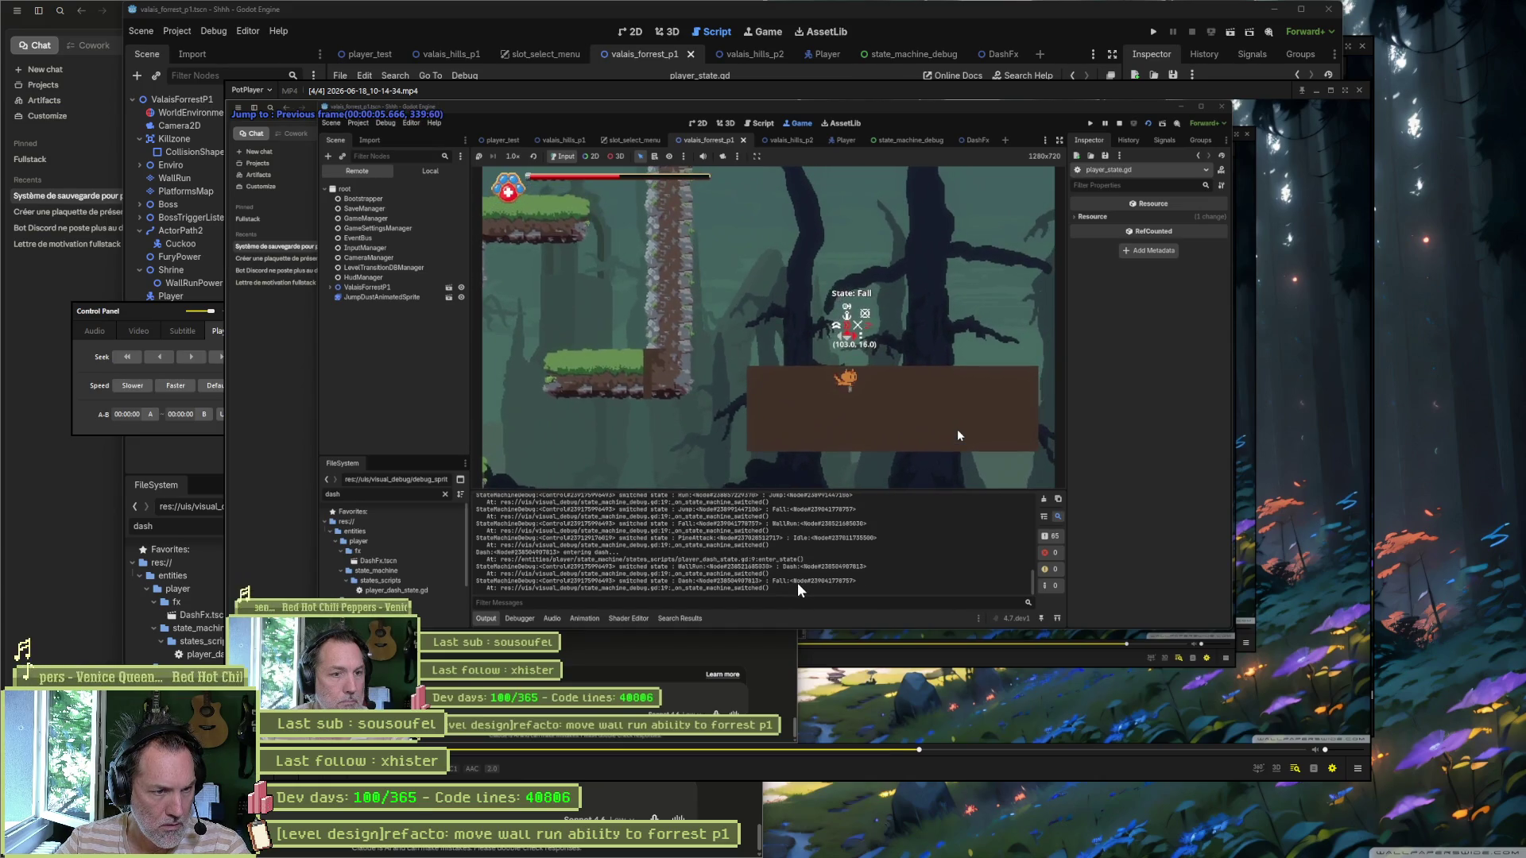
pyautogui.press('f')
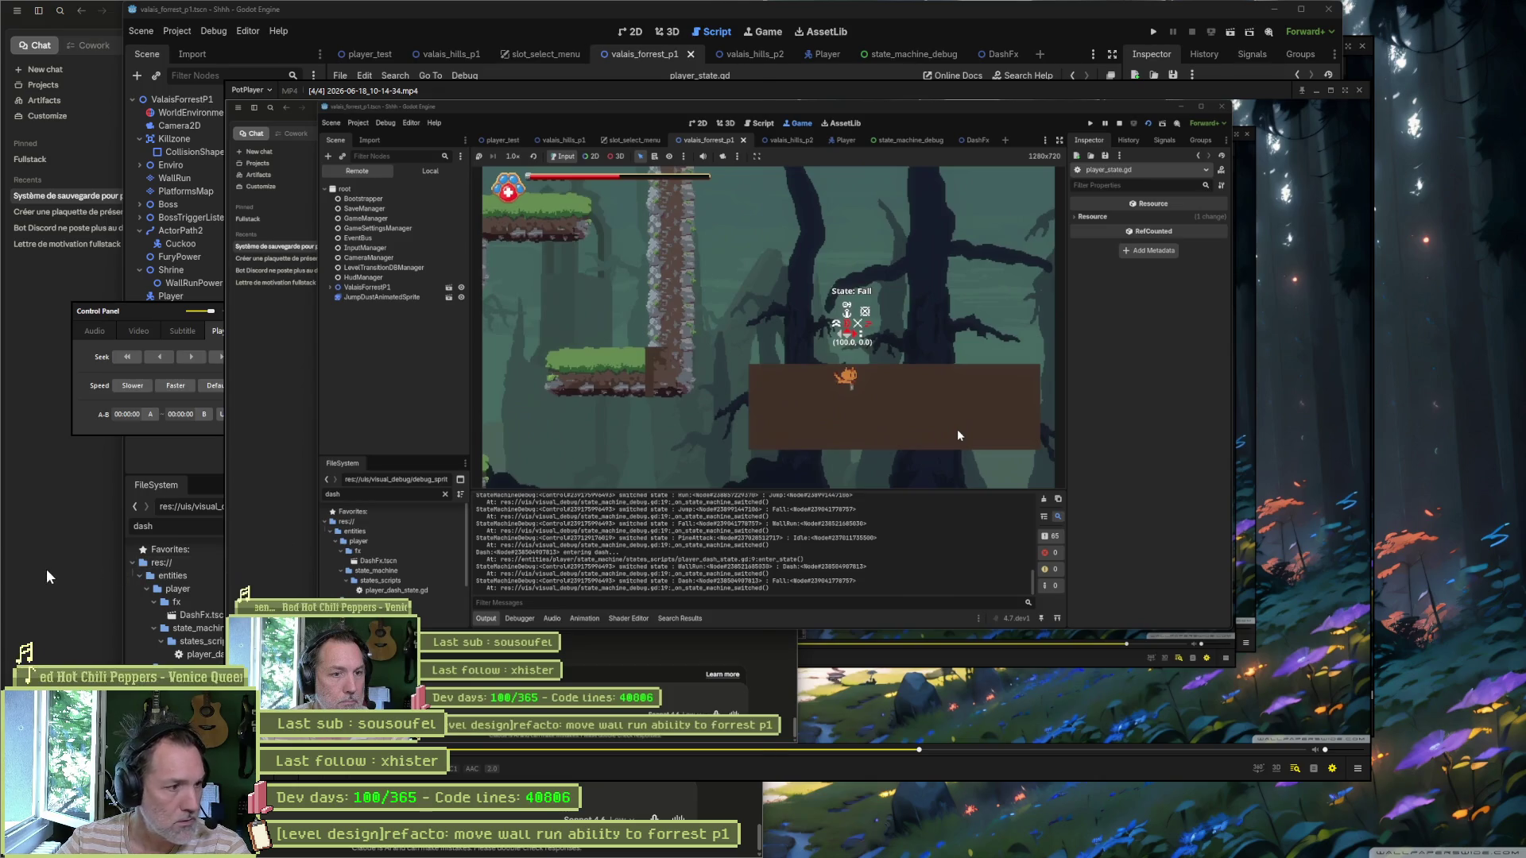
# Step: Return to Godot's script editor and bring up the project-wide Find in Files search
pyautogui.click(91, 574)
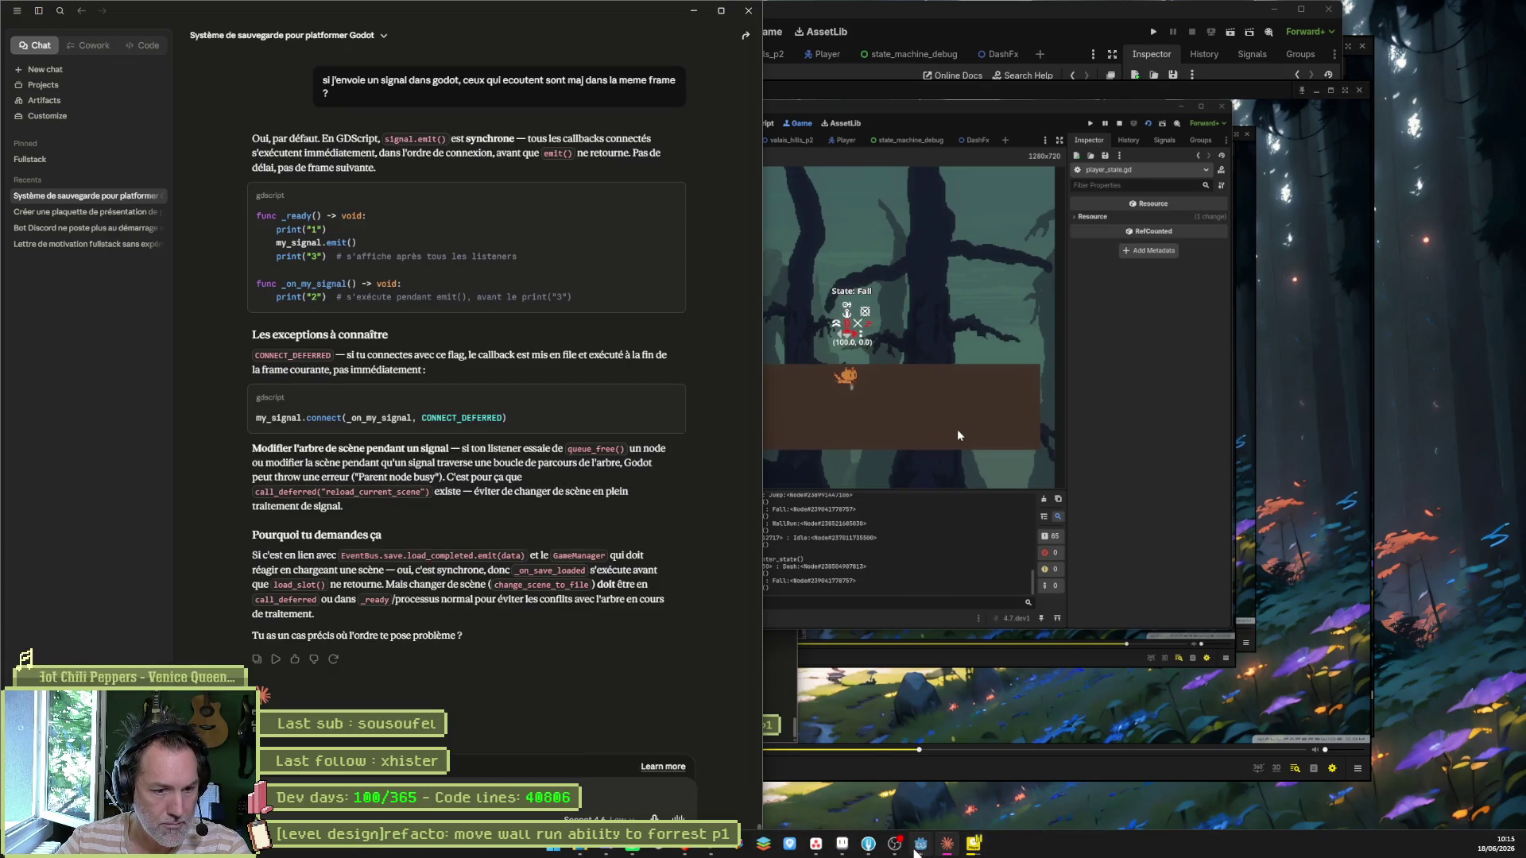
pyautogui.press('F8')
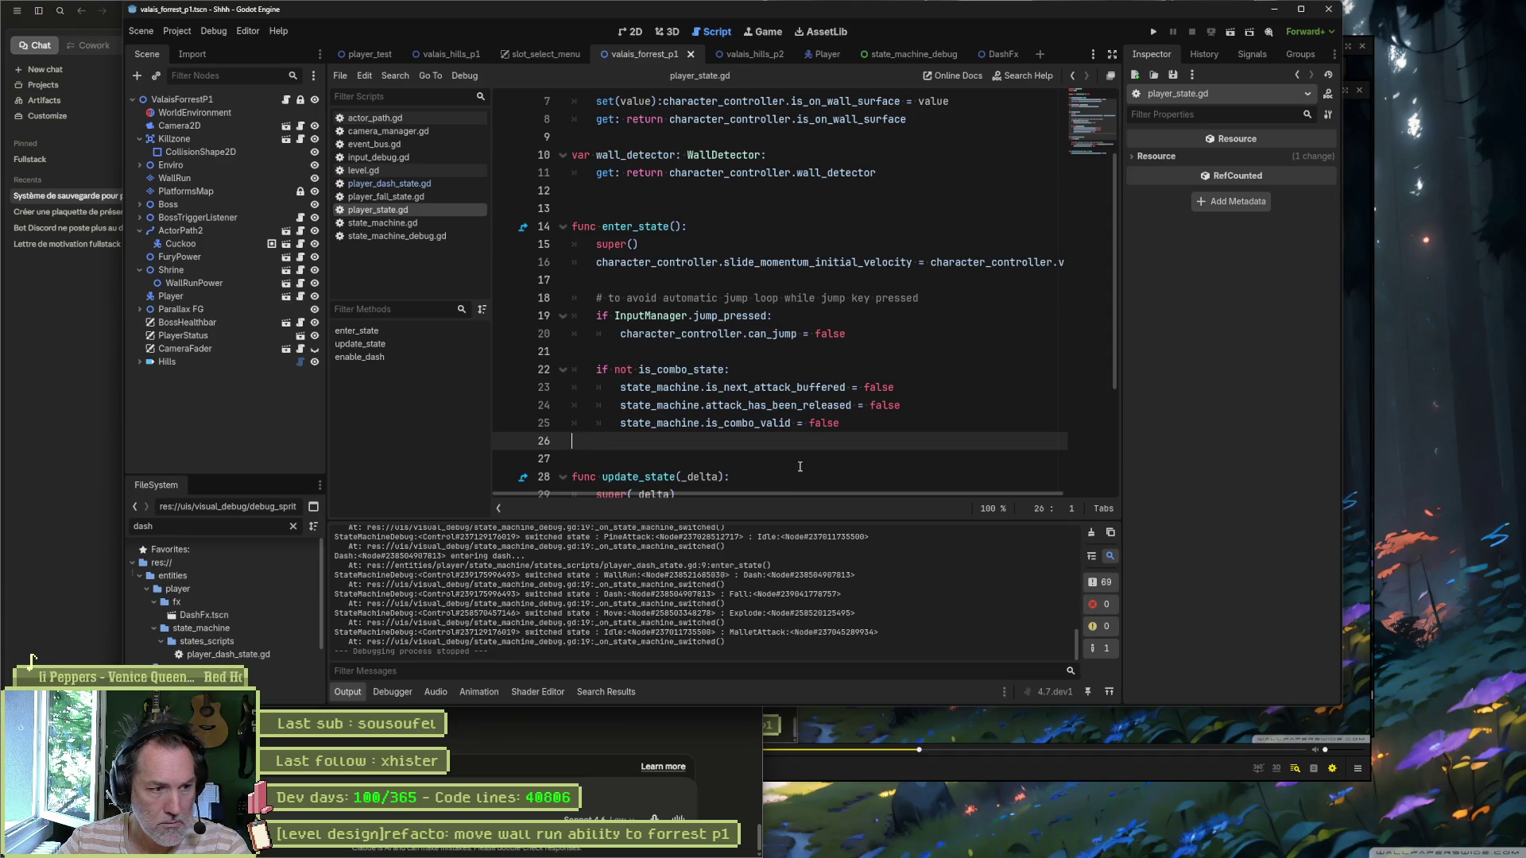
pyautogui.hotkey('ctrl', 'shift', 'f')
# Step: Search all scripts for 'state_machine.fall'
pyautogui.write('.fall')
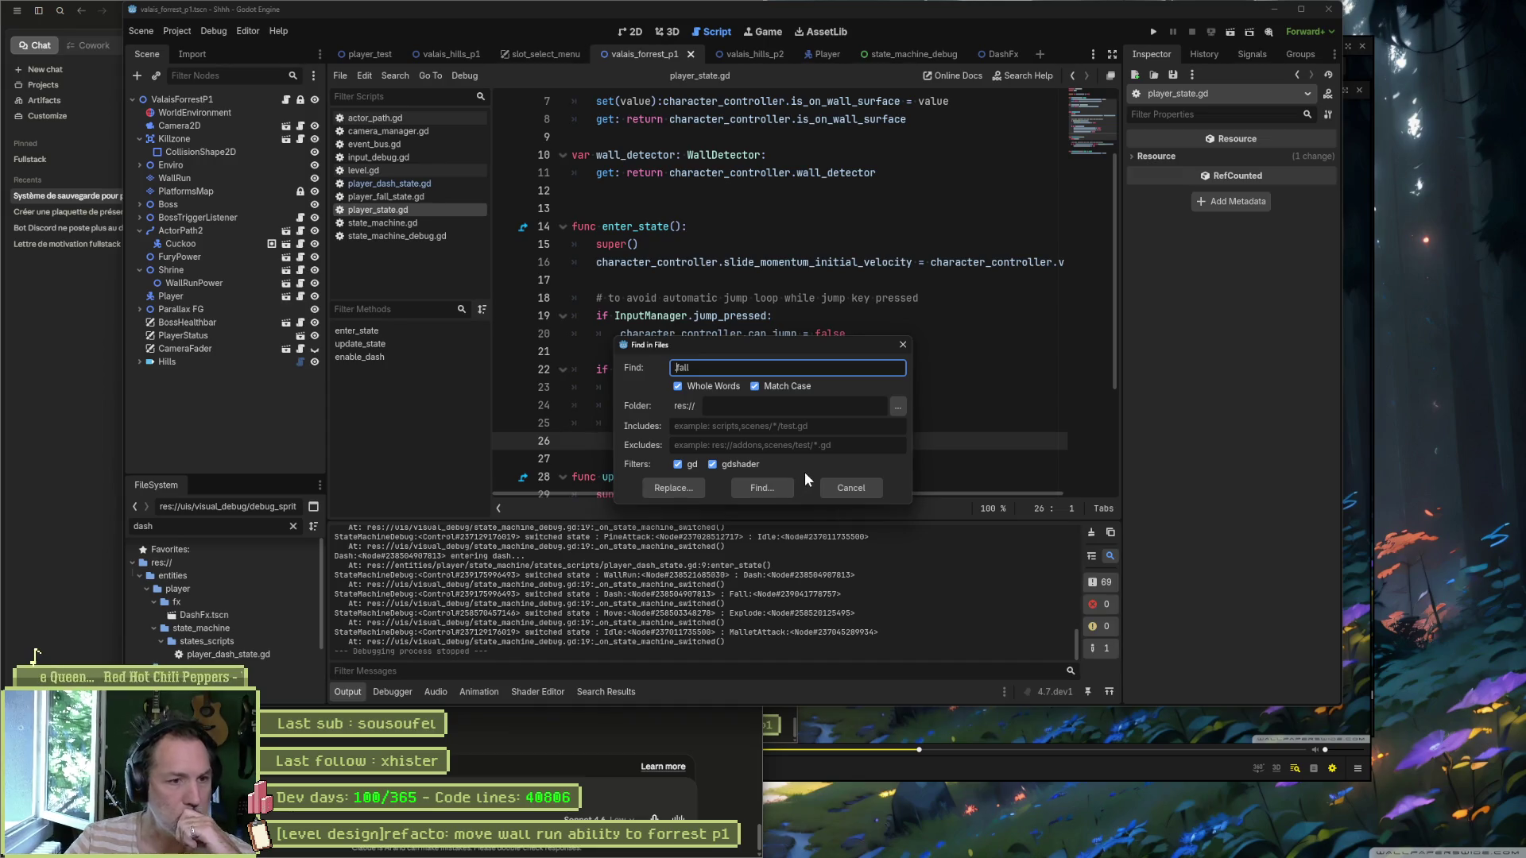
pyautogui.write('state_machin')
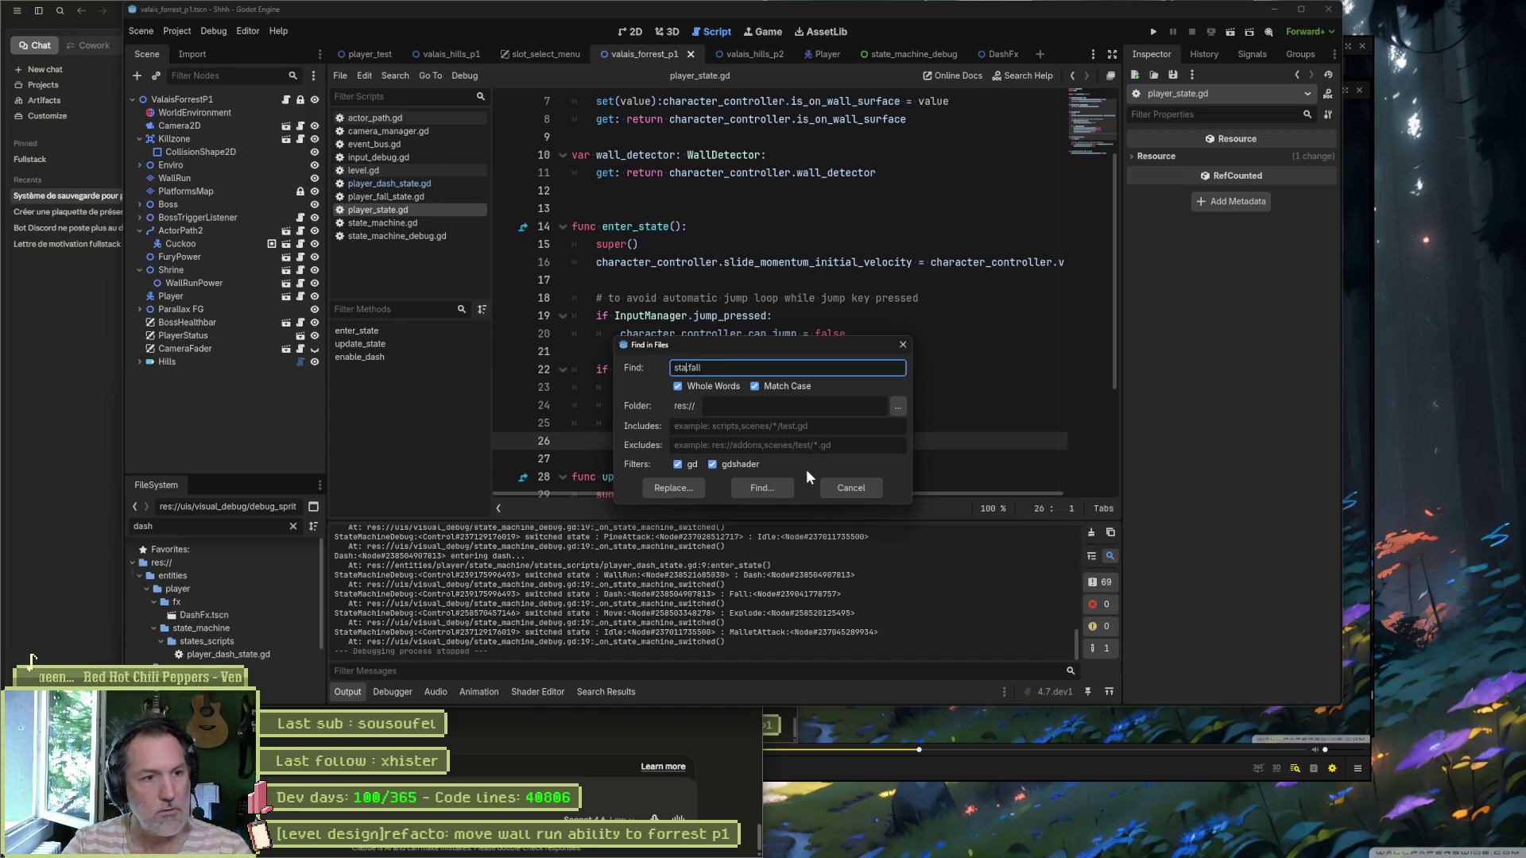
pyautogui.write('e.')
pyautogui.click(762, 487)
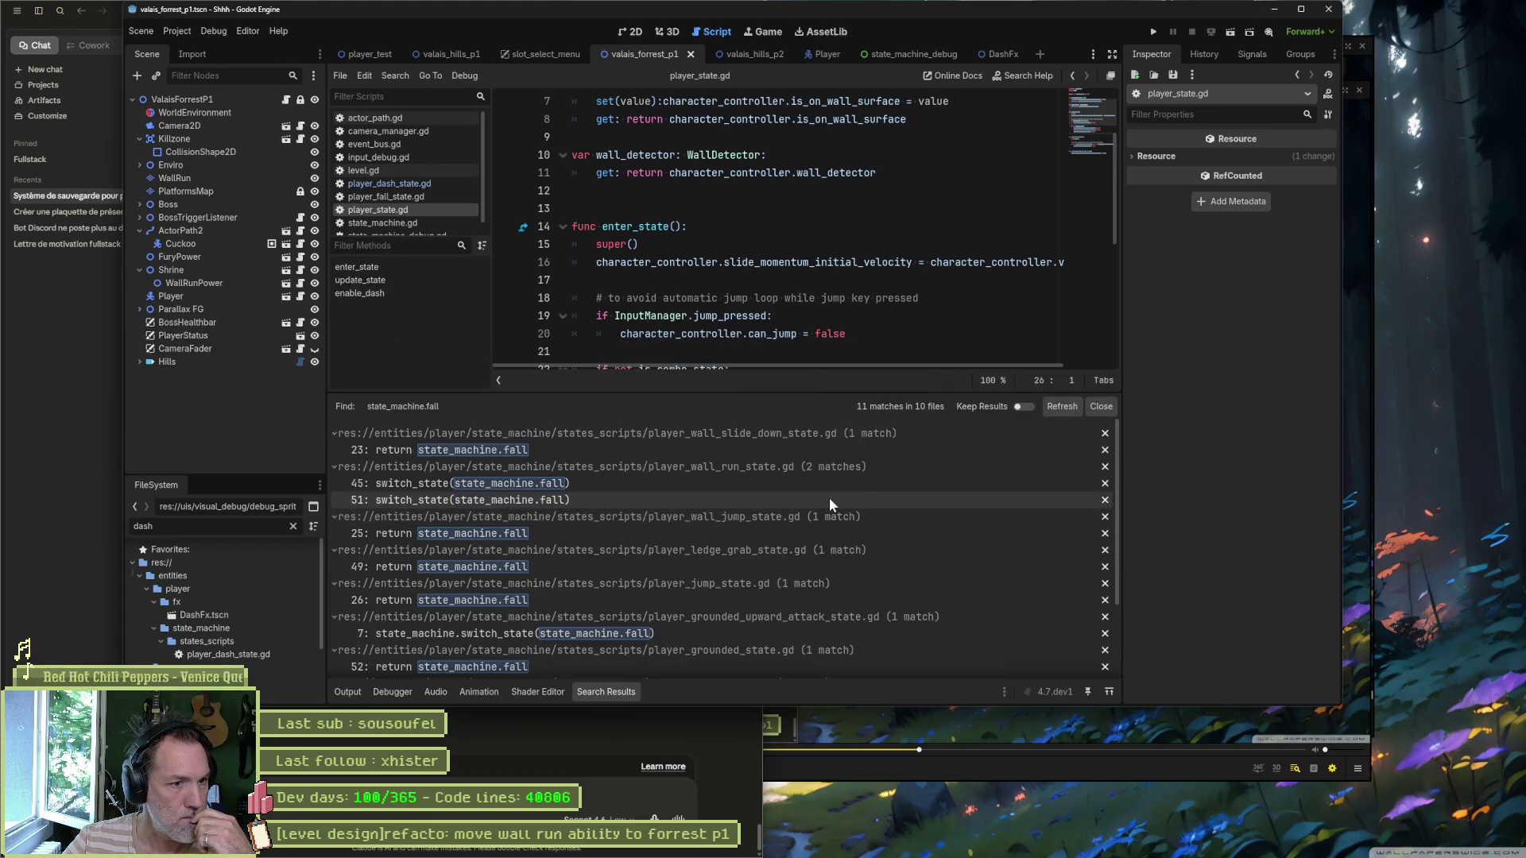
# Step: Open the wall-run script's fall transitions at line 45 and its second fall switch
pyautogui.click(833, 435)
pyautogui.click(827, 450)
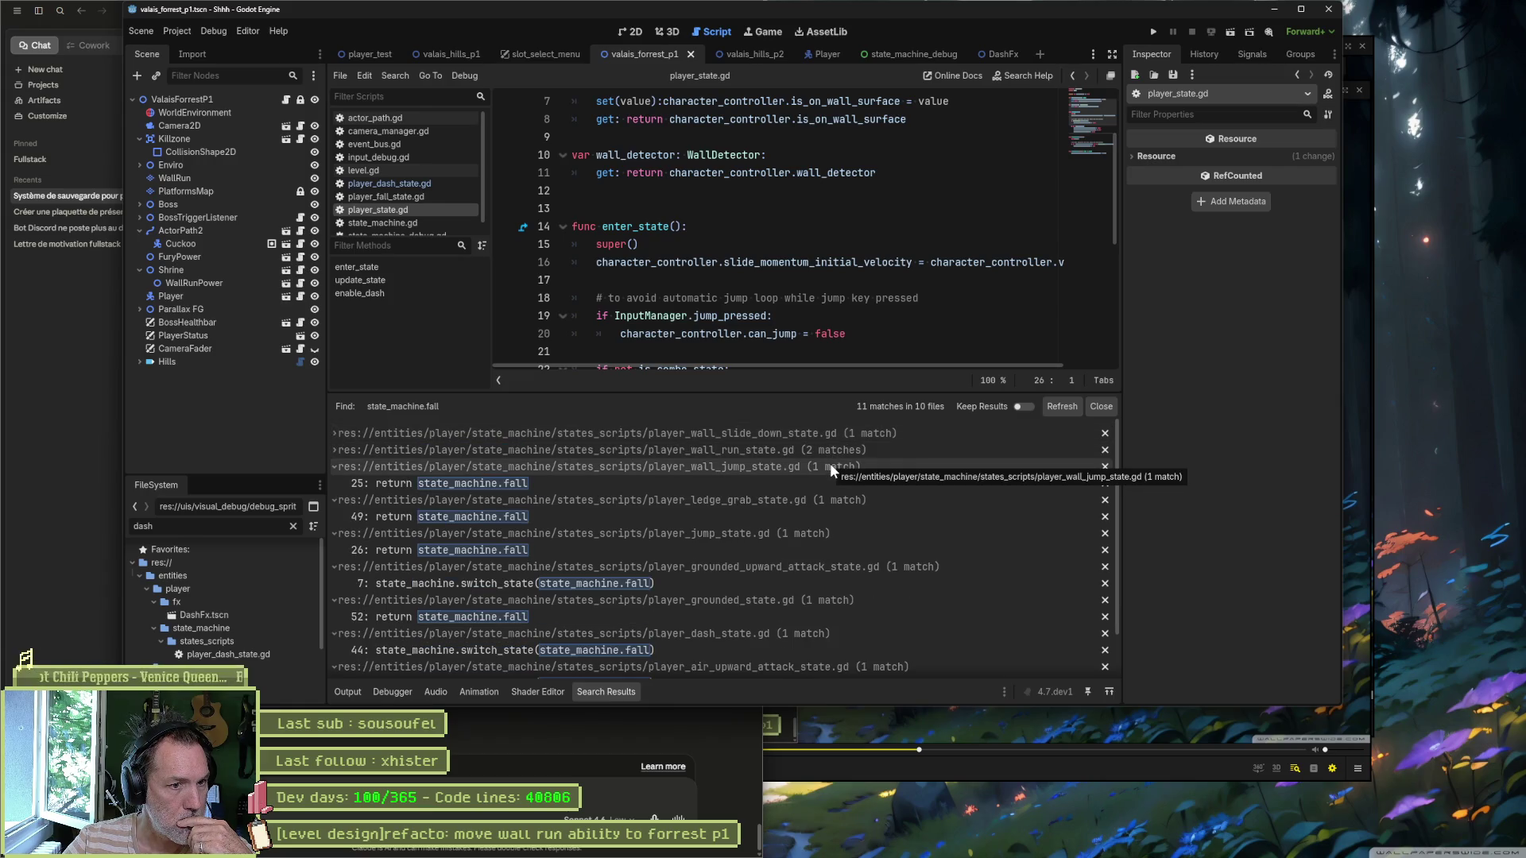
pyautogui.click(833, 450)
pyautogui.click(751, 465)
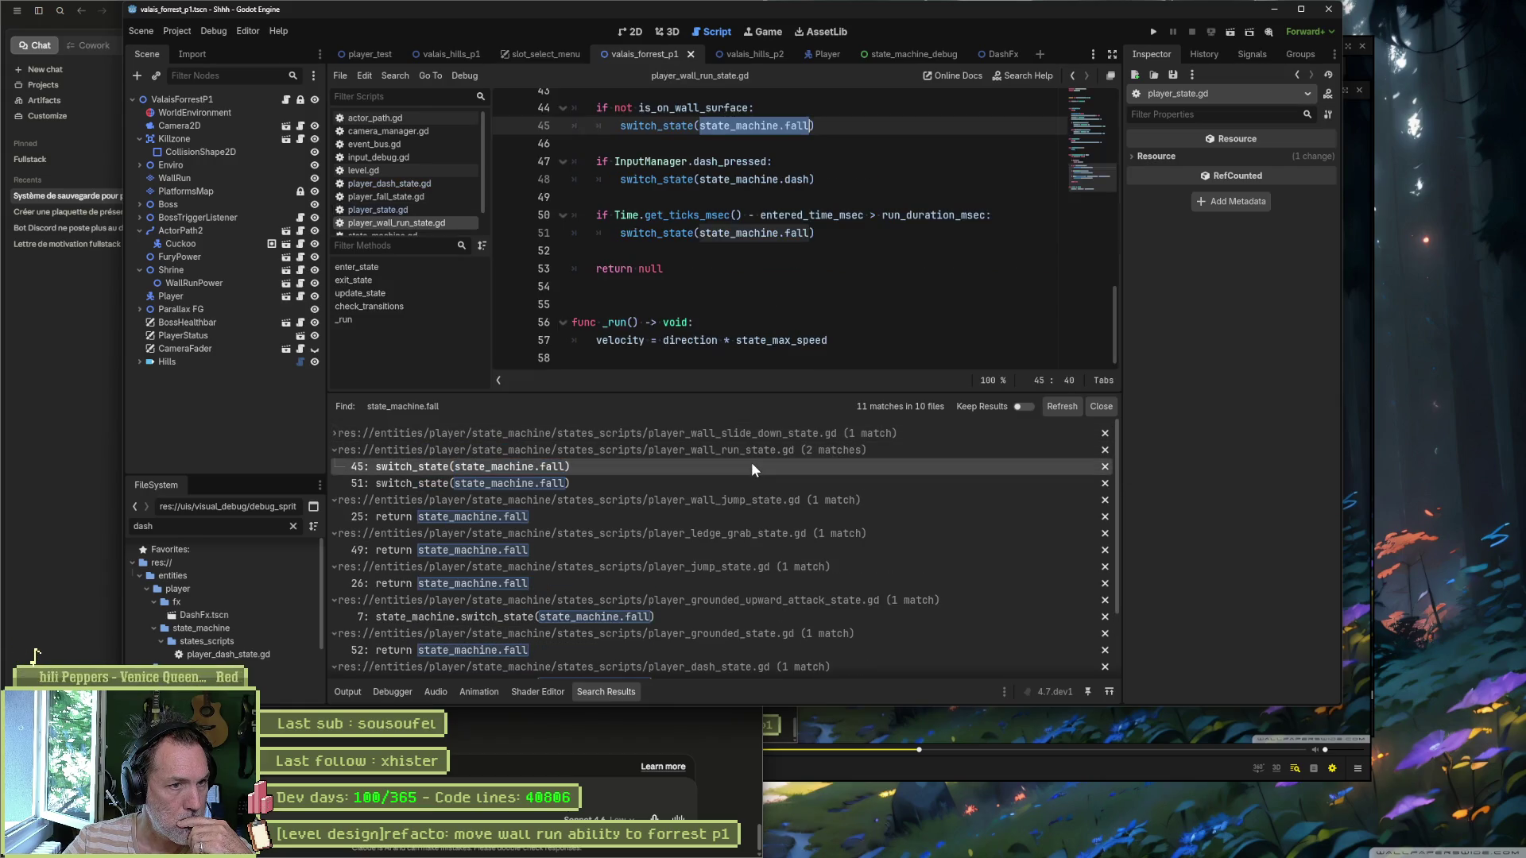
pyautogui.scroll(2, 785, 247)
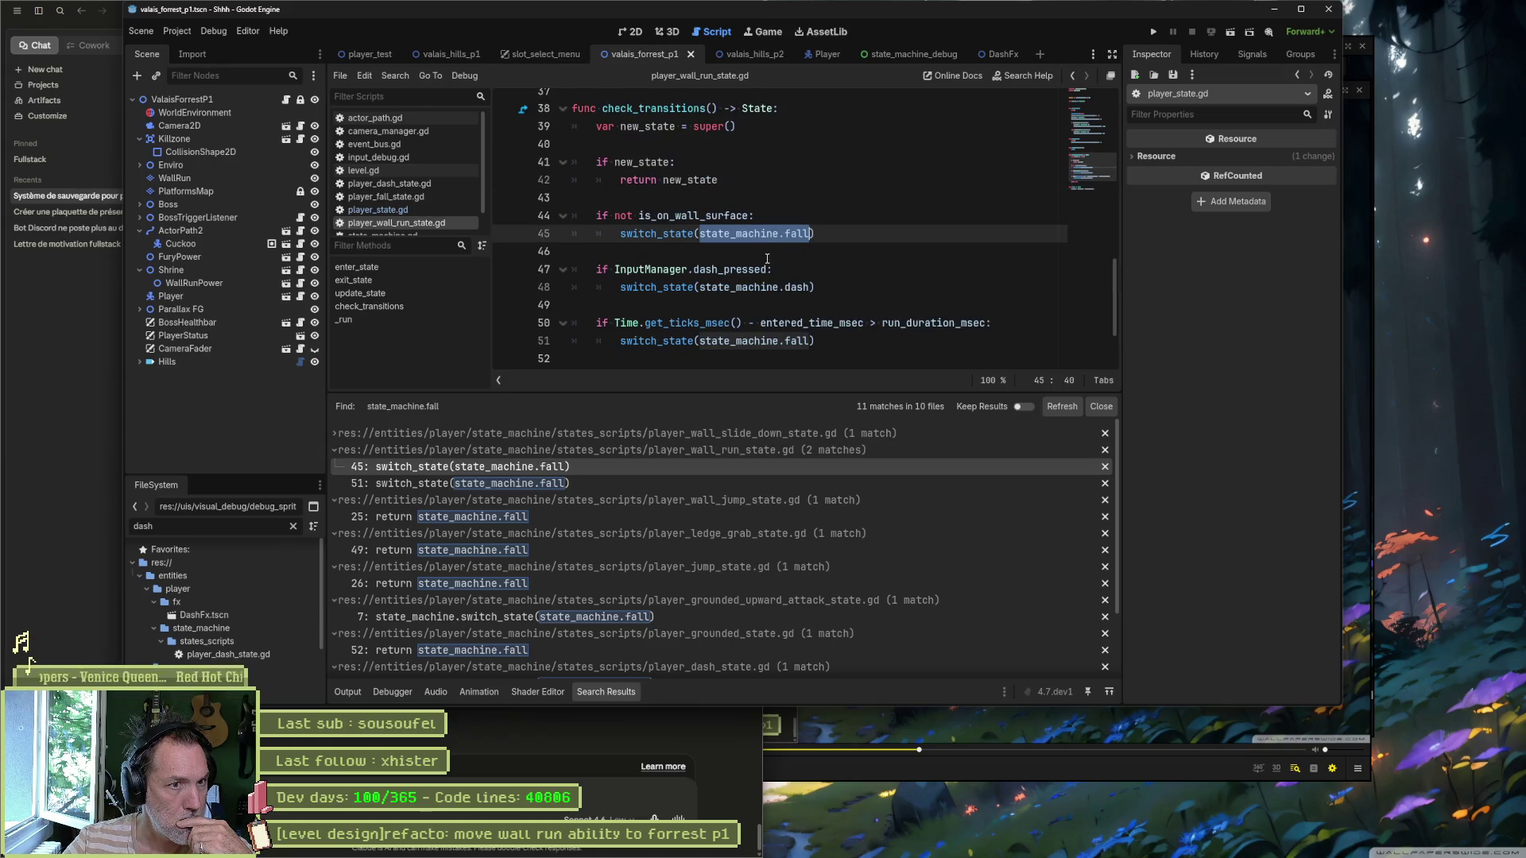
pyautogui.moveTo(715, 216)
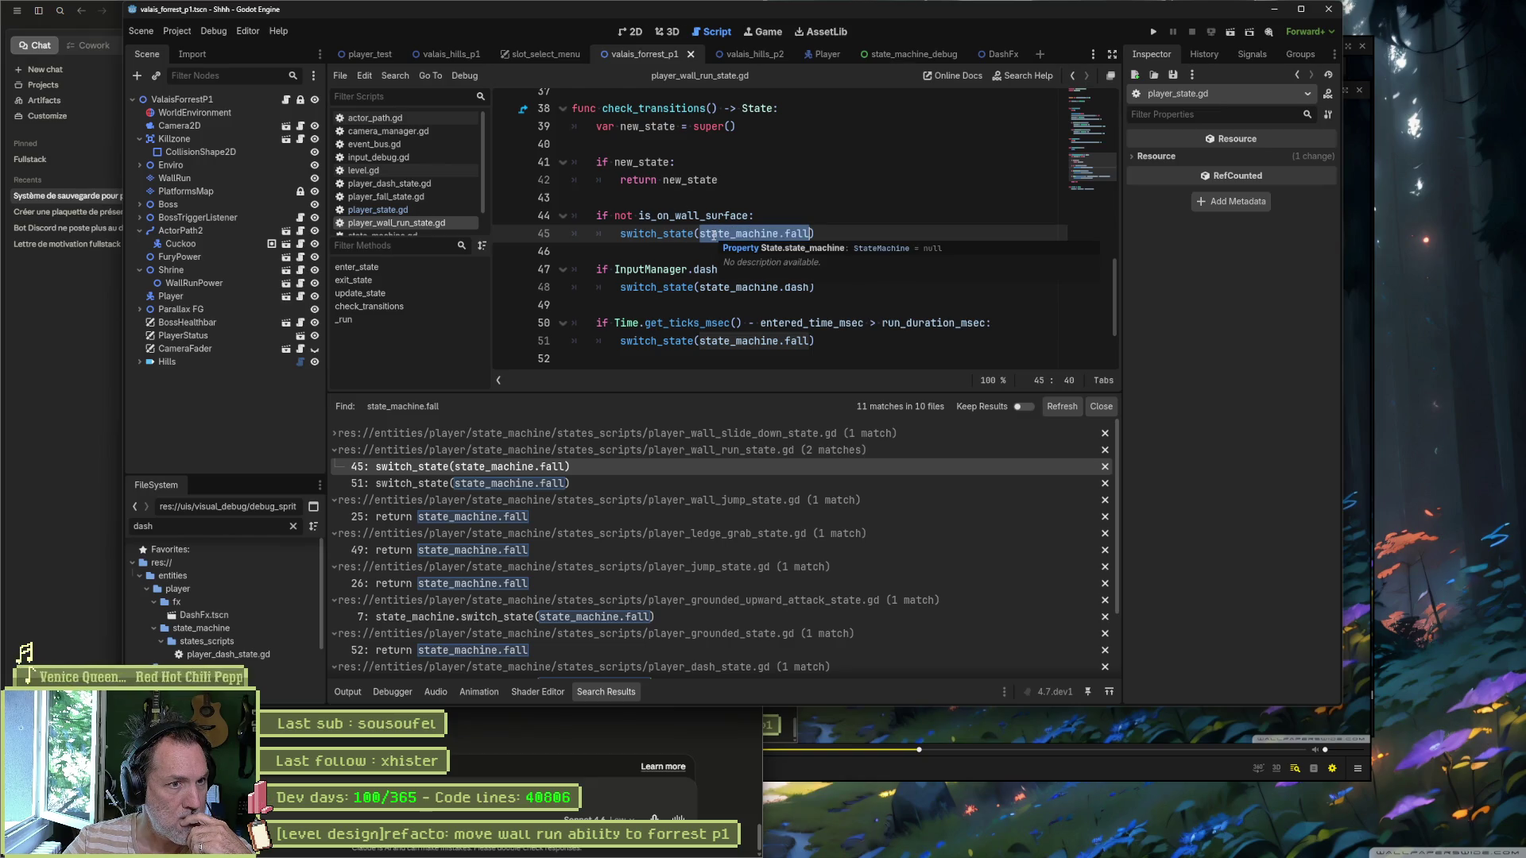
pyautogui.click(612, 485)
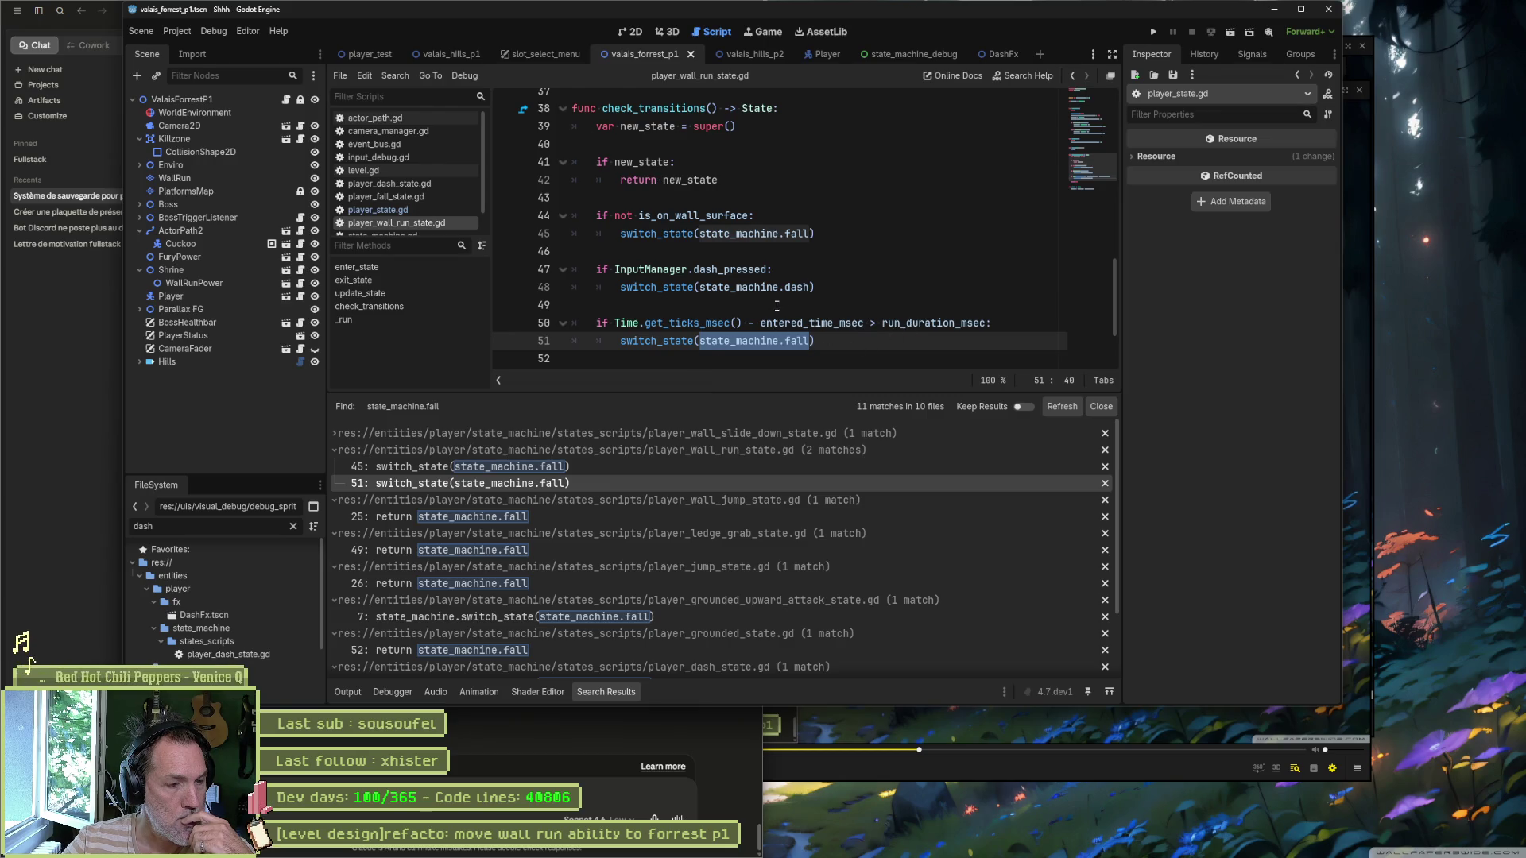
# Step: Go to the dash state's fall transition and delete its 'dash animation finished' print_debug line
pyautogui.click(747, 499)
pyautogui.click(749, 517)
pyautogui.click(748, 533)
pyautogui.click(752, 550)
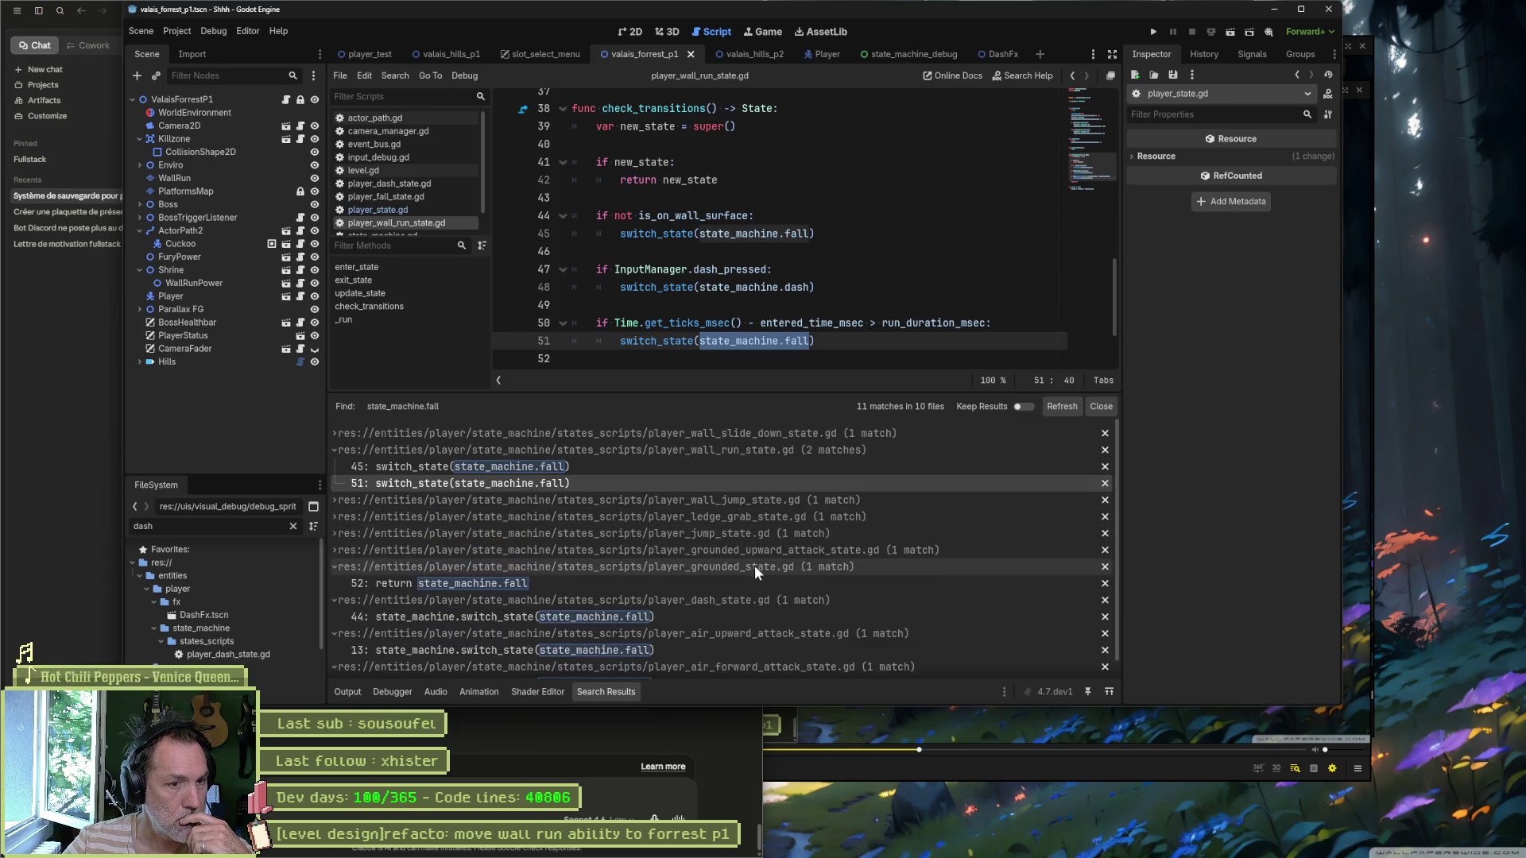
pyautogui.click(754, 567)
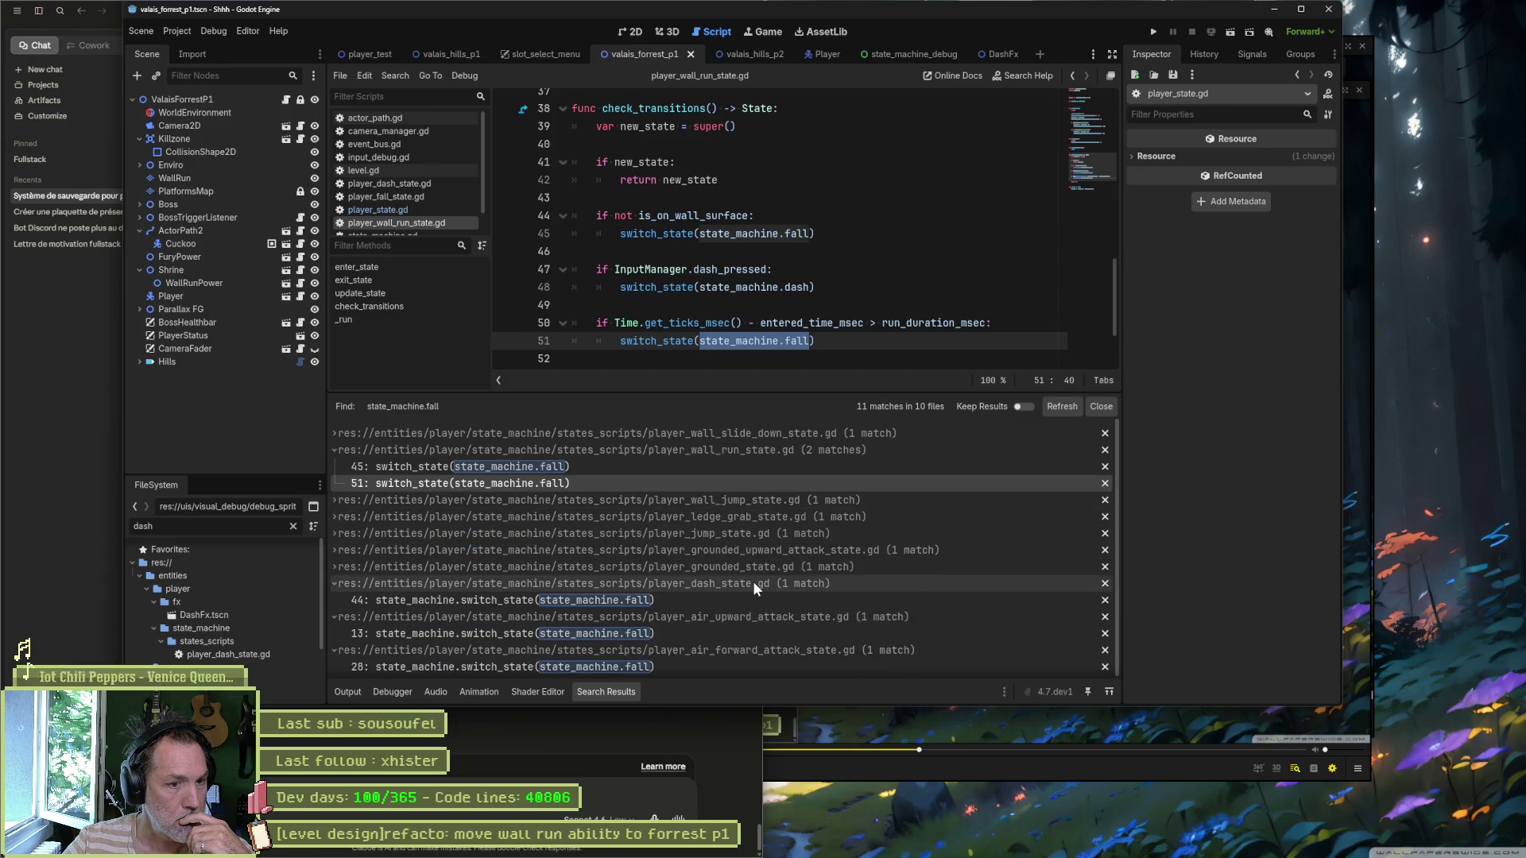
pyautogui.click(680, 602)
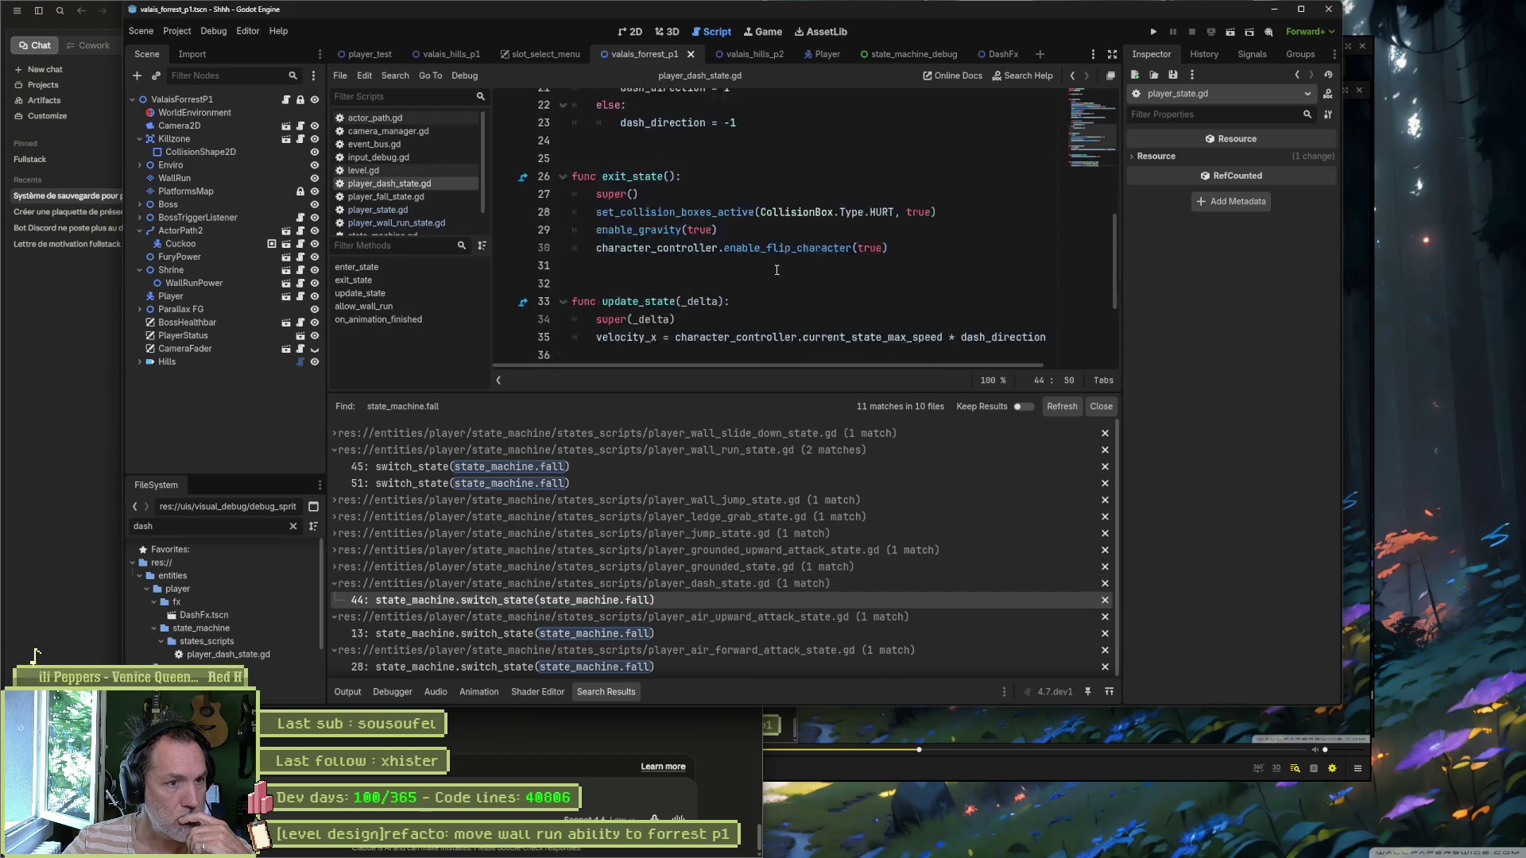
pyautogui.moveTo(875, 315); pyautogui.dragTo(887, 298)
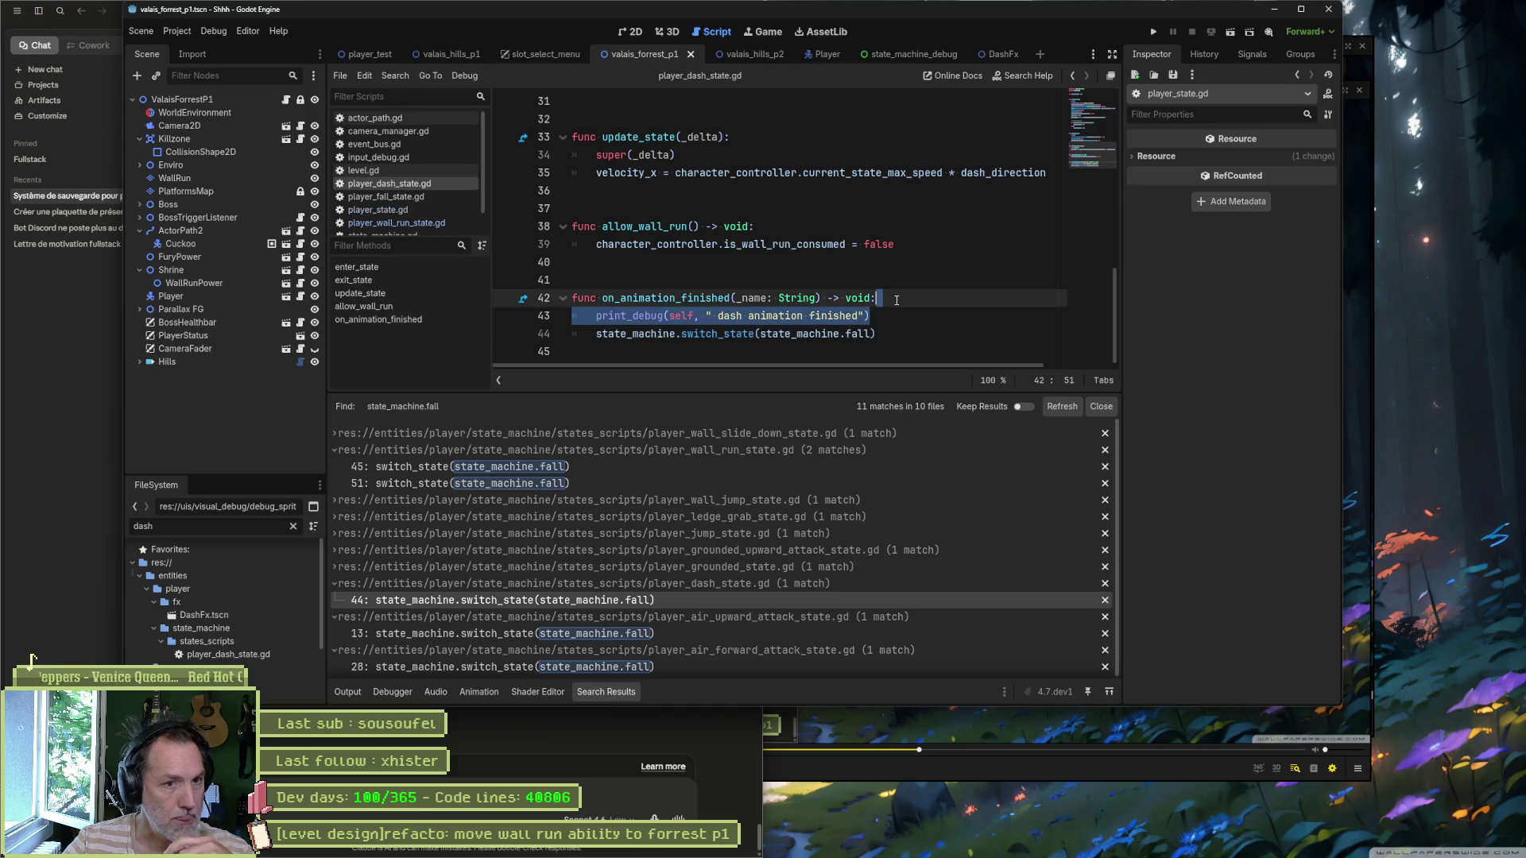
pyautogui.press('BackSpace')
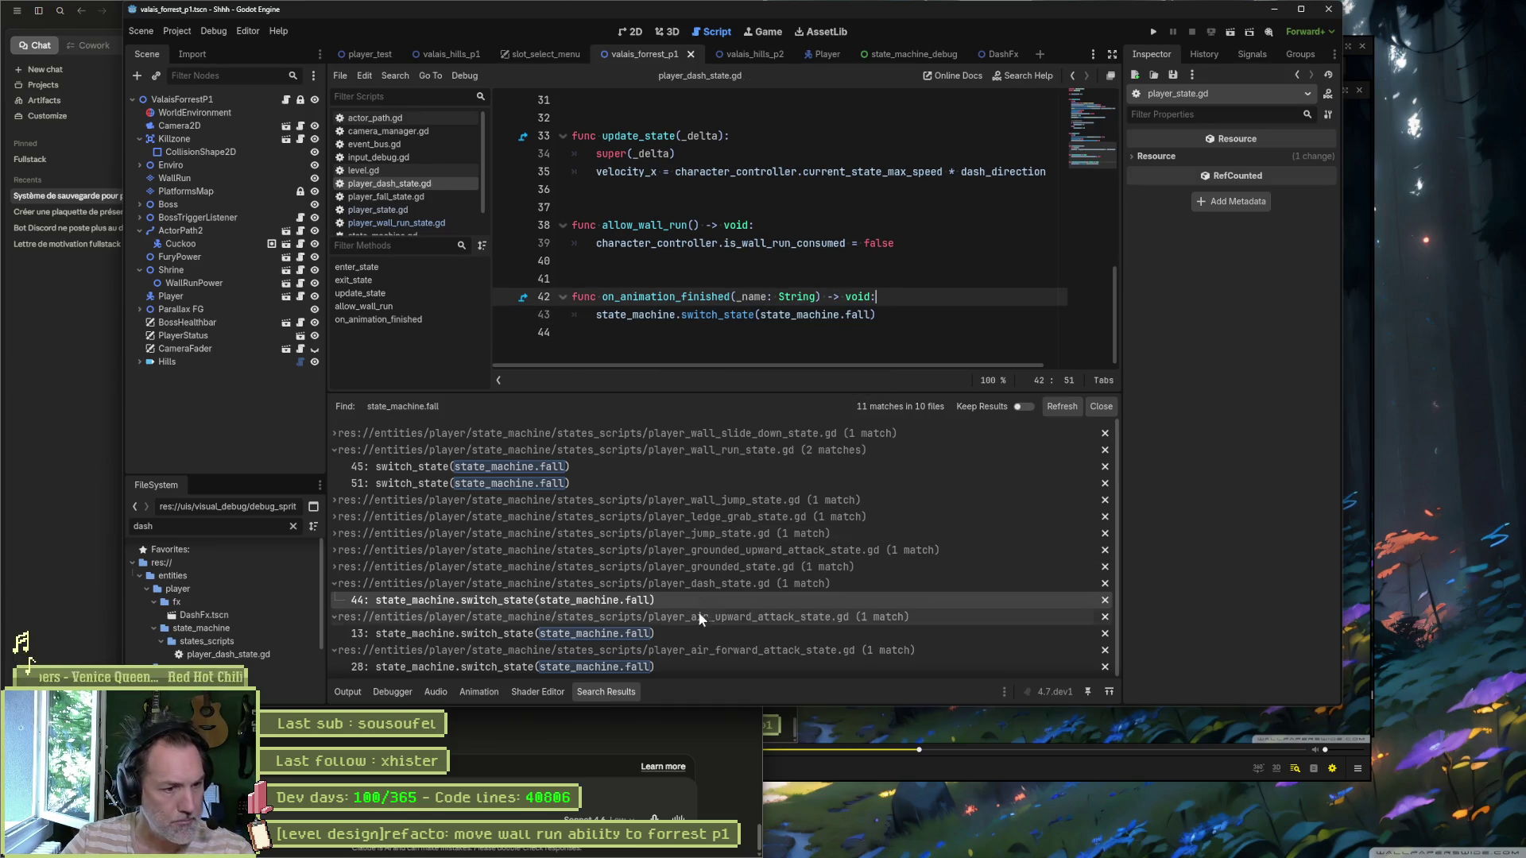
# Step: Check the air upward attack's fall transition, collapse the air attack results, and reopen the dash match
pyautogui.click(700, 634)
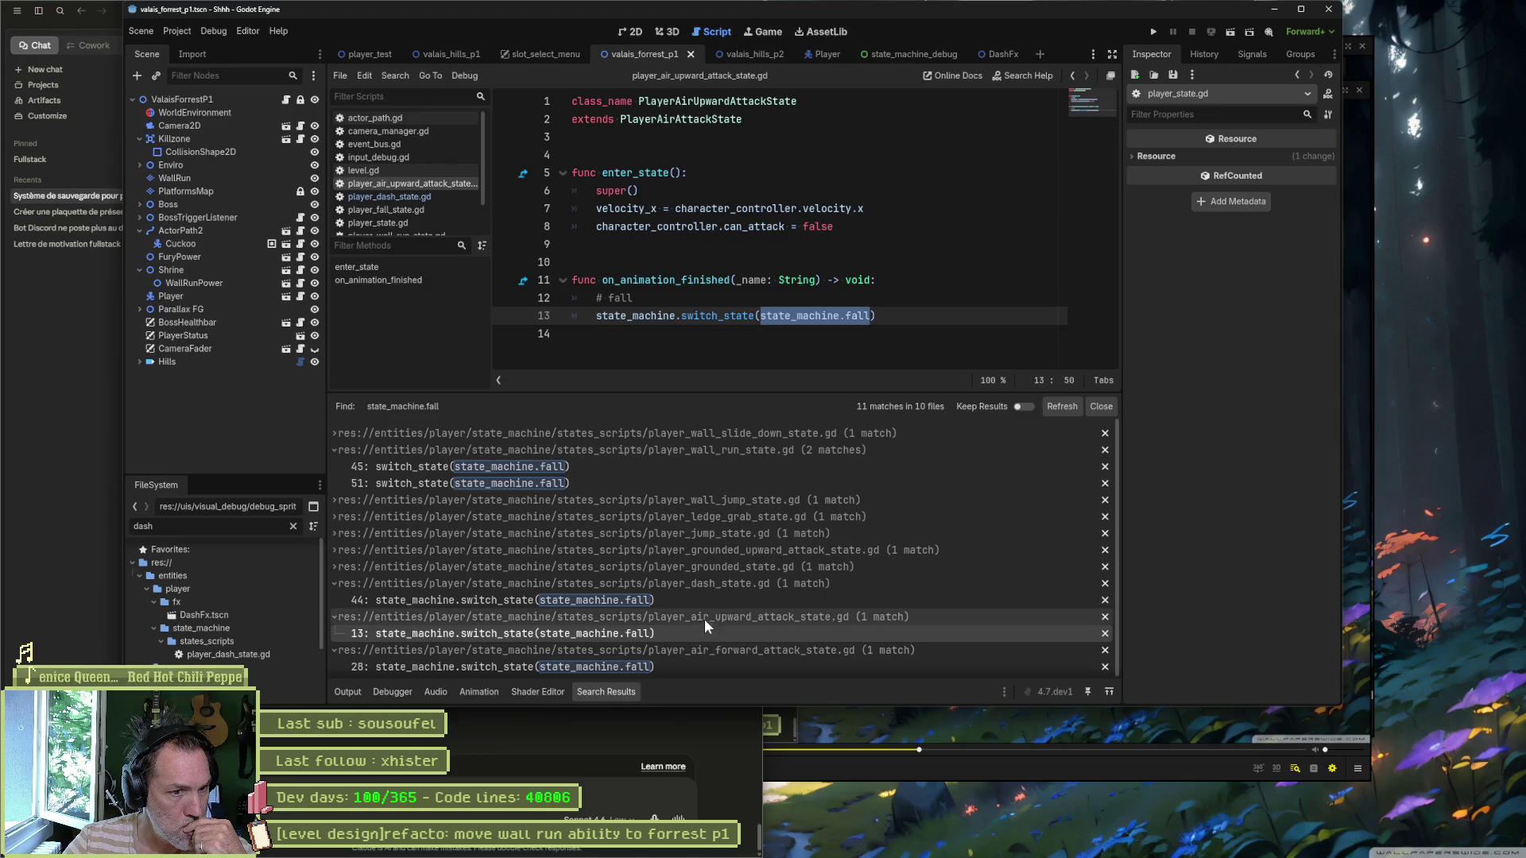
pyautogui.click(757, 617)
pyautogui.click(751, 631)
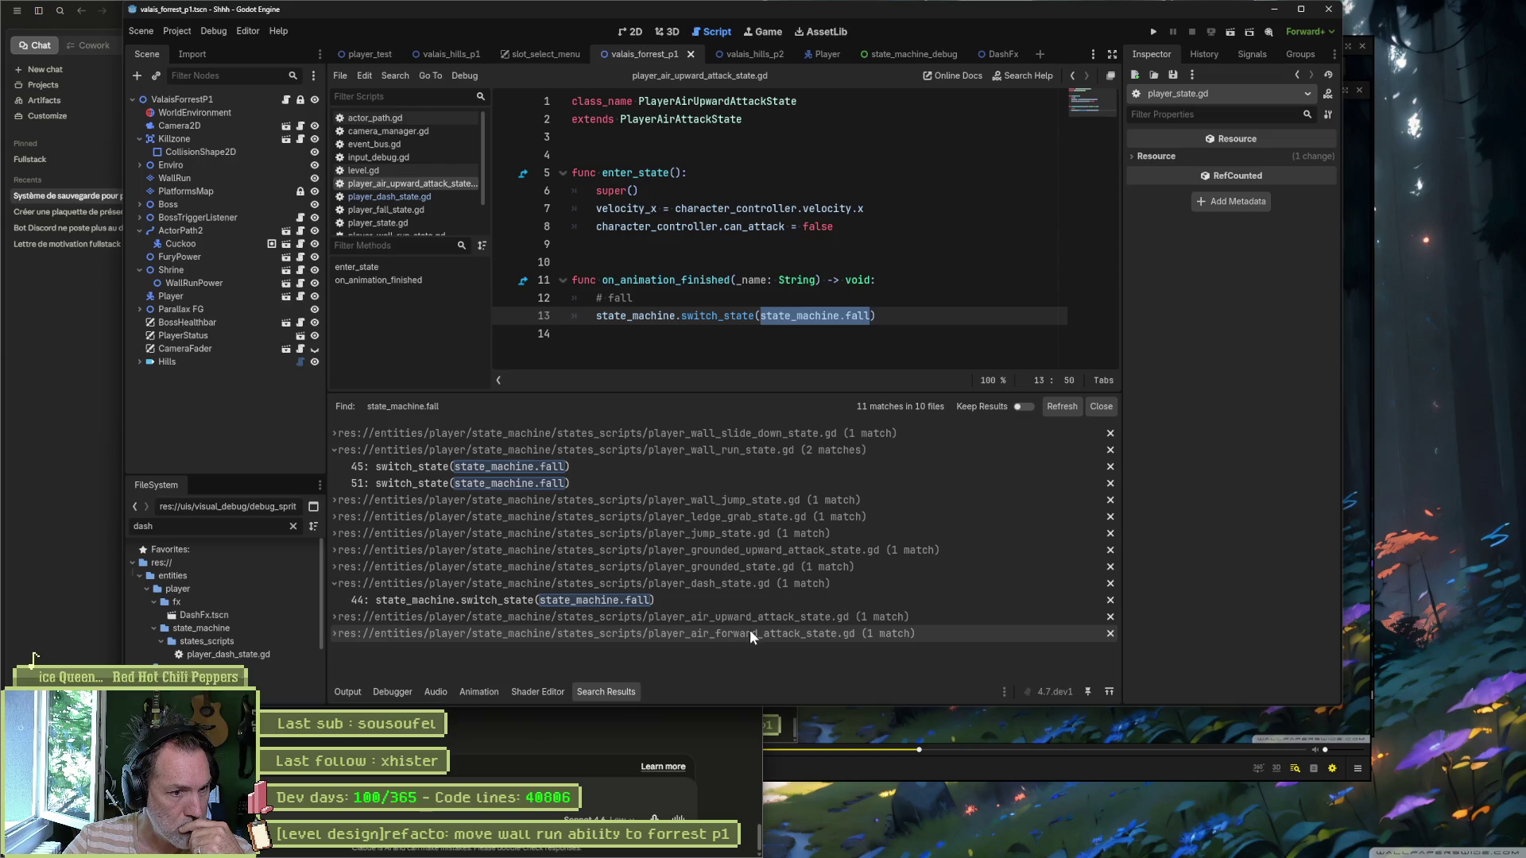
pyautogui.click(717, 597)
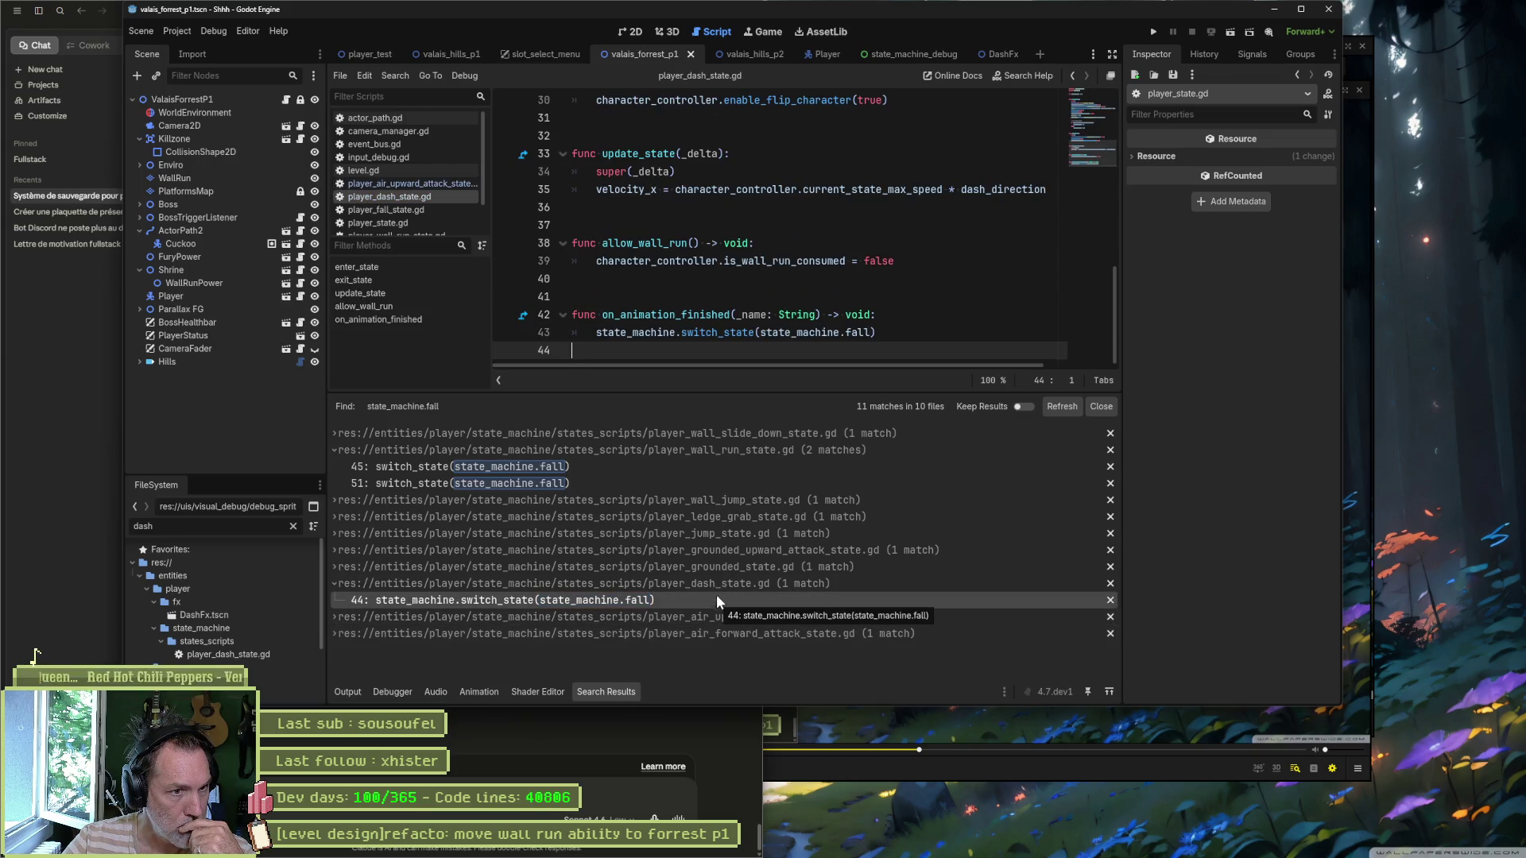
# Step: Add print_debug(self, "not on wall surface -> fall") before the wall-run's off-wall fall switch
pyautogui.click(715, 583)
pyautogui.click(693, 467)
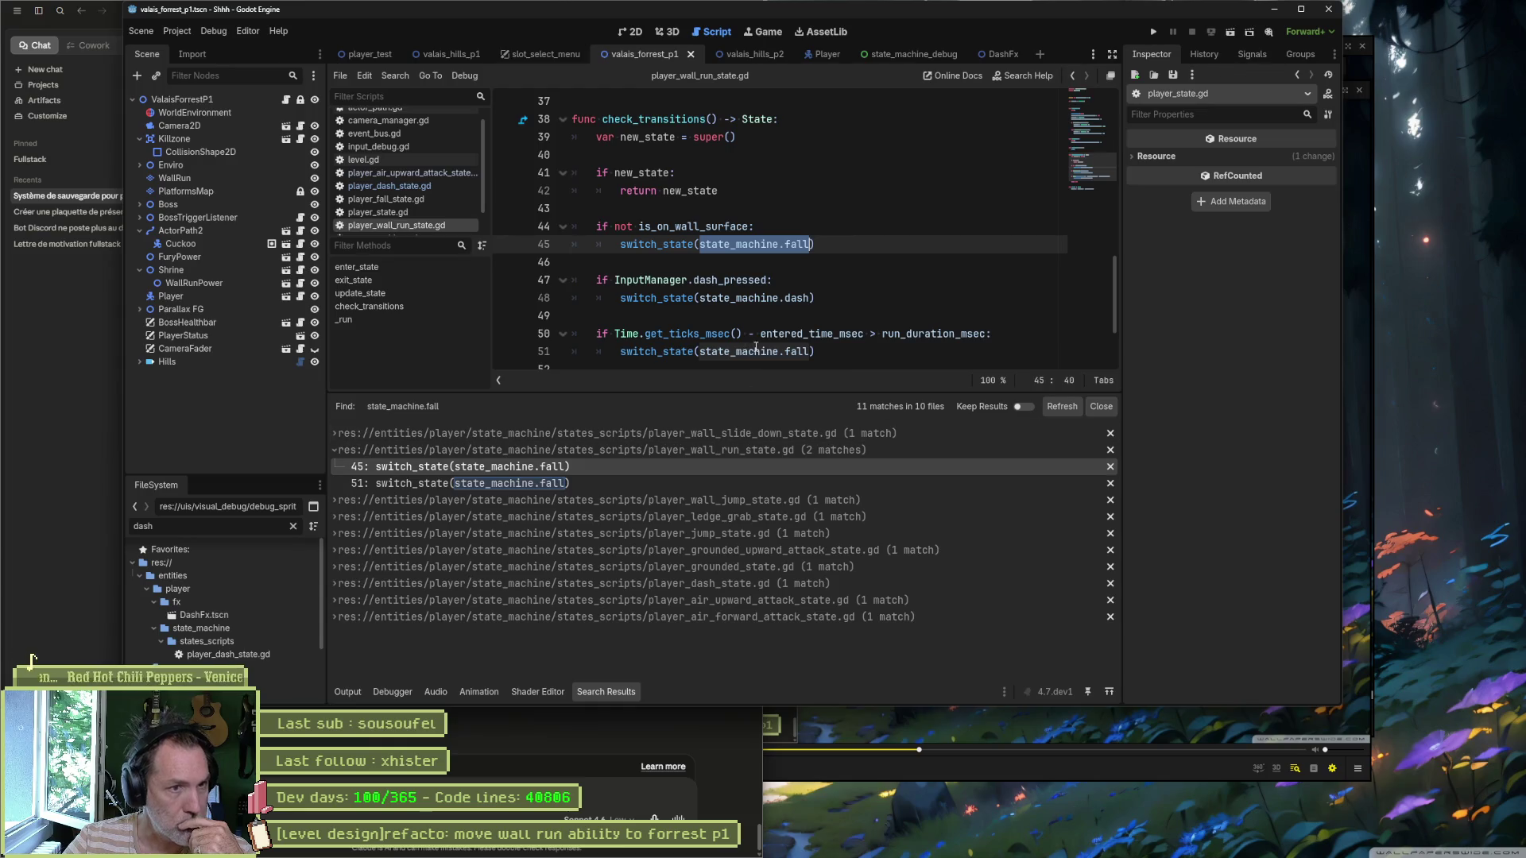
pyautogui.press('Up')
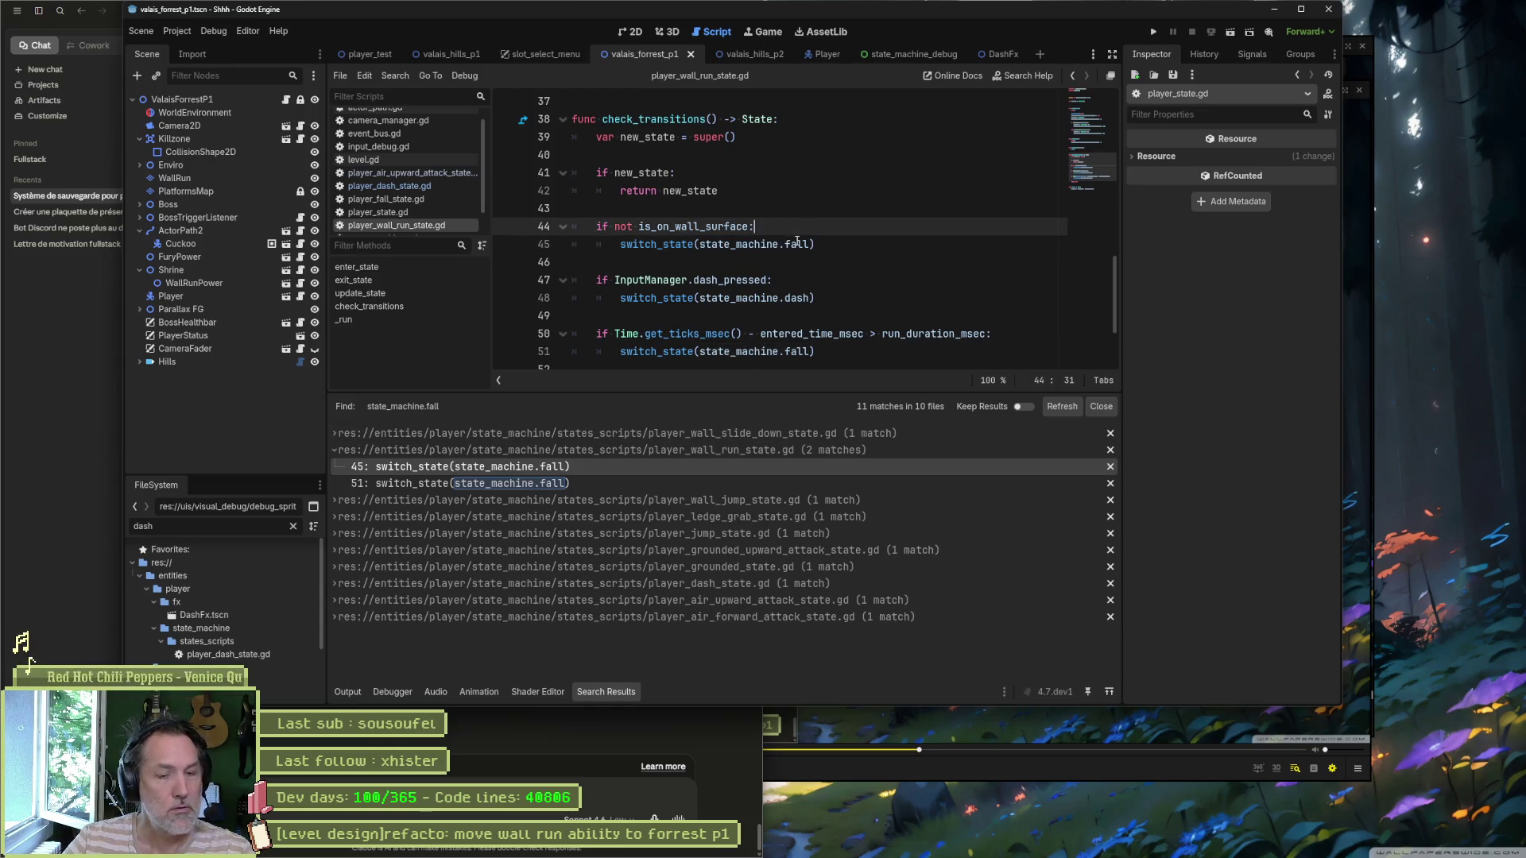
pyautogui.press('Return')
pyautogui.write('print_debutg')
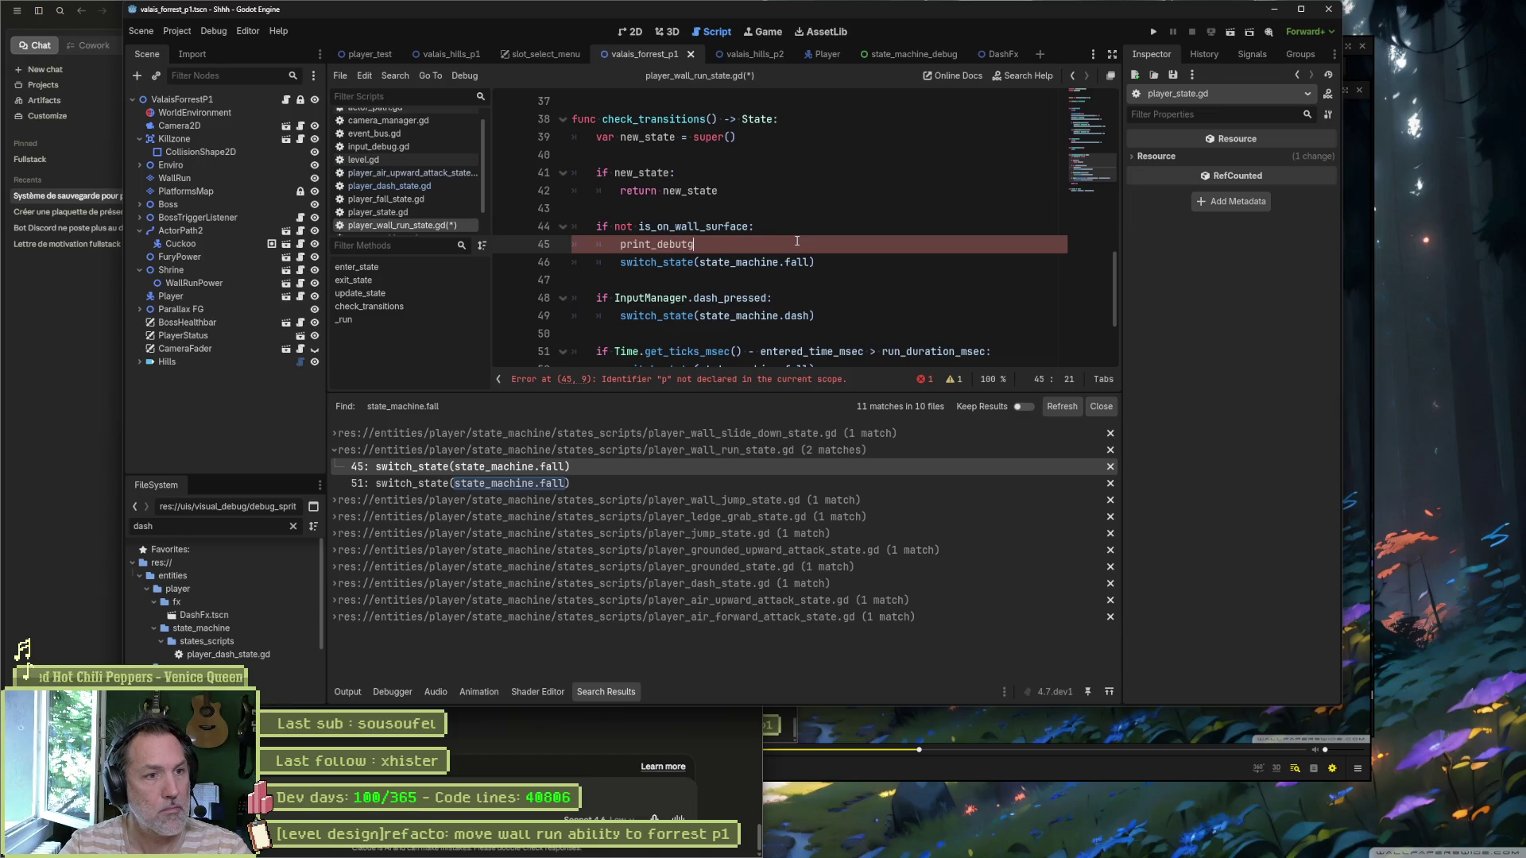
pyautogui.press('BackSpace')
pyautogui.press('BackSpace')
pyautogui.write('g')
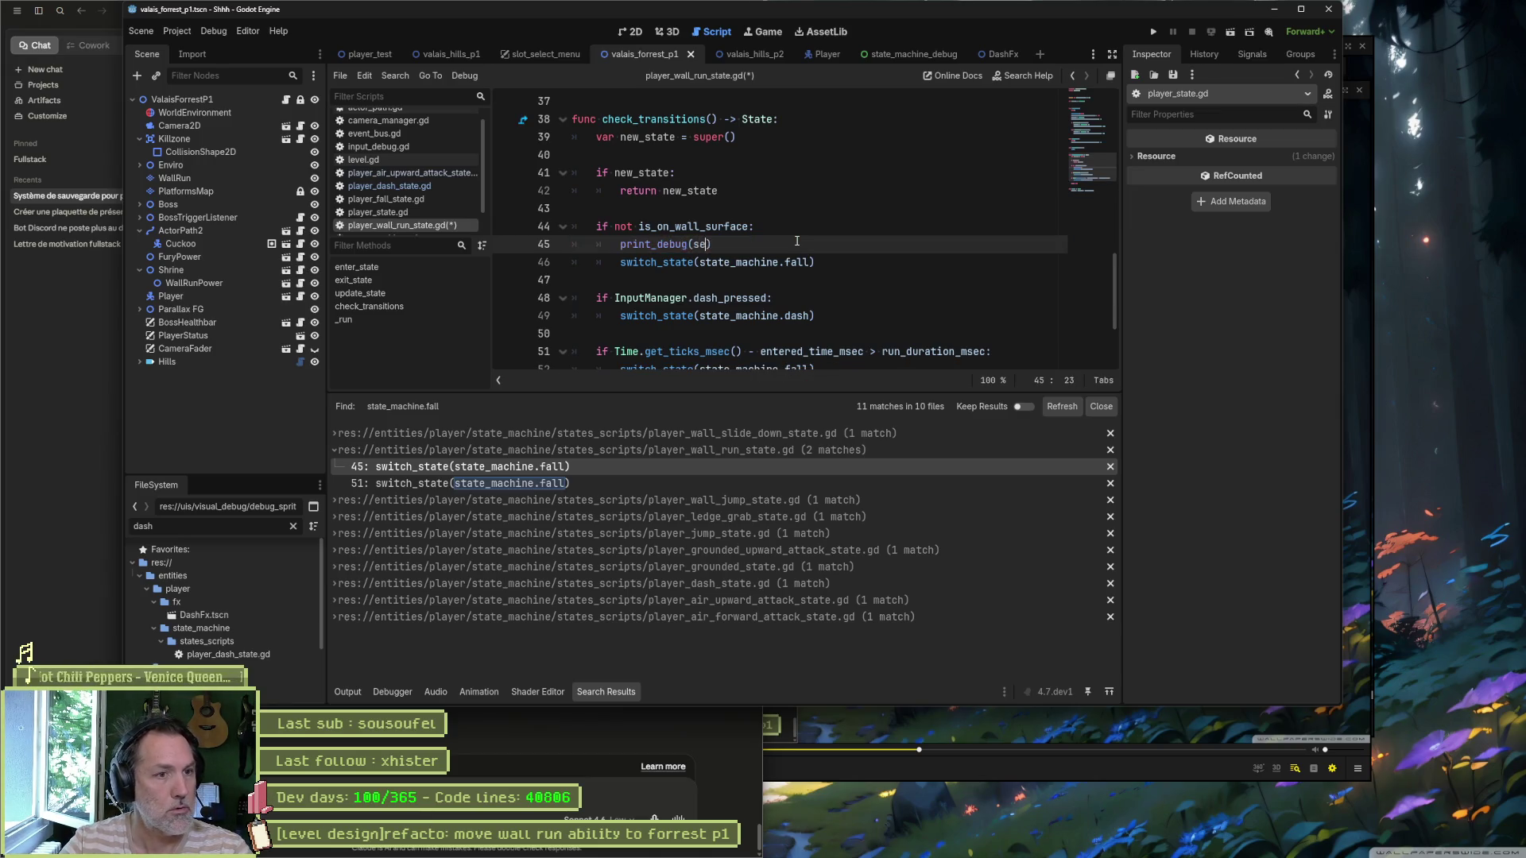
pyautogui.press('Right')
pyautogui.write('self, " ')
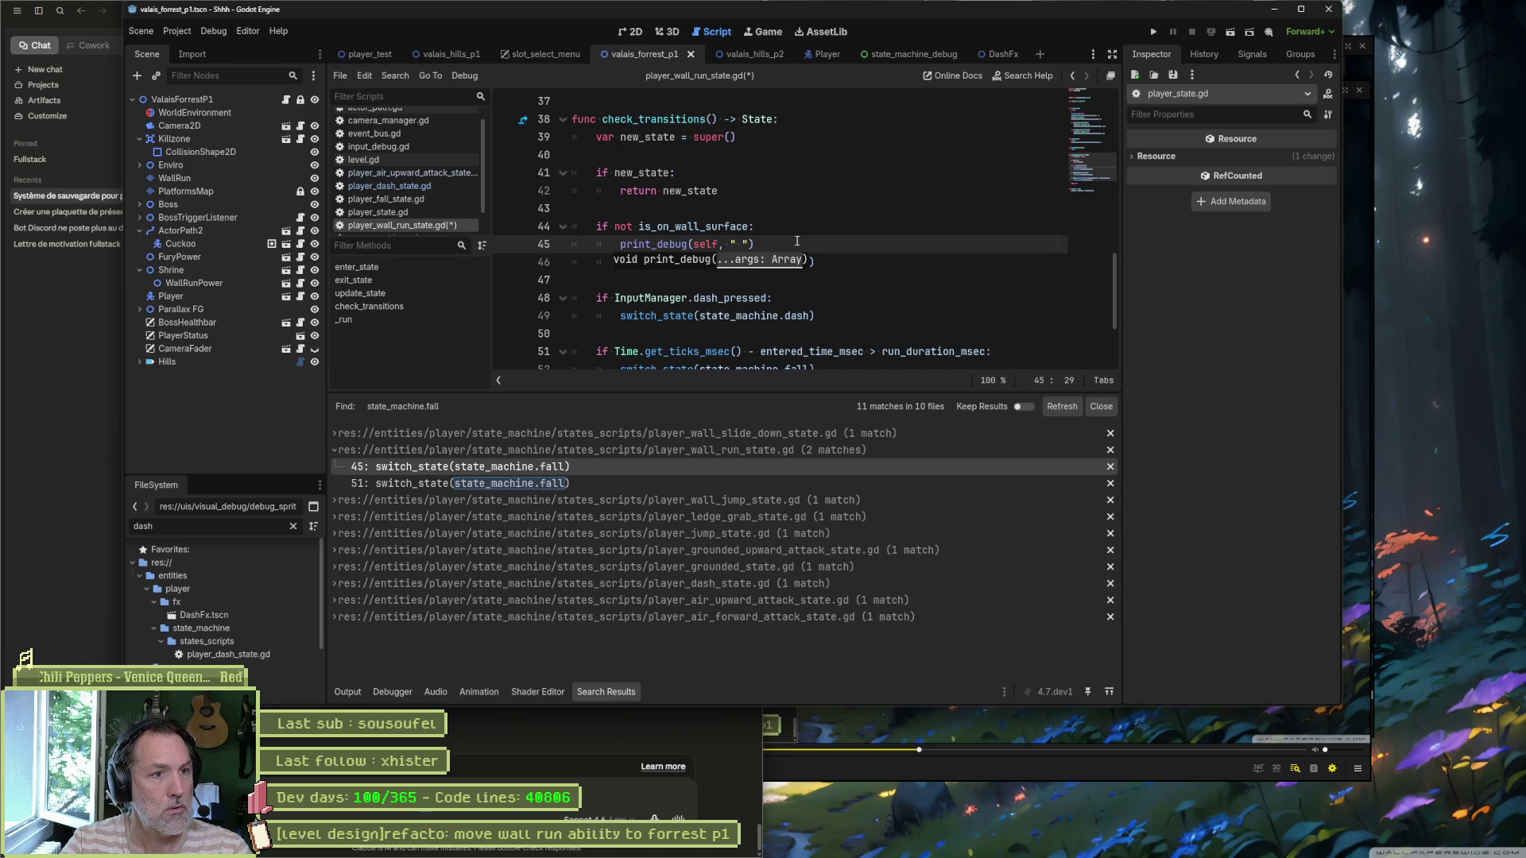
pyautogui.write('not on wall surfa')
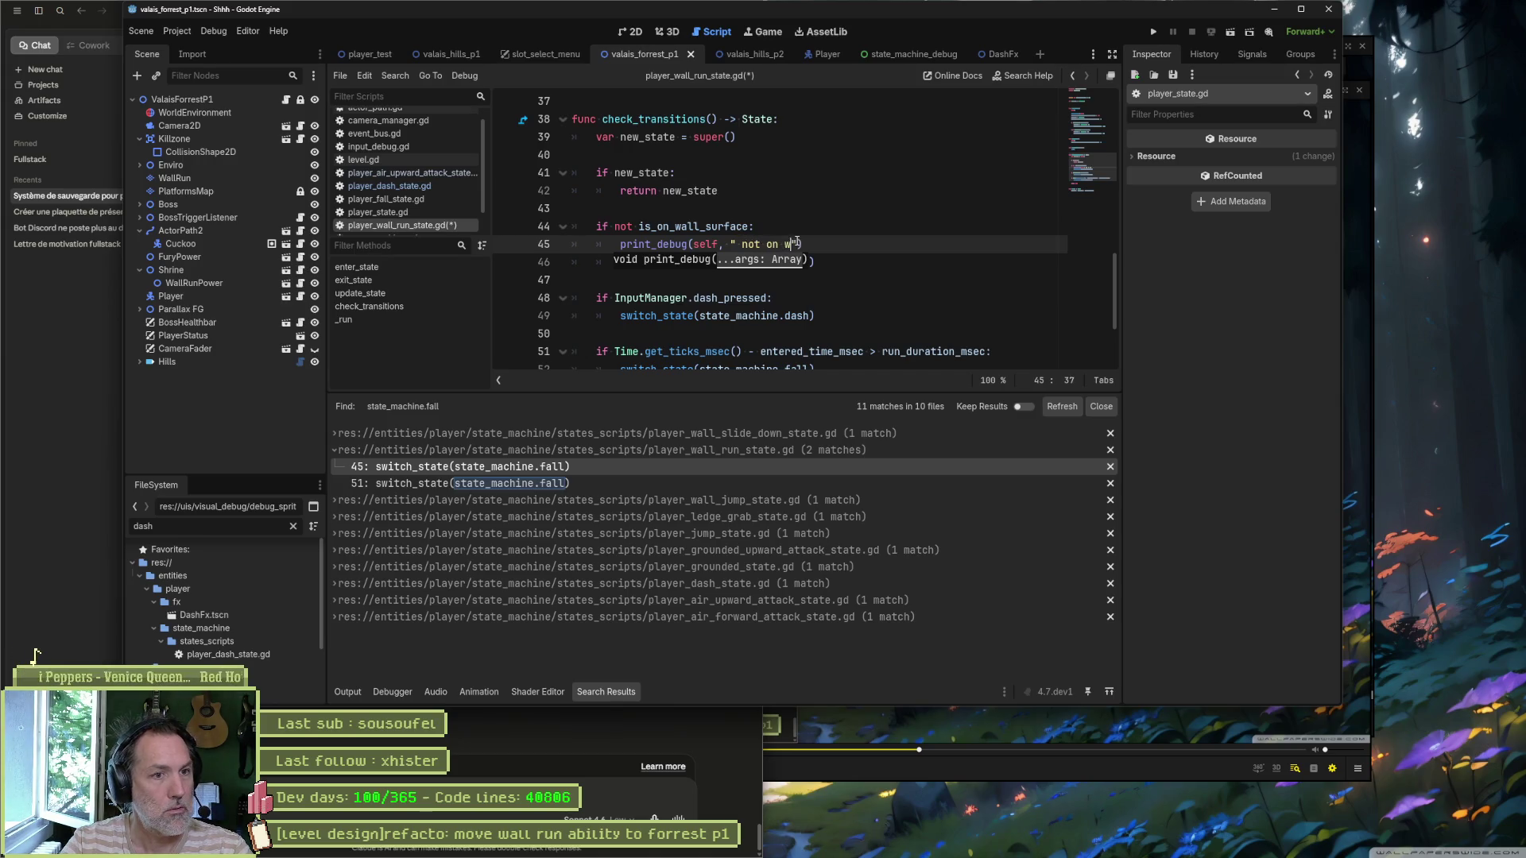
pyautogui.write('ce,')
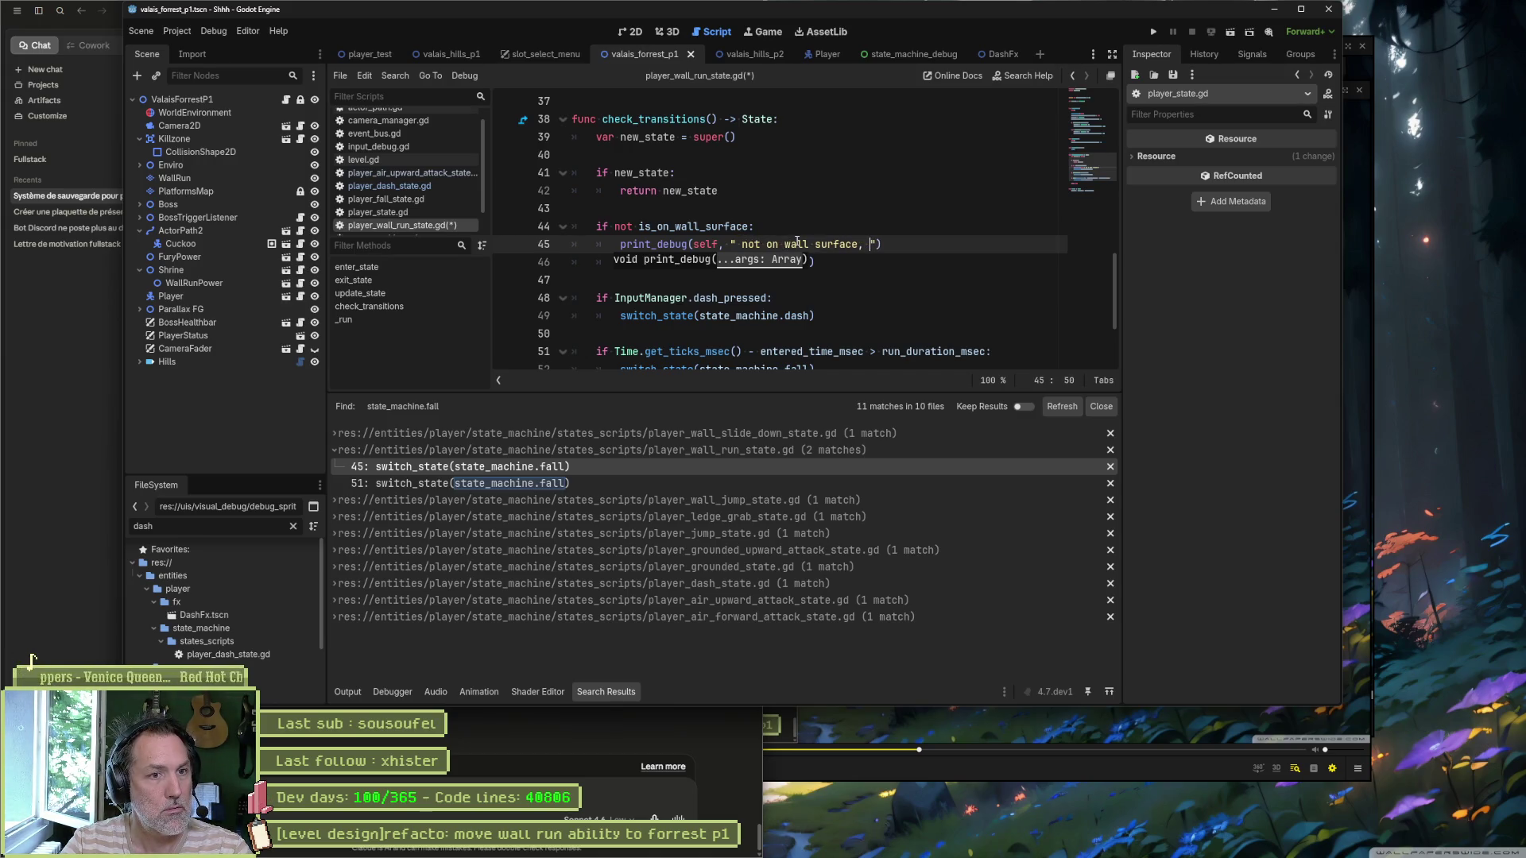
pyautogui.press('BackSpace')
pyautogui.press('BackSpace')
pyautogui.write('-> fall')
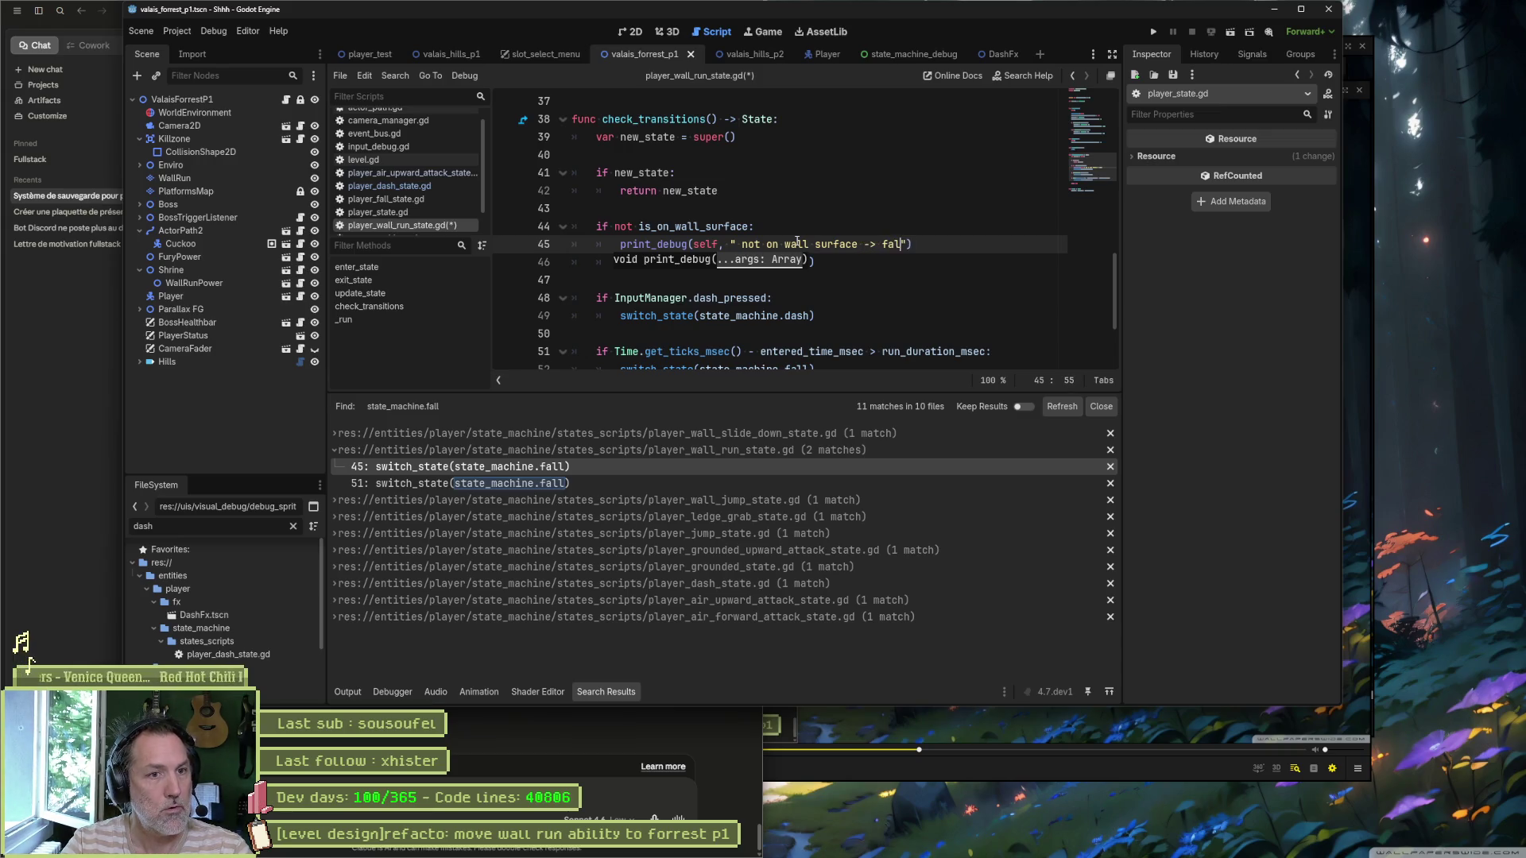
# Step: Copy that debug print line under the timeout check instead of the dash check
pyautogui.hotkey('shift', 'Up')
pyautogui.hotkey('ctrl', 'c')
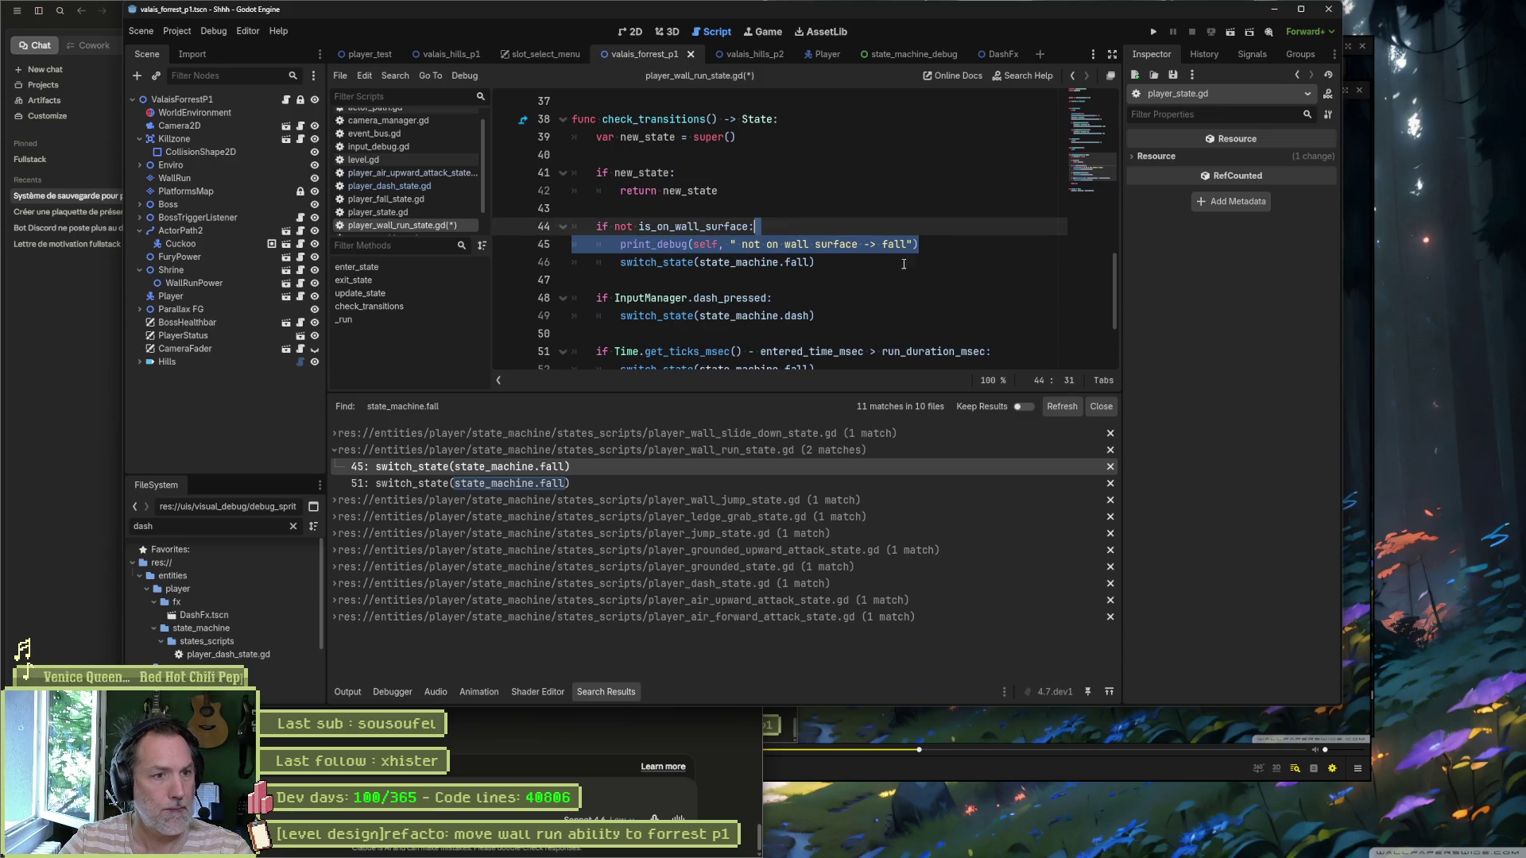
pyautogui.click(869, 298)
pyautogui.hotkey('ctrl', 'v')
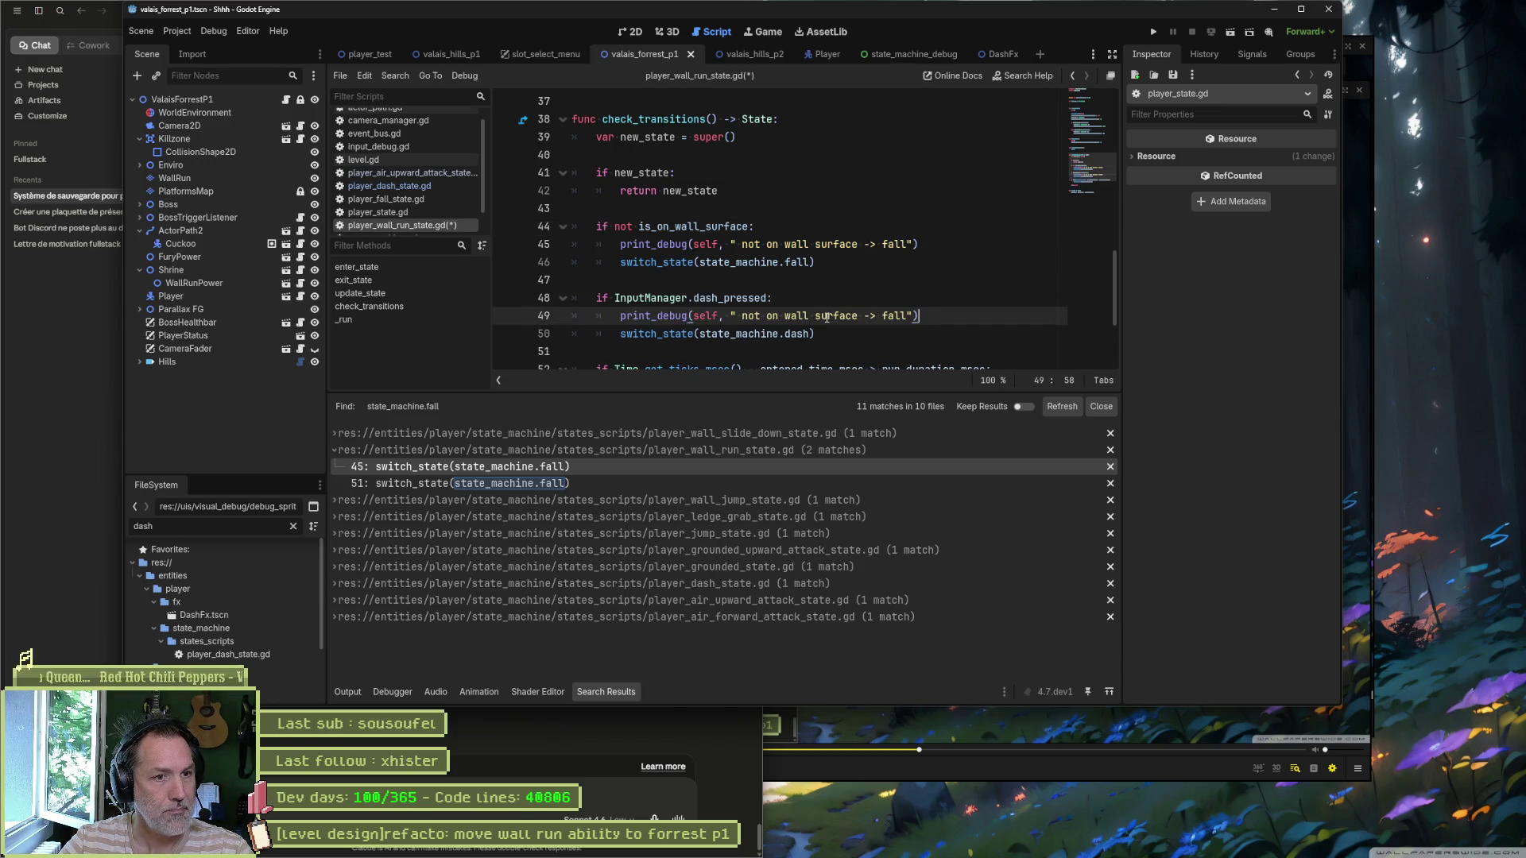
pyautogui.scroll(-2, 827, 317)
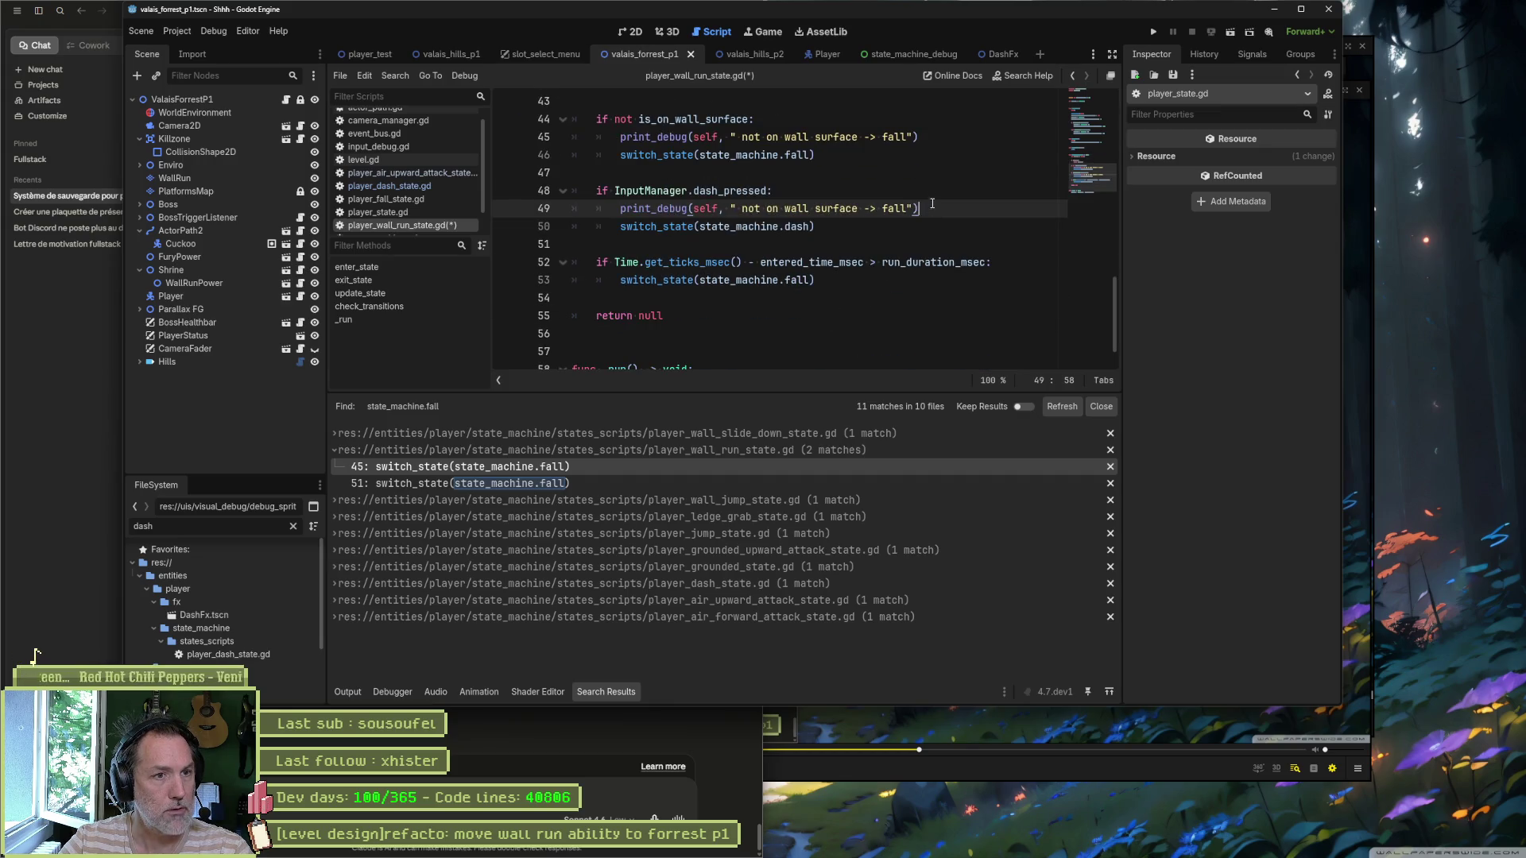
pyautogui.hotkey('ctrl', 'z')
pyautogui.click(1003, 248)
pyautogui.hotkey('ctrl', 'v')
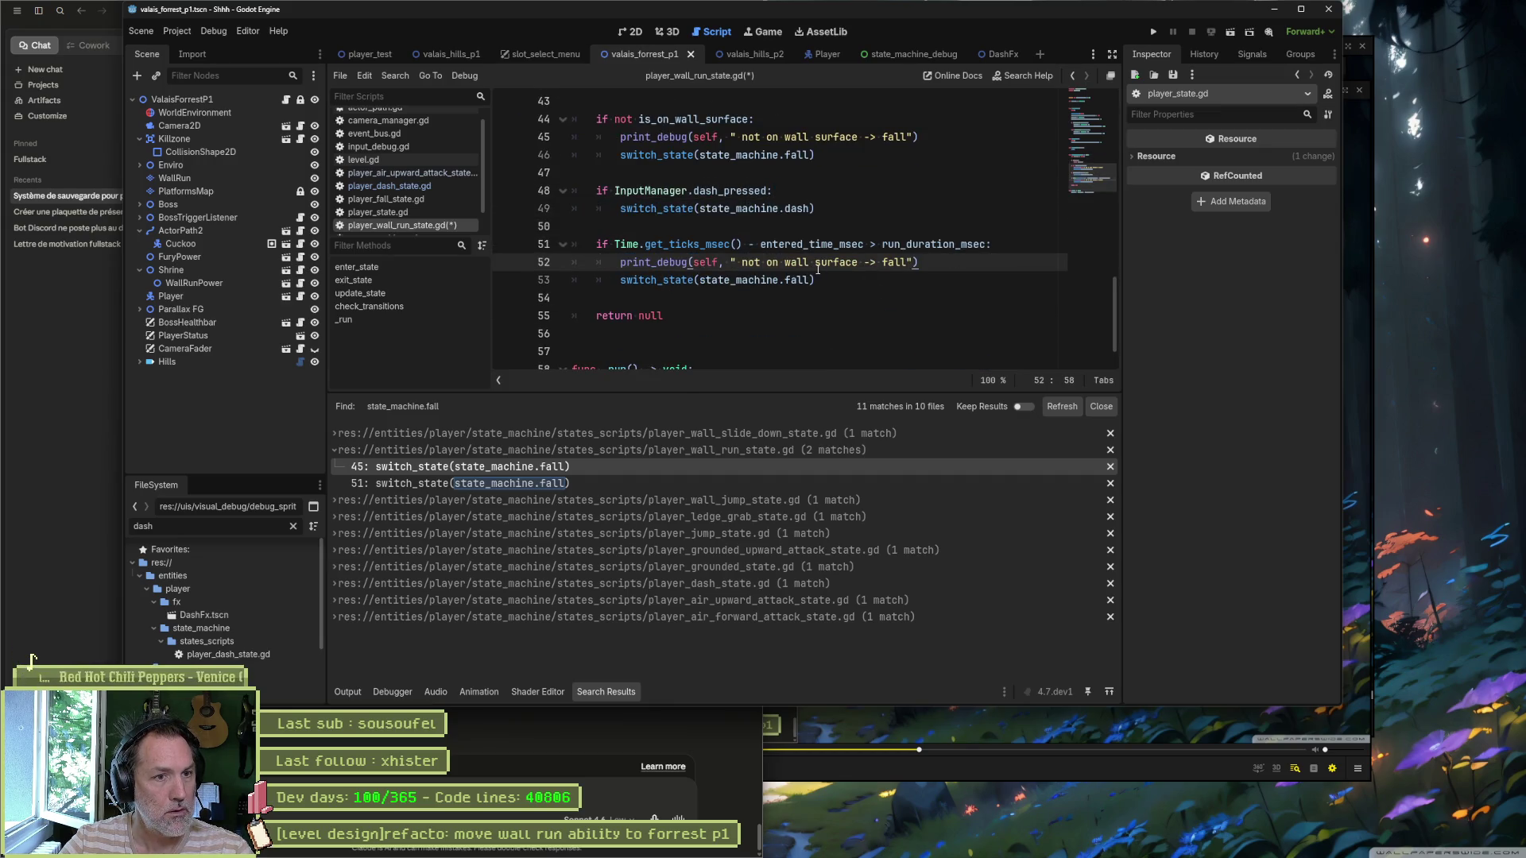
# Step: Change the pasted message to 'run_duration_msec expired', save the script, and run the game
pyautogui.doubleClick(901, 245)
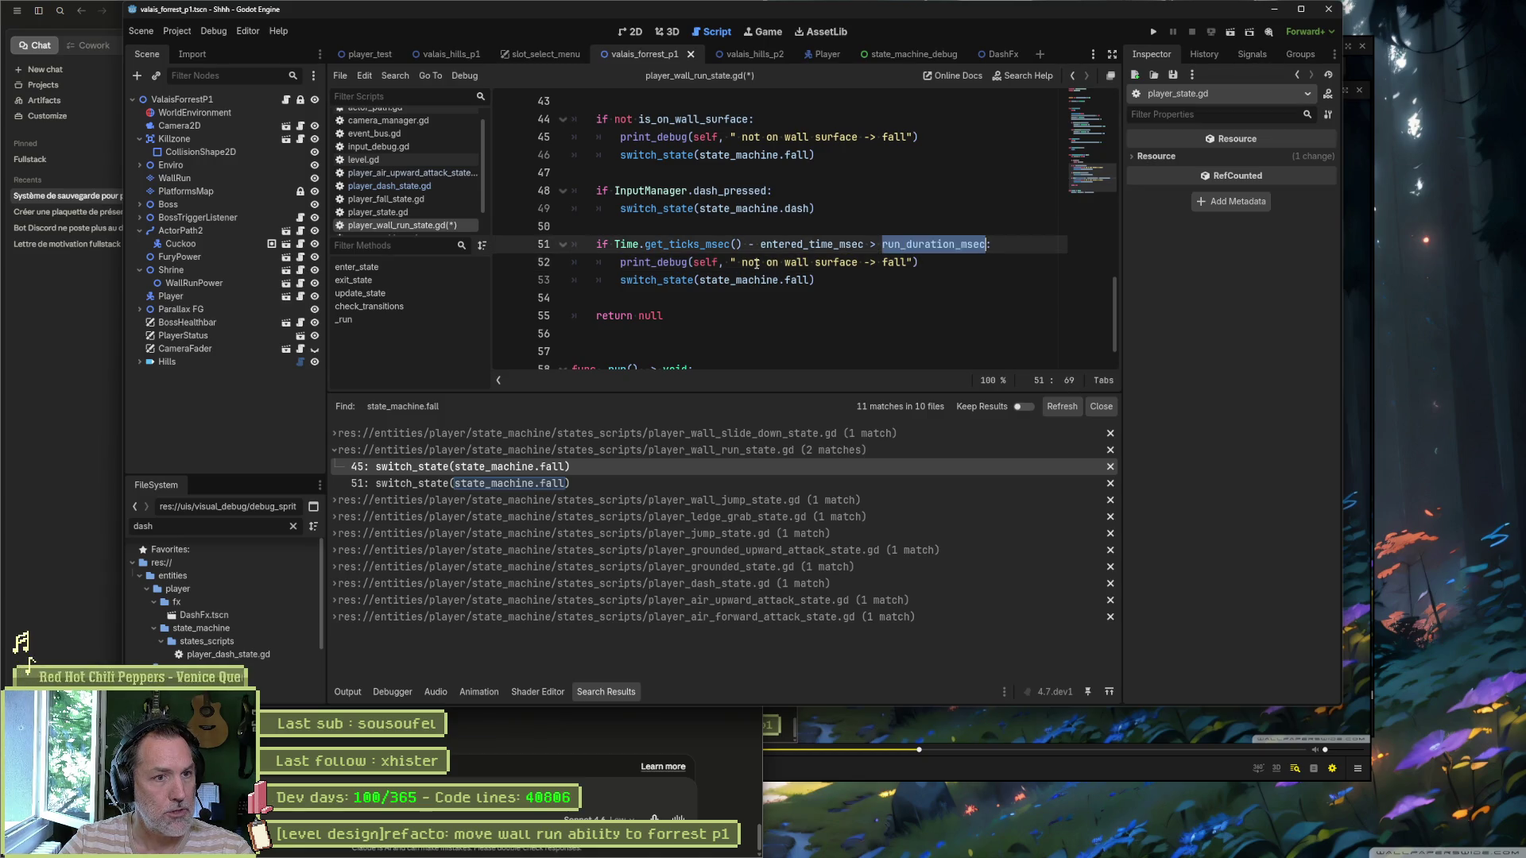
pyautogui.hotkey('ctrl', 'c')
pyautogui.moveTo(743, 262); pyautogui.dragTo(859, 262)
pyautogui.hotkey('ctrl', 'v')
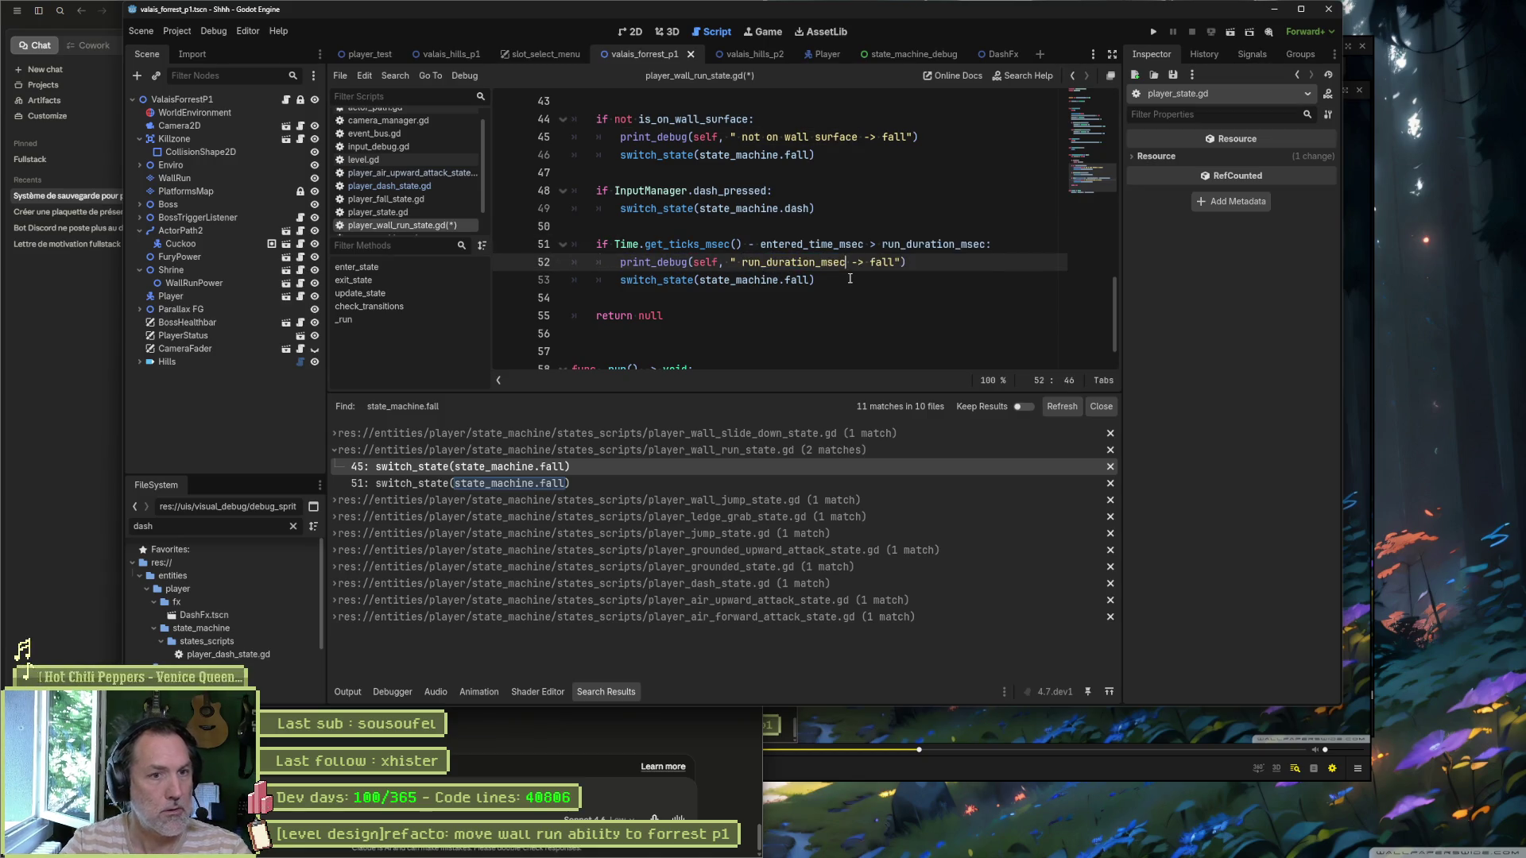
pyautogui.write('expired')
pyautogui.hotkey('ctrl', 's')
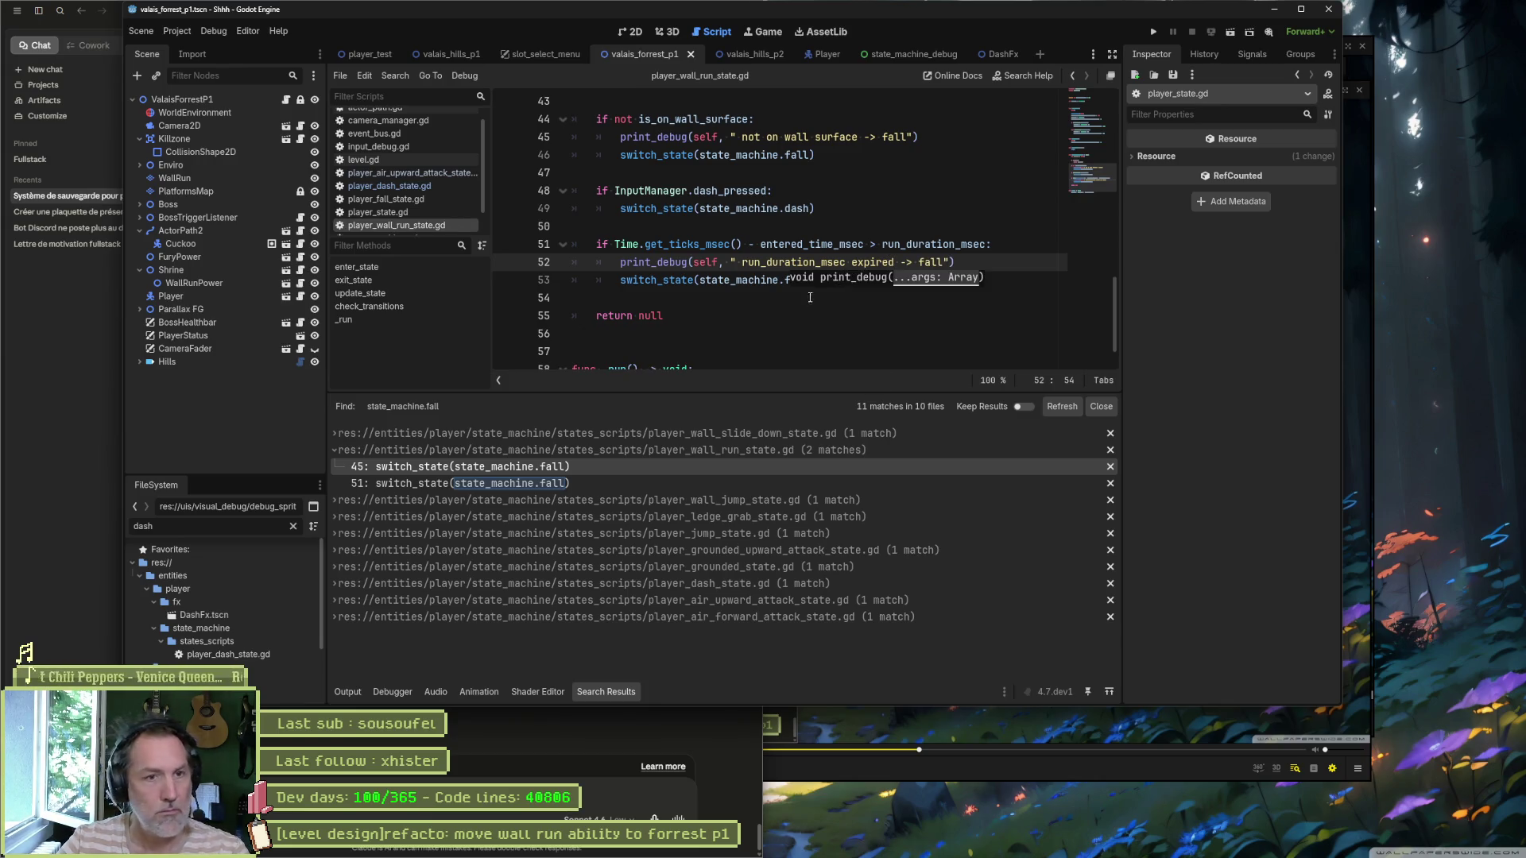
pyautogui.press('F5')
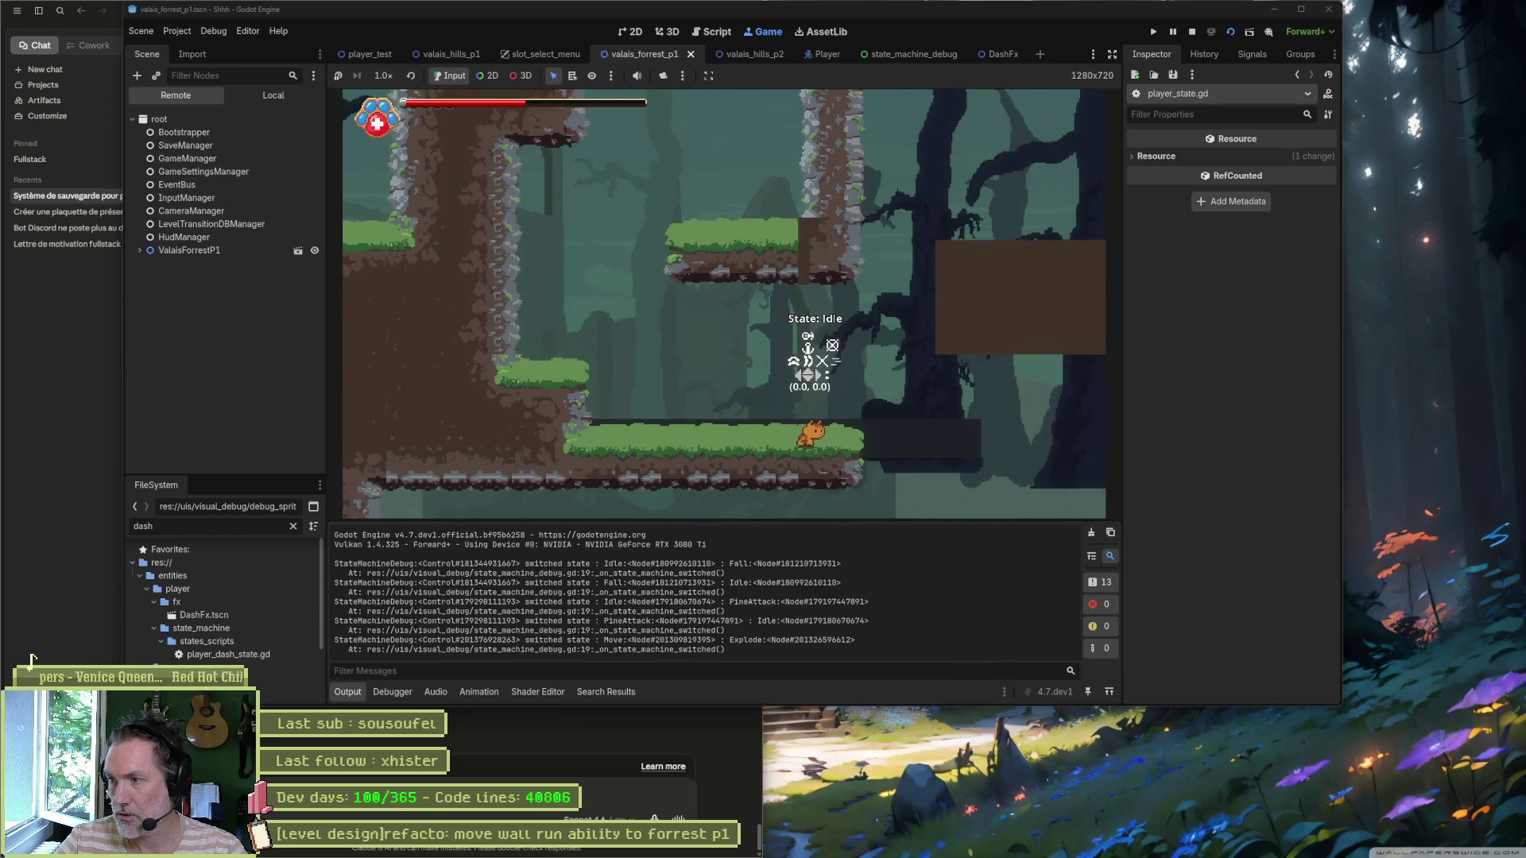
# Step: Jump into wall runs and dash off them, falling past the brown block
pyautogui.press('space')
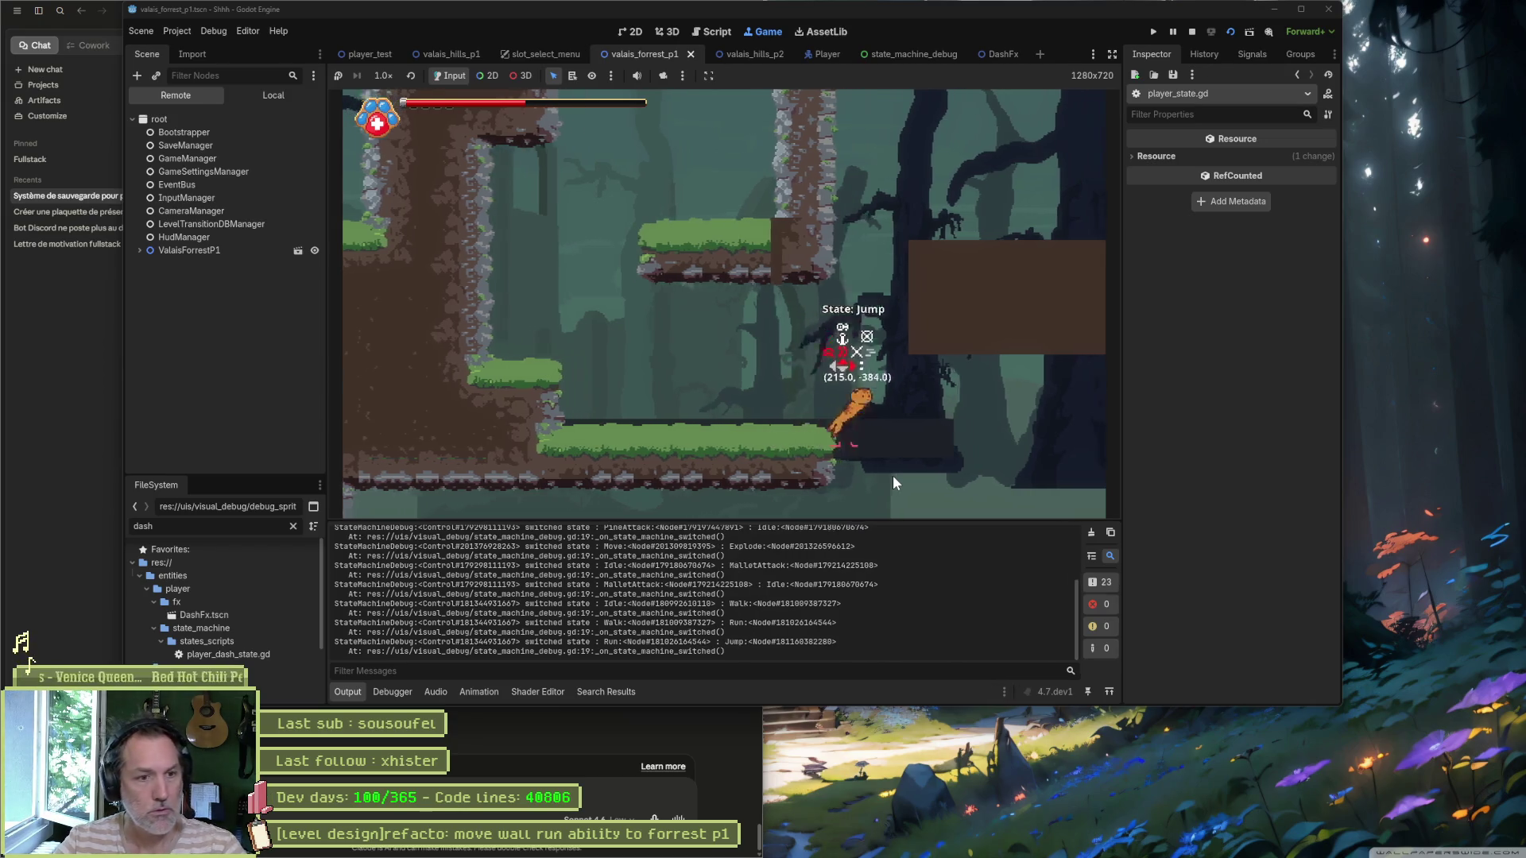
pyautogui.press('shift')
pyautogui.press('Right')
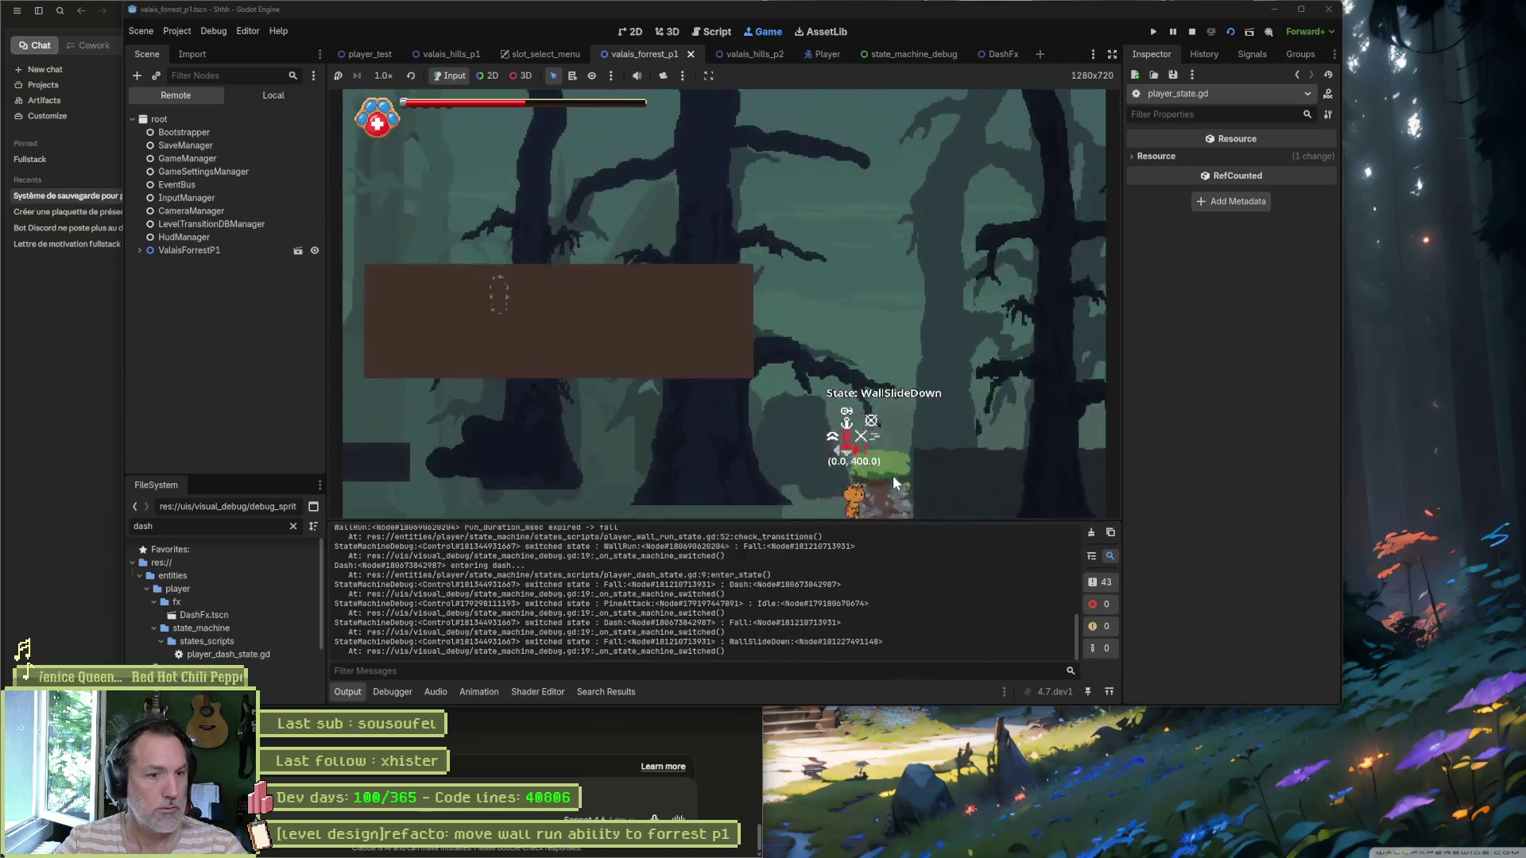
pyautogui.press('space')
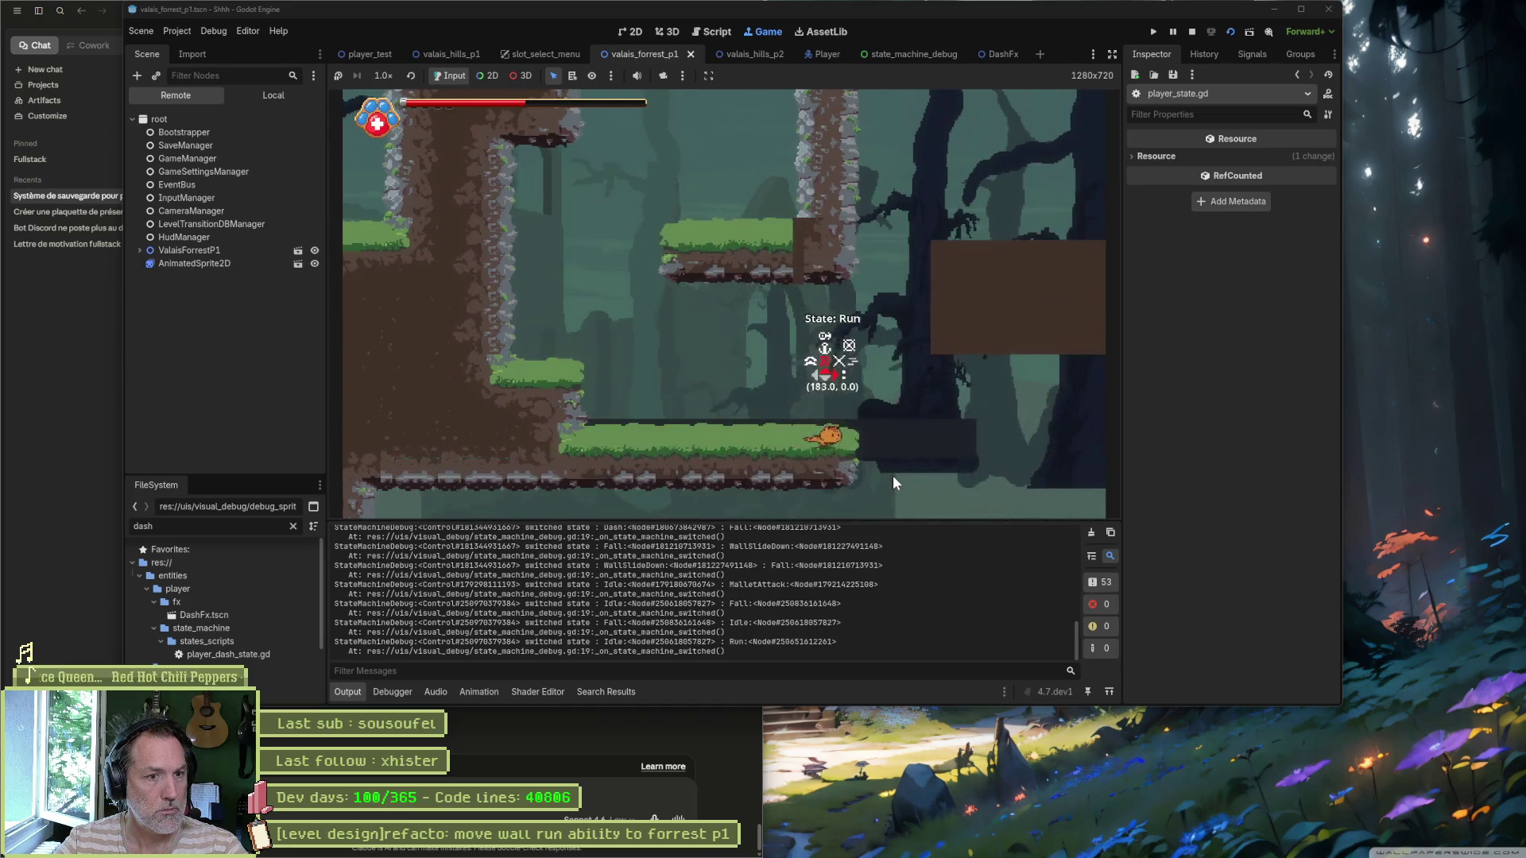
pyautogui.press('shift')
pyautogui.press('Right')
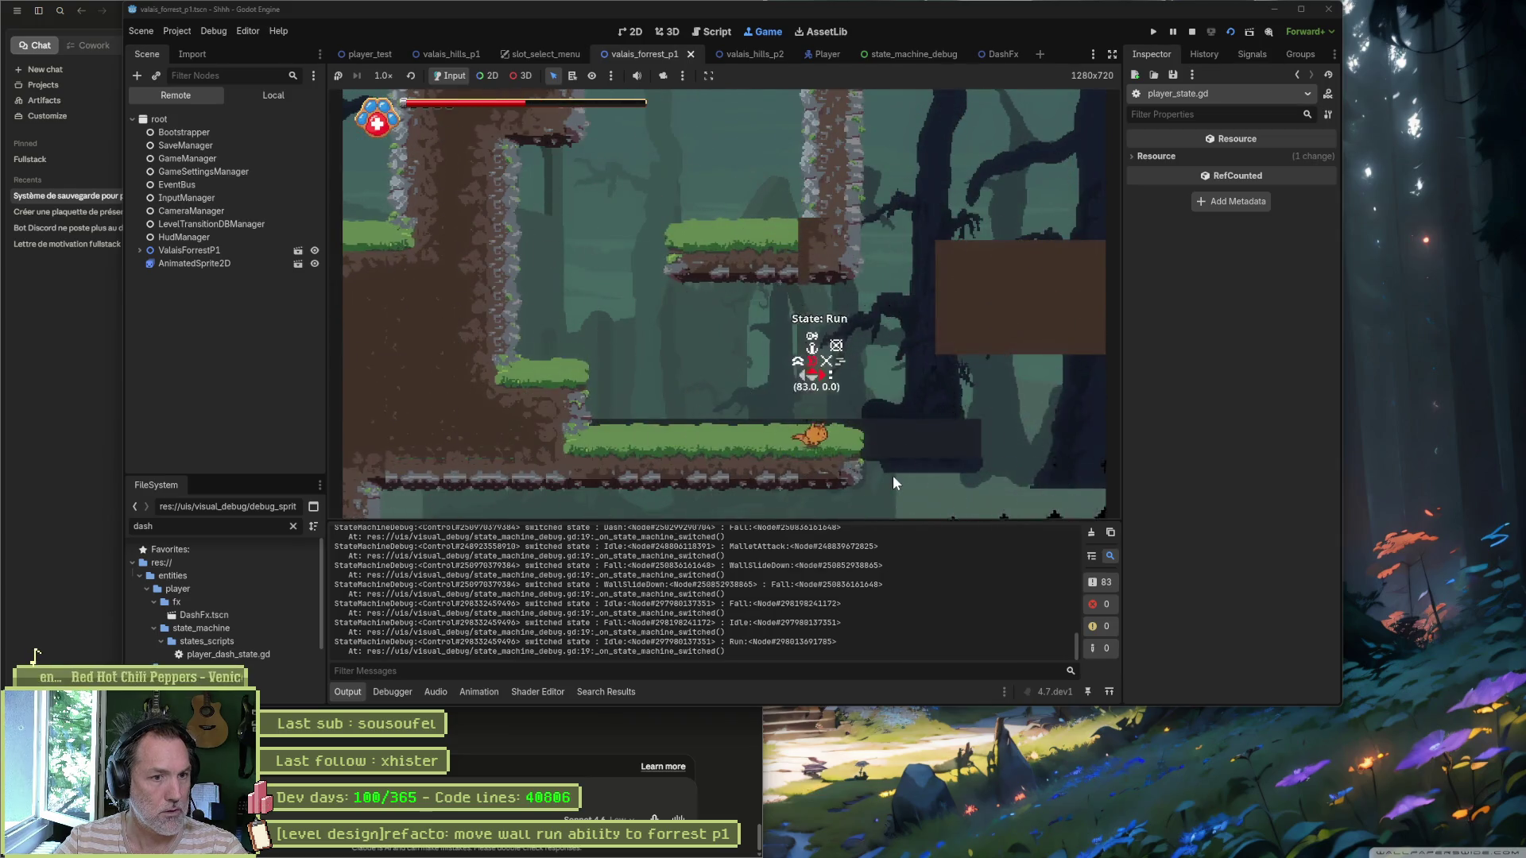
pyautogui.press('Right')
pyautogui.press('space')
pyautogui.press('shift')
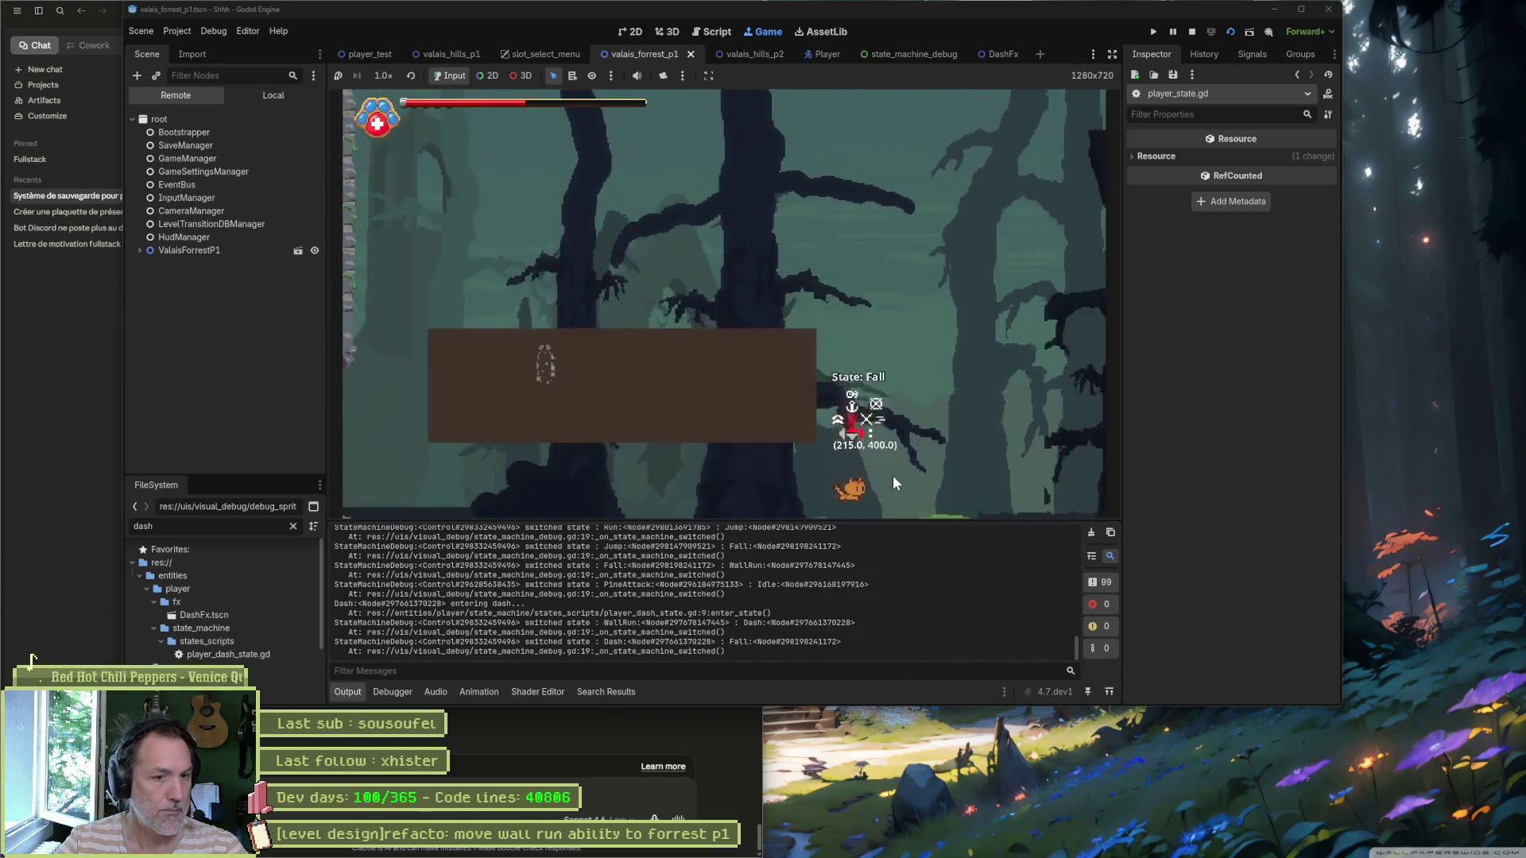
# Step: Do more wall runs, climb onto the pillar, dash left from a wall run, then stop the game
pyautogui.press('Right')
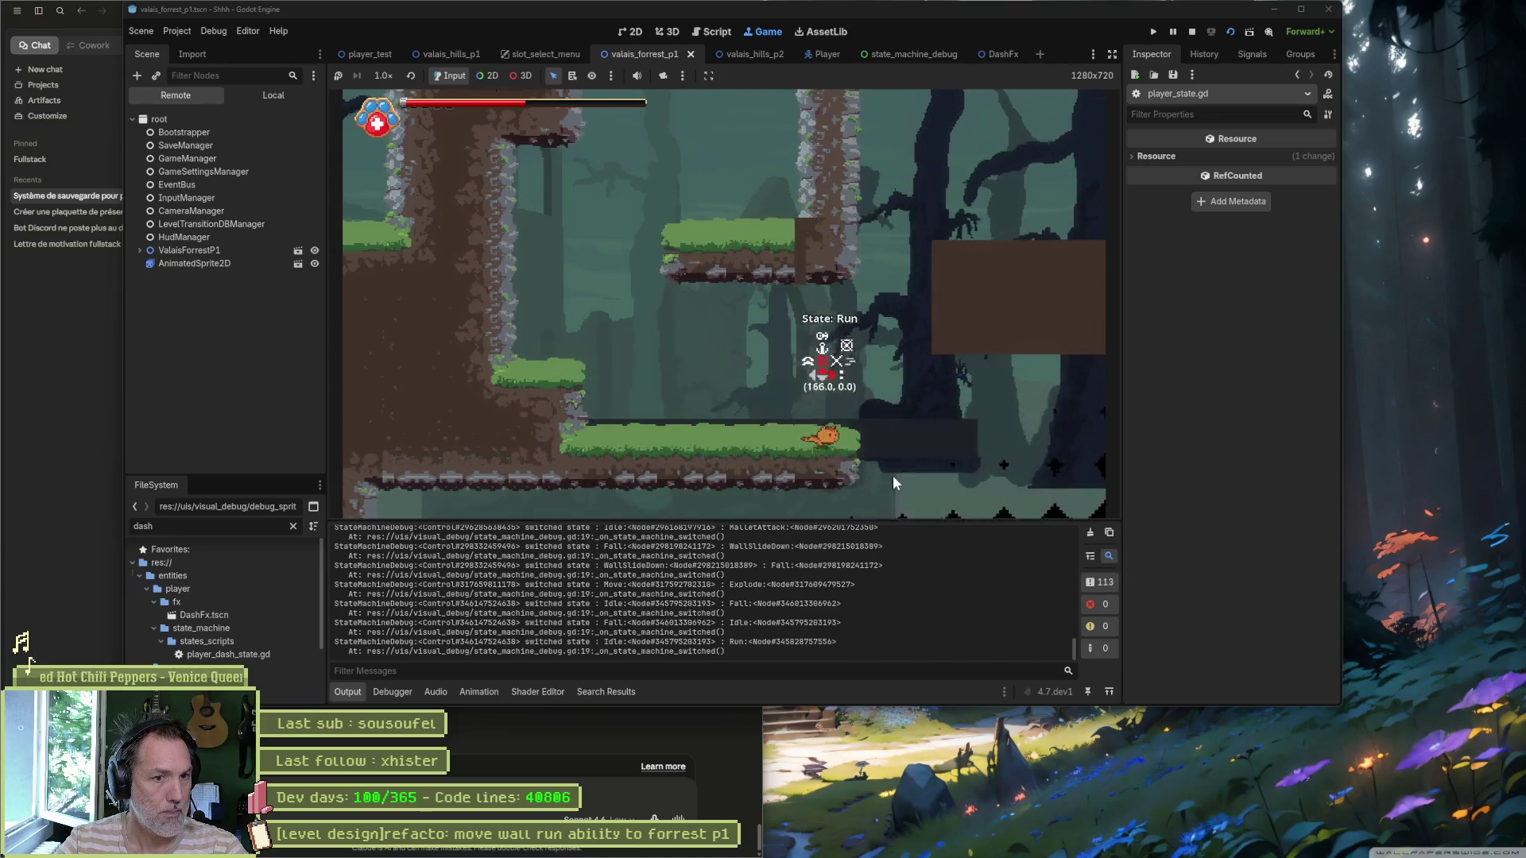
pyautogui.press('space')
pyautogui.press('shift')
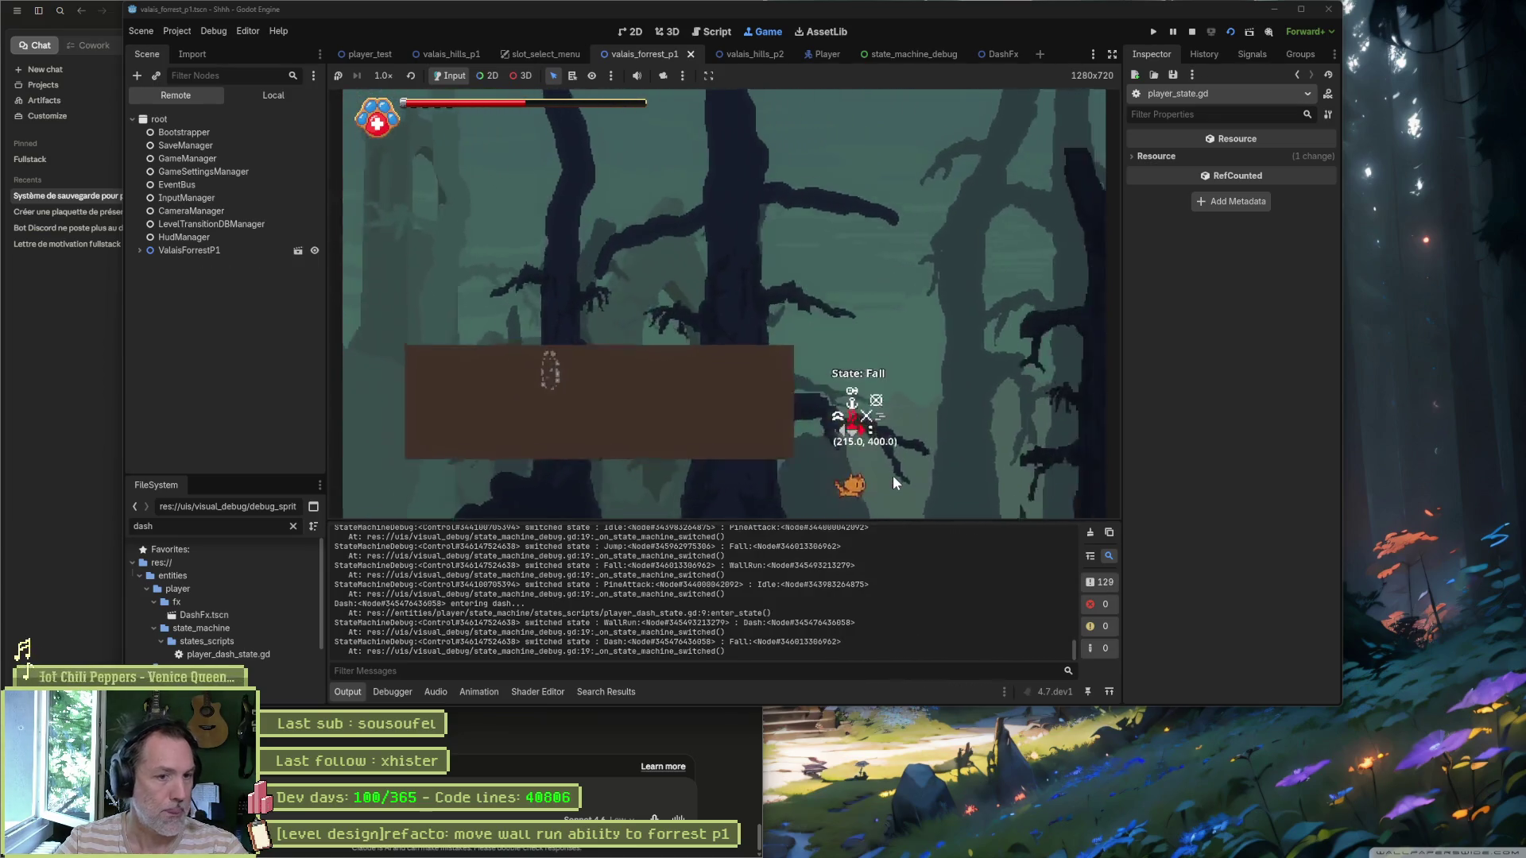
pyautogui.press('Right')
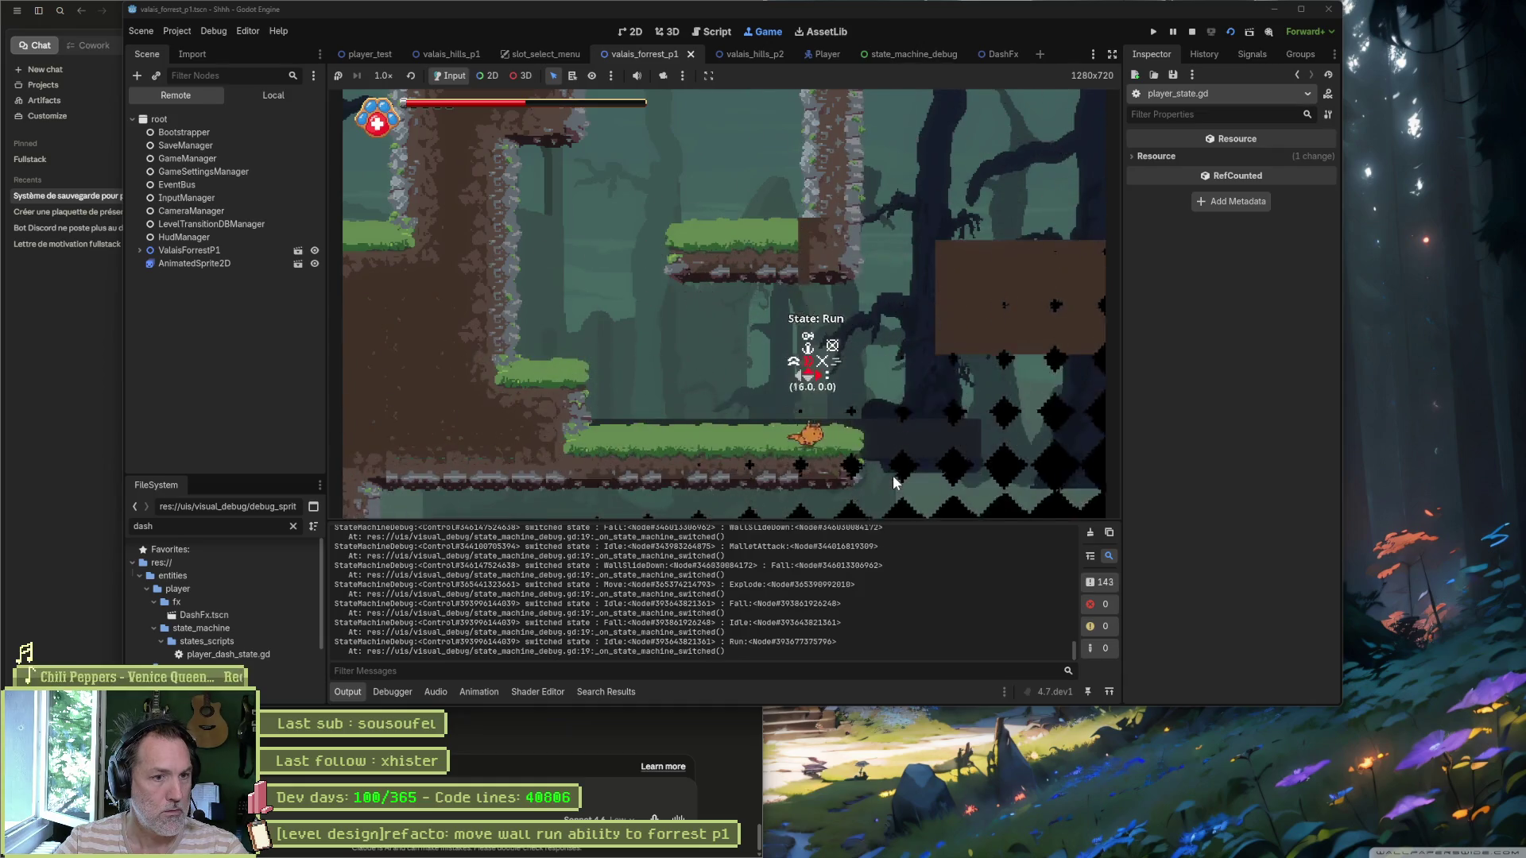
pyautogui.press('space')
pyautogui.press('Up')
pyautogui.press('Right')
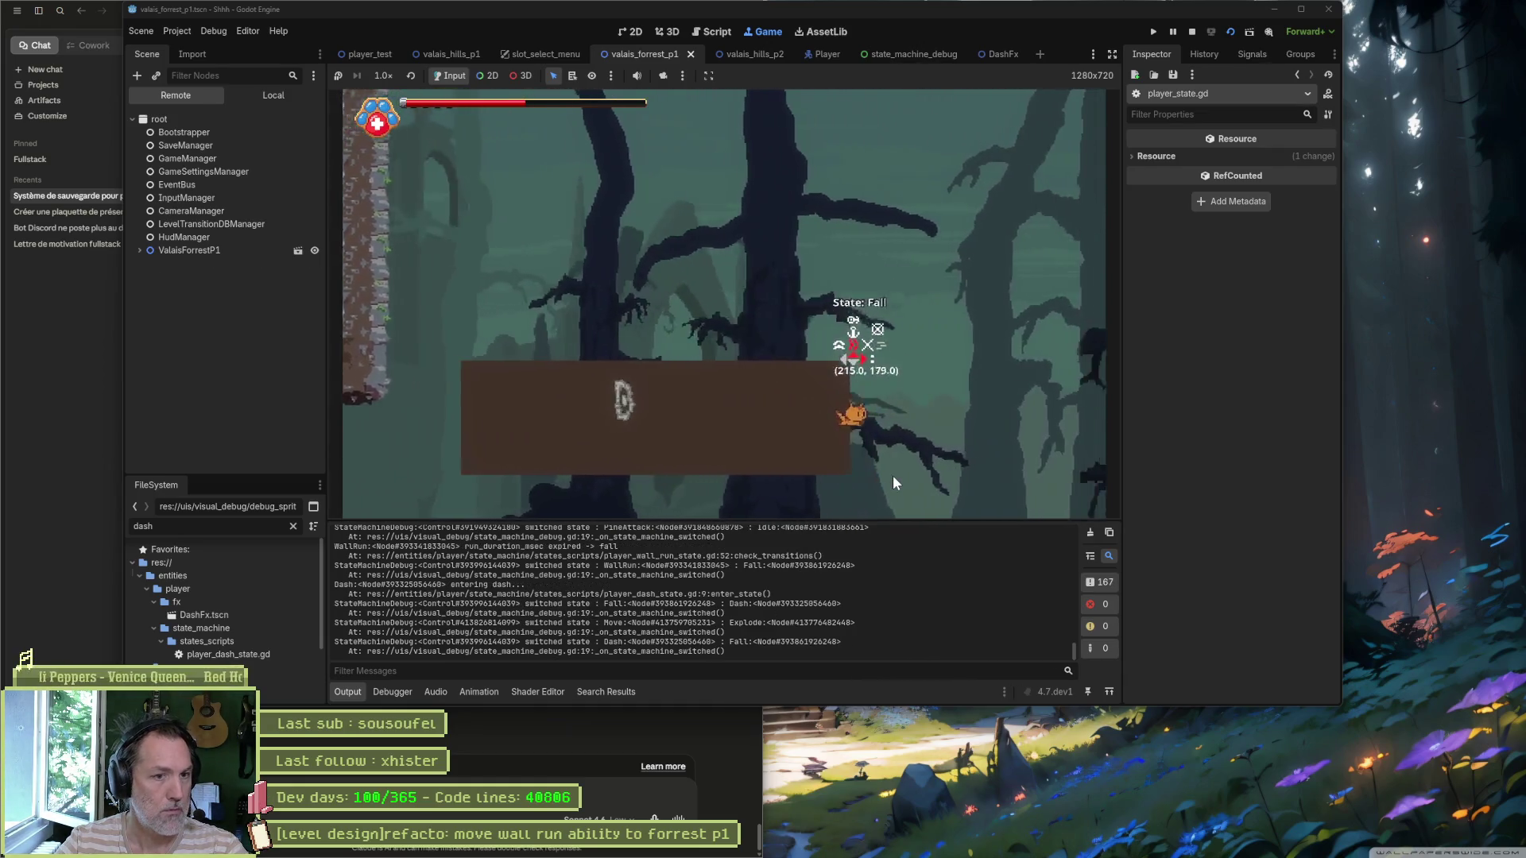
pyautogui.press('Left')
pyautogui.press('space')
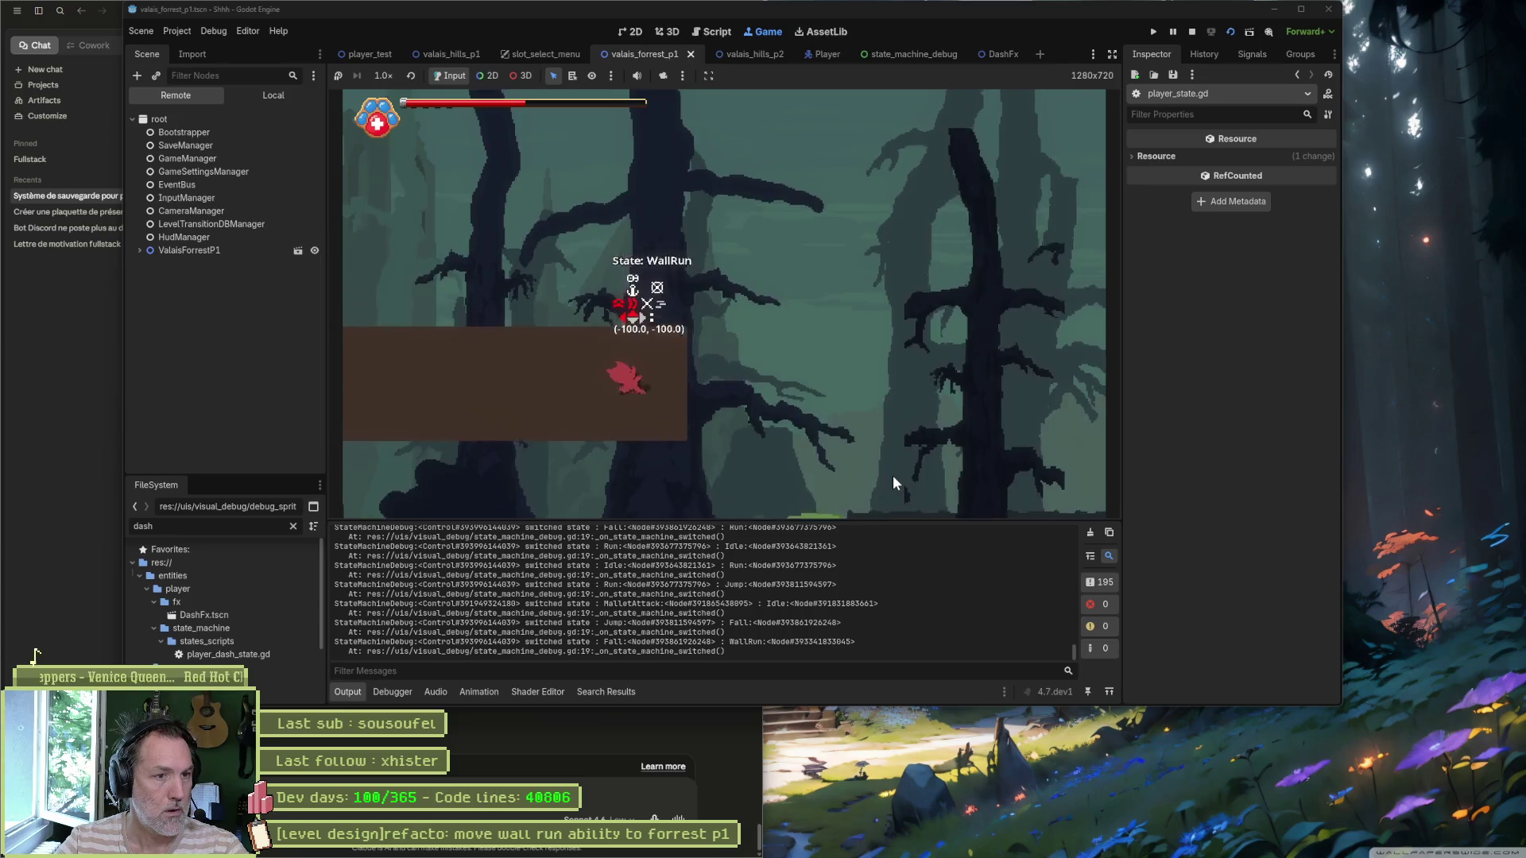
pyautogui.press('shift')
pyautogui.press('F8')
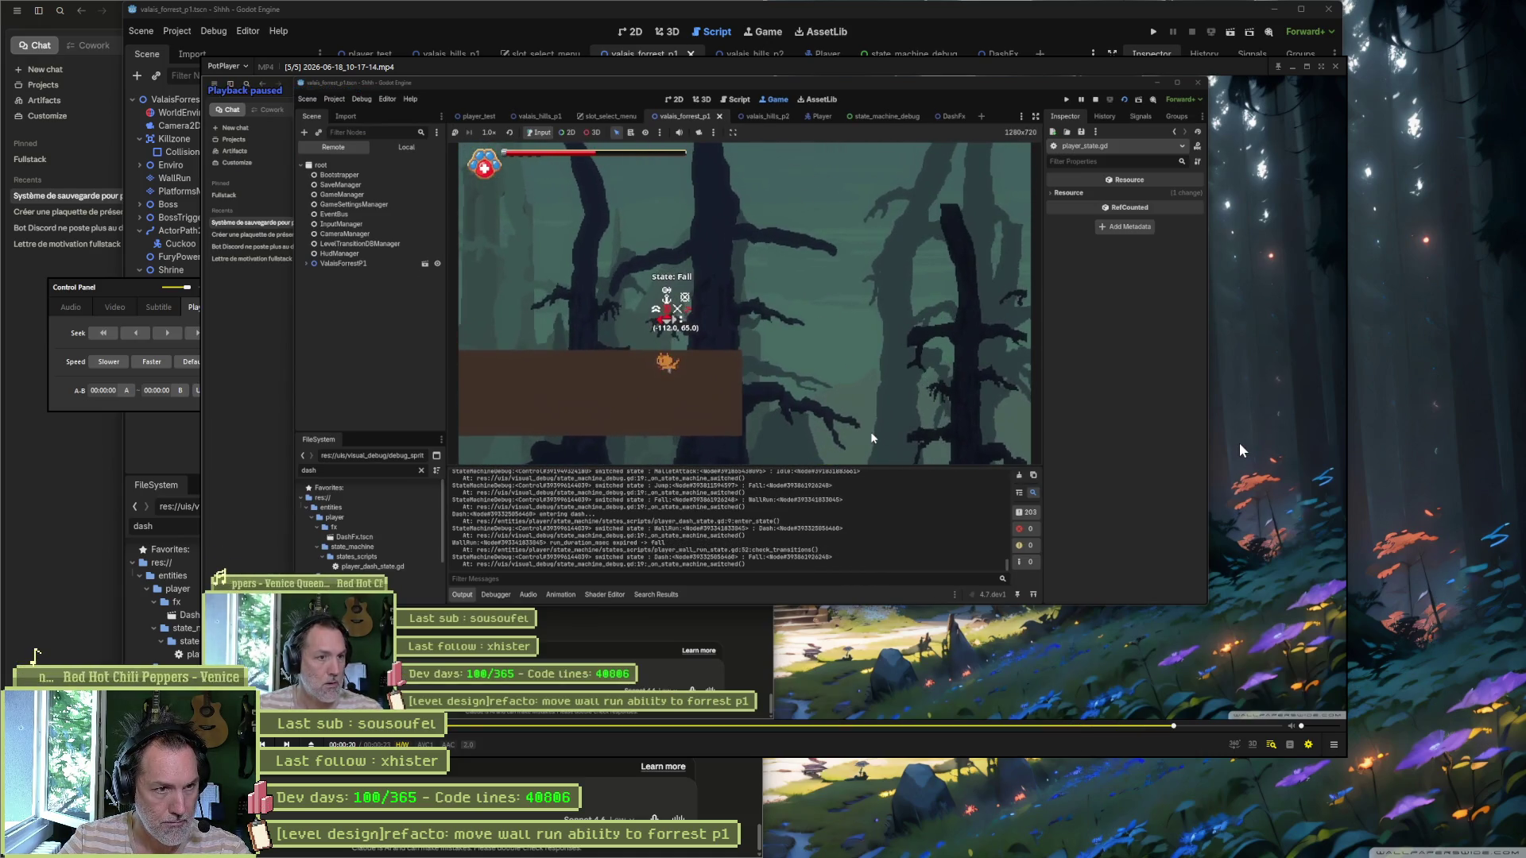
# Step: Maximize PotPlayer and step frames with D/F to the exact WallRun-to-Fall switch
pyautogui.press('d')
pyautogui.press('d')
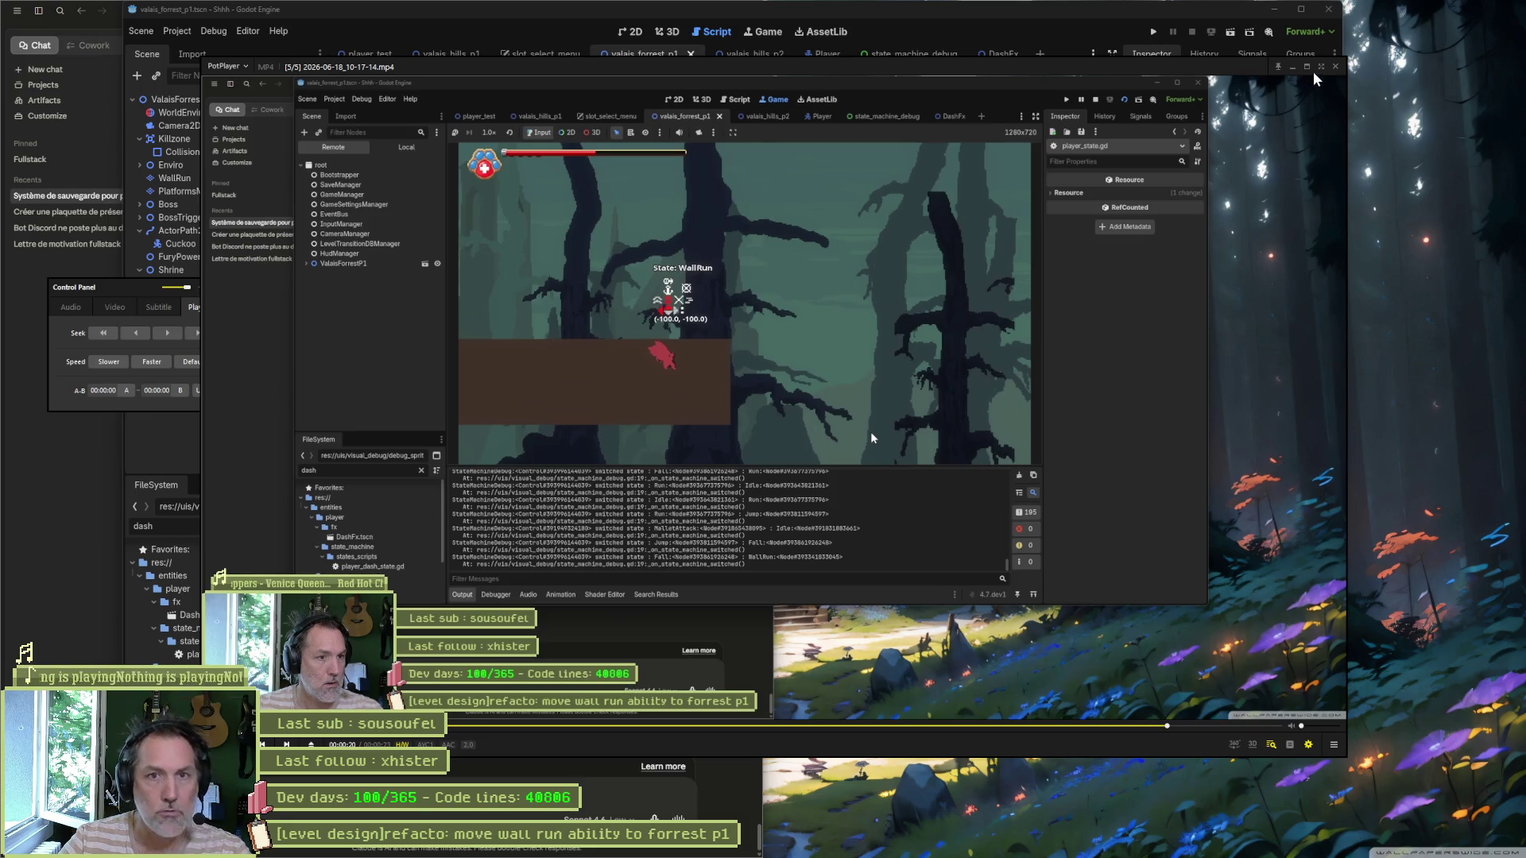
pyautogui.press('super+Up')
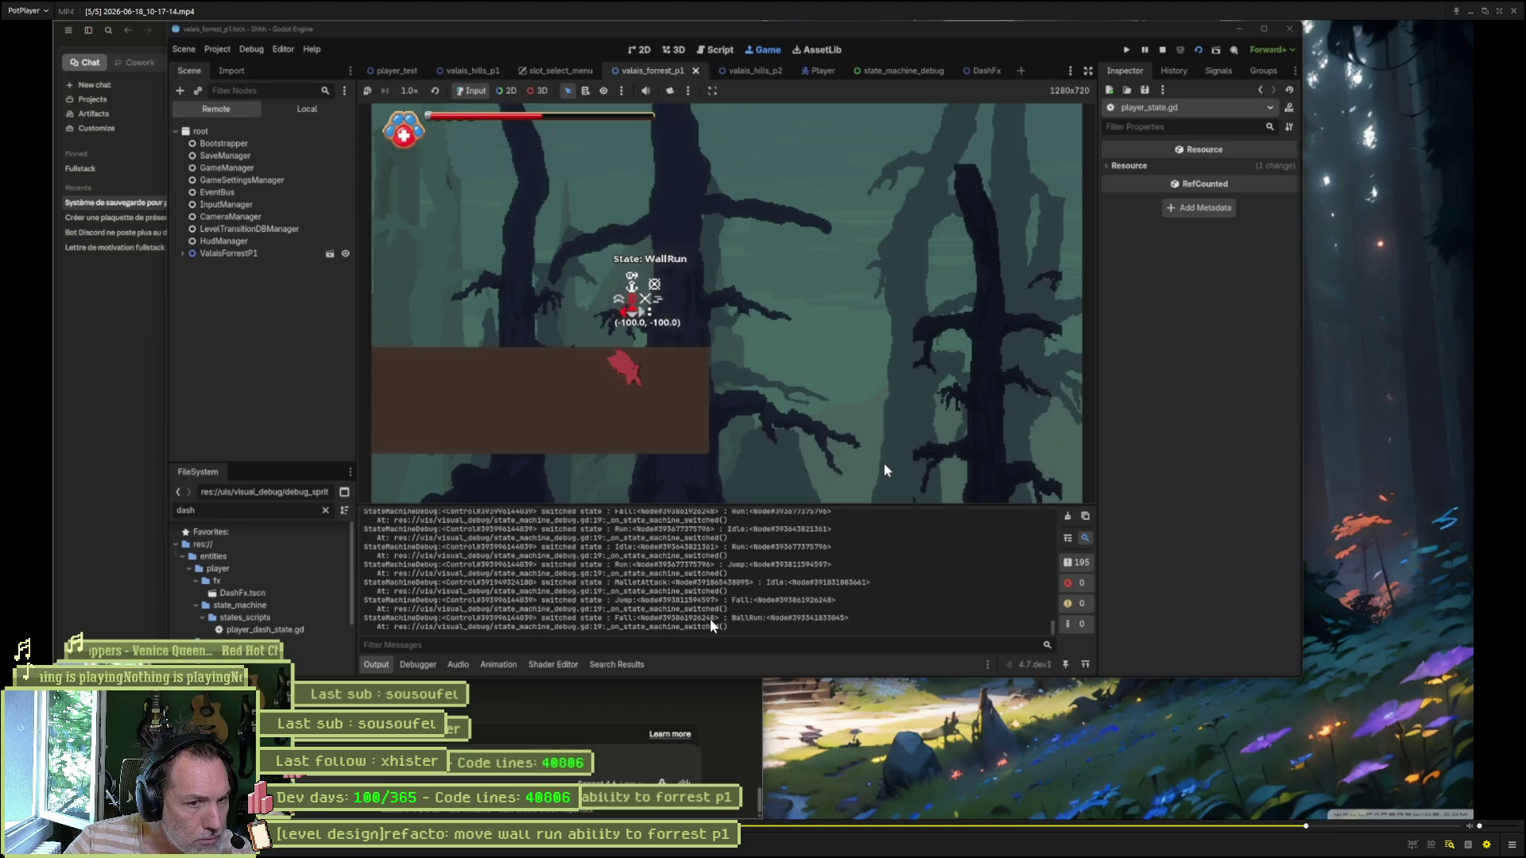
pyautogui.press('f')
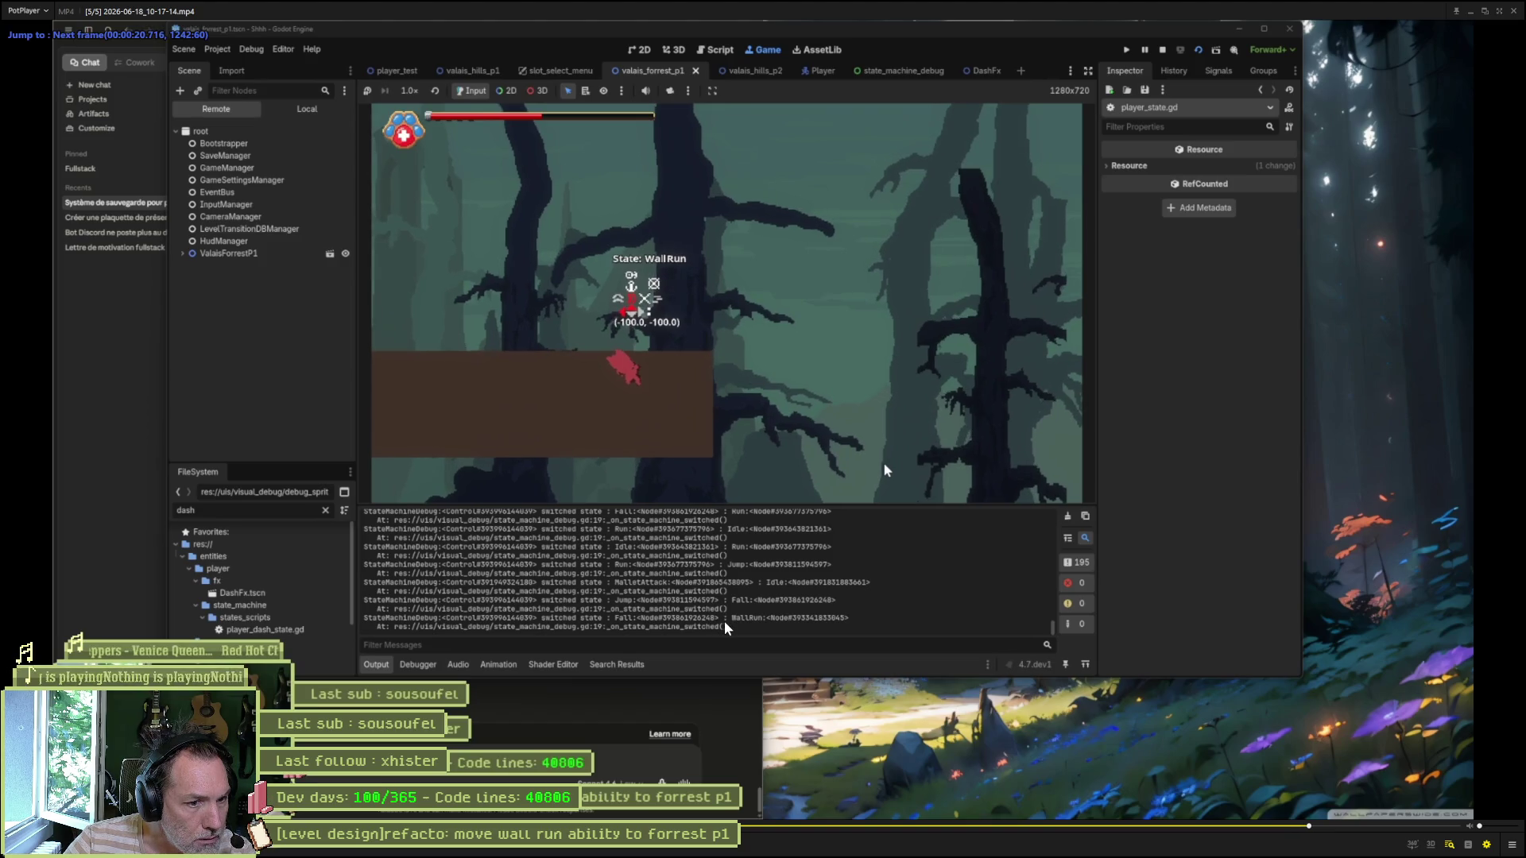
pyautogui.press('f')
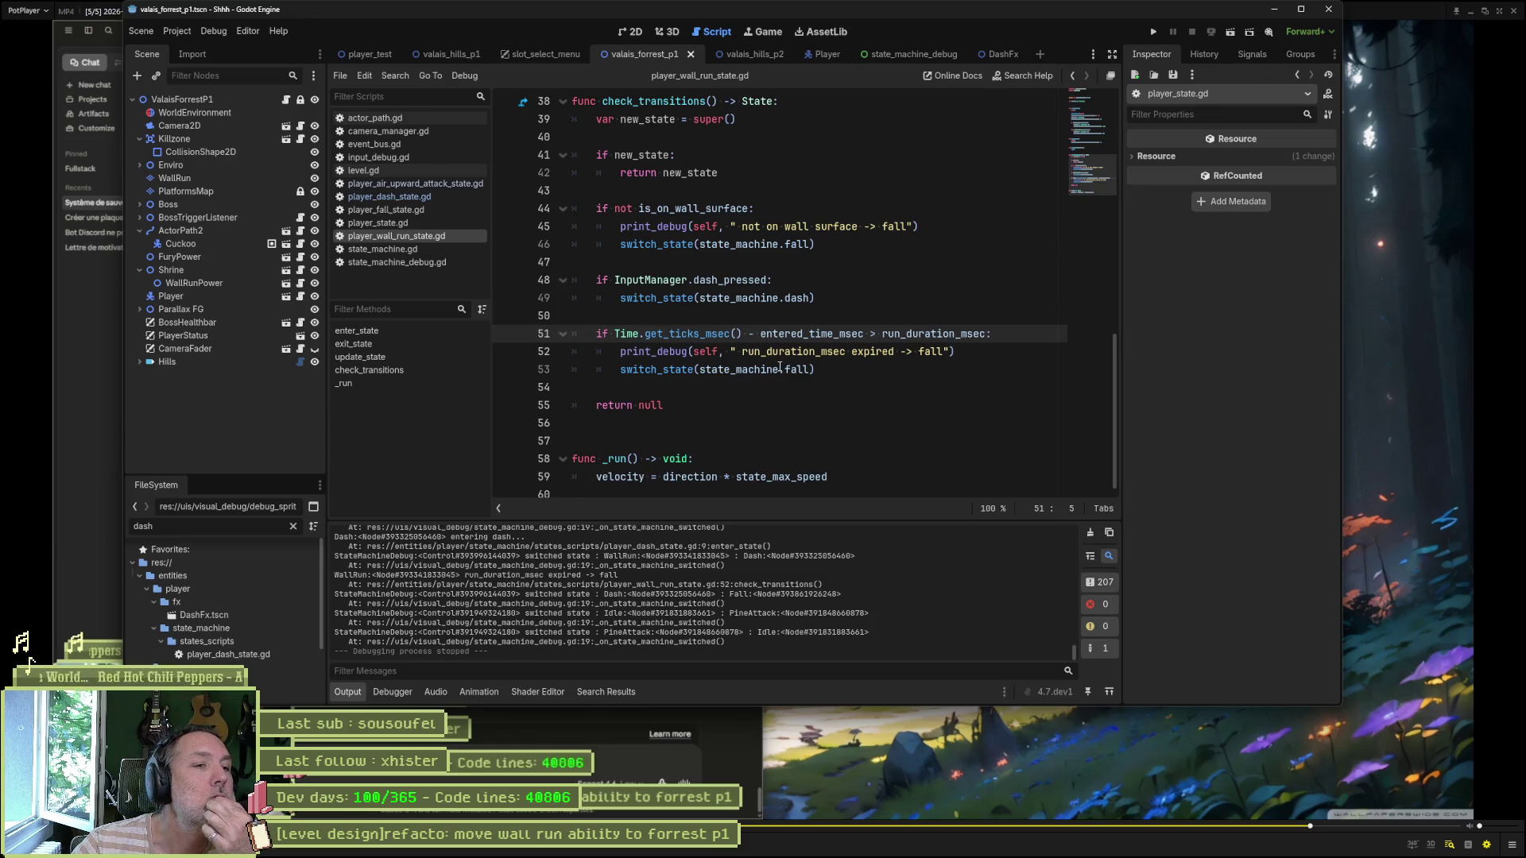
# Step: Turn the line 51 run_duration_msec check into an elif and save the wall-run script
pyautogui.moveTo(780, 367)
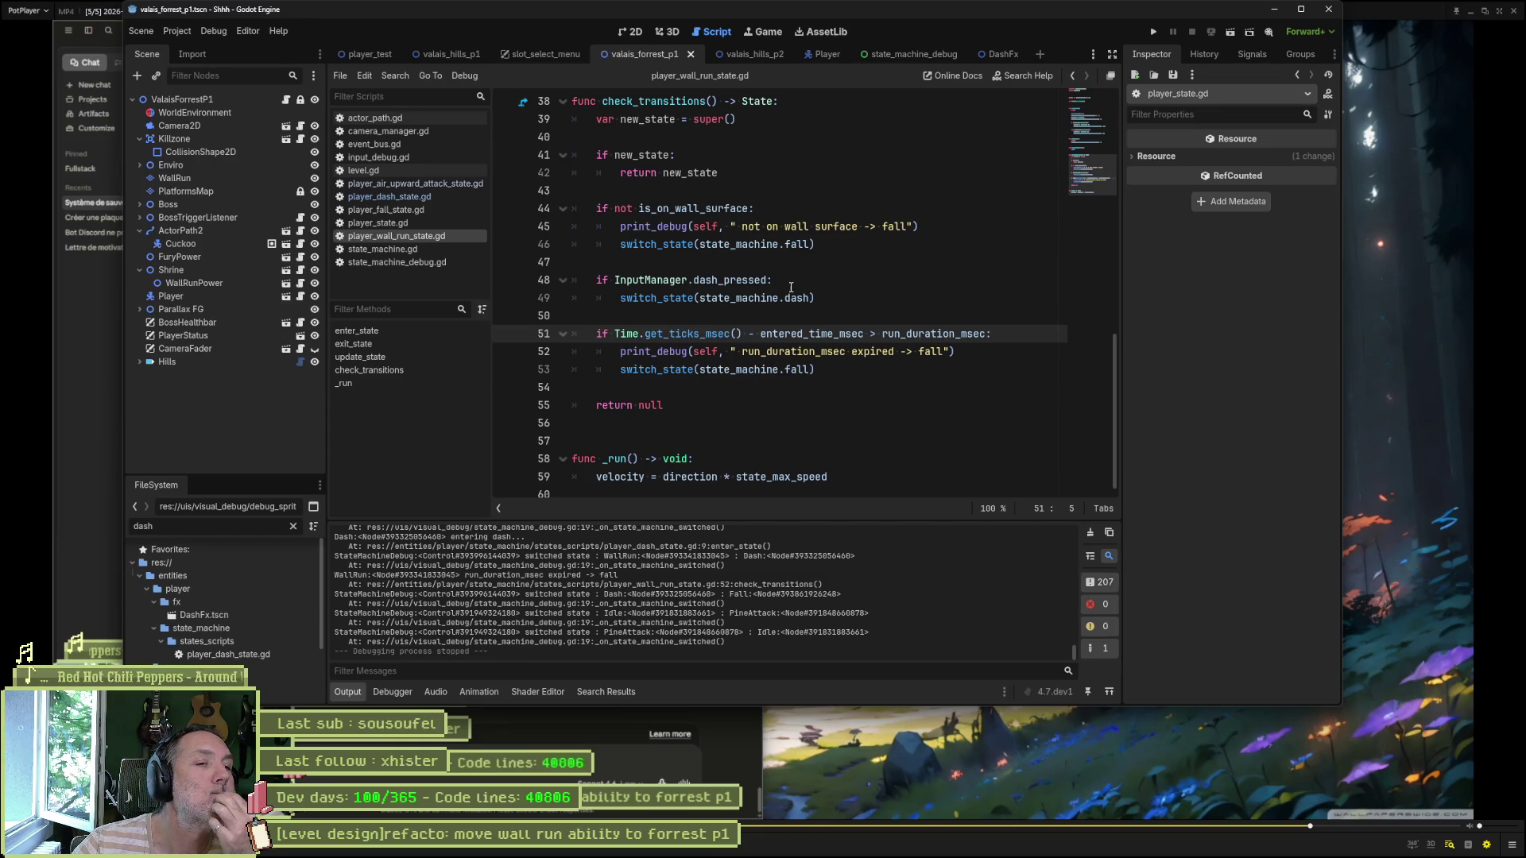
pyautogui.write('el')
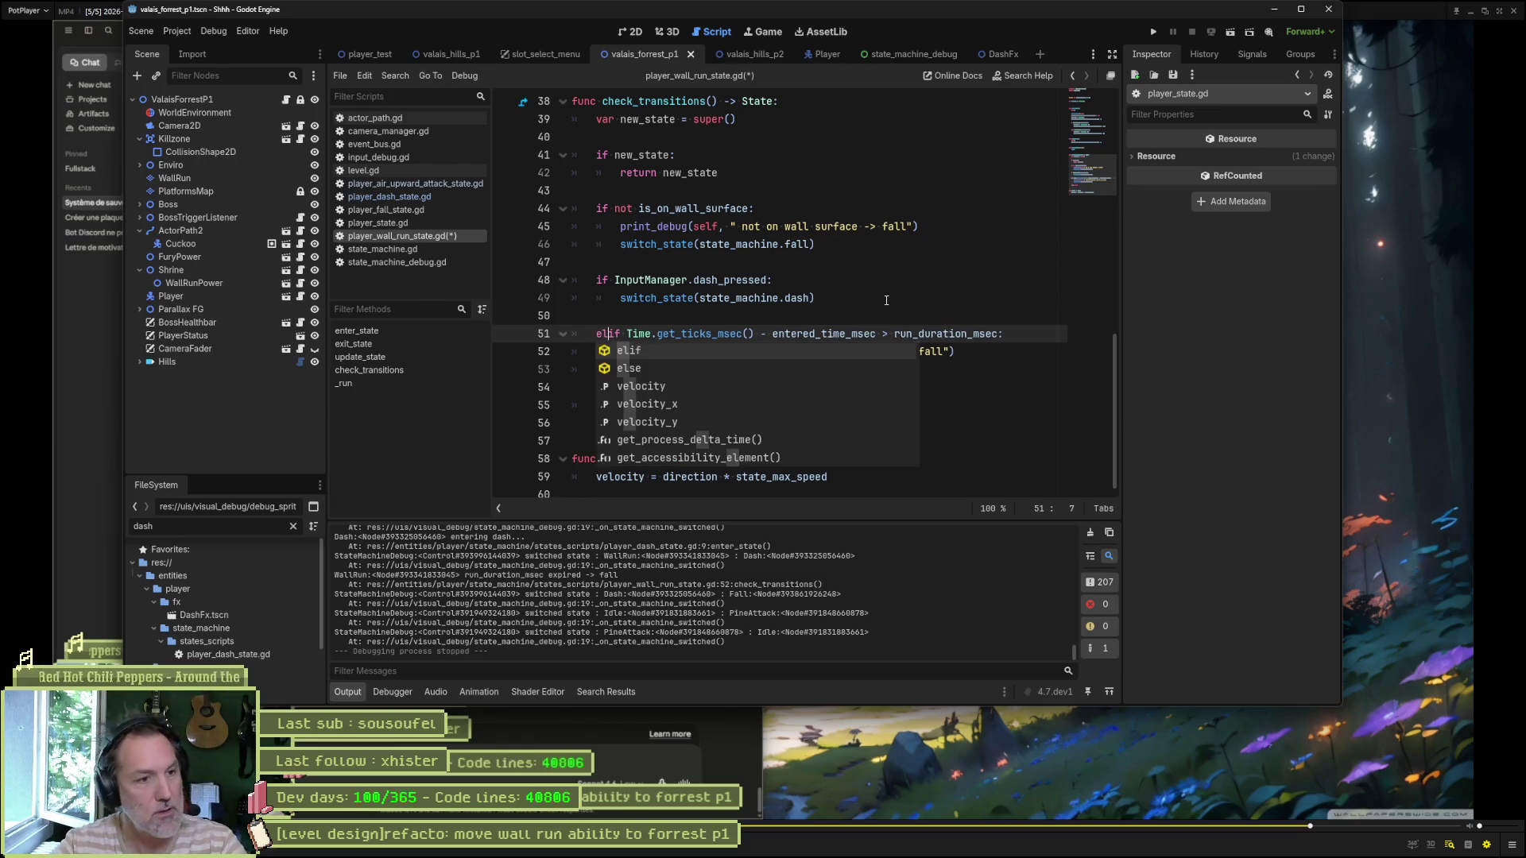
pyautogui.click(855, 295)
pyautogui.hotkey('ctrl', 's')
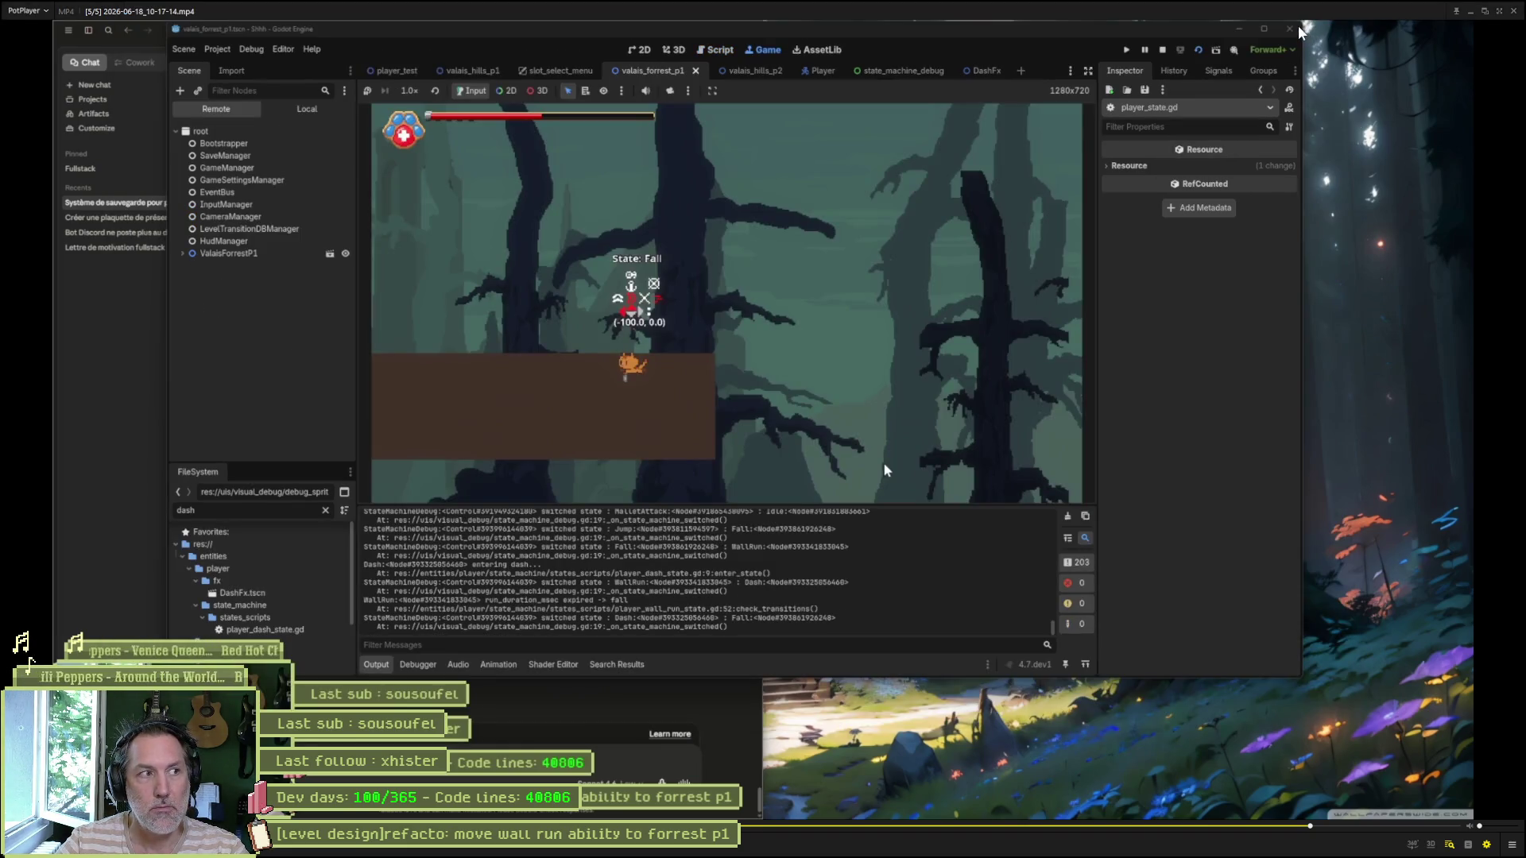
# Step: Close PotPlayer, glance over the output log, and launch the current scene with F6
pyautogui.press('Return')
pyautogui.click(1506, 58)
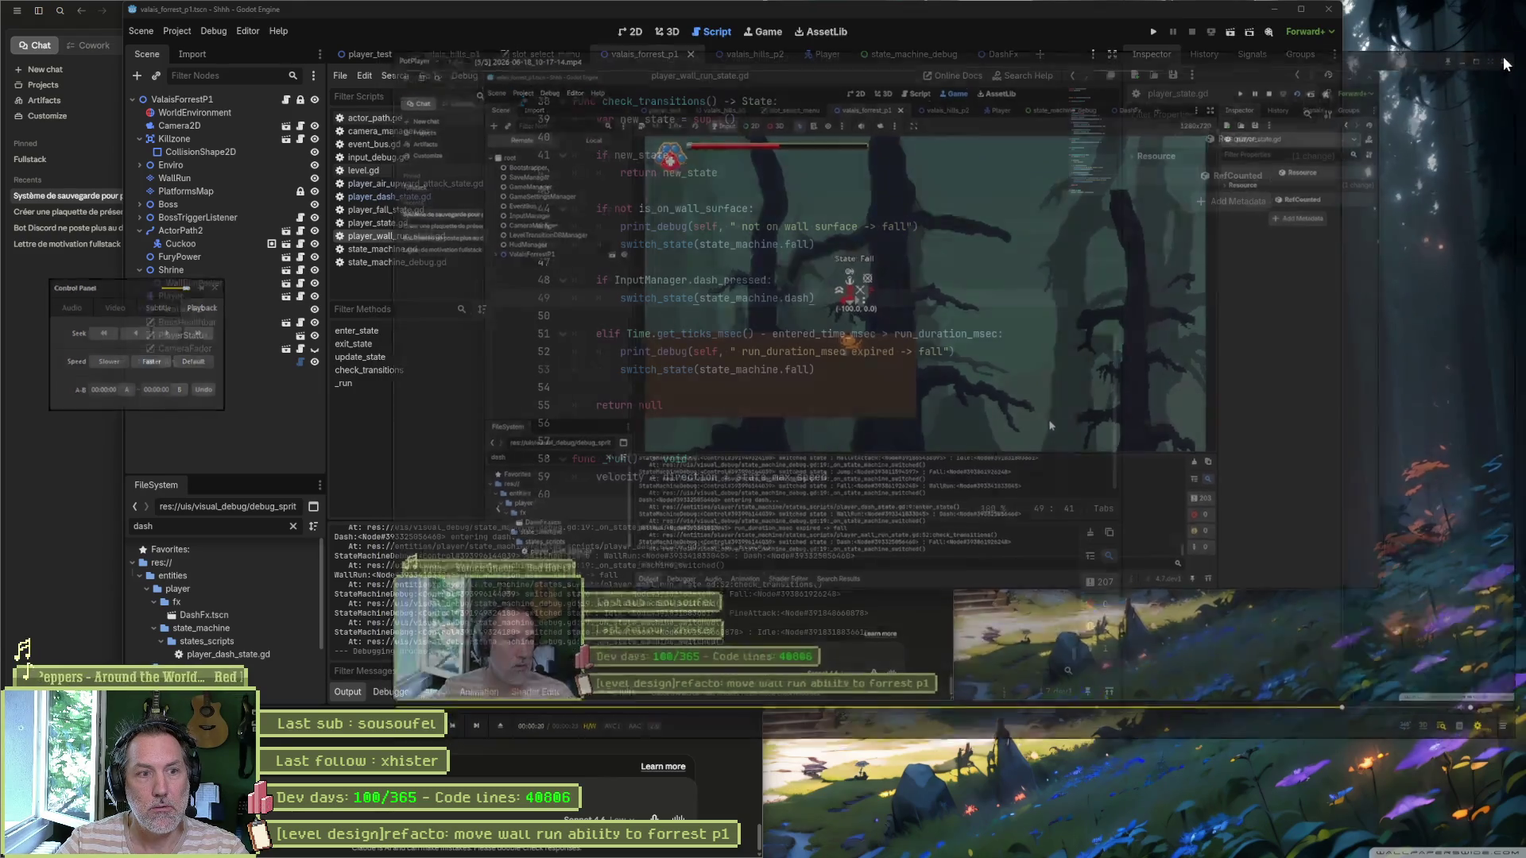
pyautogui.scroll(5, 780, 609)
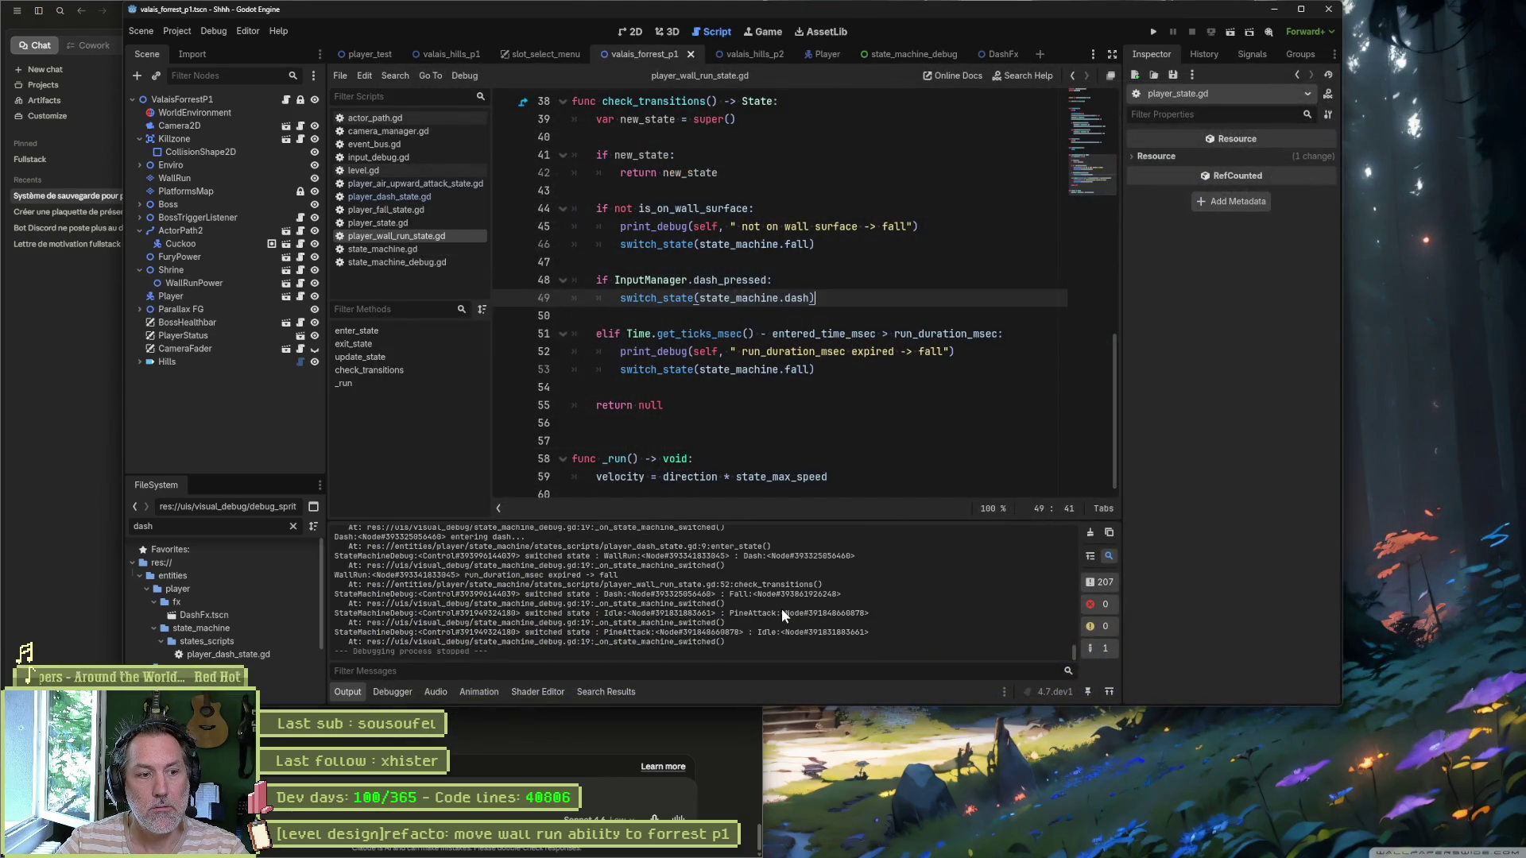
pyautogui.scroll(-5, 780, 609)
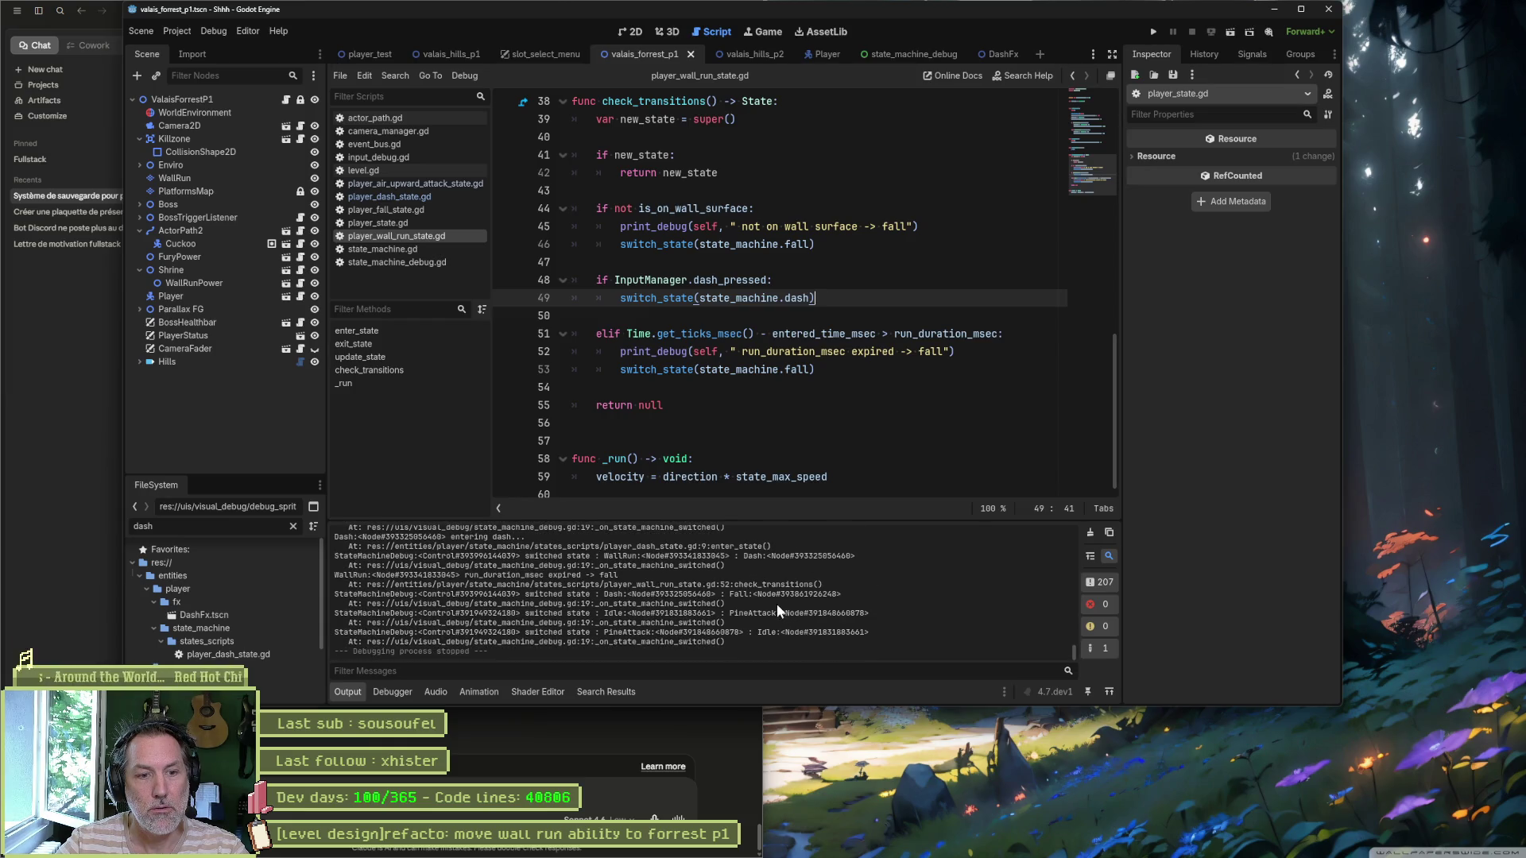
pyautogui.rightClick(856, 589)
pyautogui.click(956, 572)
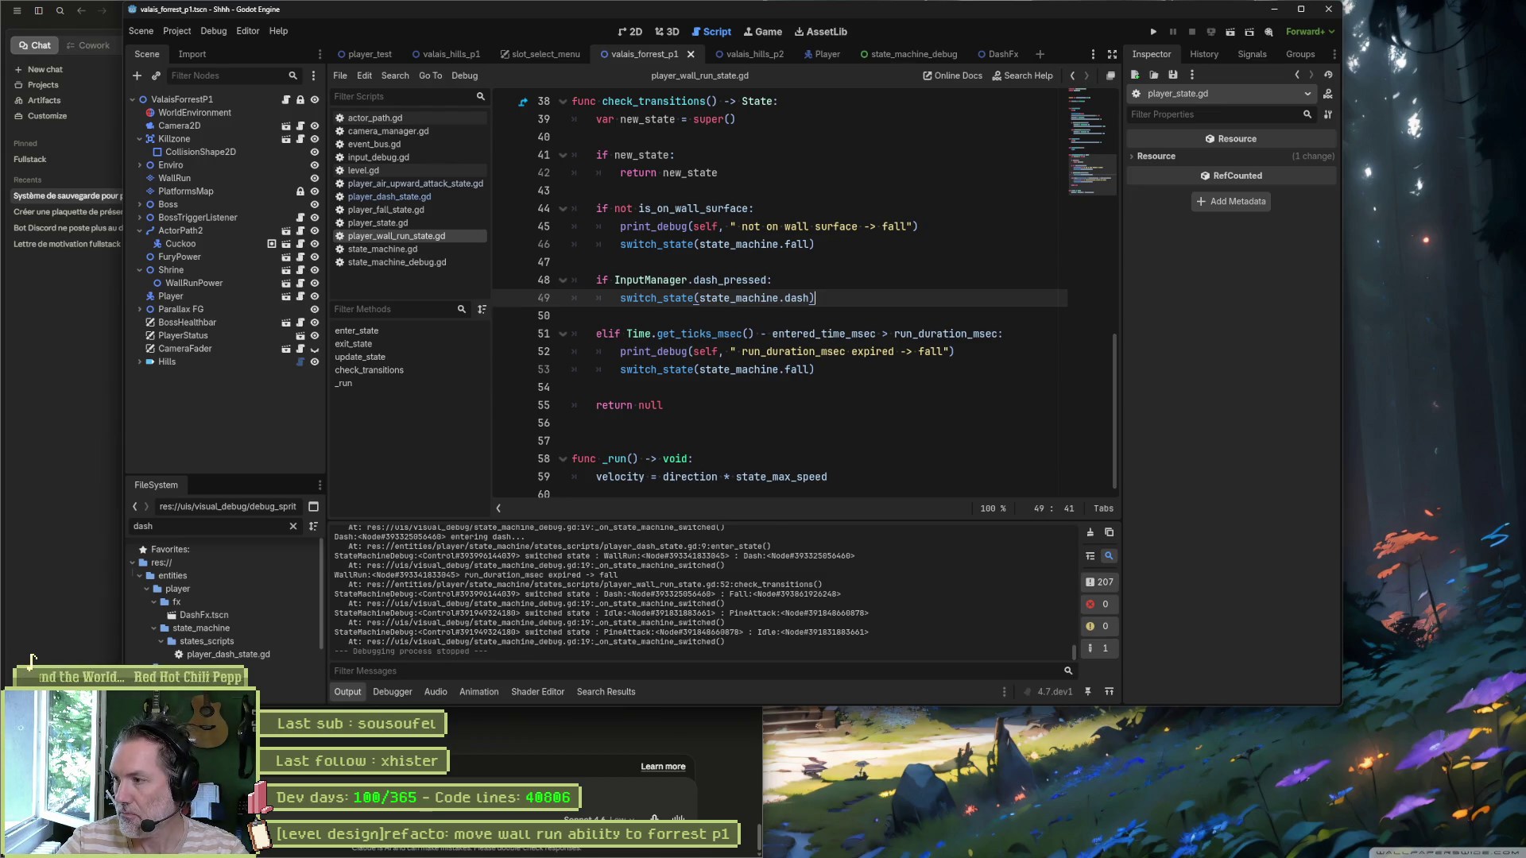
pyautogui.press('Down')
pyautogui.press('Down')
pyautogui.press('Down')
pyautogui.press('F6')
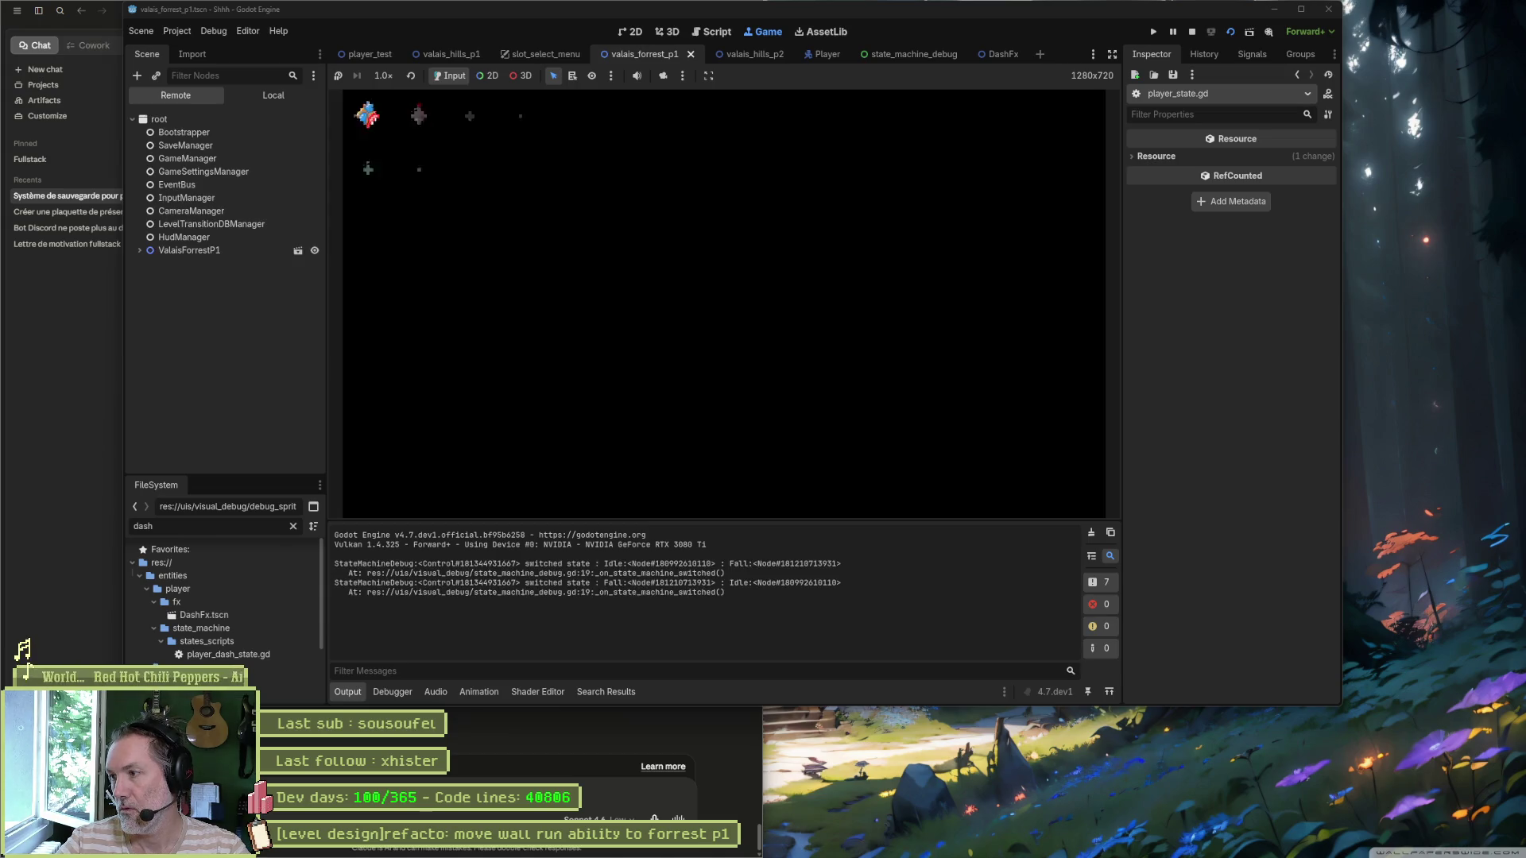
# Step: Run and jump into several wall runs, dash off them, grab a ledge, then jump off dashing left
pyautogui.press('Right')
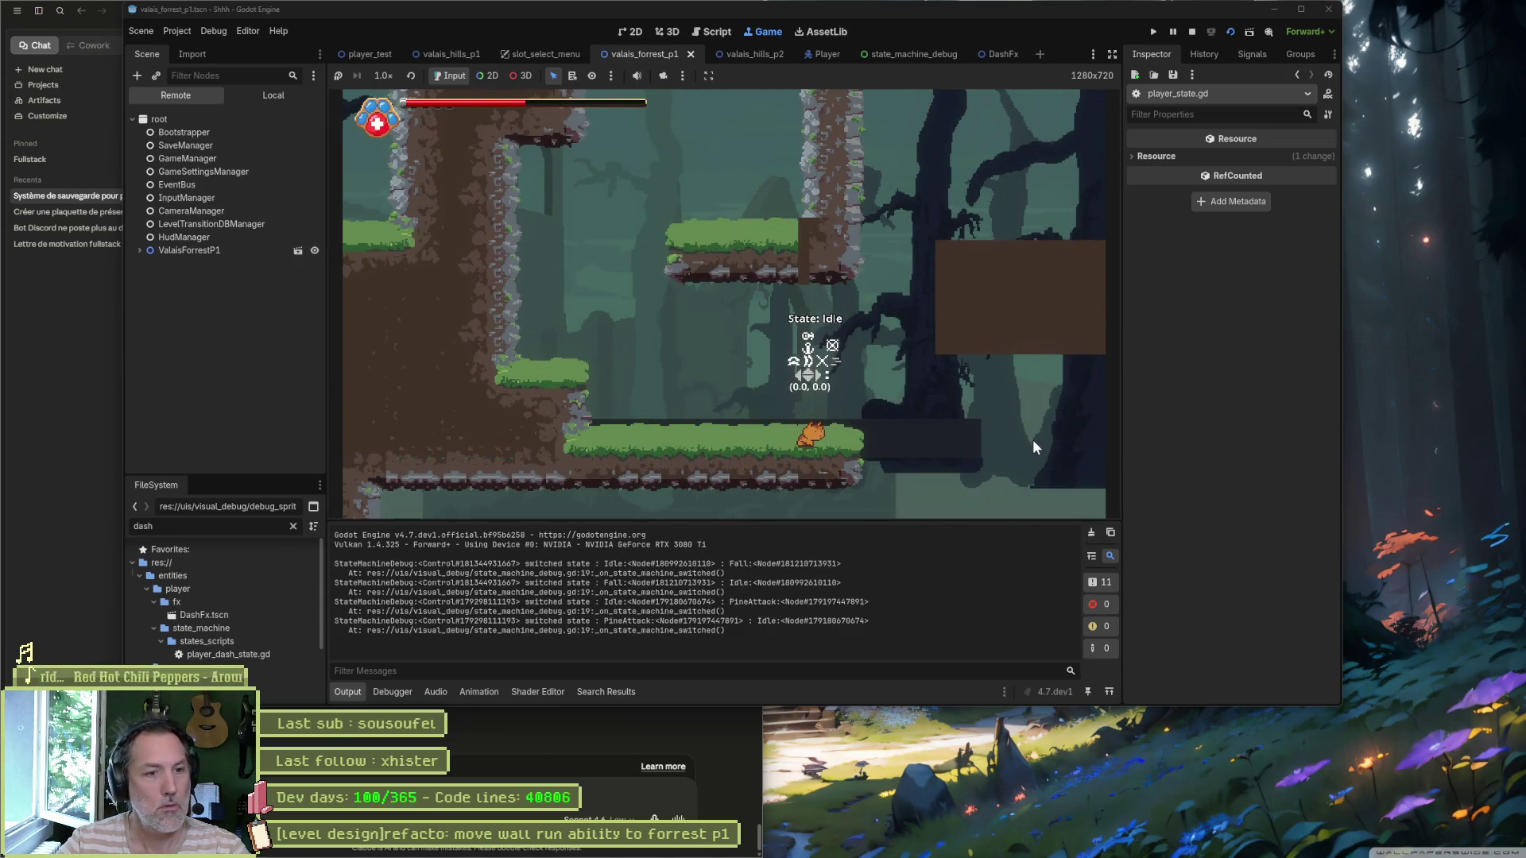
pyautogui.press('space')
pyautogui.press('shift')
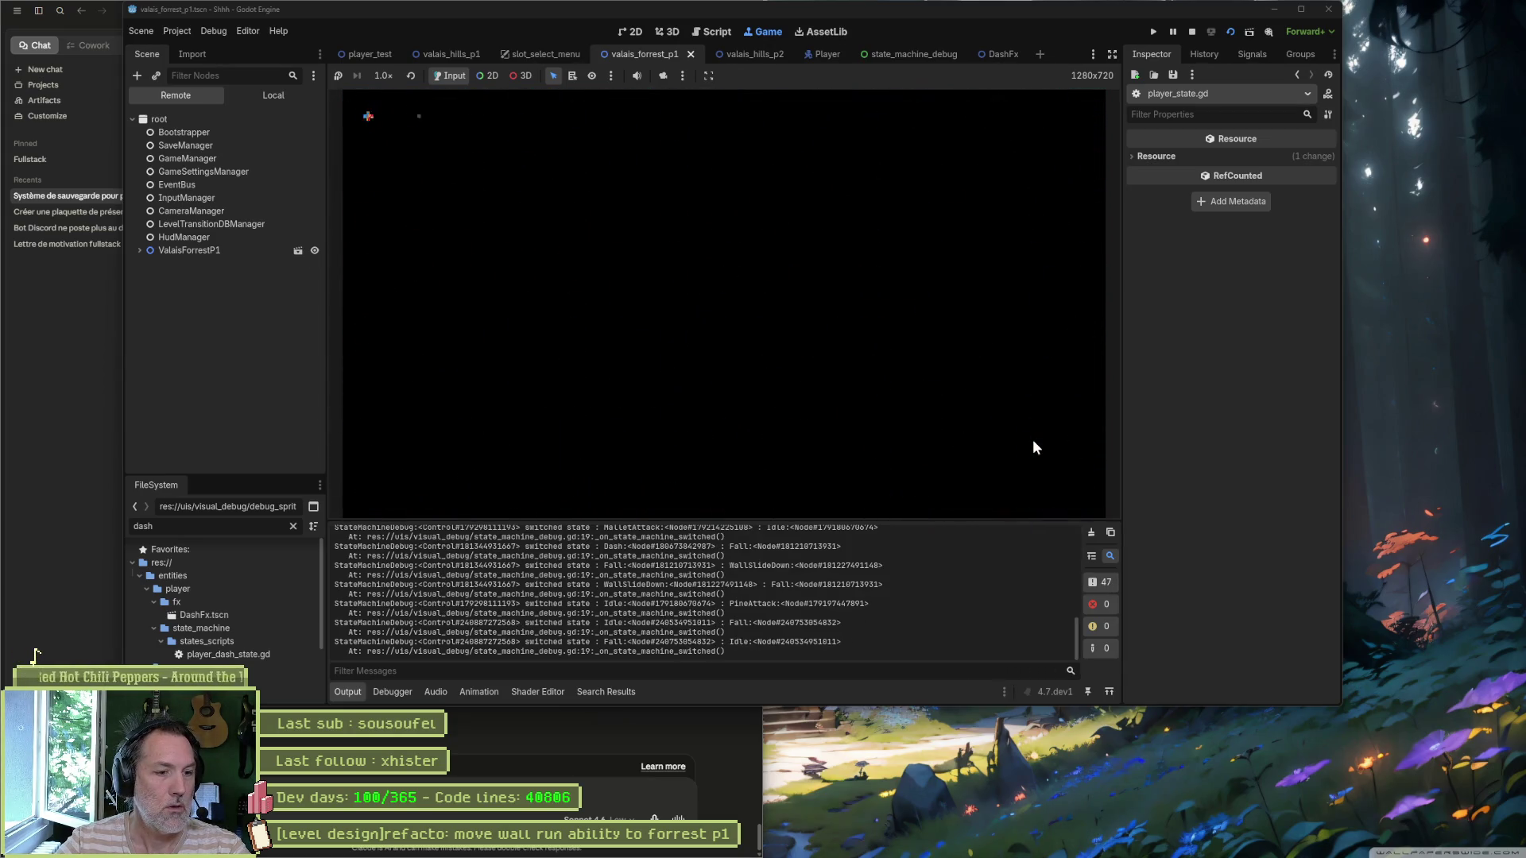
pyautogui.press('Right')
pyautogui.press('space')
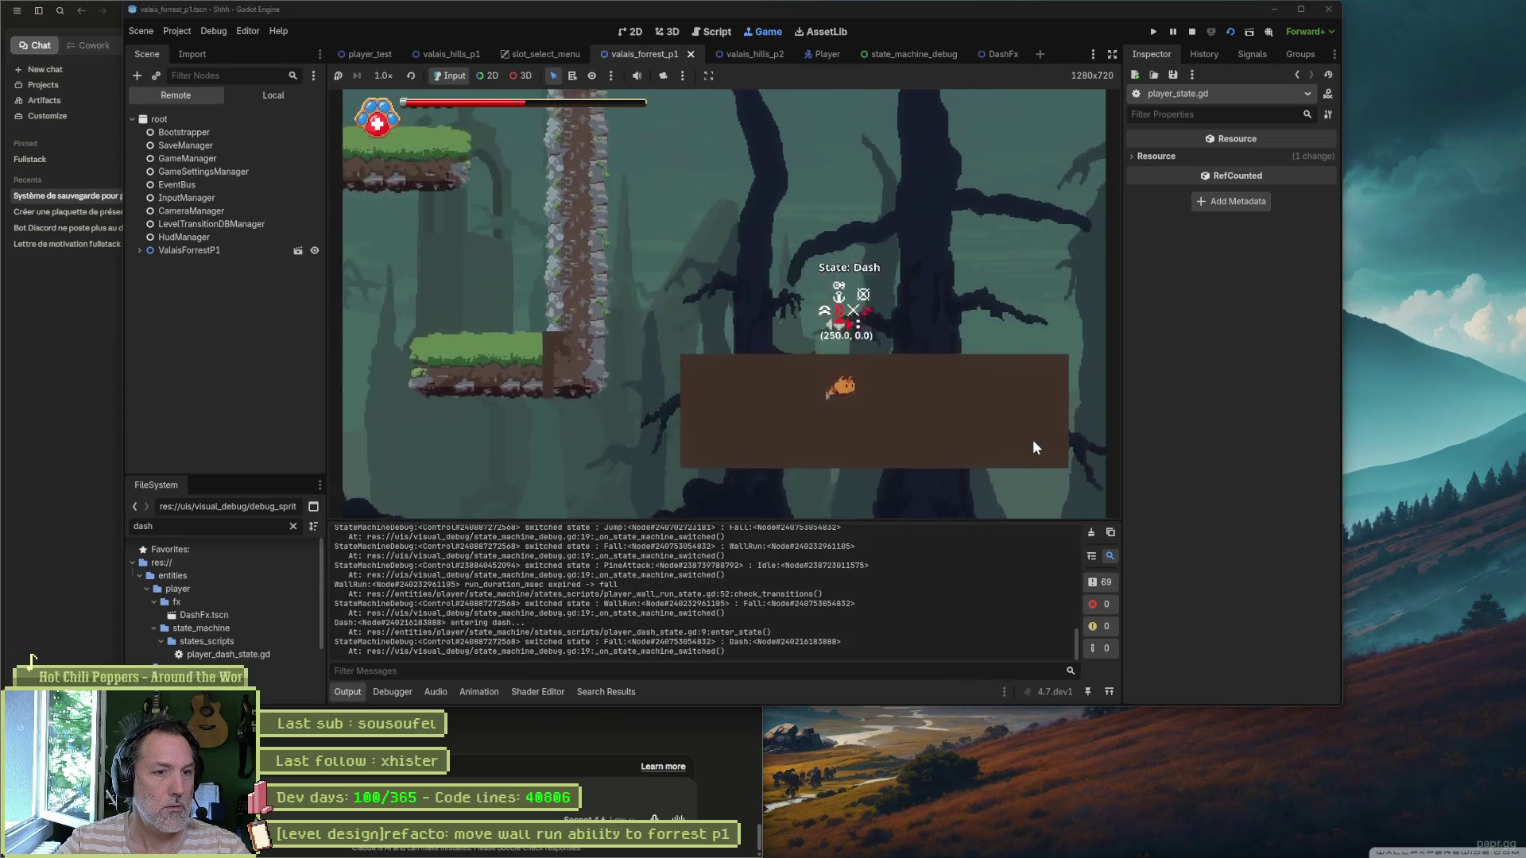
pyautogui.press('shift')
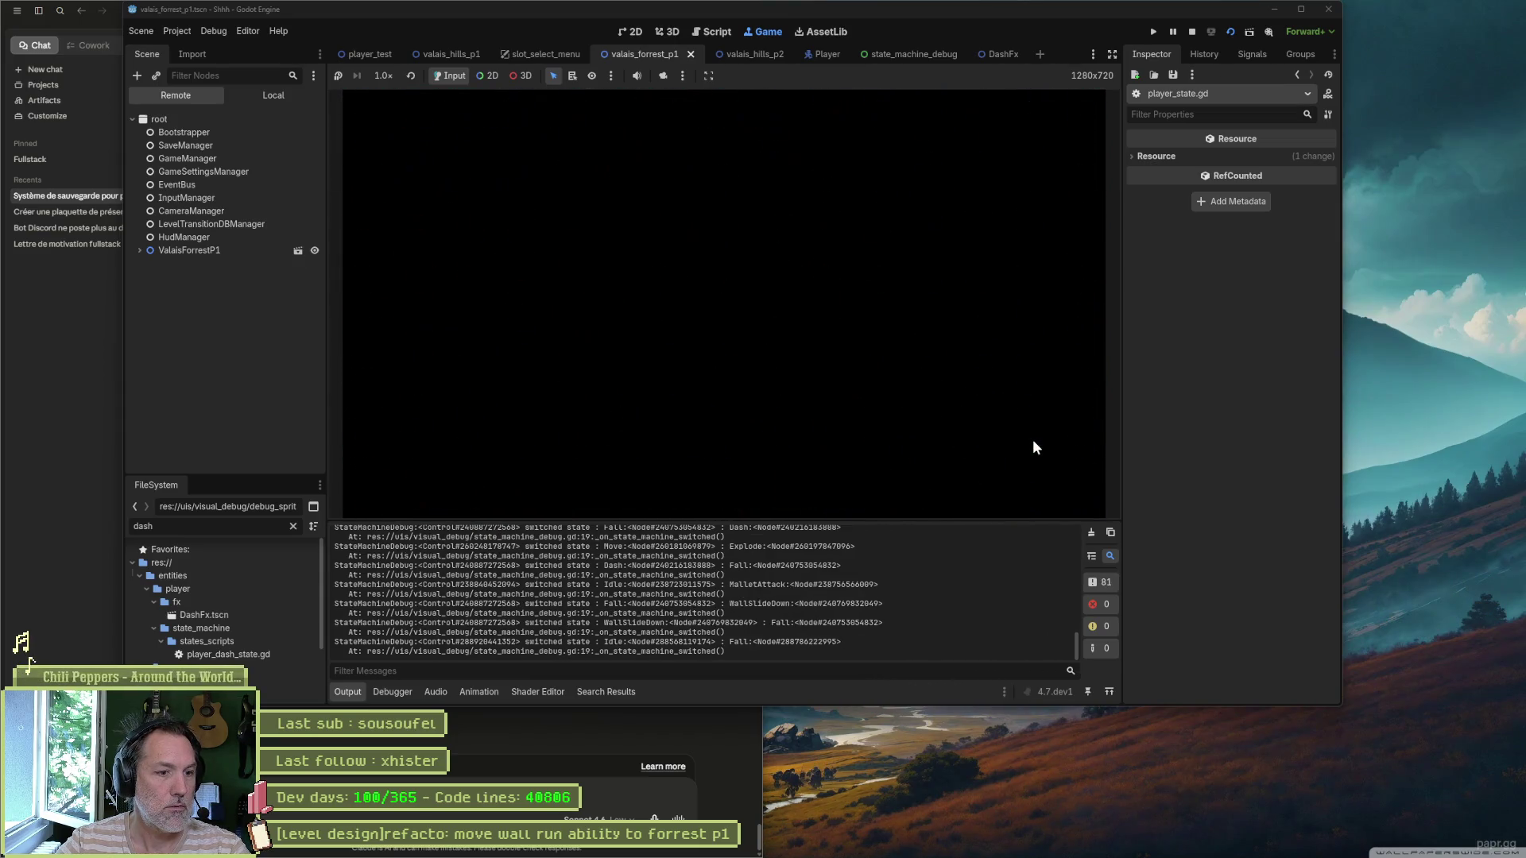
pyautogui.press('Right')
pyautogui.press('space')
pyautogui.press('shift')
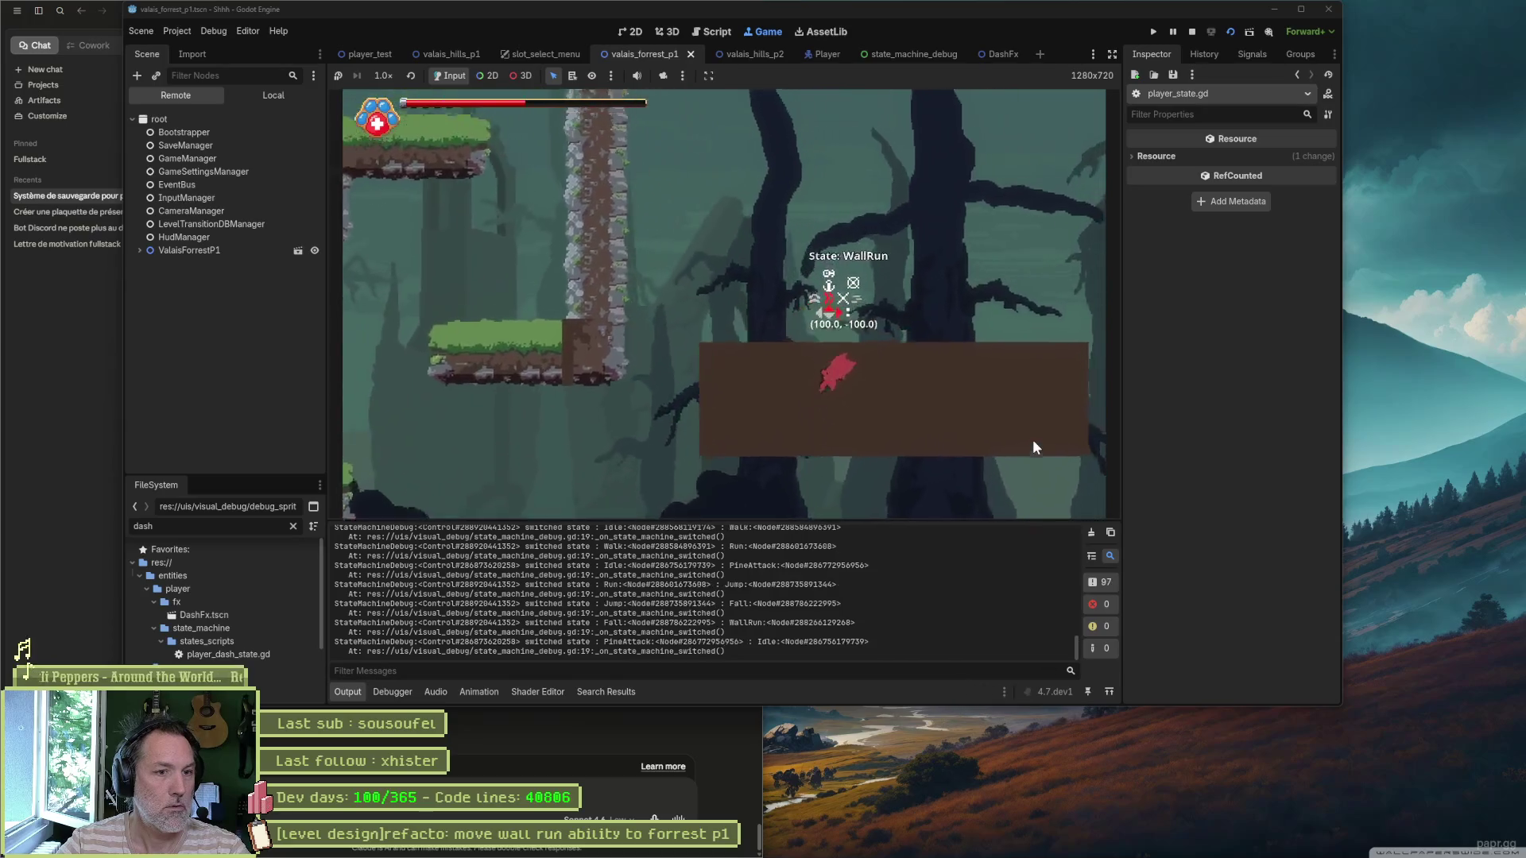
pyautogui.press('space')
pyautogui.press('Left')
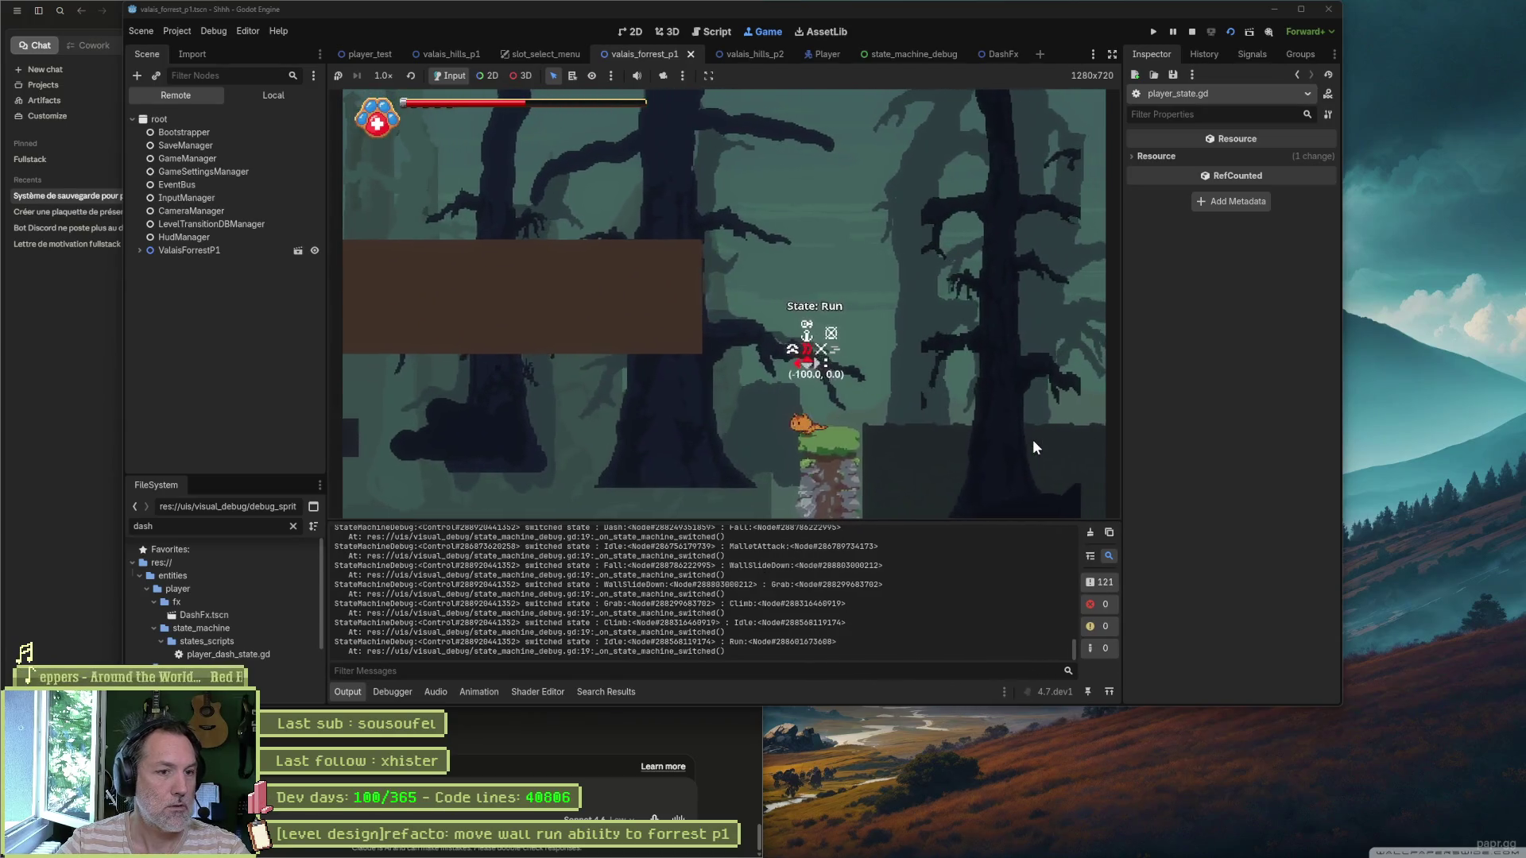
pyautogui.press('shift')
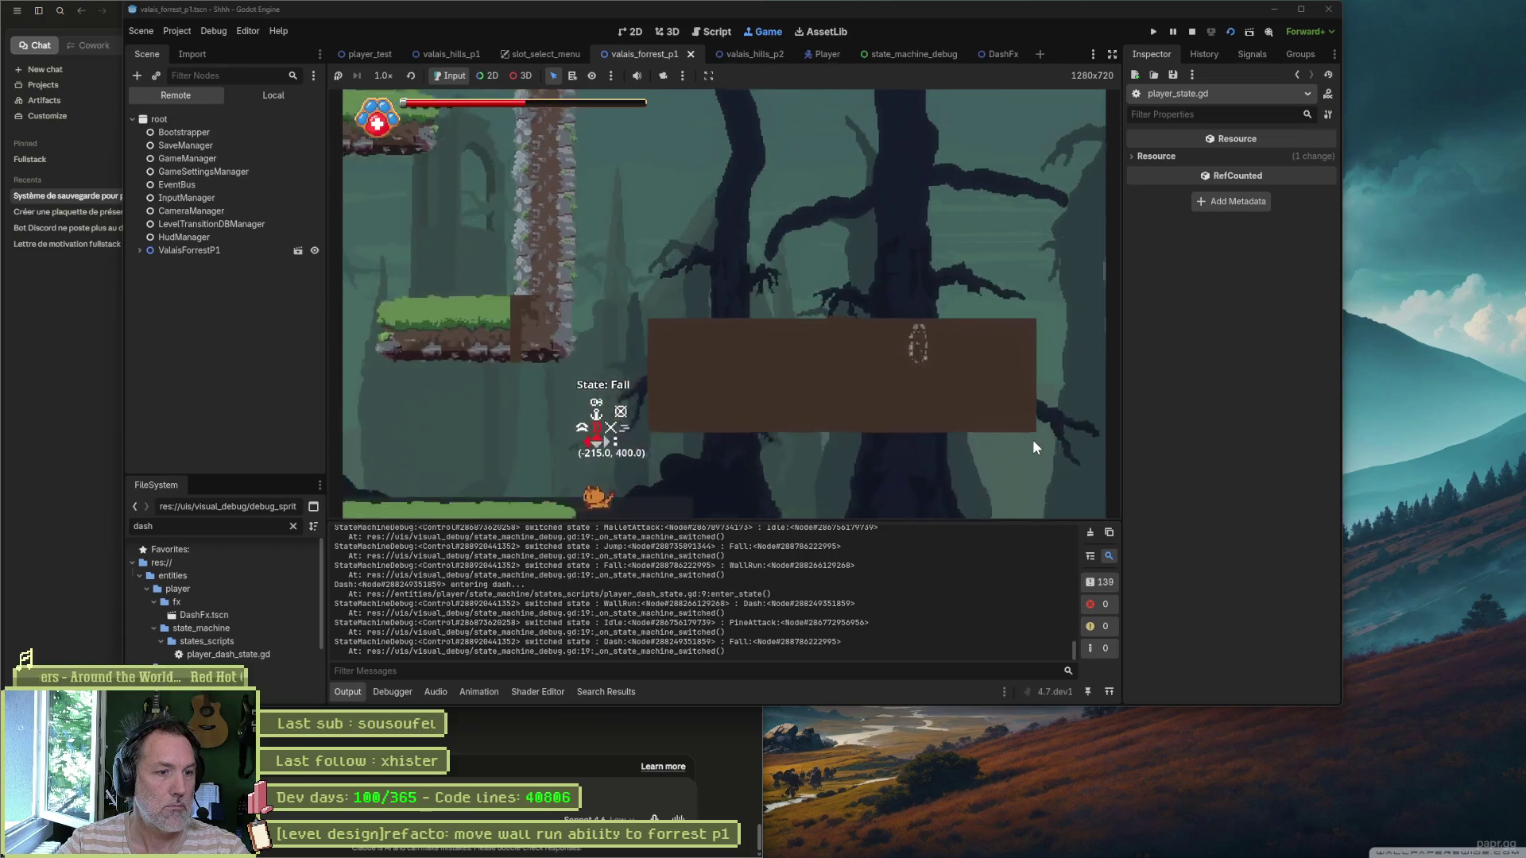
# Step: Climb up, run off the ledge into more wall runs and dashes, then run left
pyautogui.press('Right')
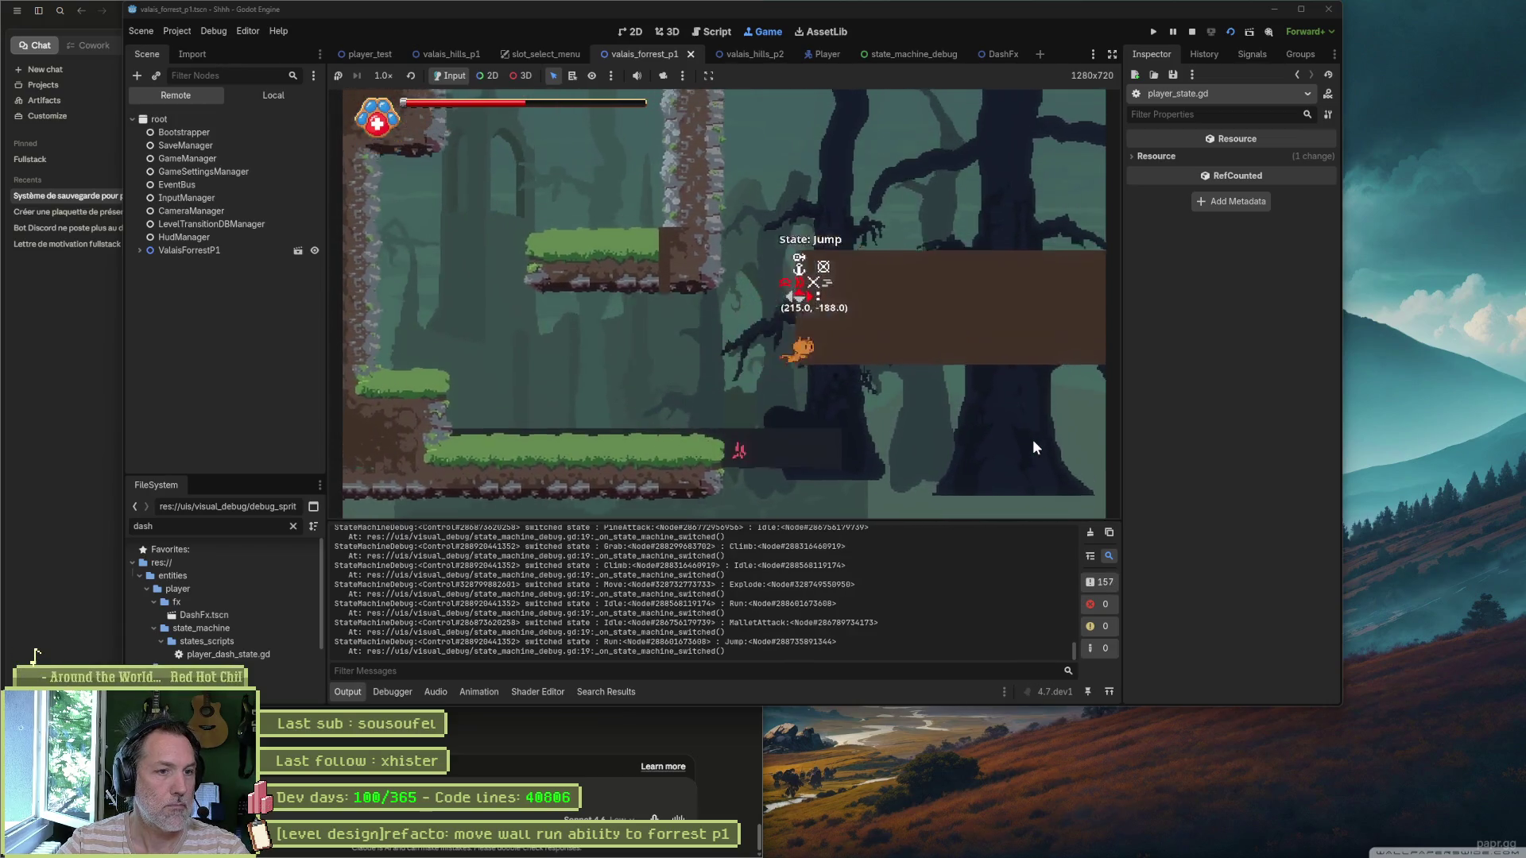
pyautogui.press('shift')
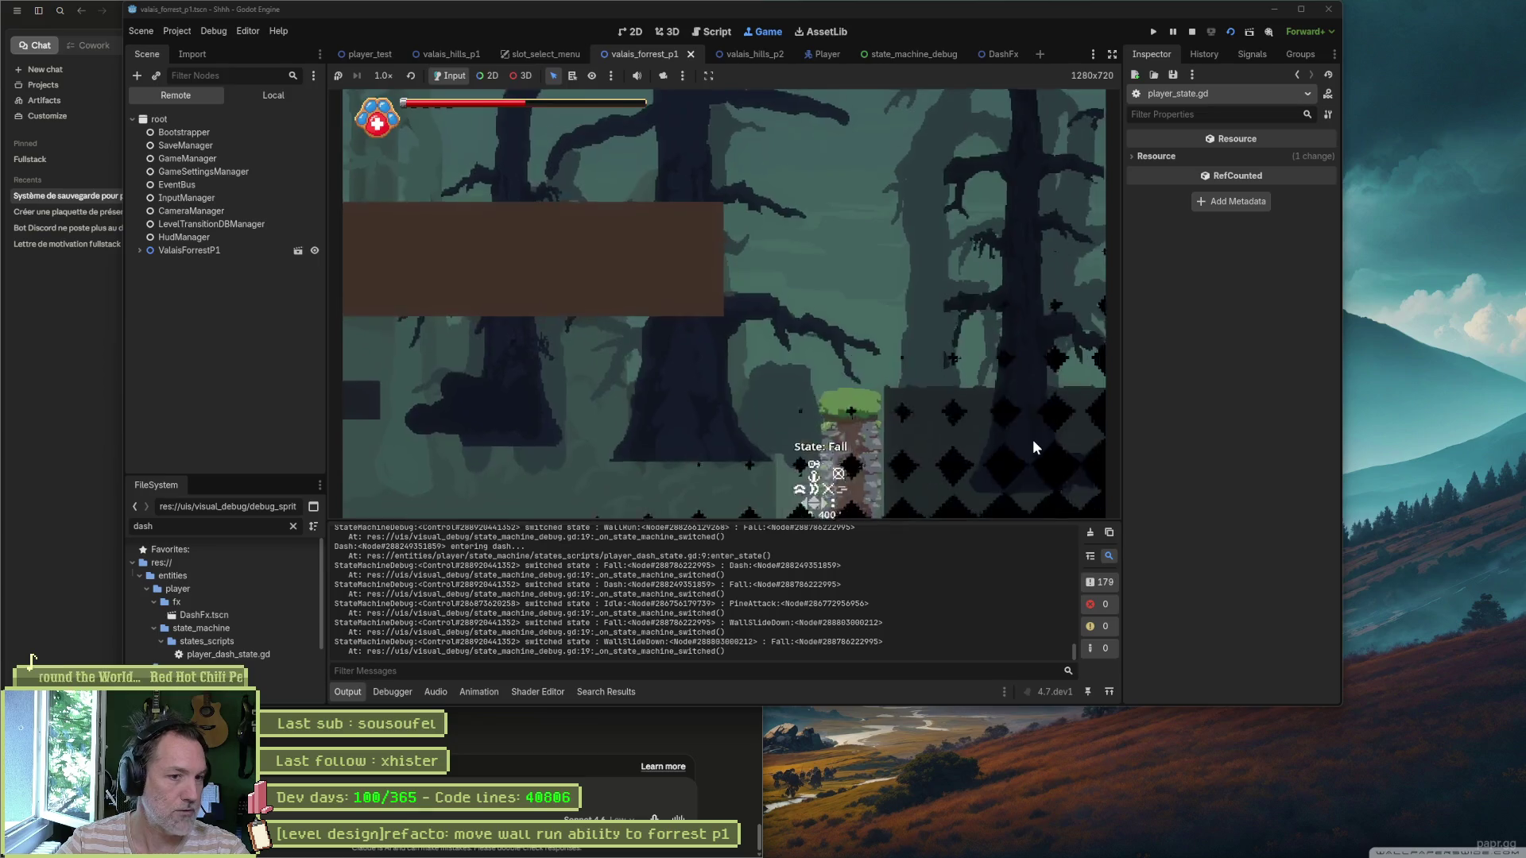
pyautogui.press('Right')
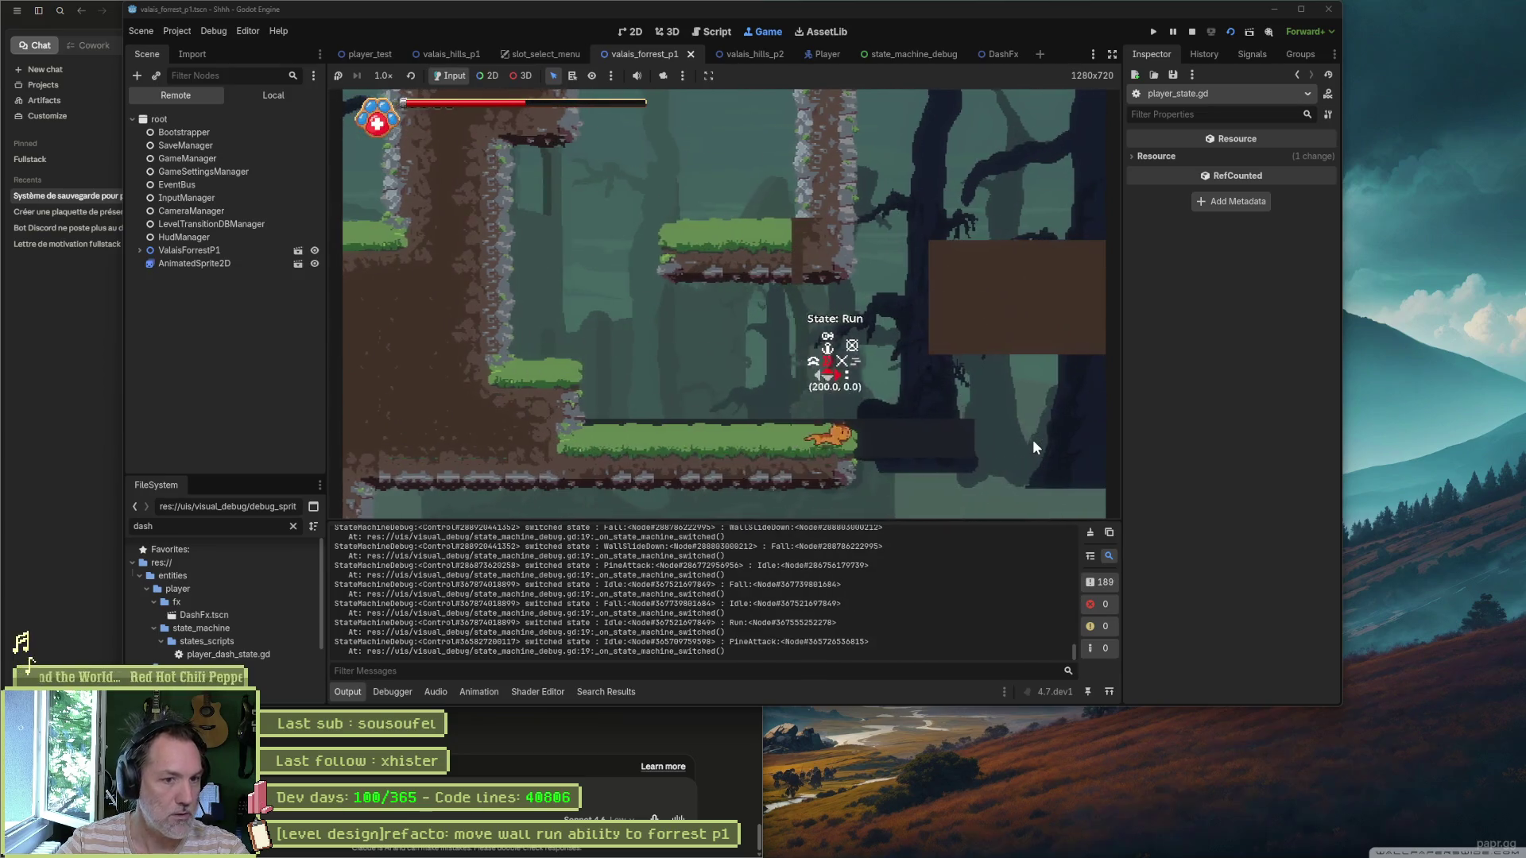
pyautogui.press('space')
pyautogui.press('shift')
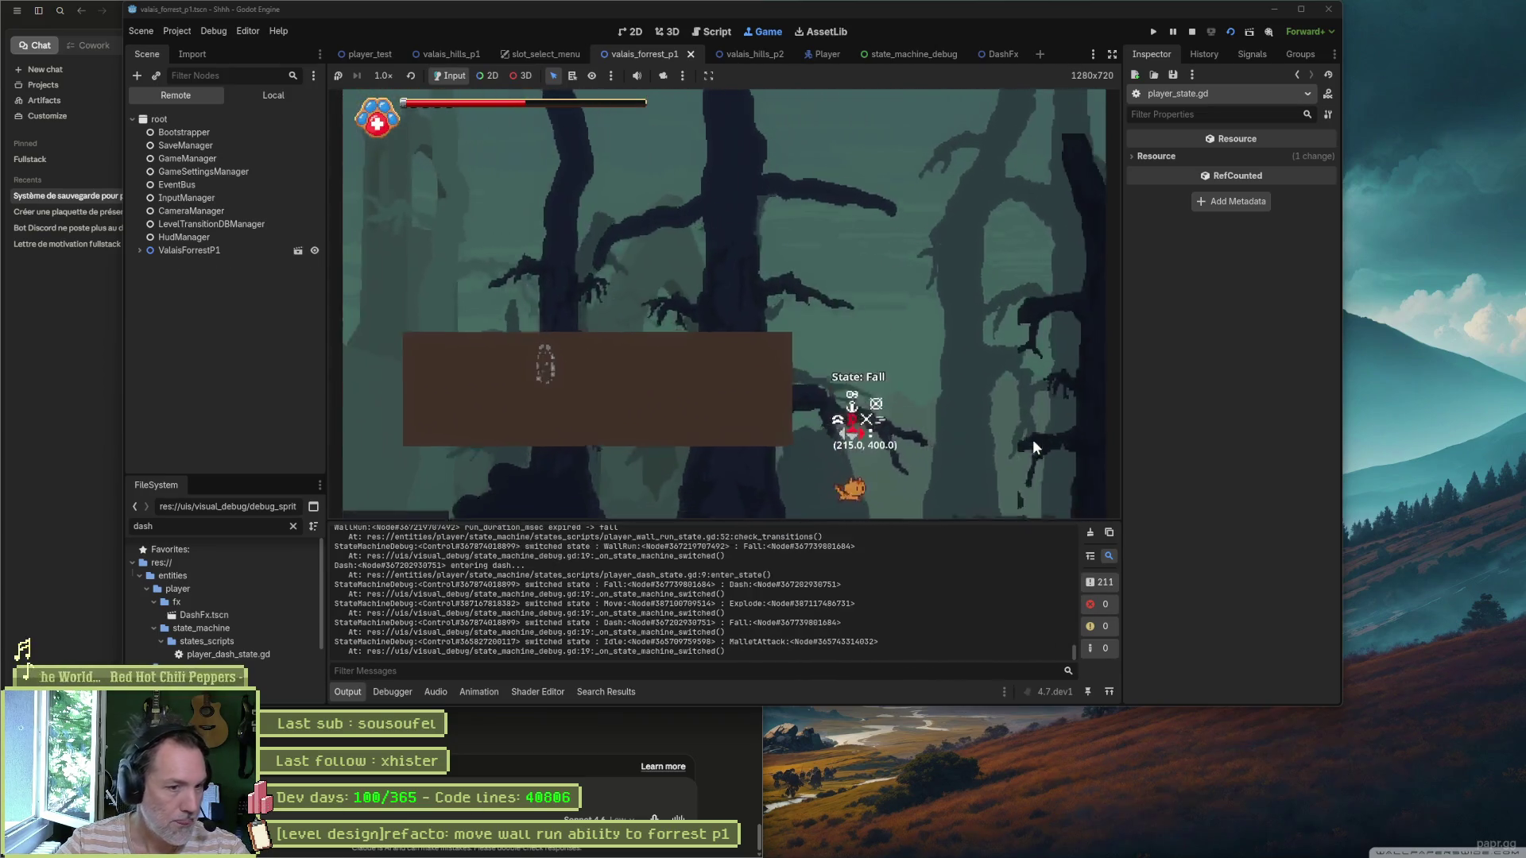
pyautogui.press('space')
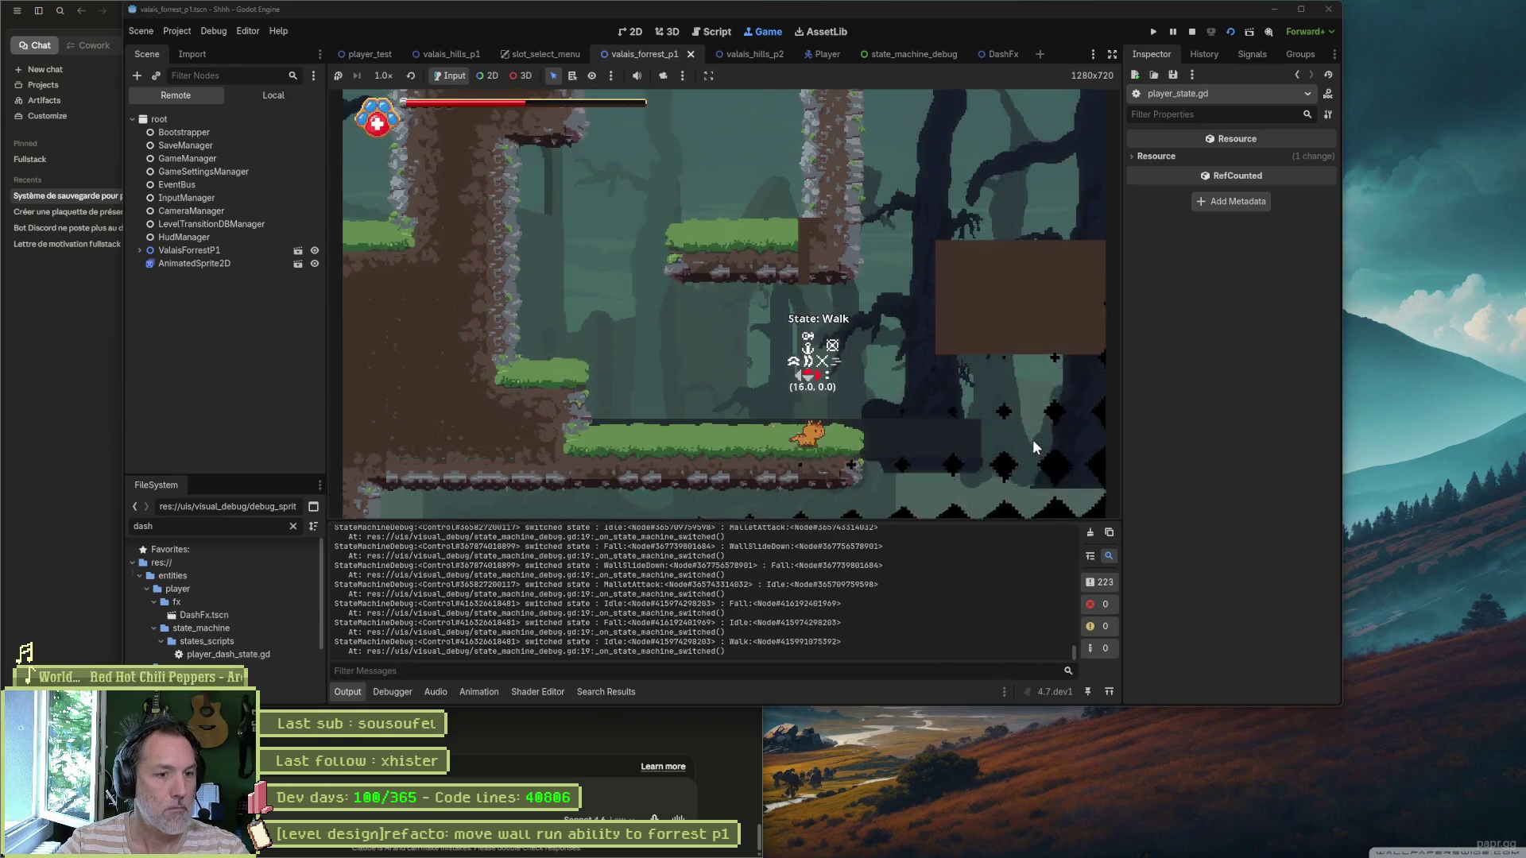
pyautogui.press('shift')
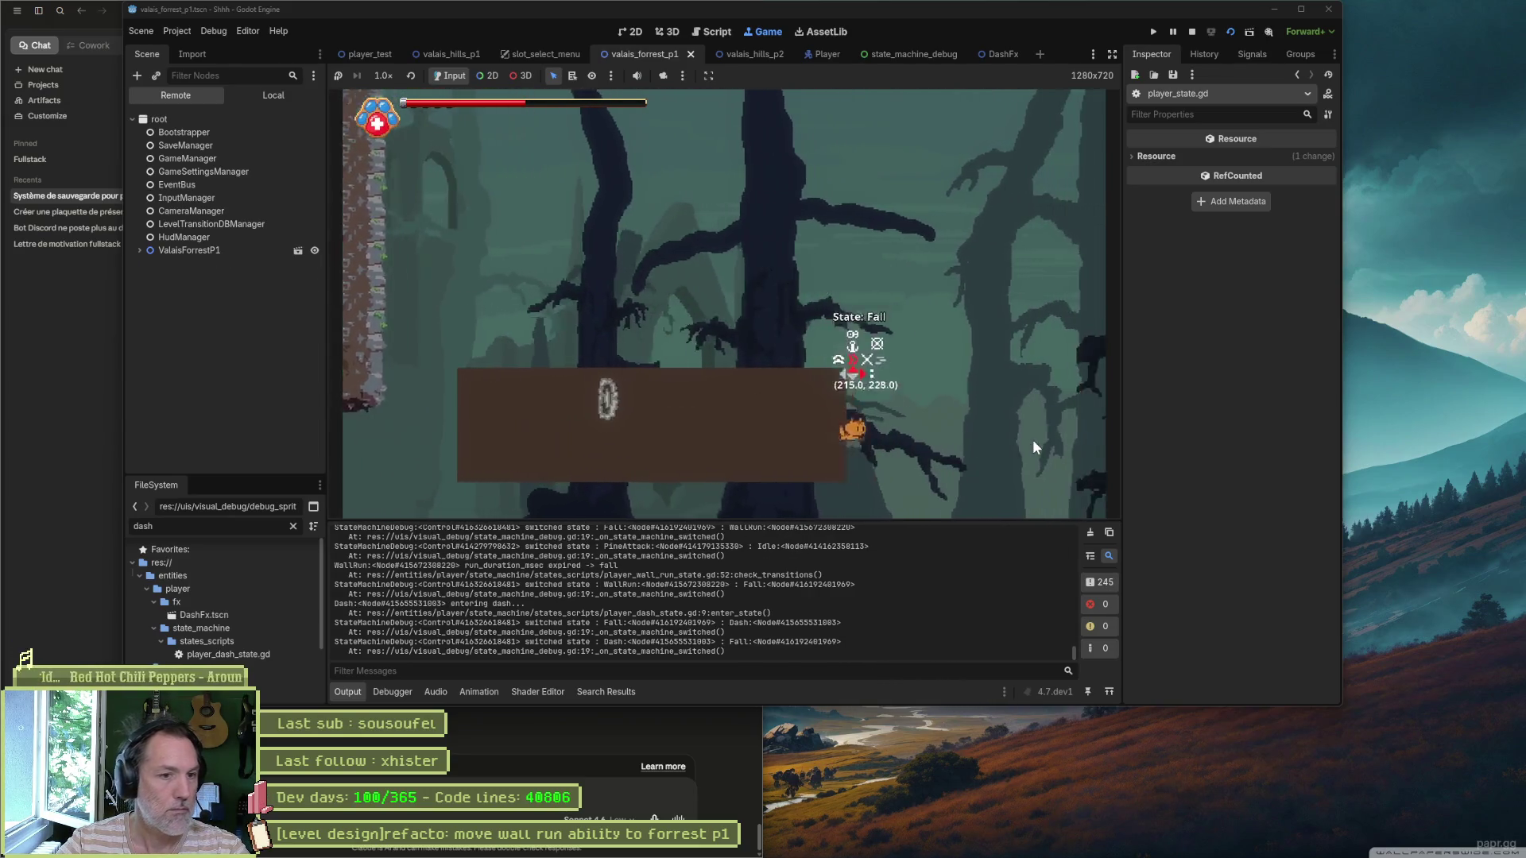
pyautogui.press('Left')
pyautogui.press('space')
pyautogui.press('shift')
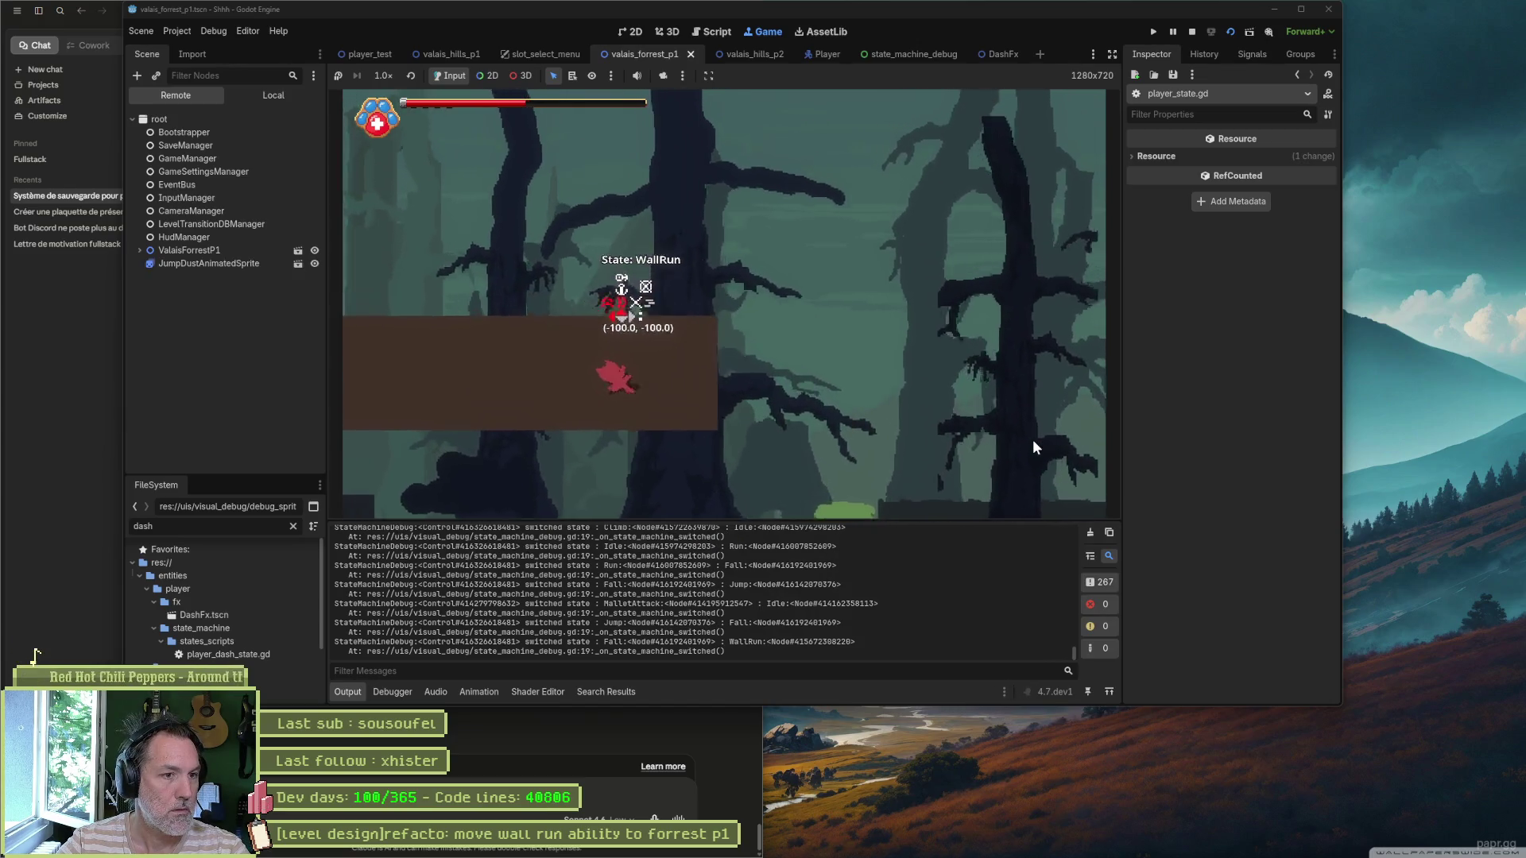
pyautogui.press('Left')
# Step: Wall-run onto the brown block, fall into the pit twice, wall-run and dash after respawning, then stop
pyautogui.press('space')
pyautogui.press('Right')
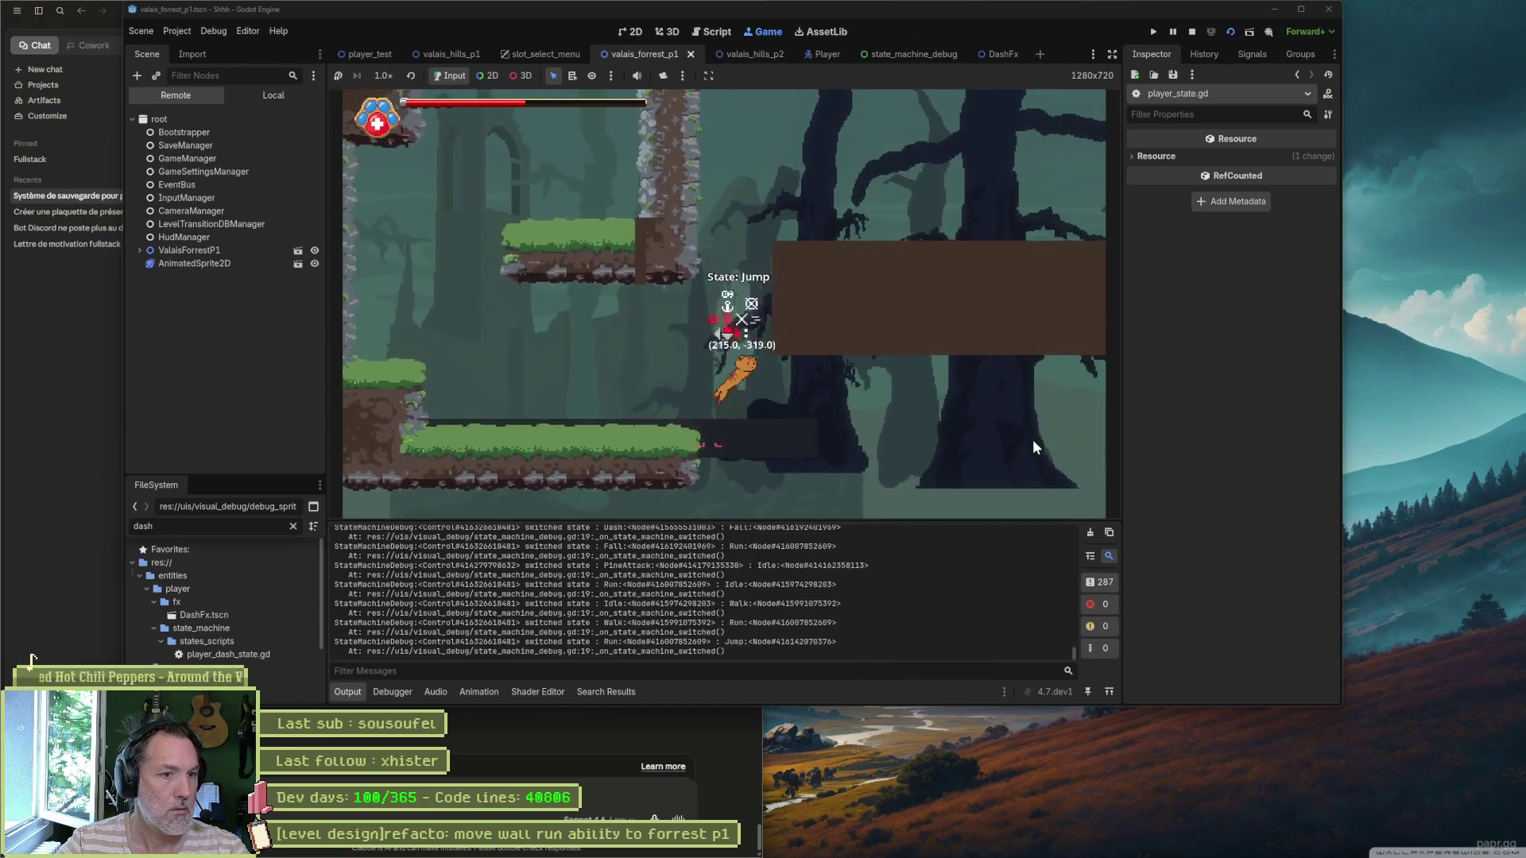
pyautogui.press('shift')
pyautogui.press('Right')
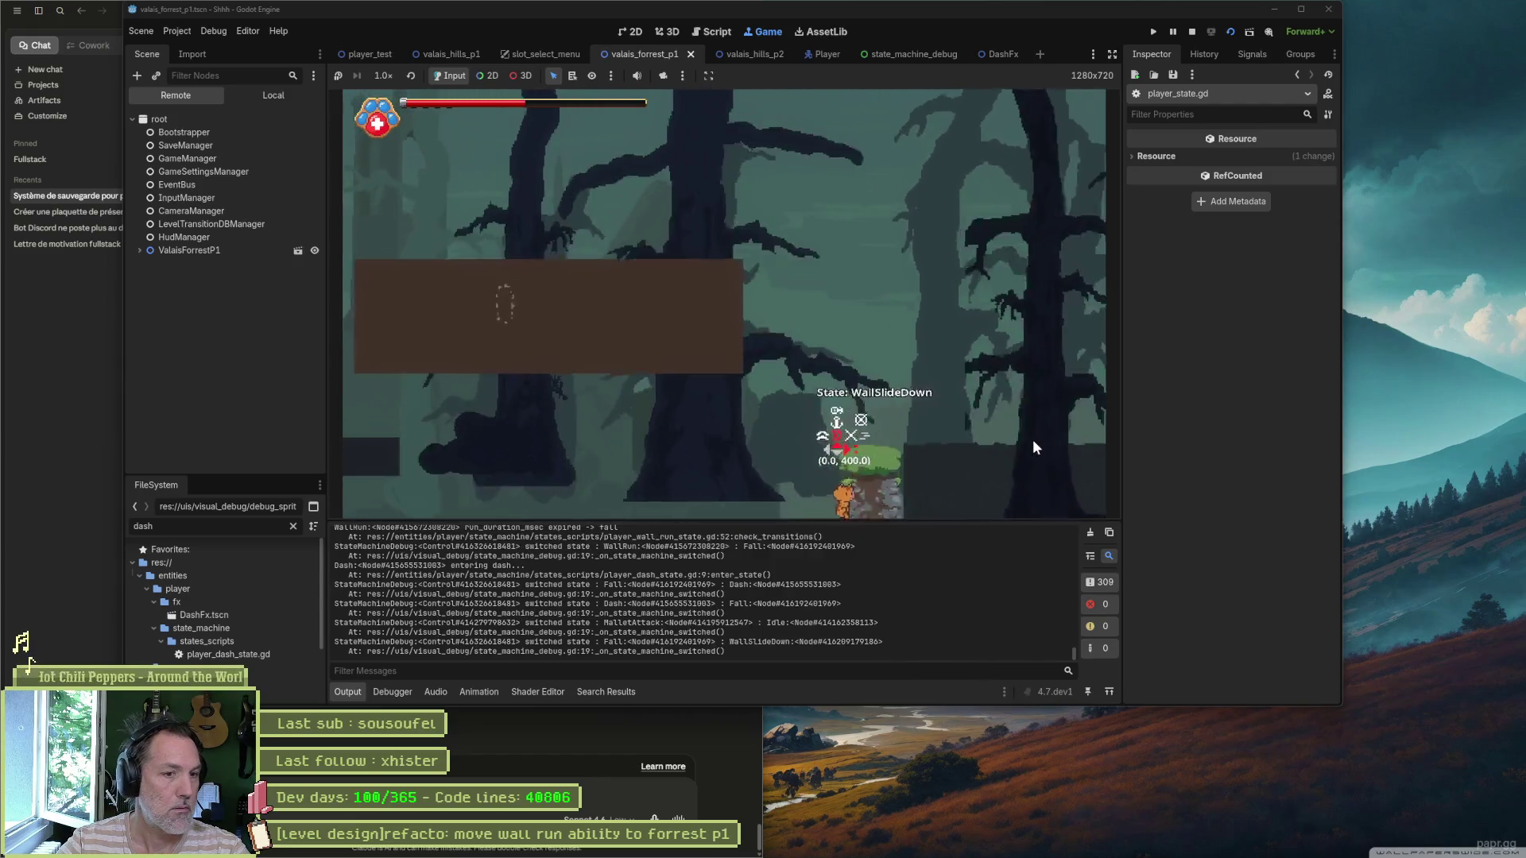
pyautogui.press('Right')
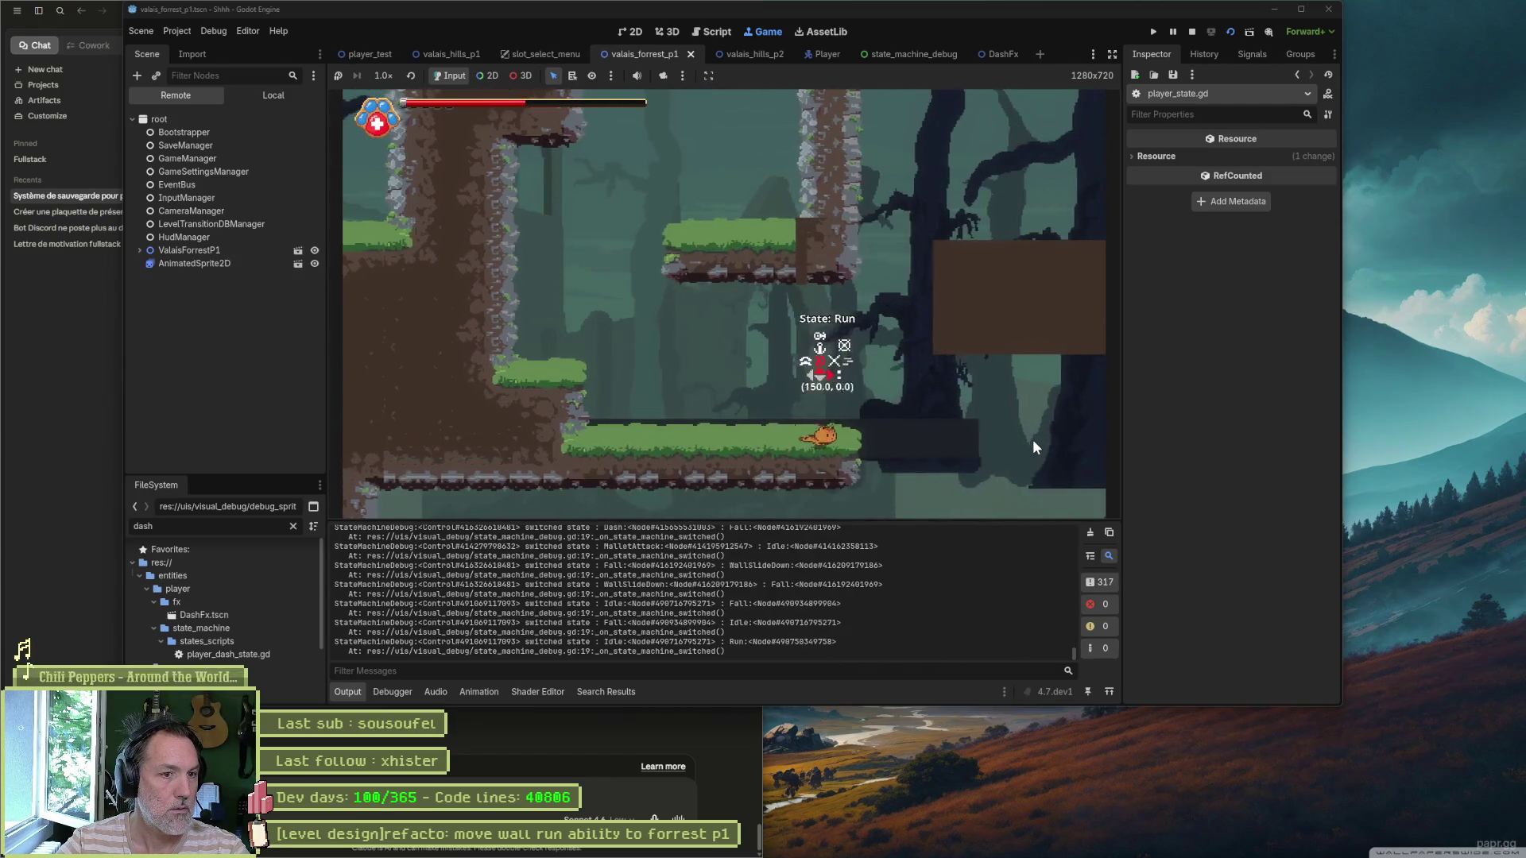
pyautogui.press('space')
pyautogui.press('shift')
pyautogui.press('Right')
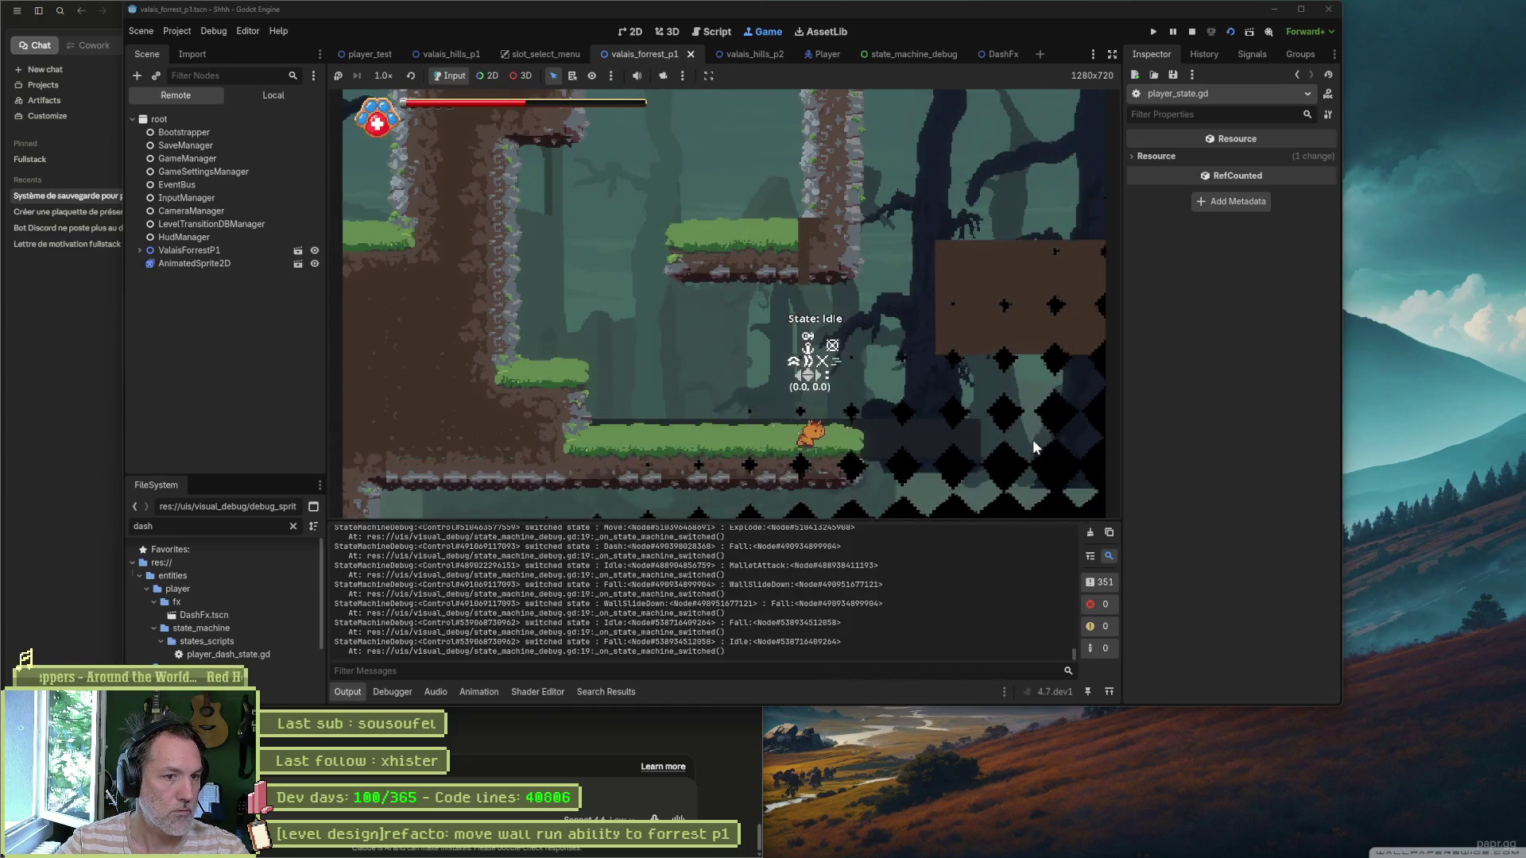
pyautogui.press('shift')
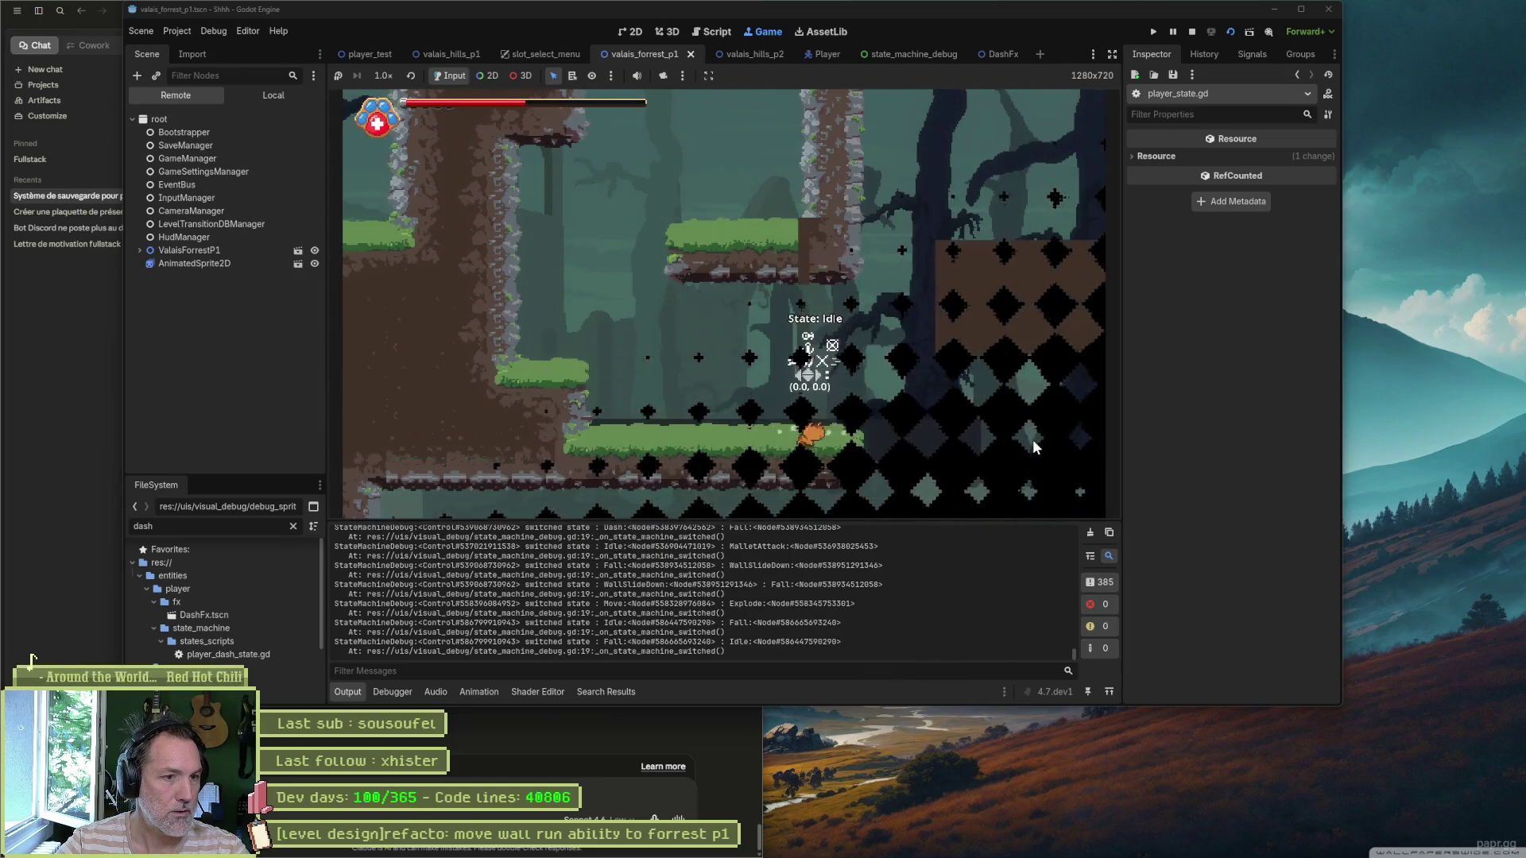
pyautogui.press('shift')
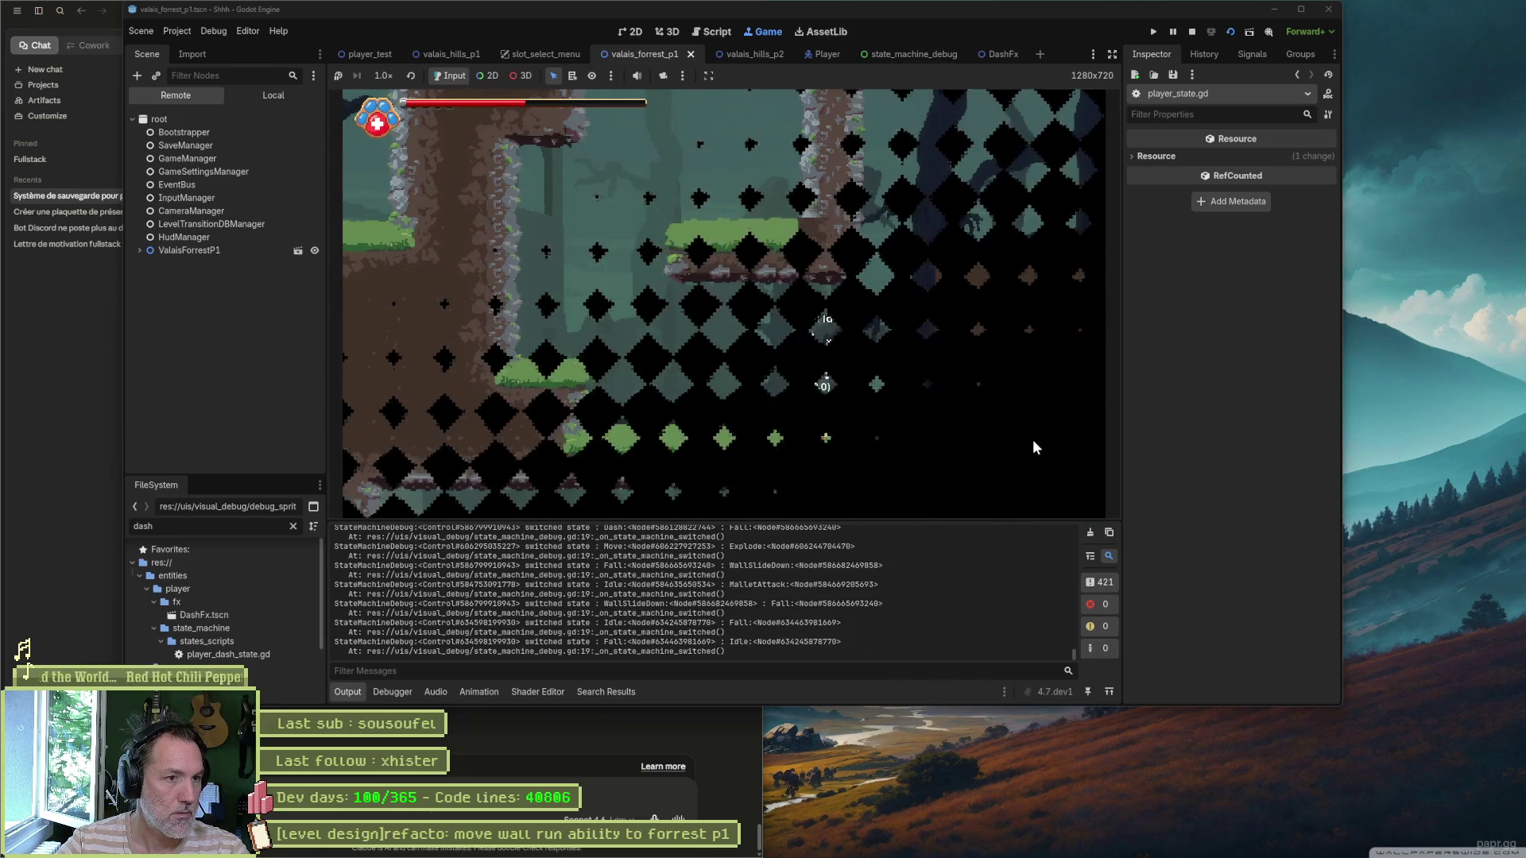
pyautogui.press('F8')
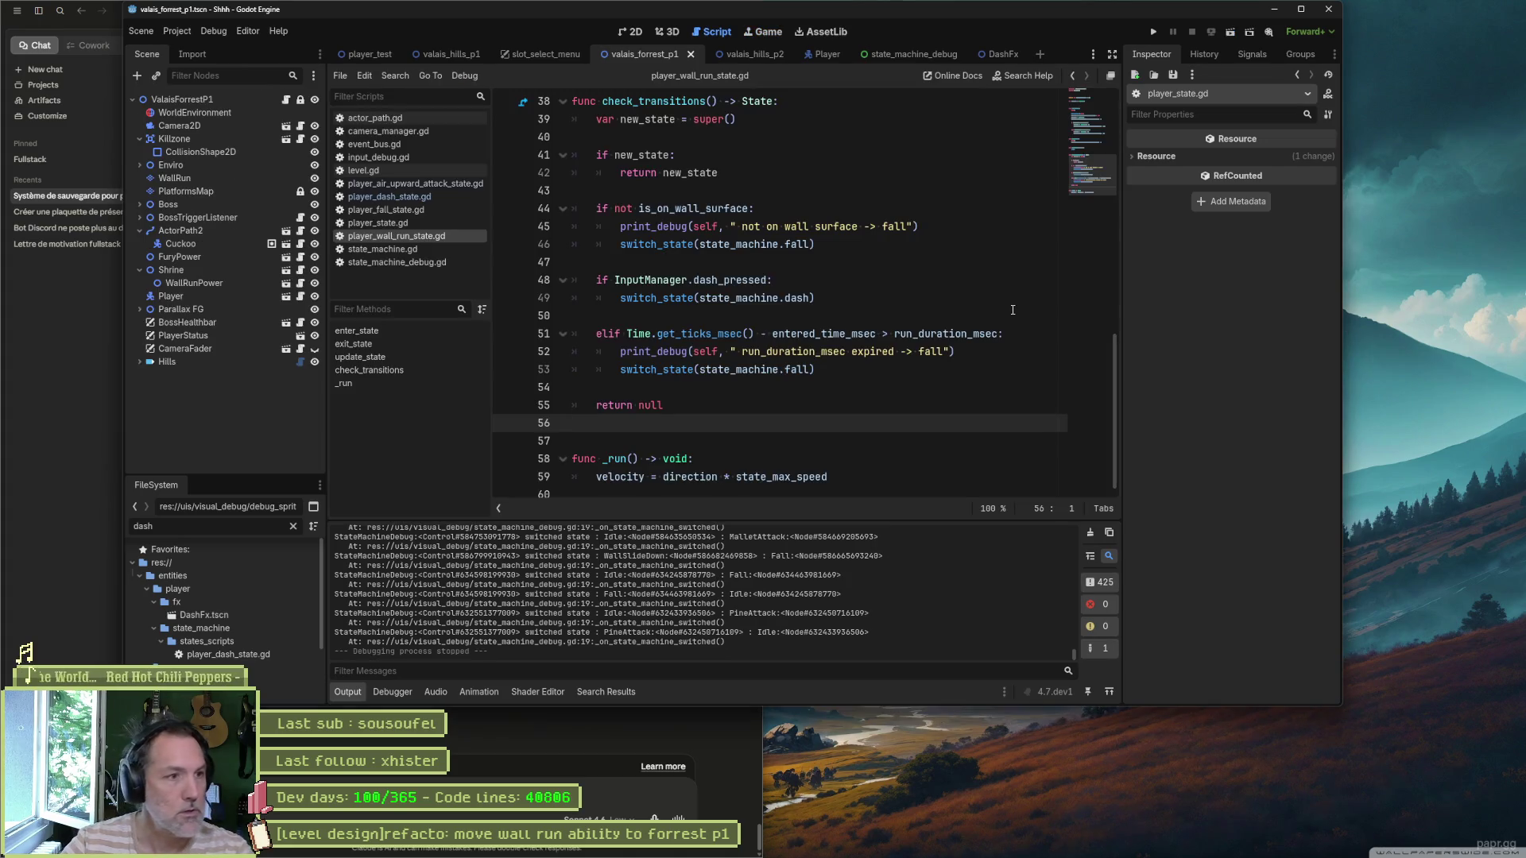
# Step: Open wall_run_test.tscn, run and stop it, then launch the valais_forrest_p1 scene with F6
pyautogui.hotkey('shift', 'alt', 'o')
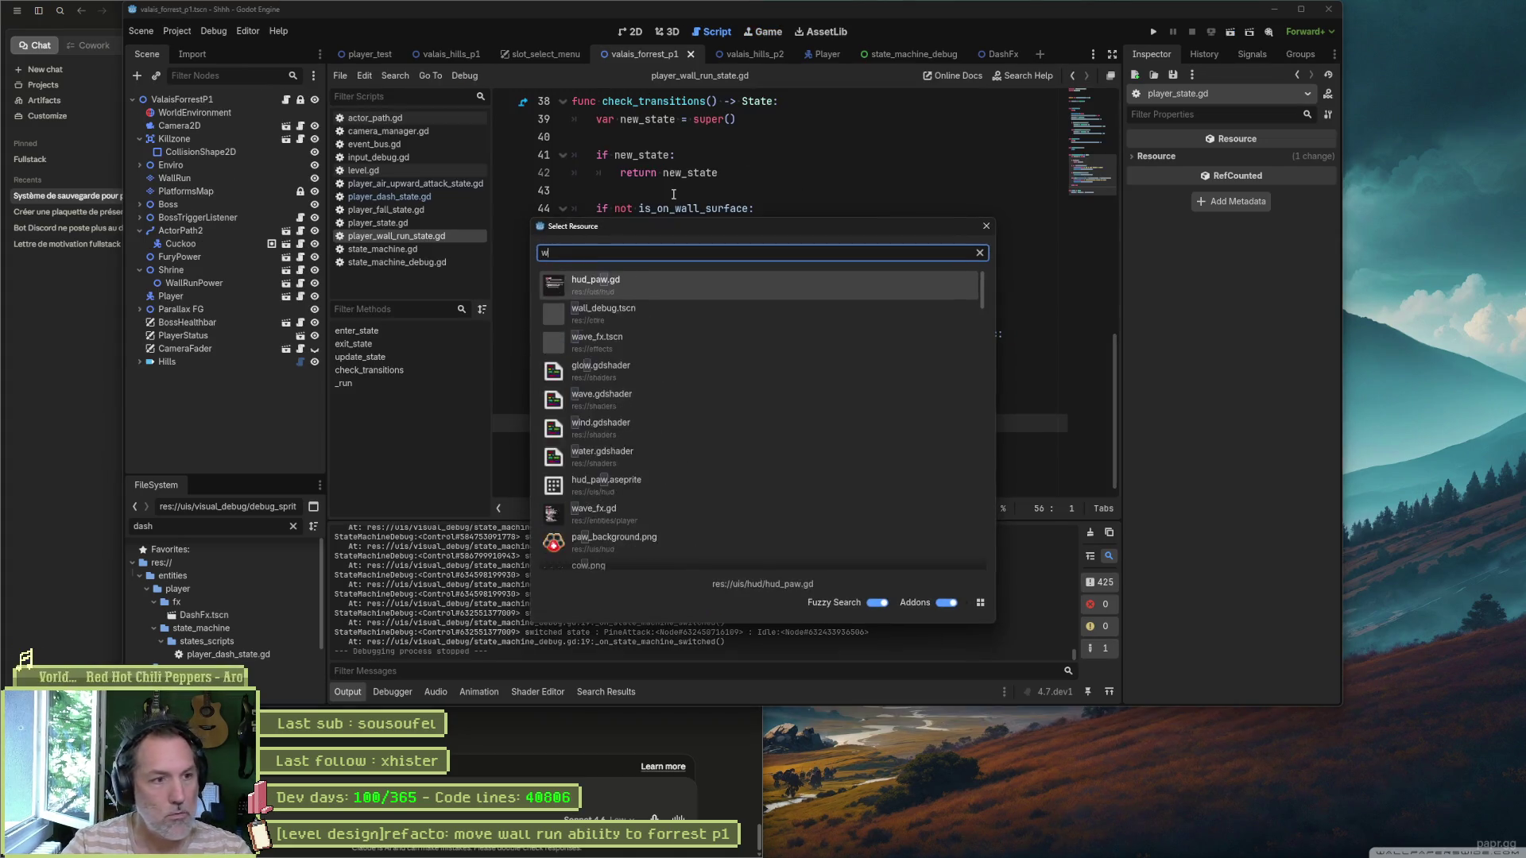
pyautogui.write('wall_run_t')
pyautogui.press('Return')
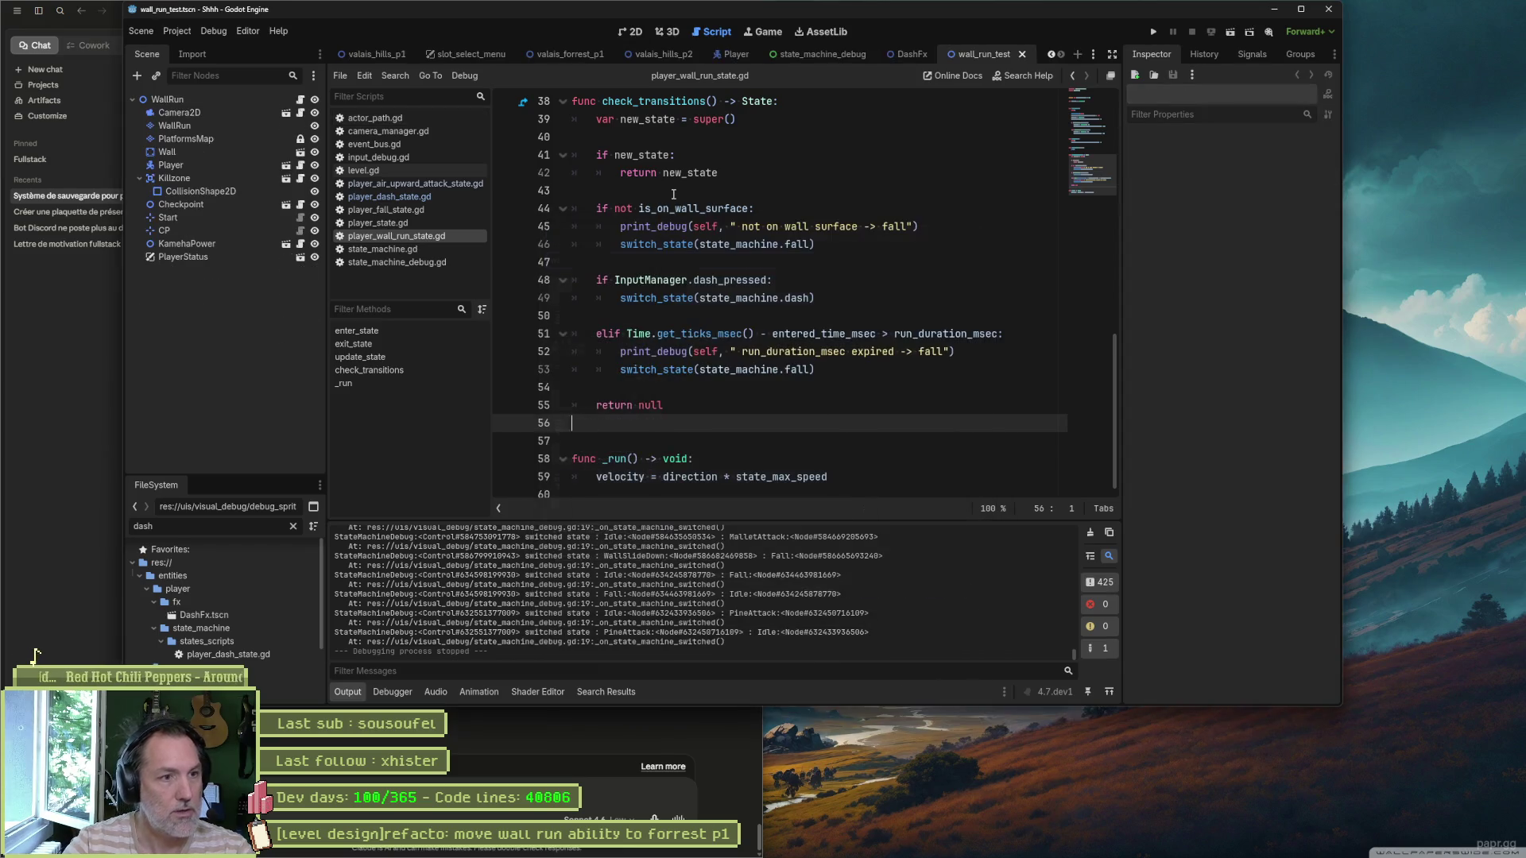
pyautogui.press('F6')
pyautogui.press('F8')
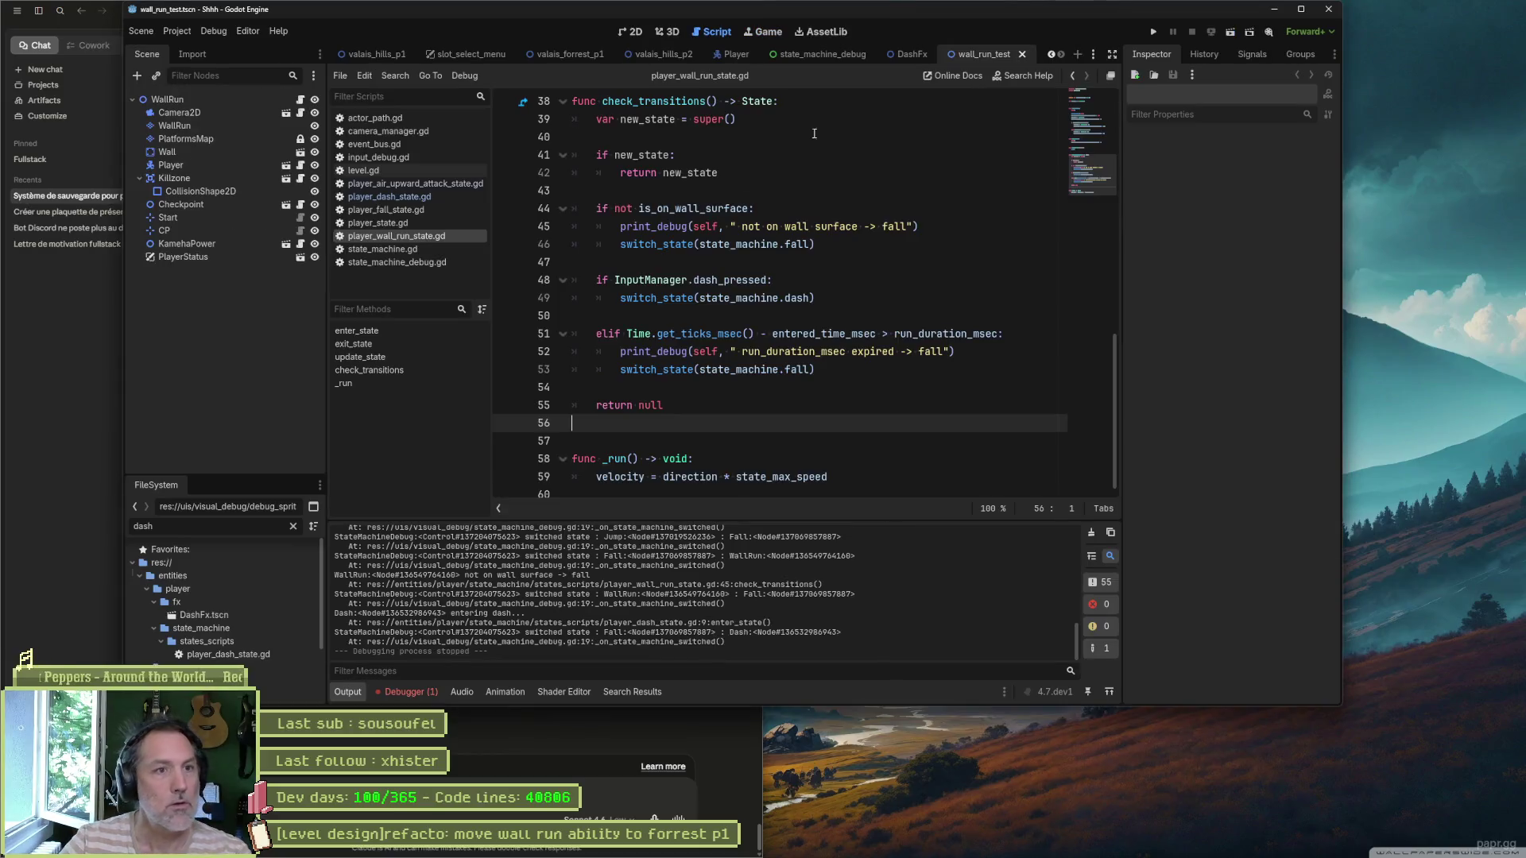
pyautogui.click(558, 57)
pyautogui.press('F6')
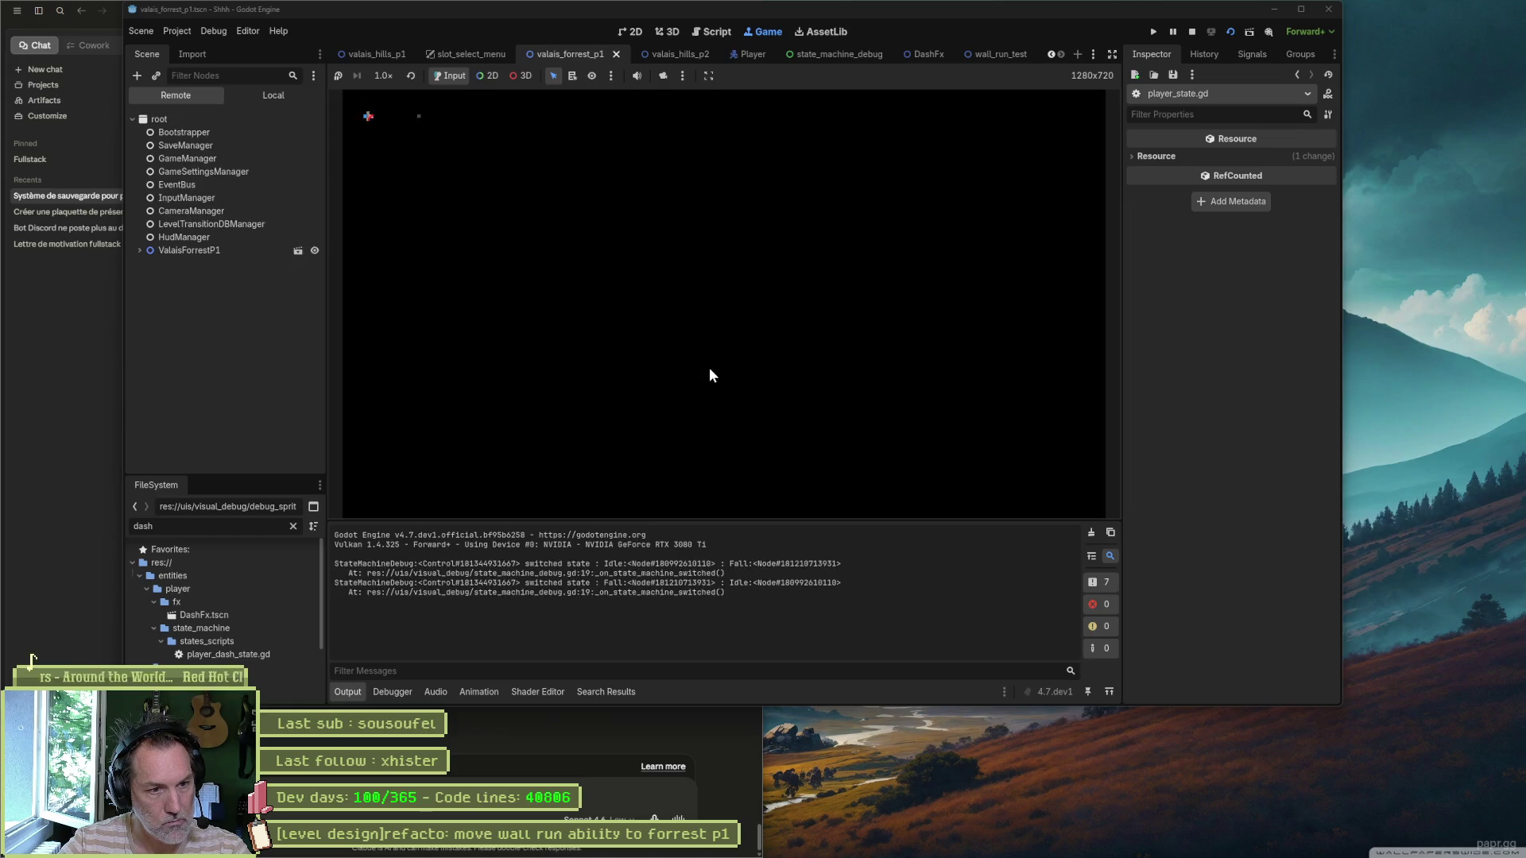
# Step: Wall-run and dash across, climb the ledge, then wall-run left and fall
pyautogui.press('Right')
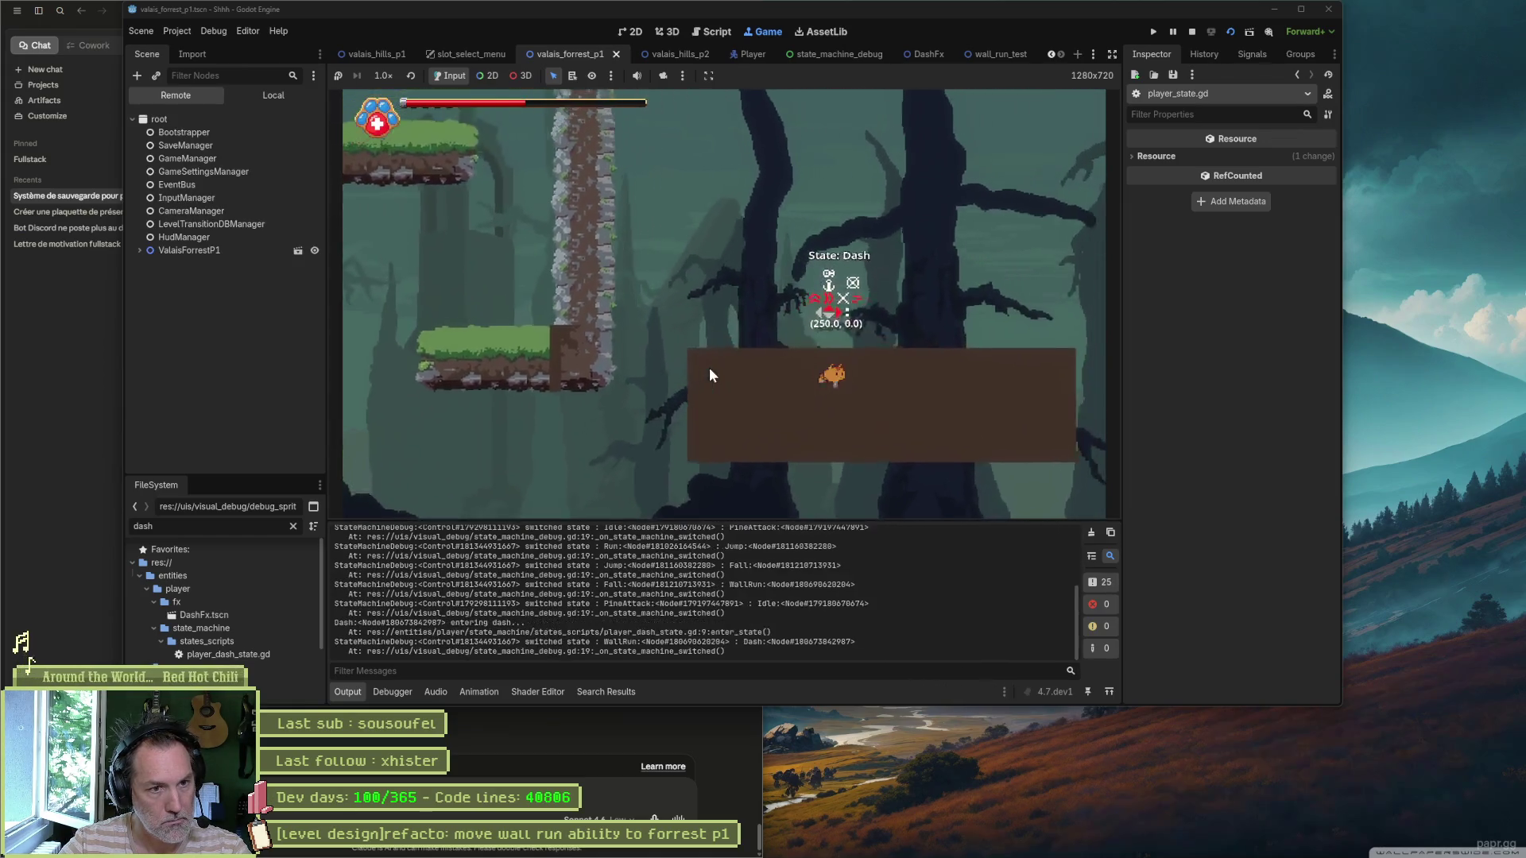
pyautogui.press('space')
pyautogui.press('shift')
pyautogui.press('space')
pyautogui.press('Left')
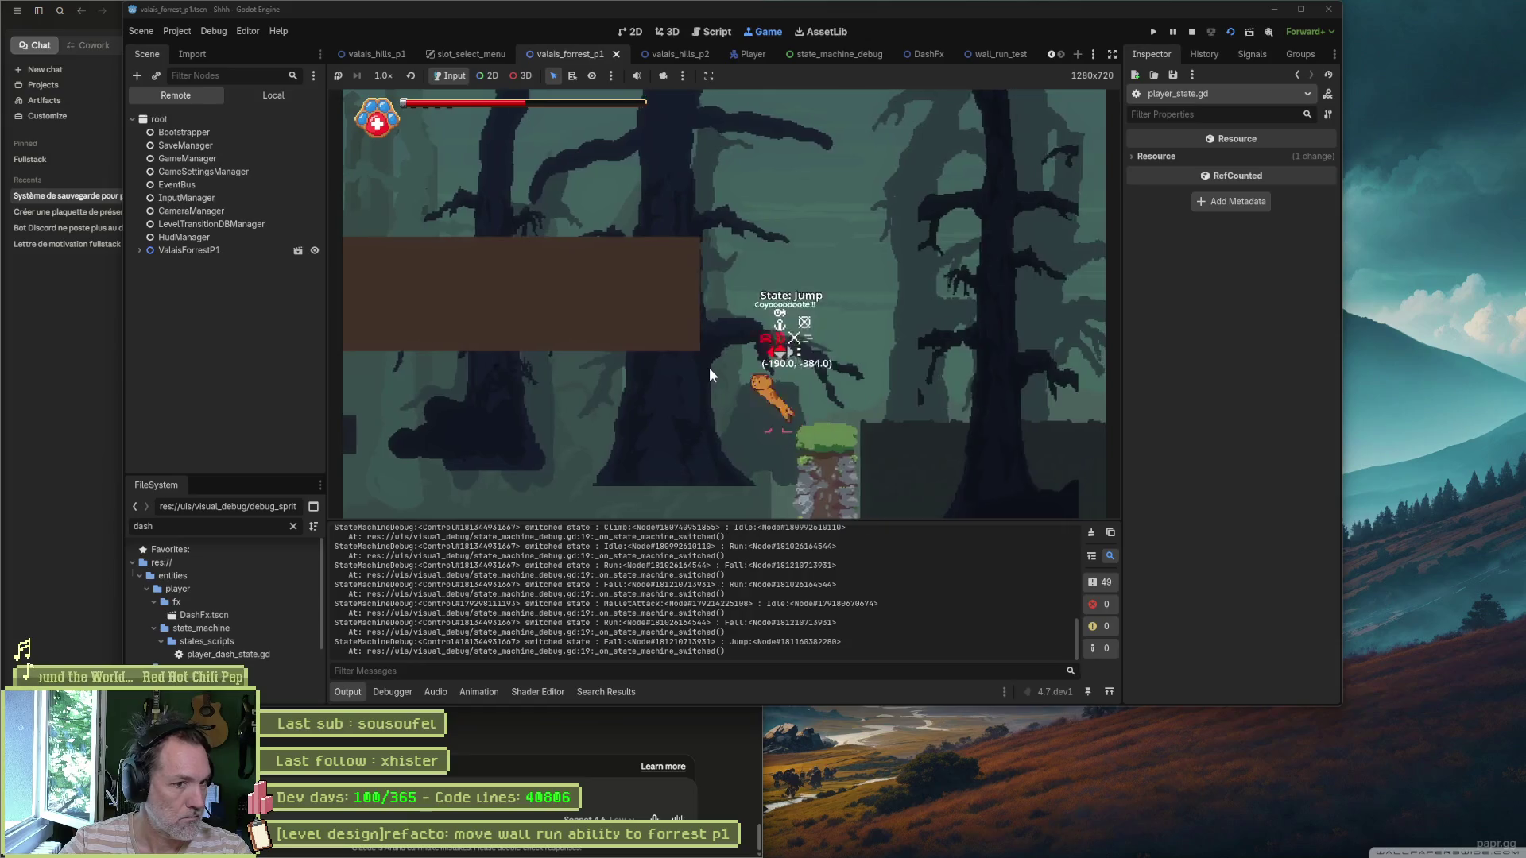
pyautogui.press('shift')
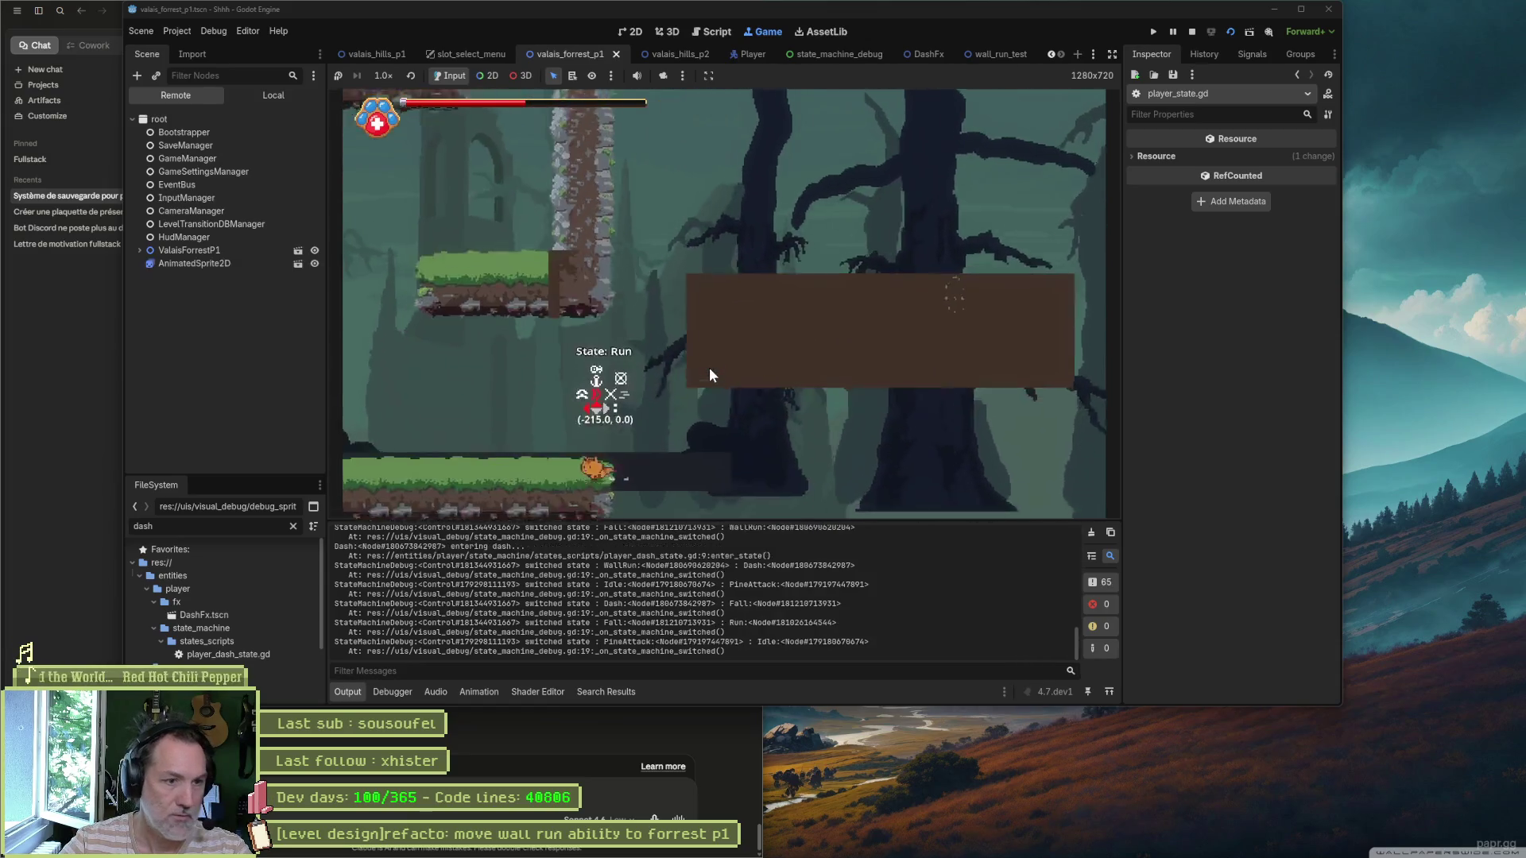
# Step: Wall-run right, dash to the ledge and climb it, then wall-run again and drop off
pyautogui.press('Right')
pyautogui.press('space')
pyautogui.press('shift')
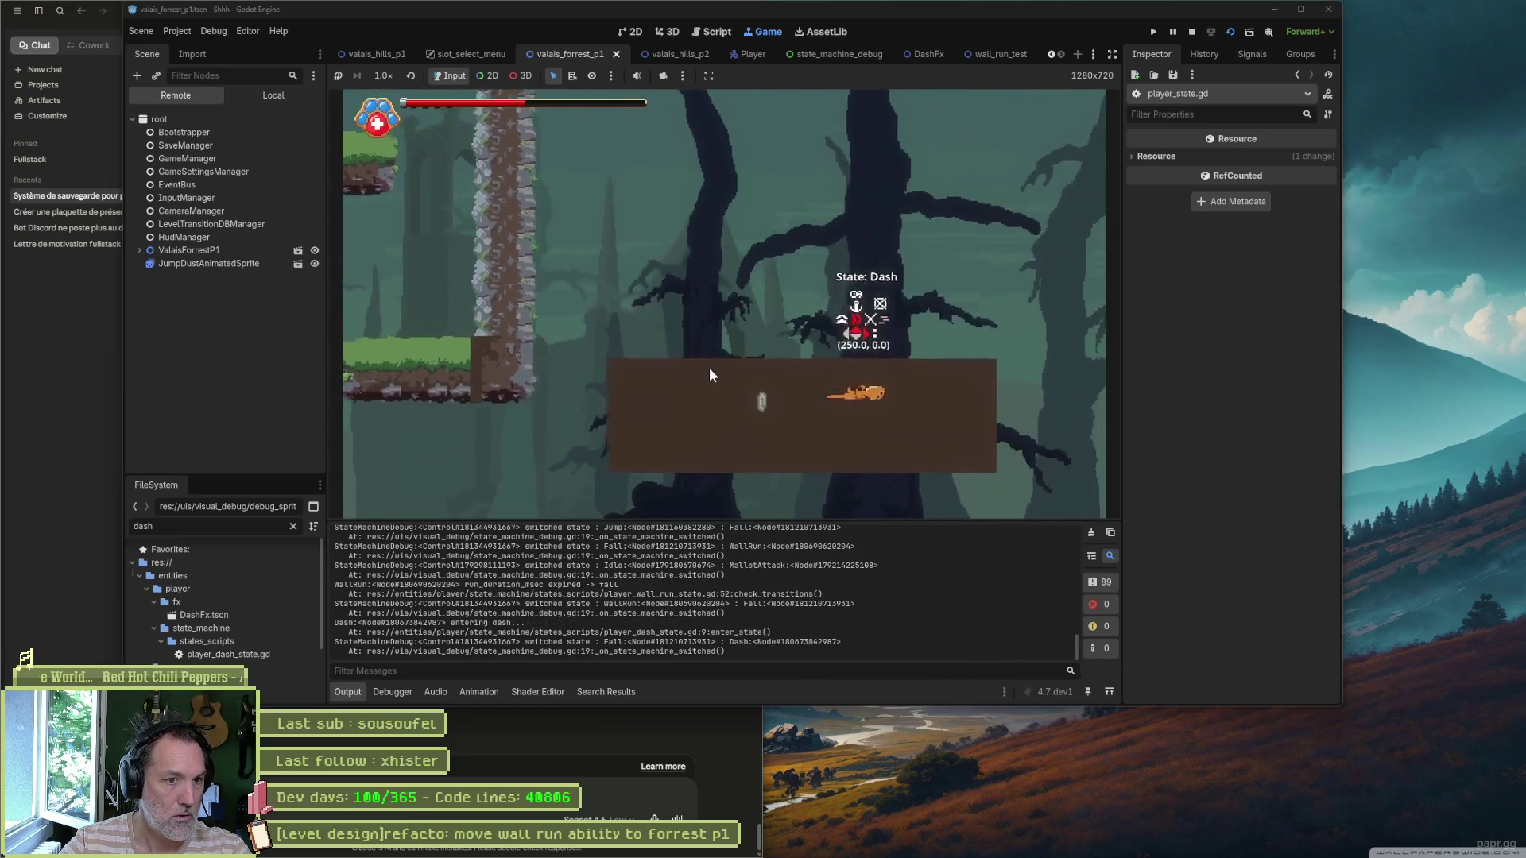
pyautogui.press('Right')
pyautogui.press('space')
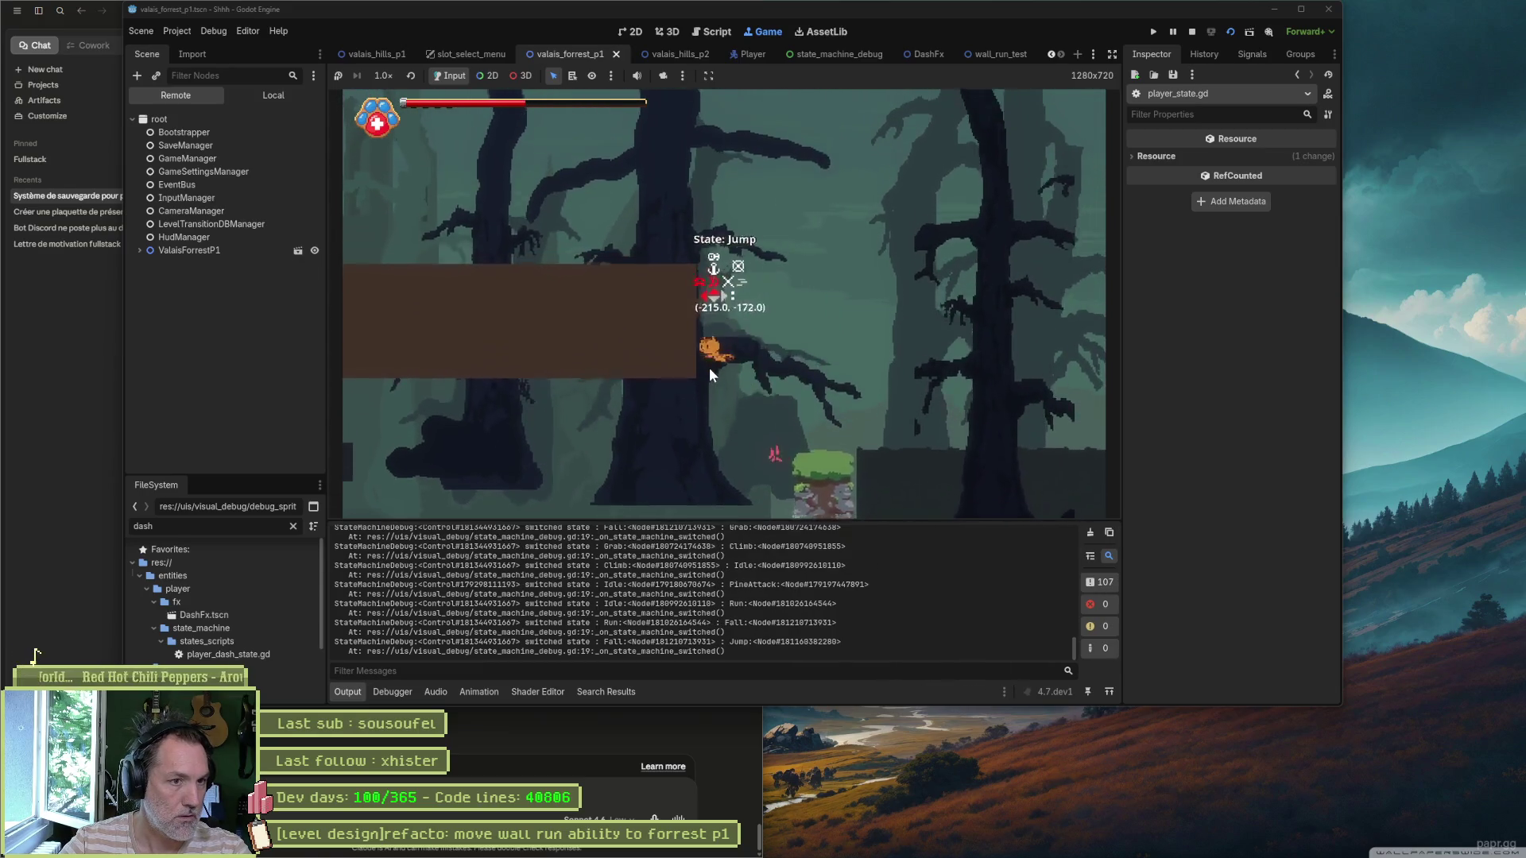
pyautogui.press('Left')
pyautogui.press('shift')
# Step: Dash off a wall-run into the pit, then respawn and wall-run to grab the ledge
pyautogui.press('Right')
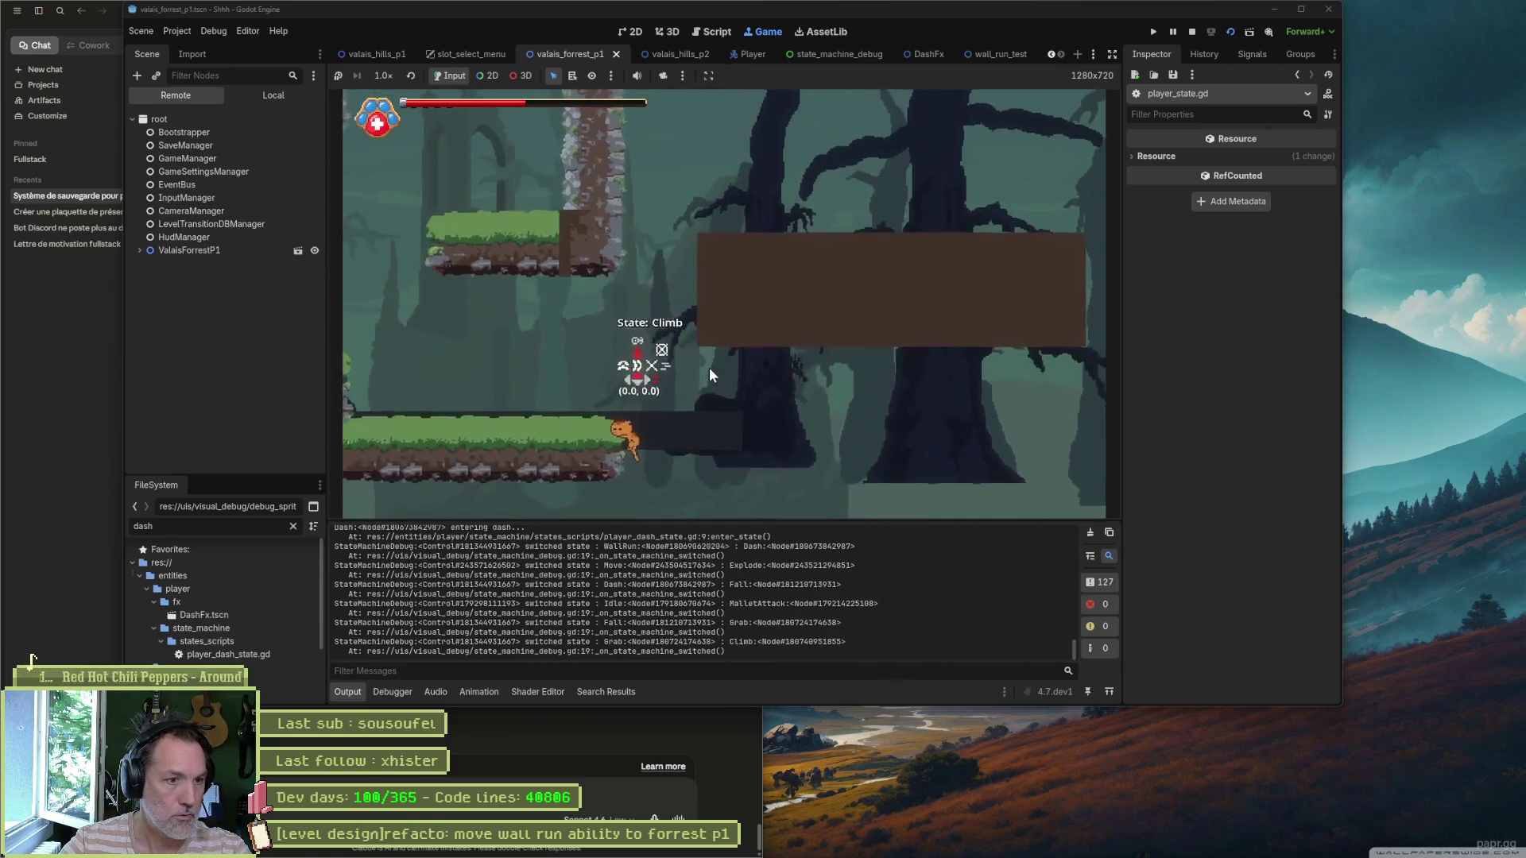
pyautogui.press('space')
pyautogui.press('shift')
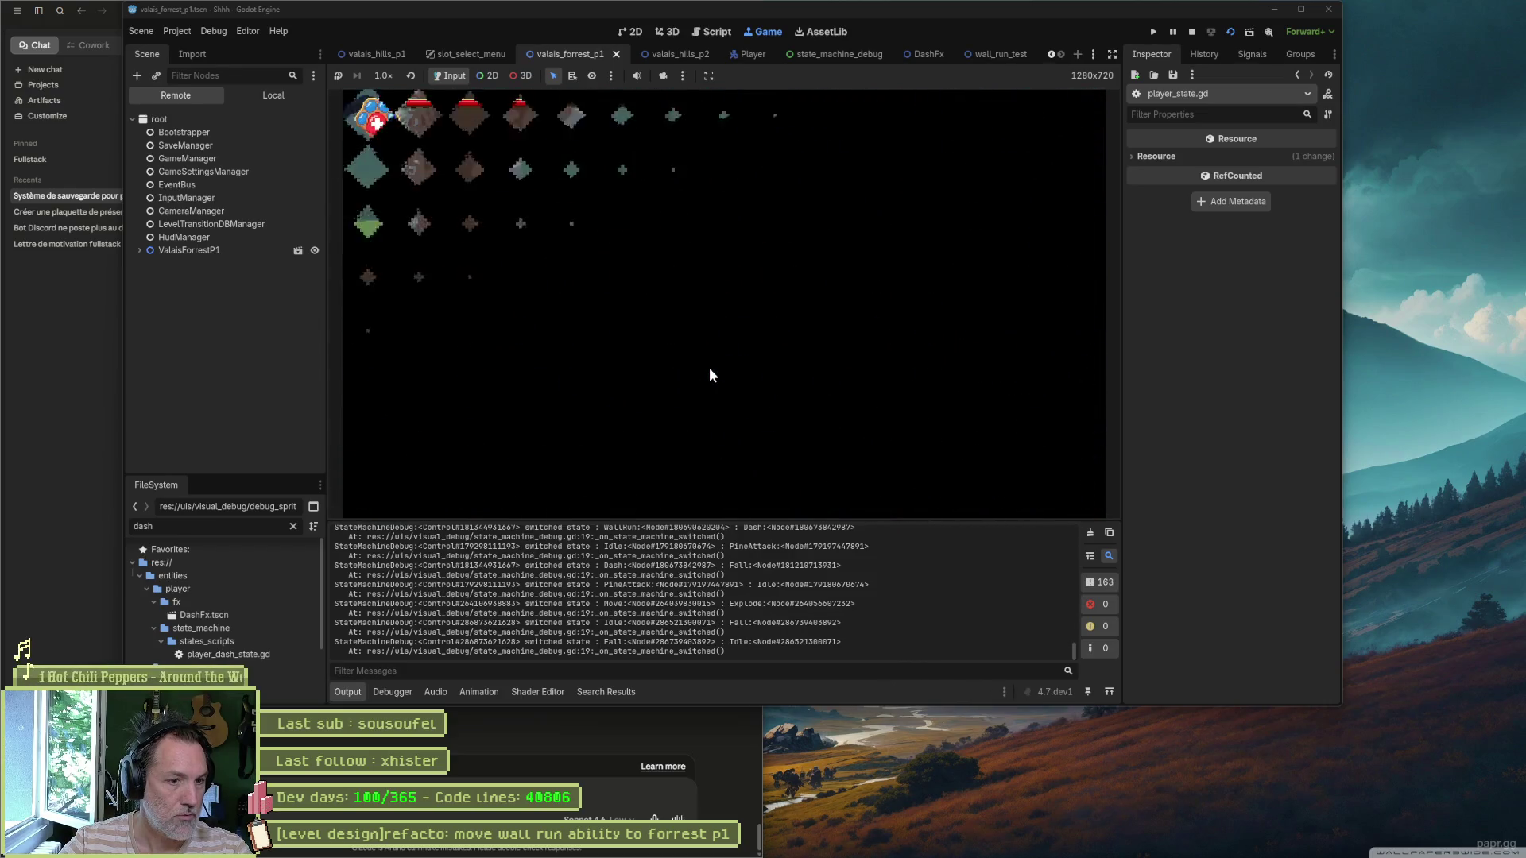
pyautogui.press('Right')
pyautogui.press('space')
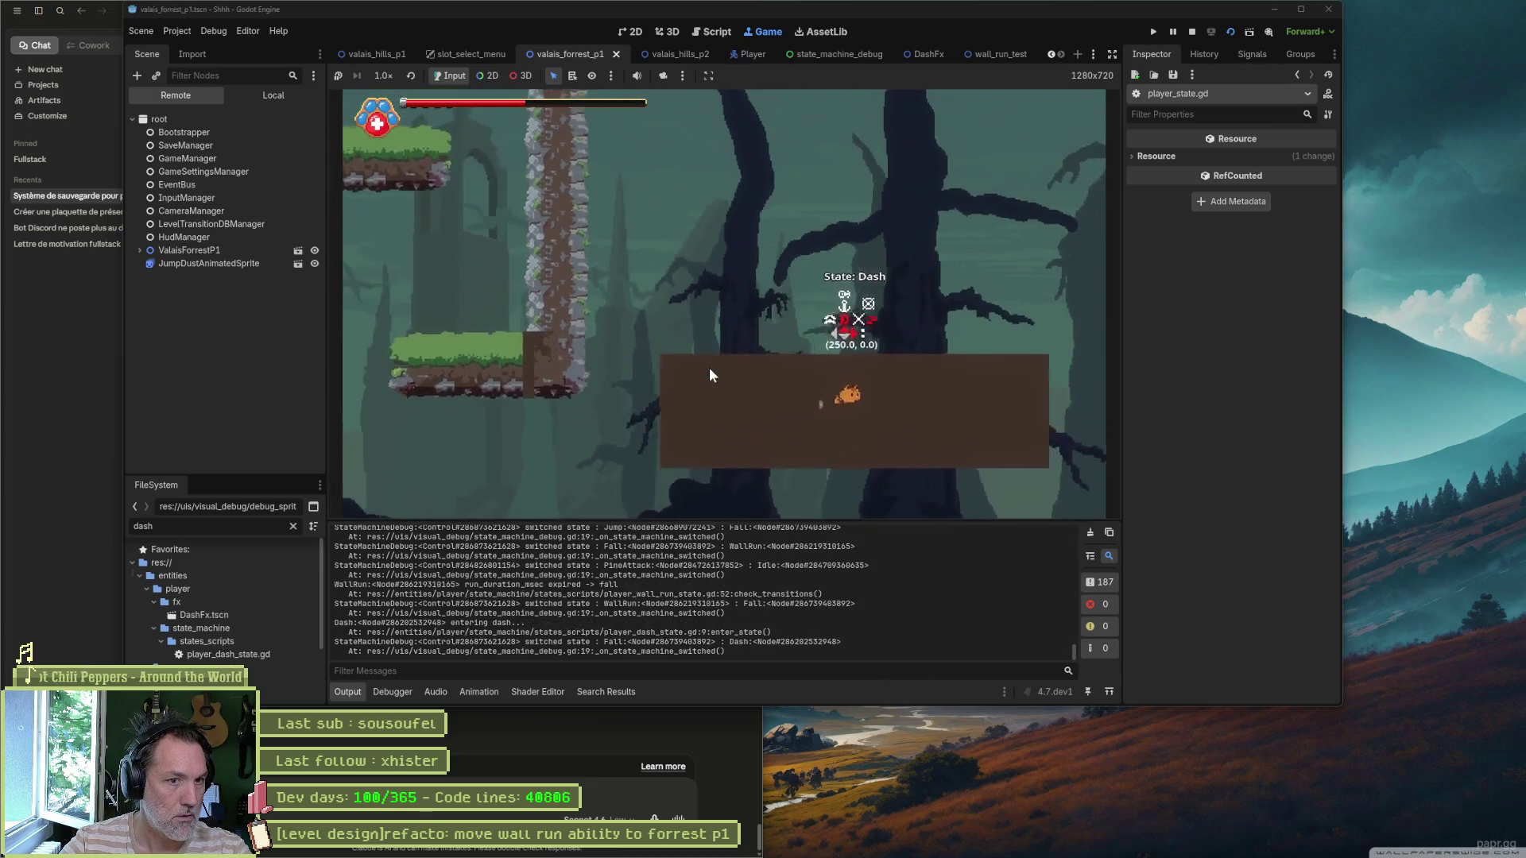
pyautogui.press('shift')
# Step: Do two final wall-runs ending in falls, then stop the game with F8 to return to the script
pyautogui.press('space')
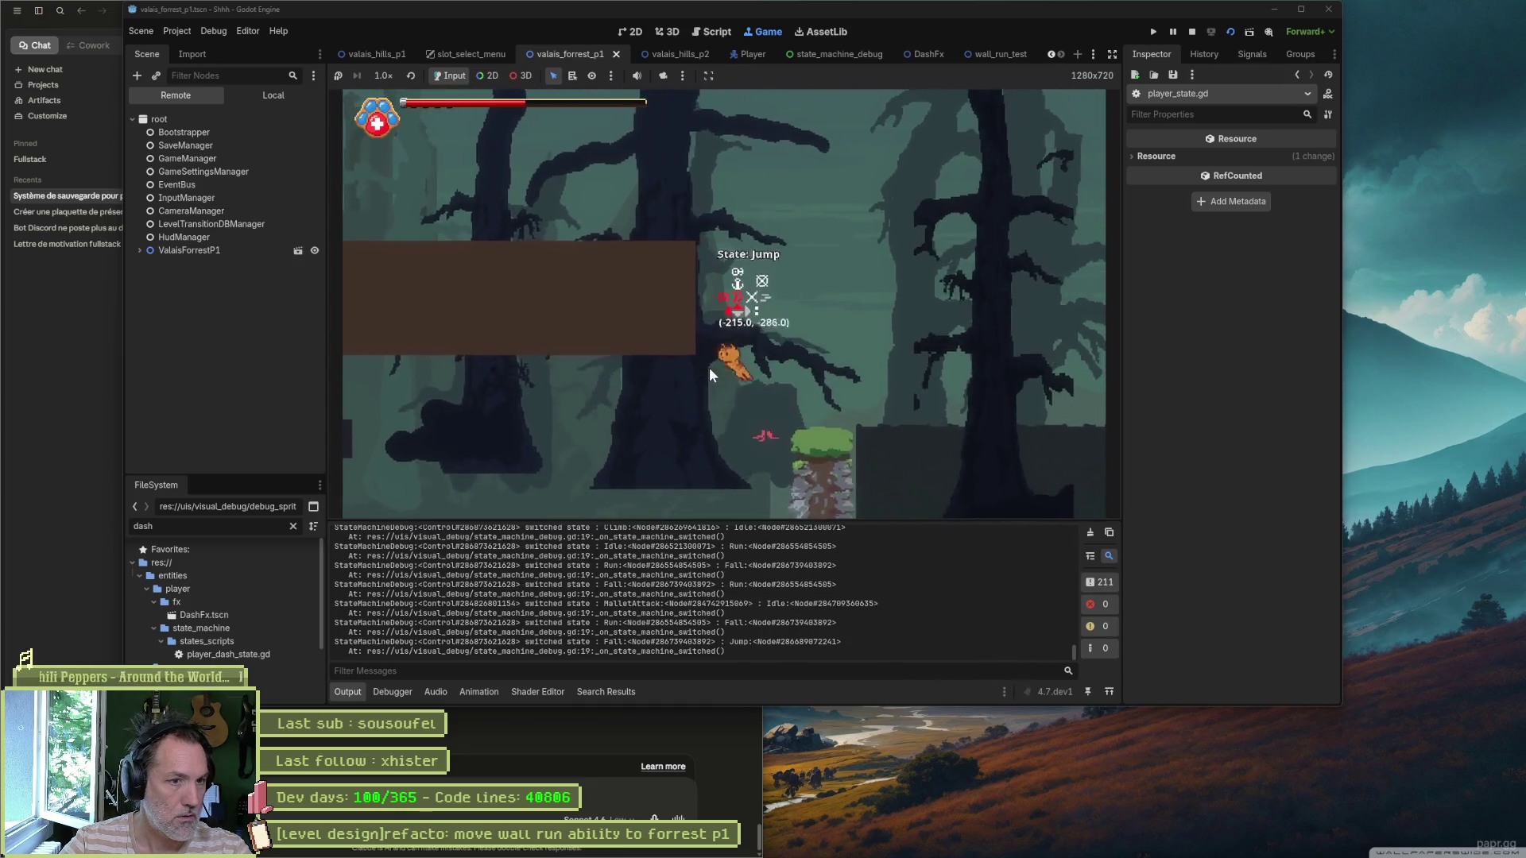
pyautogui.press('shift')
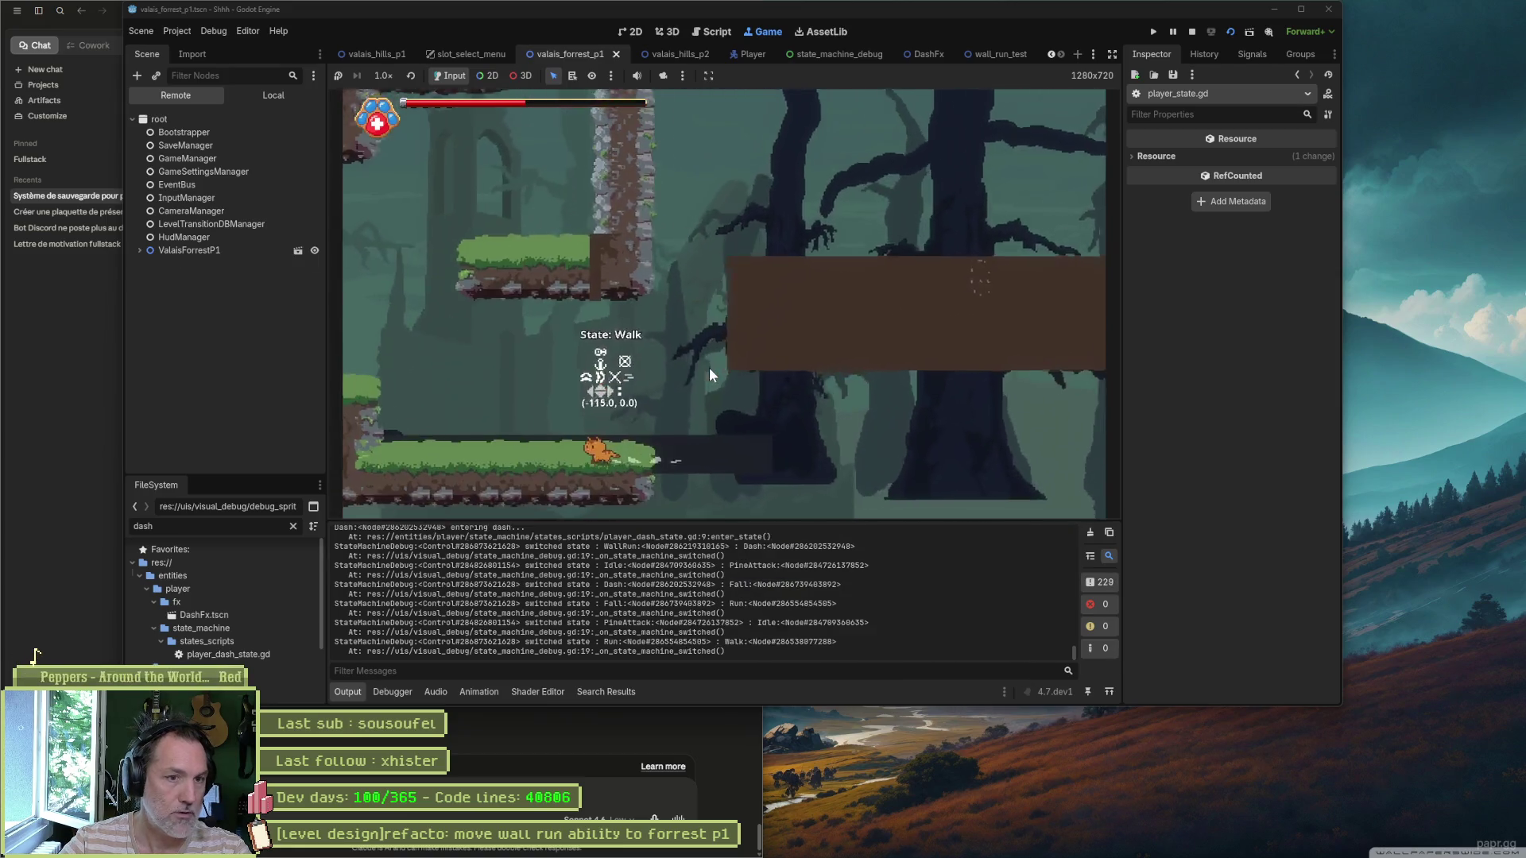
pyautogui.press('Right')
pyautogui.press('space')
pyautogui.press('shift')
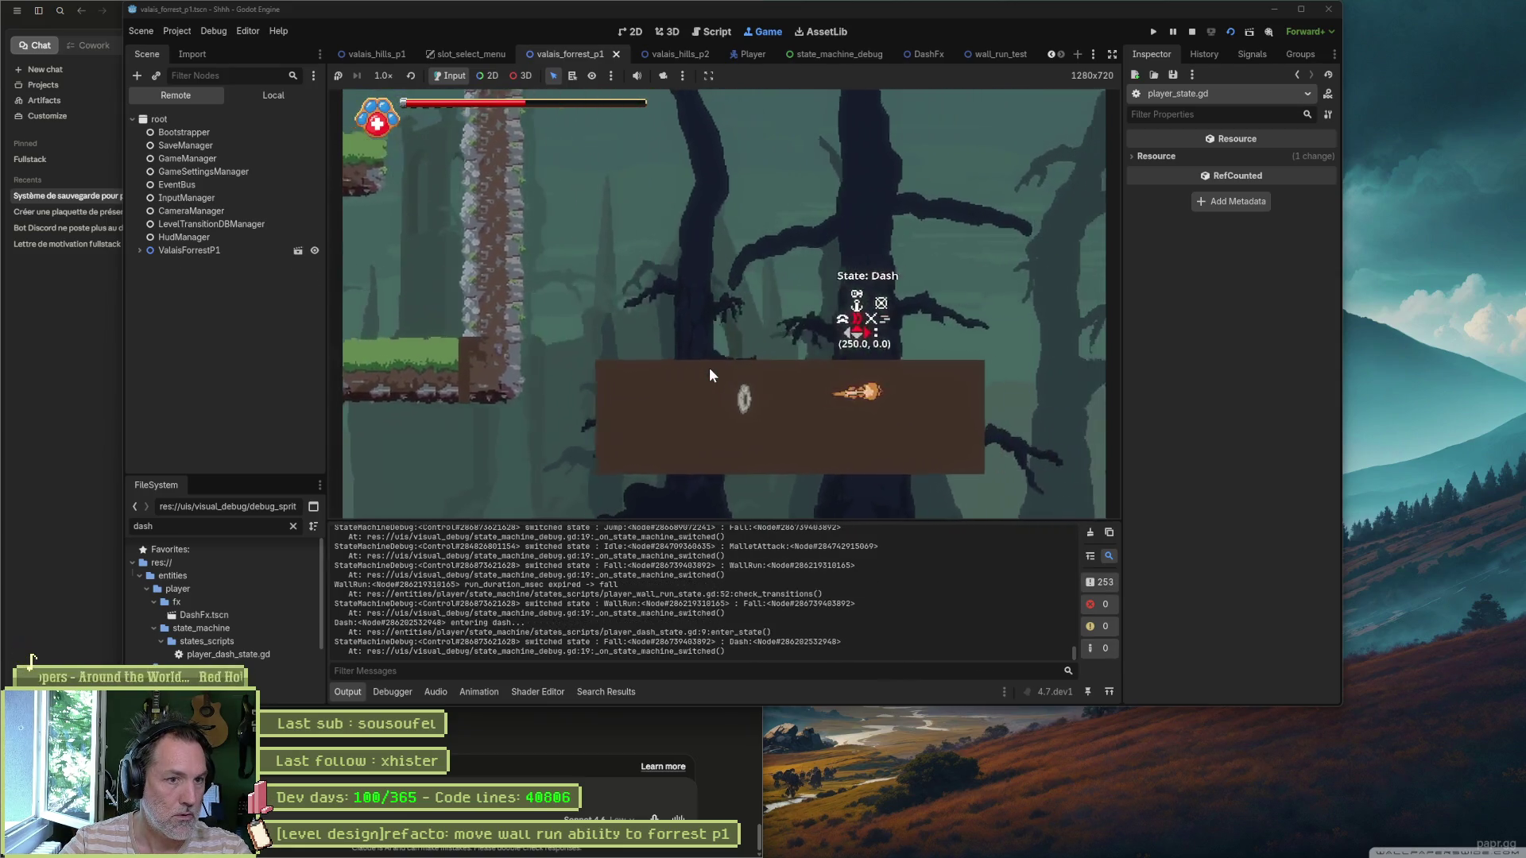
pyautogui.press('F8')
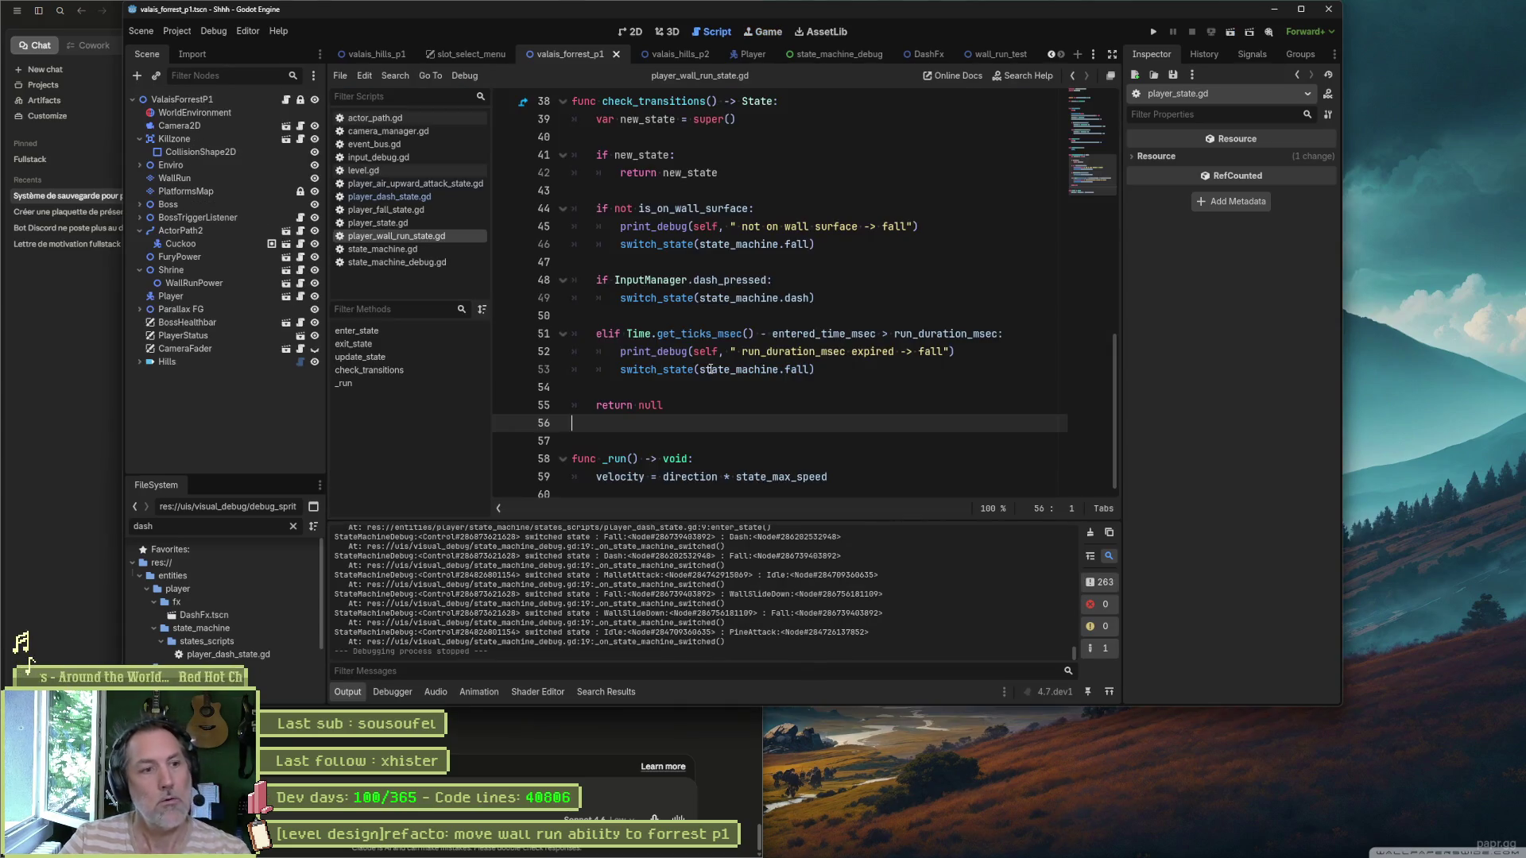
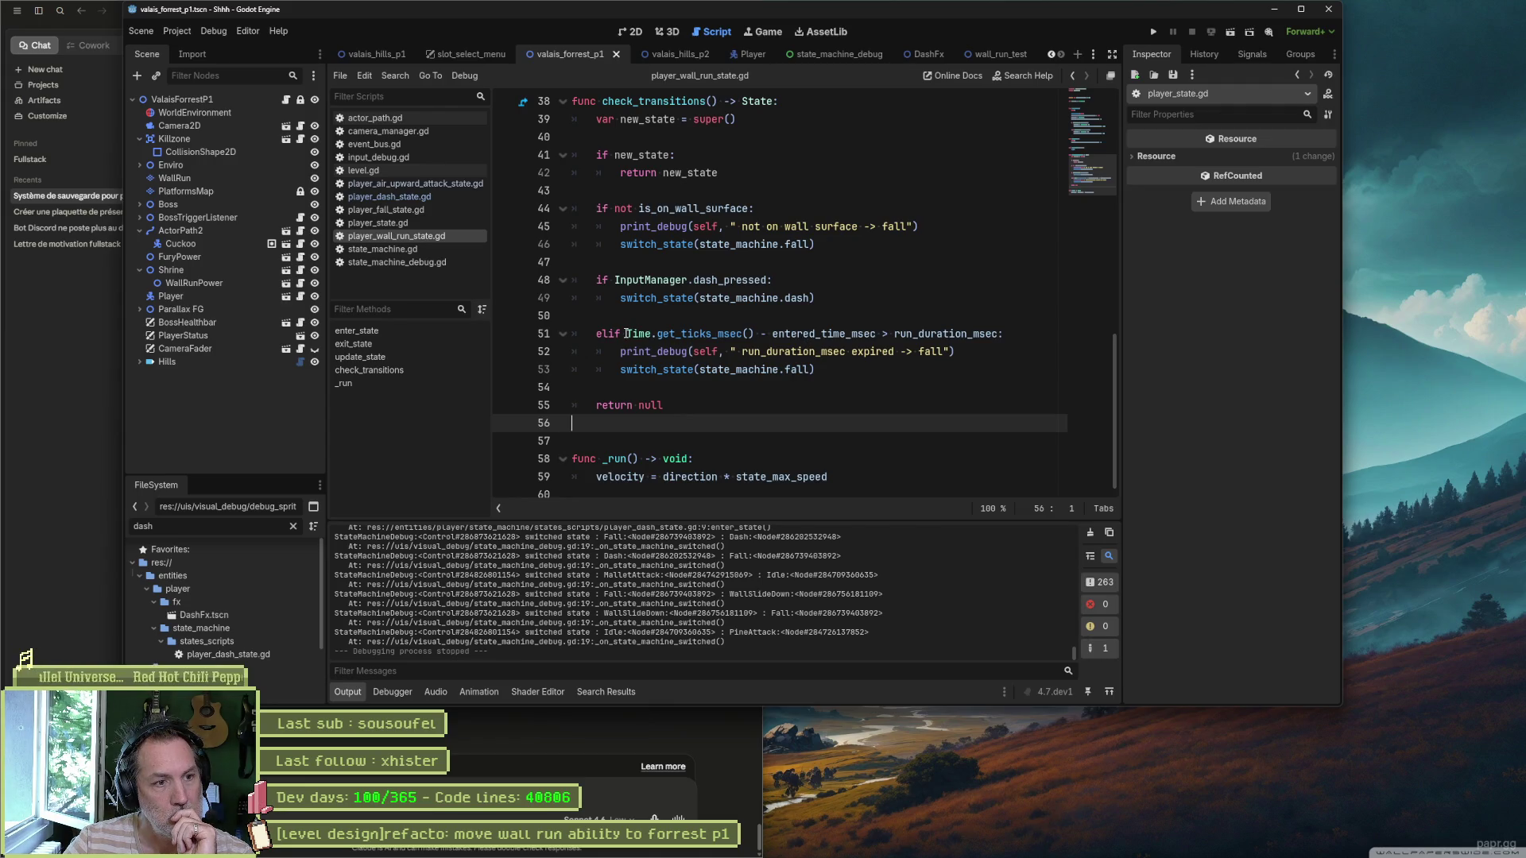
# Step: Add a print_debug in the dash branch that logs the run-duration expiry condition
pyautogui.moveTo(627, 334); pyautogui.dragTo(1005, 337)
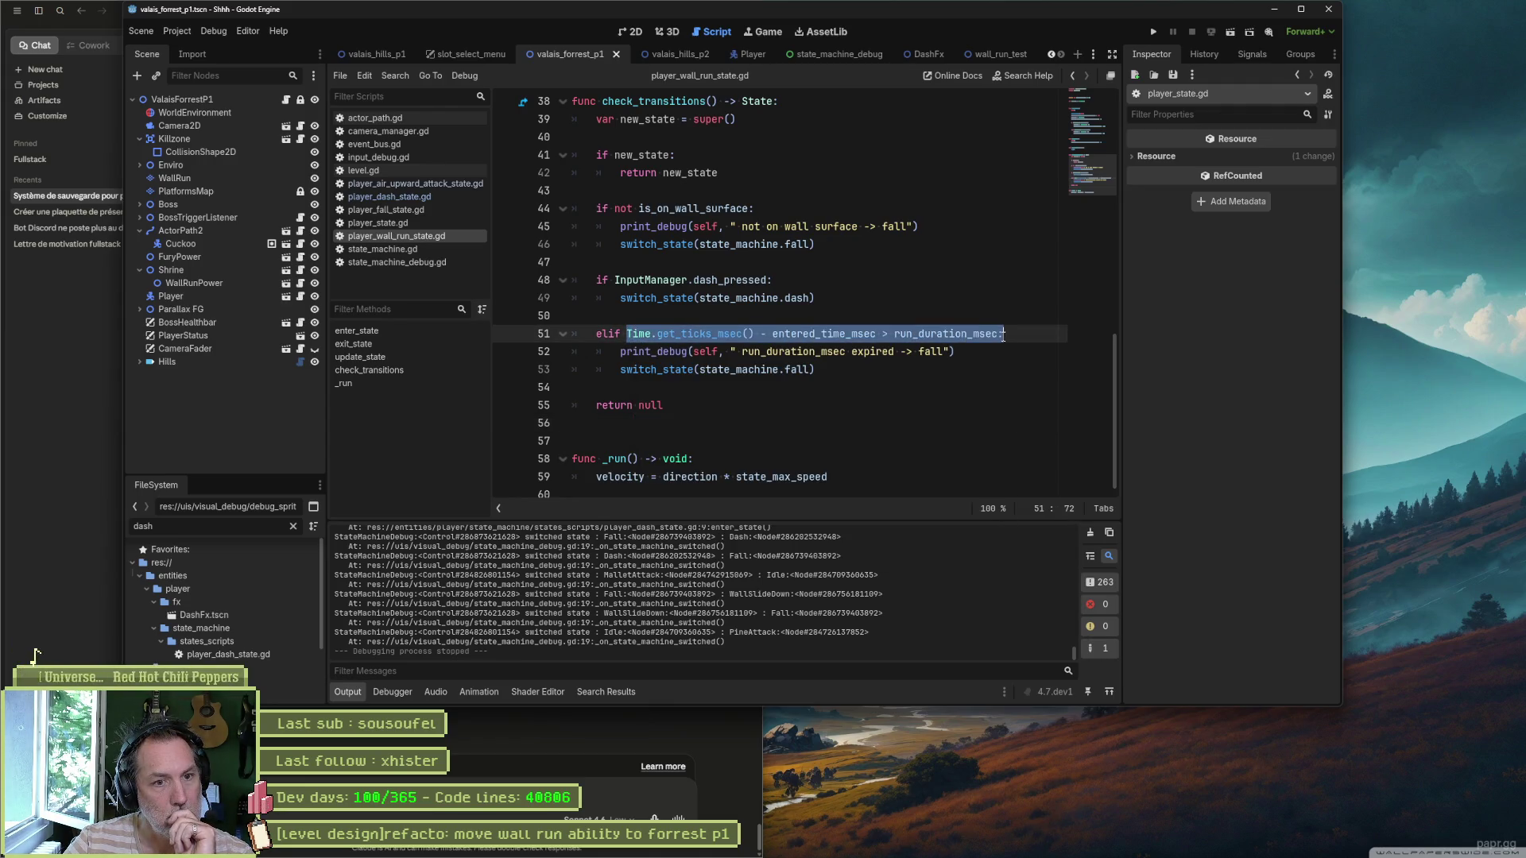
pyautogui.click(806, 283)
pyautogui.press('Return')
pyautogui.write('rint_debu')
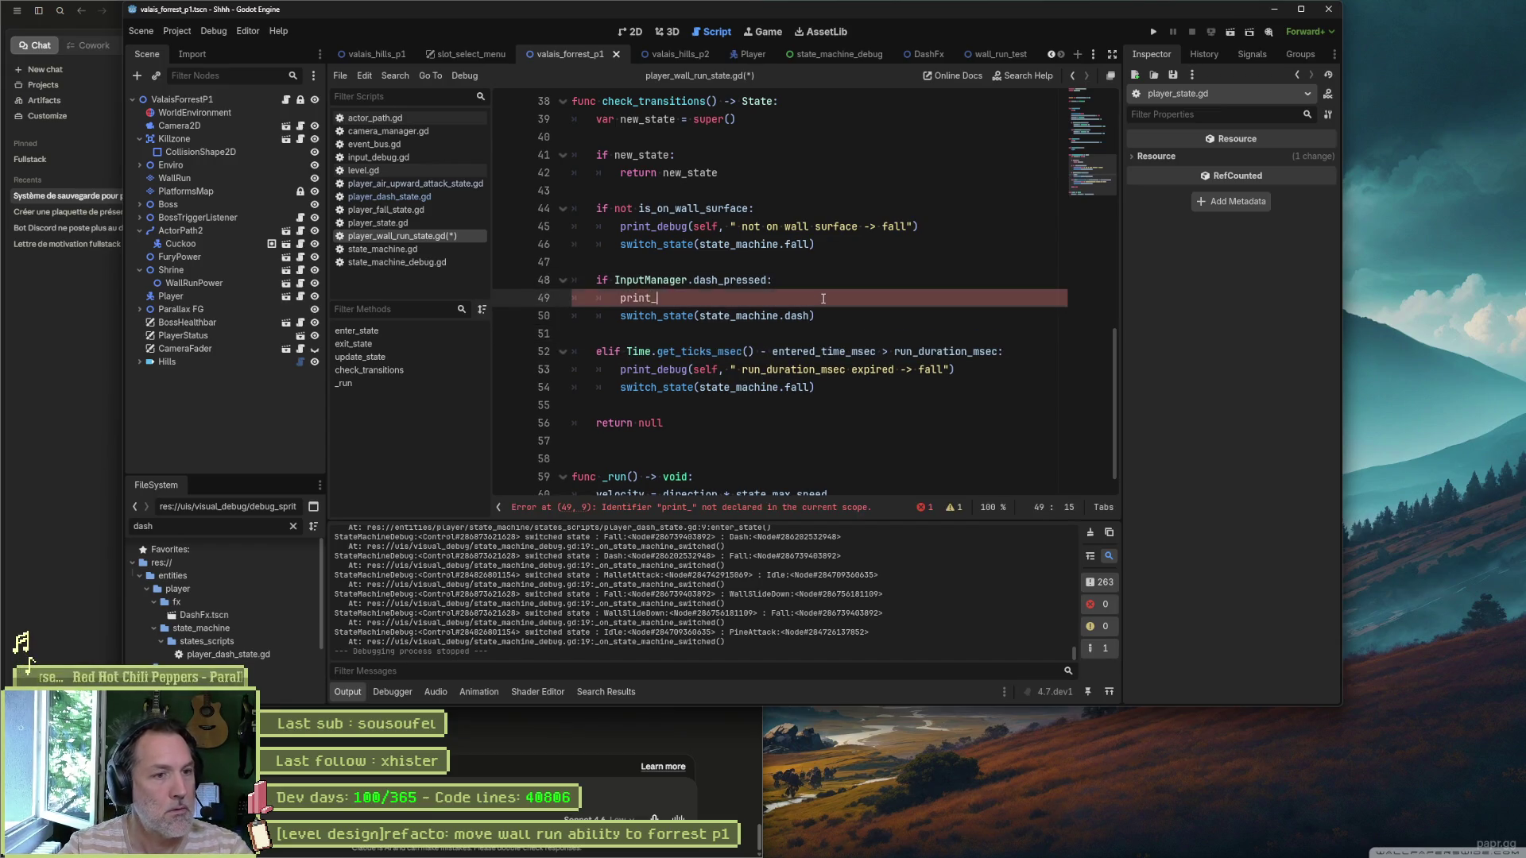
pyautogui.write('"')
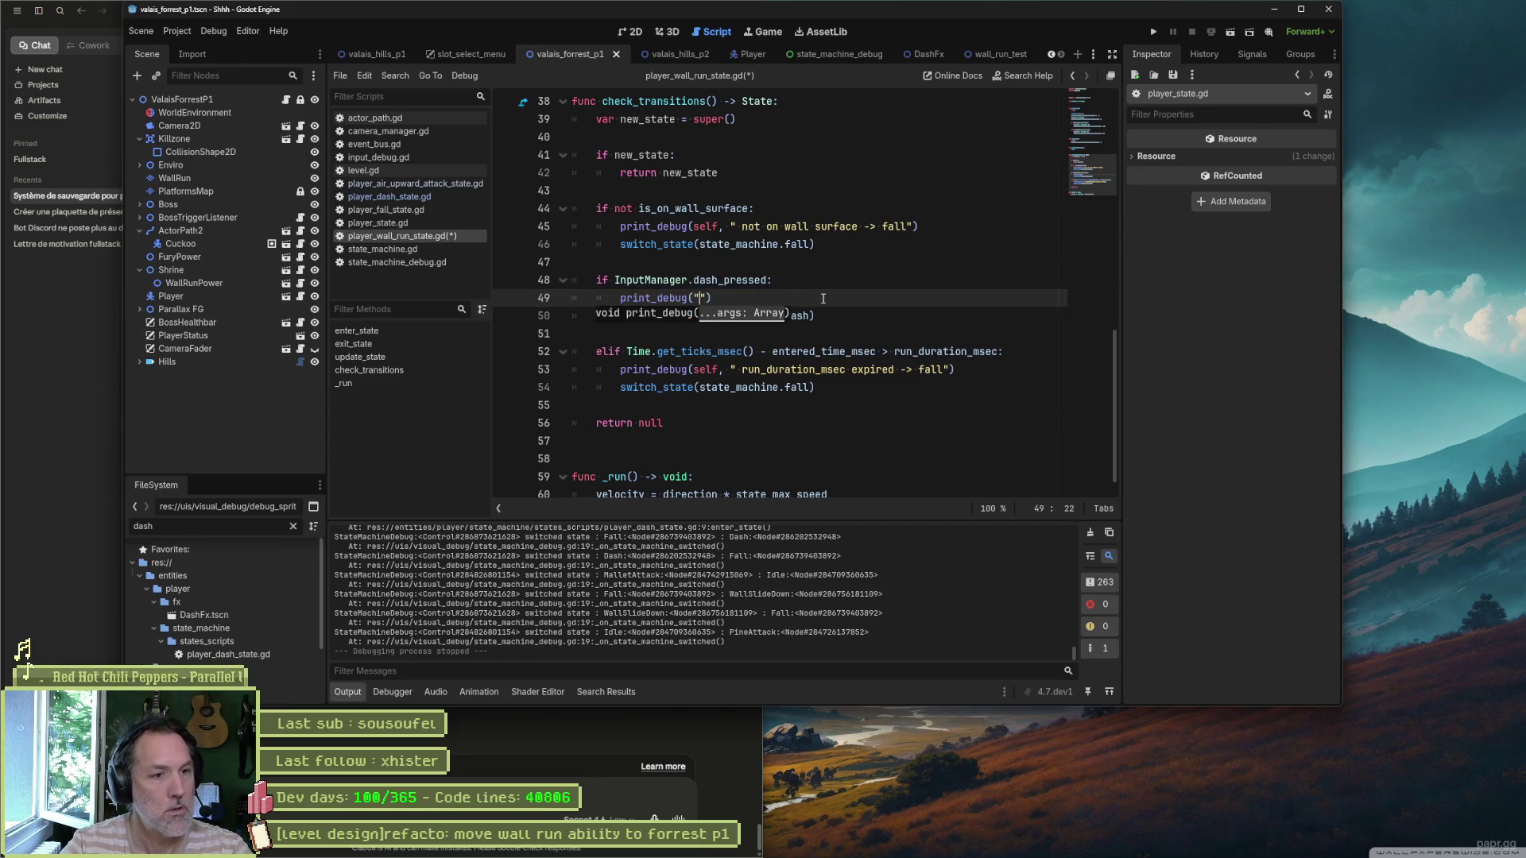
pyautogui.write('self,')
pyautogui.press('Right')
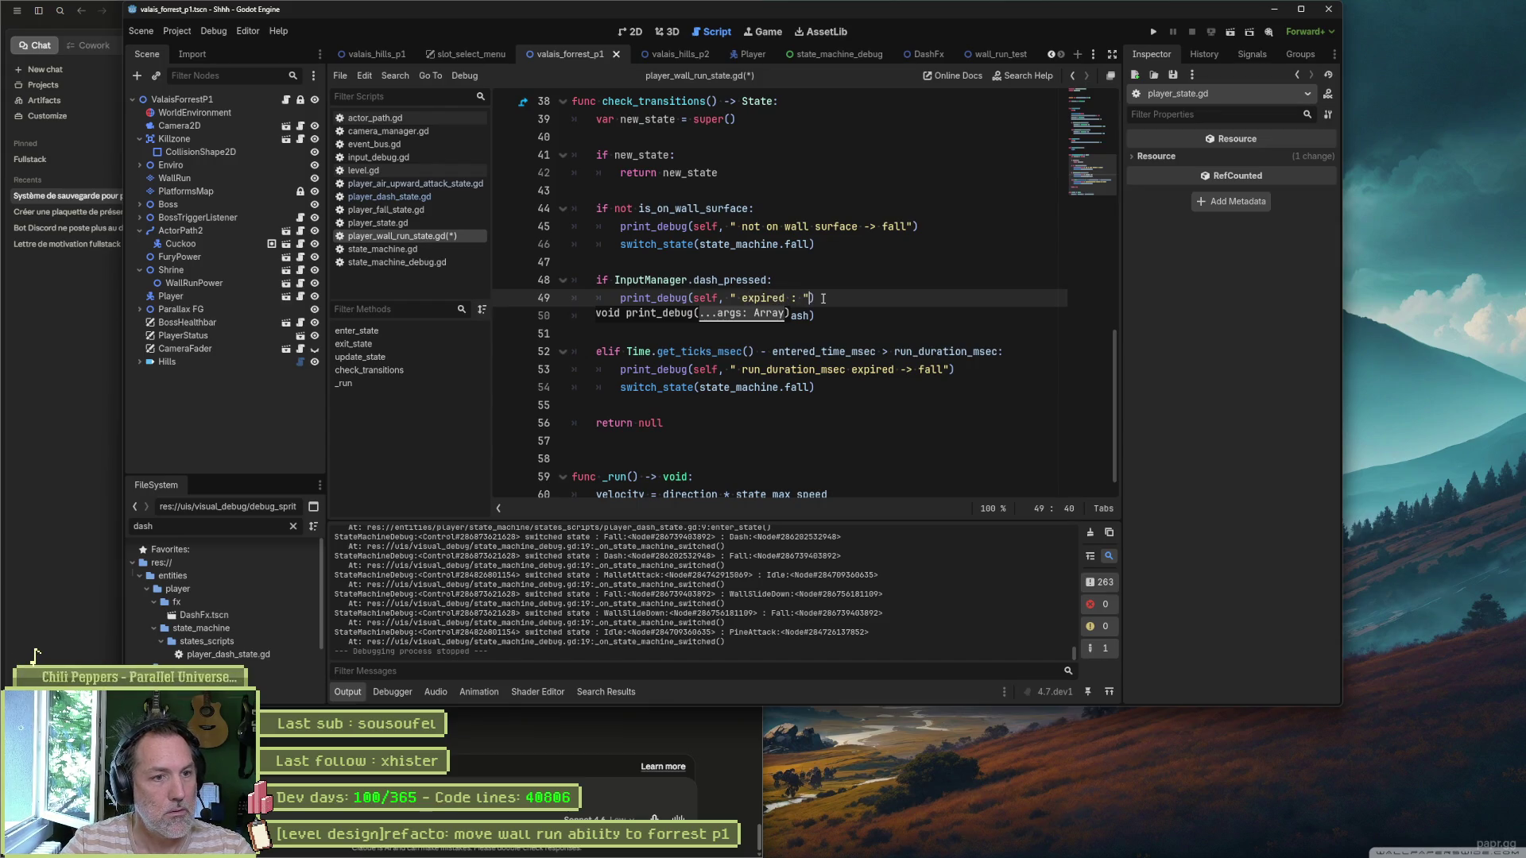
pyautogui.write('Time.get_ticks_msec() - entered_time_msec > run_duration_msec')
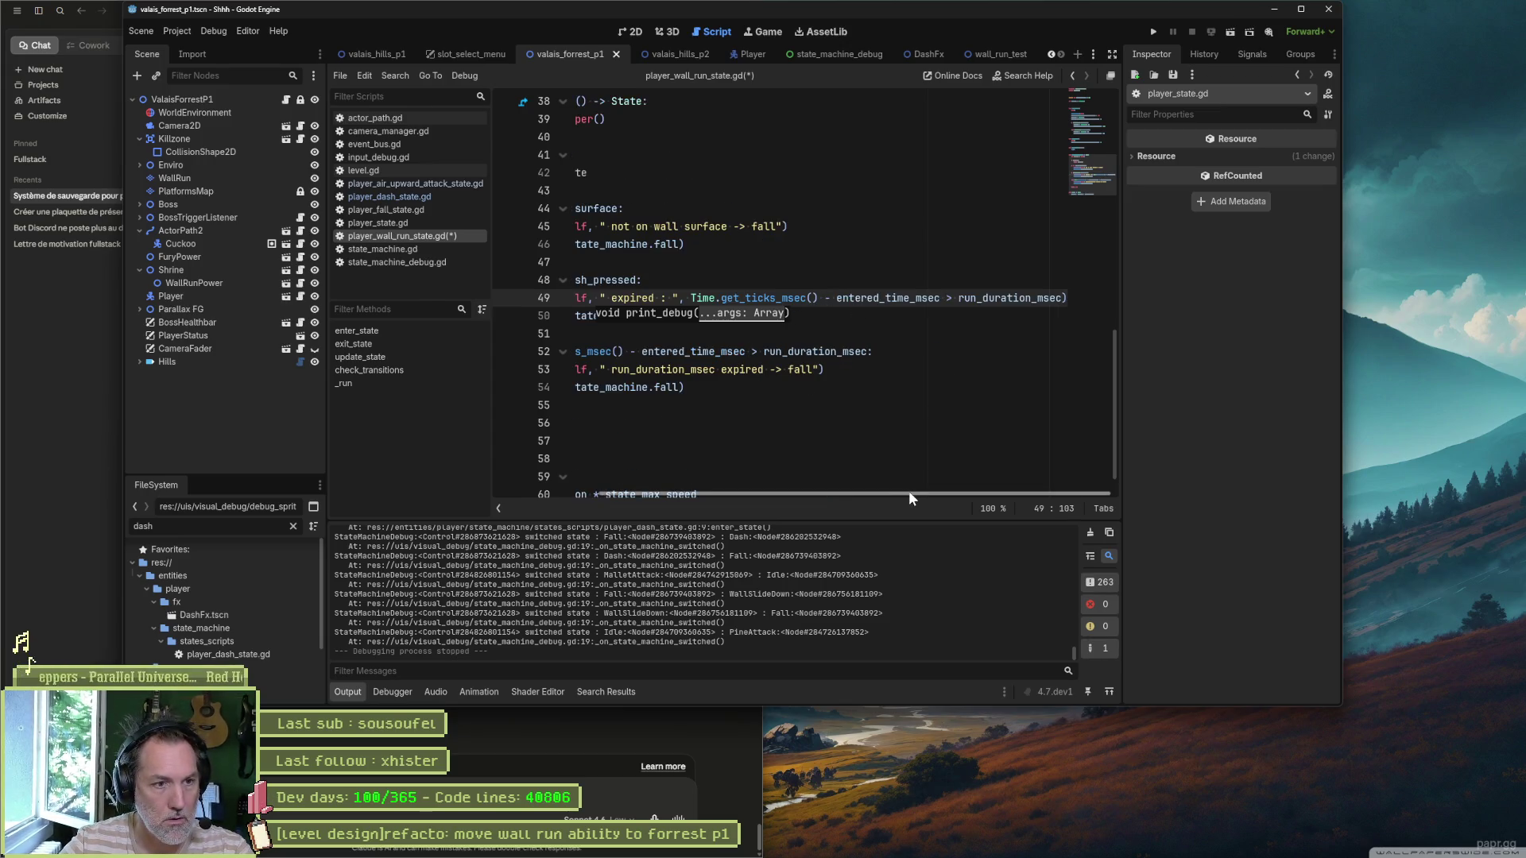
# Step: Delete the not-on-wall-surface and run_duration-expired debug prints from player_wall_run_state.gd
pyautogui.moveTo(908, 490); pyautogui.dragTo(690, 446)
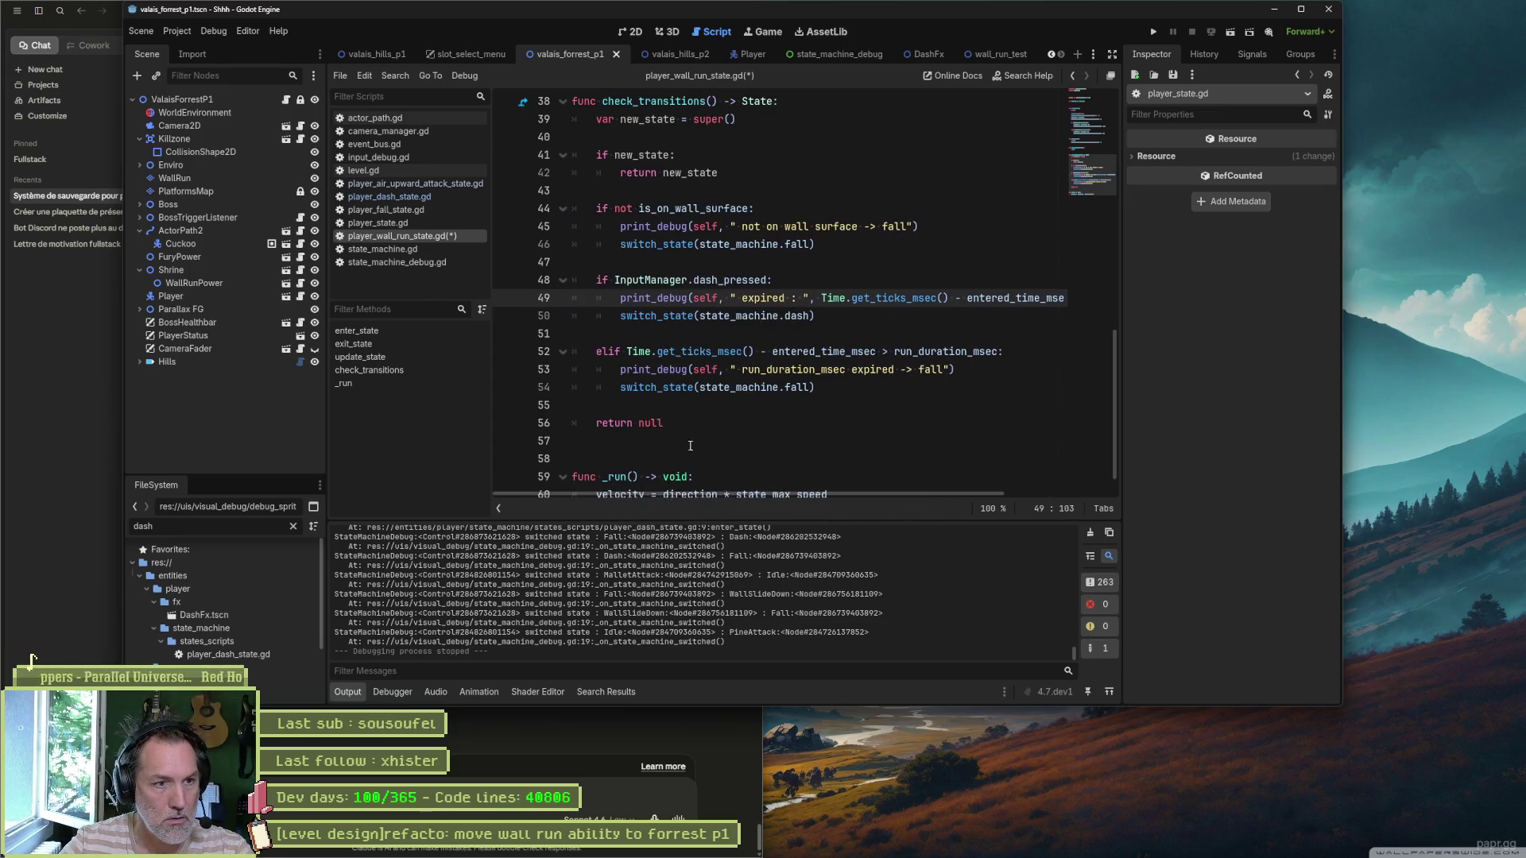
pyautogui.click(653, 232)
pyautogui.hotkey('ctrl', 'shift', 'k')
pyautogui.click(743, 352)
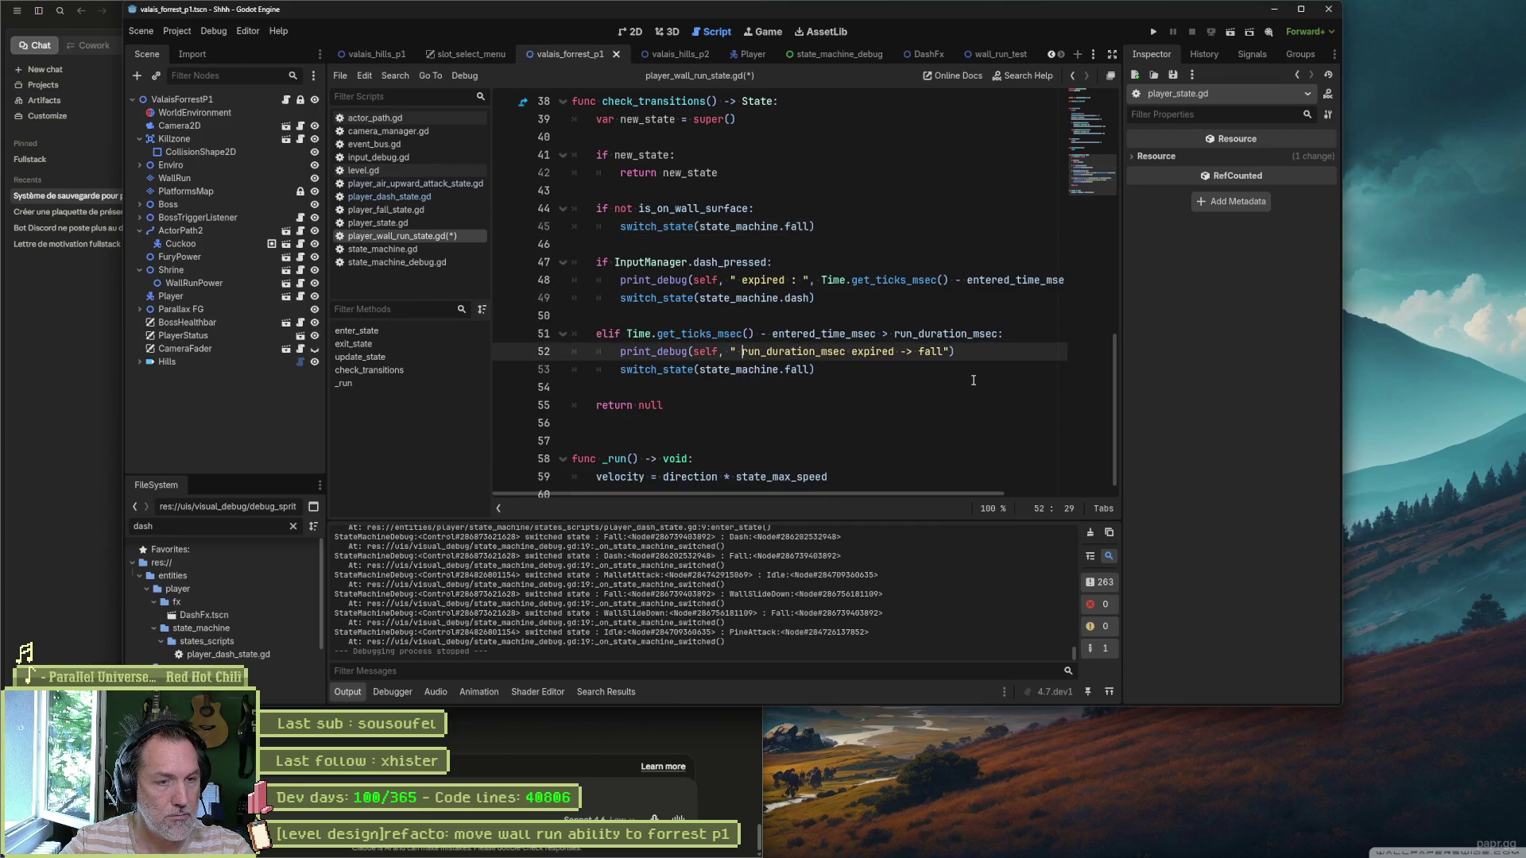
pyautogui.hotkey('ctrl', 'shift', 'k')
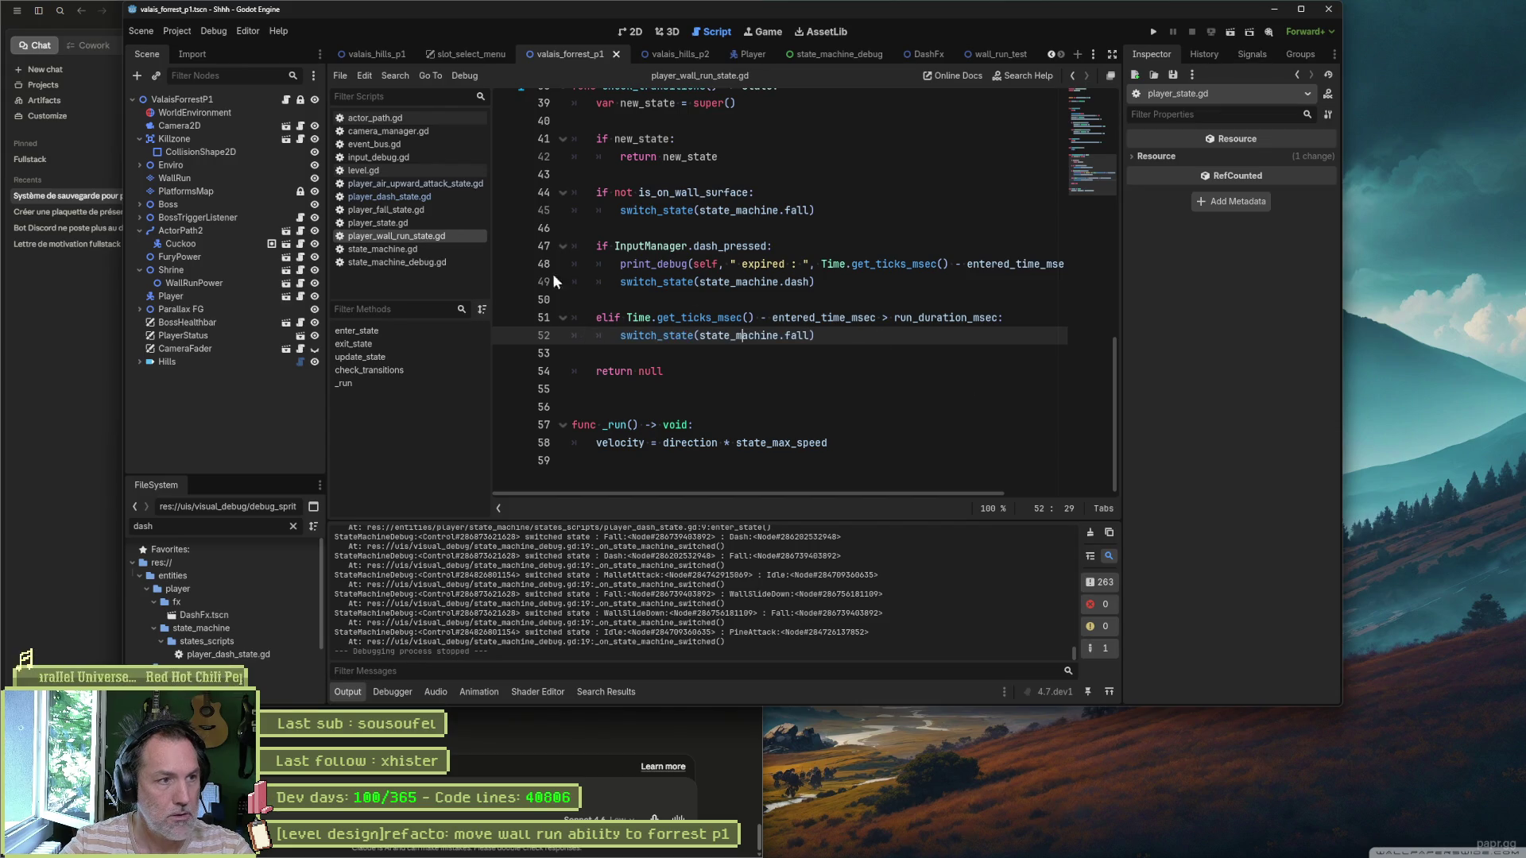
# Step: Remove the state debug print and commented-out _process block from state_machine_debug.gd, and save it
pyautogui.click(461, 265)
pyautogui.click(809, 421)
pyautogui.hotkey('ctrl', 'shift', 'k')
pyautogui.click(749, 298)
pyautogui.hotkey('ctrl', 'shift', 'k')
pyautogui.hotkey('ctrl', 'shift', 'k')
pyautogui.hotkey('ctrl', 'shift', 'k')
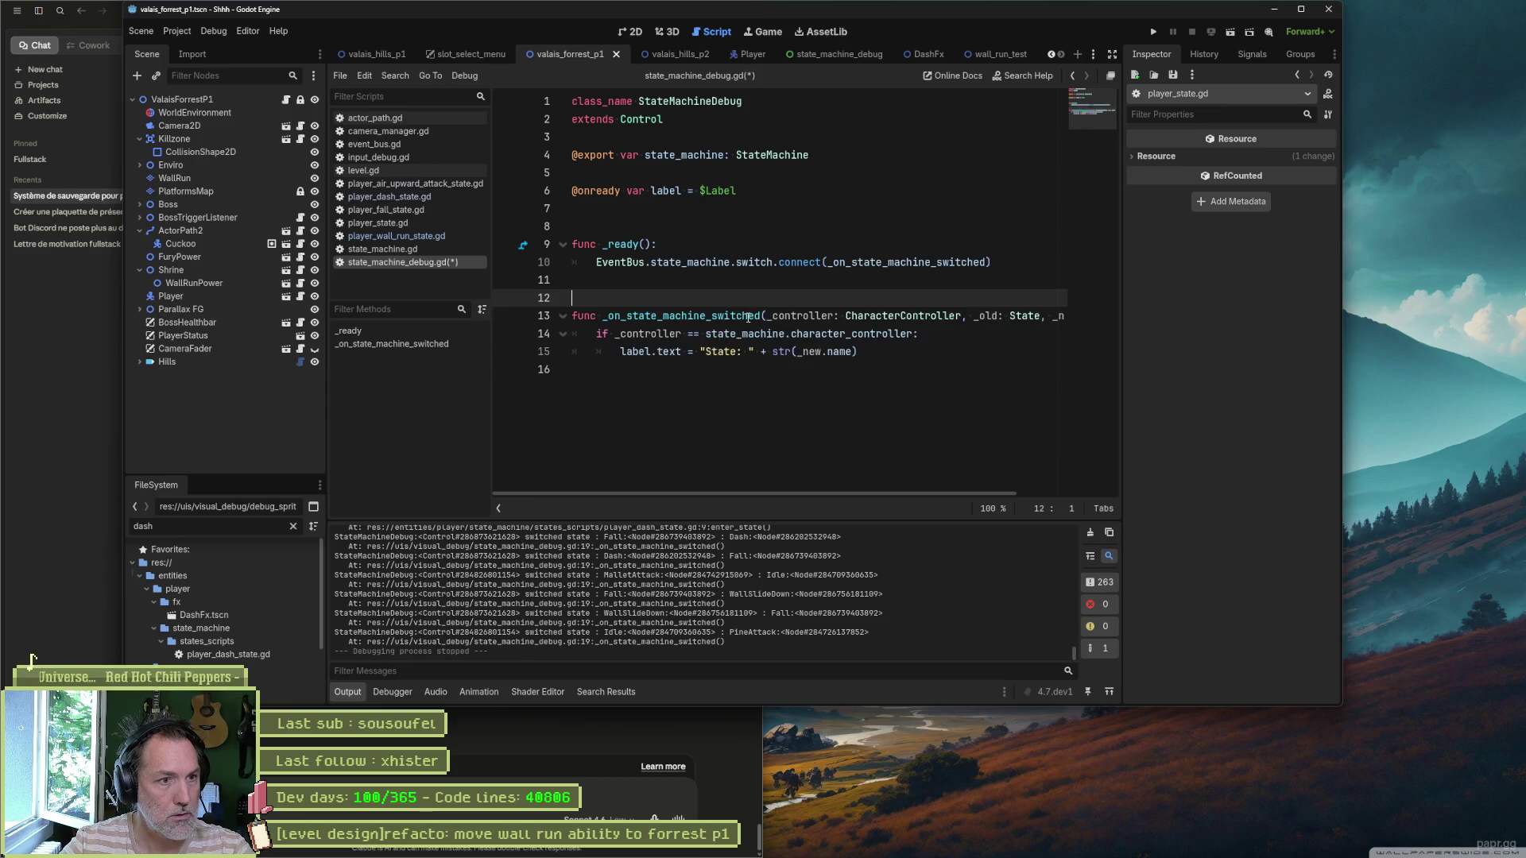
pyautogui.hotkey('ctrl', 's')
# Step: Launch the project with F5 to play-test
pyautogui.click(450, 236)
pyautogui.click(447, 262)
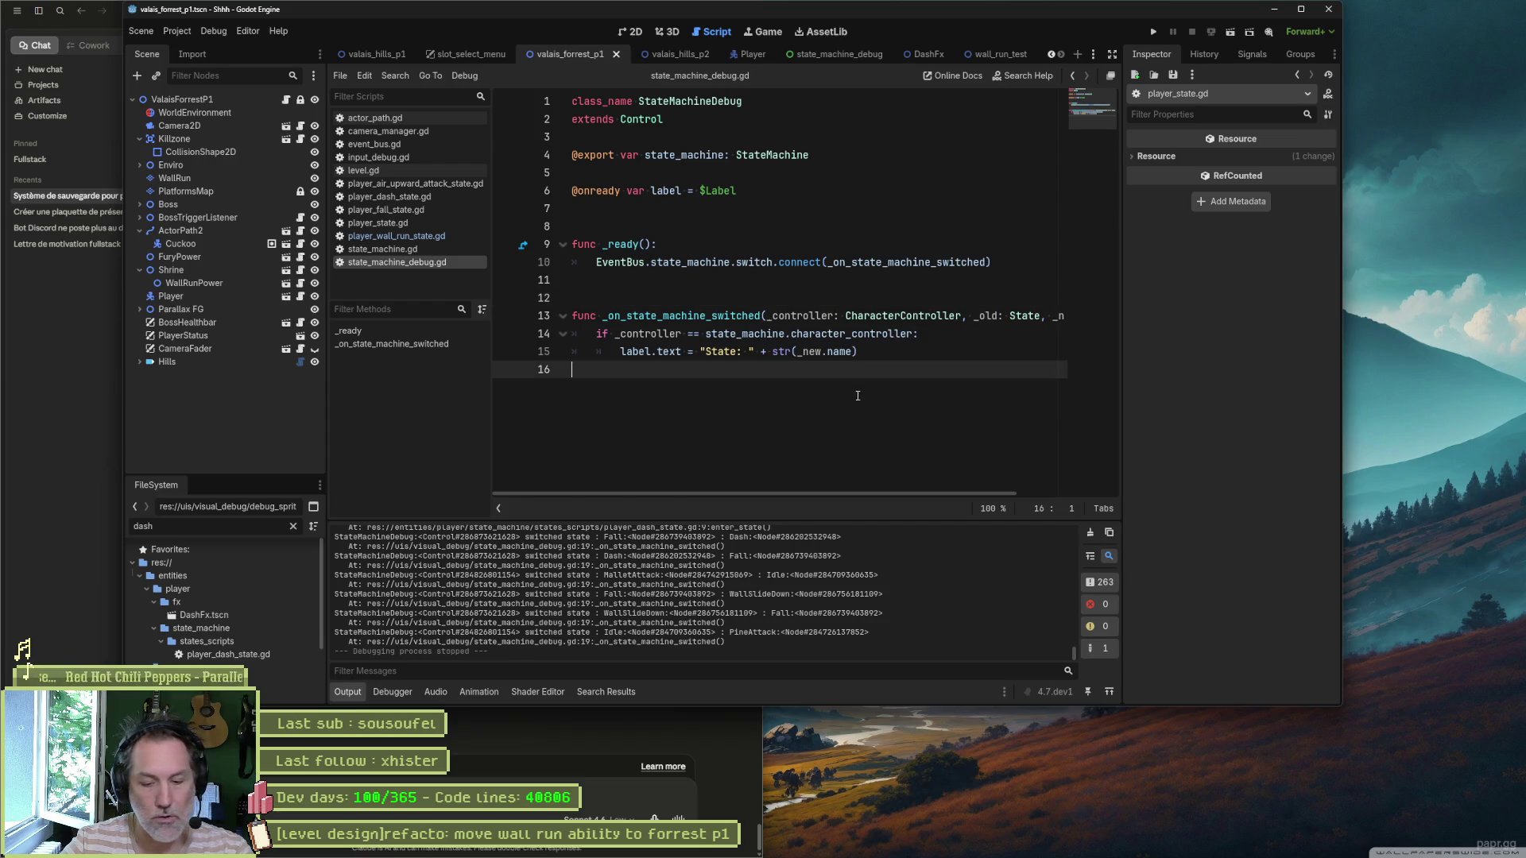
pyautogui.press('F5')
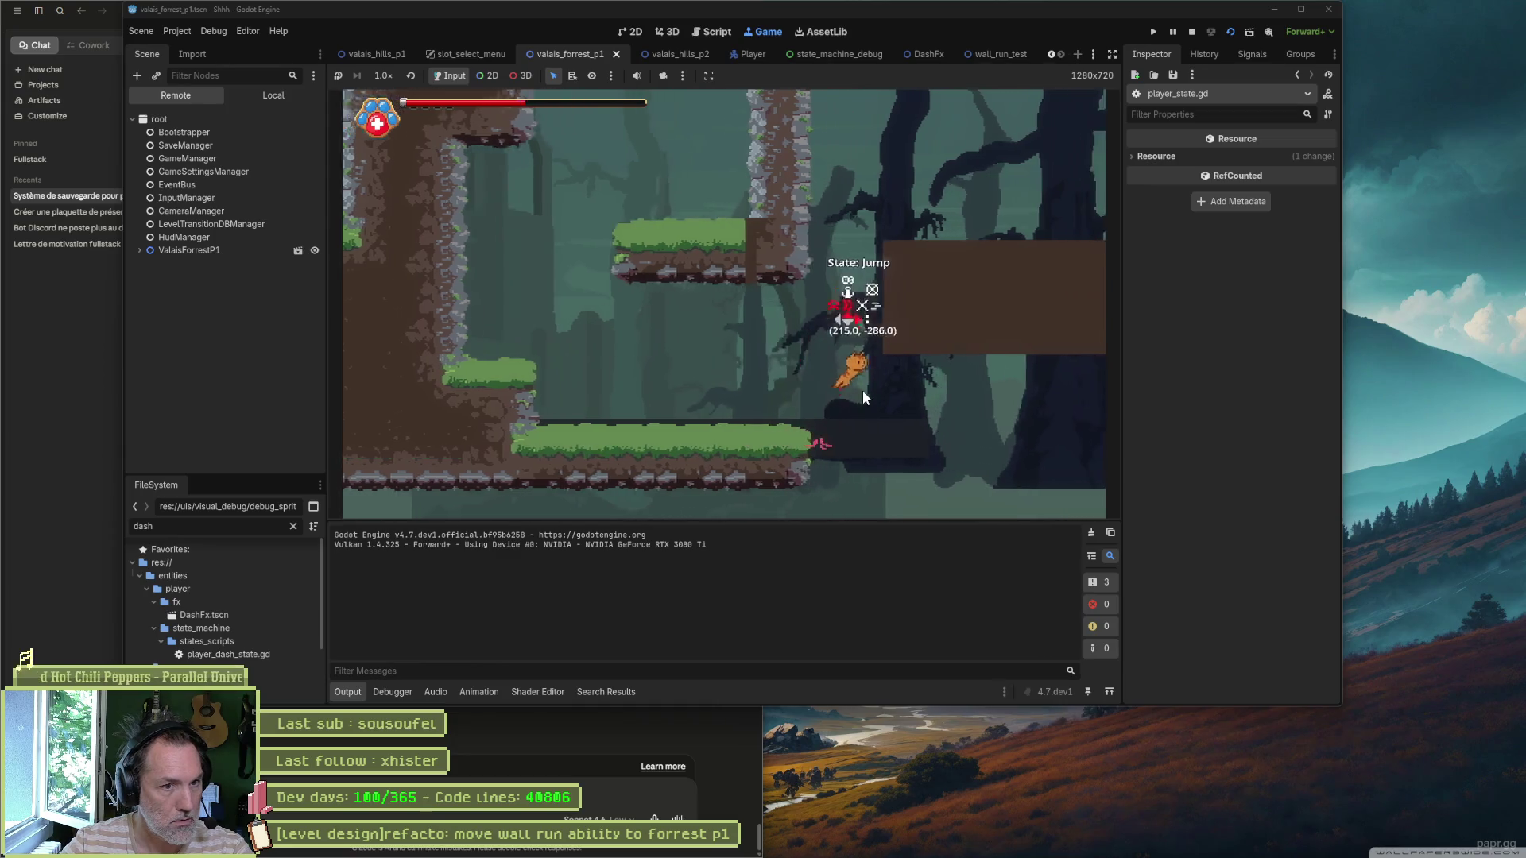
# Step: Dash out of a wall run so the expiry check logs true, maximize the editor, and stop the game
pyautogui.press('shift')
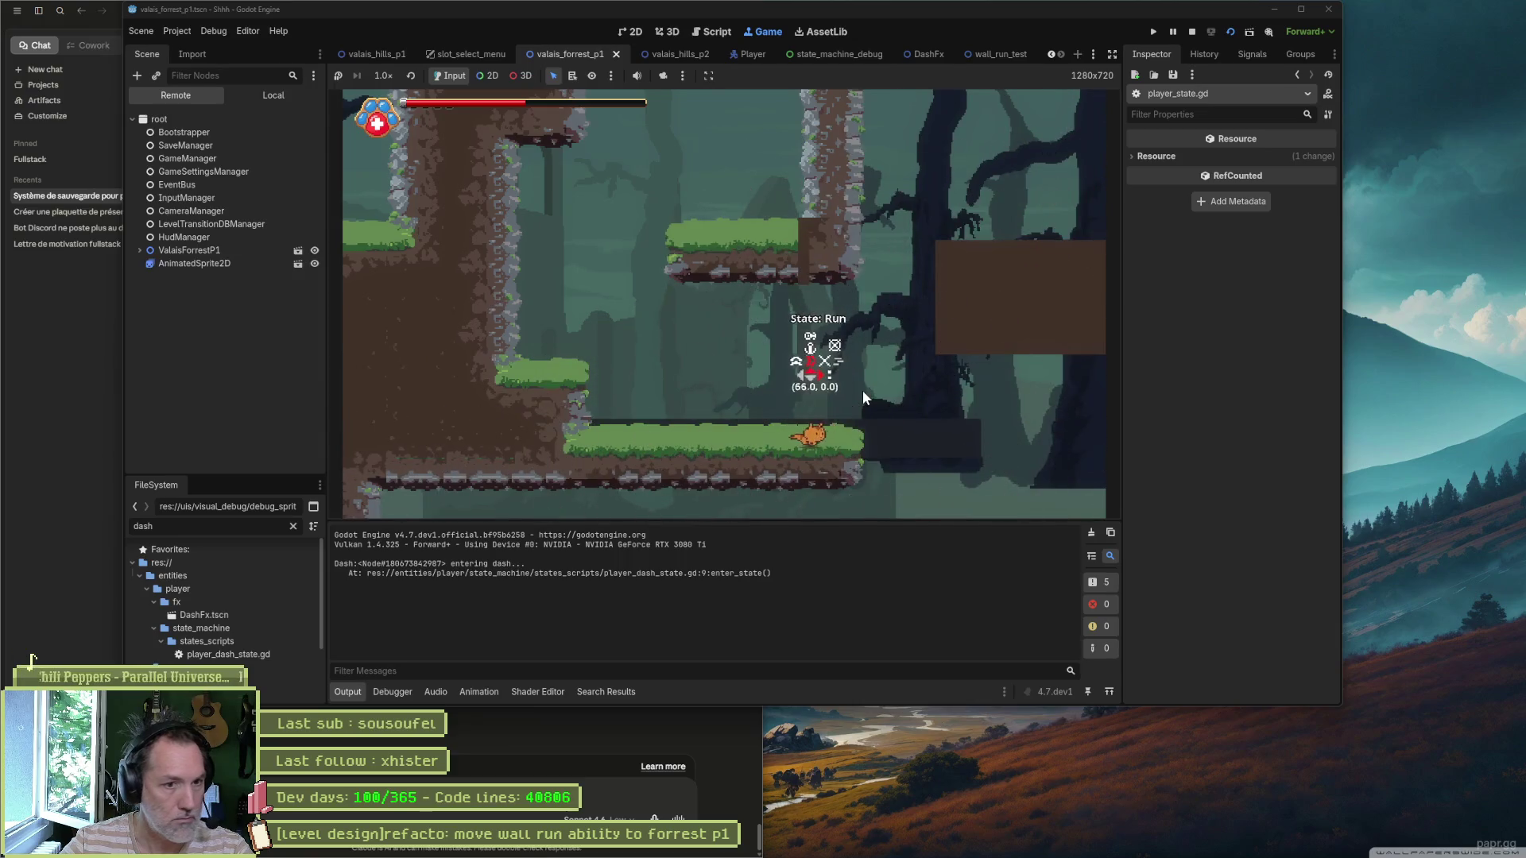
pyautogui.press('shift')
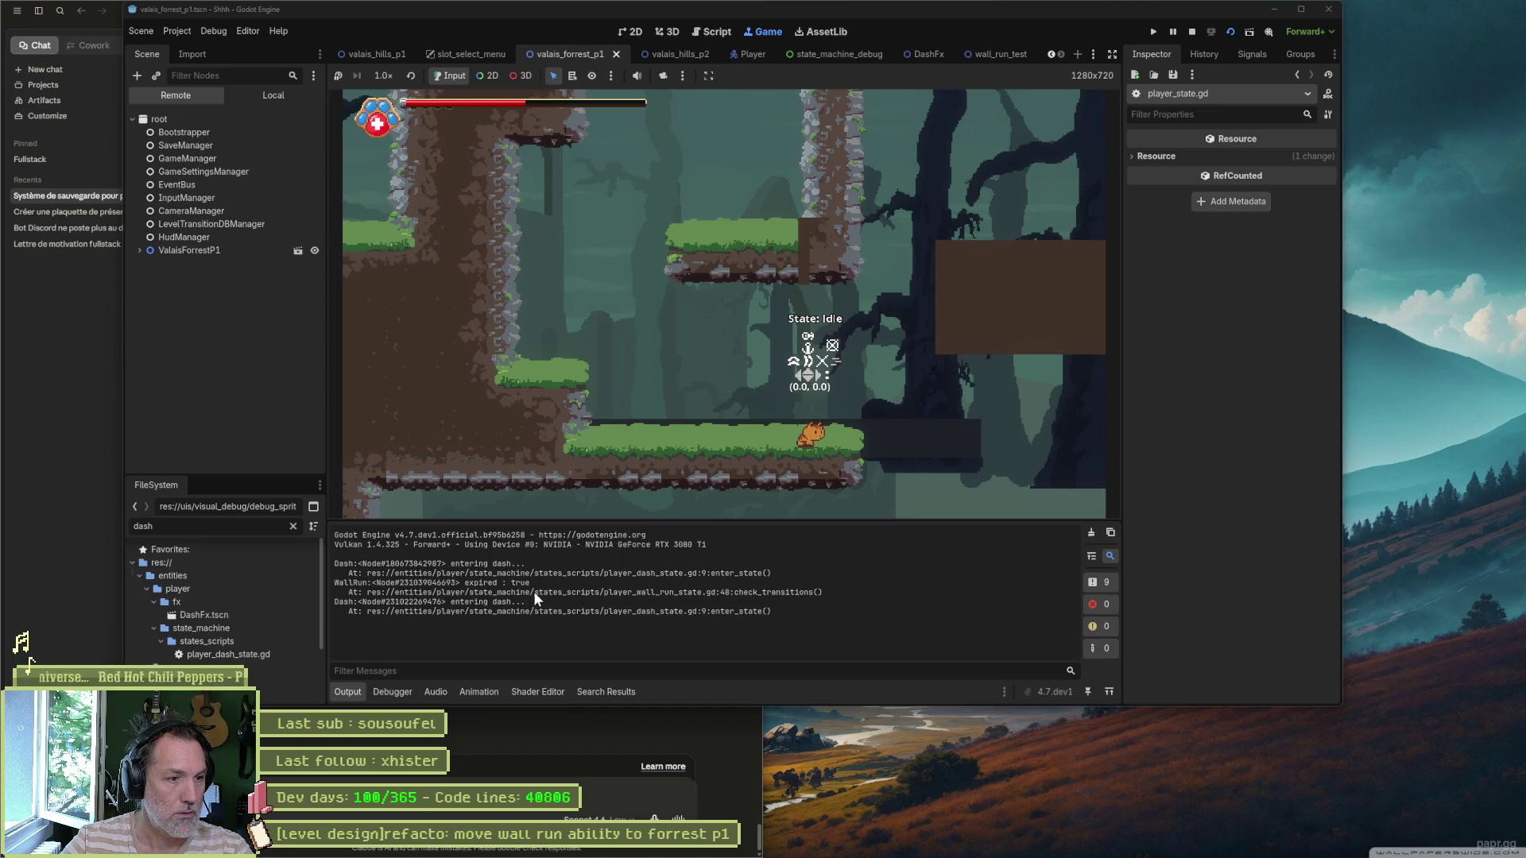
pyautogui.click(1299, 8)
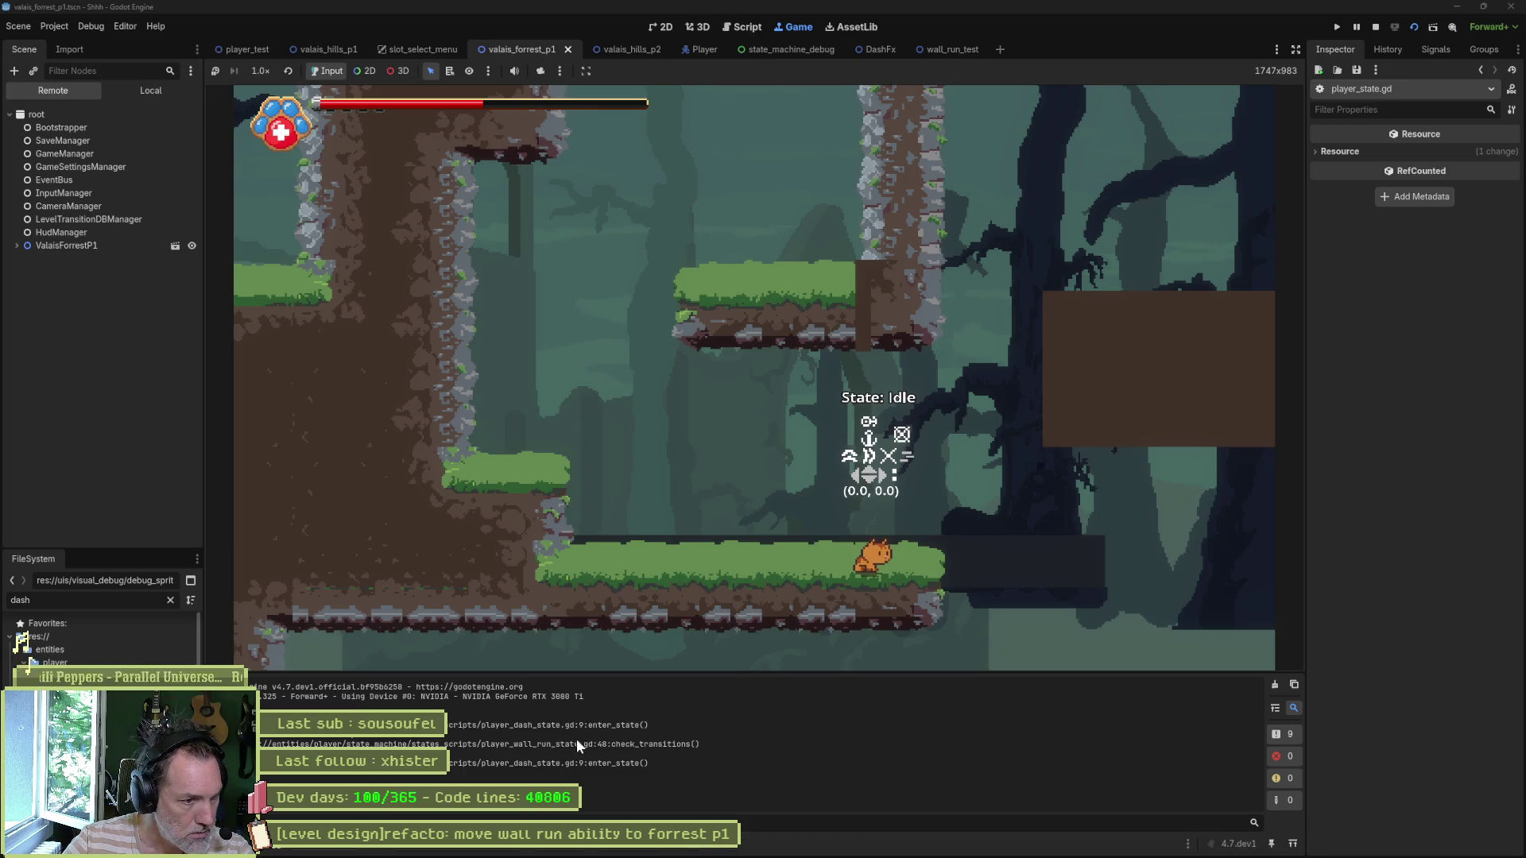
pyautogui.click(1376, 27)
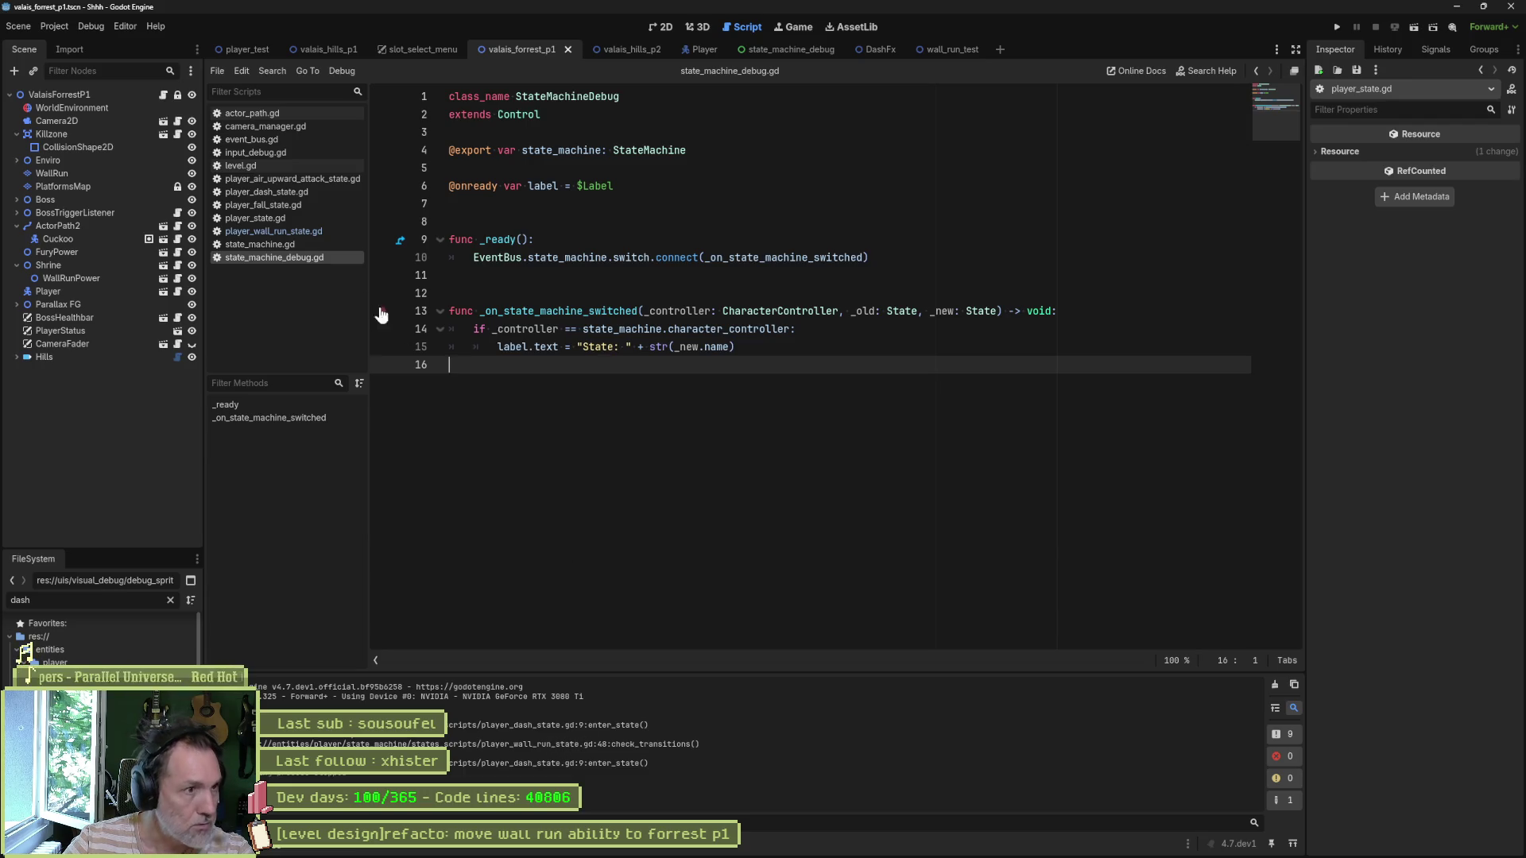
# Step: Delete the entering-dash debug print from player_dash_state.gd and save
pyautogui.click(289, 193)
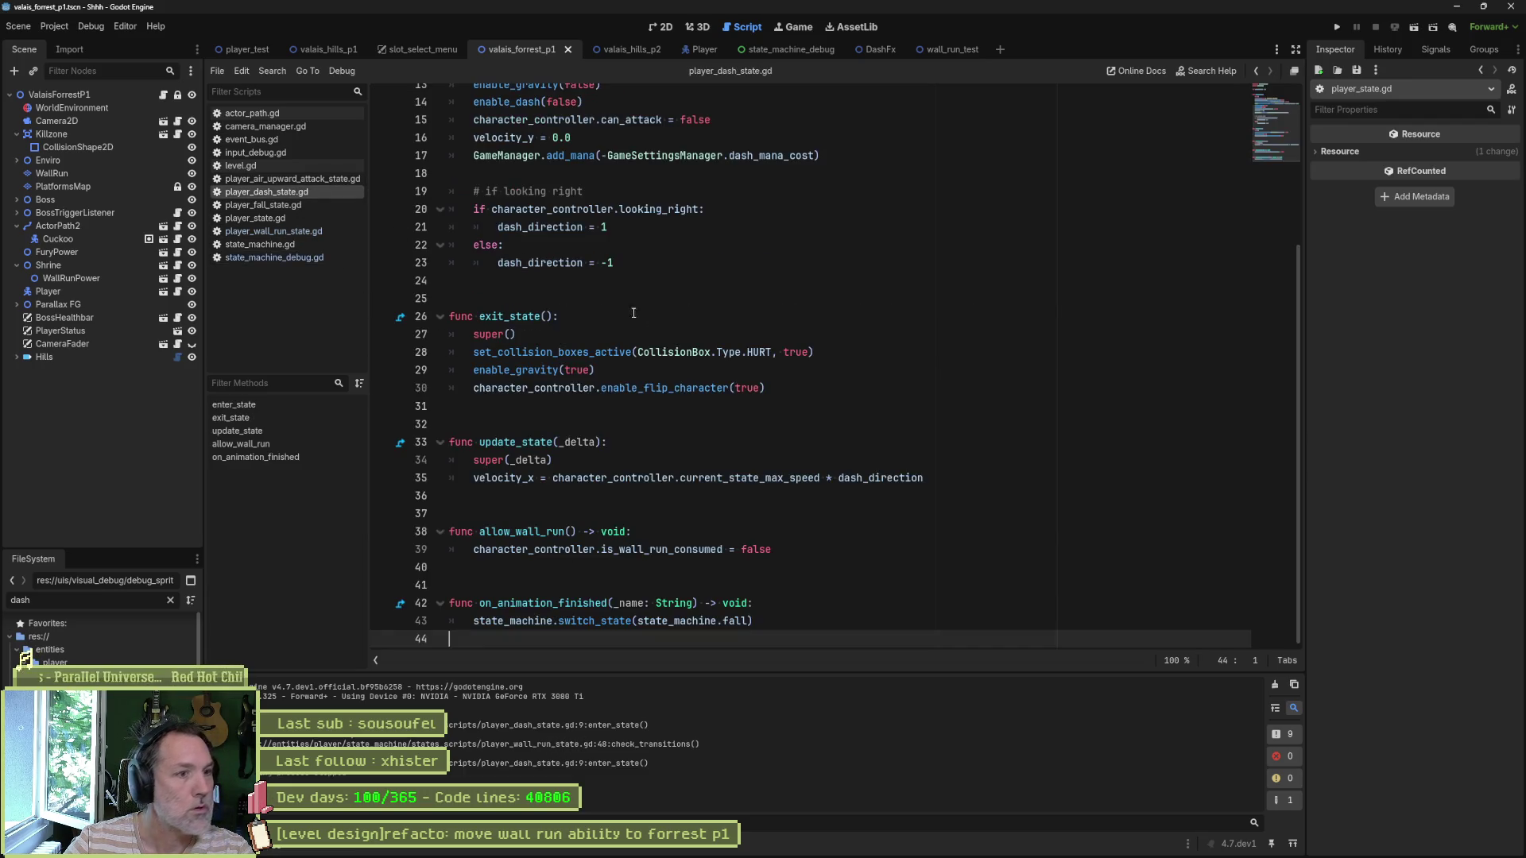
pyautogui.scroll(4, 659, 472)
pyautogui.click(645, 239)
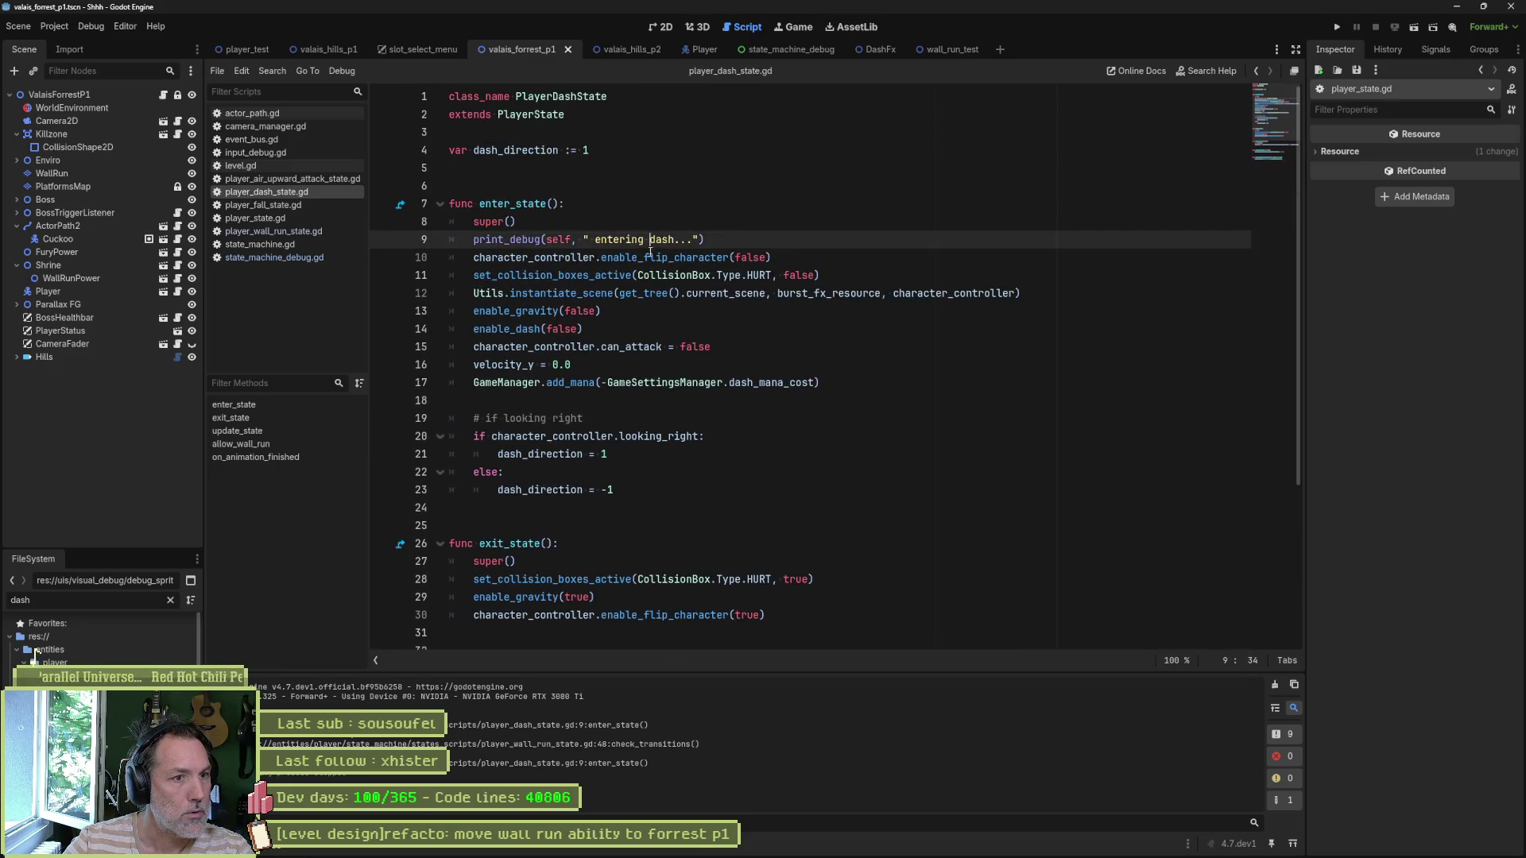
pyautogui.hotkey('ctrl', 'shift', 'k')
pyautogui.hotkey('ctrl', 's')
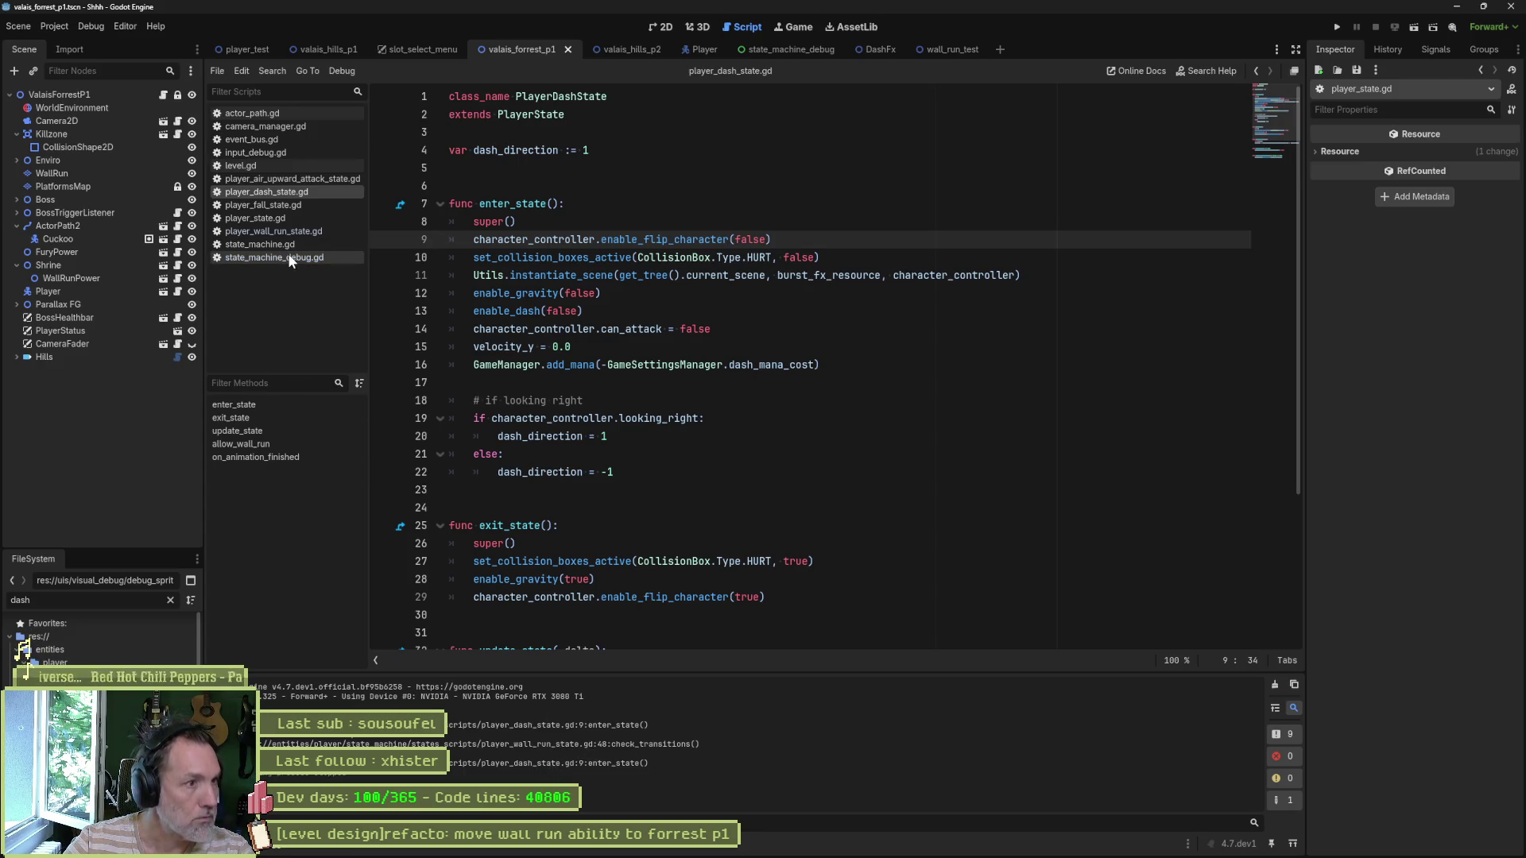
# Step: Delete the expired debug print on line 48 of player_wall_run_state.gd and save
pyautogui.click(293, 231)
pyautogui.click(698, 442)
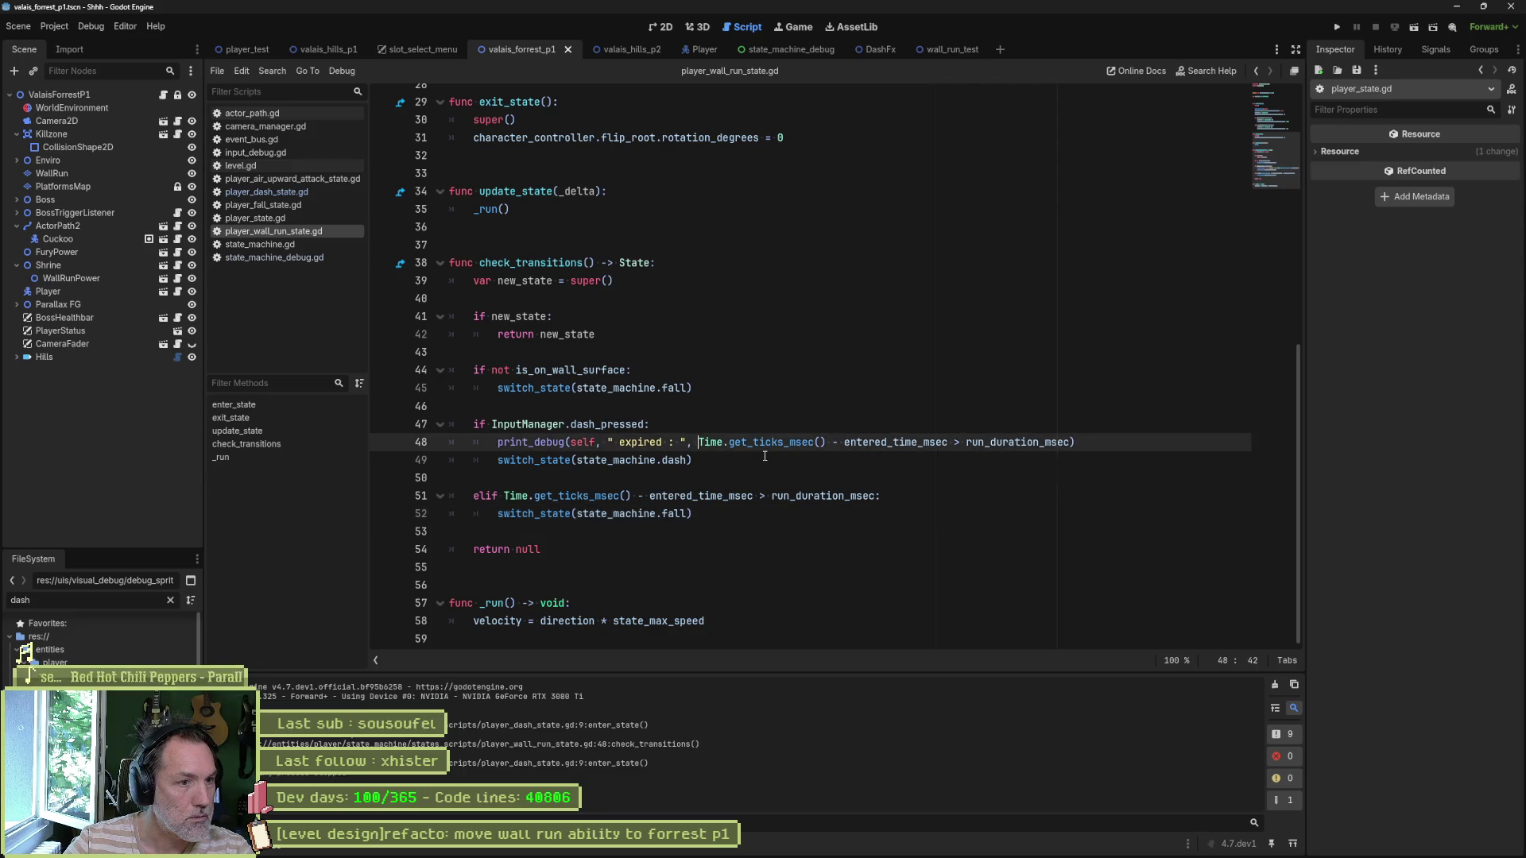
pyautogui.hotkey('ctrl', 'shift', 'k')
pyautogui.hotkey('ctrl', 's')
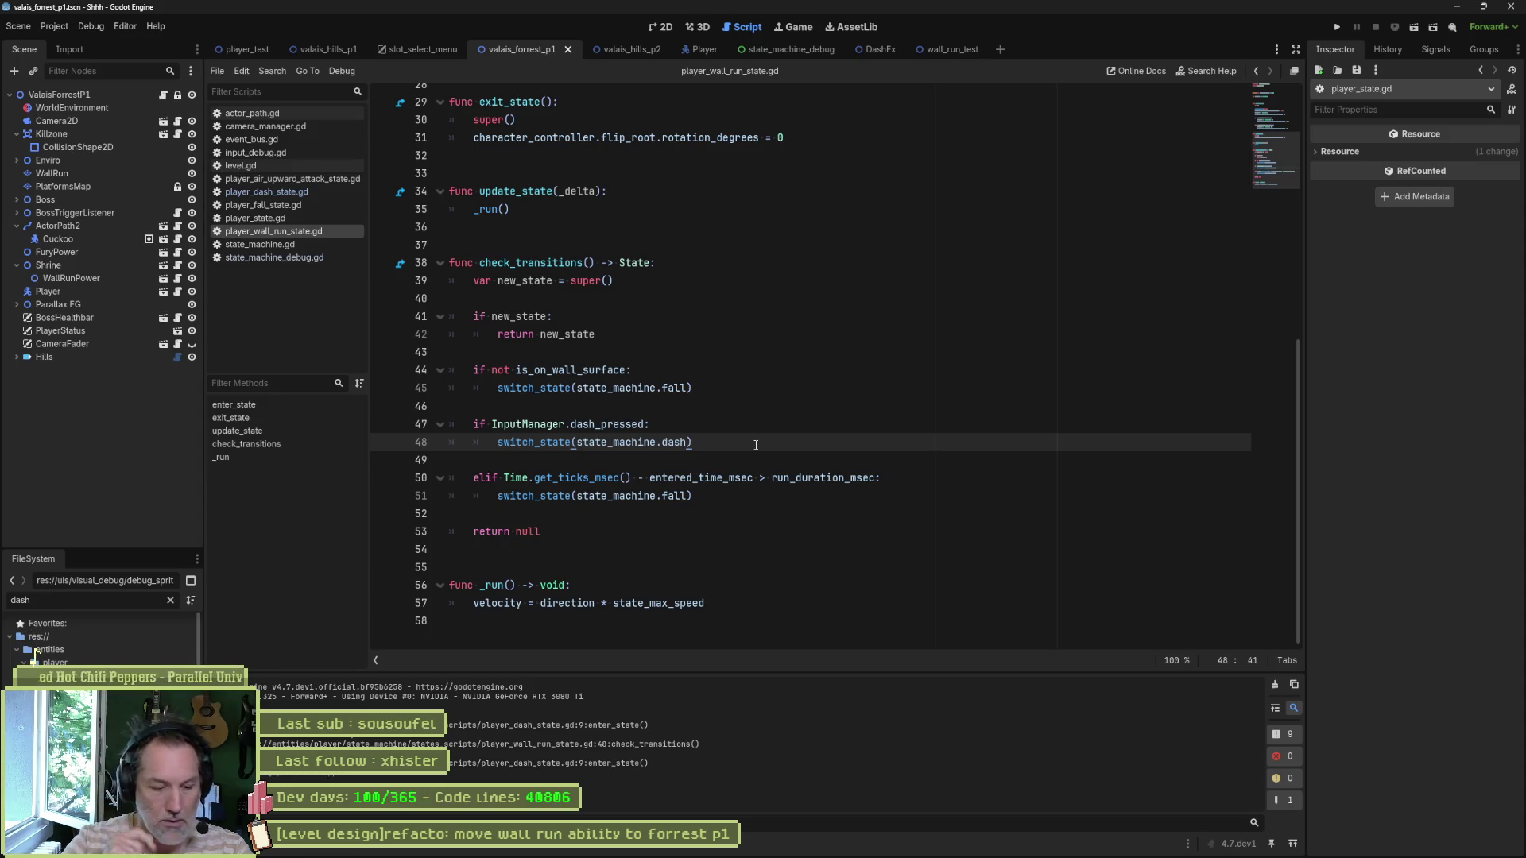
# Step: Add a comment above the elif noting it matters for a dash on the last run-duration frame, and save
pyautogui.click(611, 466)
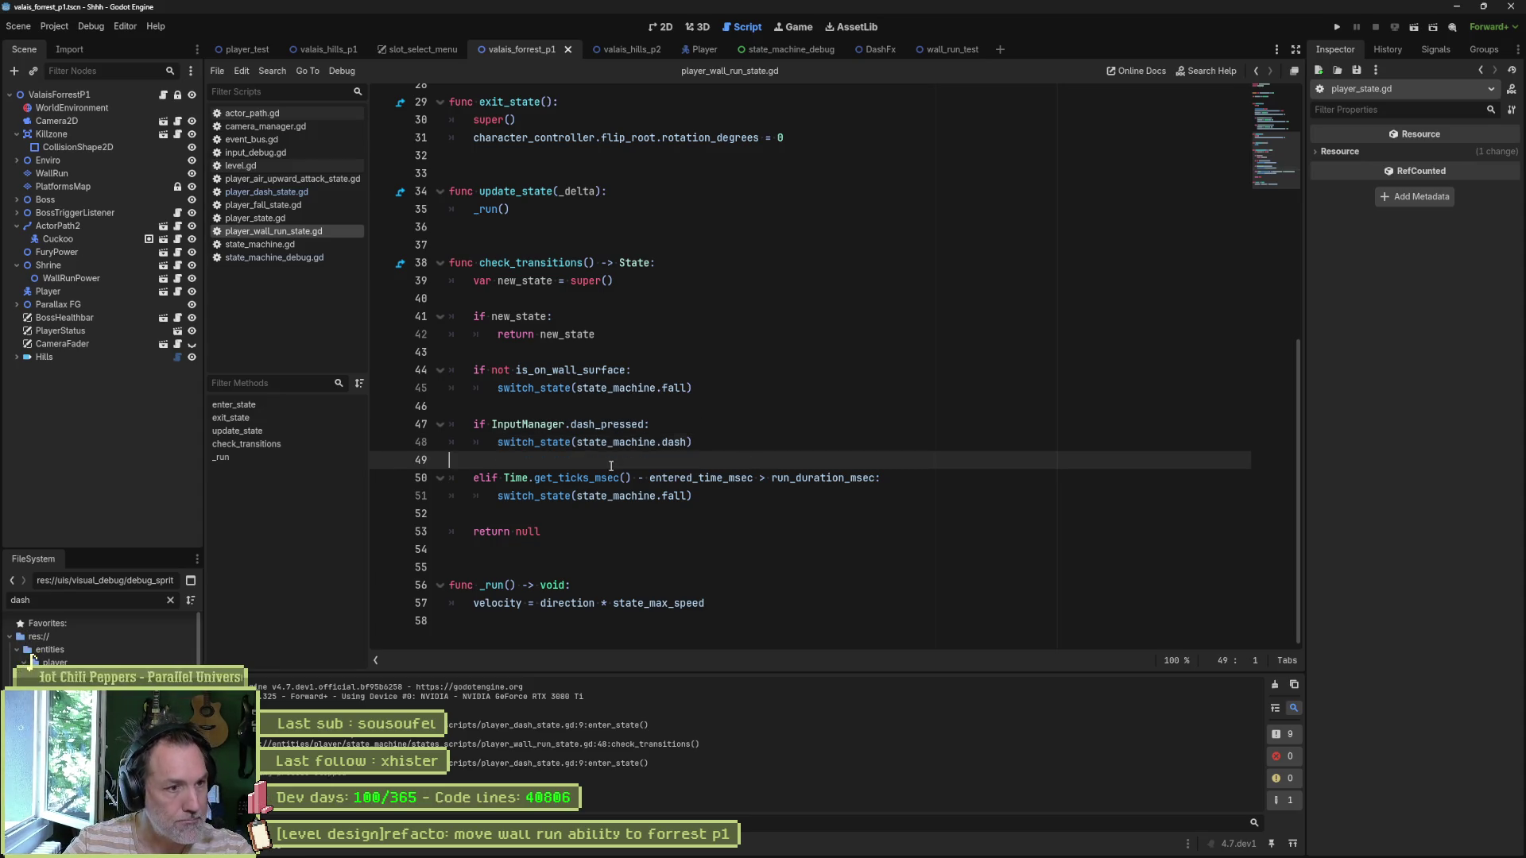
pyautogui.press('Return')
pyautogui.press('Tab')
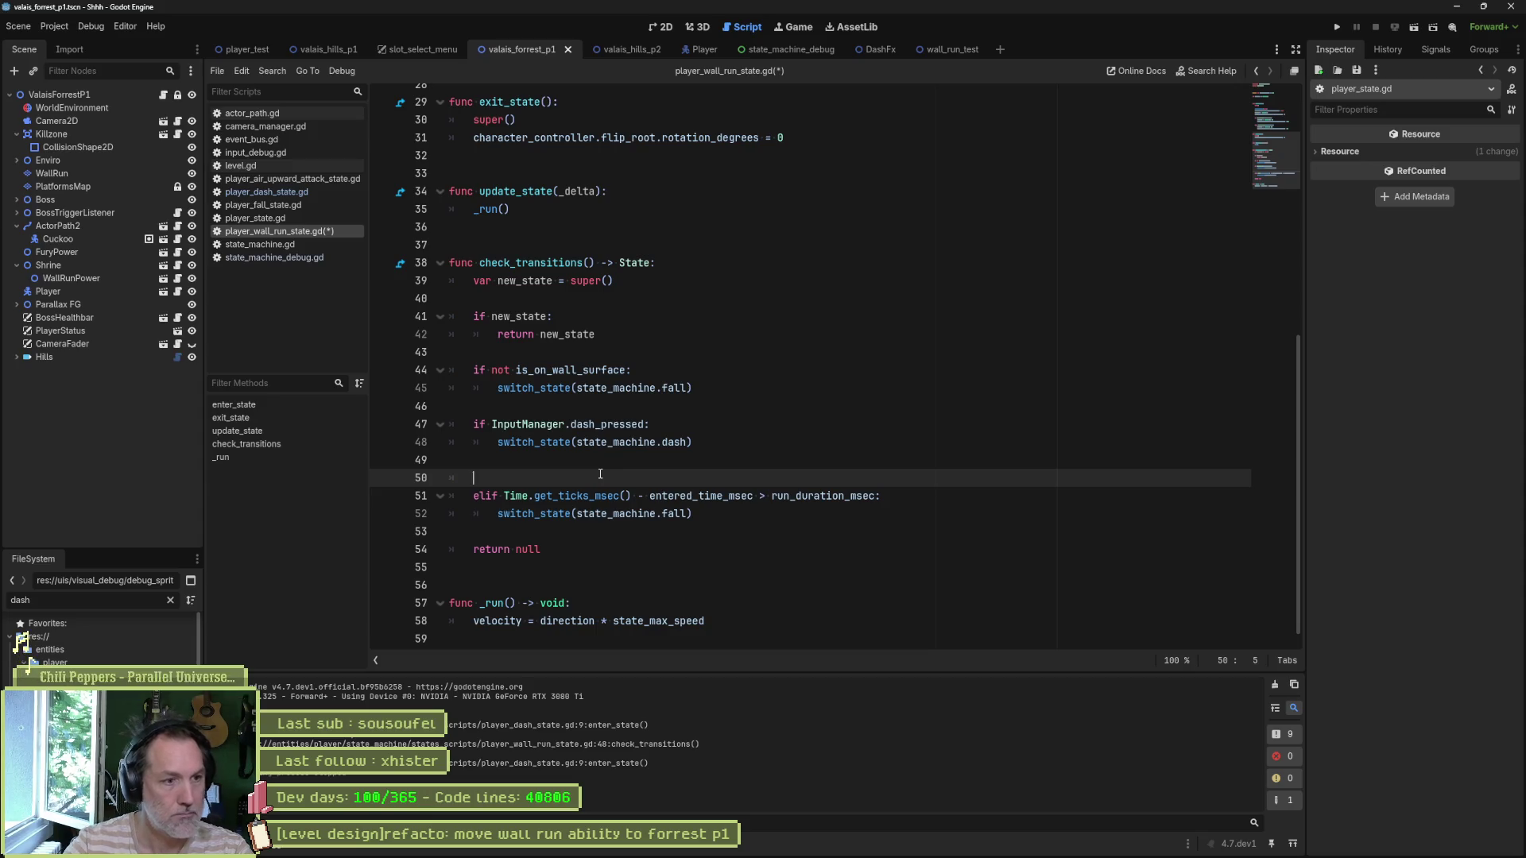
pyautogui.write('elif is importna')
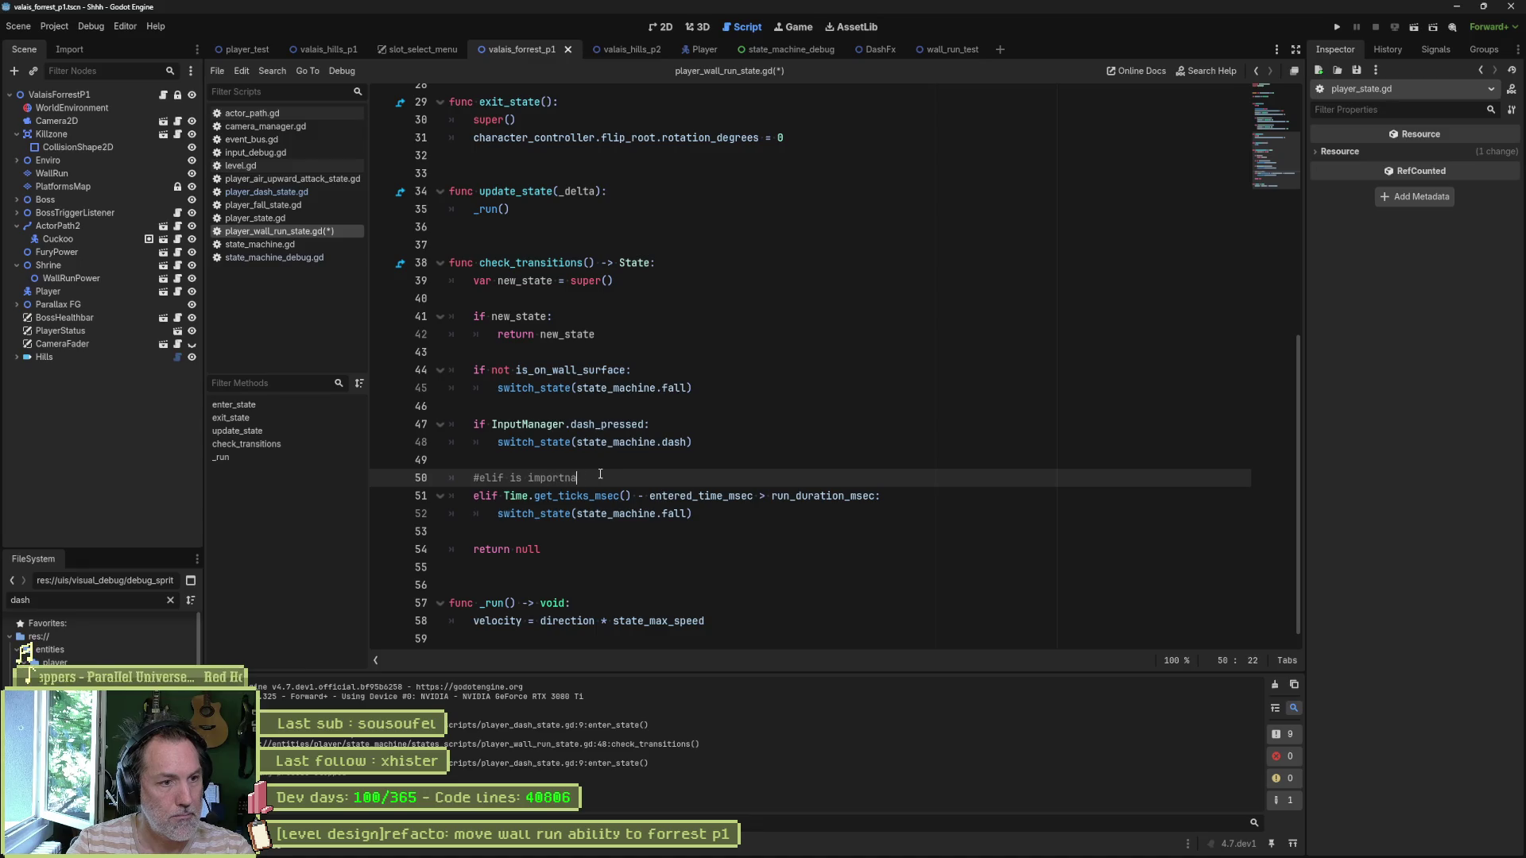
pyautogui.press('BackSpace')
pyautogui.press('BackSpace')
pyautogui.write('ant h')
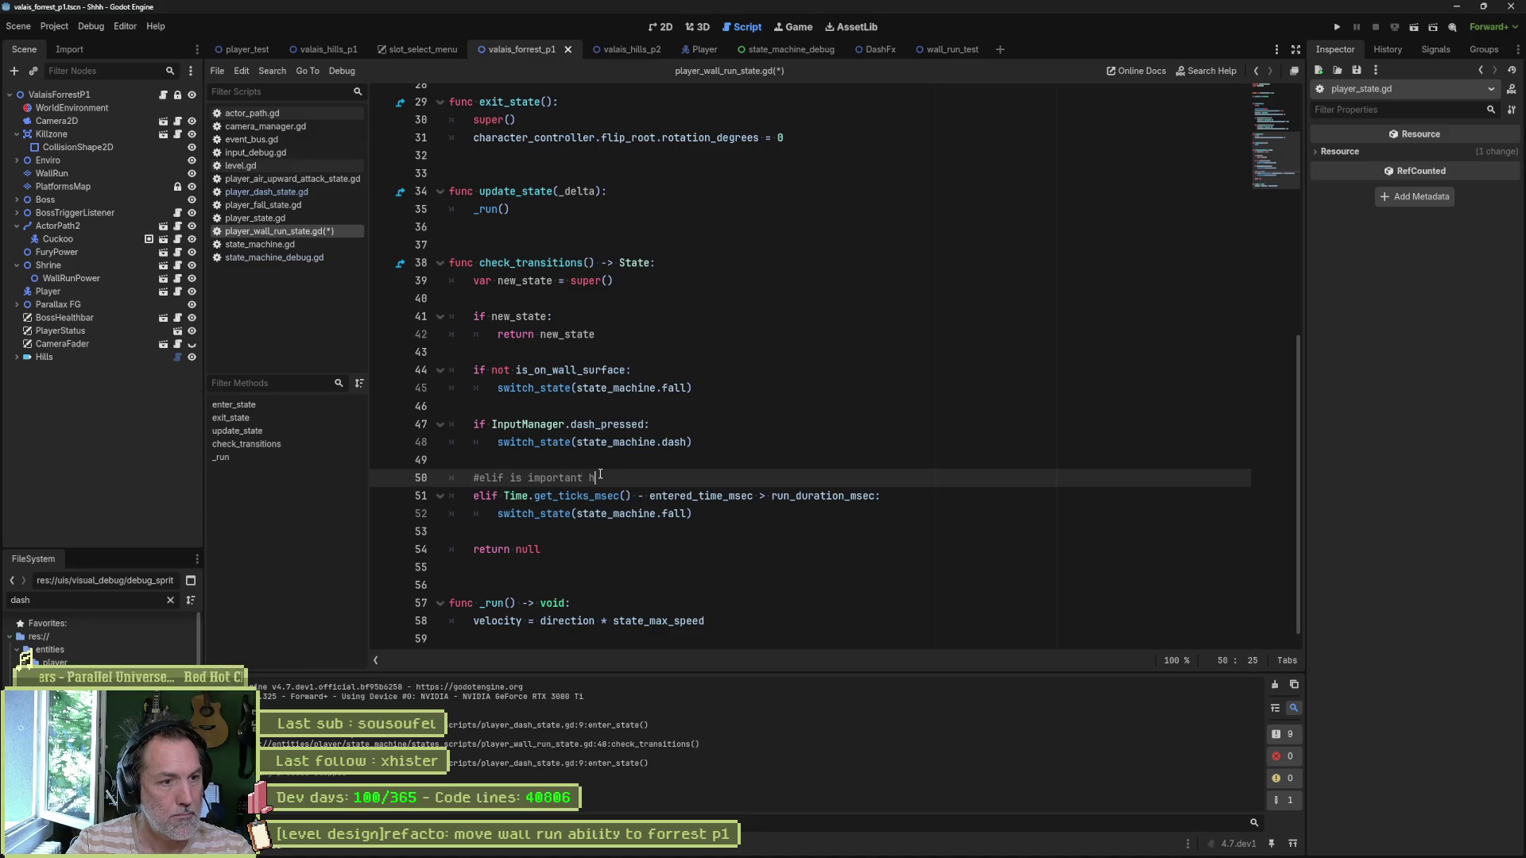
pyautogui.write('e of')
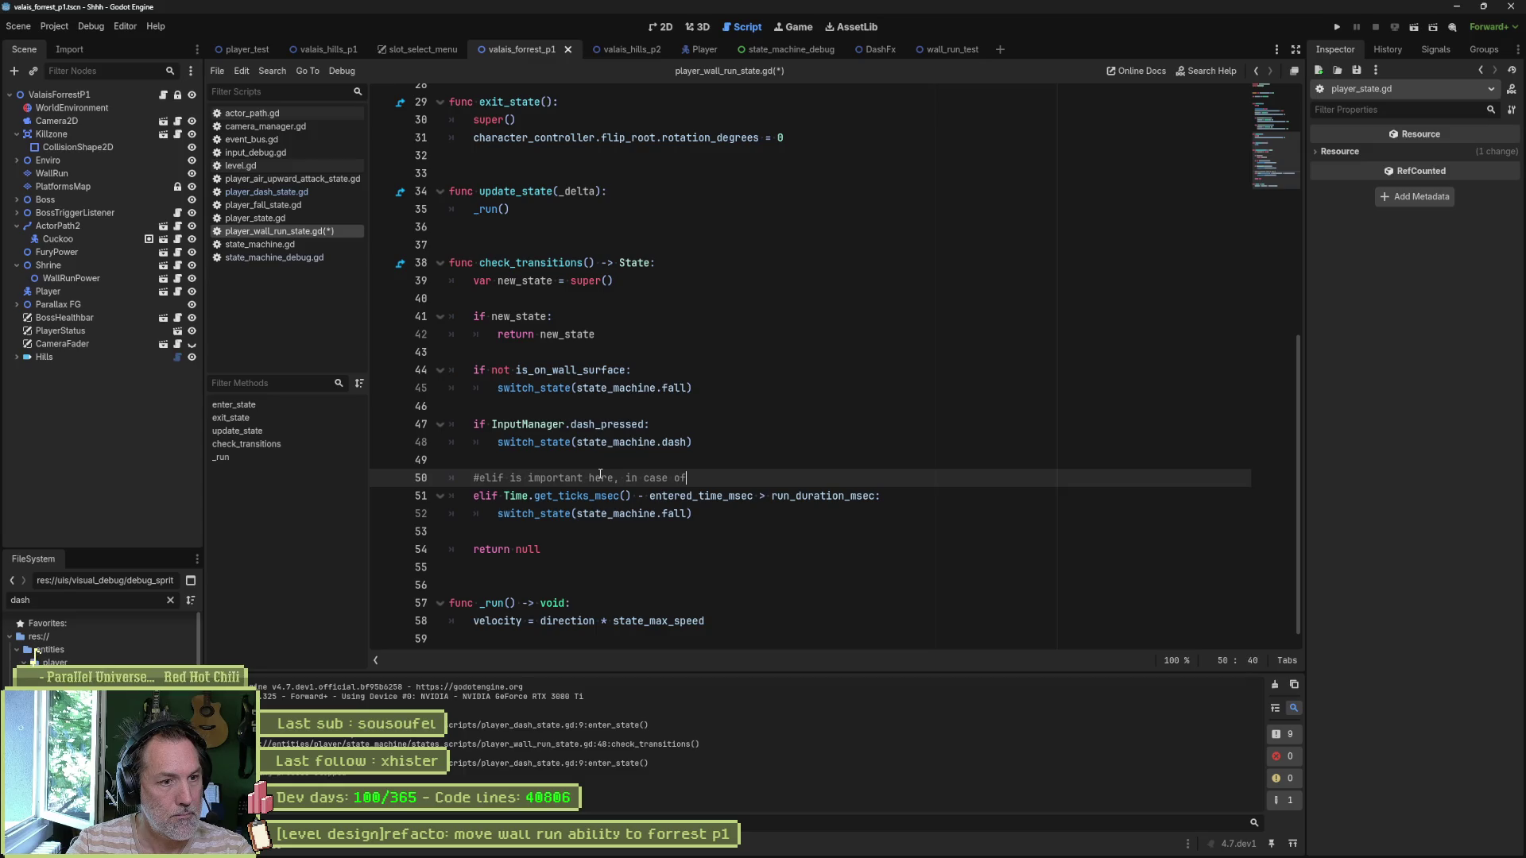
pyautogui.write(' dash on last')
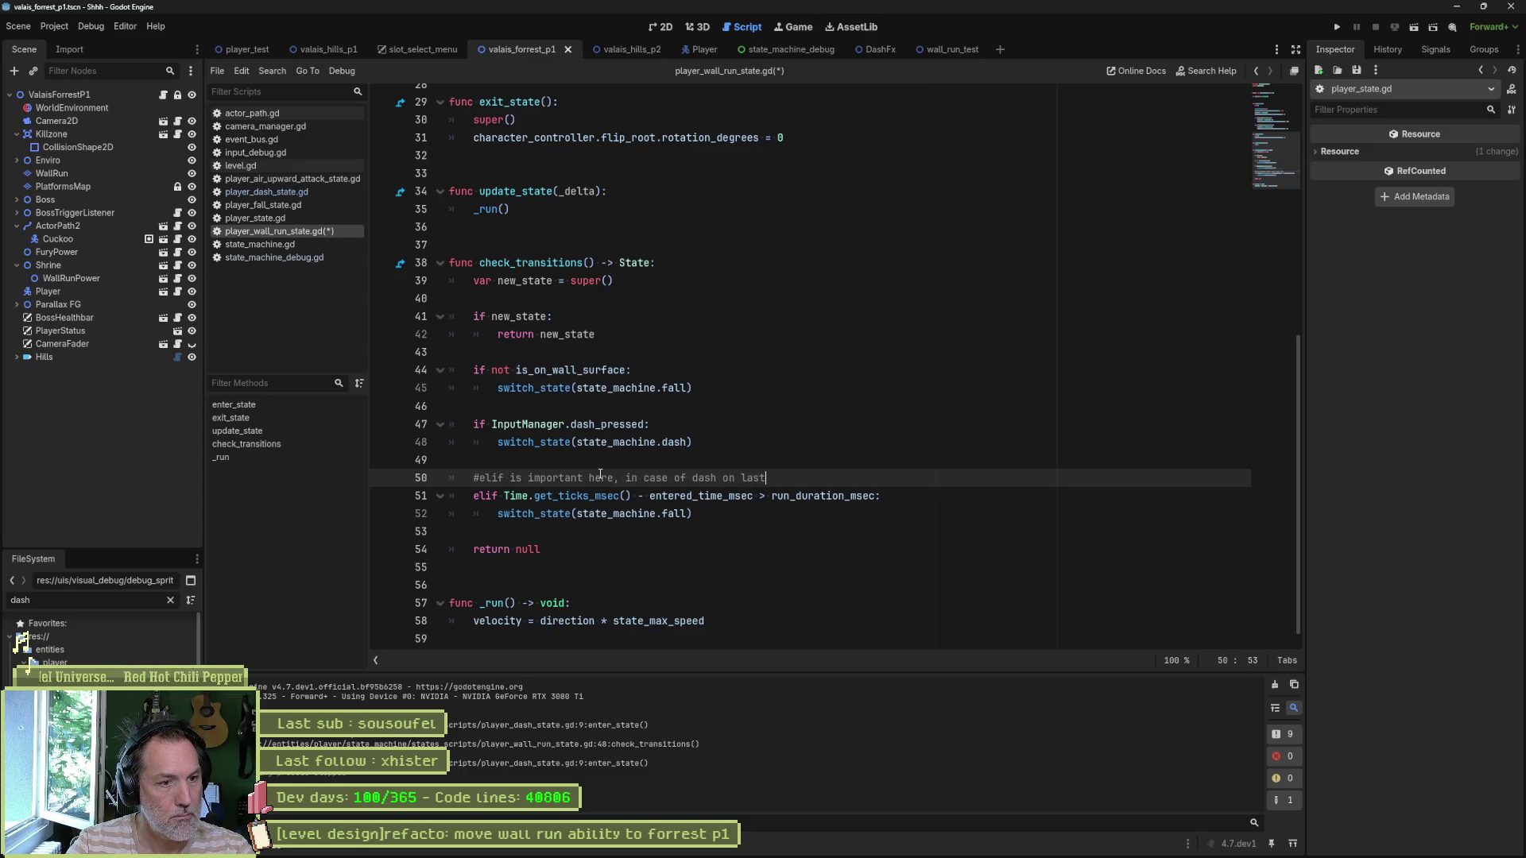
pyautogui.write(' du')
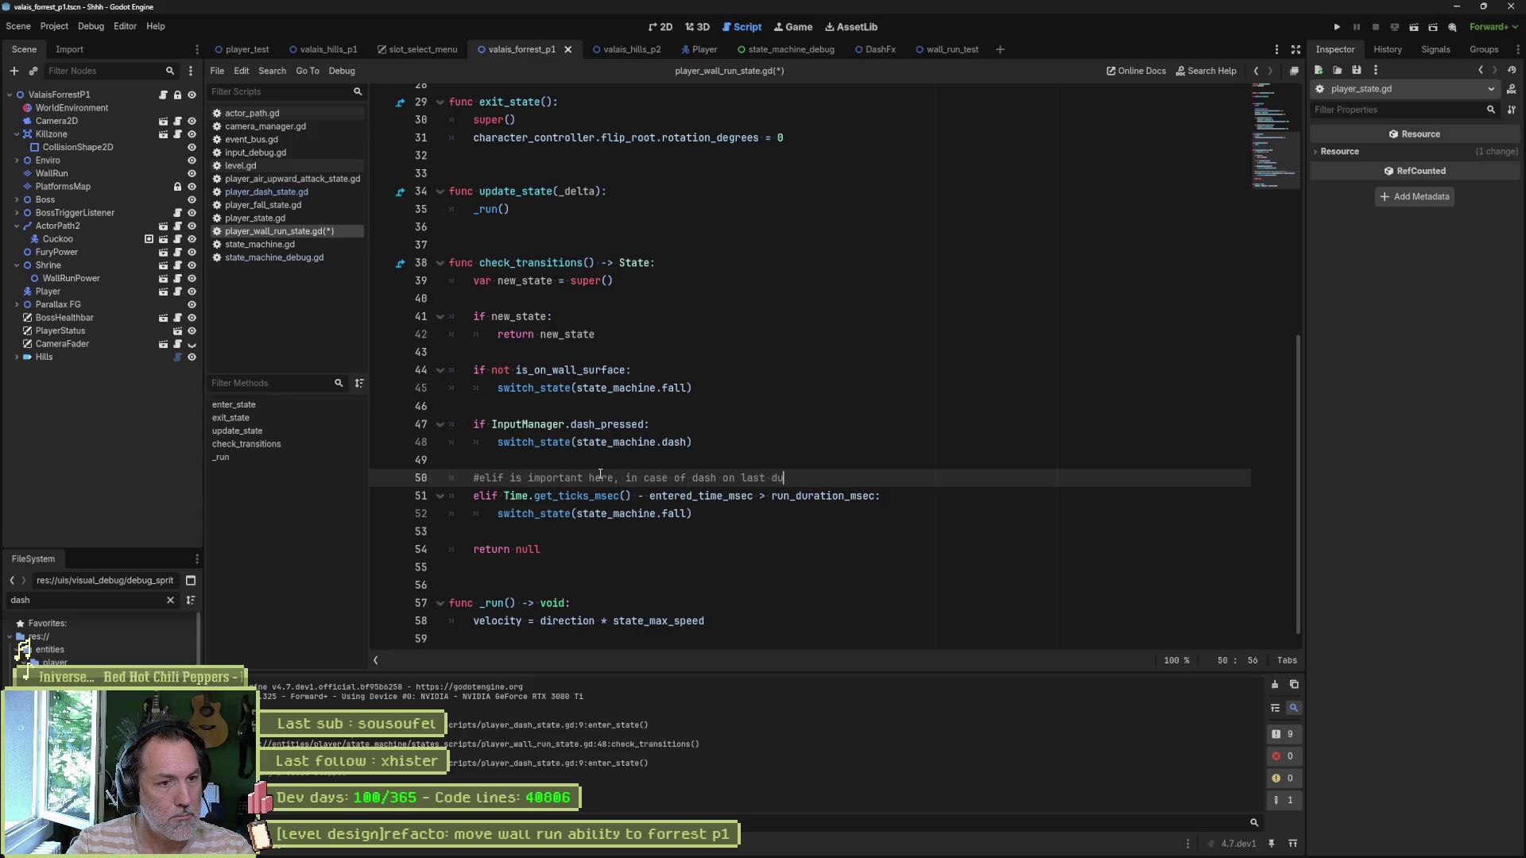
pyautogui.write('ratione')
pyautogui.hotkey('ctrl', 's')
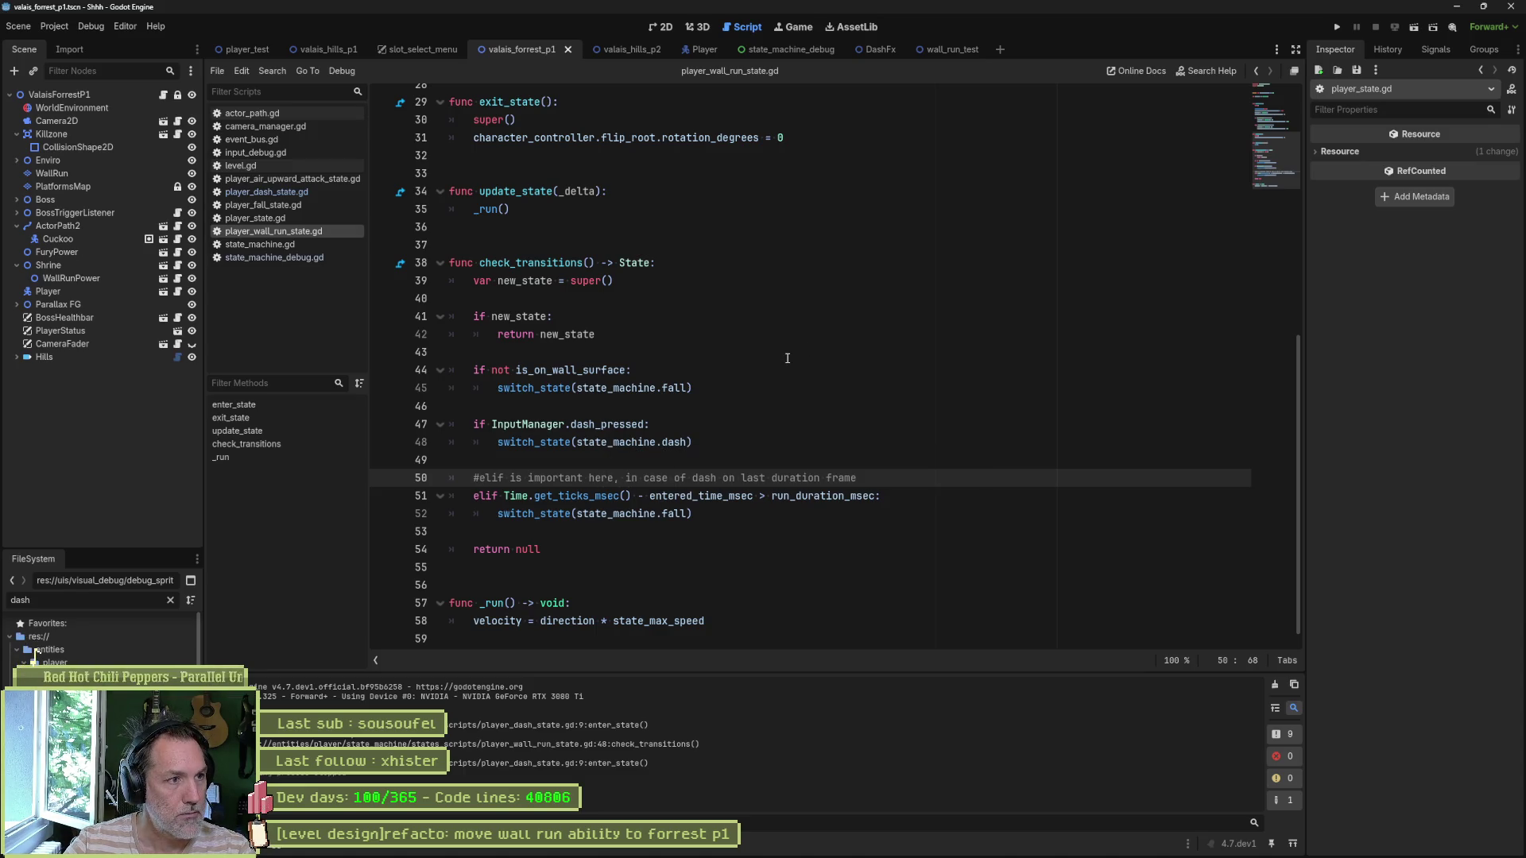
# Step: Switch to the Asana board, then over to the Fork git client
pyautogui.click(833, 849)
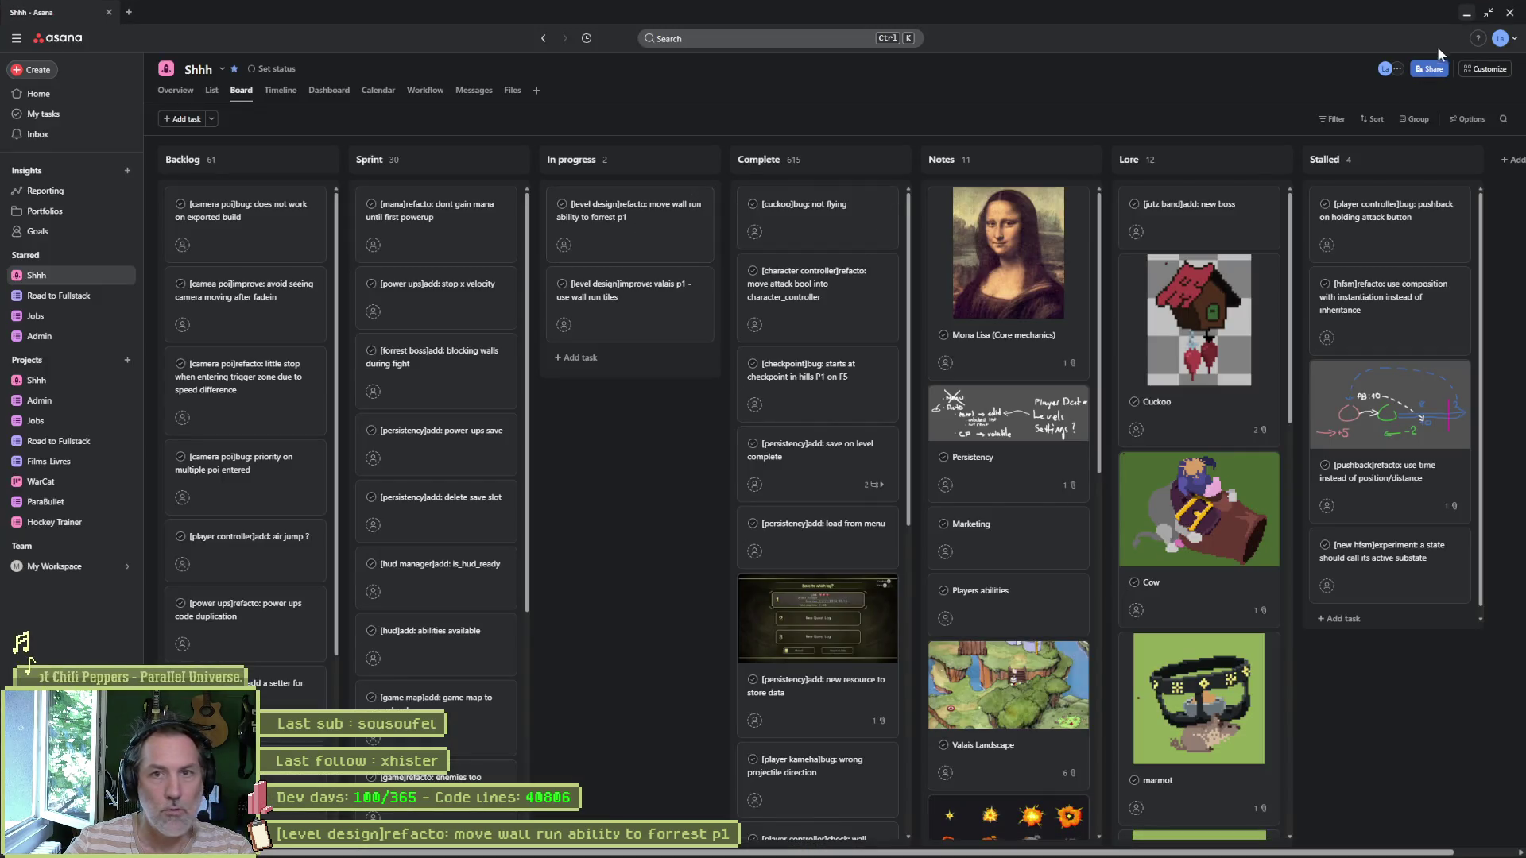
pyautogui.moveTo(937, 847)
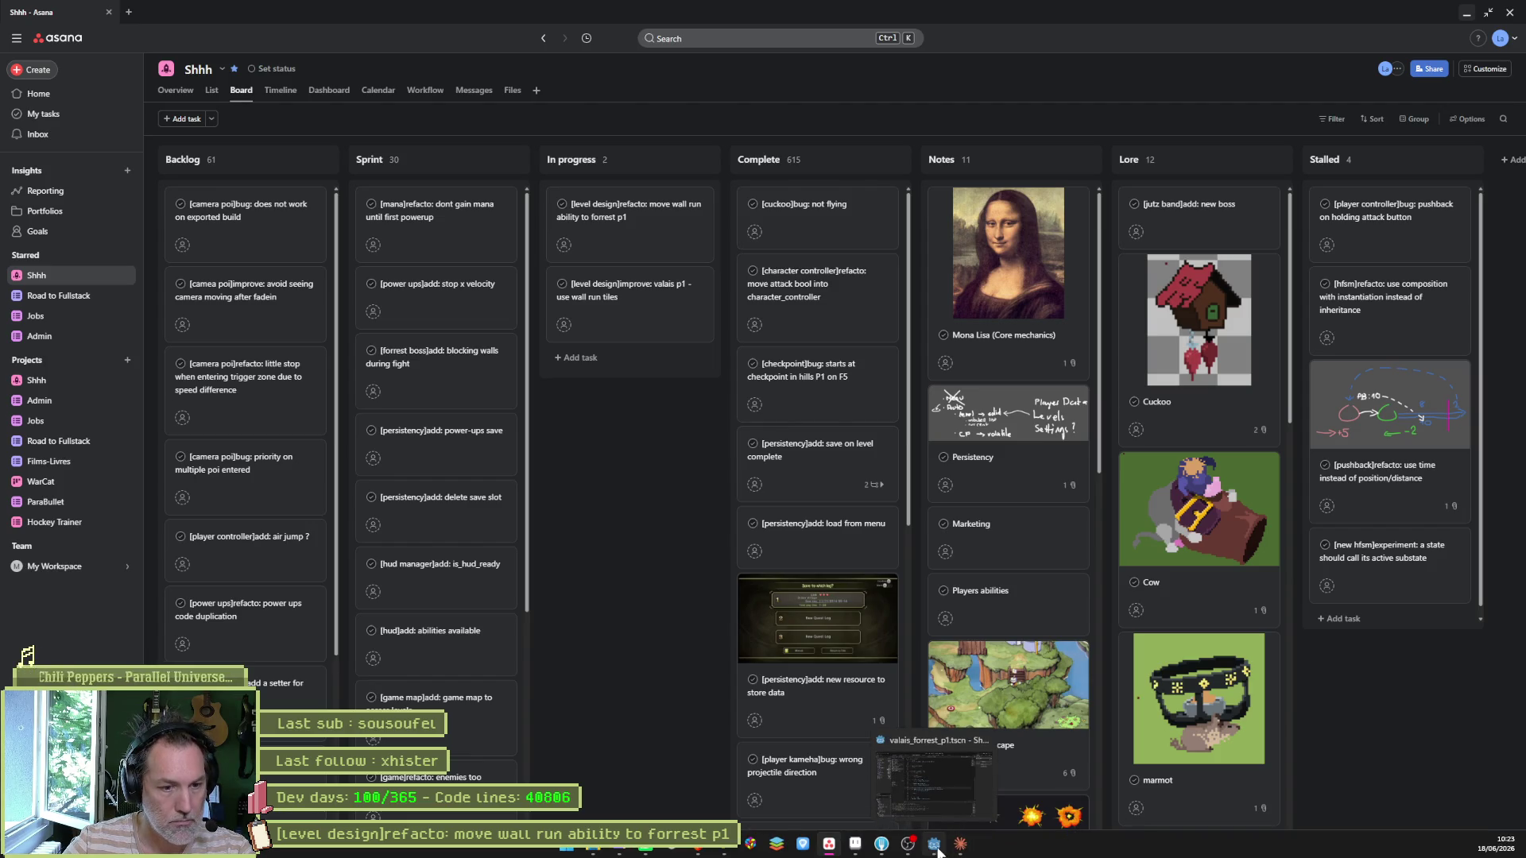
pyautogui.click(882, 846)
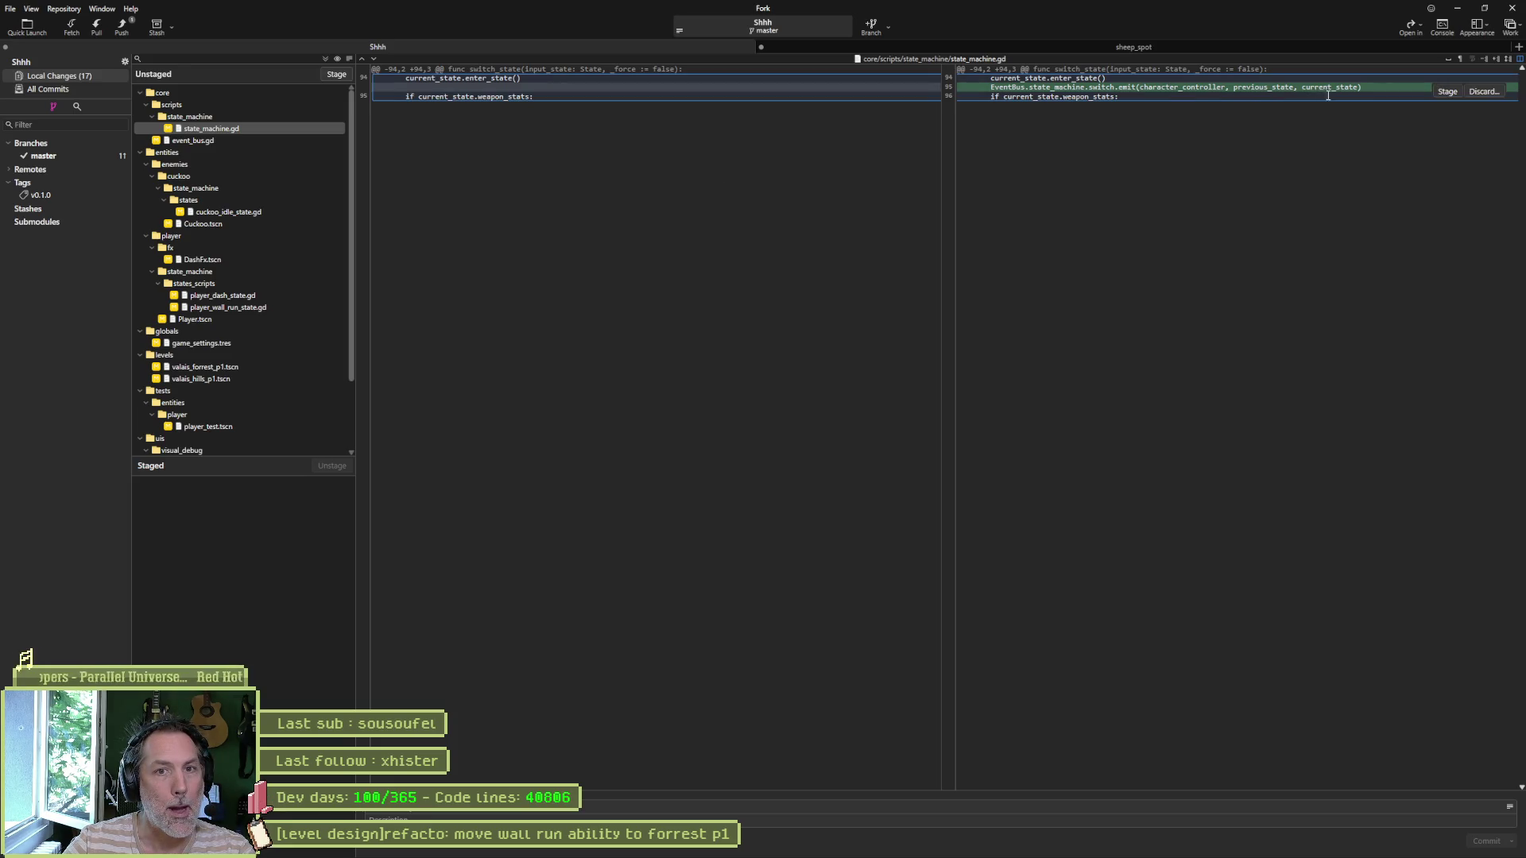
# Step: Bring the Godot editor back to the front from the taskbar
pyautogui.click(935, 846)
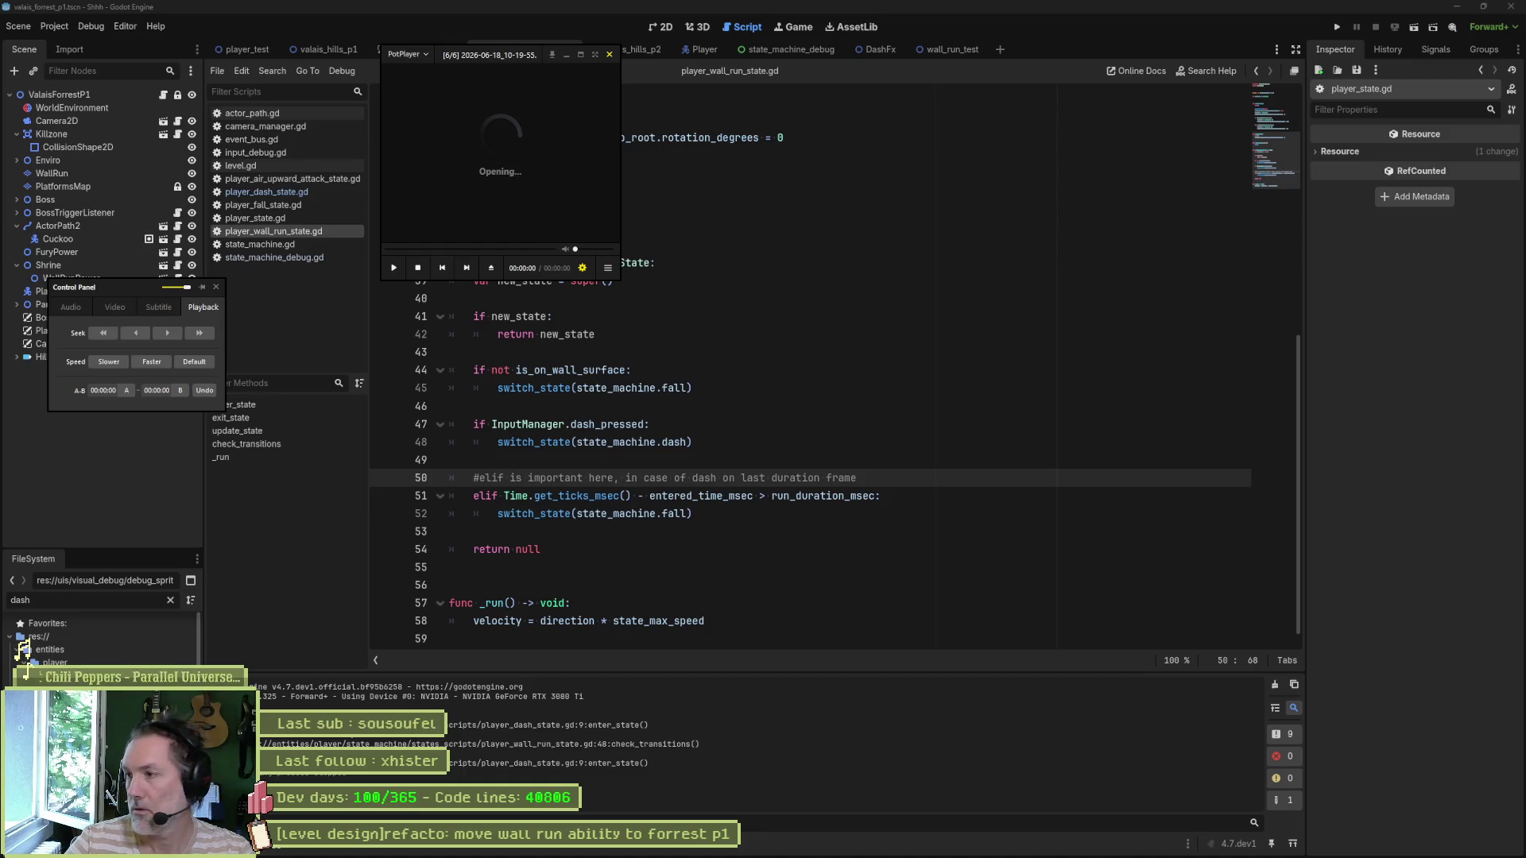
# Step: Scrub the recording's timeline back and forth to reach the game view around 2:46
pyautogui.click(609, 53)
pyautogui.click(608, 51)
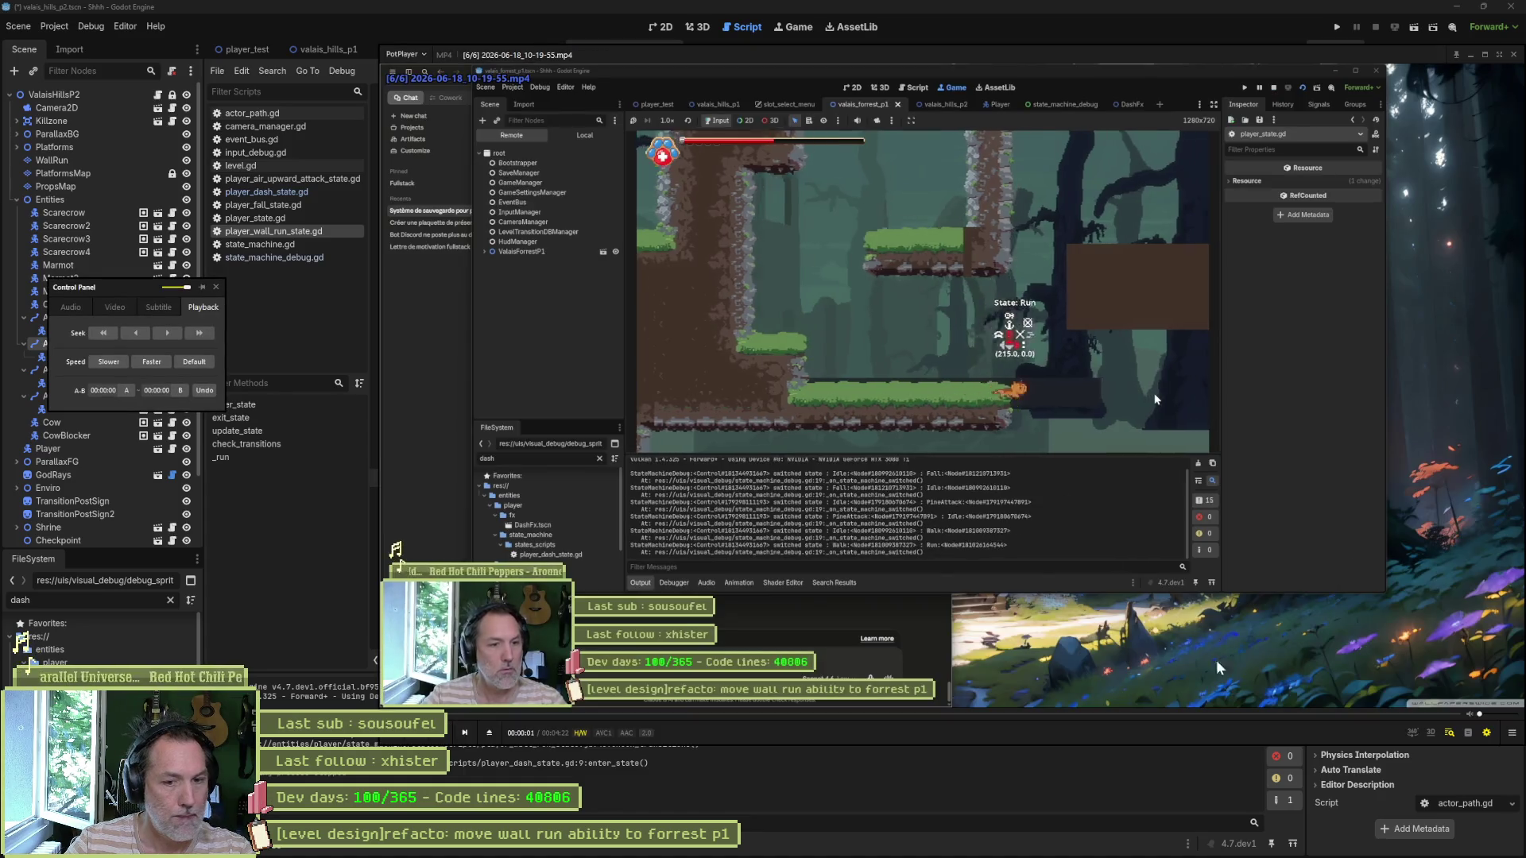
pyautogui.click(1156, 714)
pyautogui.click(954, 713)
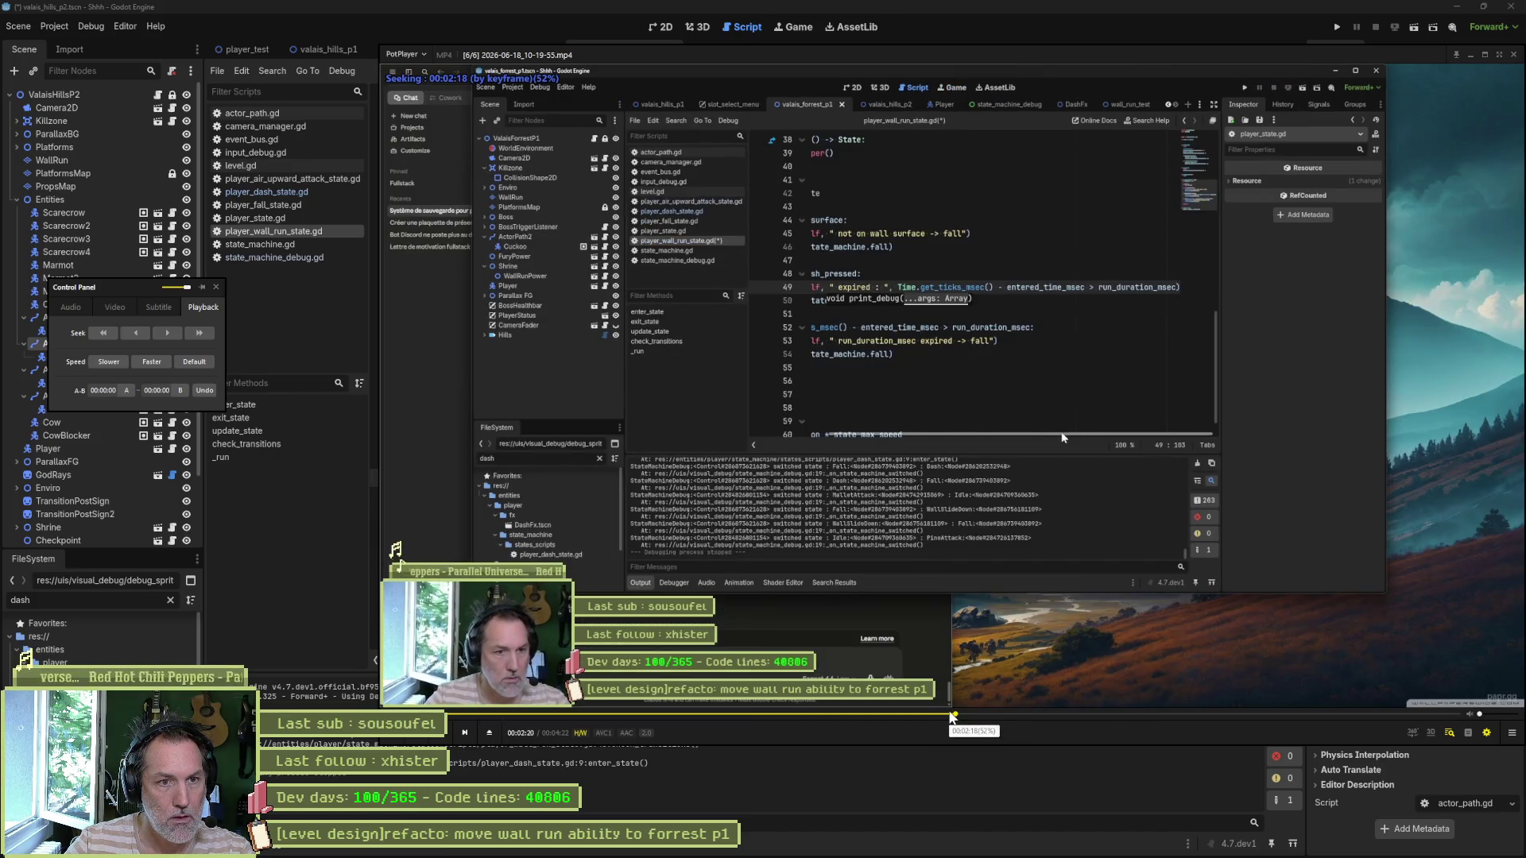
pyautogui.click(885, 715)
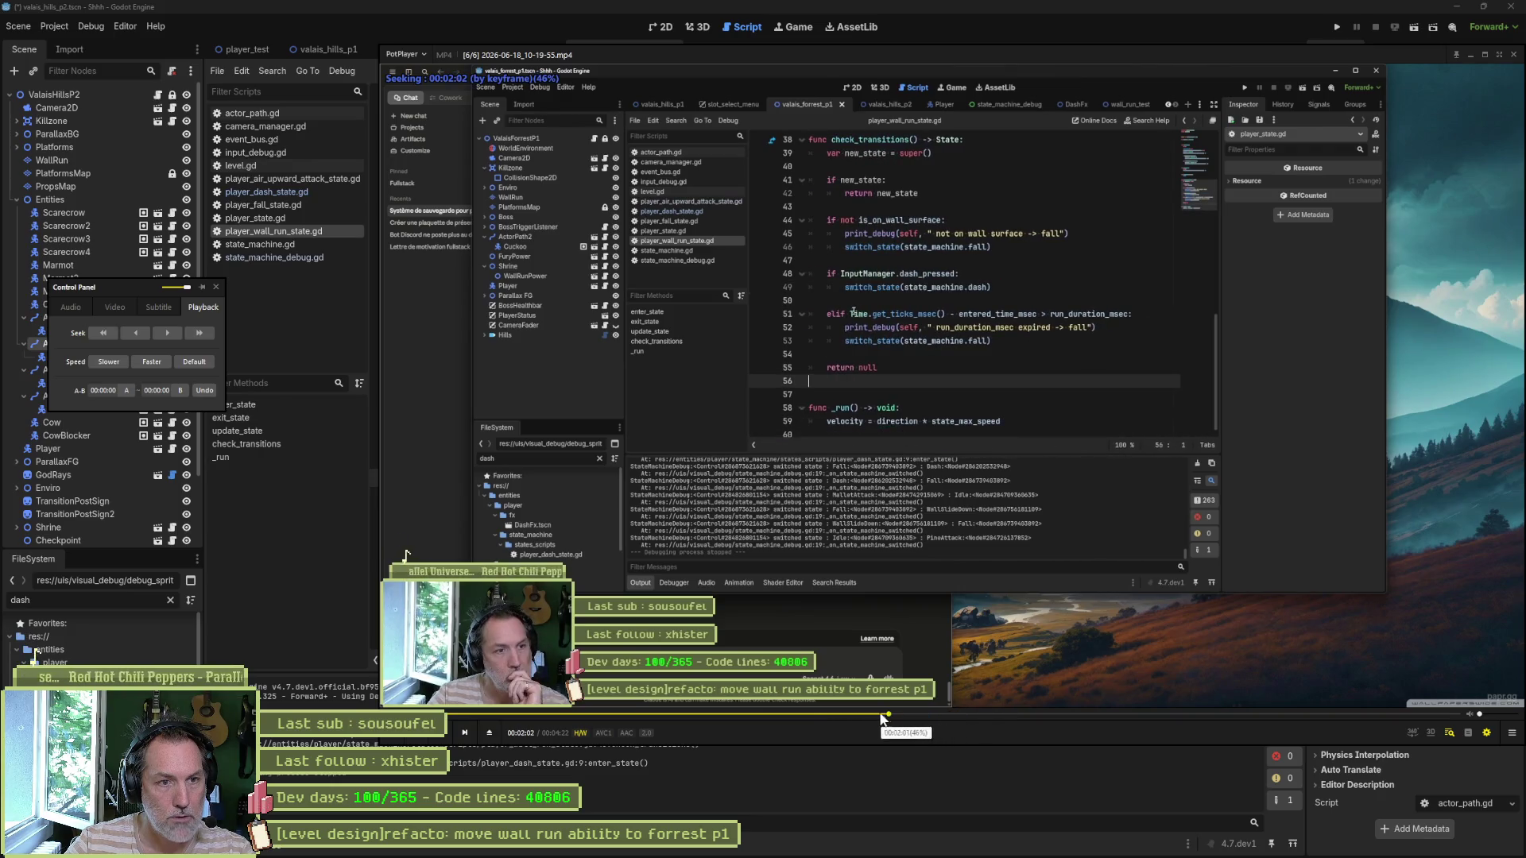
pyautogui.click(1056, 714)
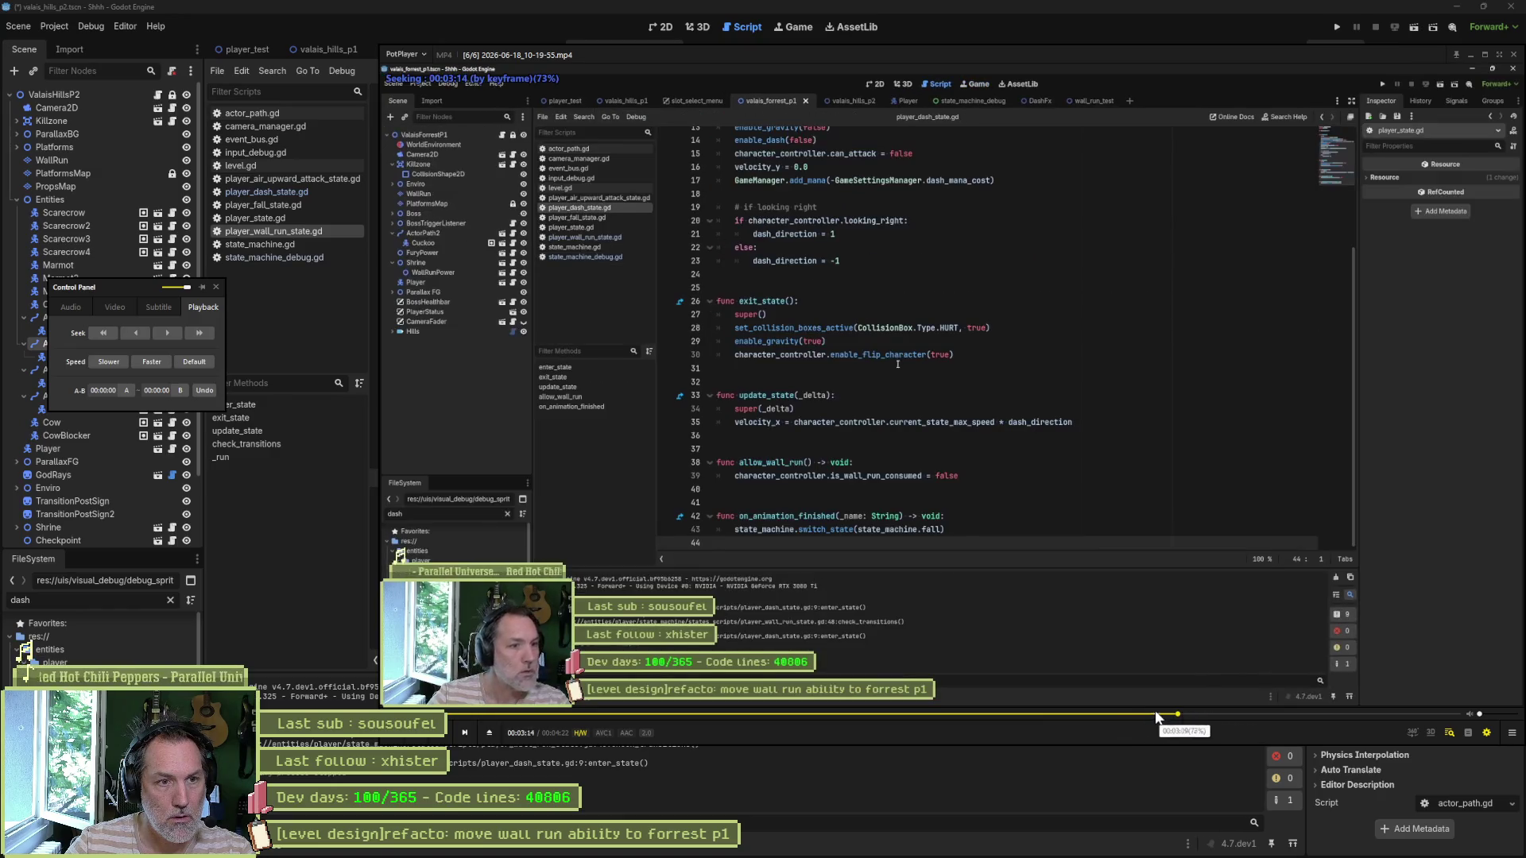
pyautogui.click(1135, 713)
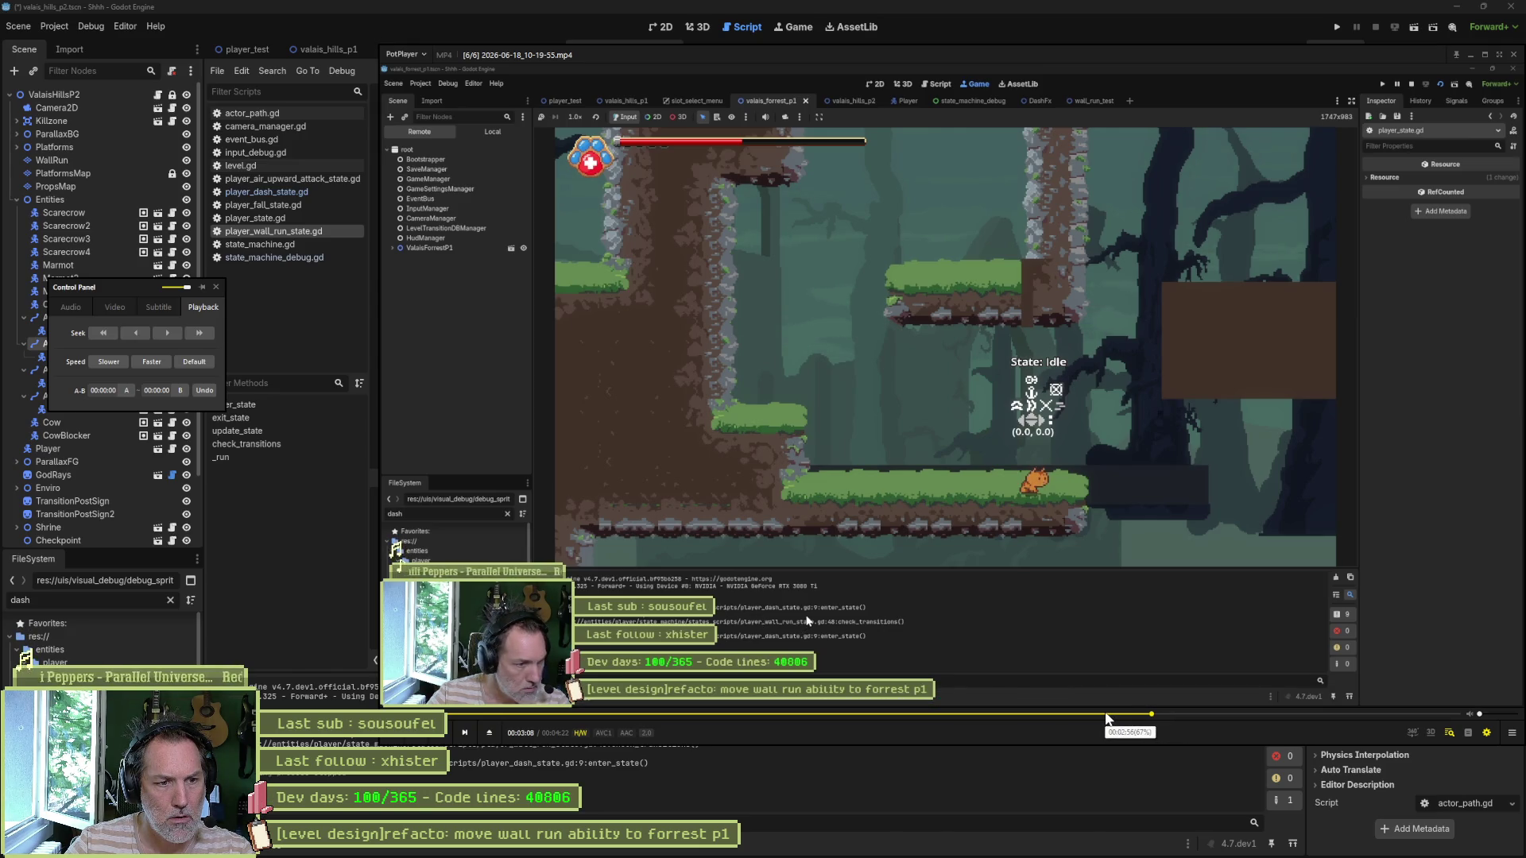
pyautogui.moveTo(1106, 719); pyautogui.dragTo(1023, 716)
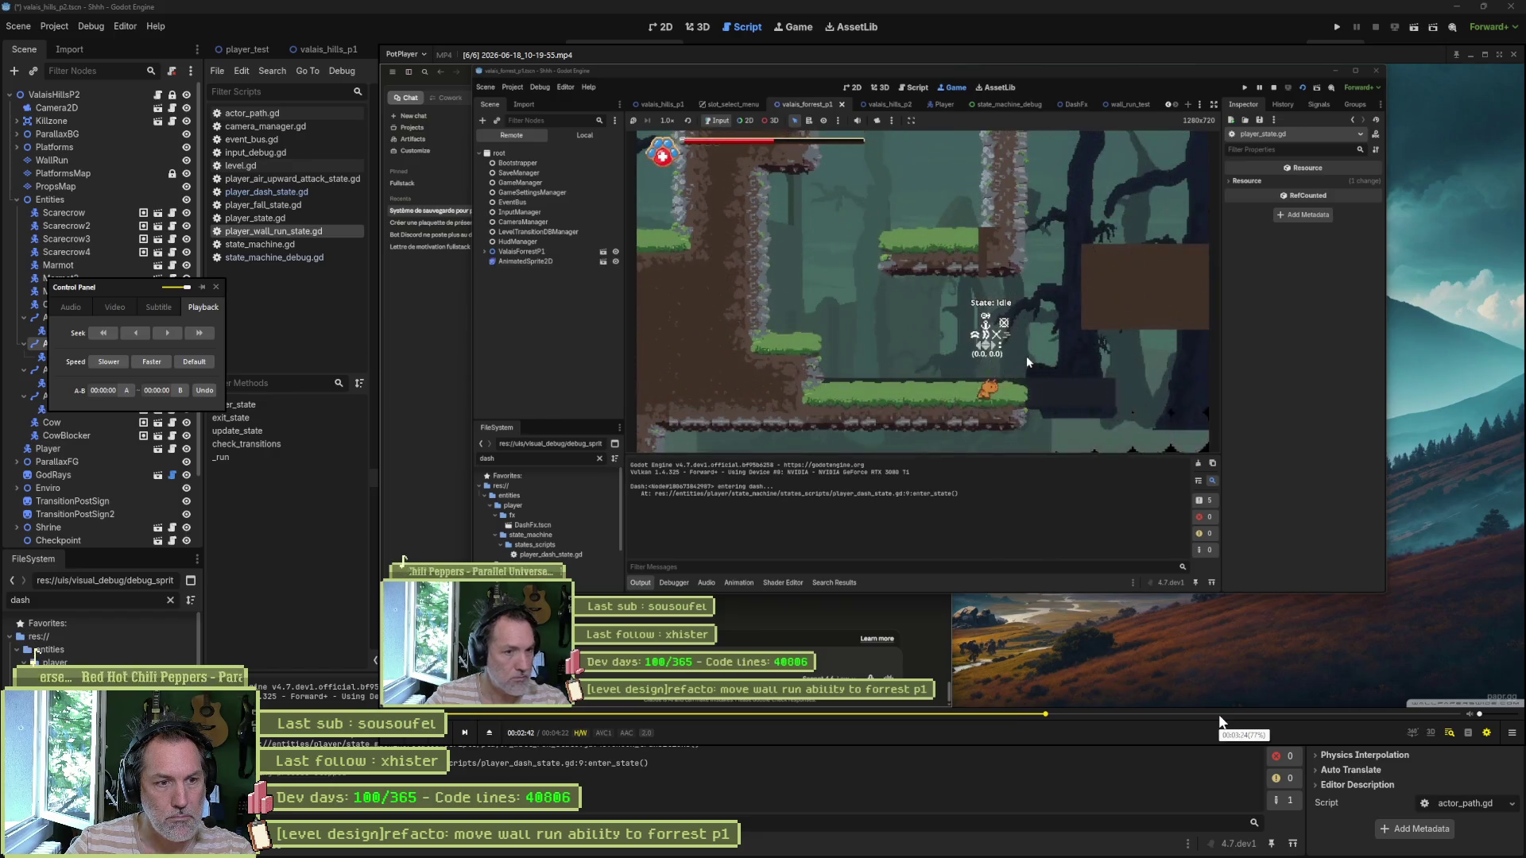
# Step: Pause and step frame by frame to the WallRun state moment, then close the video player
pyautogui.press('space')
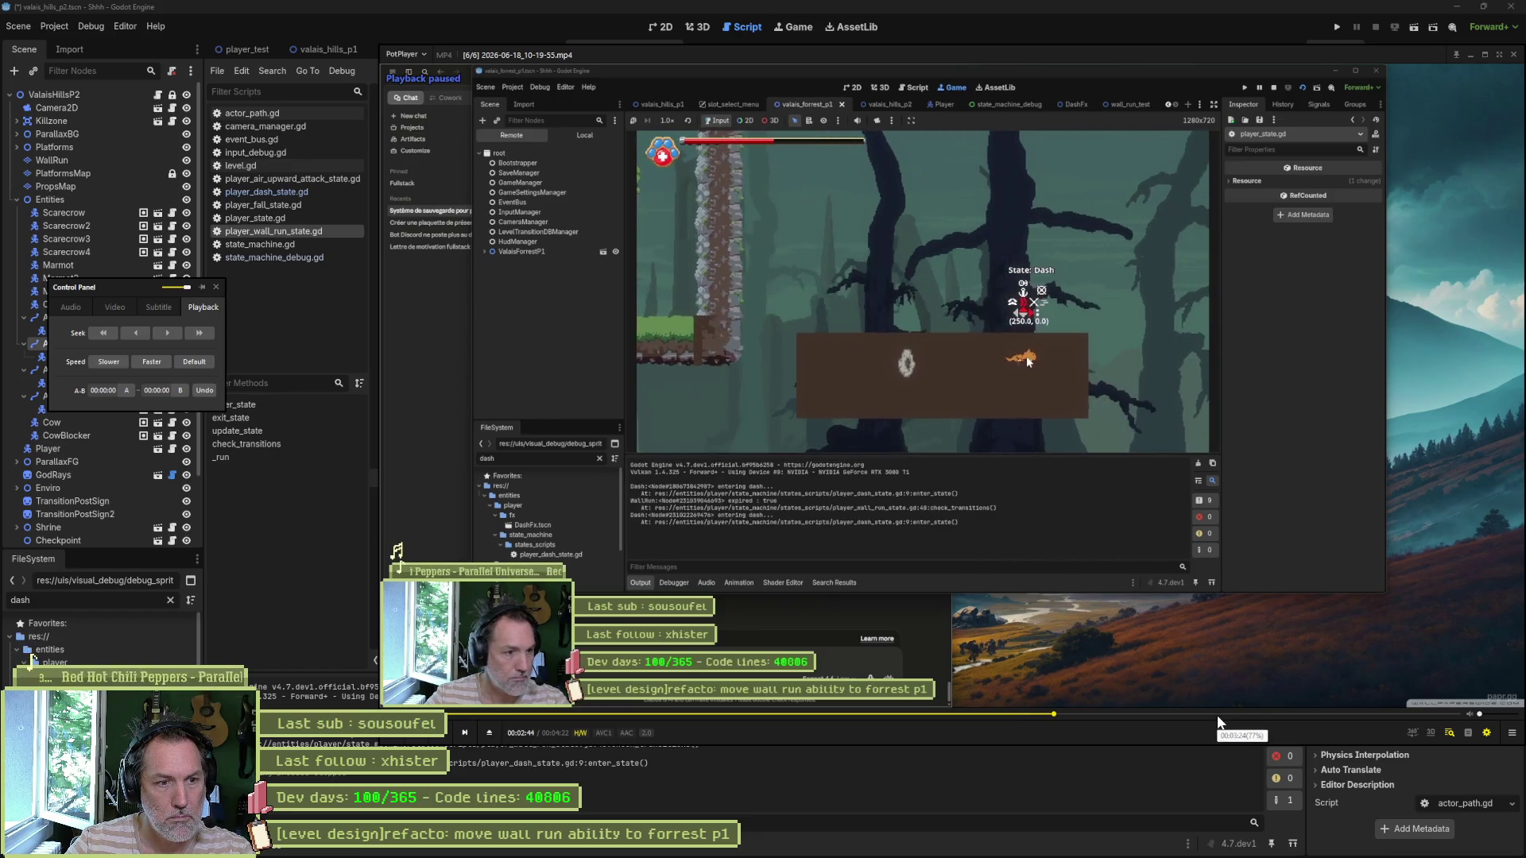
pyautogui.press('d')
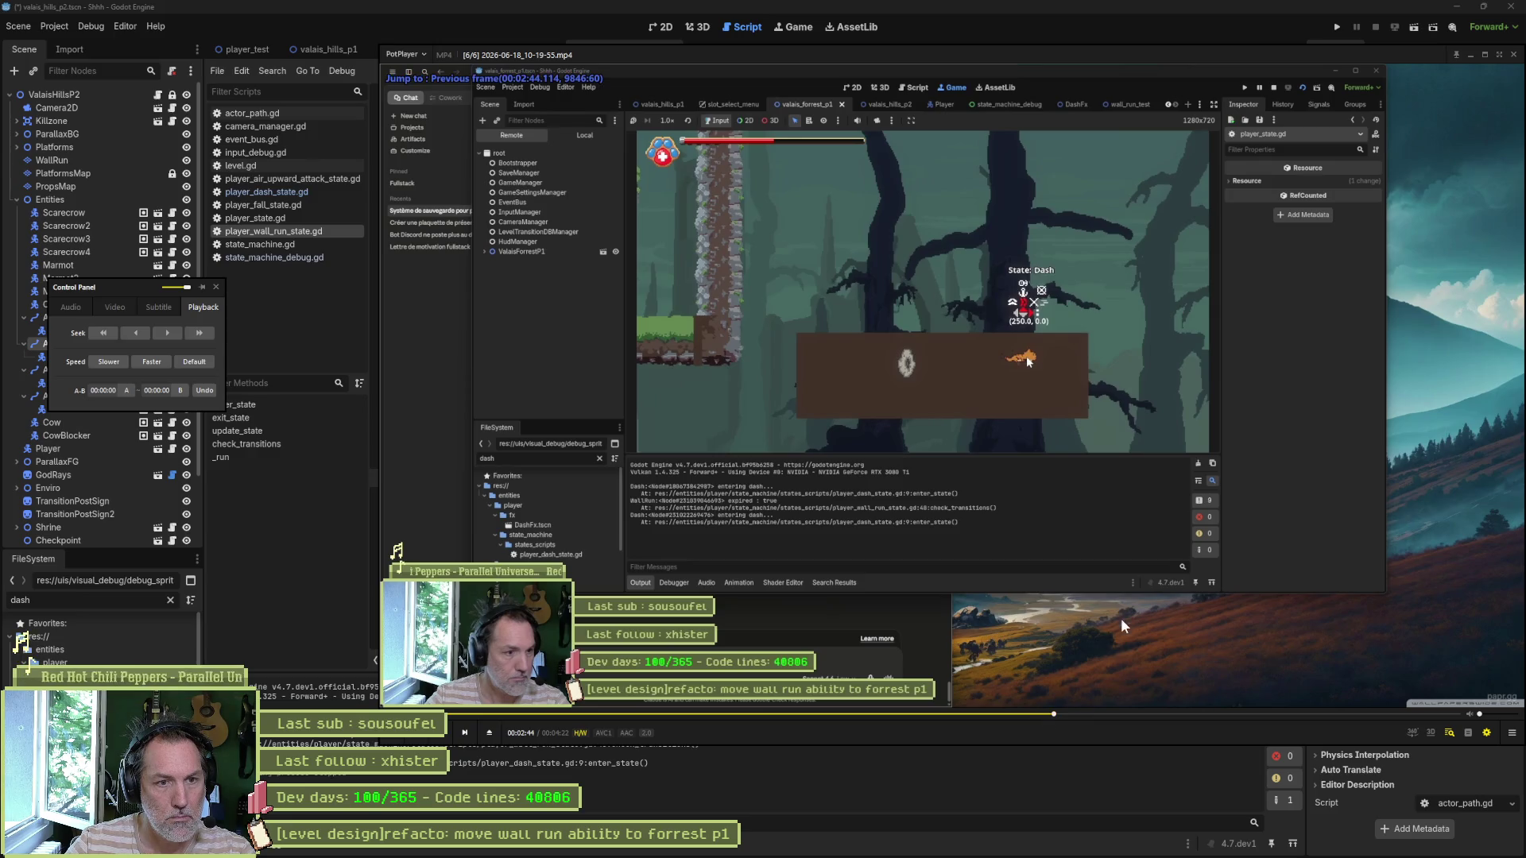
pyautogui.press('d')
pyautogui.press('d')
pyautogui.press('d')
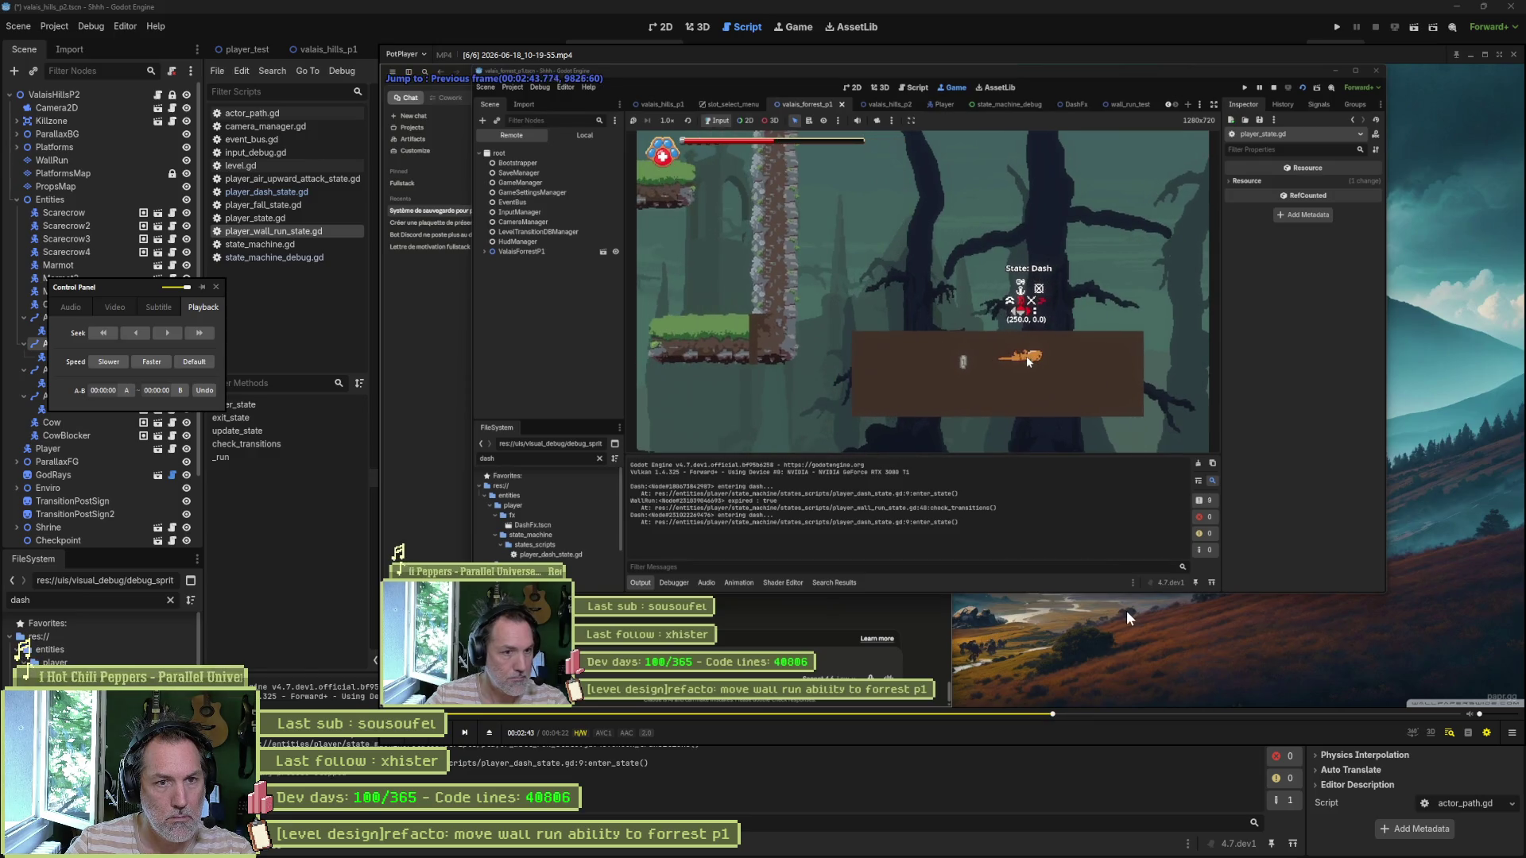
pyautogui.press('f')
pyautogui.press('f')
pyautogui.press('f')
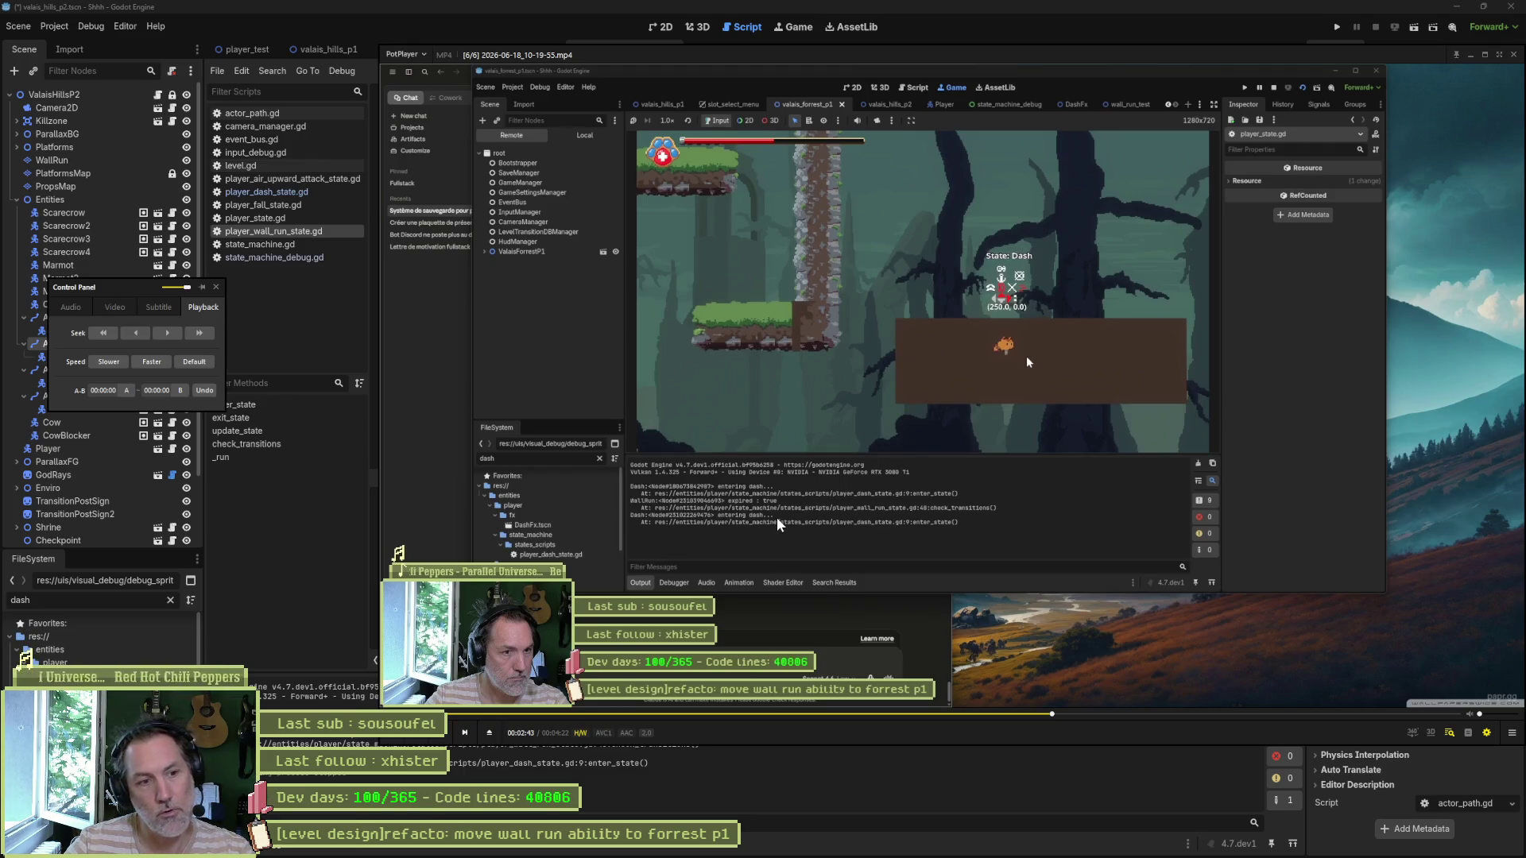
pyautogui.press('f')
pyautogui.press('f')
pyautogui.press('f')
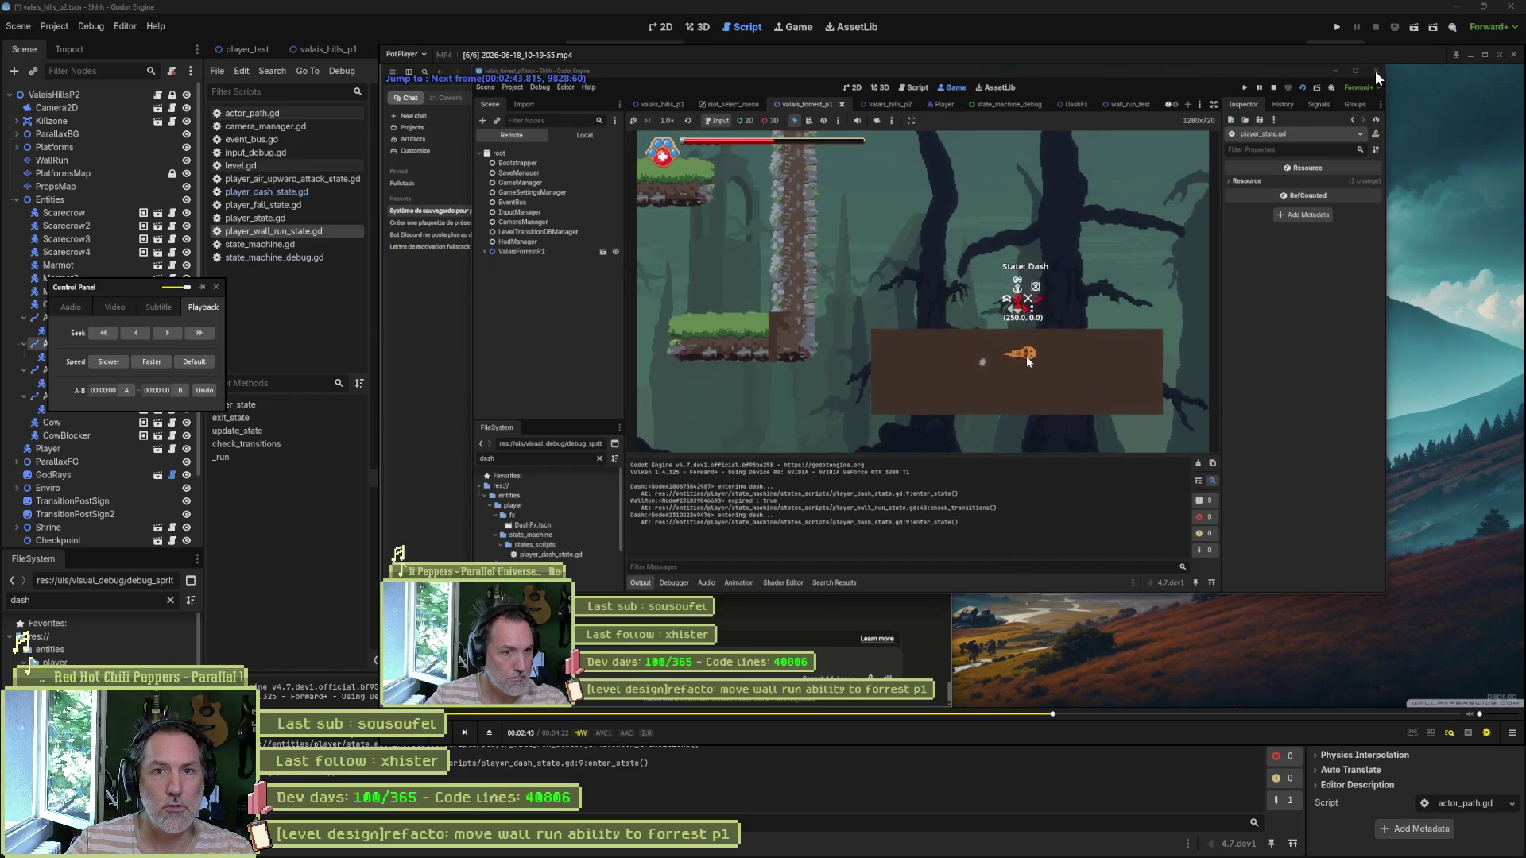
pyautogui.doubleClick(1171, 55)
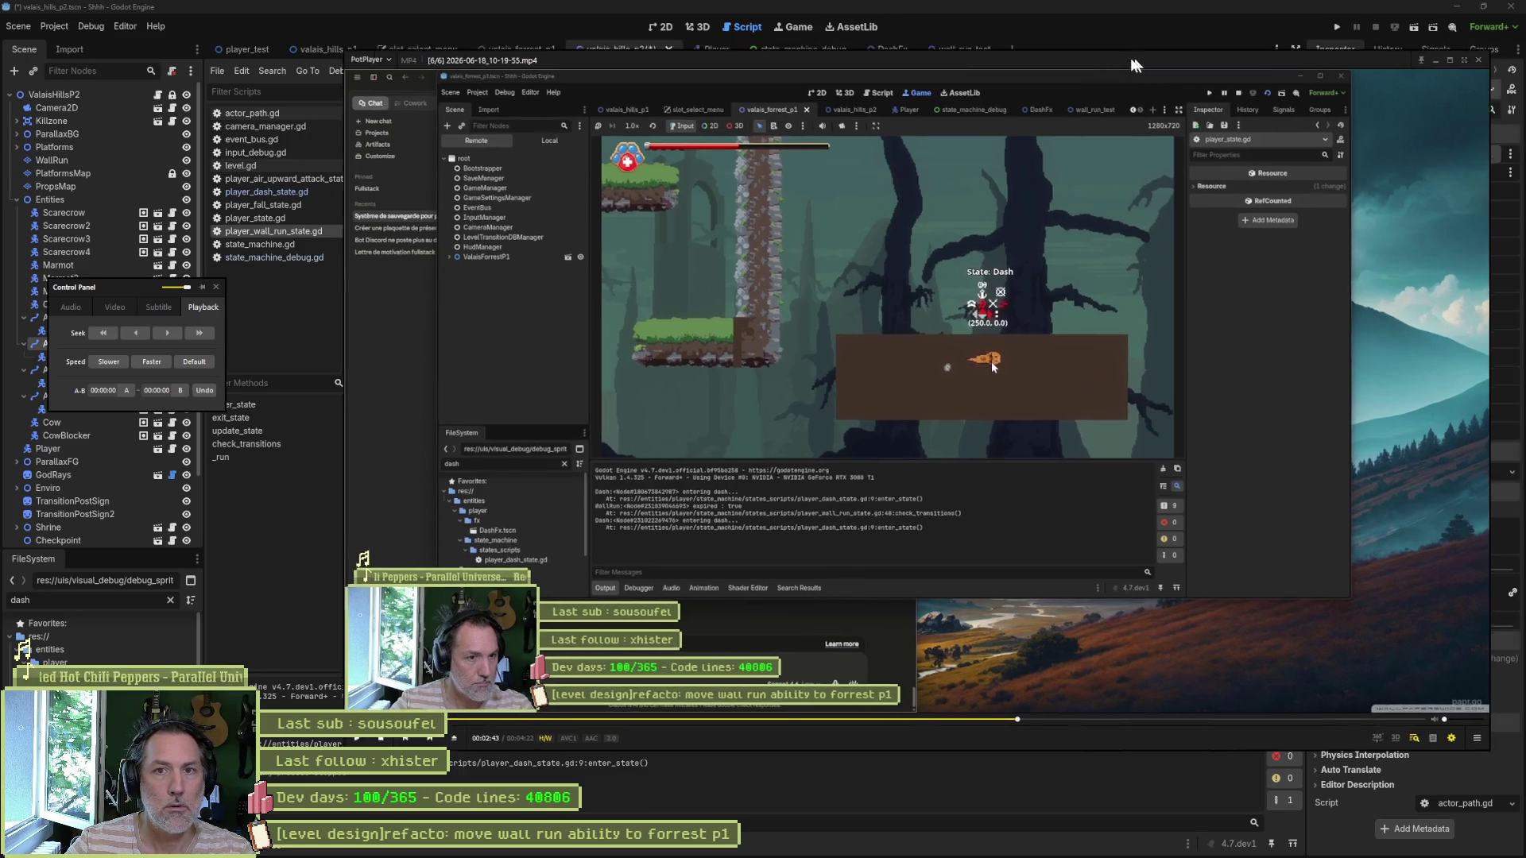
pyautogui.click(1363, 58)
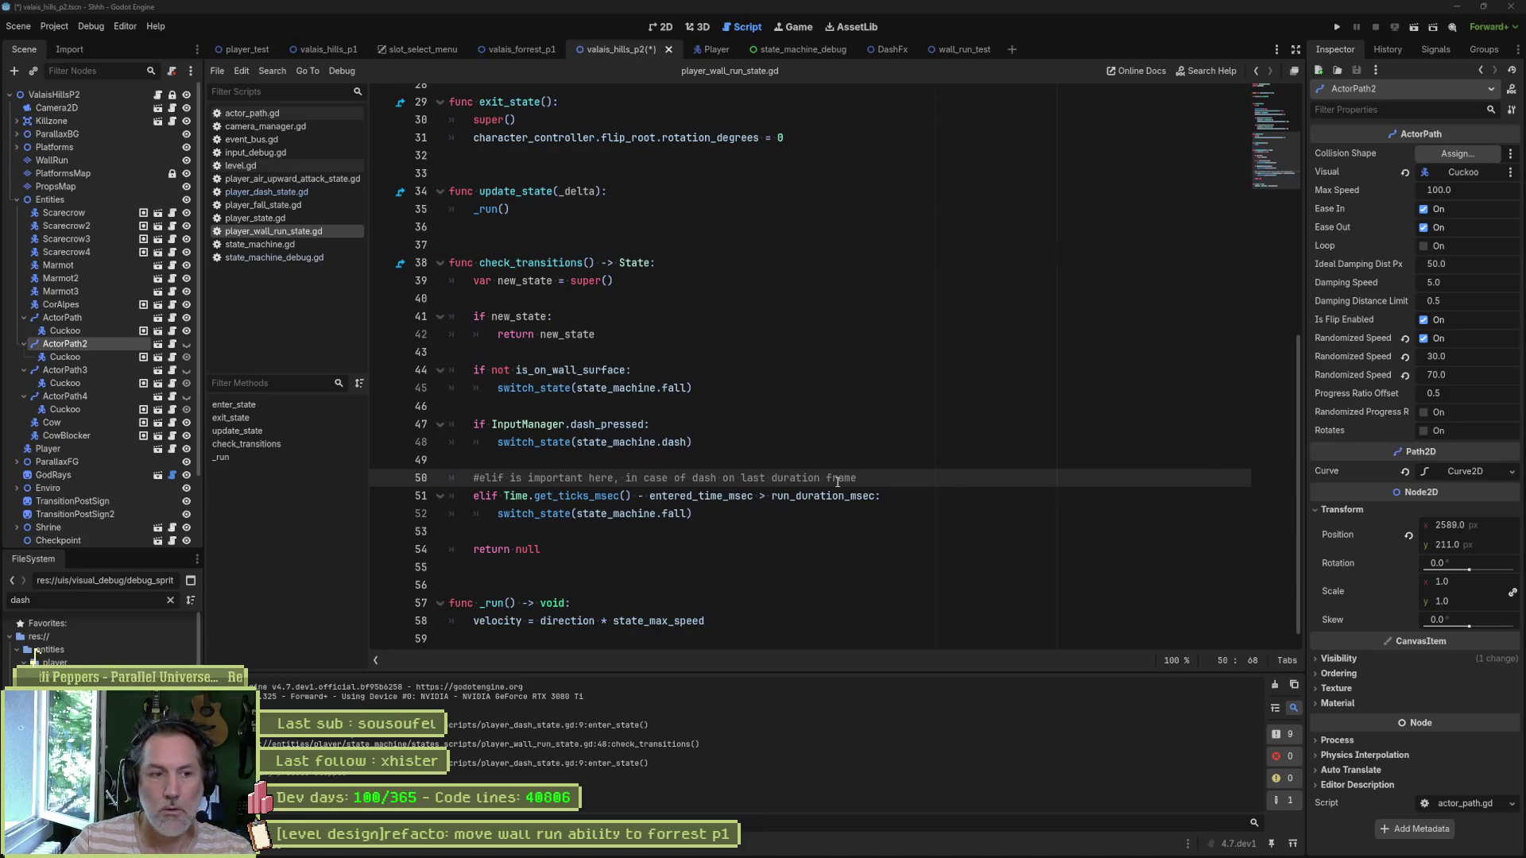
# Step: Inspect the diffs for event_bus.gd, cuckoo_idle_state.gd, player_dash_state.gd, player_wall_run_state.gd and input_debug.gd
pyautogui.click(886, 847)
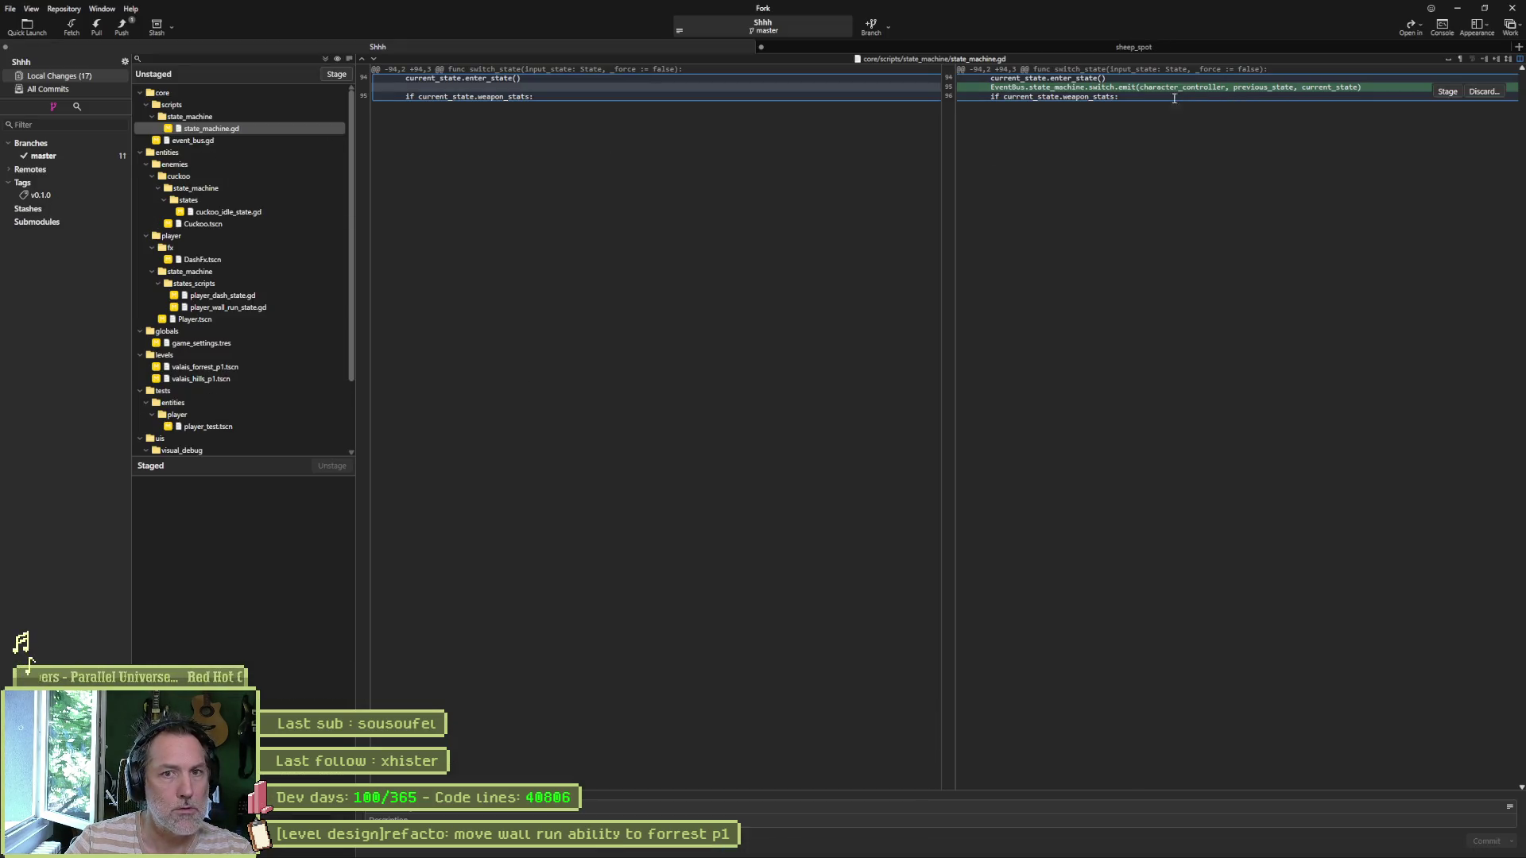
pyautogui.click(249, 140)
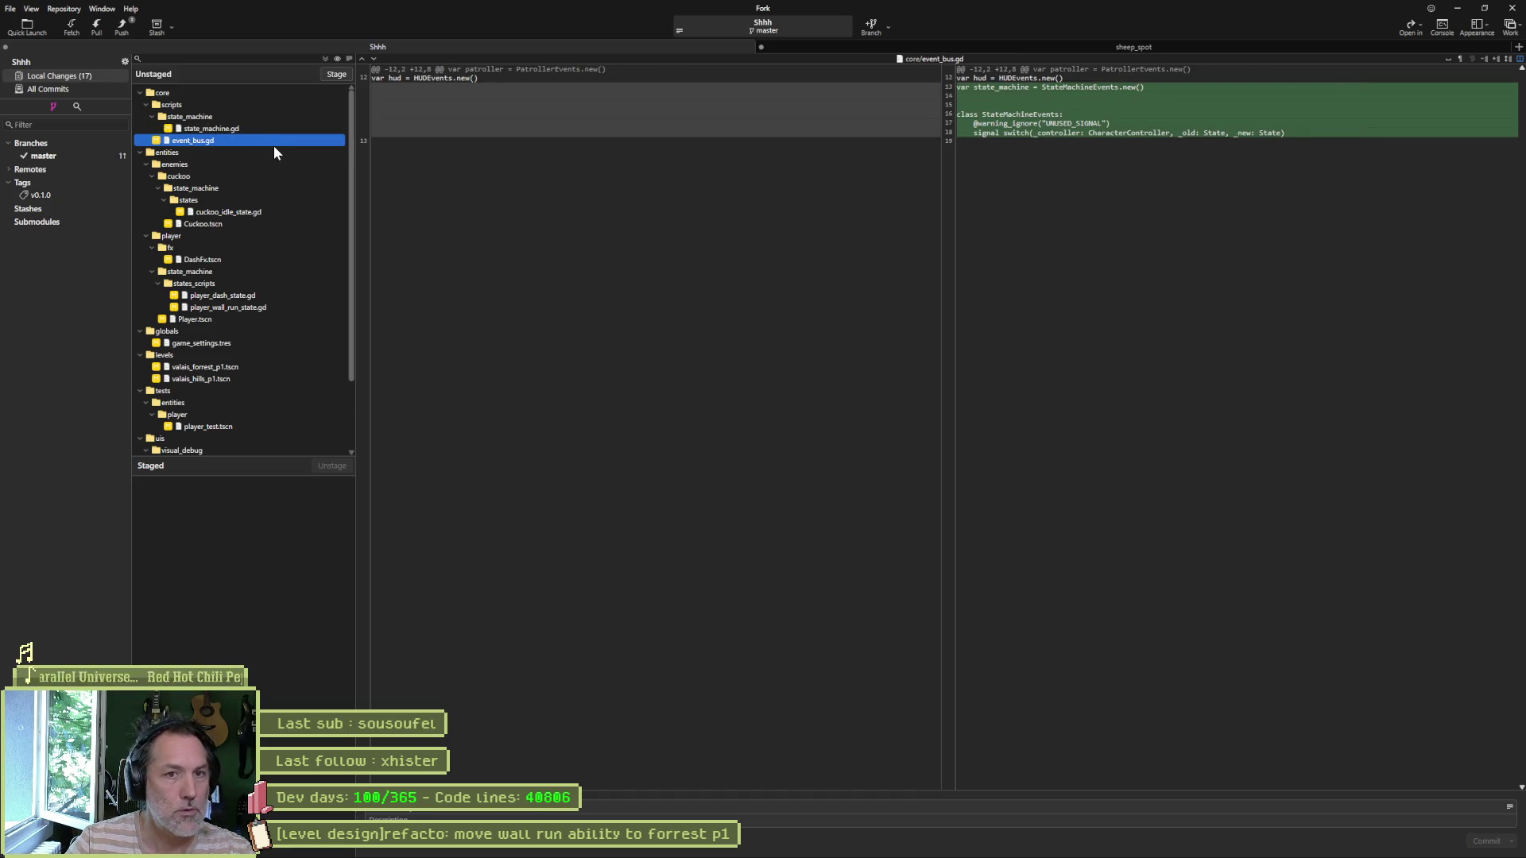
pyautogui.click(252, 213)
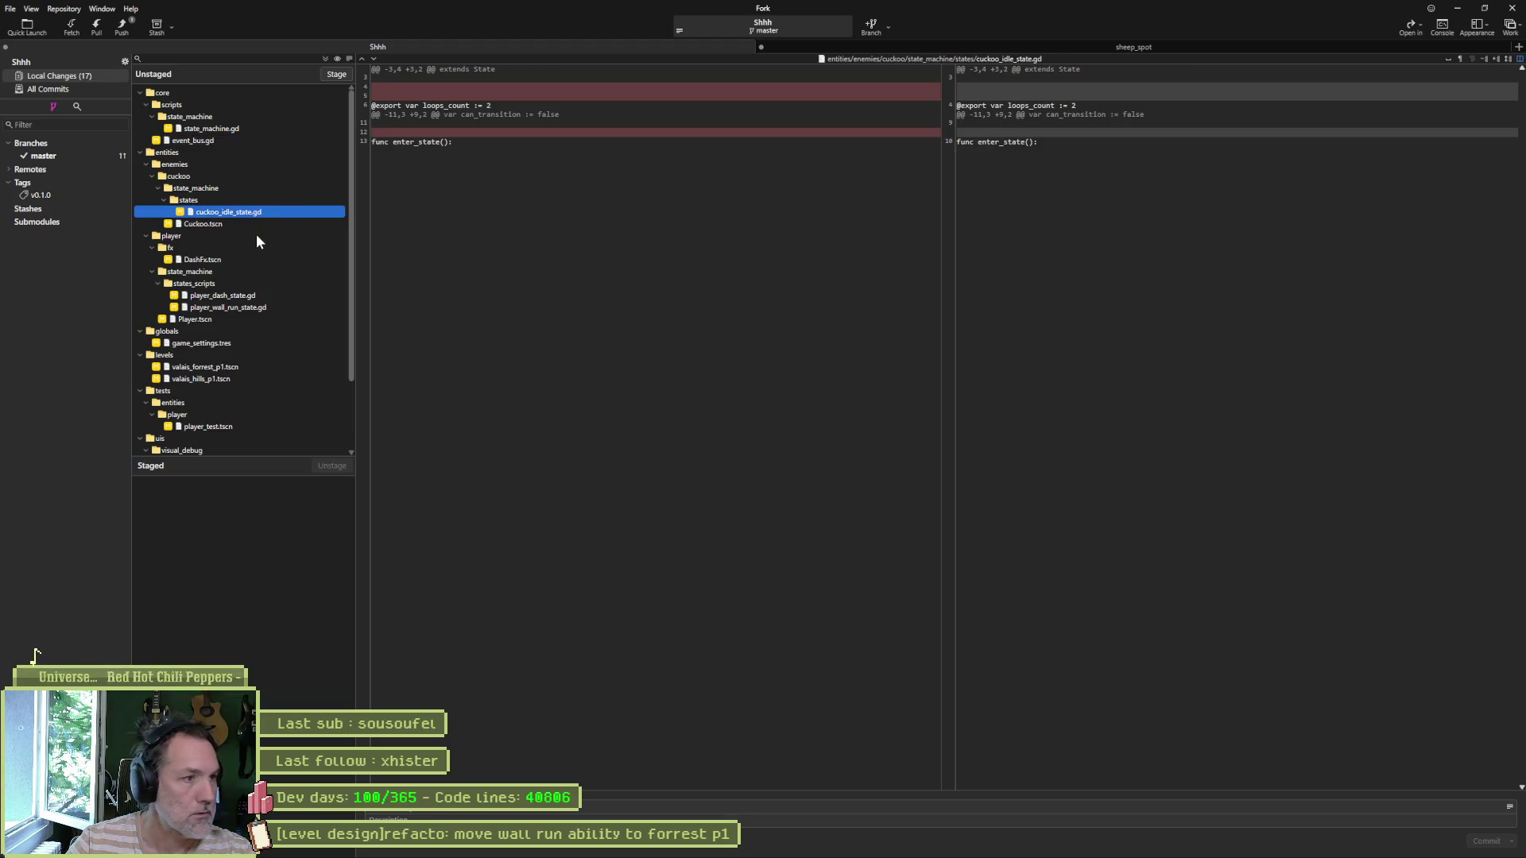
pyautogui.click(260, 296)
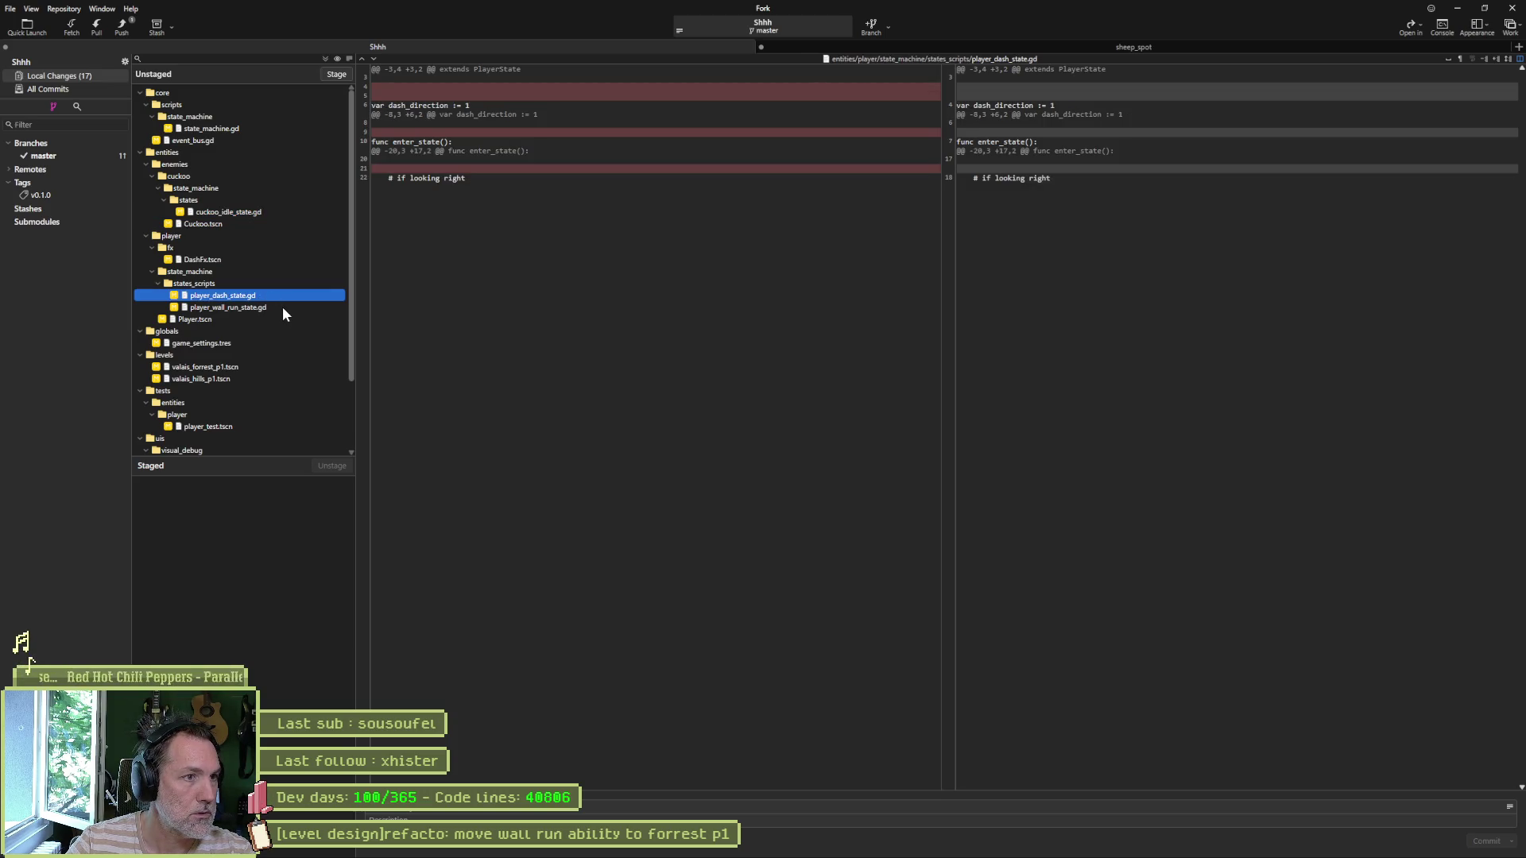
pyautogui.click(283, 308)
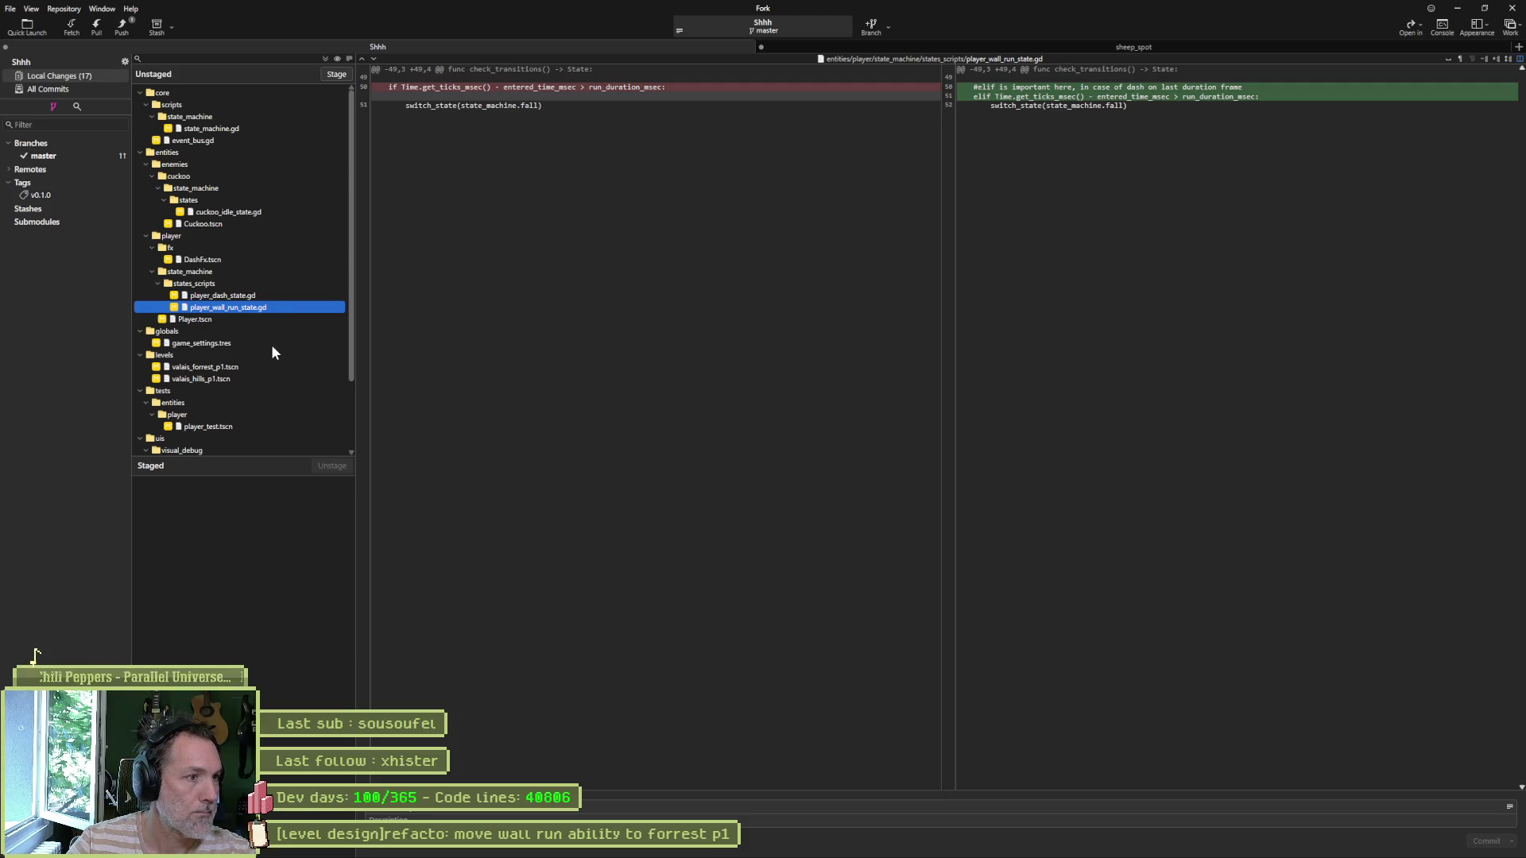
pyautogui.scroll(-3, 228, 434)
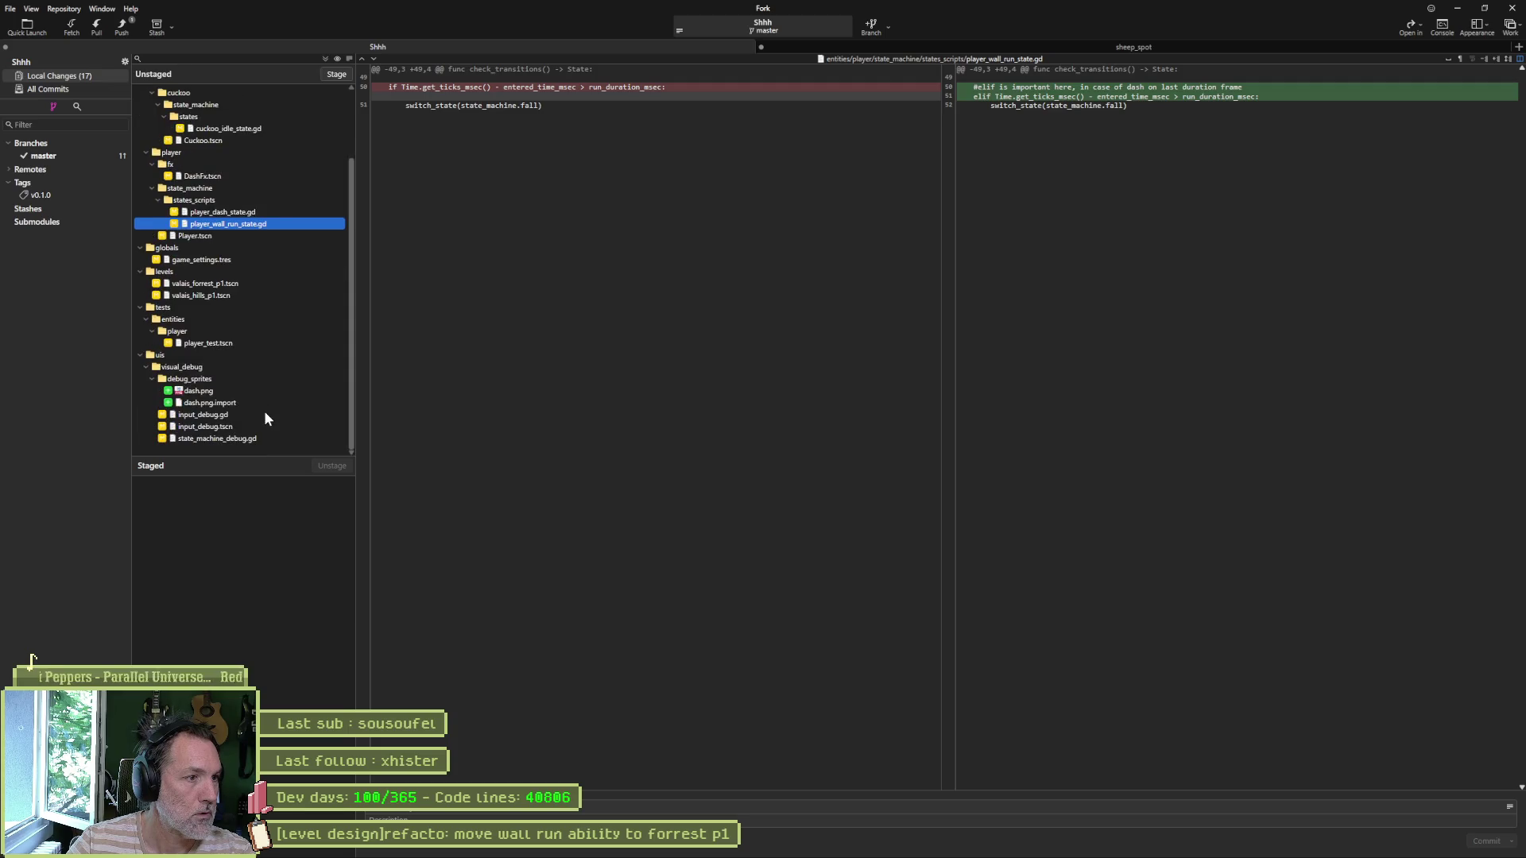
pyautogui.click(246, 416)
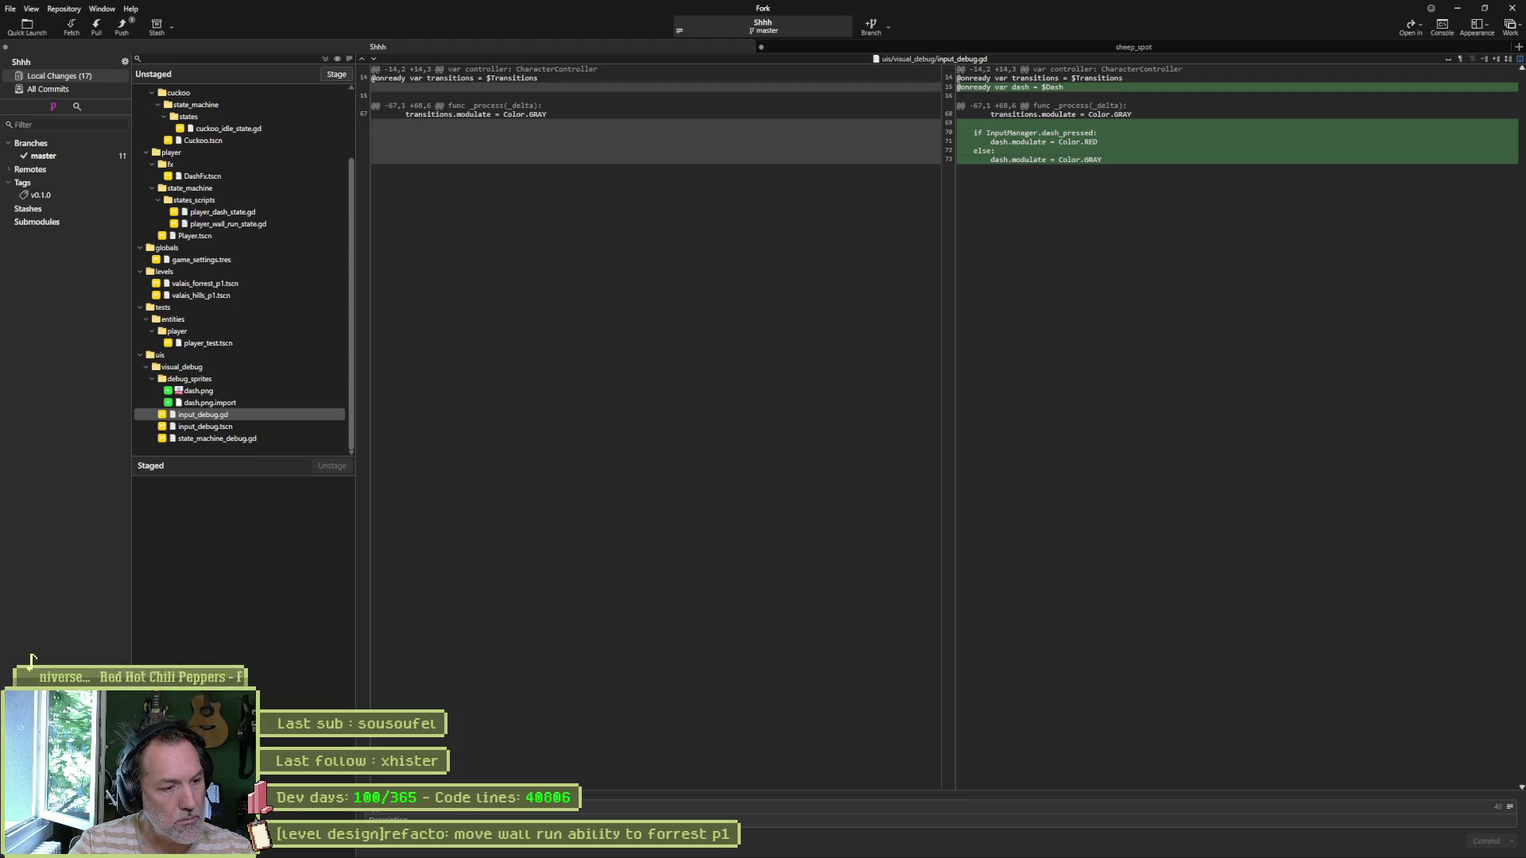
pyautogui.press('BackSpace')
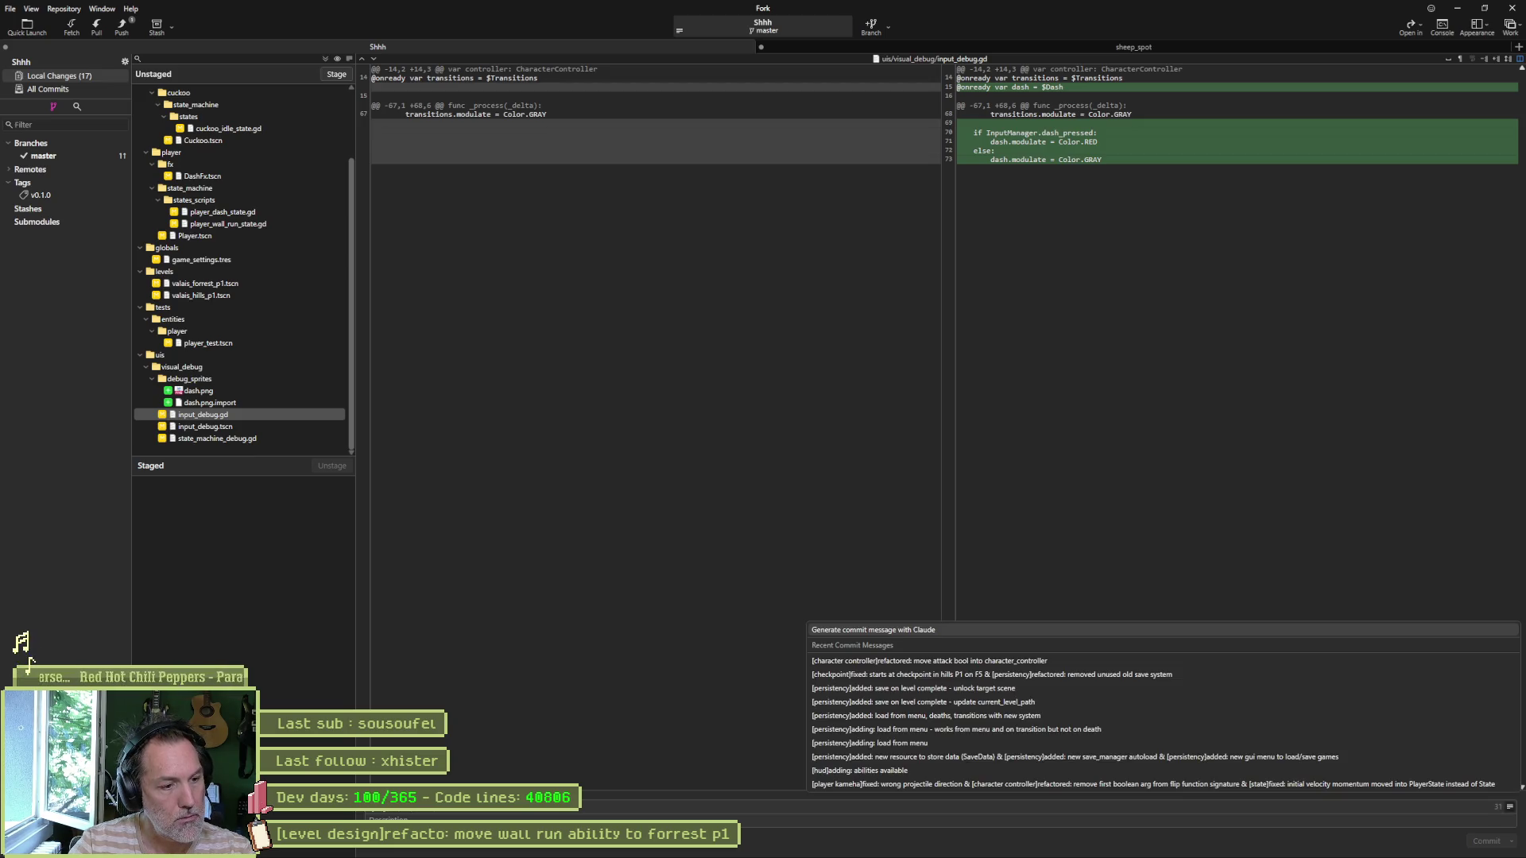
# Step: Commit all 17 files as '[visual debug]added: dash icon & [event bus]added: switch state signal' and push master
pyautogui.press('BackSpace')
pyautogui.press('BackSpace')
pyautogui.press('BackSpace')
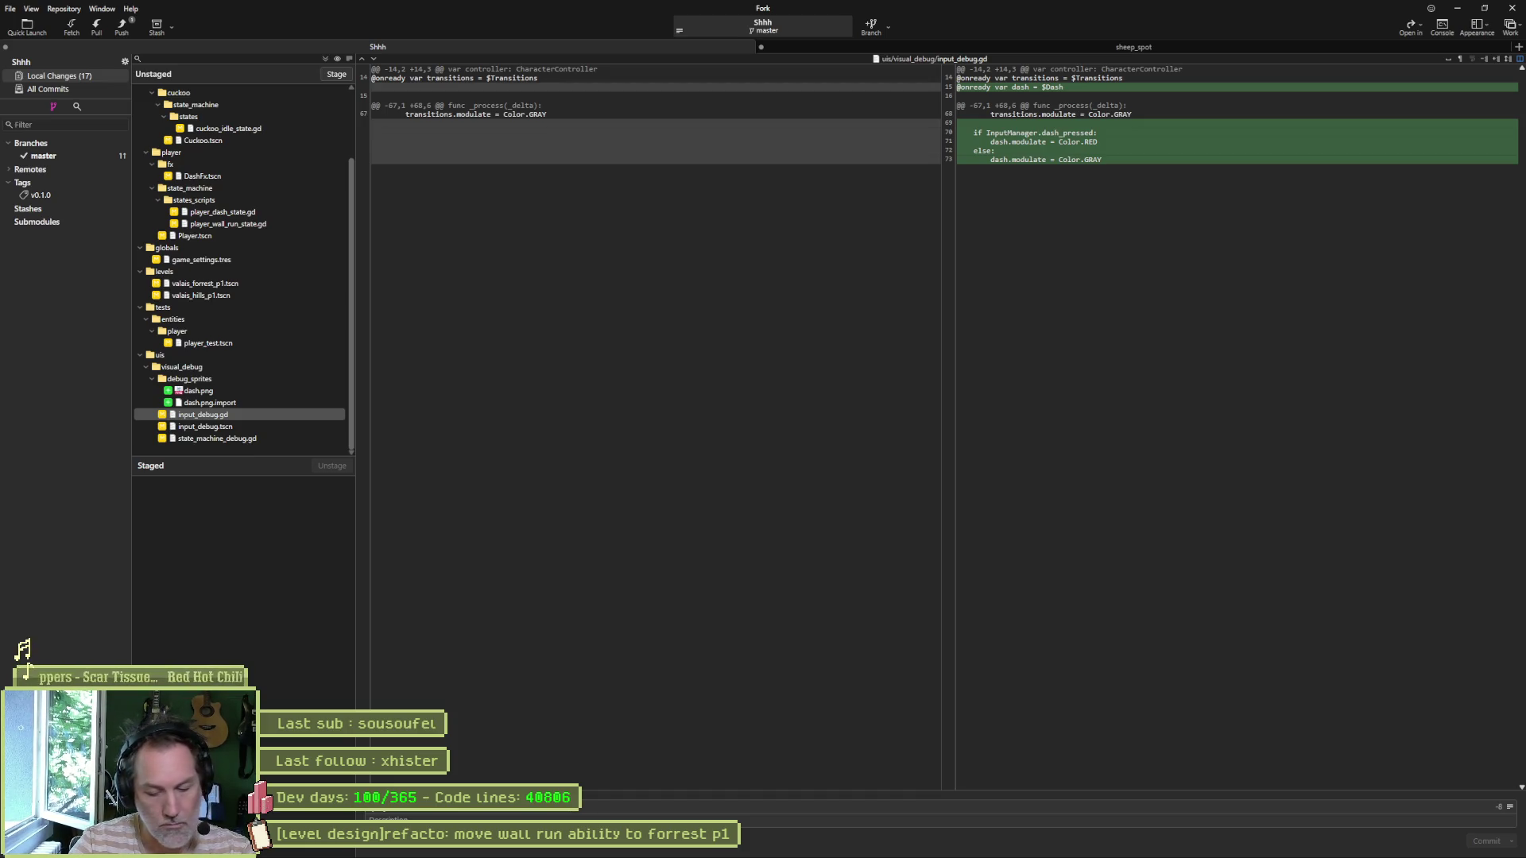
pyautogui.write('sual debug]added')
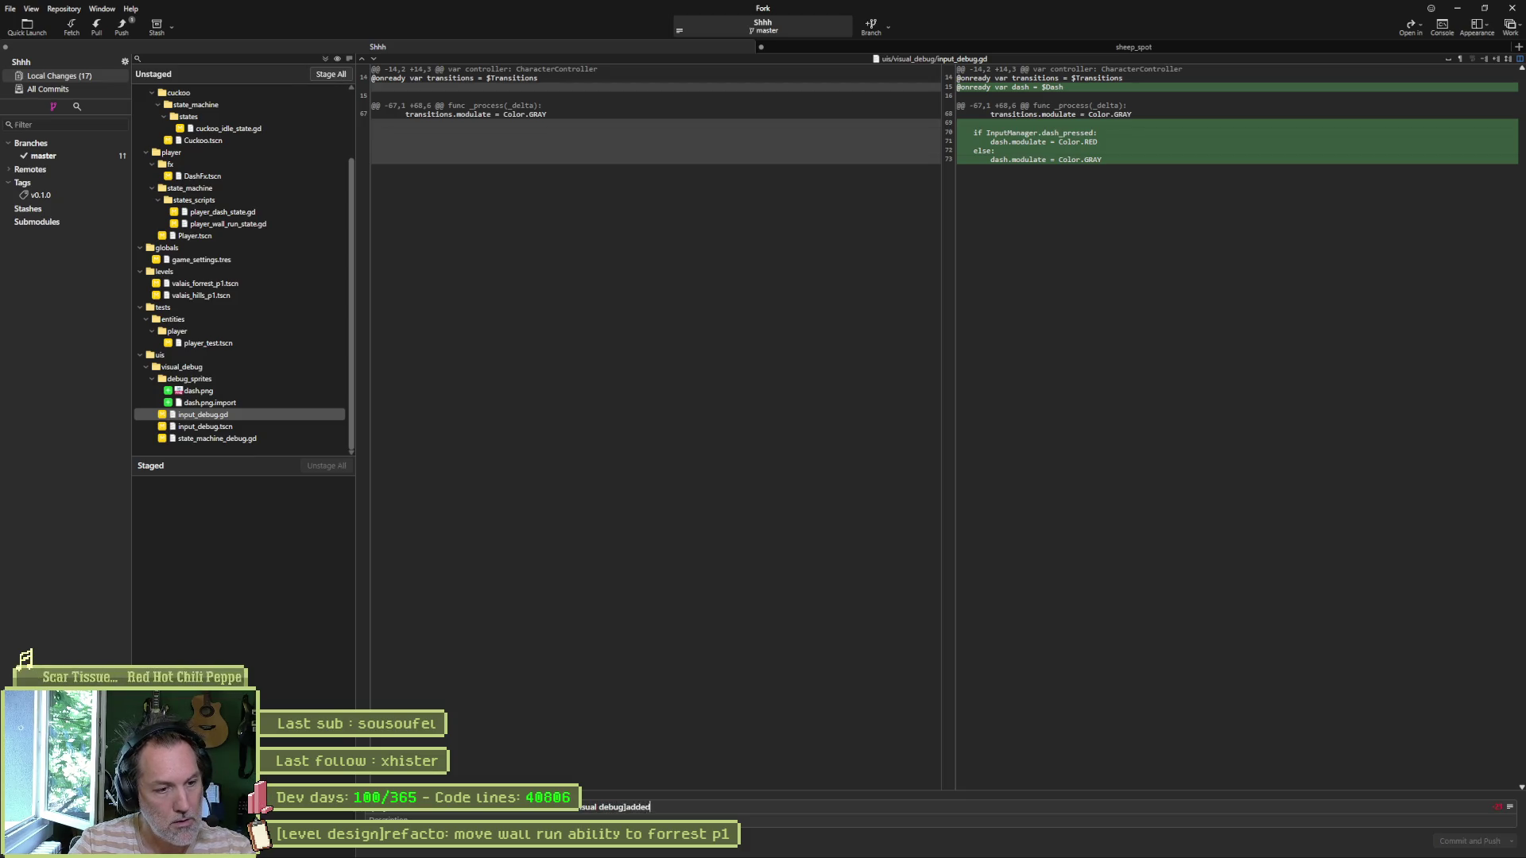
pyautogui.write(': dash icon & [')
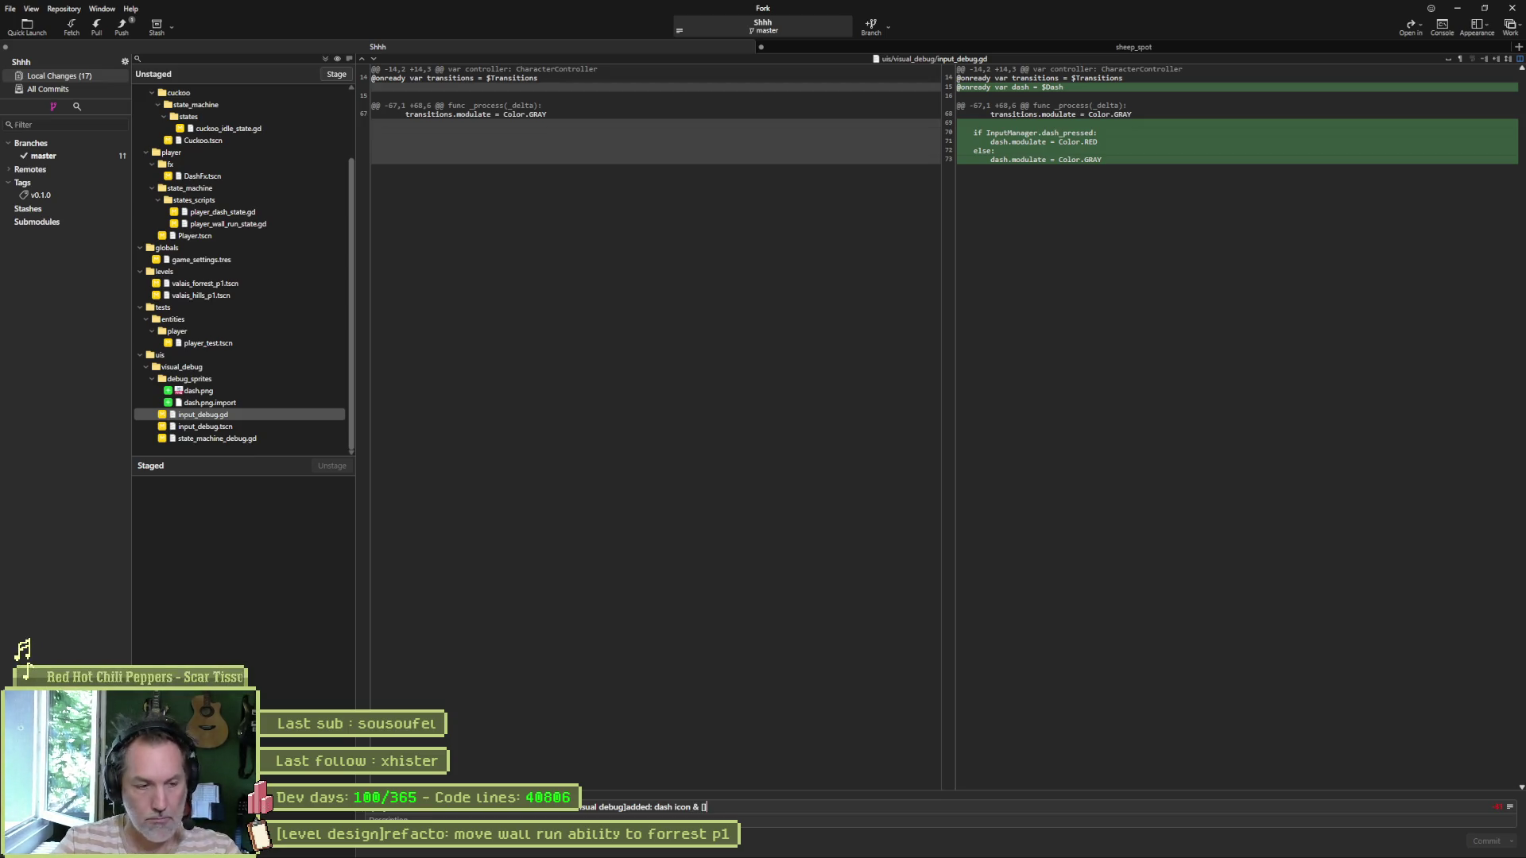
pyautogui.write('vent bus]add')
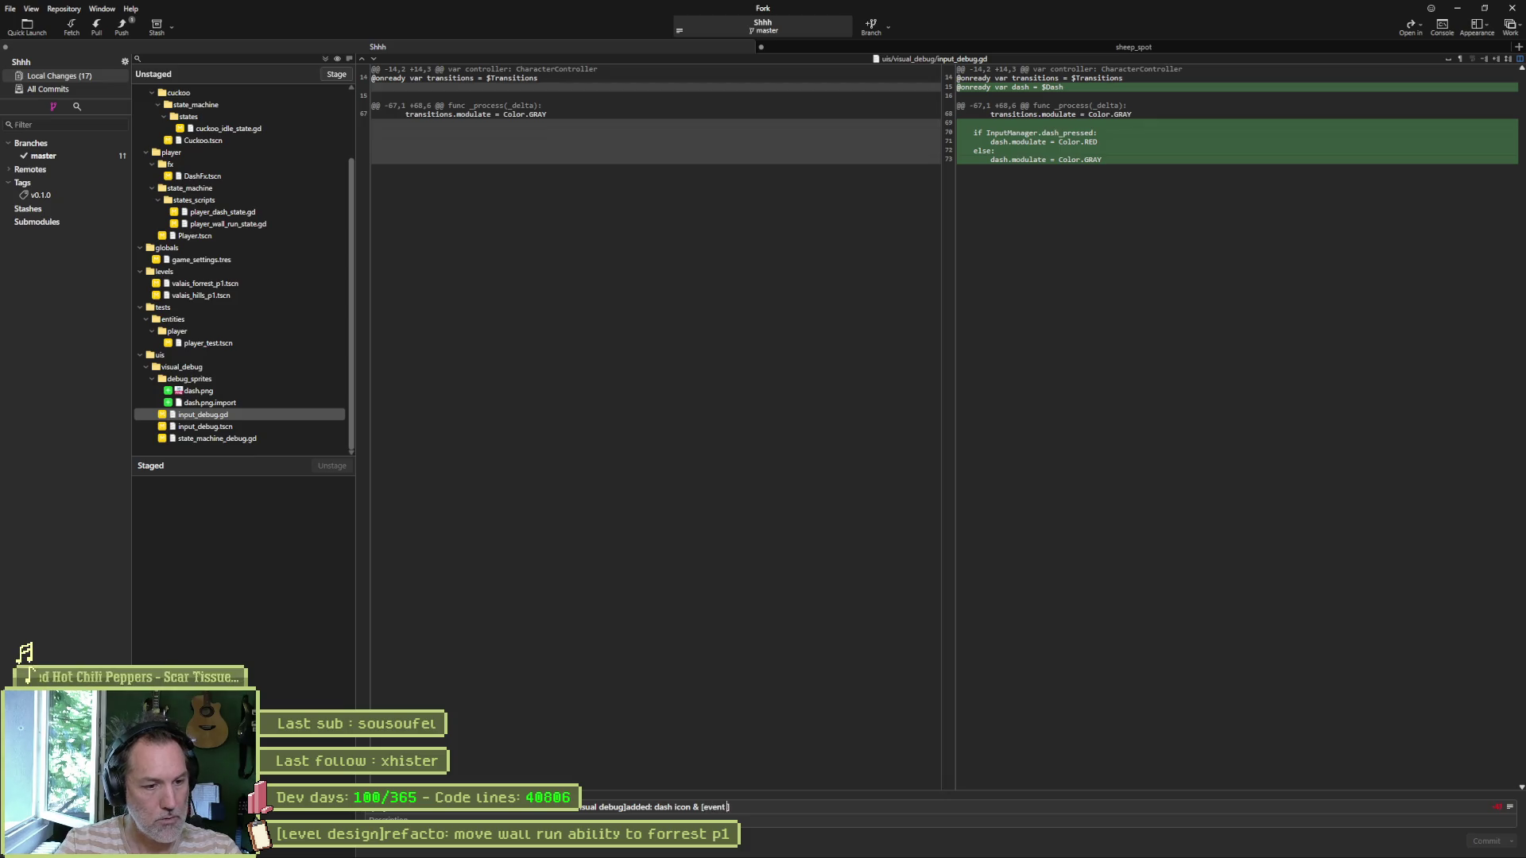
pyautogui.write('ed: ')
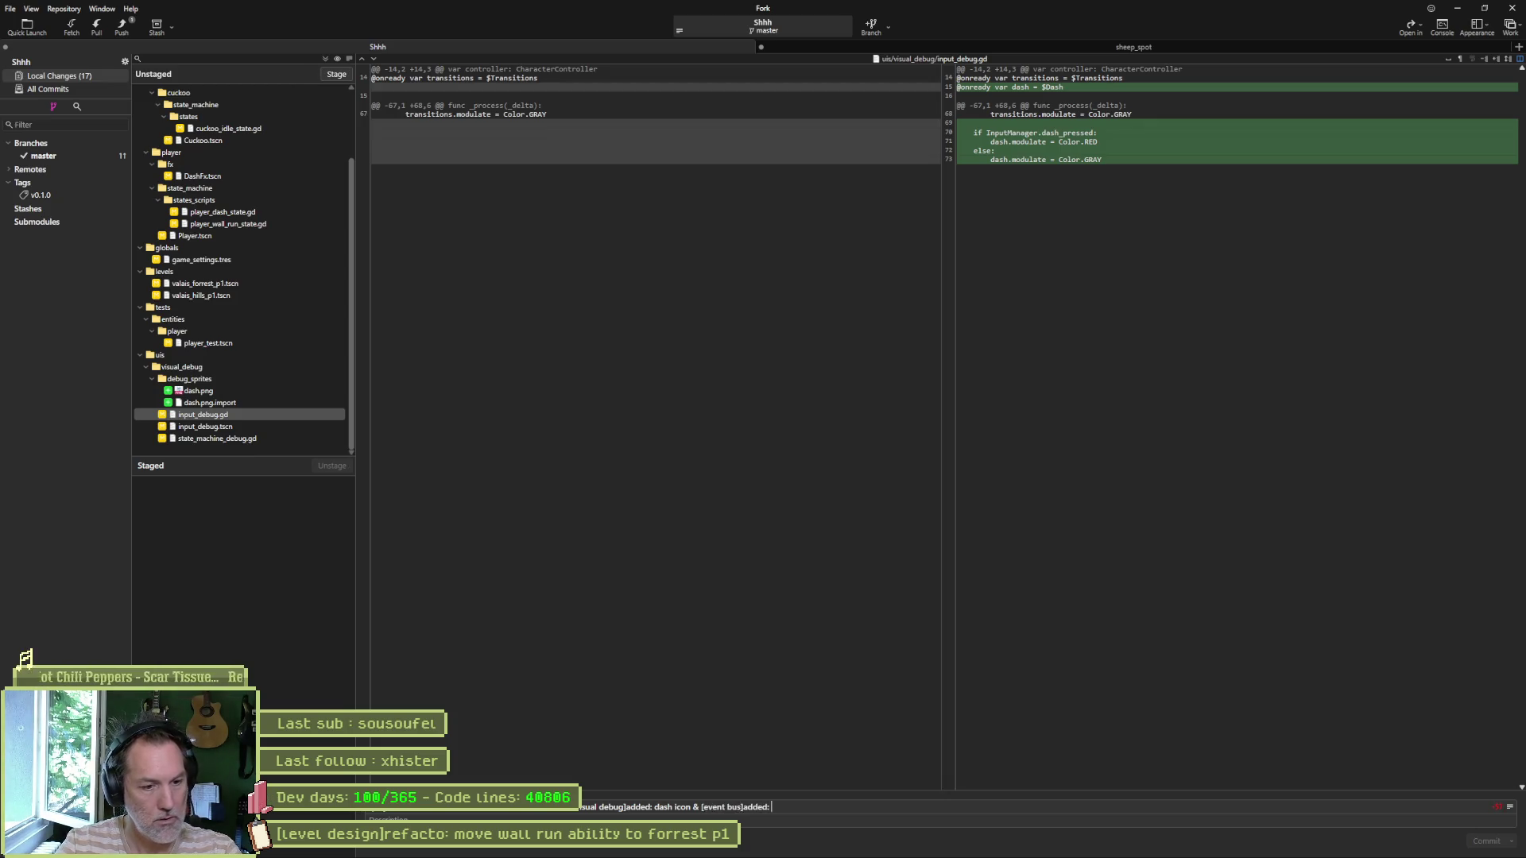
pyautogui.write('switch state signal')
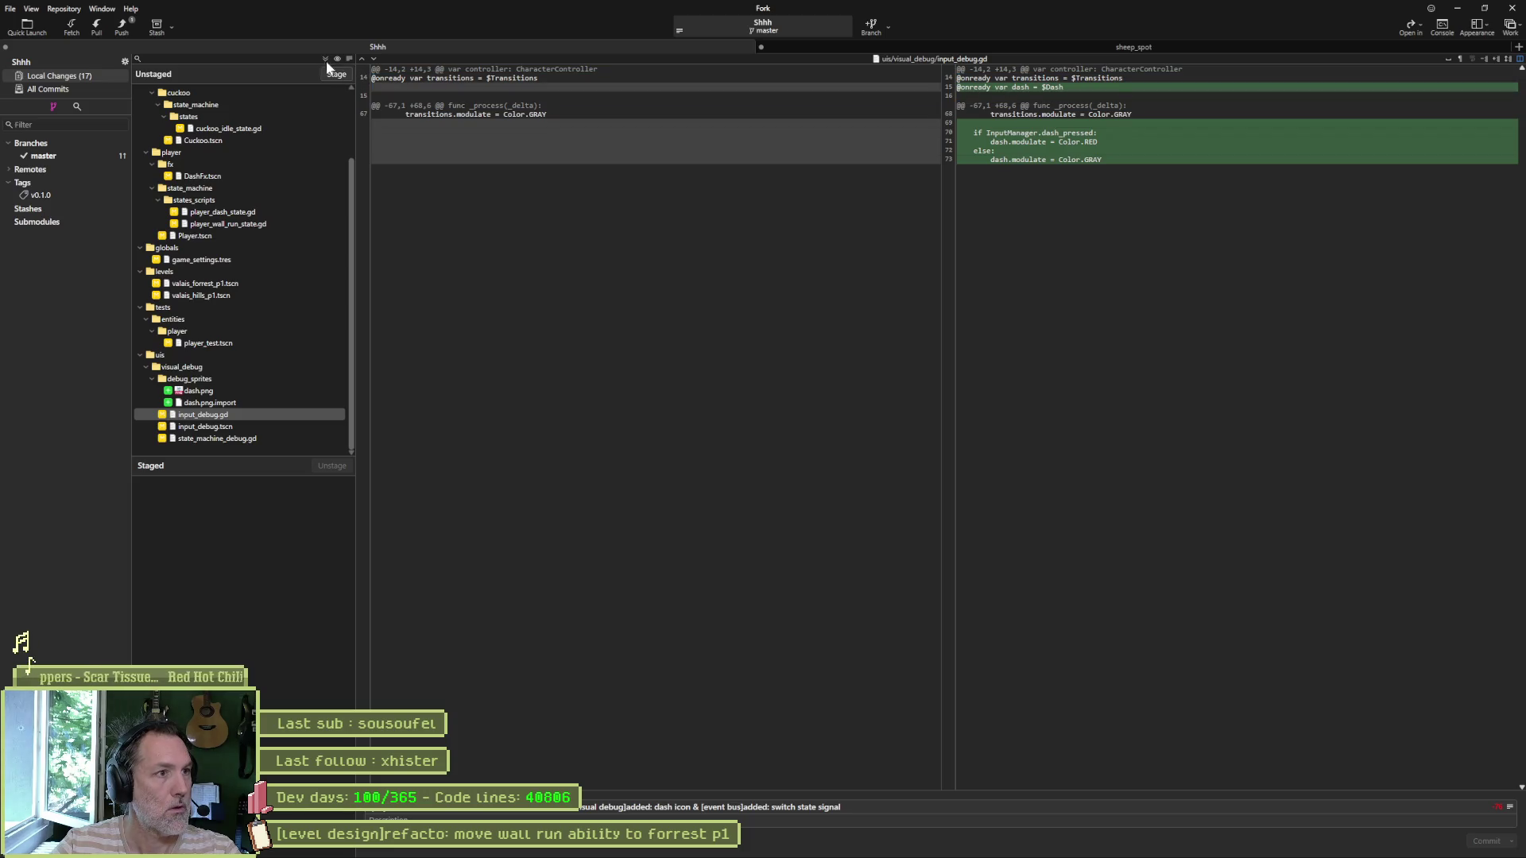
pyautogui.click(327, 72)
pyautogui.click(1469, 846)
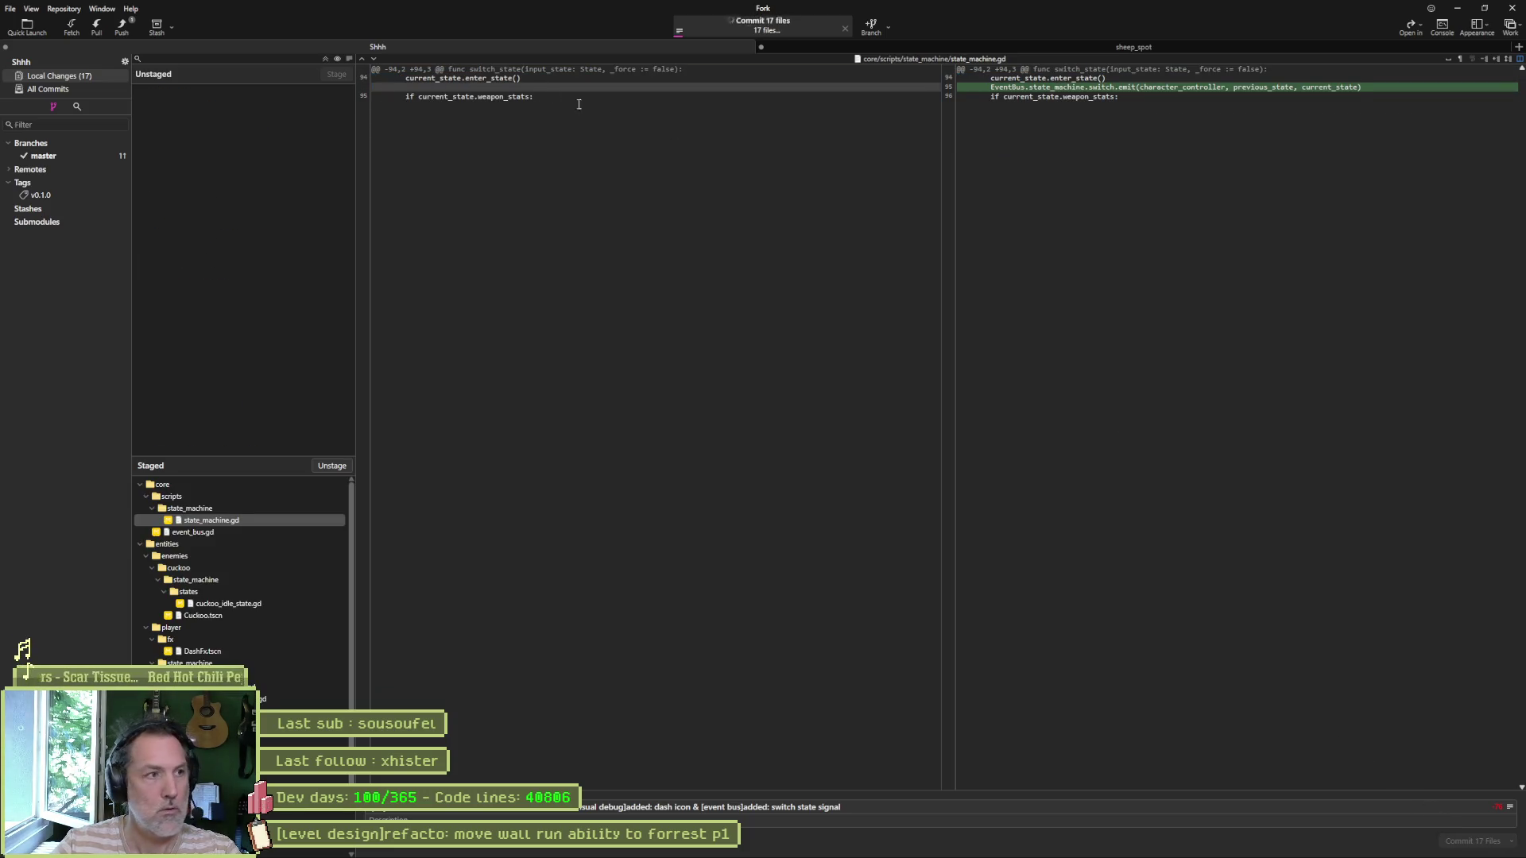
pyautogui.click(127, 26)
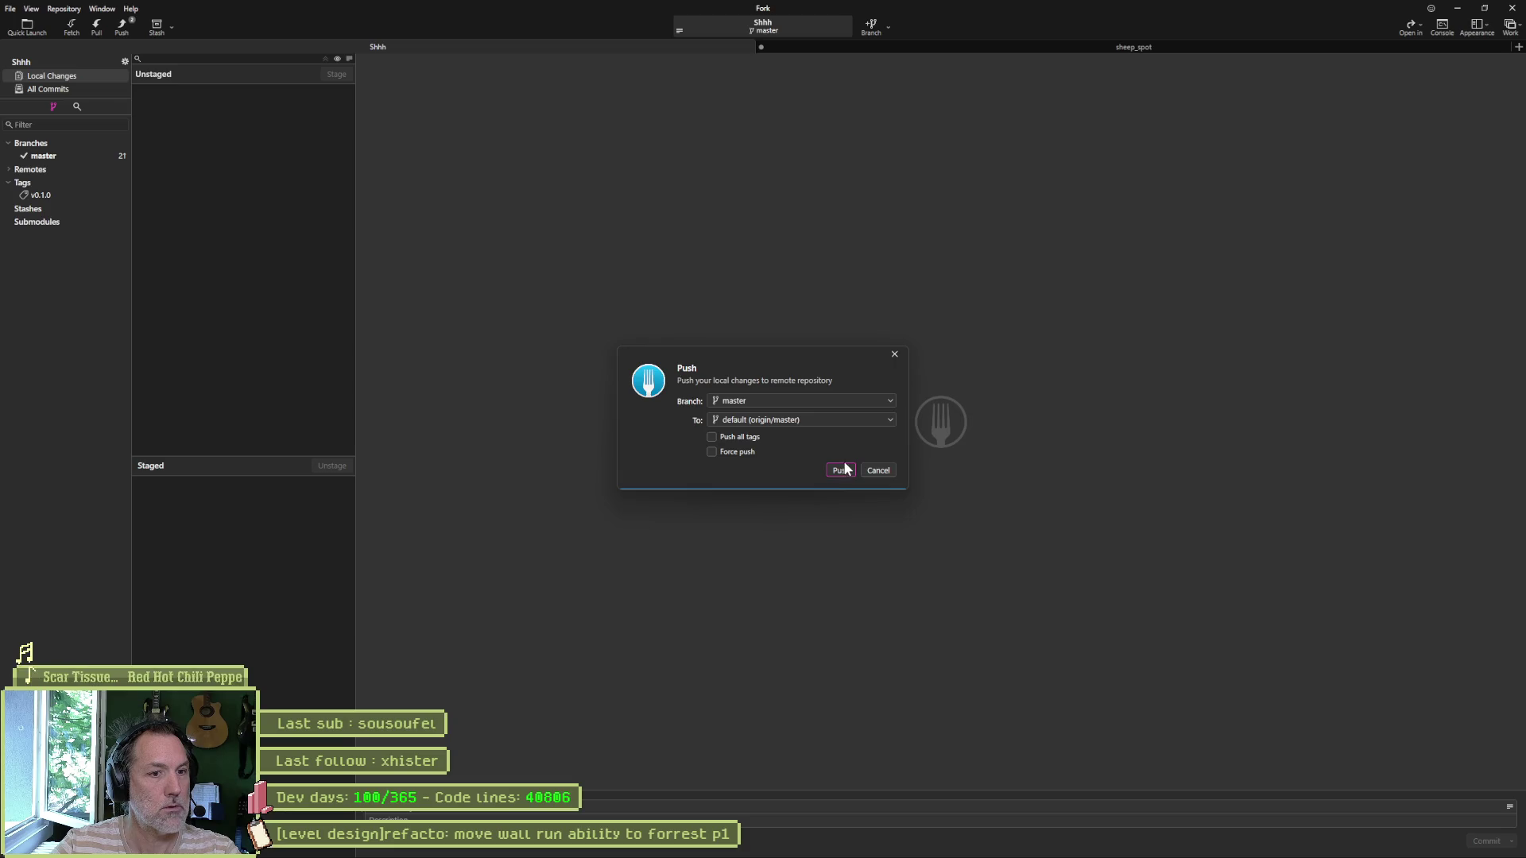
# Step: Back in Godot, save the hills scene with a quick run, then stop it
pyautogui.click(1458, 8)
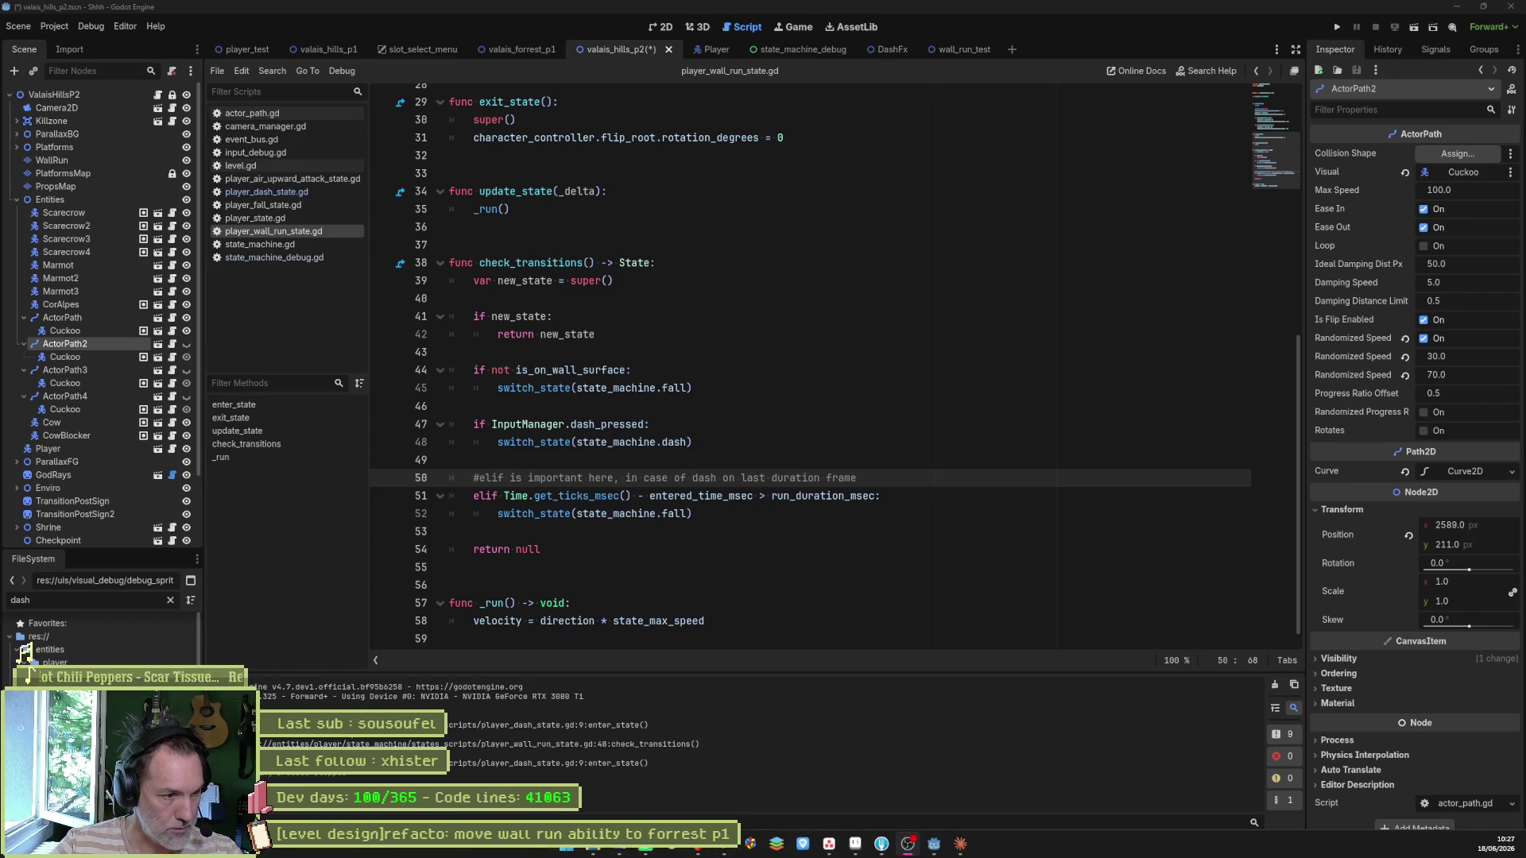
pyautogui.click(813, 261)
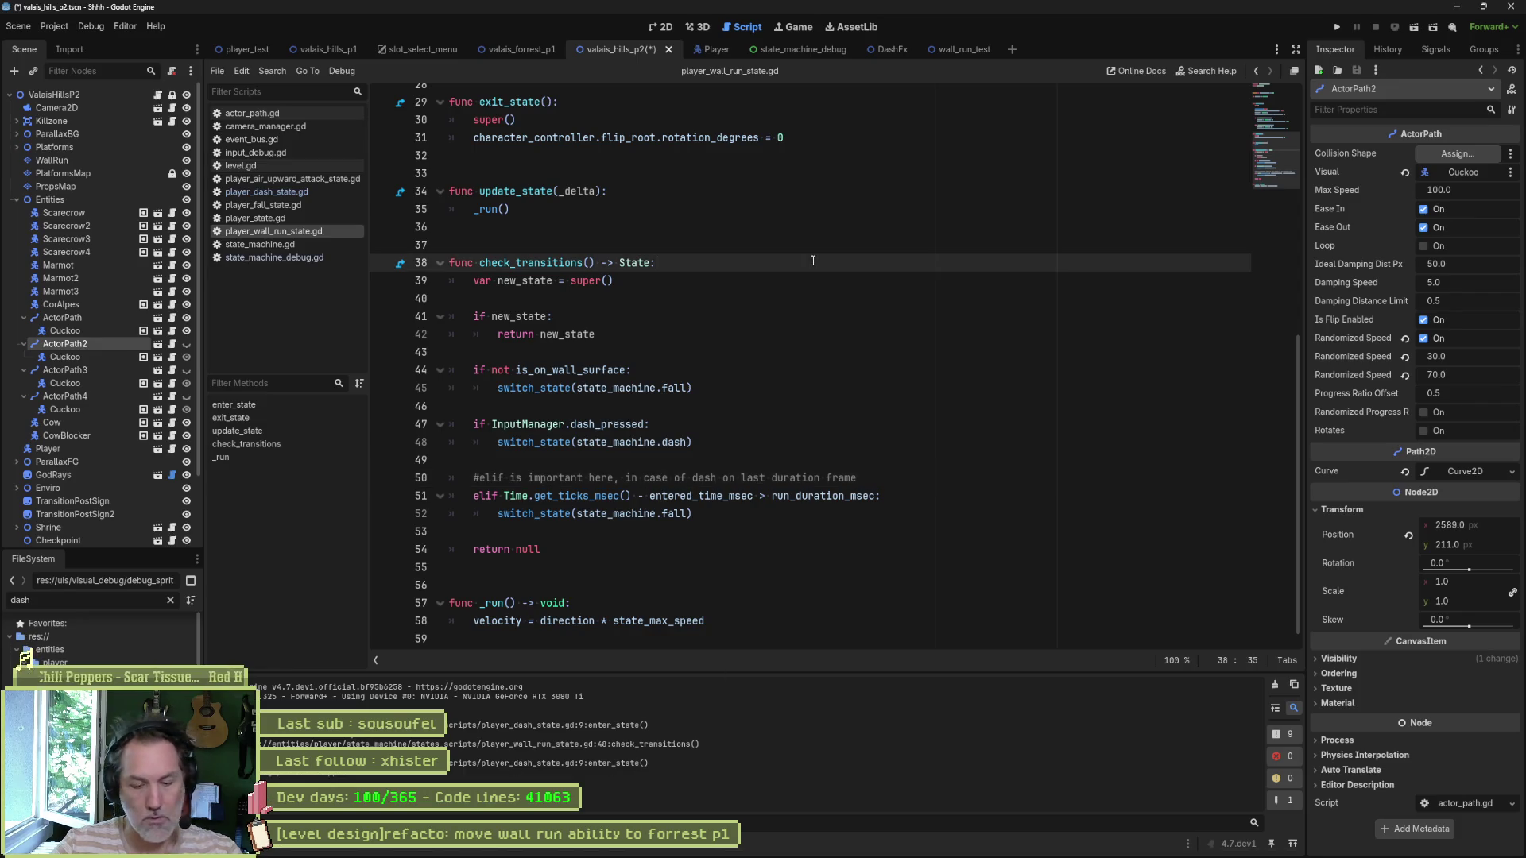
pyautogui.press('F5')
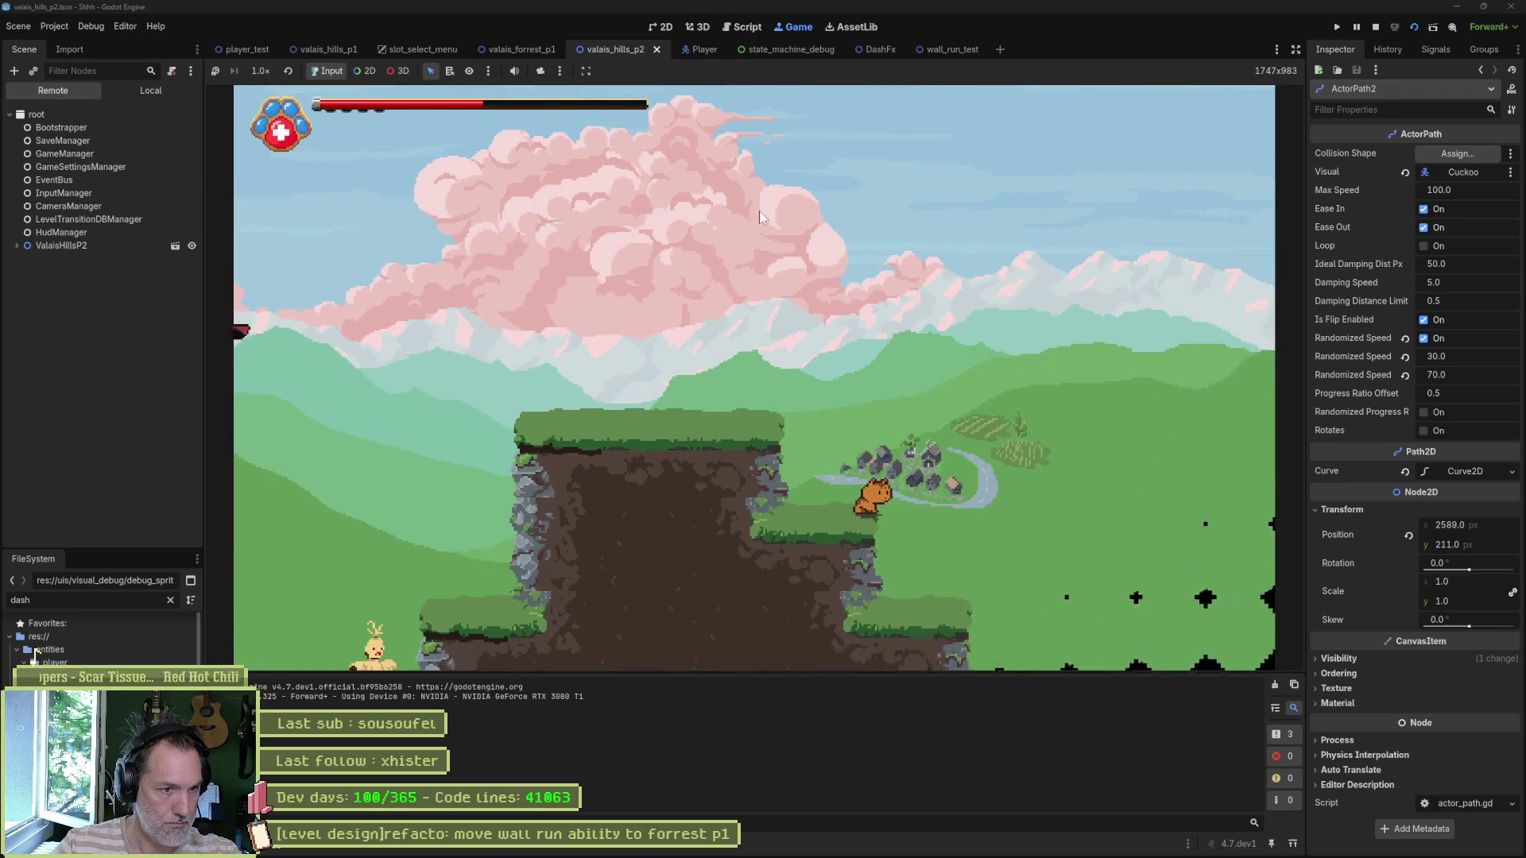
pyautogui.press('F8')
# Step: Close the DashFx, wall_run_test, state_machine_debug and Player scene tabs
pyautogui.middleClick(942, 50)
pyautogui.middleClick(880, 51)
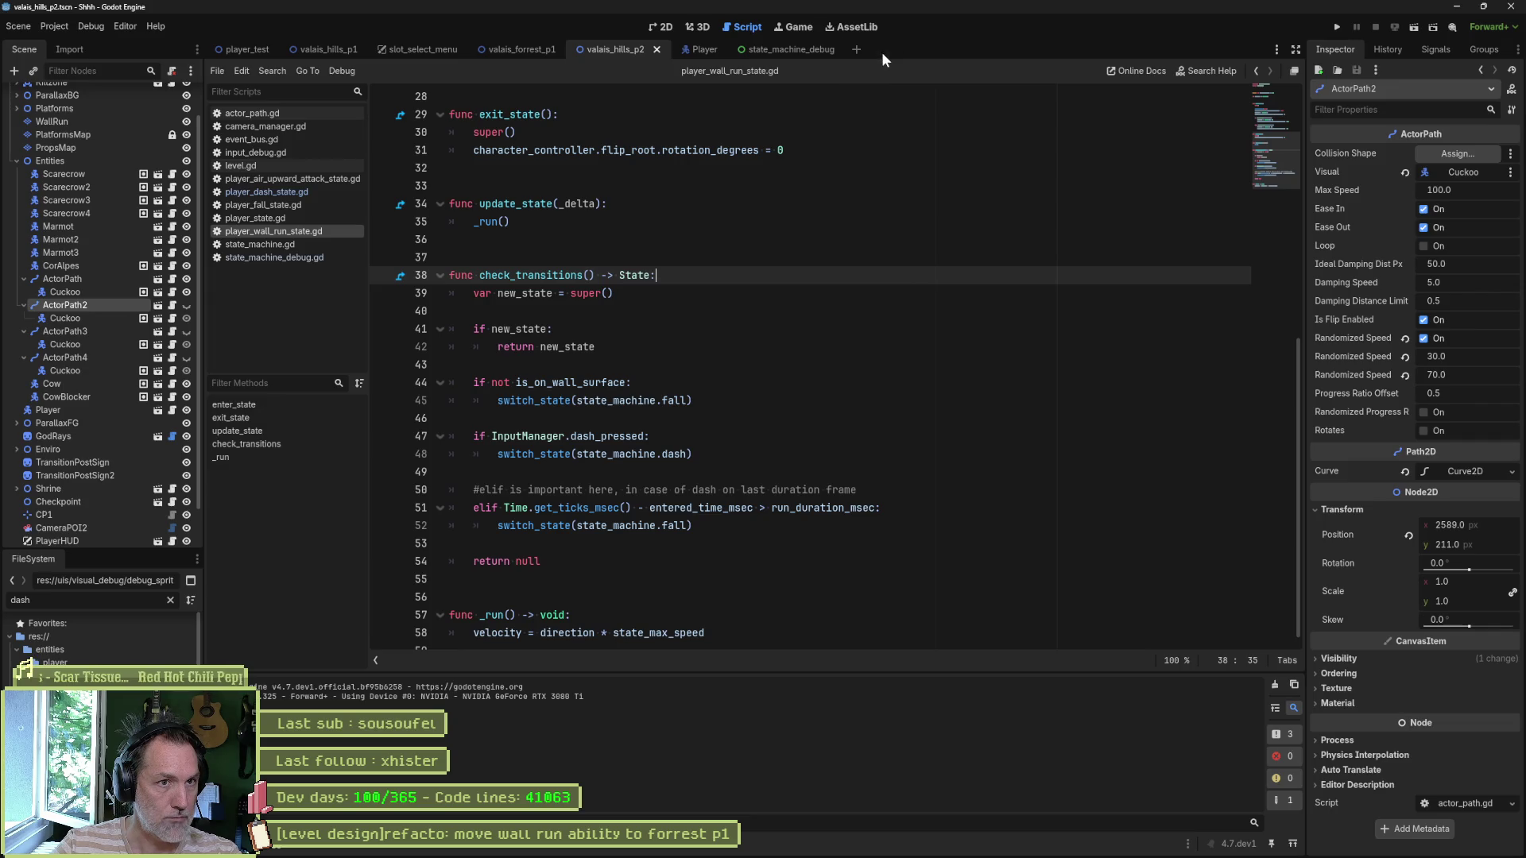
pyautogui.middleClick(795, 51)
pyautogui.middleClick(701, 49)
# Step: Run valais_forrest_p1, wall-run up a wall, and dash off it
pyautogui.click(526, 52)
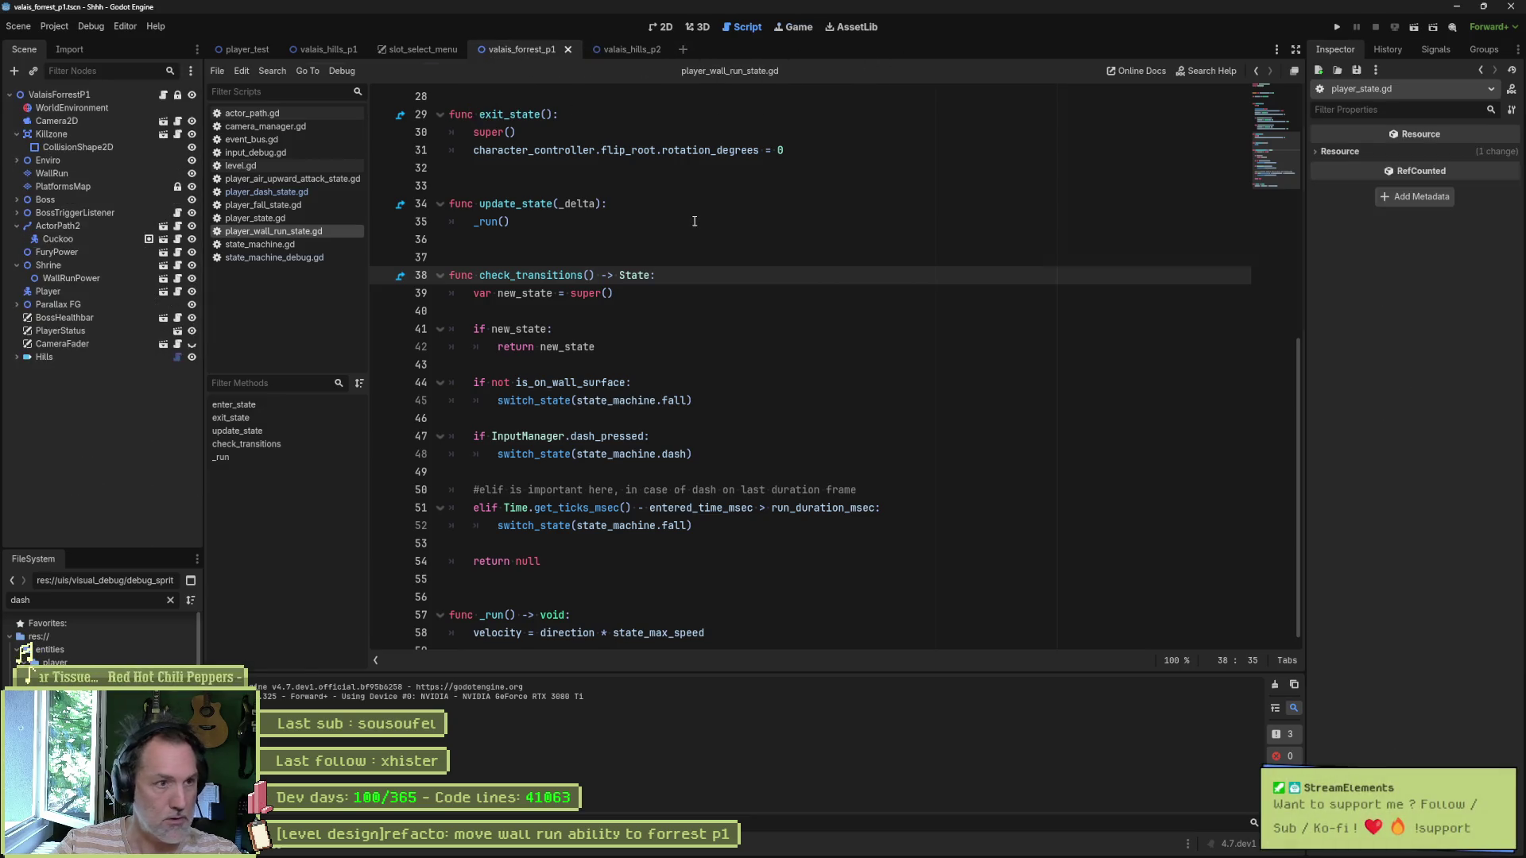
pyautogui.press('F5')
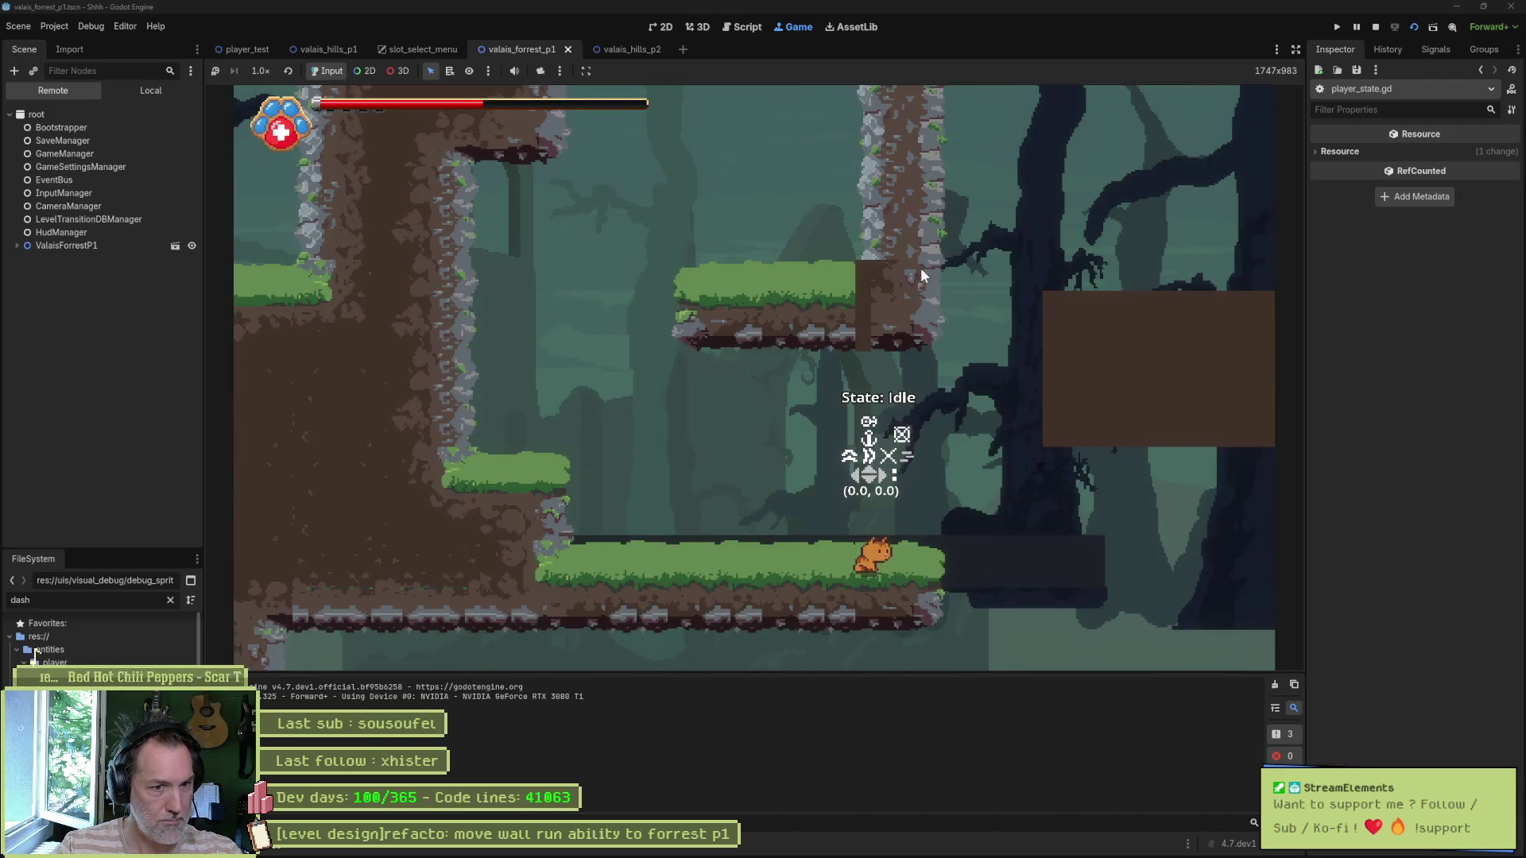
pyautogui.press('Right')
pyautogui.press('space')
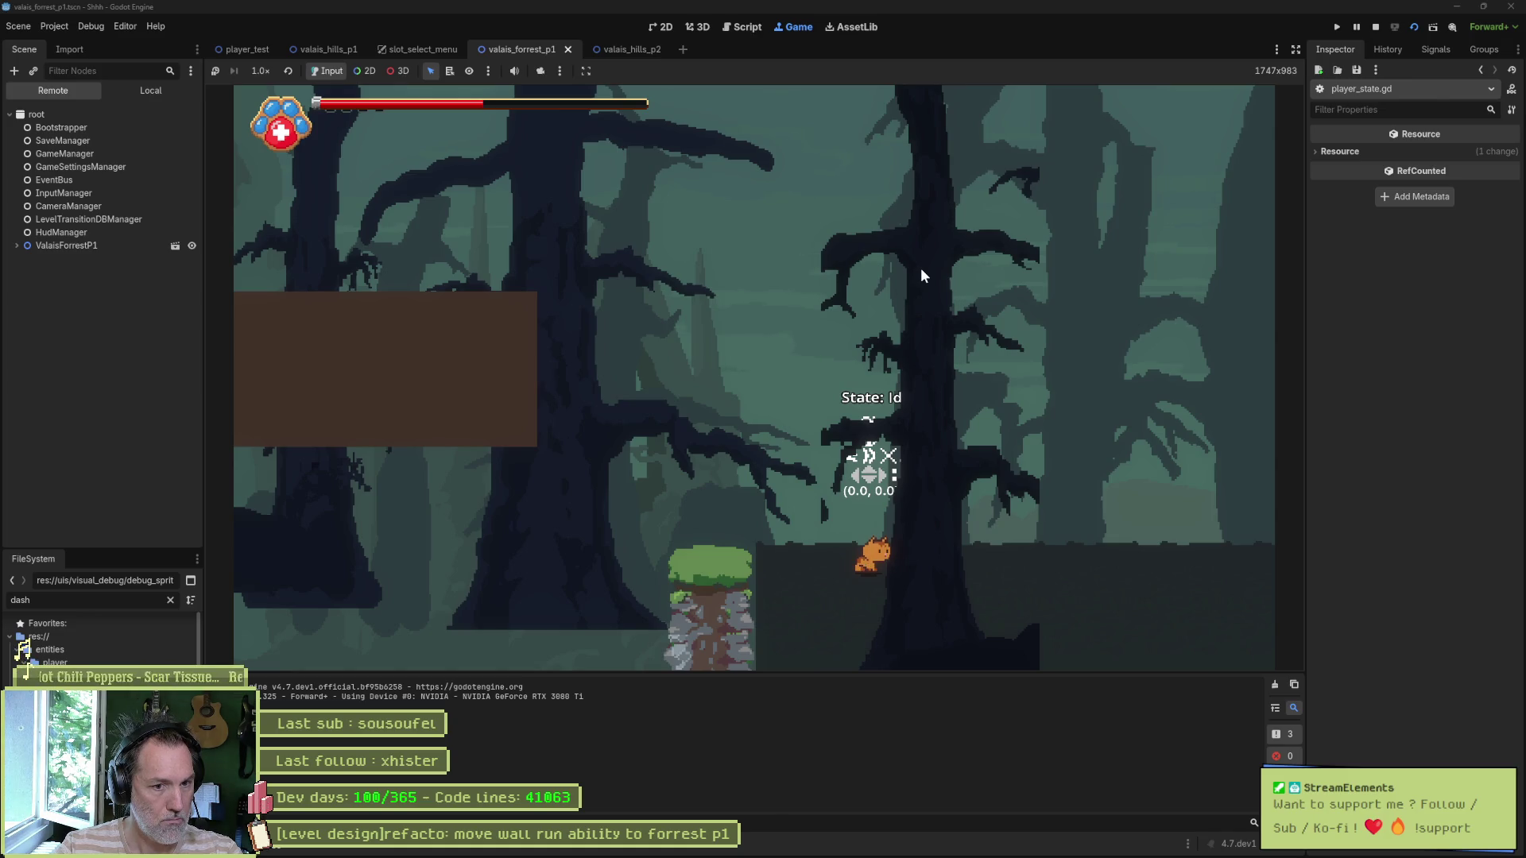
pyautogui.press('Left')
pyautogui.press('space')
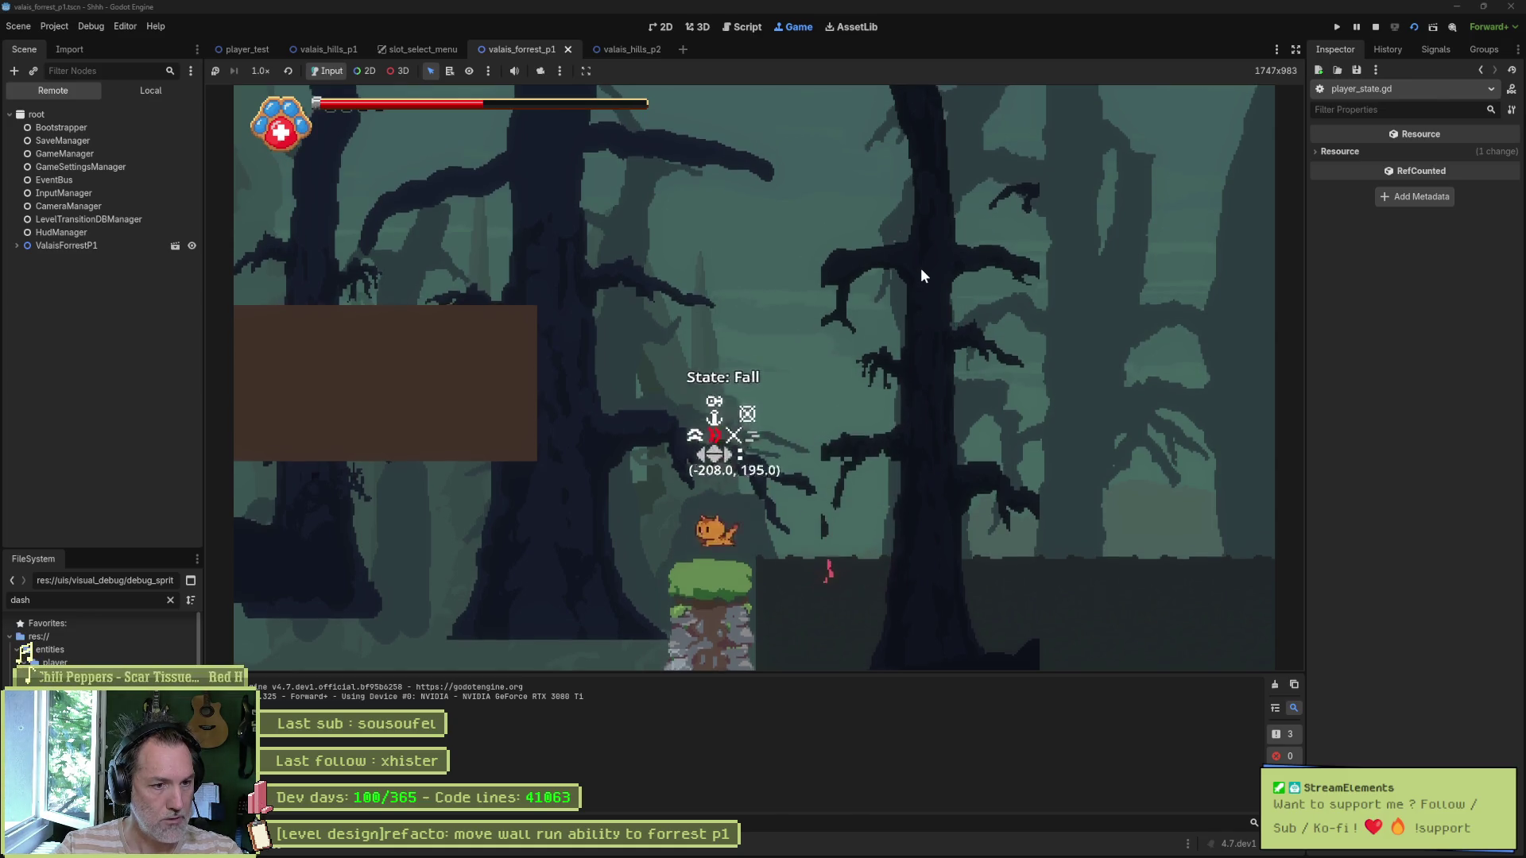
pyautogui.press('space')
pyautogui.press('Left')
pyautogui.press('shift')
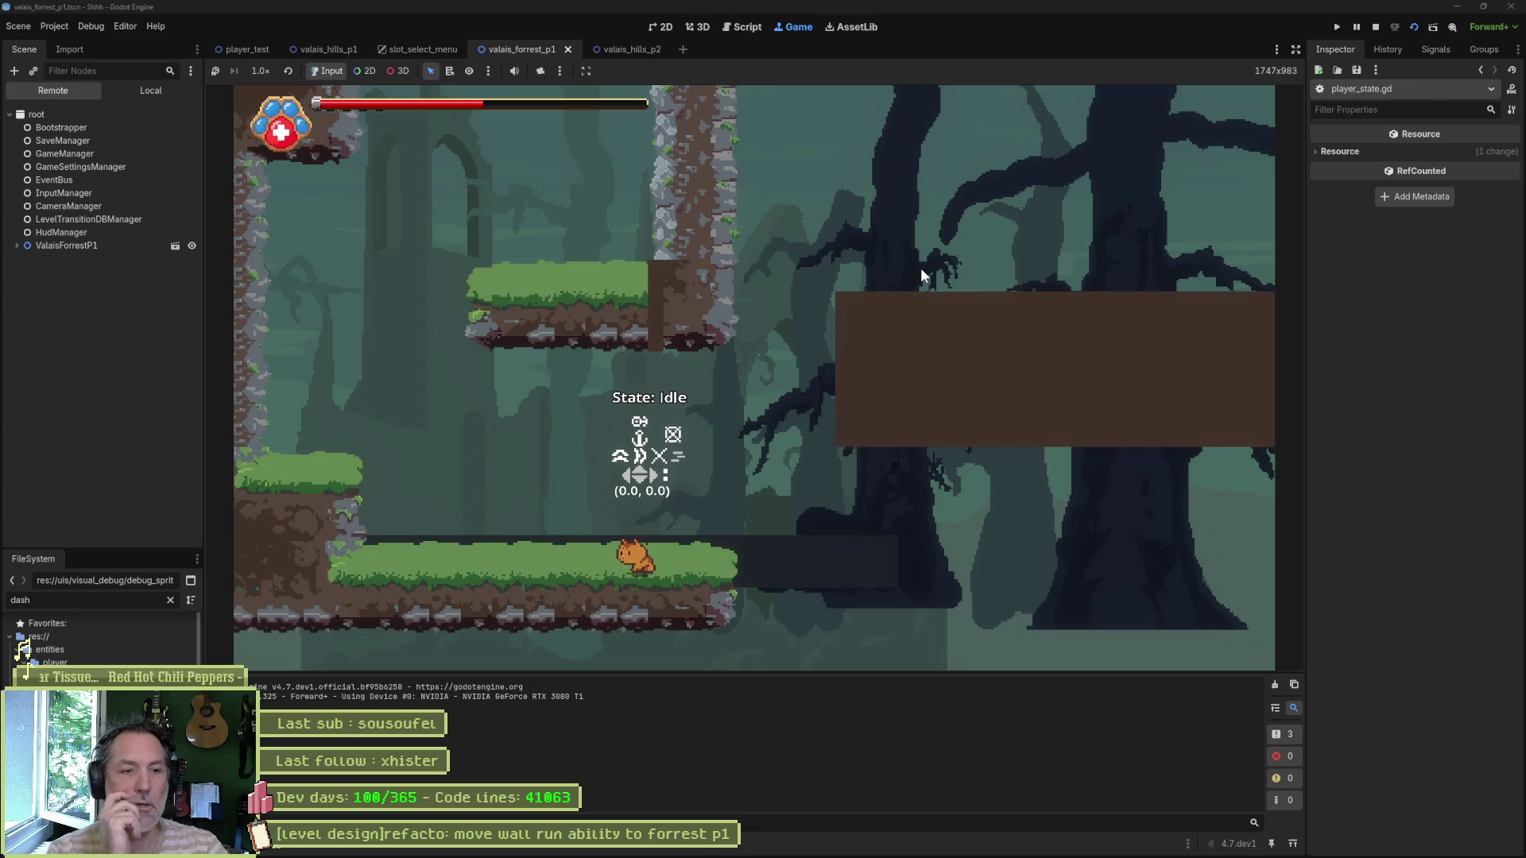
# Step: Jump into a few more wall runs, including after respawning, then stop the game
pyautogui.press('Right')
pyautogui.press('space')
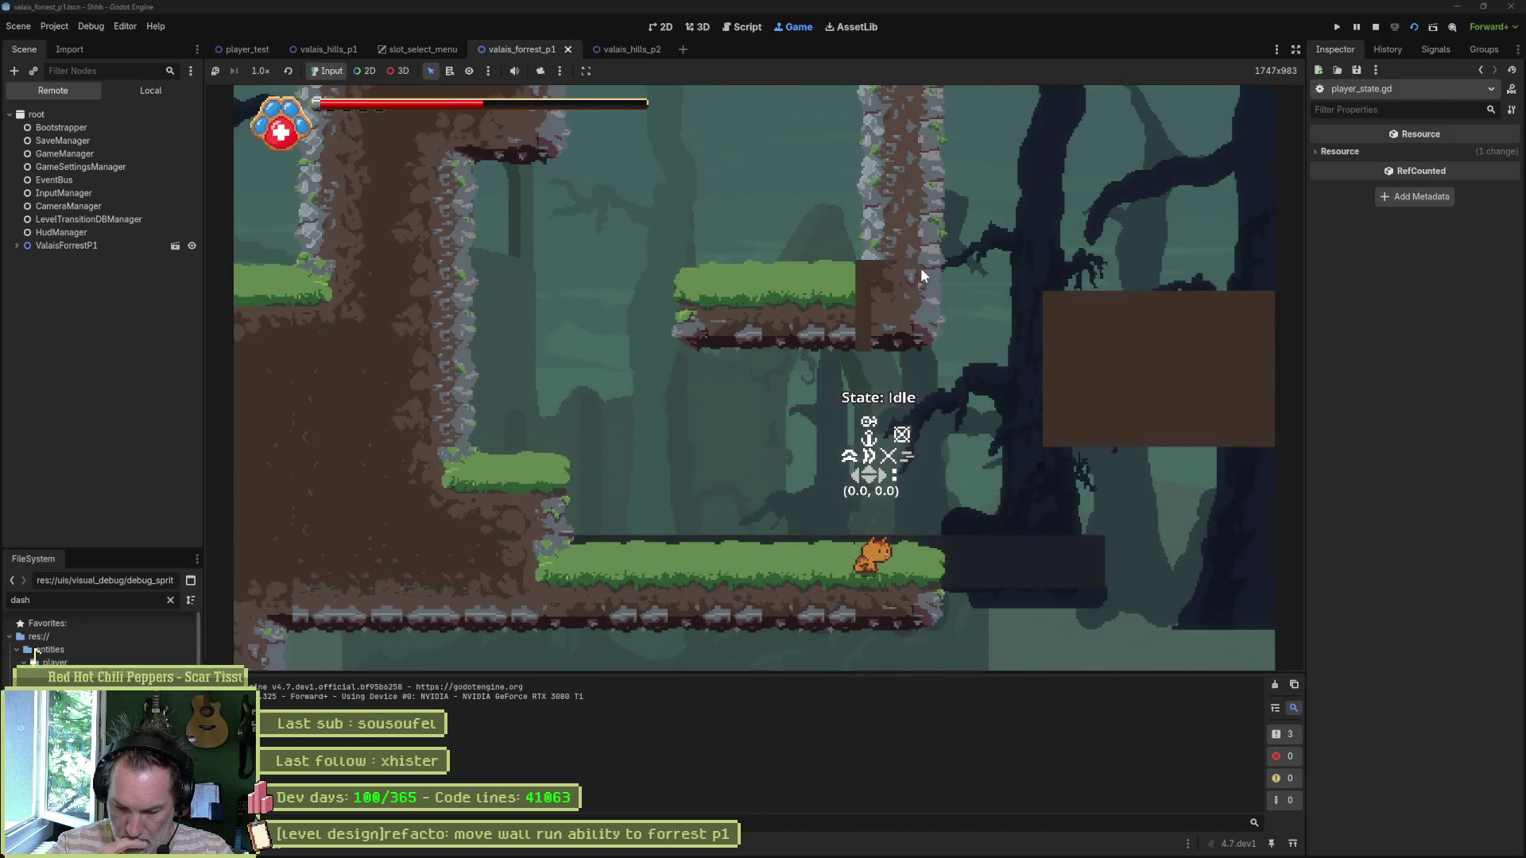
pyautogui.press('Right')
pyautogui.press('space')
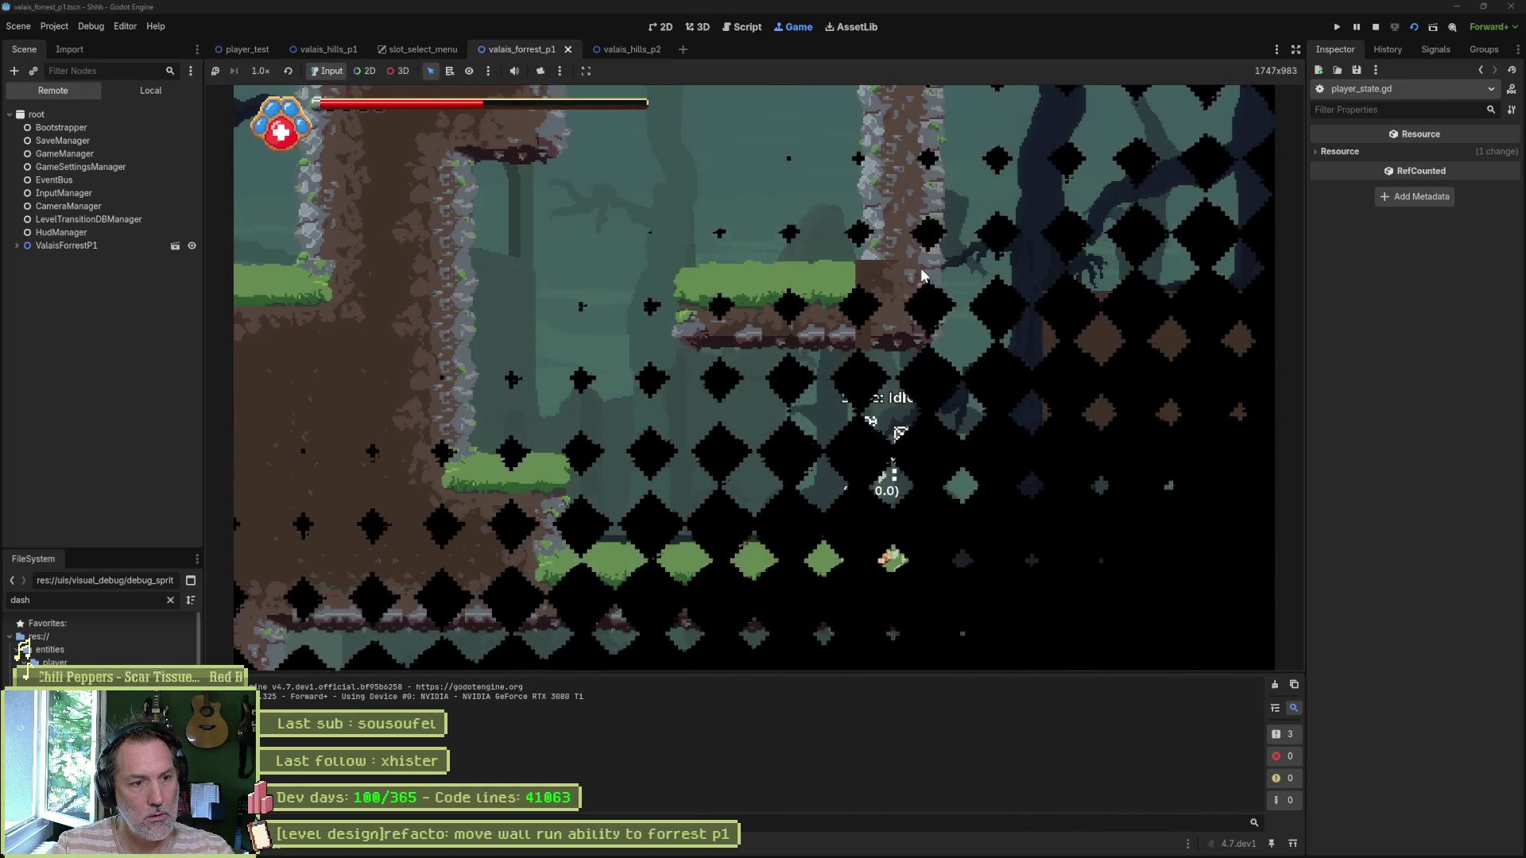
pyautogui.press('Right')
pyautogui.press('space')
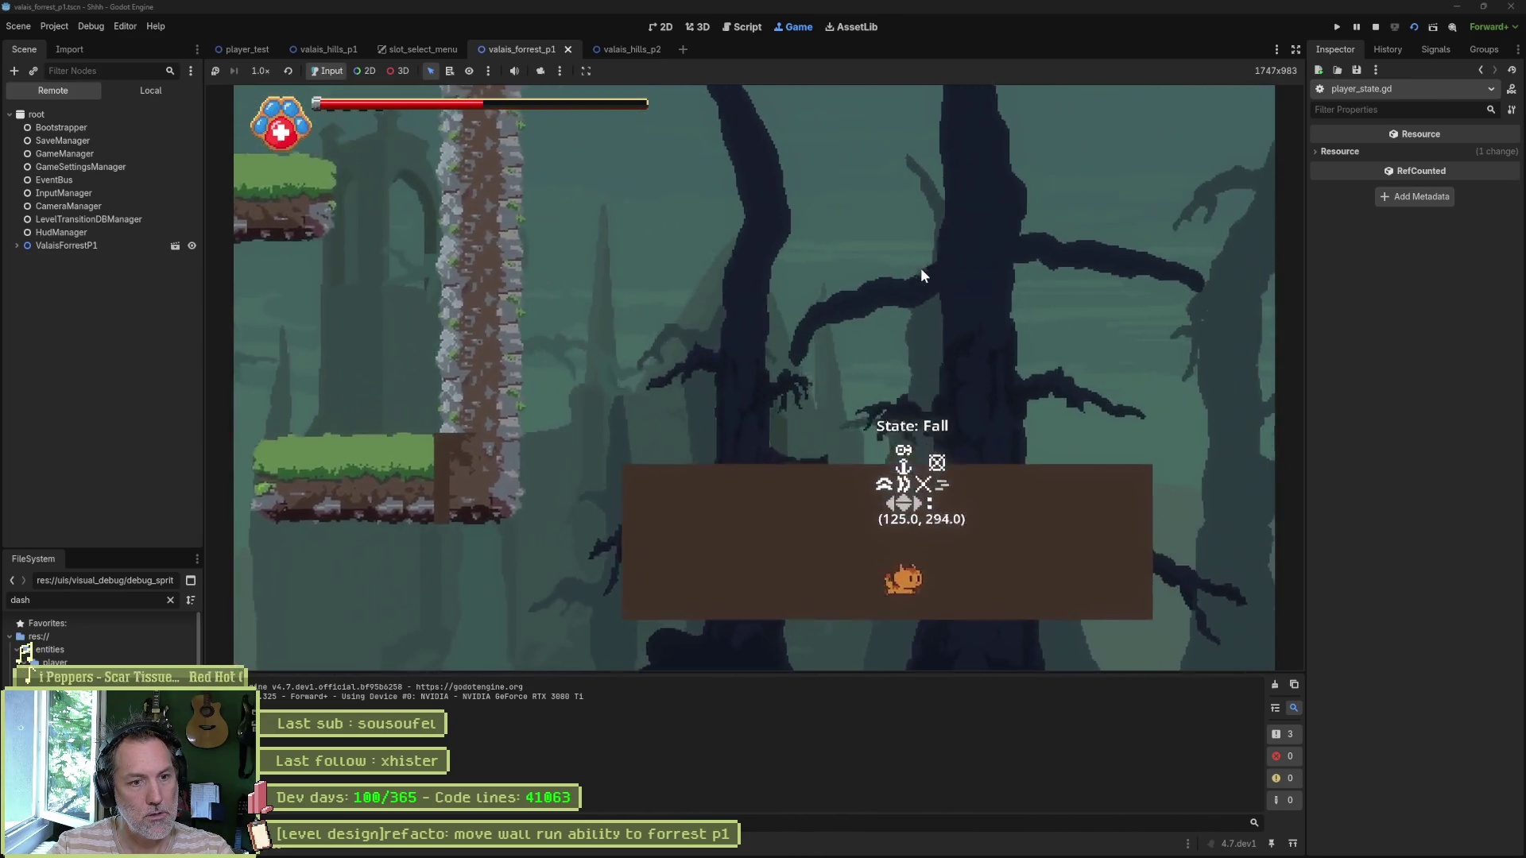
pyautogui.press('F8')
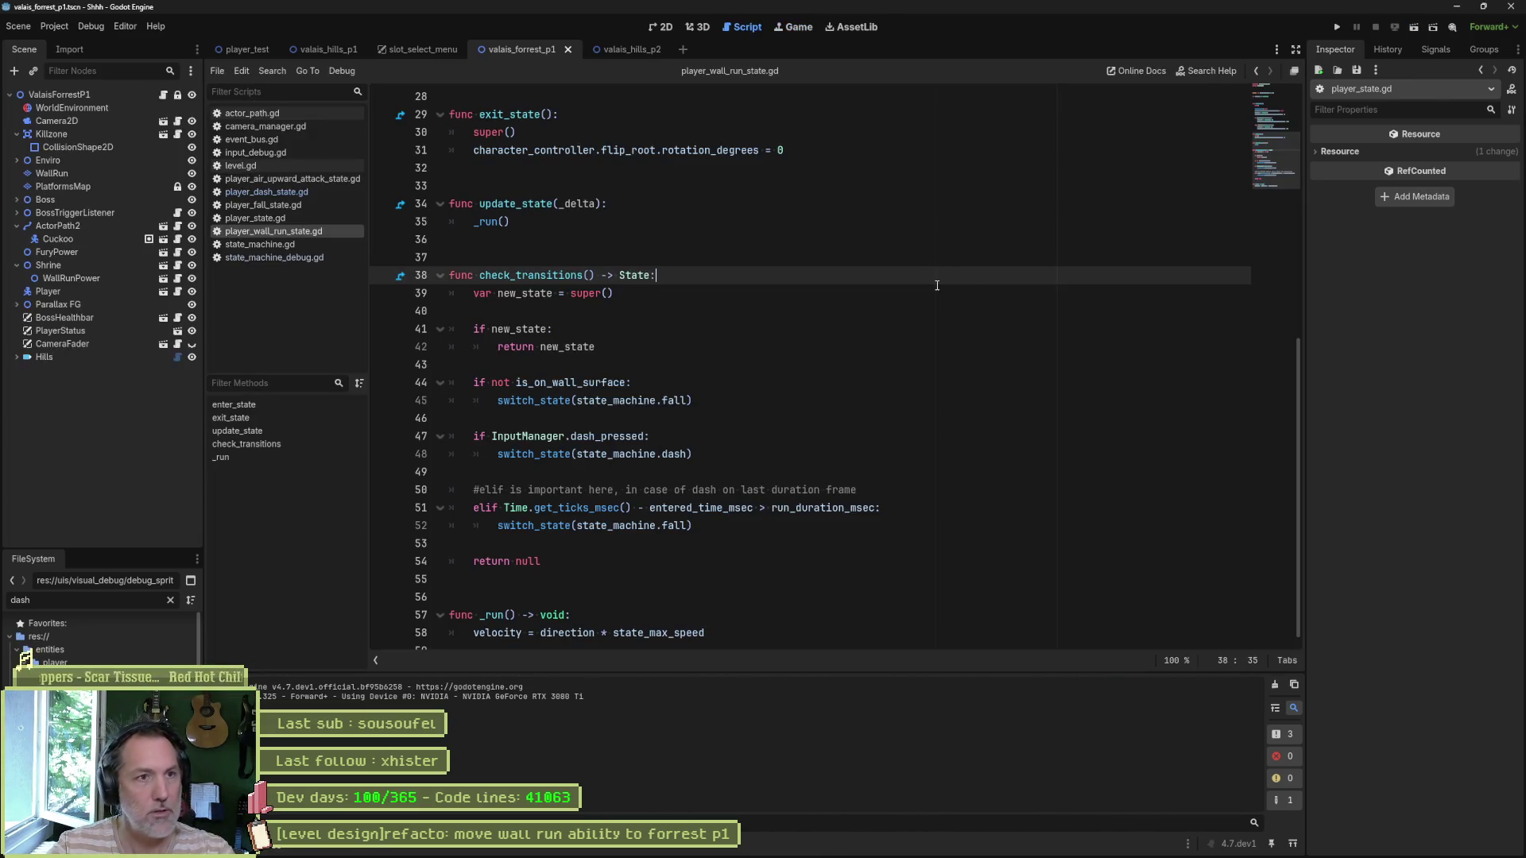
# Step: Open wall_run_test and extend the PlatformsMap grass platform leftward with terrain painting
pyautogui.hotkey('alt', 'shift', 'o')
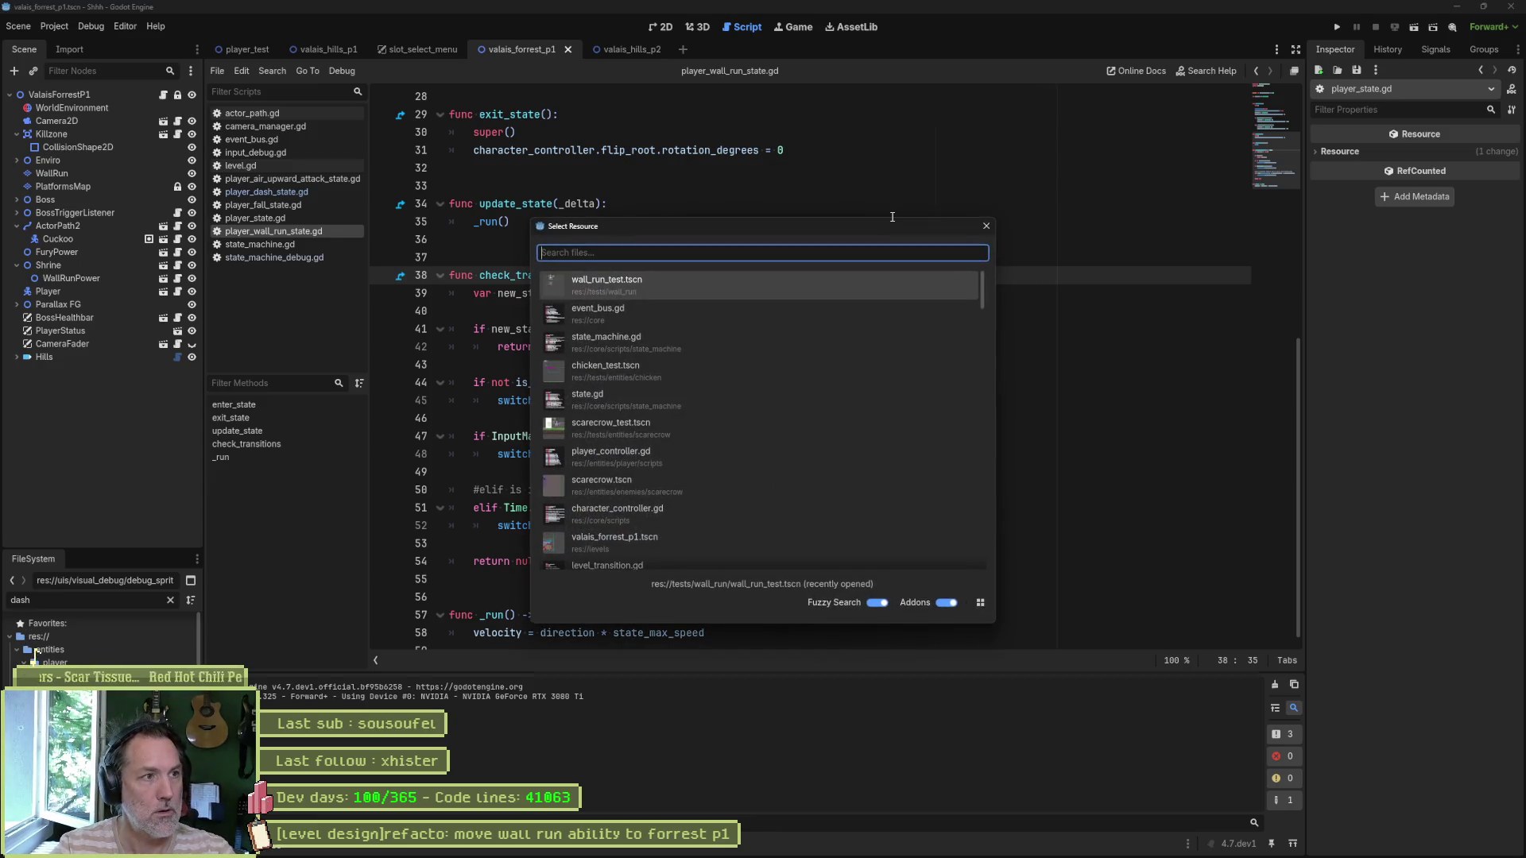
pyautogui.press('Return')
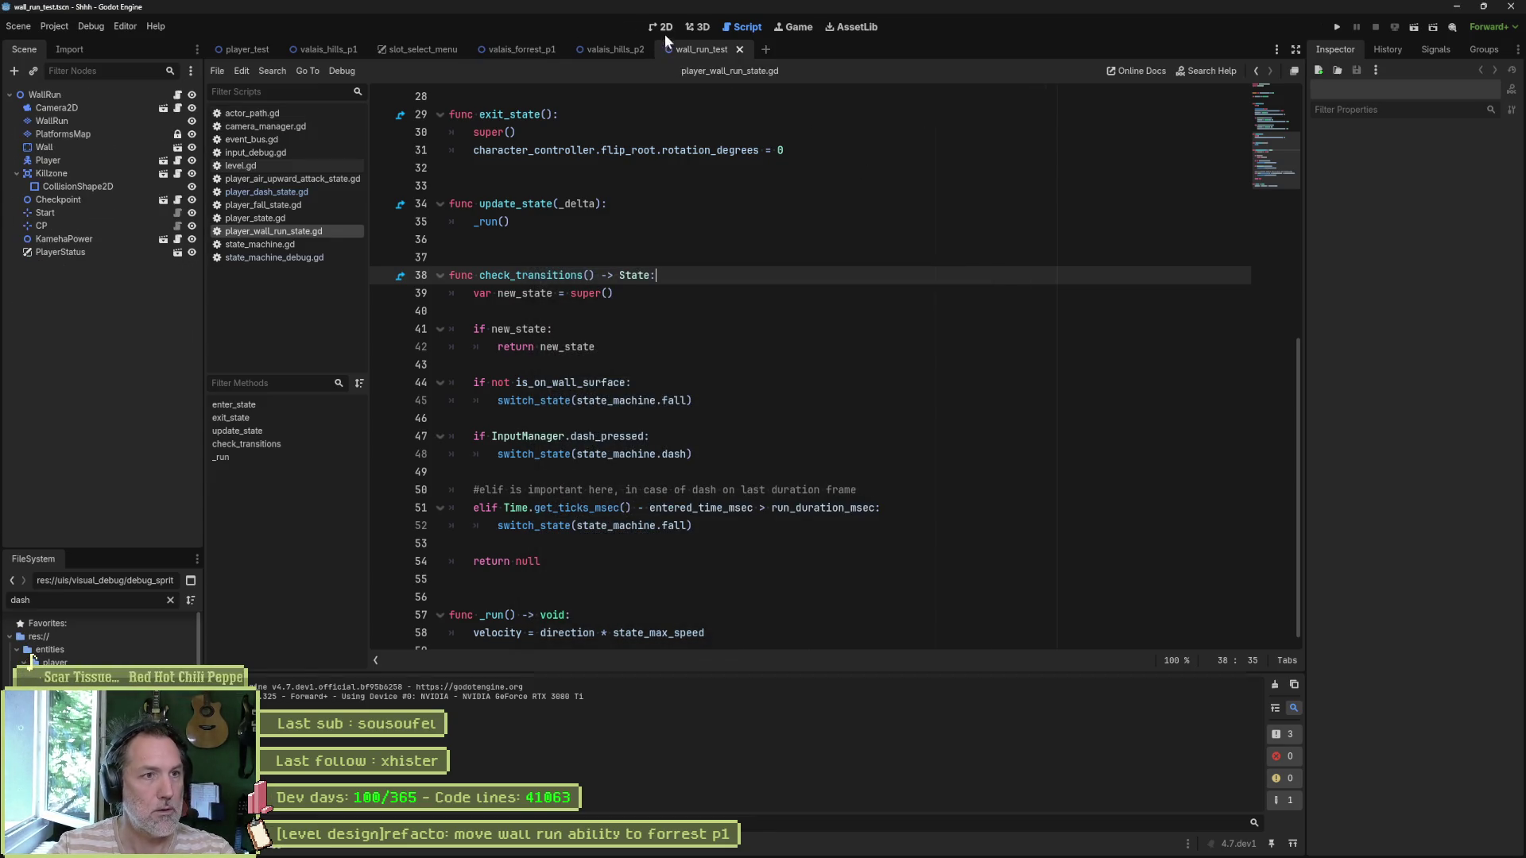
pyautogui.scroll(-2, 619, 187)
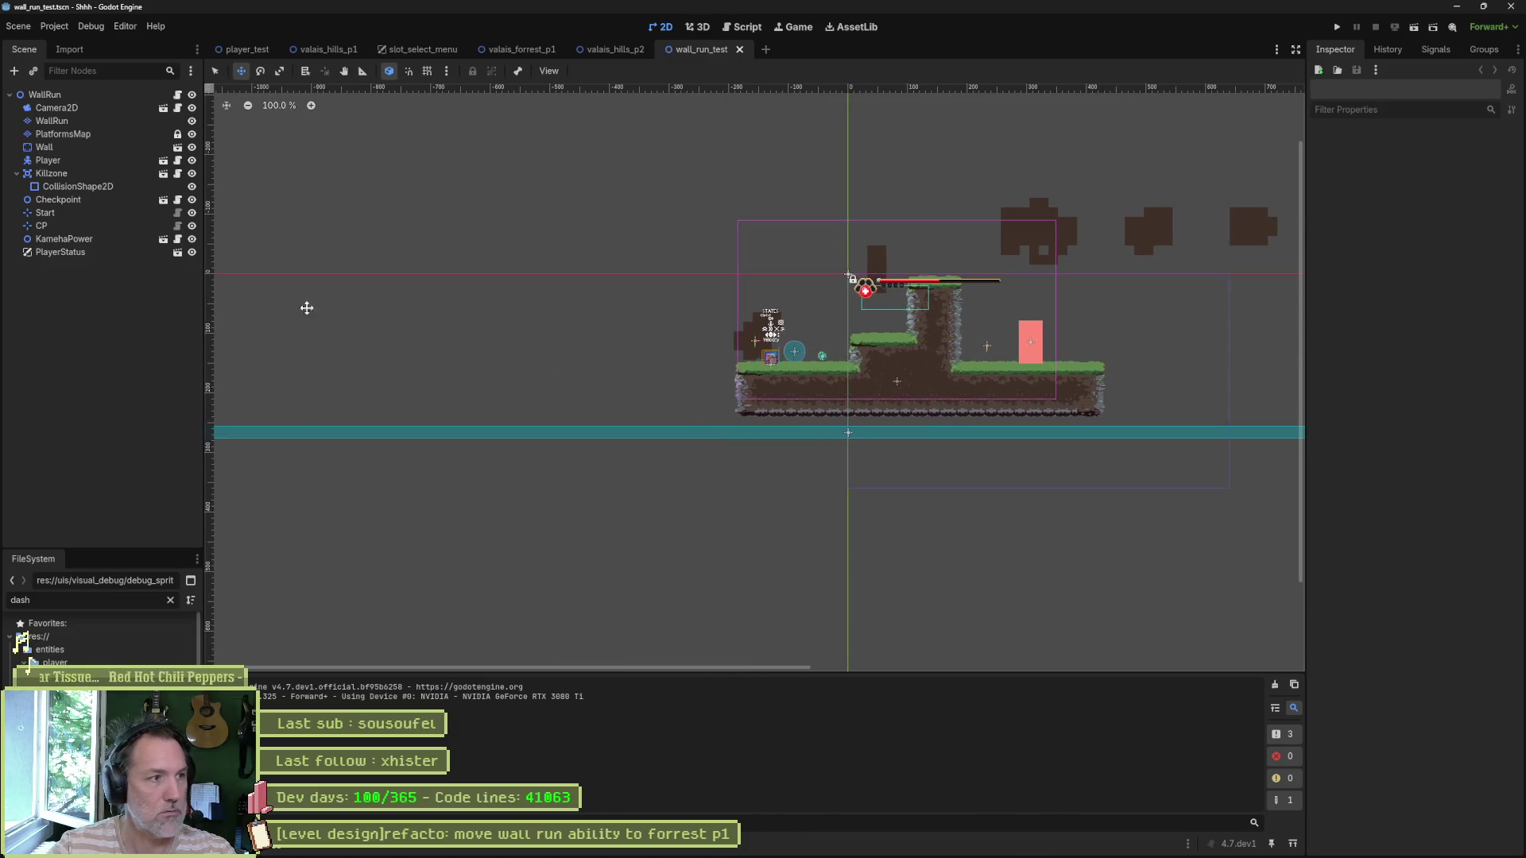
pyautogui.click(121, 134)
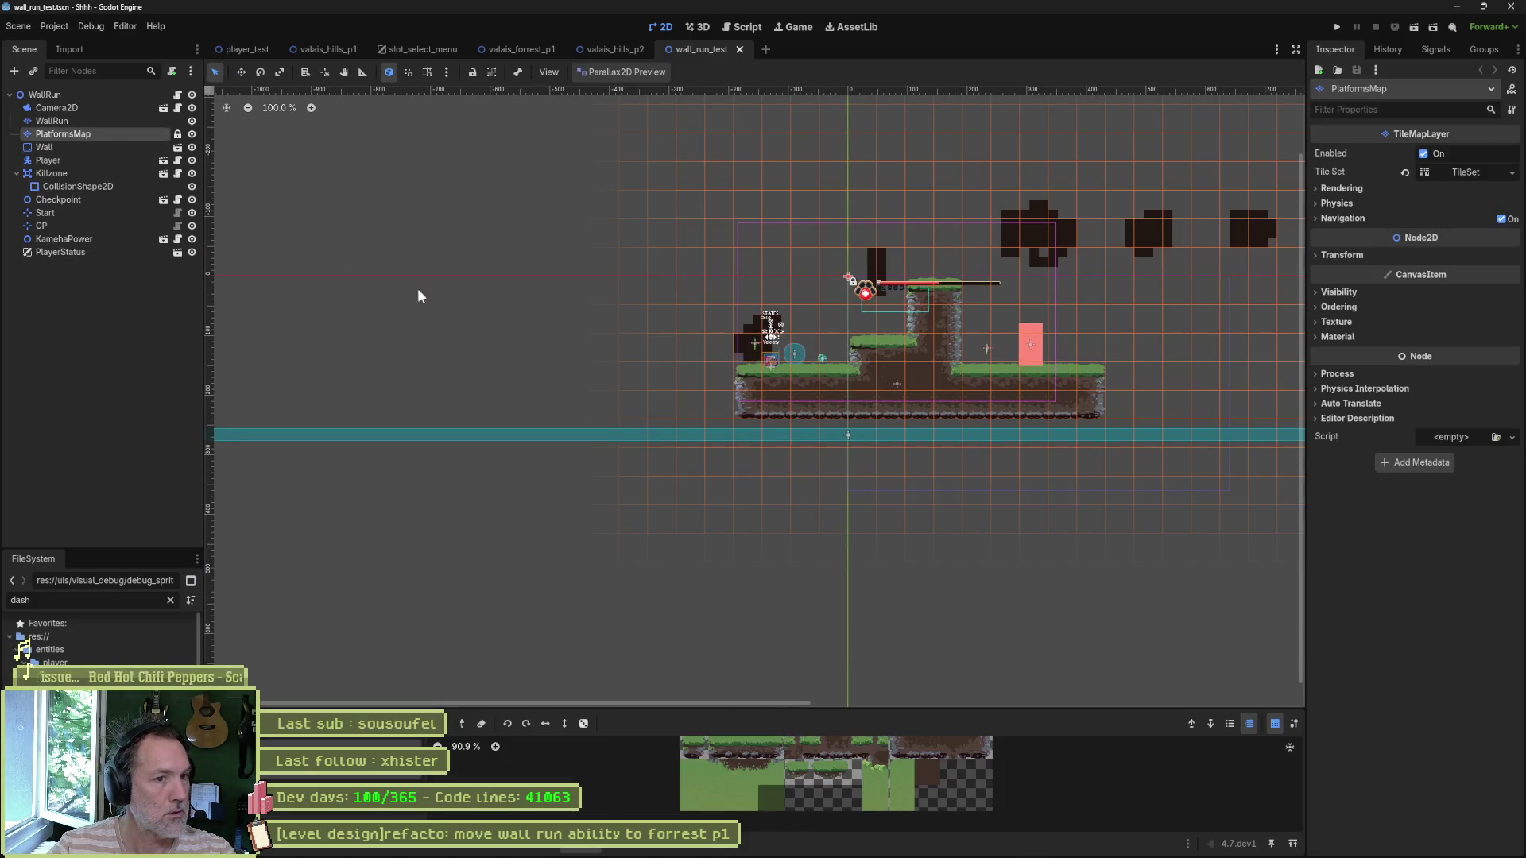
pyautogui.click(401, 723)
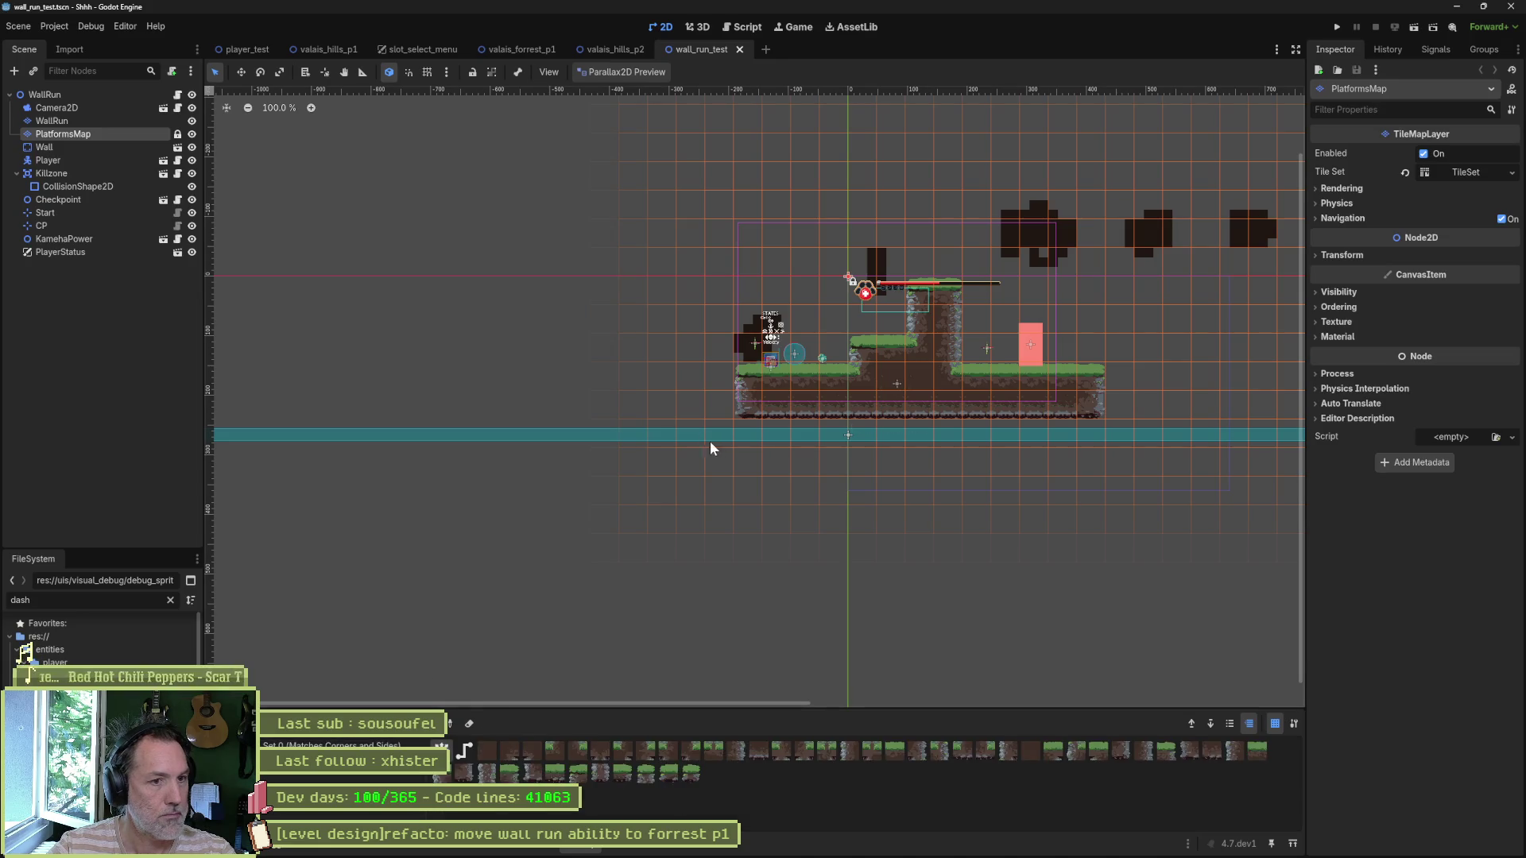
pyautogui.moveTo(730, 376); pyautogui.dragTo(464, 375)
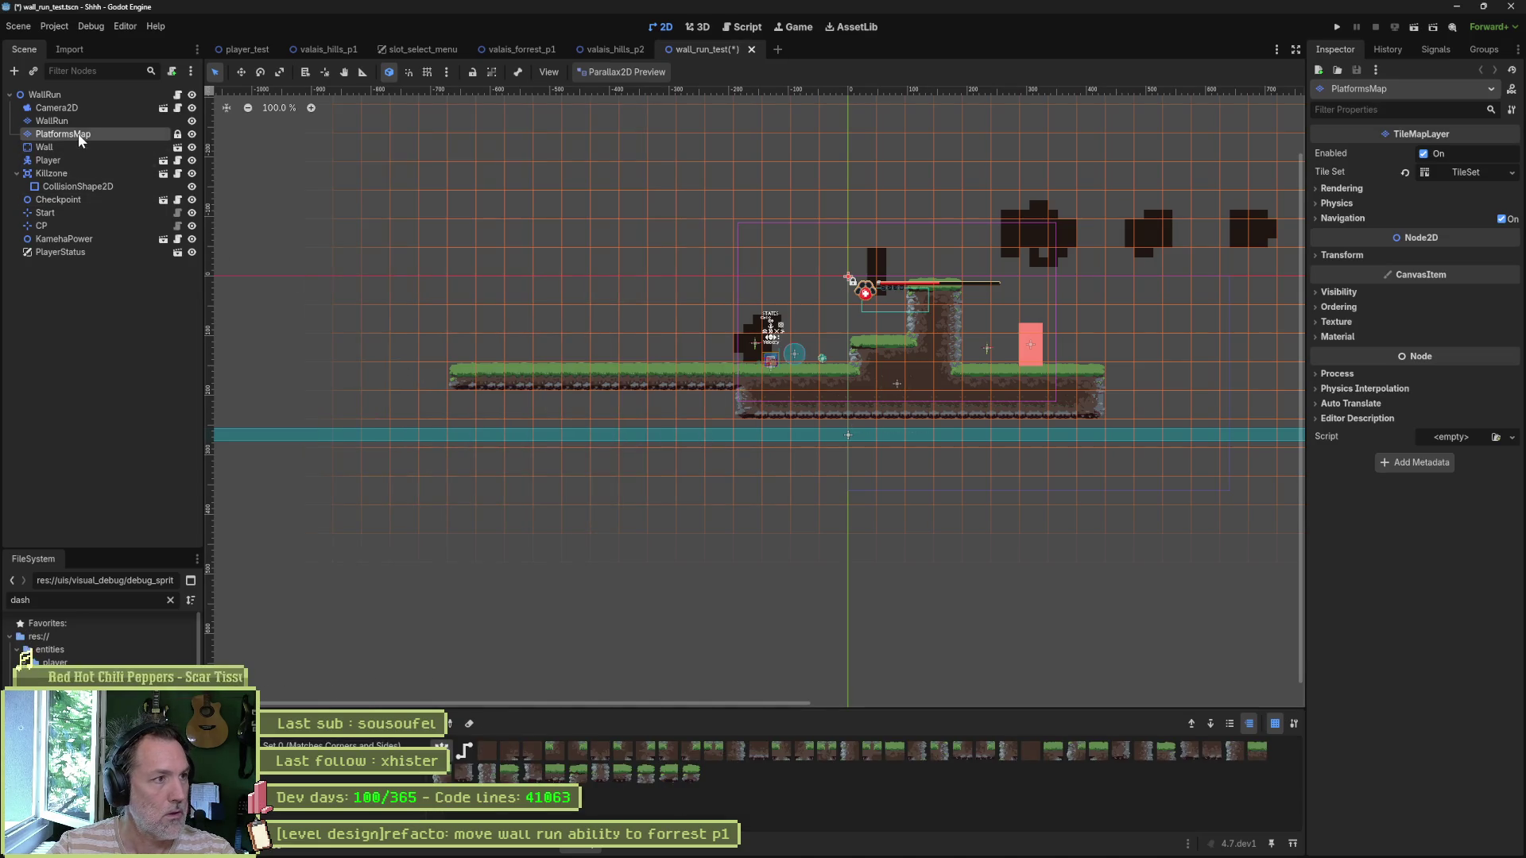
# Step: Move the Player left onto the platform, paint a WallRun tile block around it, and run the scene
pyautogui.click(80, 161)
pyautogui.press('w')
pyautogui.moveTo(562, 310); pyautogui.dragTo(402, 307)
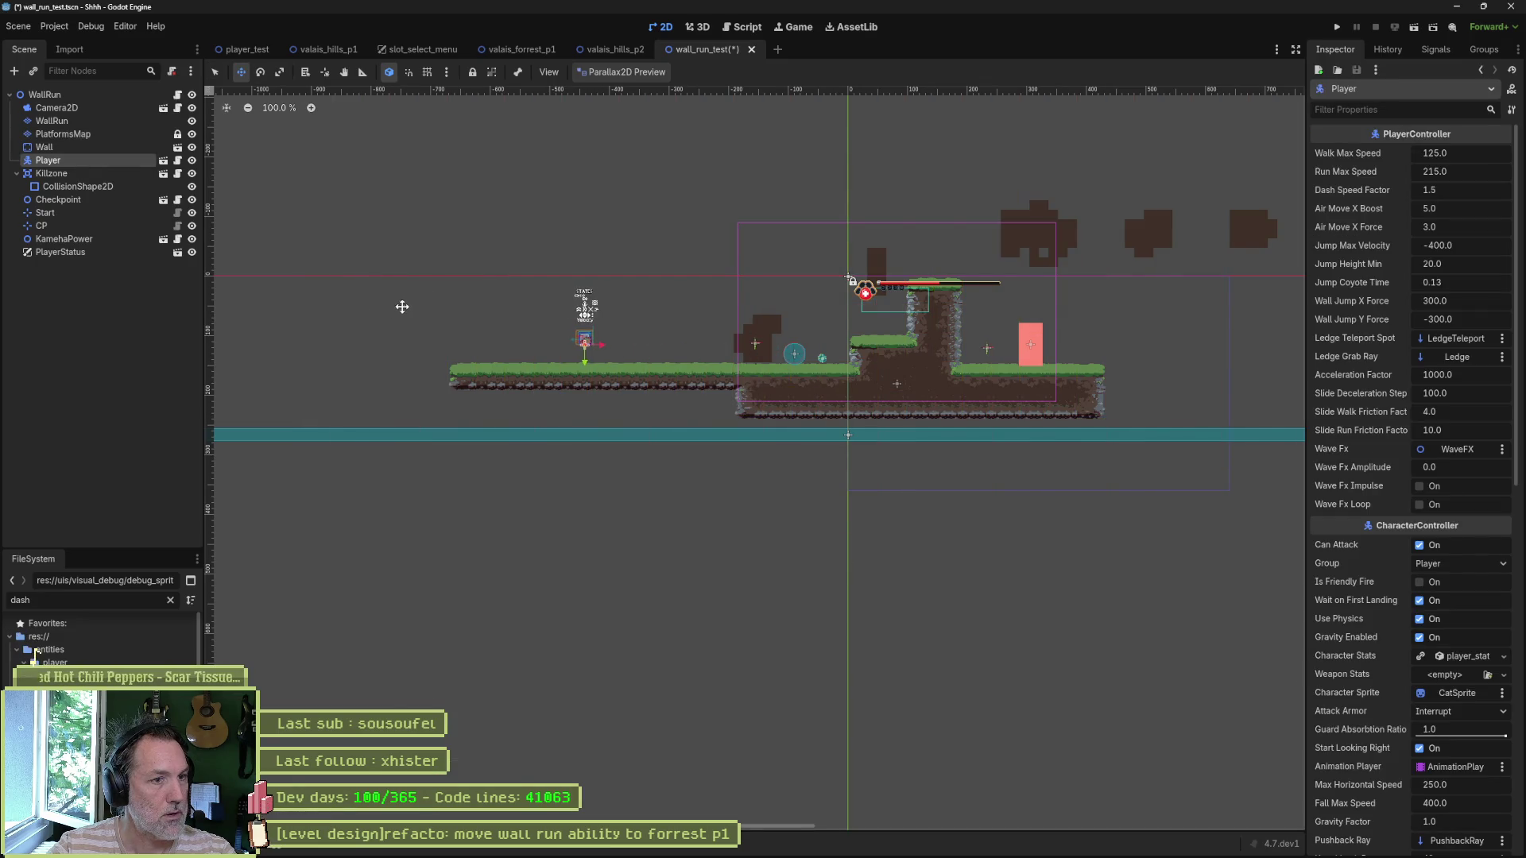
pyautogui.click(117, 121)
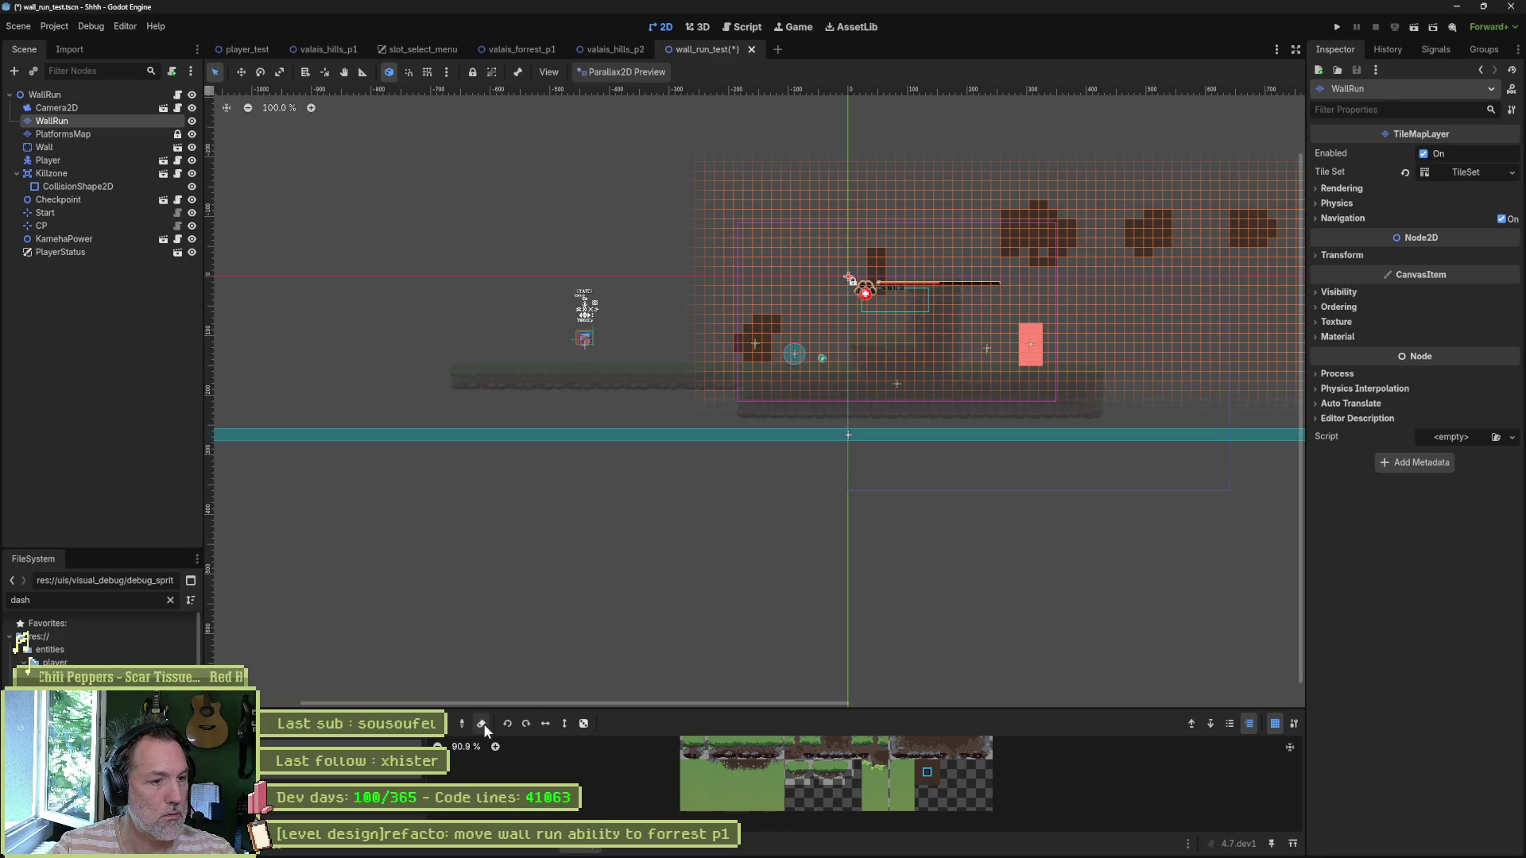
pyautogui.moveTo(529, 262)
pyautogui.mouseDown()
pyautogui.moveTo(685, 357)
pyautogui.moveTo(688, 389)
pyautogui.mouseUp()
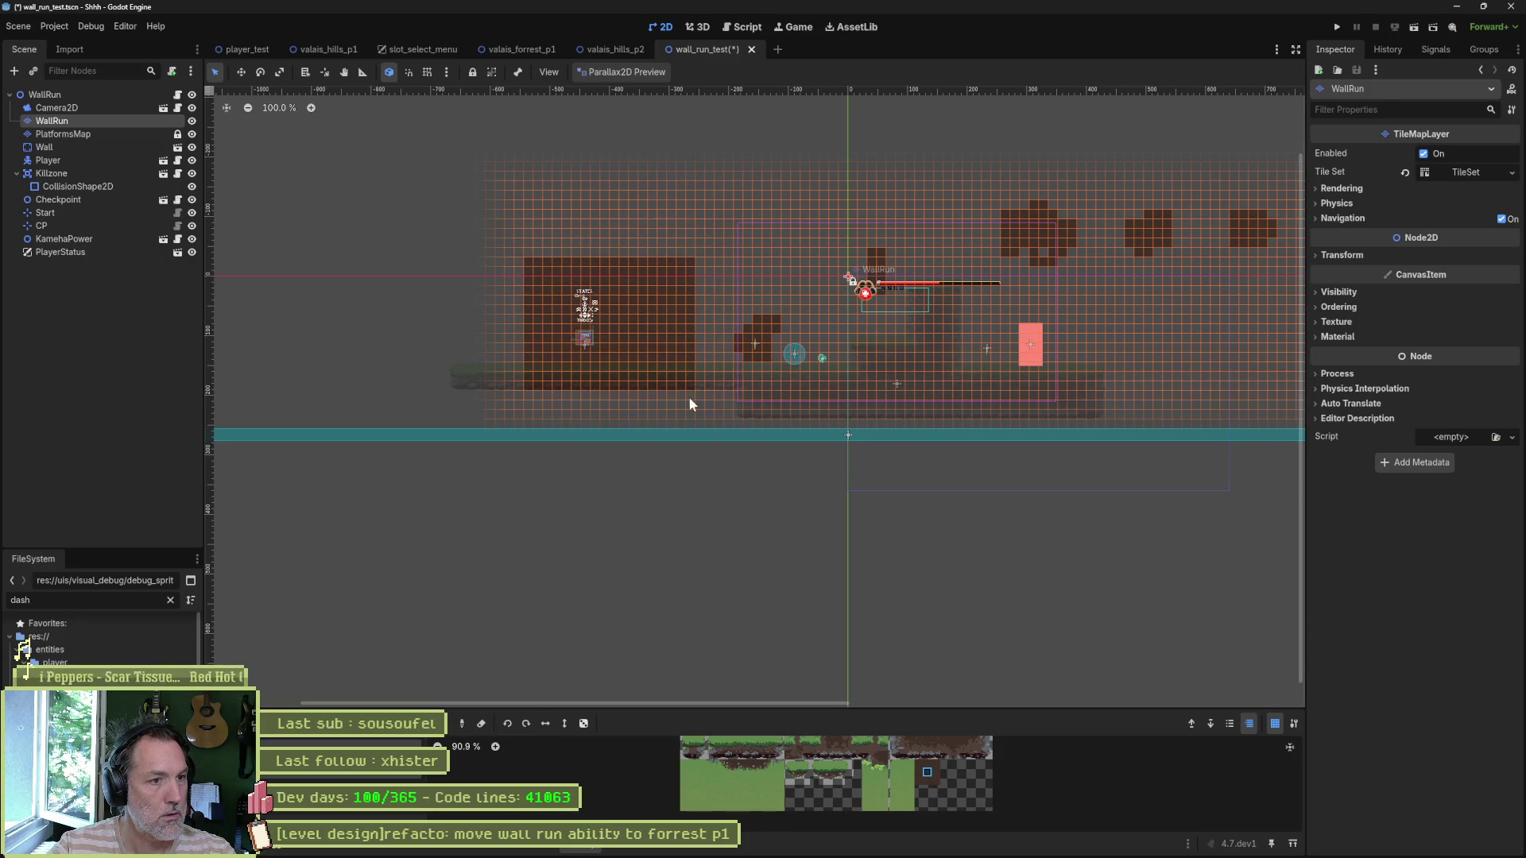
pyautogui.press('F6')
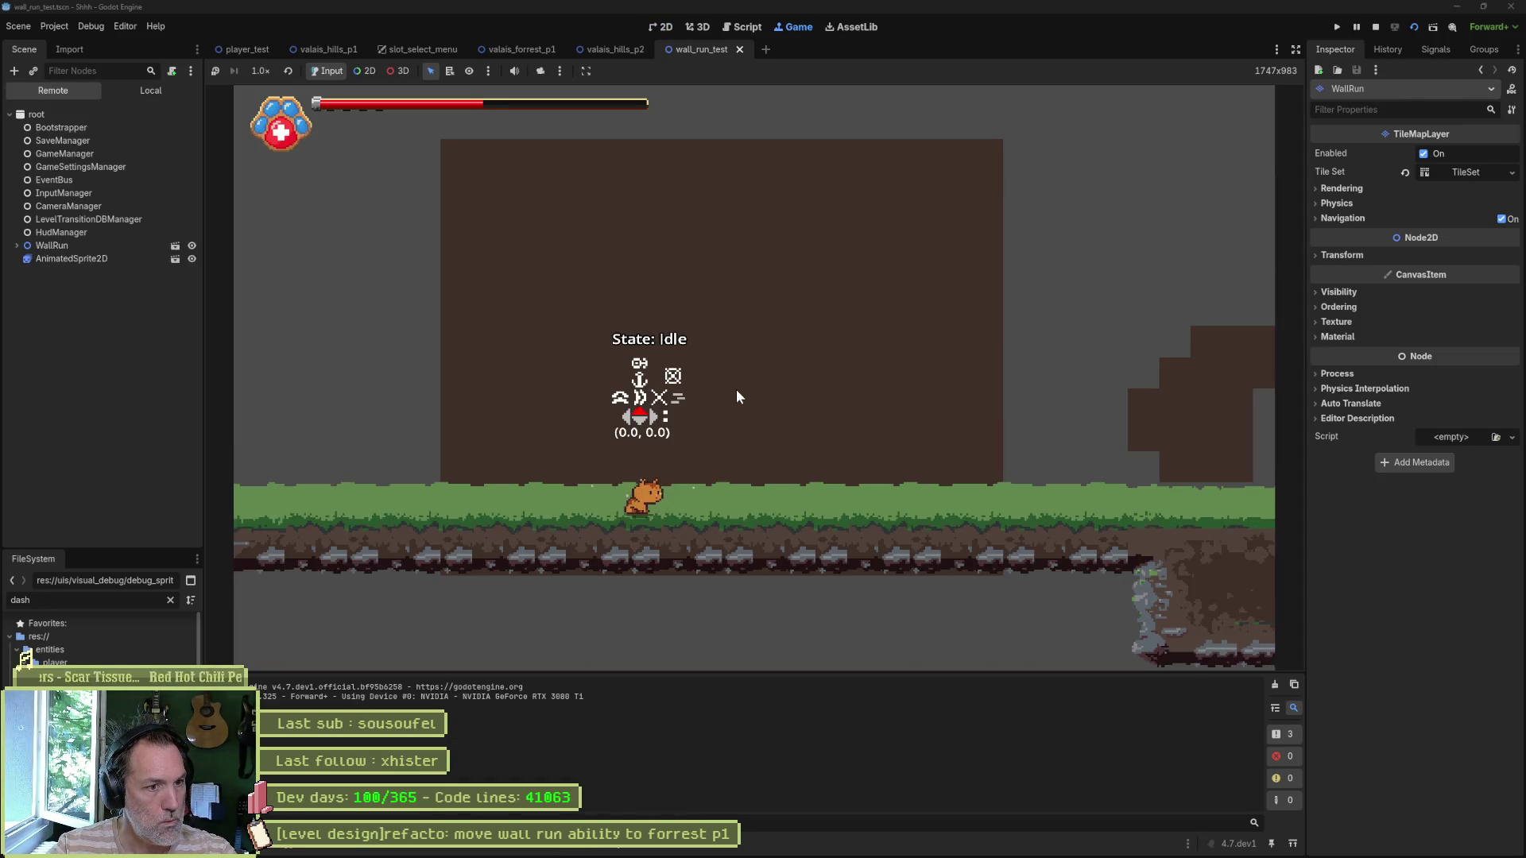
# Step: Jump onto the painted block and wall-run left and right several times, then stop the game
pyautogui.press('space')
pyautogui.press('space')
pyautogui.press('Left')
pyautogui.press('space')
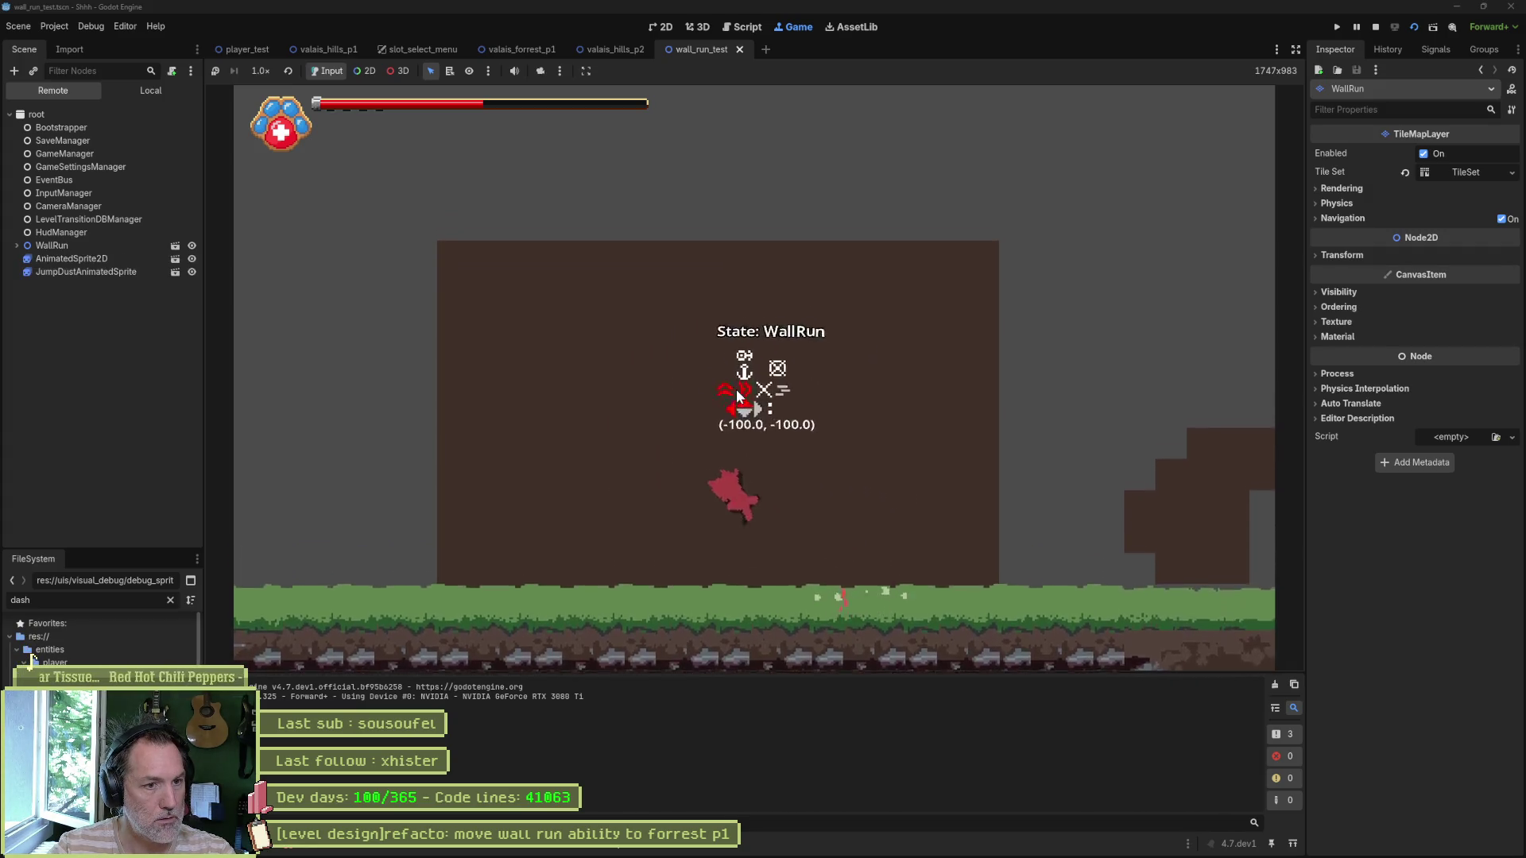
pyautogui.press('space')
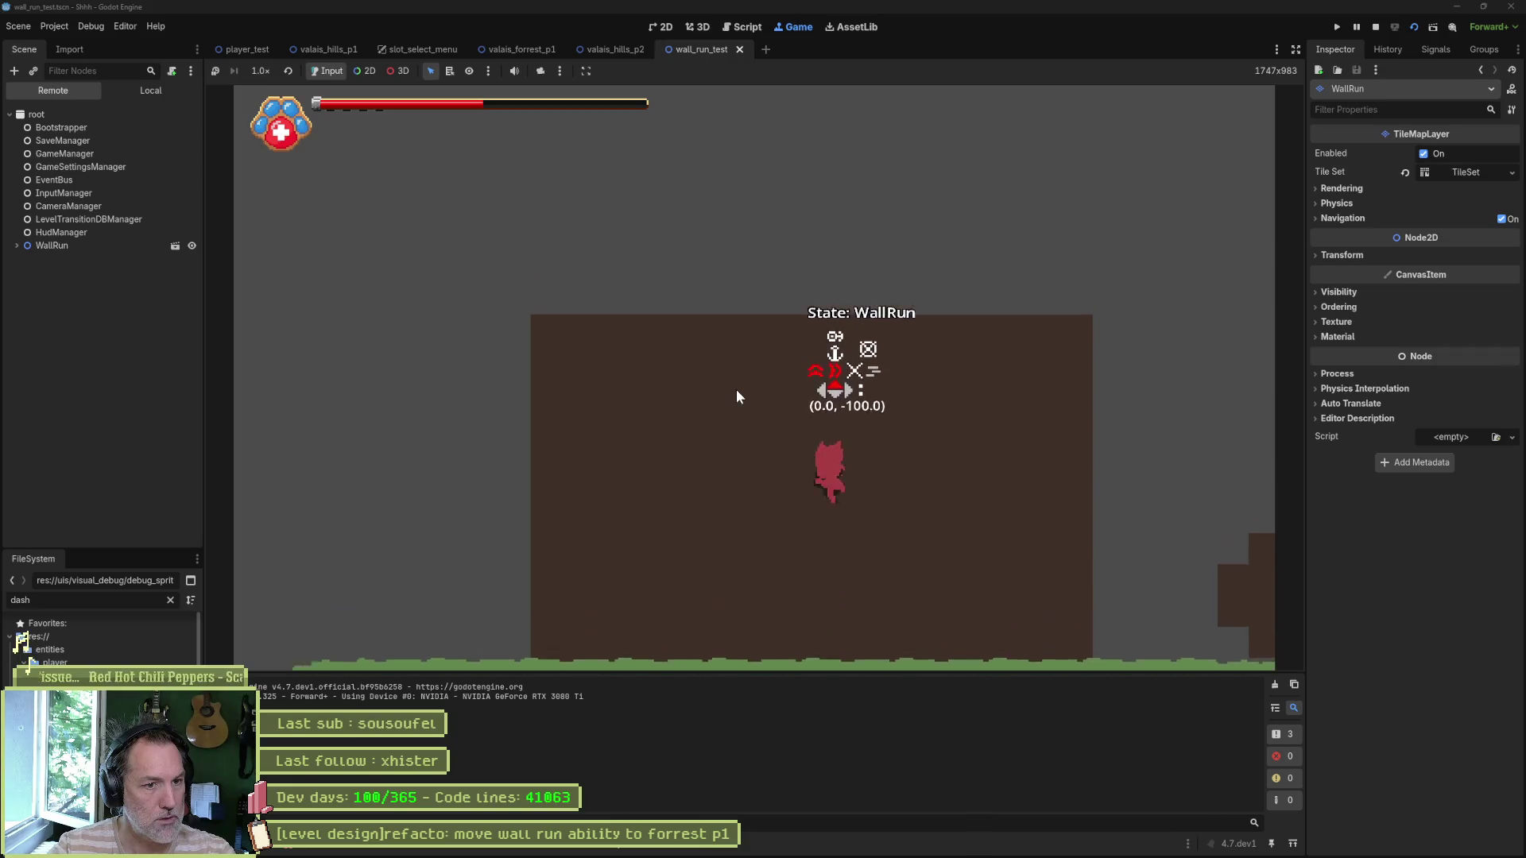
pyautogui.press('space')
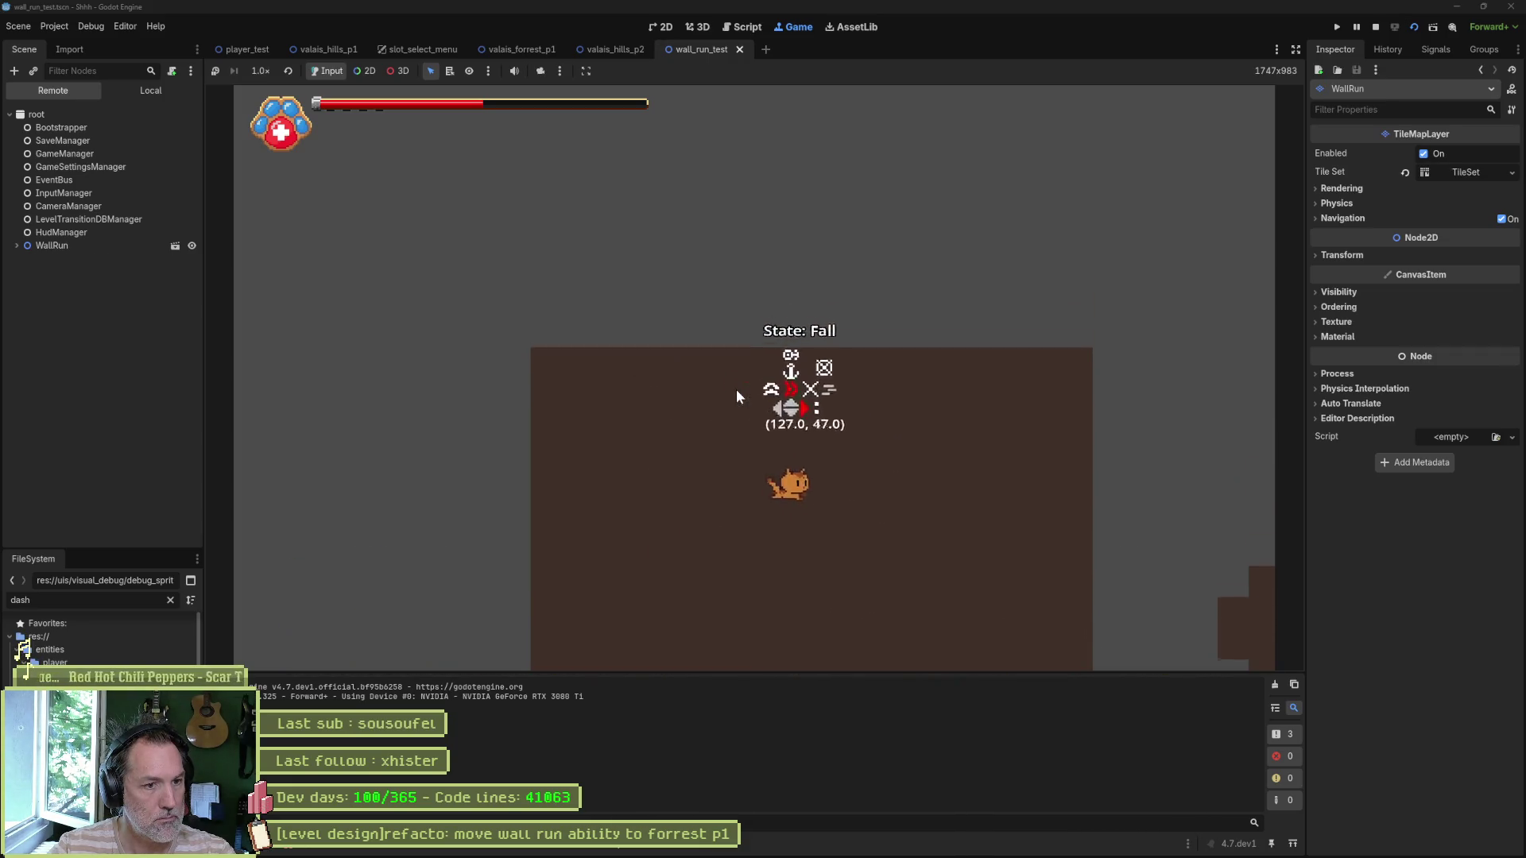
pyautogui.press('F8')
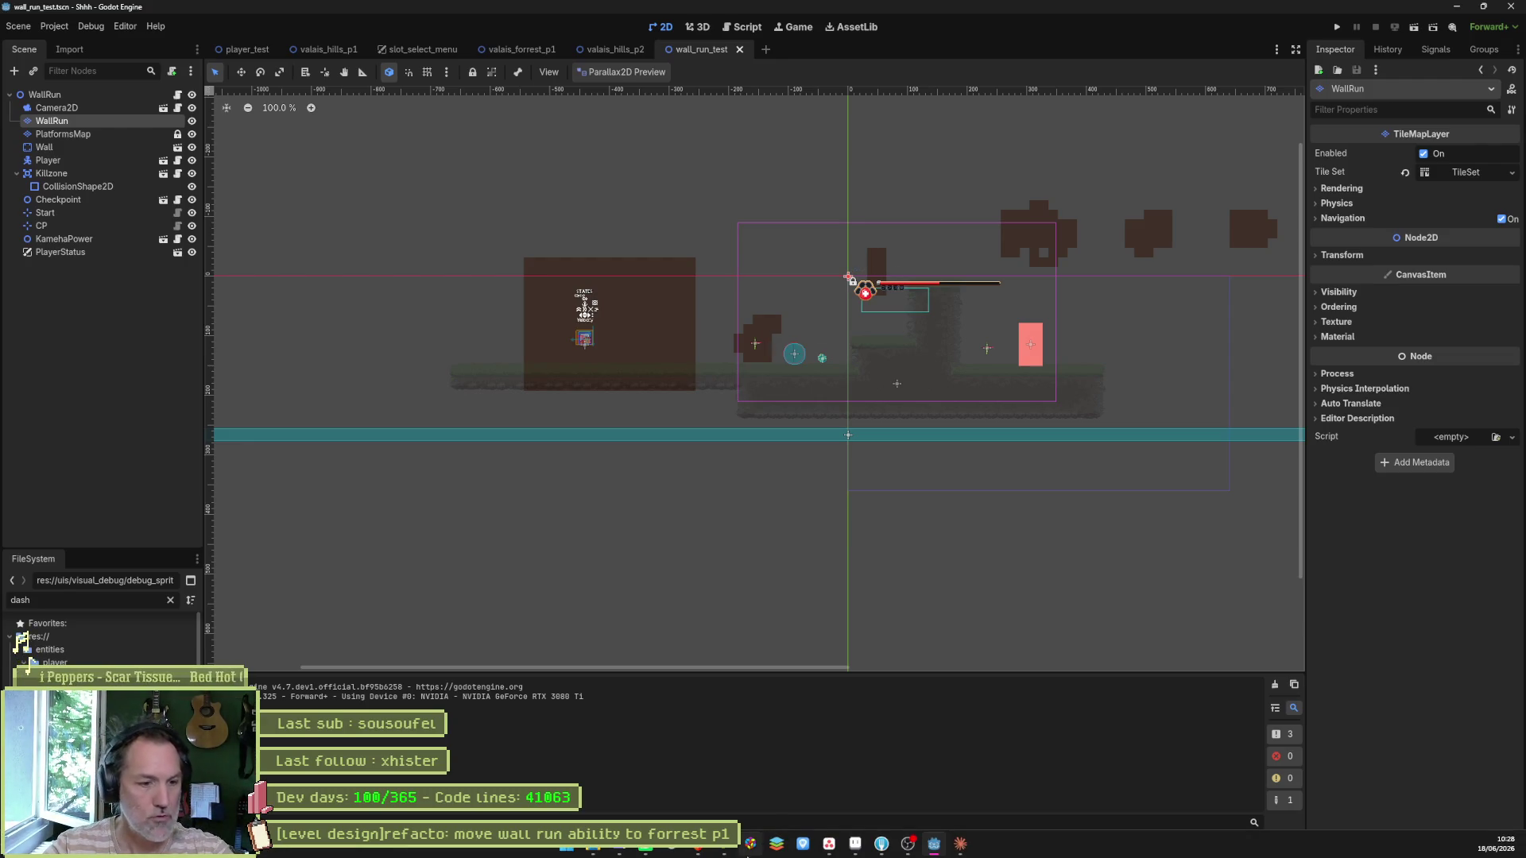
# Step: Create an In progress Asana task titled '[player controller]add: wall run horizontally', then return to Godot
pyautogui.click(828, 854)
pyautogui.click(681, 160)
pyautogui.write('player]')
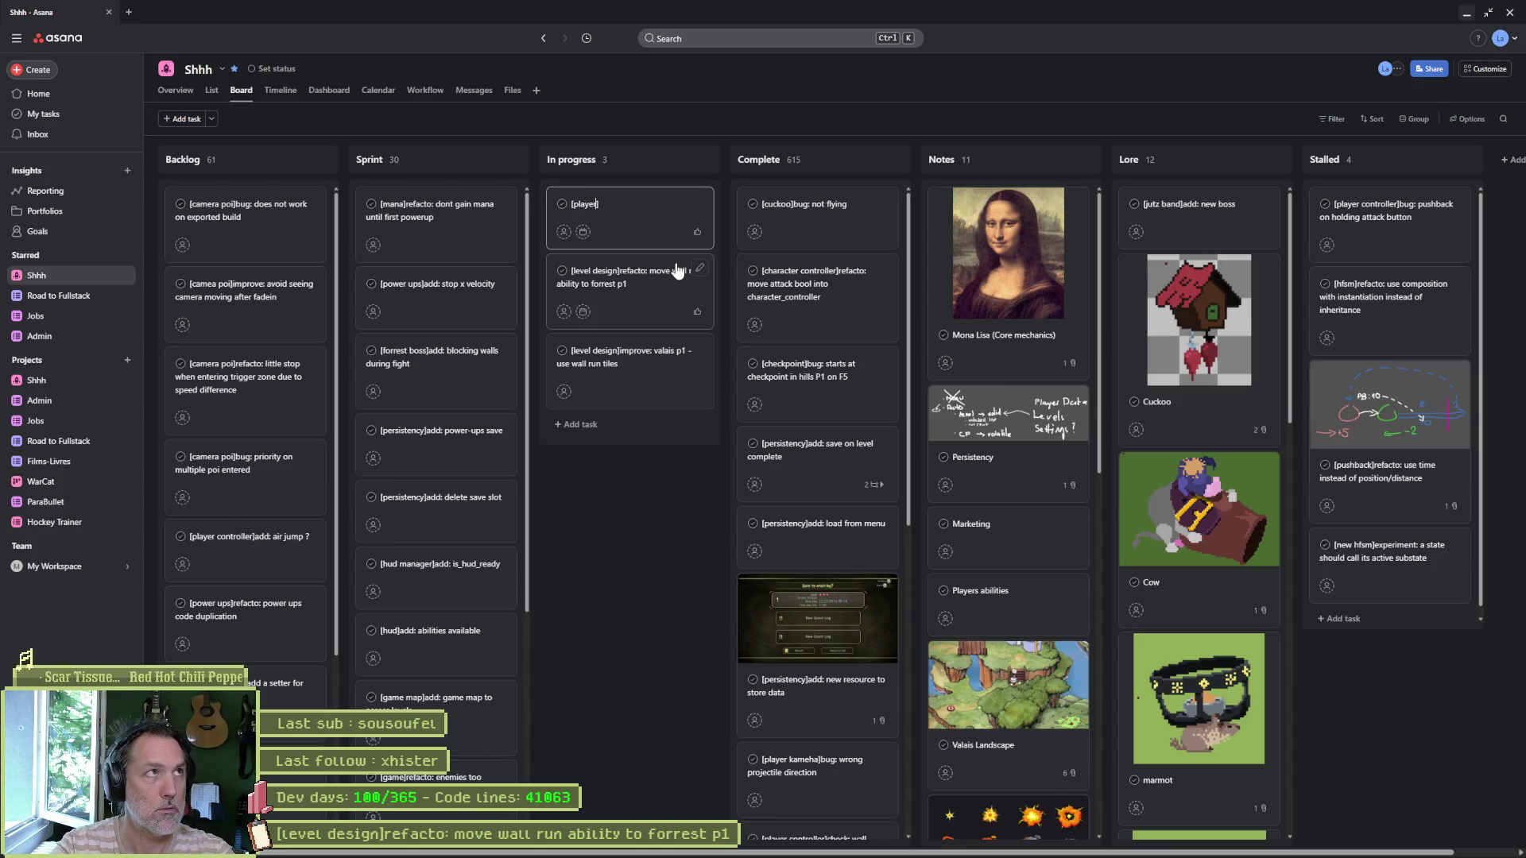
pyautogui.write(' controller]add:')
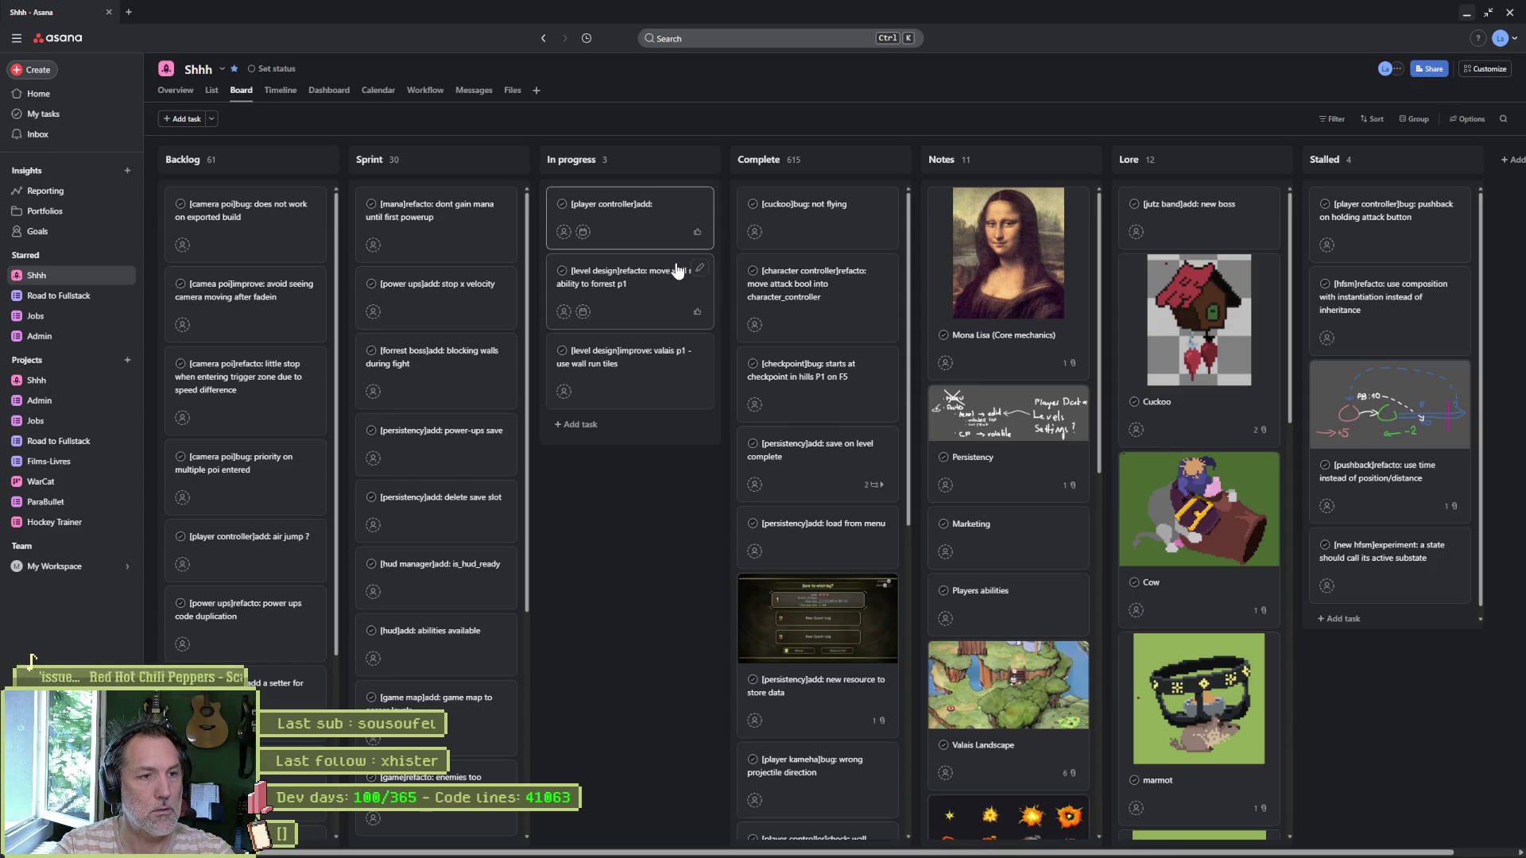
pyautogui.write('all run horizontally')
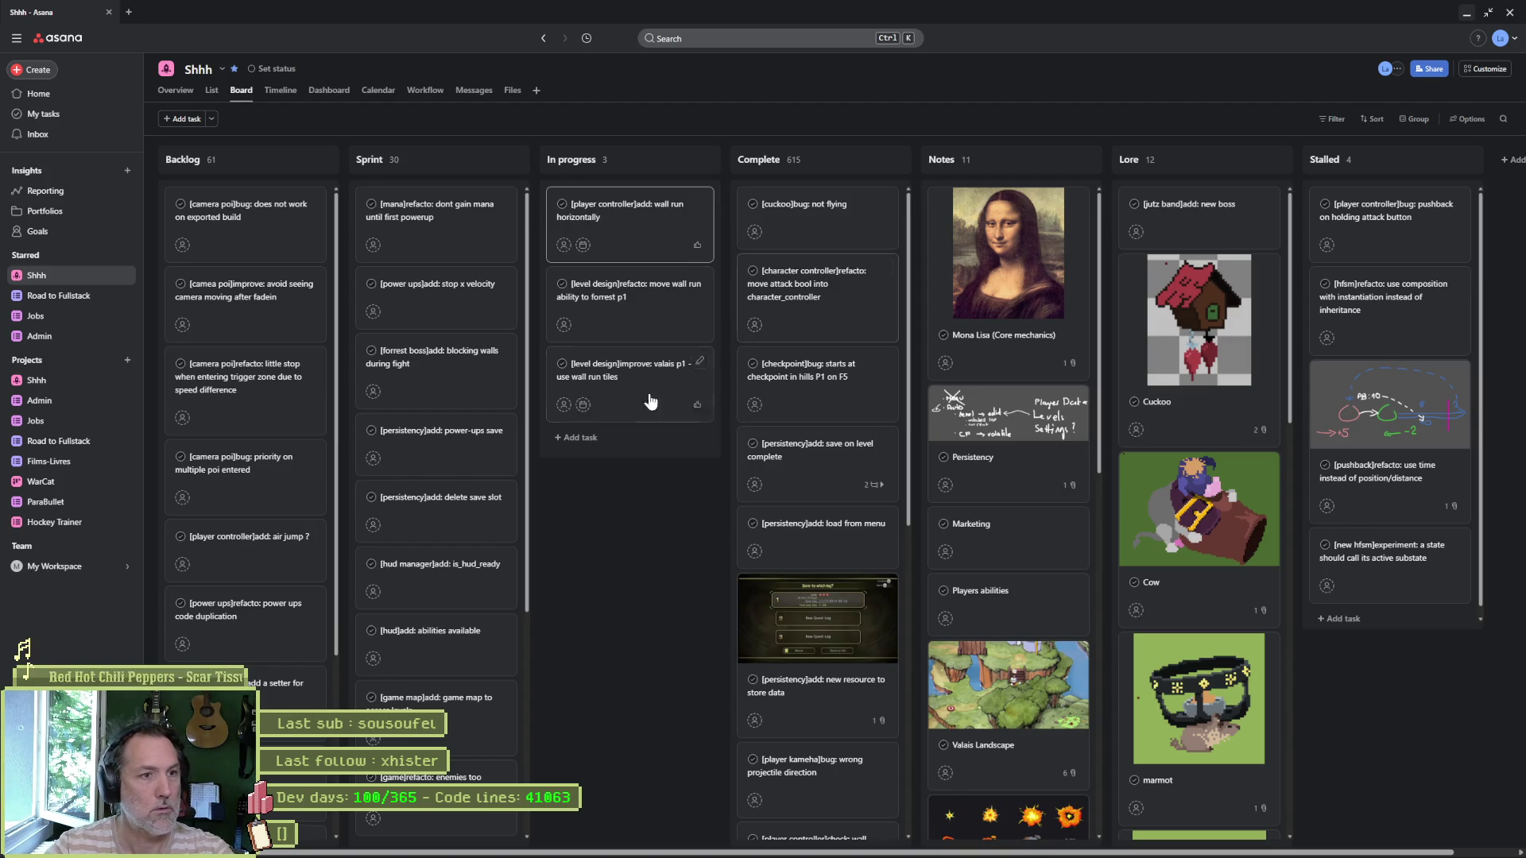
pyautogui.click(1465, 13)
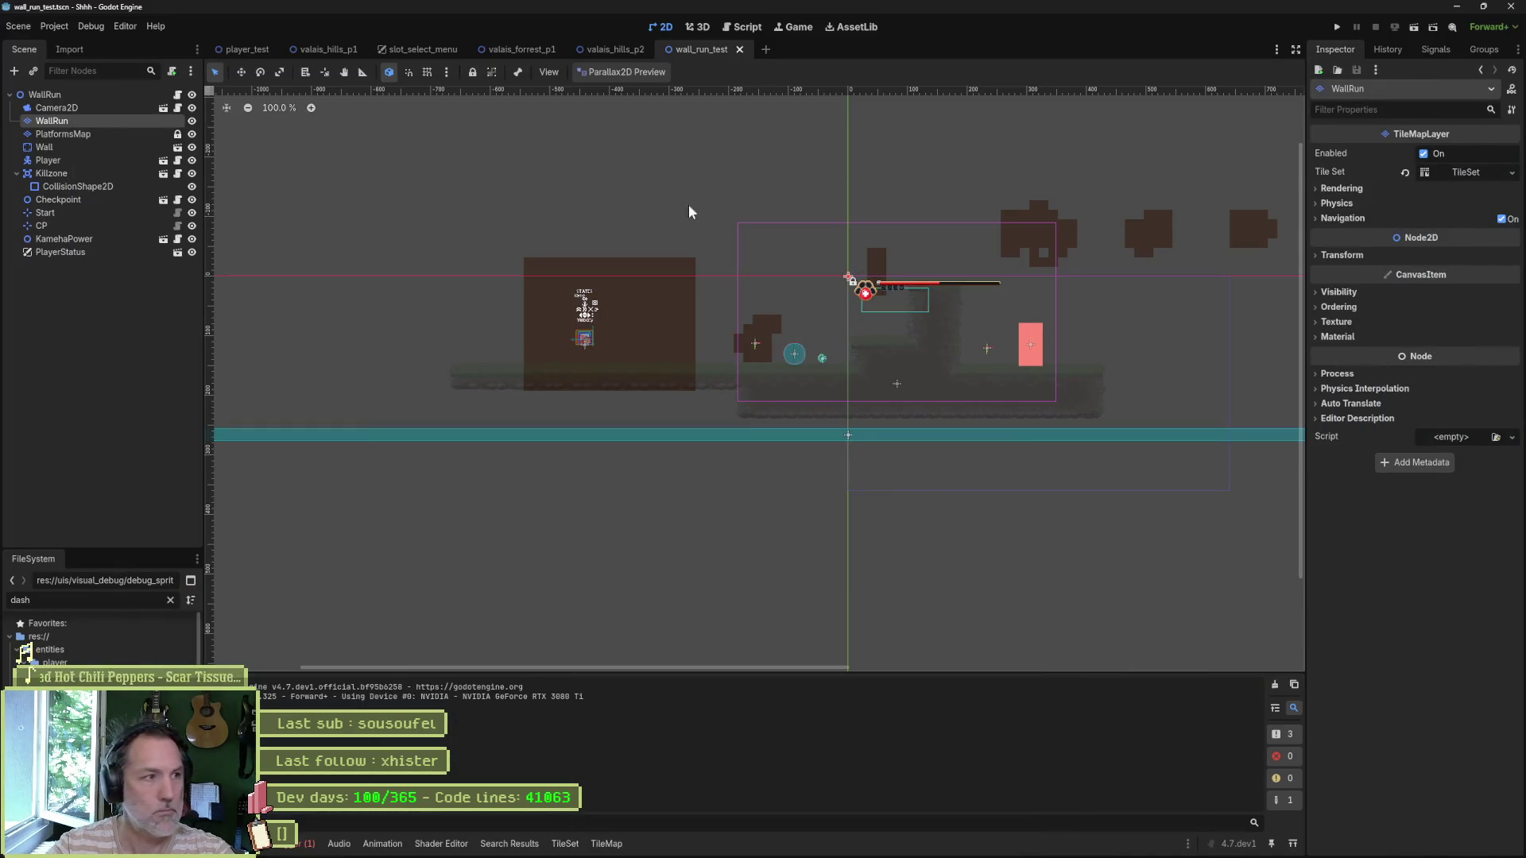
# Step: Quick-open player_wall_run_state.gd by searching 'wall' and jump to its enter_state function
pyautogui.hotkey('alt', 'shift', 'o')
pyautogui.write('wall')
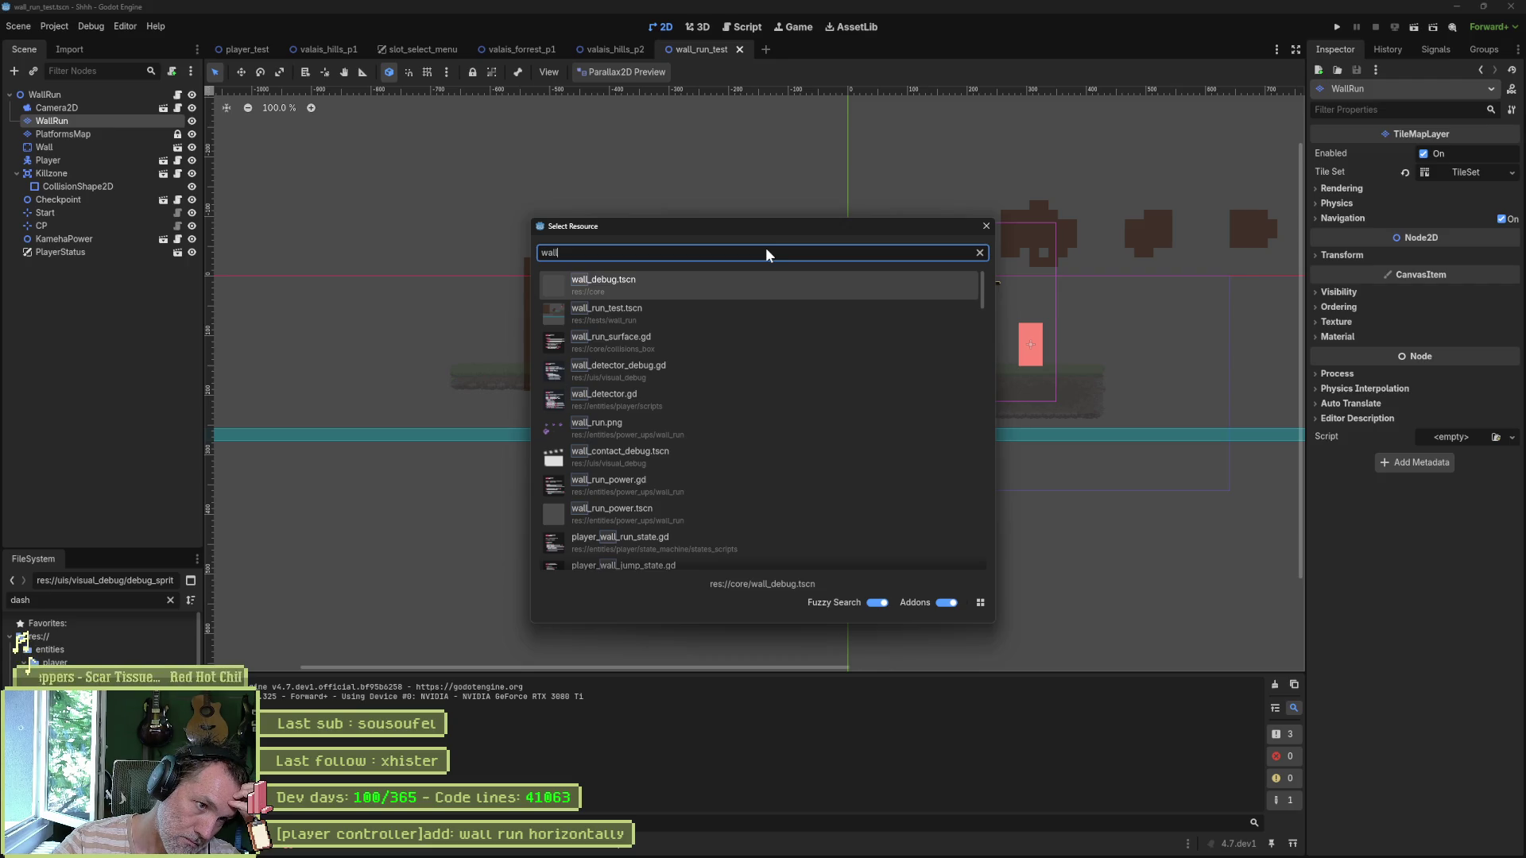
pyautogui.press('Down')
pyautogui.press('Down')
pyautogui.press('Down')
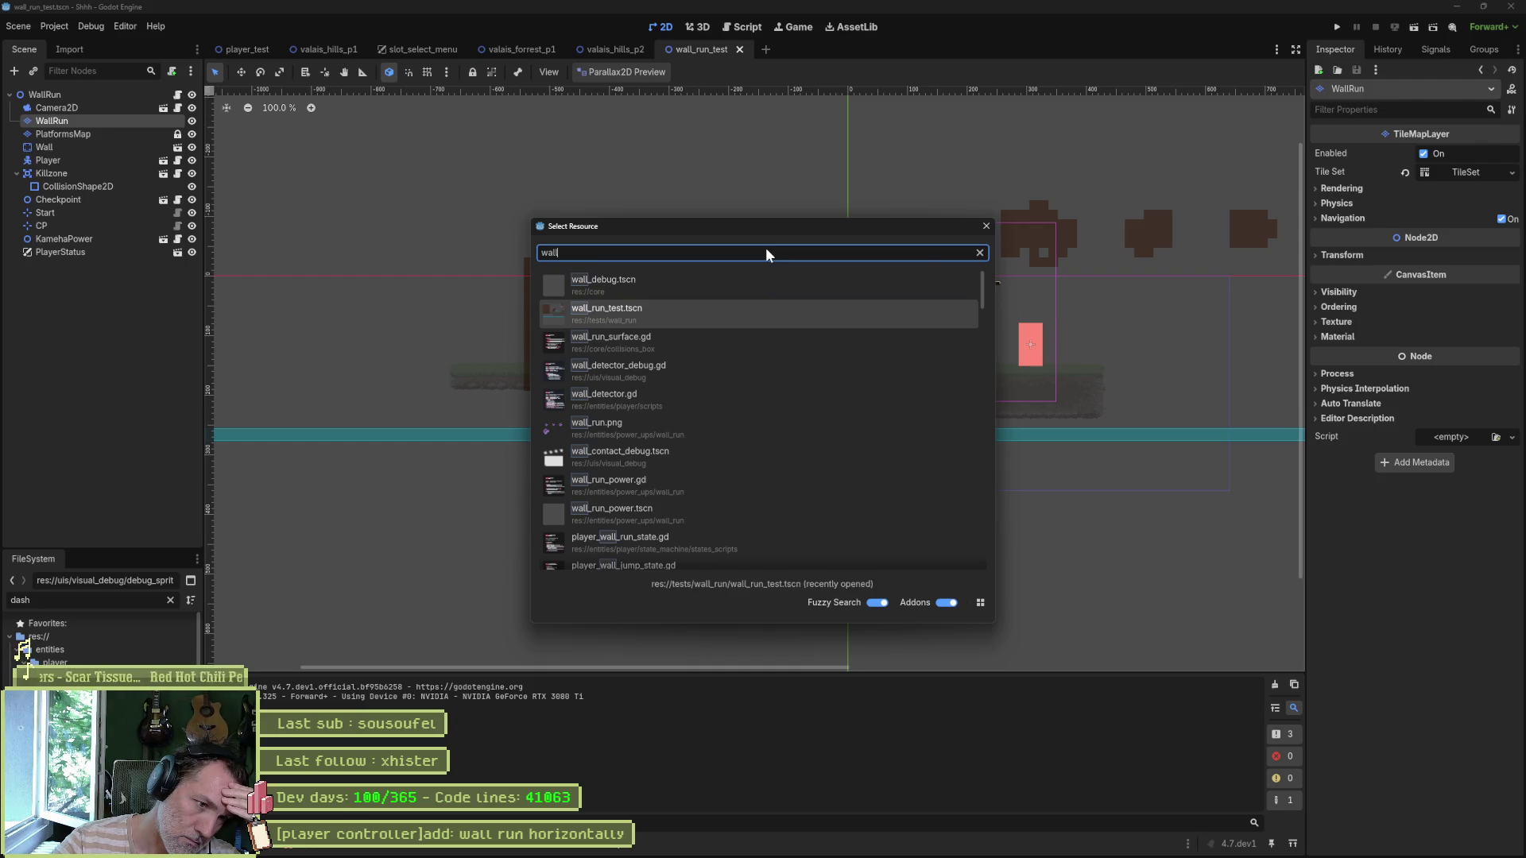
pyautogui.press('Return')
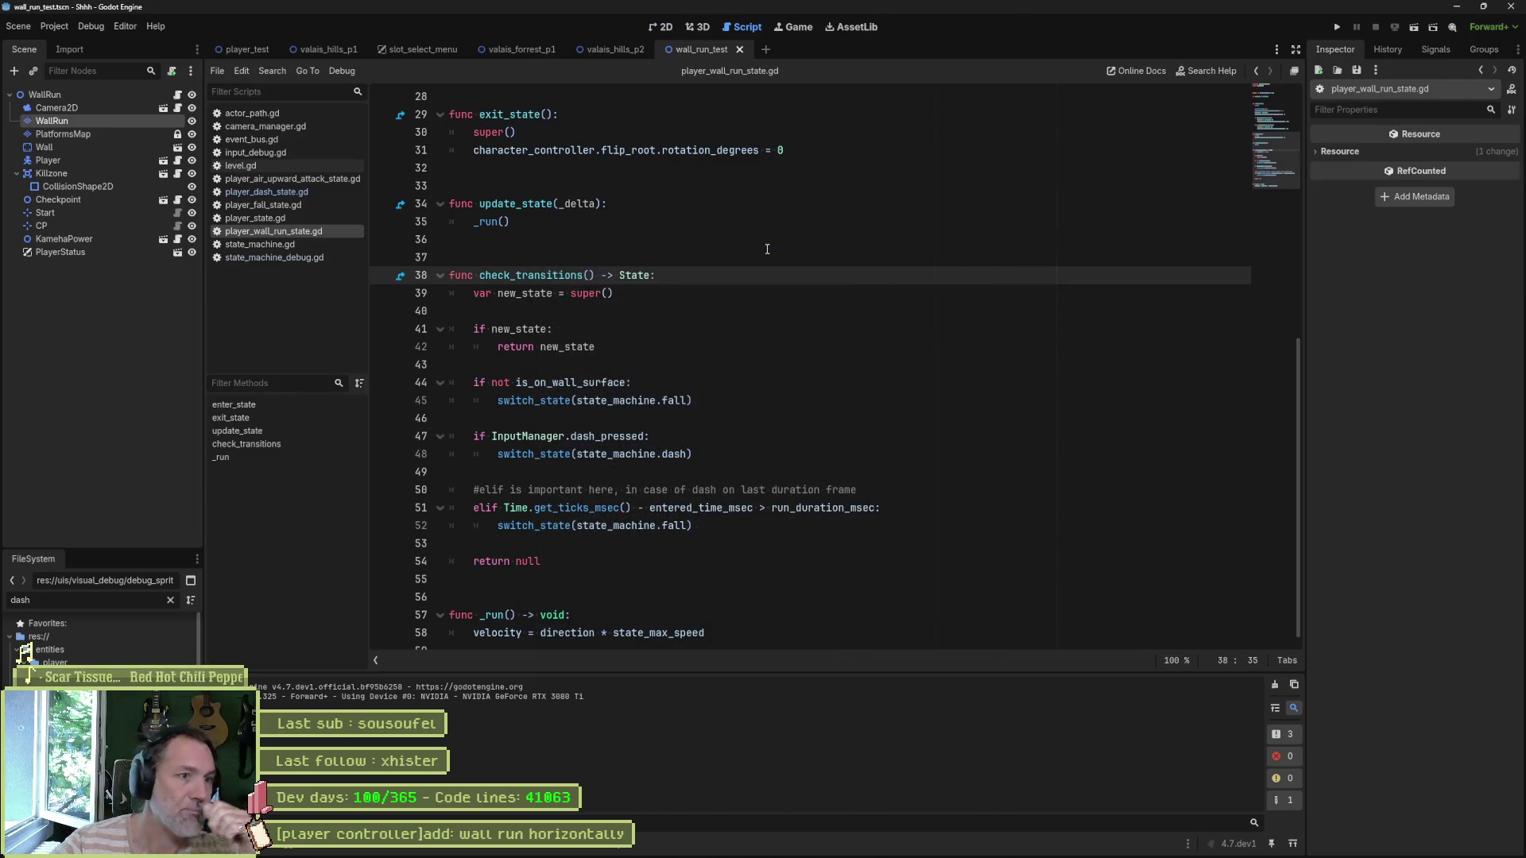
pyautogui.click(238, 406)
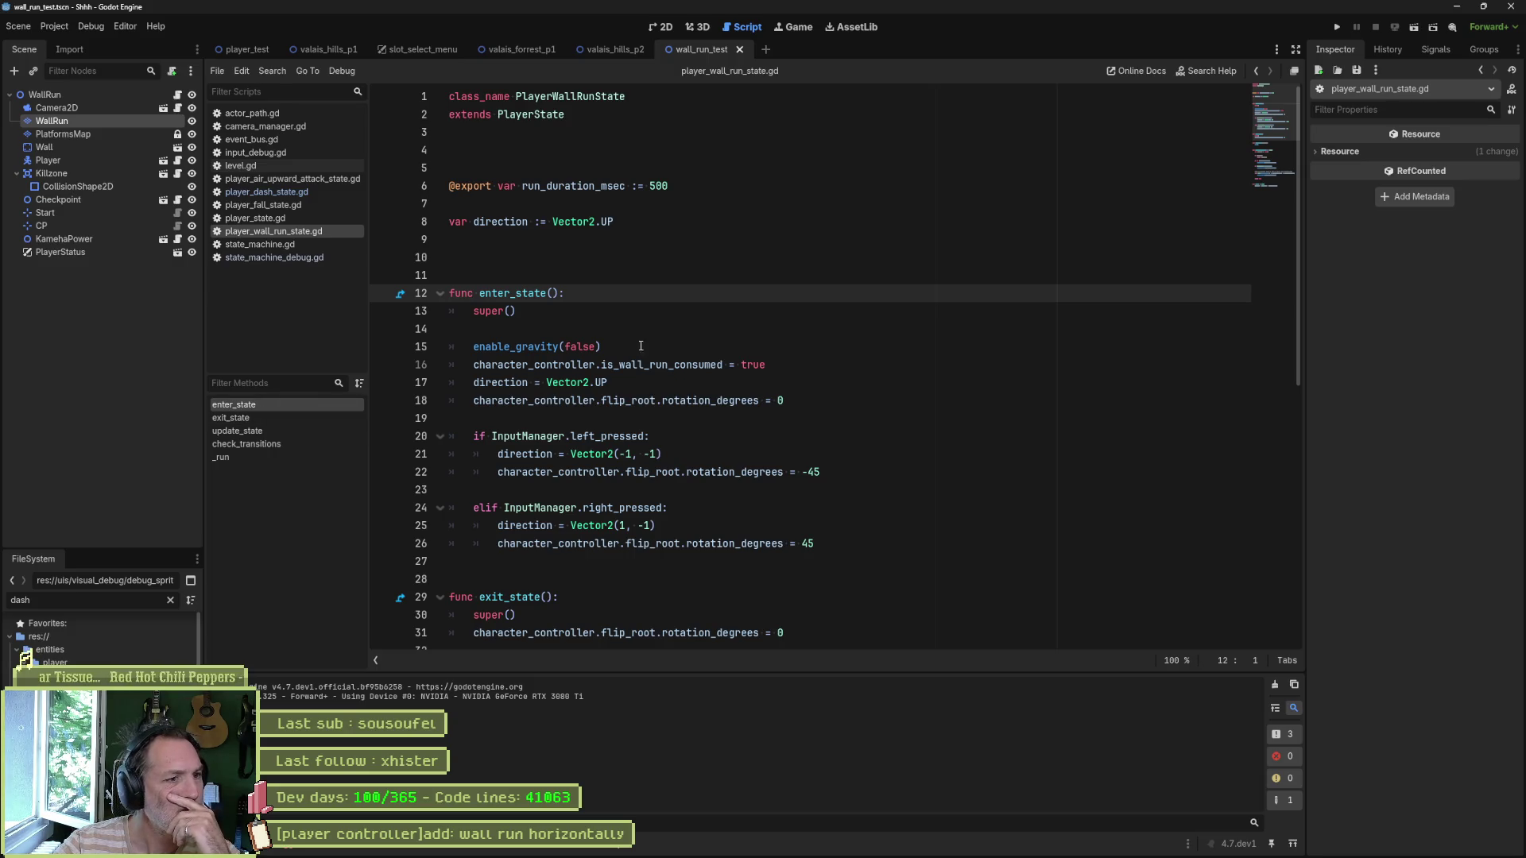
# Step: Review the direction assignments and insert a blank line above the left_pressed check
pyautogui.doubleClick(496, 385)
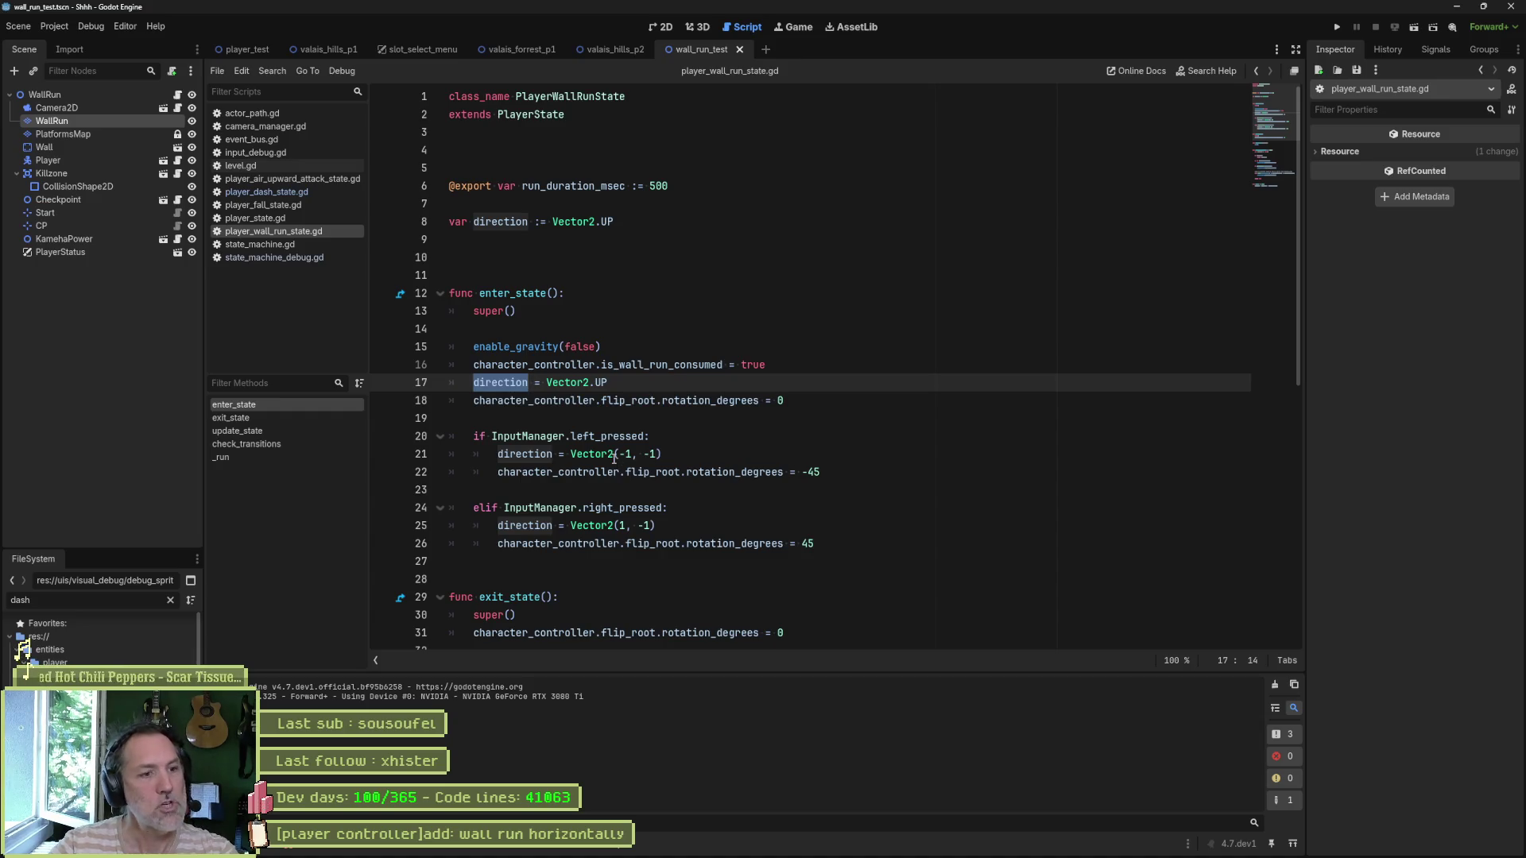
pyautogui.moveTo(614, 458)
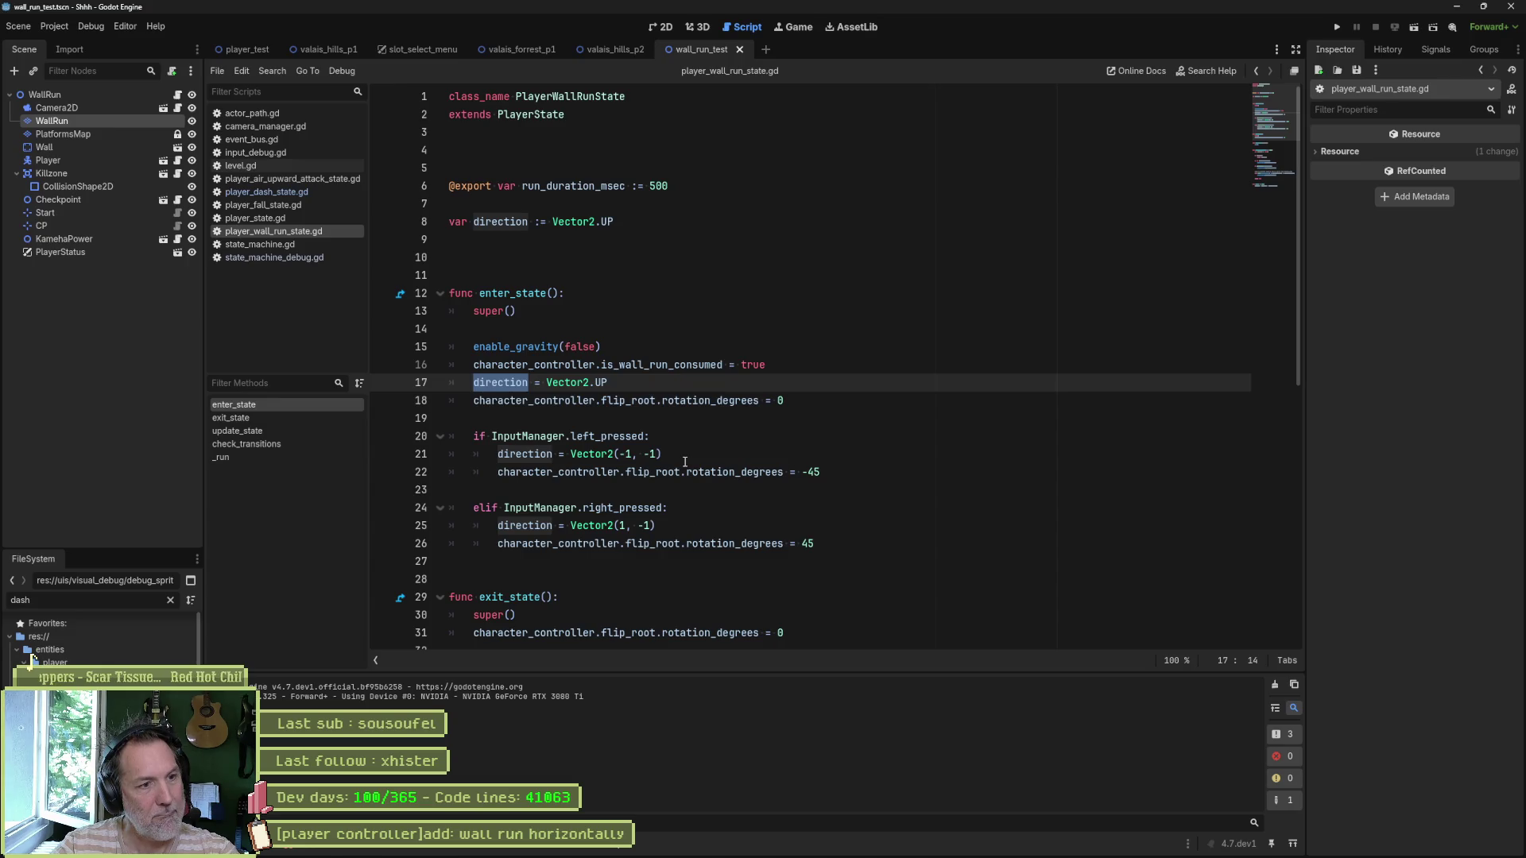
pyautogui.moveTo(608, 383); pyautogui.dragTo(533, 384)
pyautogui.click(613, 385)
pyautogui.hotkey('shift', 'Left')
pyautogui.hotkey('shift', 'Left')
pyautogui.hotkey('shift', 'Left')
pyautogui.press('Left')
pyautogui.click(613, 385)
pyautogui.hotkey('shift', 'Home')
pyautogui.hotkey('shift', 'Home')
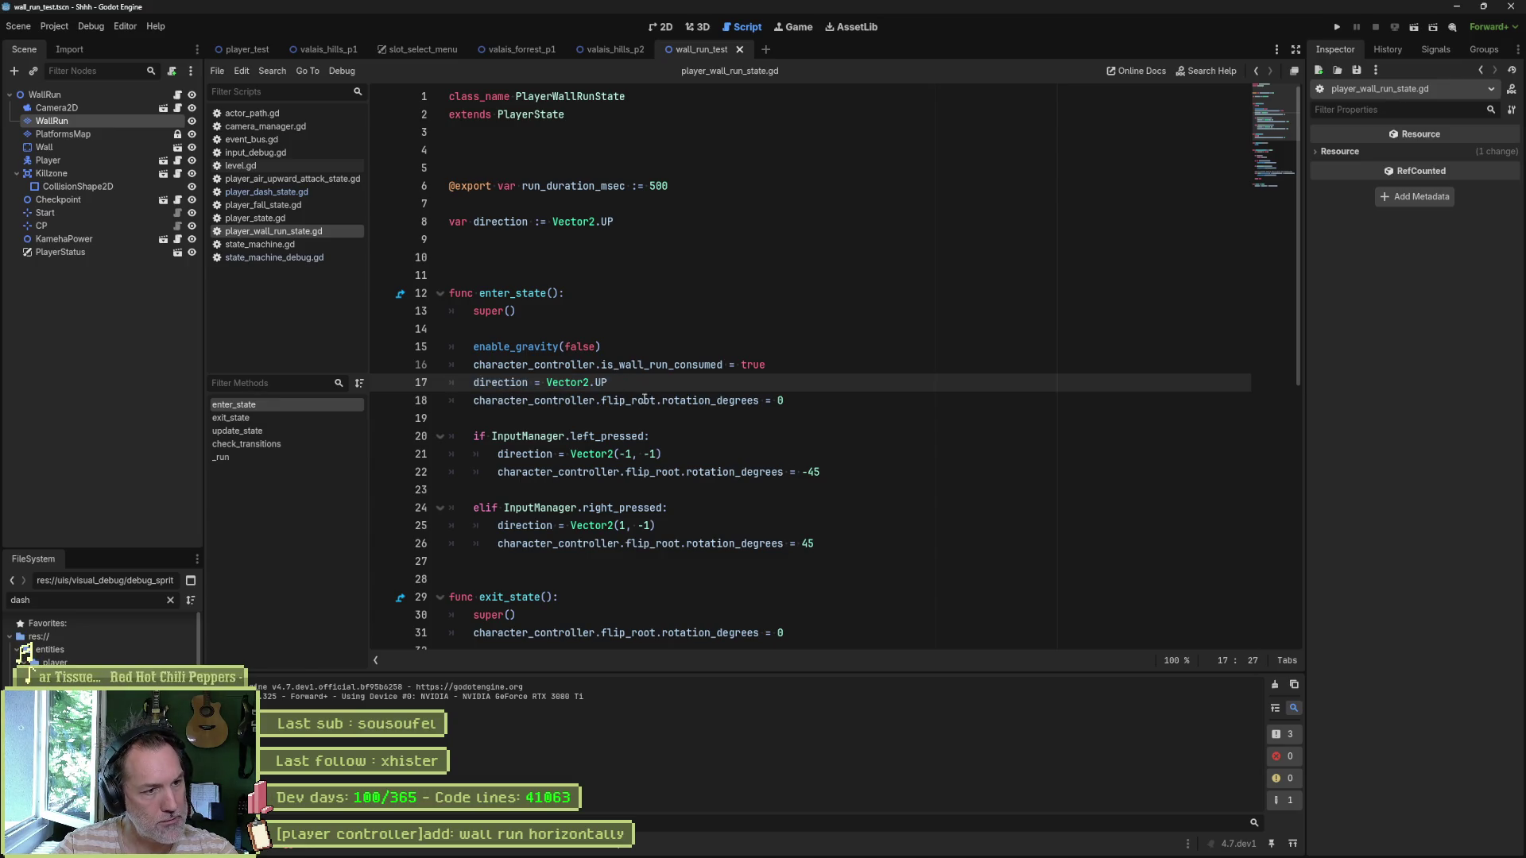
pyautogui.doubleClick(500, 436)
pyautogui.press('Left')
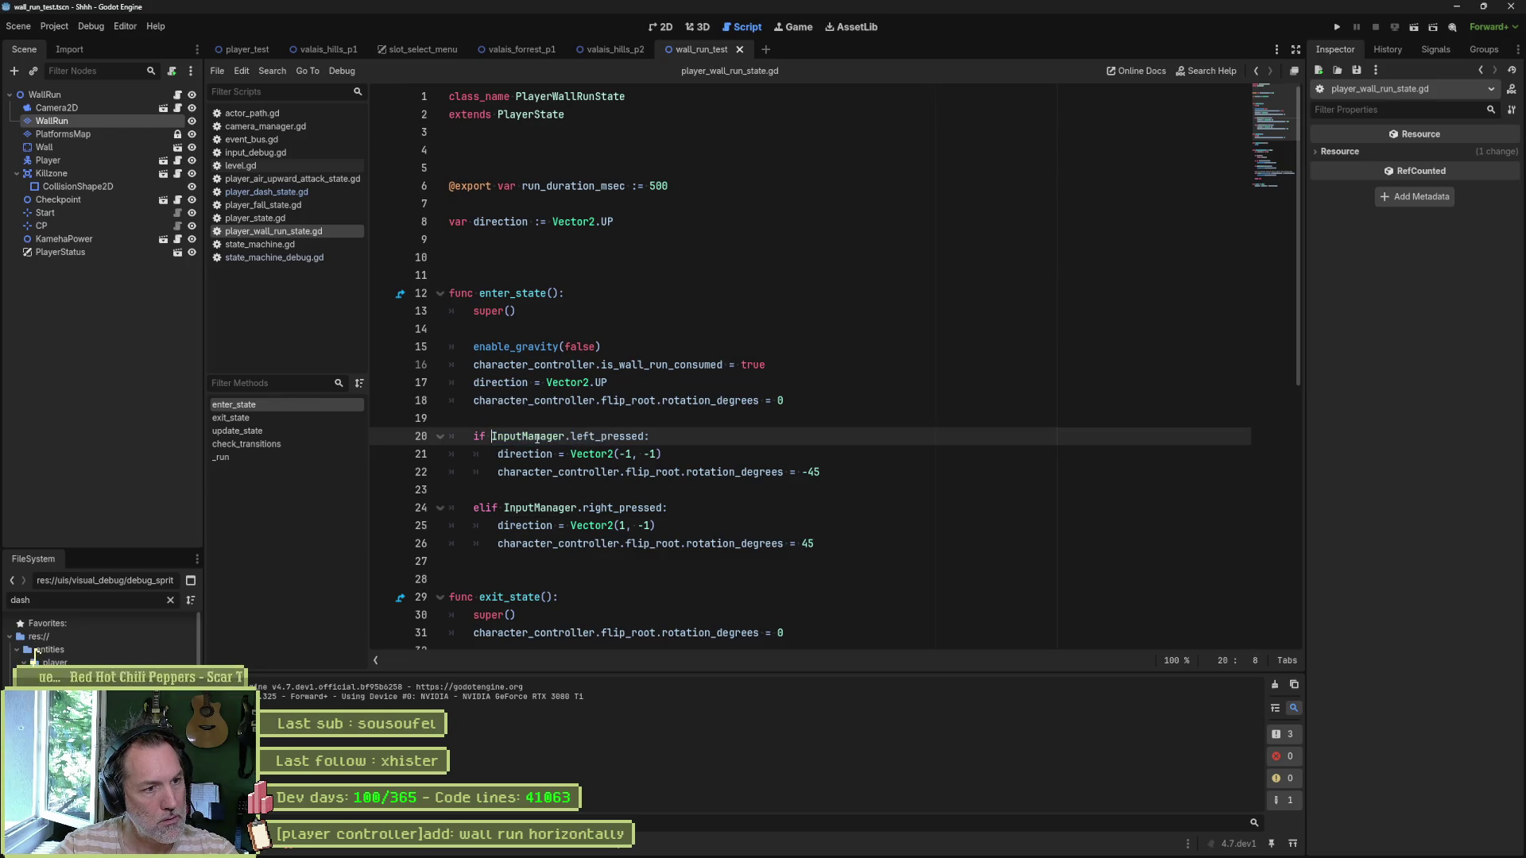
pyautogui.click(648, 418)
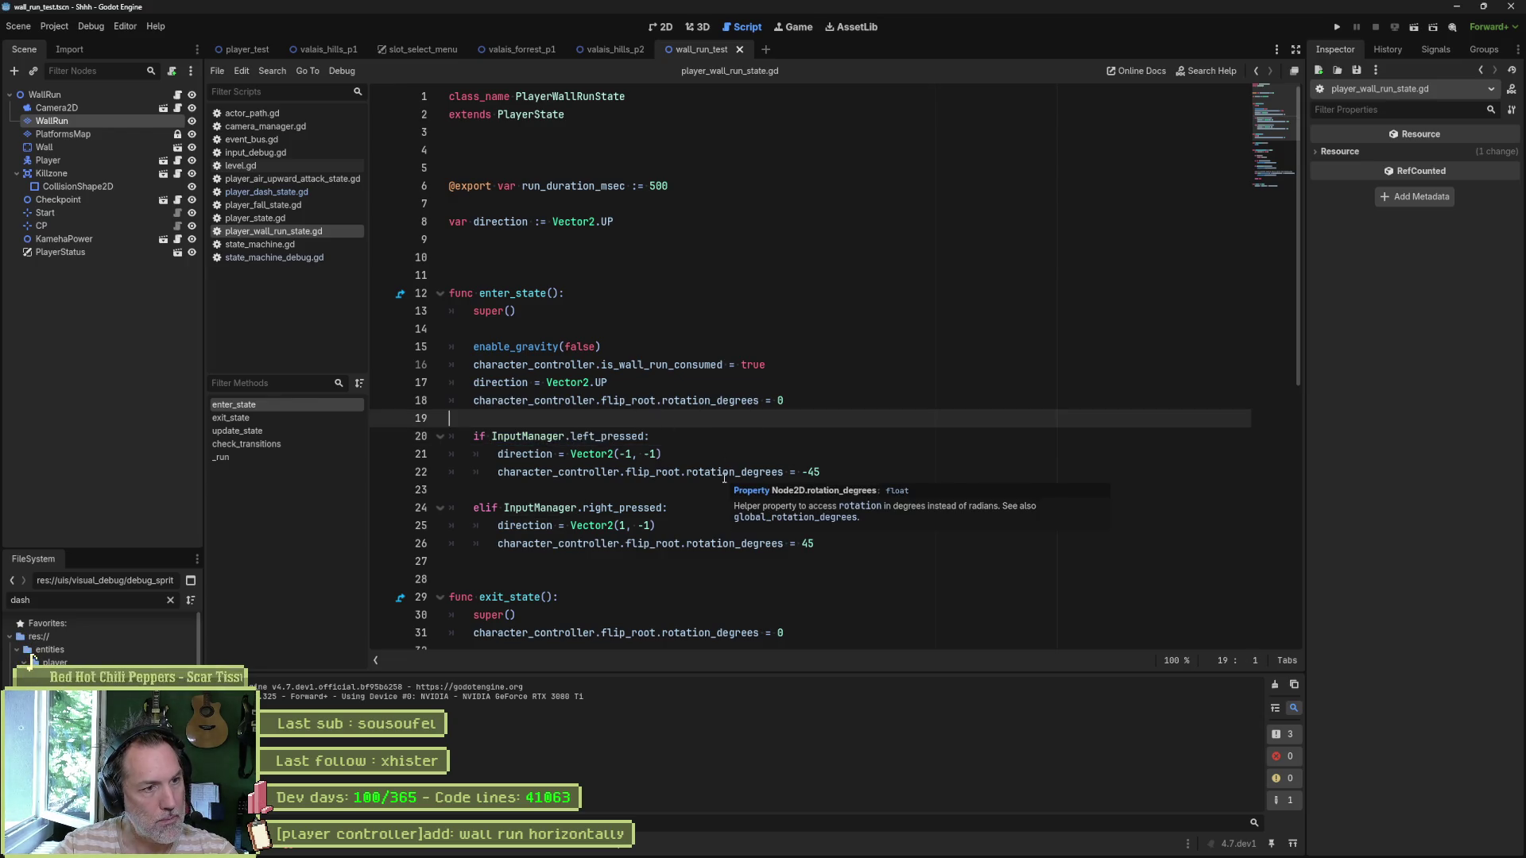
pyautogui.press('Return')
# Step: Wrap the left/right direction branches in 'if InputManager.up_pressed:'
pyautogui.write('if ')
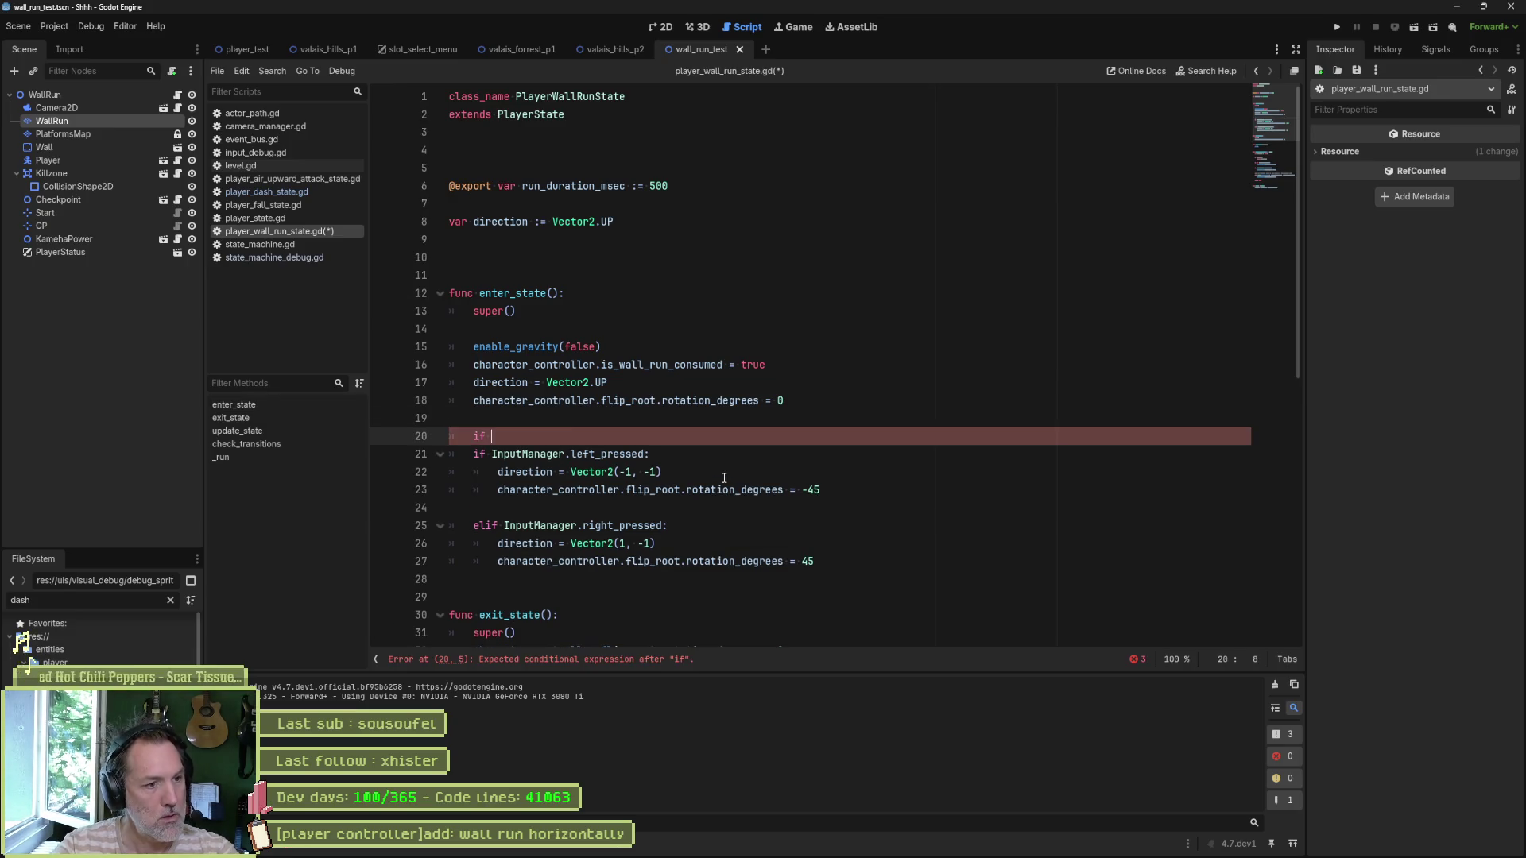
pyautogui.write('InputManager.up')
pyautogui.press('Return')
pyautogui.write(':')
pyautogui.press('Down')
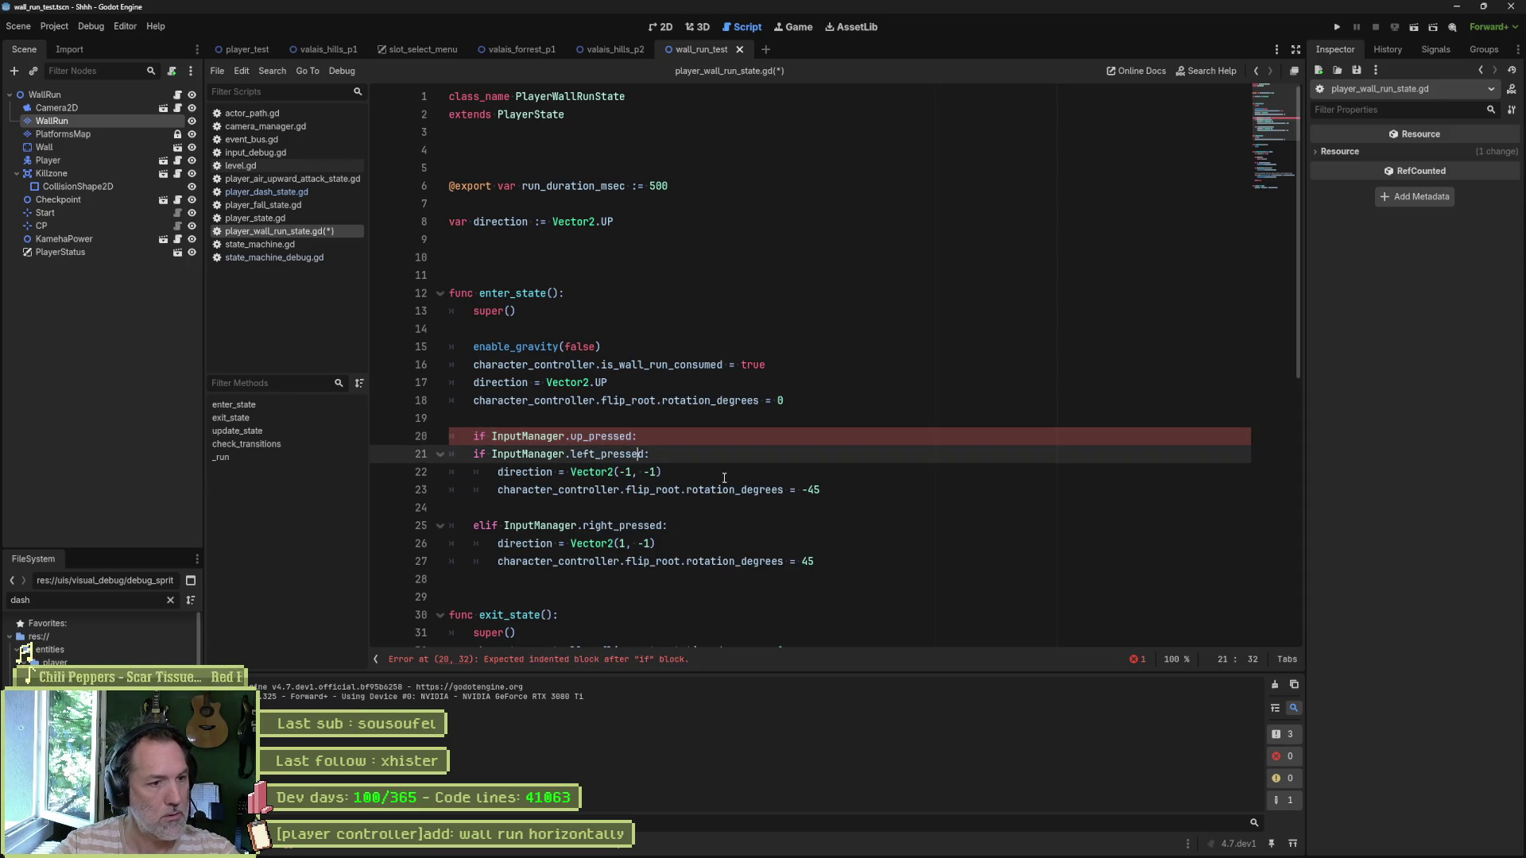
pyautogui.hotkey('shift', 'Down')
pyautogui.hotkey('shift', 'Down')
pyautogui.hotkey('shift', 'Down')
pyautogui.press('Tab')
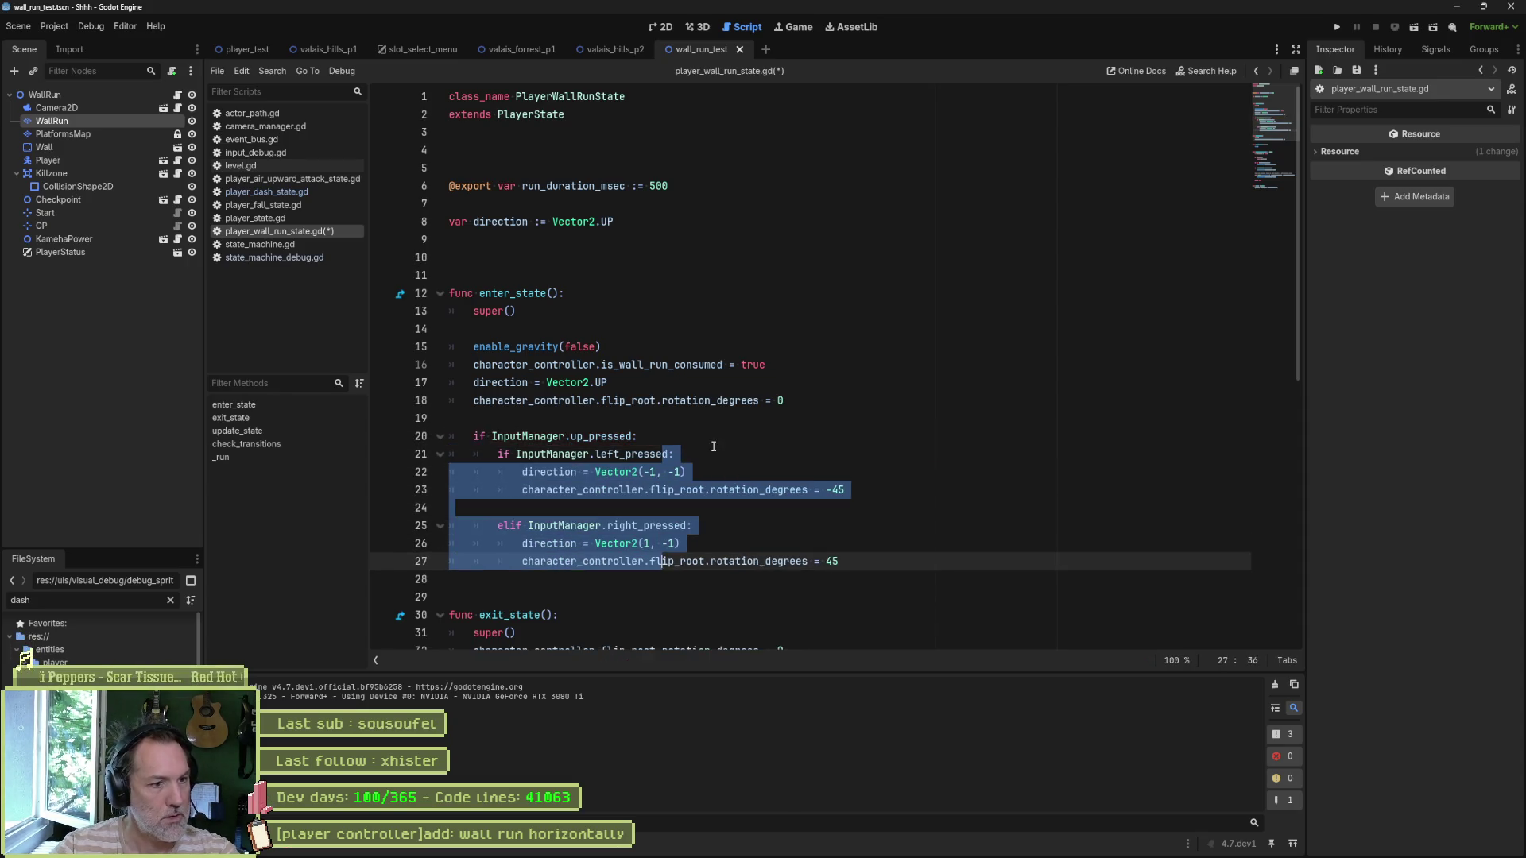
# Step: Copy the up_pressed block and paste it under a new else branch
pyautogui.click(714, 445)
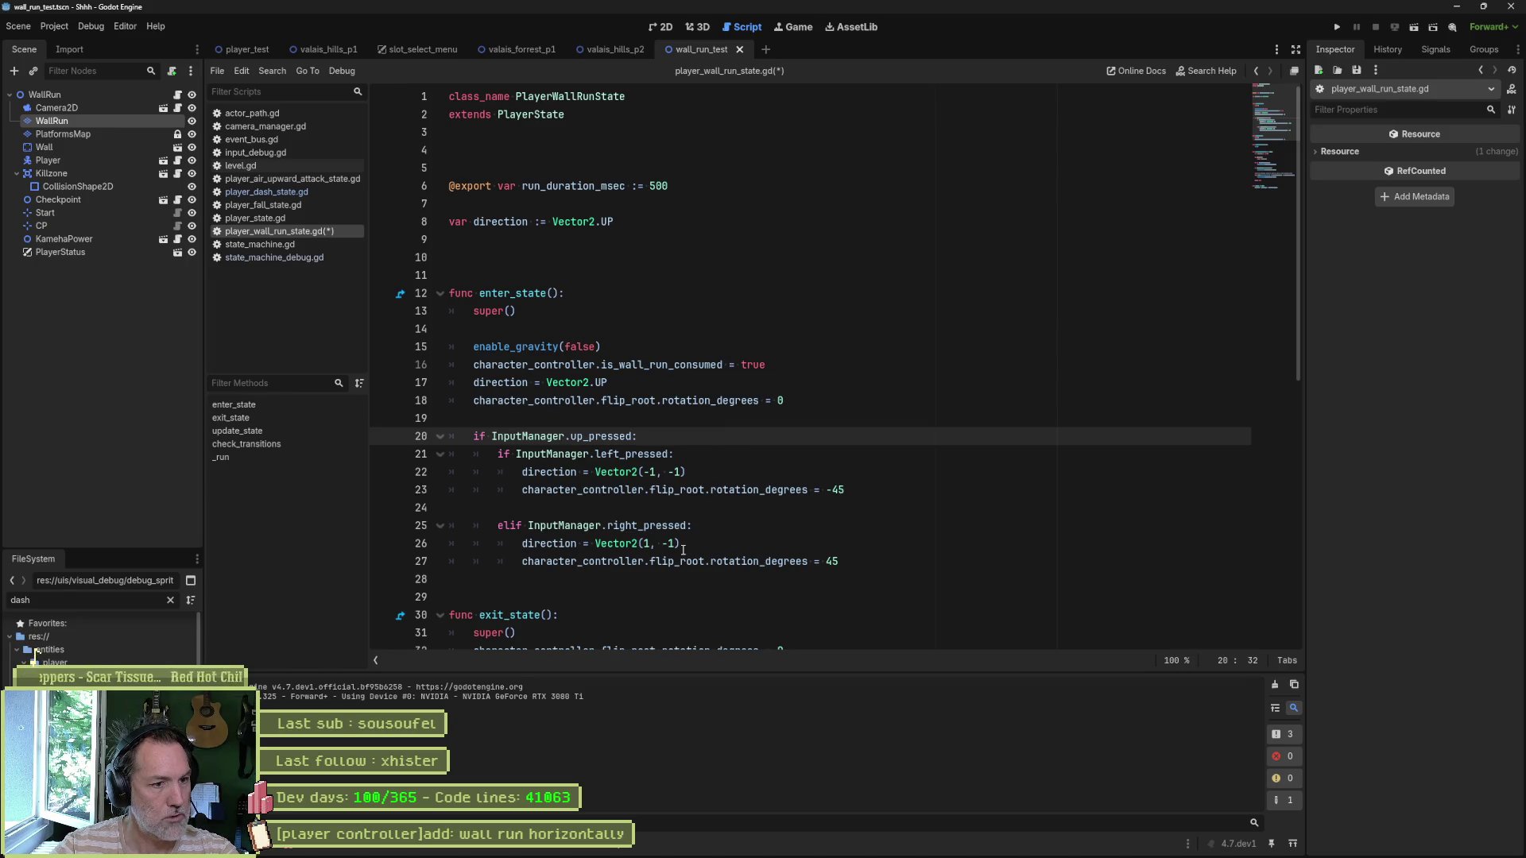
pyautogui.moveTo(884, 571); pyautogui.dragTo(870, 443)
pyautogui.hotkey('ctrl', 'c')
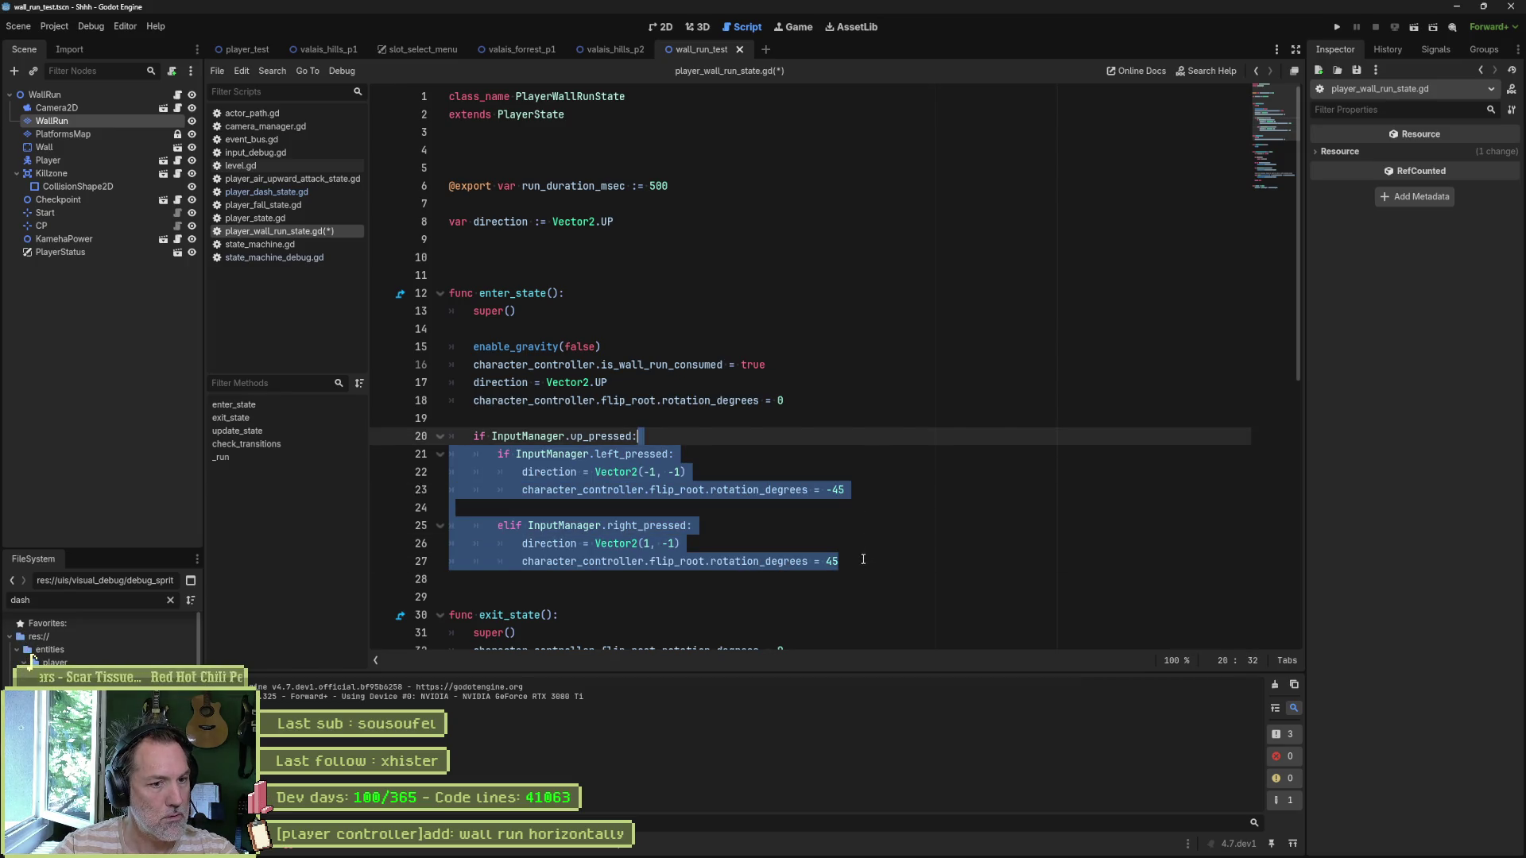
pyautogui.click(863, 559)
pyautogui.press('Return')
pyautogui.write('lse')
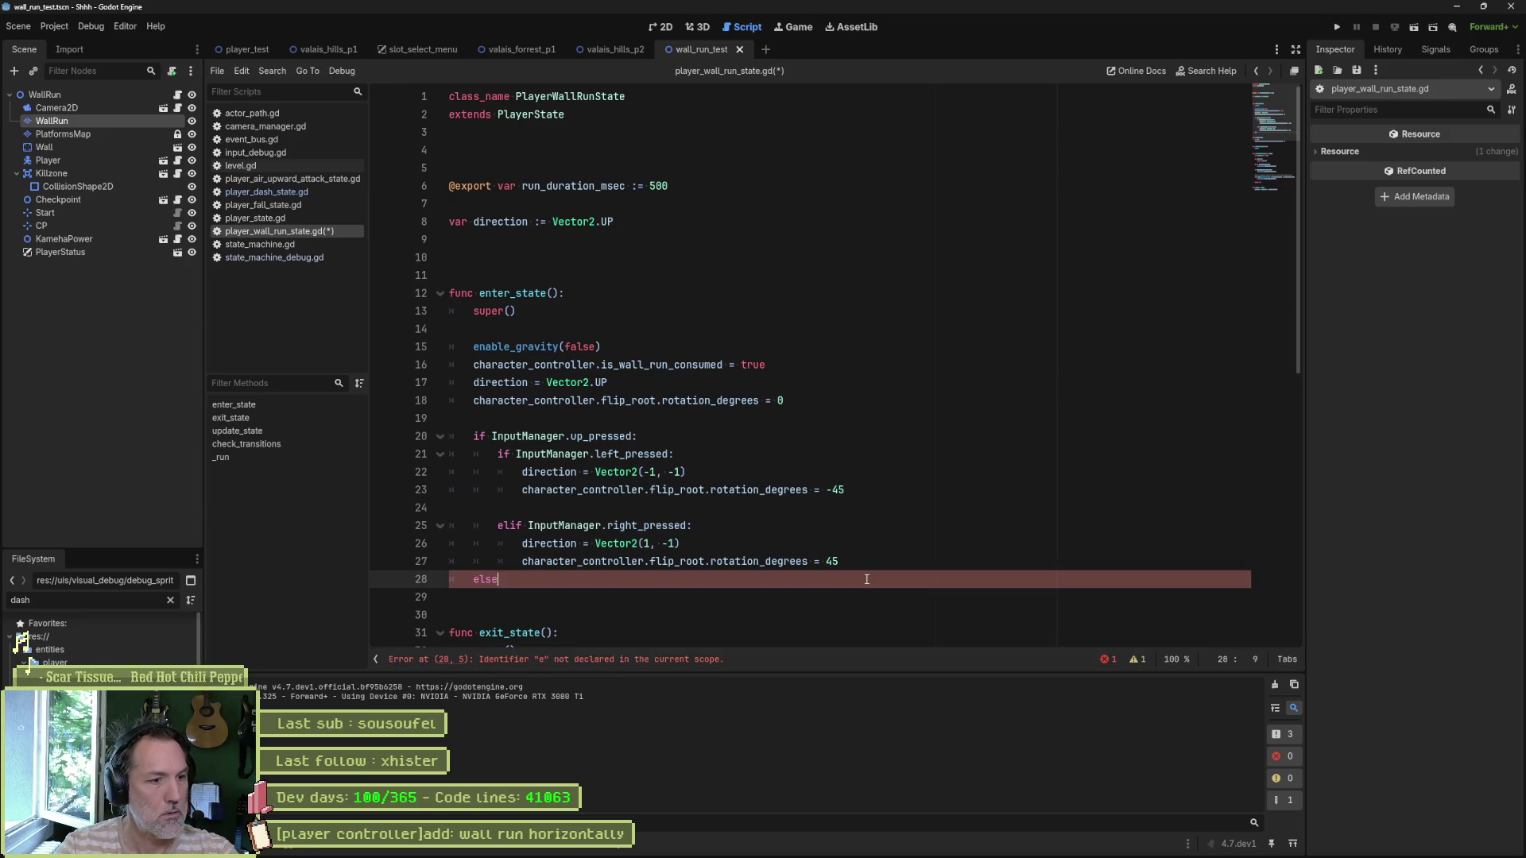
pyautogui.hotkey('ctrl', 'v')
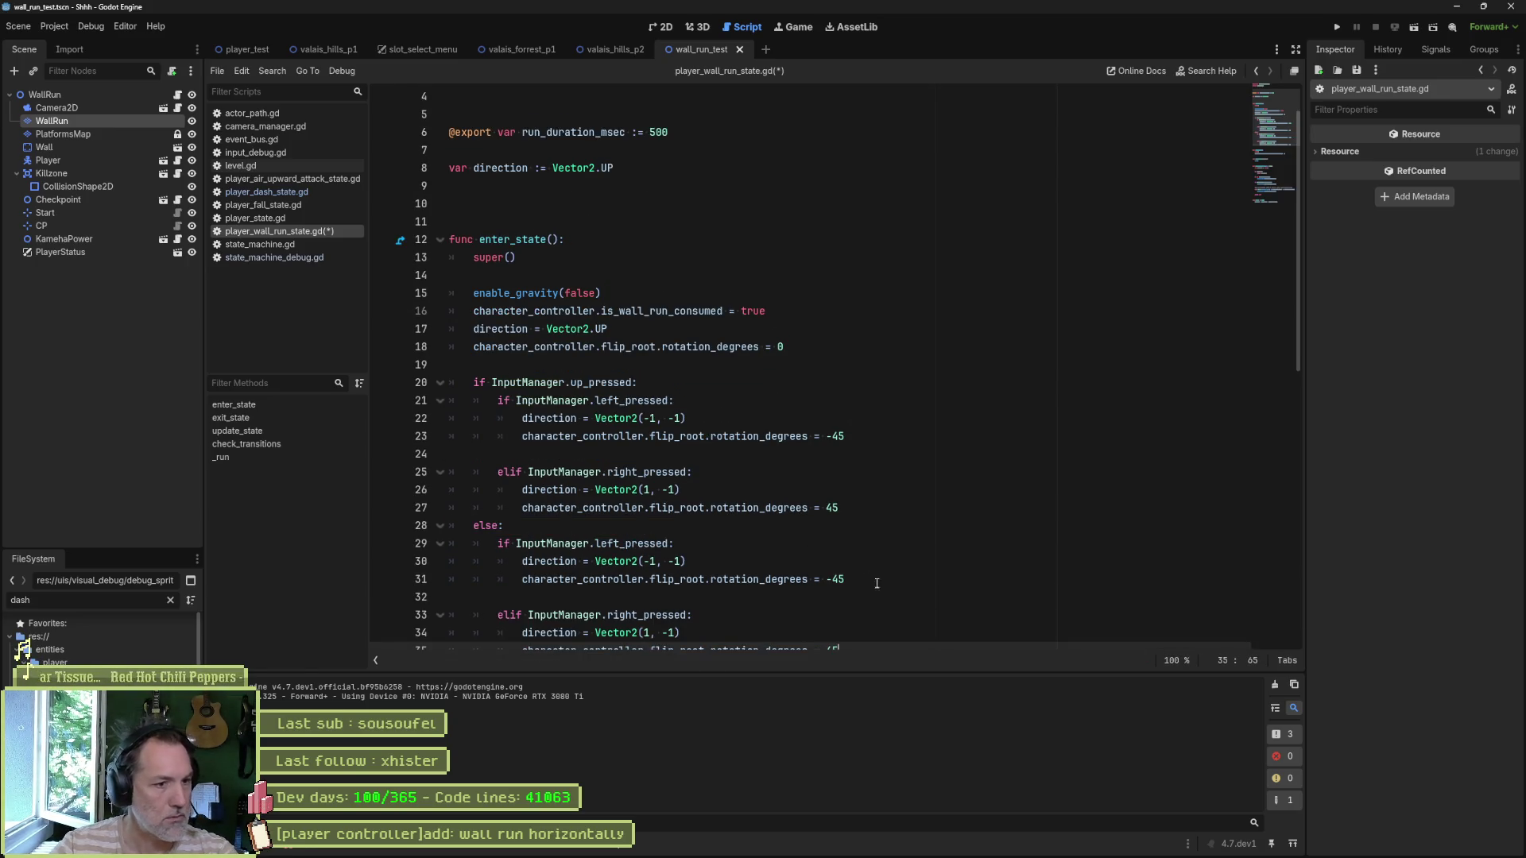
# Step: Make the else branch horizontal with Vector2(±1, 0) and ±90 rotations, then save and run
pyautogui.scroll(-2, 742, 554)
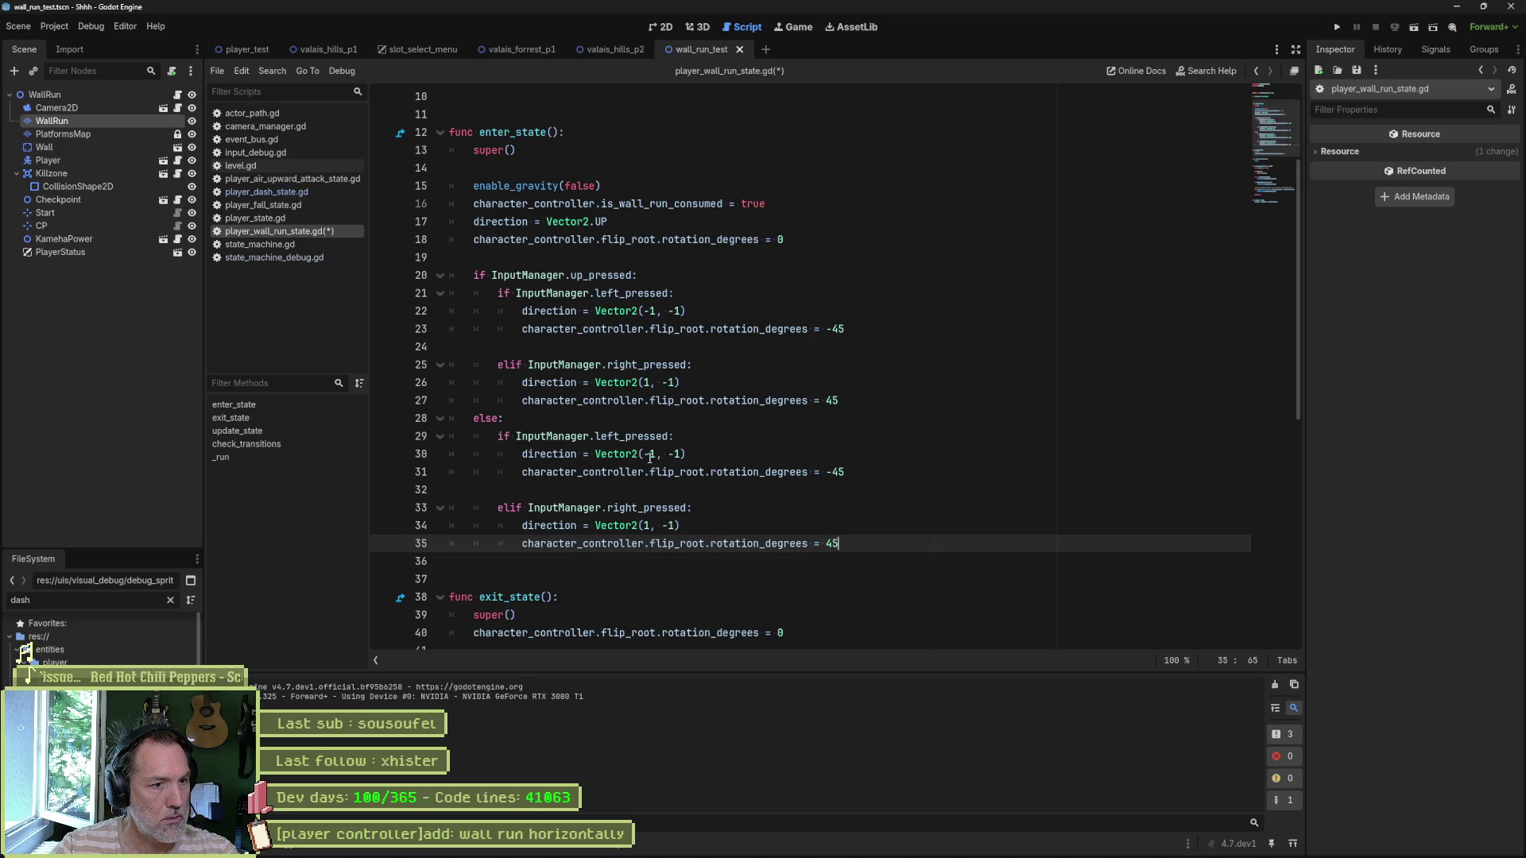
pyautogui.moveTo(669, 454); pyautogui.dragTo(682, 454)
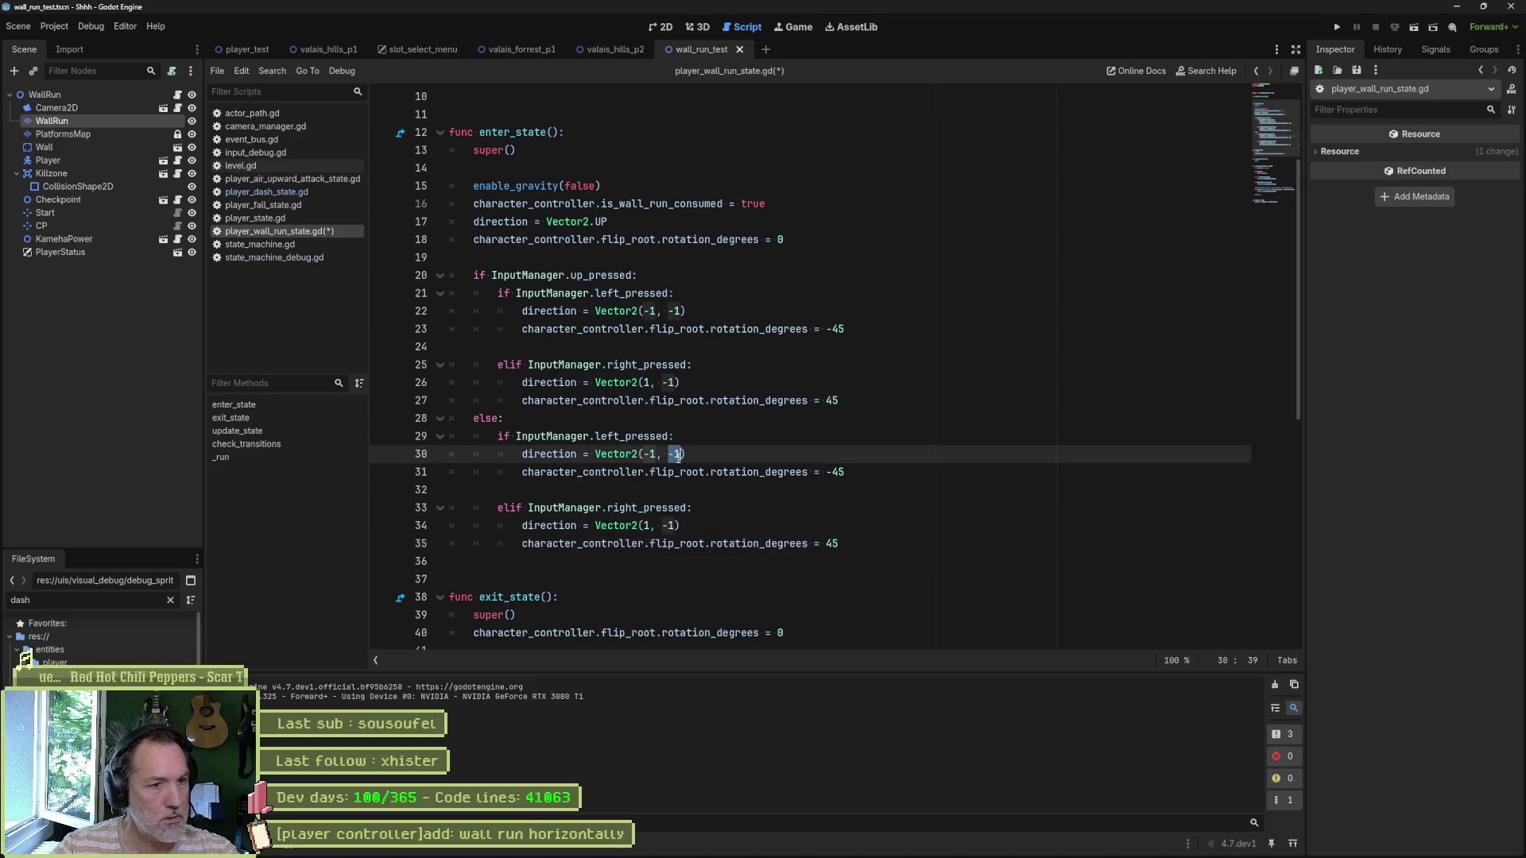
pyautogui.write('0')
pyautogui.moveTo(664, 525); pyautogui.dragTo(678, 526)
pyautogui.write('0')
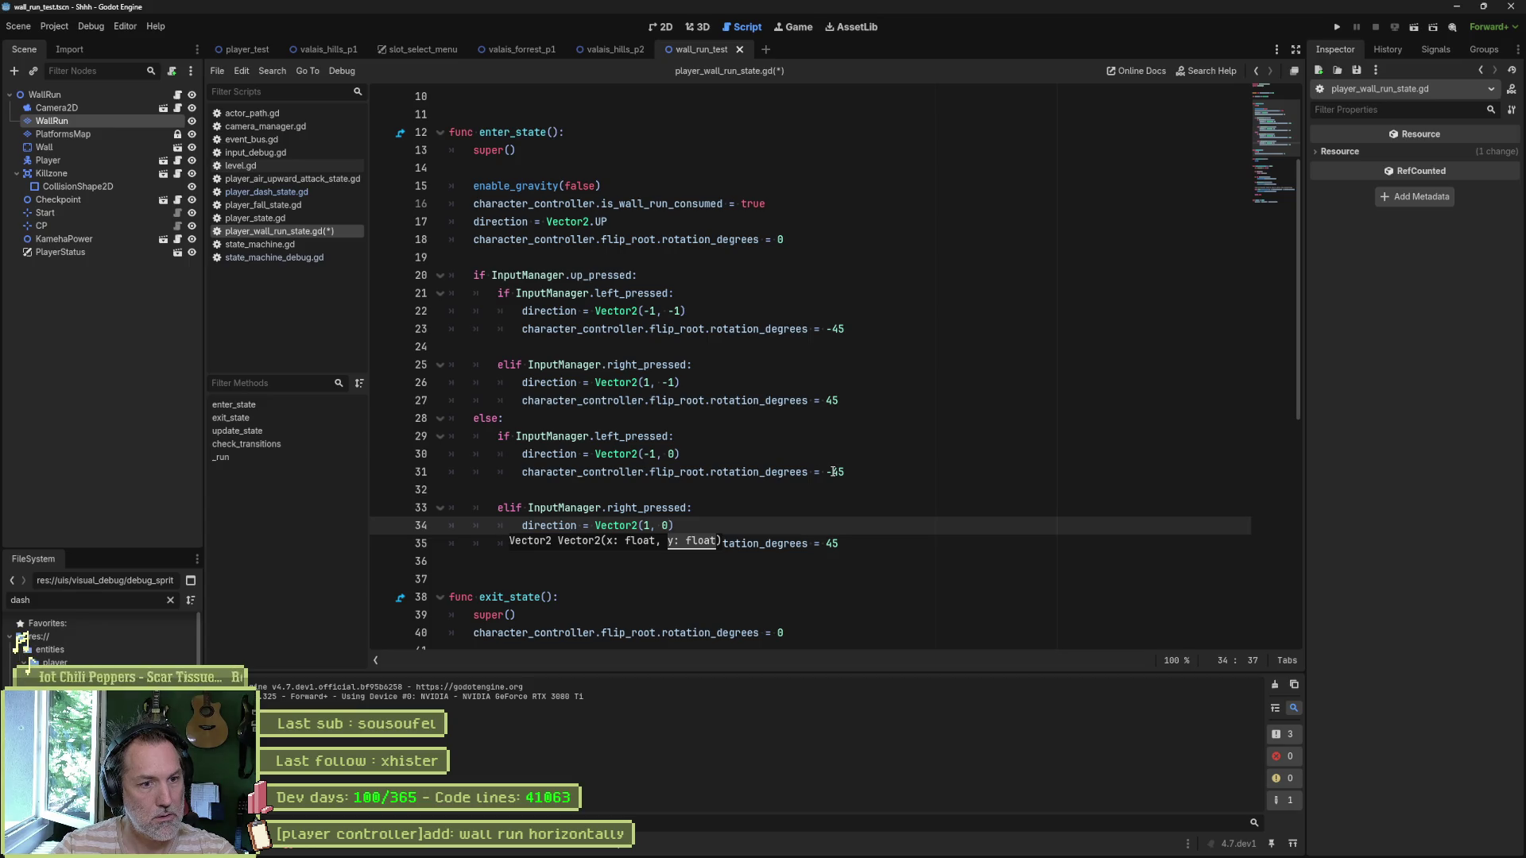
pyautogui.moveTo(833, 472); pyautogui.dragTo(845, 472)
pyautogui.write('90')
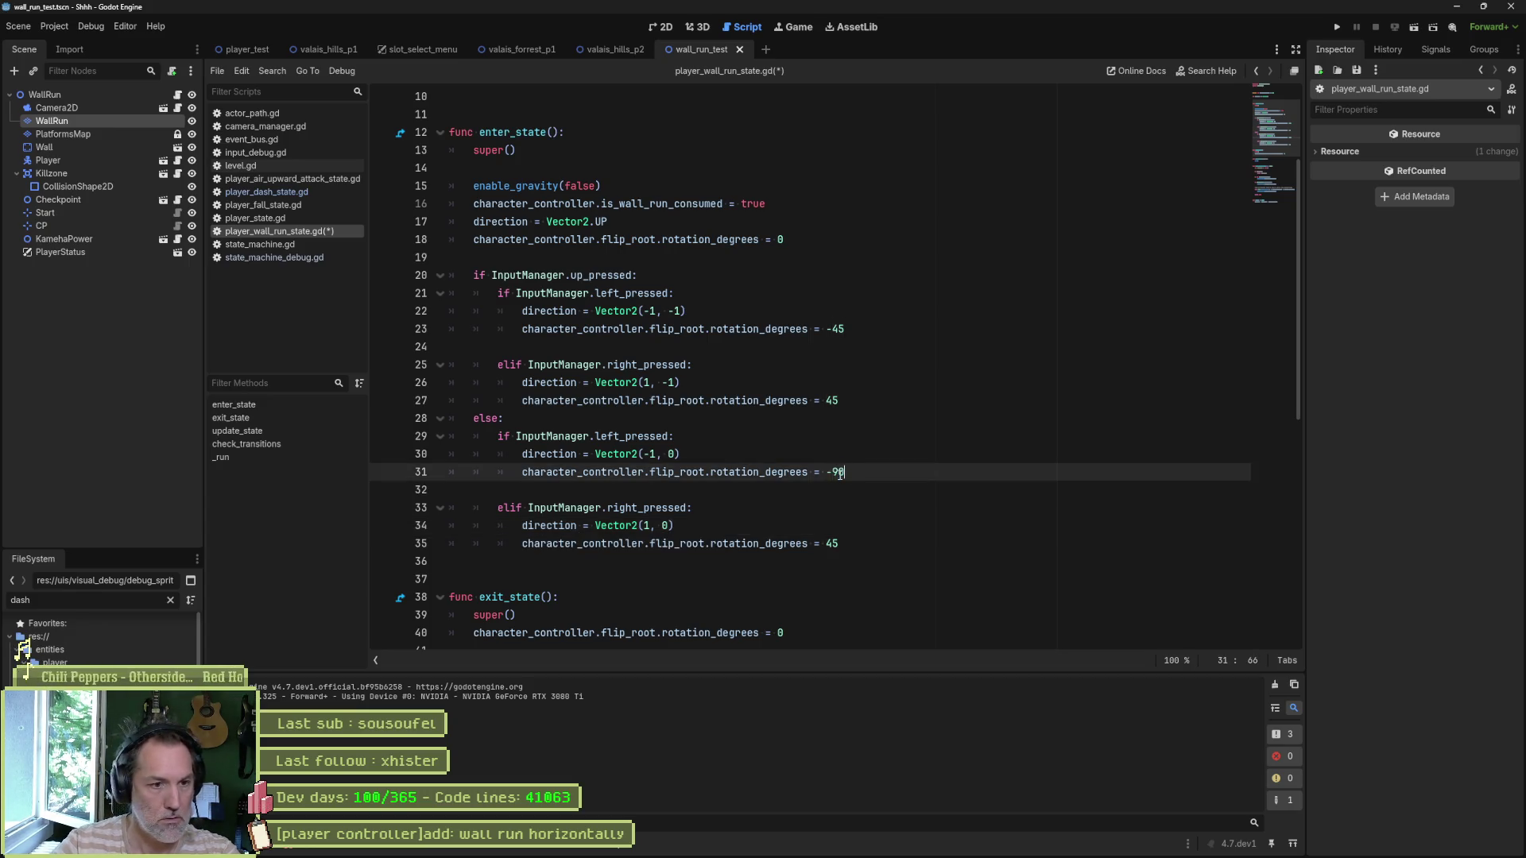
pyautogui.press('Down')
pyautogui.press('Down')
pyautogui.press('Down')
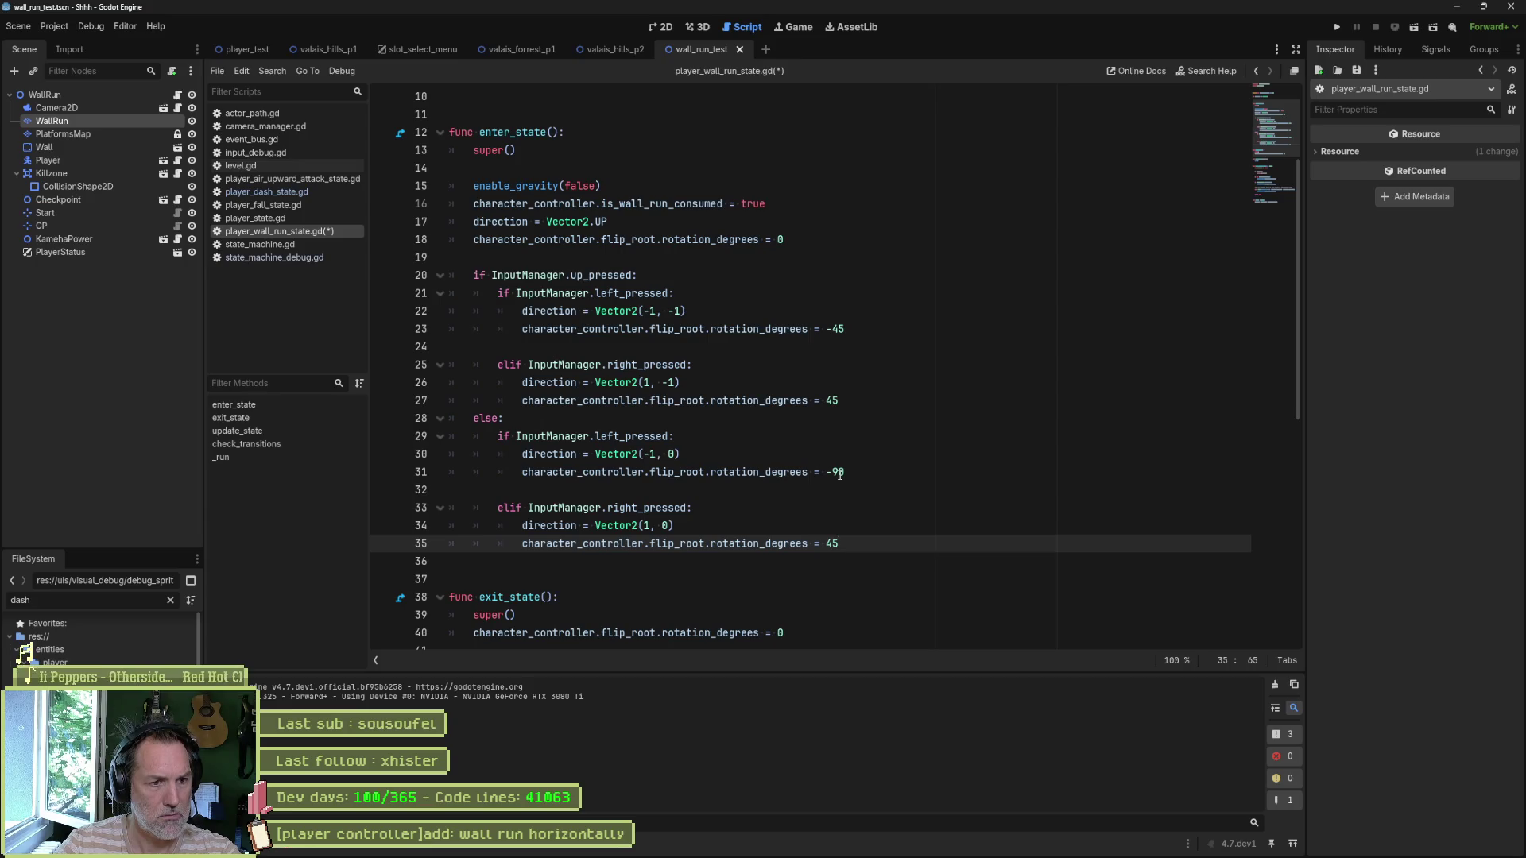
pyautogui.press('BackSpace')
pyautogui.press('BackSpace')
pyautogui.write('90')
pyautogui.hotkey('ctrl', 's')
pyautogui.press('F6')
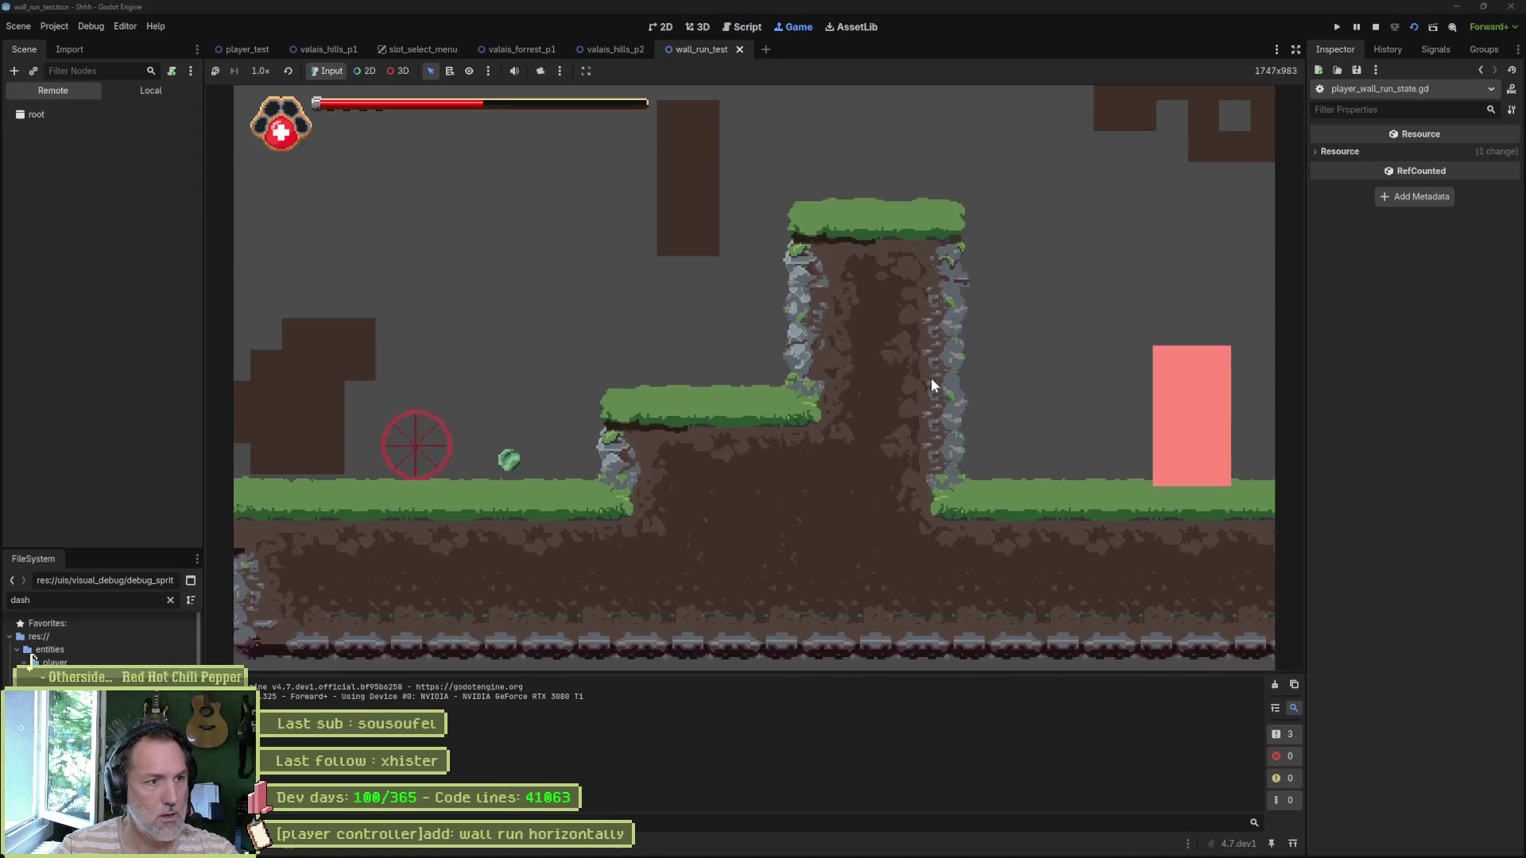
# Step: Test leftward and rightward horizontal wall runs in wall_run_test by chaining jumps, then stop the game
pyautogui.press('space')
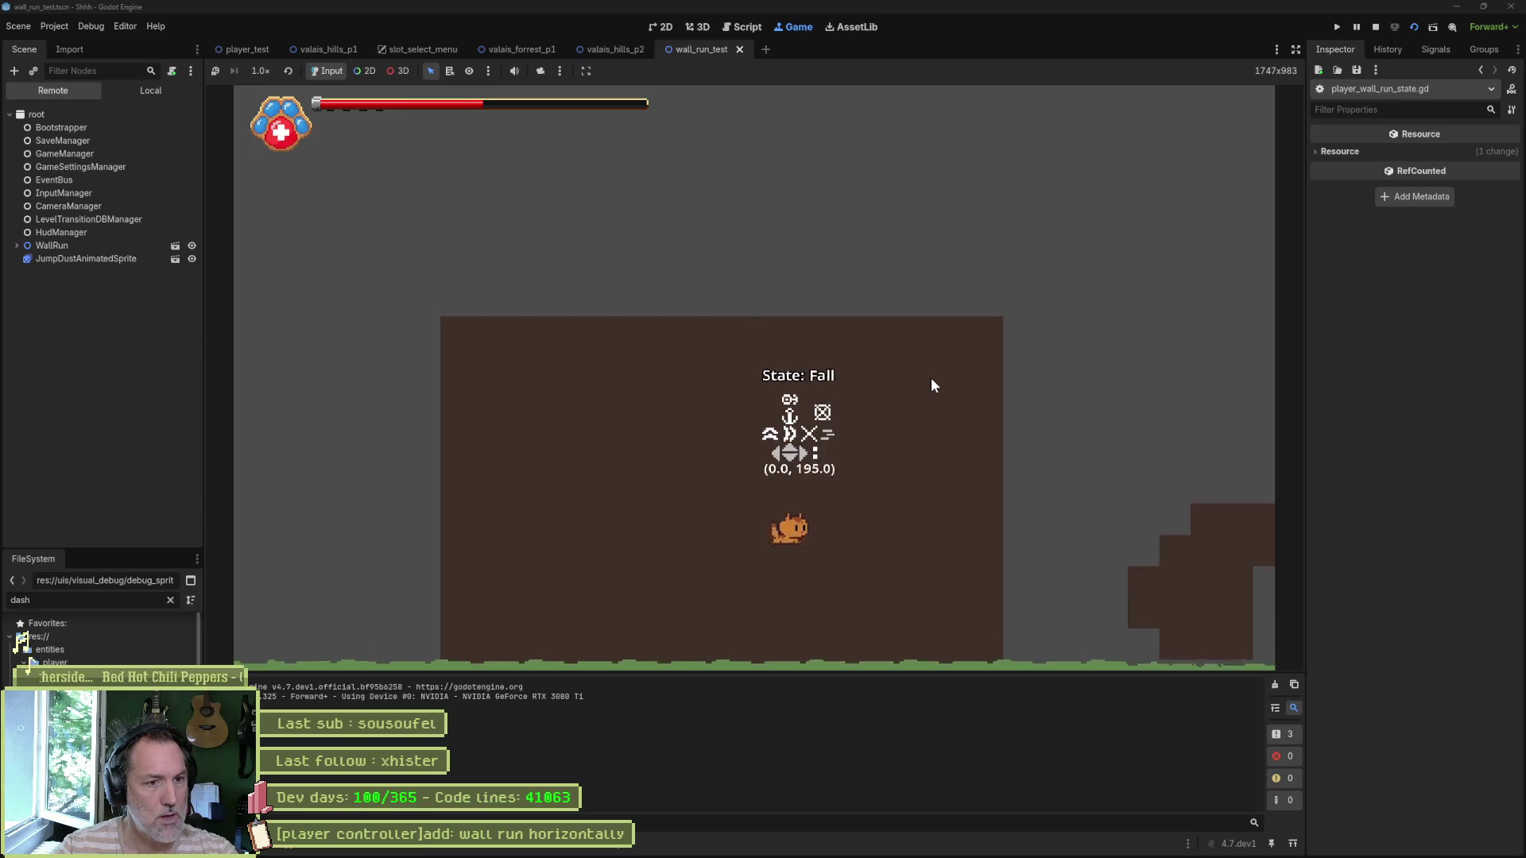
pyautogui.press('Right')
pyautogui.press('space')
pyautogui.press('space')
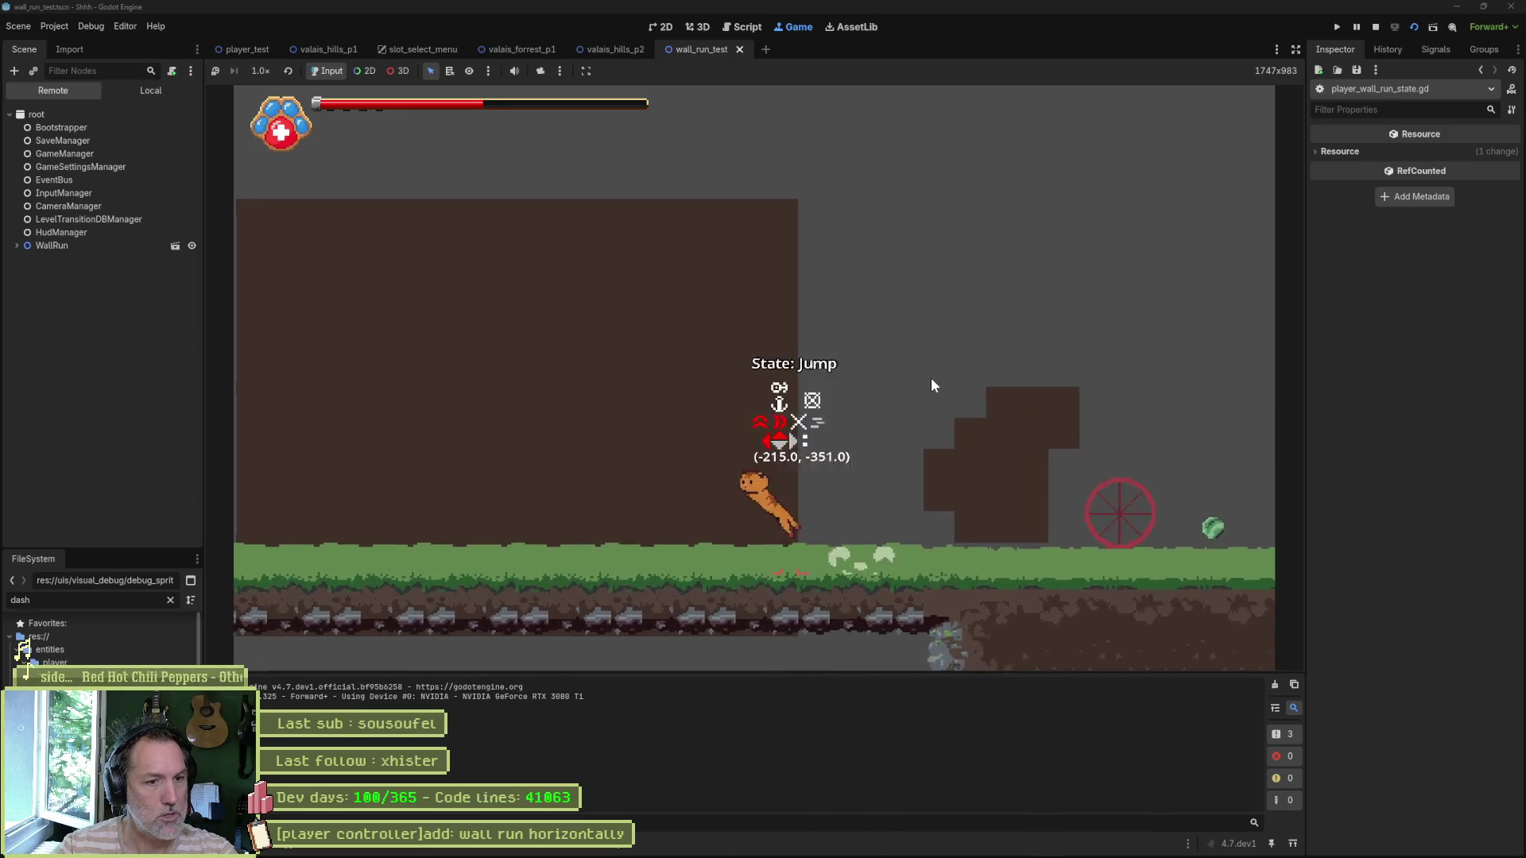
pyautogui.press('Right')
pyautogui.press('space')
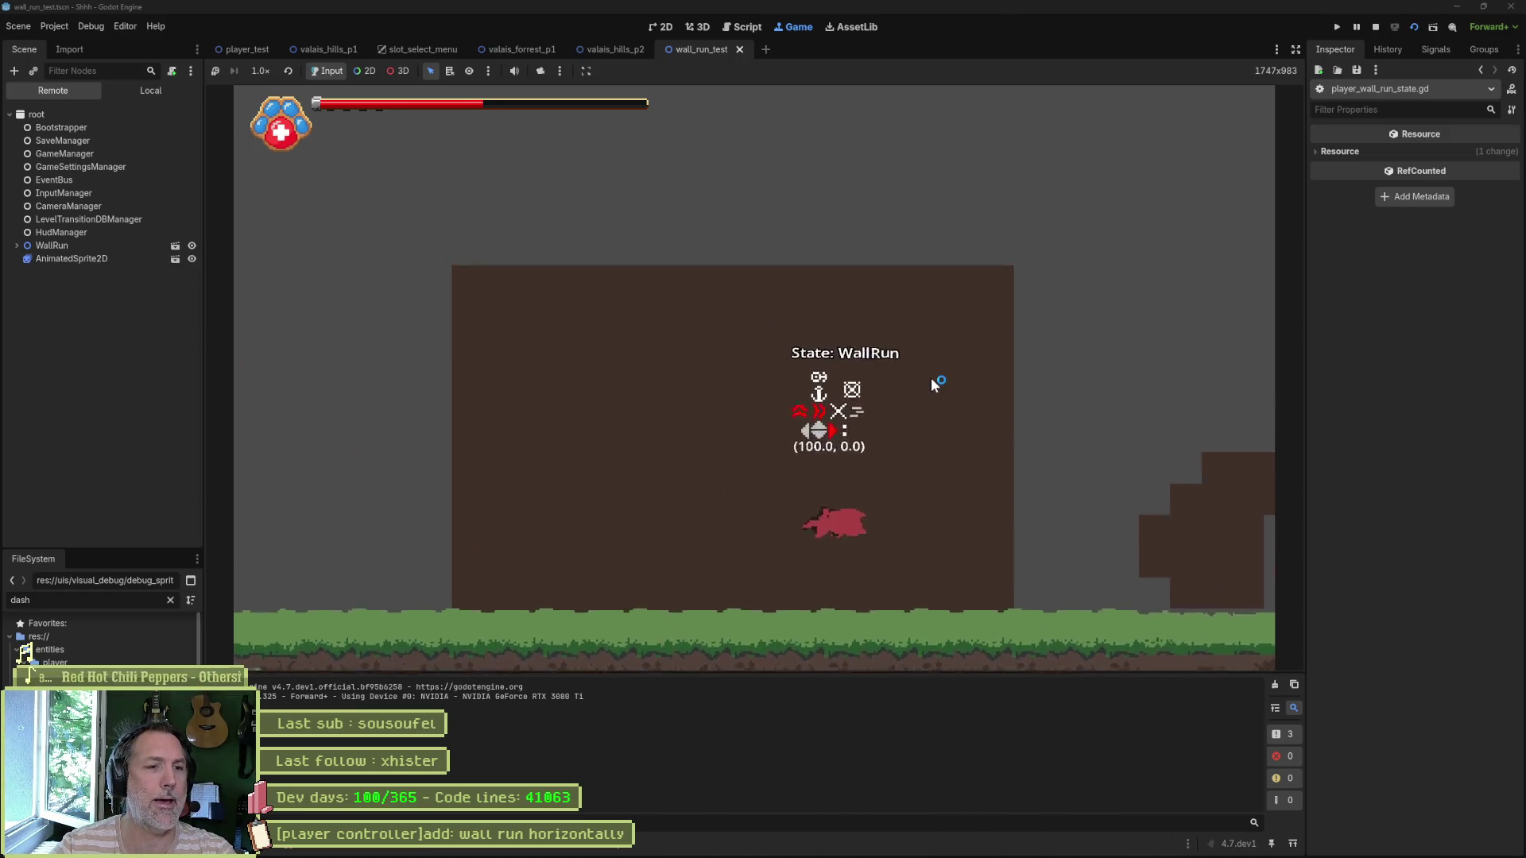
pyautogui.press('space')
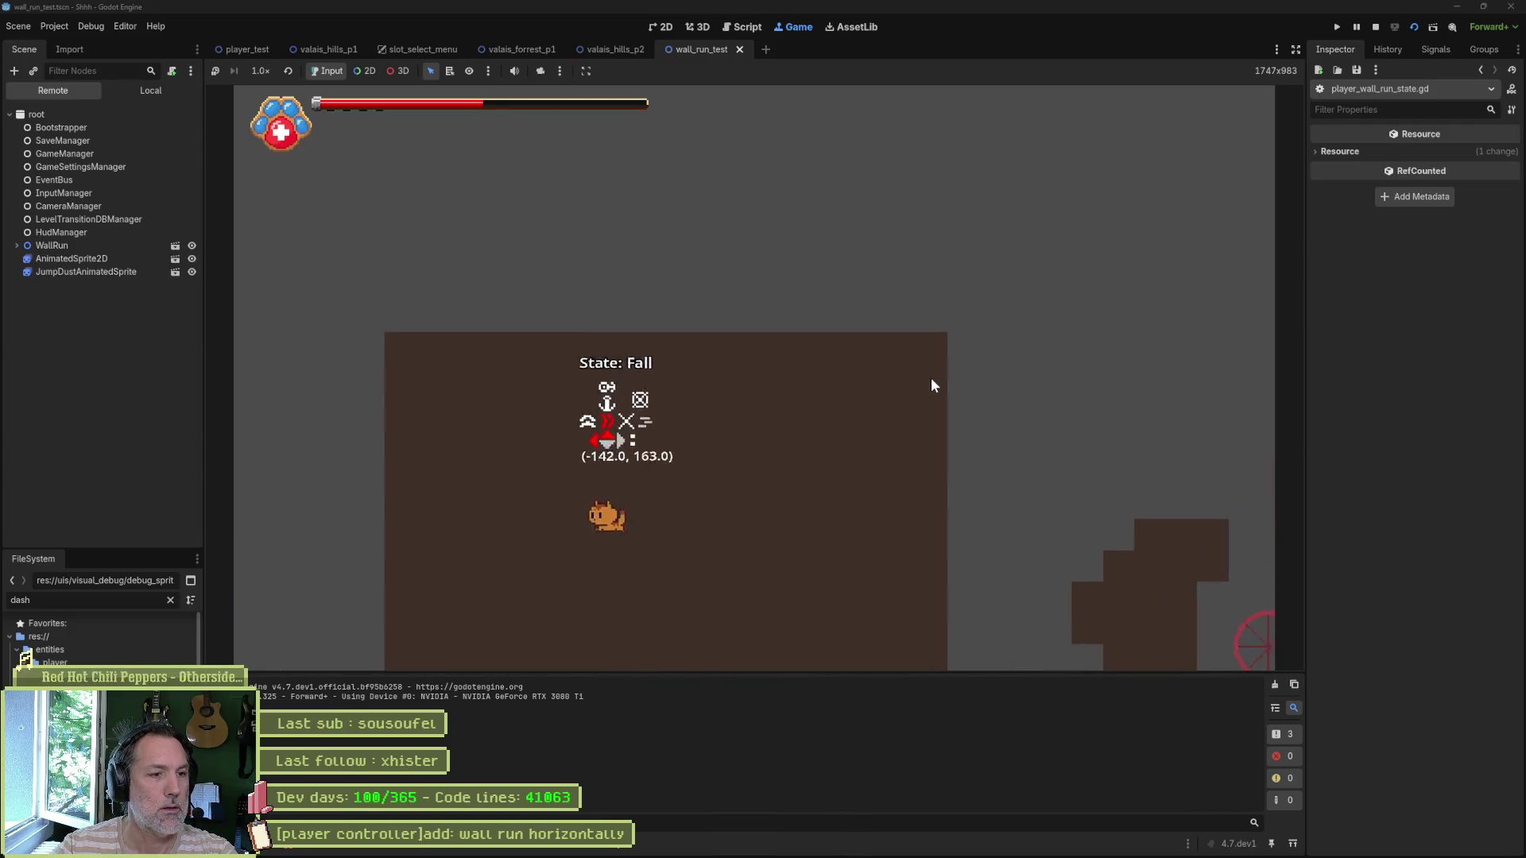
pyautogui.press('space')
pyautogui.press('space')
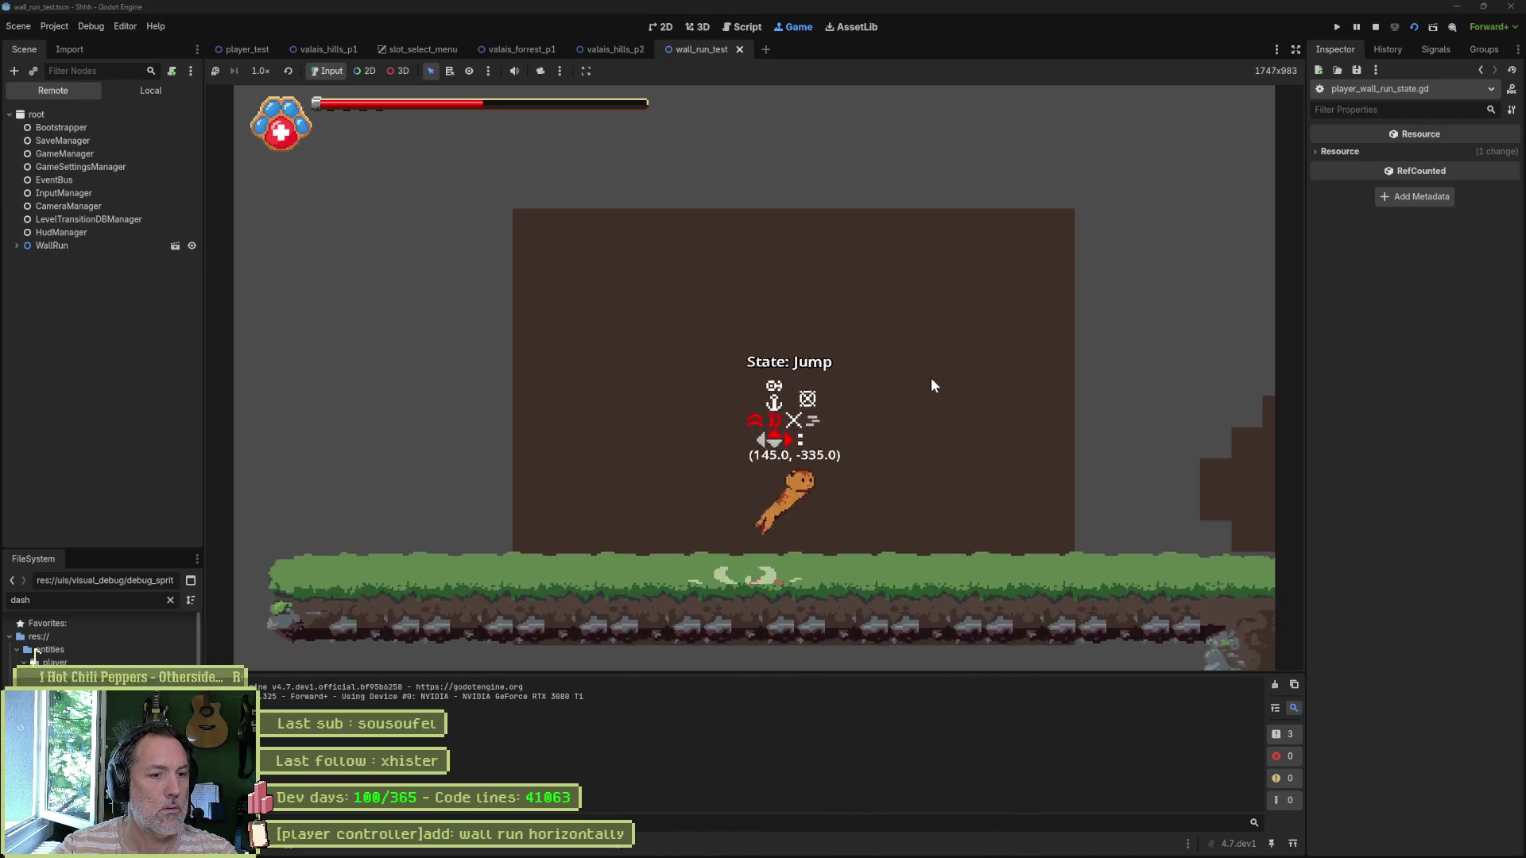
pyautogui.press('space')
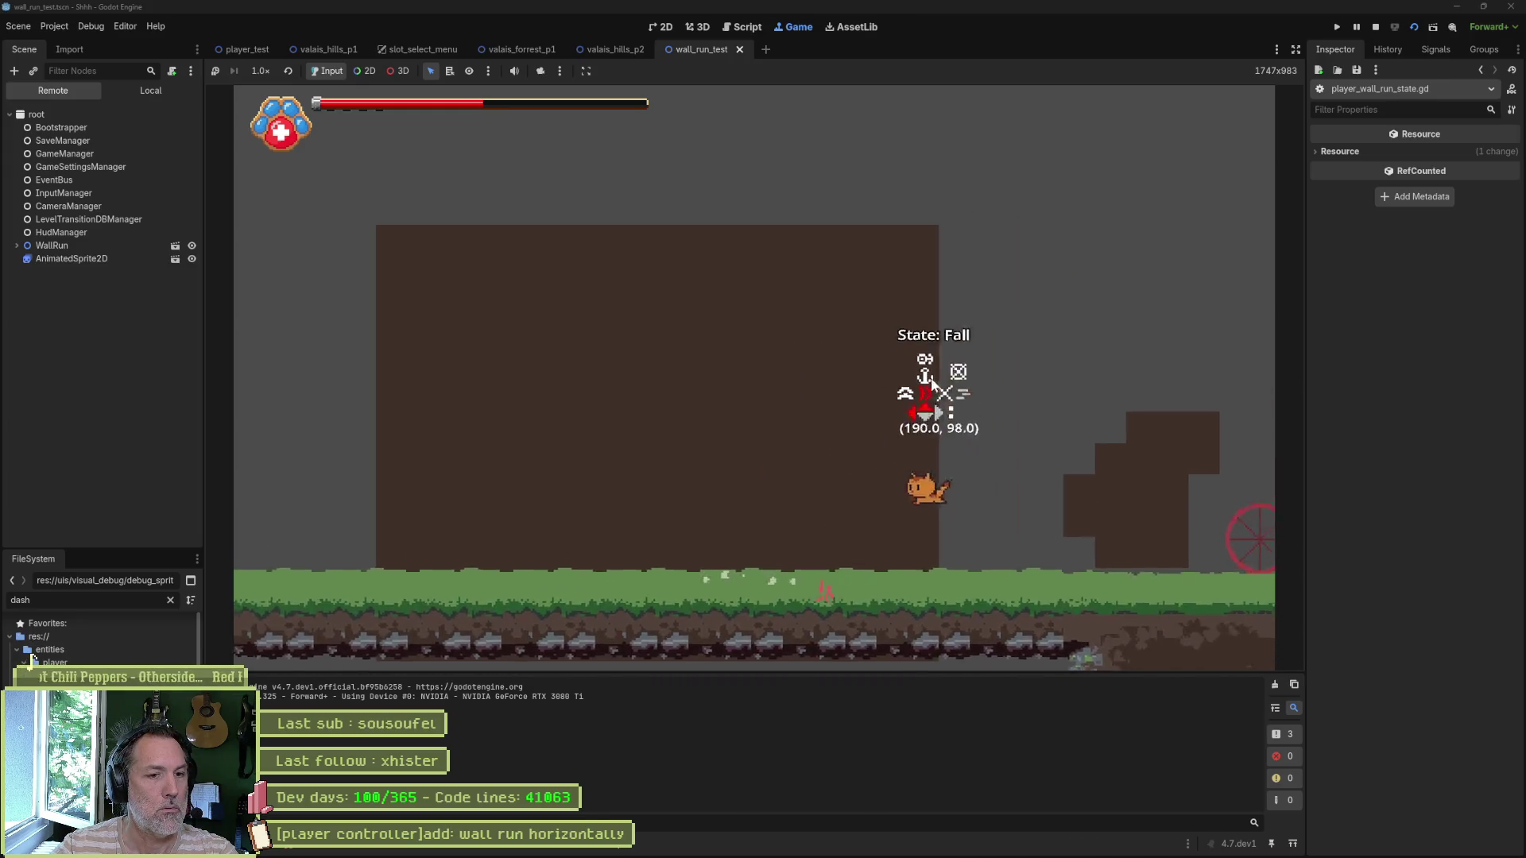
pyautogui.press('space')
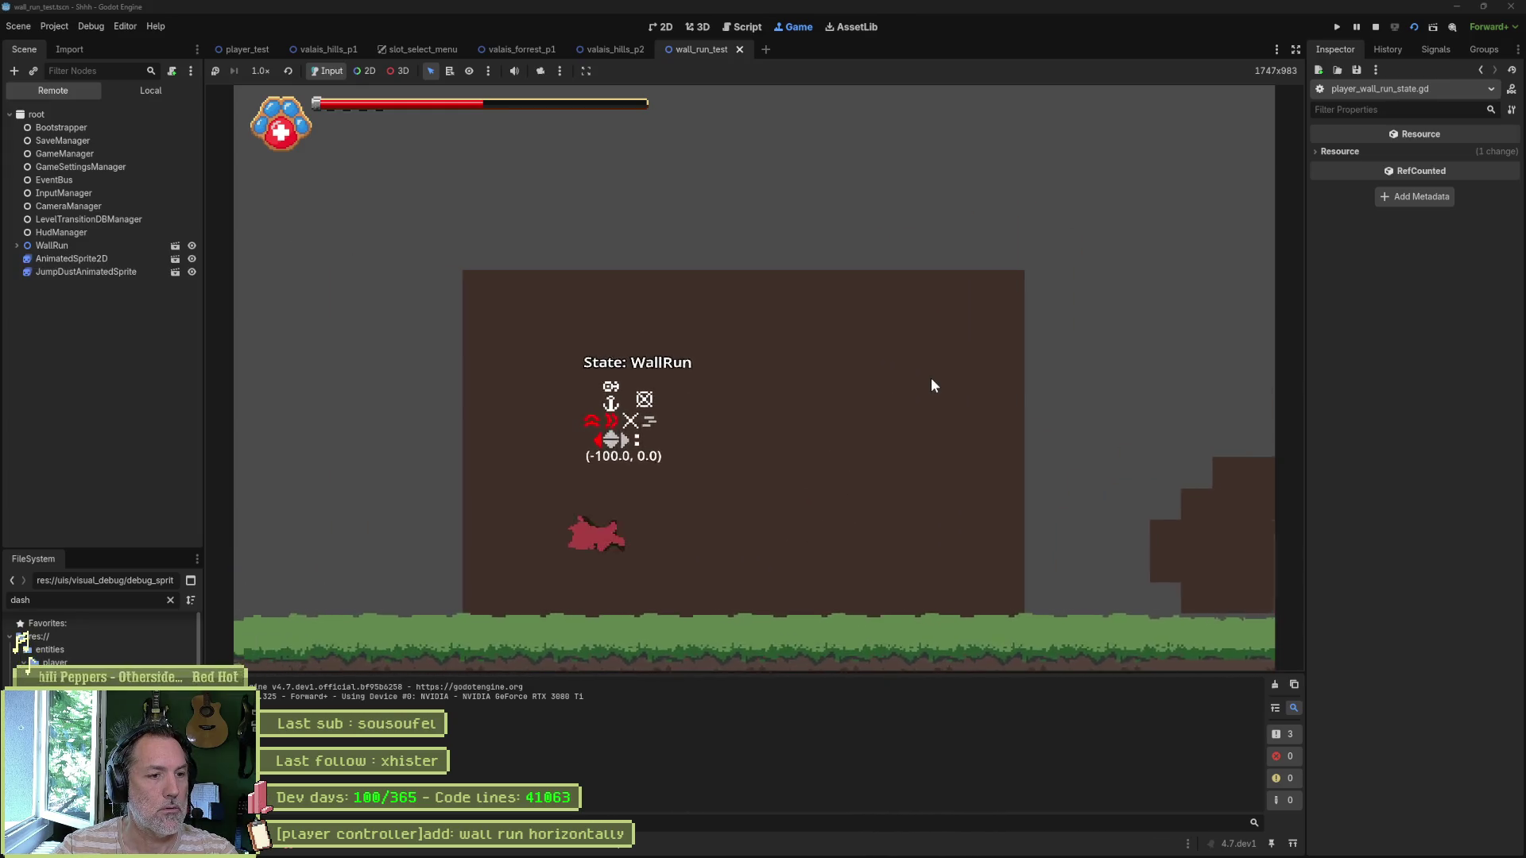
pyautogui.press('space')
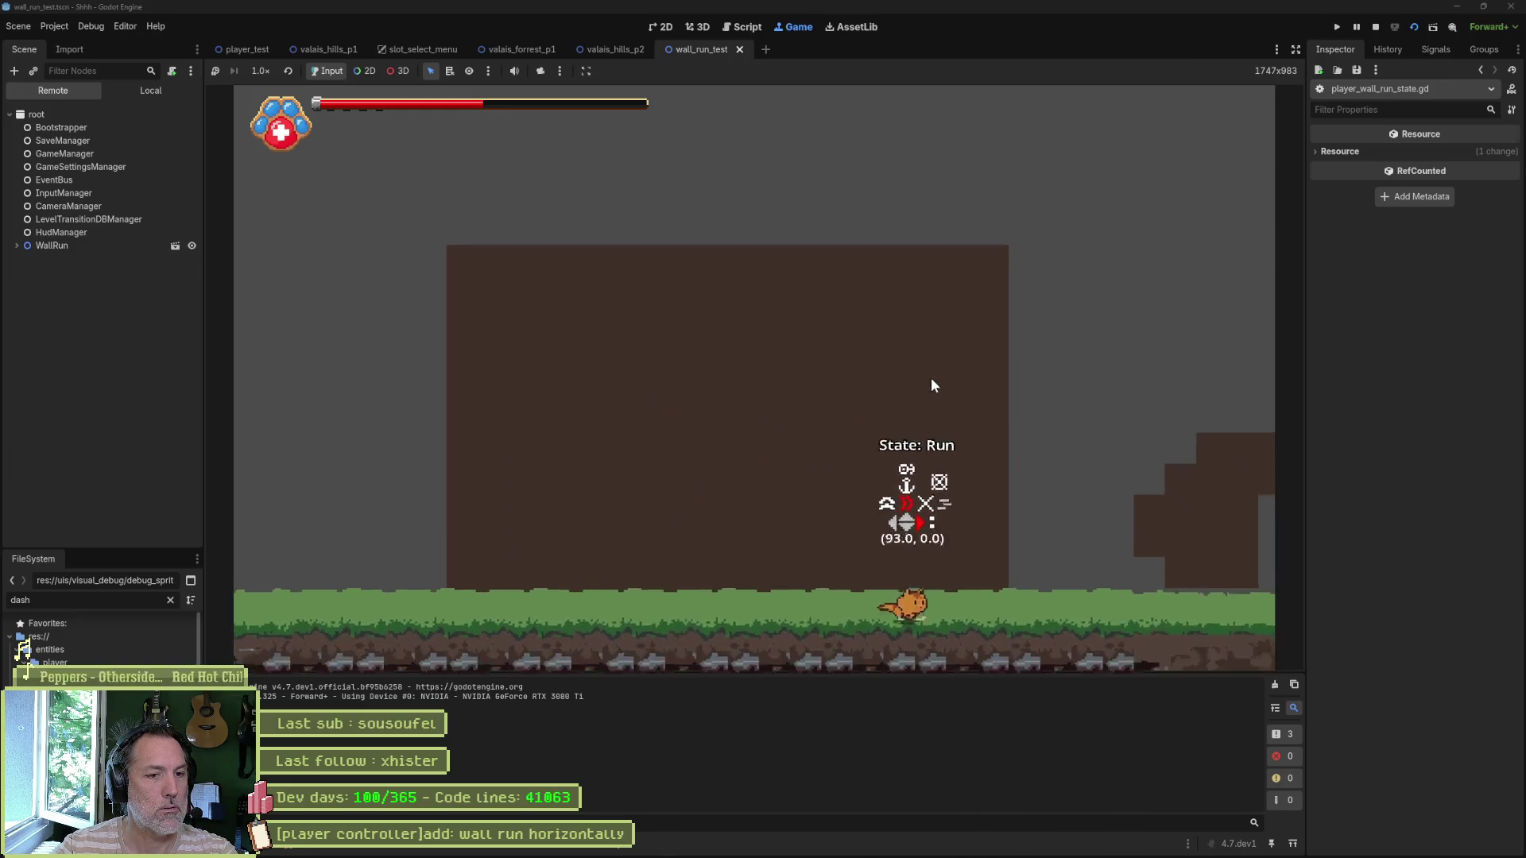
pyautogui.press('space')
pyautogui.press('space')
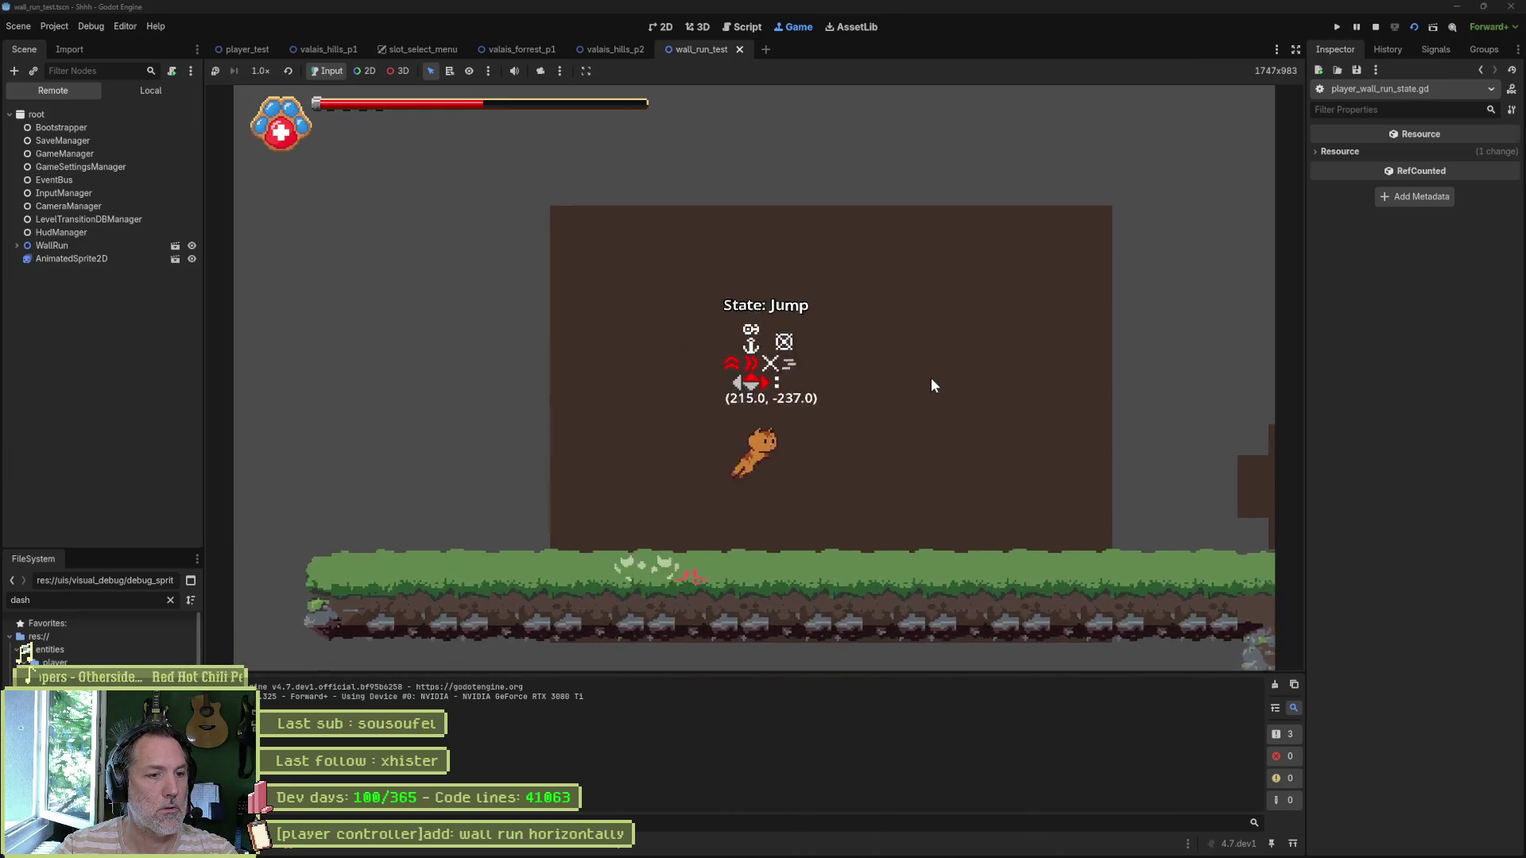
pyautogui.press('space')
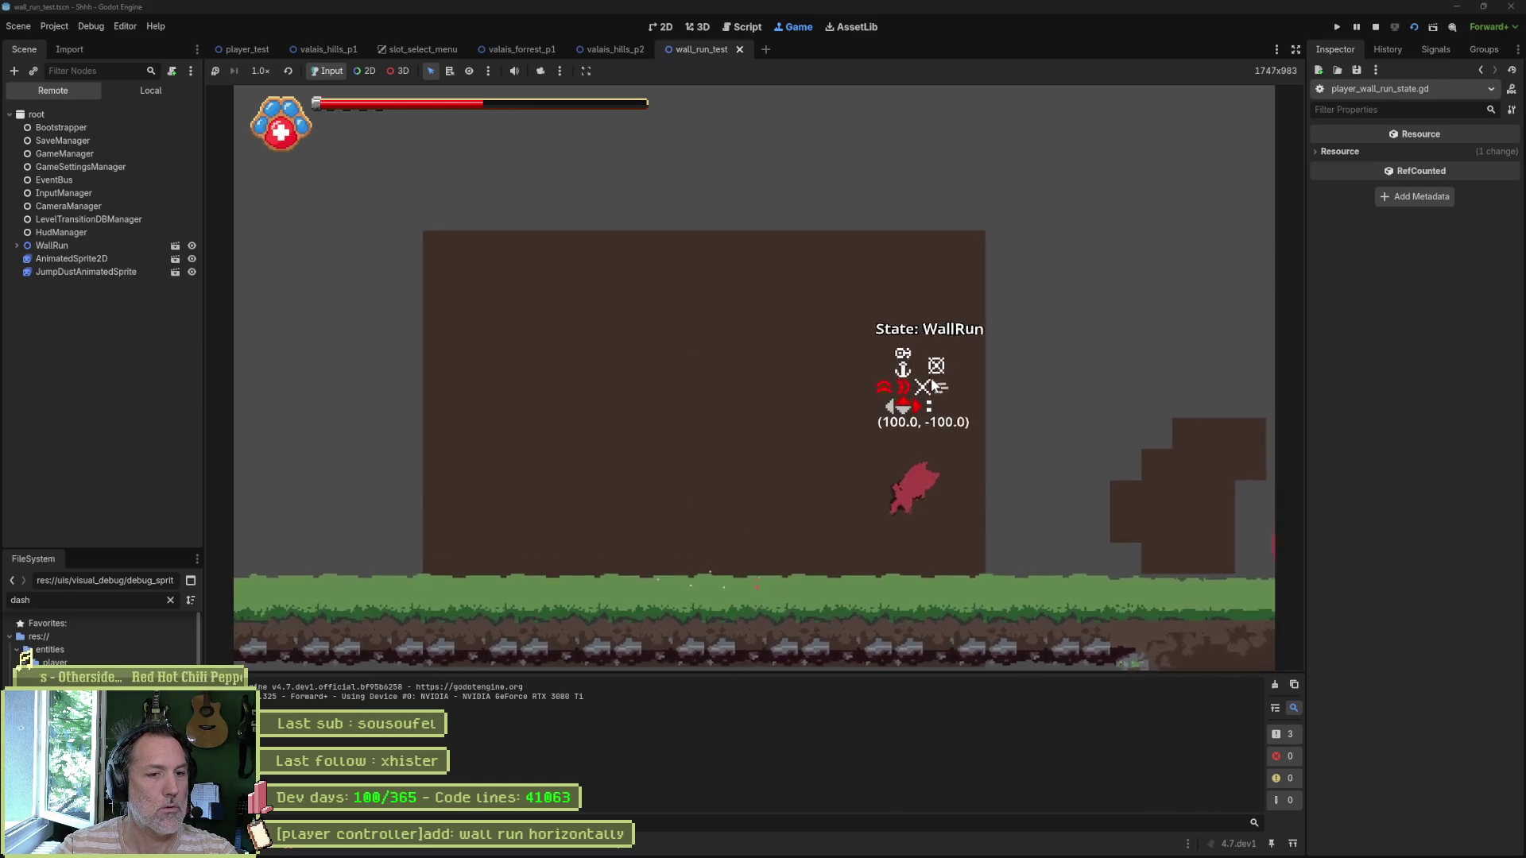
pyautogui.press('space')
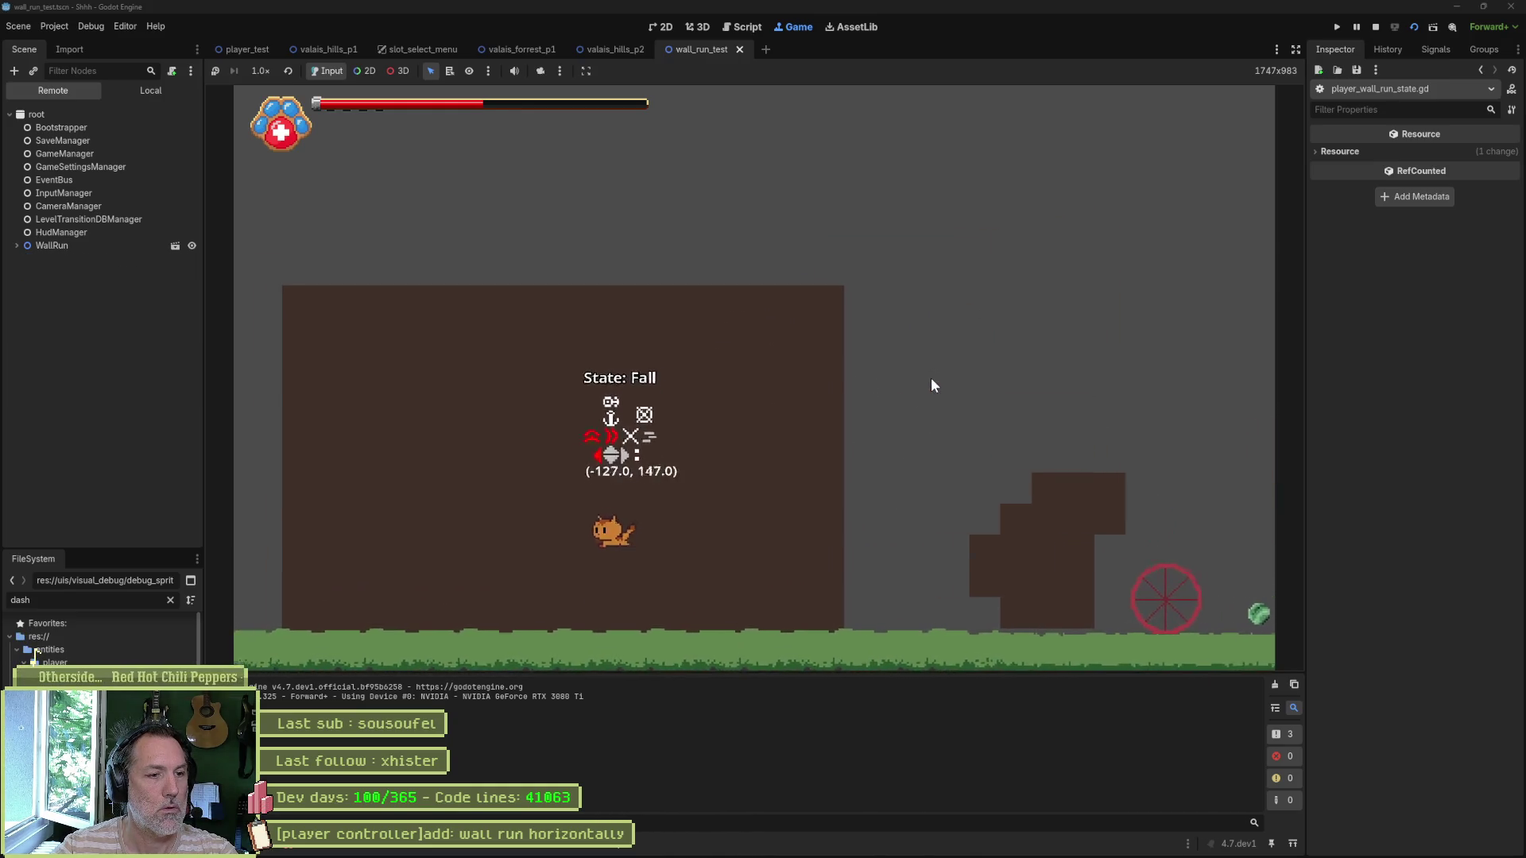
pyautogui.press('space')
pyautogui.press('space')
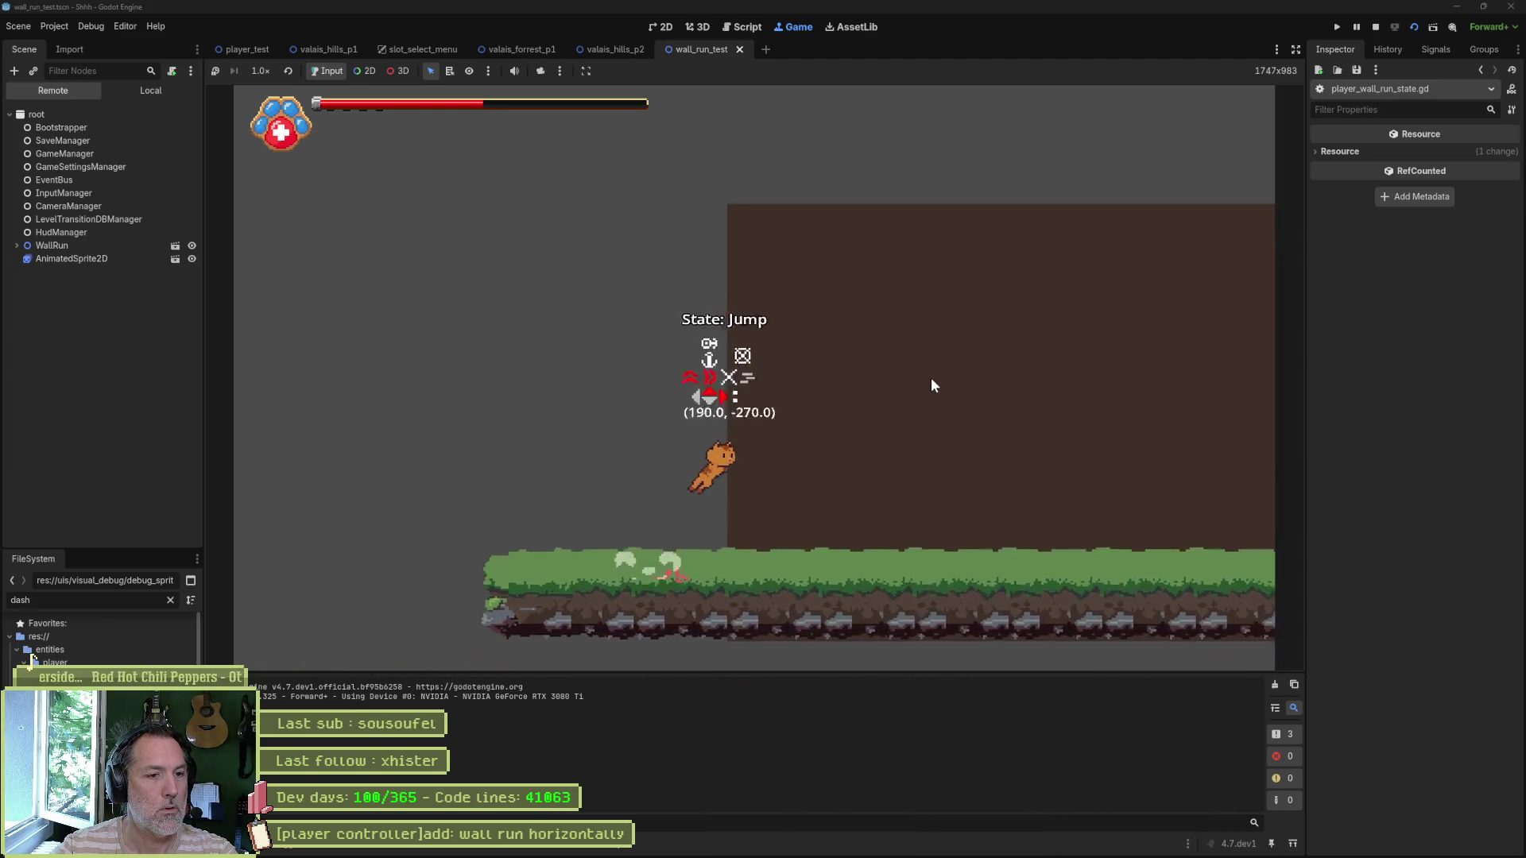
pyautogui.press('space')
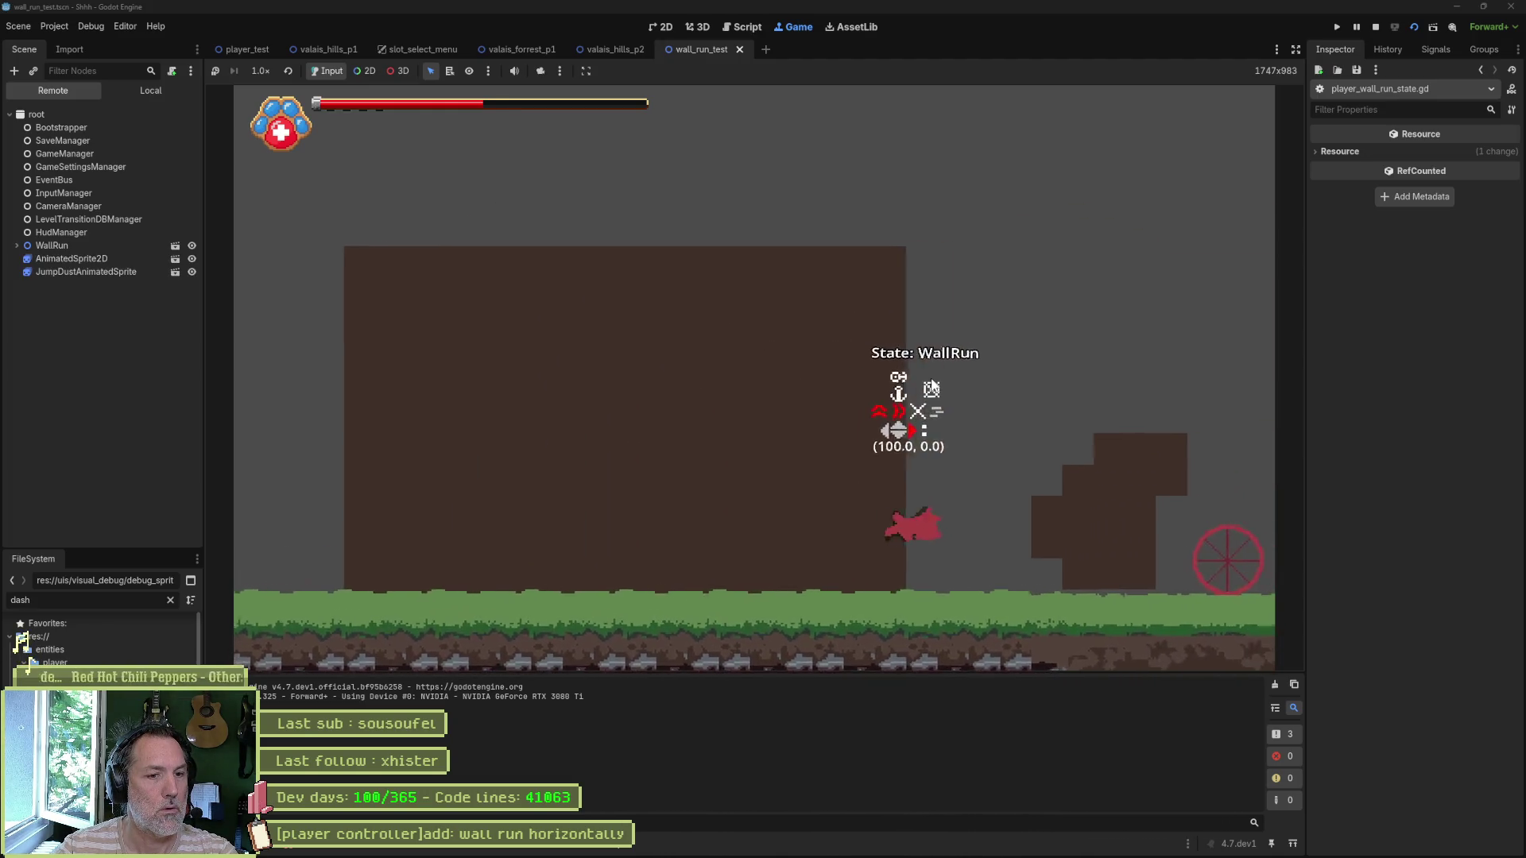
pyautogui.press('space')
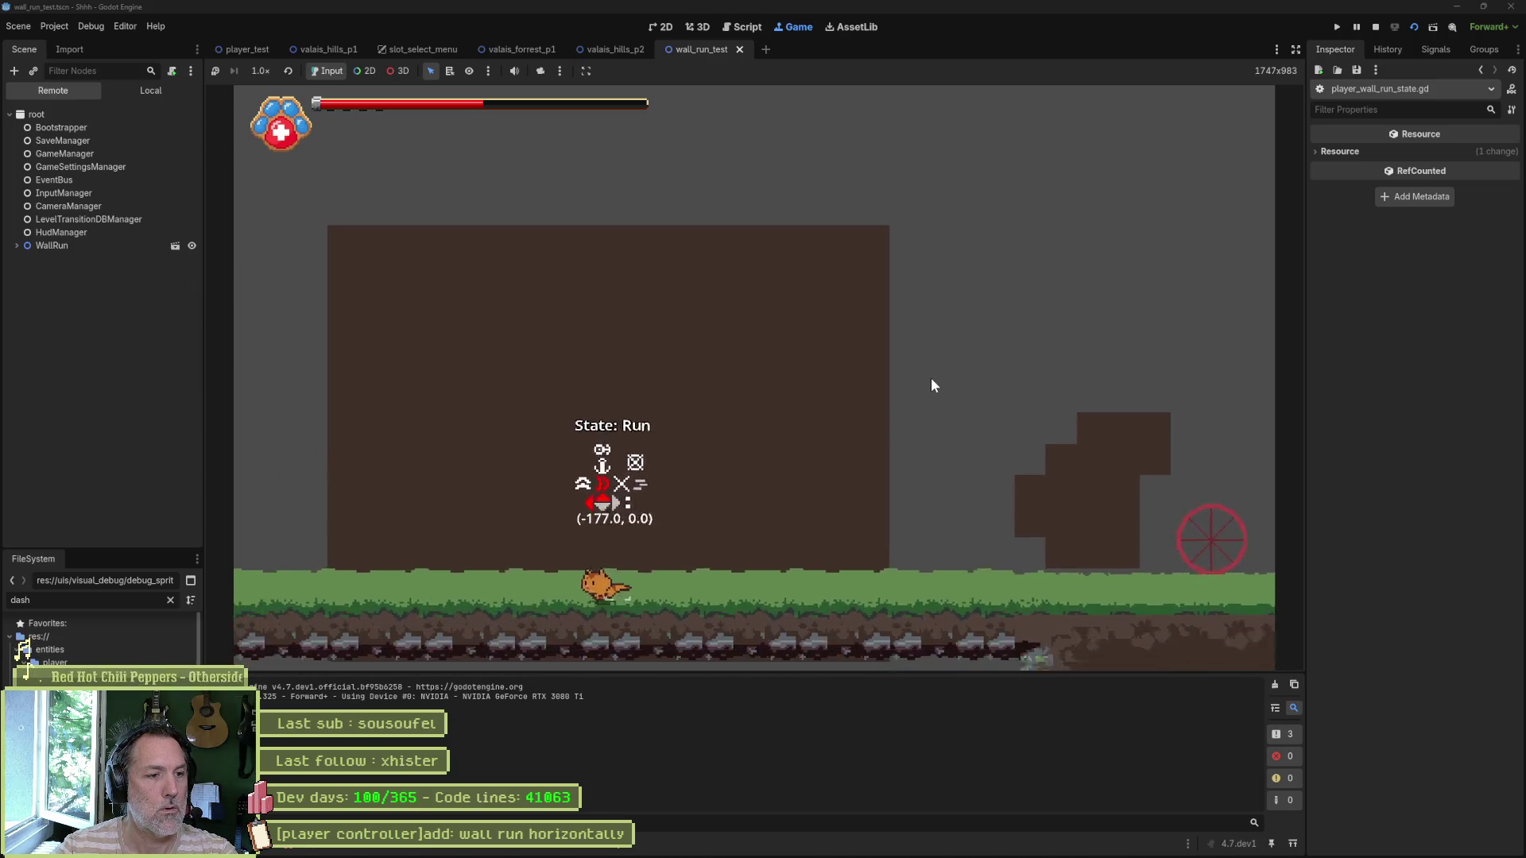
pyautogui.press('space')
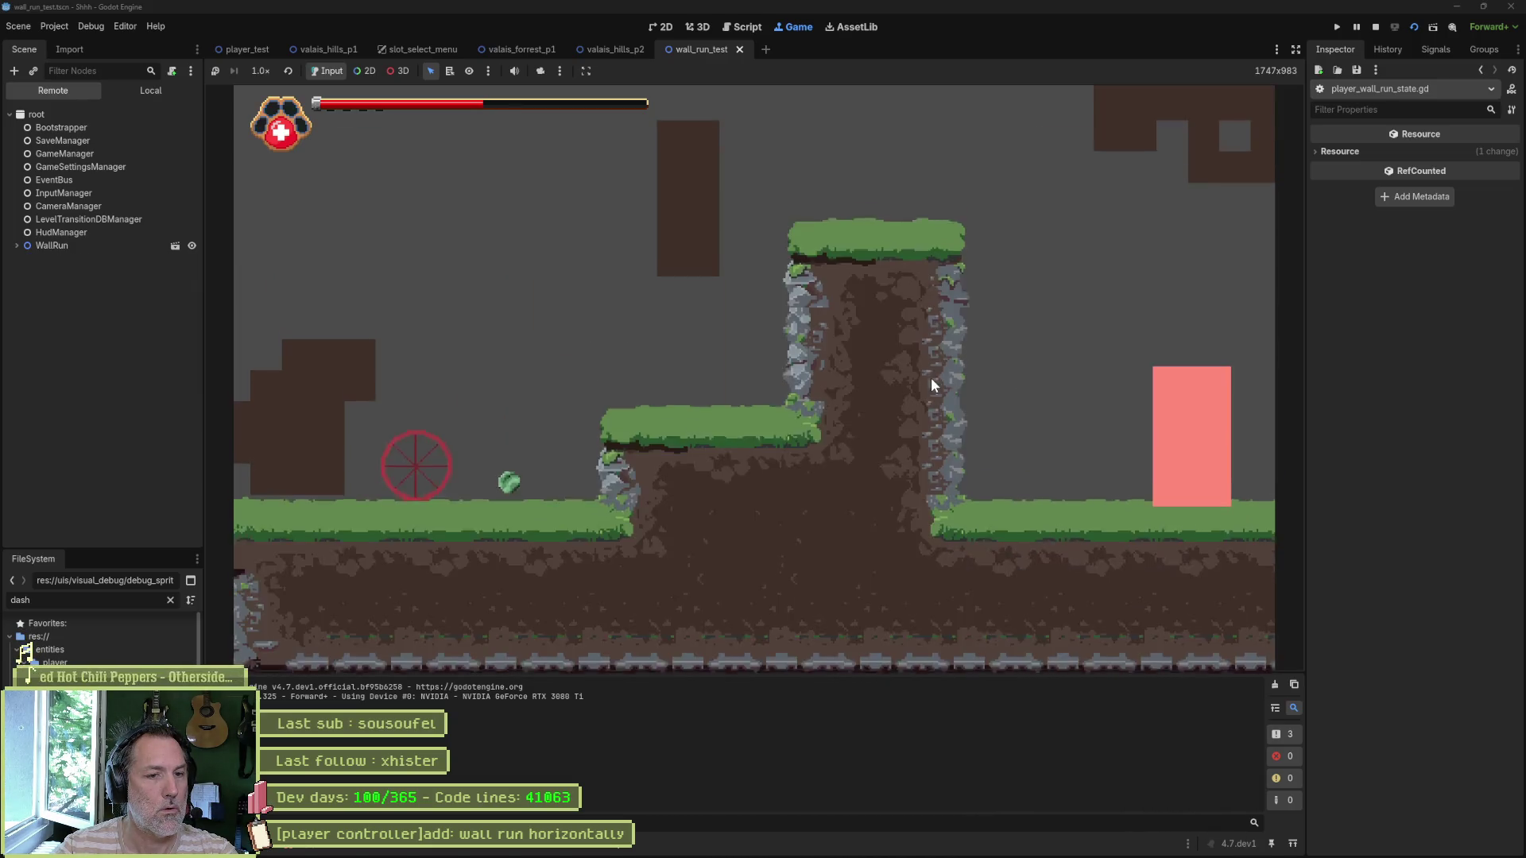
pyautogui.press('F8')
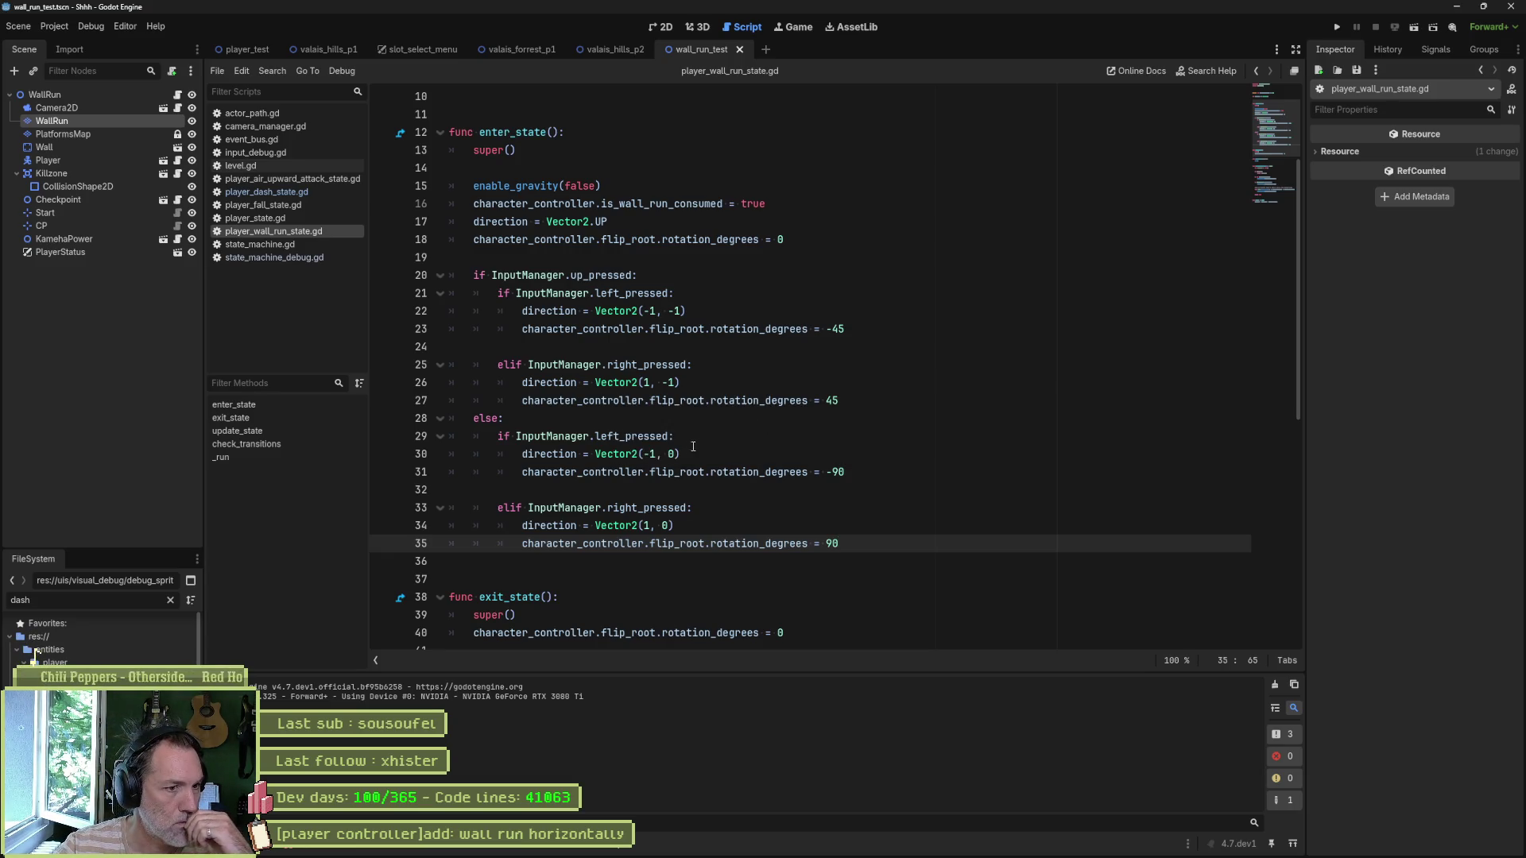
# Step: Show the two logged errors in the Debugger's Errors tab
pyautogui.doubleClick(548, 454)
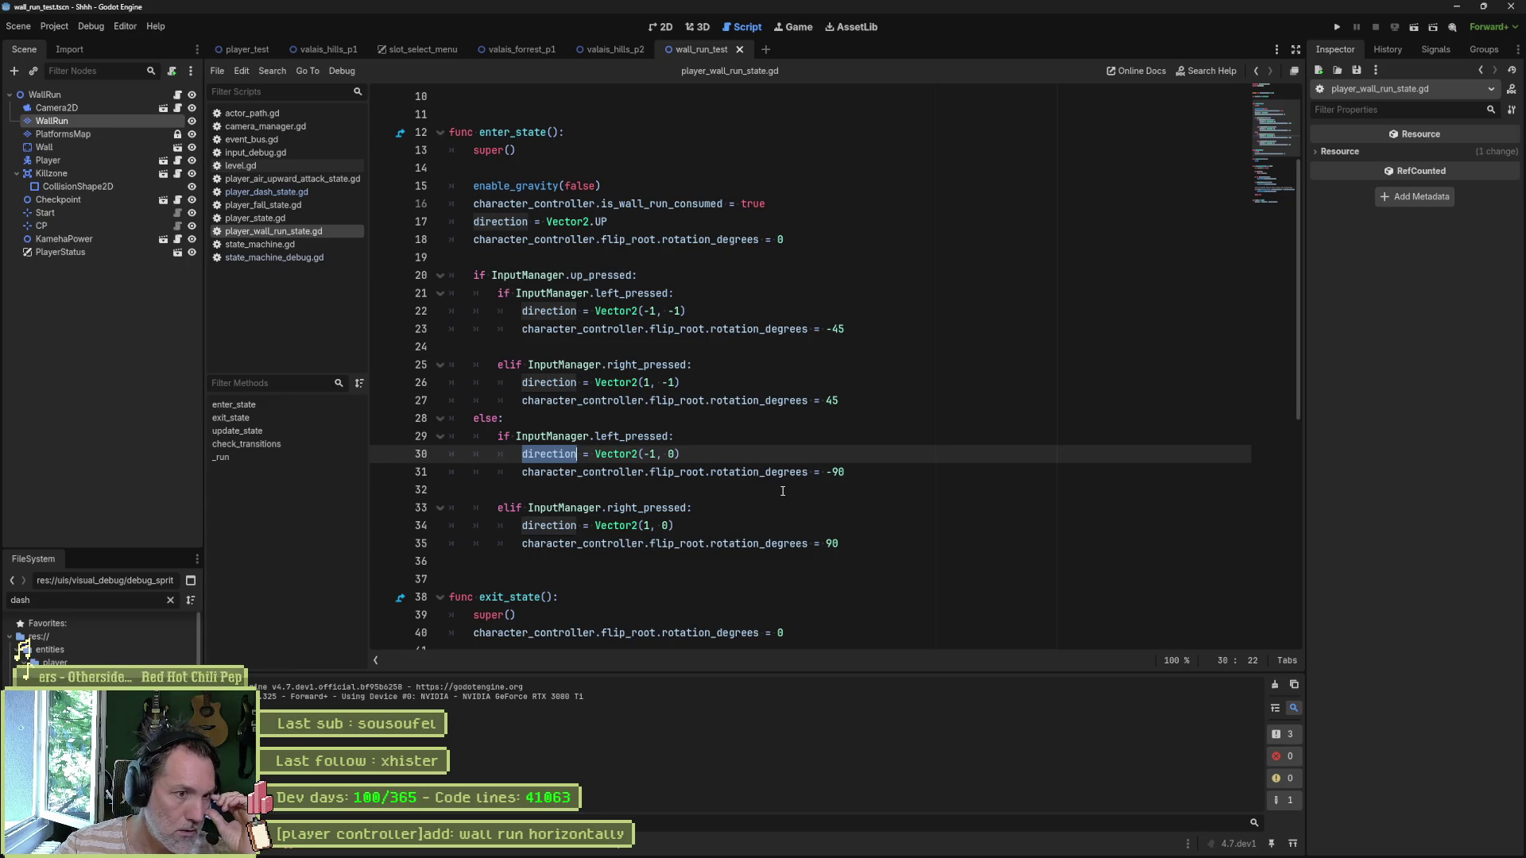
pyautogui.scroll(-5, 793, 508)
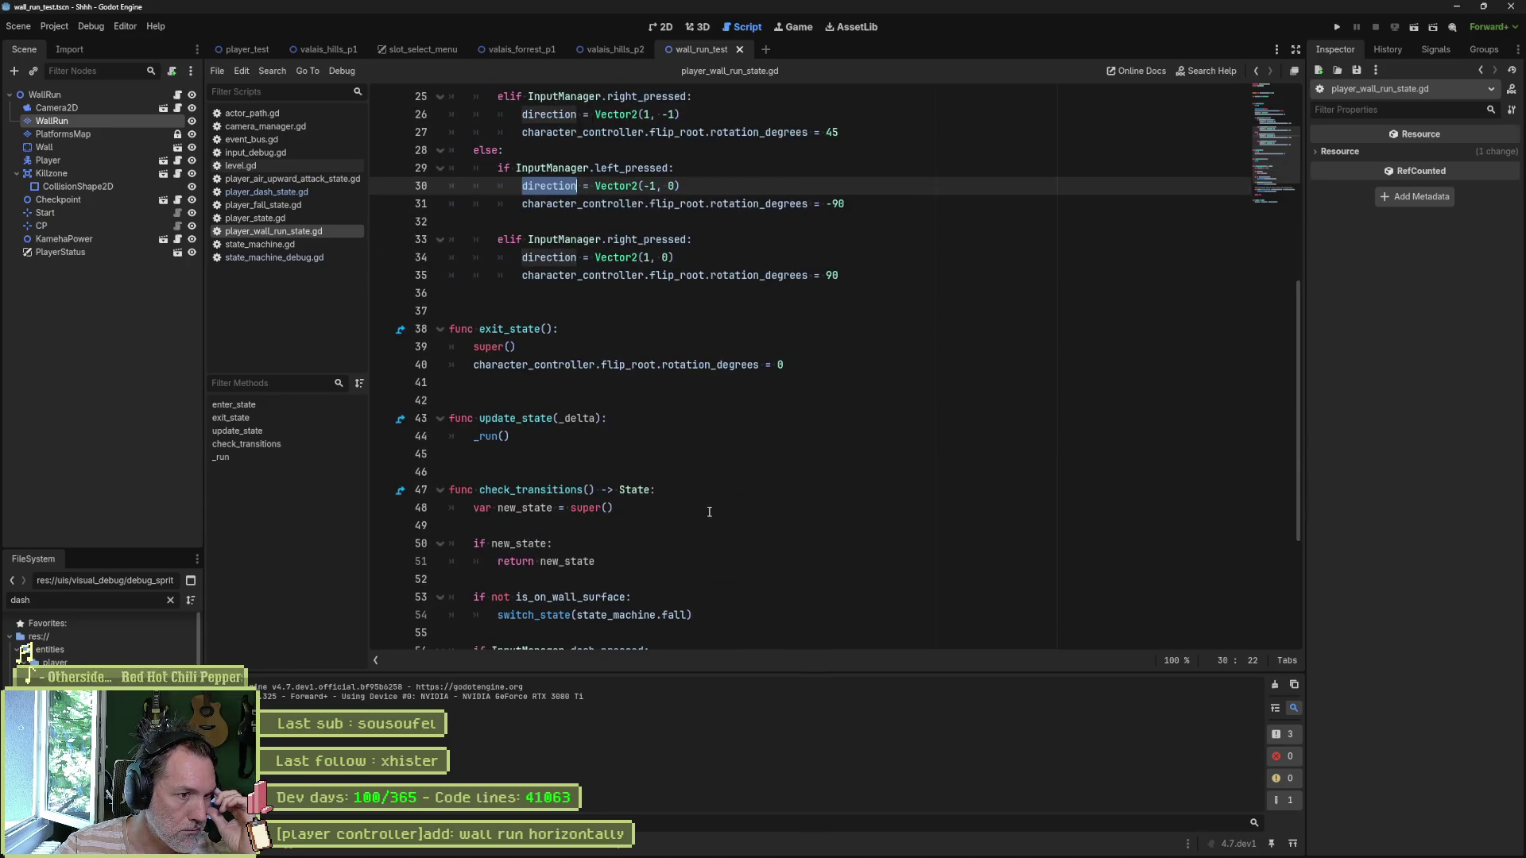
pyautogui.click(314, 847)
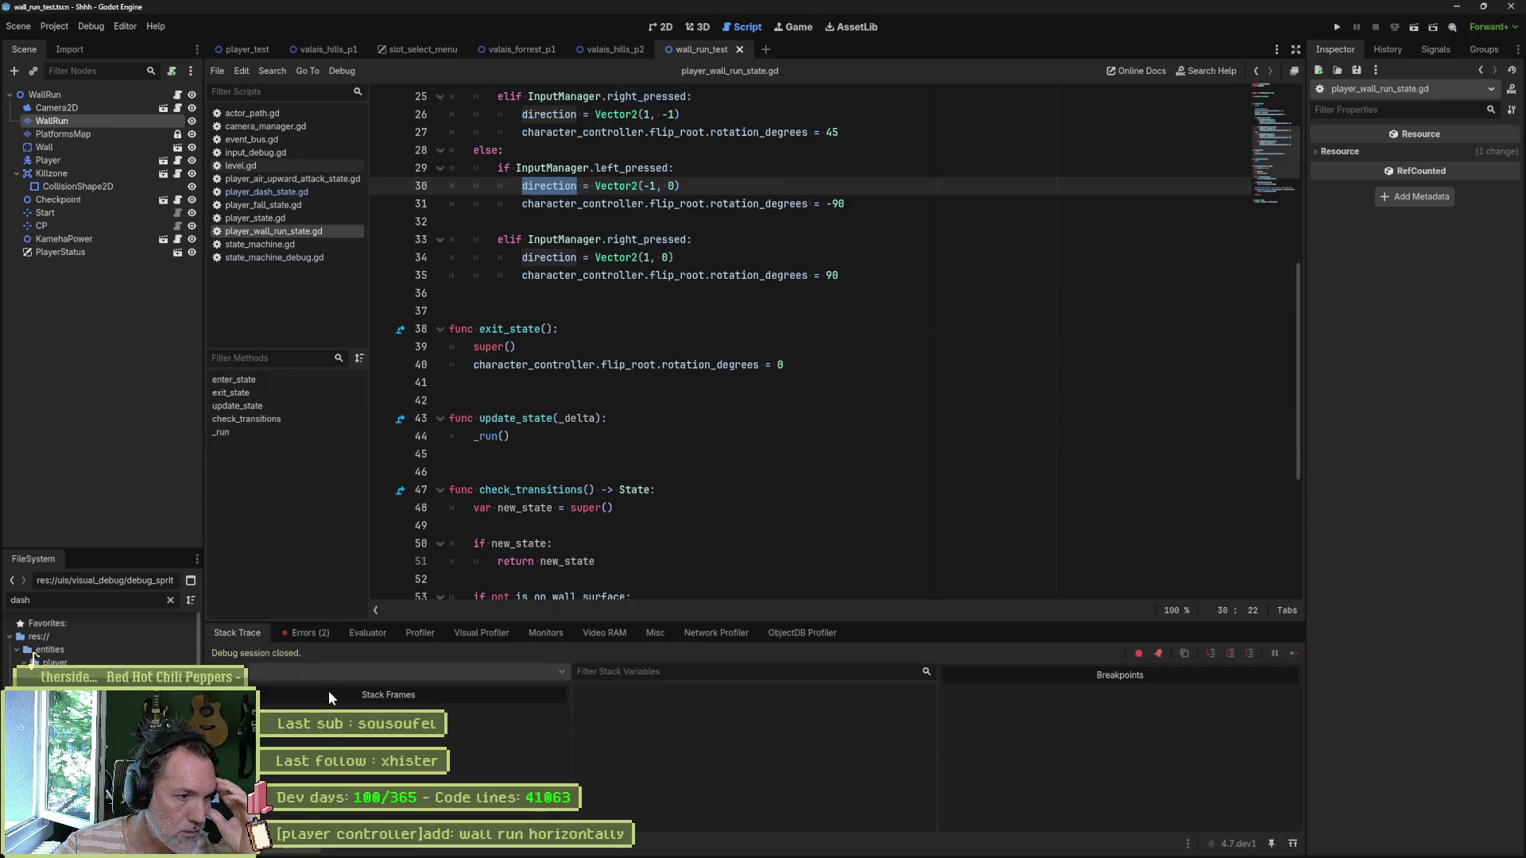
pyautogui.click(321, 634)
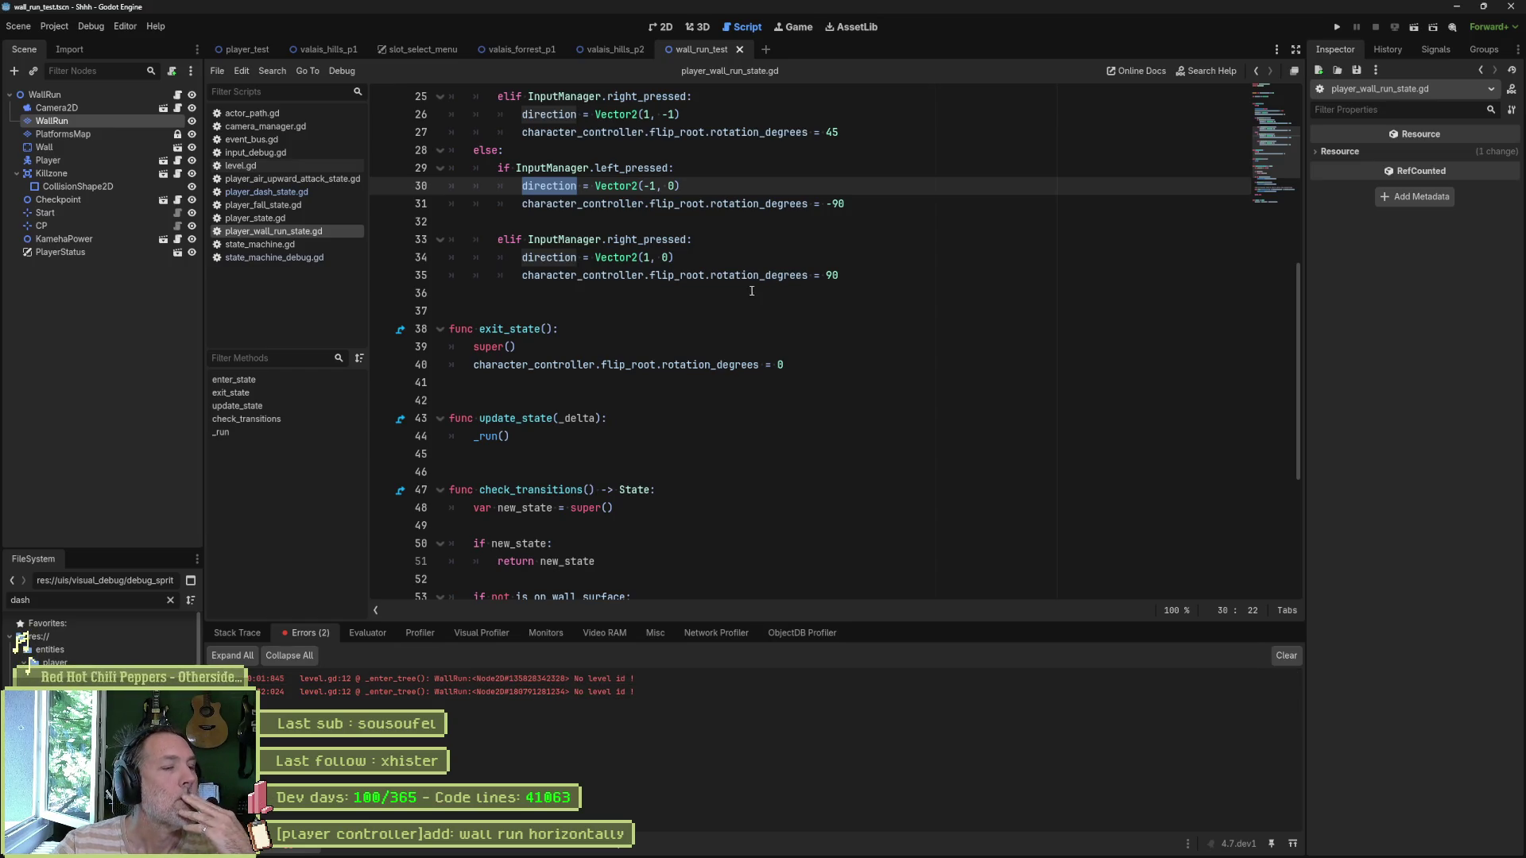
pyautogui.scroll(5, 752, 291)
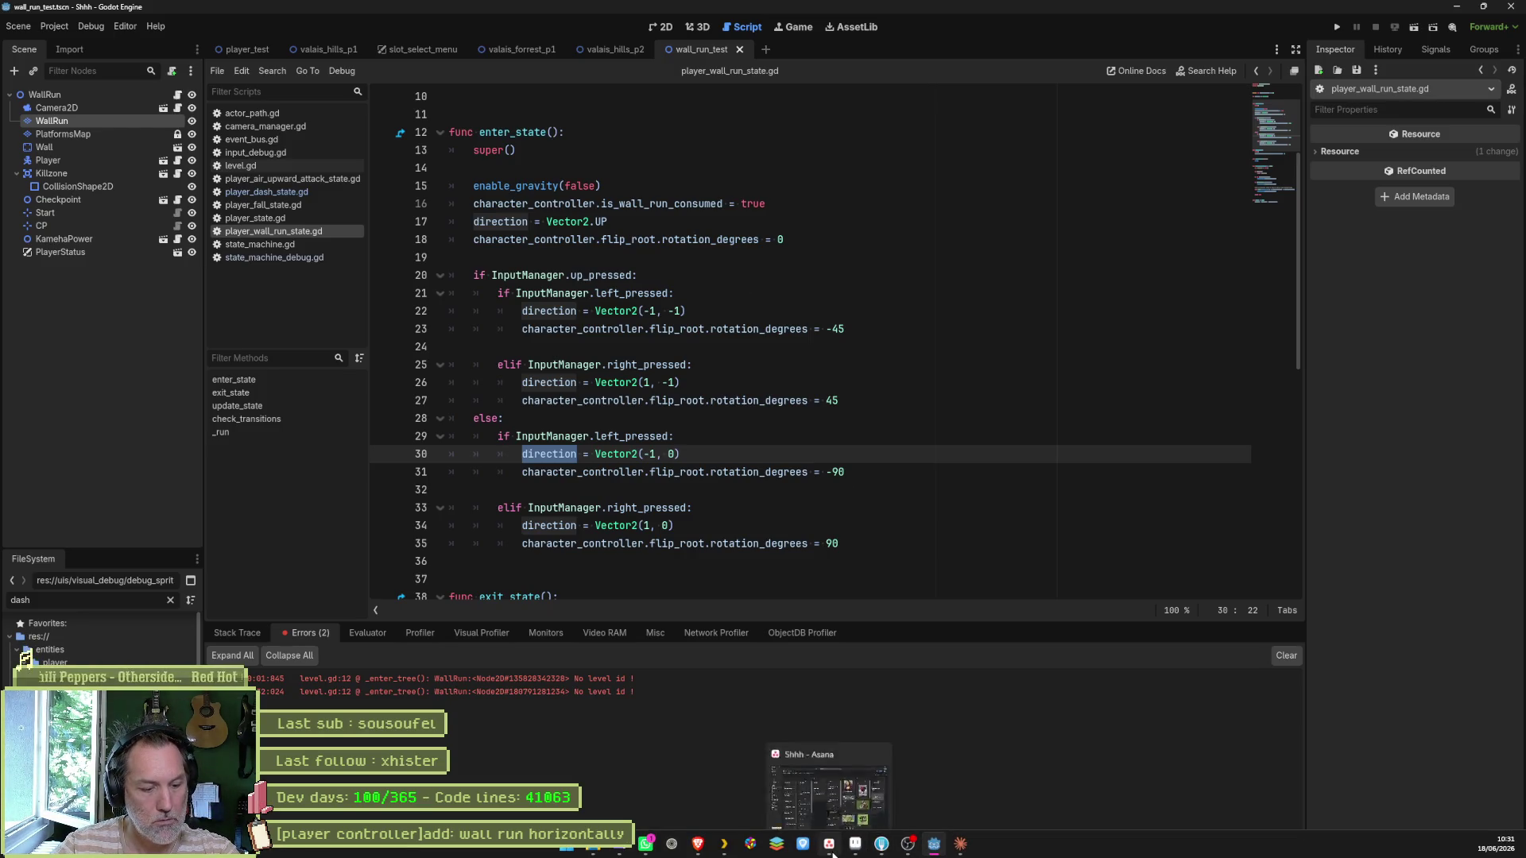
# Step: Move the 'wall run horizontally' Asana card into the Complete column
pyautogui.click(831, 849)
pyautogui.click(628, 223)
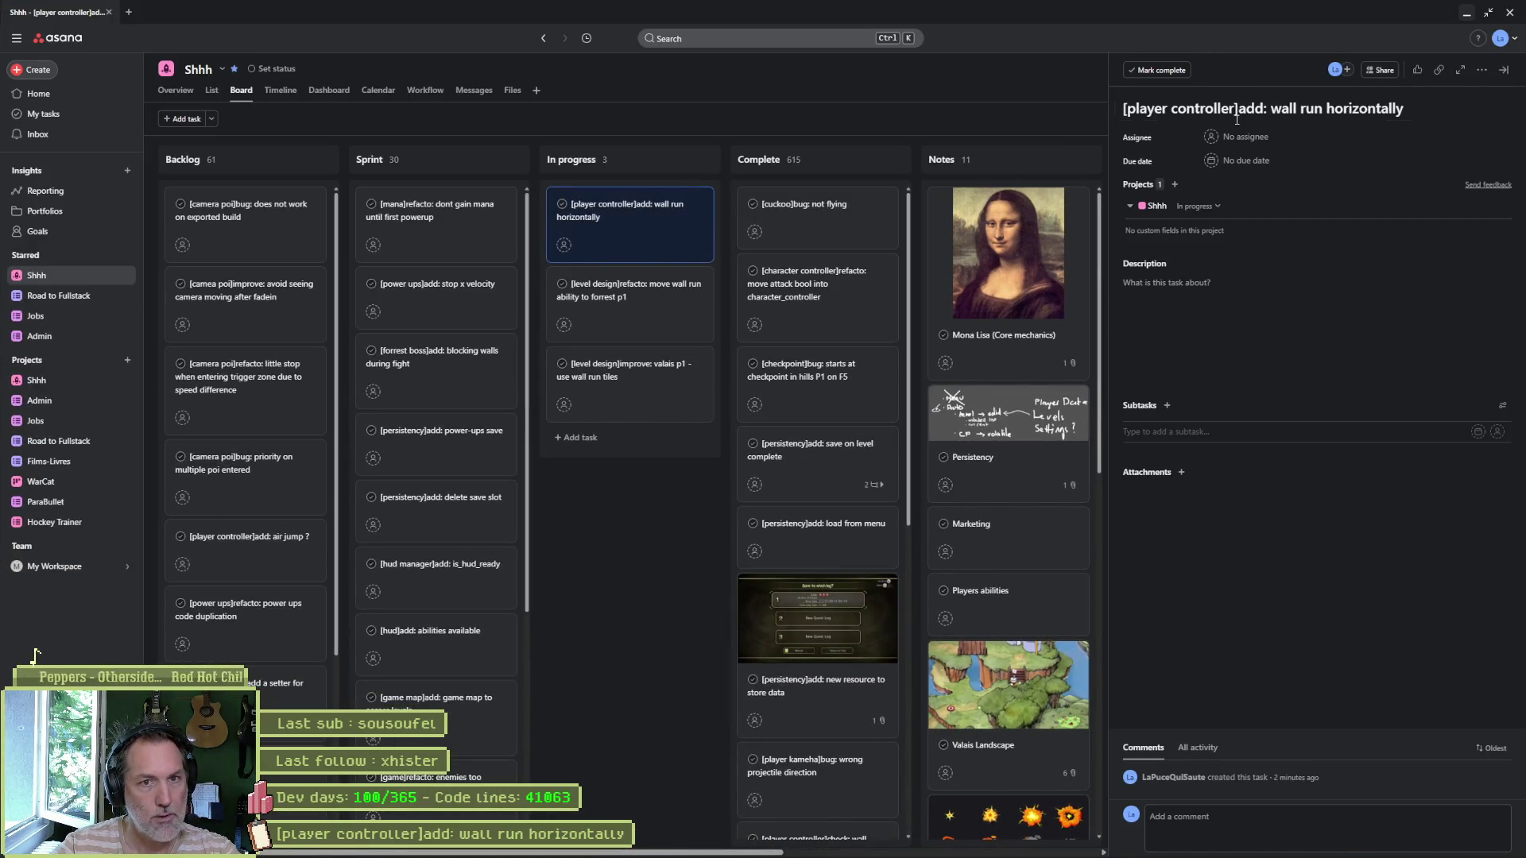
pyautogui.press('Escape')
pyautogui.moveTo(628, 205); pyautogui.dragTo(847, 210)
pyautogui.click(898, 849)
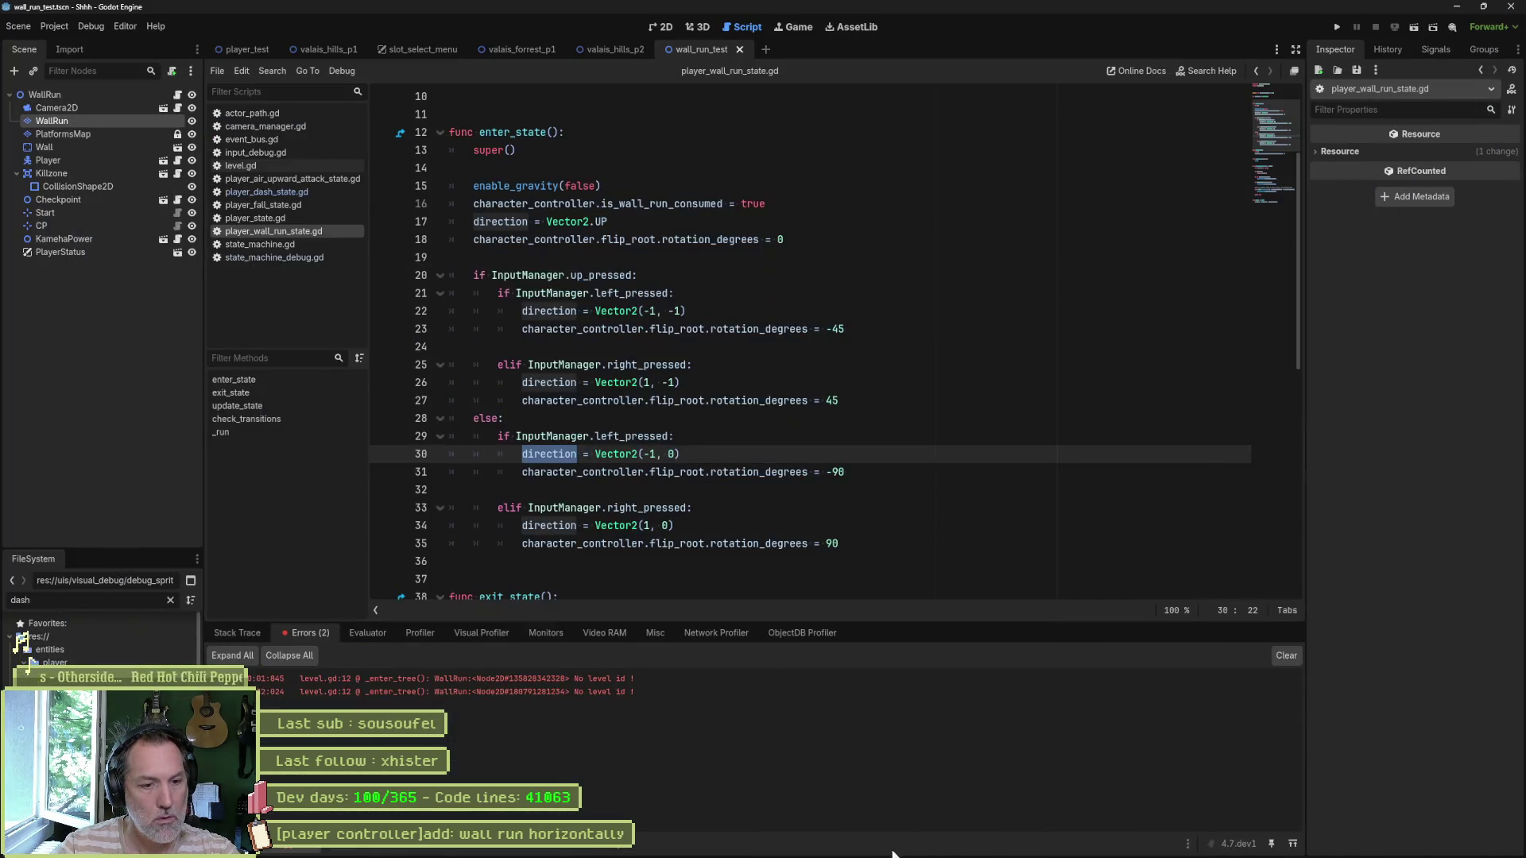
pyautogui.click(874, 849)
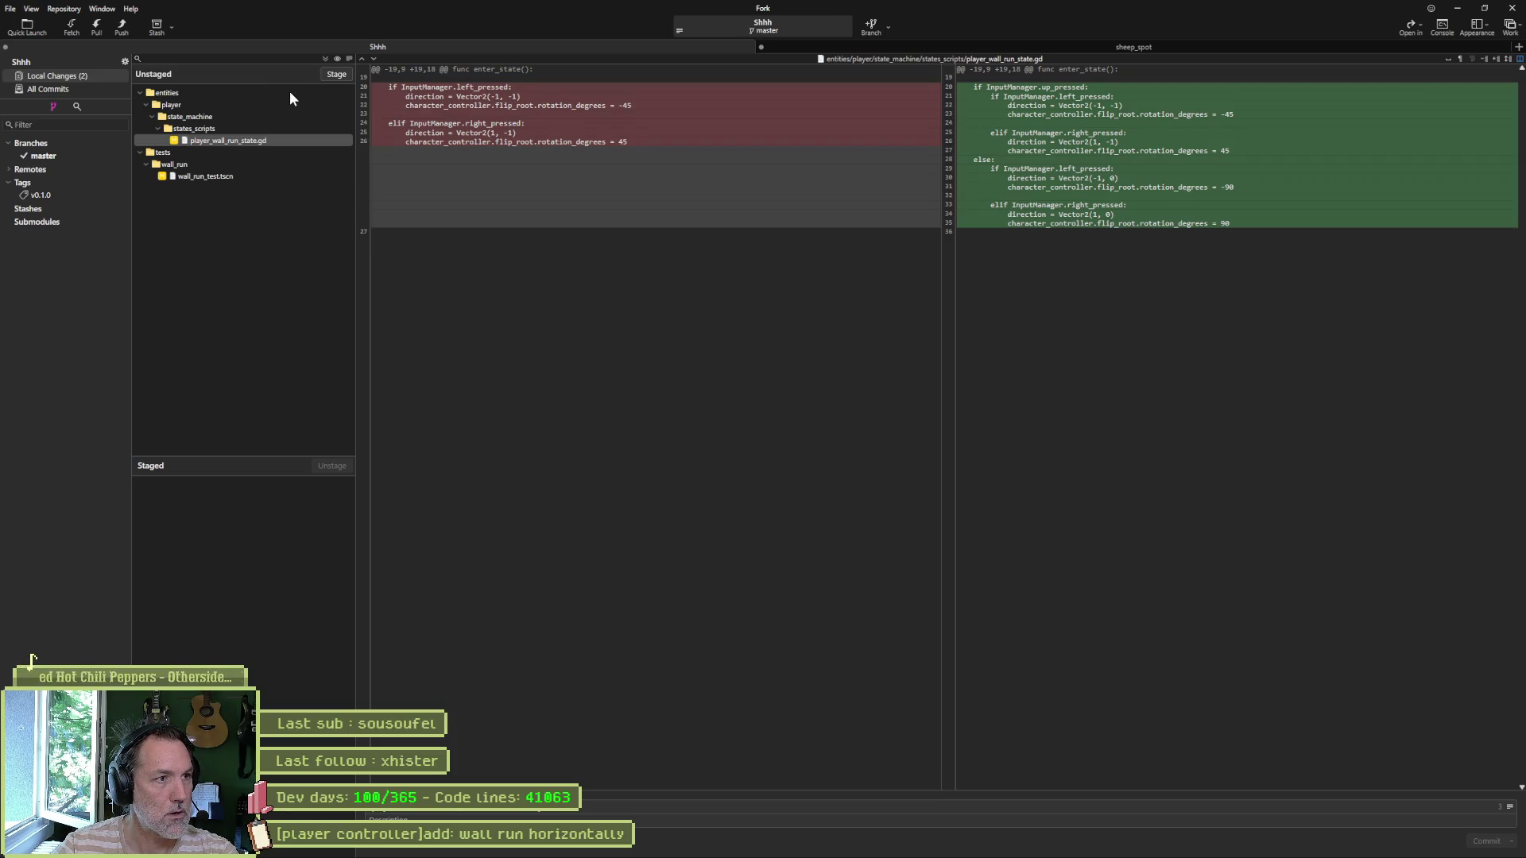
# Step: Stage and commit player_wall_run_state.gd and wall_run_test.tscn in Fork, then minimize it
pyautogui.click(328, 73)
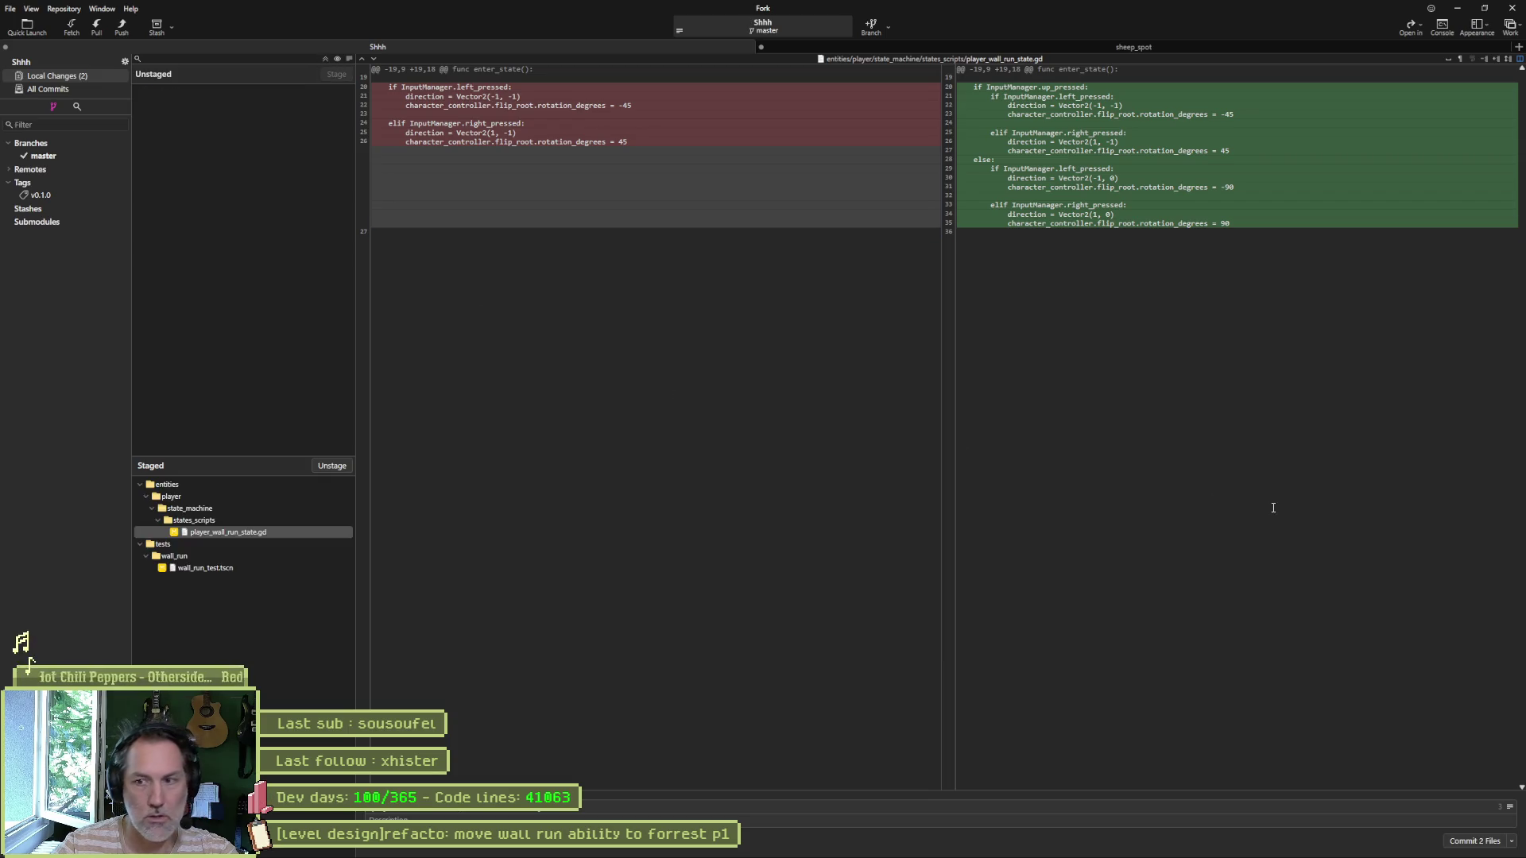
pyautogui.click(1471, 841)
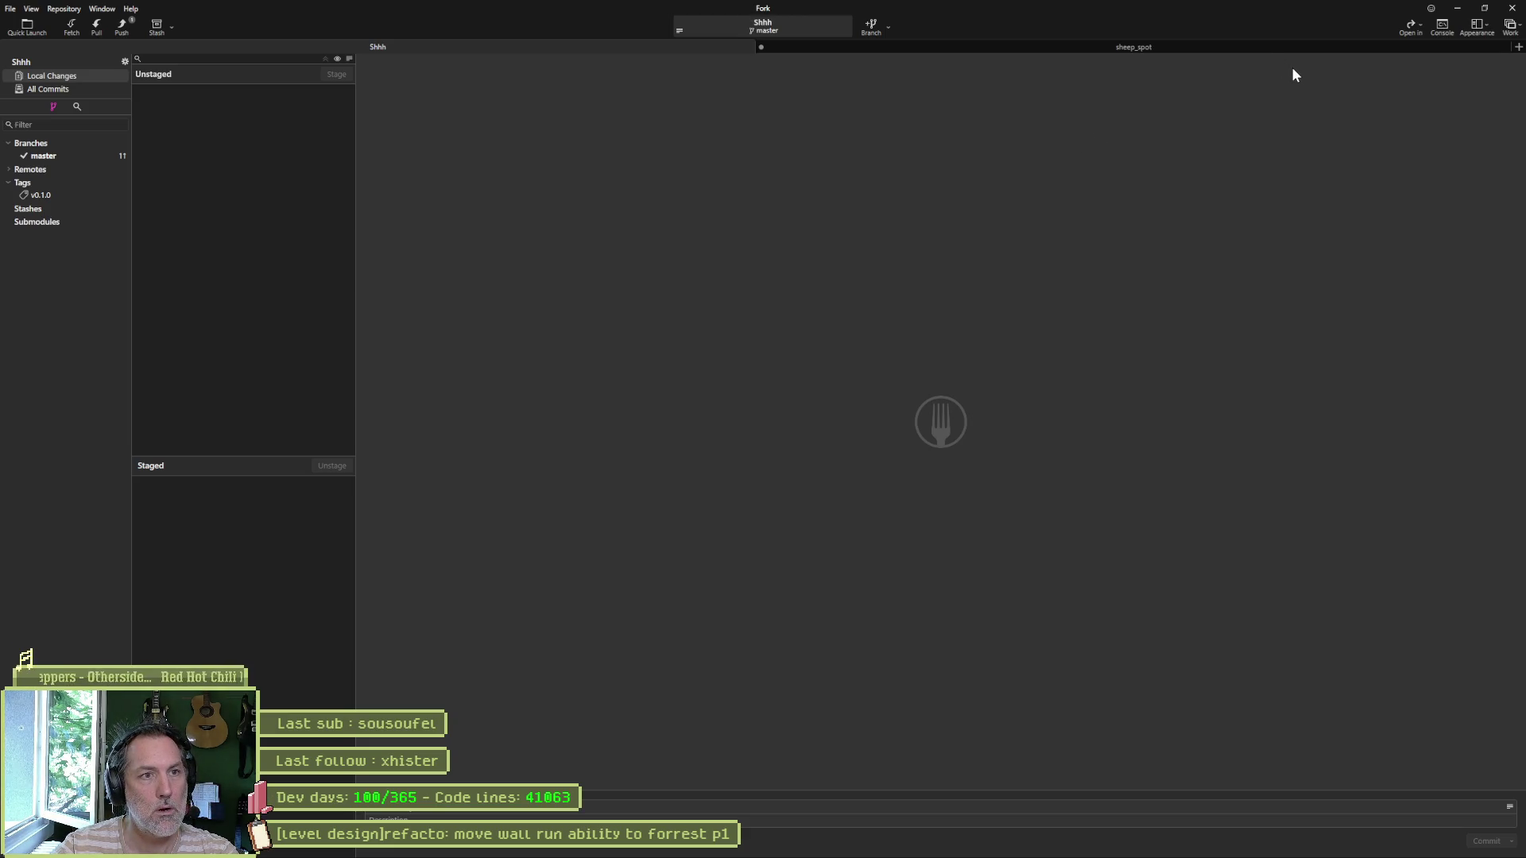
pyautogui.click(1457, 8)
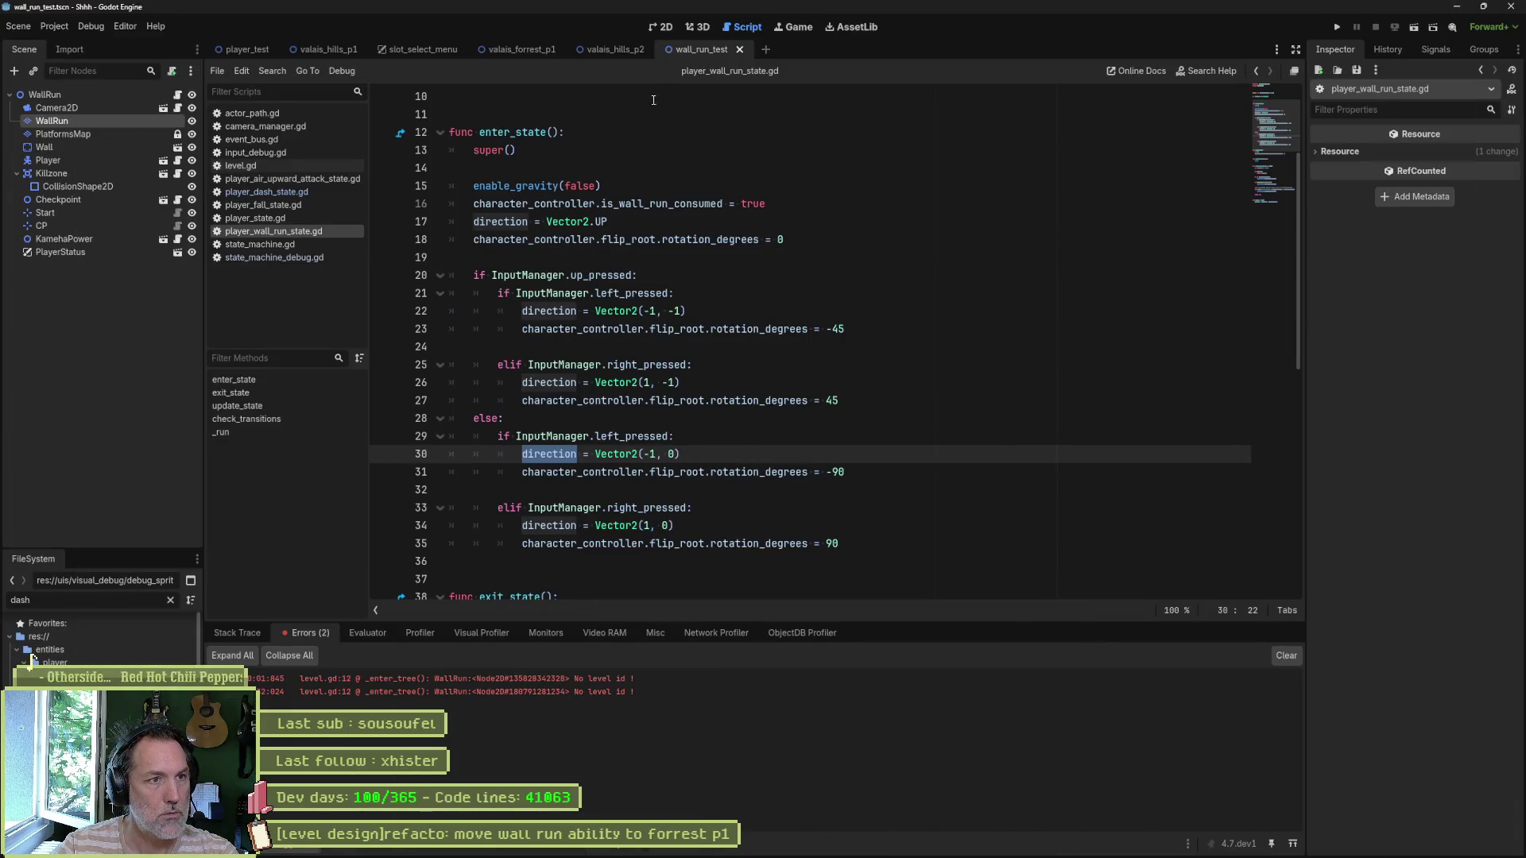
# Step: Show valais_forrest_p1 in the 2D view, zoomed in on the pink tree and rock pillars
pyautogui.click(521, 49)
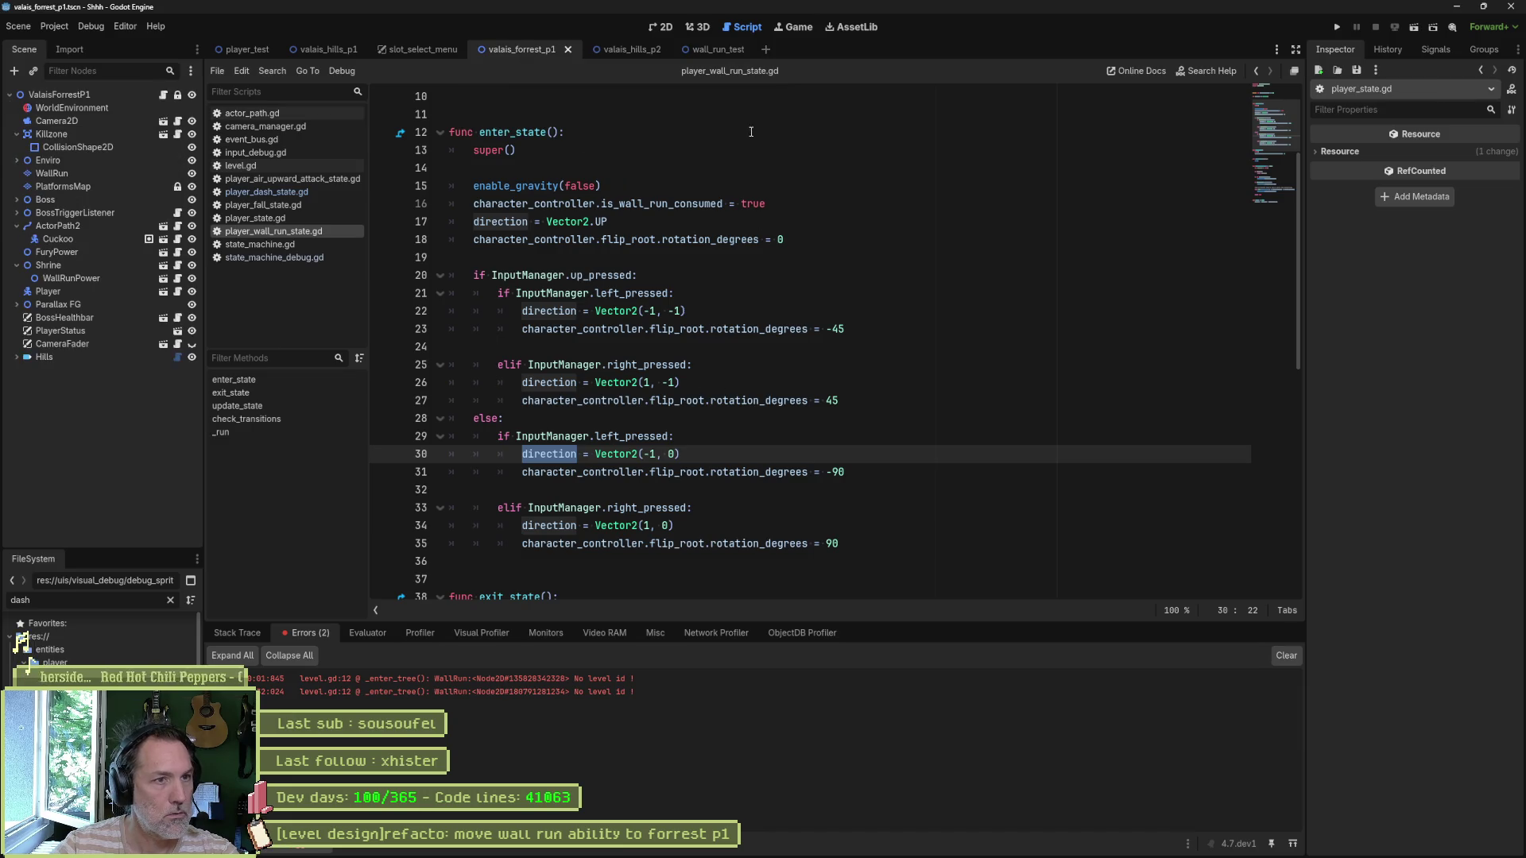
pyautogui.click(676, 31)
pyautogui.scroll(-5, 777, 357)
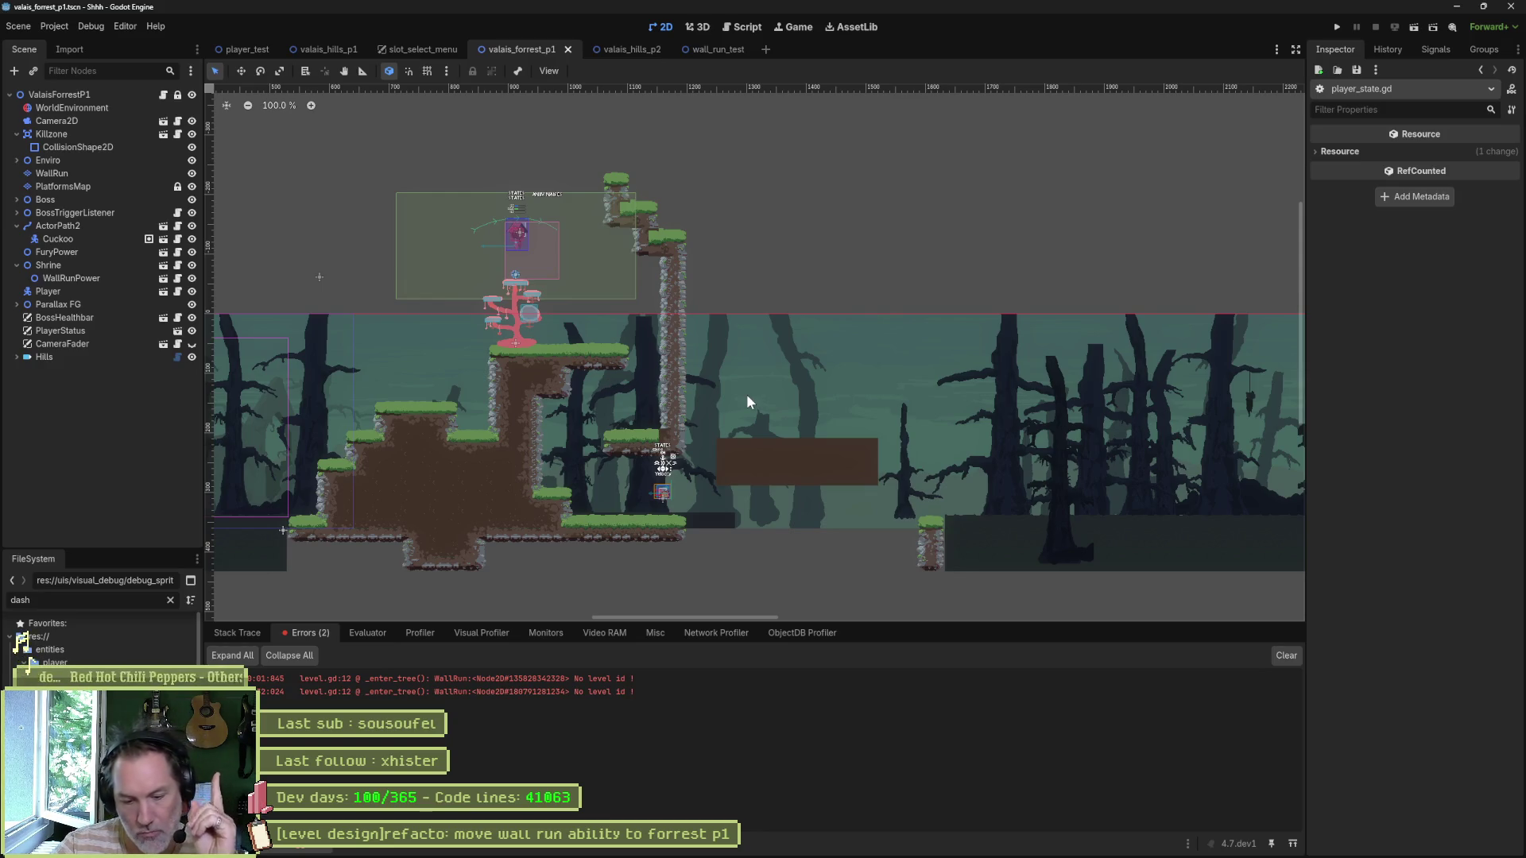
pyautogui.scroll(3, 612, 307)
pyautogui.moveTo(600, 270); pyautogui.dragTo(665, 391)
pyautogui.click(62, 171)
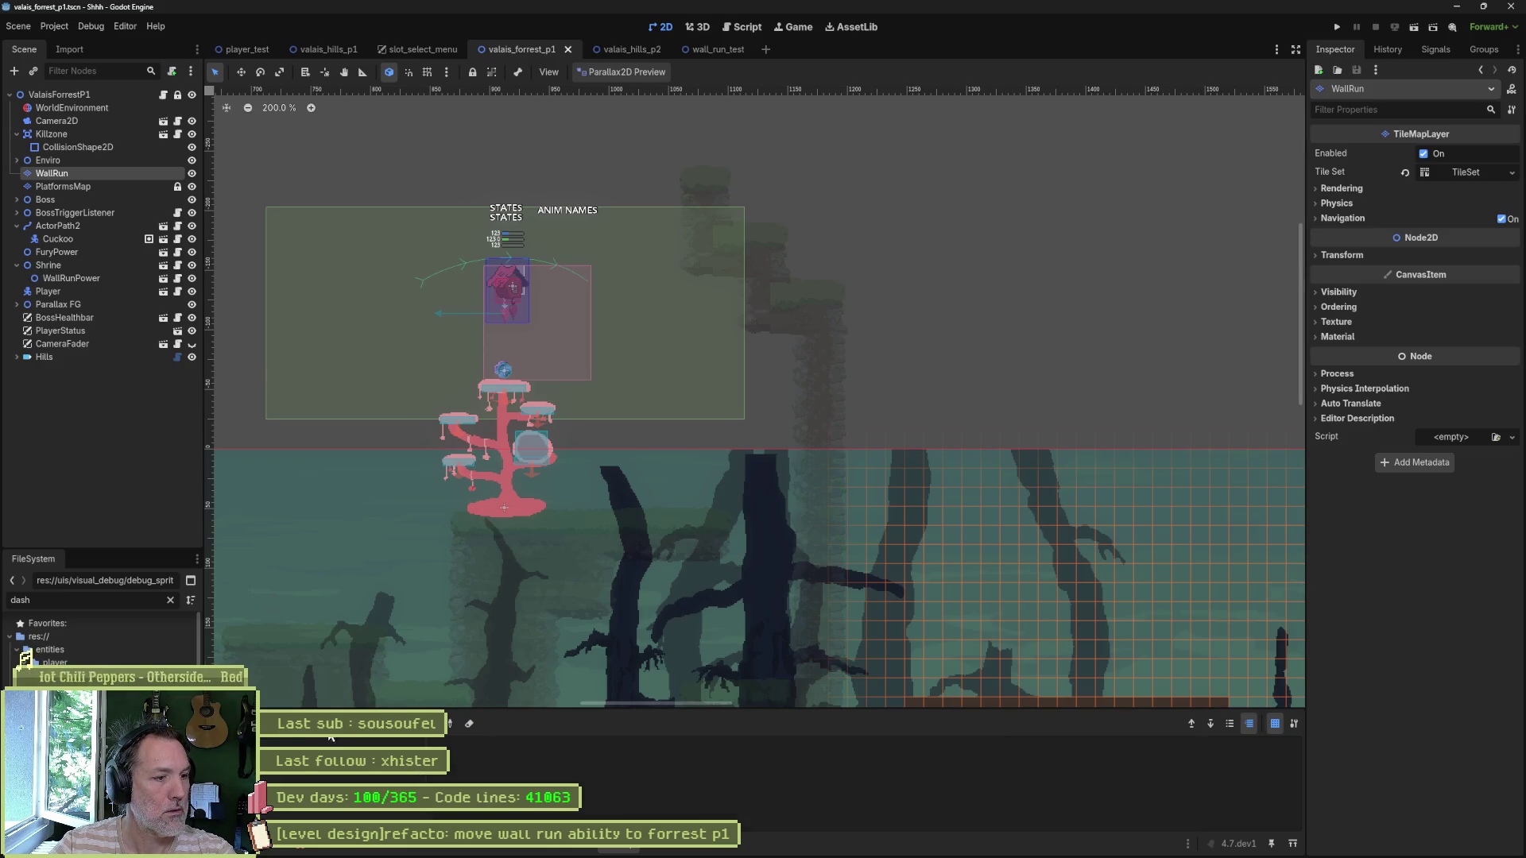
# Step: Paint a 9x9 wall-run tile block above the pink tree, move Player onto the tree, and run the level
pyautogui.click(926, 773)
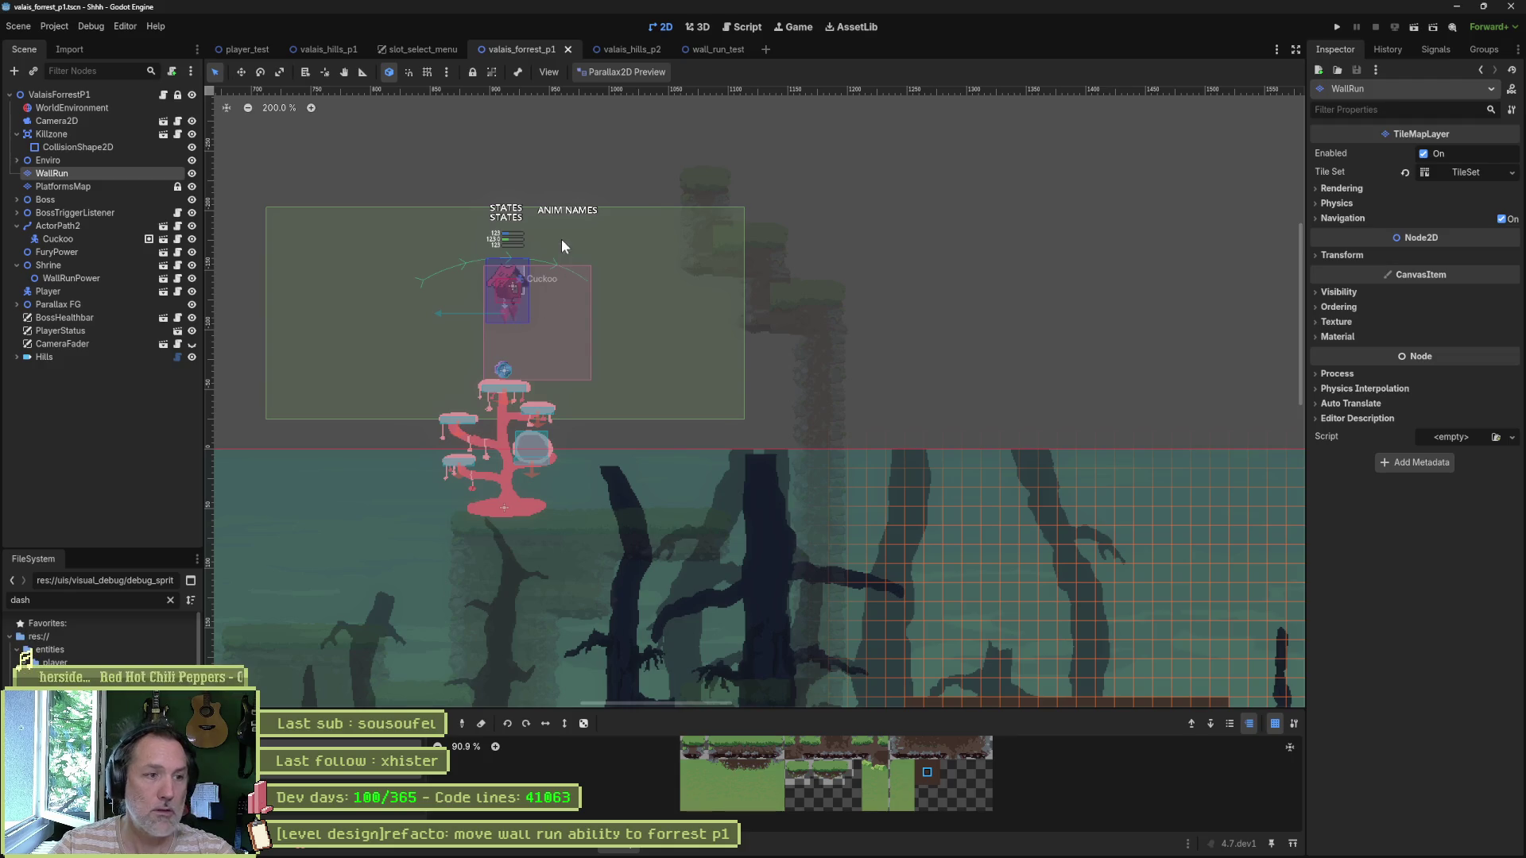
pyautogui.moveTo(512, 192); pyautogui.dragTo(675, 356)
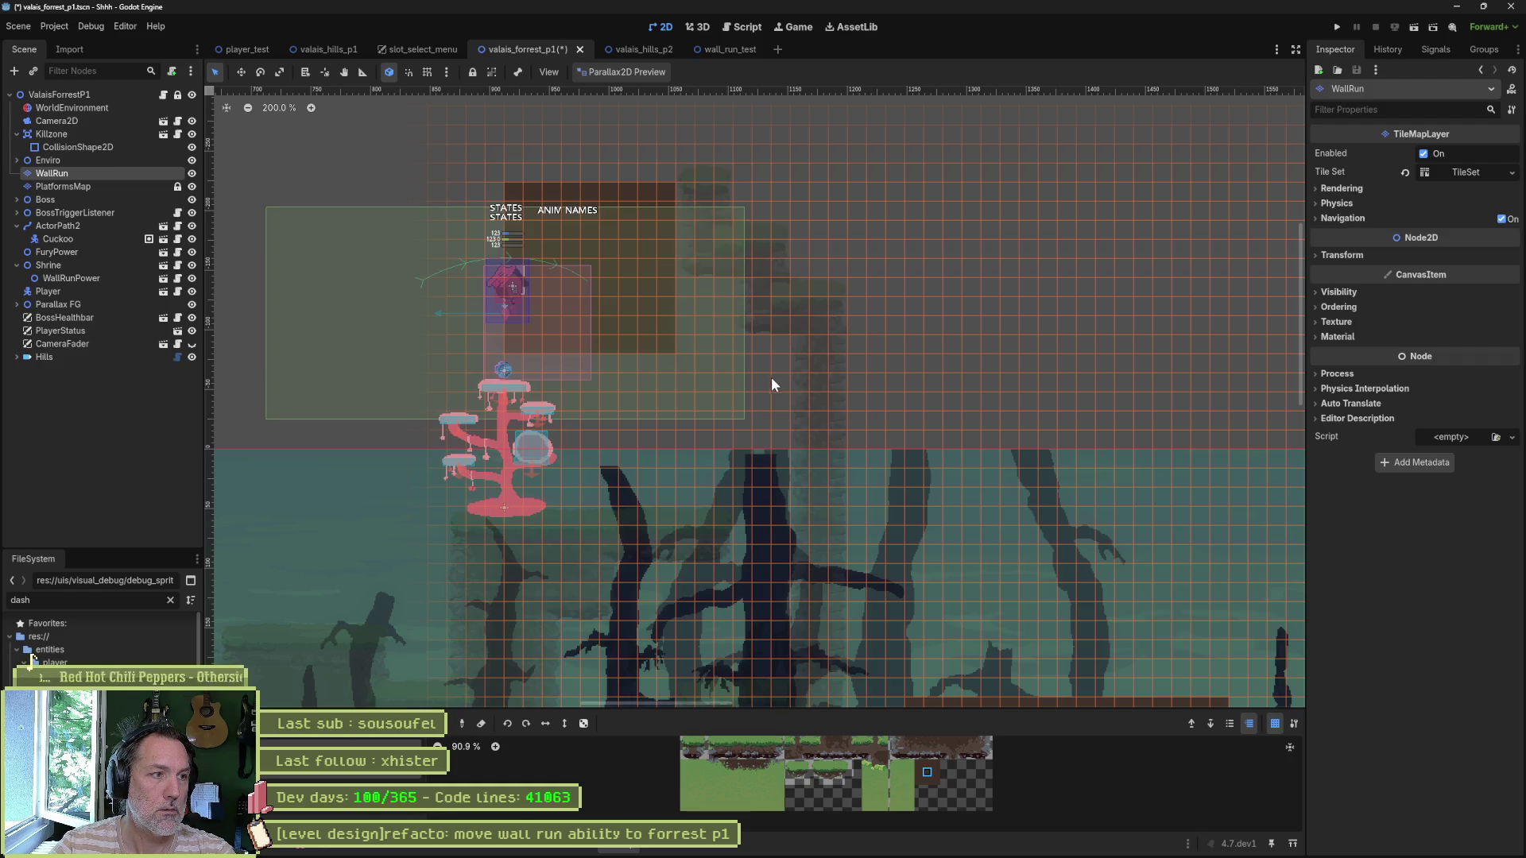
pyautogui.click(67, 291)
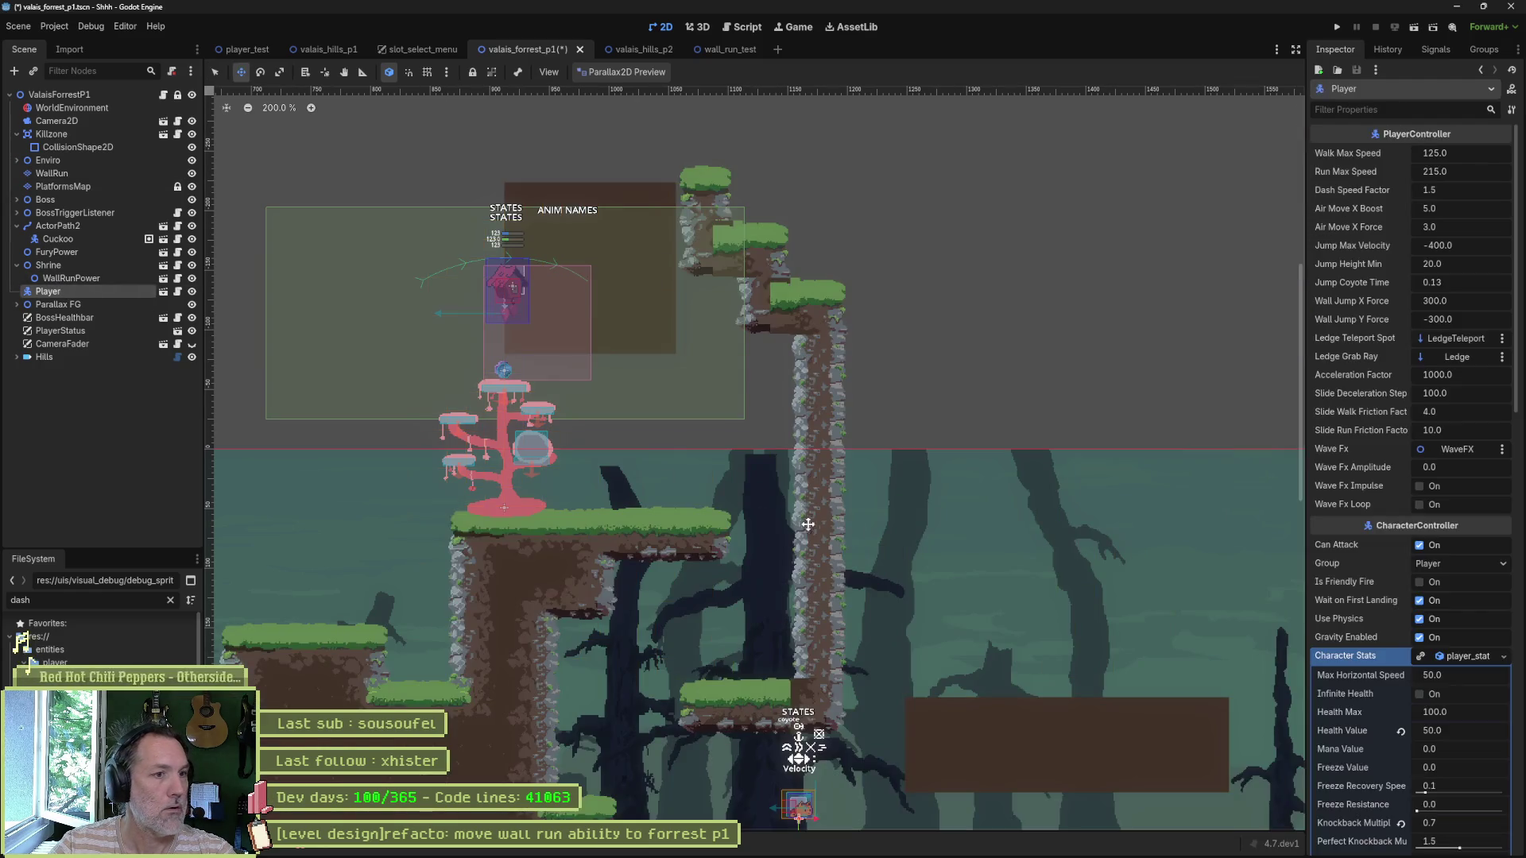
pyautogui.press('w')
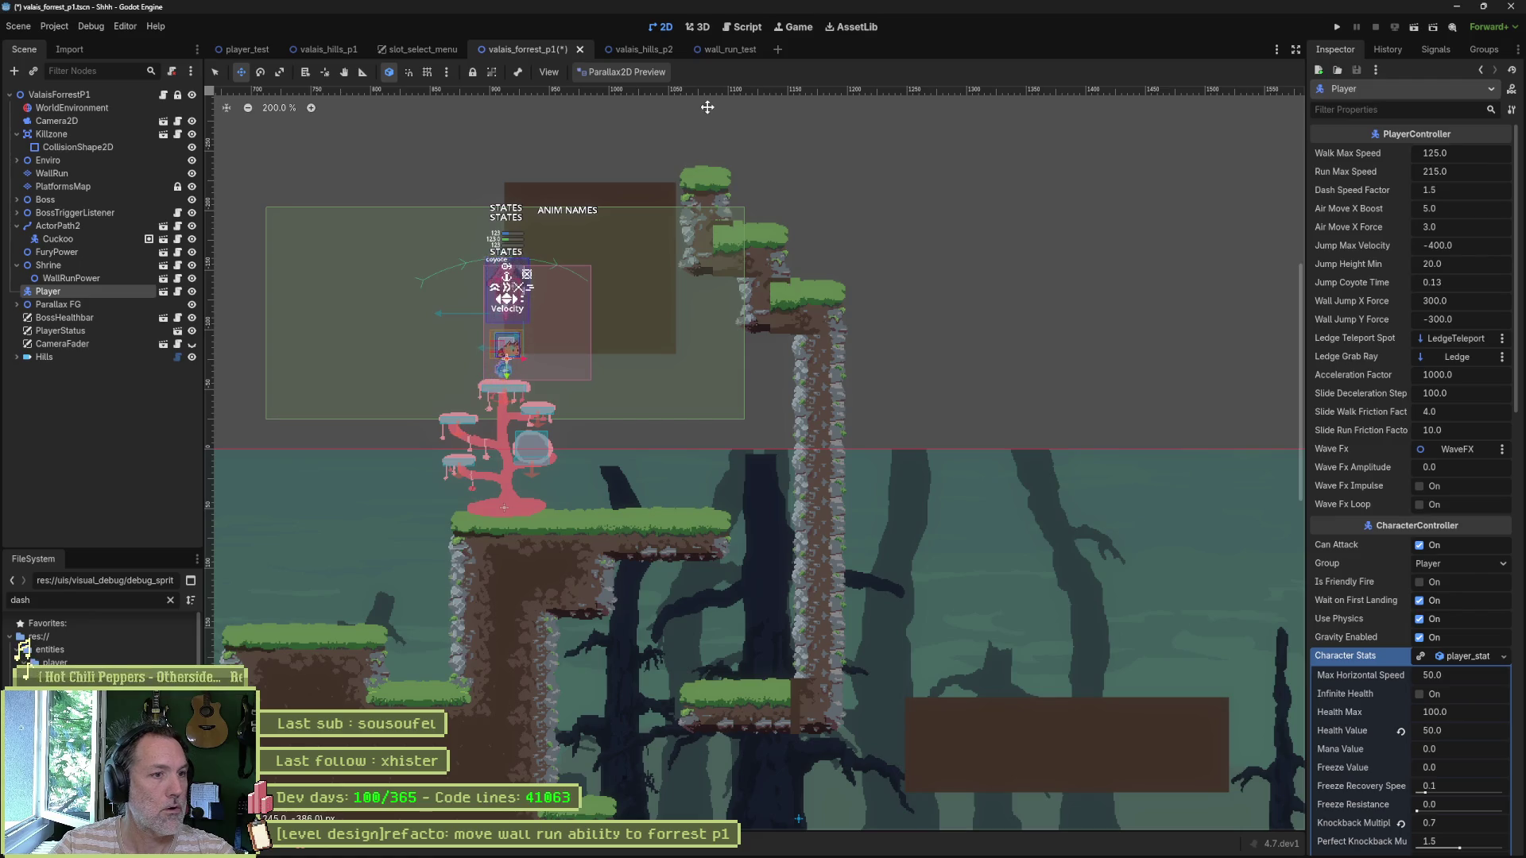
pyautogui.press('F6')
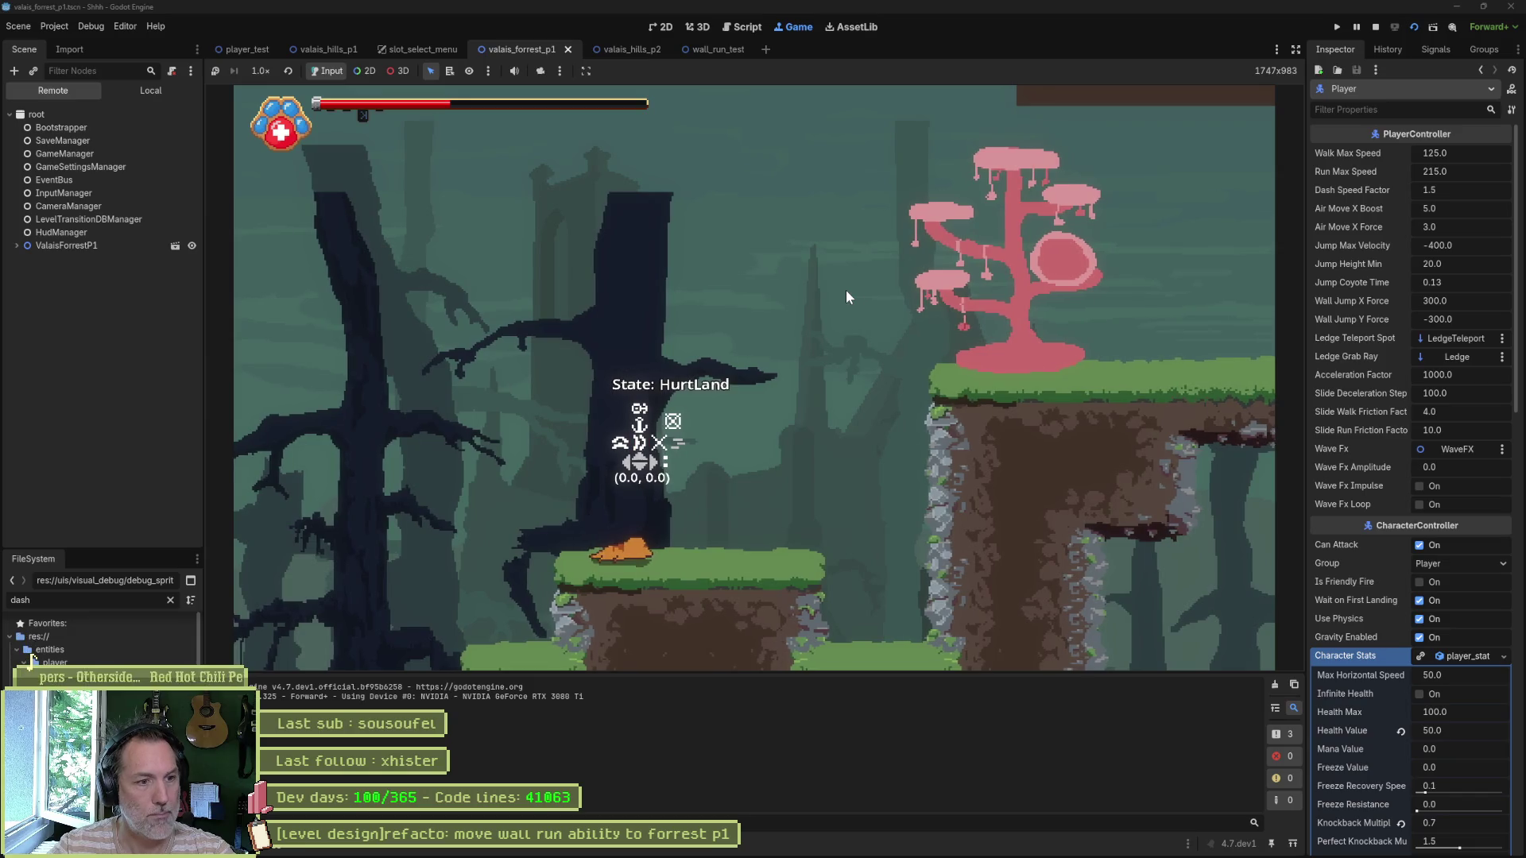
# Step: Run valais_forrest_p1 twice, jumping right from the pink tree toward the rock pillar and wall-run block
pyautogui.press('Right')
pyautogui.press('space')
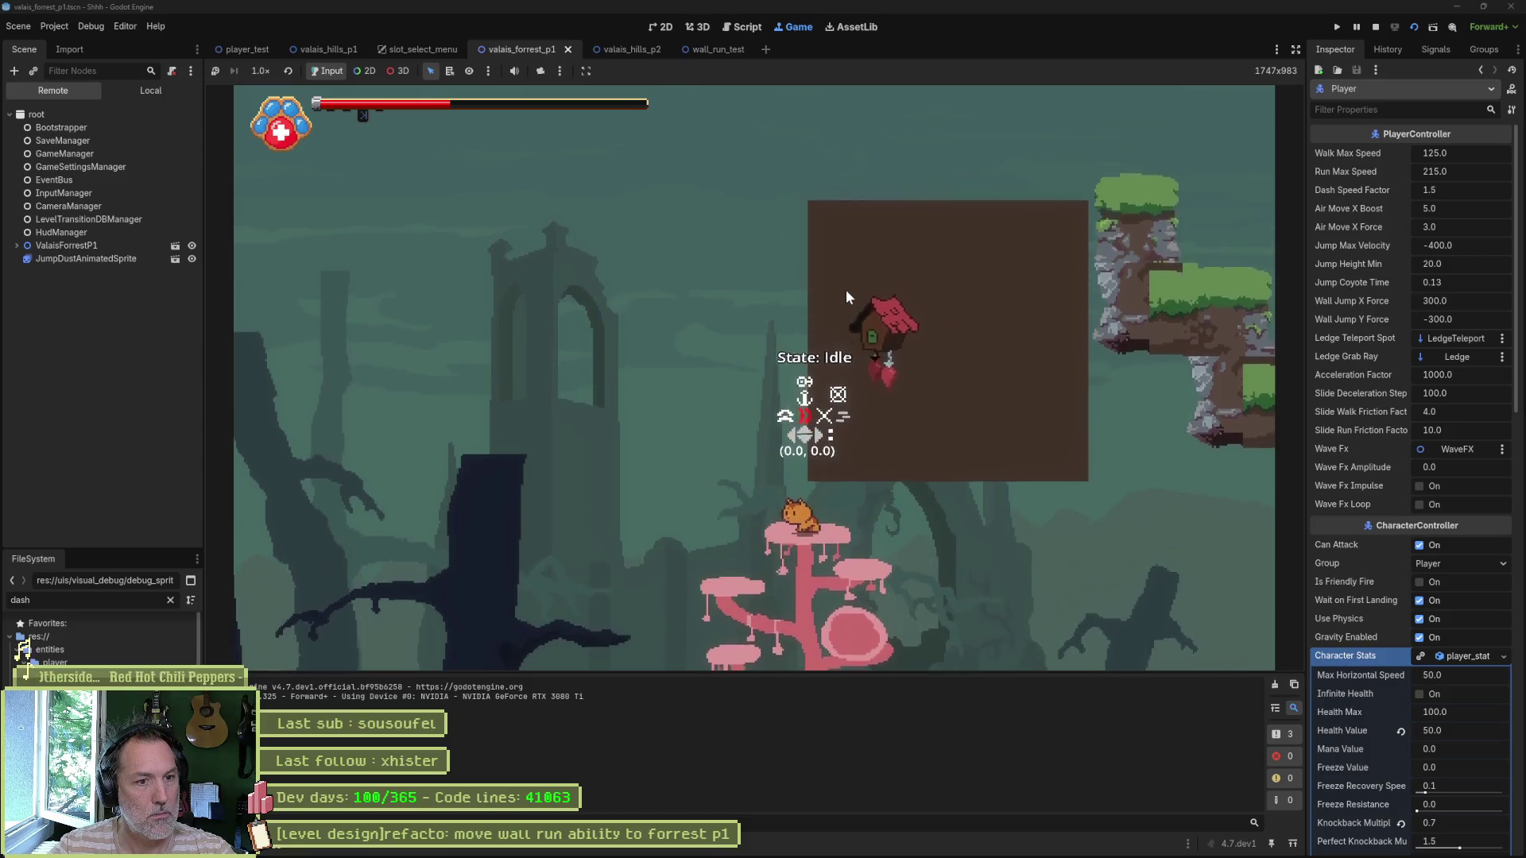
pyautogui.press('Right')
pyautogui.press('space')
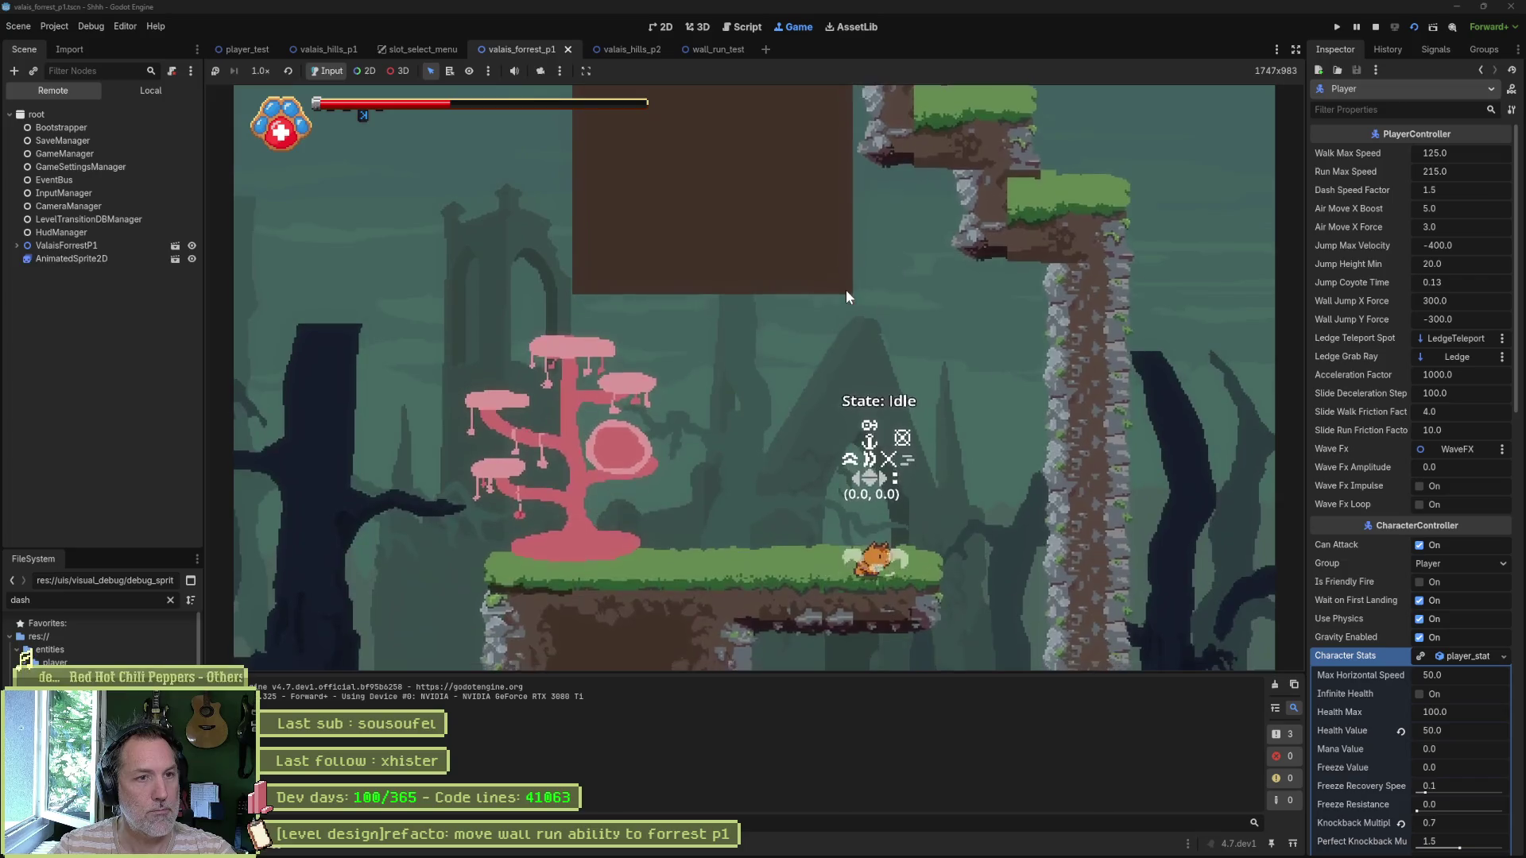
pyautogui.press('F8')
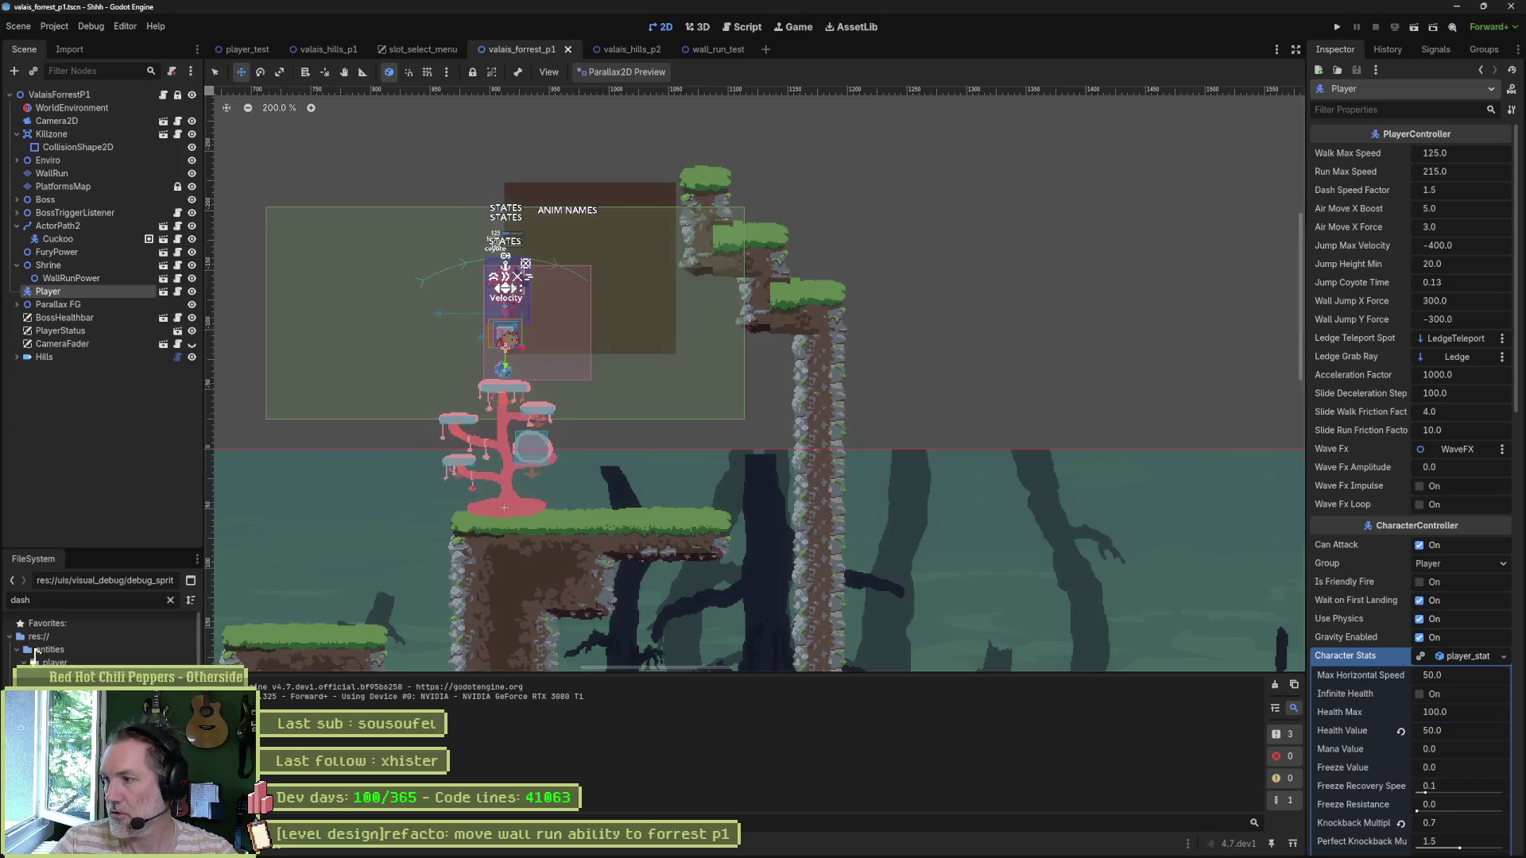
pyautogui.press('F6')
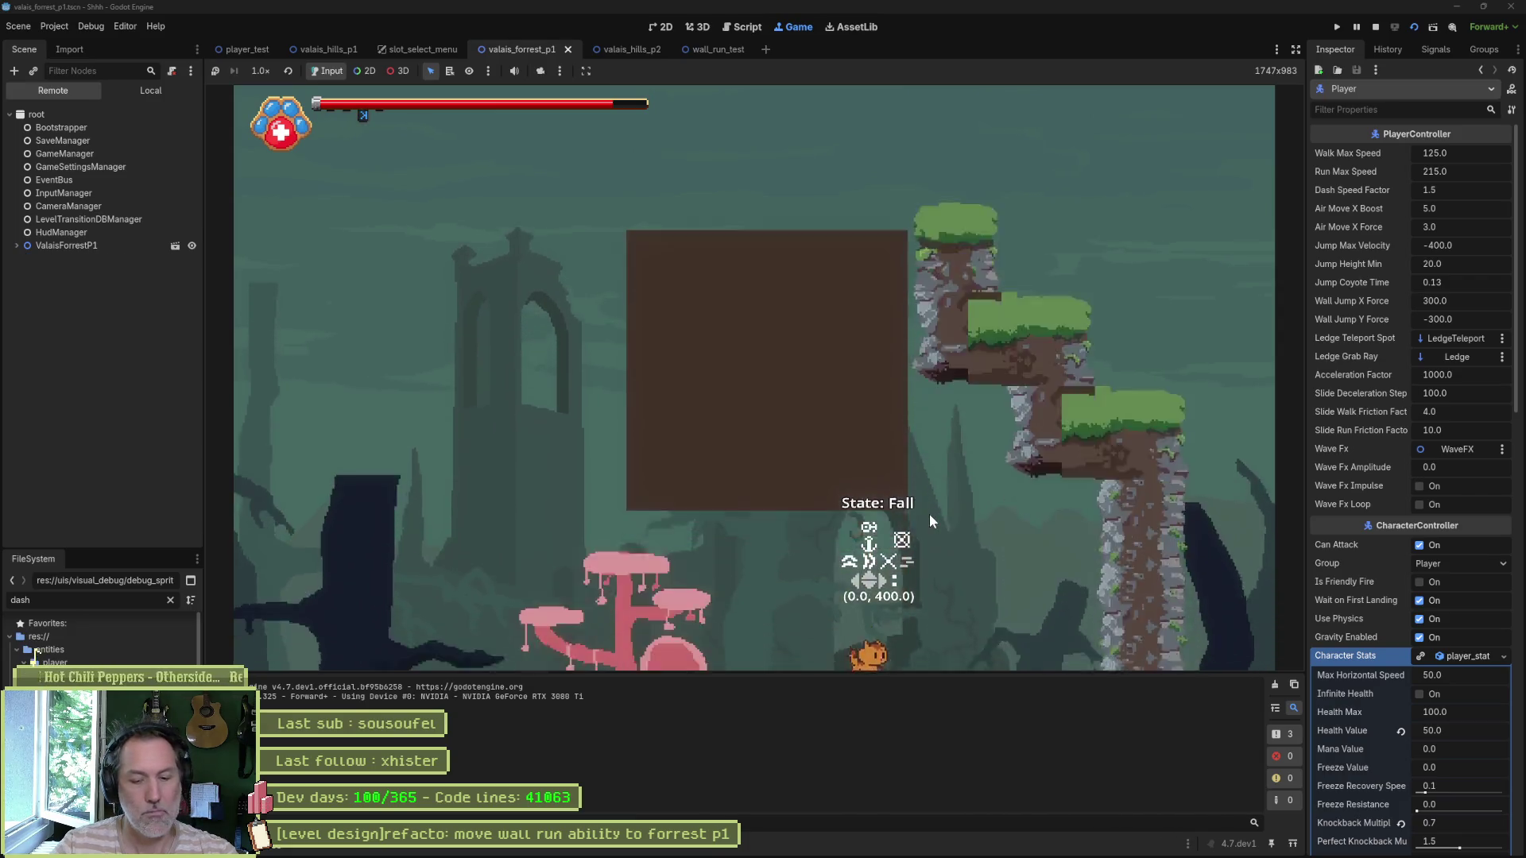
pyautogui.press('F8')
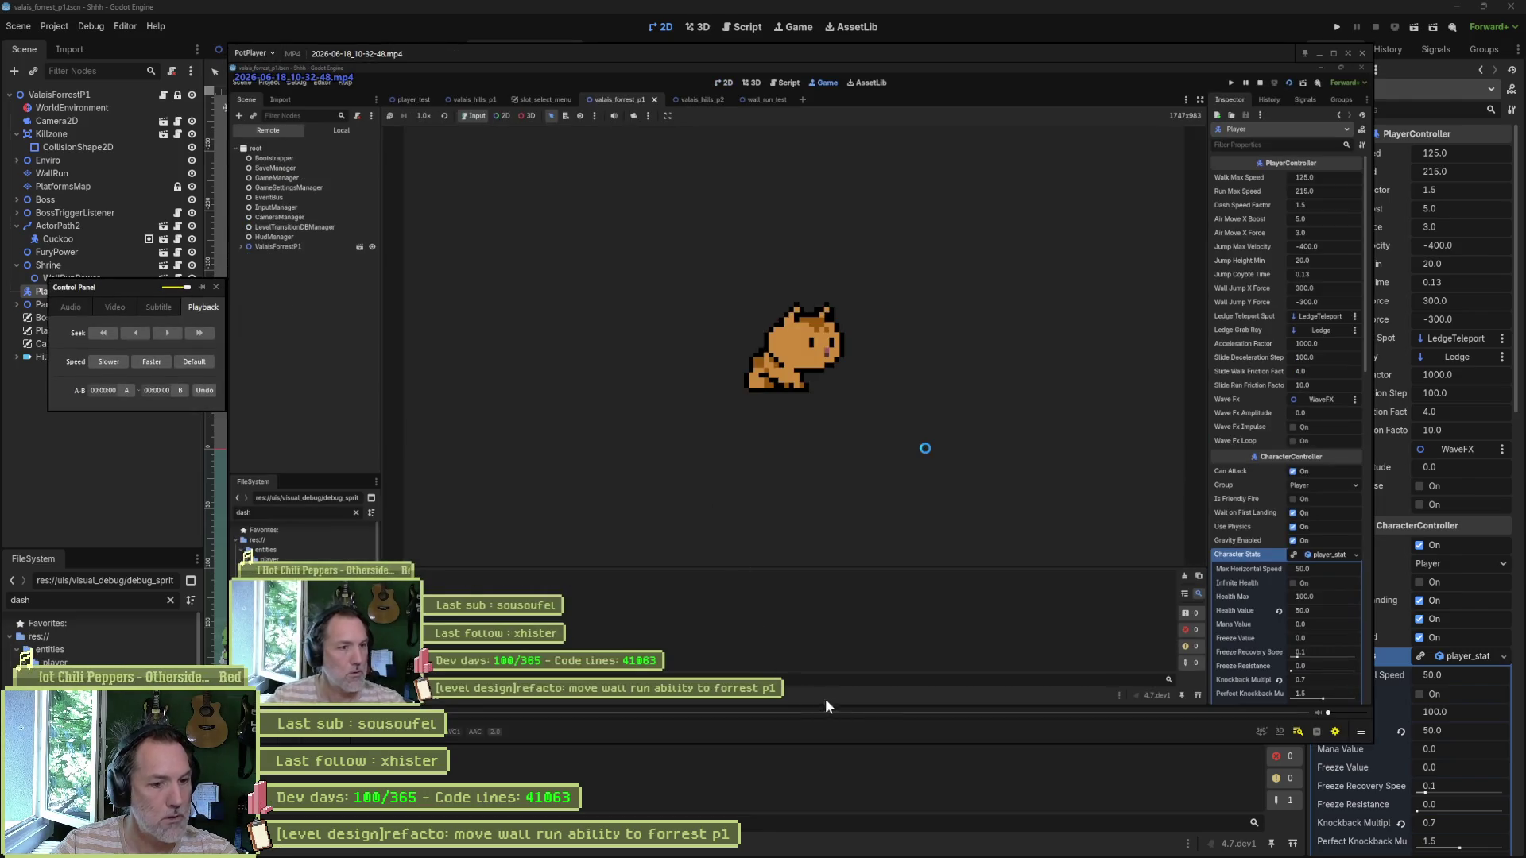
# Step: Skip ahead in the wall-run clip, pause and advance one frame, then close PotPlayer
pyautogui.click(823, 713)
pyautogui.click(983, 713)
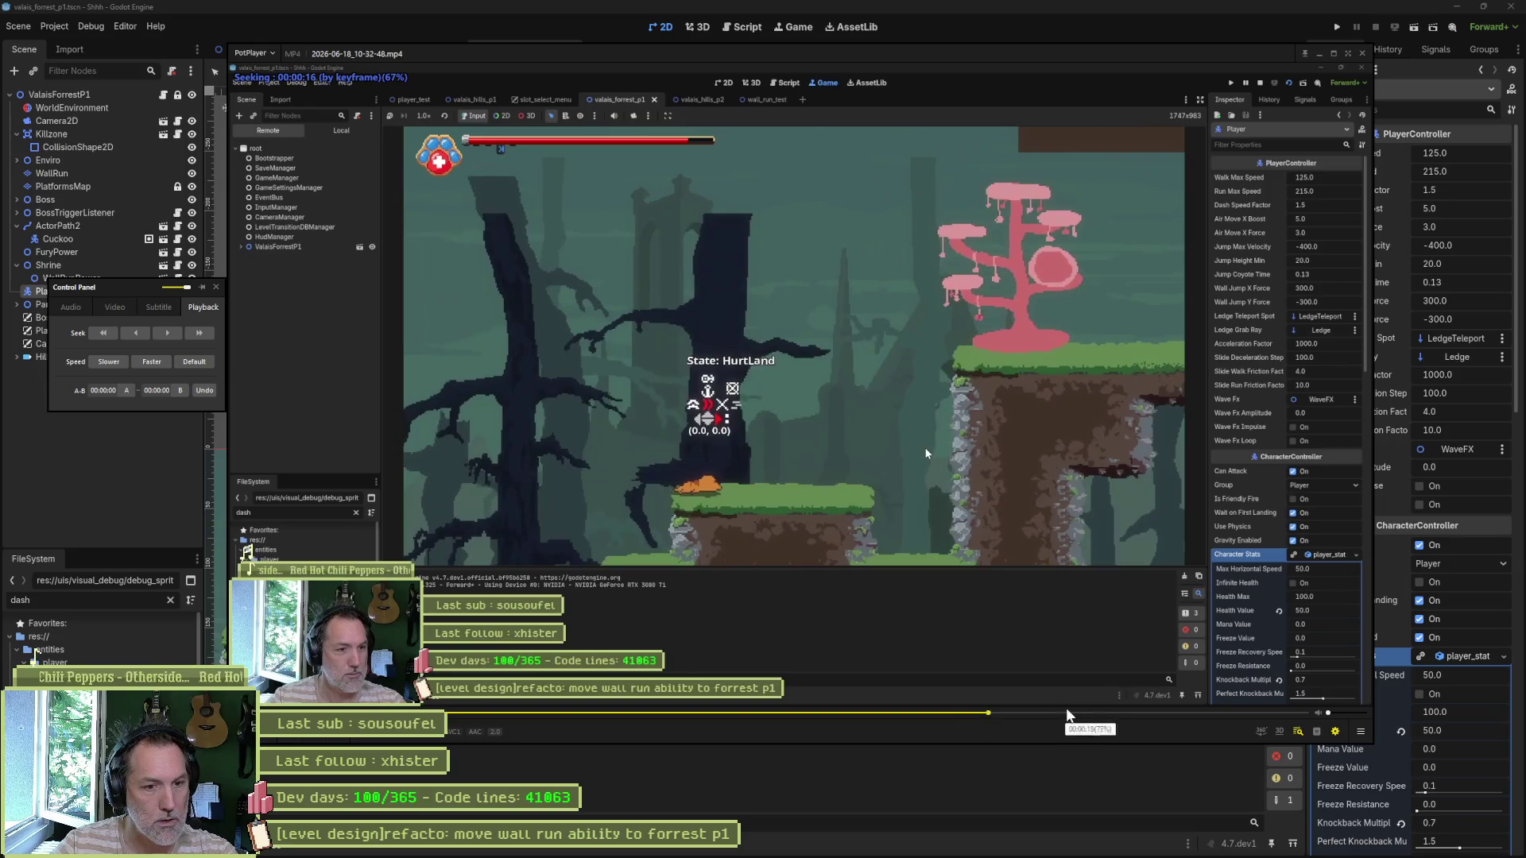
pyautogui.click(1098, 713)
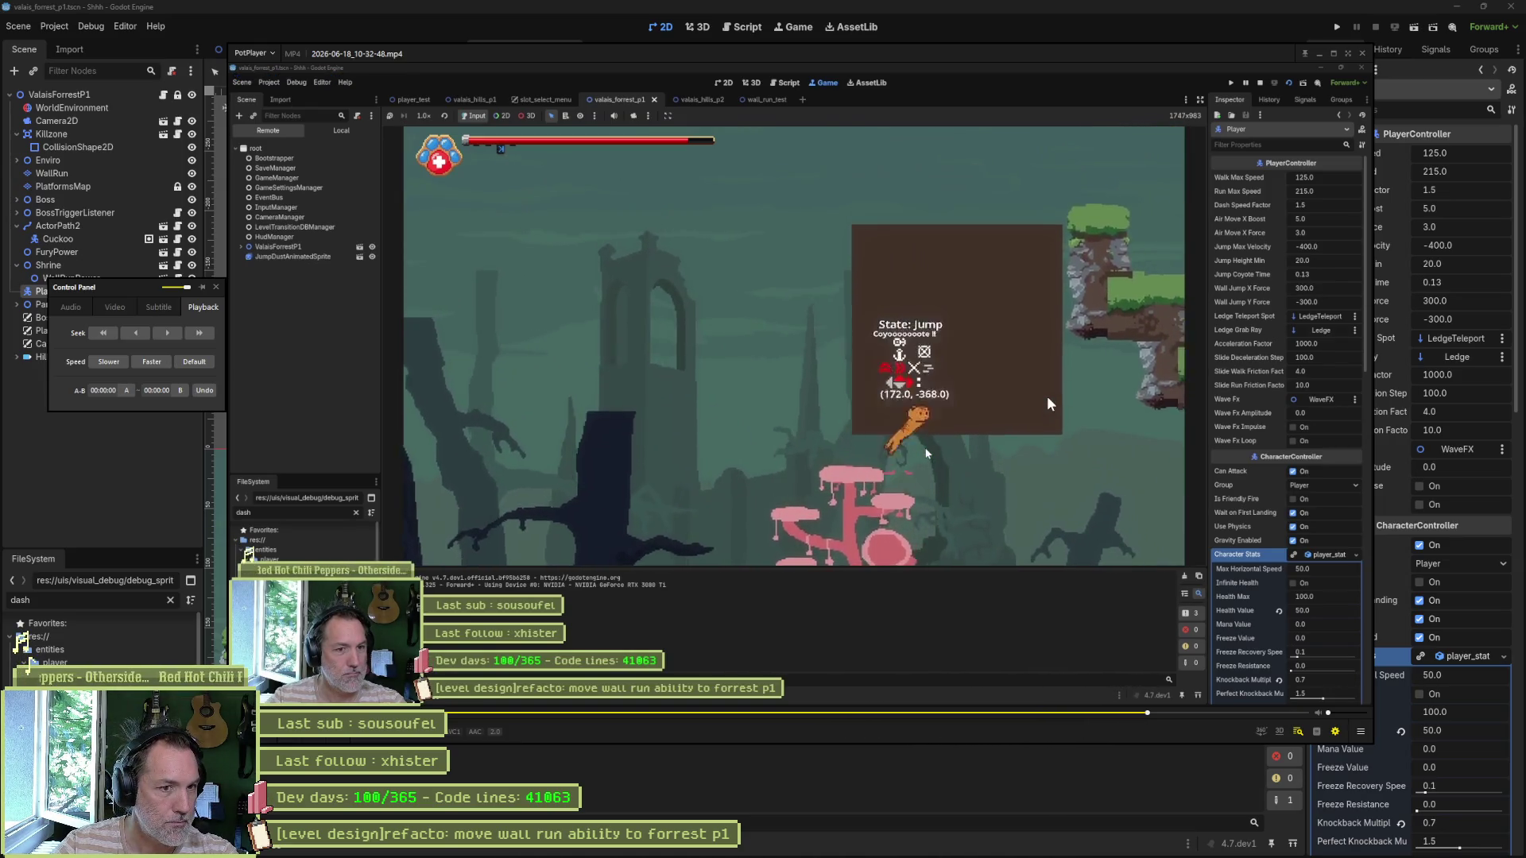
pyautogui.press('space')
pyautogui.press('f')
pyautogui.press('f')
pyautogui.press('f')
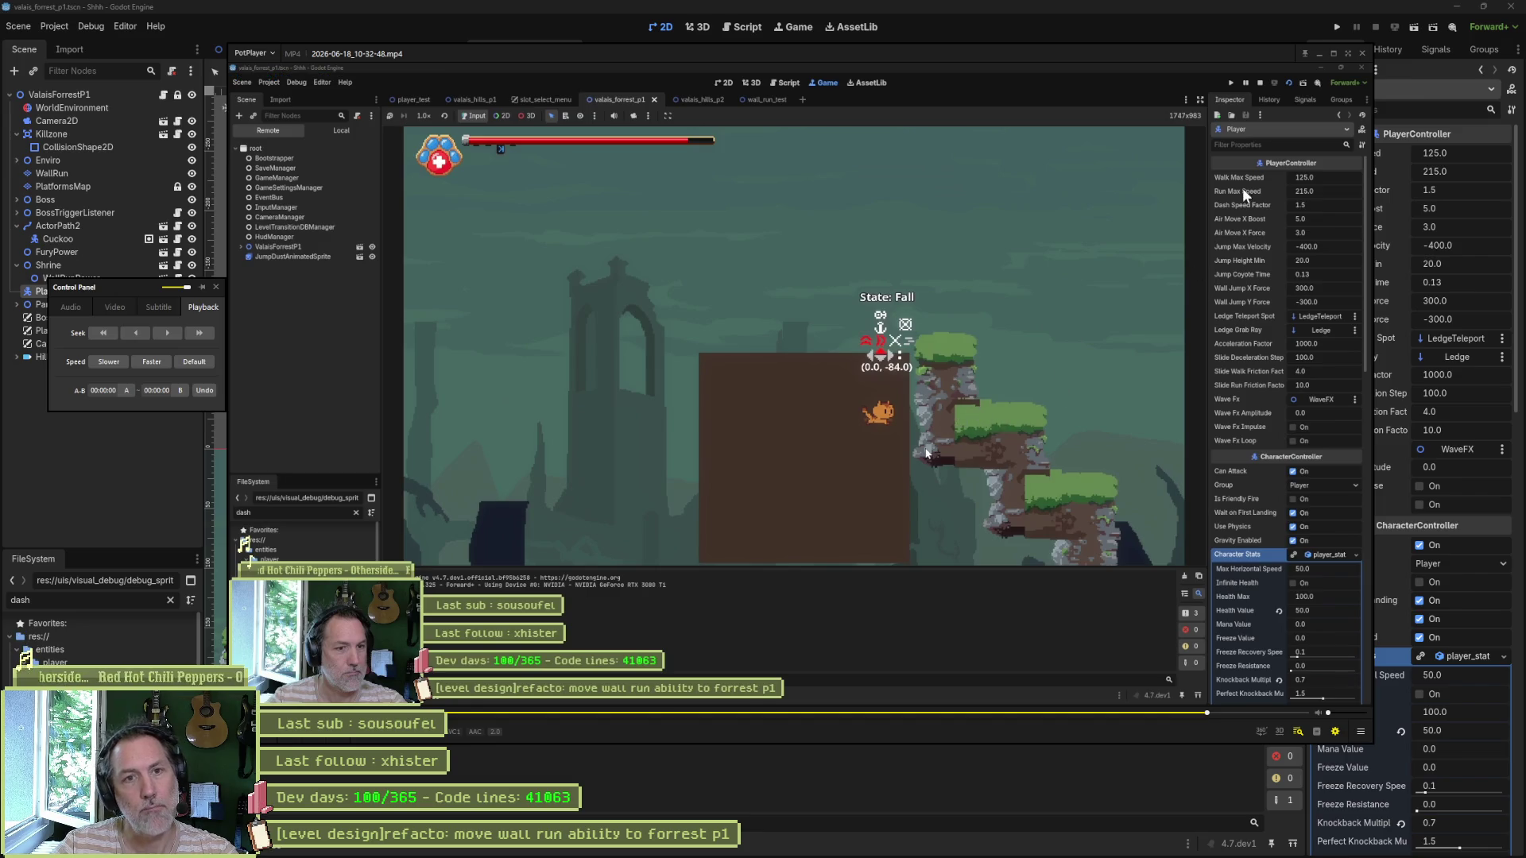
pyautogui.press('Escape')
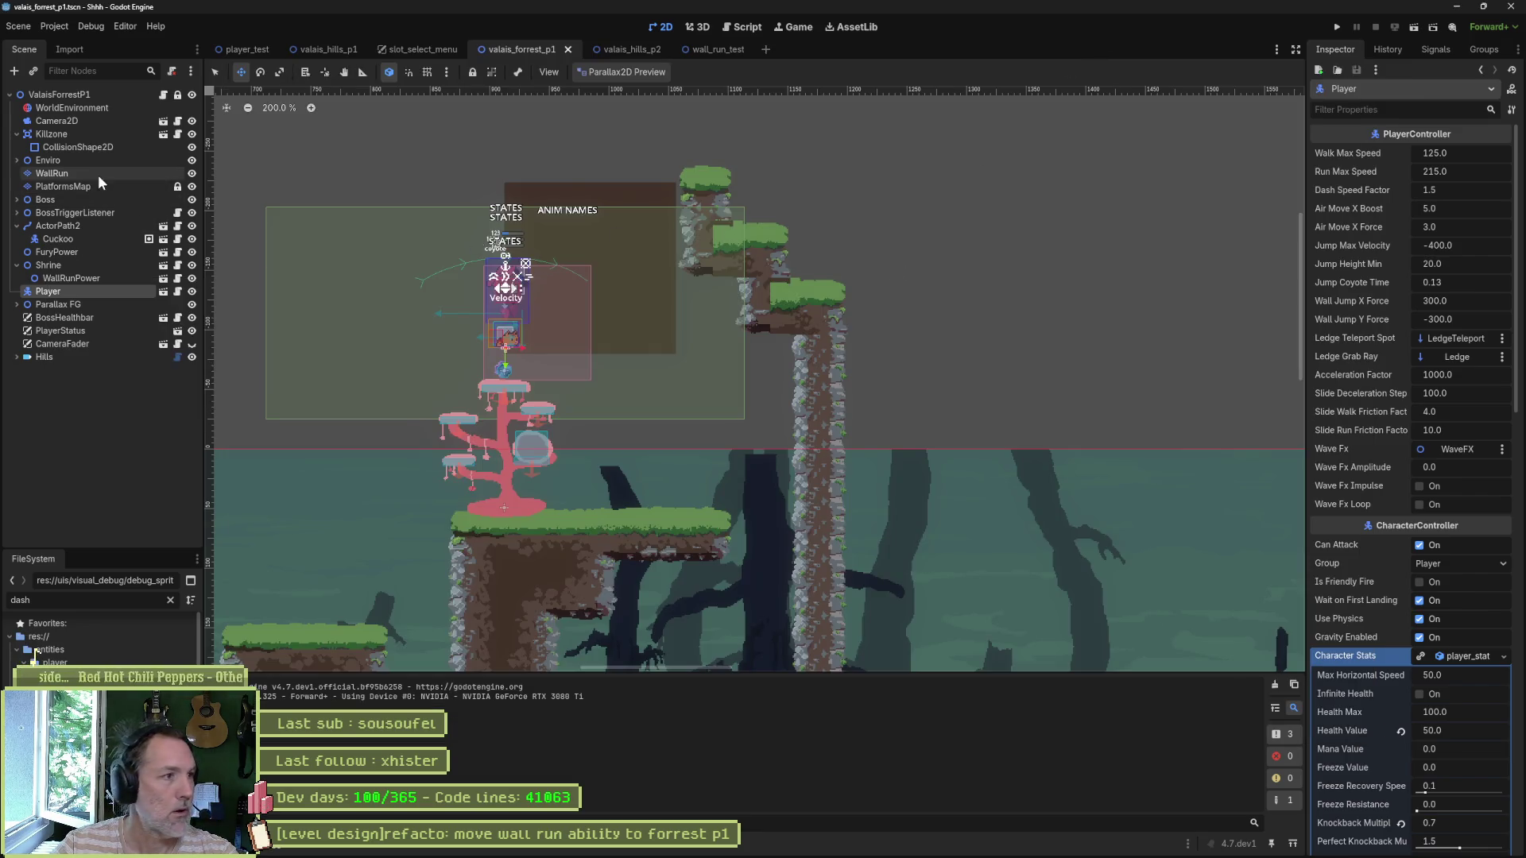
# Step: On PlatformsMap, erase a dark green tile and repaint the upper platform's left edge with grass terrain
pyautogui.click(94, 185)
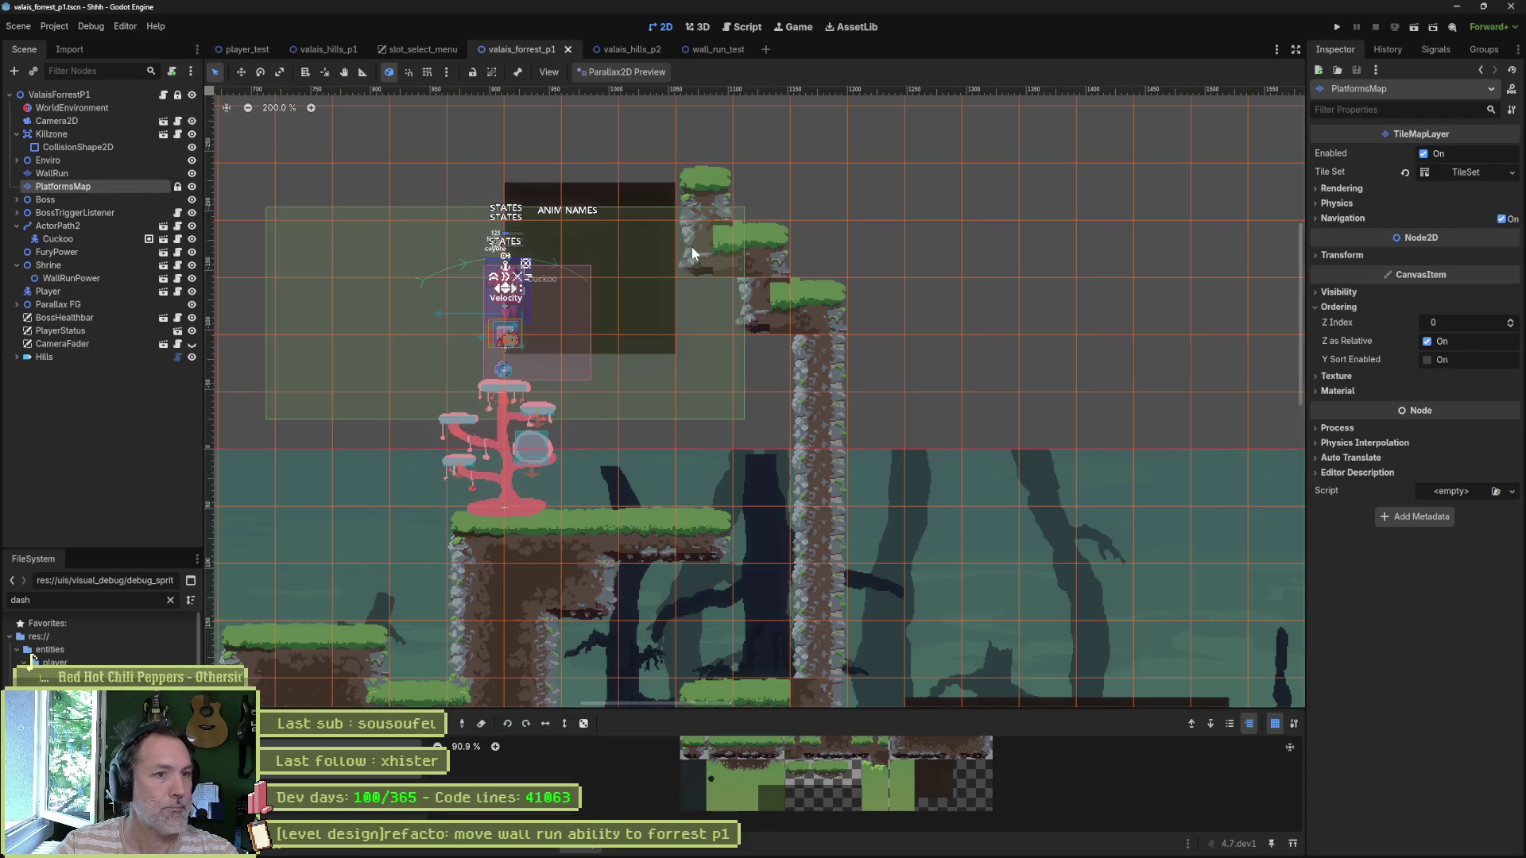
pyautogui.rightClick(701, 194)
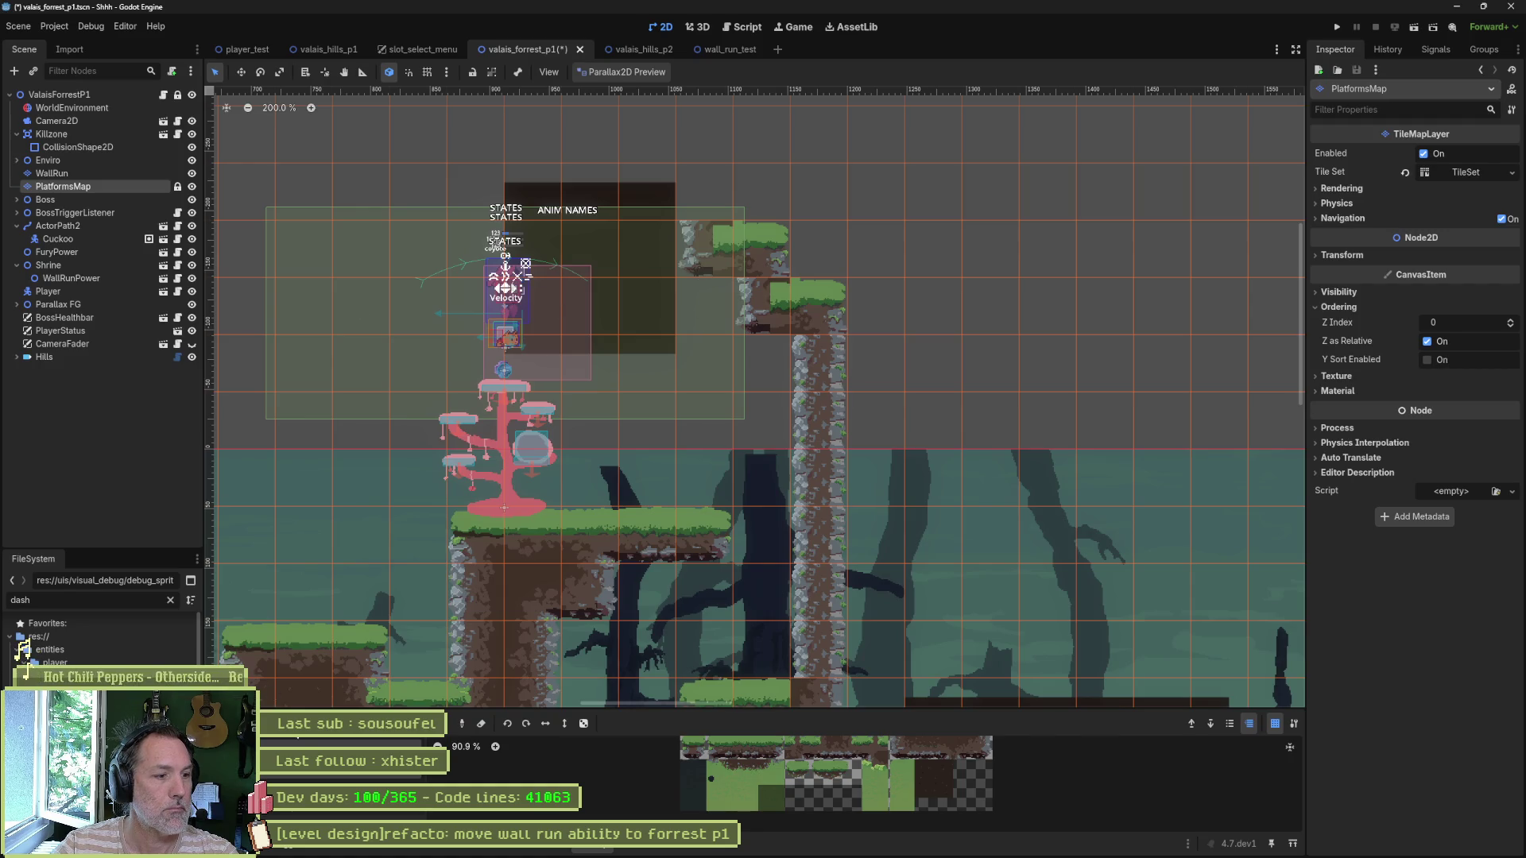
pyautogui.click(402, 723)
pyautogui.click(722, 246)
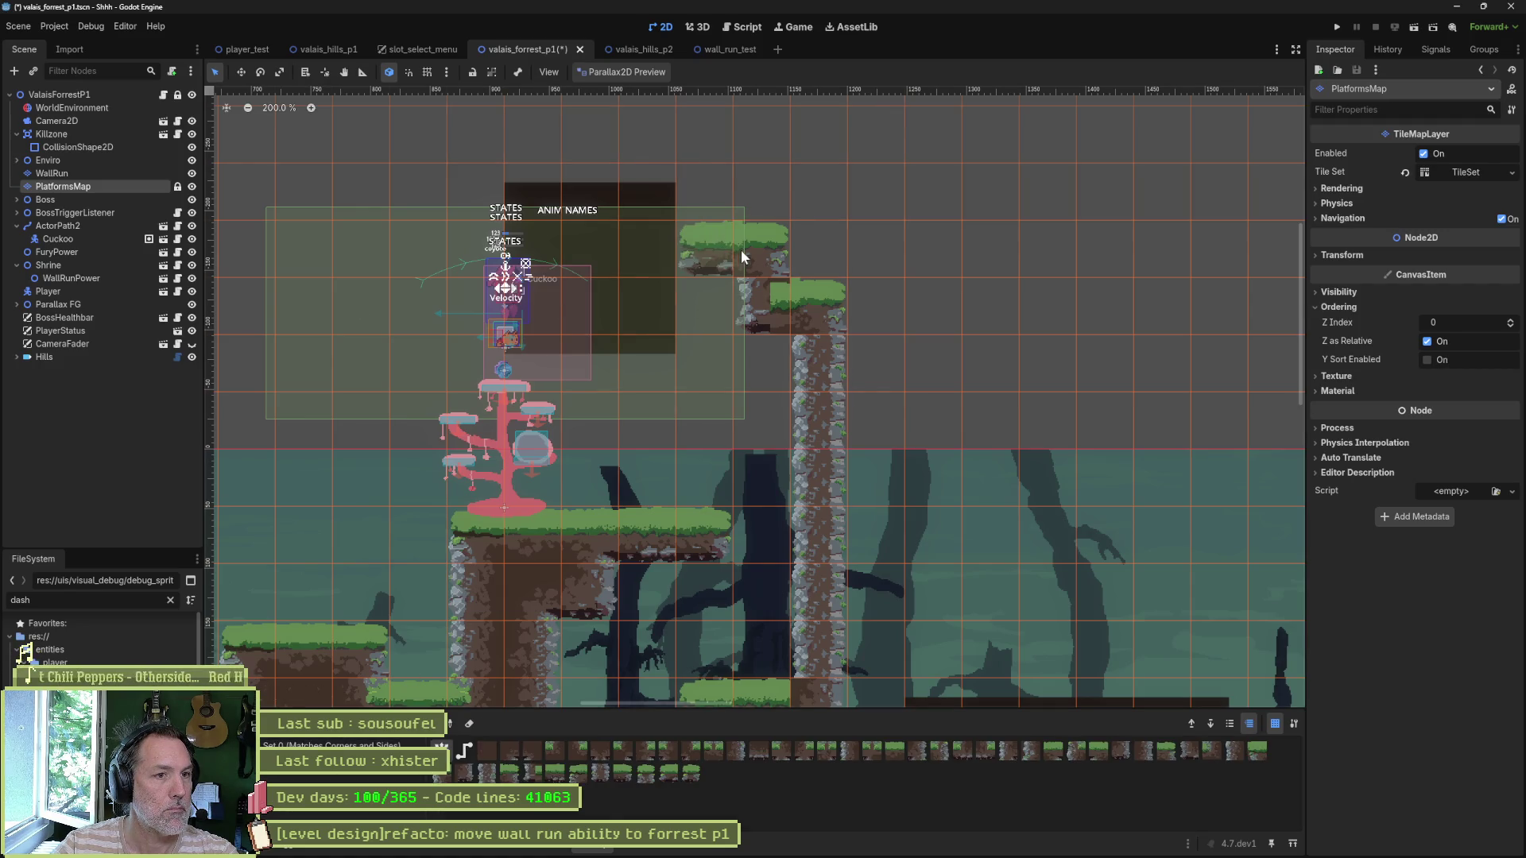
# Step: Fill rock under the upper platform, extend the ground one tile right and the wall down, then run the scene
pyautogui.click(741, 311)
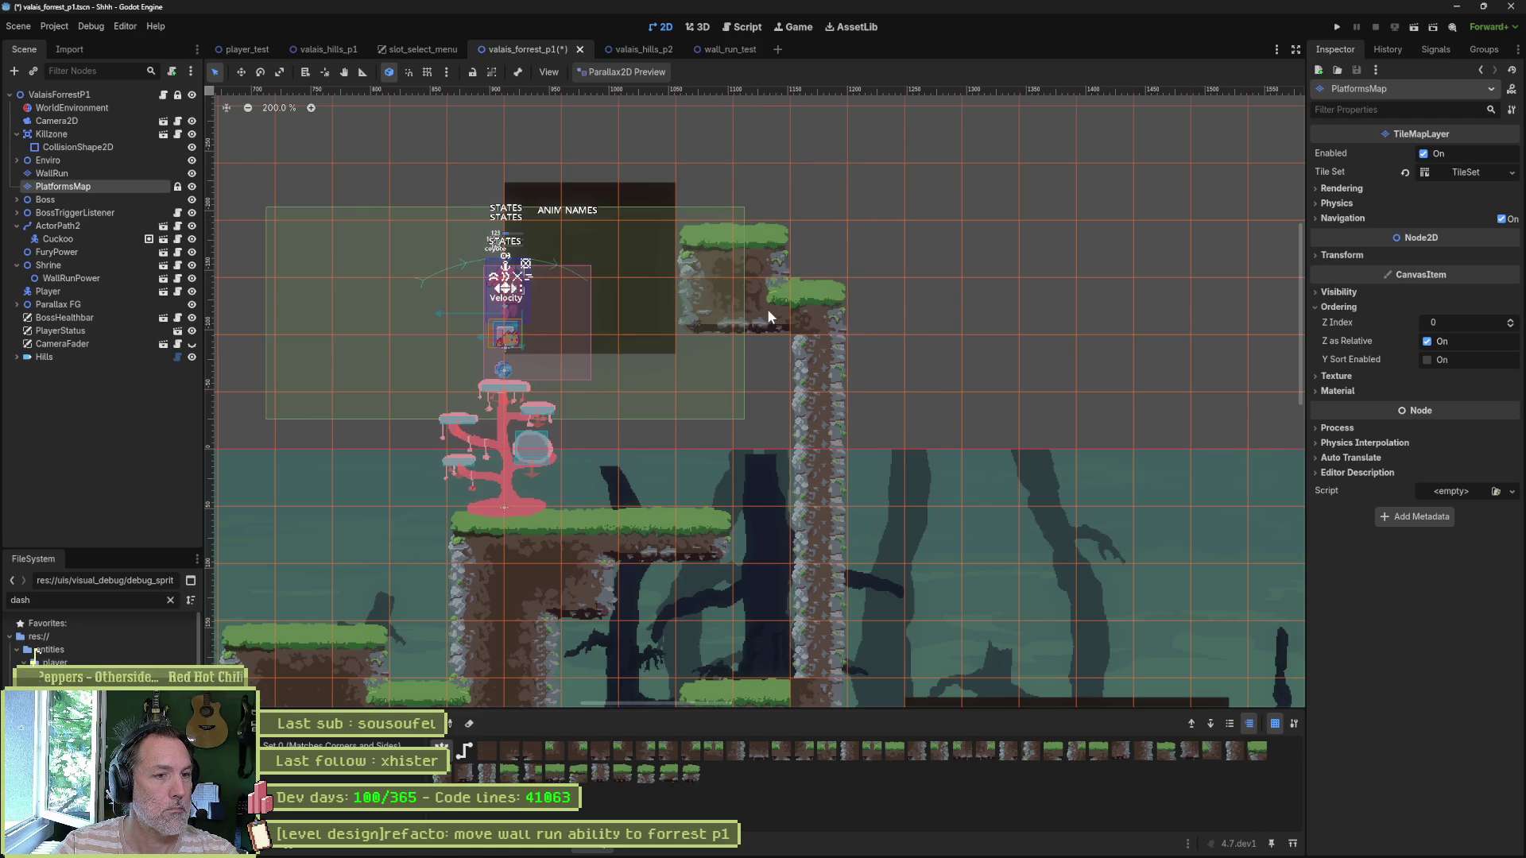
pyautogui.click(759, 525)
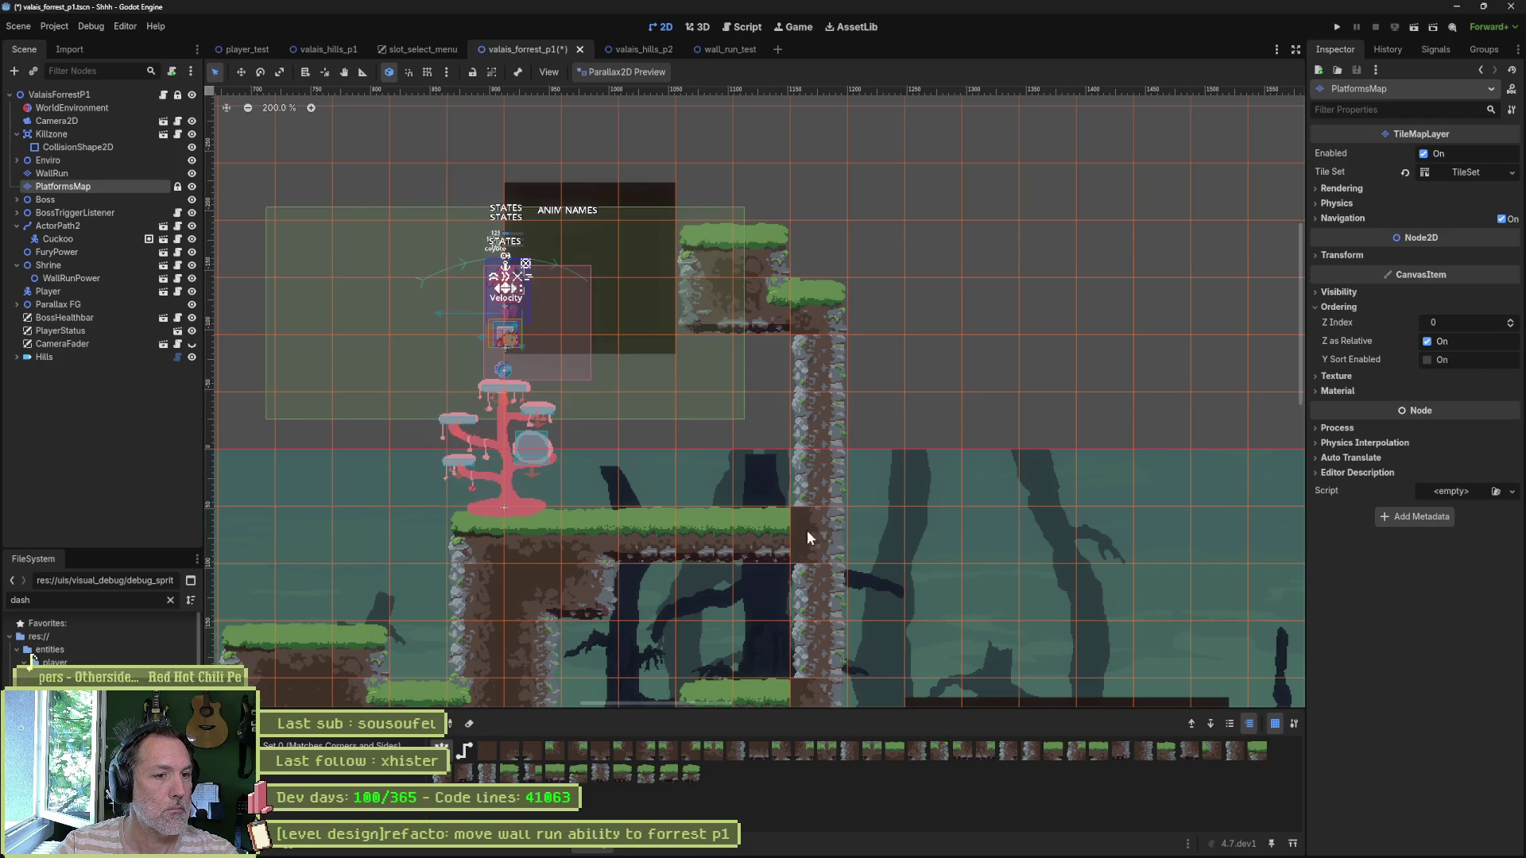
pyautogui.moveTo(759, 338); pyautogui.dragTo(753, 518)
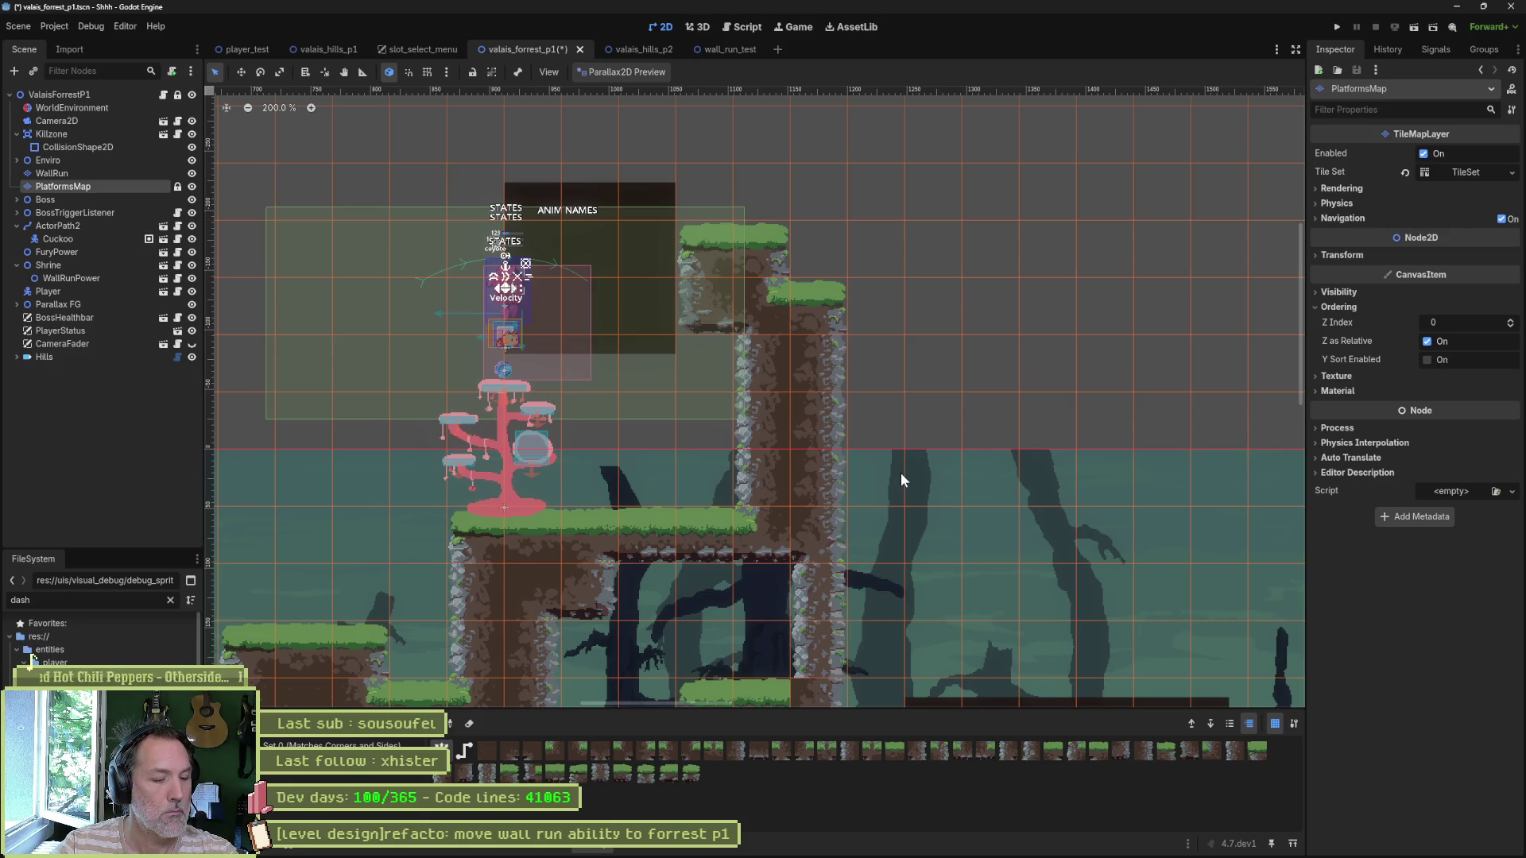
pyautogui.press('F6')
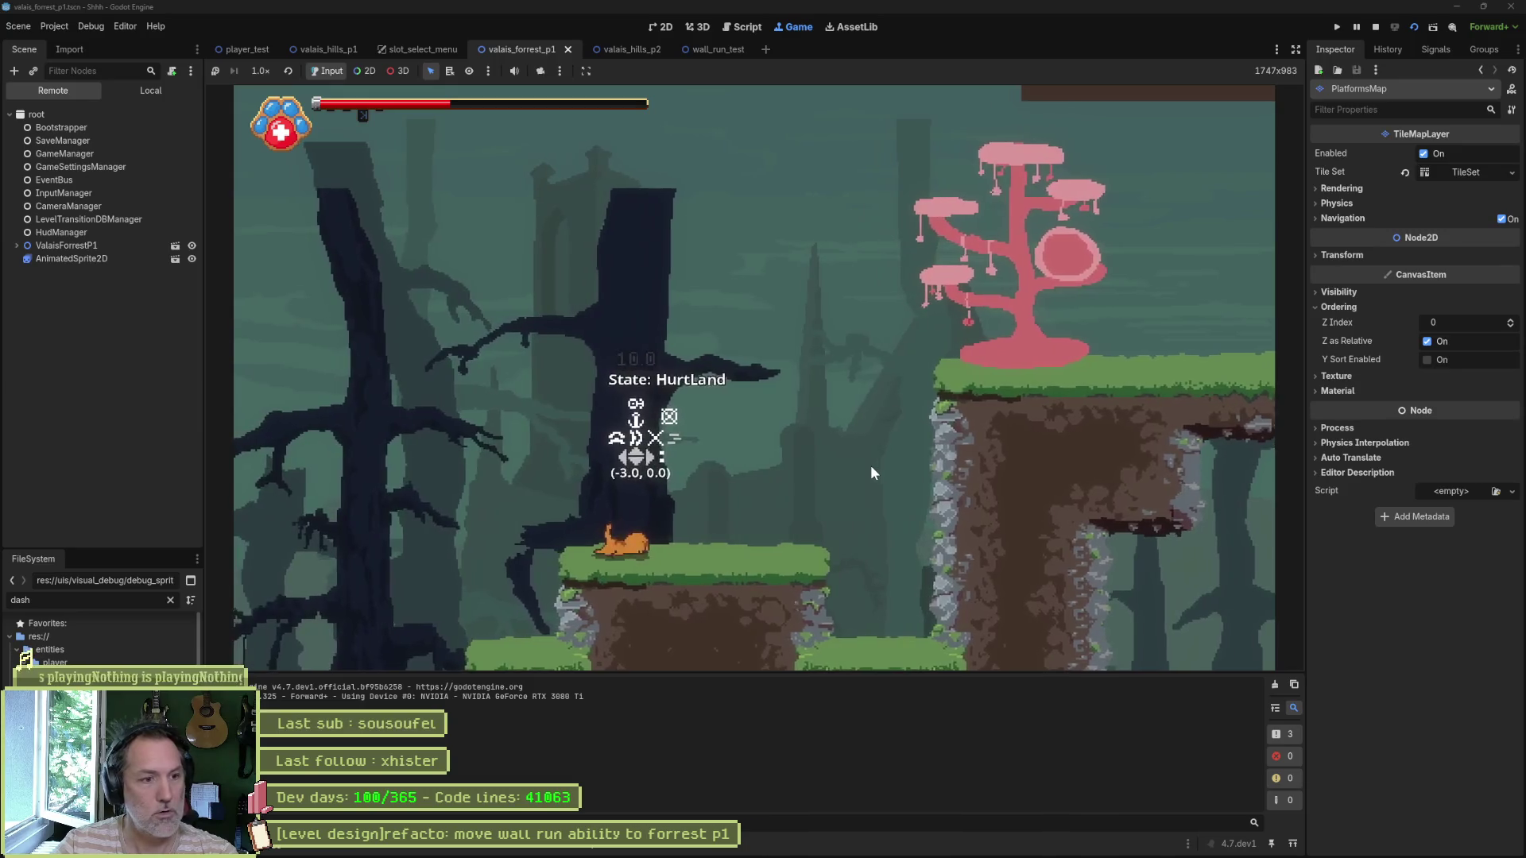
# Step: Play-test wall-jumping between the pink tree and the cliff, and wall-running up to the ledge
pyautogui.press('Right')
pyautogui.press('space')
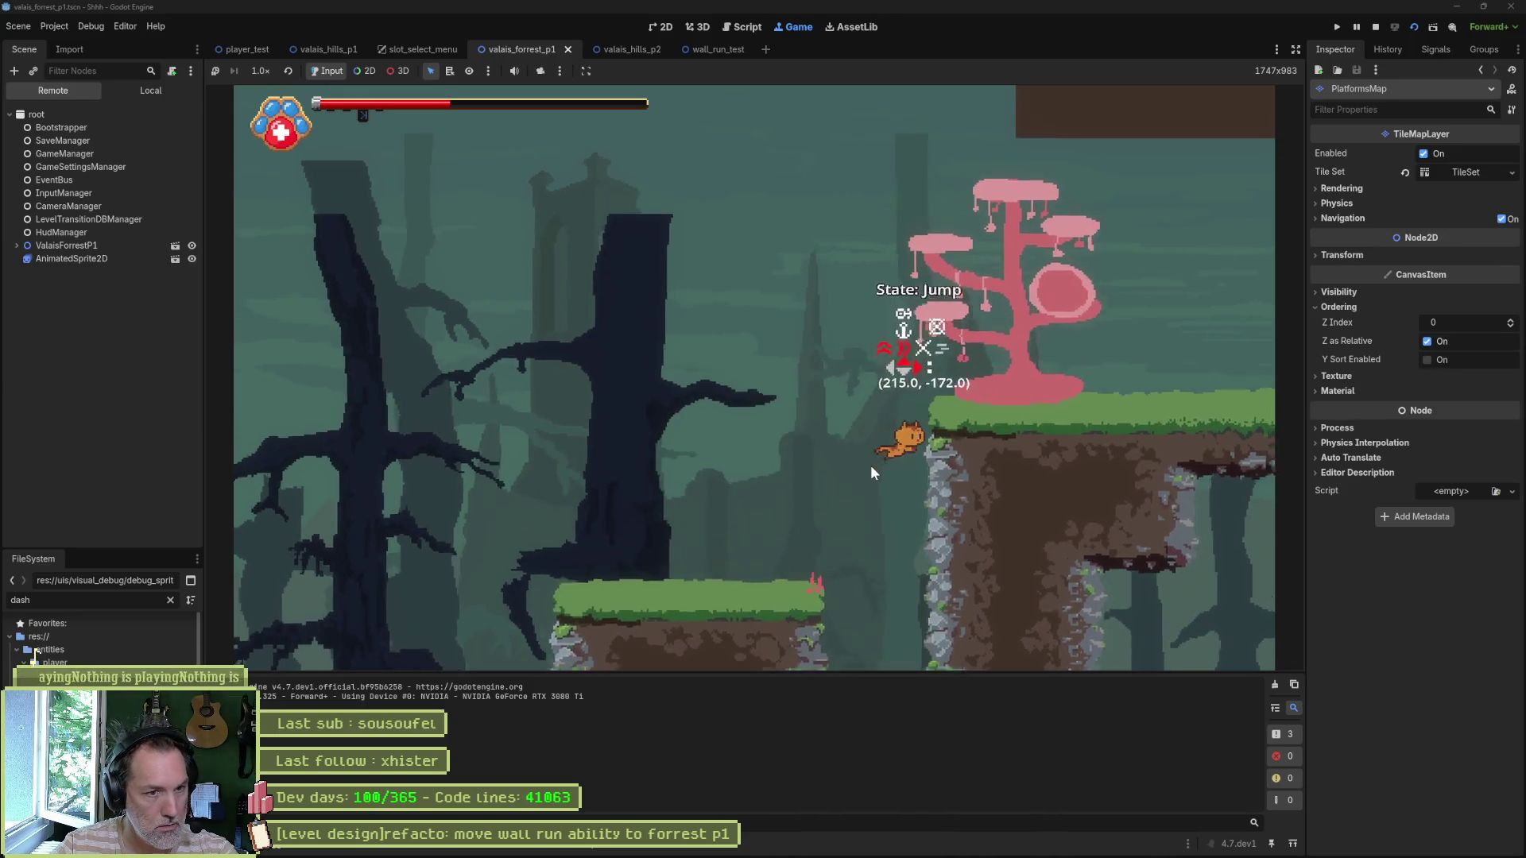
pyautogui.press('space')
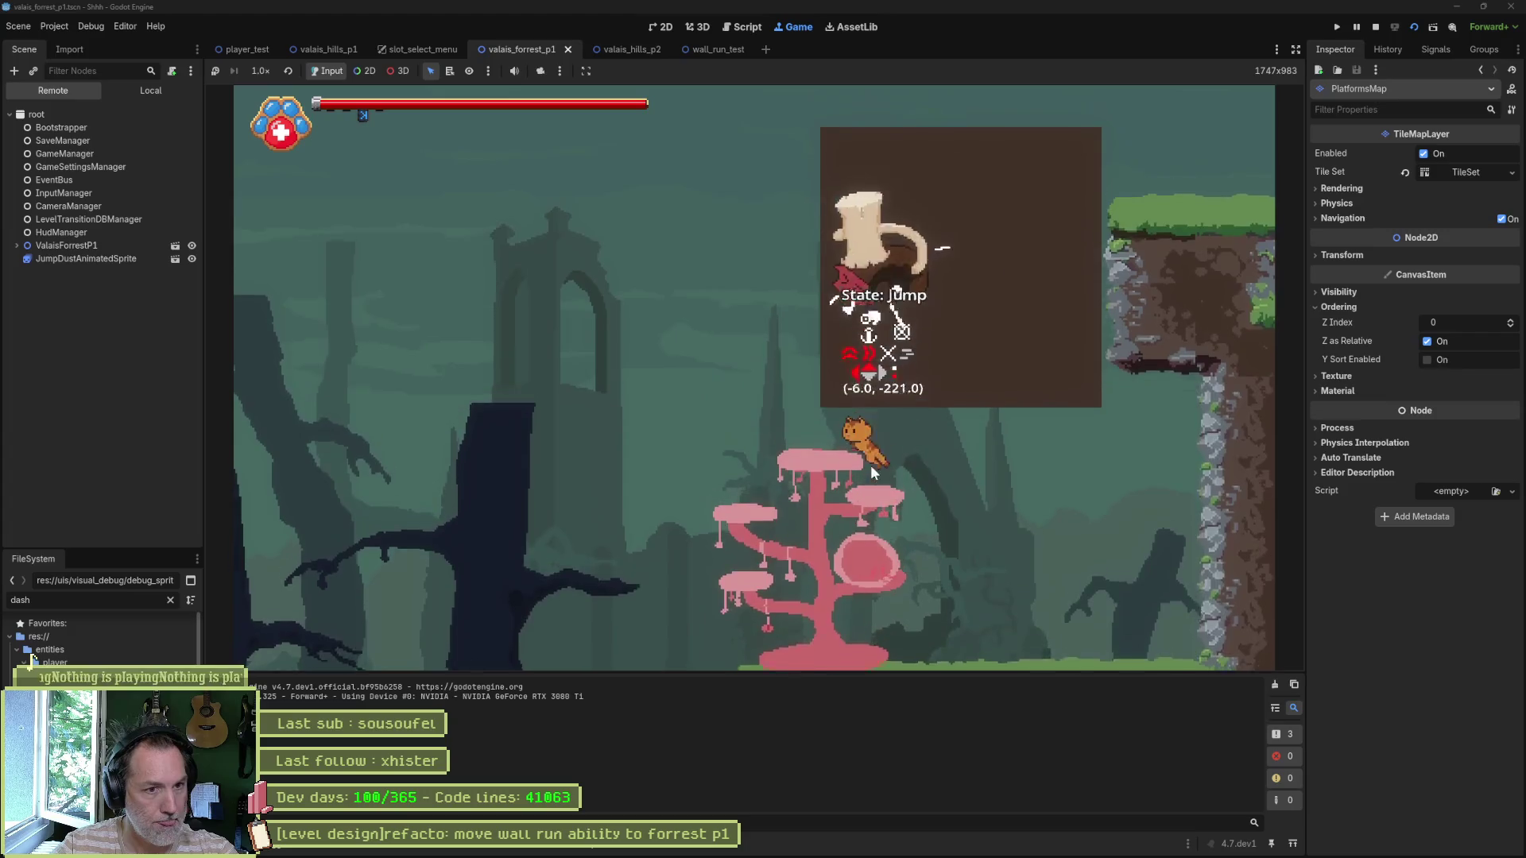
pyautogui.press('x')
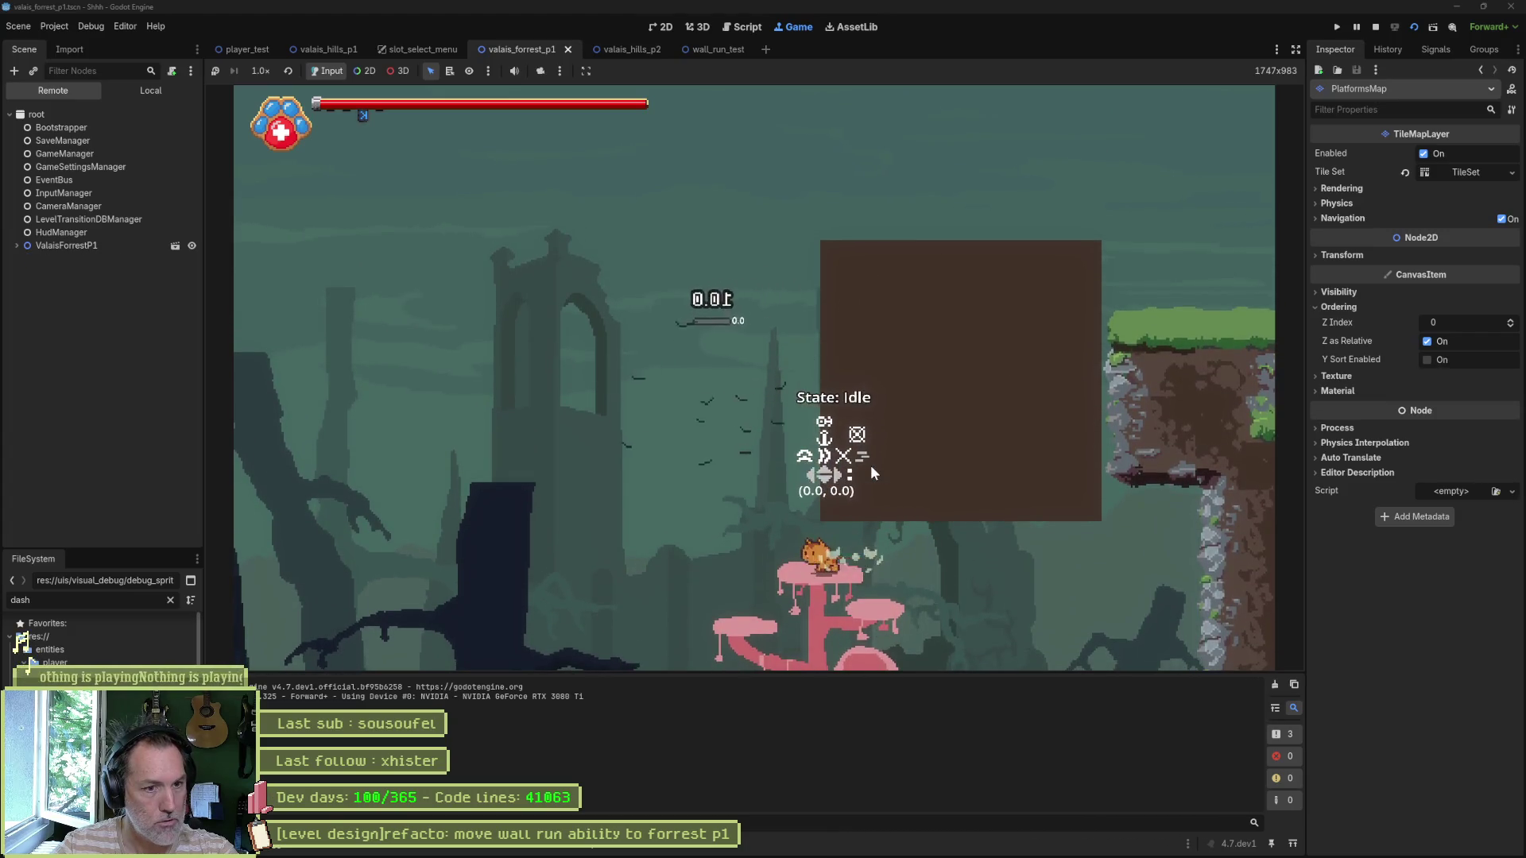
pyautogui.press('Right')
pyautogui.press('space')
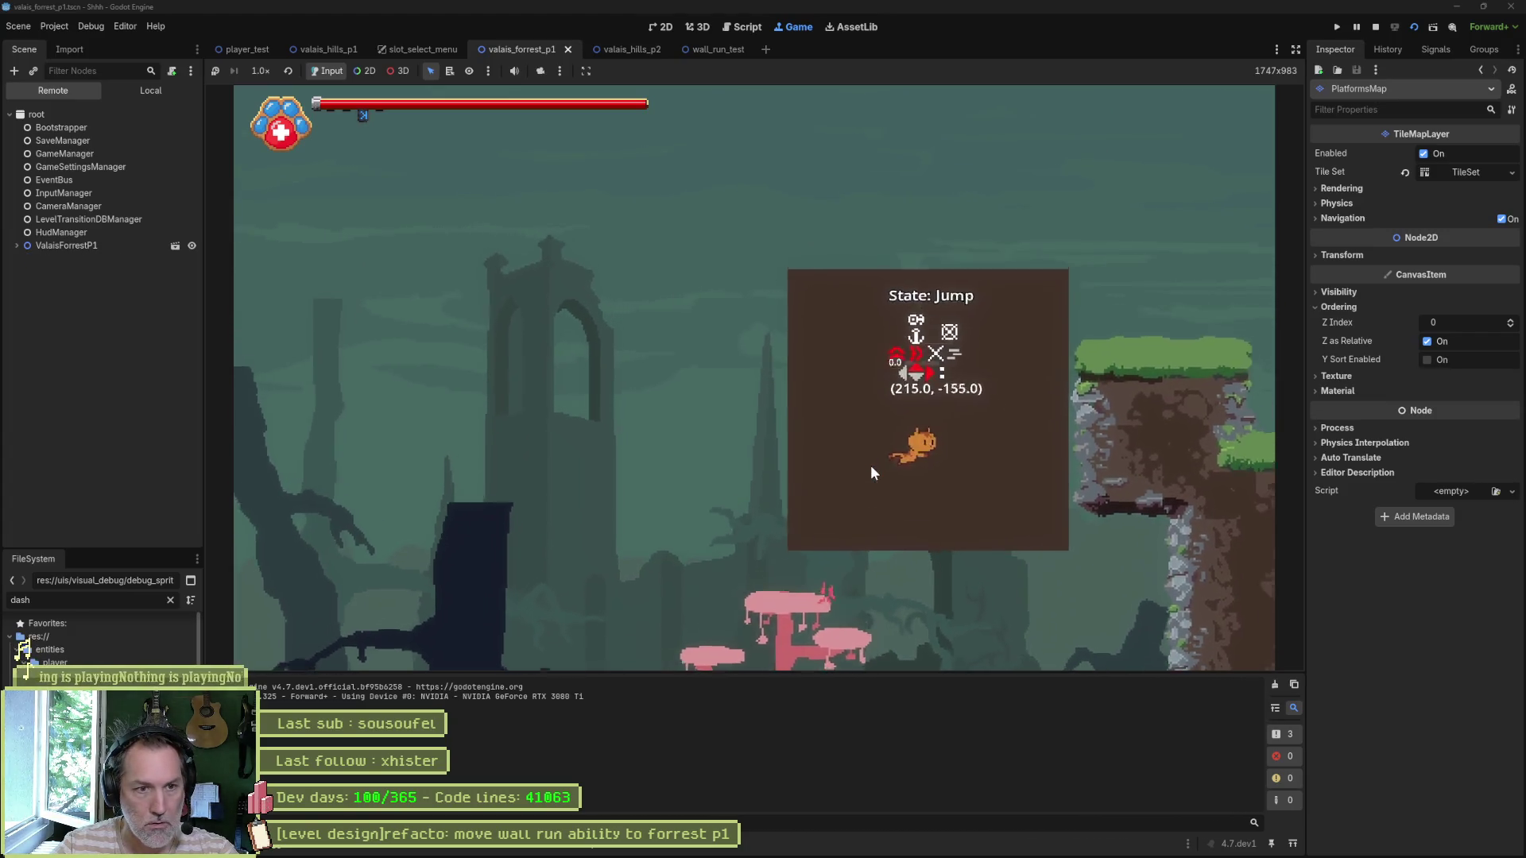
pyautogui.press('x')
pyautogui.press('Left')
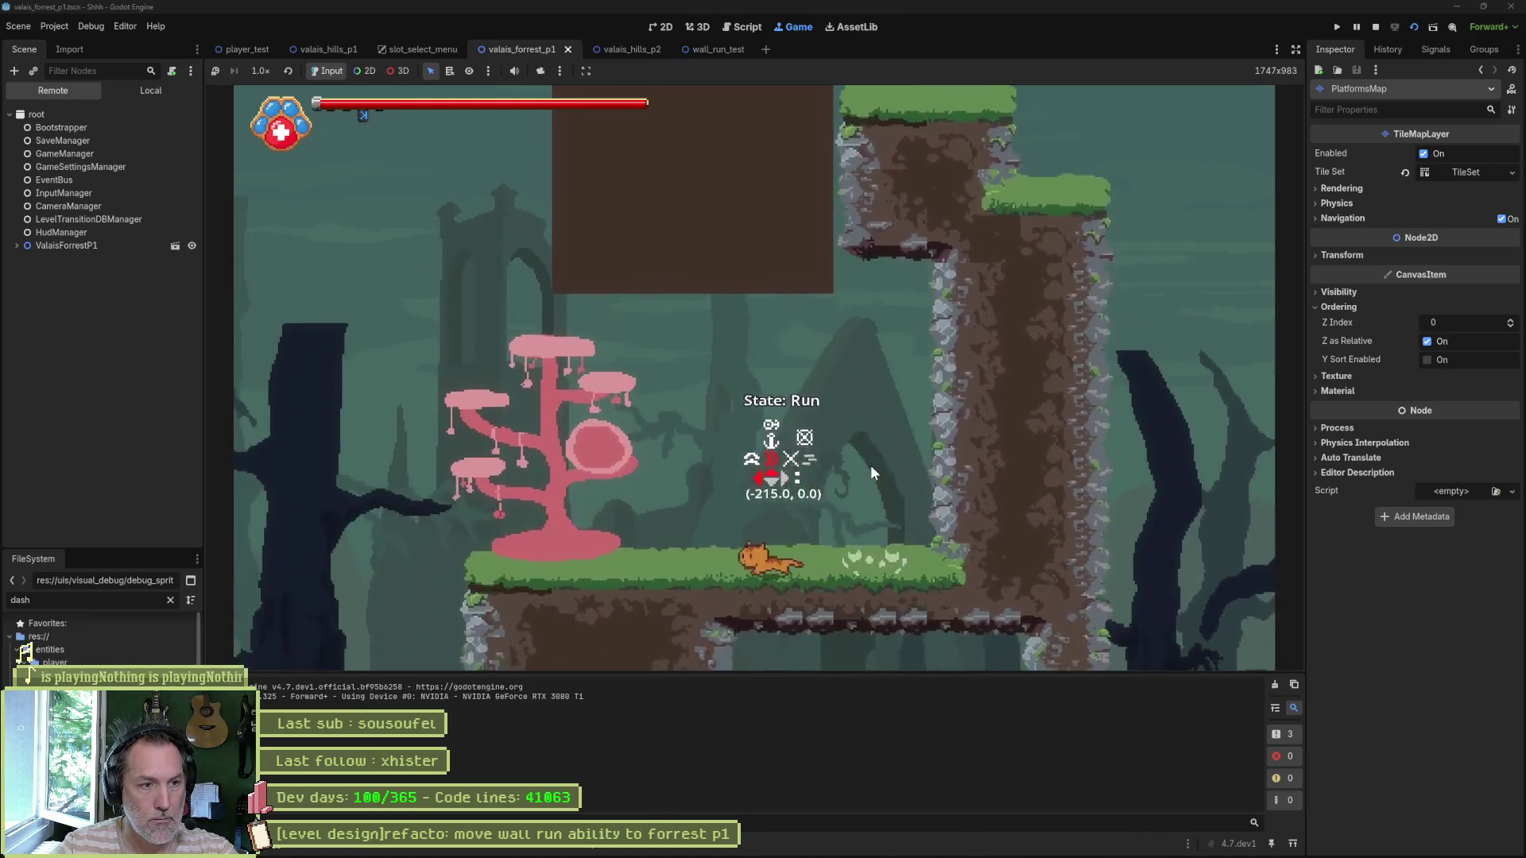
pyautogui.press('space')
pyautogui.press('space')
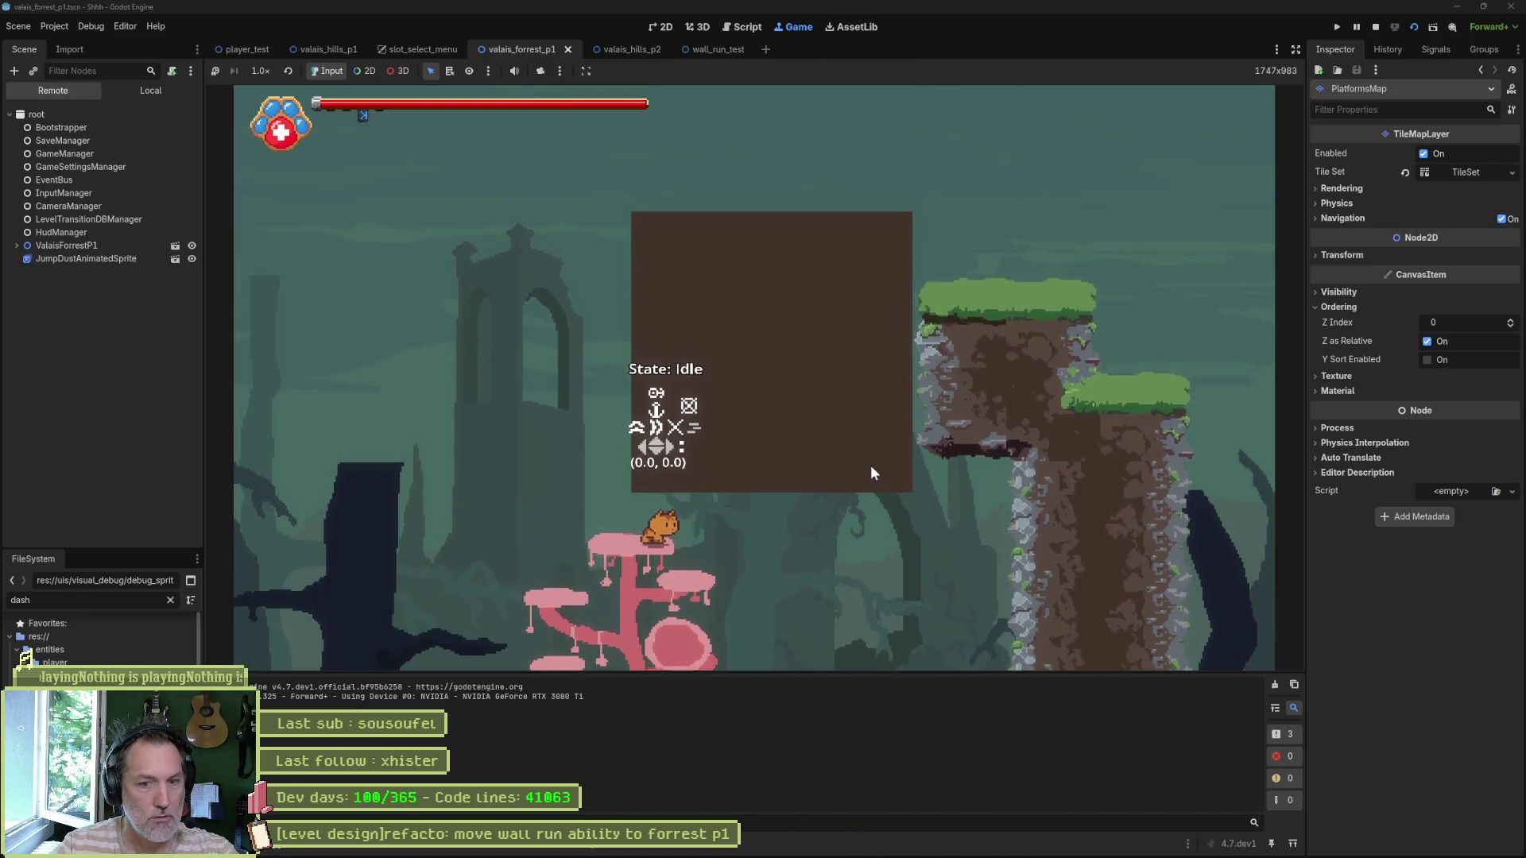
pyautogui.press('space')
pyautogui.press('Right')
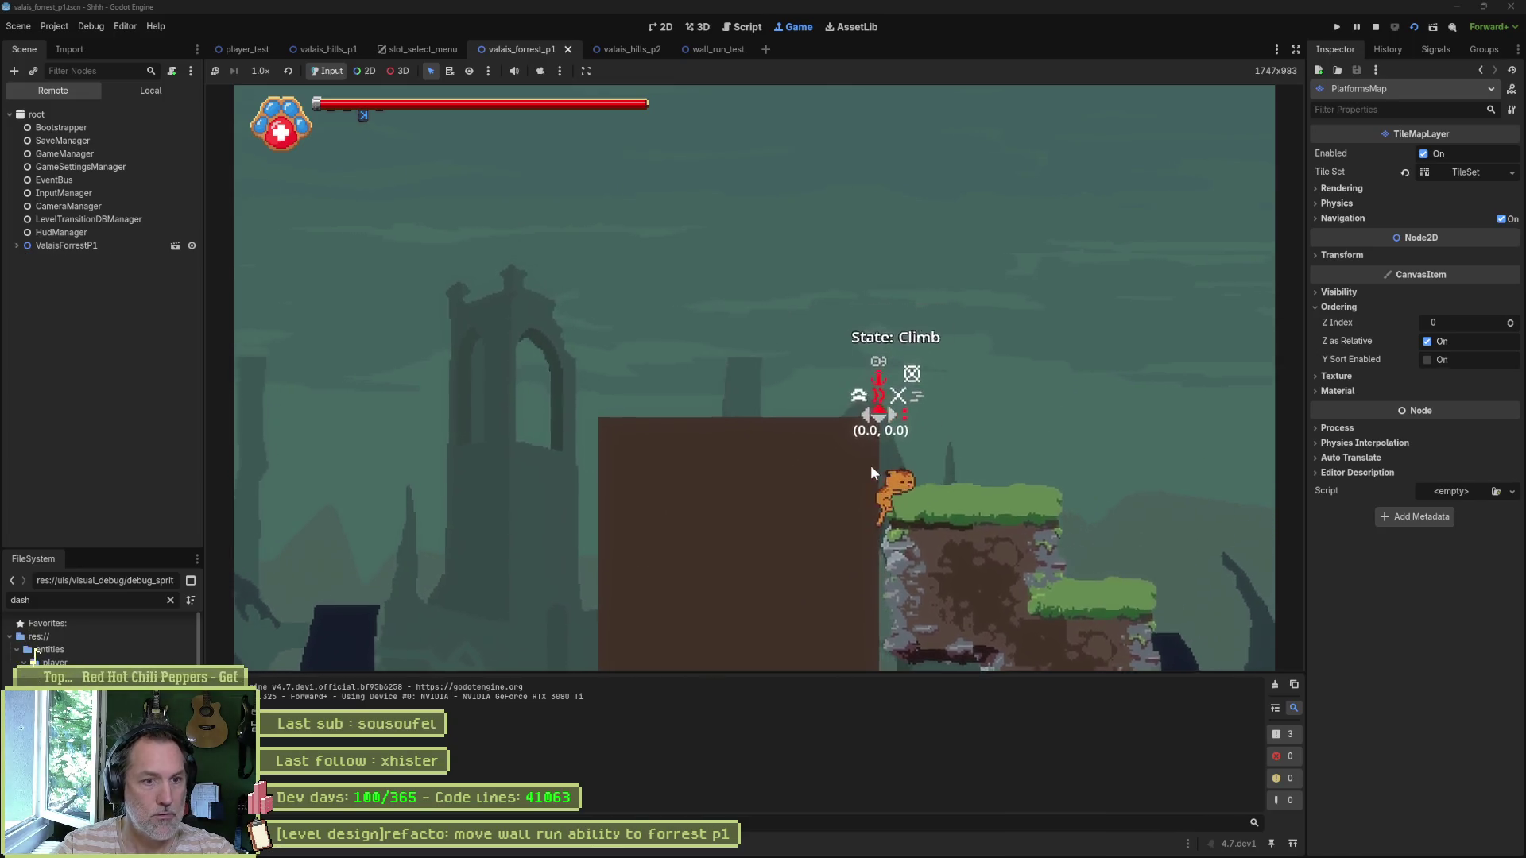
pyautogui.press('Left')
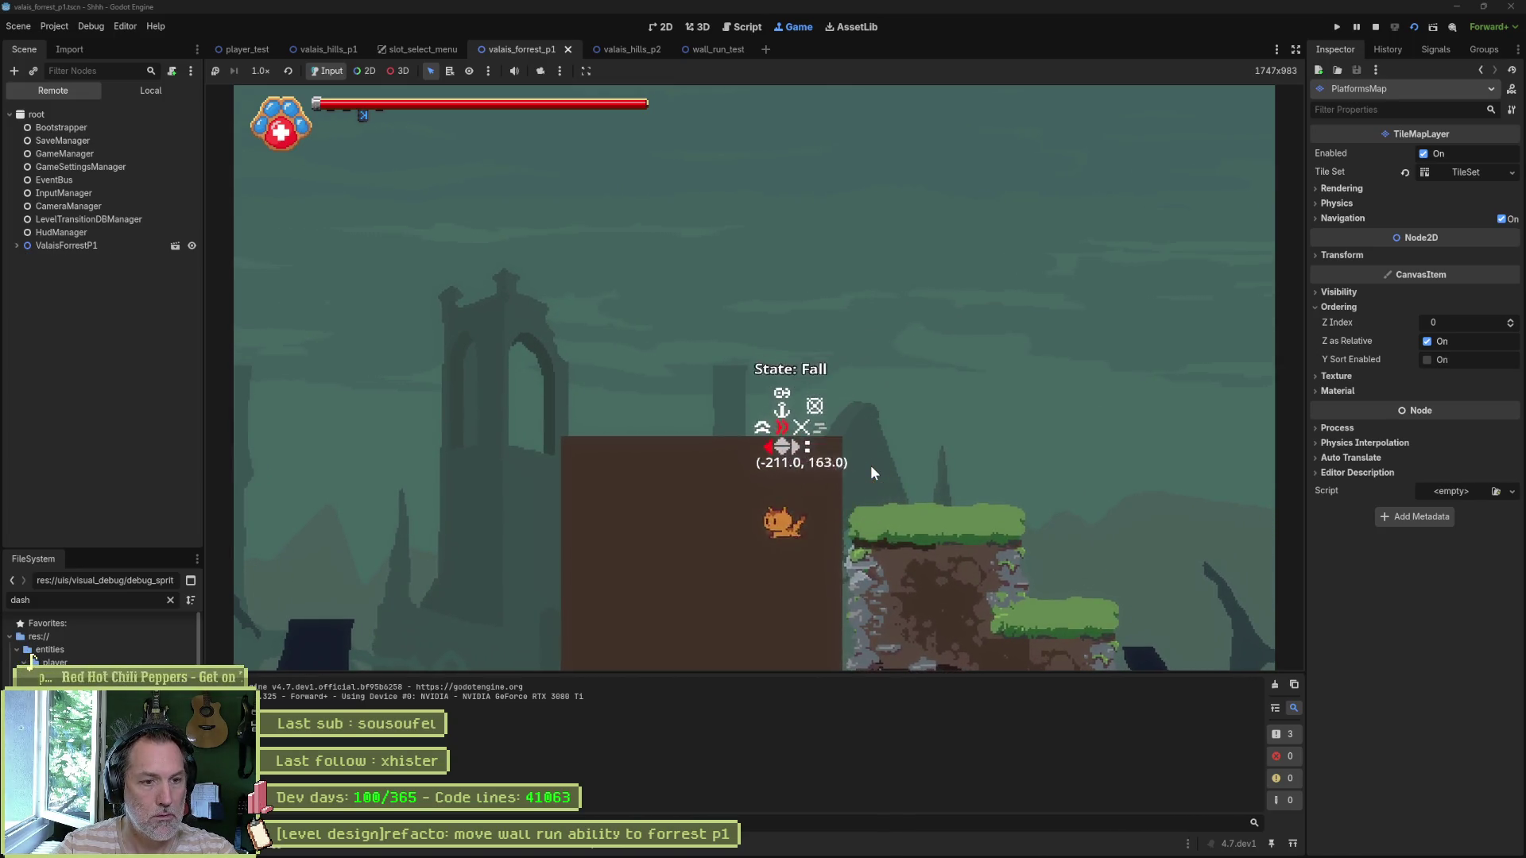
pyautogui.press('Right')
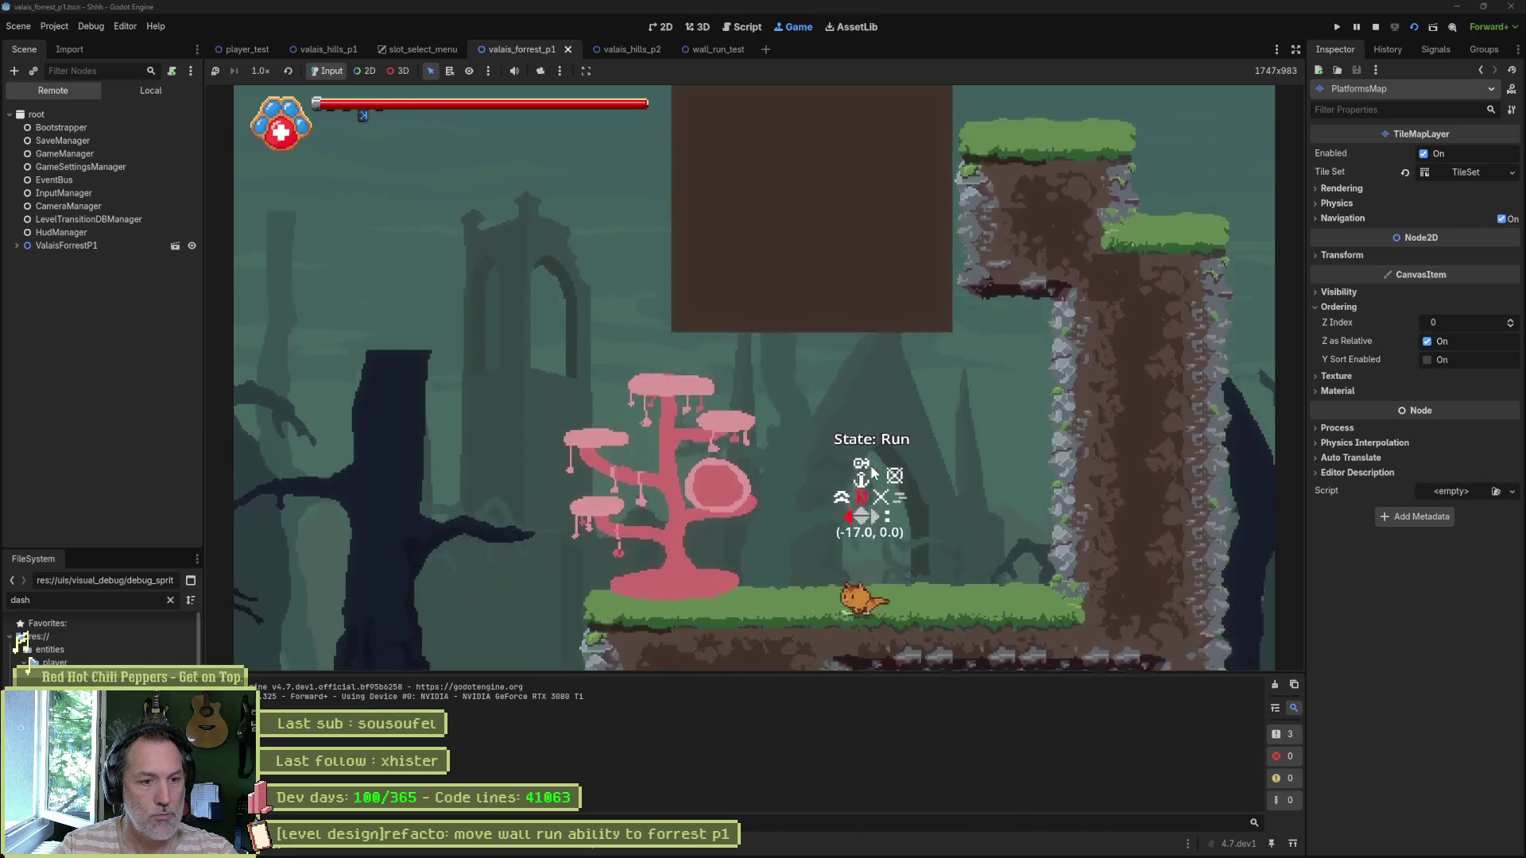
pyautogui.press('Left')
pyautogui.press('space')
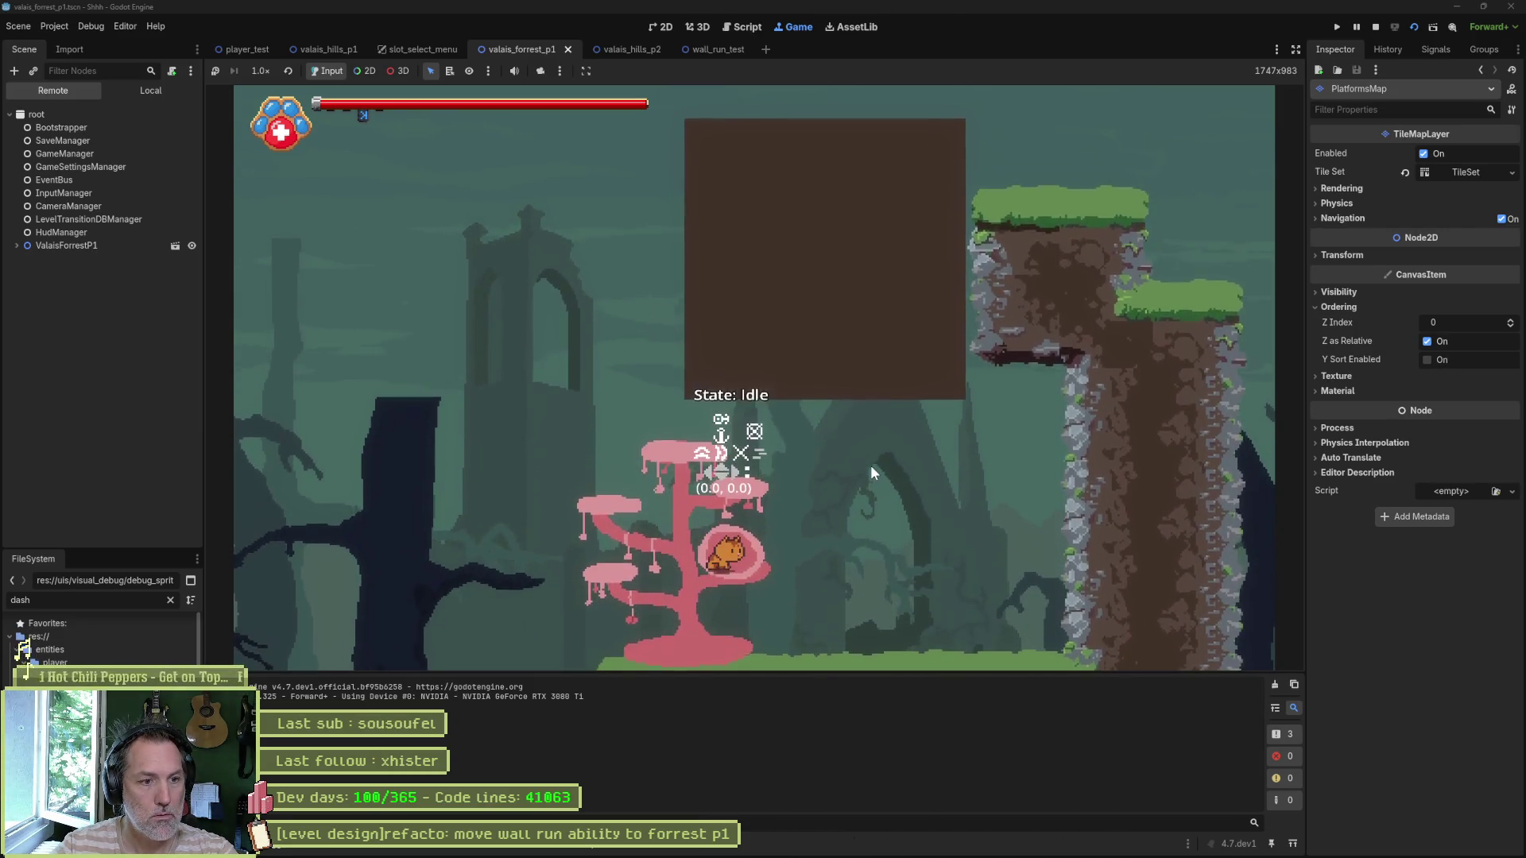
pyautogui.press('space')
pyautogui.press('space')
# Step: Test more wall runs, dash onto the grassy platform, jump back at the cliff, then stop the game
pyautogui.press('Right')
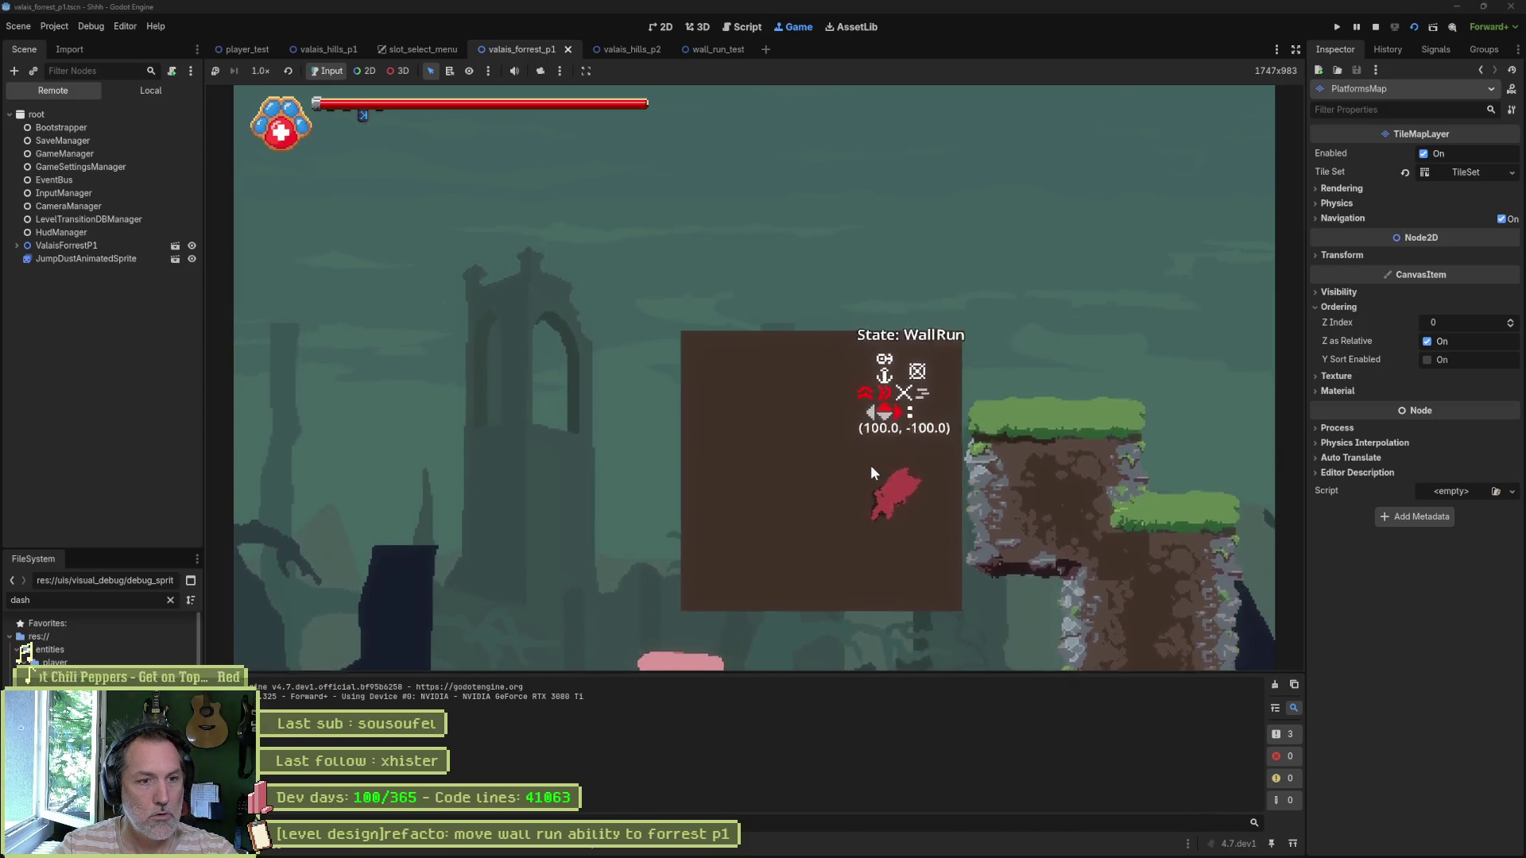
pyautogui.press('Left')
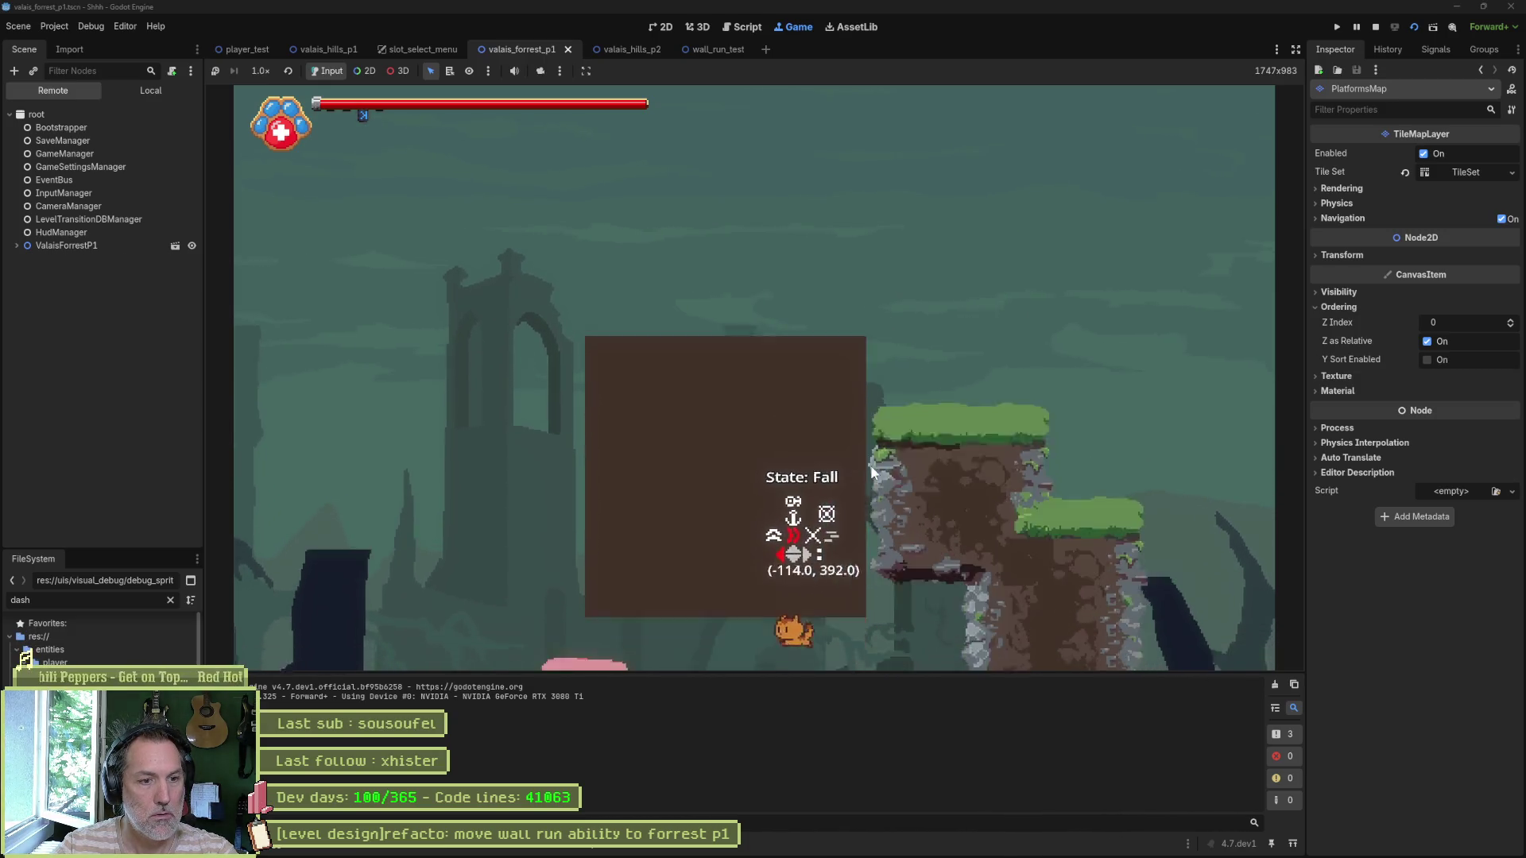
pyautogui.press('space')
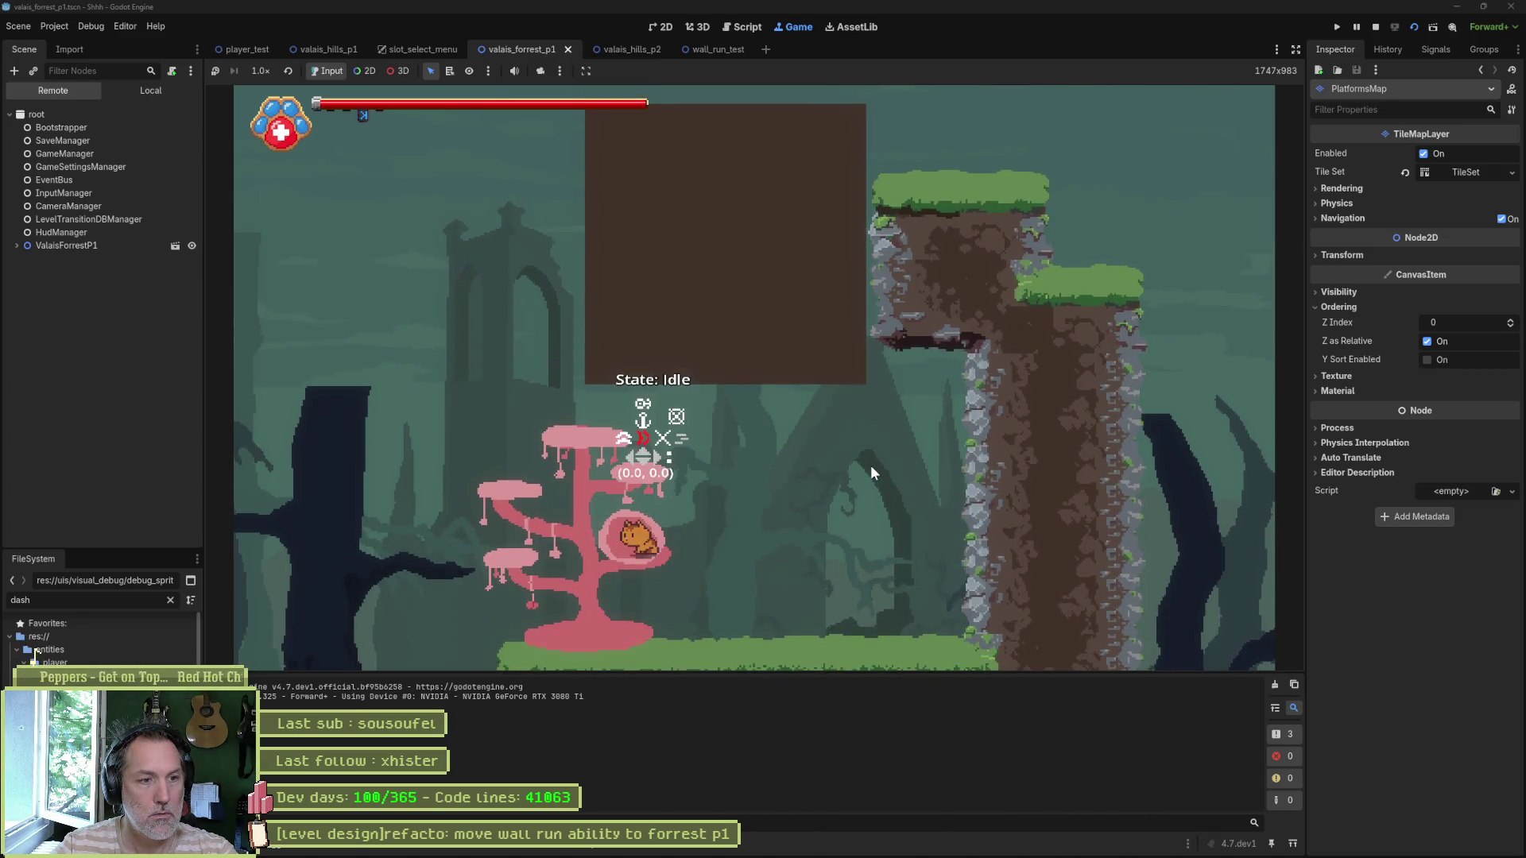
pyautogui.press('space')
pyautogui.press('Right')
pyautogui.press('space')
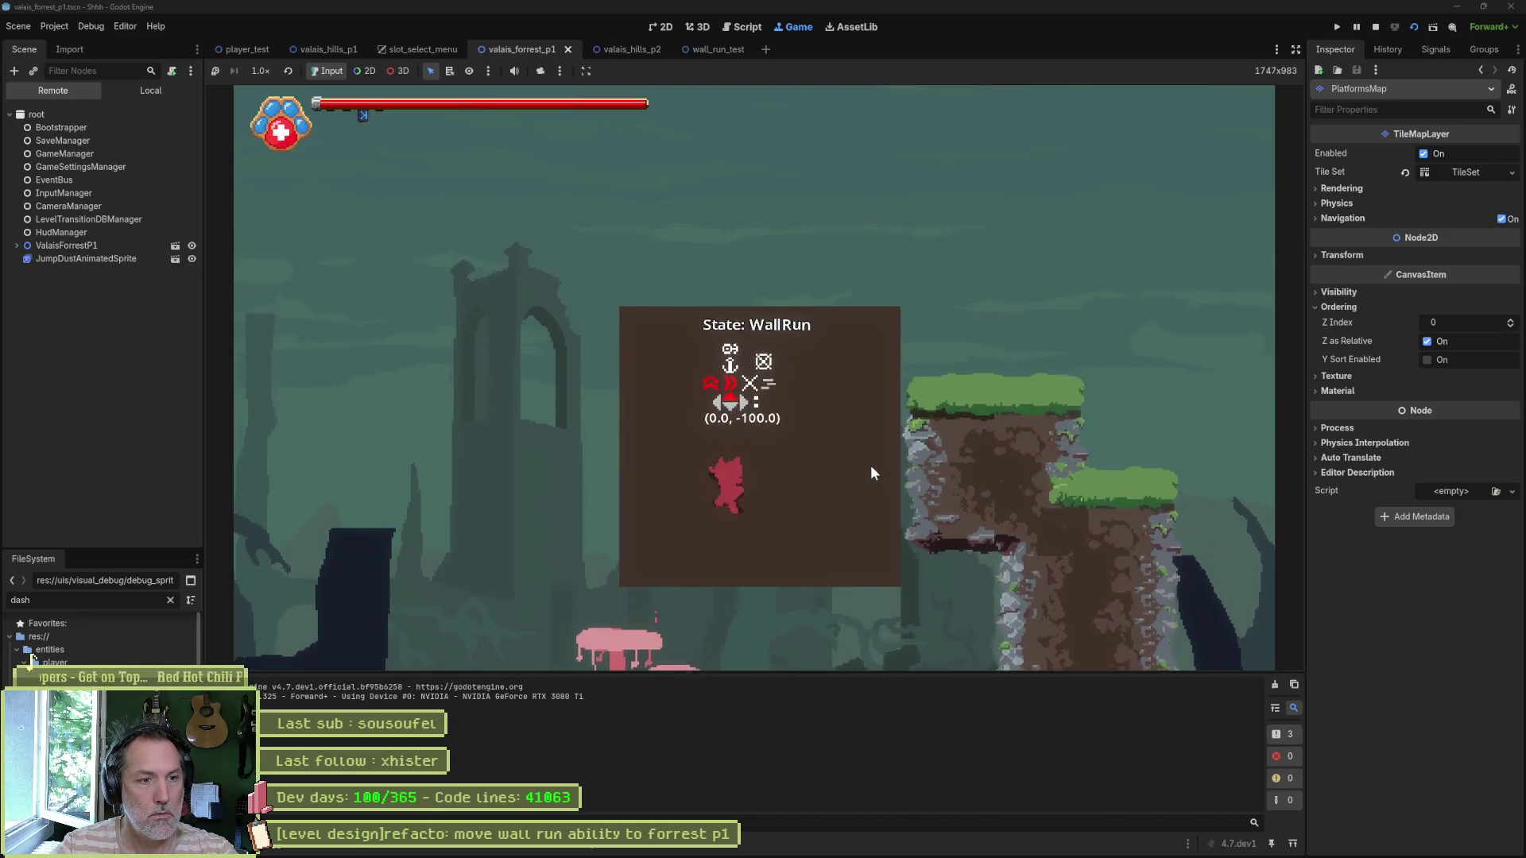
pyautogui.press('shift')
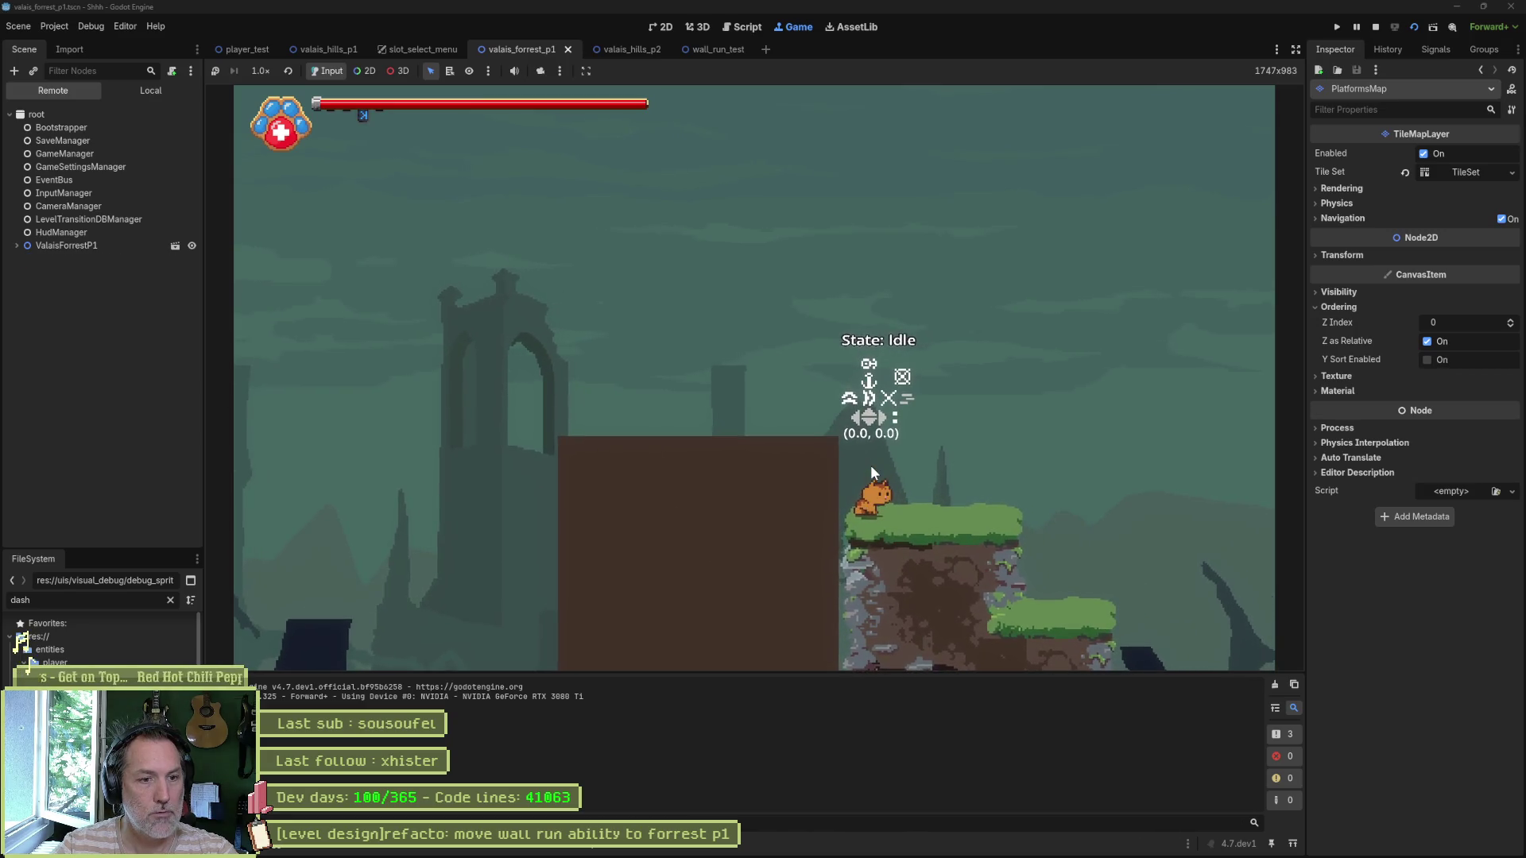
pyautogui.press('Left')
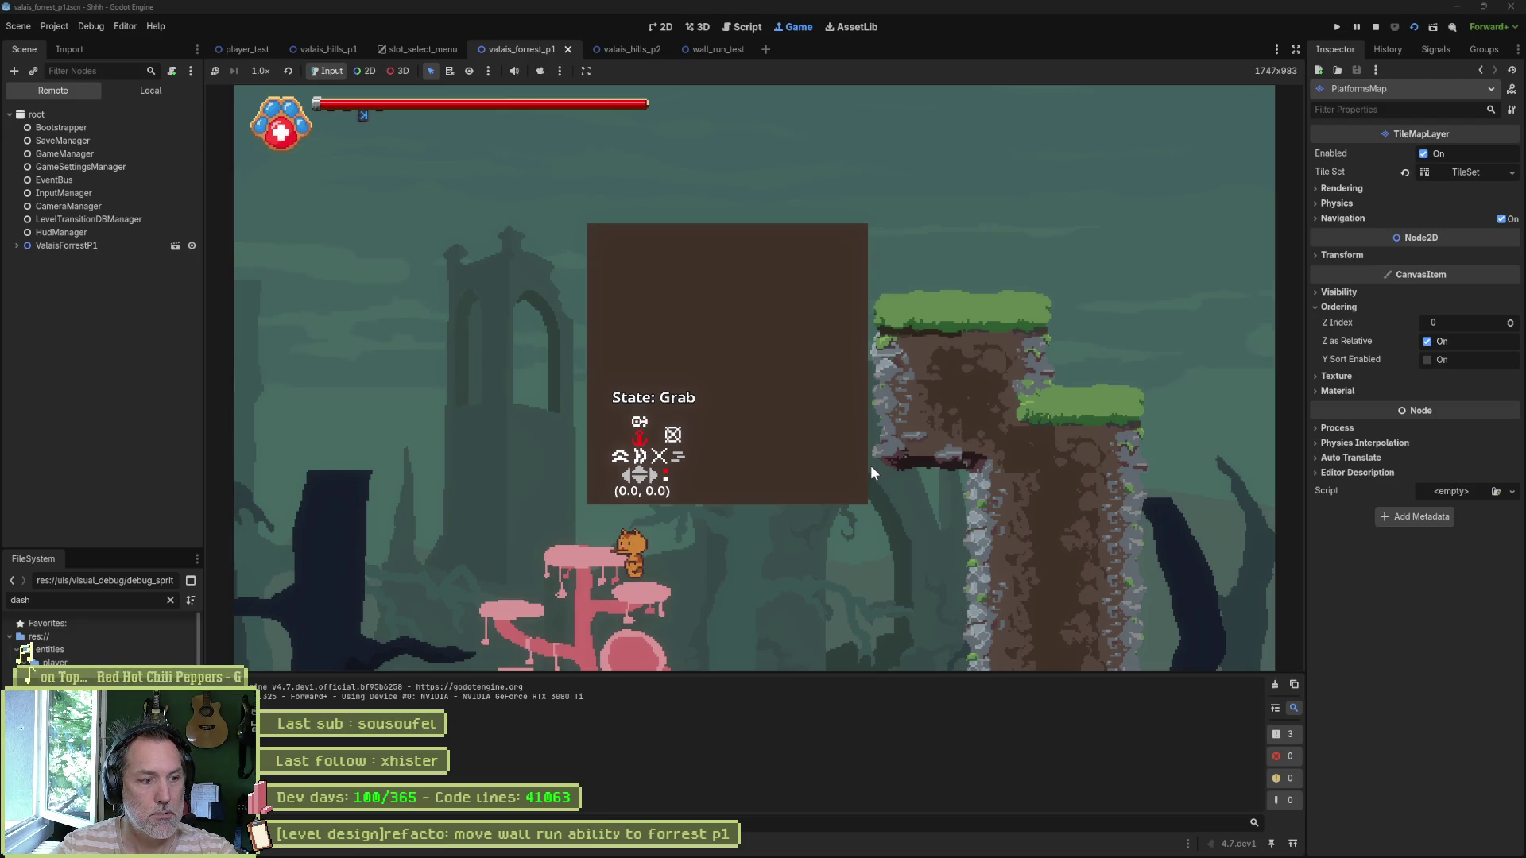
pyautogui.press('Up')
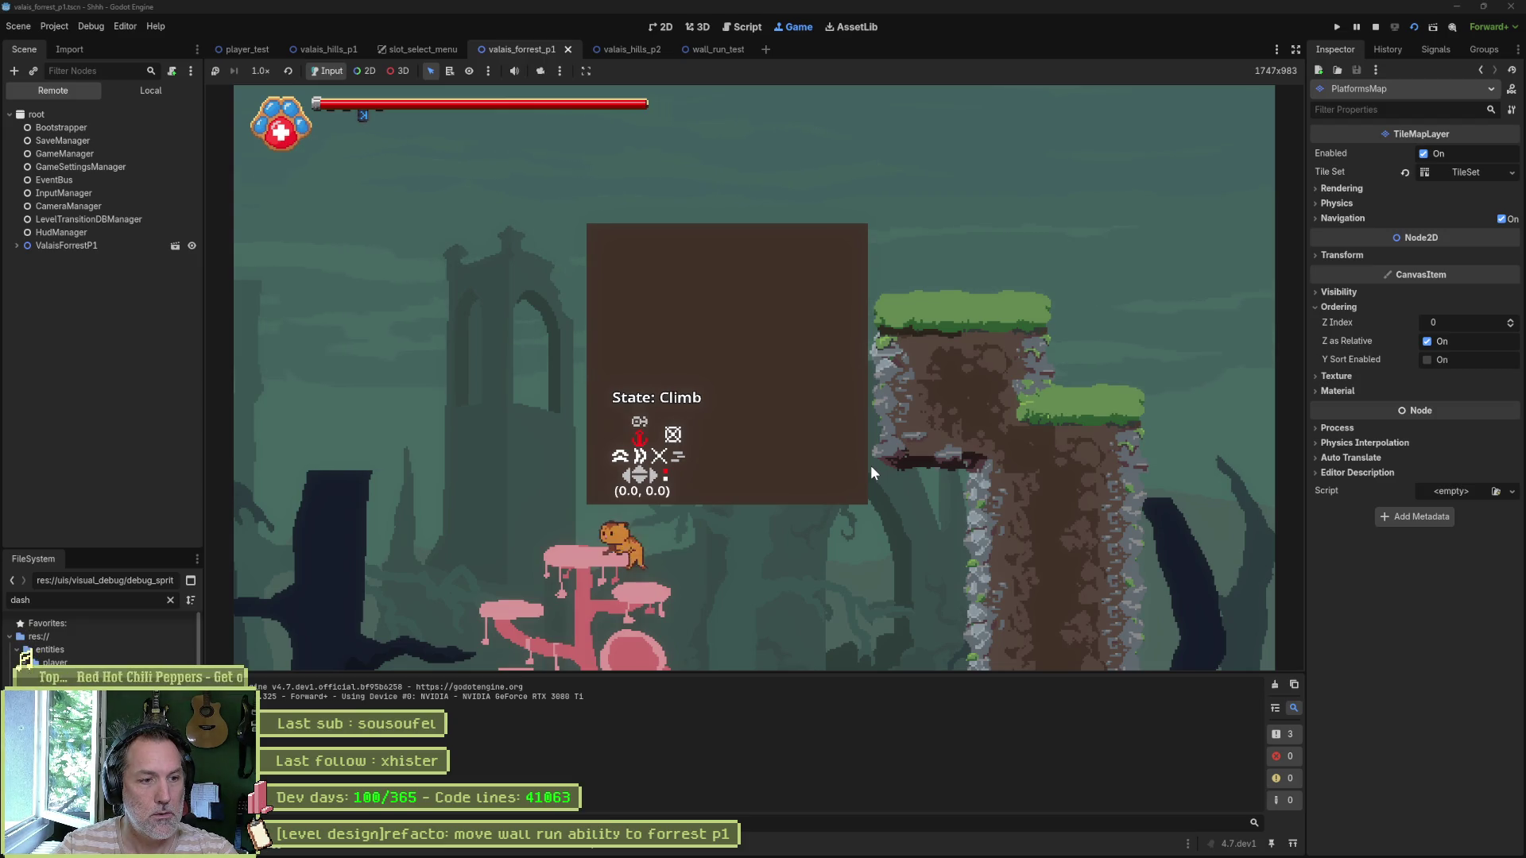
pyautogui.press('Right')
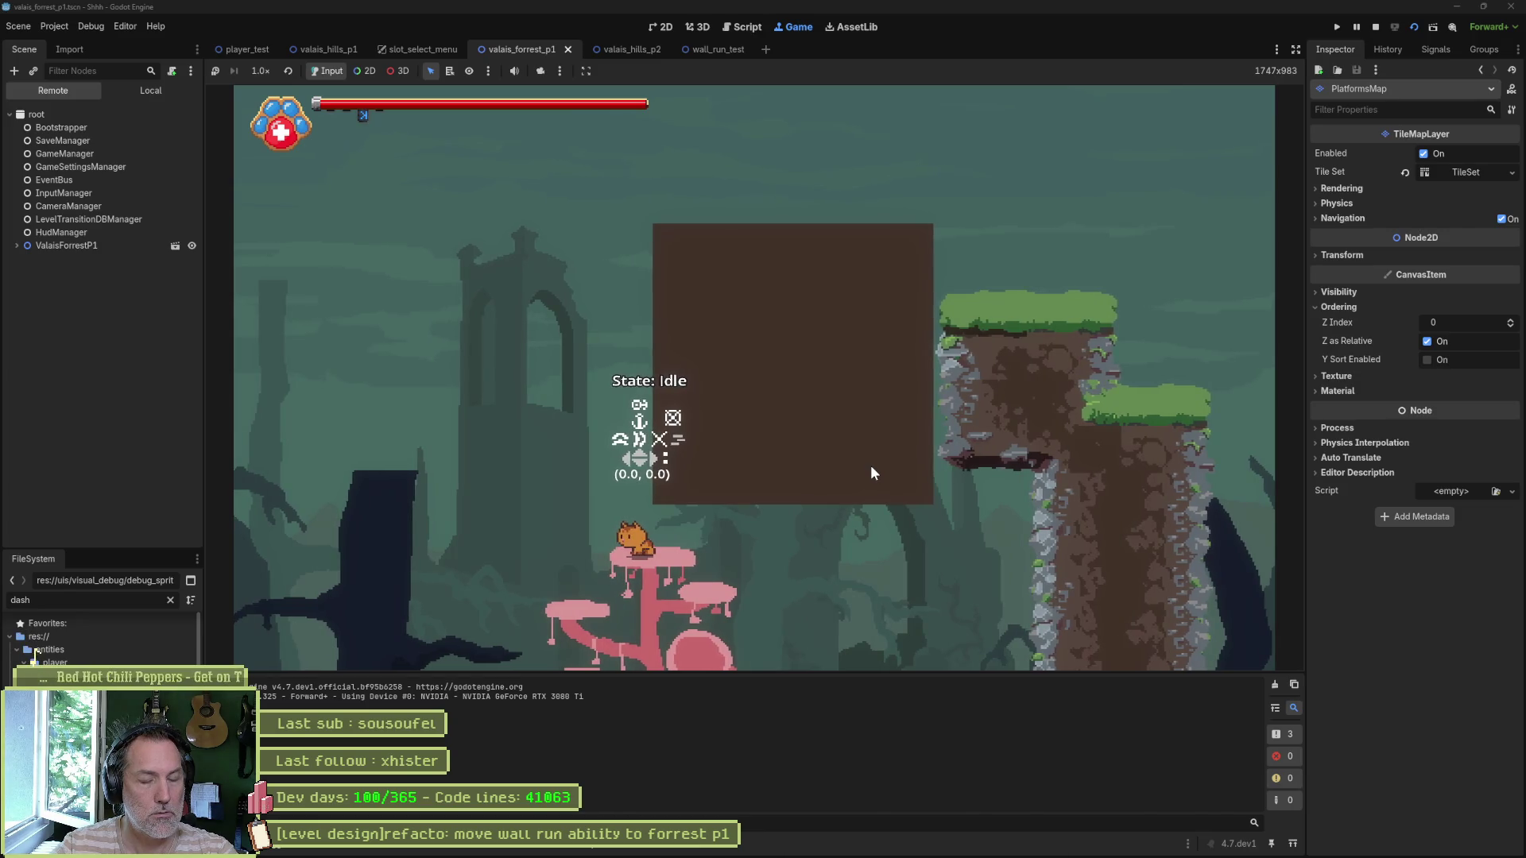
pyautogui.press('space')
pyautogui.press('Right')
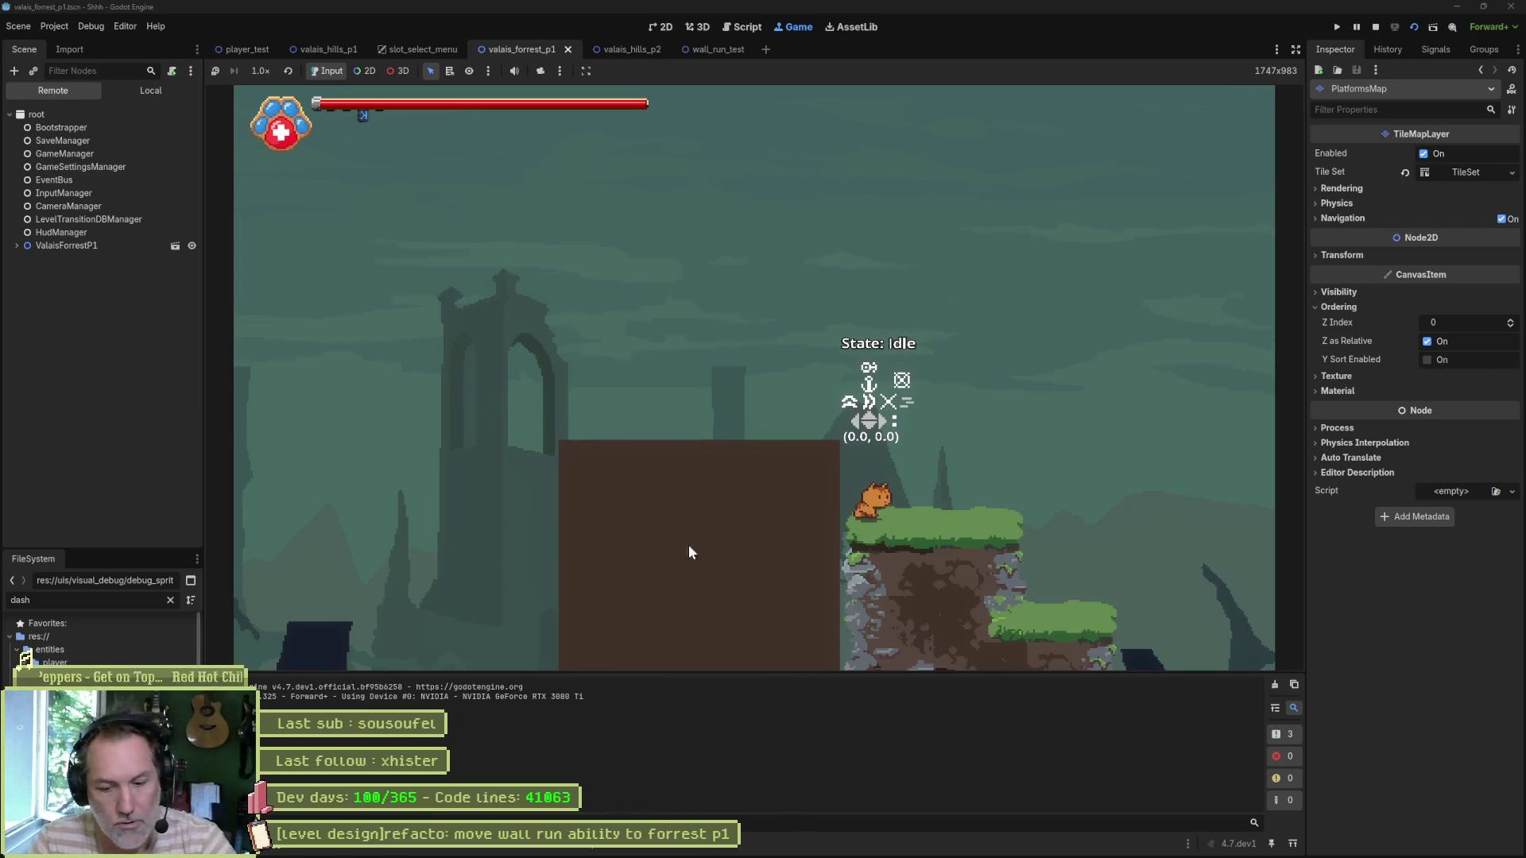
pyautogui.press('F8')
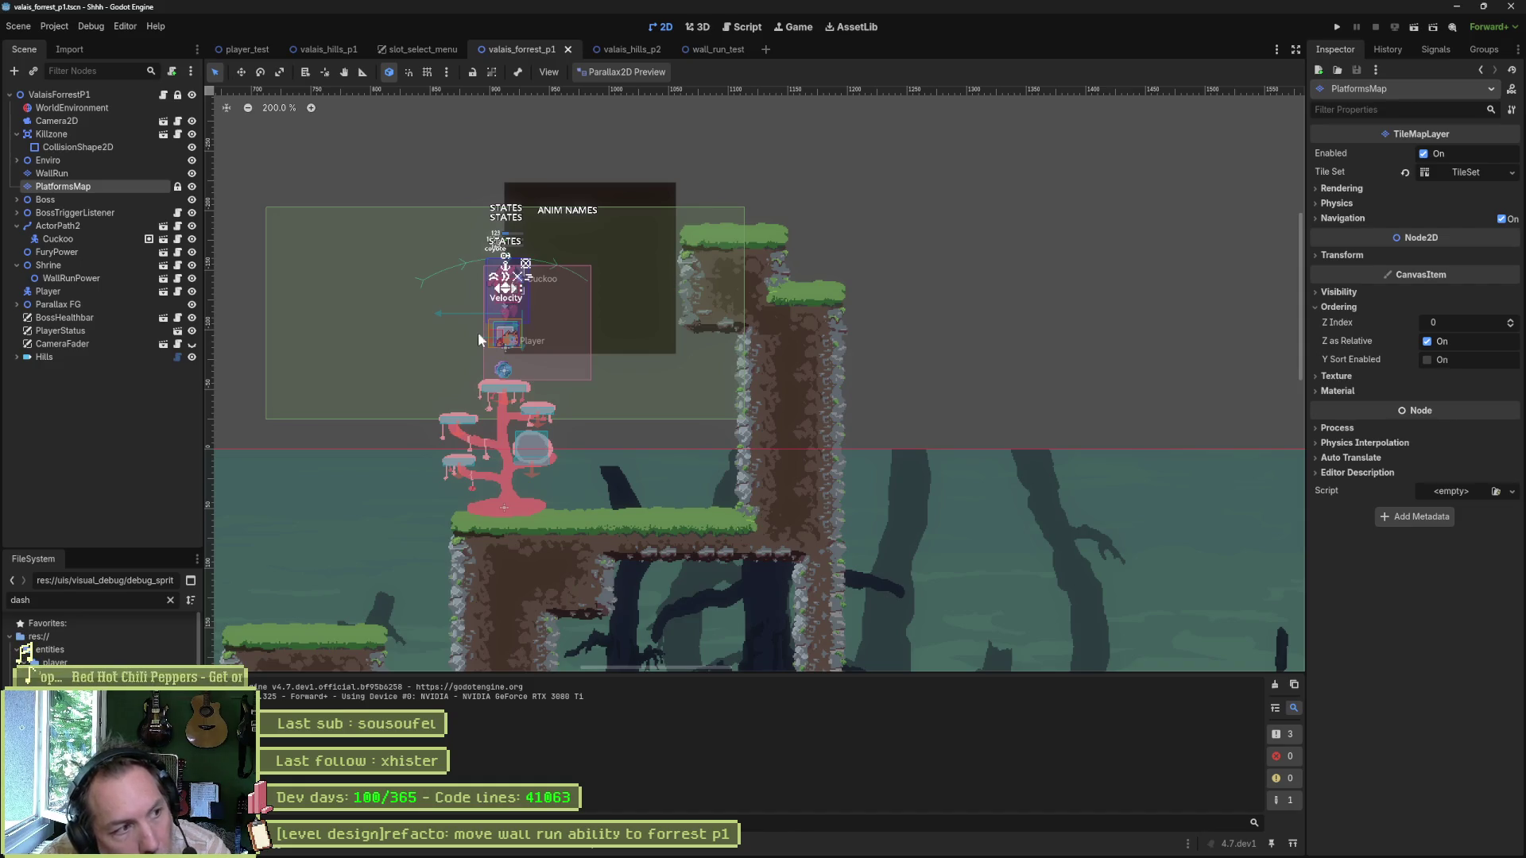
# Step: Paint wall-run tiles on the WallRun layer to the left of the existing block
pyautogui.click(112, 174)
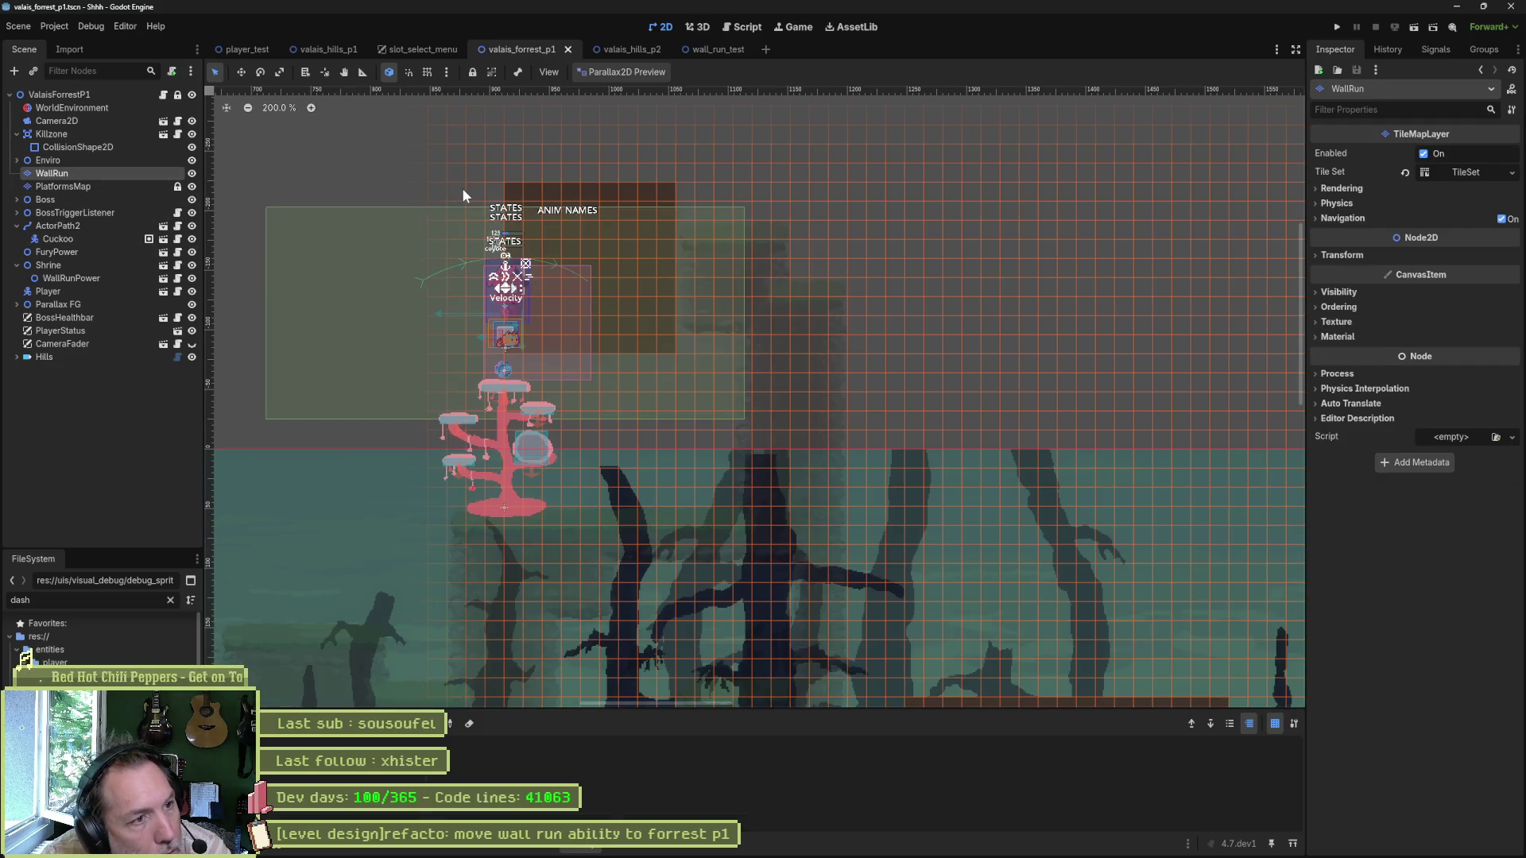
pyautogui.click(270, 743)
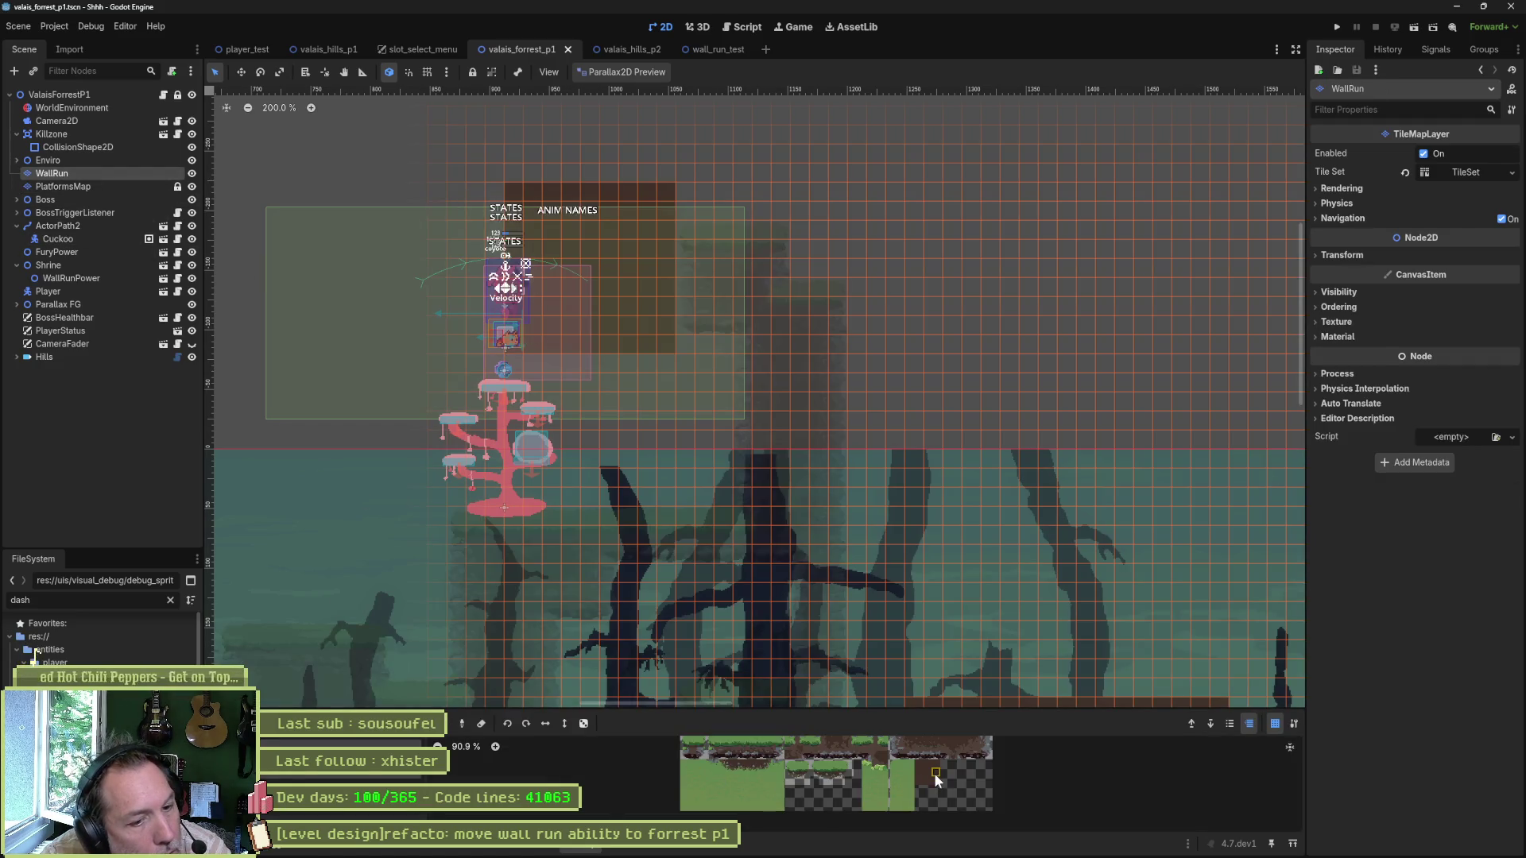
pyautogui.moveTo(433, 184)
pyautogui.mouseDown()
pyautogui.moveTo(536, 341)
pyautogui.moveTo(551, 331)
pyautogui.mouseUp()
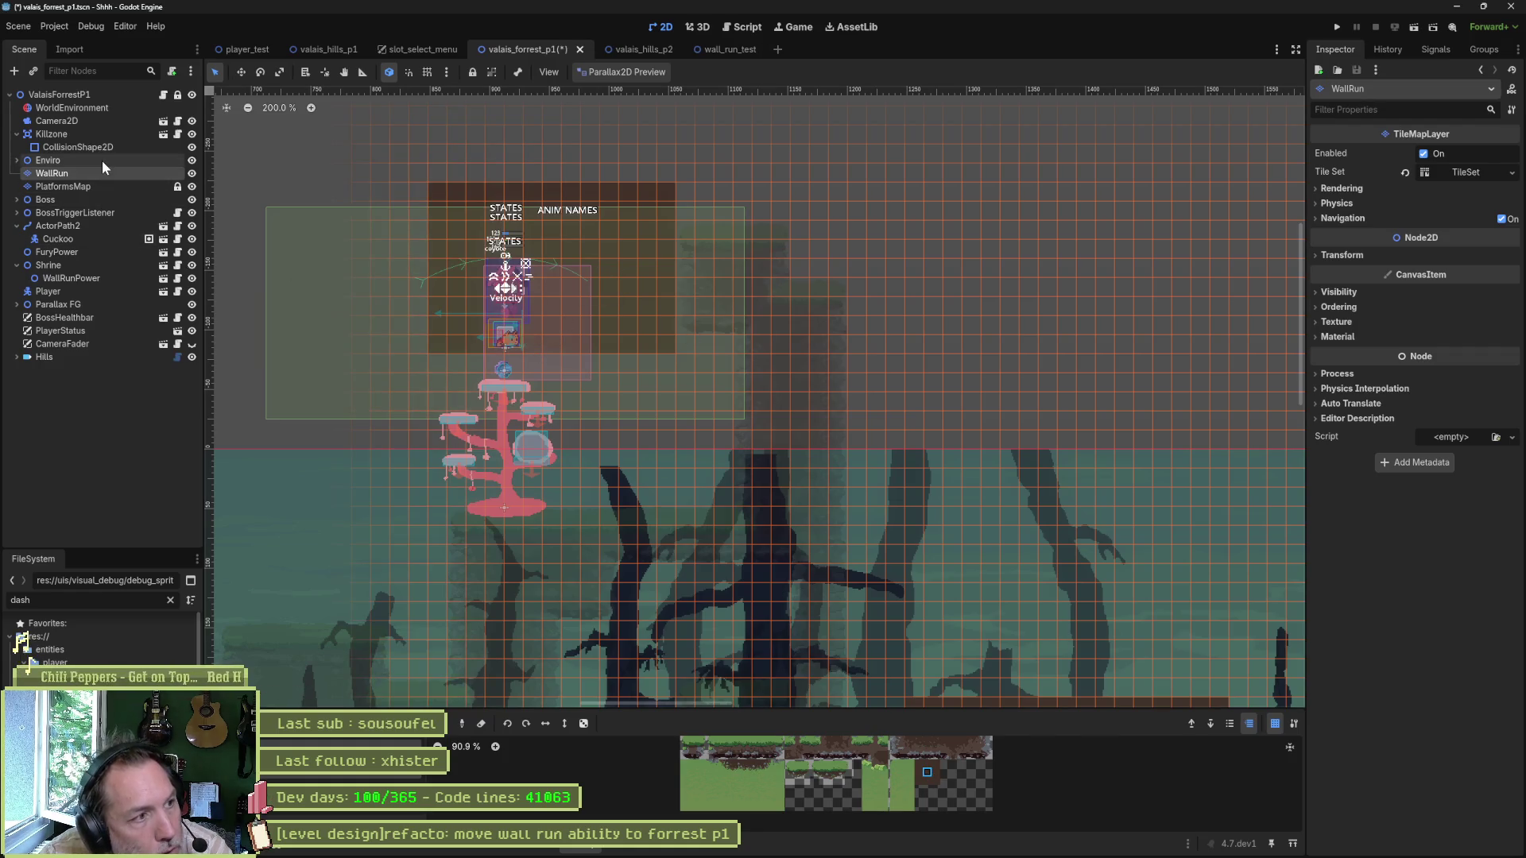
# Step: Paint a grass terrain platform extending the upper ledge left on PlatformsMap, then run the scene
pyautogui.click(81, 186)
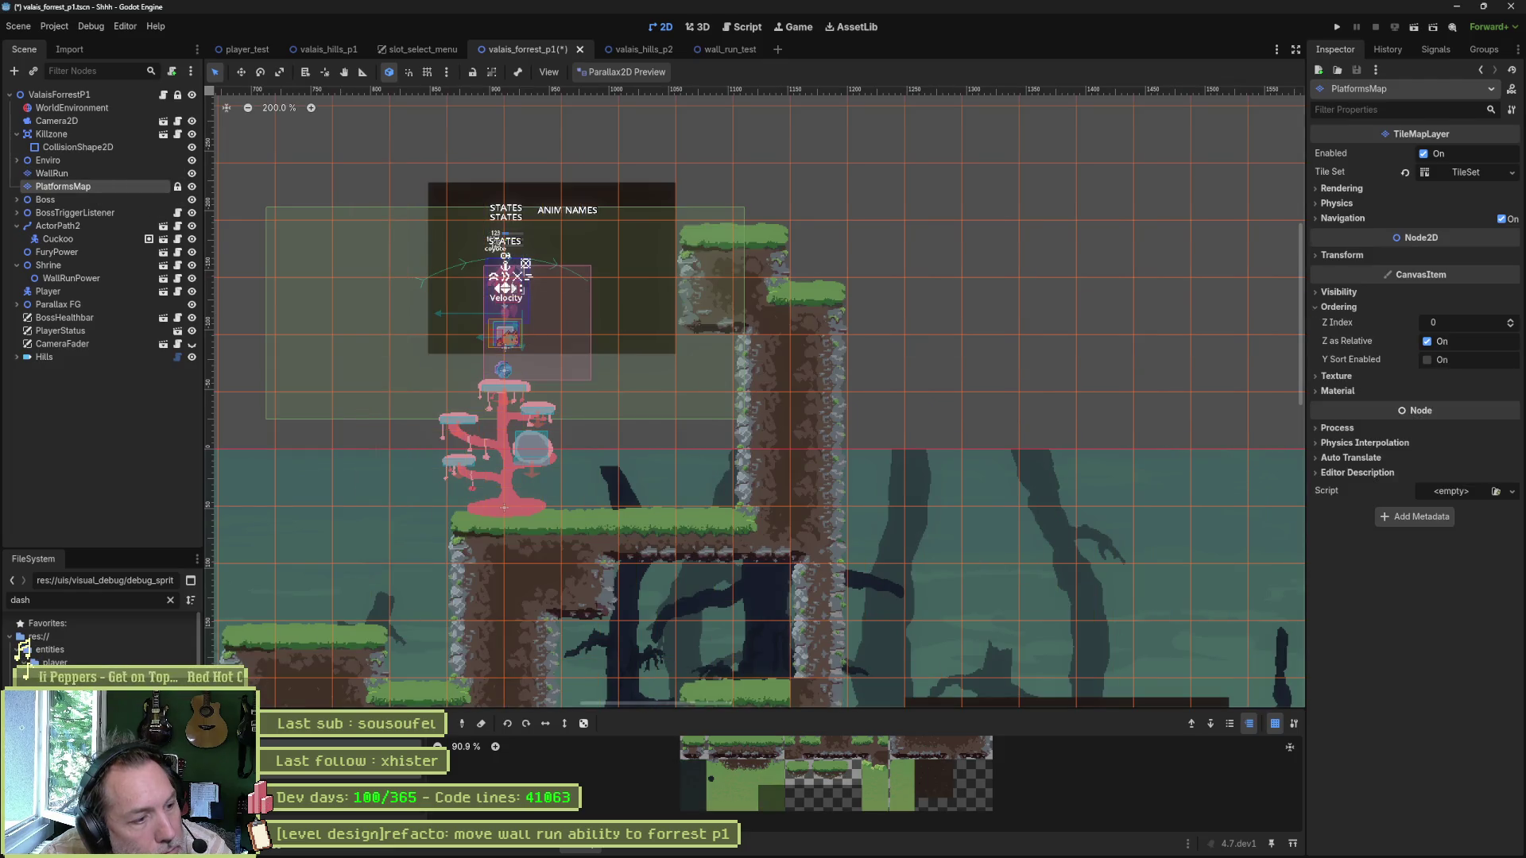
pyautogui.click(334, 741)
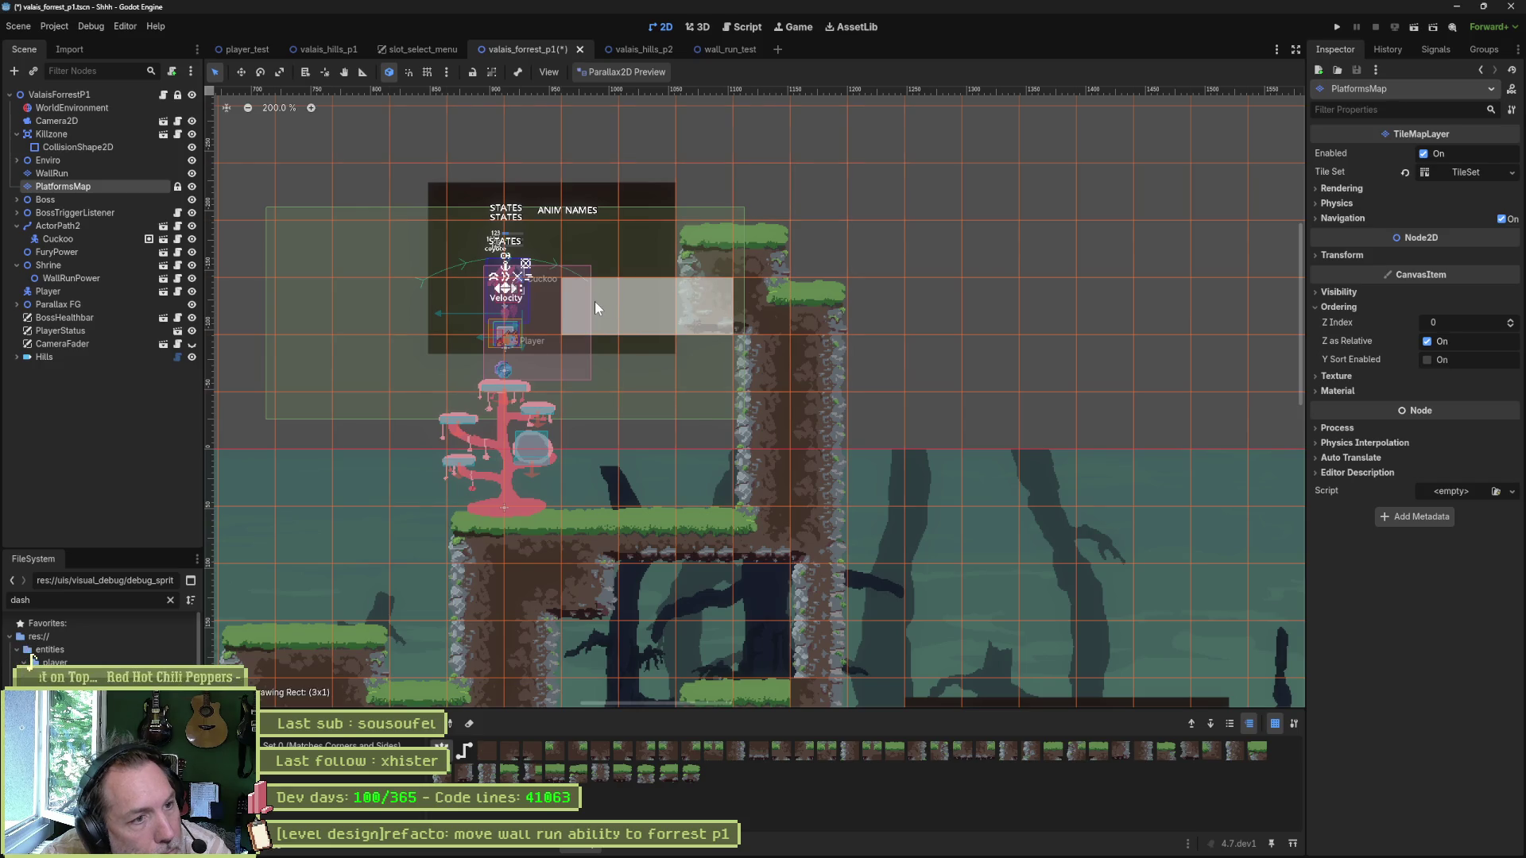
pyautogui.moveTo(596, 302)
pyautogui.mouseDown()
pyautogui.moveTo(553, 301)
pyautogui.moveTo(560, 264)
pyautogui.mouseUp()
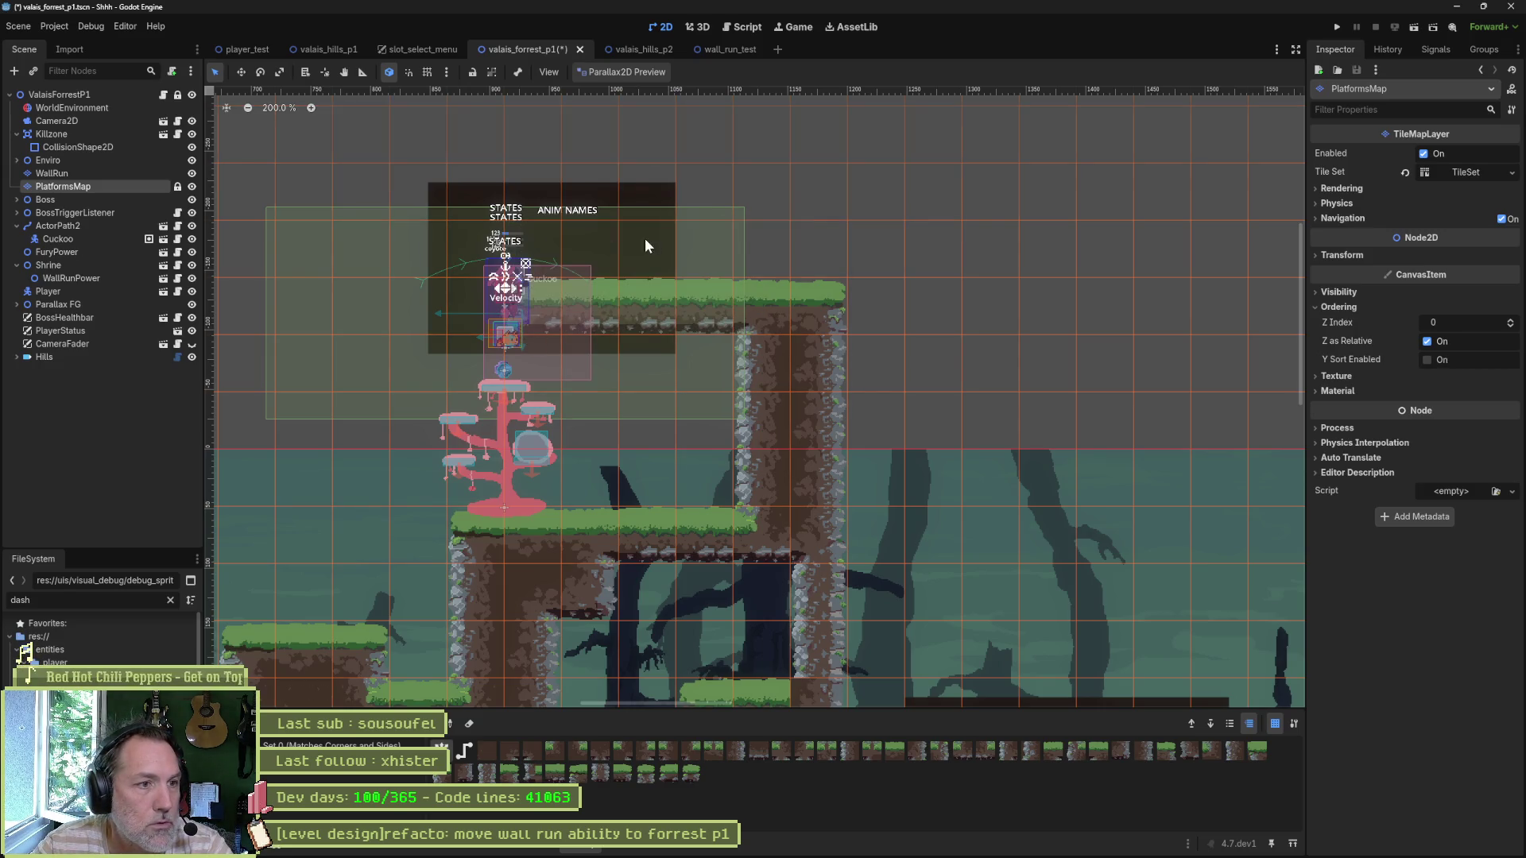
pyautogui.press('F6')
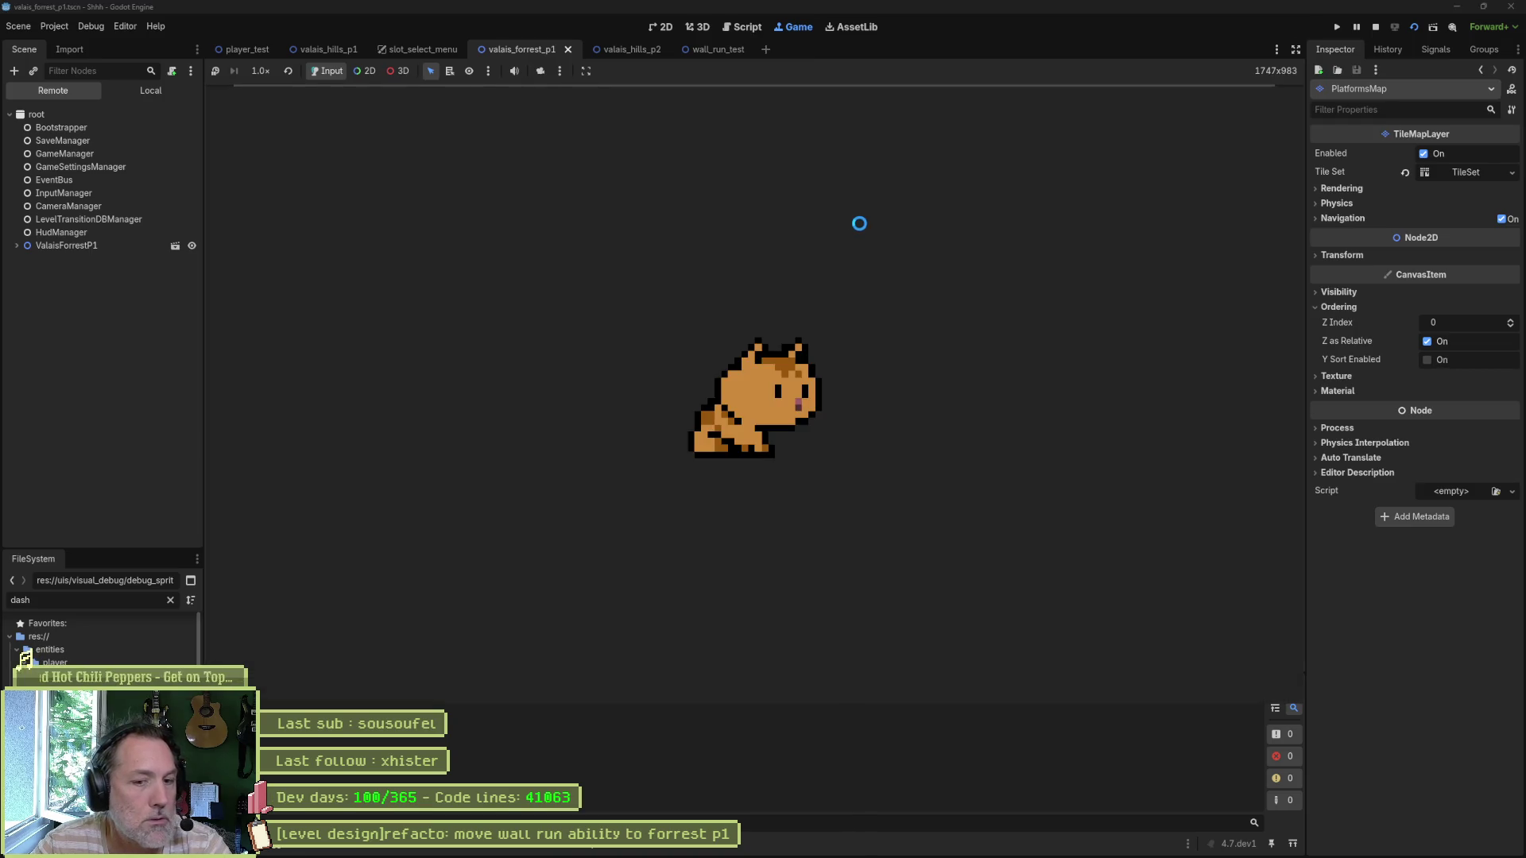
# Step: Stop the game and turn off the Cuckoo enemy's Can Attack property
pyautogui.press('F8')
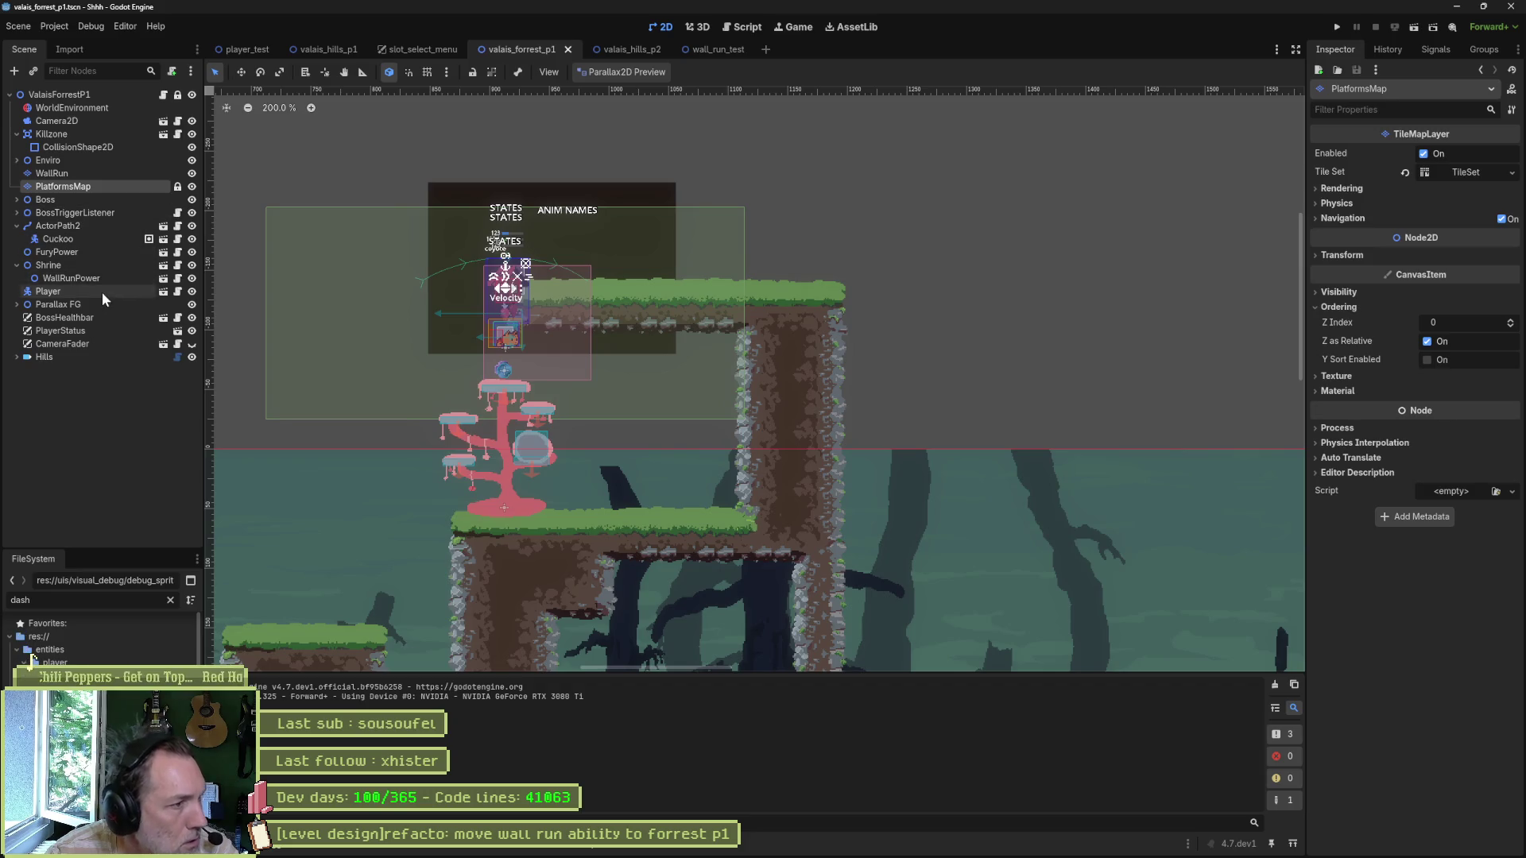
pyautogui.click(80, 237)
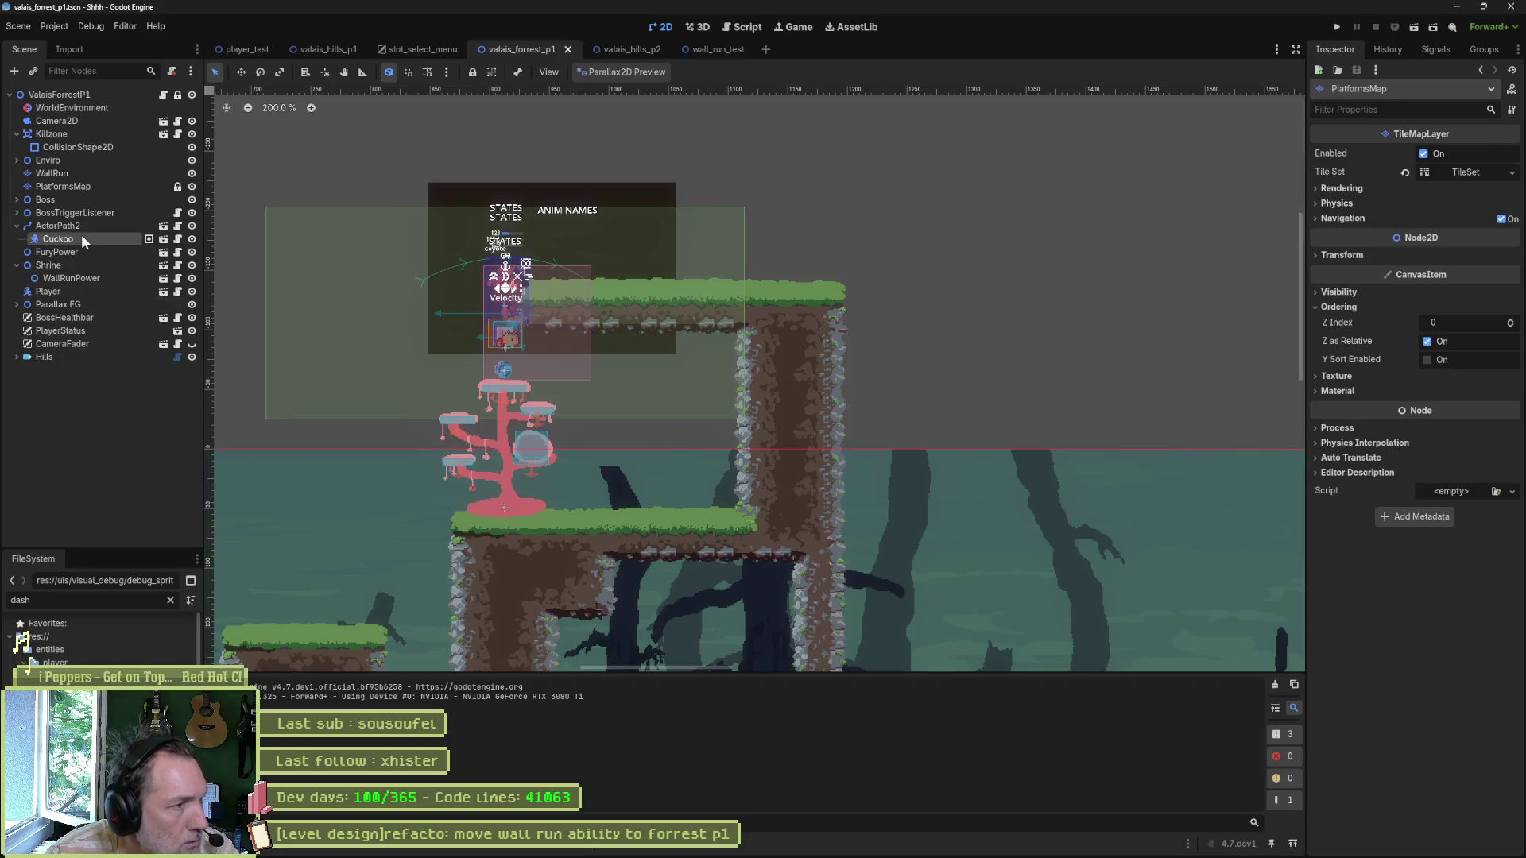
pyautogui.click(1418, 214)
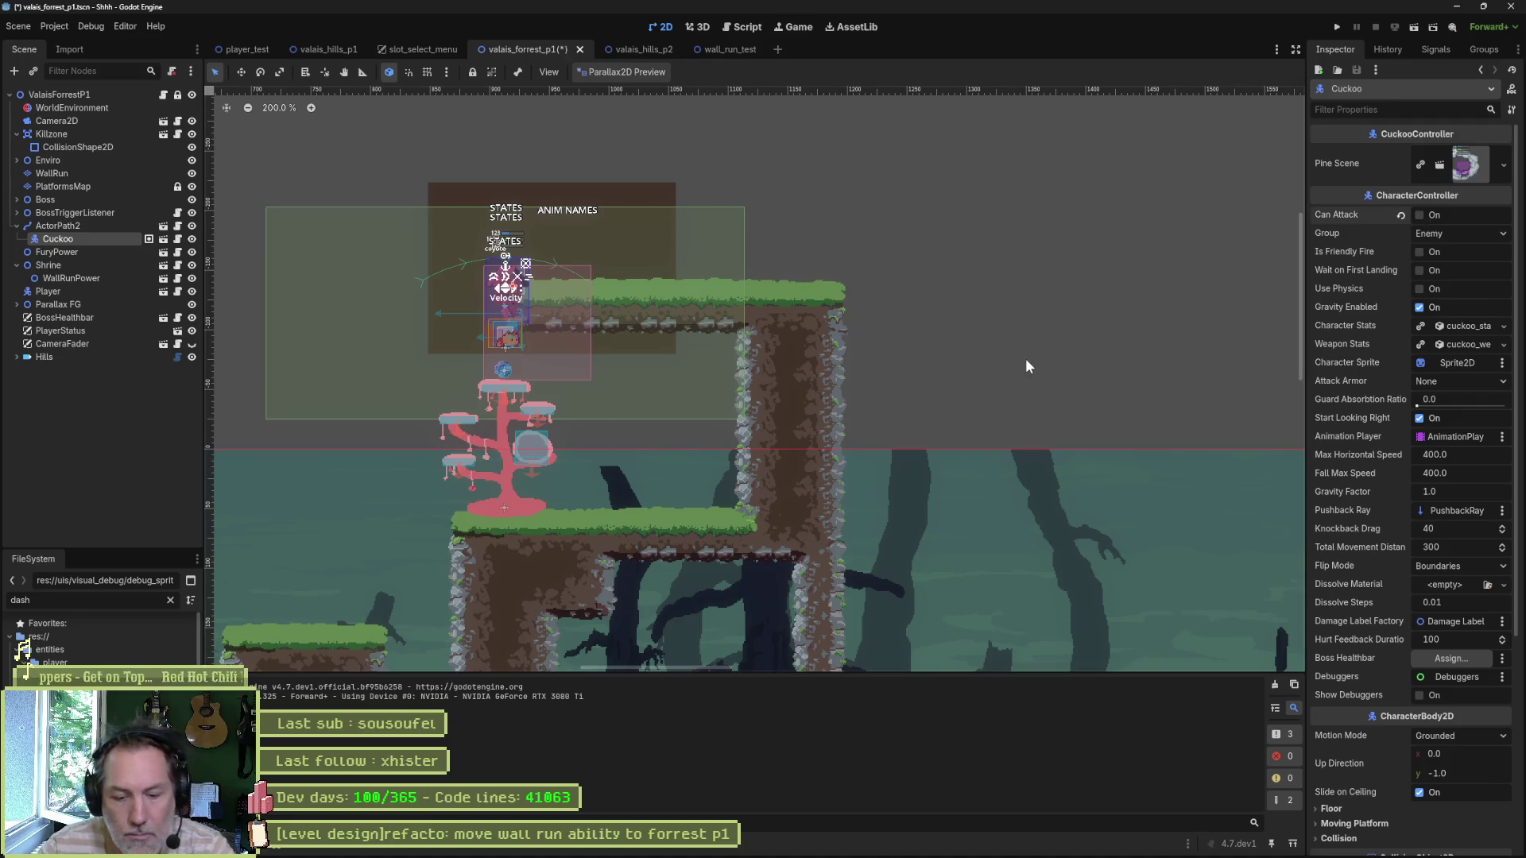
# Step: Play-test jumping the cat onto the extended grass platform, then stop the game
pyautogui.press('F6')
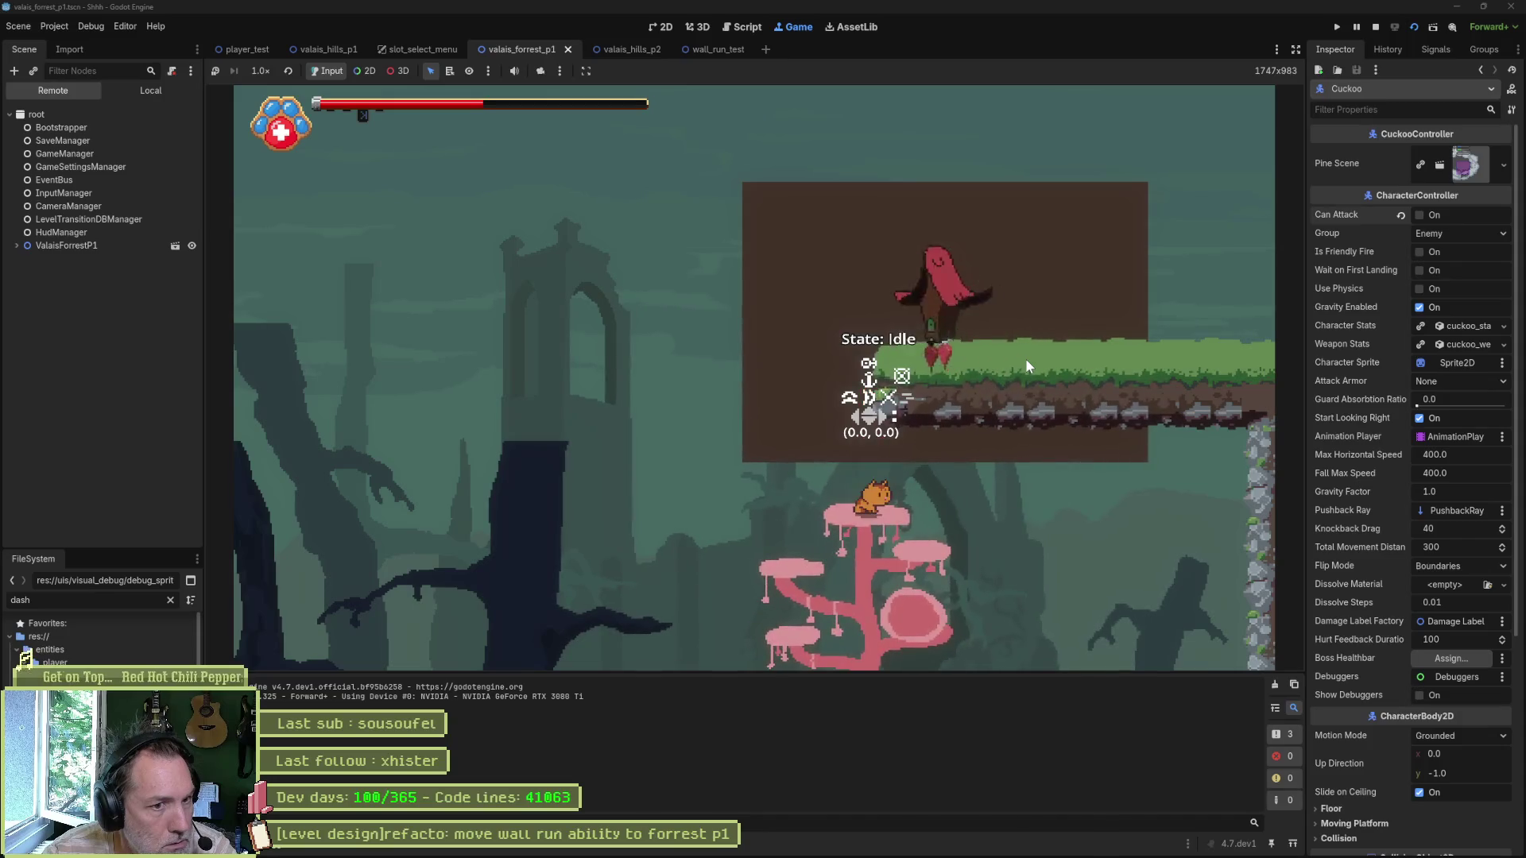
pyautogui.press('space')
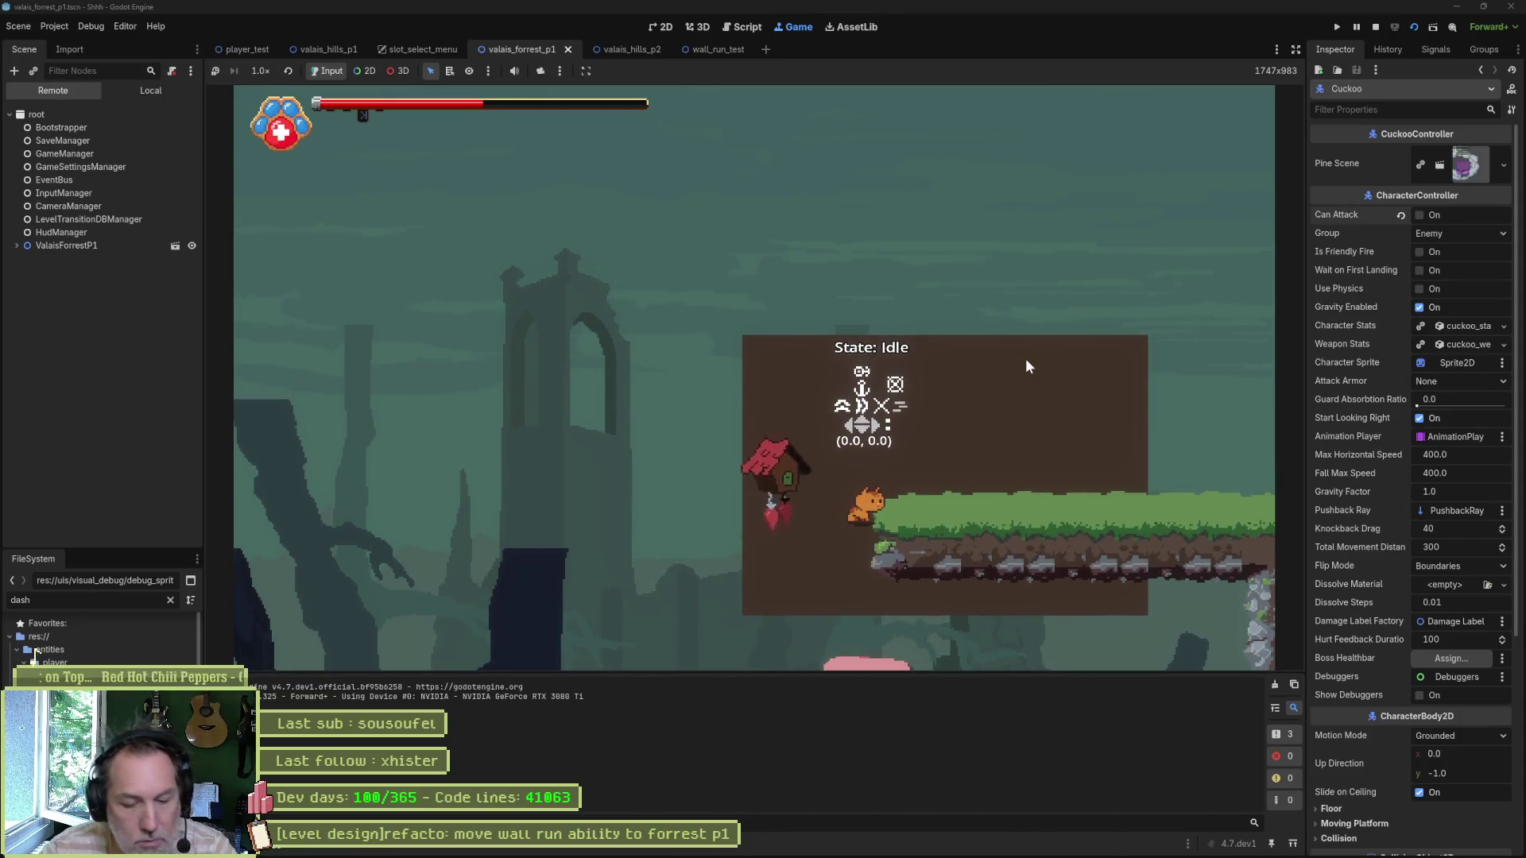
pyautogui.press('F8')
pyautogui.click(60, 183)
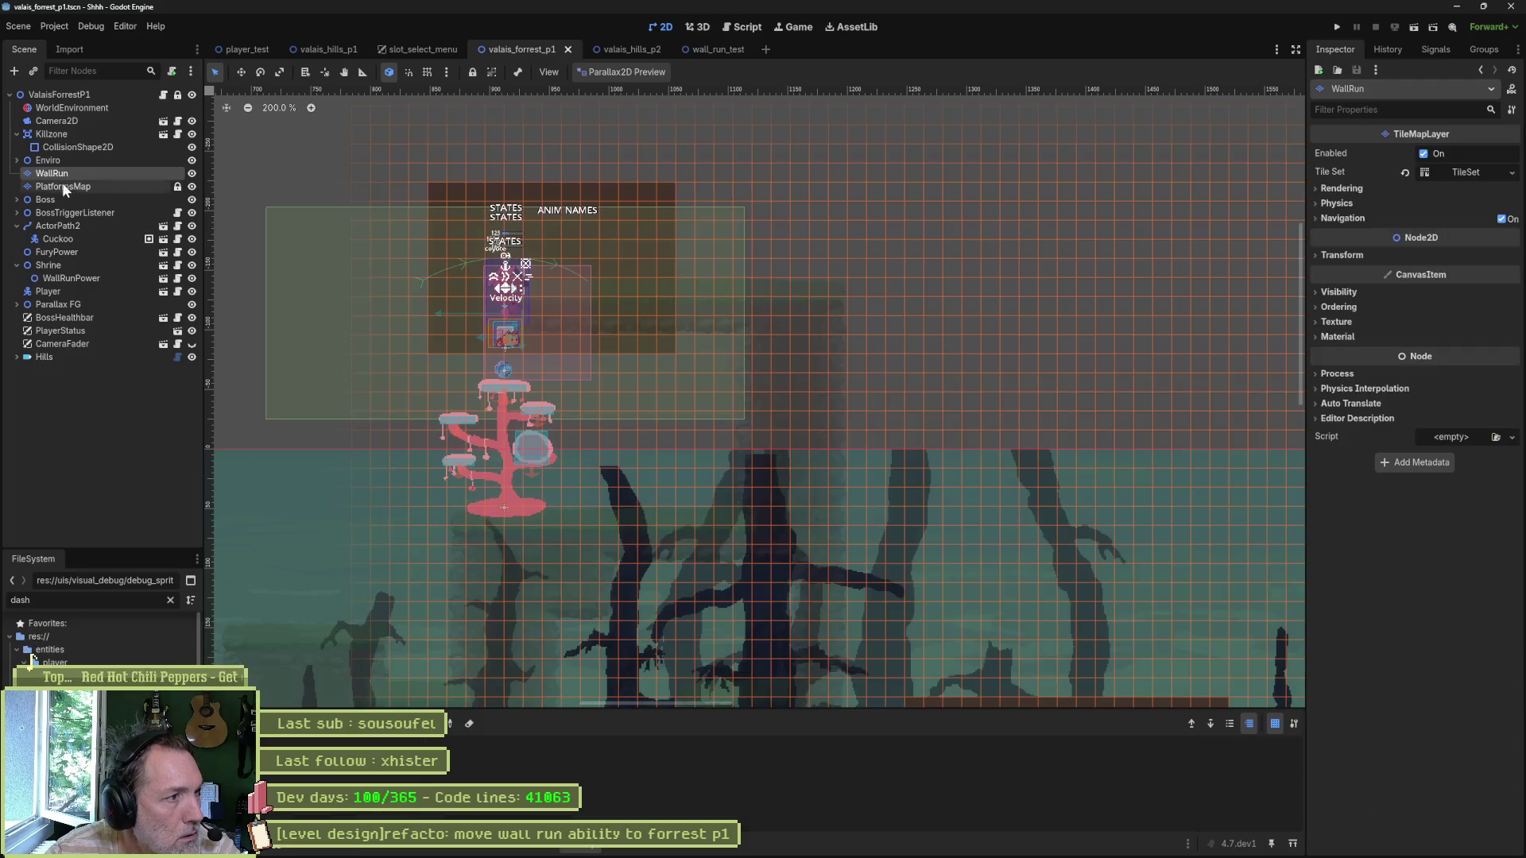
# Step: Paint grass tiles above the upper platform's left end, then save and test wall-running up to it
pyautogui.moveTo(534, 312); pyautogui.dragTo(595, 306)
pyautogui.press('F6')
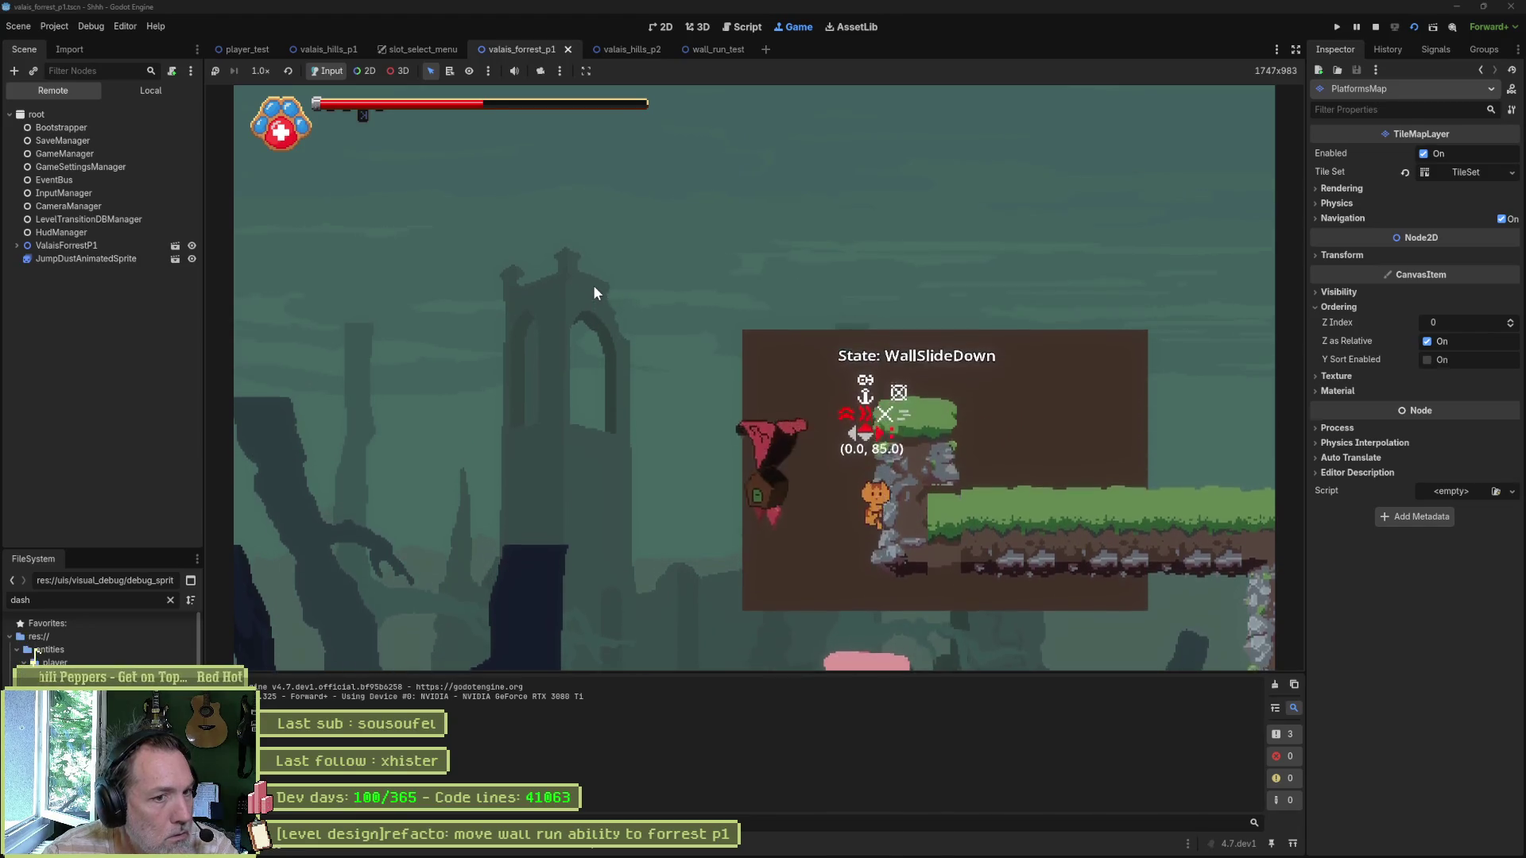
pyautogui.press('space')
pyautogui.press('Right')
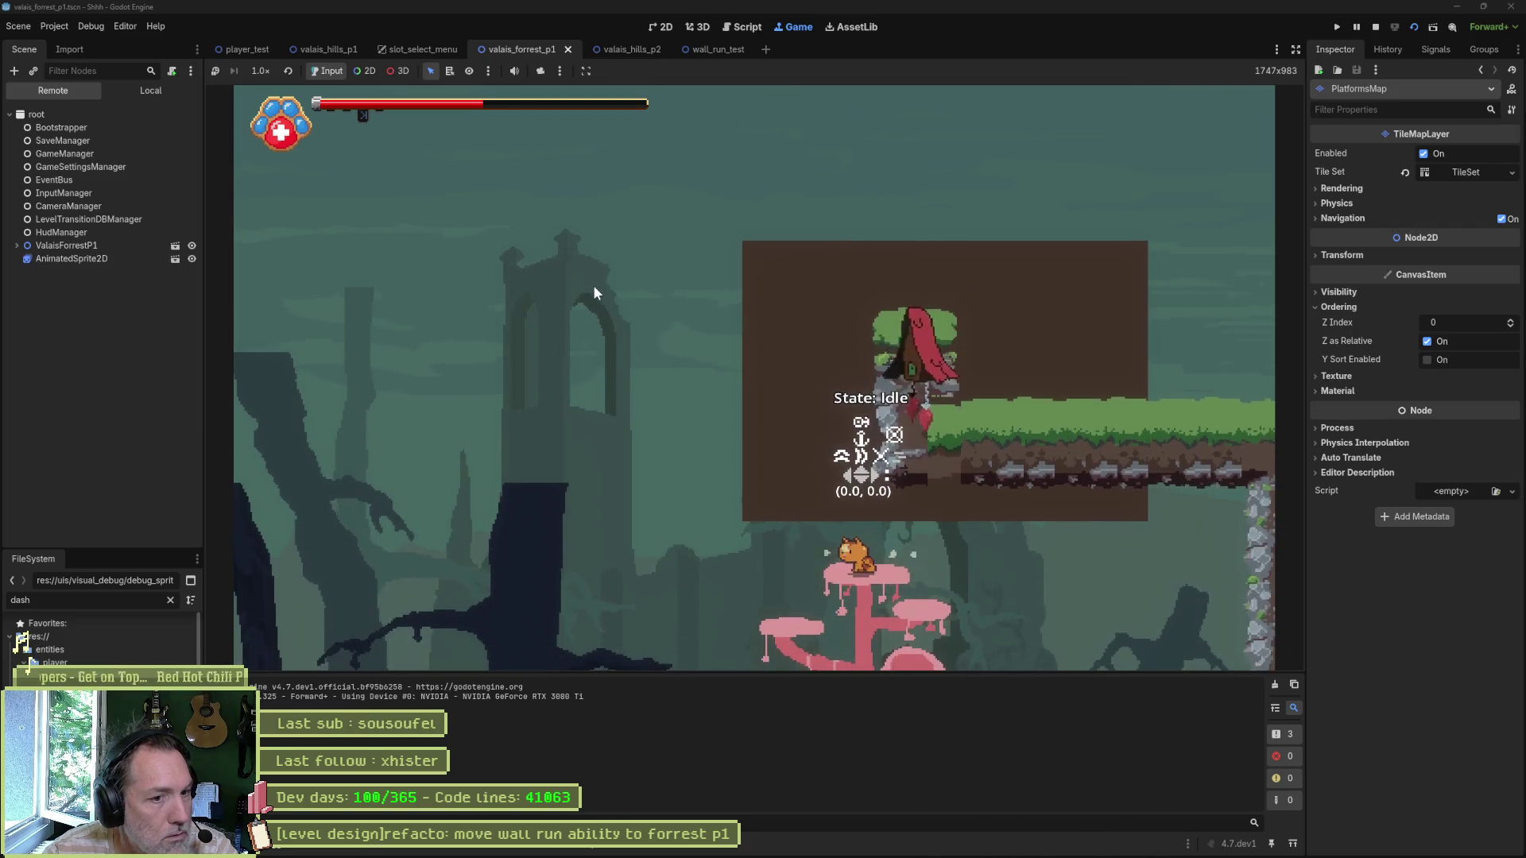
pyautogui.press('space')
pyautogui.press('space')
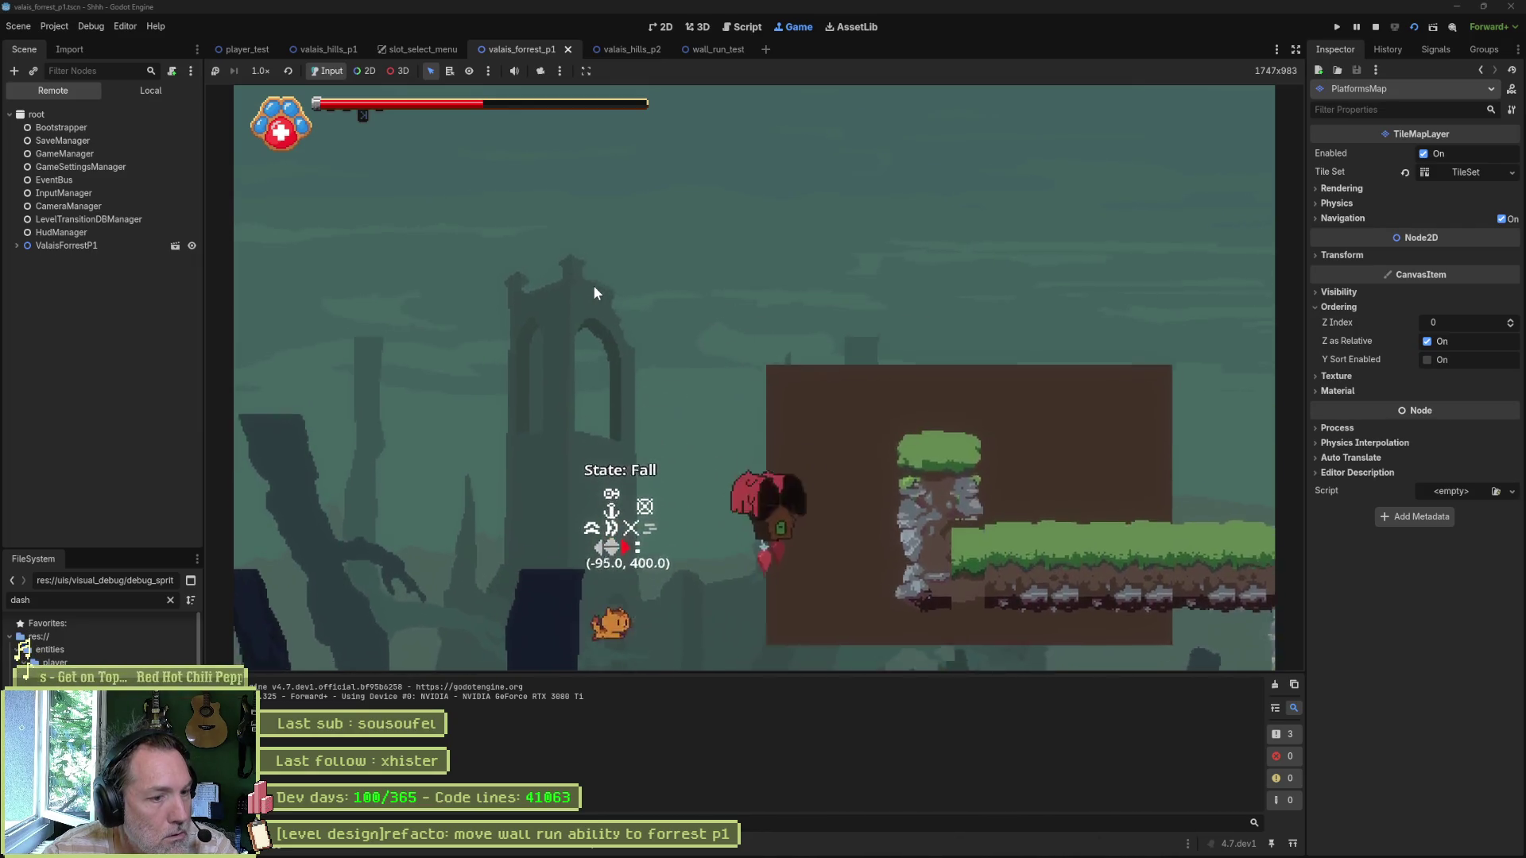
pyautogui.press('F8')
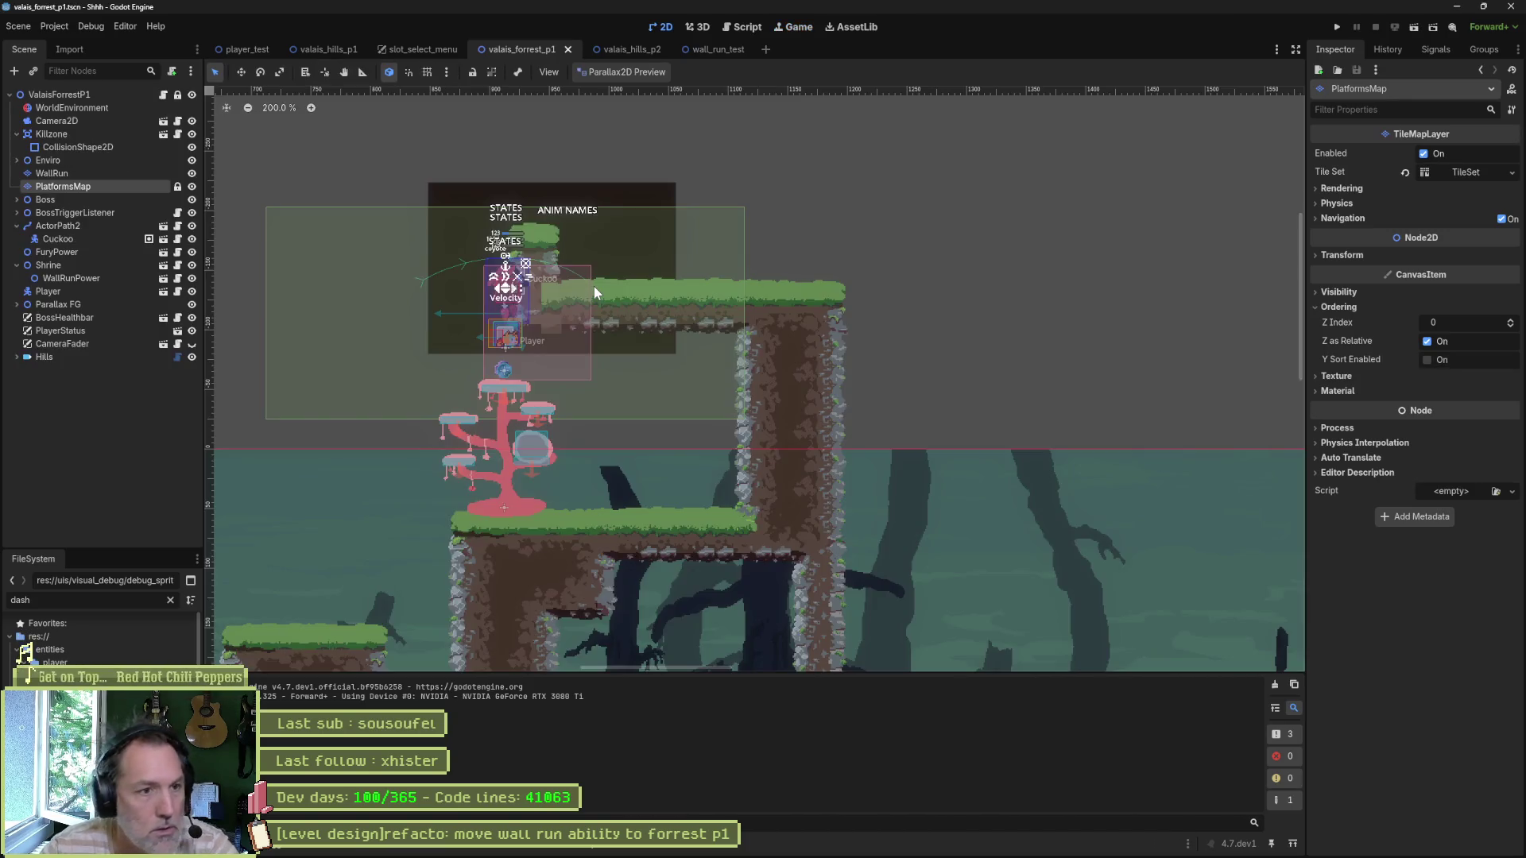
pyautogui.scroll(2, 491, 308)
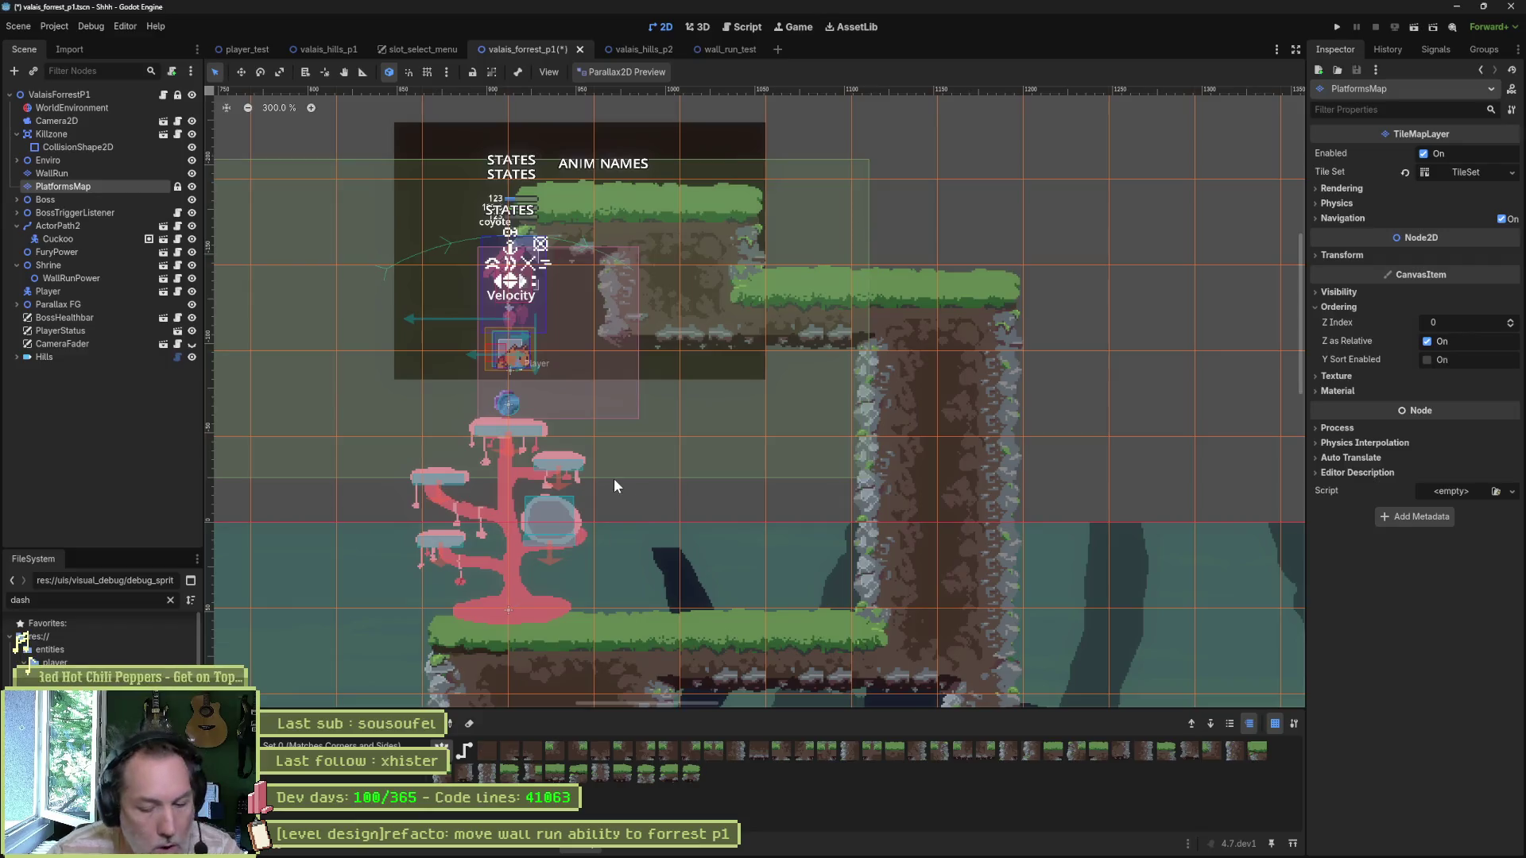
pyautogui.press('F6')
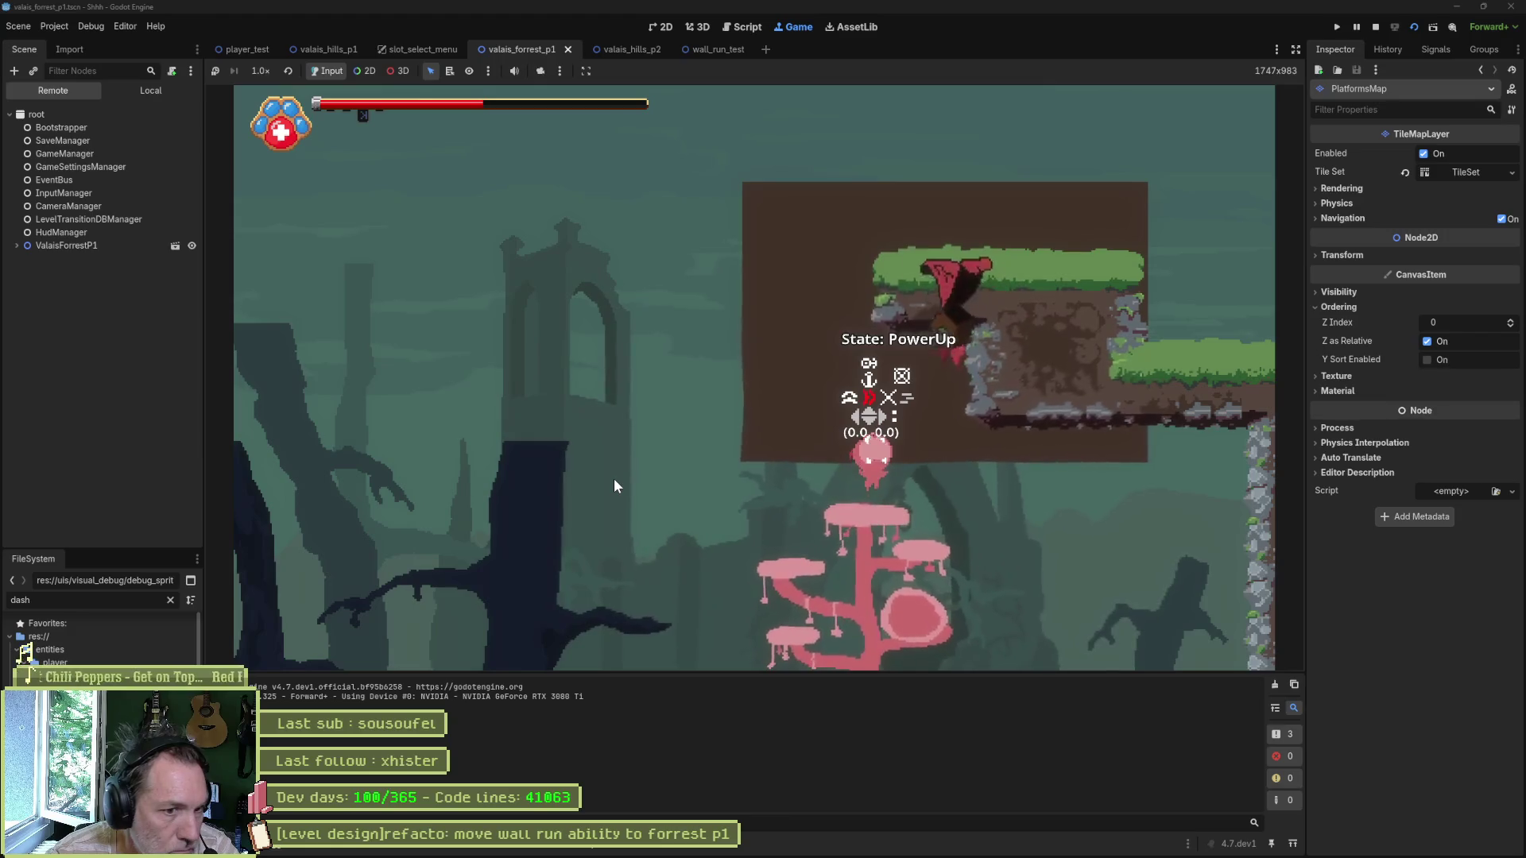
pyautogui.press('Left')
pyautogui.press('space')
pyautogui.press('Right')
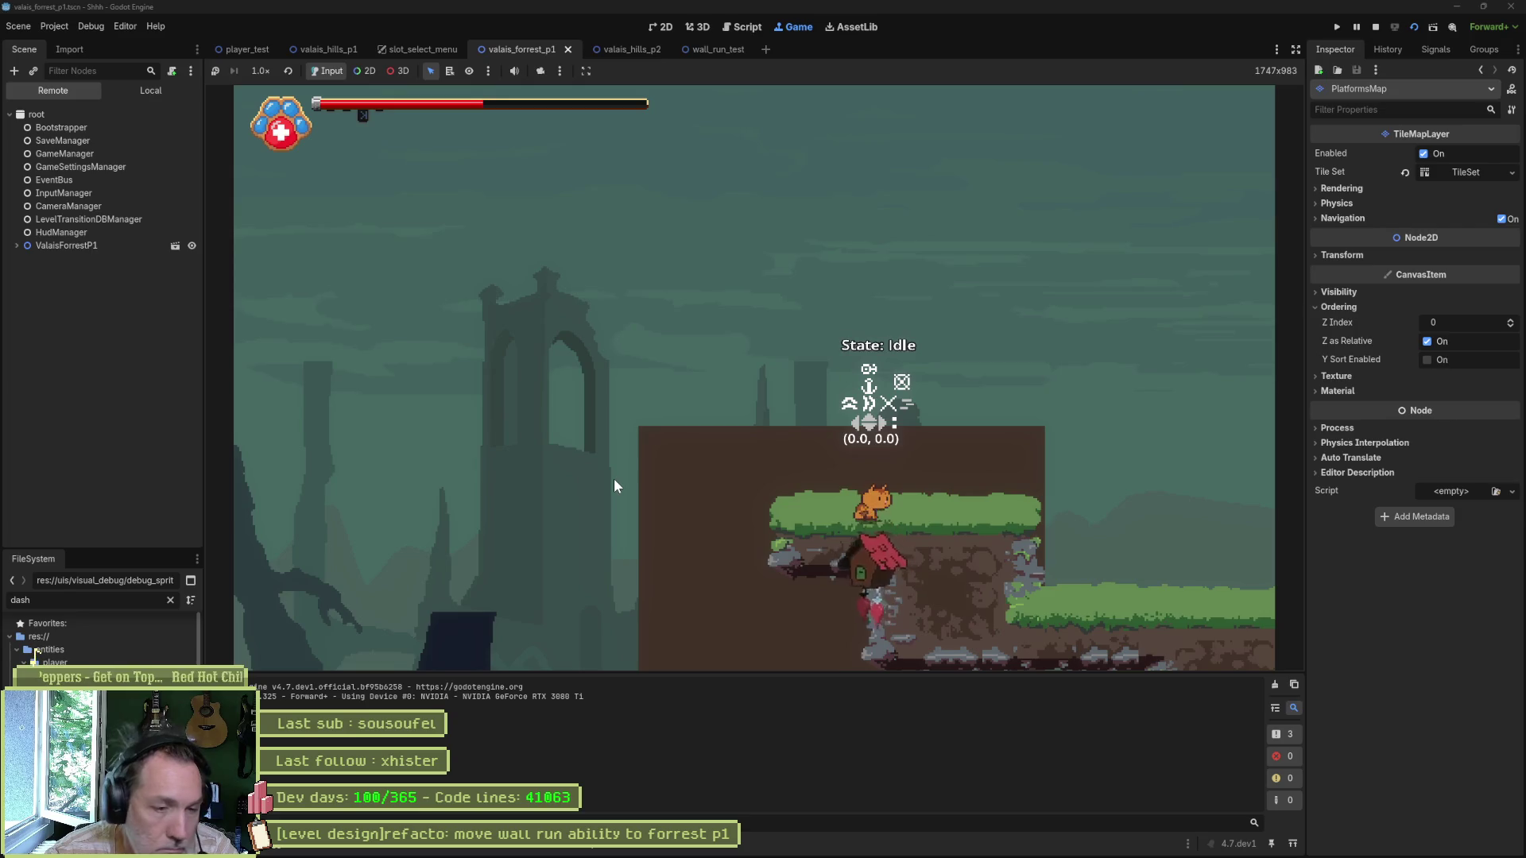
pyautogui.press('Left')
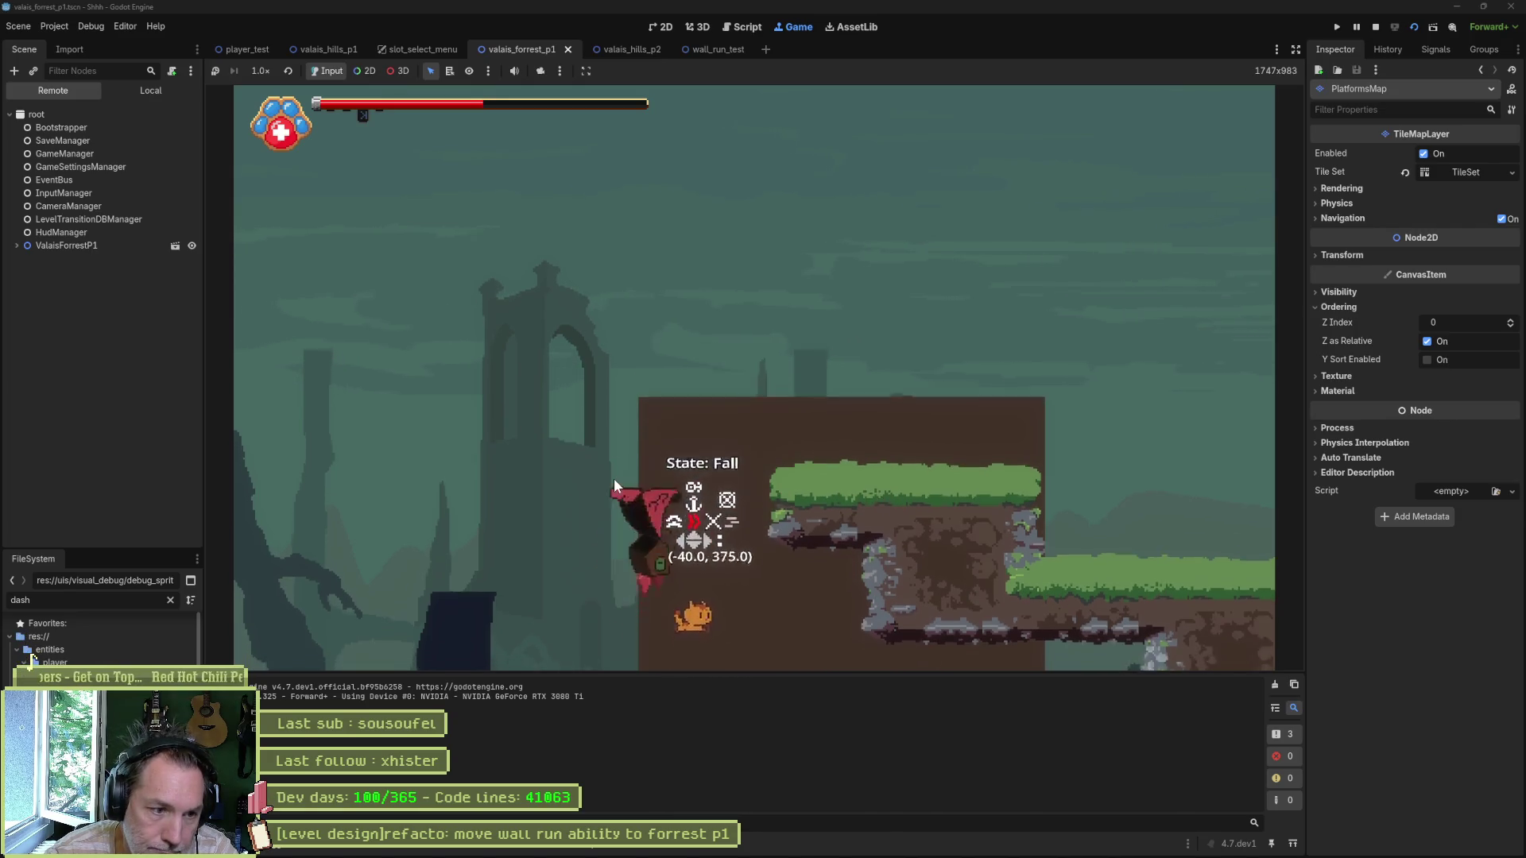
pyautogui.press('Right')
pyautogui.press('space')
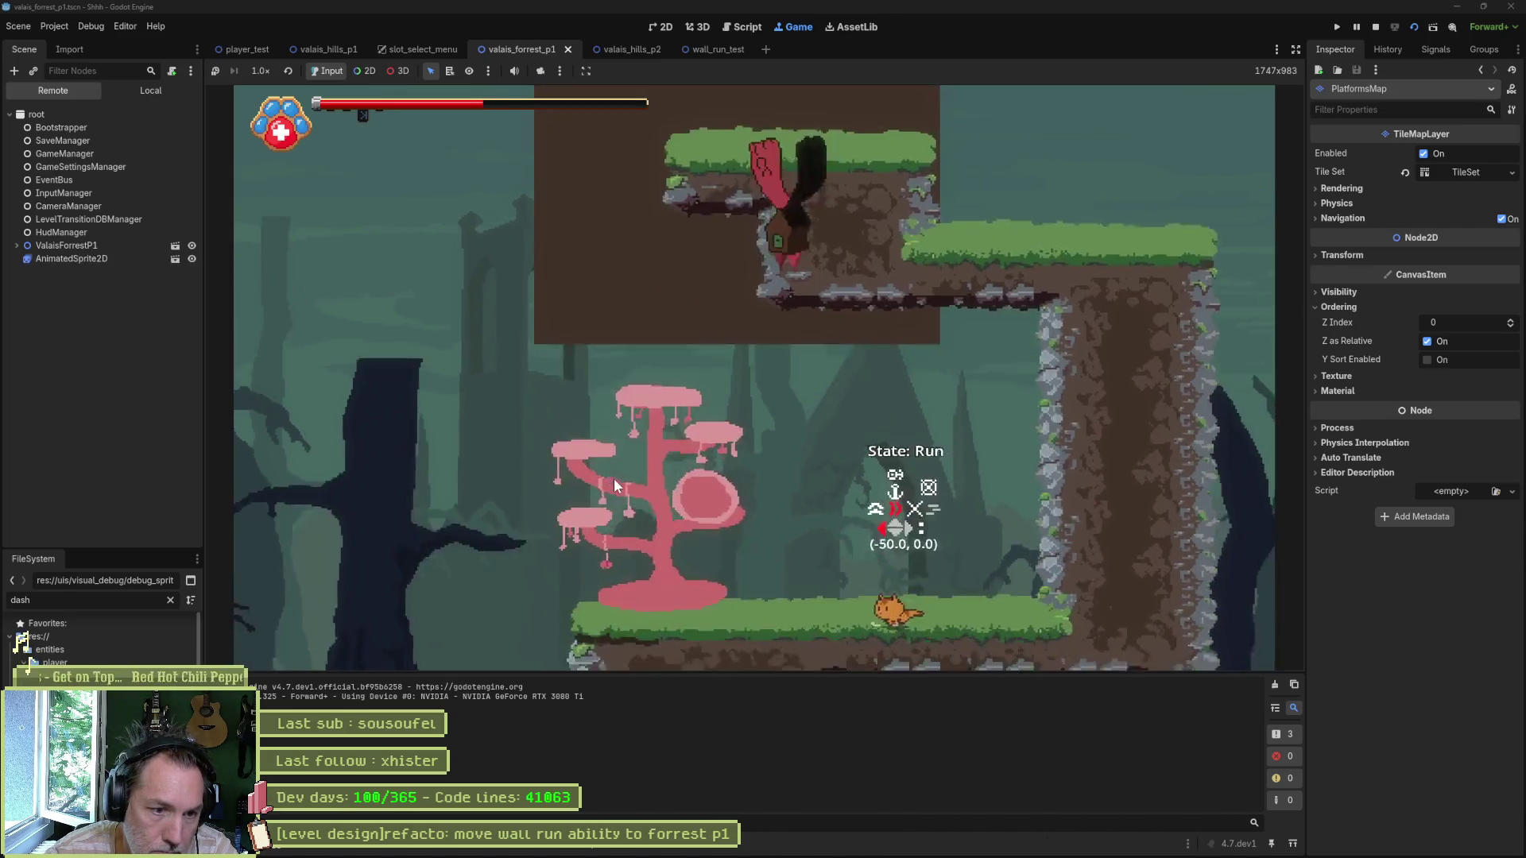
pyautogui.press('Left')
pyautogui.press('space')
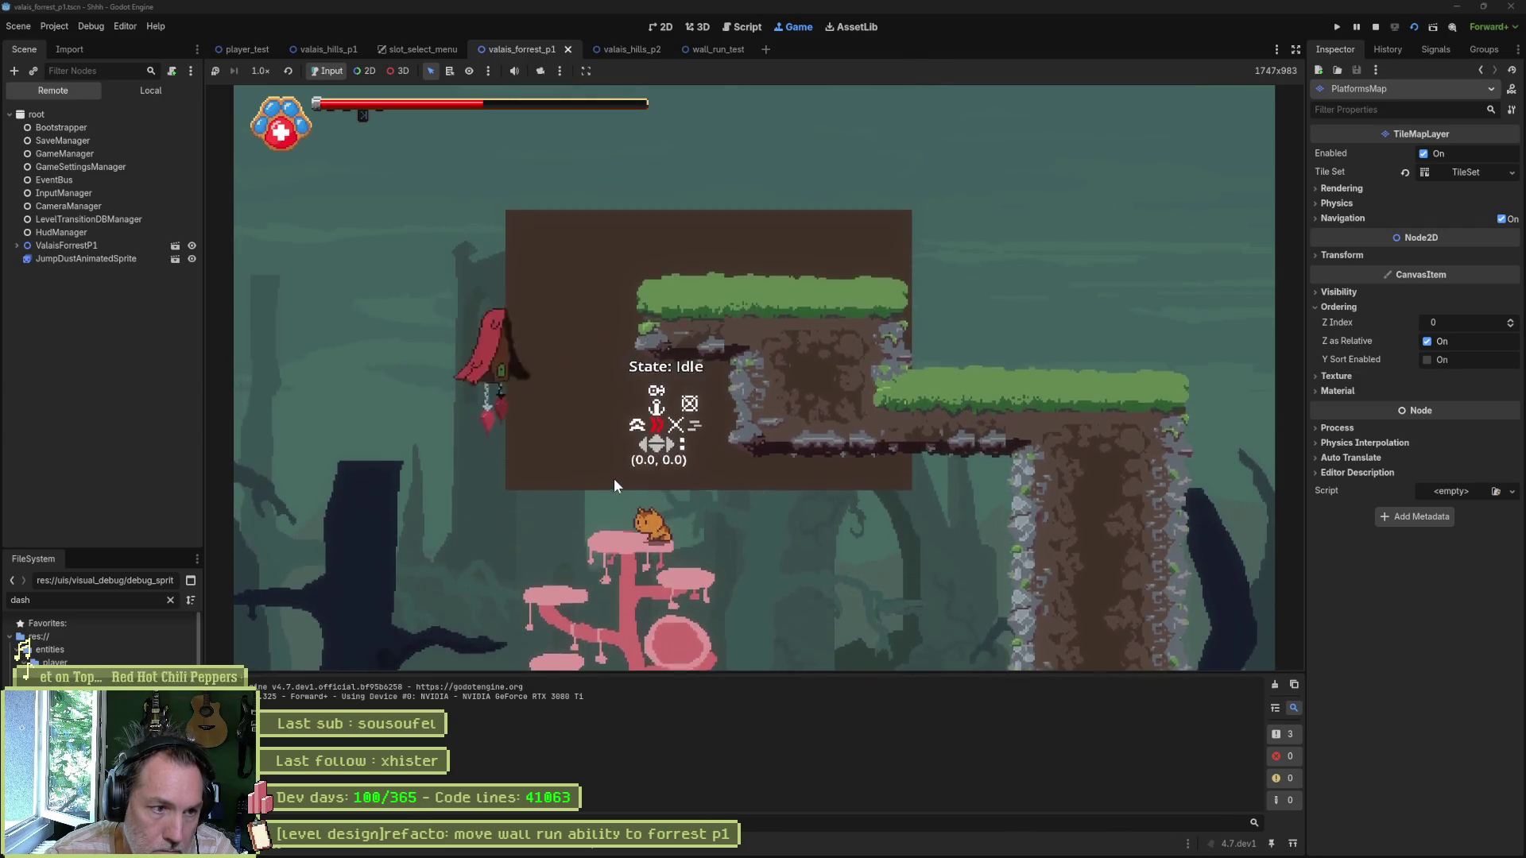
pyautogui.press('space')
pyautogui.press('Right')
pyautogui.press('Left')
pyautogui.press('space')
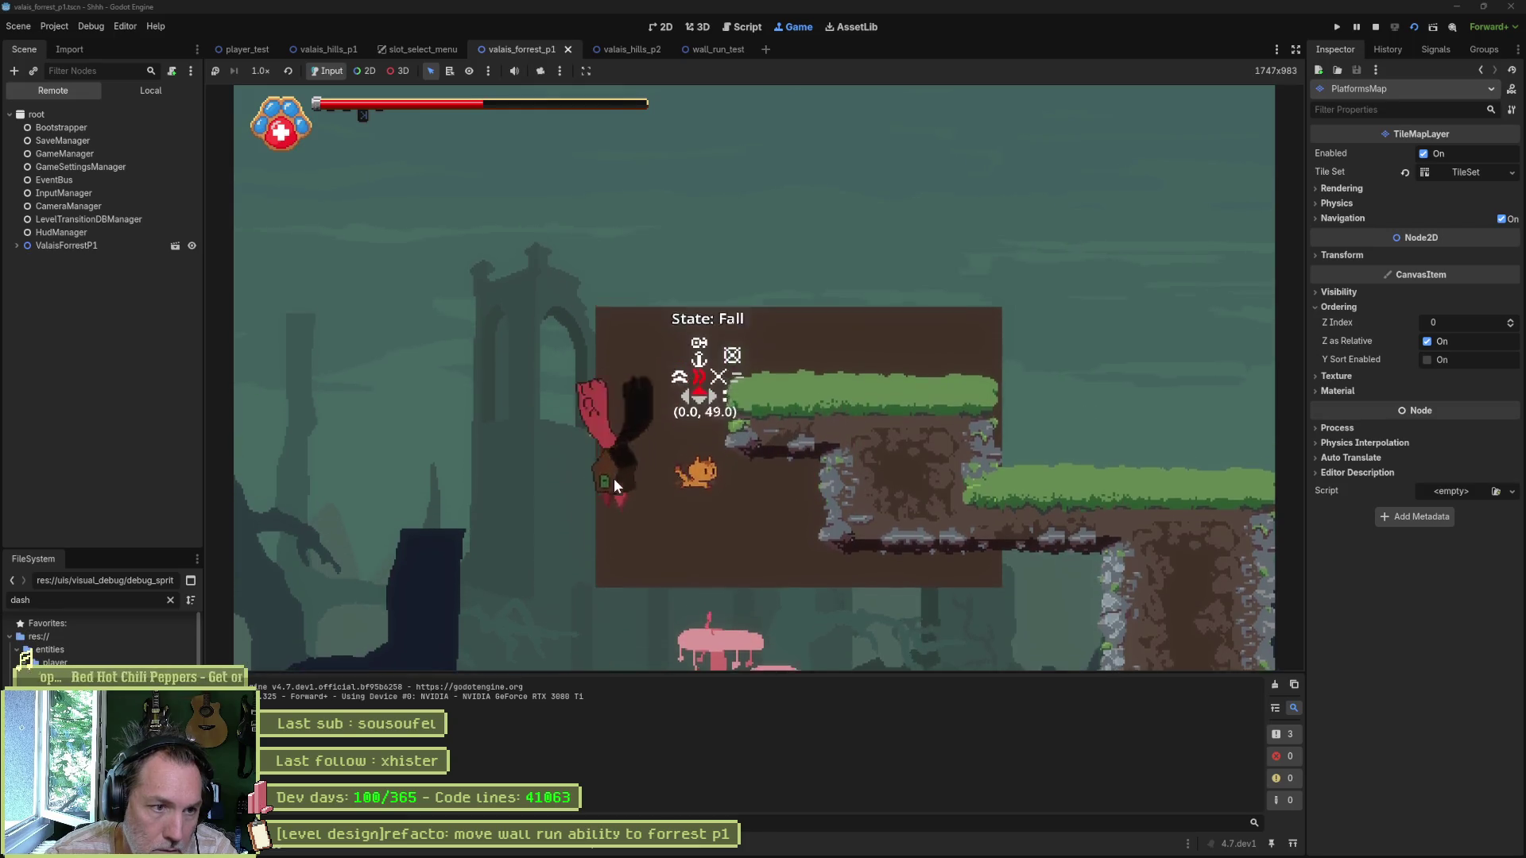
pyautogui.press('Right')
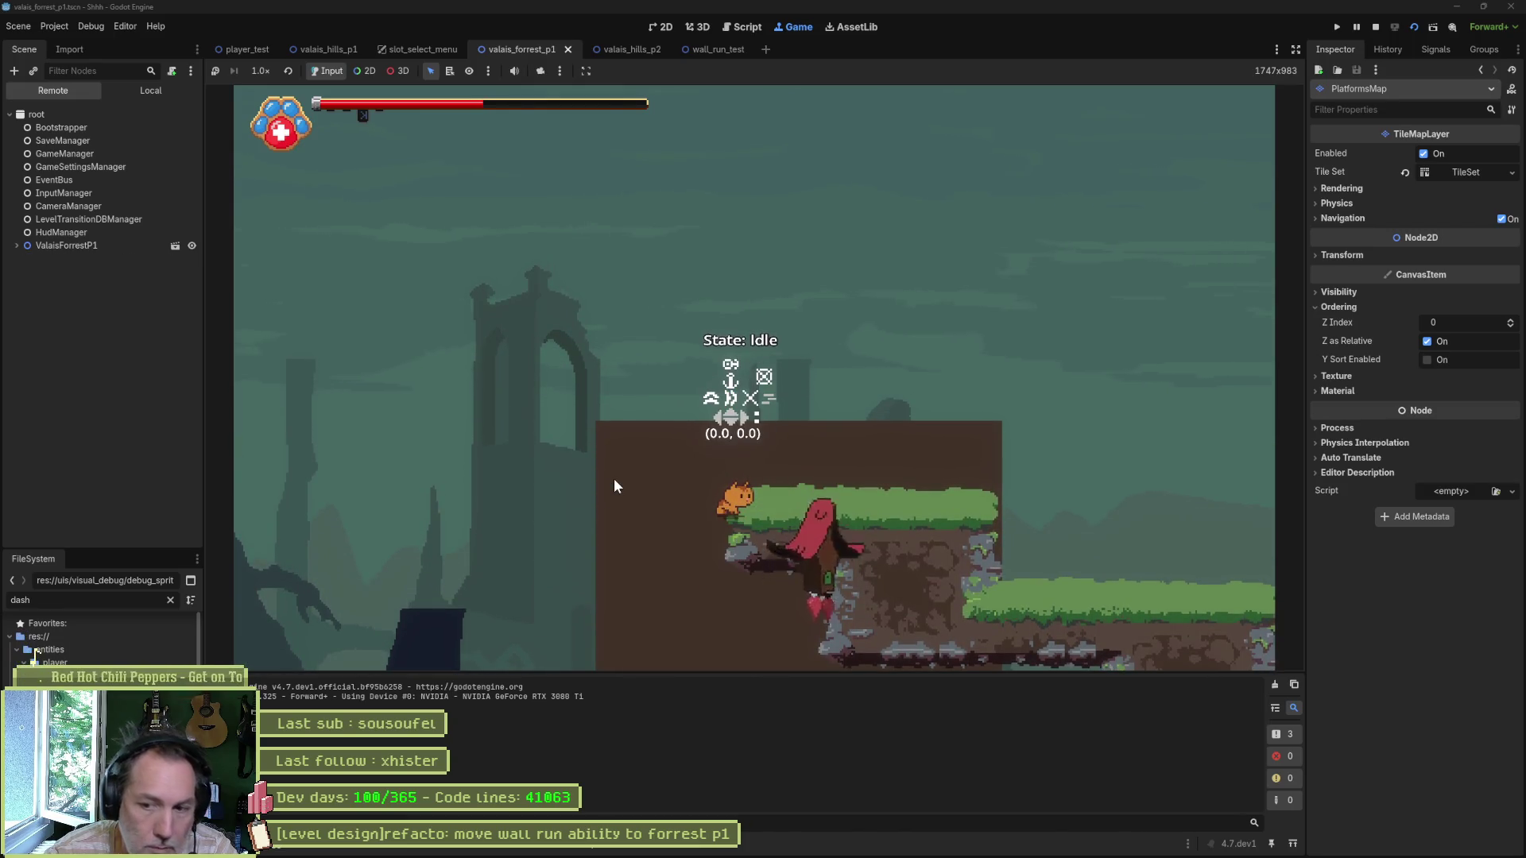
pyautogui.press('F8')
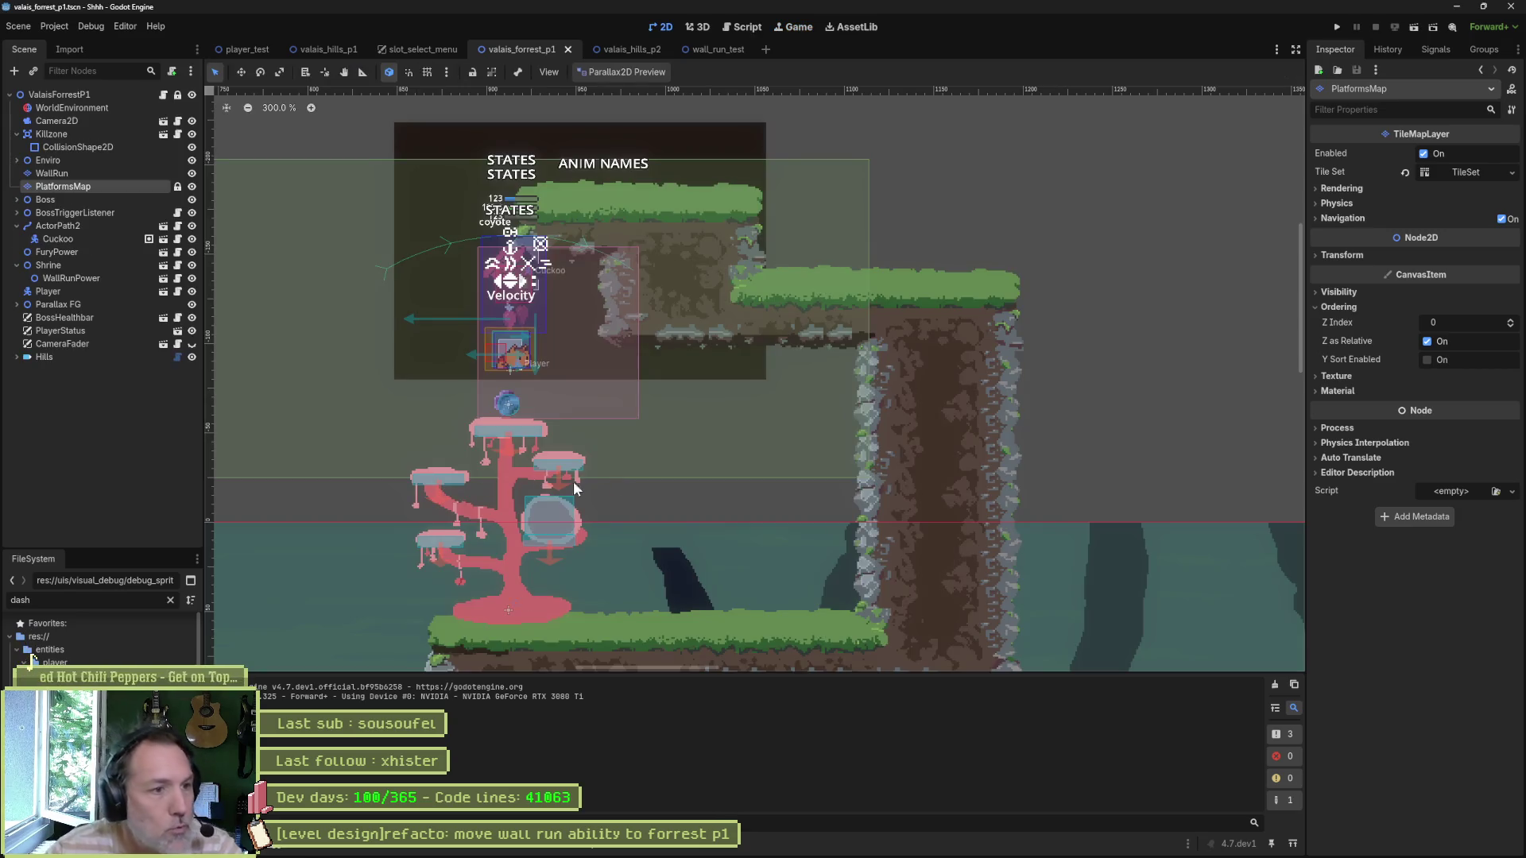
# Step: Erase the right part of the dark WallRun tile block with the Paint tool
pyautogui.click(70, 170)
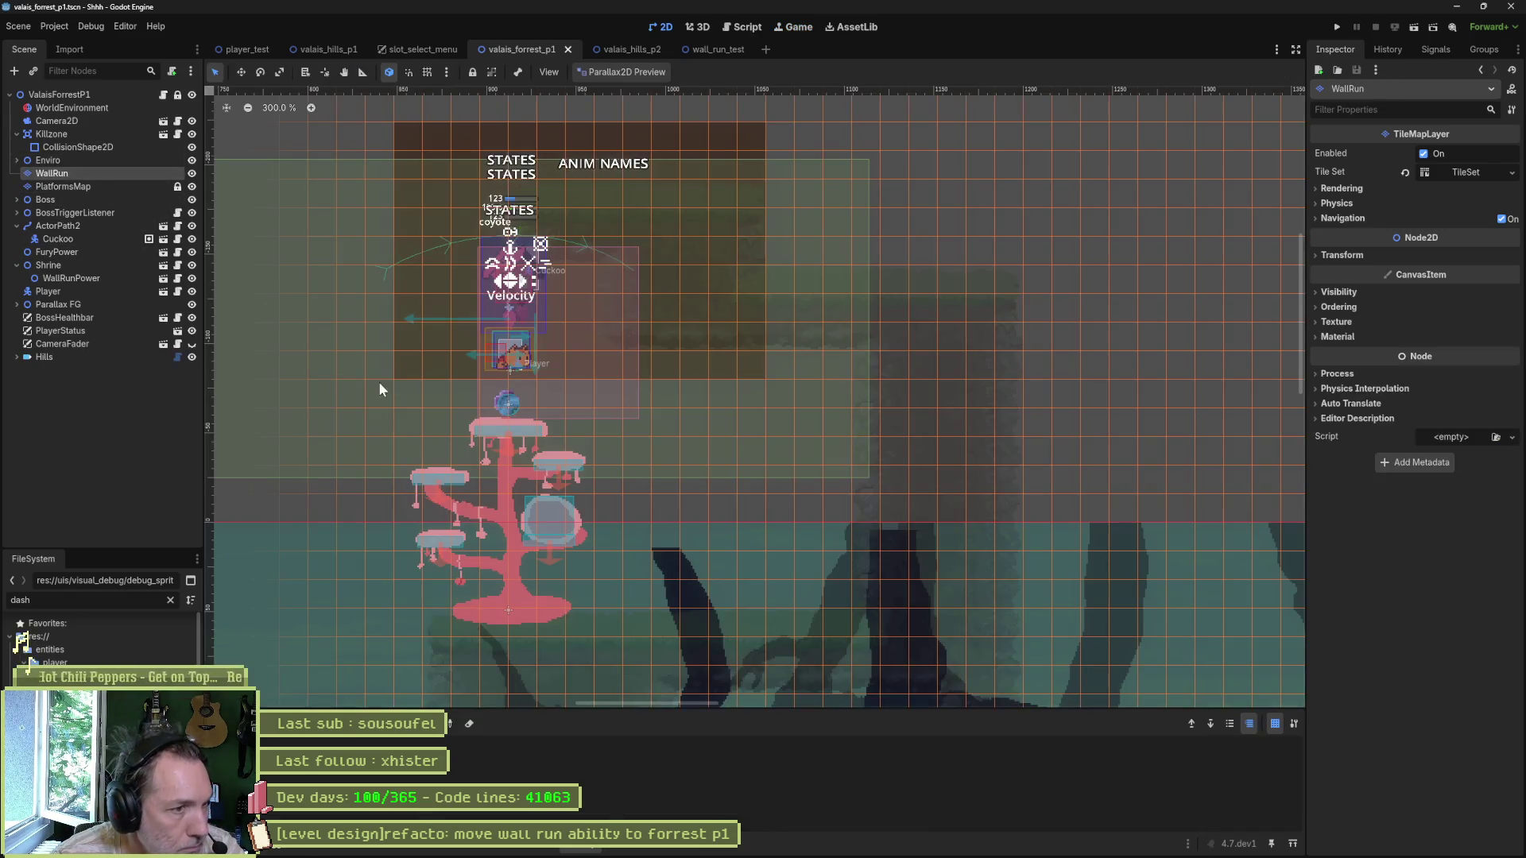
pyautogui.click(349, 744)
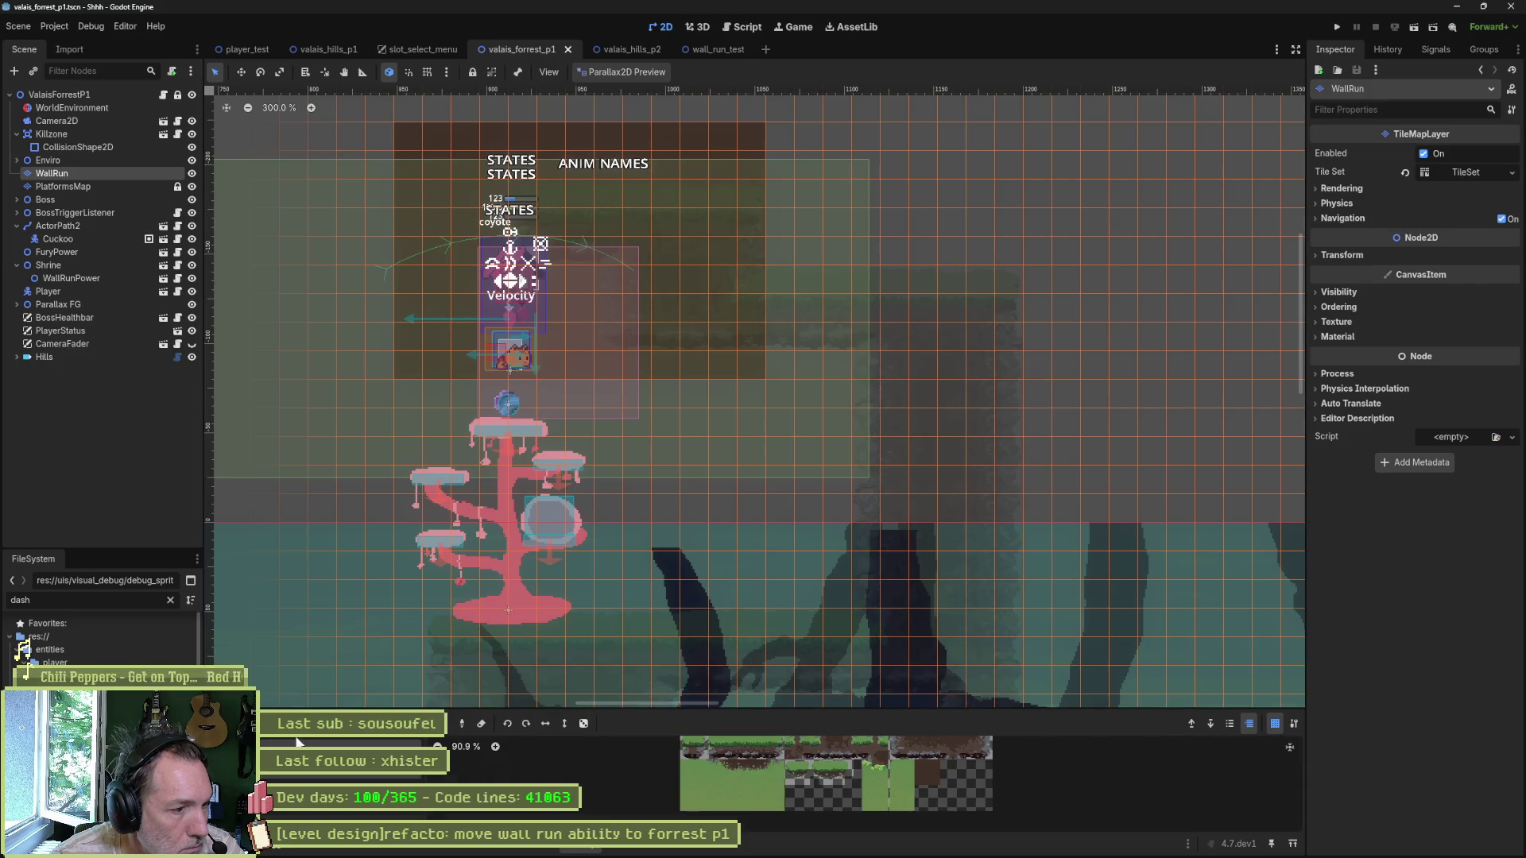
pyautogui.click(481, 724)
pyautogui.scroll(3, 700, 358)
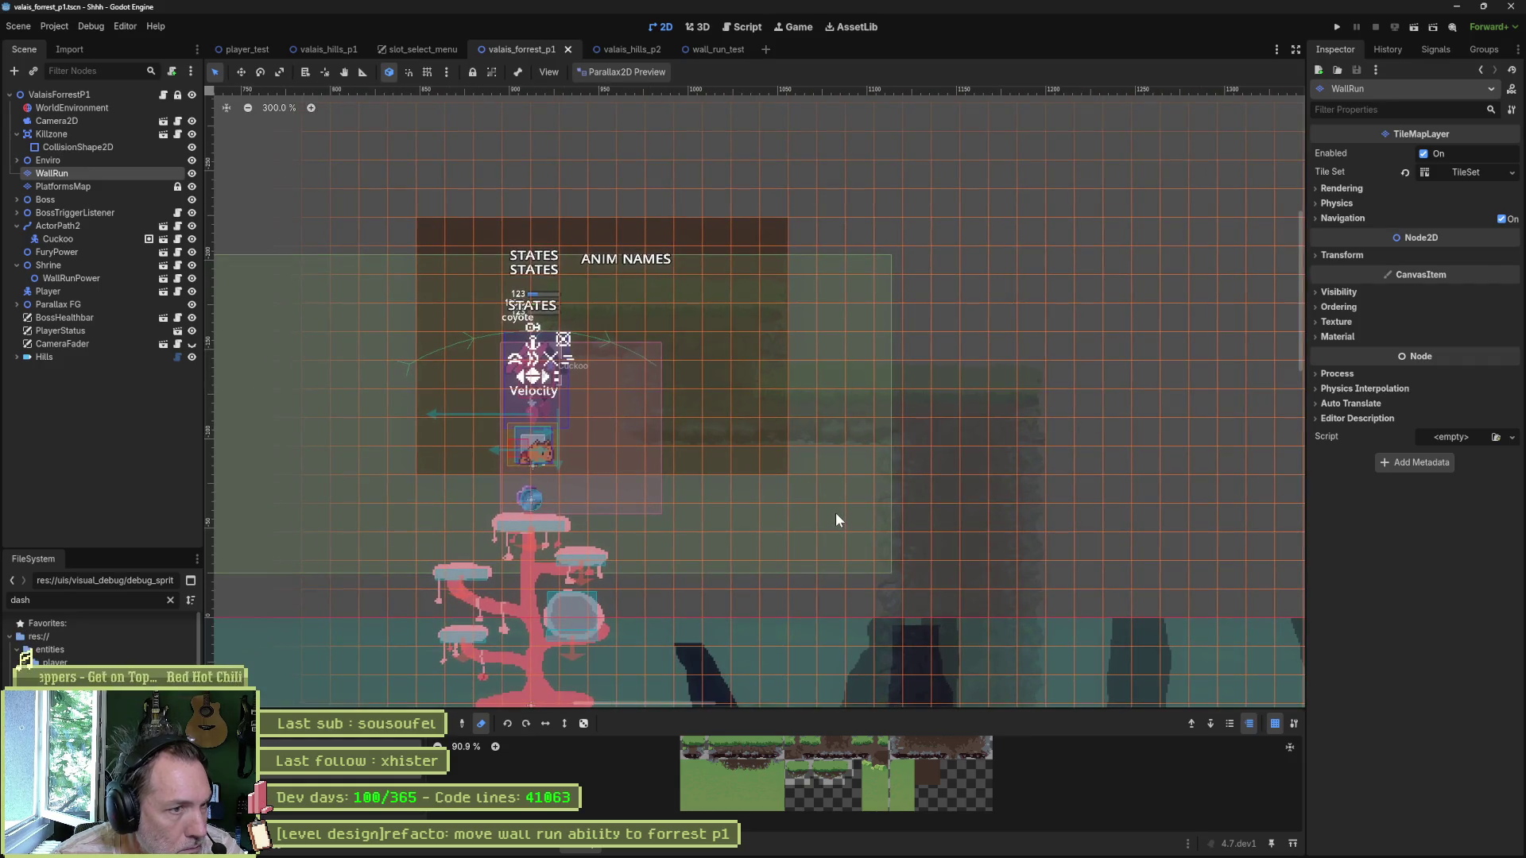
pyautogui.moveTo(789, 438)
pyautogui.mouseDown()
pyautogui.moveTo(675, 263)
pyautogui.moveTo(571, 226)
pyautogui.moveTo(556, 254)
pyautogui.mouseUp()
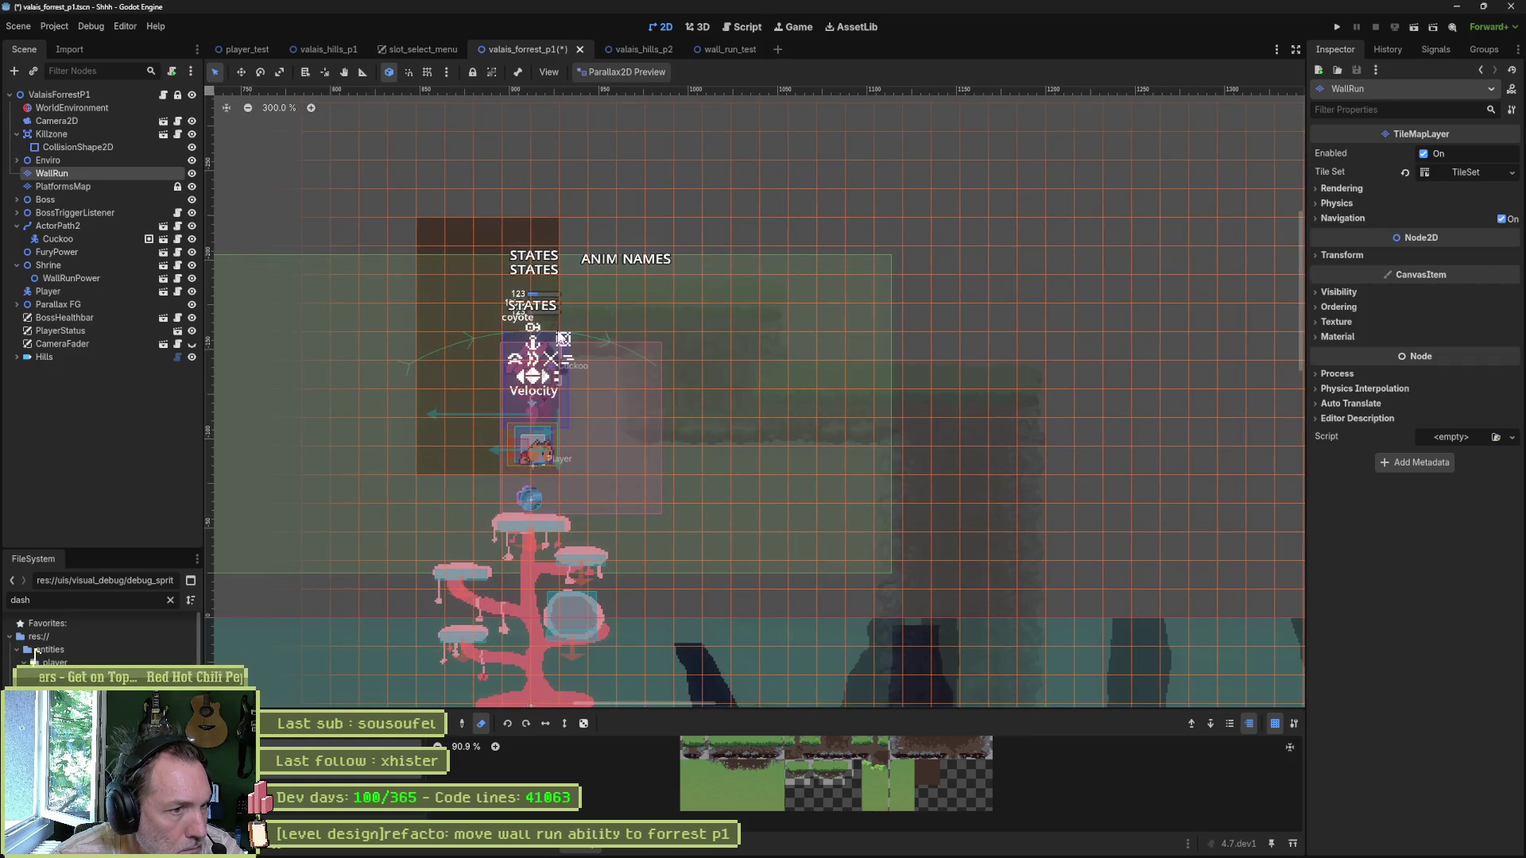
# Step: Erase the block's top row, leftmost column and bottom row, then save and run the scene
pyautogui.scroll(2, 418, 296)
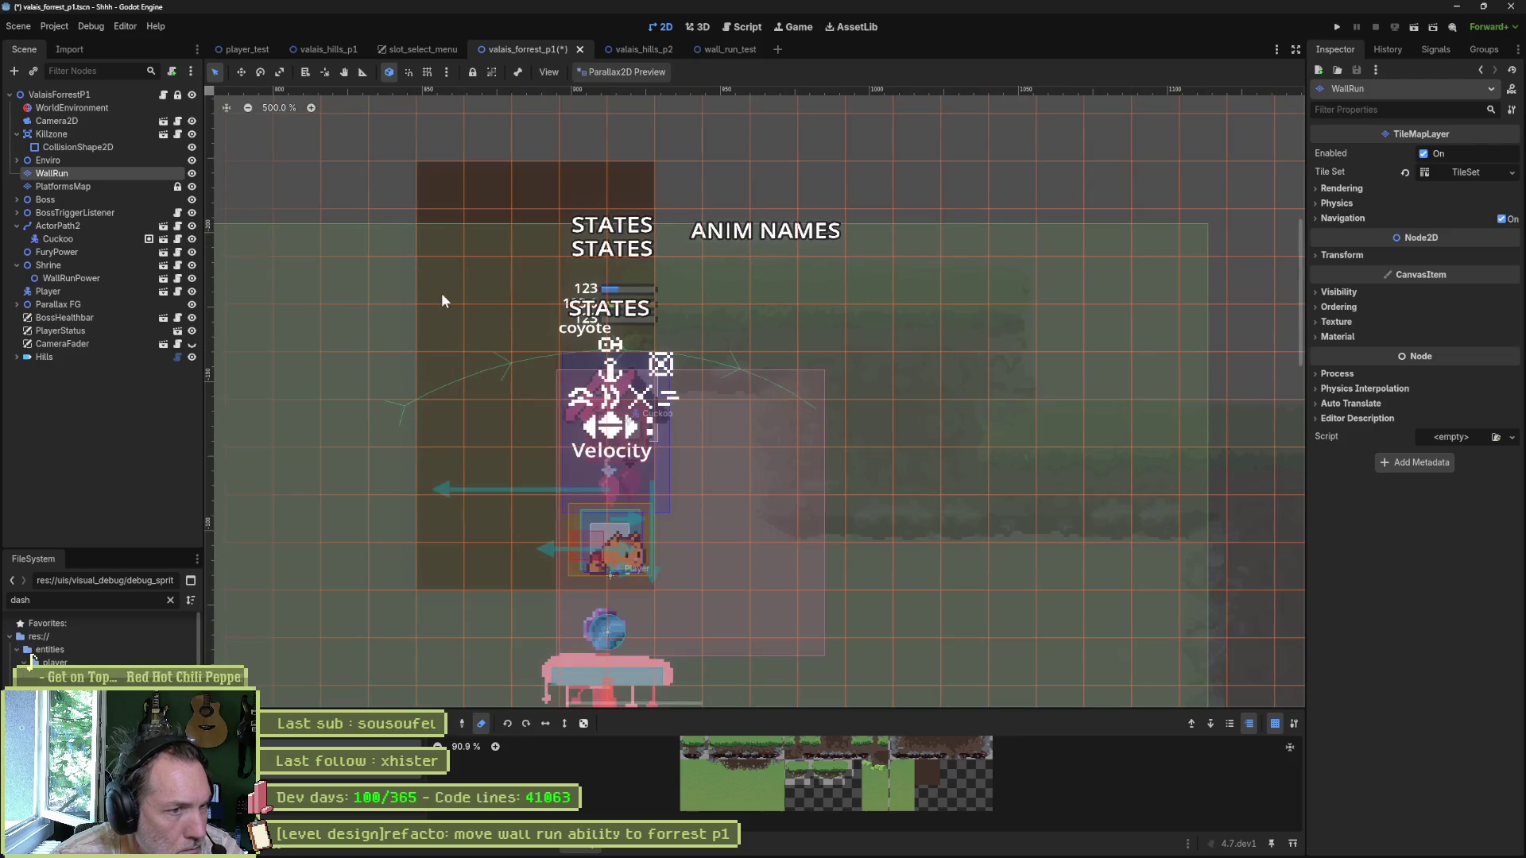
pyautogui.moveTo(446, 170)
pyautogui.mouseDown()
pyautogui.moveTo(607, 183)
pyautogui.moveTo(729, 232)
pyautogui.mouseUp()
pyautogui.moveTo(412, 213); pyautogui.dragTo(428, 585)
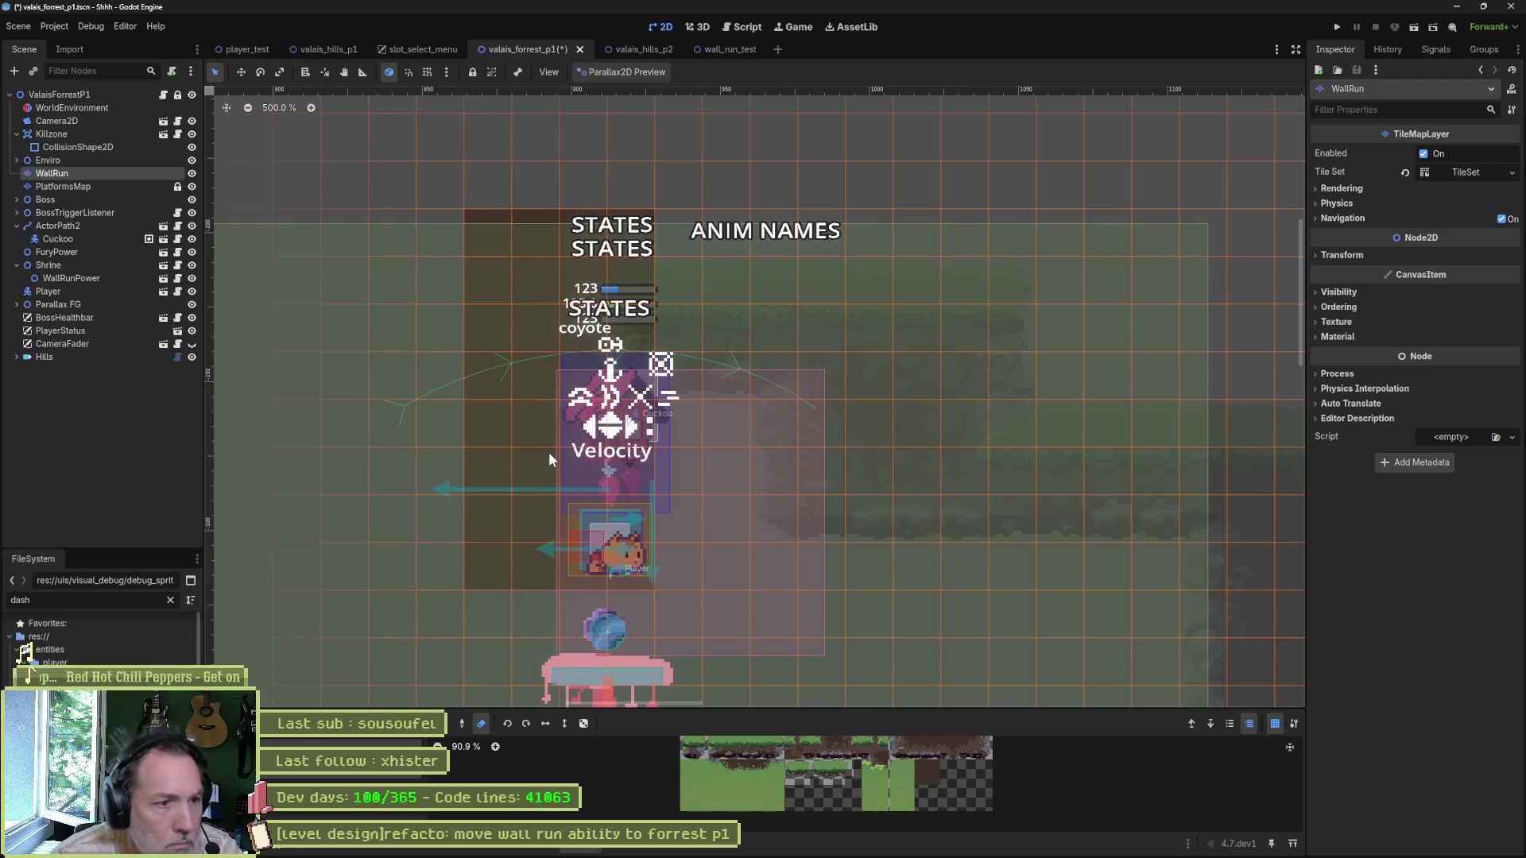
pyautogui.moveTo(477, 560)
pyautogui.mouseDown()
pyautogui.moveTo(545, 576)
pyautogui.moveTo(645, 564)
pyautogui.mouseUp()
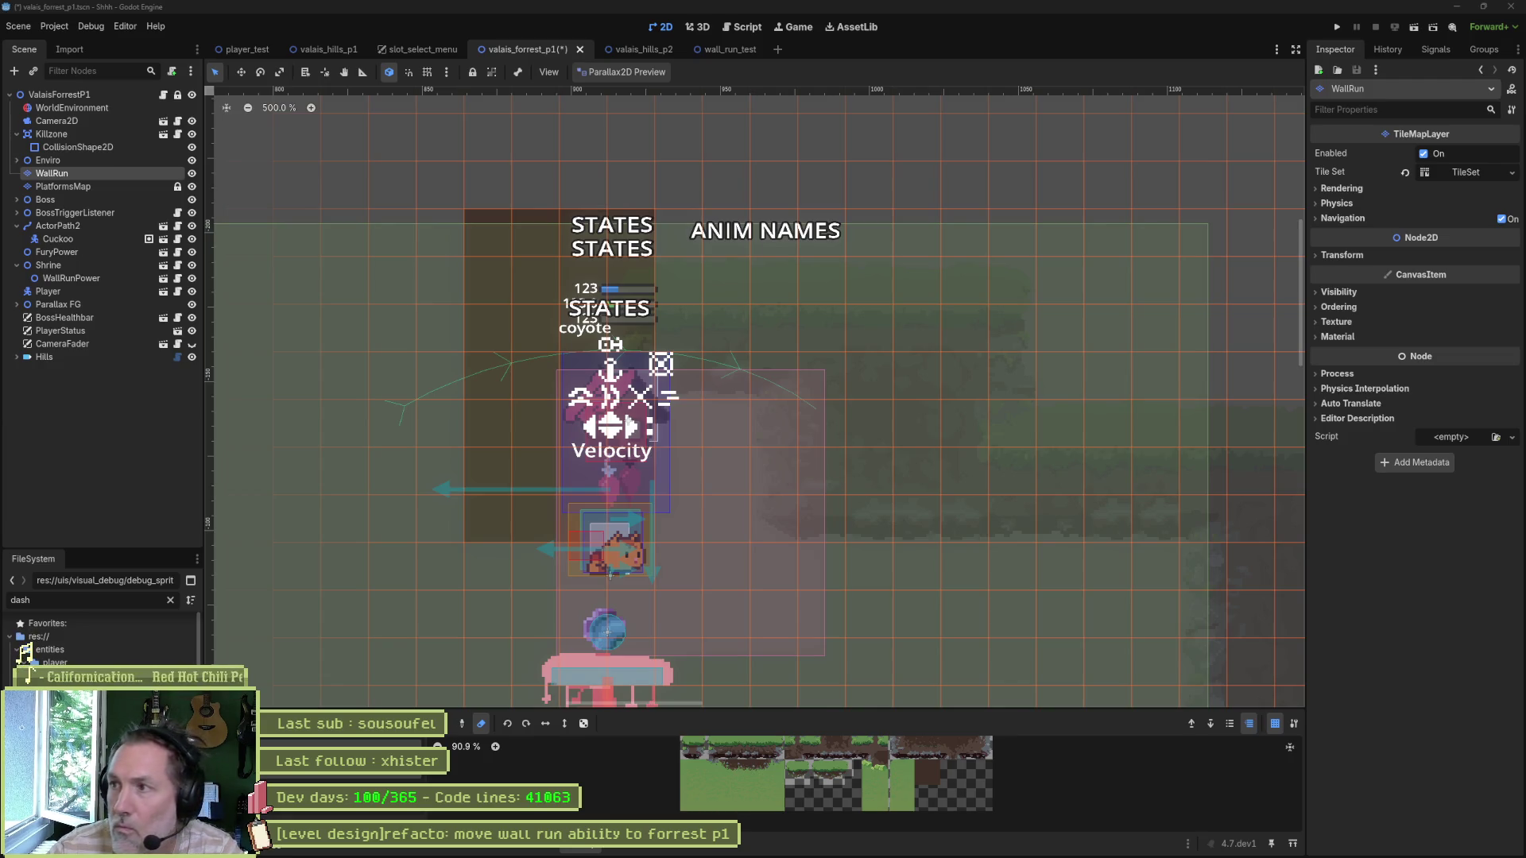
pyautogui.press('F6')
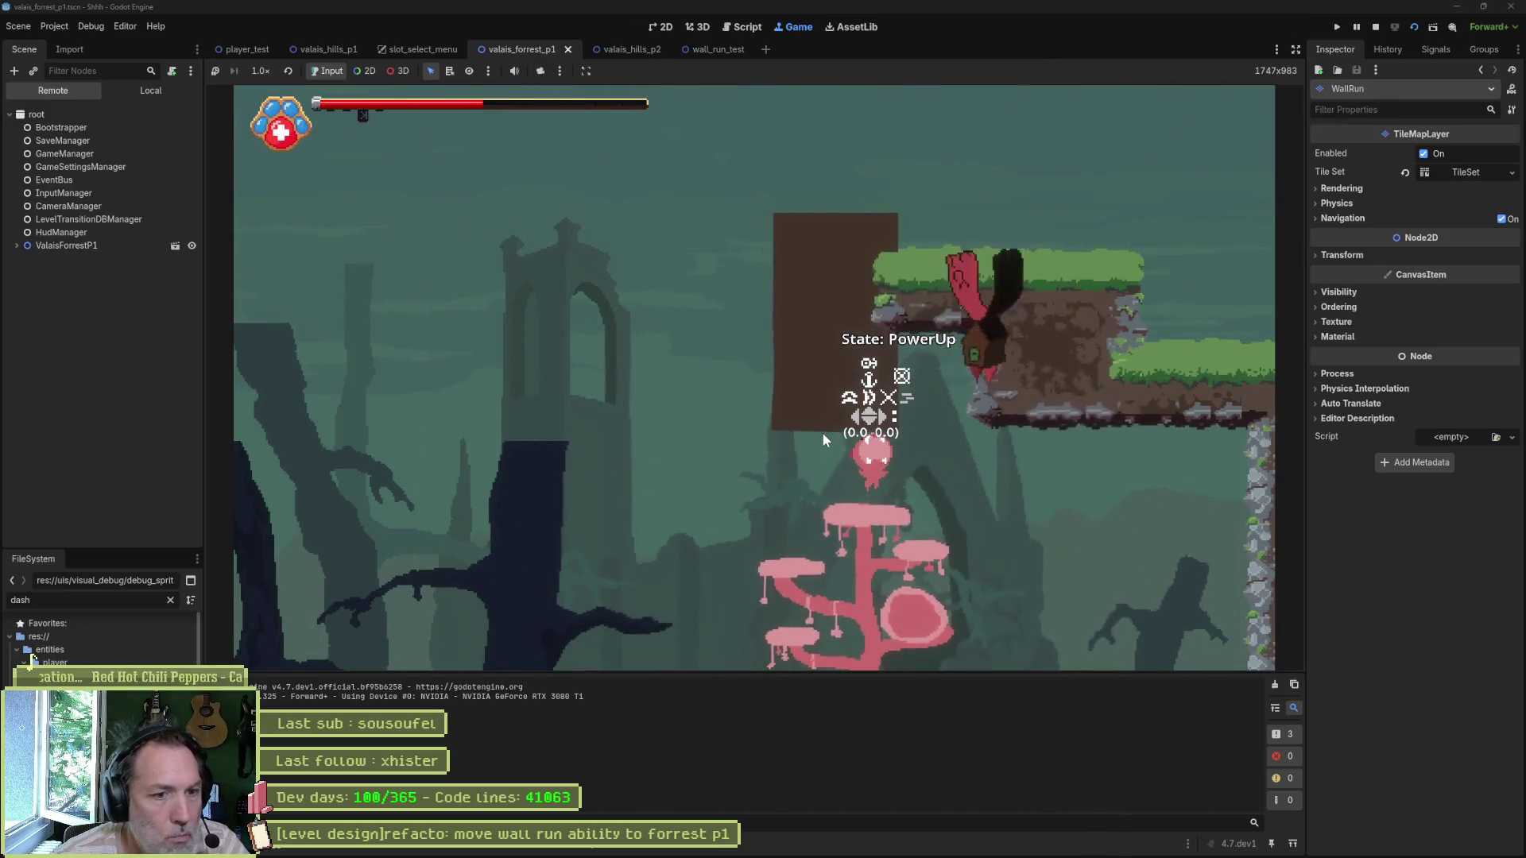
# Step: Test wall-running up the brown wall repeatedly, jumping from the mushroom
pyautogui.press('space')
pyautogui.press('Left')
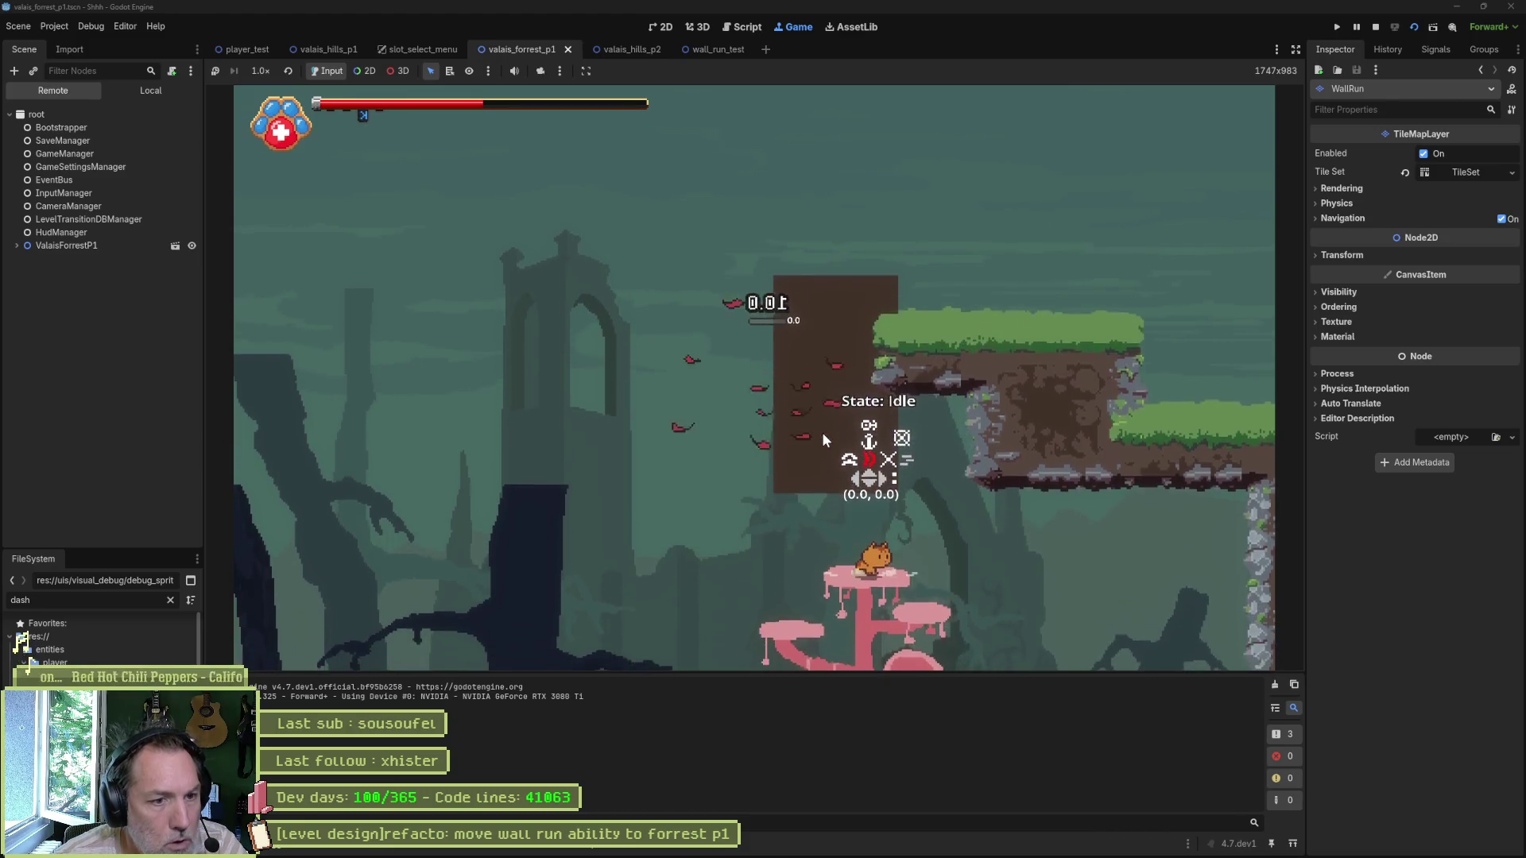
pyautogui.press('space')
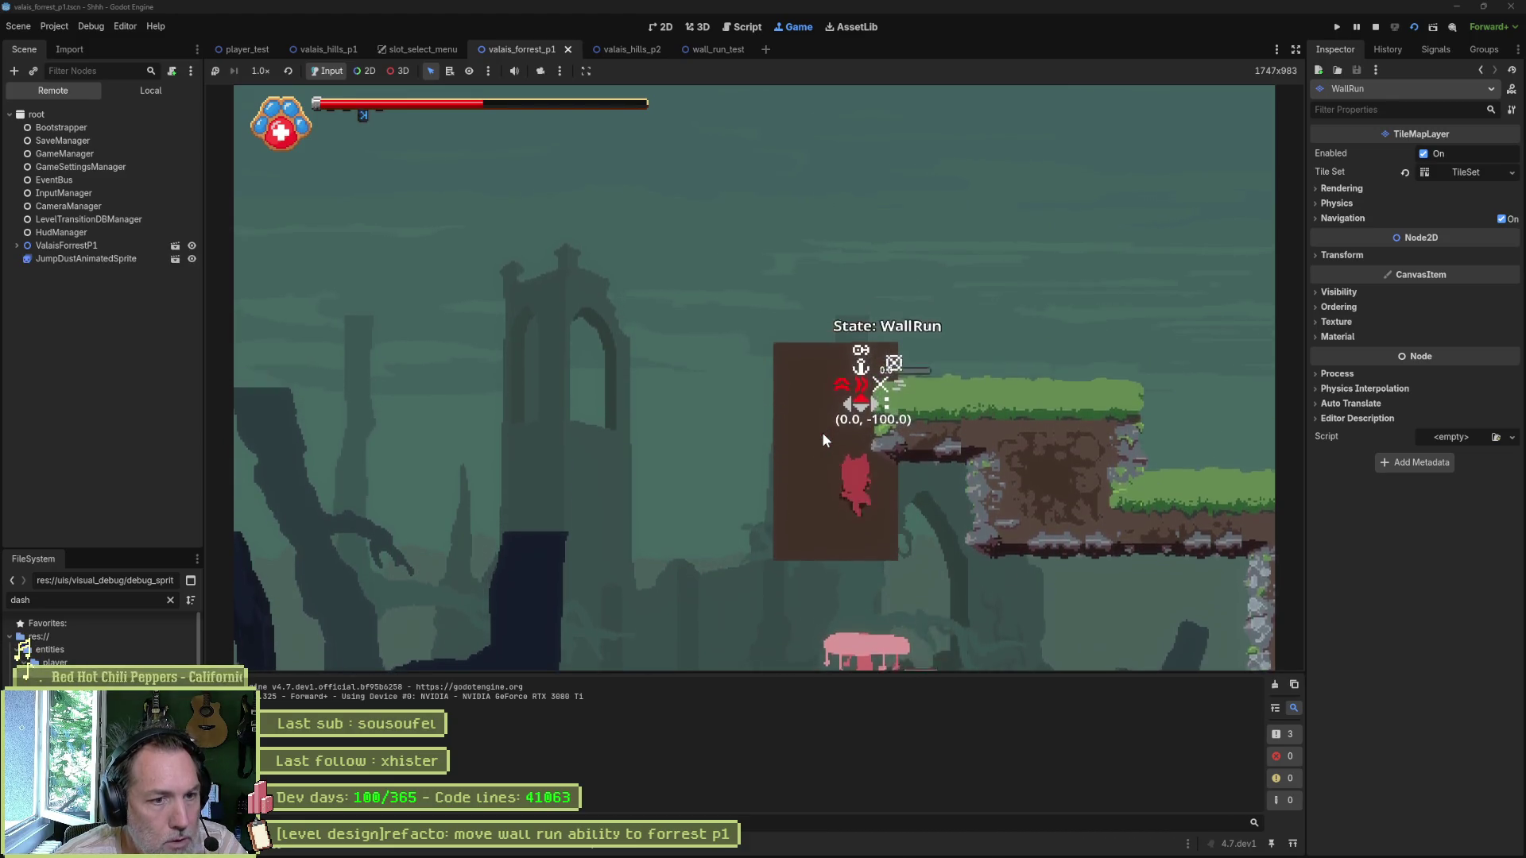
pyautogui.press('space')
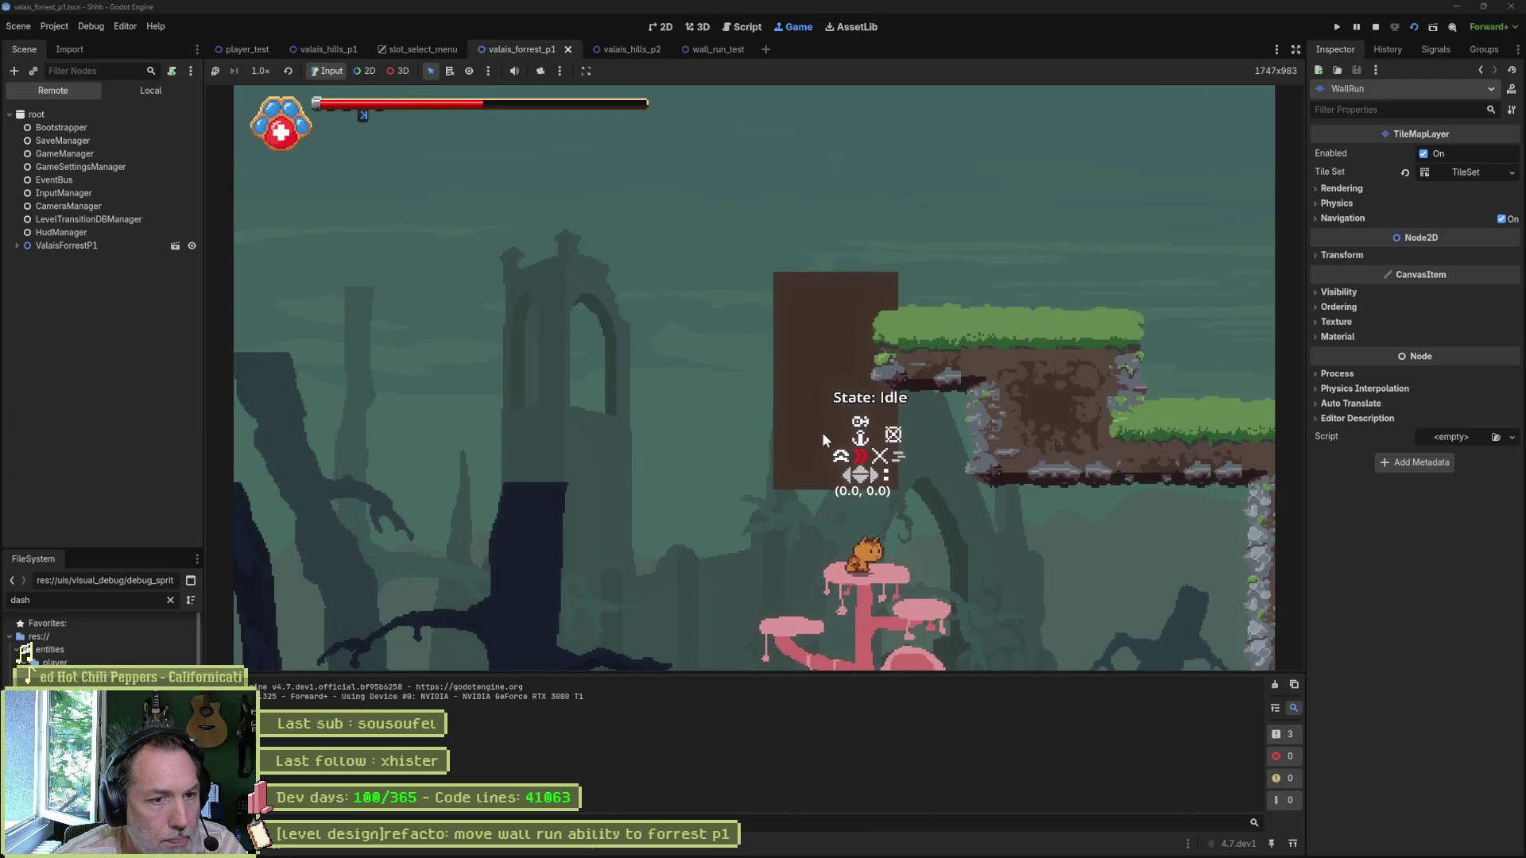
pyautogui.press('space')
pyautogui.press('space')
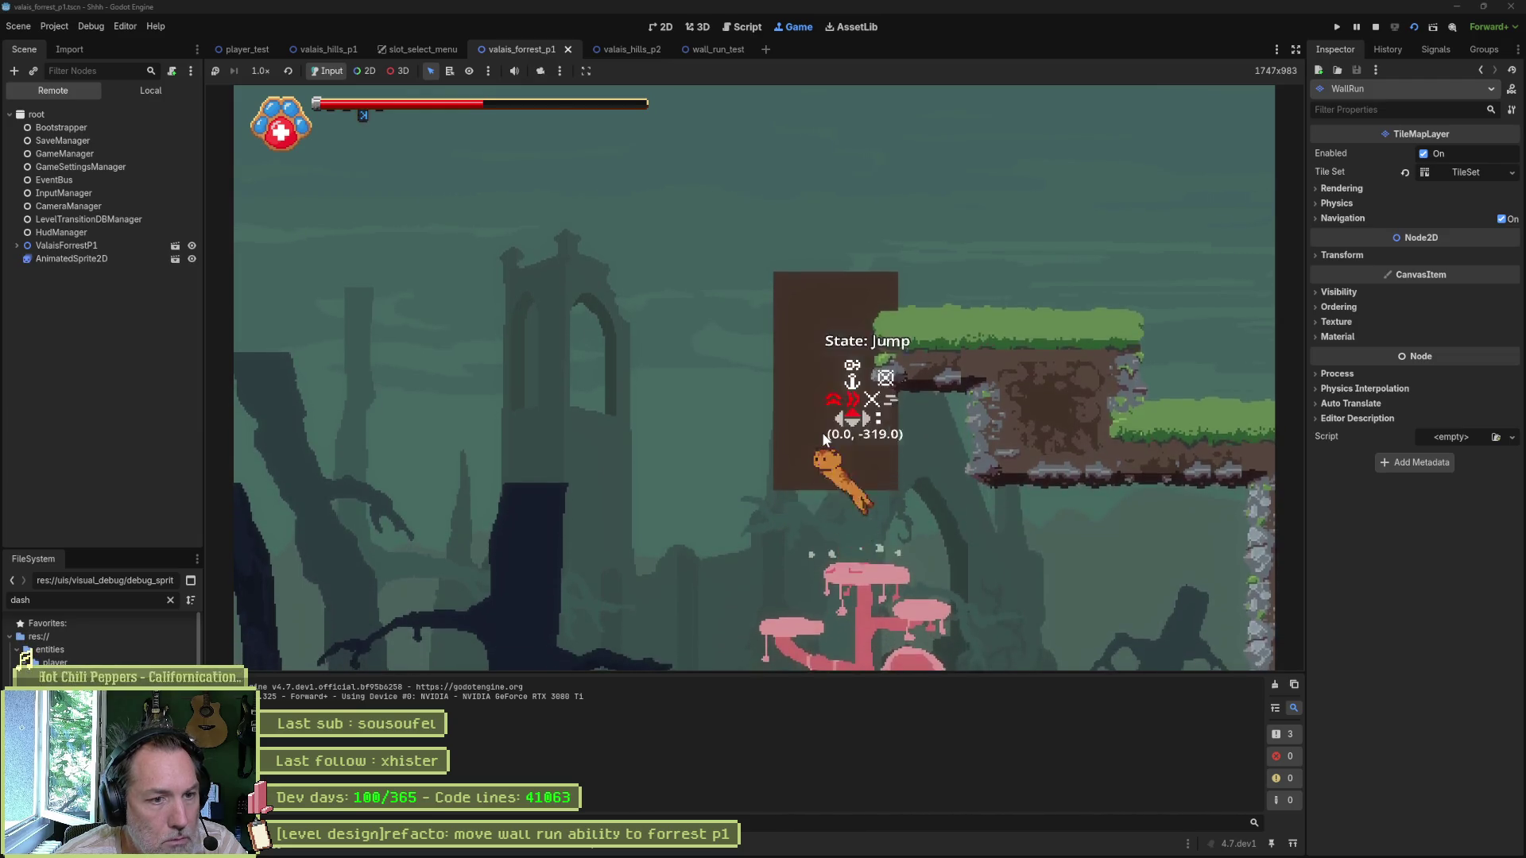
pyautogui.press('space')
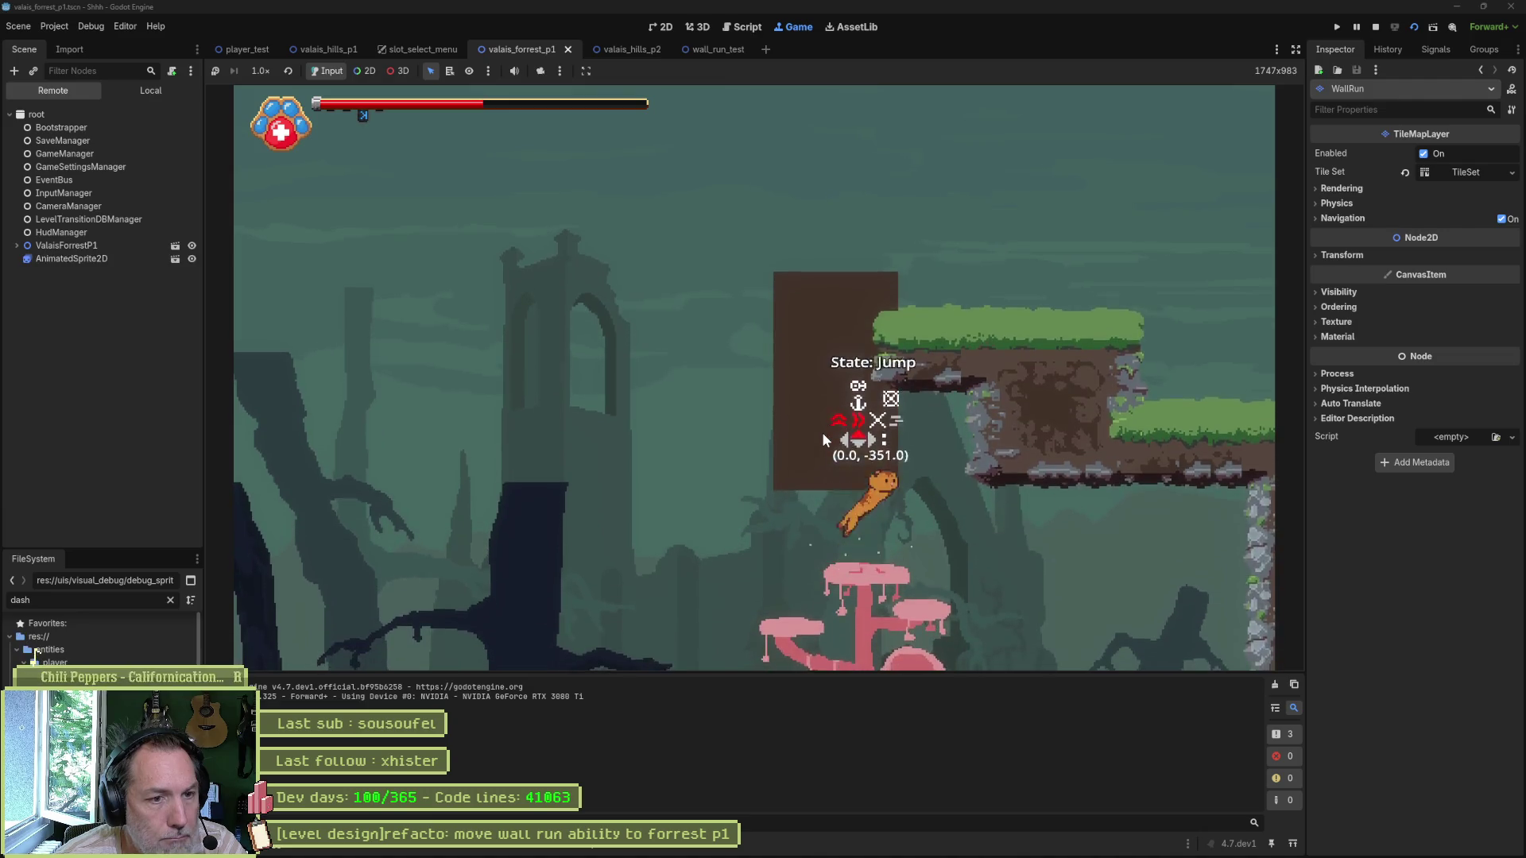
pyautogui.press('space')
pyautogui.press('space')
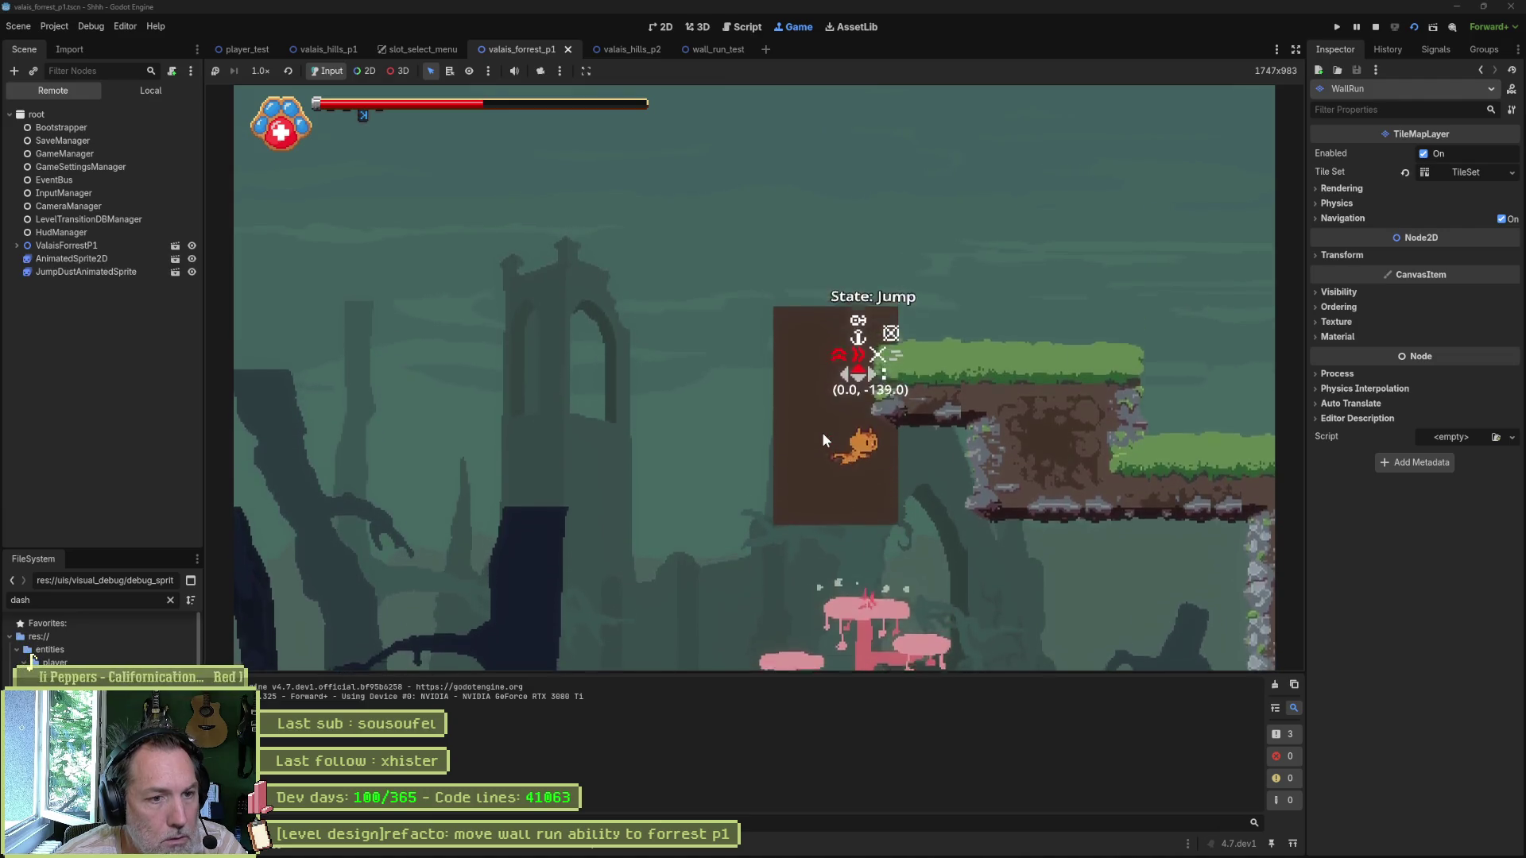
pyautogui.press('space')
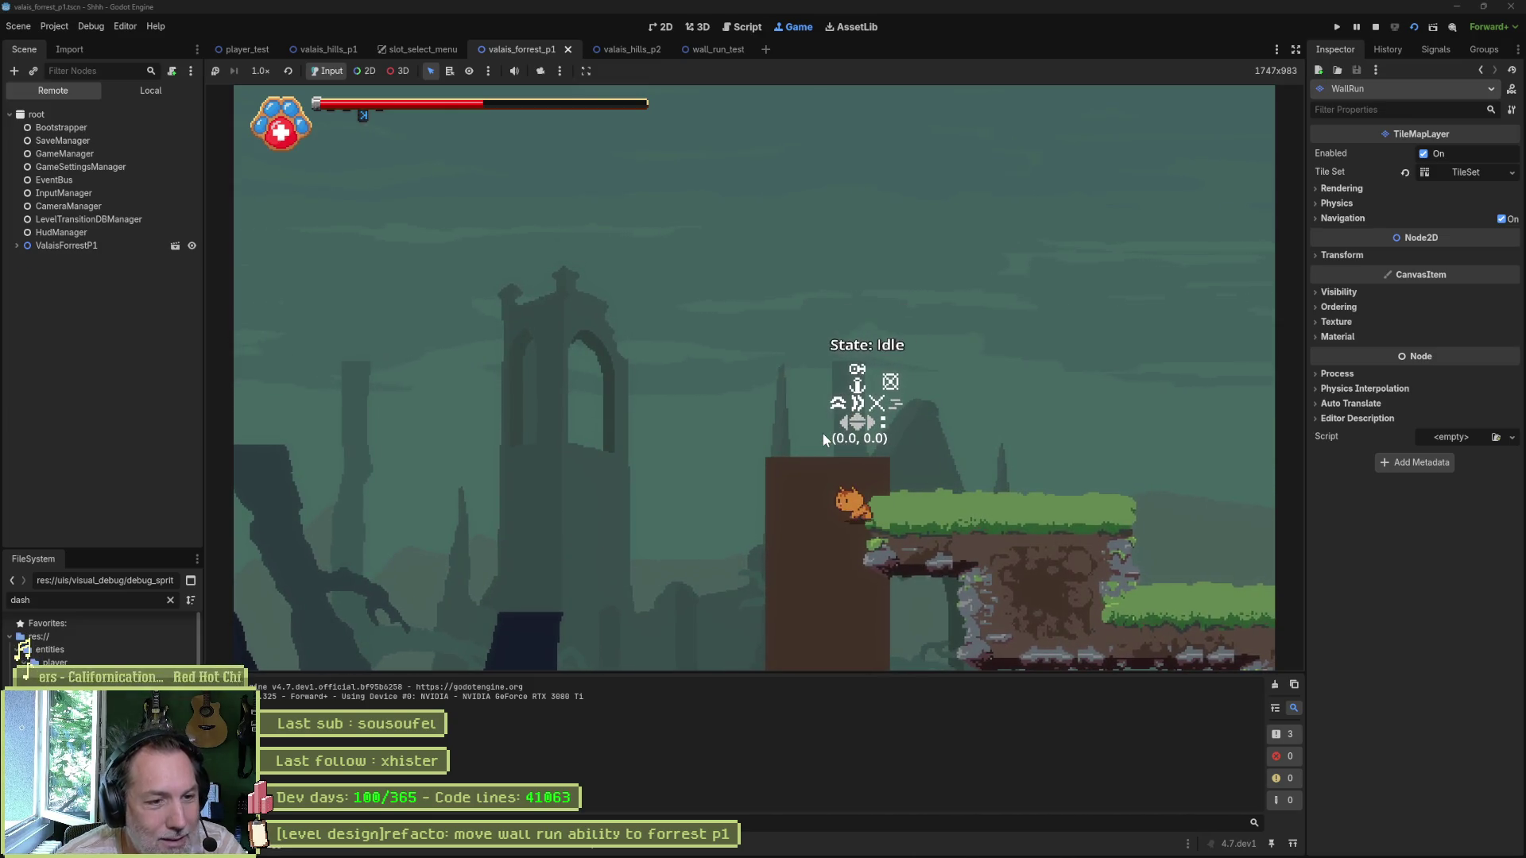
pyautogui.press('space')
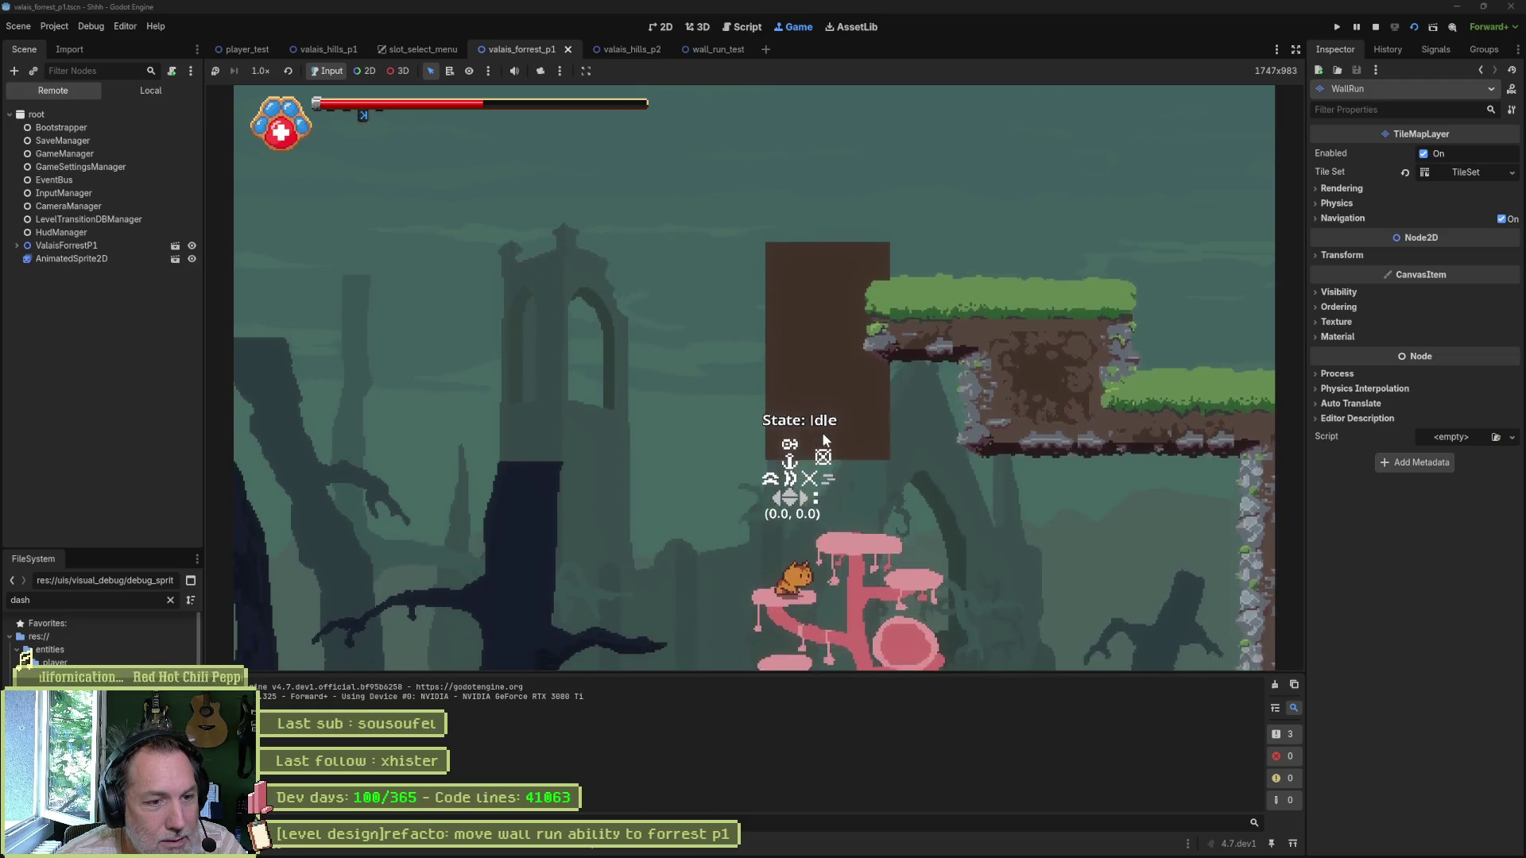
# Step: Walk across the mushroom, jump onto the brown block, stop the game and bring up Asana
pyautogui.press('Right')
pyautogui.press('Left')
pyautogui.press('Right')
pyautogui.press('Left')
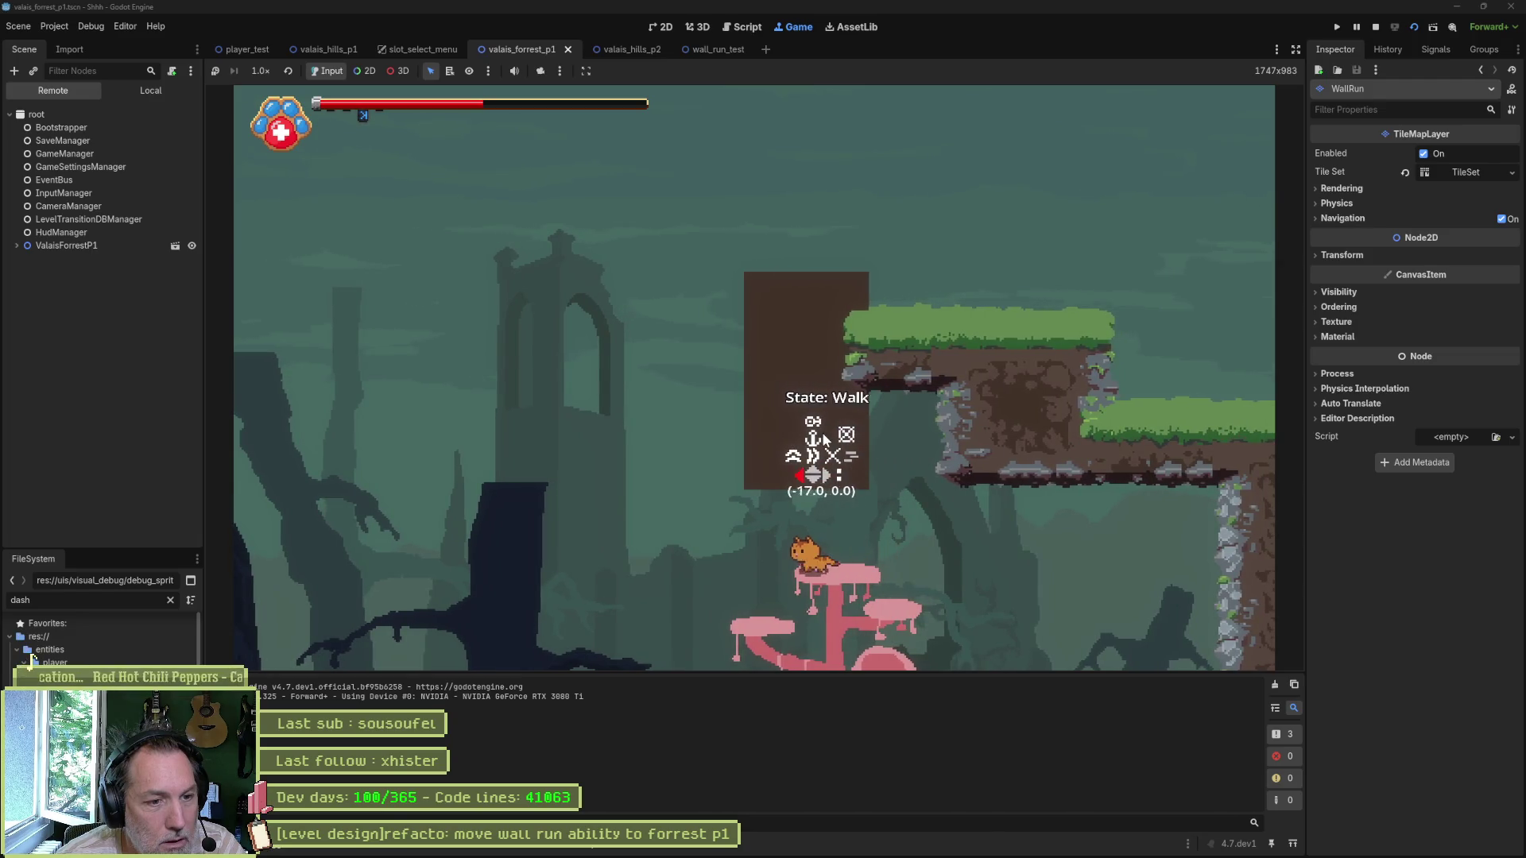
pyautogui.press('Left')
pyautogui.press('Right')
pyautogui.press('Right')
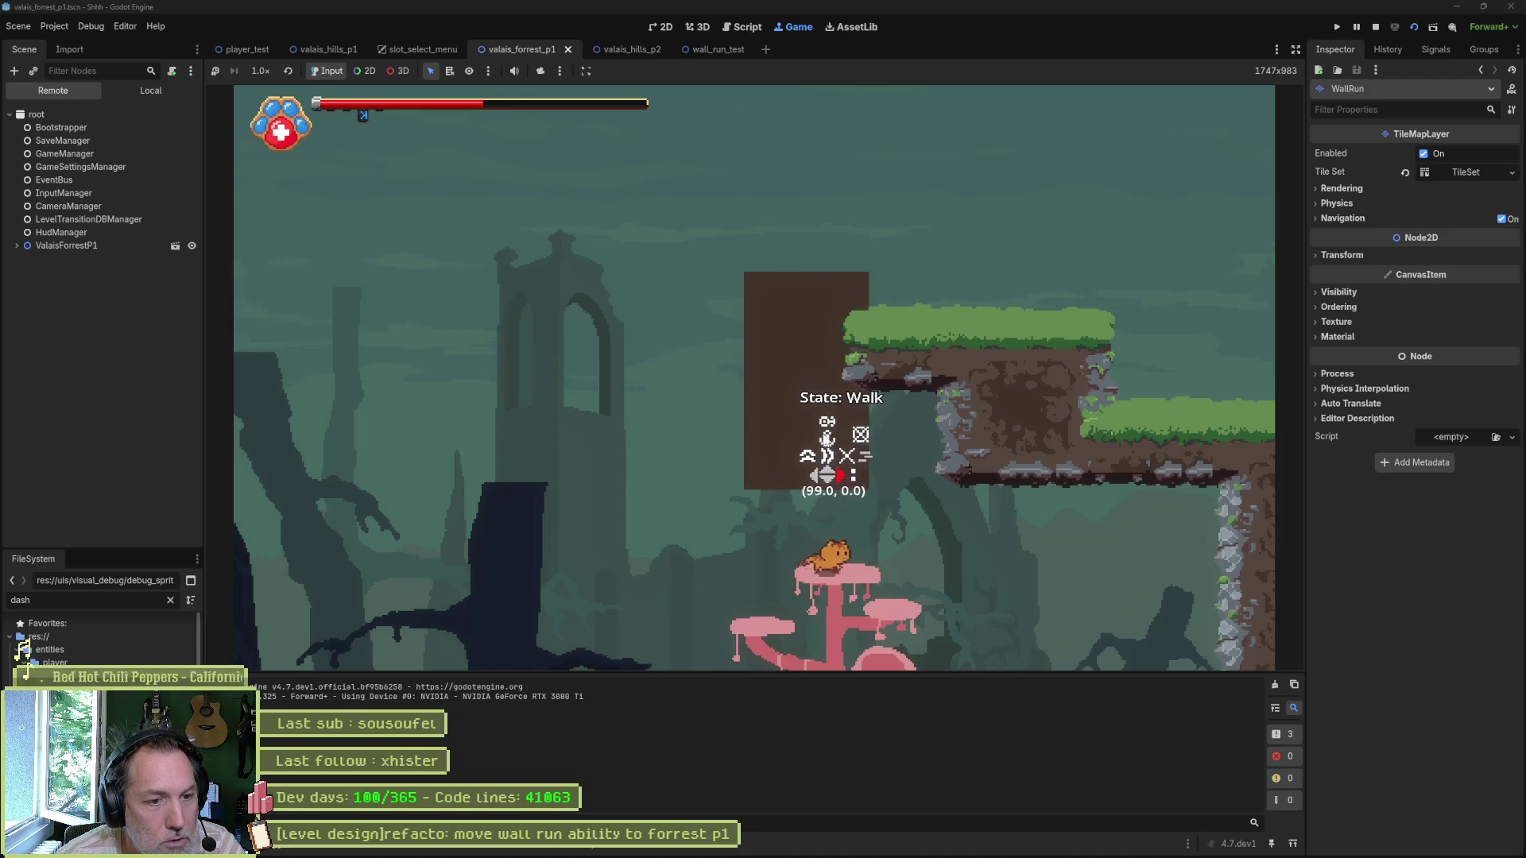
pyautogui.press('space')
pyautogui.press('Right')
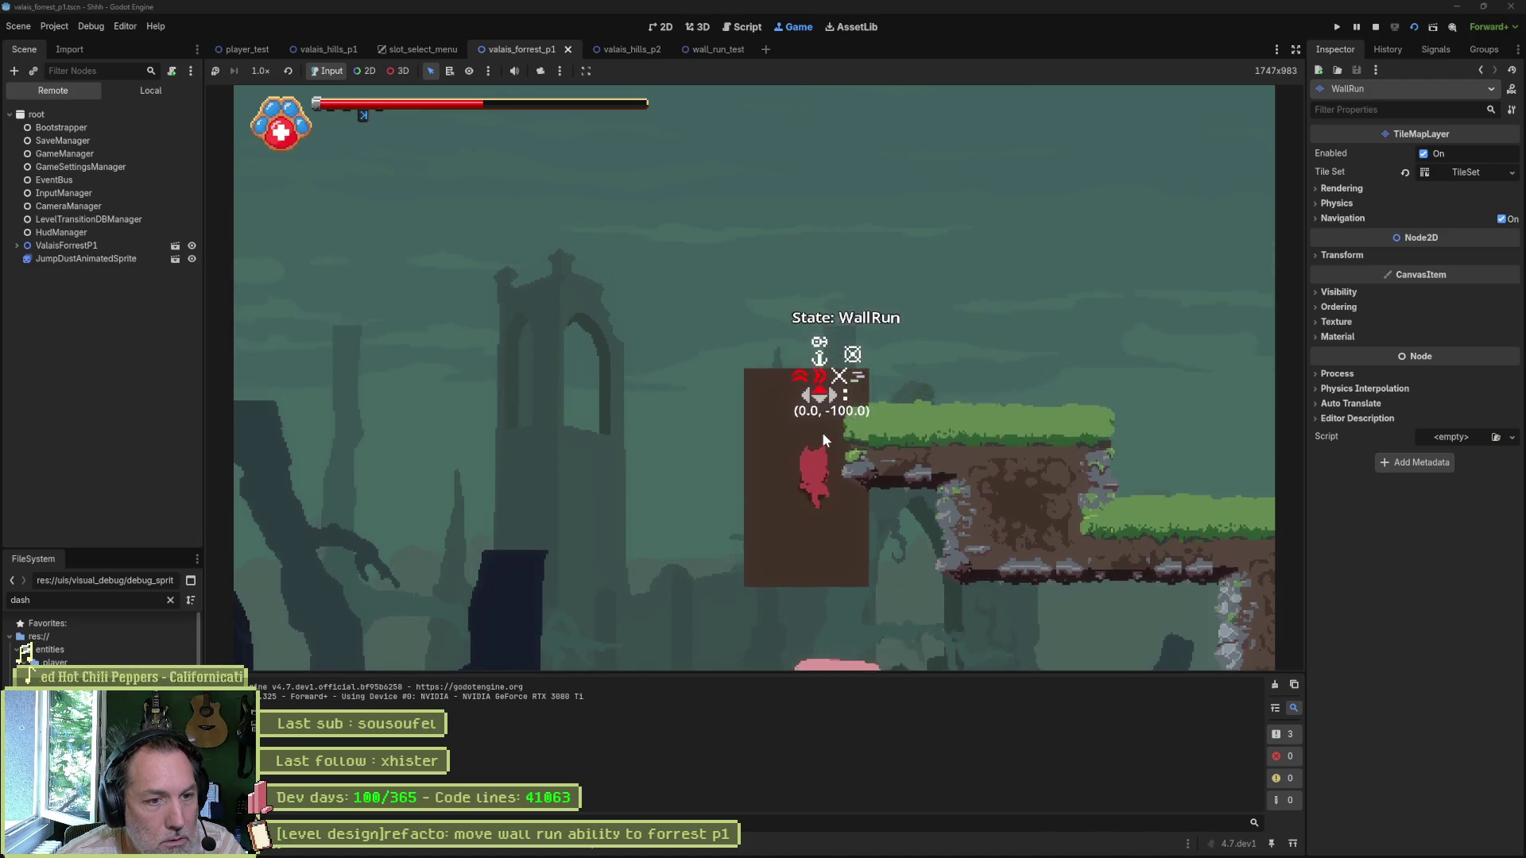
pyautogui.press('Right')
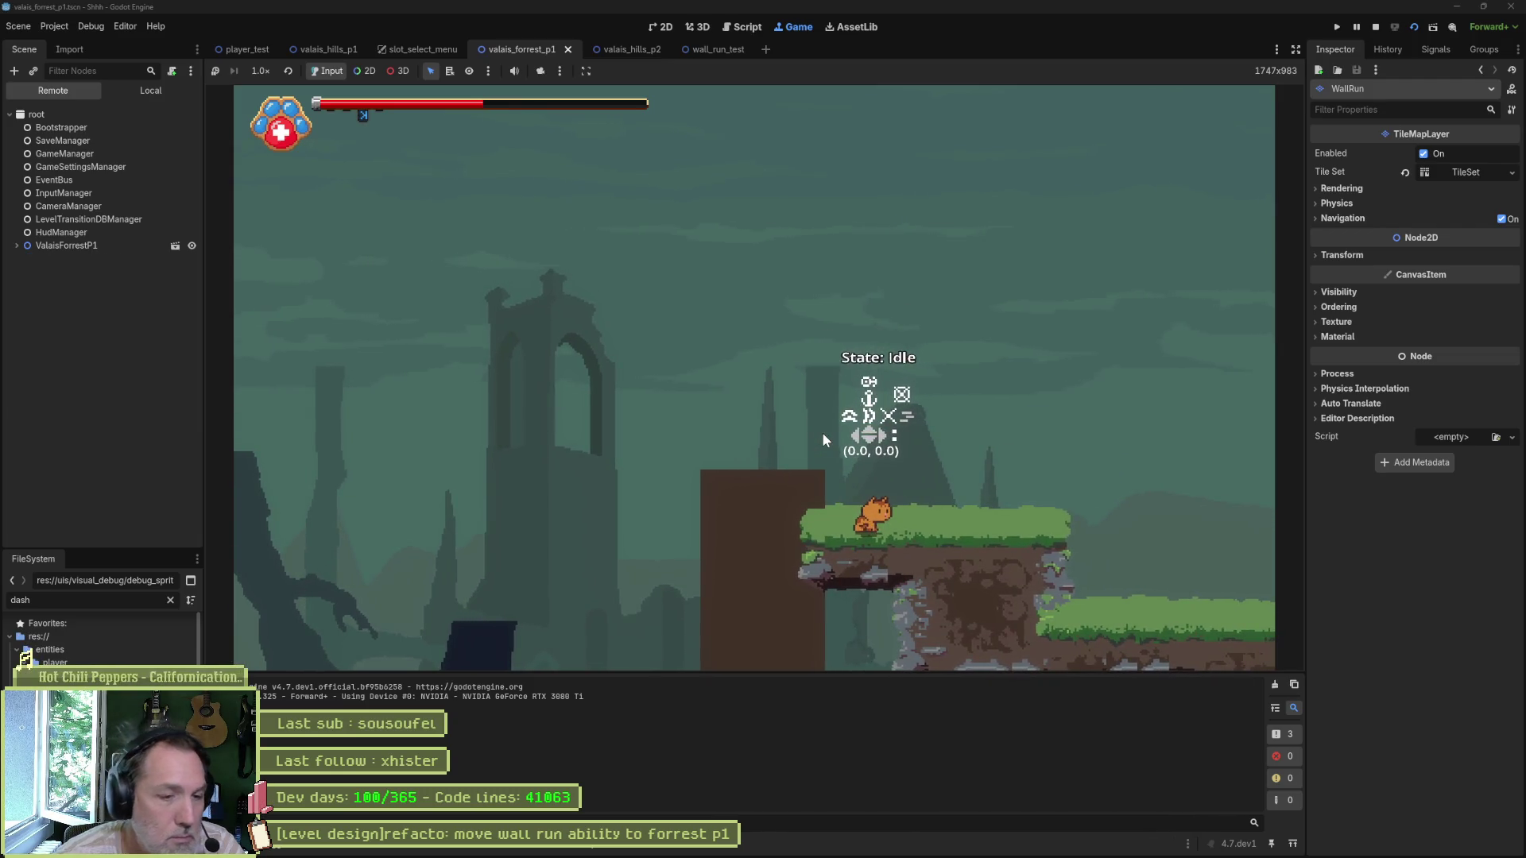
pyautogui.press('Right')
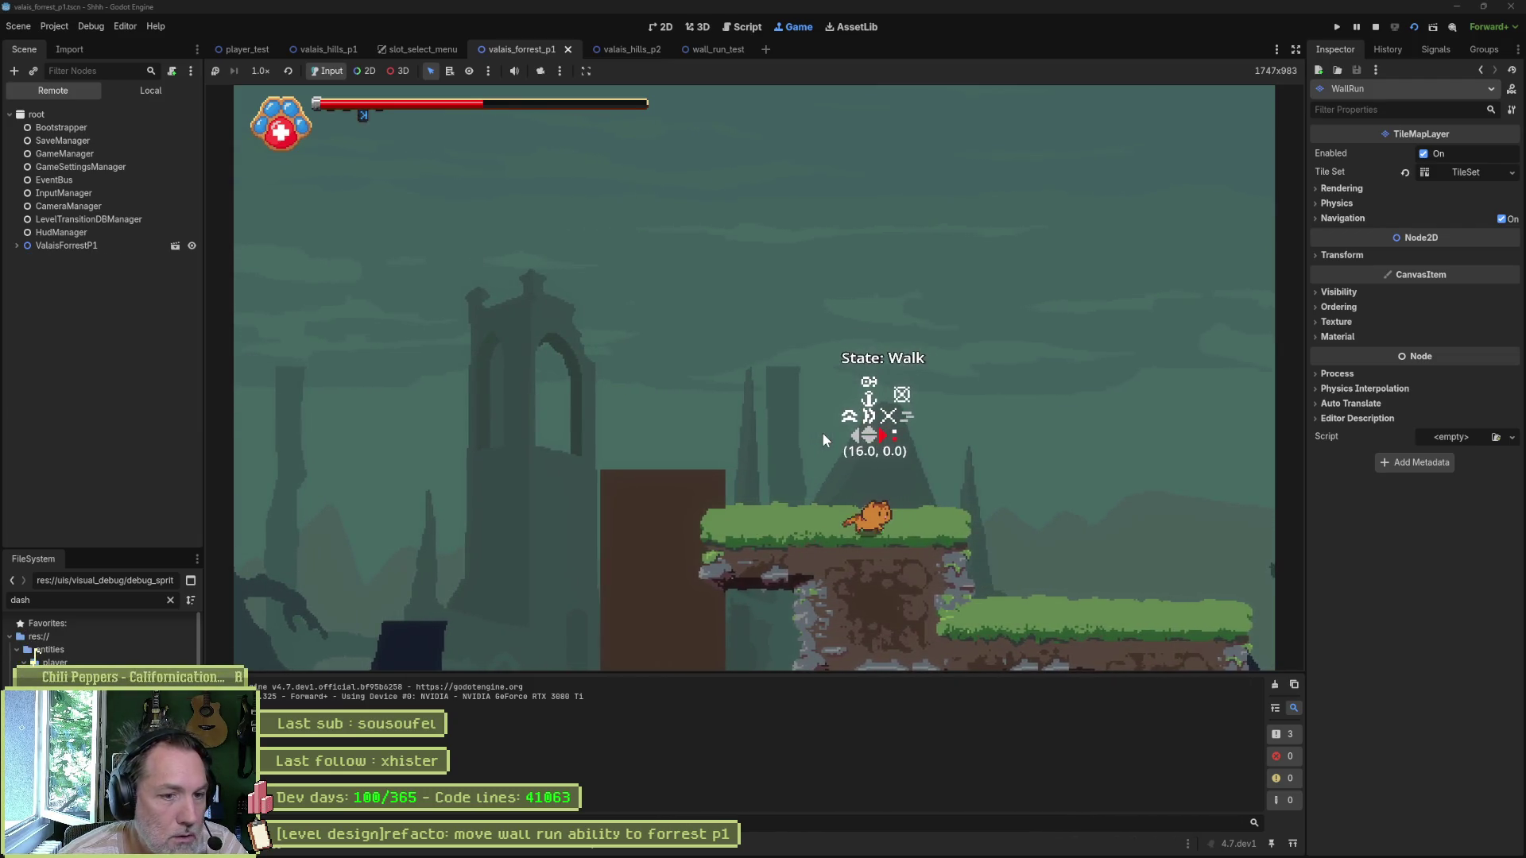
pyautogui.press('space')
pyautogui.press('Right')
pyautogui.press('Right')
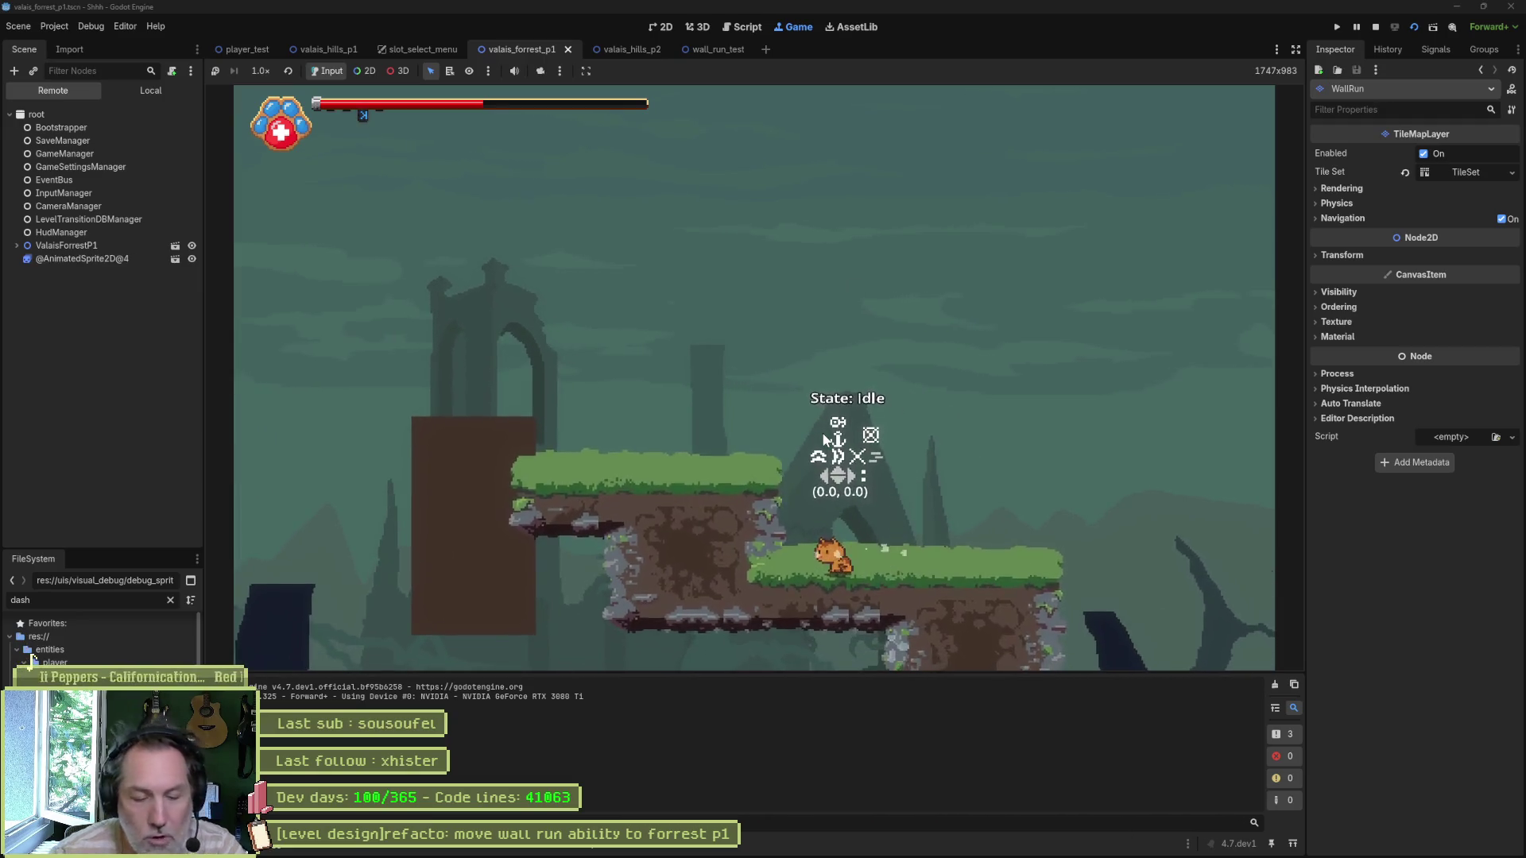
pyautogui.press('F8')
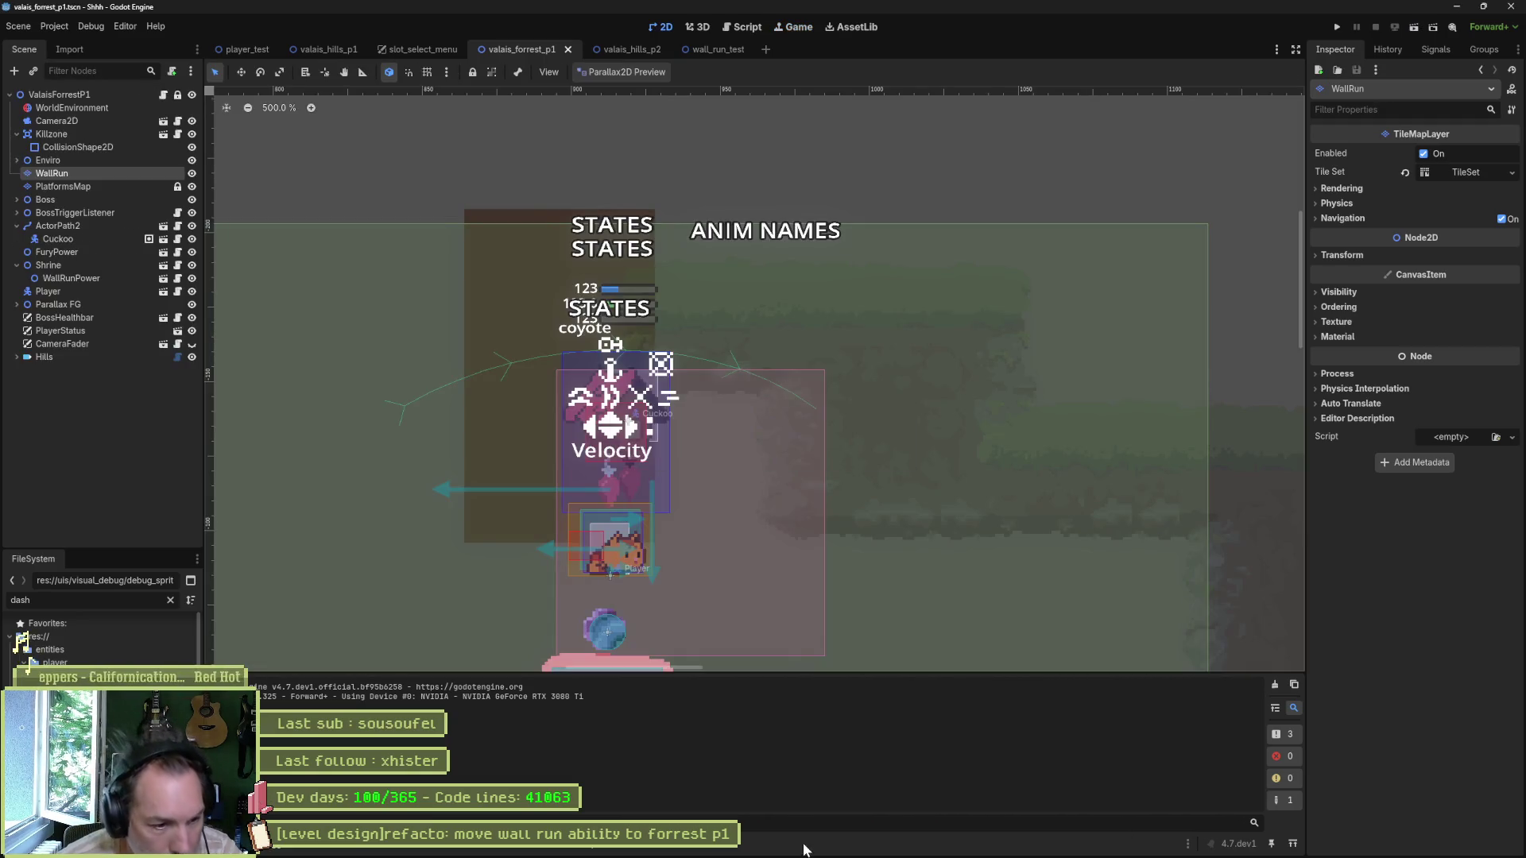
pyautogui.click(817, 846)
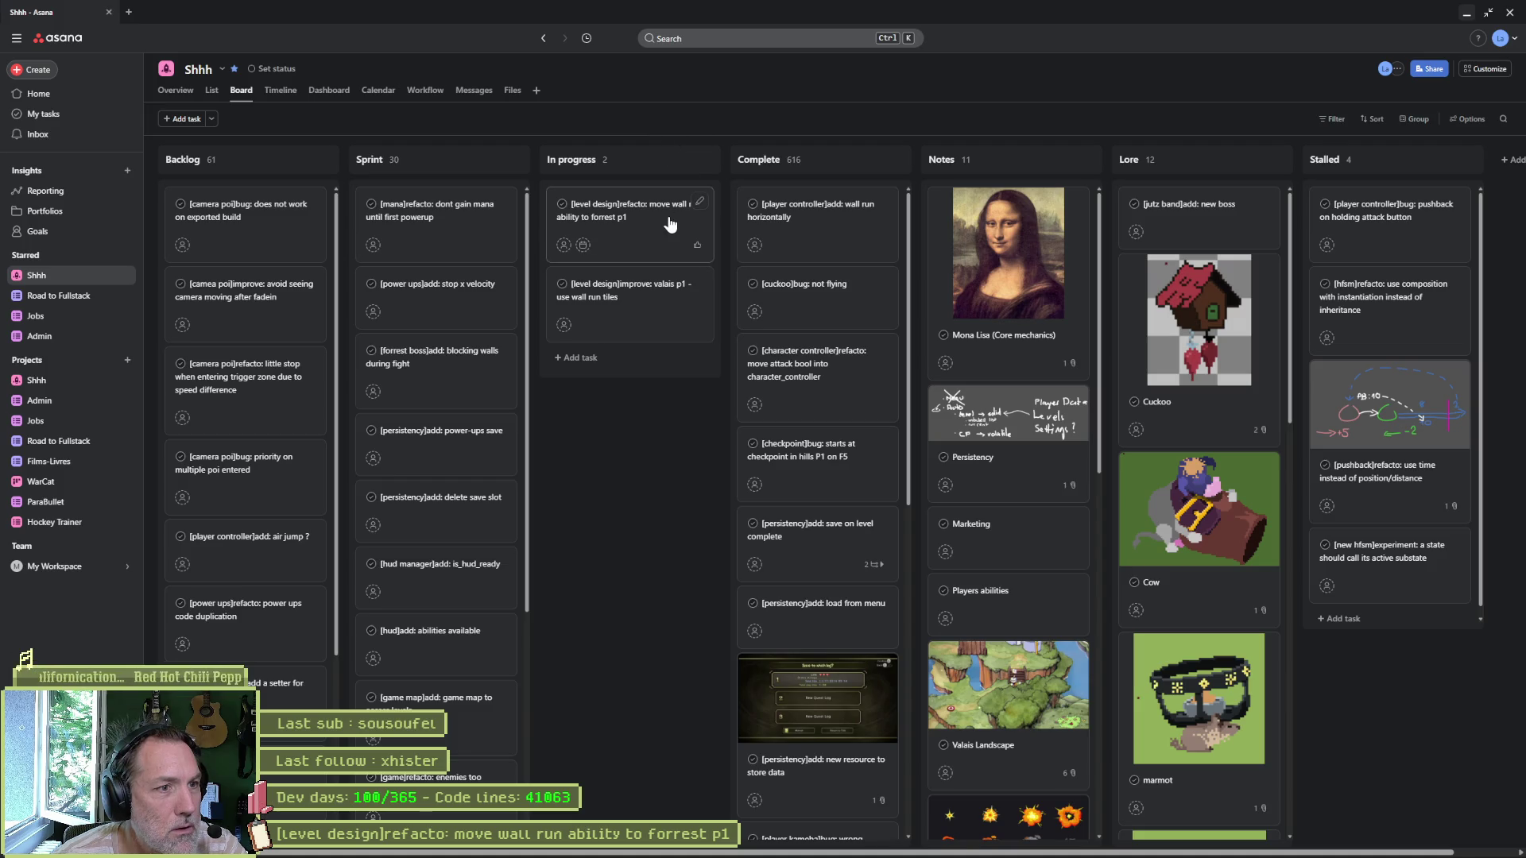
# Step: Create the In progress card '[tiling]refacto: check all collisions', then minimize the browser
pyautogui.click(682, 160)
pyautogui.write('e')
pyautogui.press('BackSpace')
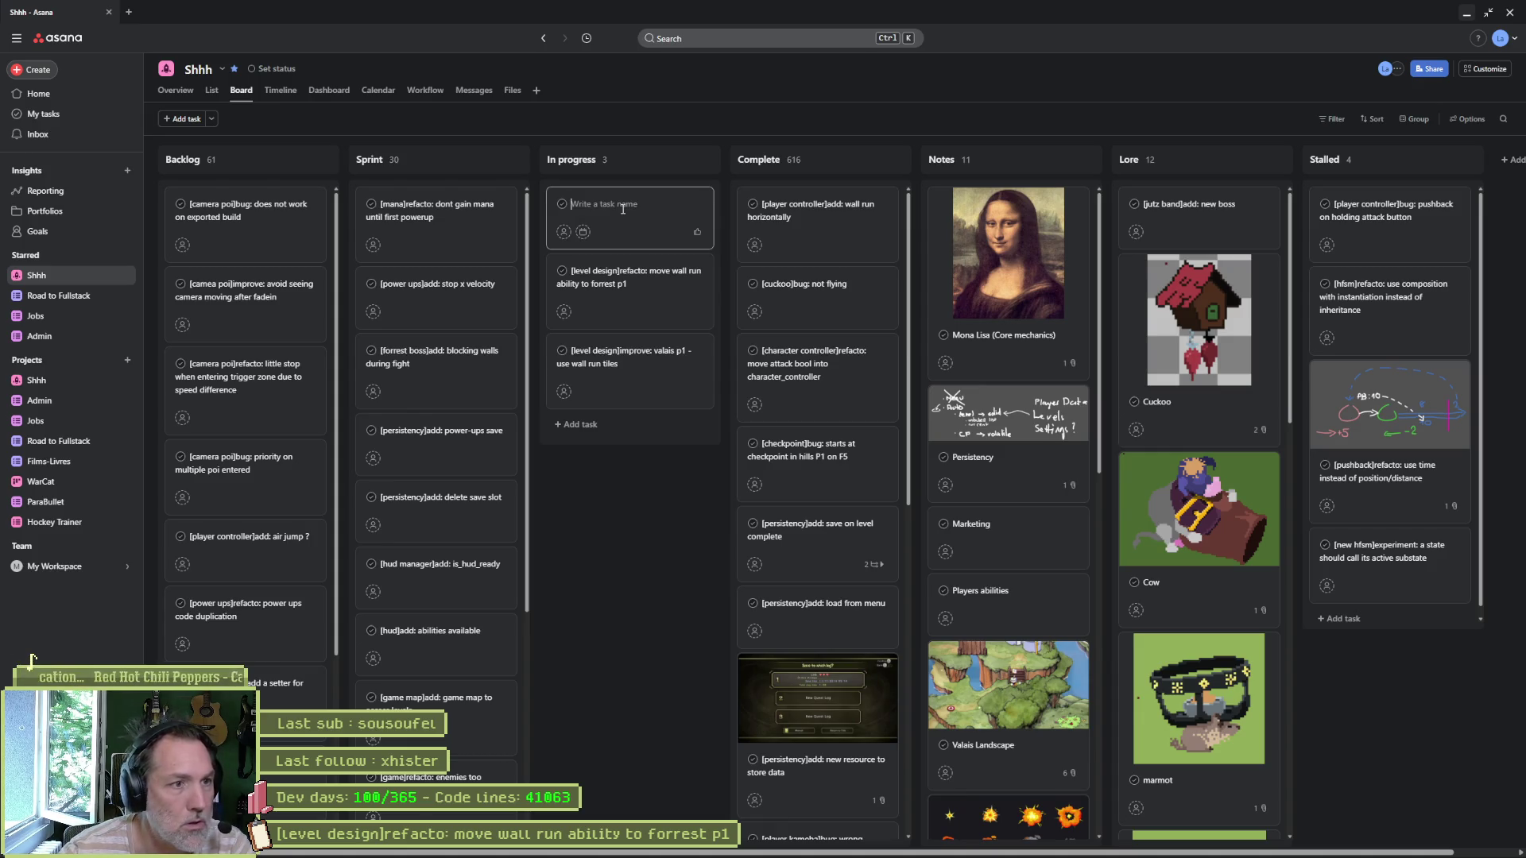
pyautogui.write('[')
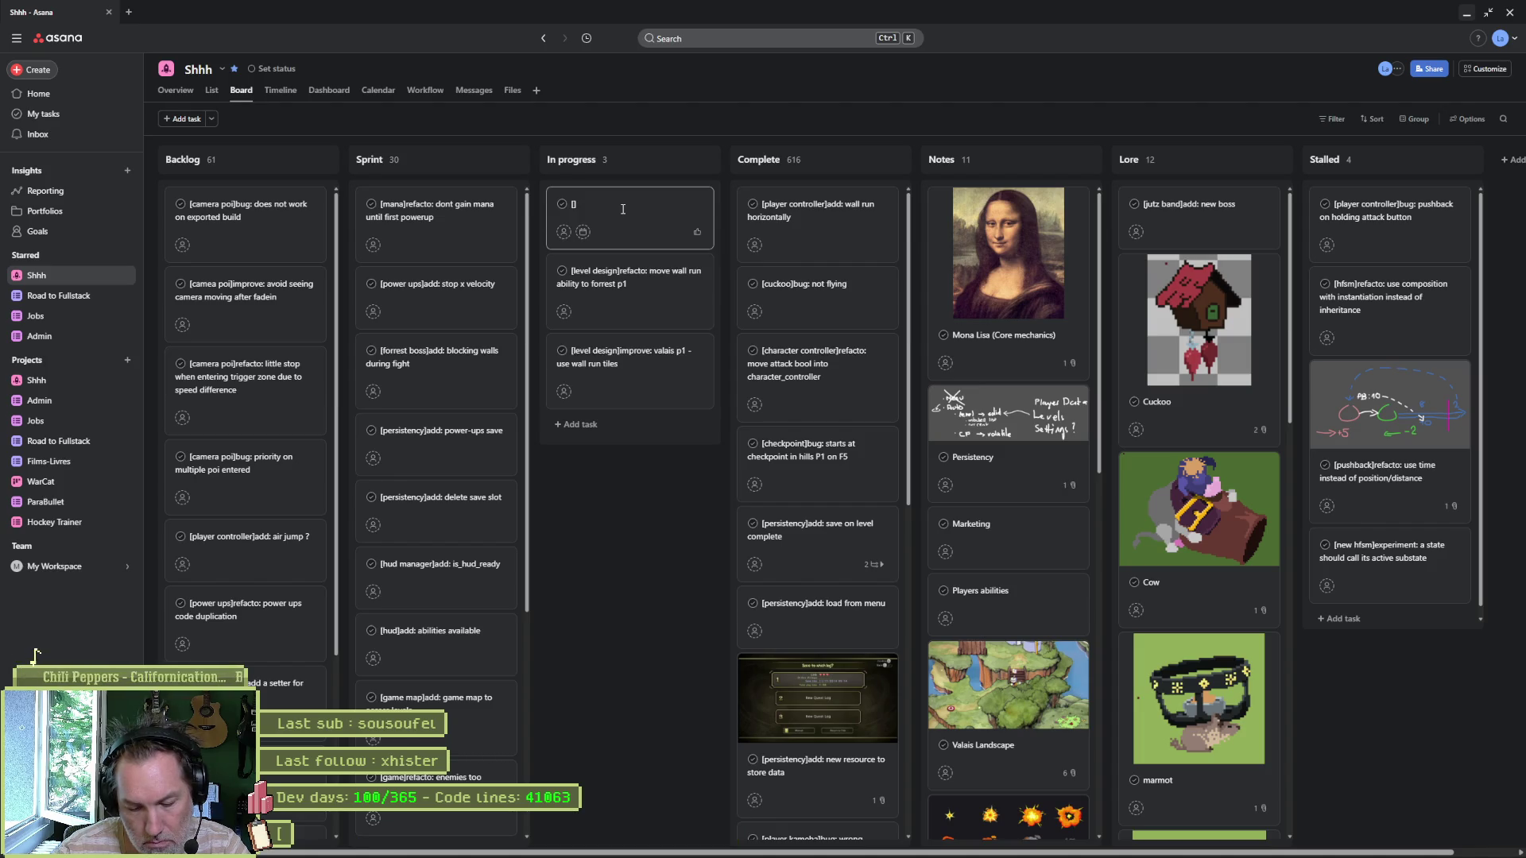
pyautogui.write('tiling')
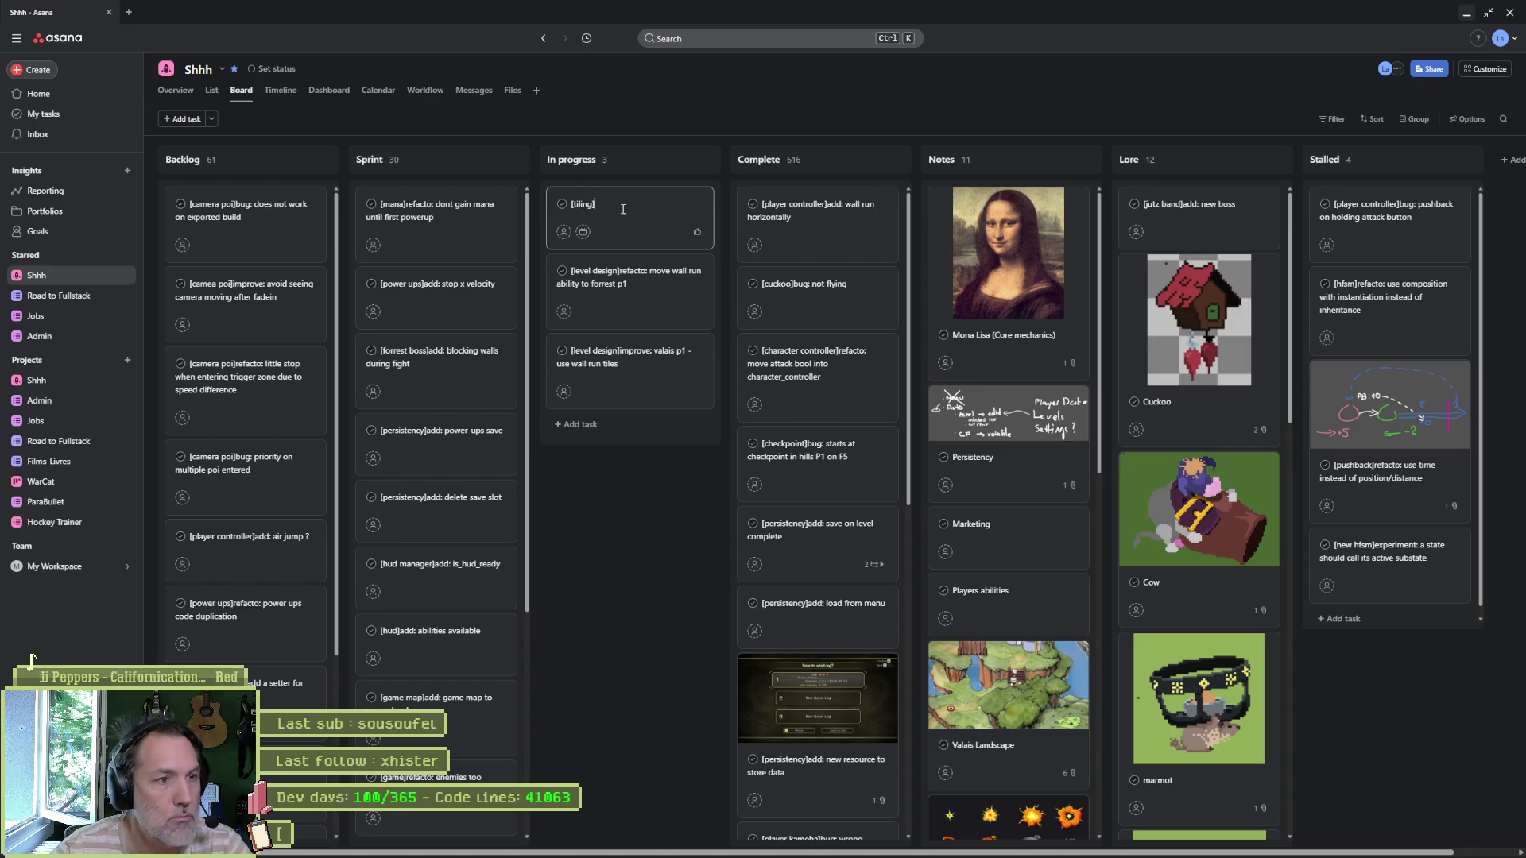
pyautogui.press('BackSpace')
pyautogui.press('BackSpace')
pyautogui.press('BackSpace')
pyautogui.write('bug')
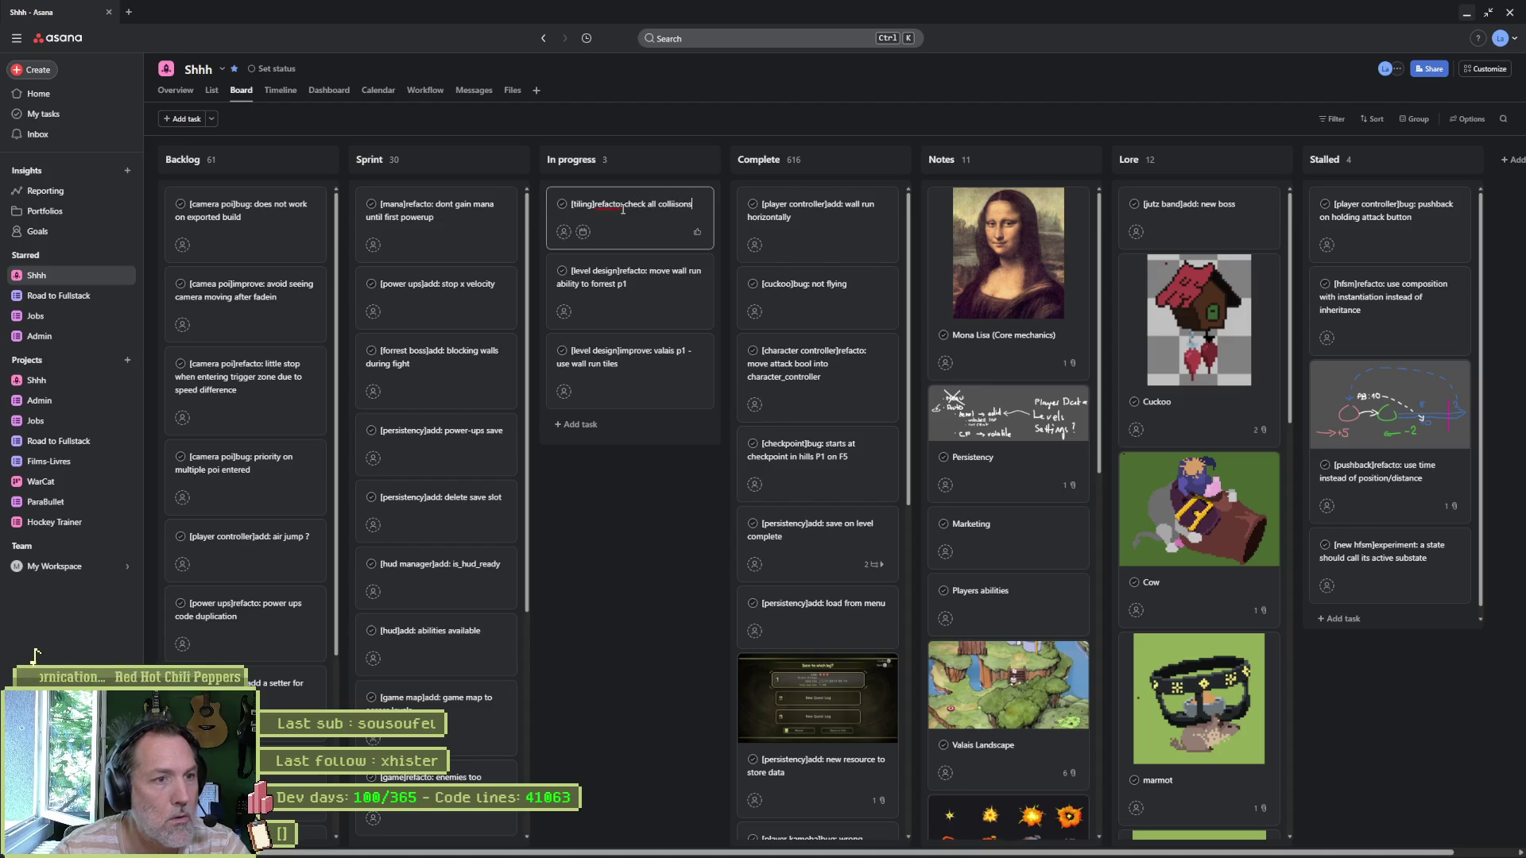
pyautogui.write('sions')
pyautogui.press('Return')
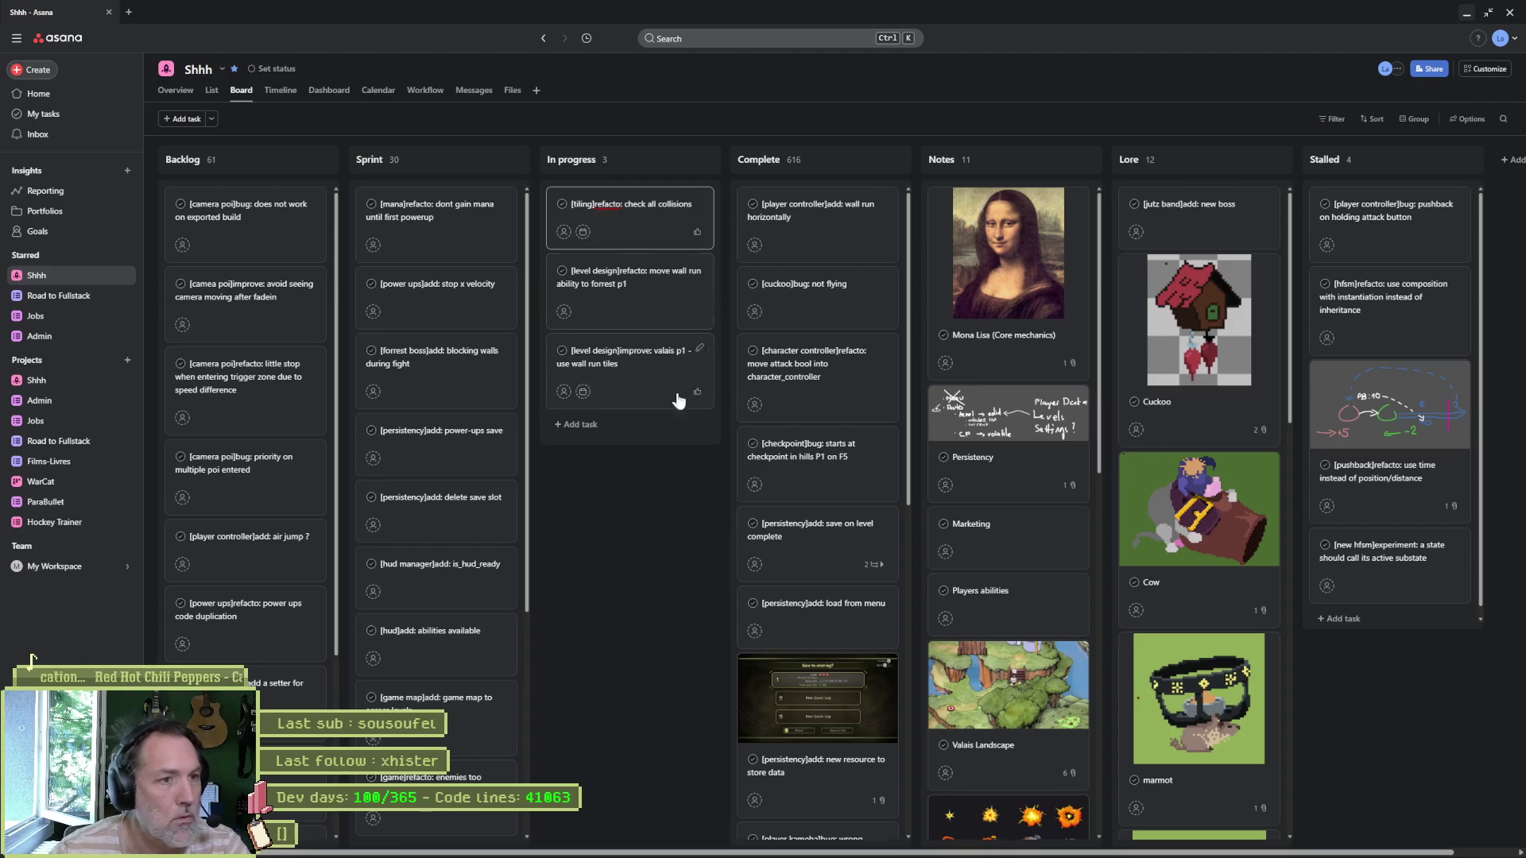
pyautogui.click(1466, 12)
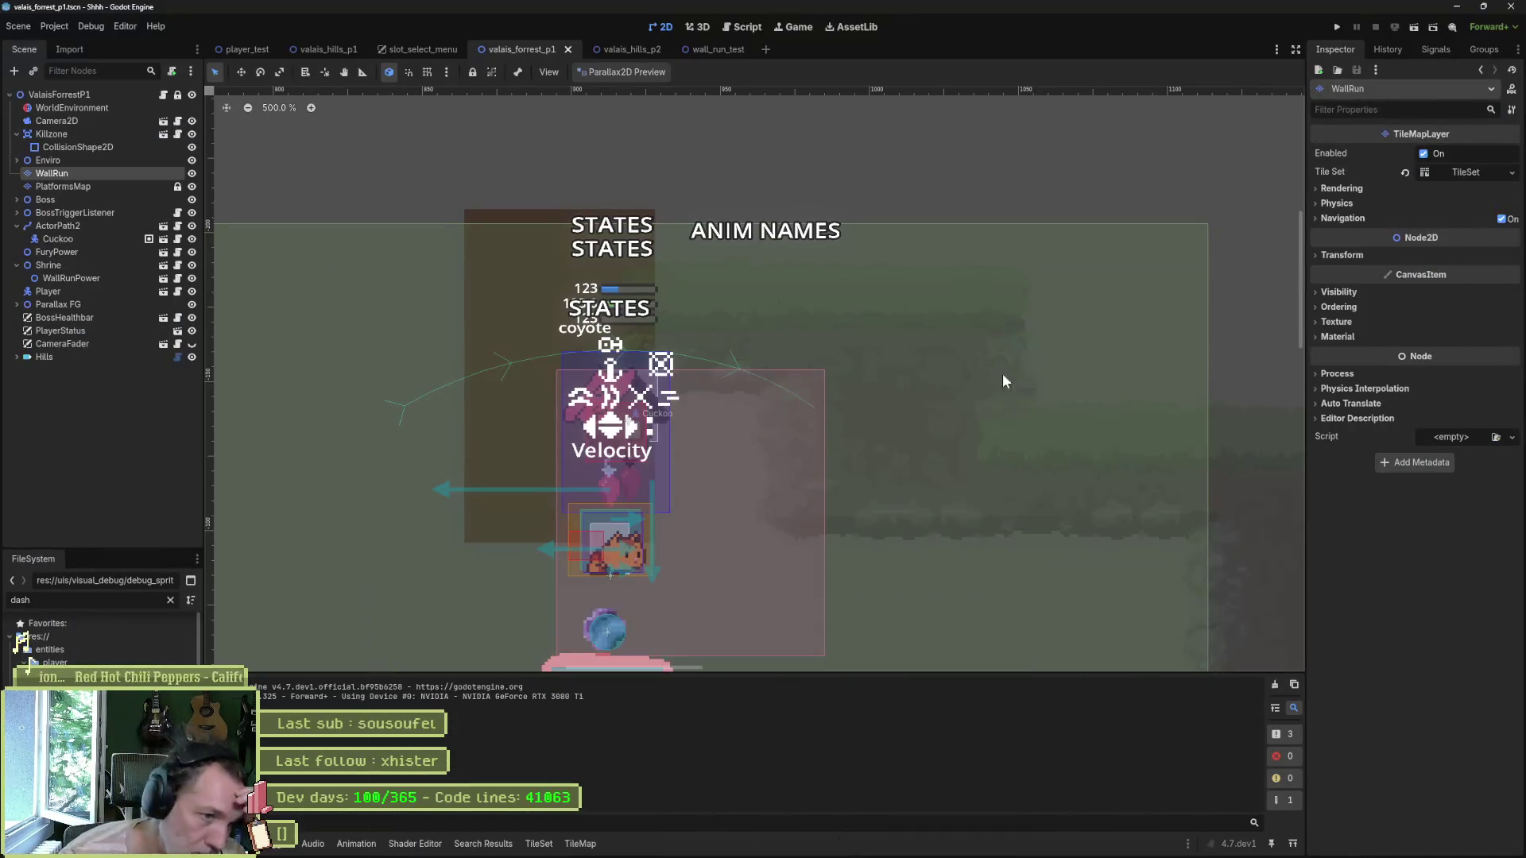
# Step: Select PlatformsMap, enlarge and zoom its tile palette, and switch to the TileSet editor
pyautogui.click(91, 184)
pyautogui.moveTo(715, 710); pyautogui.dragTo(698, 476)
pyautogui.scroll(4, 787, 604)
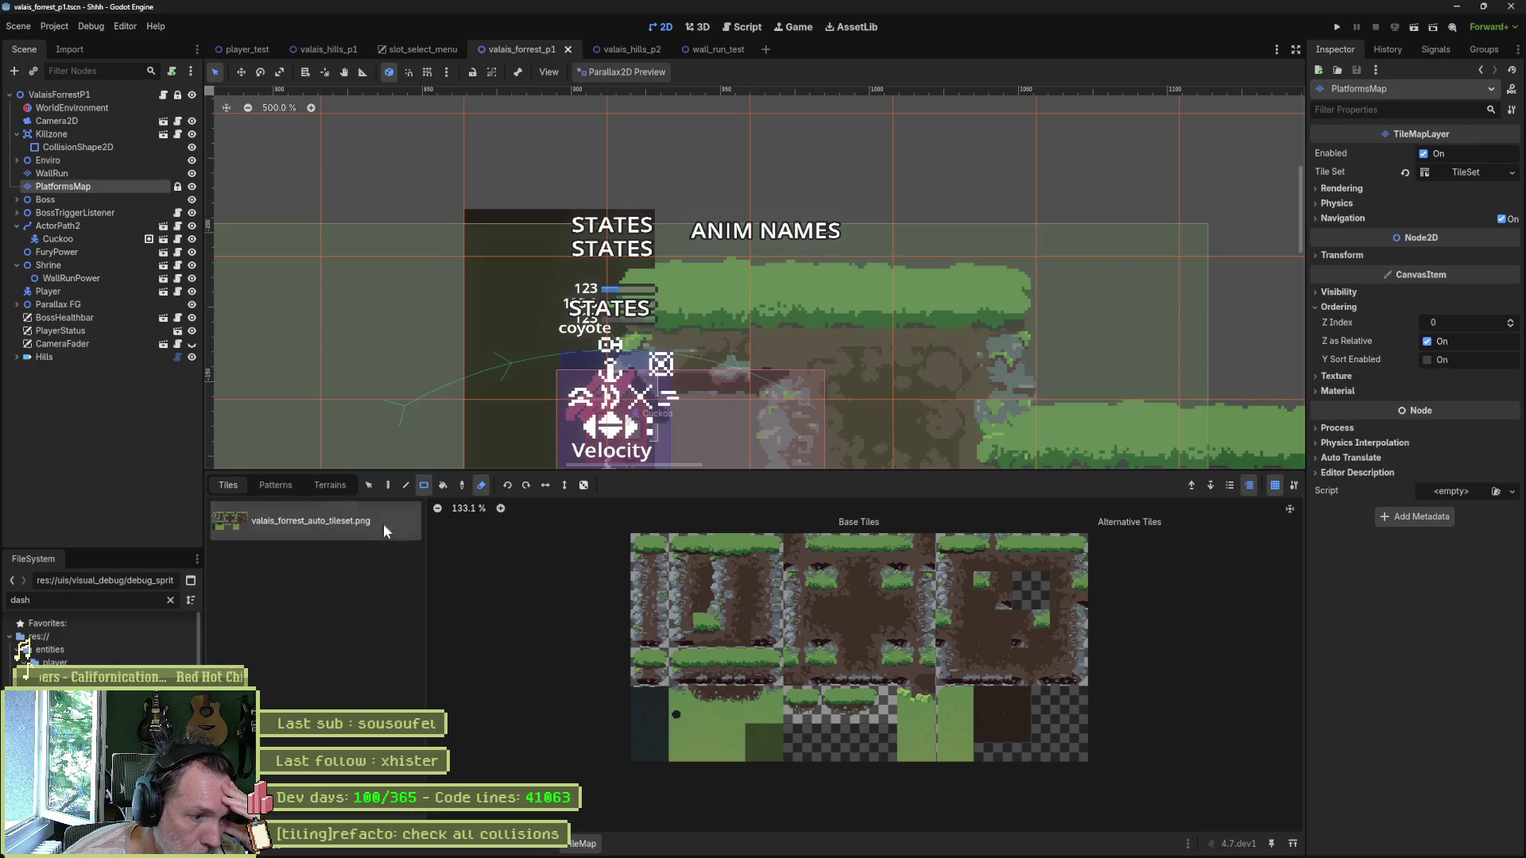
pyautogui.click(539, 850)
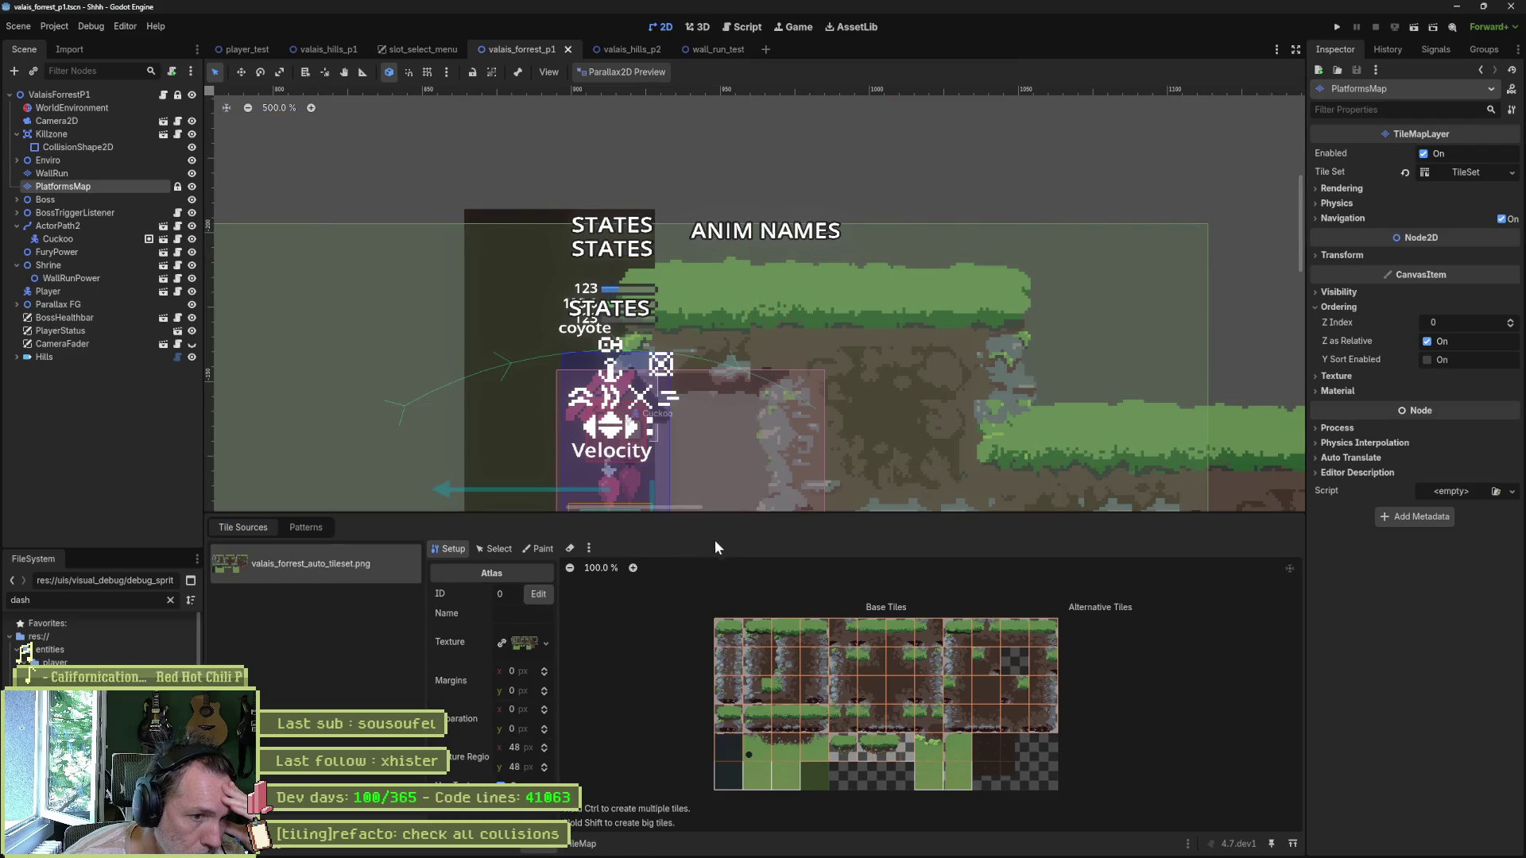
# Step: Enlarge and zoom the atlas, then paint-view Physics Layer 0 collision shapes on the tiles
pyautogui.moveTo(741, 514); pyautogui.dragTo(752, 393)
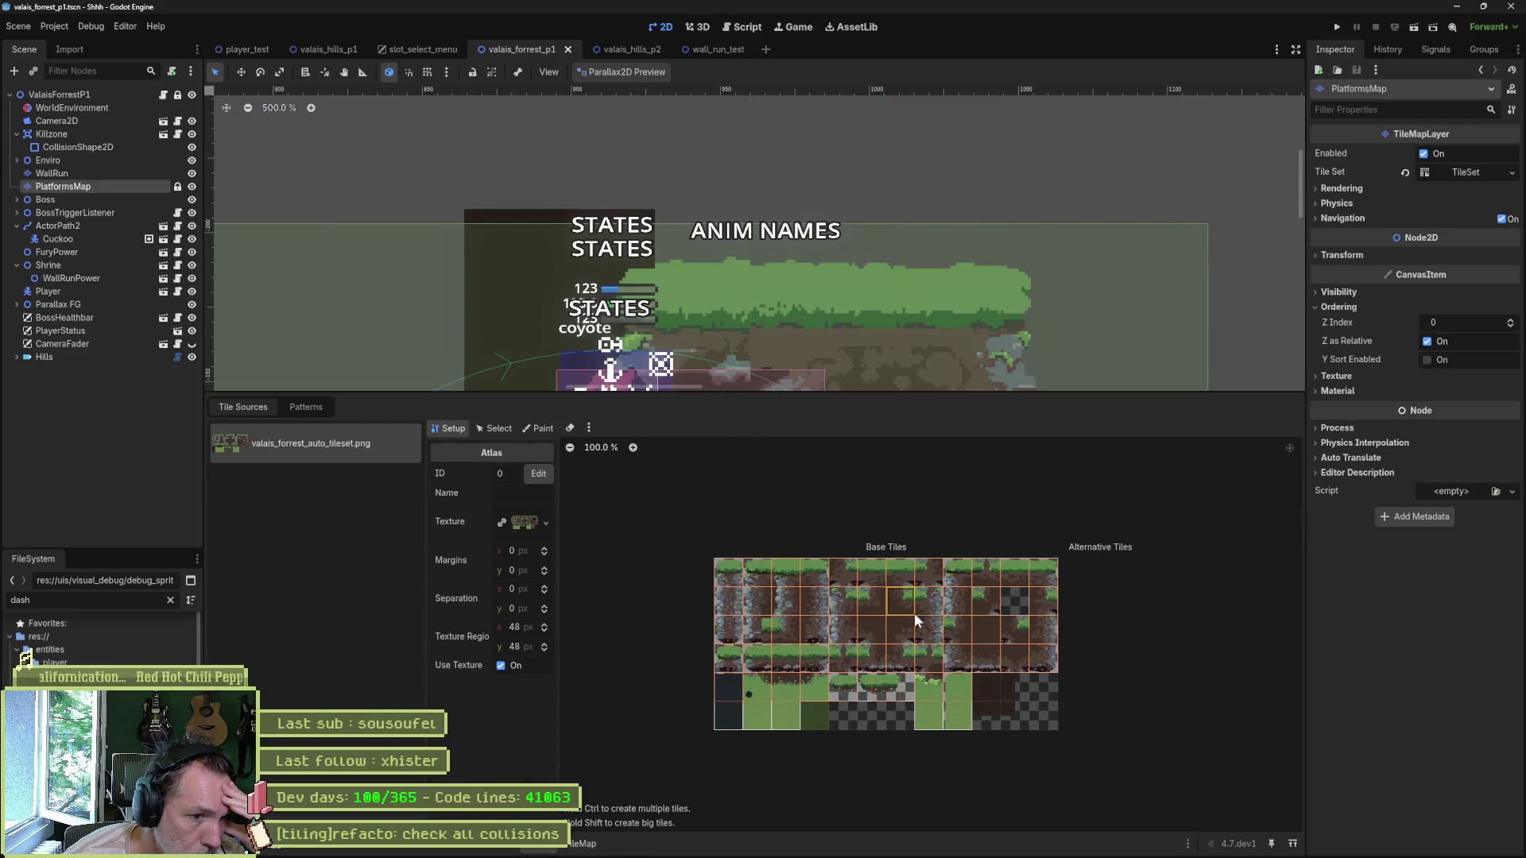
pyautogui.scroll(5, 903, 609)
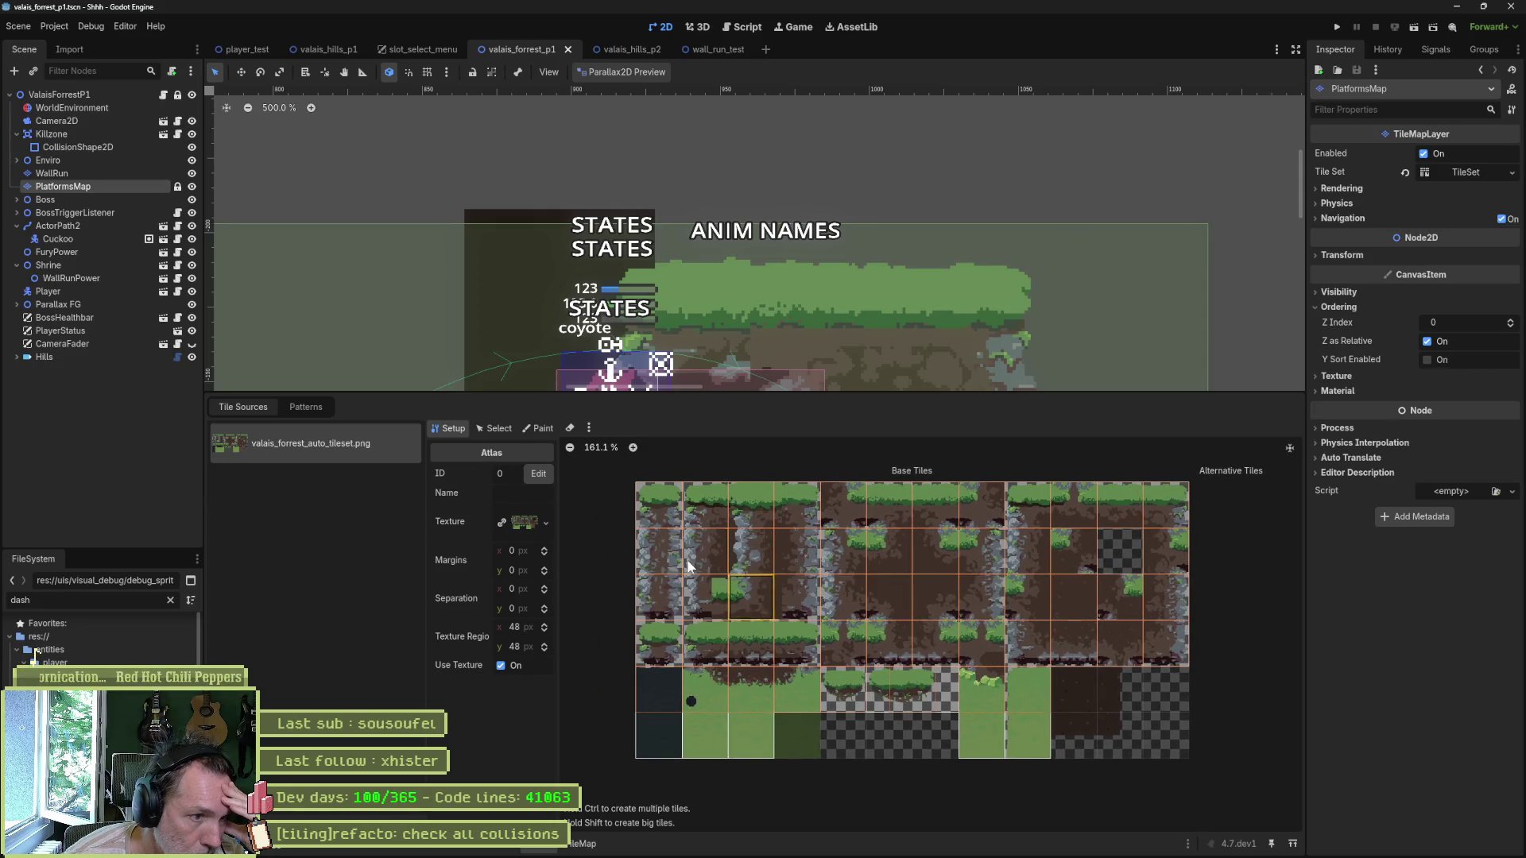
pyautogui.click(535, 430)
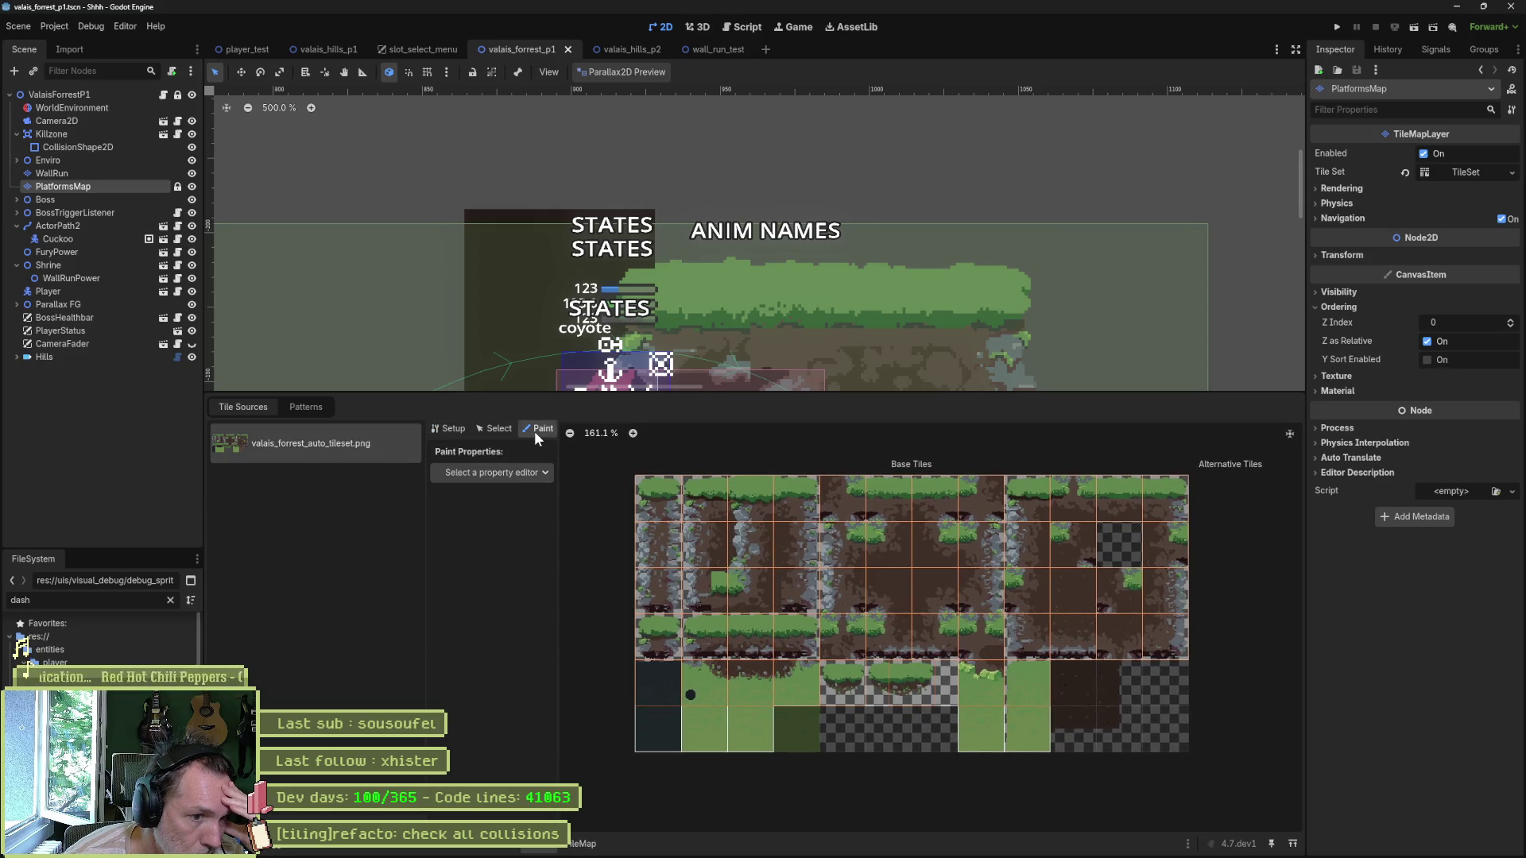
pyautogui.click(492, 472)
pyautogui.click(489, 609)
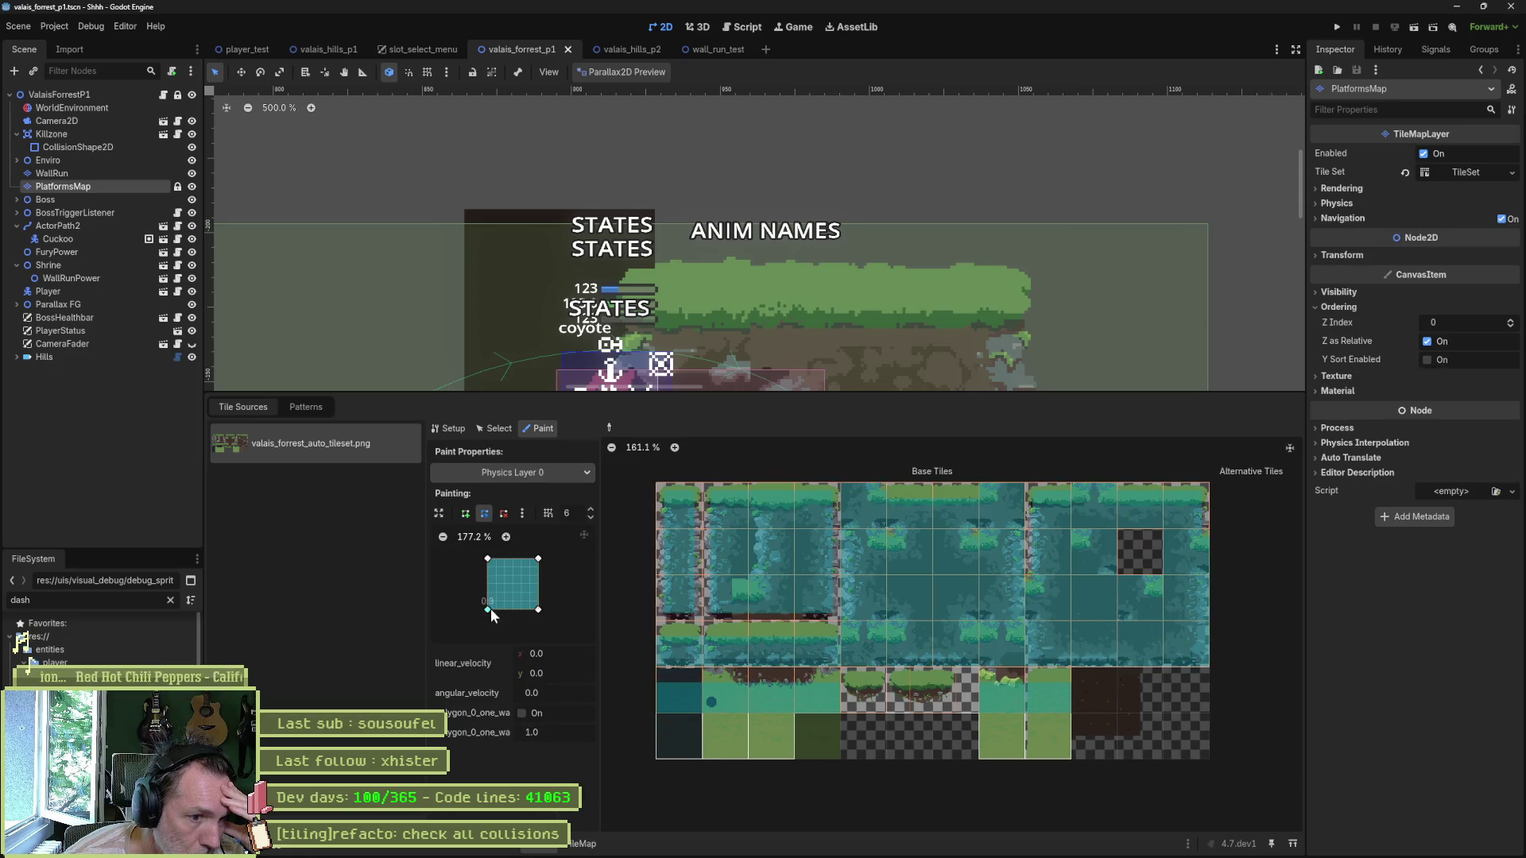
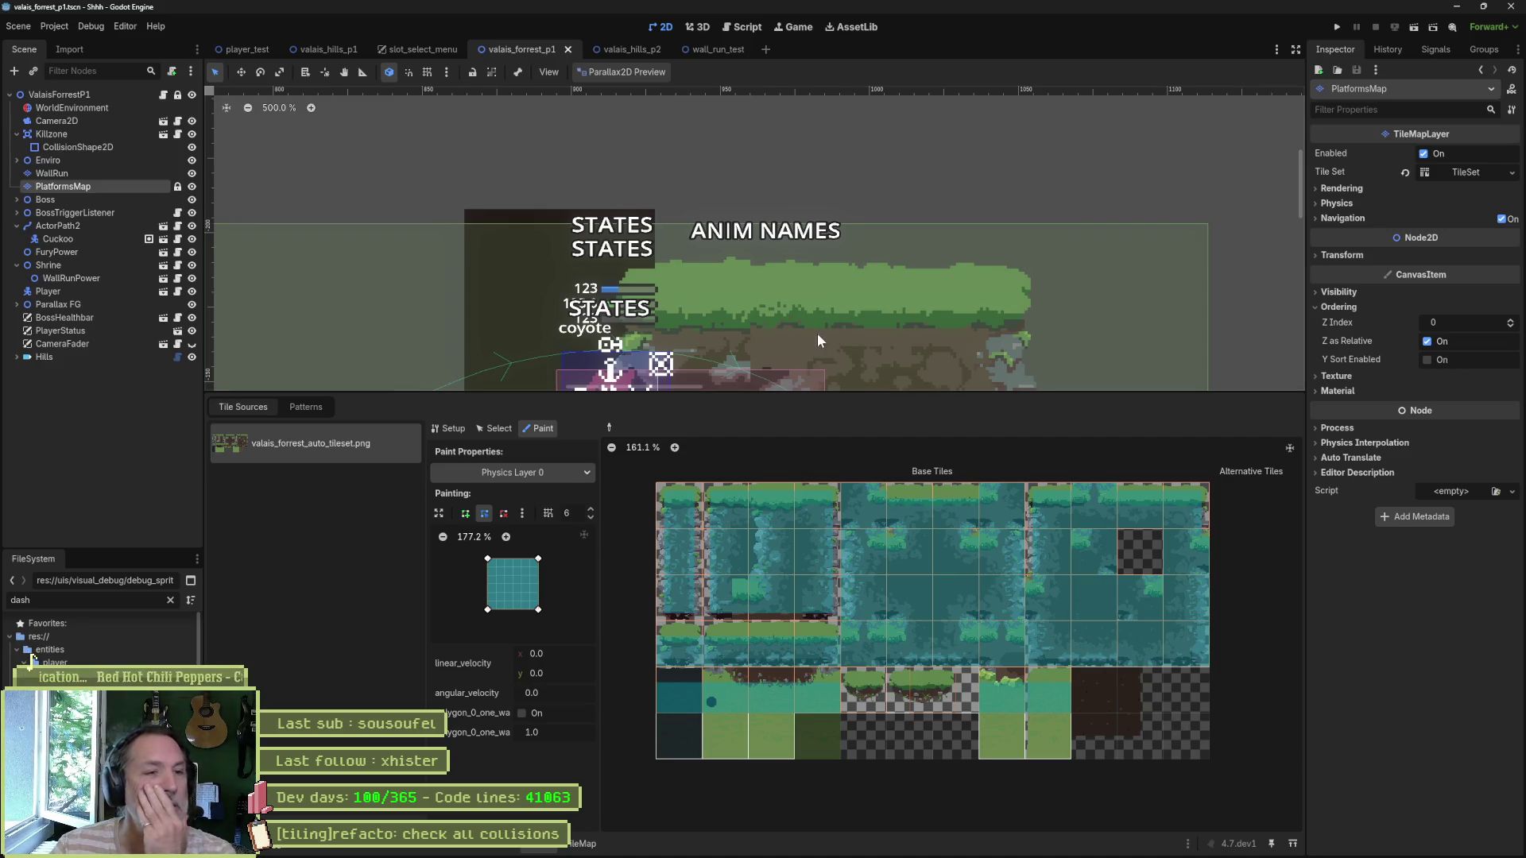
# Step: Switch the TileSet panel to Select mode and reselect PlatformsMap via the Player node
pyautogui.scroll(-5, 817, 332)
pyautogui.hscroll(3, 827, 268)
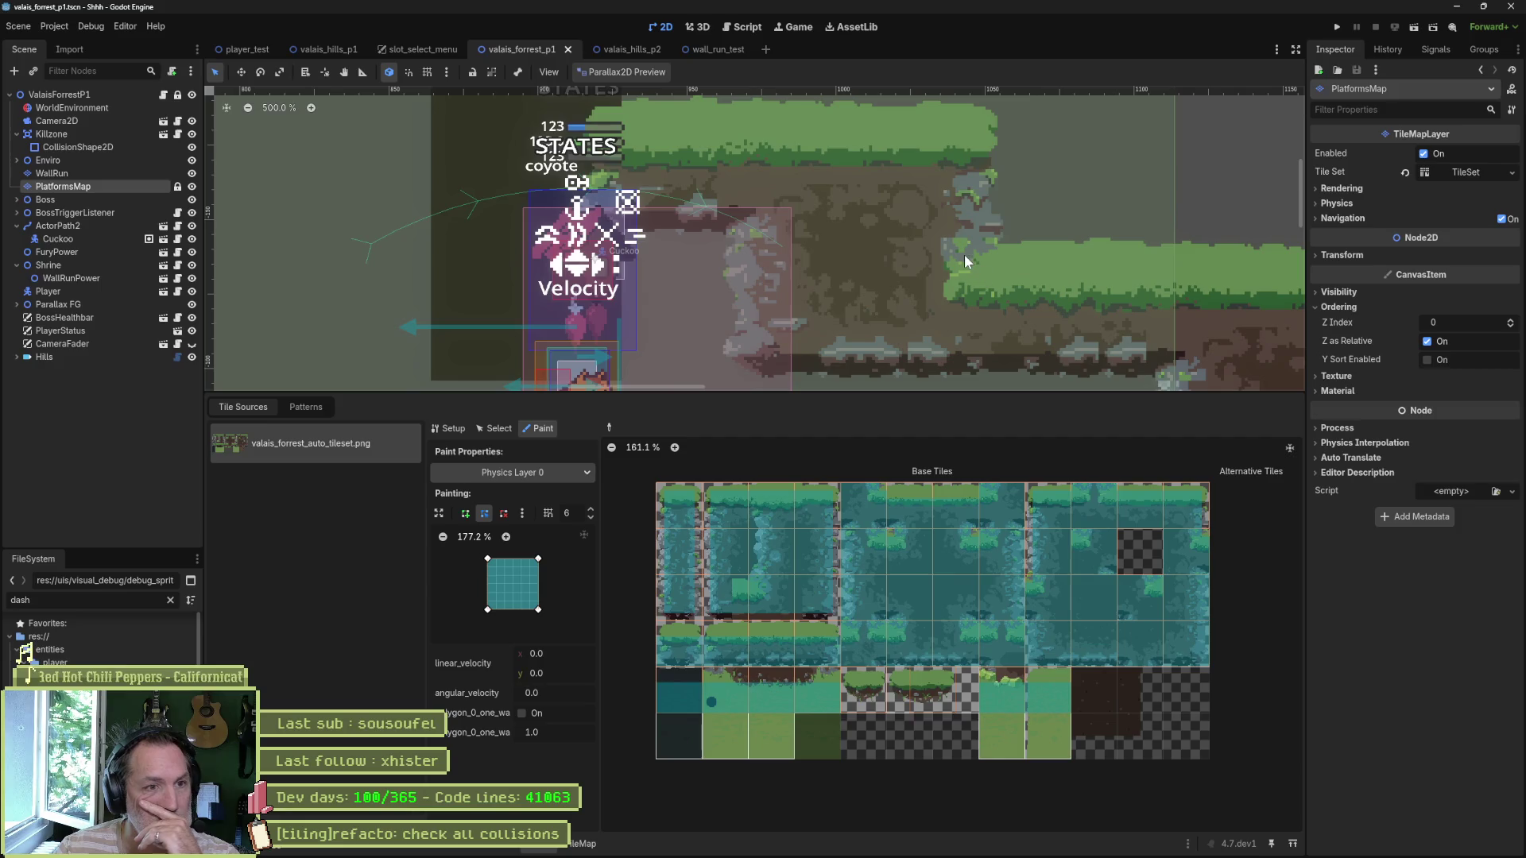
pyautogui.click(498, 430)
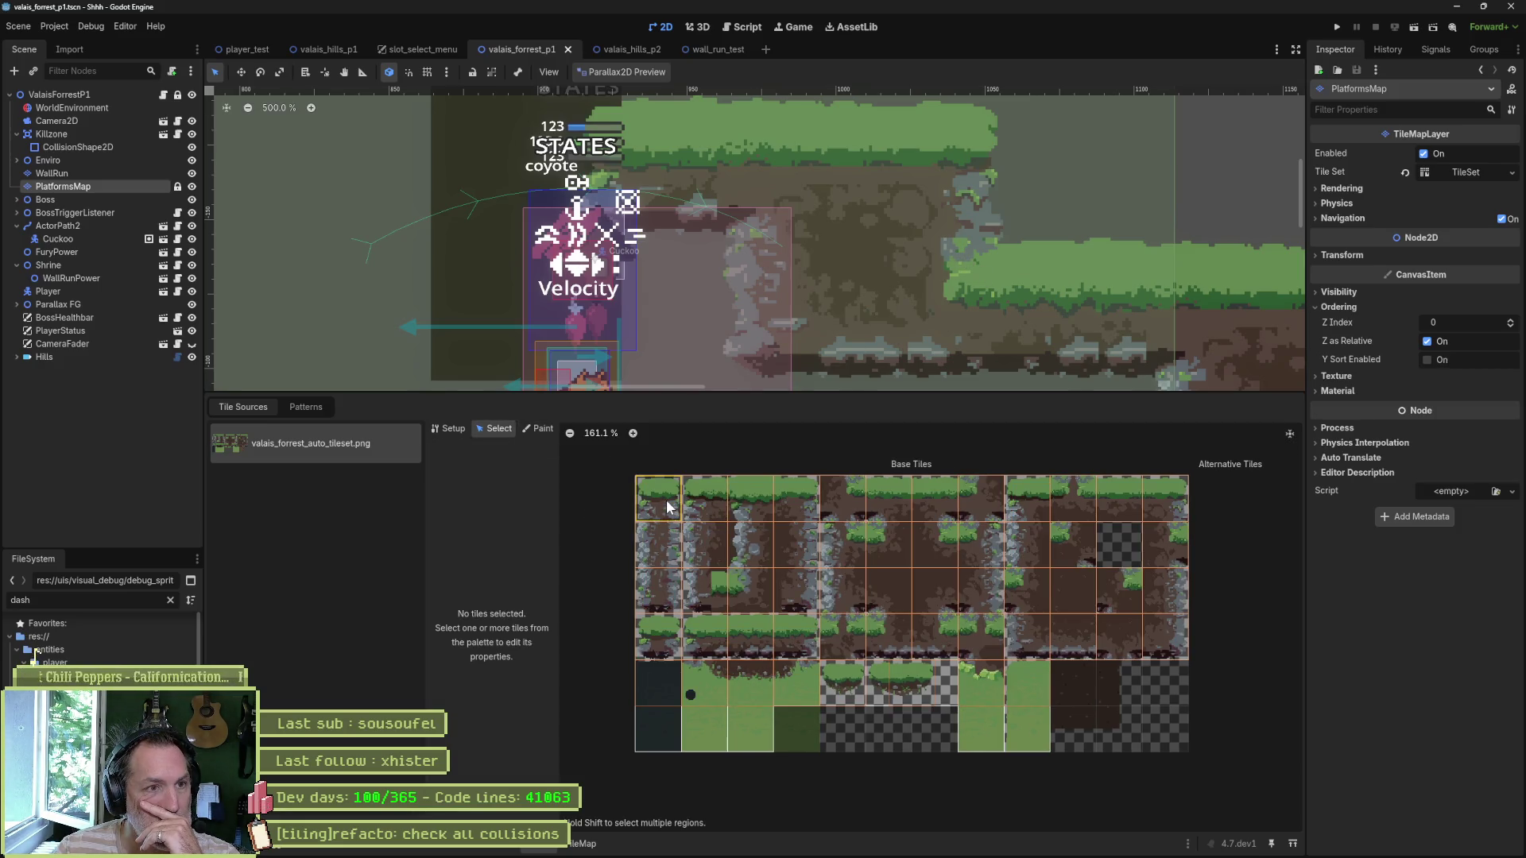
pyautogui.click(688, 143)
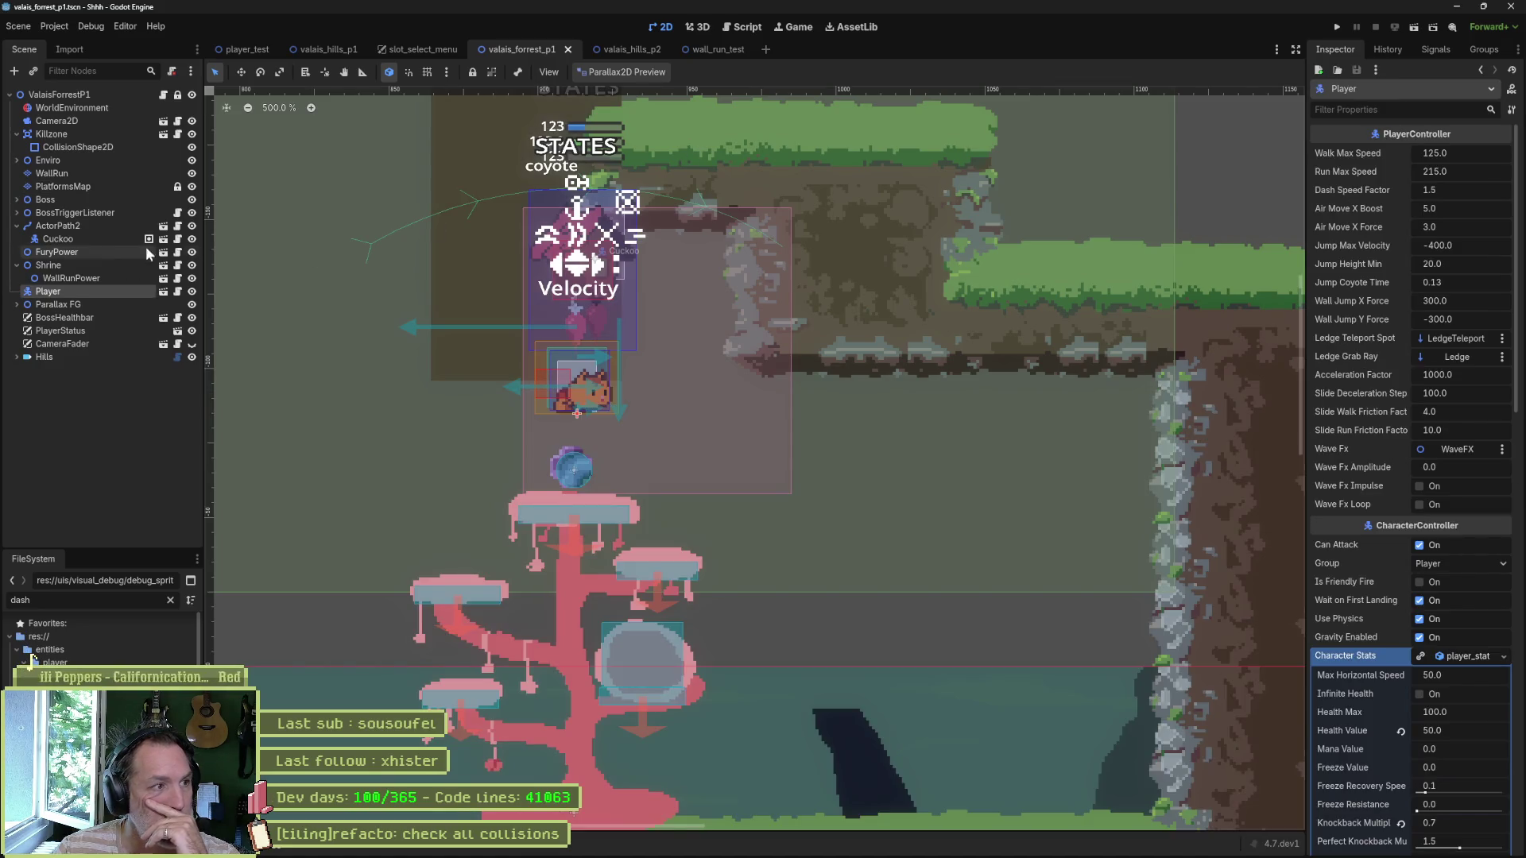
pyautogui.click(66, 186)
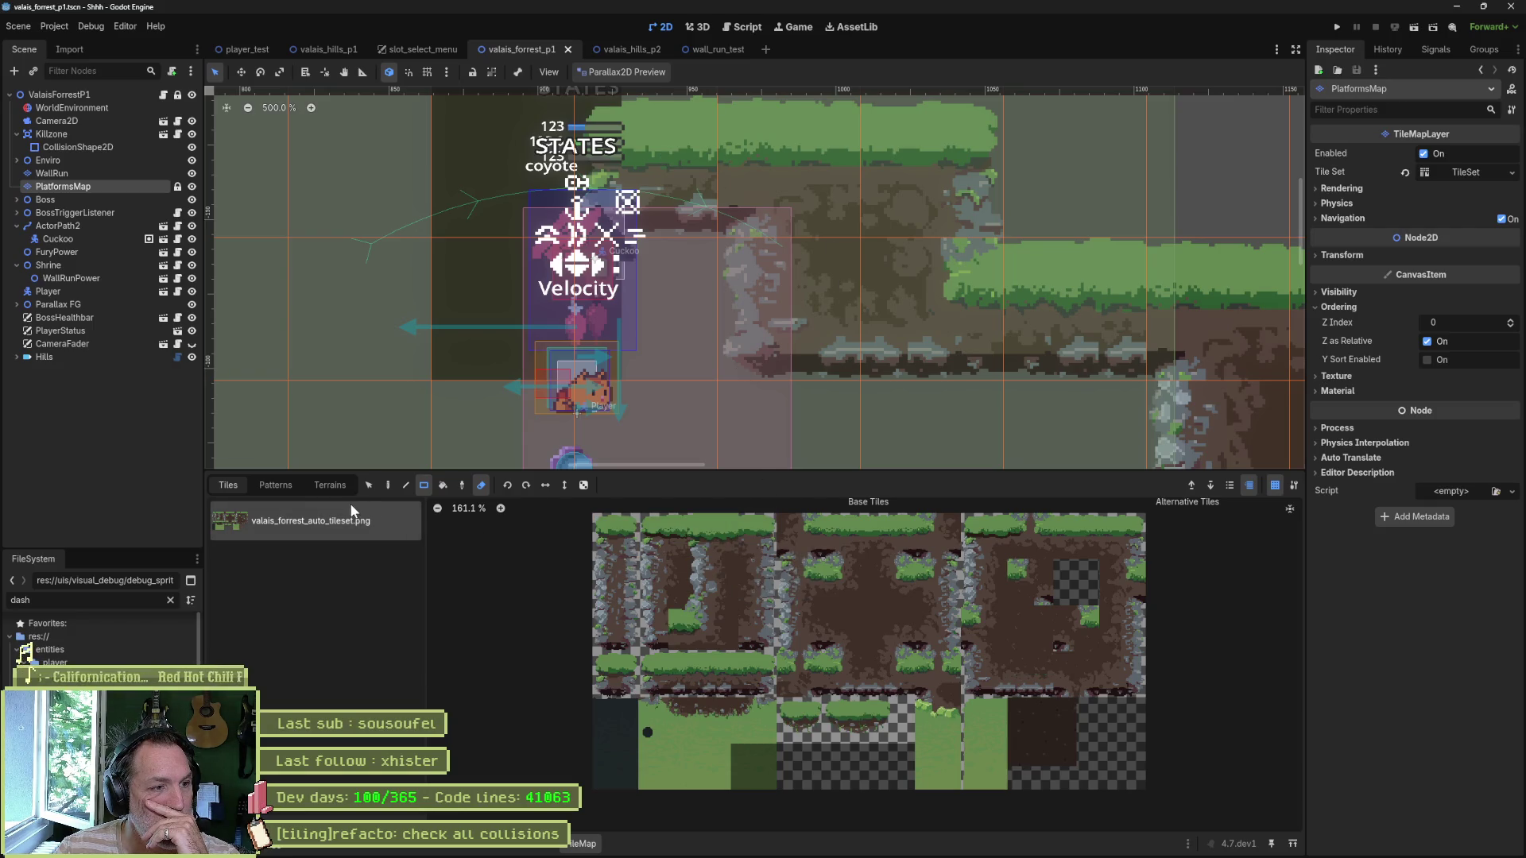
# Step: Use the TileMap Select tool, pick the top-left and left-ledge grass atlas tiles, and view more platforms
pyautogui.click(370, 485)
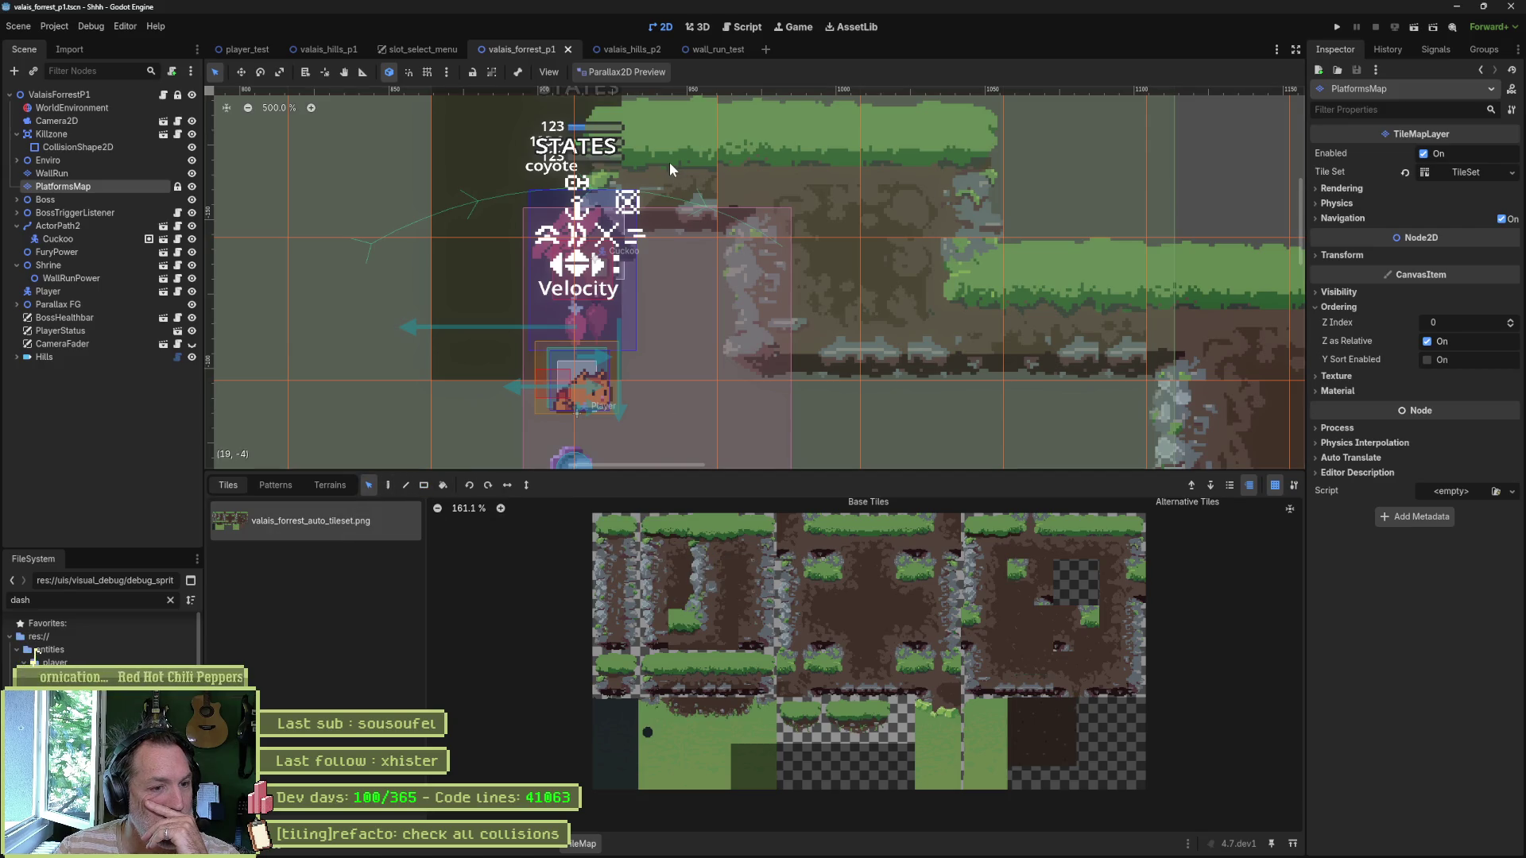
pyautogui.click(663, 539)
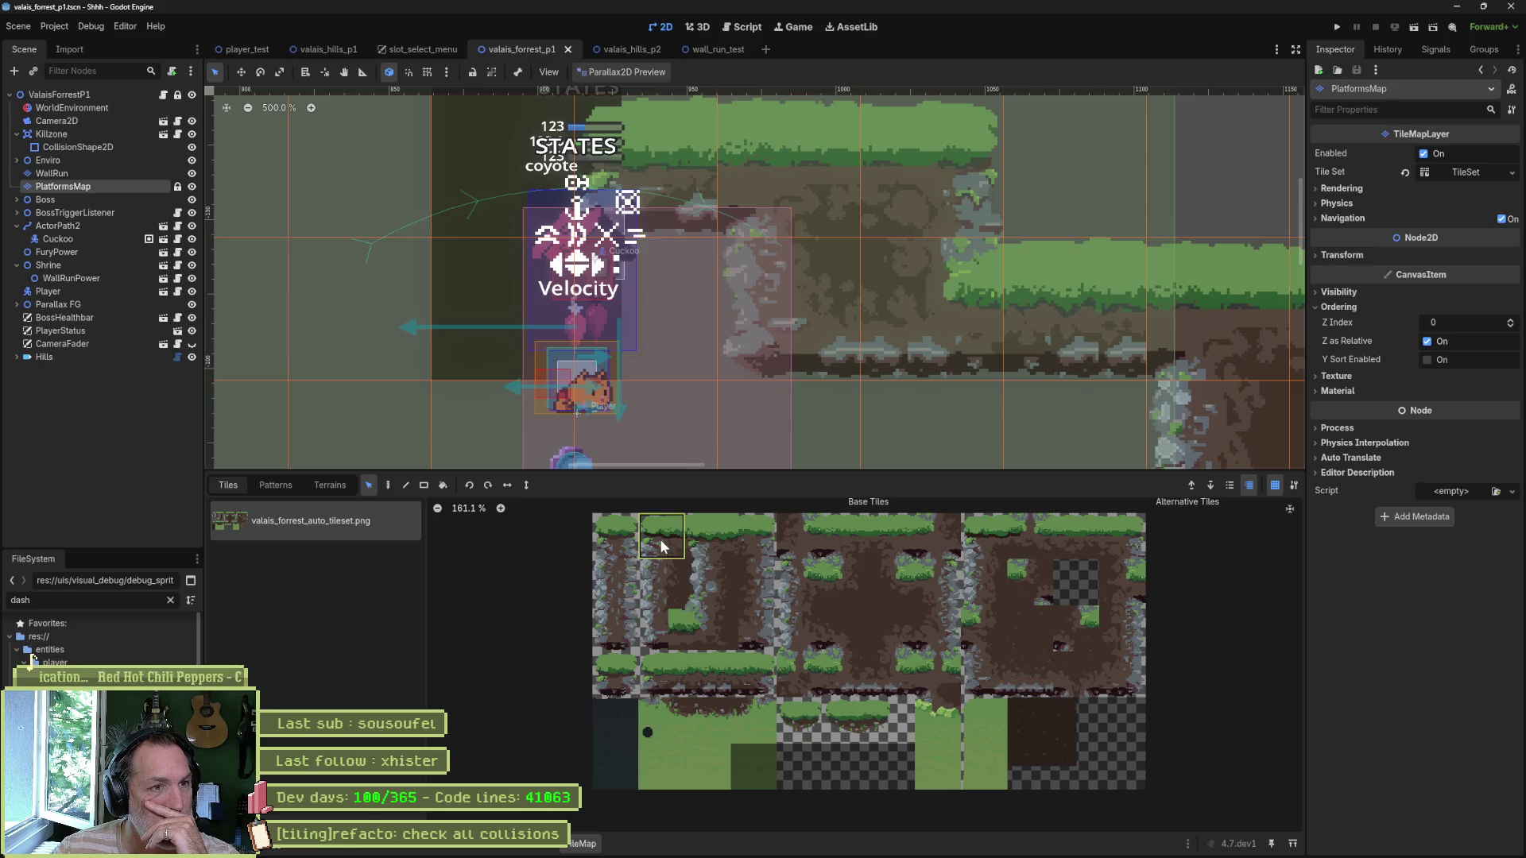
pyautogui.click(615, 675)
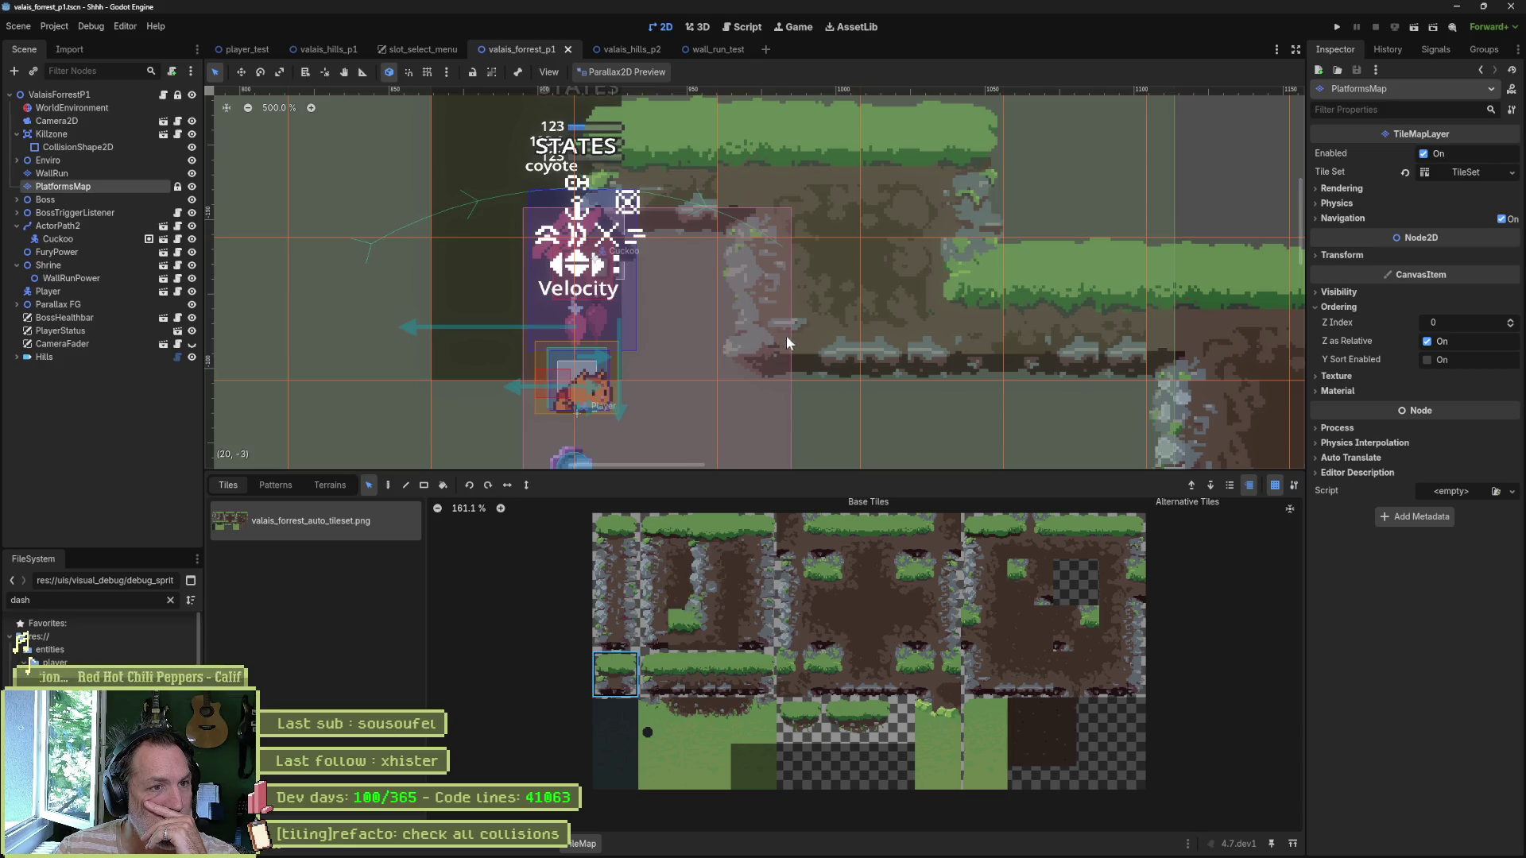
pyautogui.scroll(-2, 806, 329)
pyautogui.moveTo(927, 354)
pyautogui.mouseDown()
pyautogui.moveTo(718, 204)
pyautogui.moveTo(784, 342)
pyautogui.mouseUp()
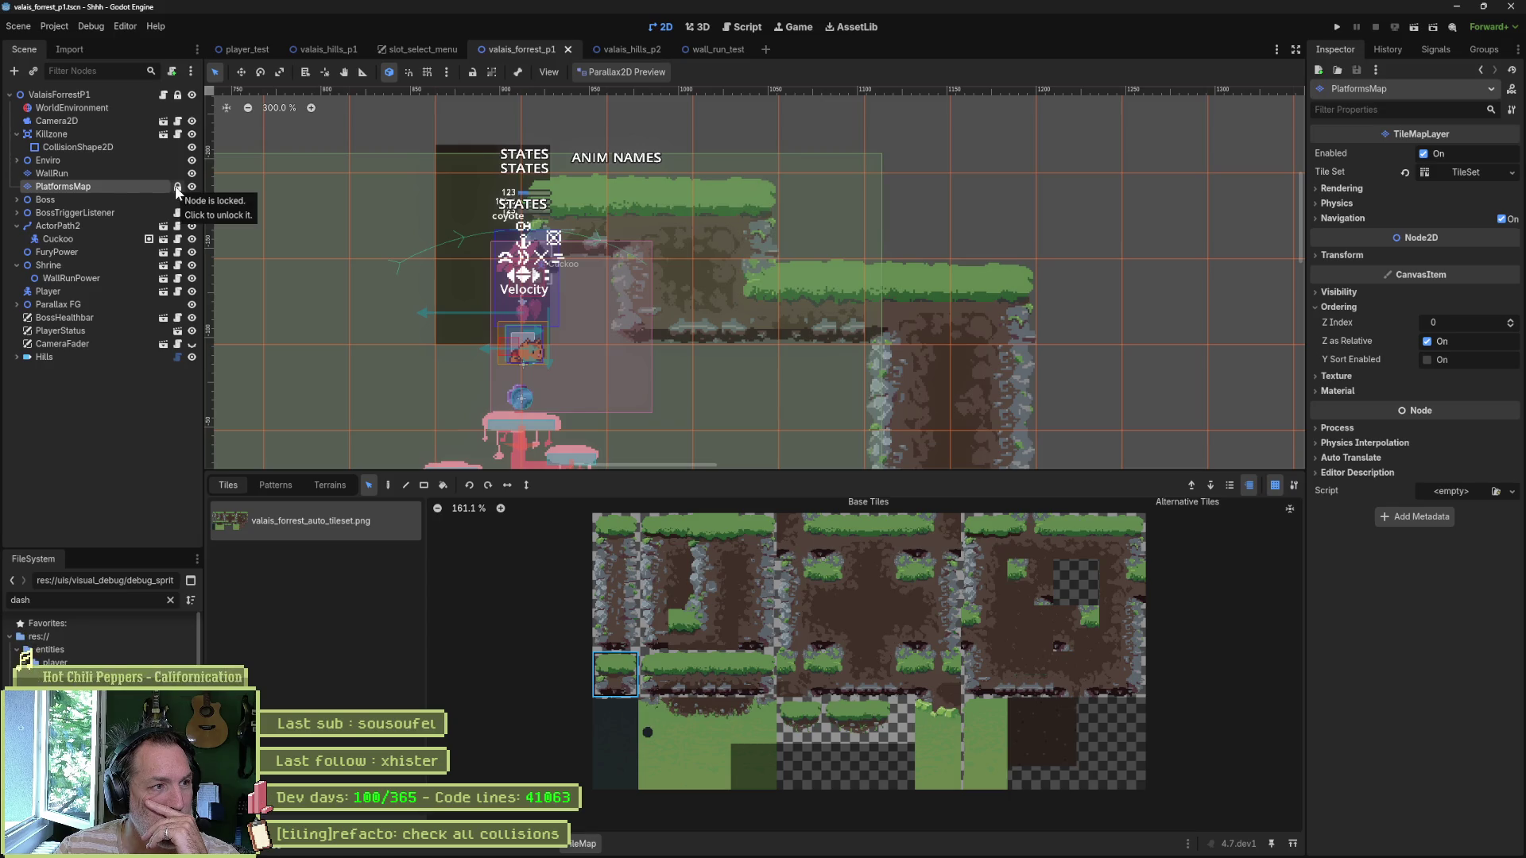
# Step: Unlock PlatformsMap, select a placed grass tile, and open the TileSet editor
pyautogui.click(177, 187)
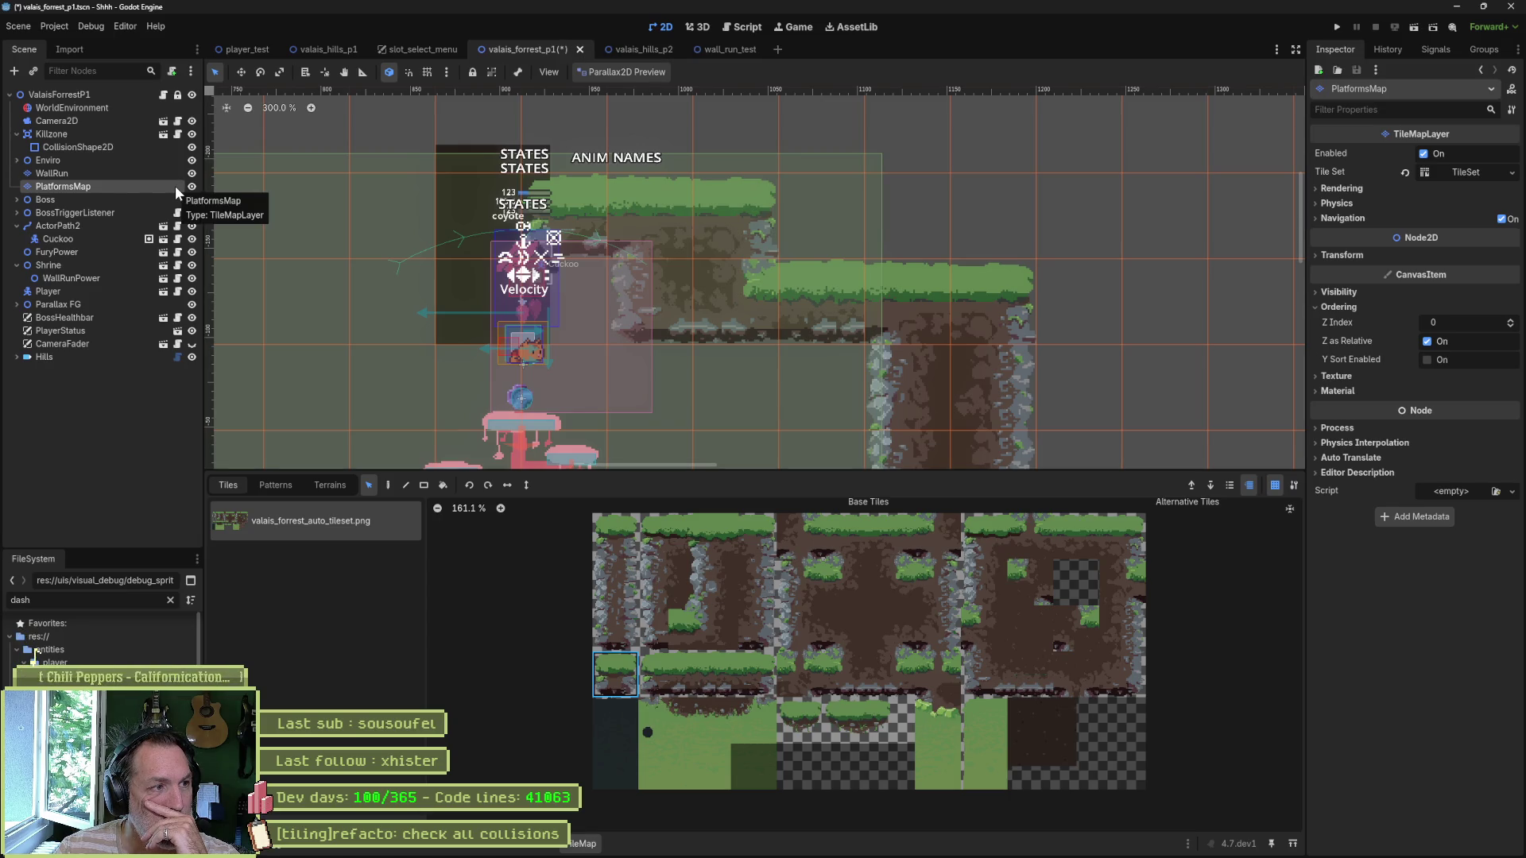
pyautogui.click(719, 317)
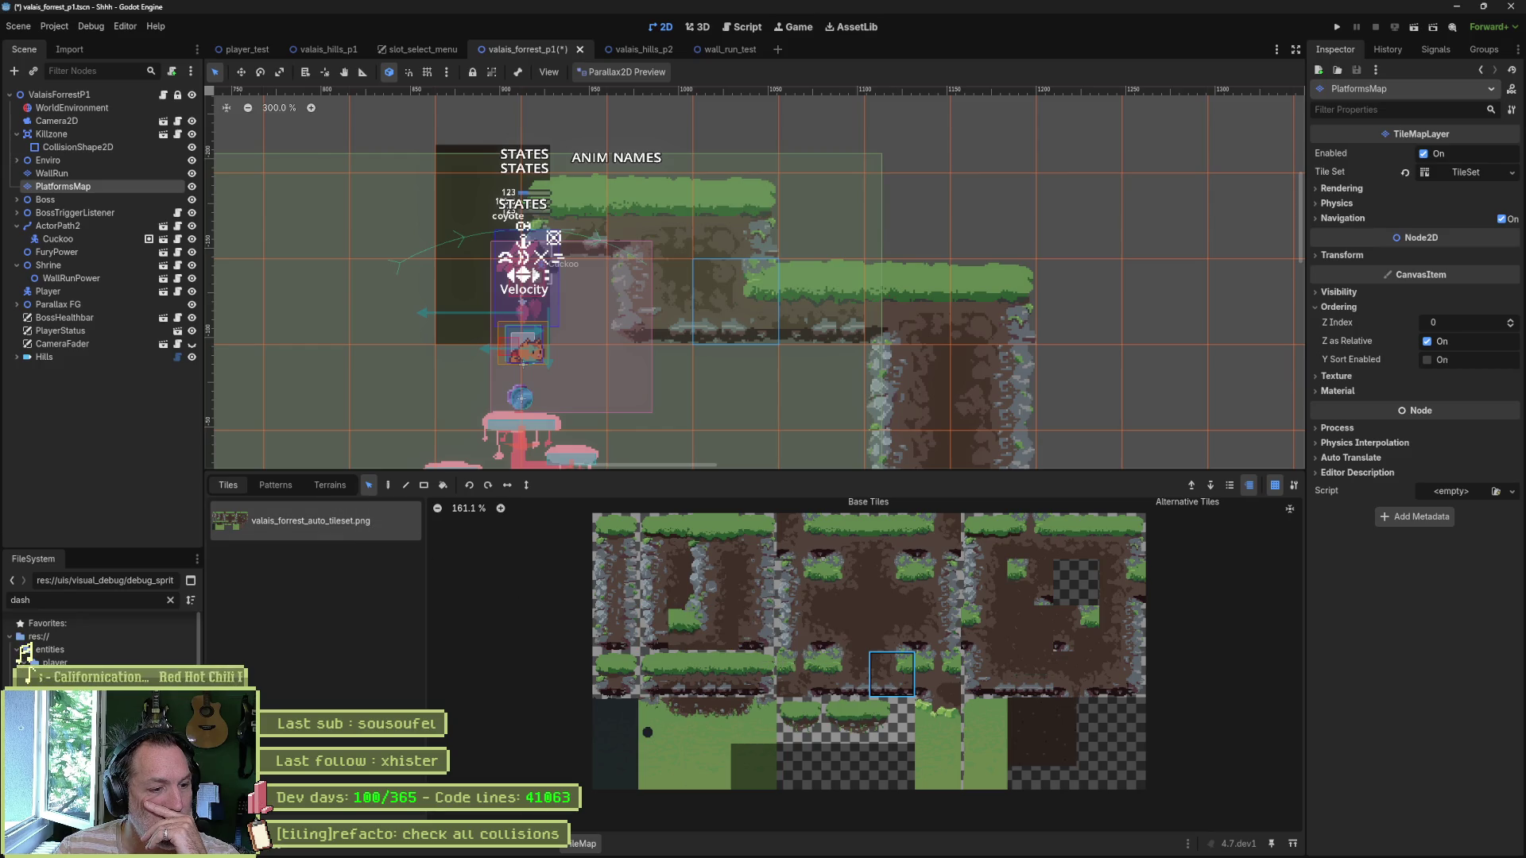
pyautogui.click(545, 850)
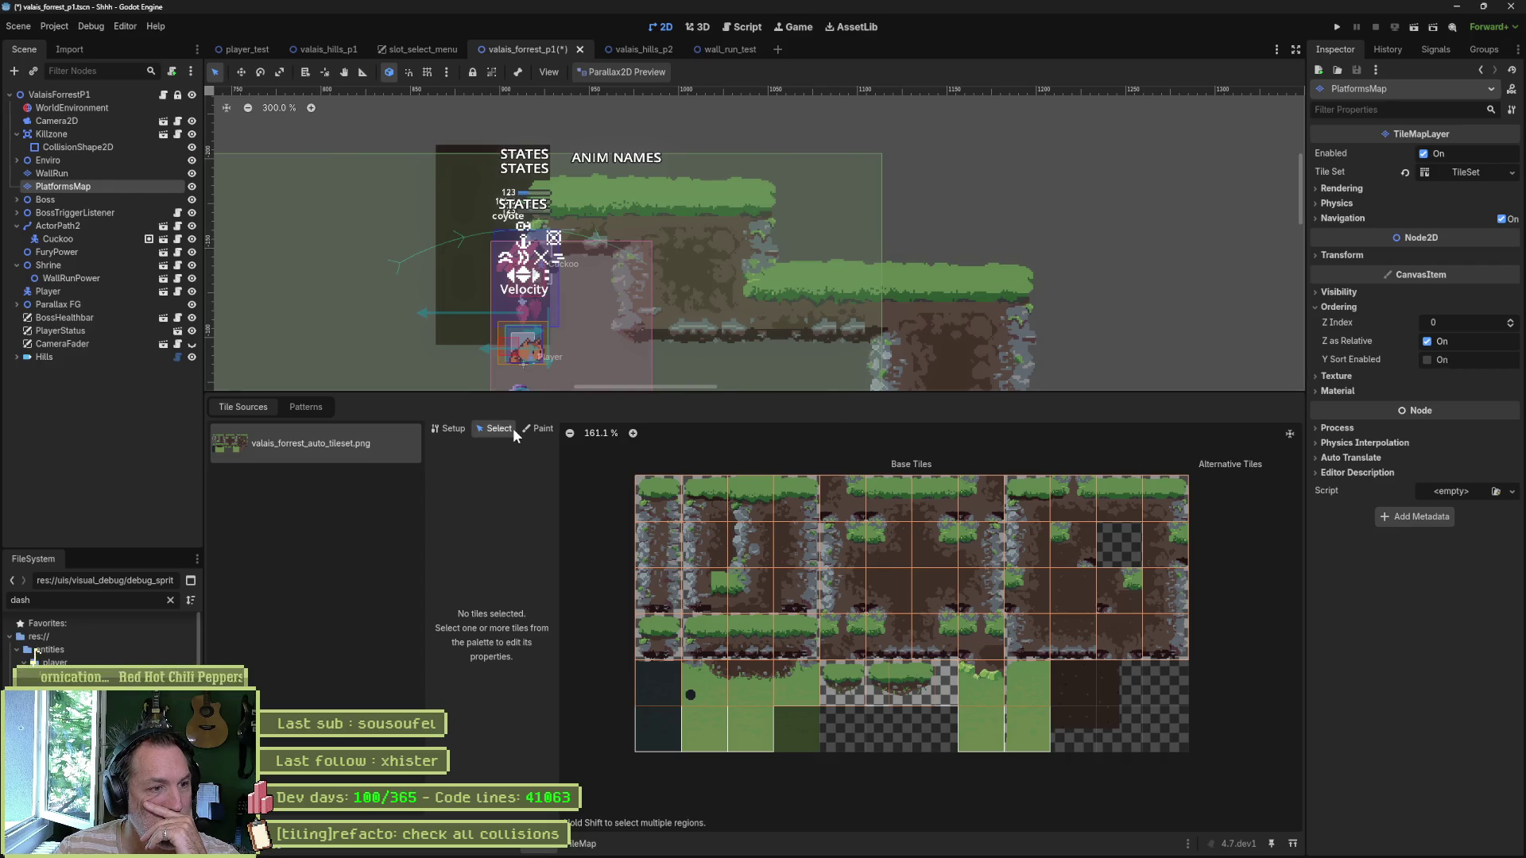
# Step: Reselect PlatformsMap and show Physics Layer 0 collision painting in the TileSet editor
pyautogui.click(804, 299)
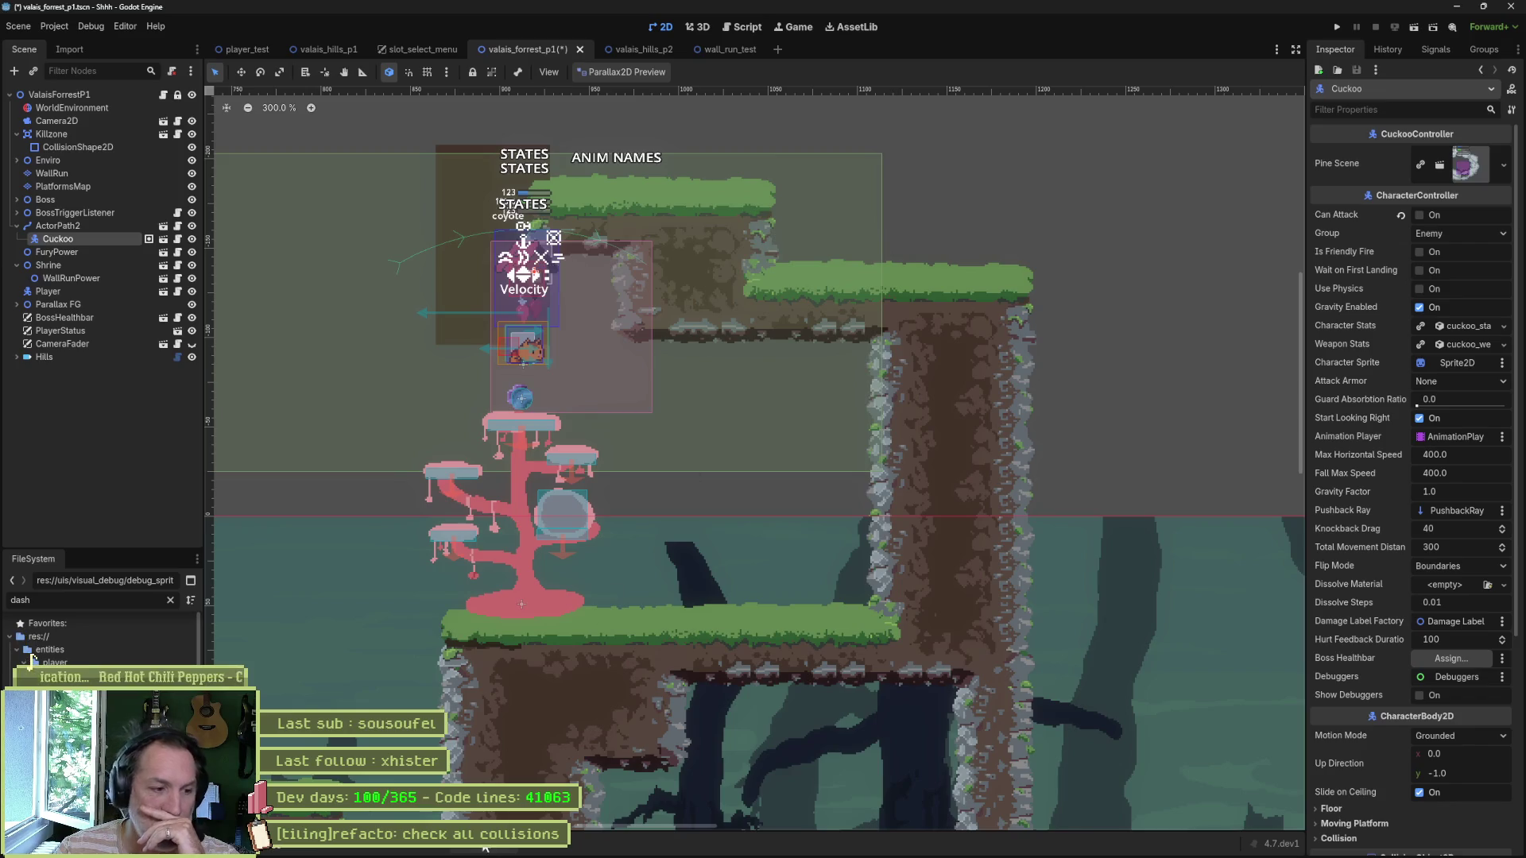
pyautogui.click(83, 185)
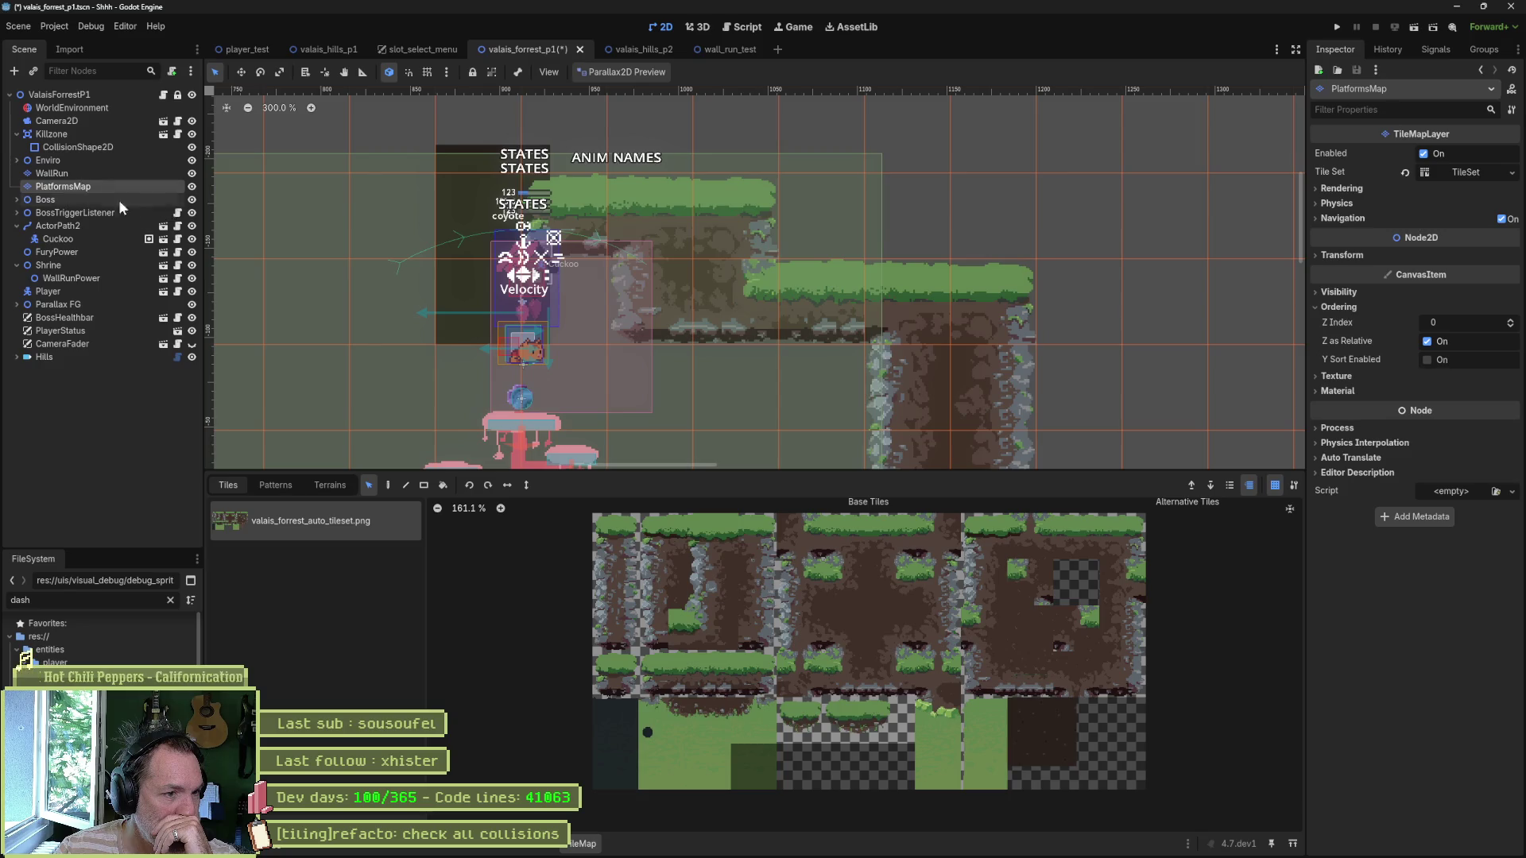
pyautogui.click(544, 849)
pyautogui.click(538, 429)
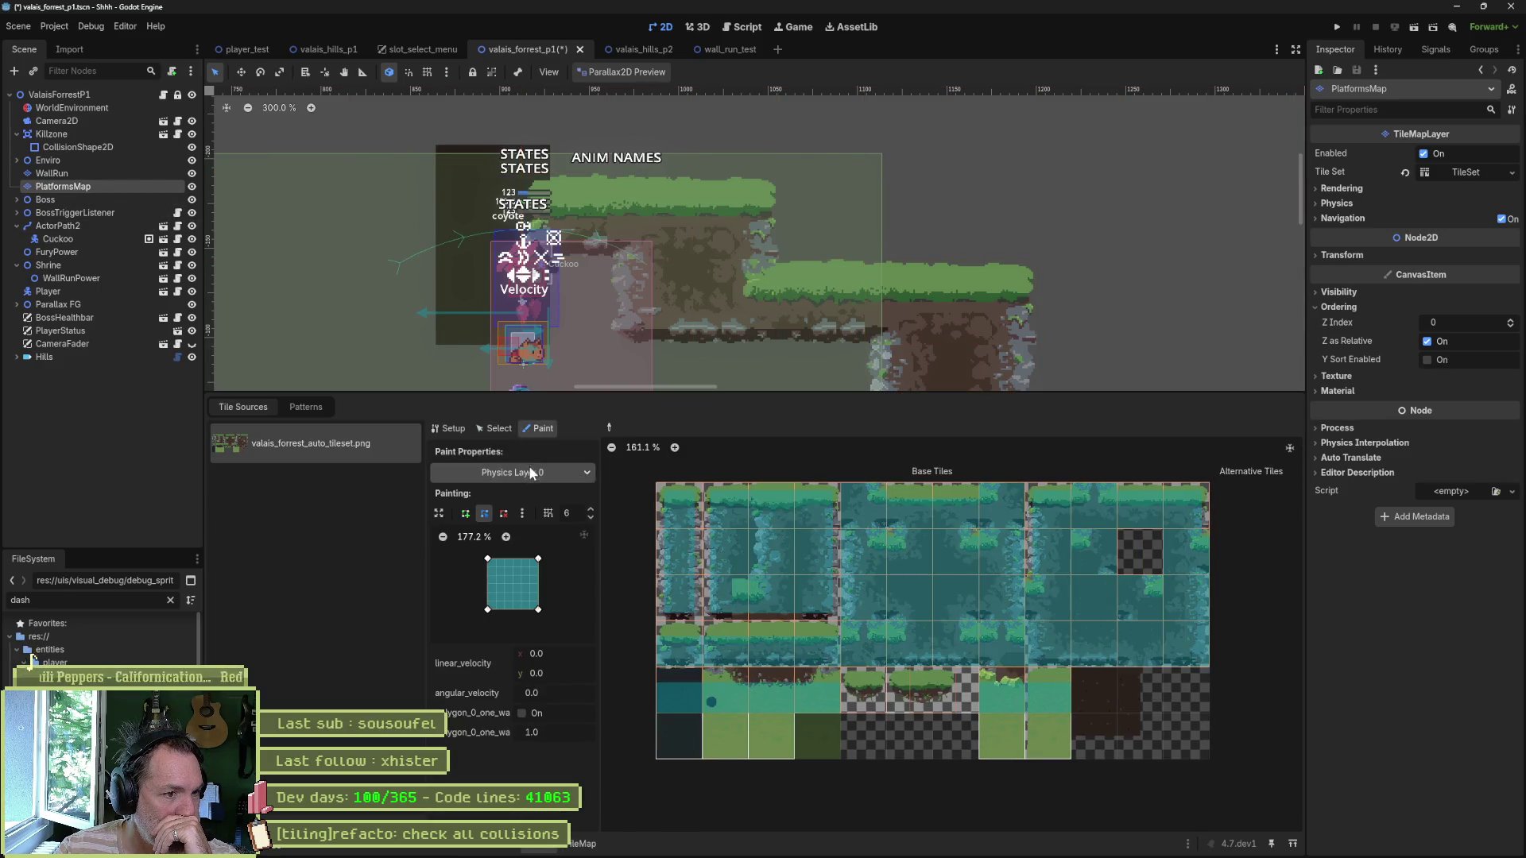
# Step: Zoom and pan across the atlas to inspect the tiles' collision shapes, then run the game
pyautogui.scroll(5, 710, 540)
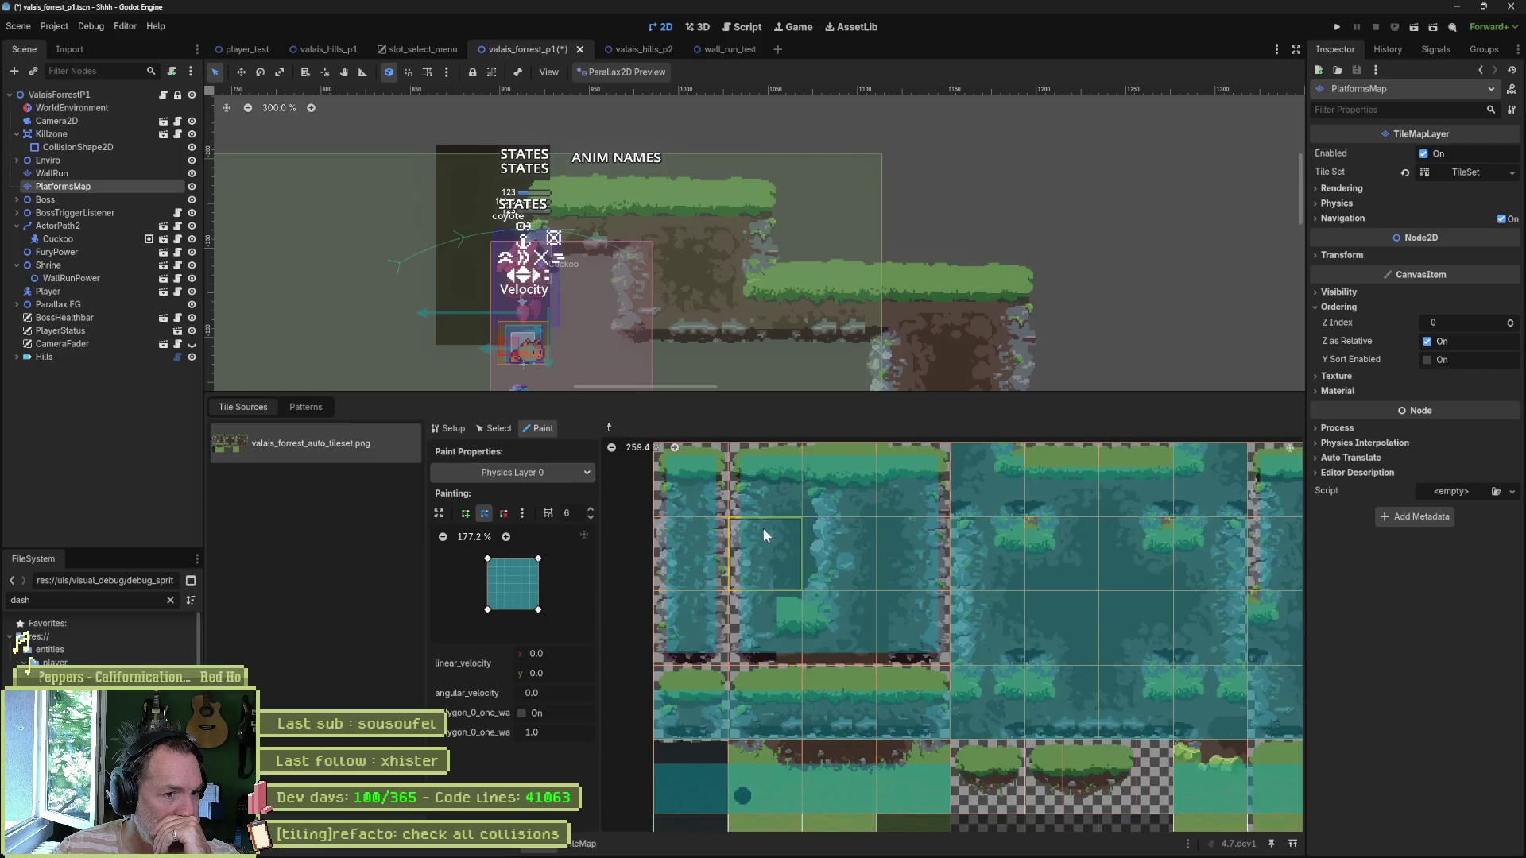
pyautogui.moveTo(775, 525); pyautogui.dragTo(790, 604)
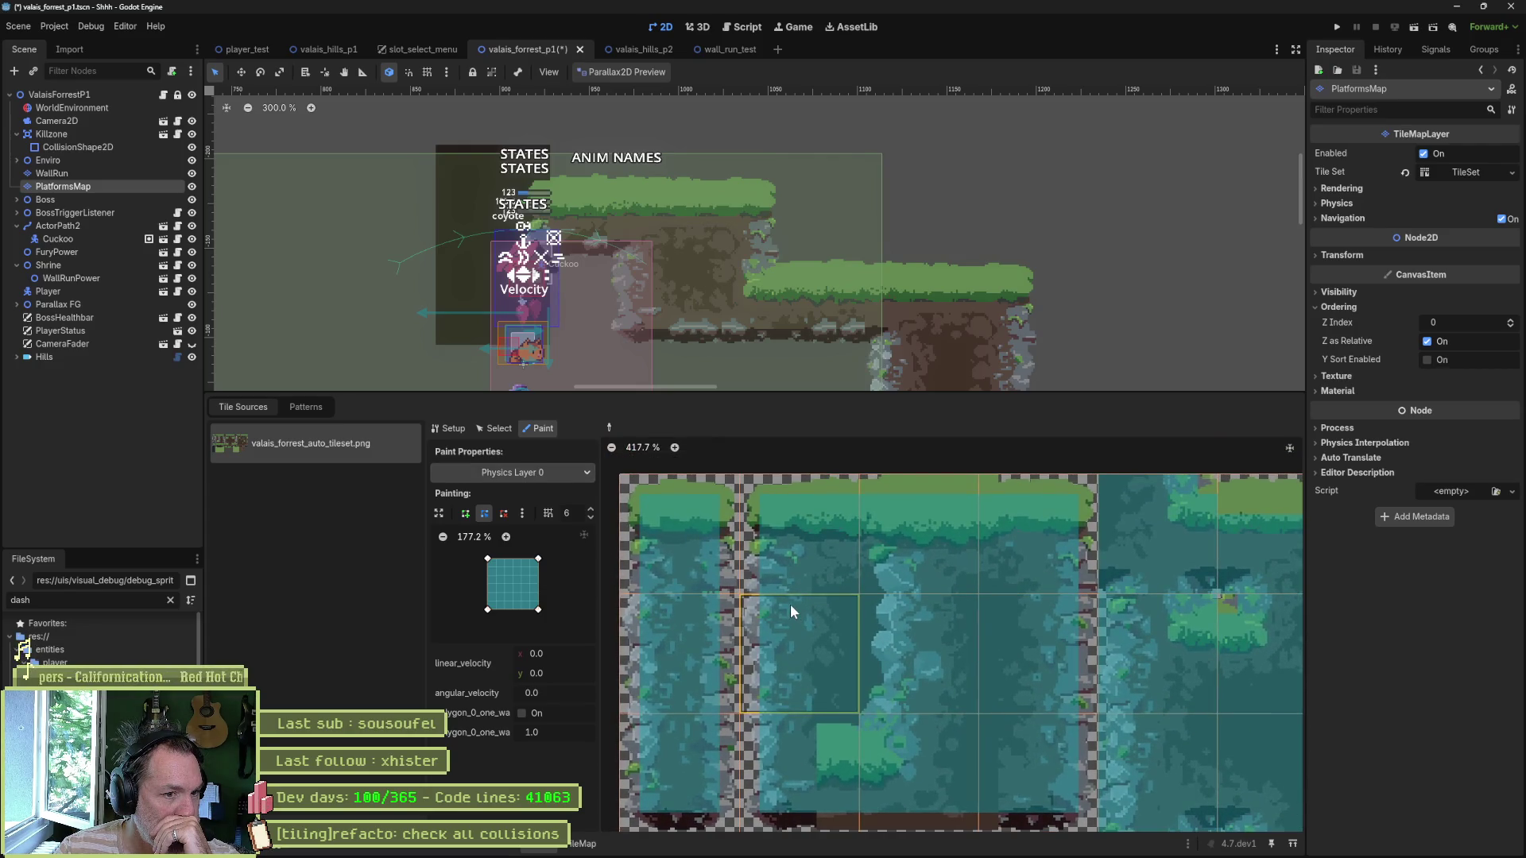
pyautogui.scroll(-1, 794, 608)
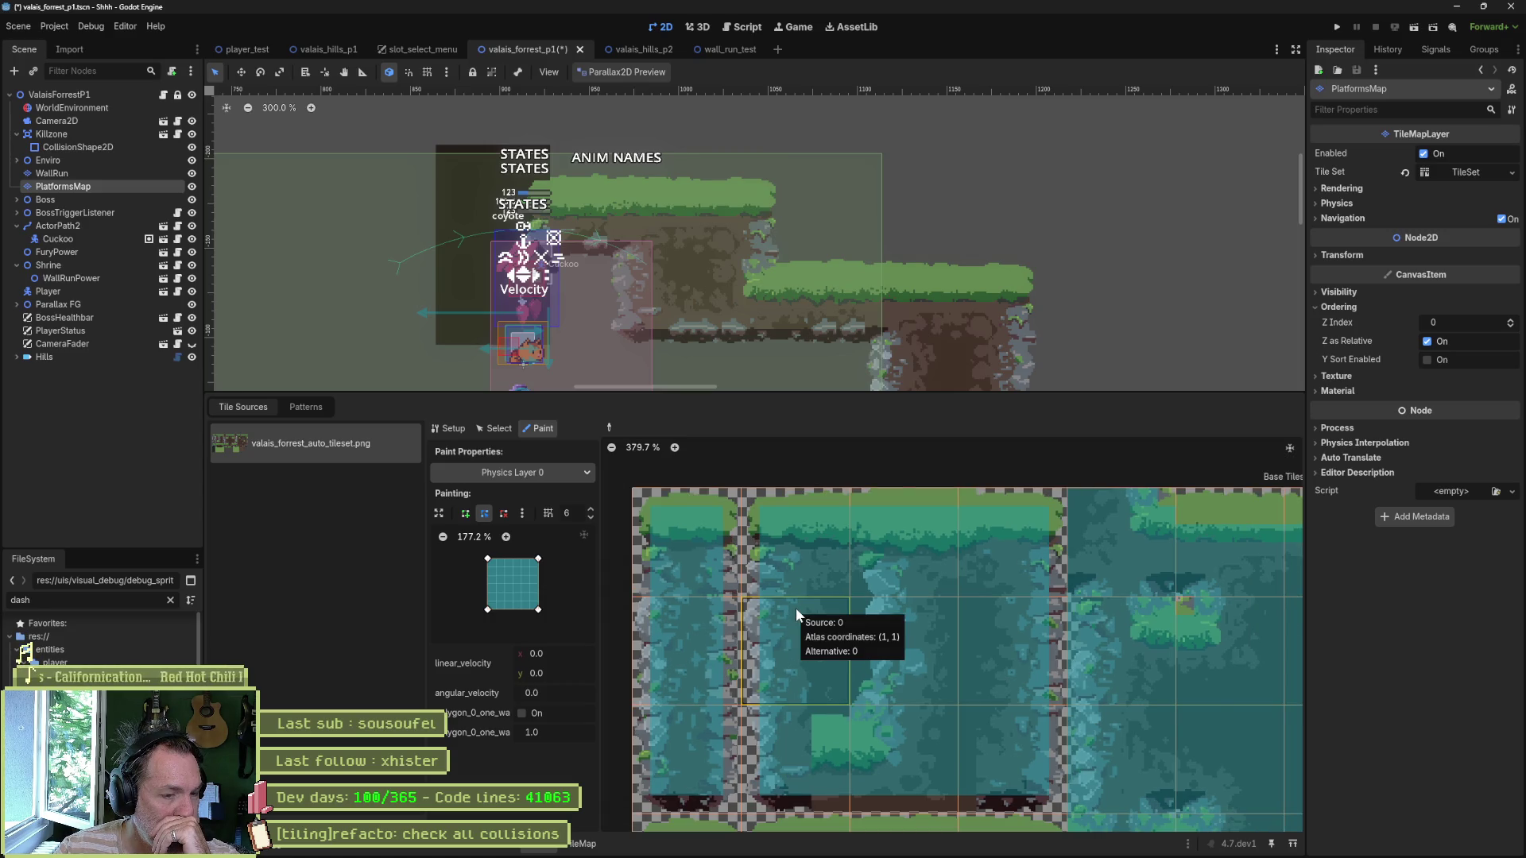
pyautogui.moveTo(1110, 647)
pyautogui.mouseDown()
pyautogui.moveTo(1043, 650)
pyautogui.moveTo(1019, 621)
pyautogui.mouseUp()
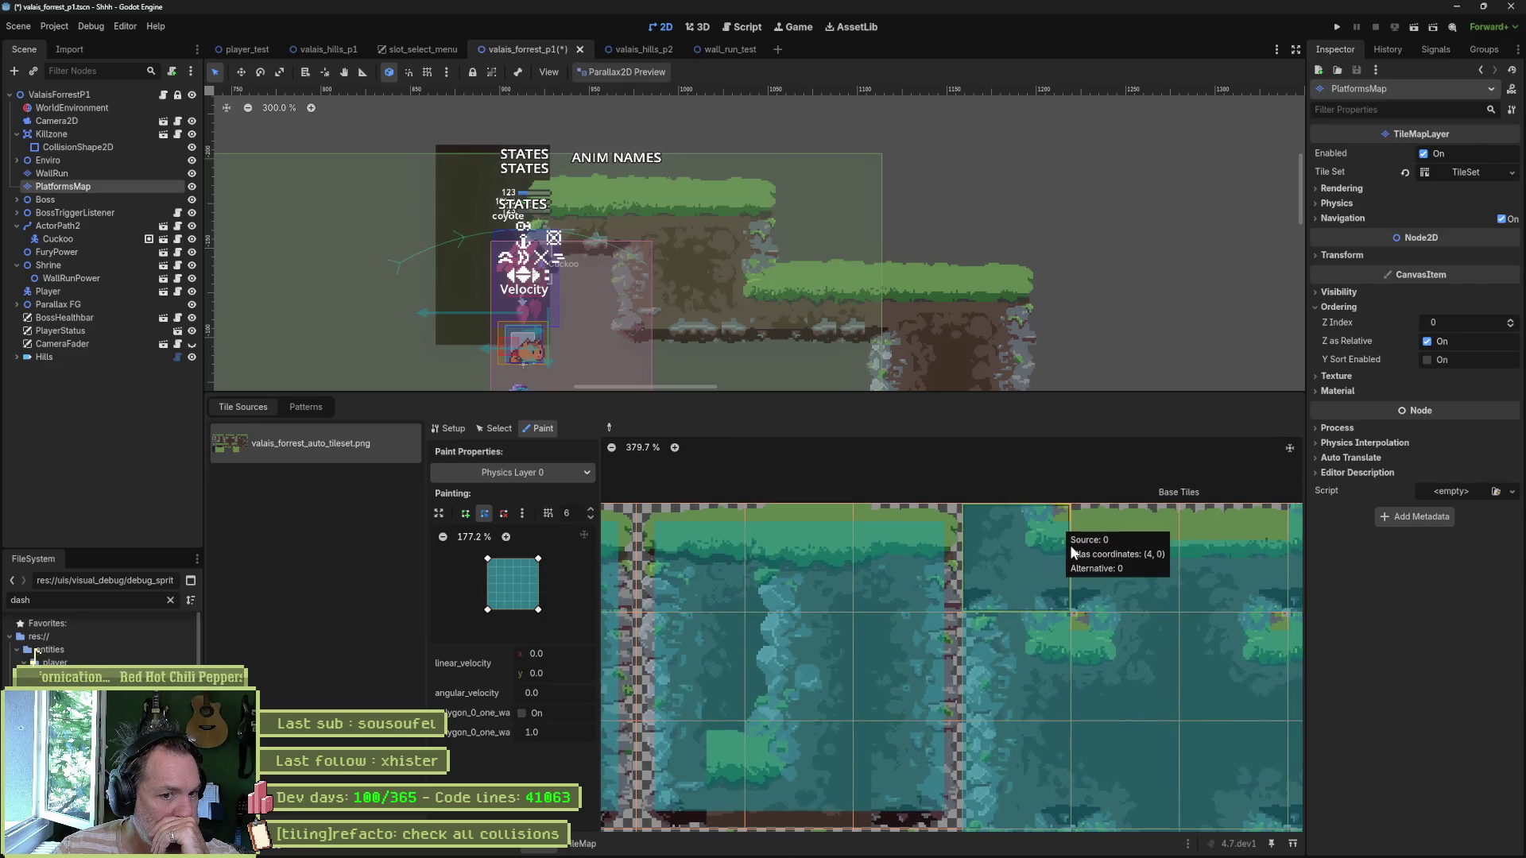
pyautogui.moveTo(1104, 608)
pyautogui.mouseDown()
pyautogui.moveTo(880, 632)
pyautogui.moveTo(1089, 633)
pyautogui.mouseUp()
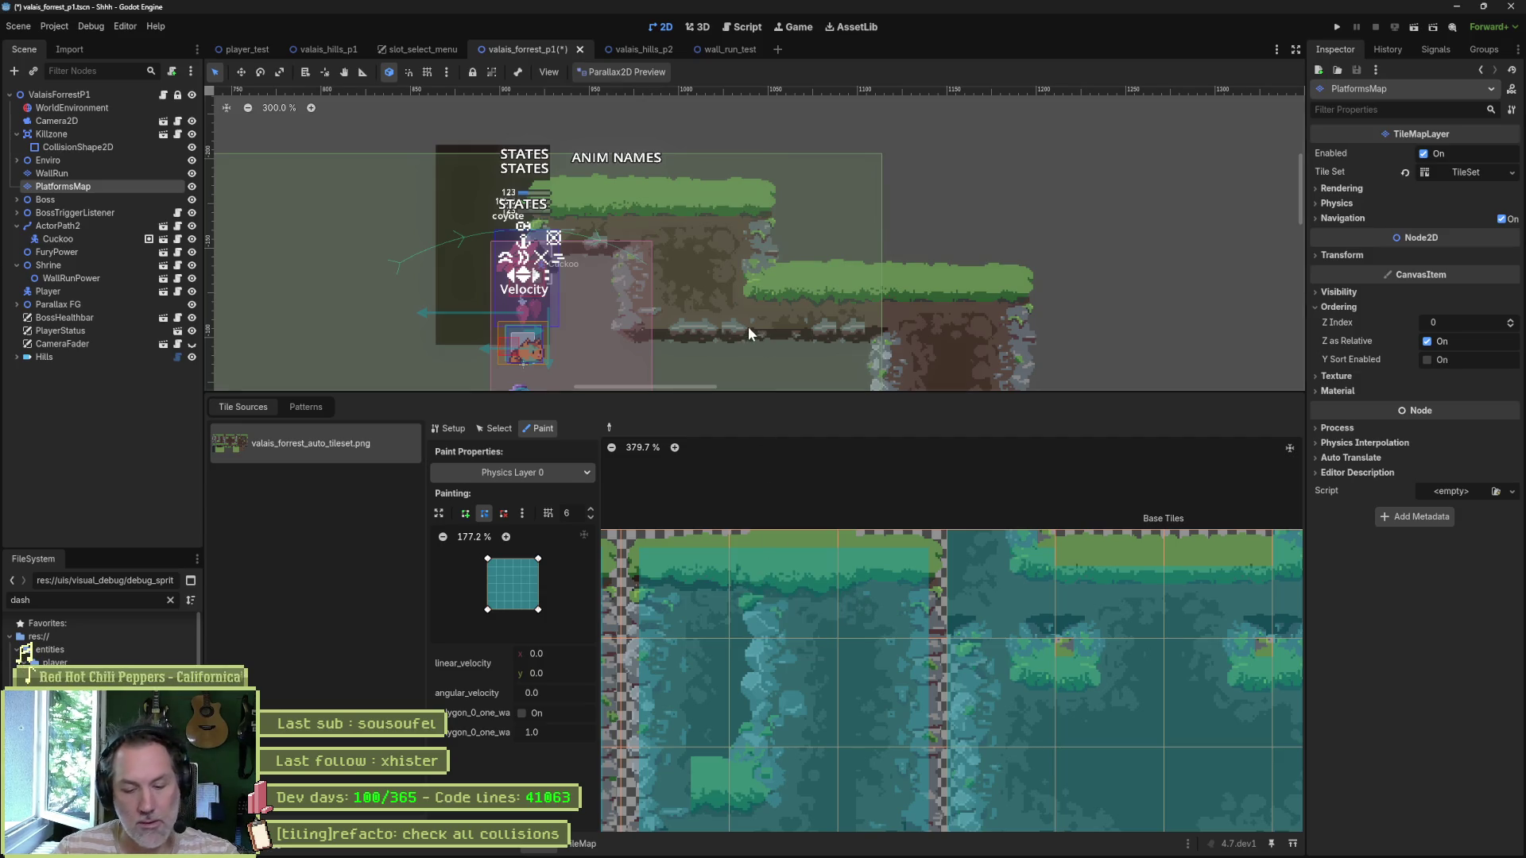
pyautogui.press('F5')
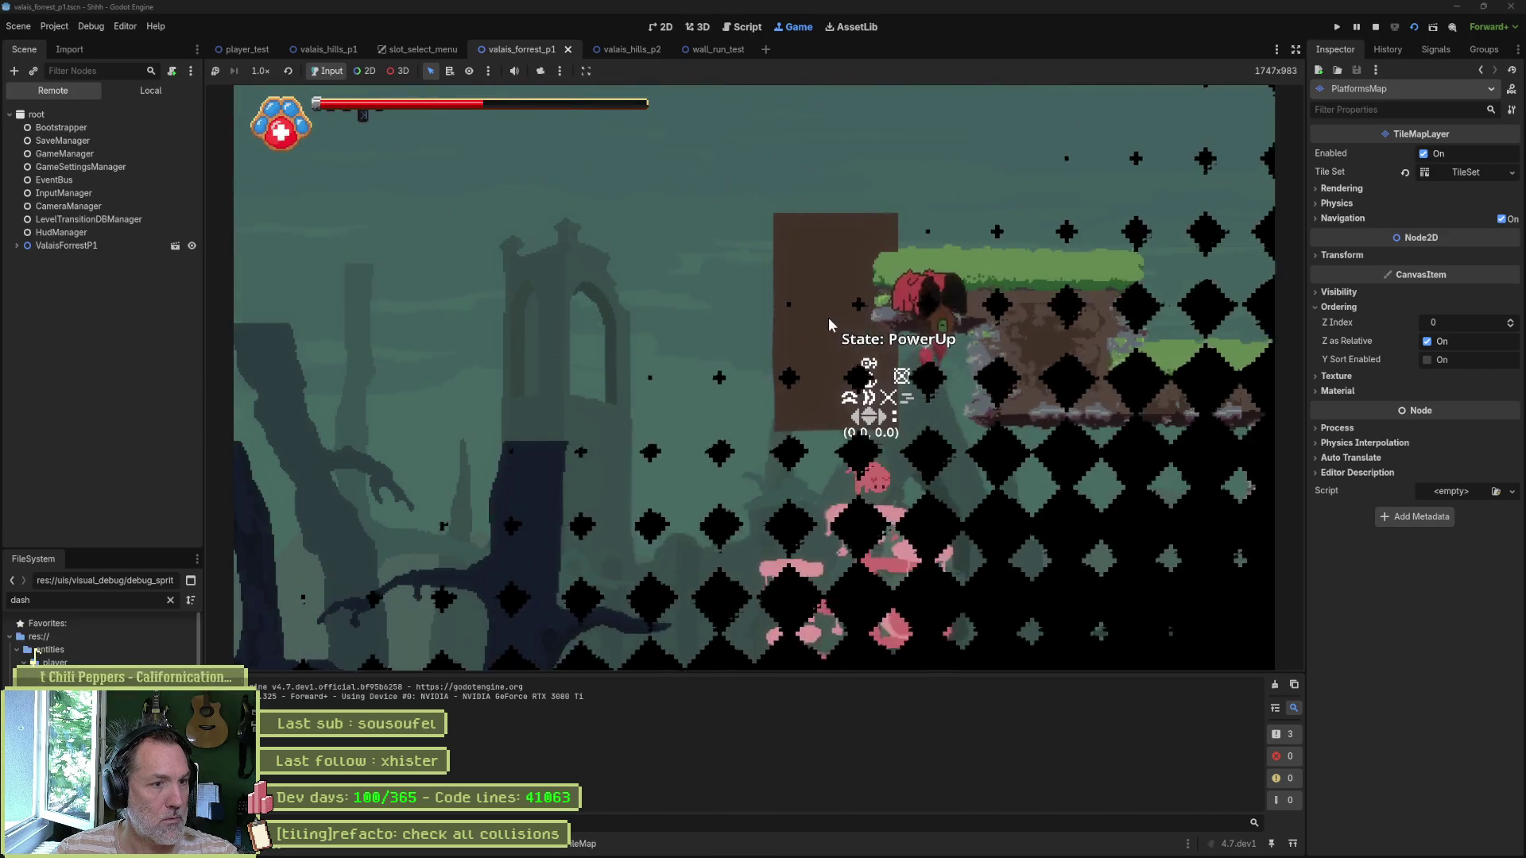
# Step: Test the cat's upward attack, jumps, wall run and walking in the forest level
pyautogui.press('Up')
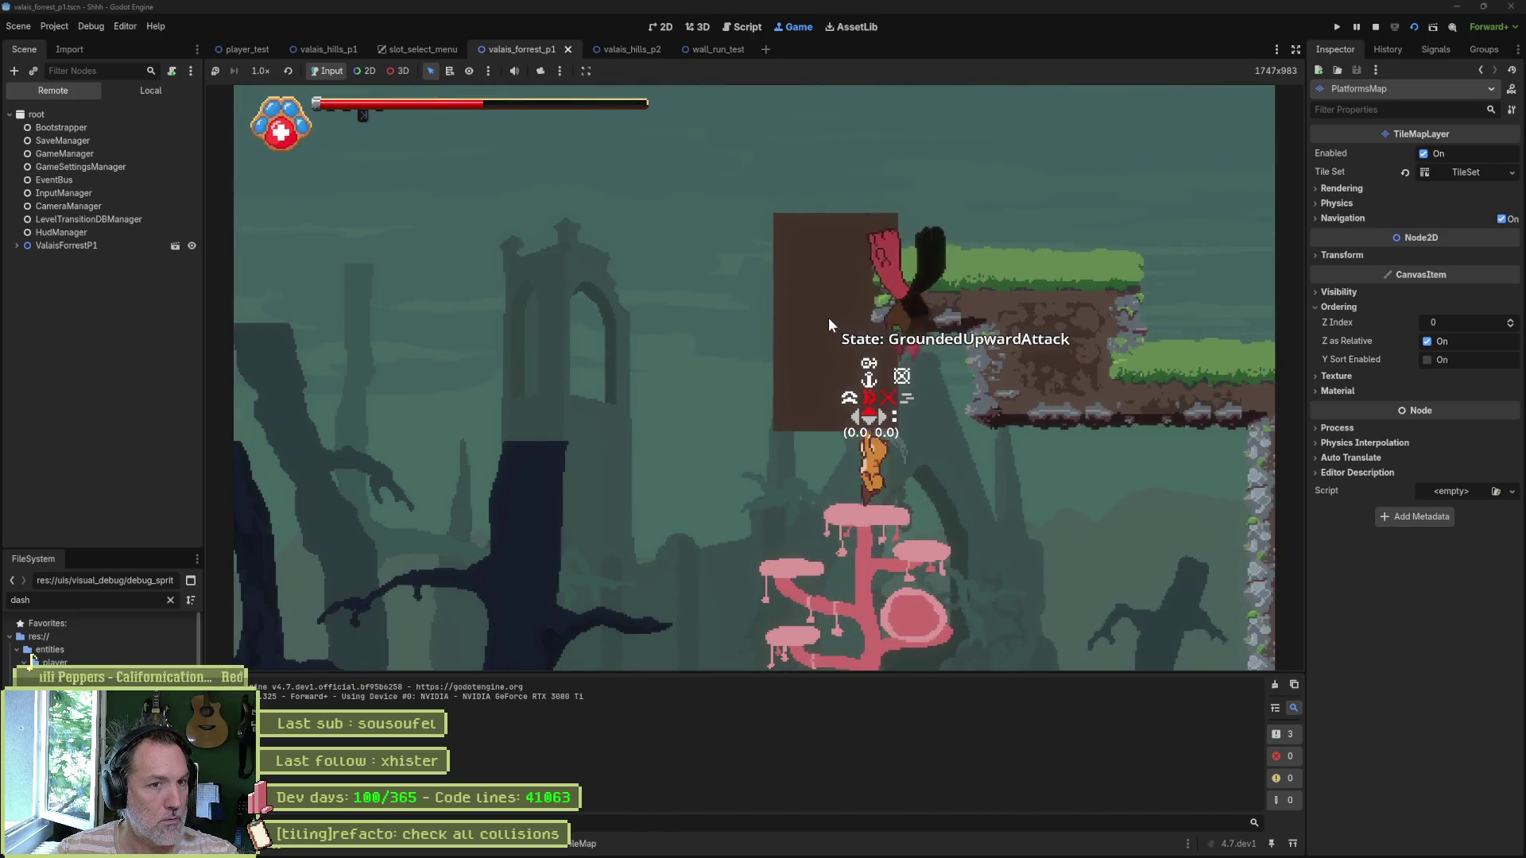
pyautogui.press('space')
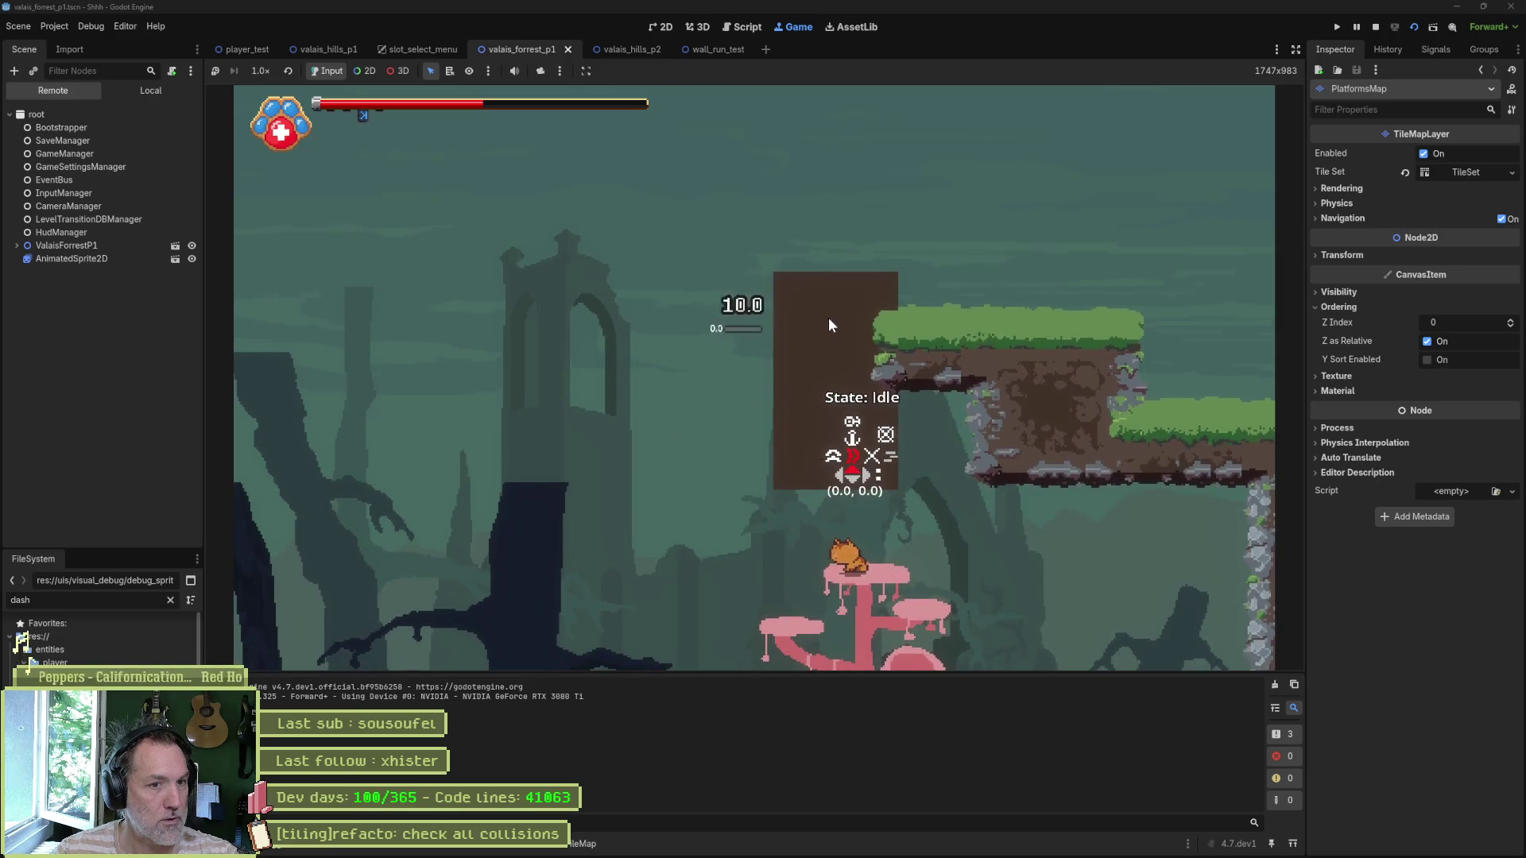
pyautogui.press('Right')
pyautogui.press('space')
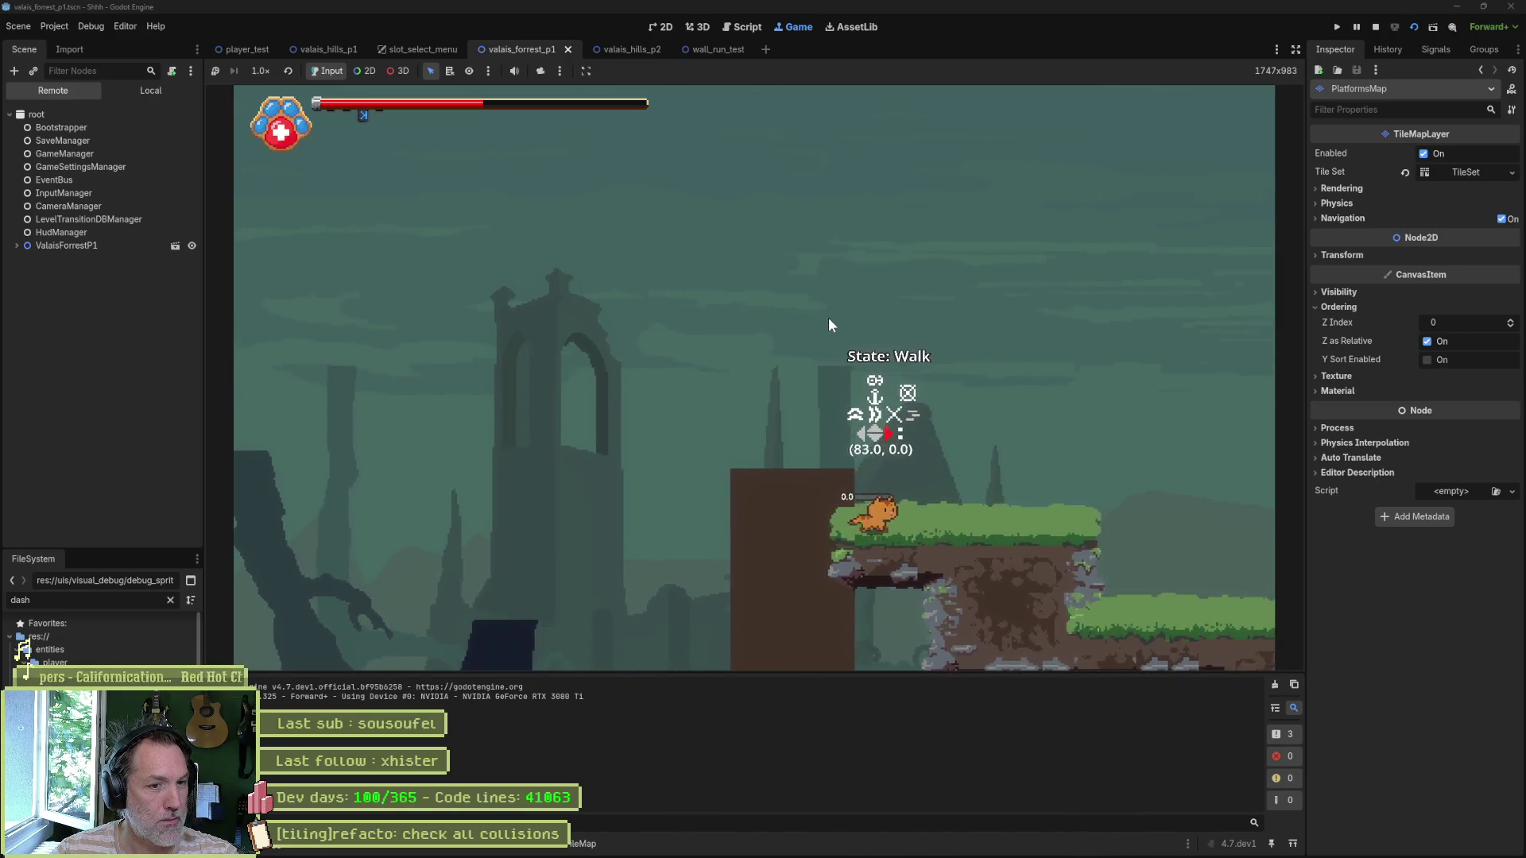
pyautogui.press('Right')
pyautogui.press('space')
pyautogui.press('Left')
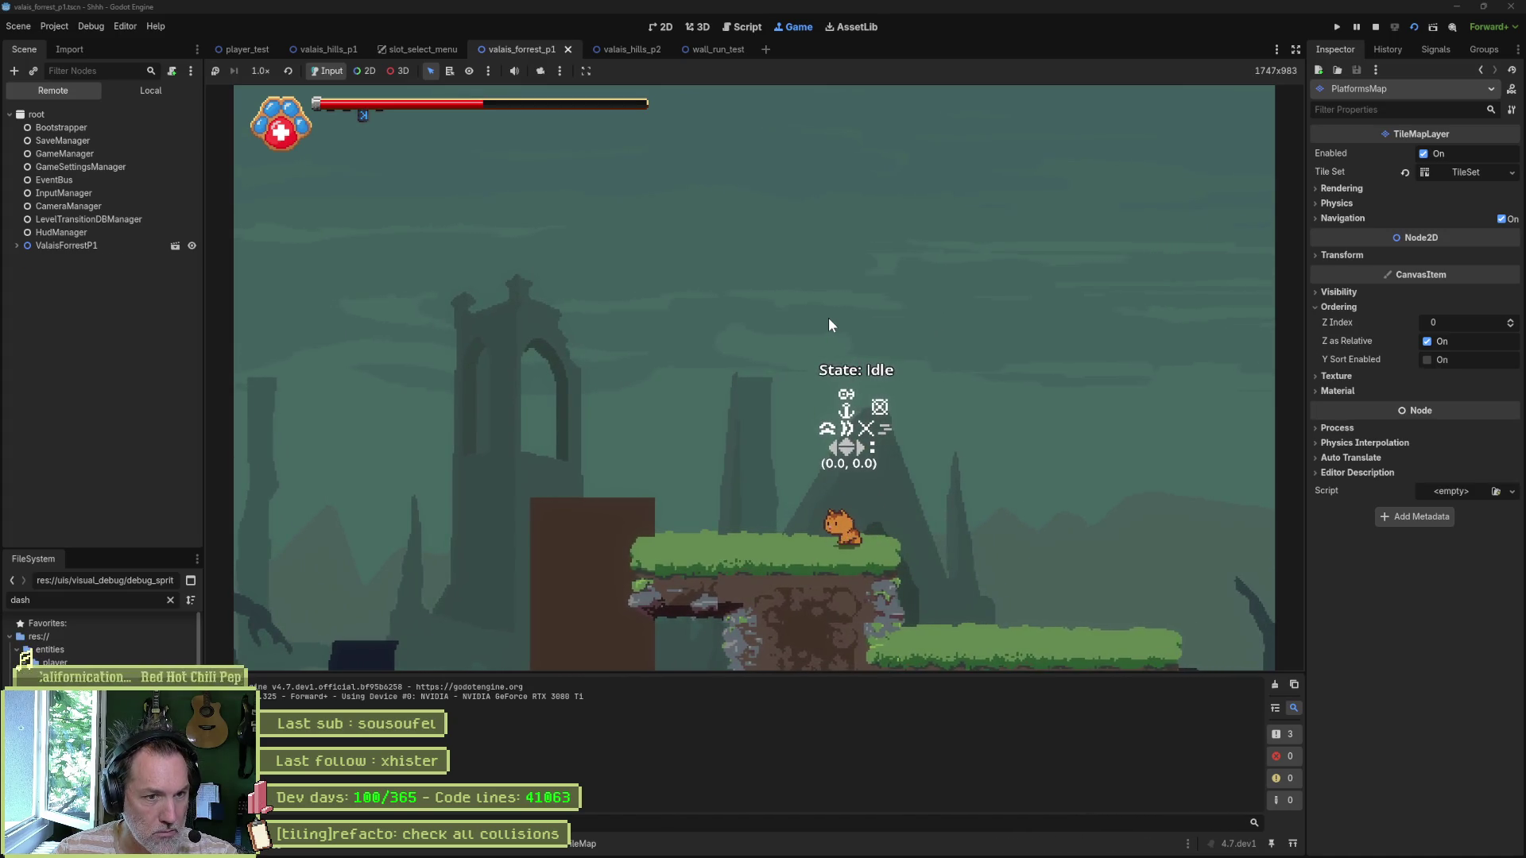
# Step: Restart in the hills level, run the cat right past the barn and onto the ledge, then stop
pyautogui.press('F5')
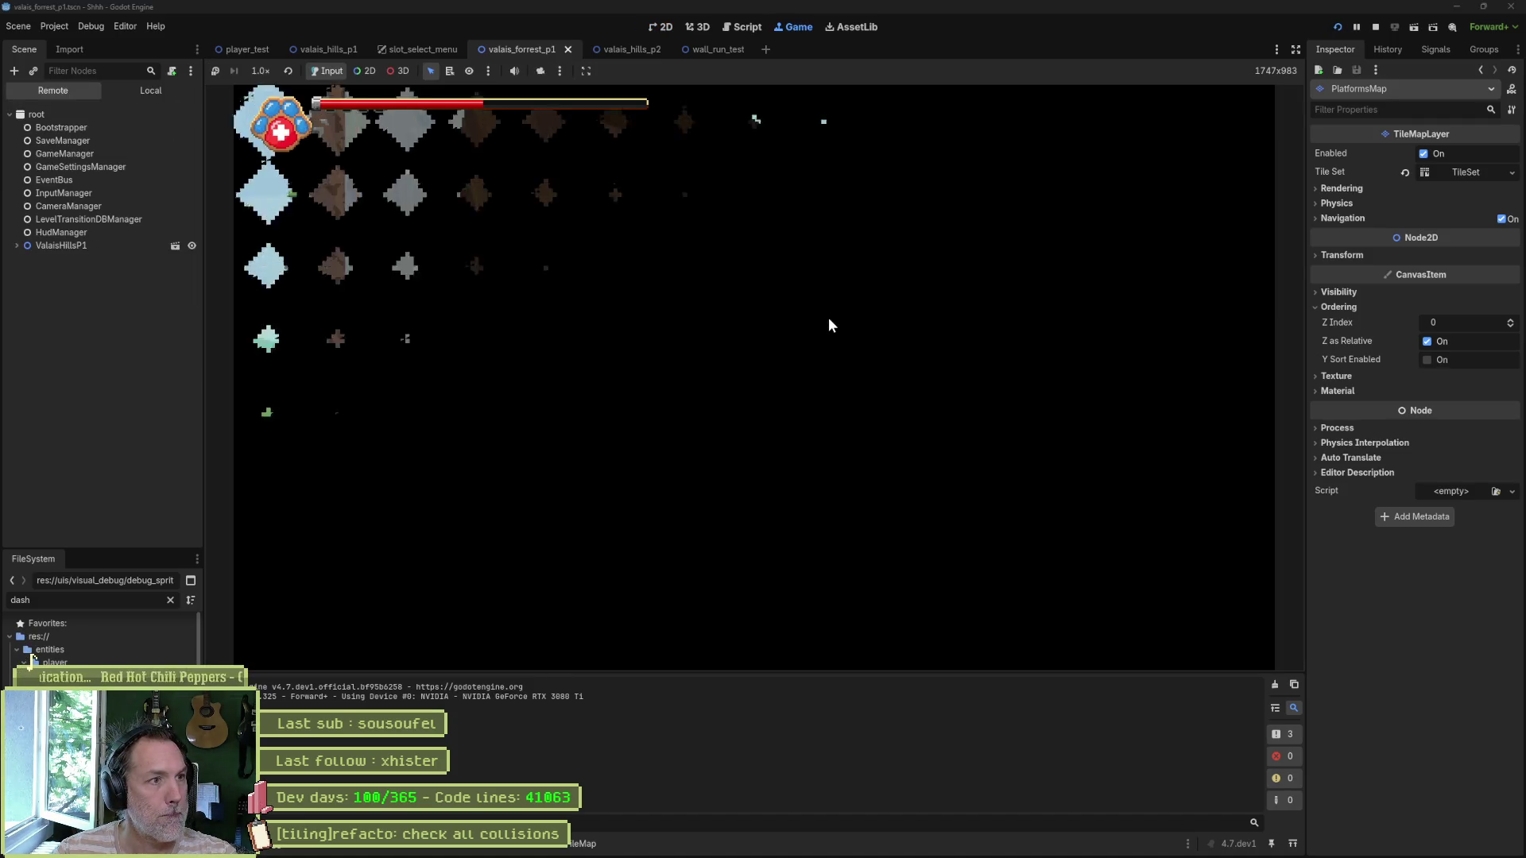
pyautogui.press('Right')
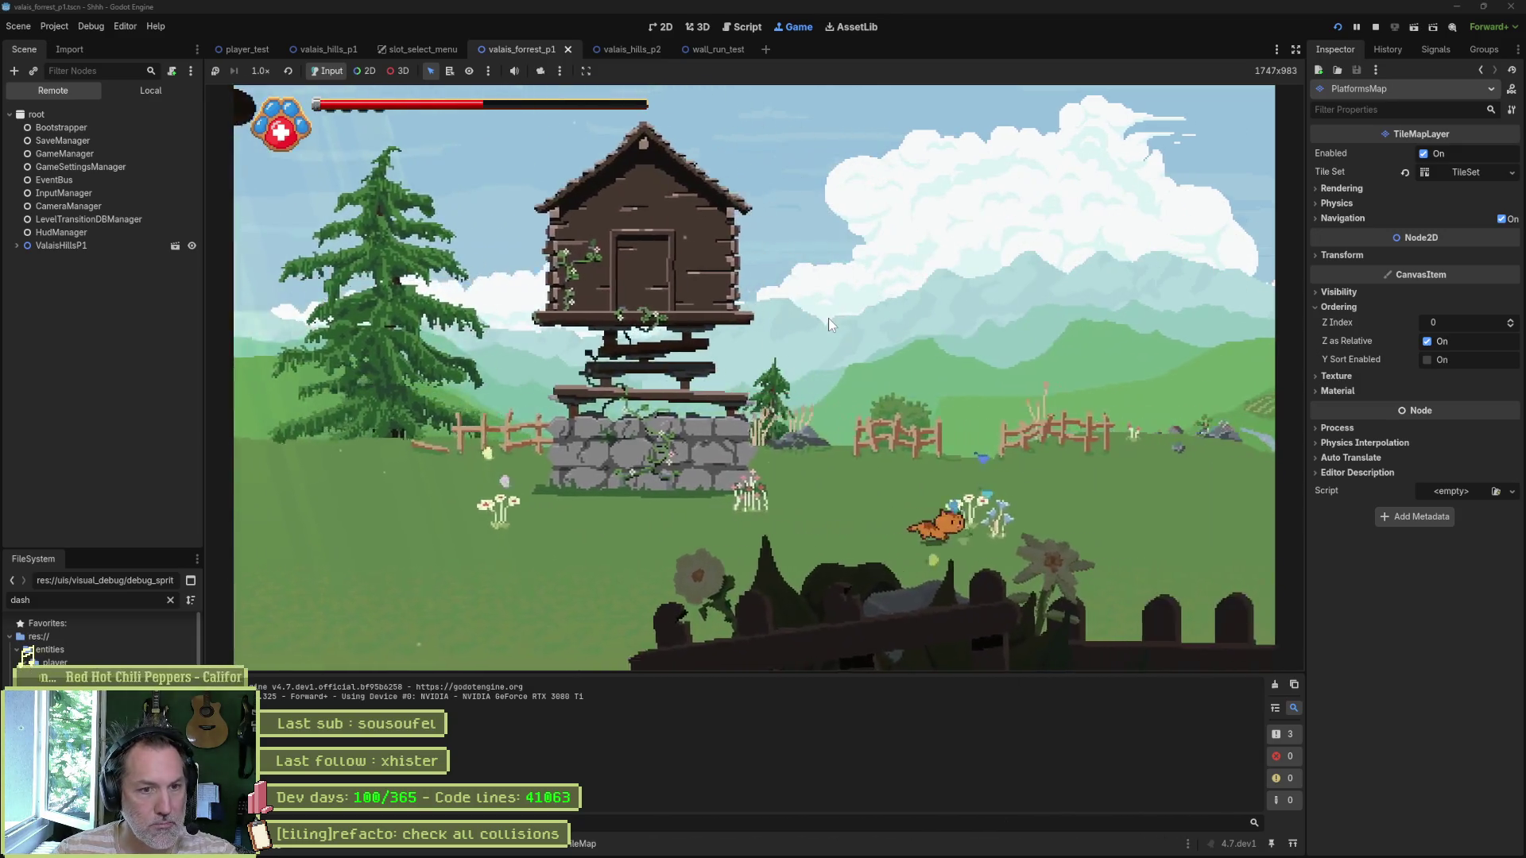
pyautogui.press('Right')
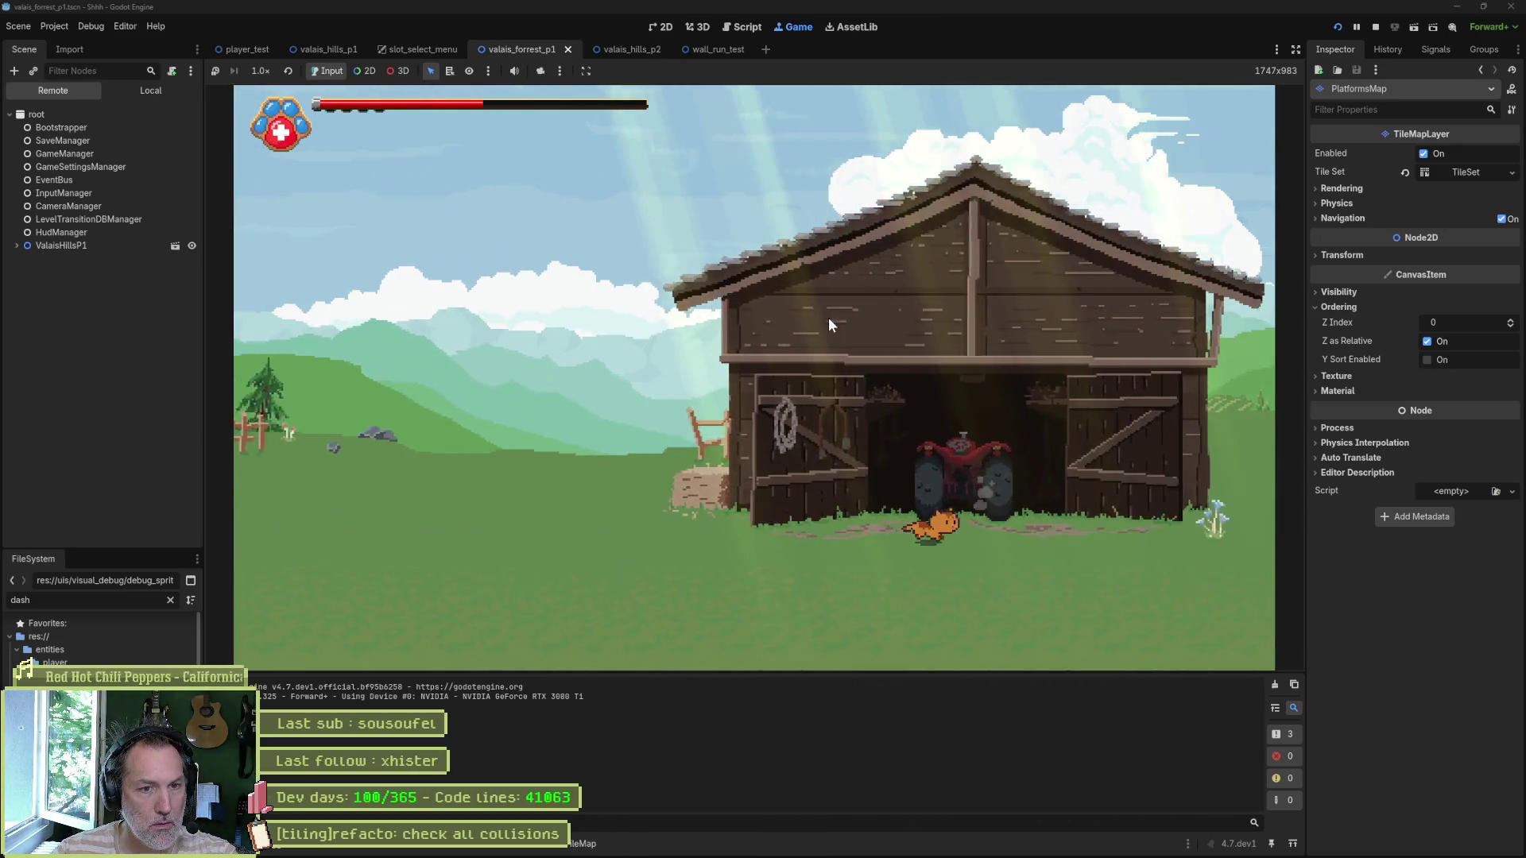
pyautogui.press('Right')
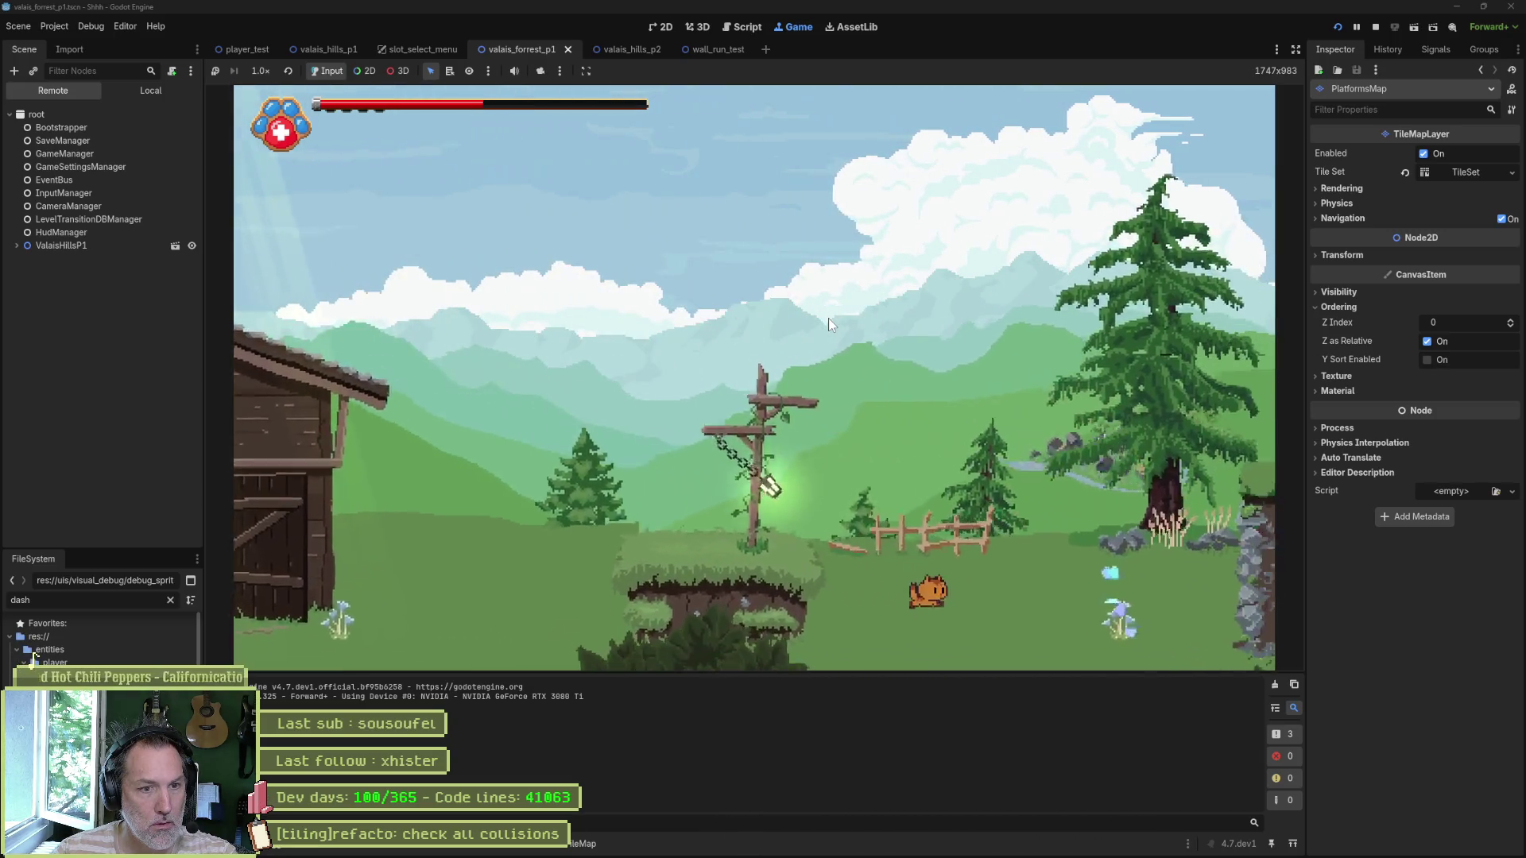
pyautogui.press('Right')
pyautogui.press('space')
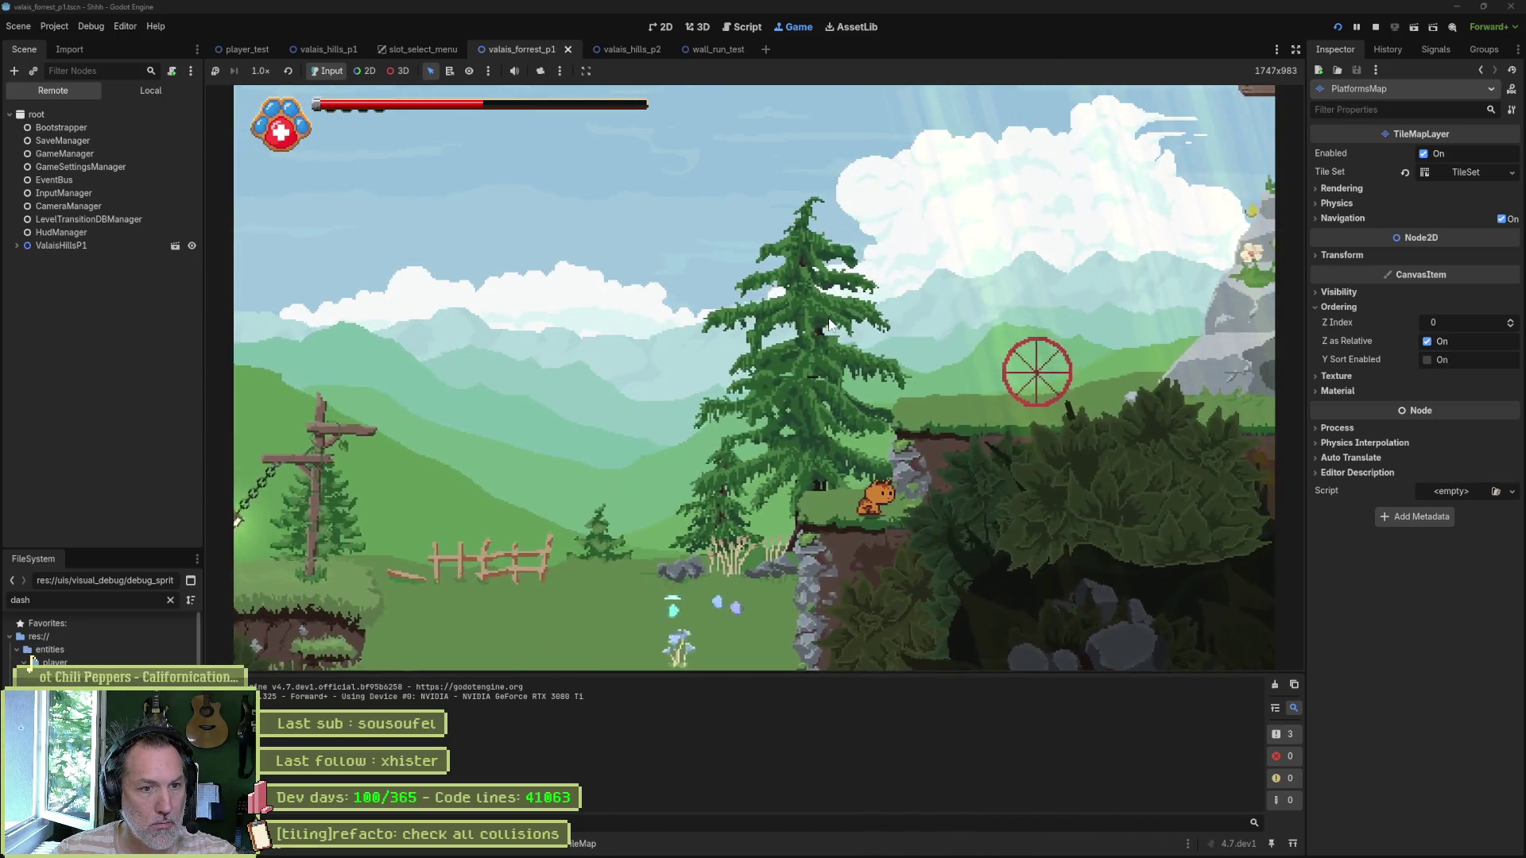
pyautogui.press('Right')
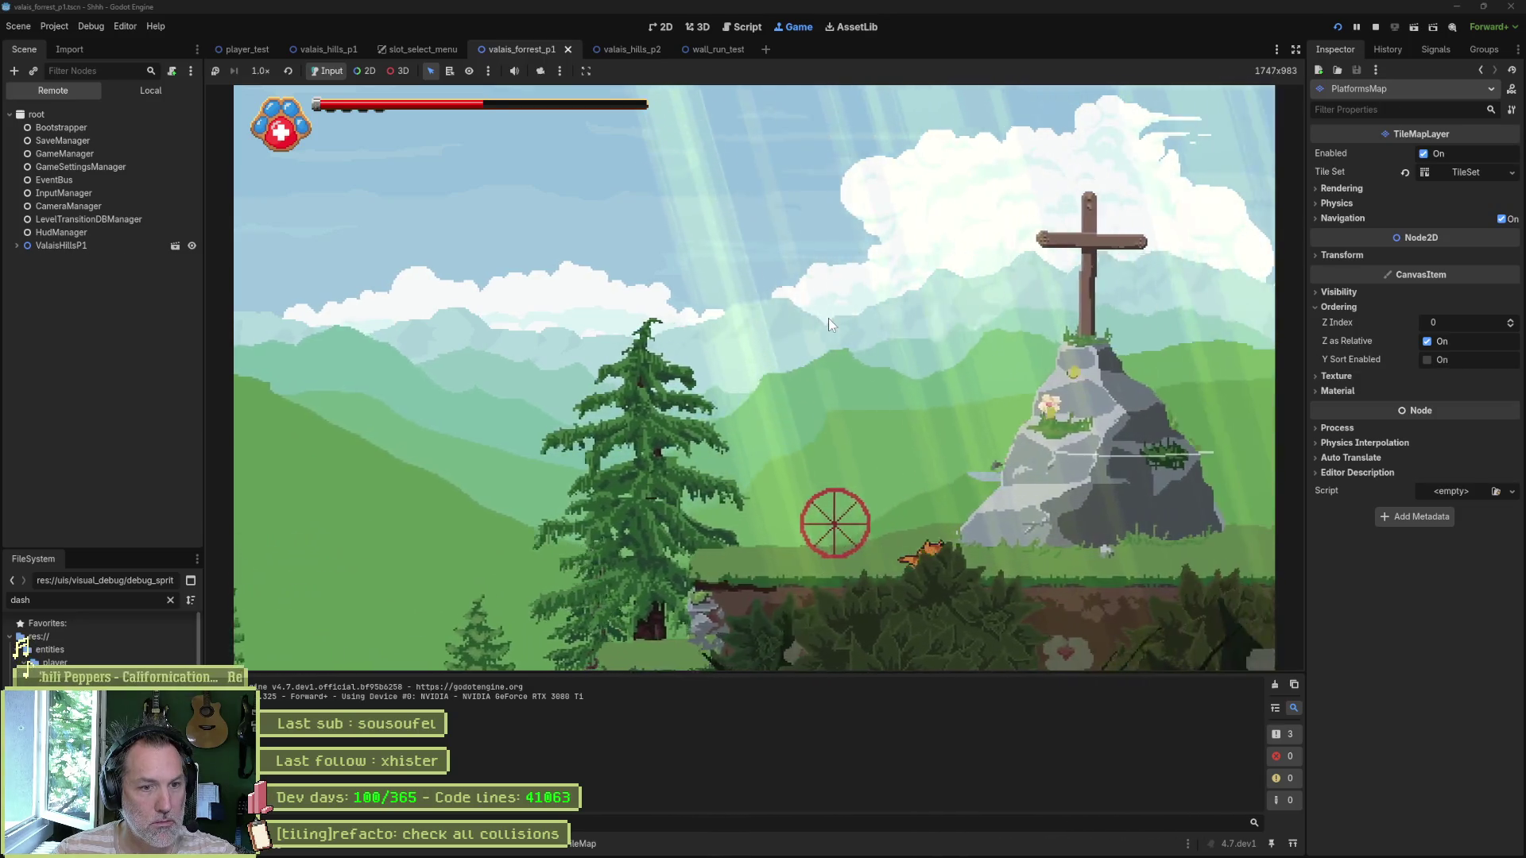
pyautogui.press('Right')
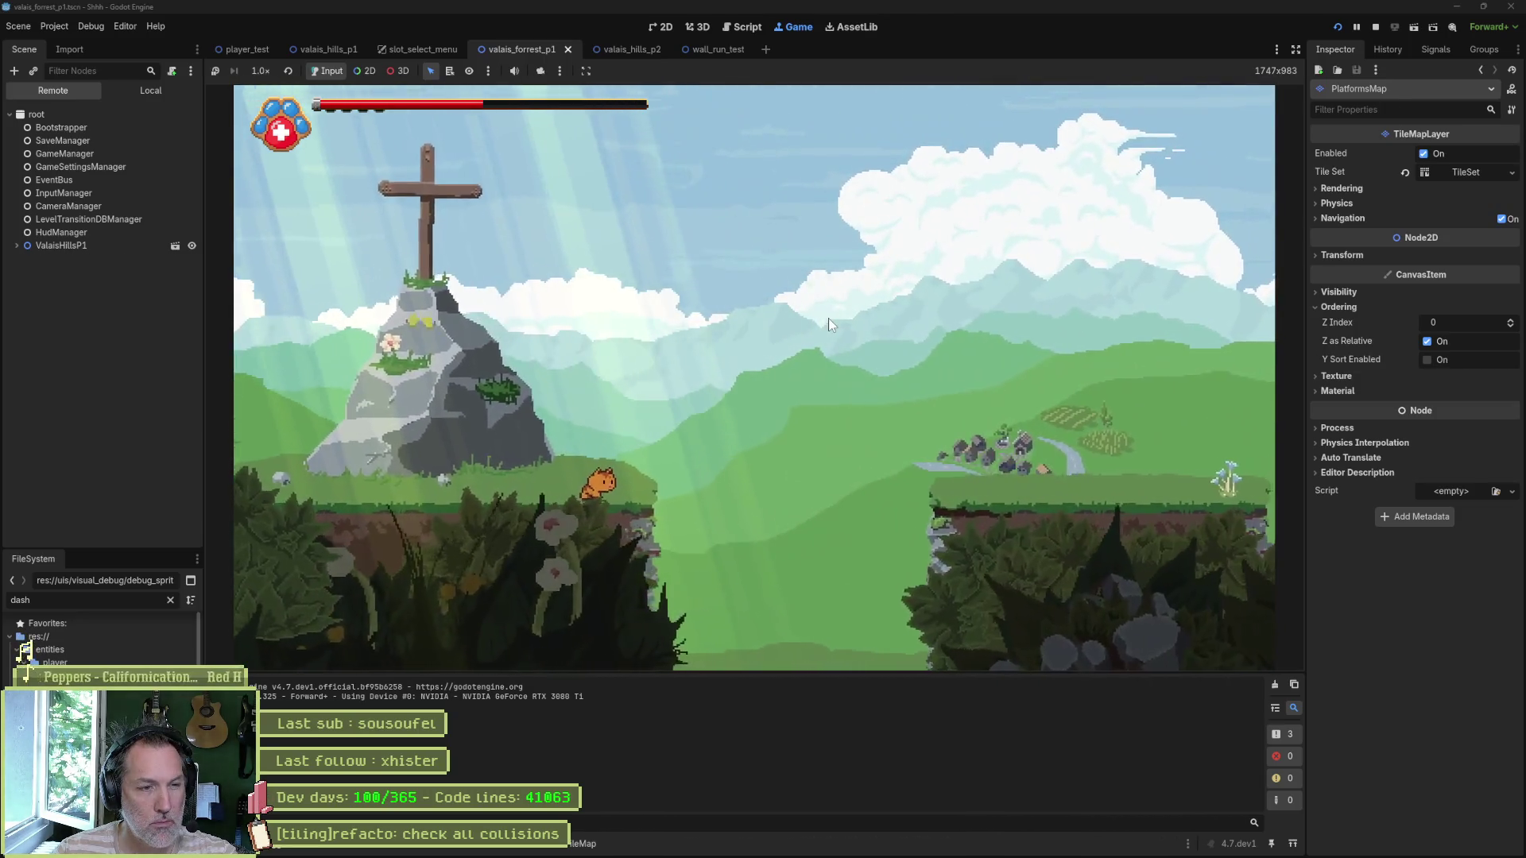
pyautogui.press('Right')
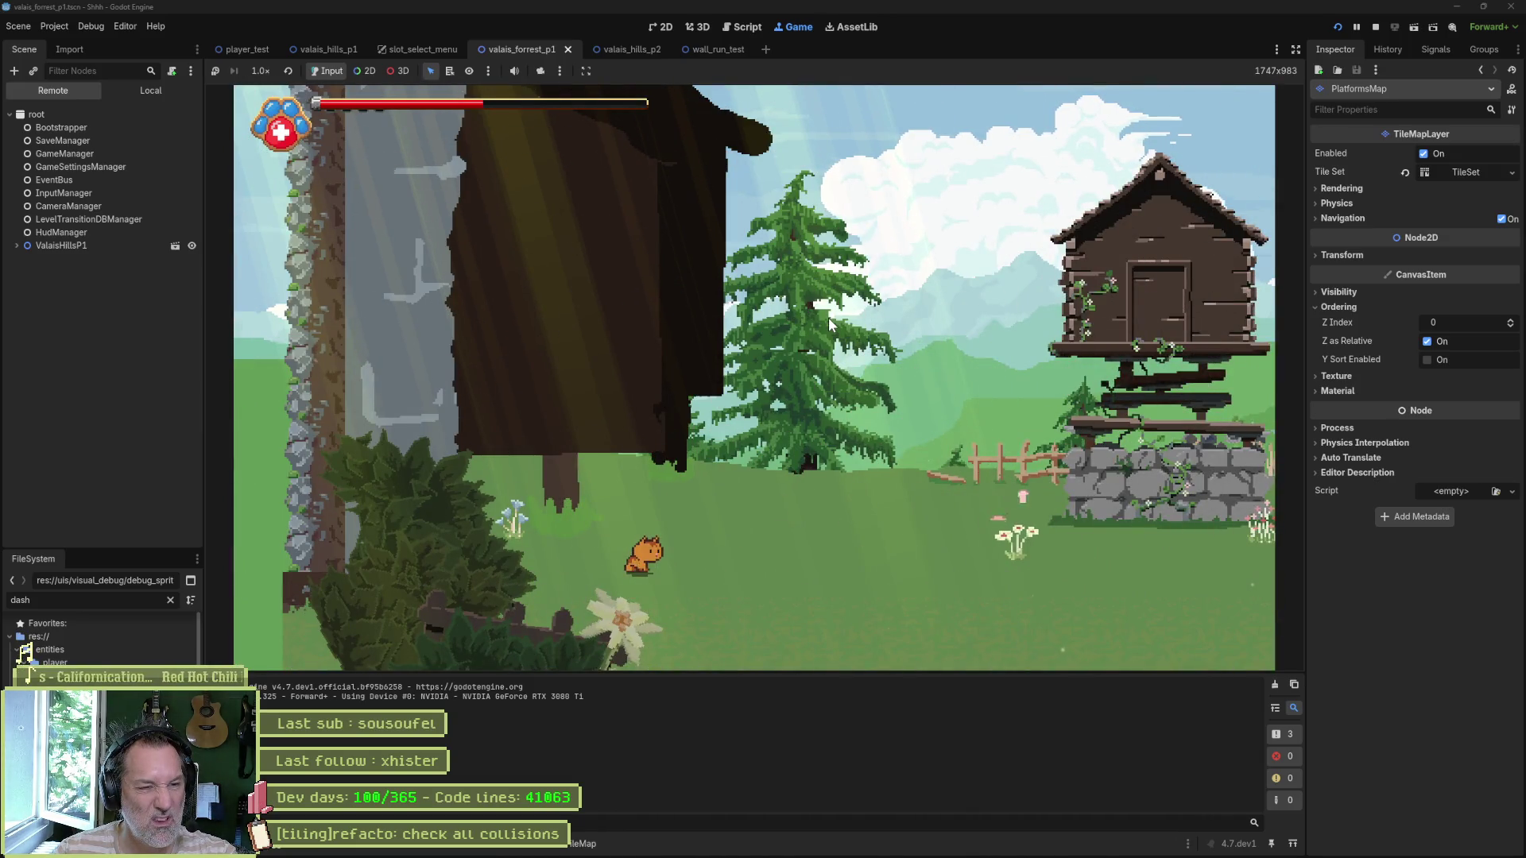
pyautogui.press('F8')
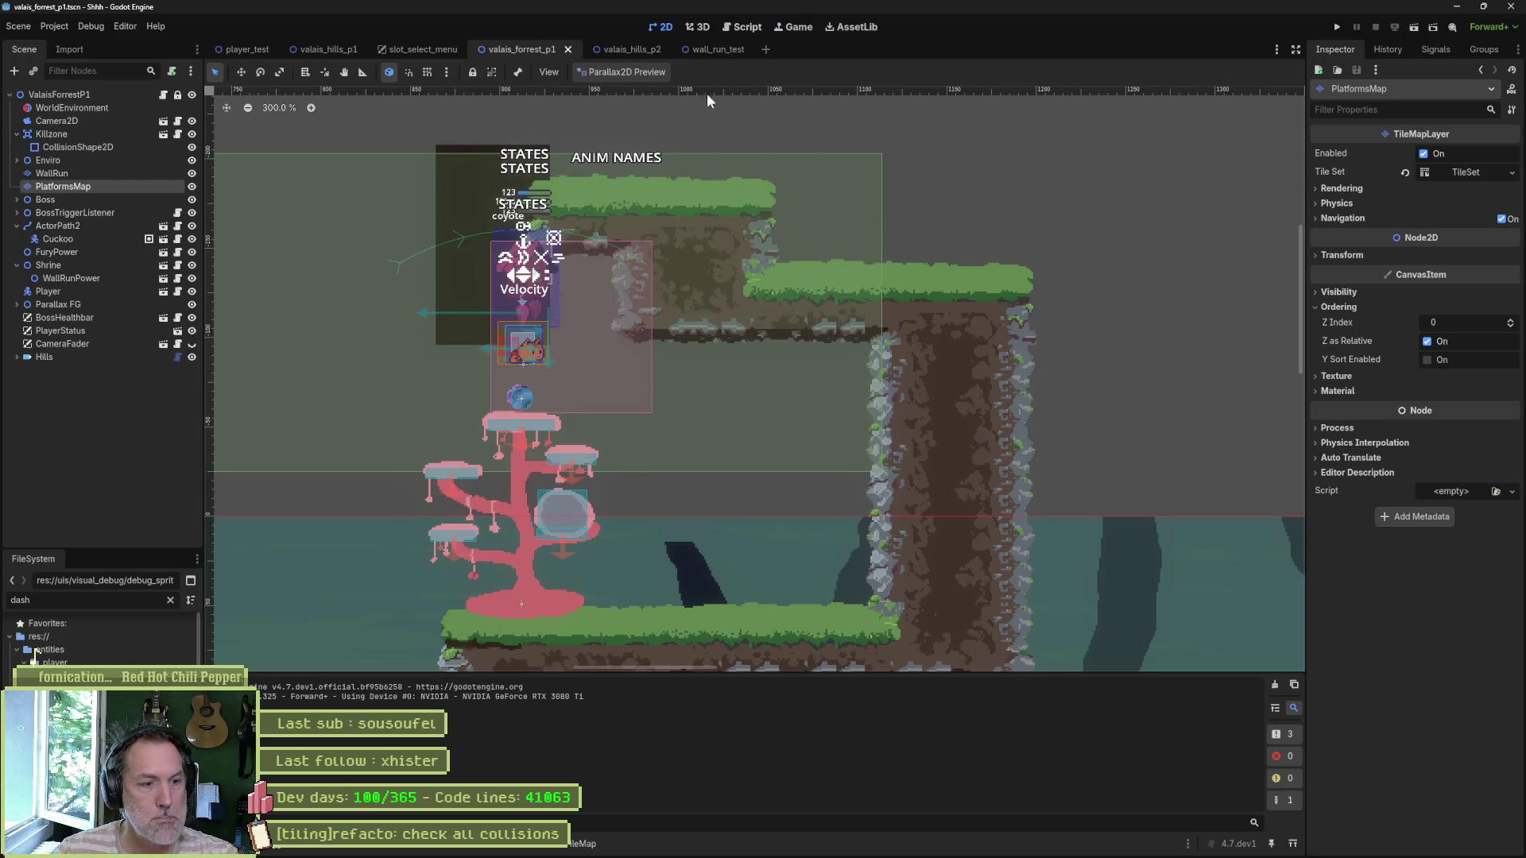
# Step: Paint a collision shape onto a grass tile, lower its top corners, and apply it to the next tile
pyautogui.click(551, 849)
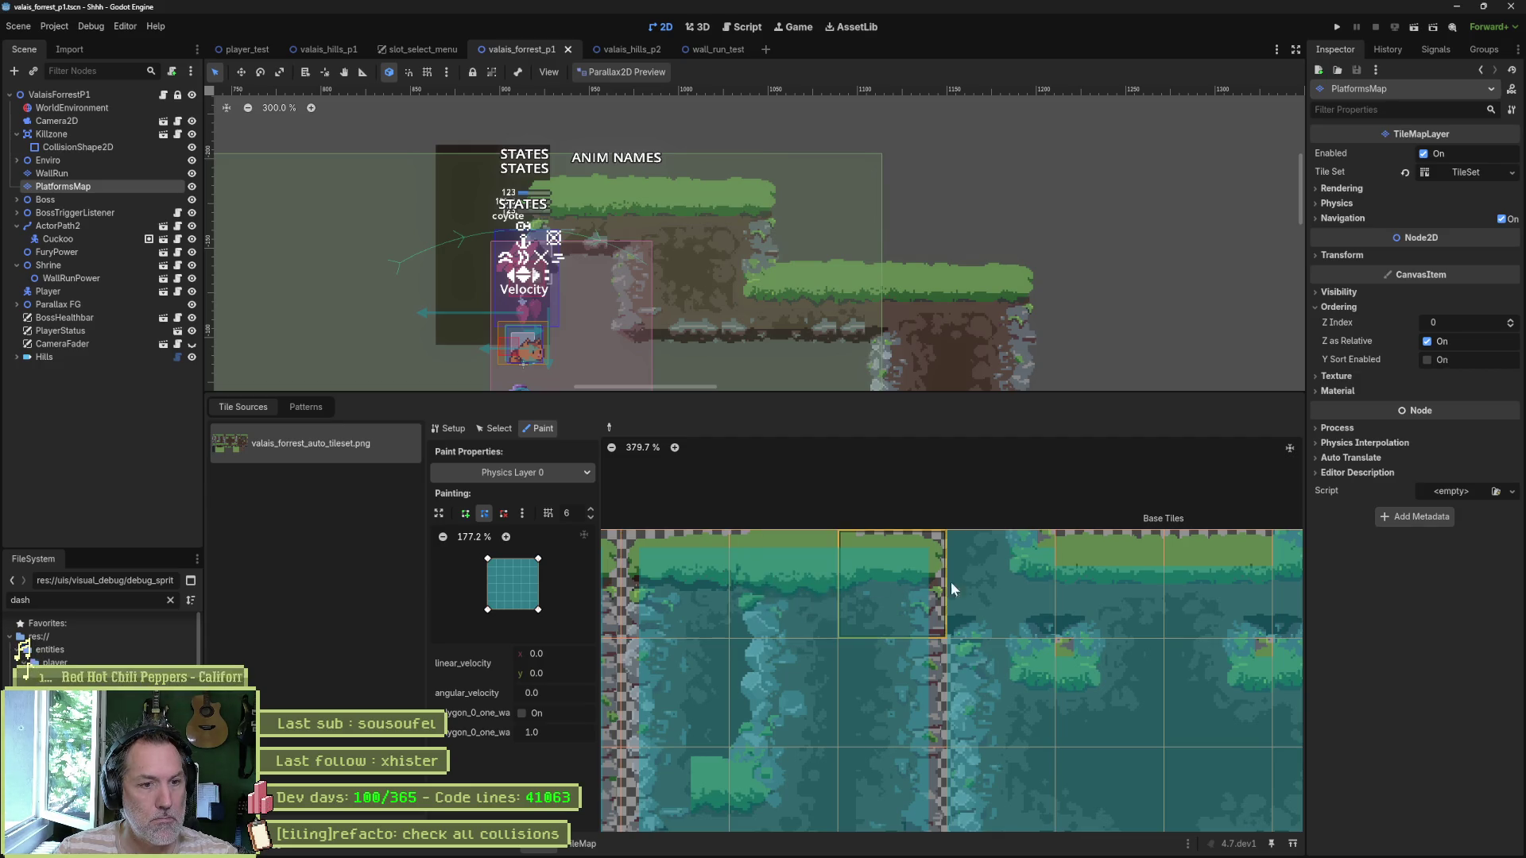
pyautogui.hscroll(1, 941, 590)
pyautogui.hscroll(3, 874, 592)
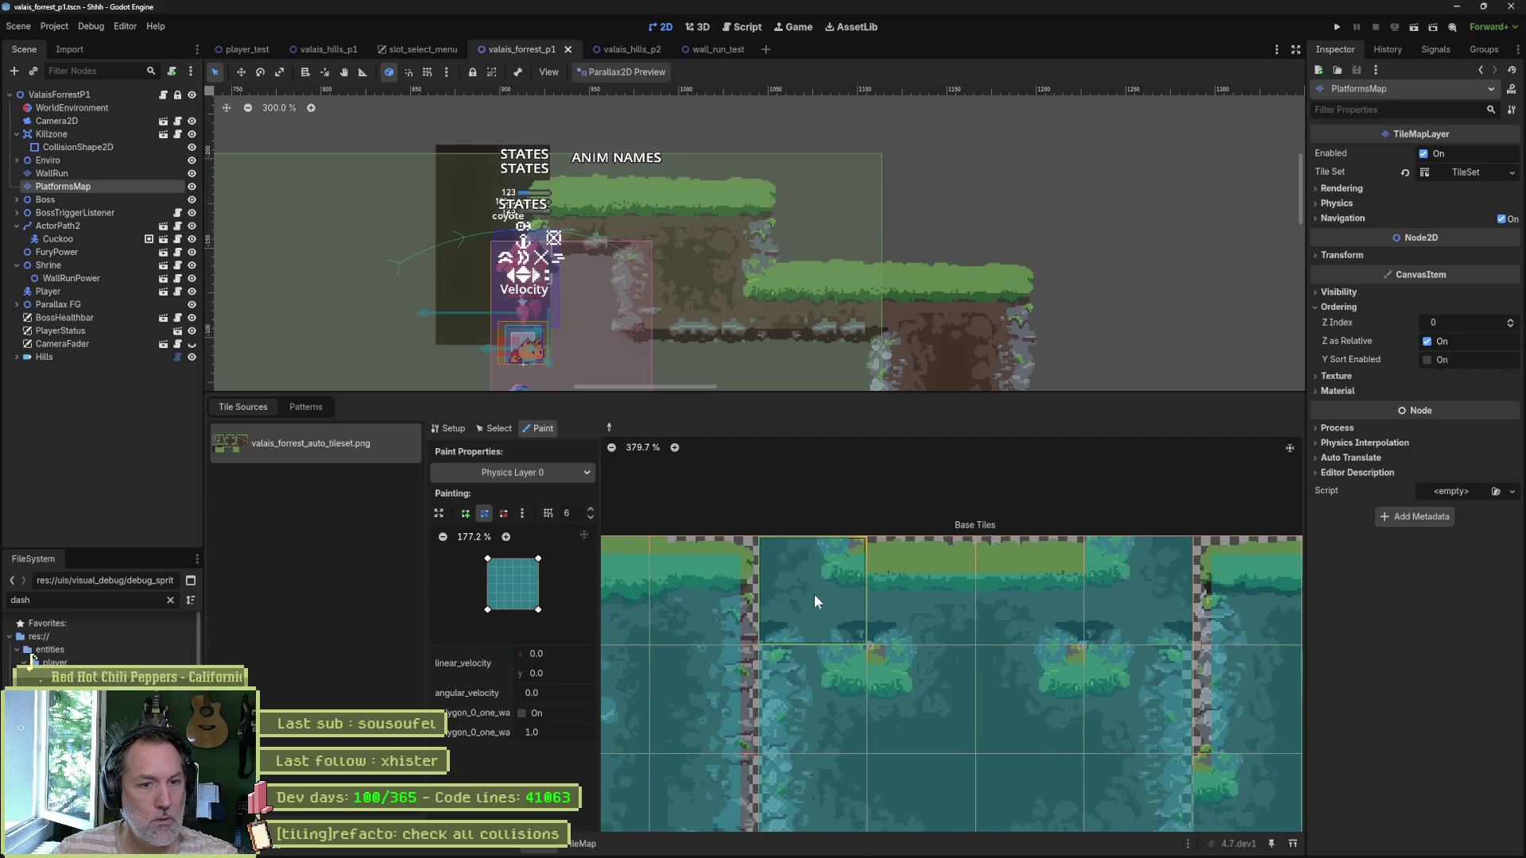
pyautogui.click(926, 592)
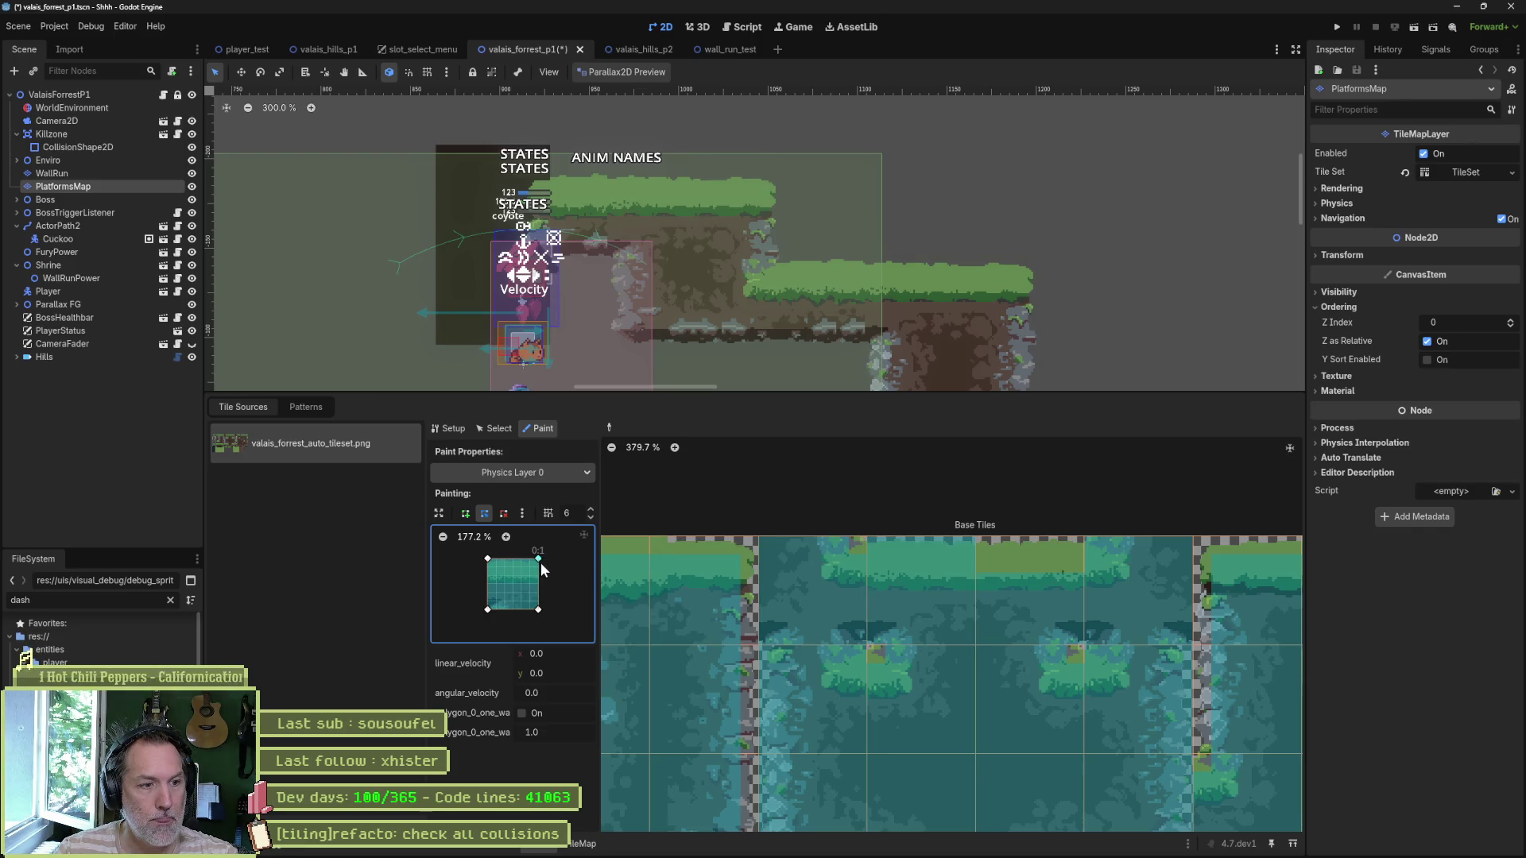
pyautogui.moveTo(487, 558); pyautogui.dragTo(487, 568)
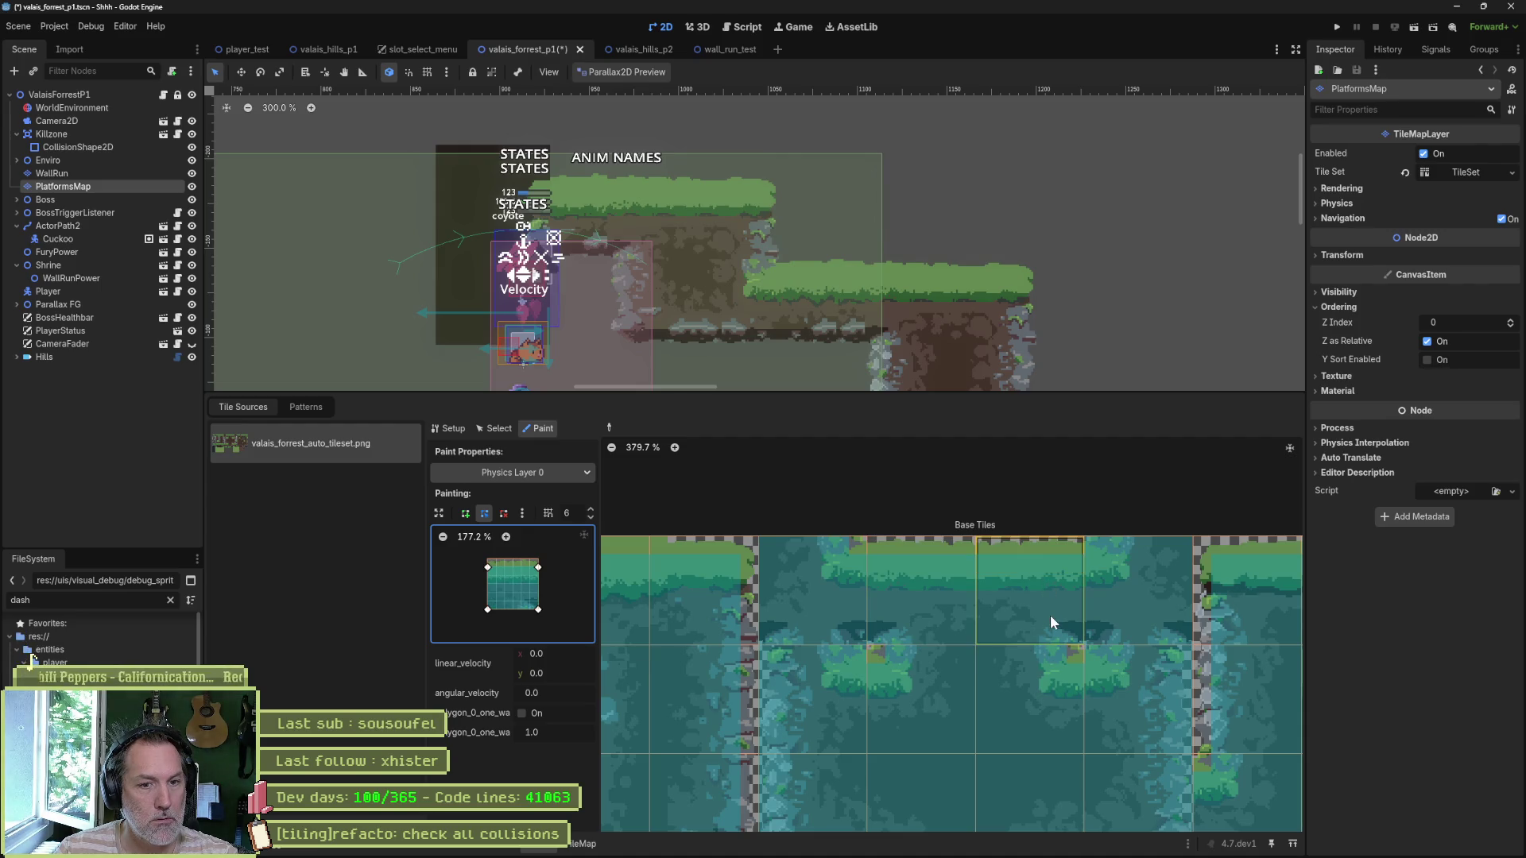
pyautogui.moveTo(1048, 610); pyautogui.dragTo(899, 618)
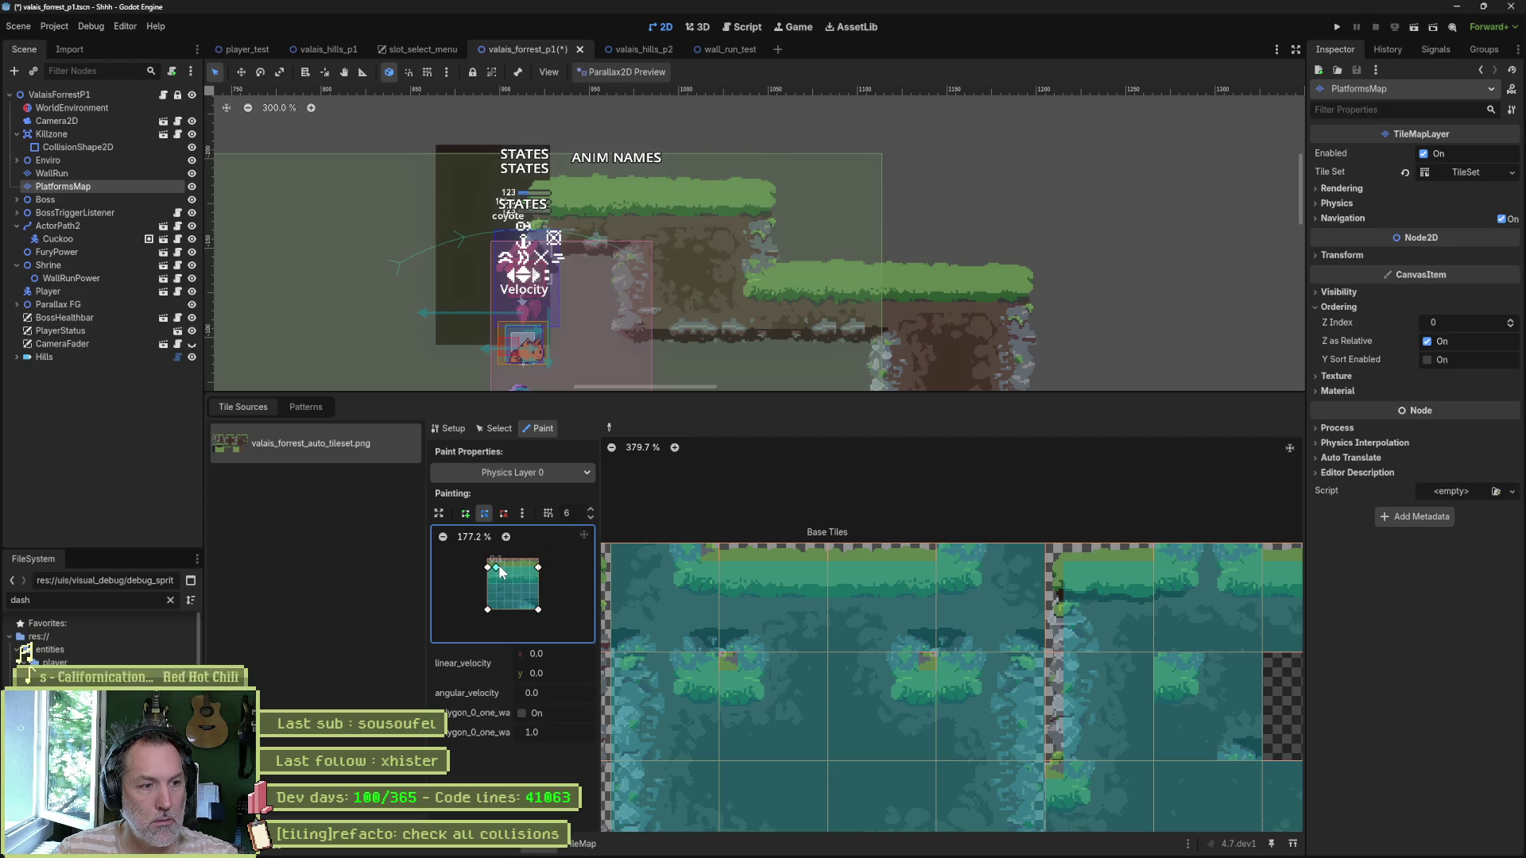
pyautogui.moveTo(502, 560); pyautogui.dragTo(538, 559)
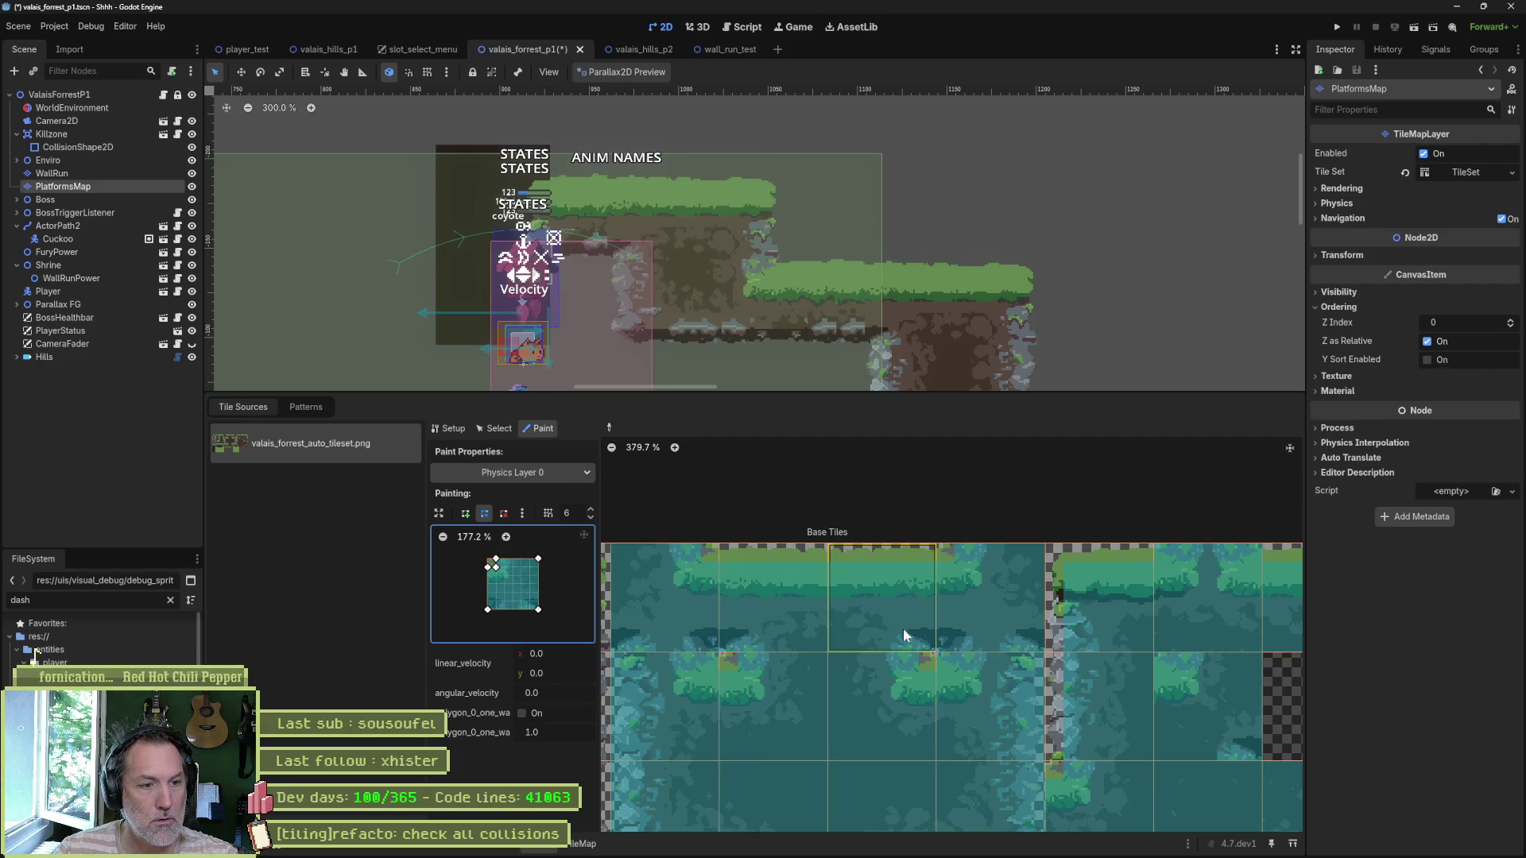
pyautogui.click(1075, 640)
pyautogui.moveTo(1075, 640); pyautogui.dragTo(848, 638)
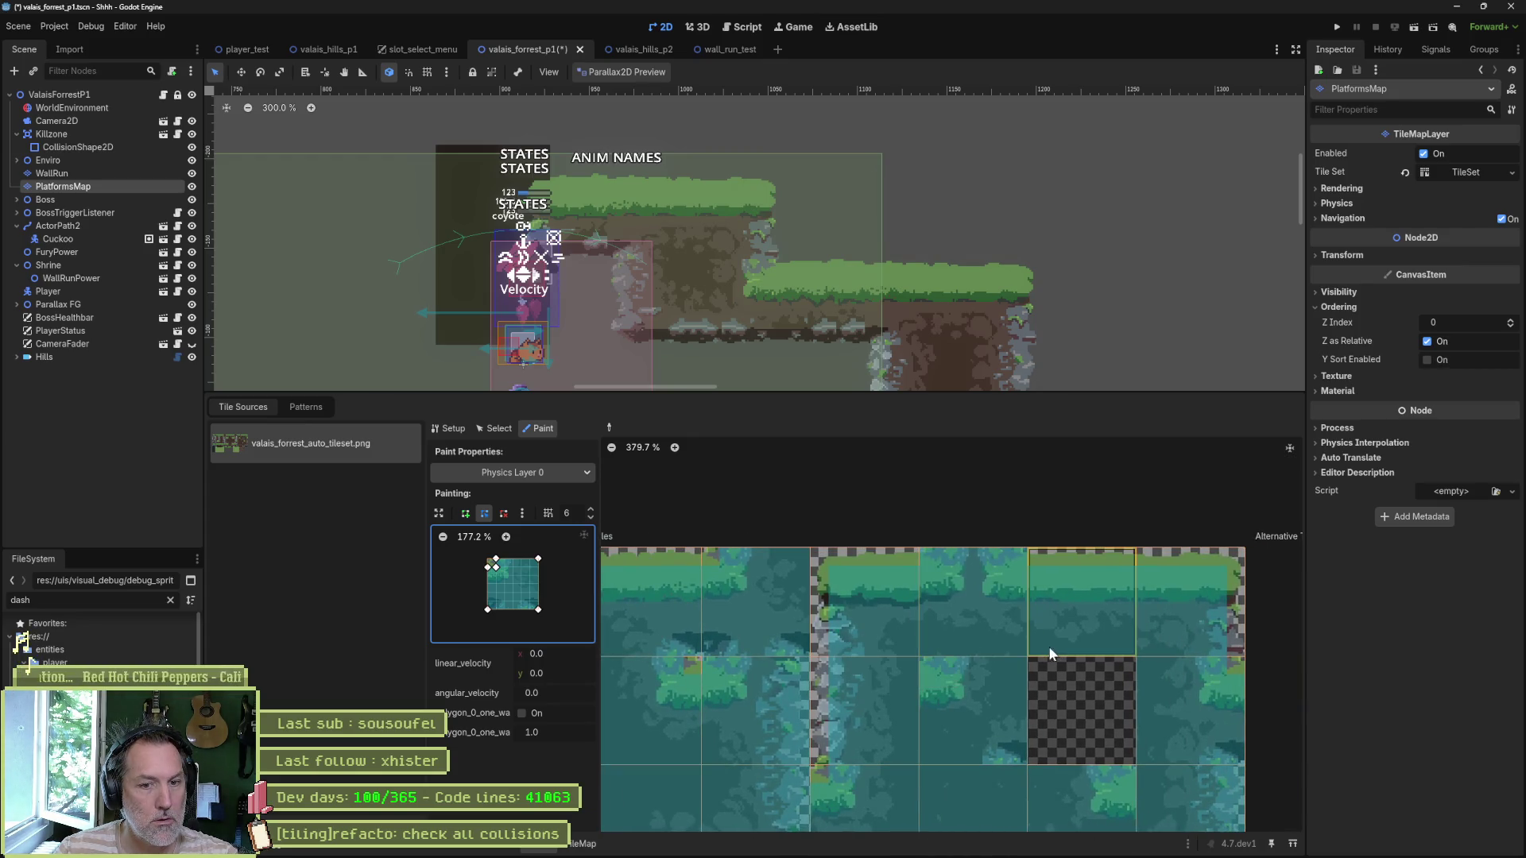
pyautogui.moveTo(914, 648); pyautogui.dragTo(831, 660)
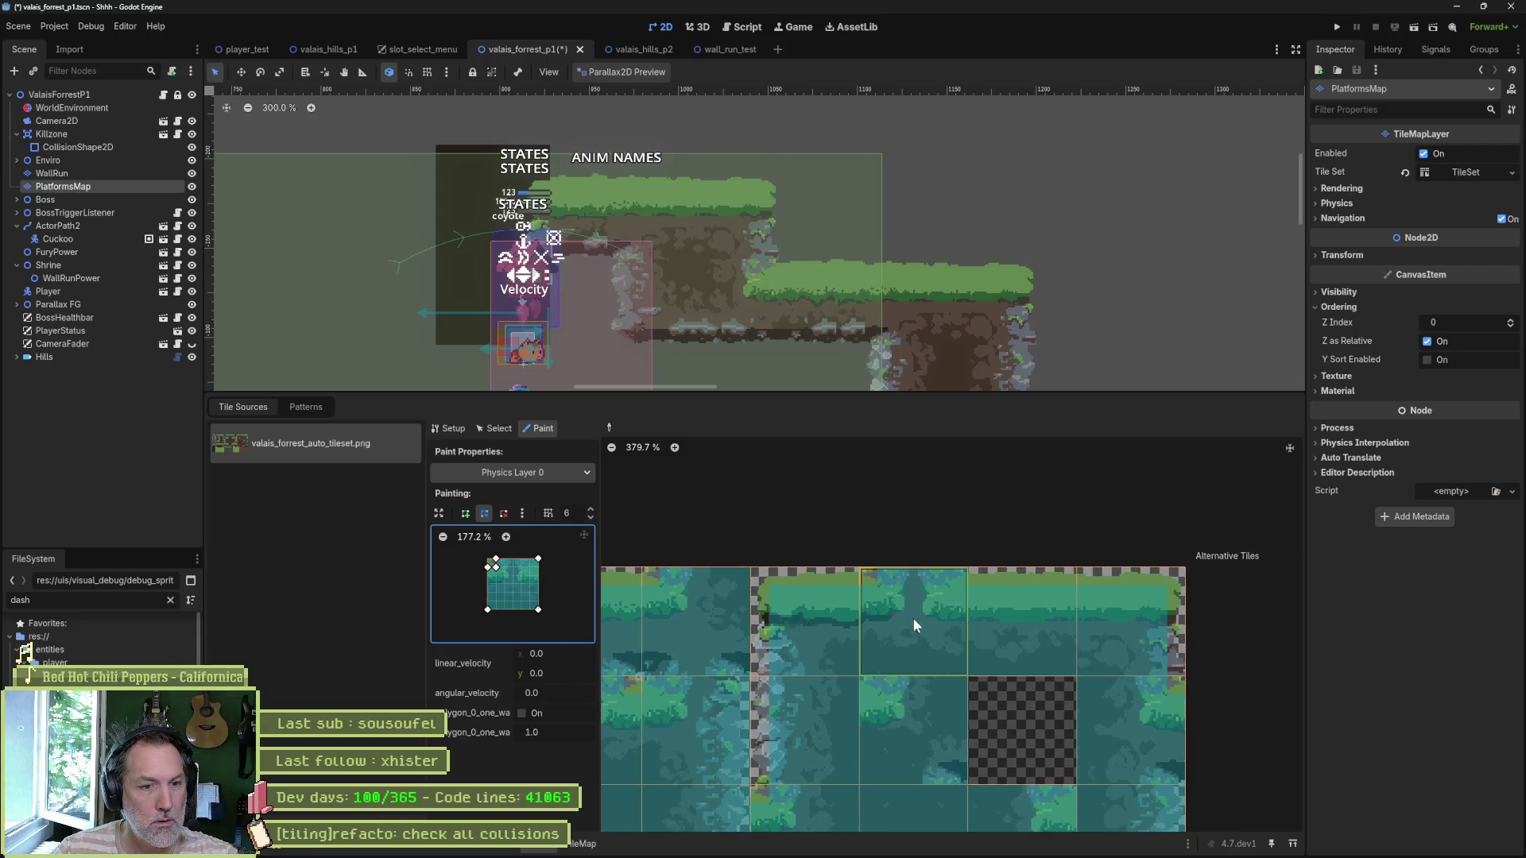
# Step: Lower the polygon's top-right corner, then move its top corner and restore it to a square
pyautogui.moveTo(531, 561); pyautogui.dragTo(533, 576)
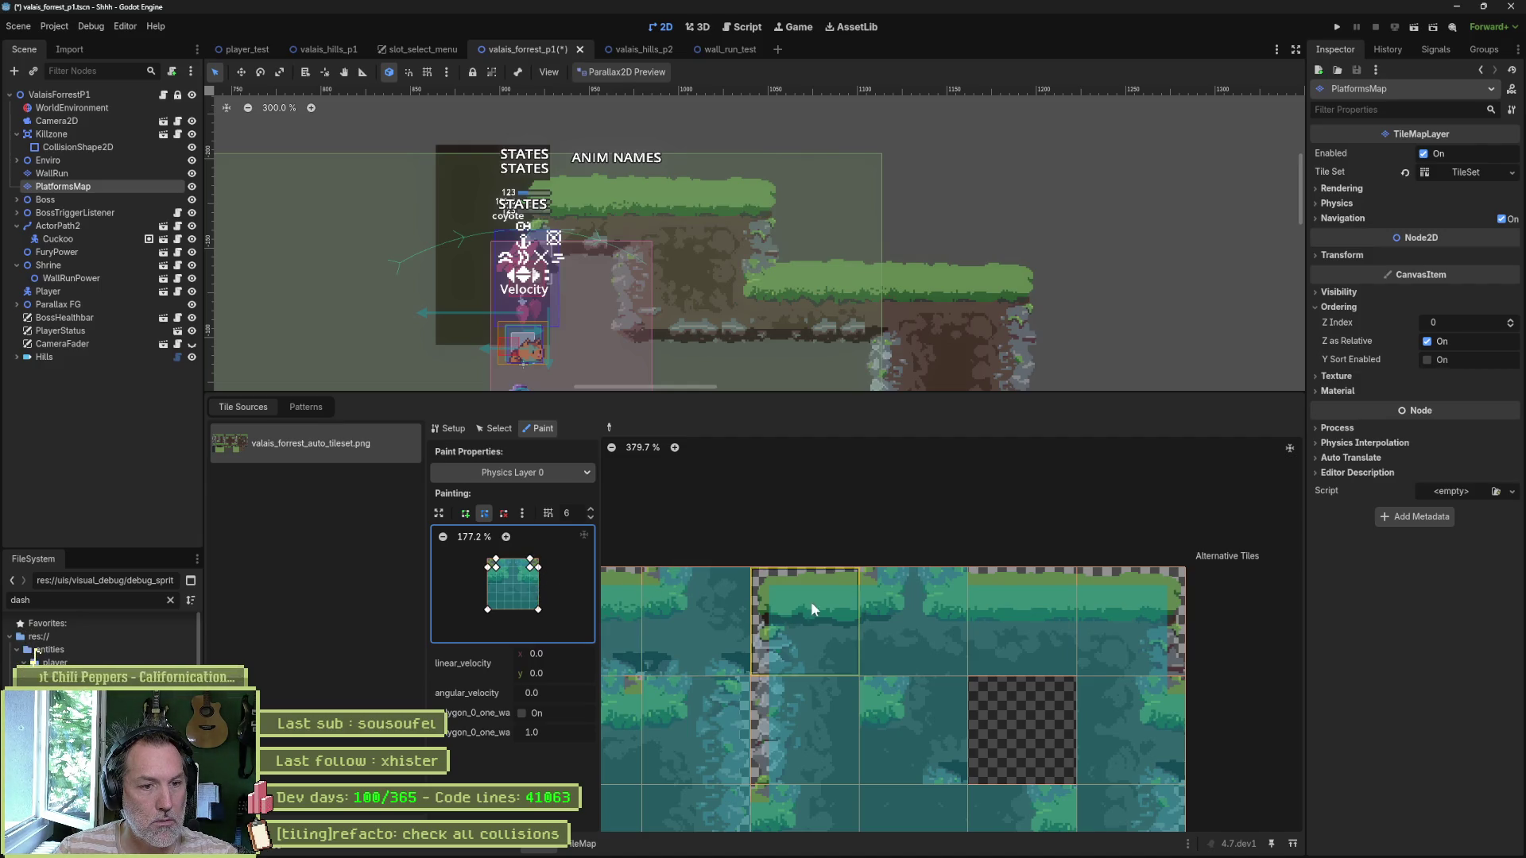
pyautogui.scroll(-3, 926, 660)
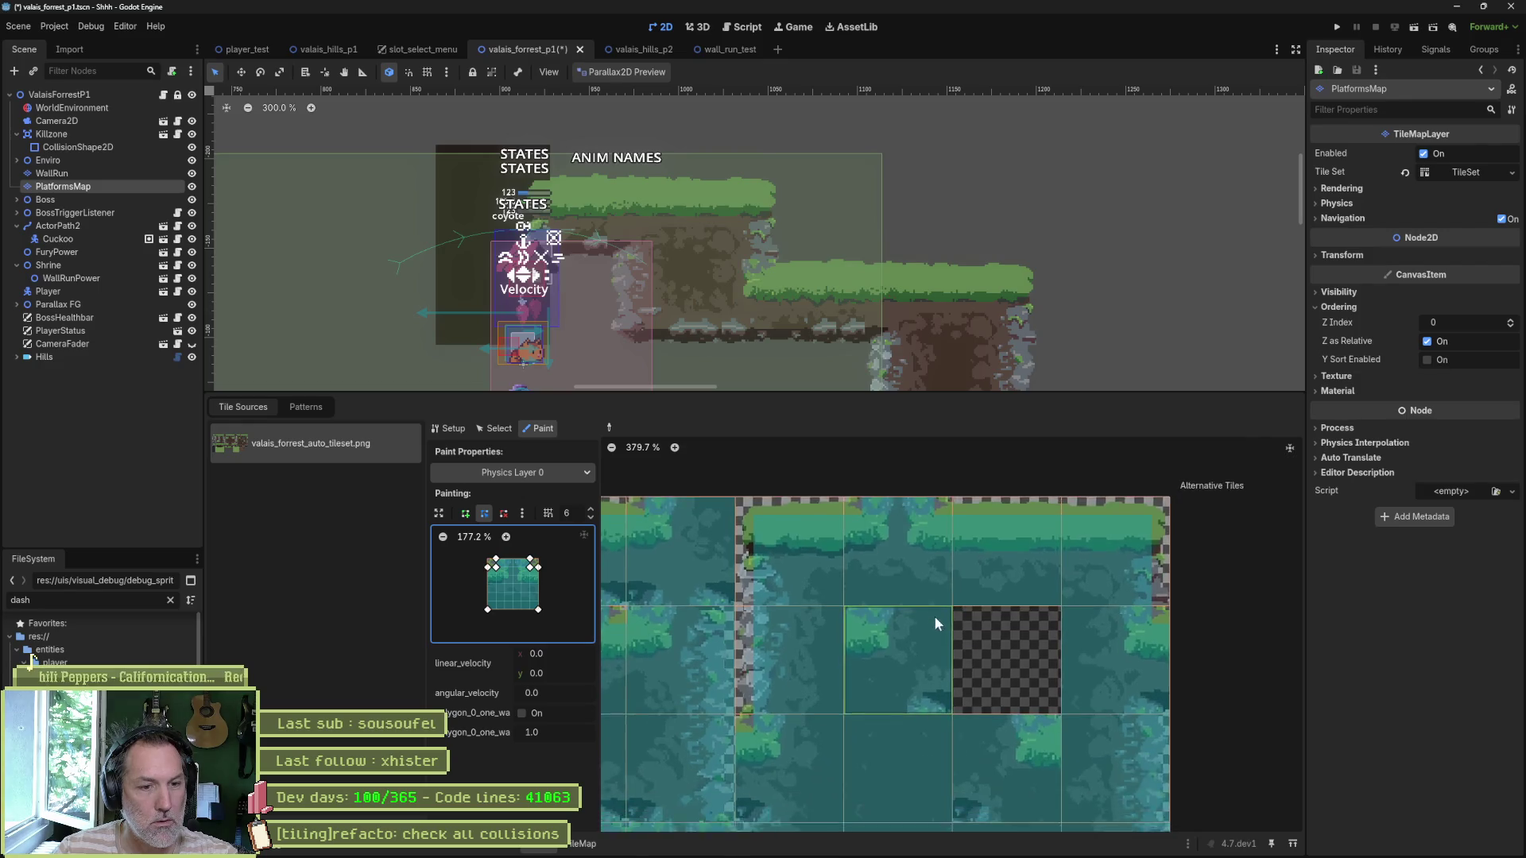
pyautogui.hscroll(-5, 920, 672)
pyautogui.scroll(-3, 920, 672)
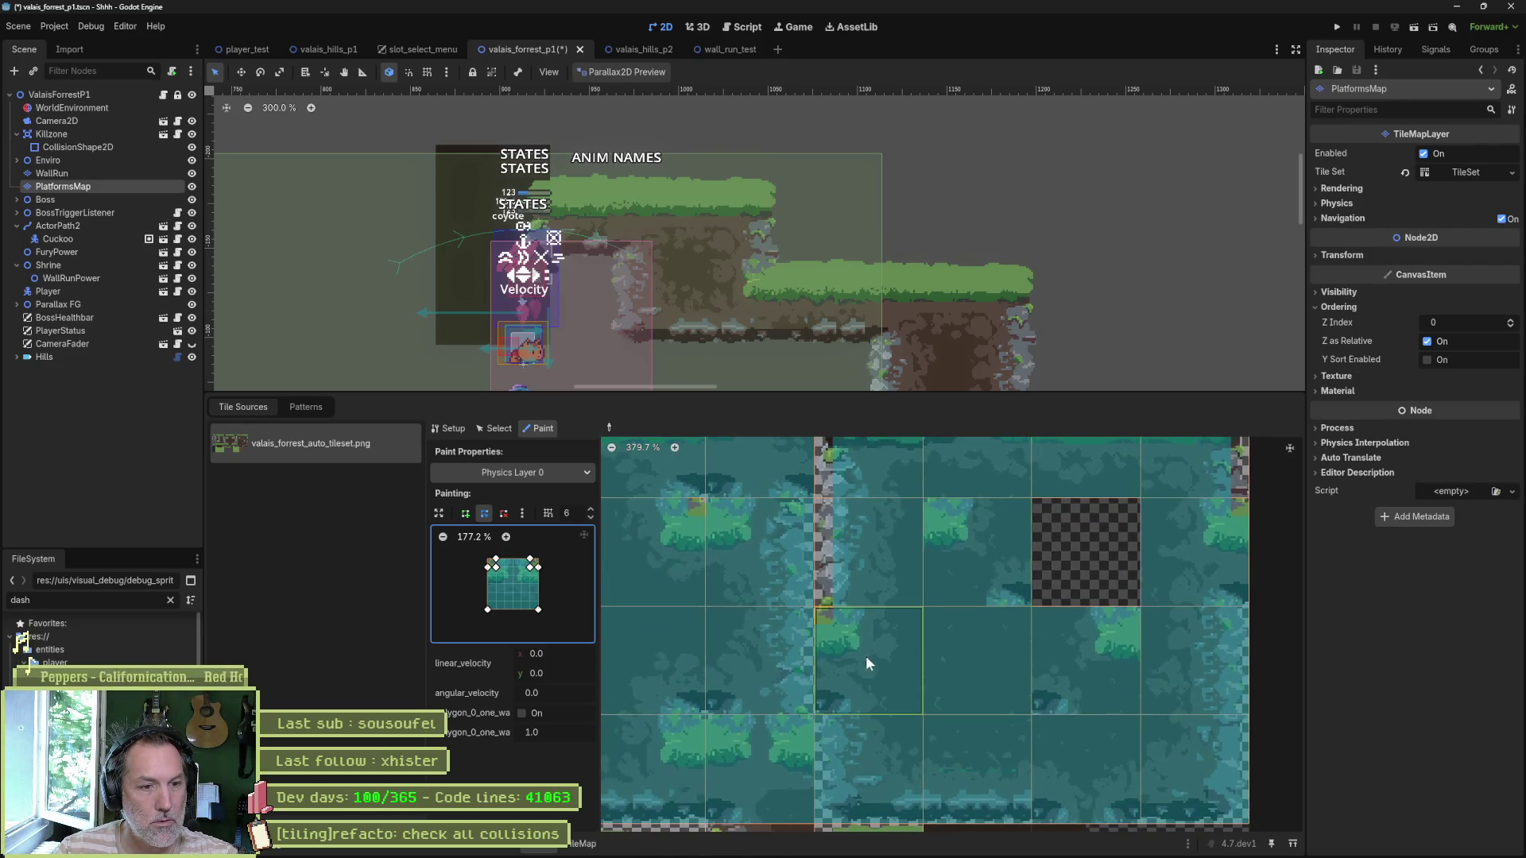
pyautogui.hscroll(-7, 860, 665)
pyautogui.scroll(-3, 937, 588)
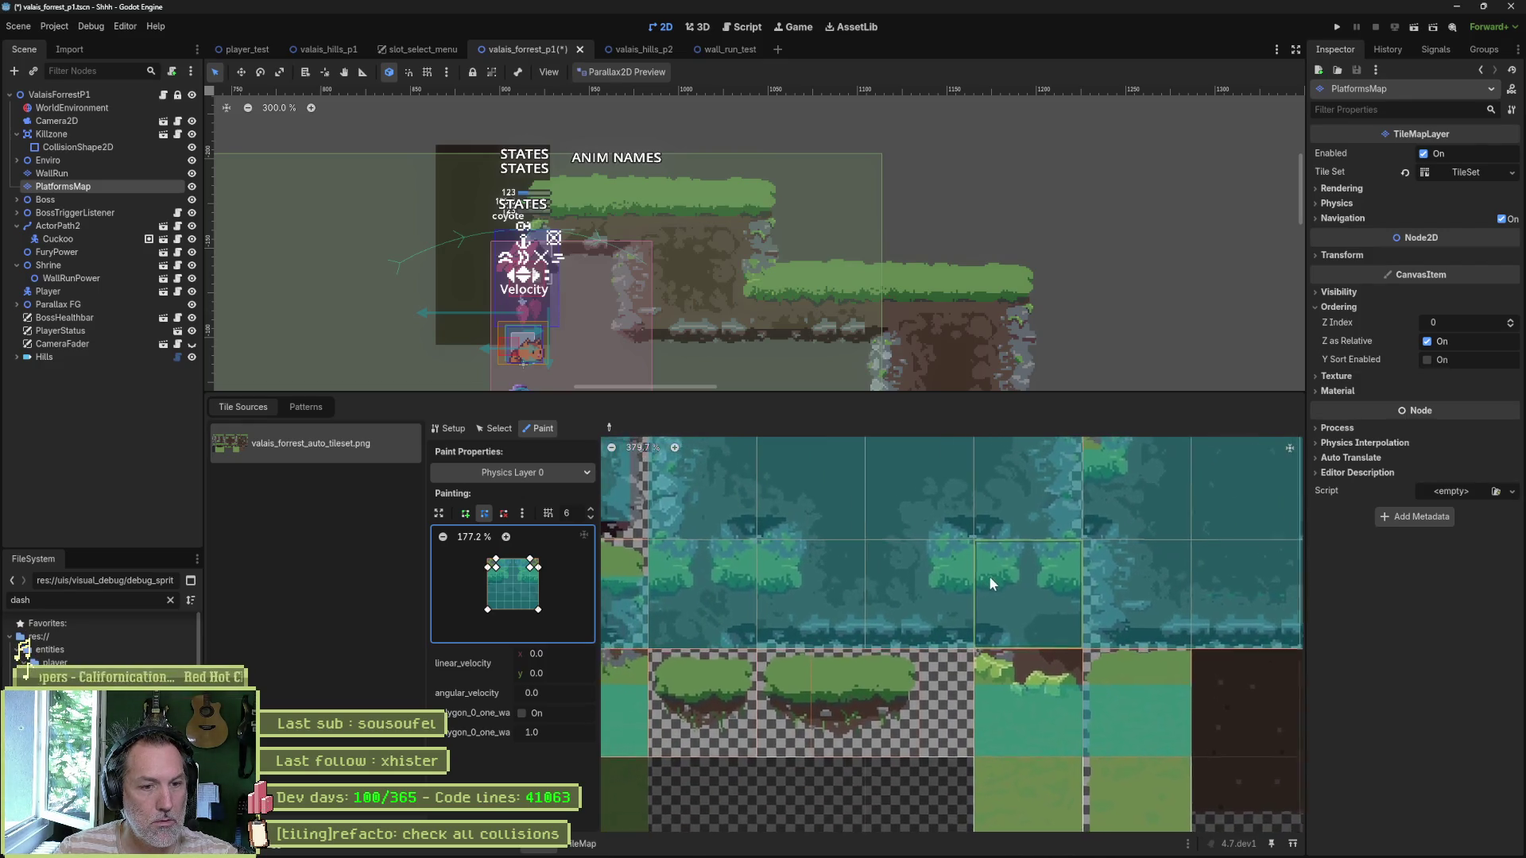
pyautogui.hscroll(-2, 1007, 596)
pyautogui.scroll(3, 819, 609)
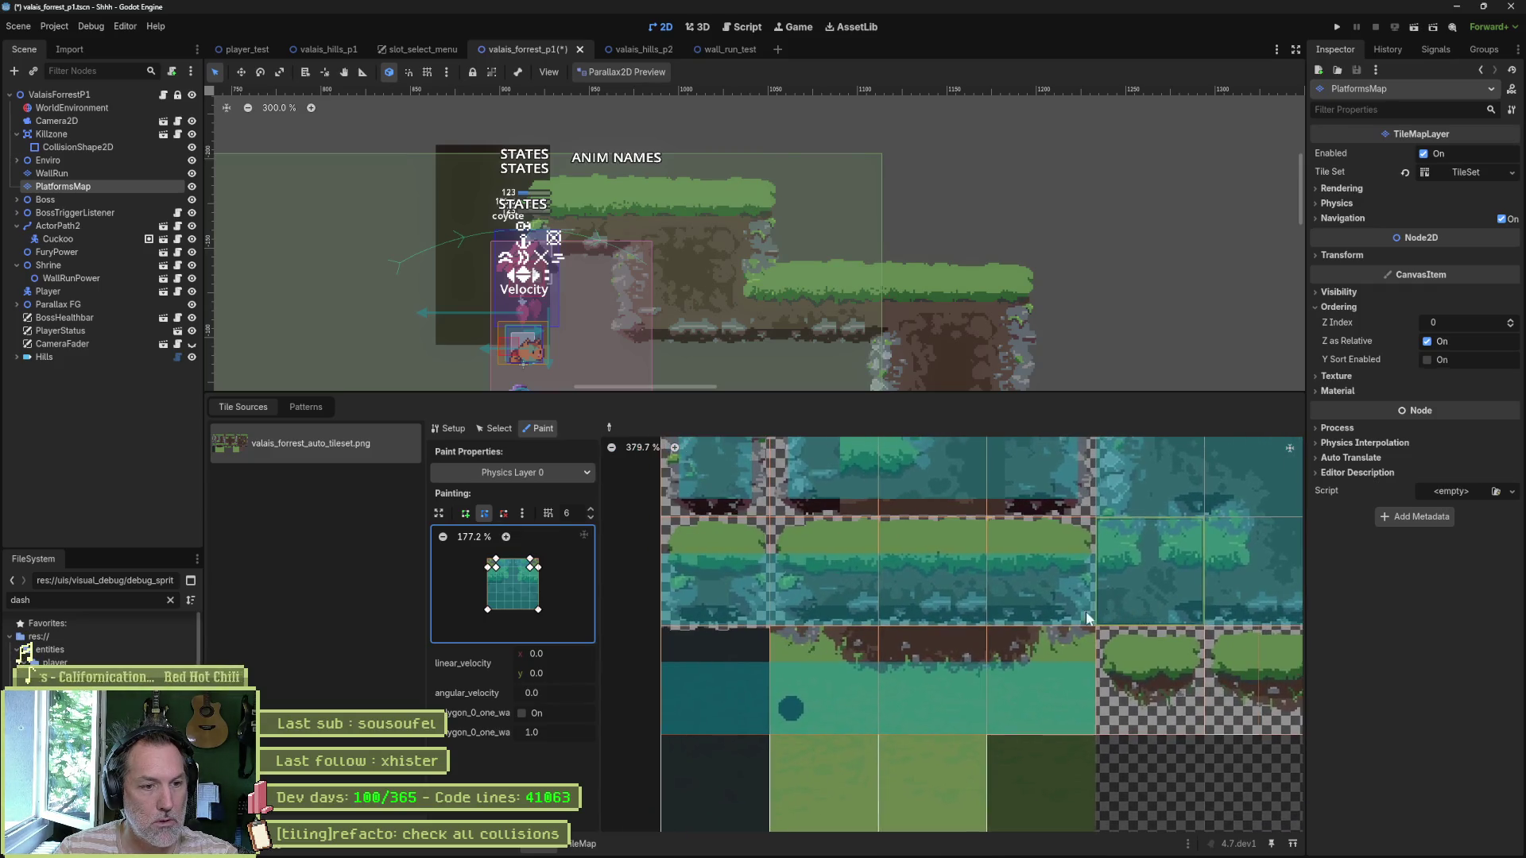
pyautogui.hscroll(-5, 961, 571)
pyautogui.hscroll(3, 874, 703)
pyautogui.hscroll(-4, 902, 577)
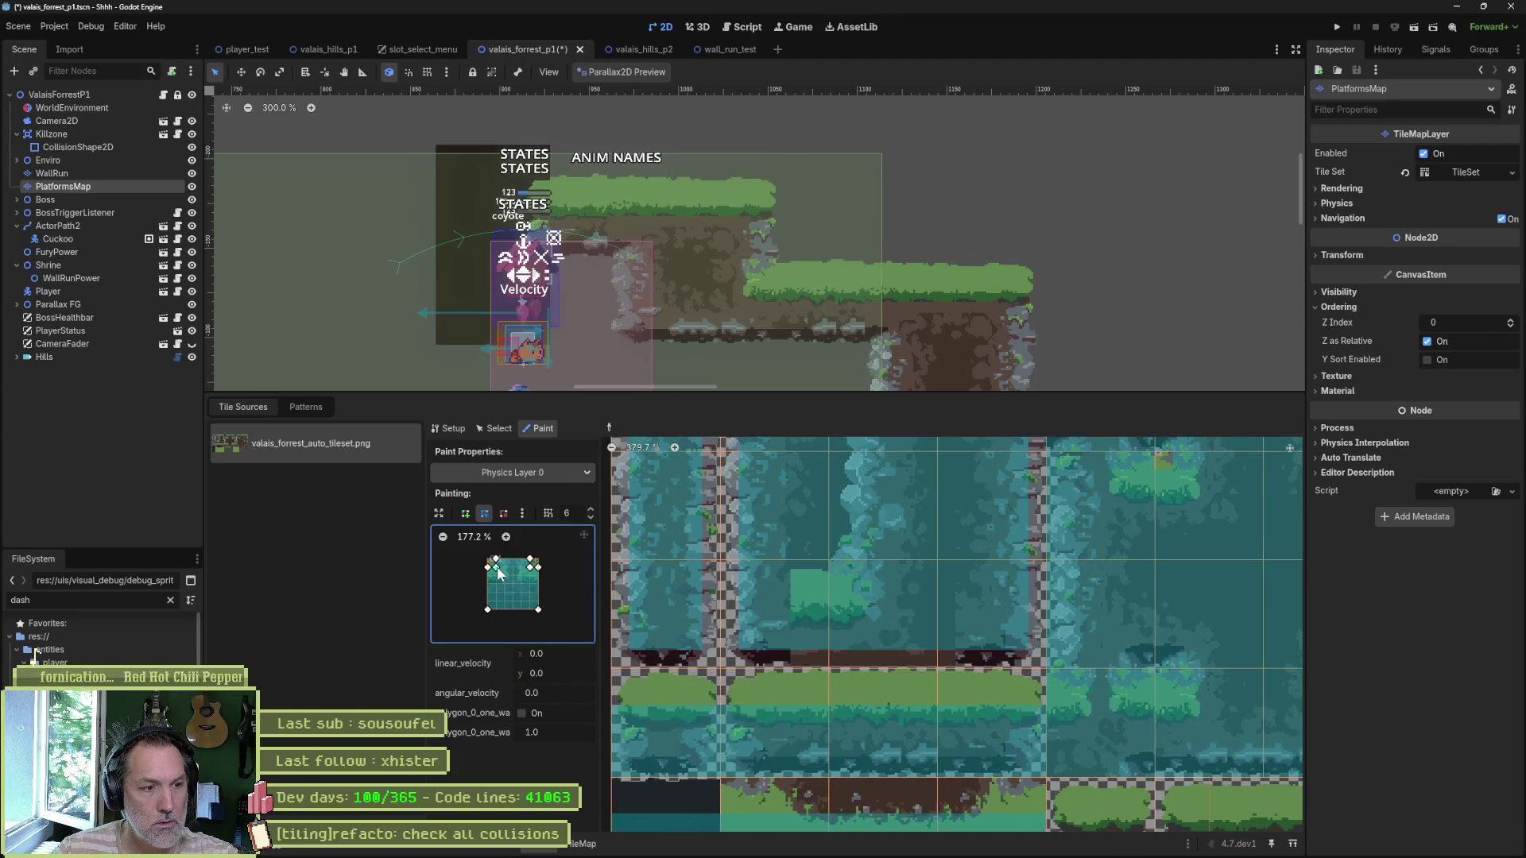
pyautogui.moveTo(513, 552)
pyautogui.mouseDown()
pyautogui.moveTo(500, 560)
pyautogui.moveTo(540, 573)
pyautogui.mouseUp()
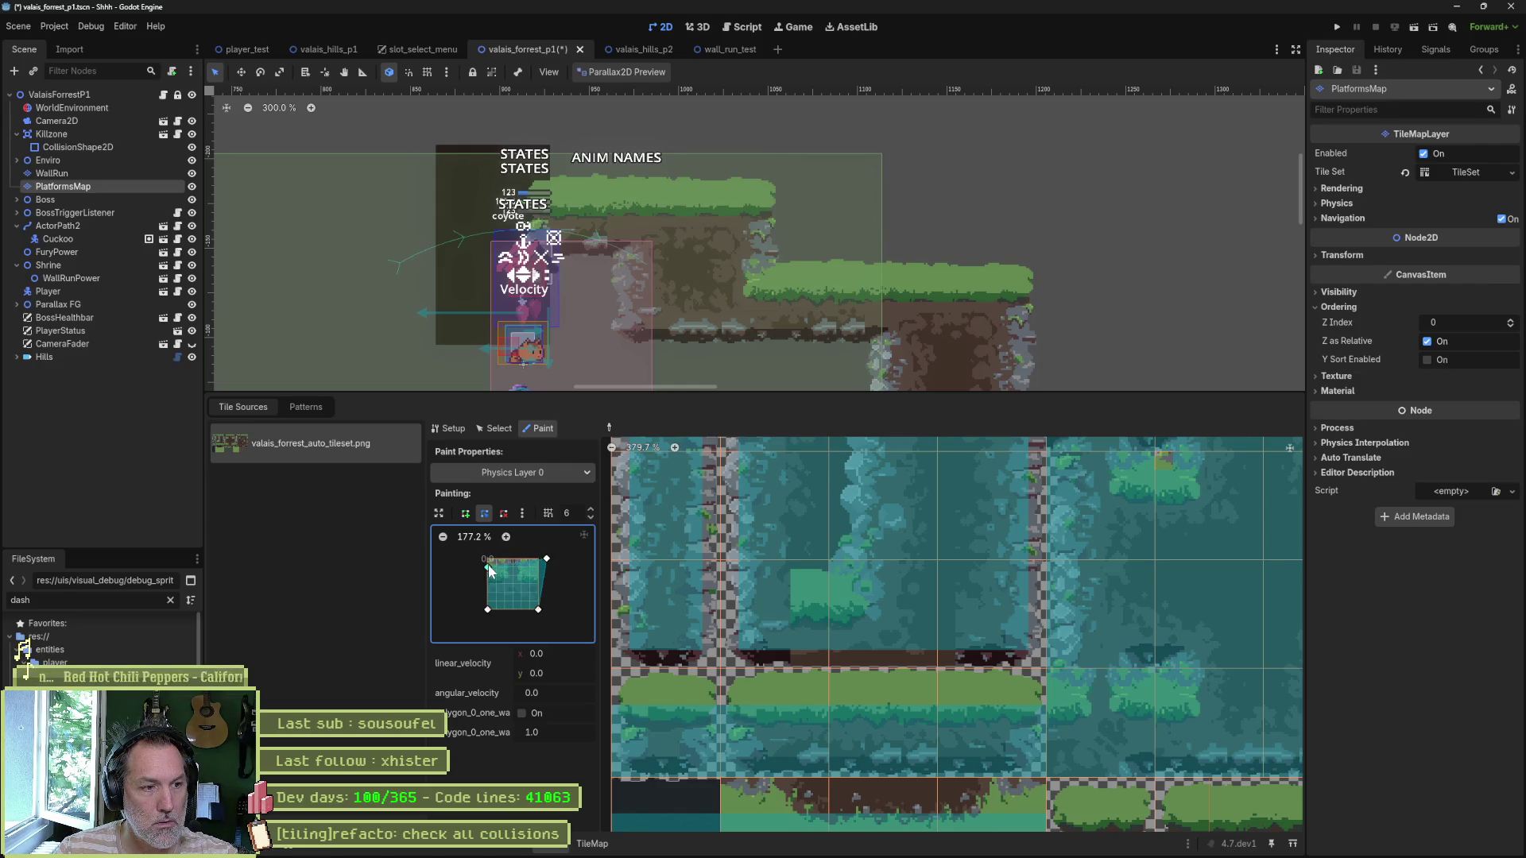
pyautogui.moveTo(548, 559); pyautogui.dragTo(539, 559)
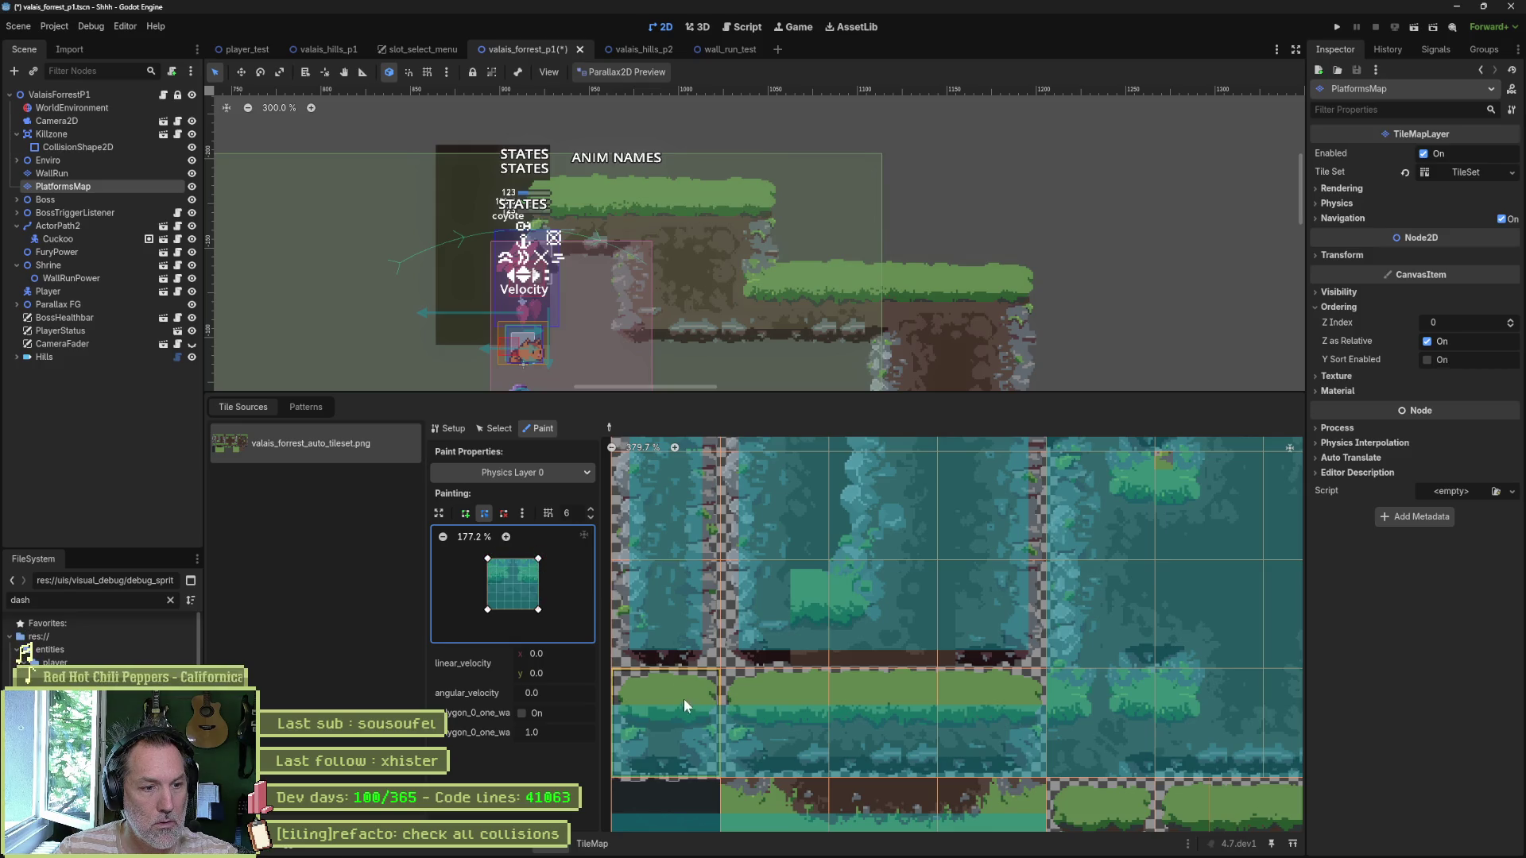
# Step: Paint collision onto atlas tiles (1,3) and (2,3), then align the polygon's corners with the tile edges
pyautogui.moveTo(788, 709); pyautogui.dragTo(872, 713)
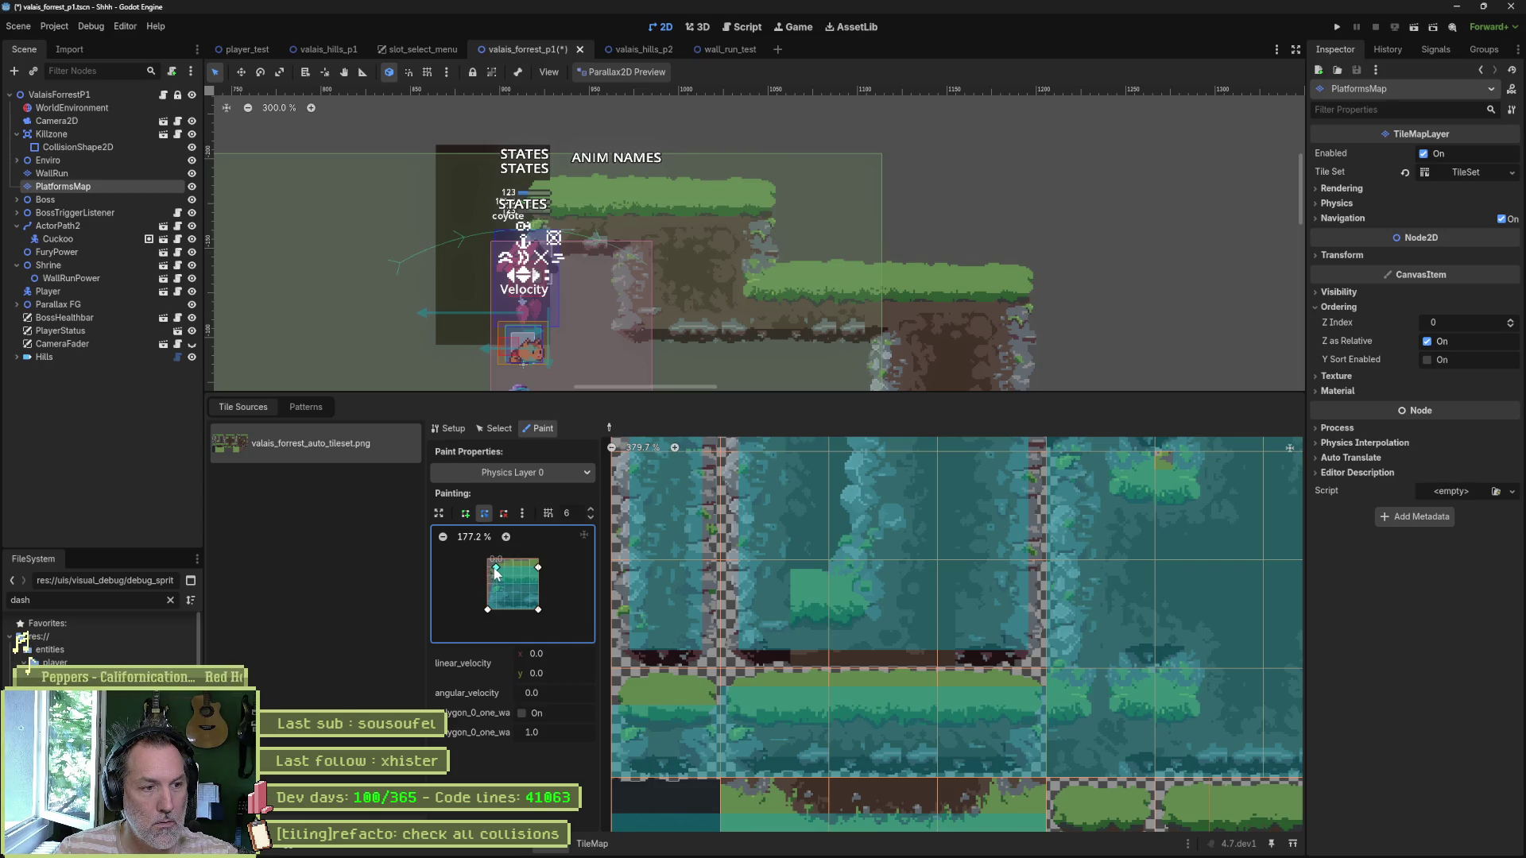
pyautogui.moveTo(491, 612); pyautogui.dragTo(496, 609)
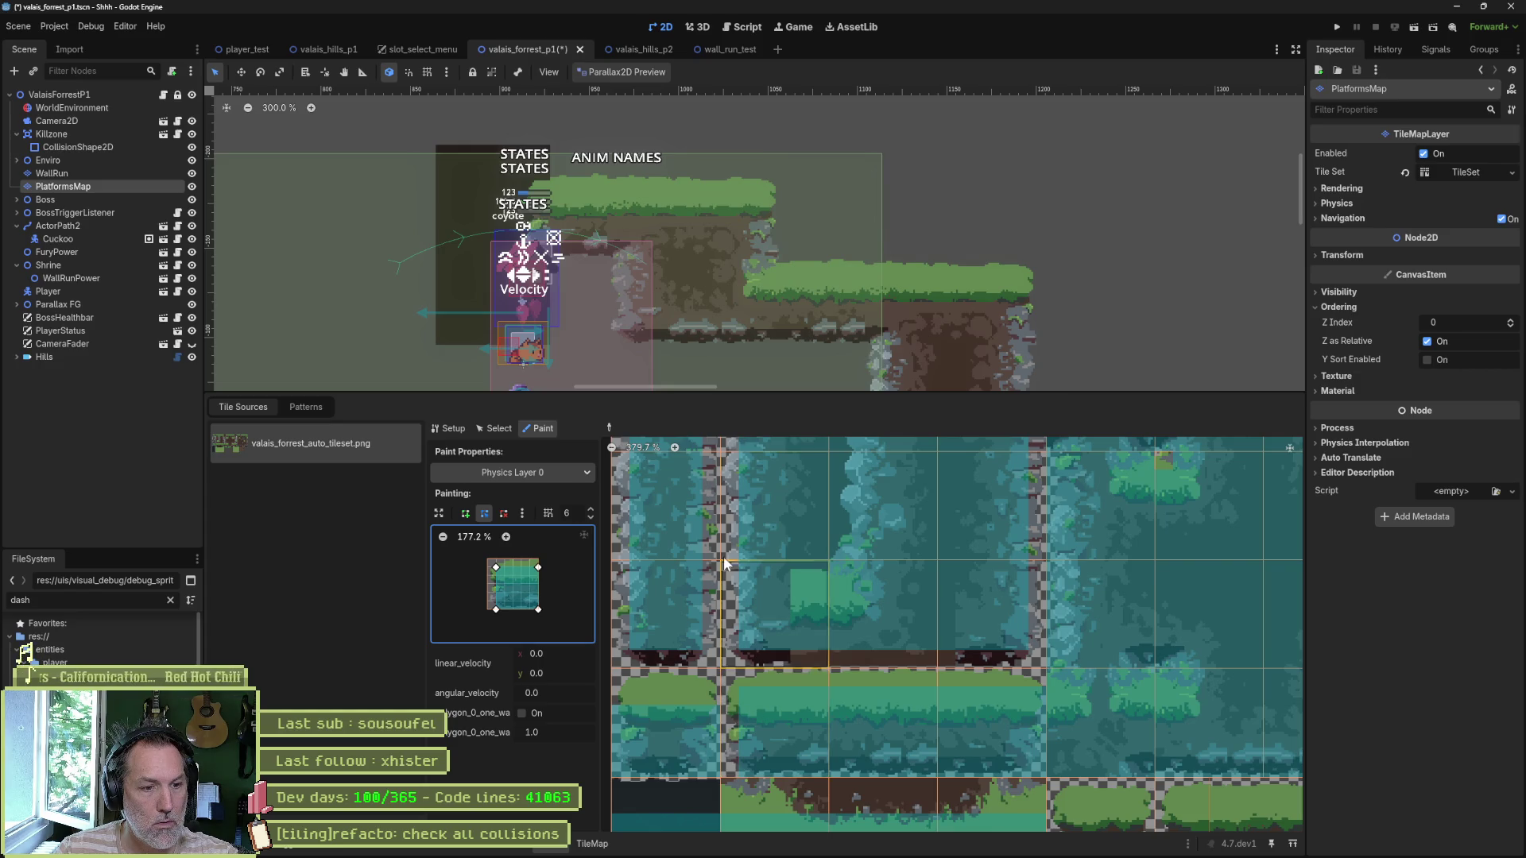
pyautogui.scroll(3, 763, 667)
pyautogui.scroll(-1, 774, 588)
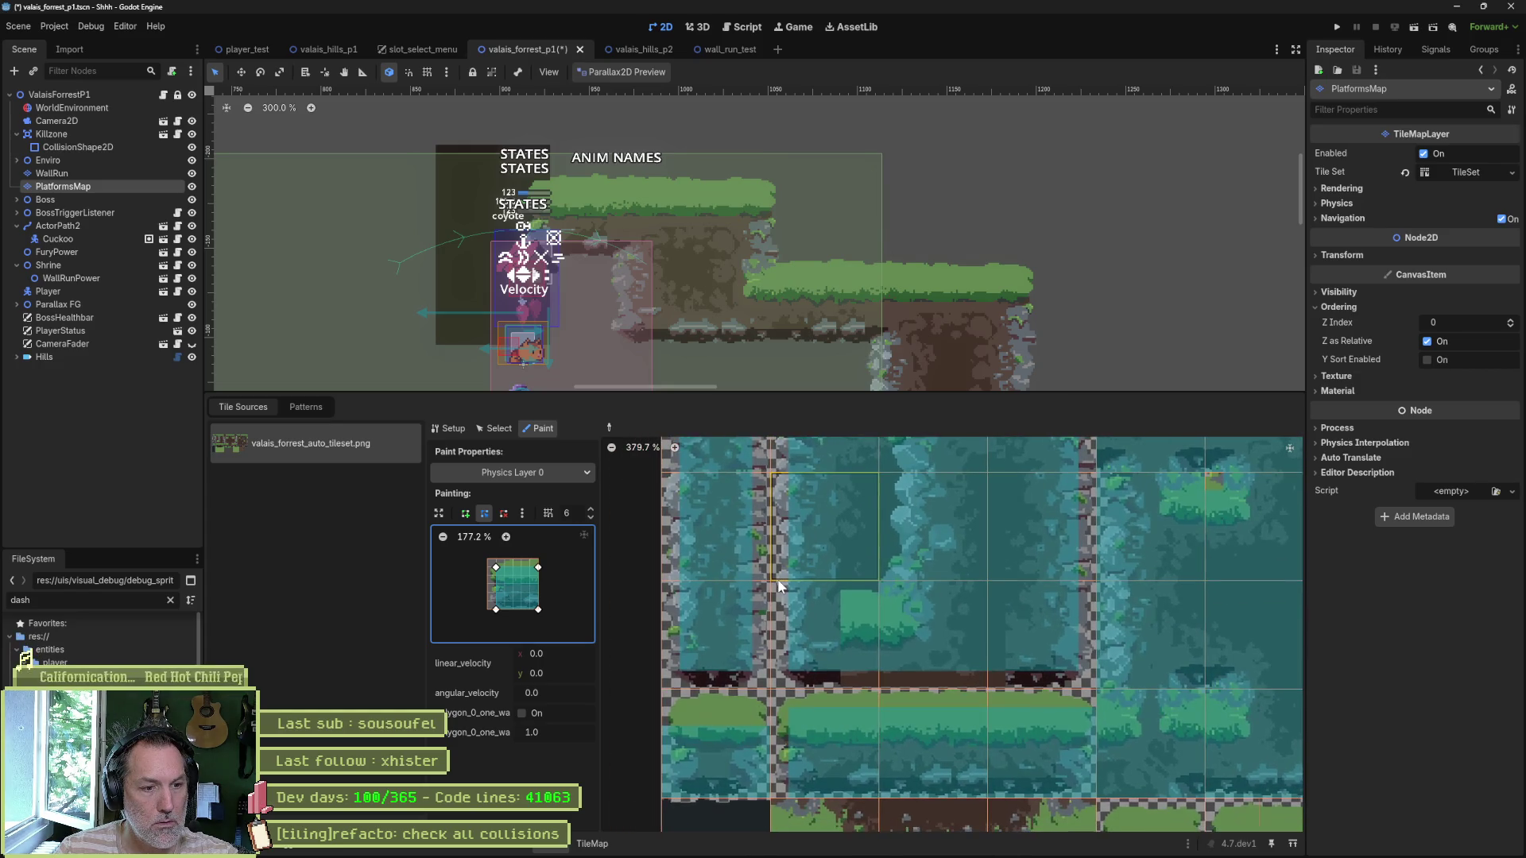
pyautogui.moveTo(539, 610); pyautogui.dragTo(530, 567)
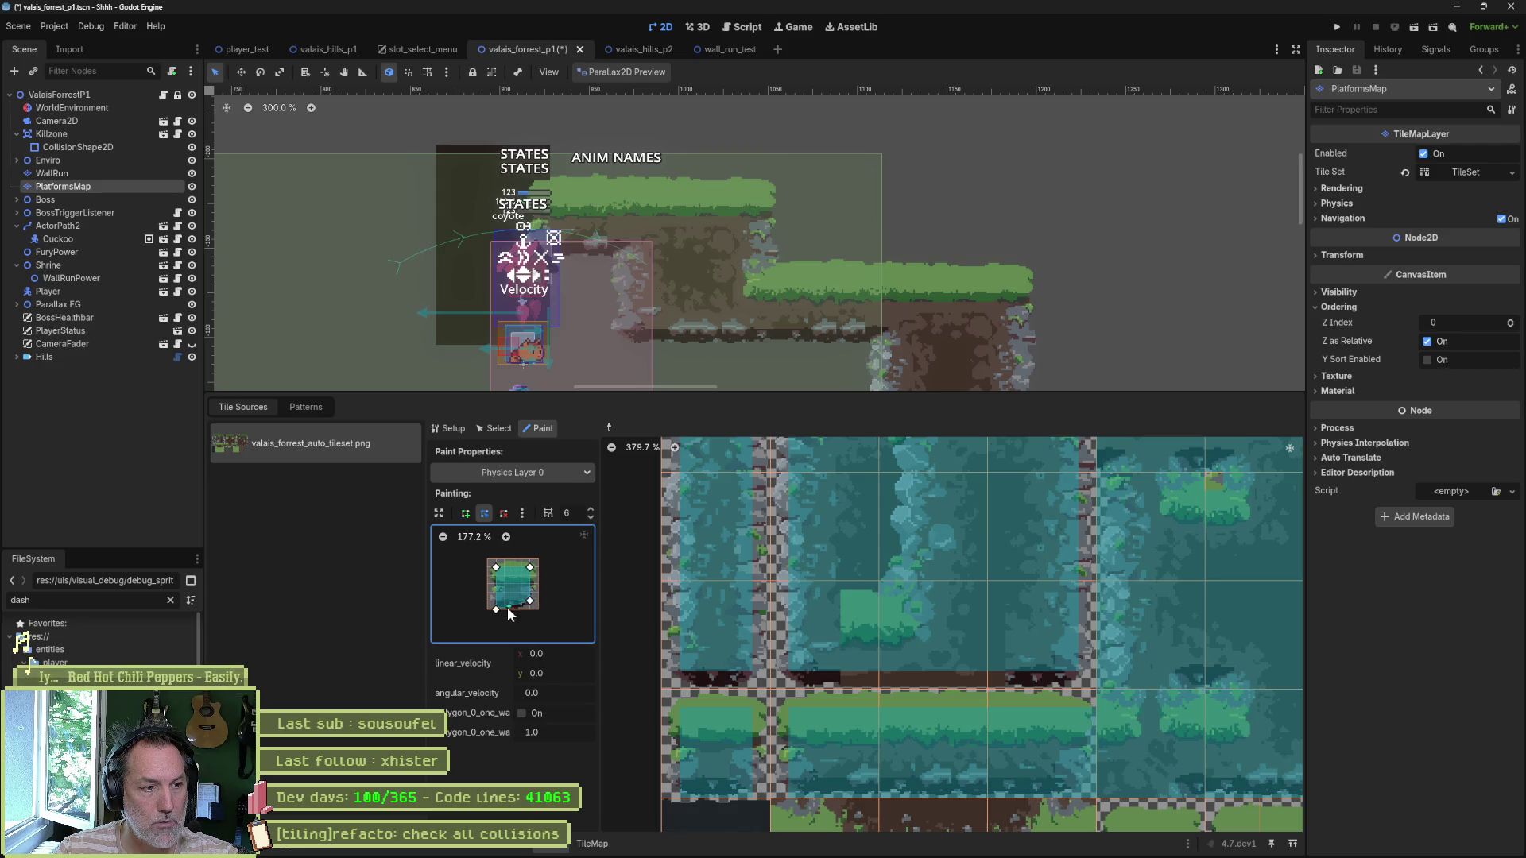
pyautogui.moveTo(959, 766); pyautogui.dragTo(929, 672)
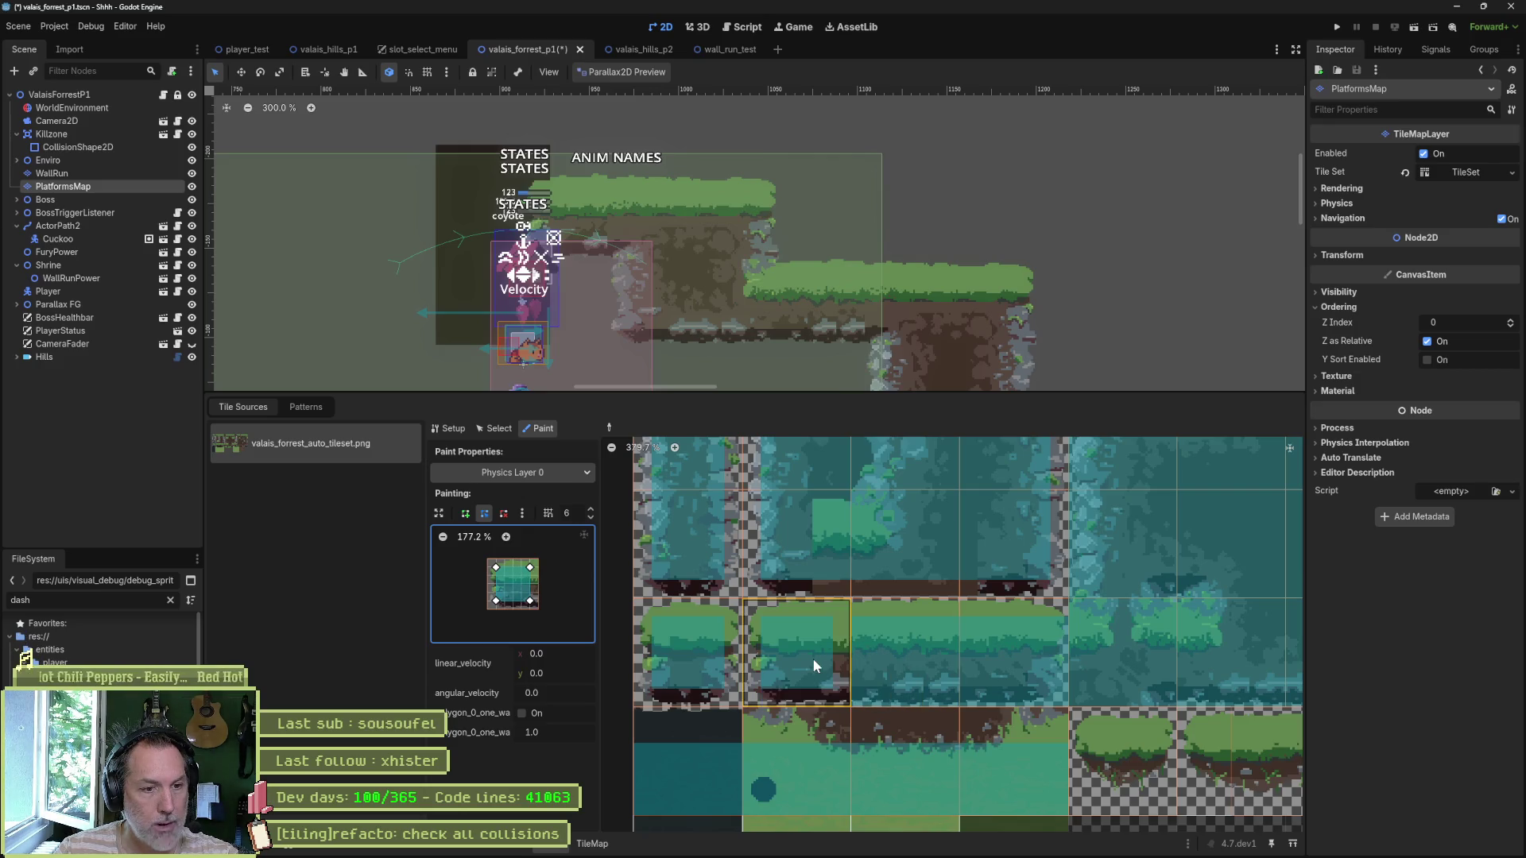
pyautogui.moveTo(531, 568); pyautogui.dragTo(538, 601)
# Step: Apply the adjusted collision to the grass platform and right-end tiles, then save the scene
pyautogui.click(882, 647)
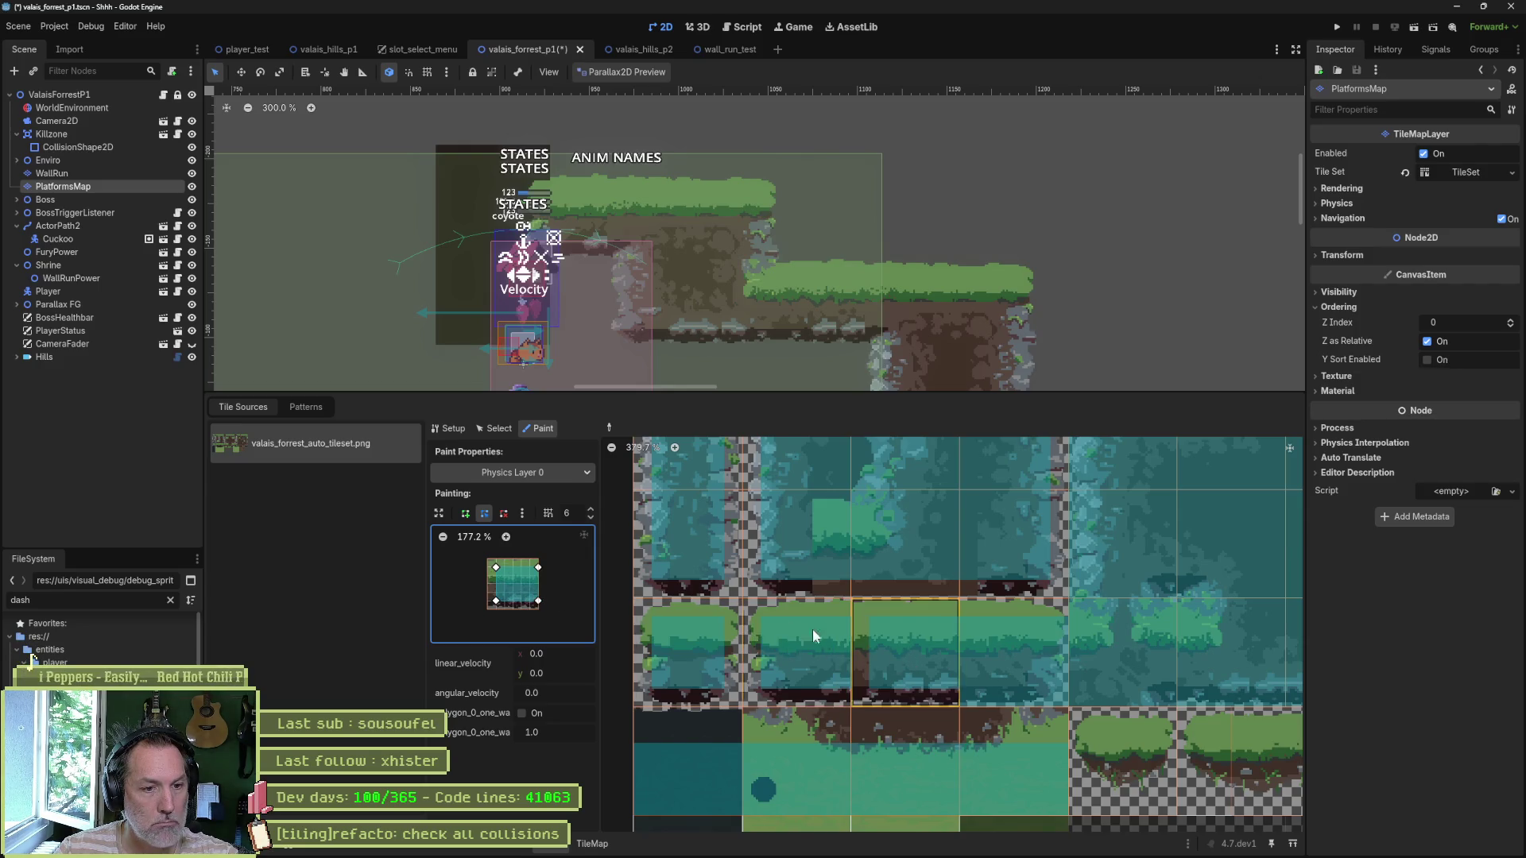
pyautogui.click(914, 673)
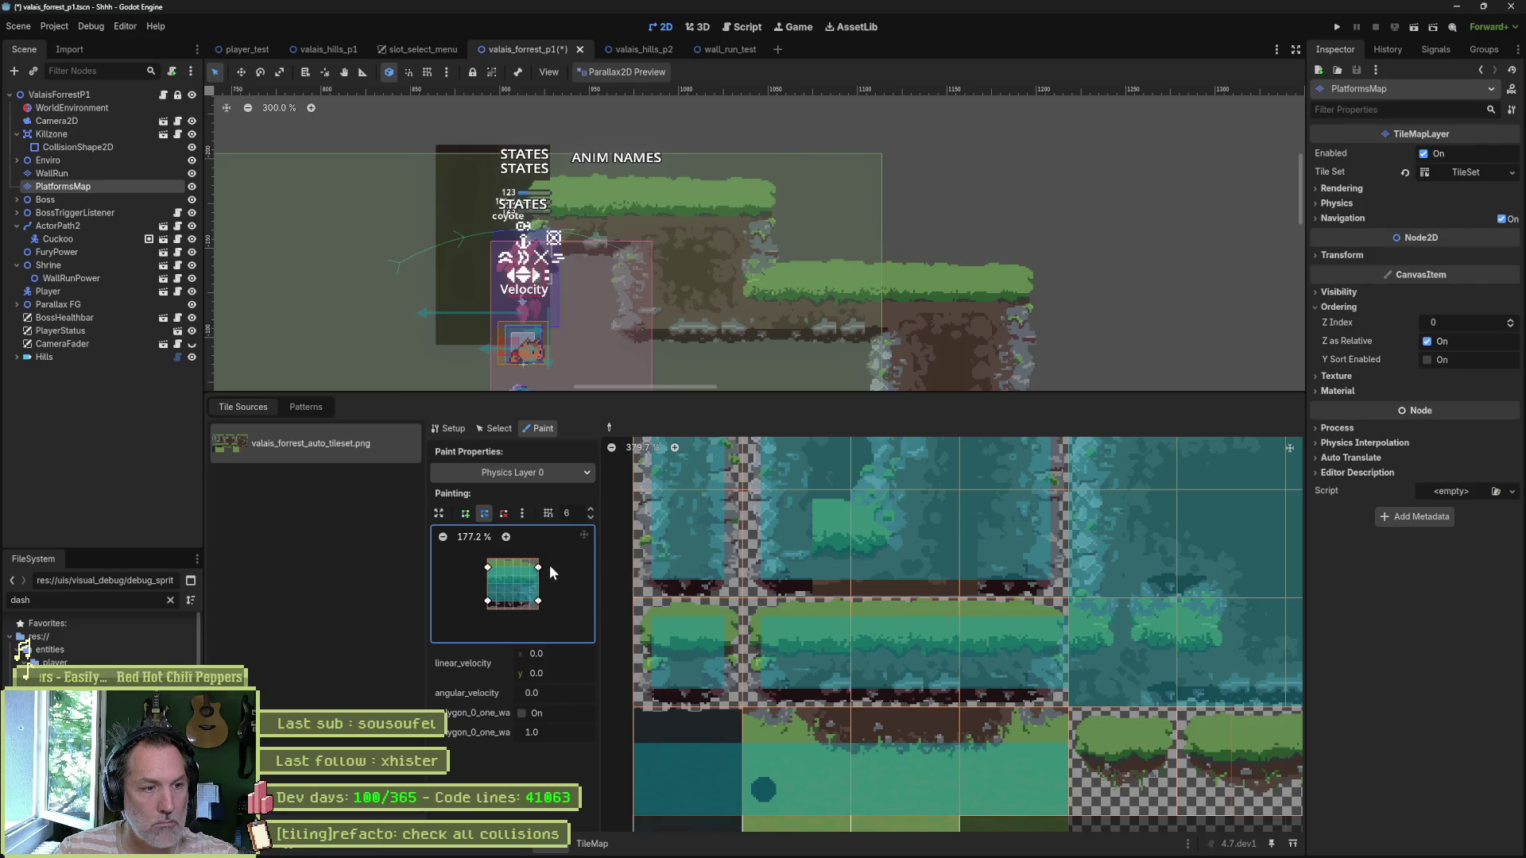
pyautogui.moveTo(537, 602); pyautogui.dragTo(523, 601)
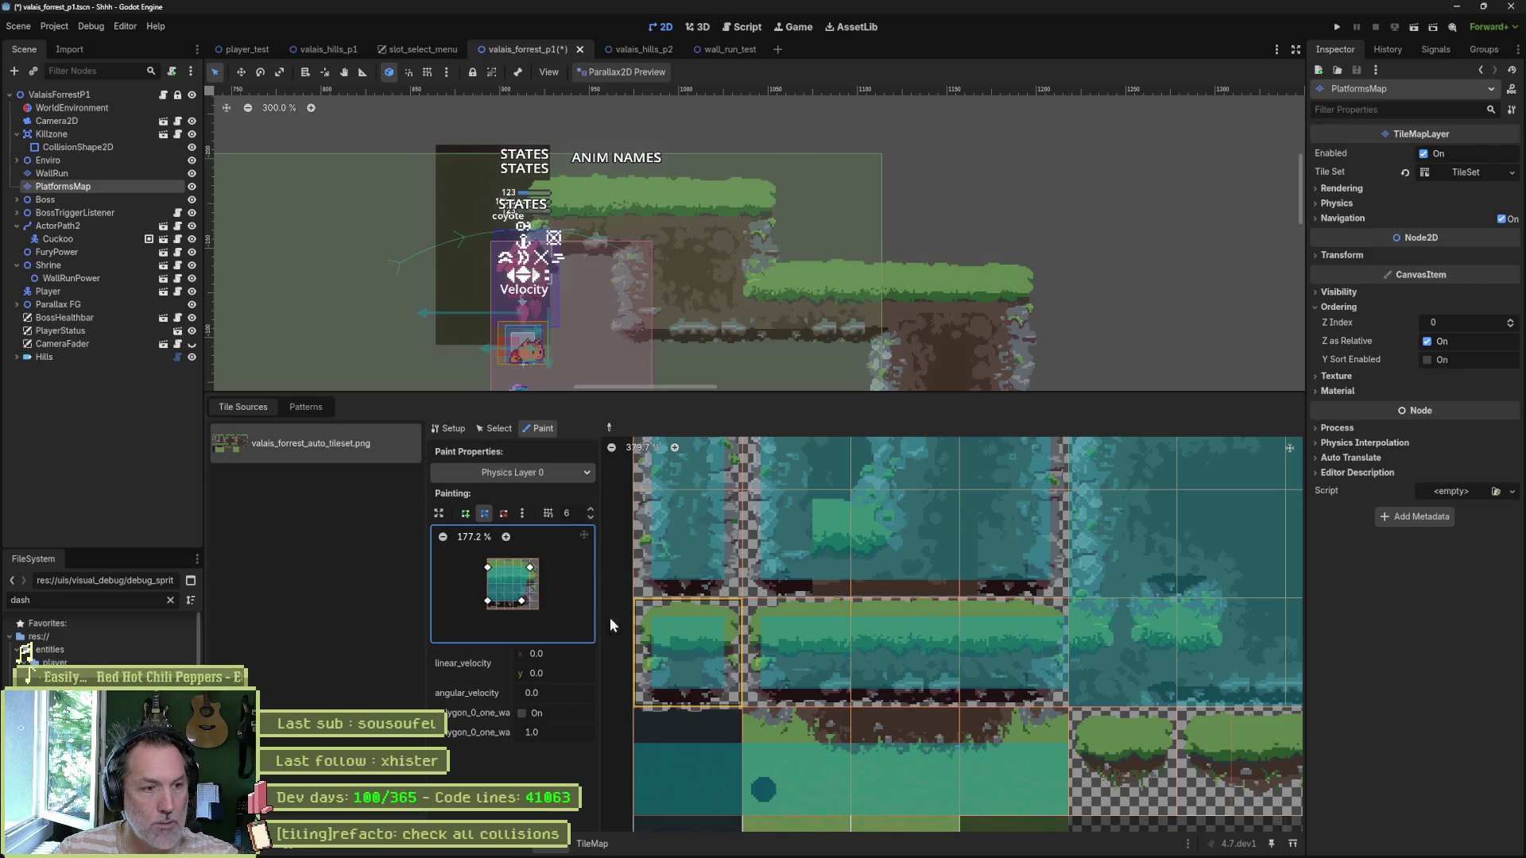
pyautogui.click(980, 647)
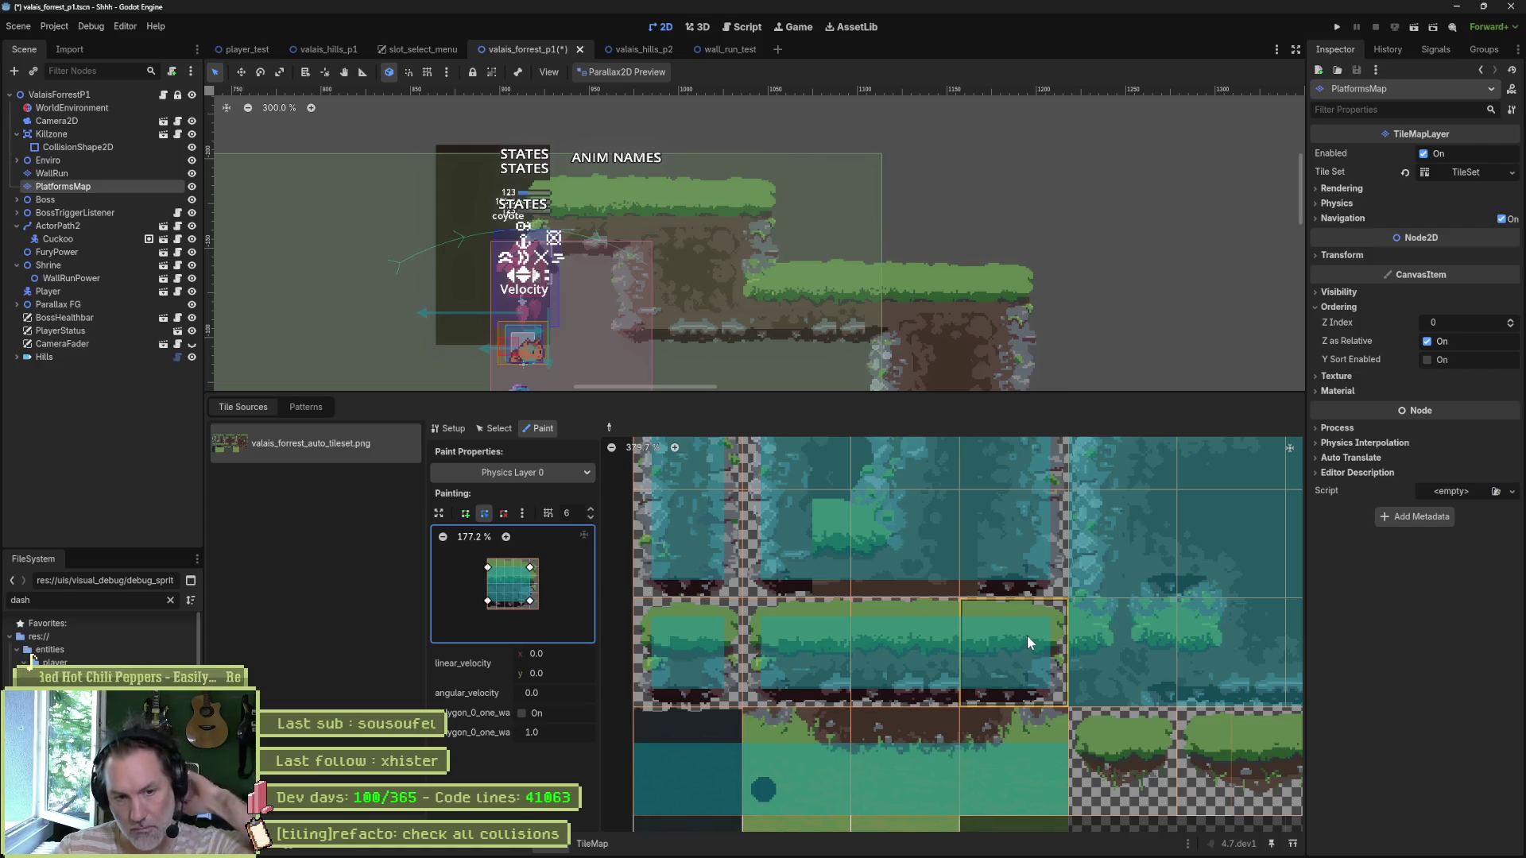
pyautogui.scroll(-1, 1029, 634)
pyautogui.scroll(5, 1037, 629)
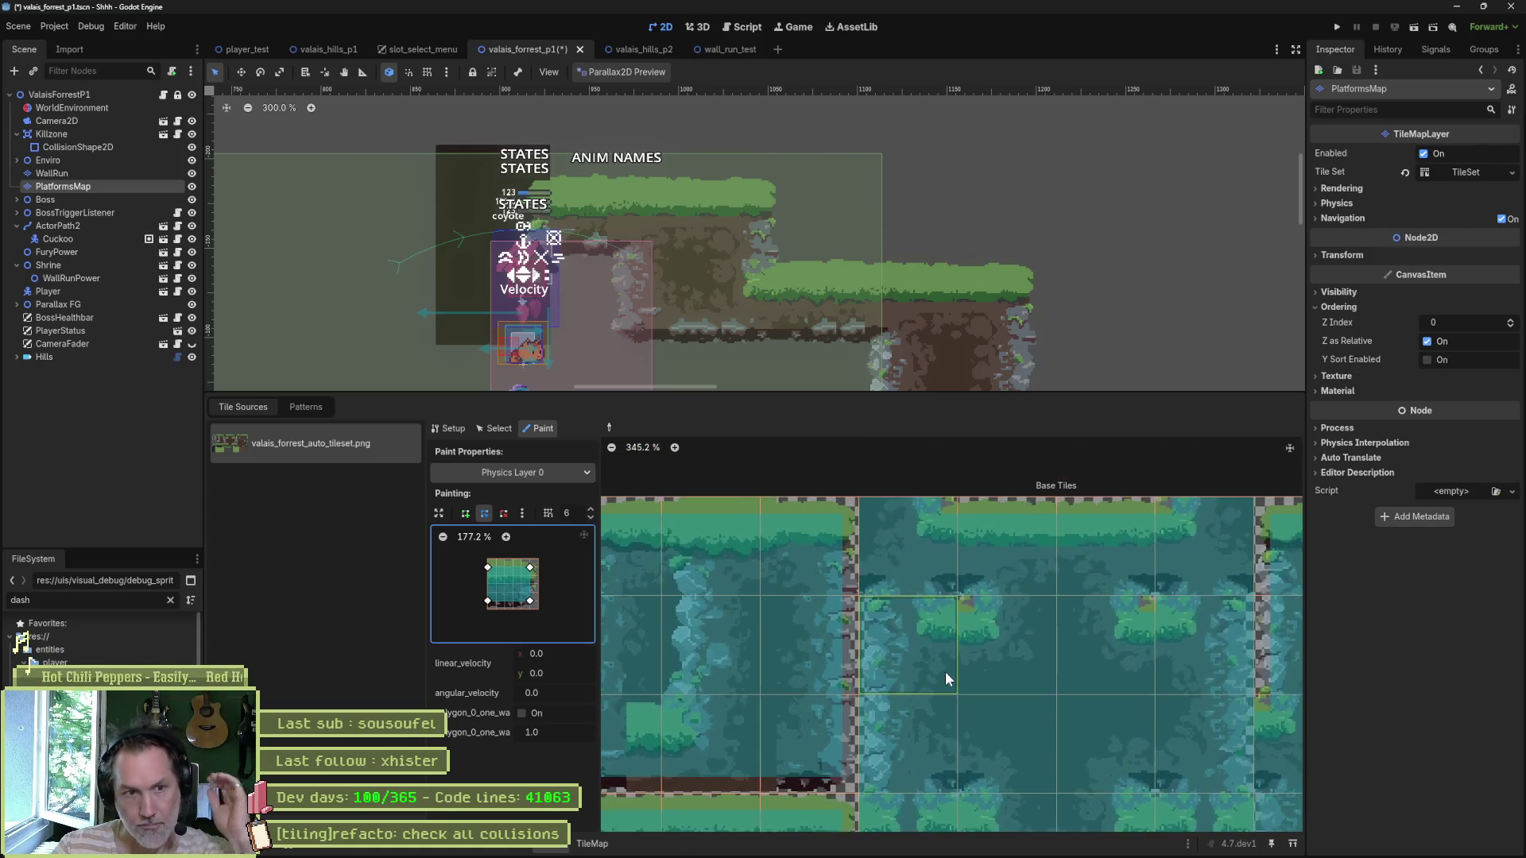
pyautogui.moveTo(948, 670); pyautogui.dragTo(779, 669)
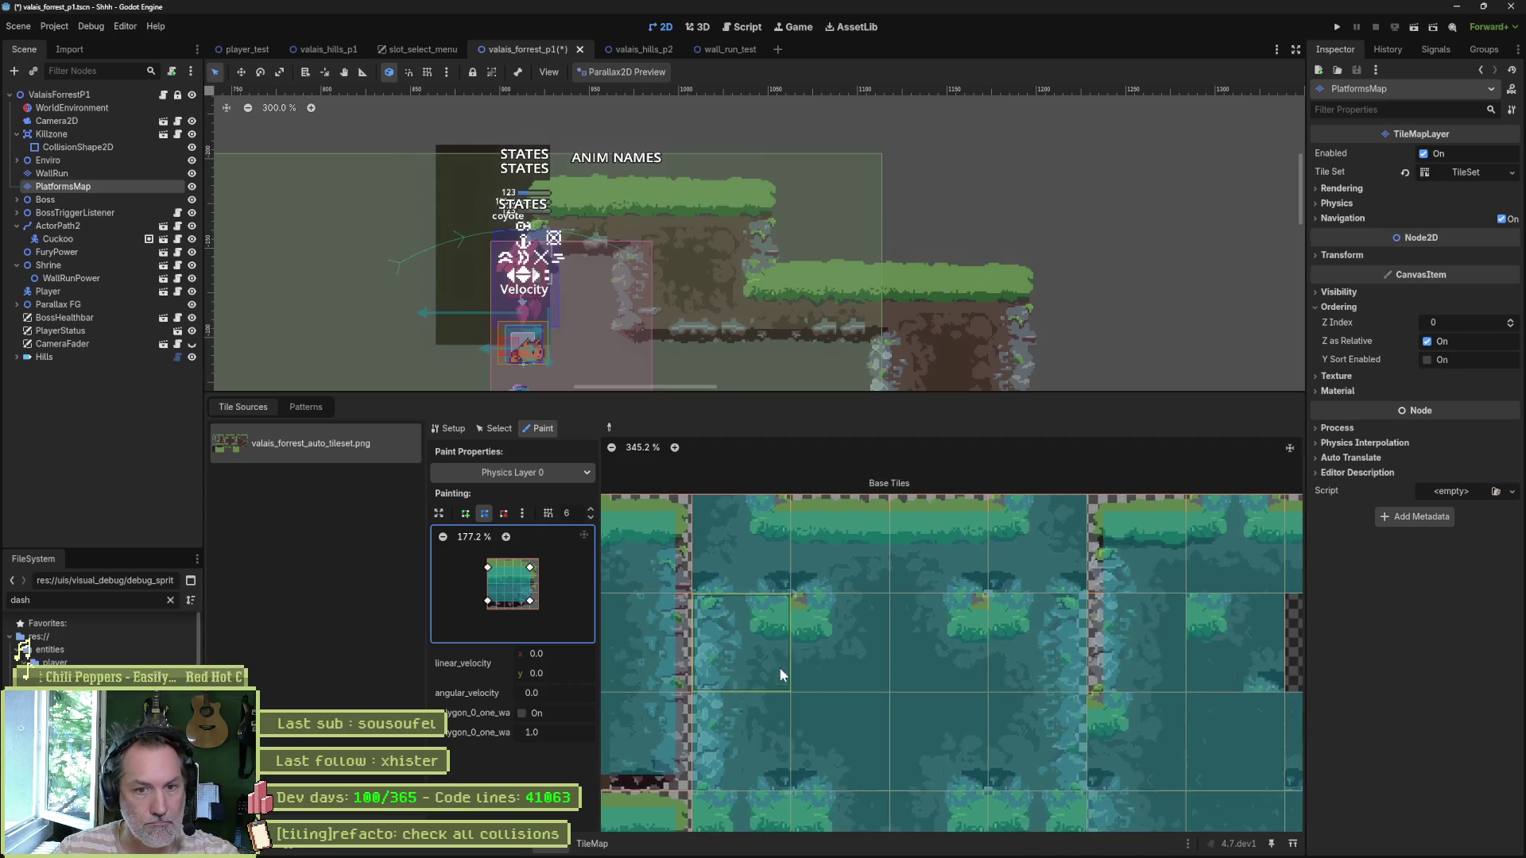
pyautogui.hotkey('ctrl', 's')
# Step: Search Quick Open for 'test', browse the matching scenes, and close it without opening one
pyautogui.scroll(1, 1004, 596)
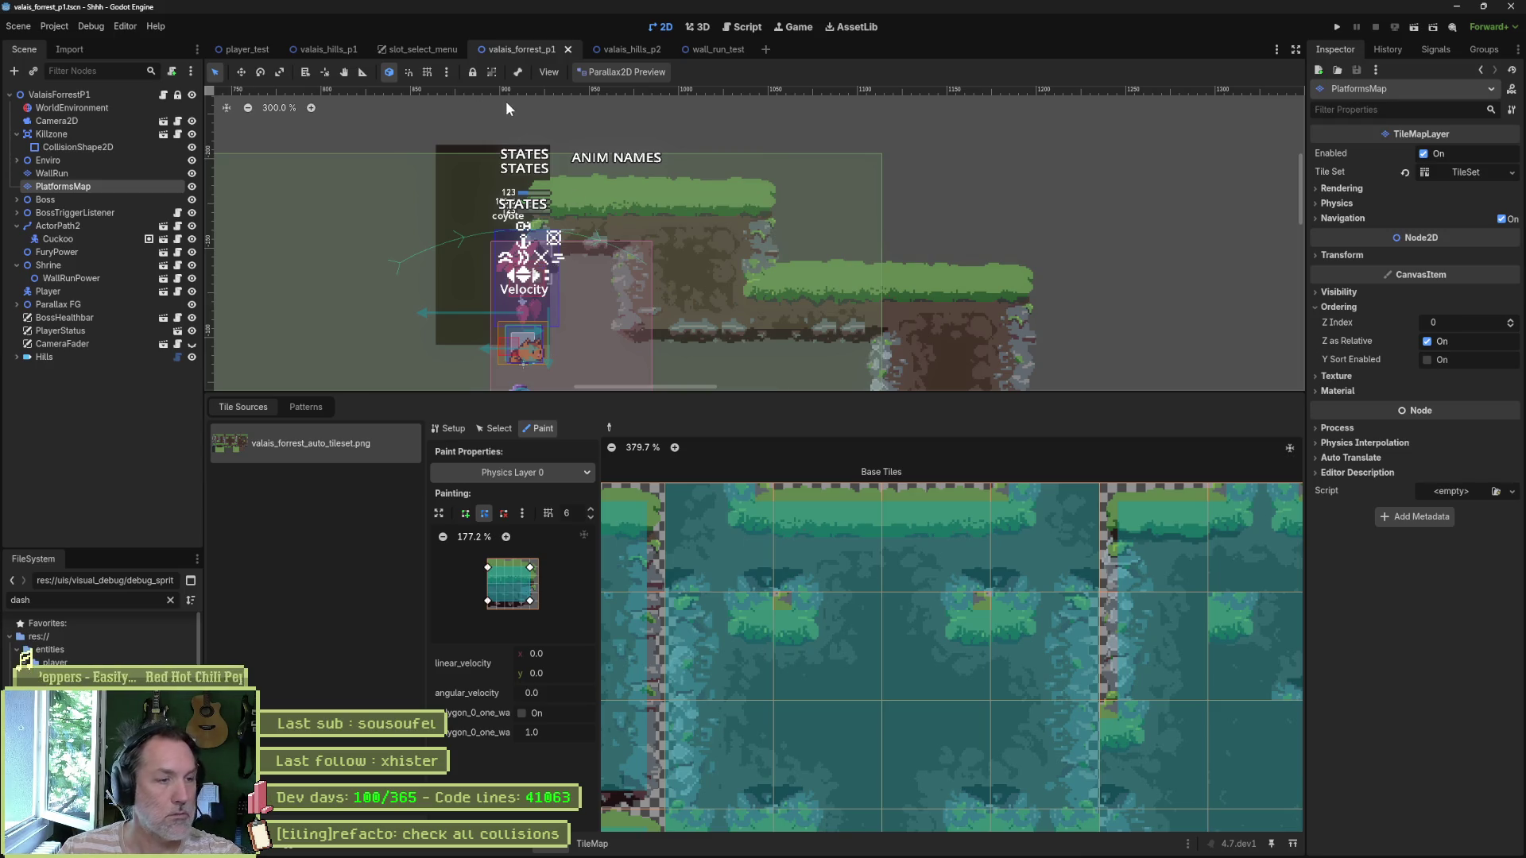
pyautogui.hotkey('shift', 'alt', 'o')
pyautogui.write('test')
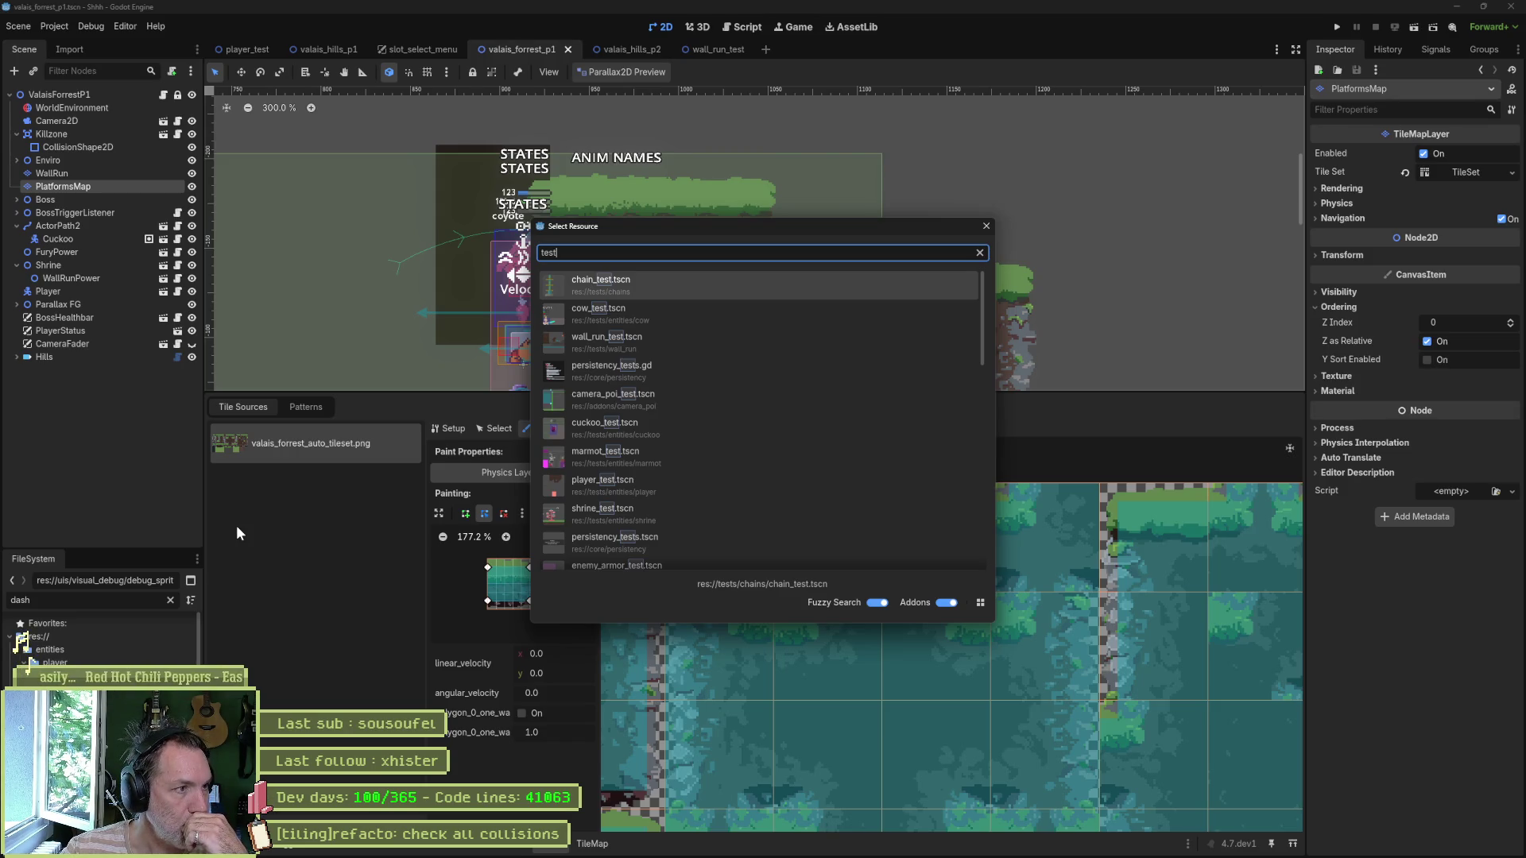
pyautogui.press('Down')
pyautogui.press('Down')
pyautogui.press('Down')
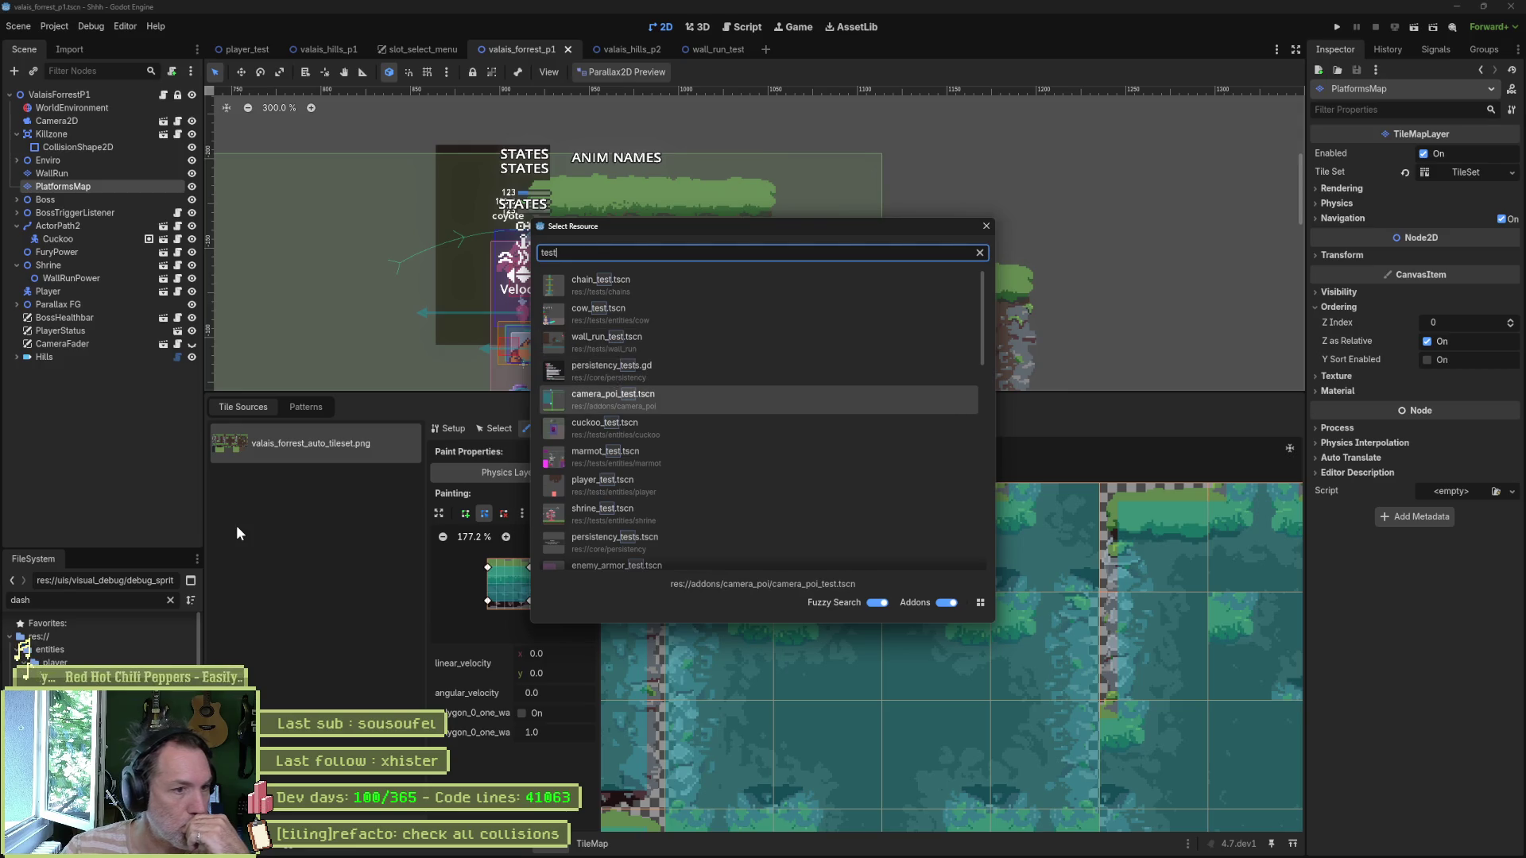
pyautogui.scroll(-10, 676, 498)
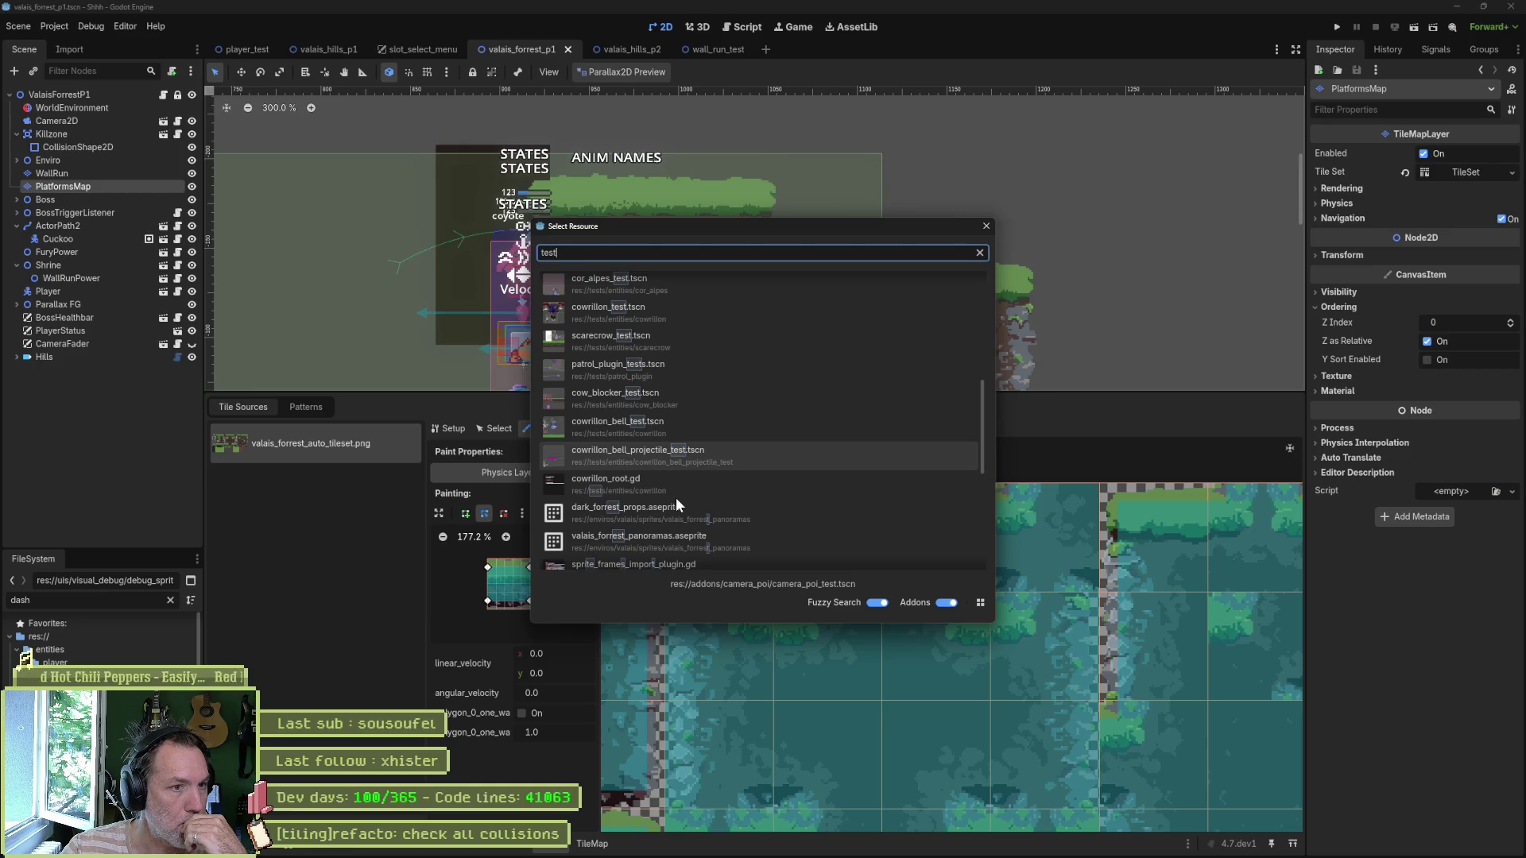
pyautogui.press('Escape')
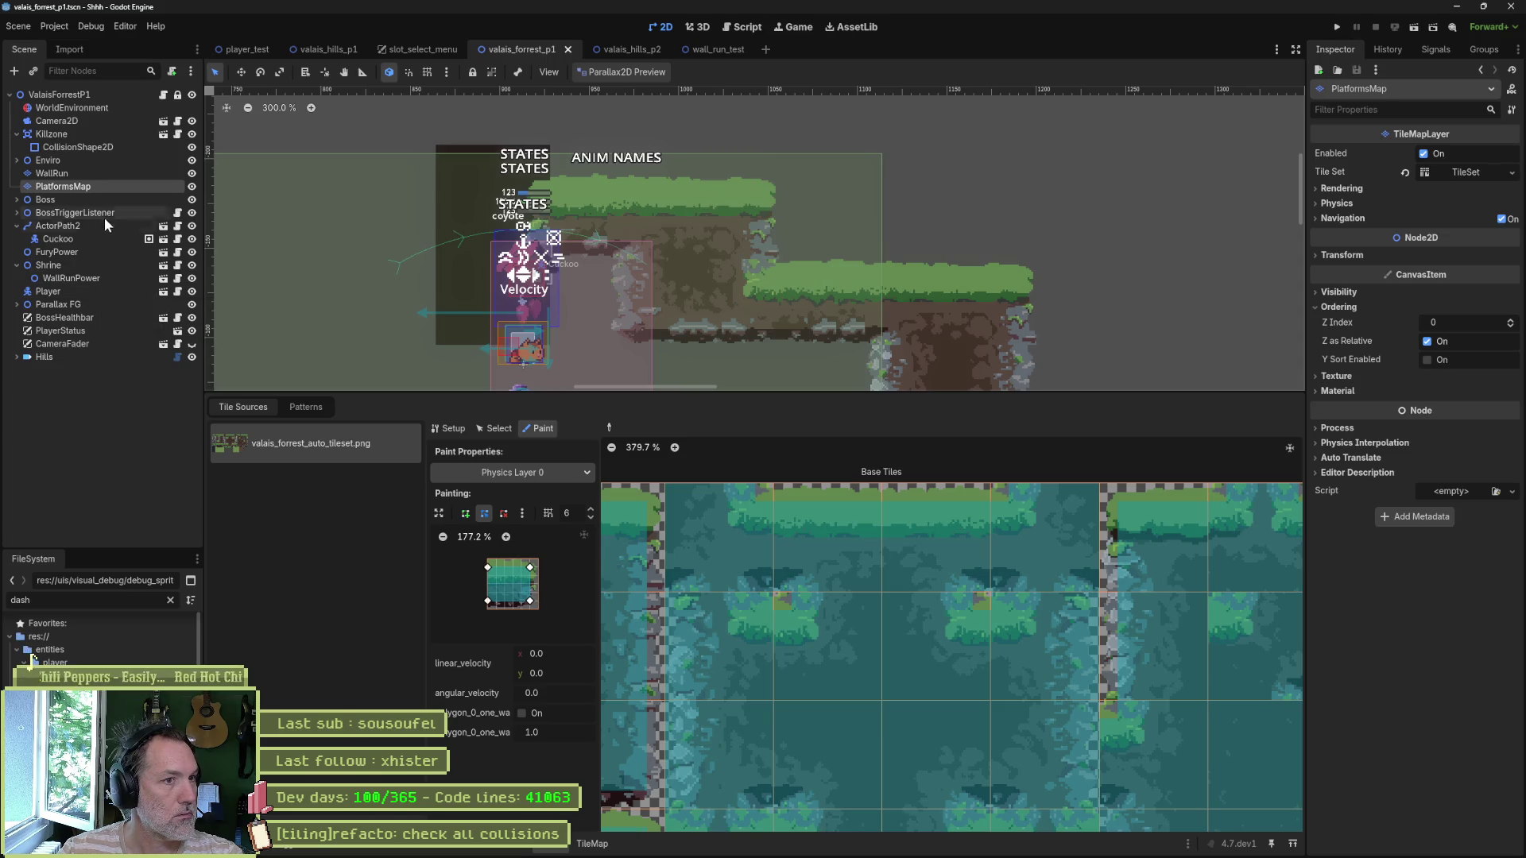
# Step: Switch to the player_test scene and reveal its file in the FileSystem panel
pyautogui.click(242, 46)
pyautogui.moveTo(407, 318)
pyautogui.mouseDown()
pyautogui.moveTo(1267, 323)
pyautogui.moveTo(934, 328)
pyautogui.mouseUp()
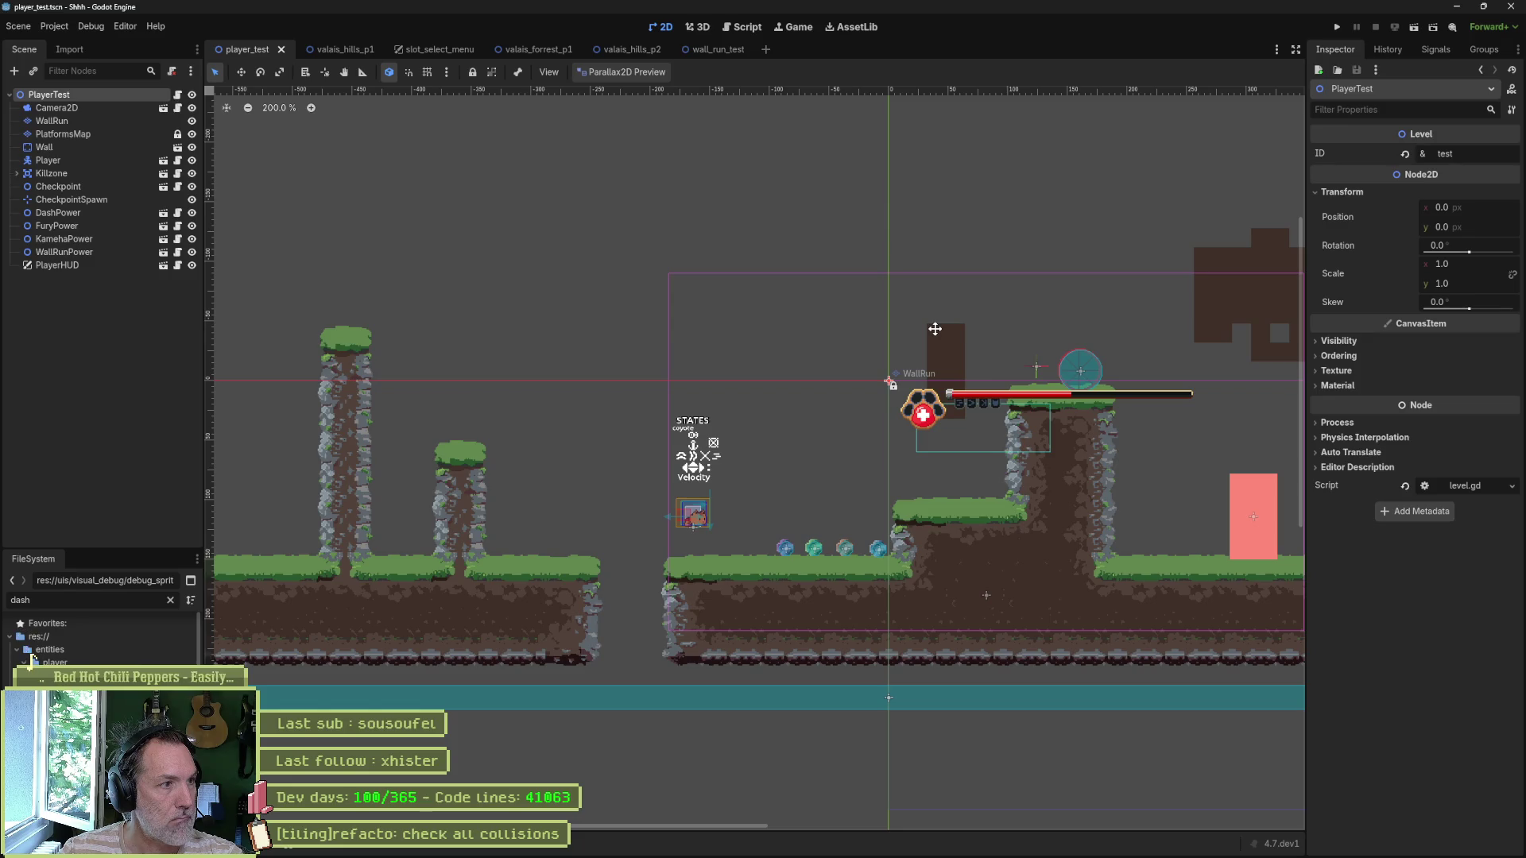
pyautogui.rightClick(77, 92)
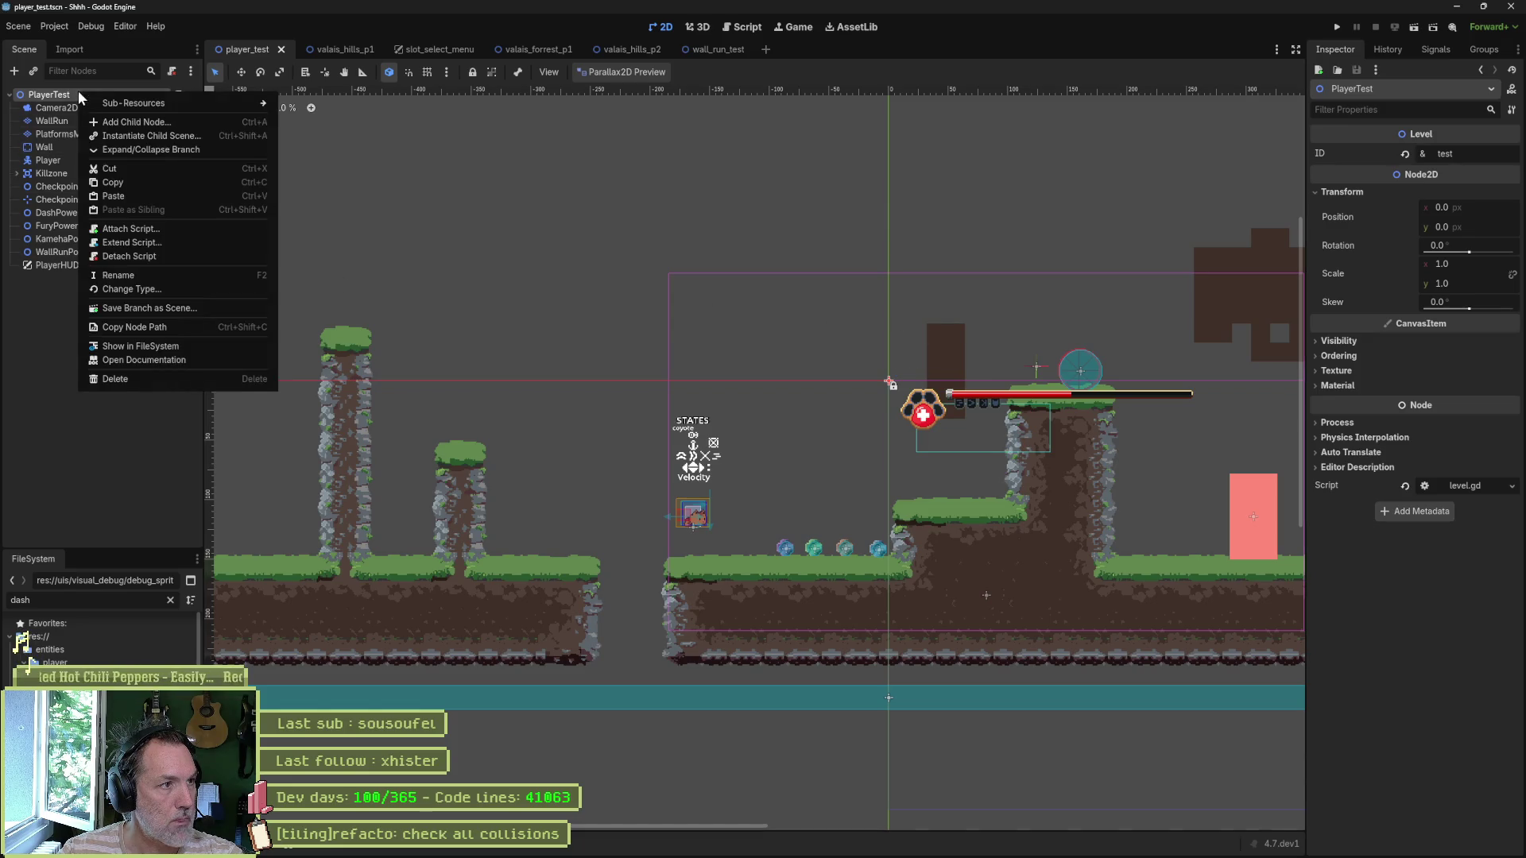
pyautogui.click(151, 346)
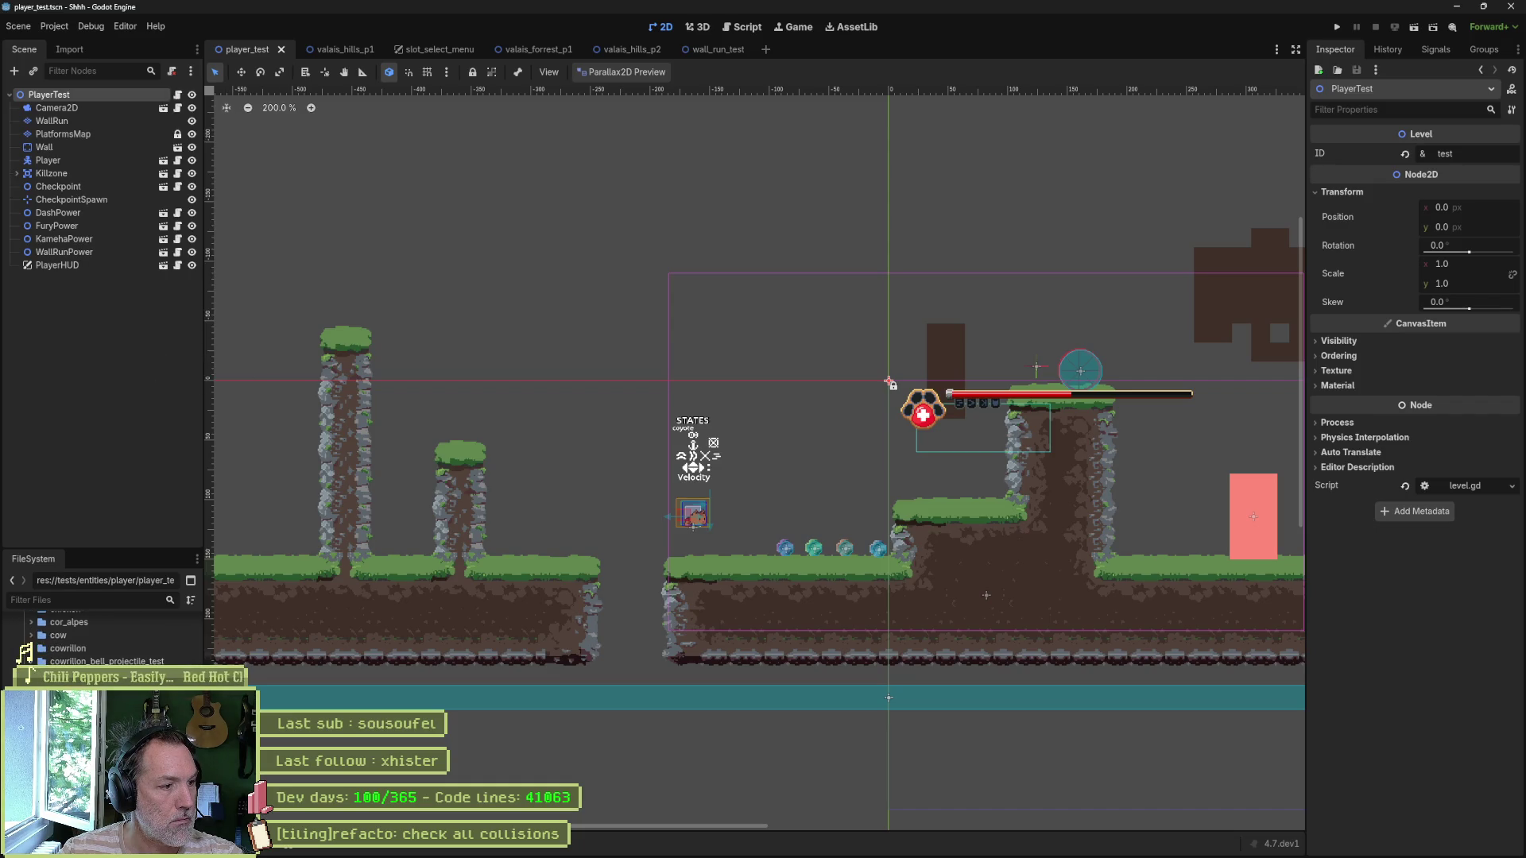
pyautogui.scroll(5, 32, 662)
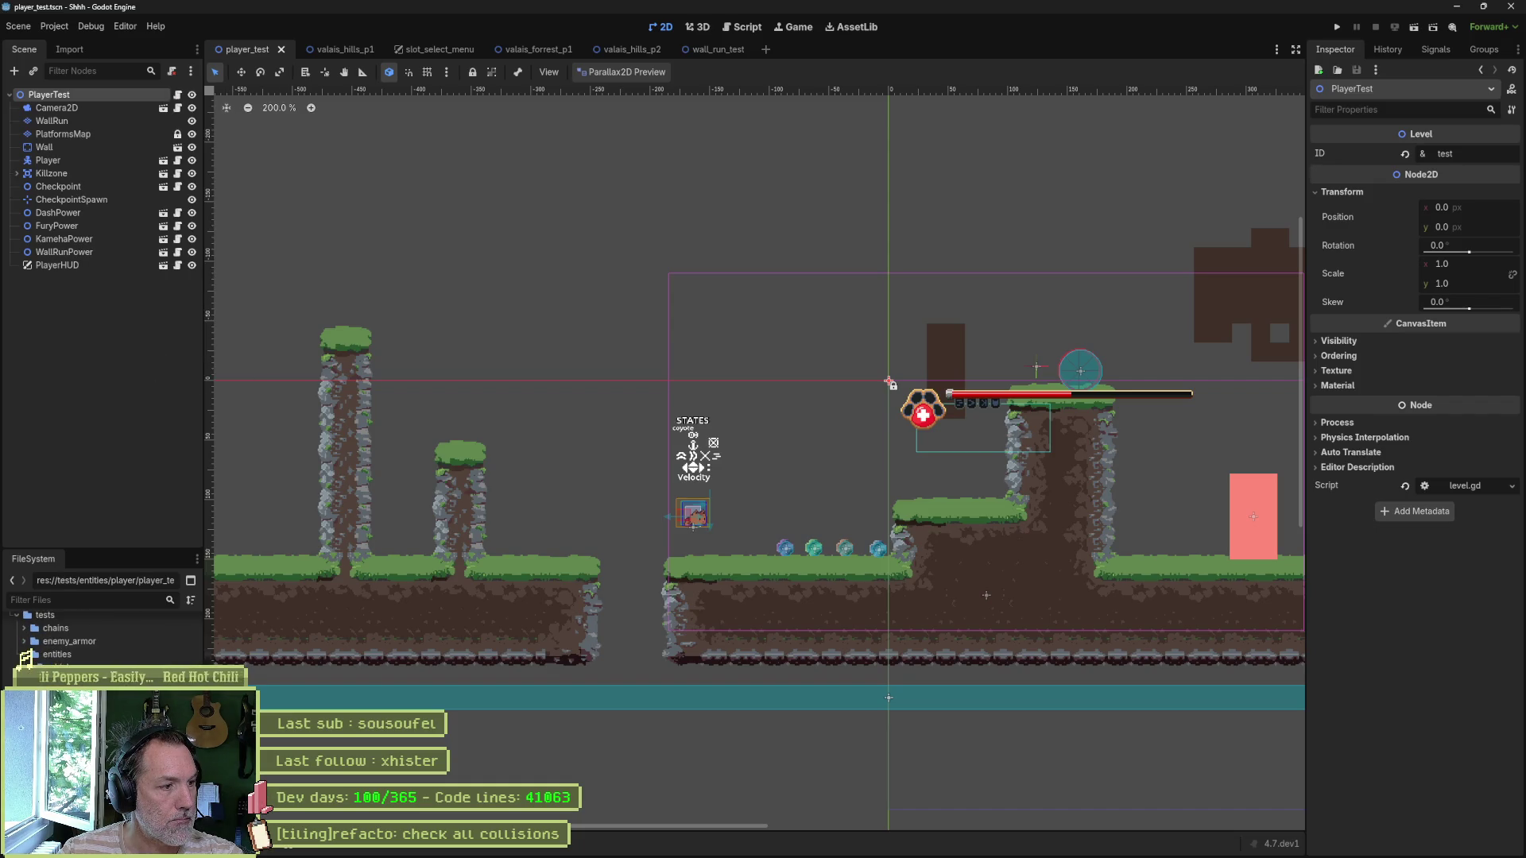
# Step: Duplicate the player test folder under the name hills_platofrms_tiles
pyautogui.hotkey('ctrl', 'd')
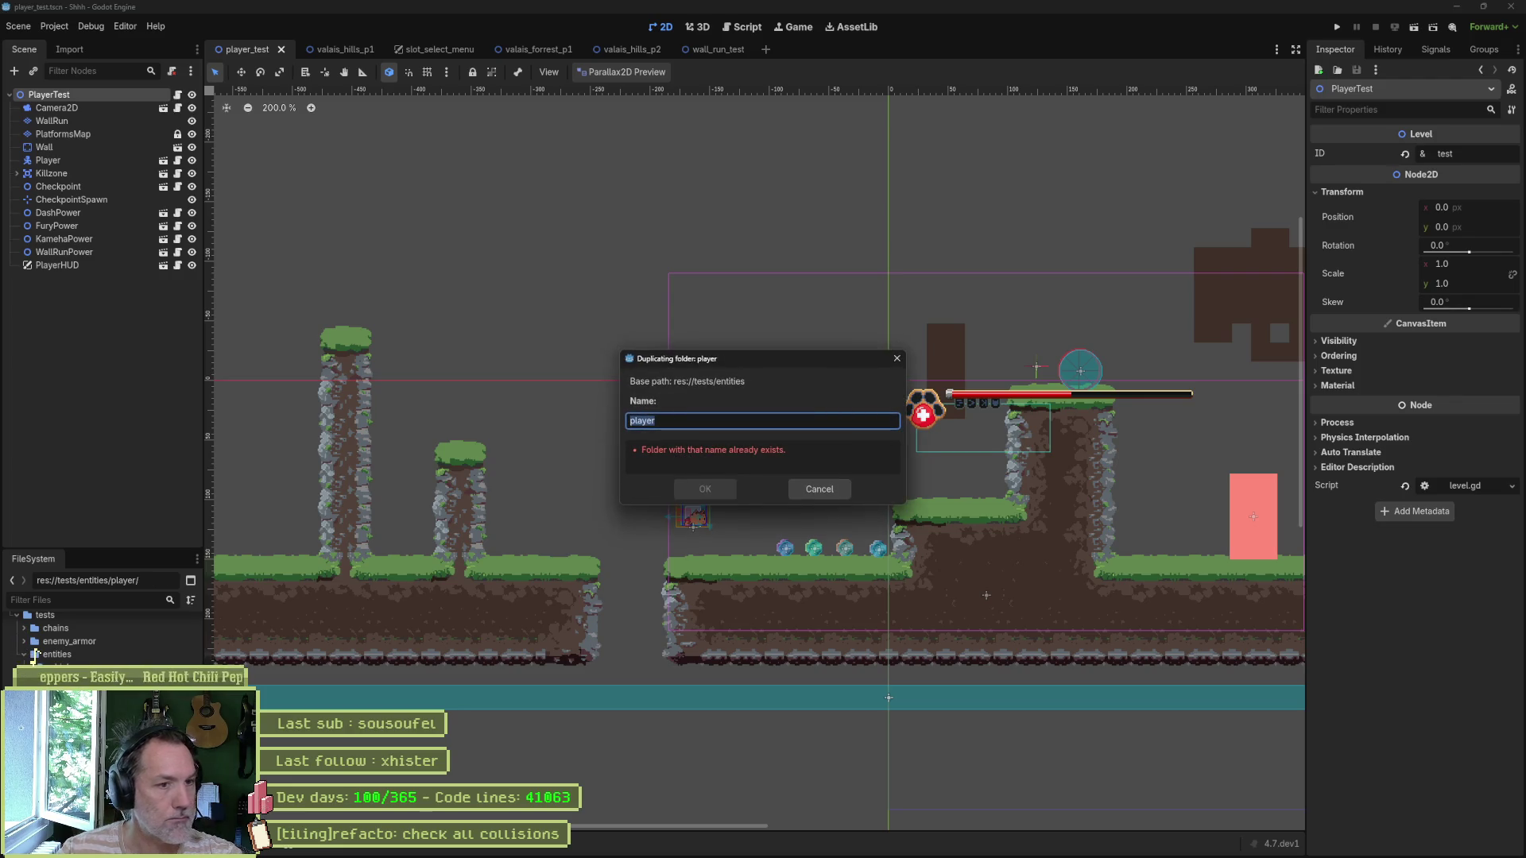
pyautogui.write('hills')
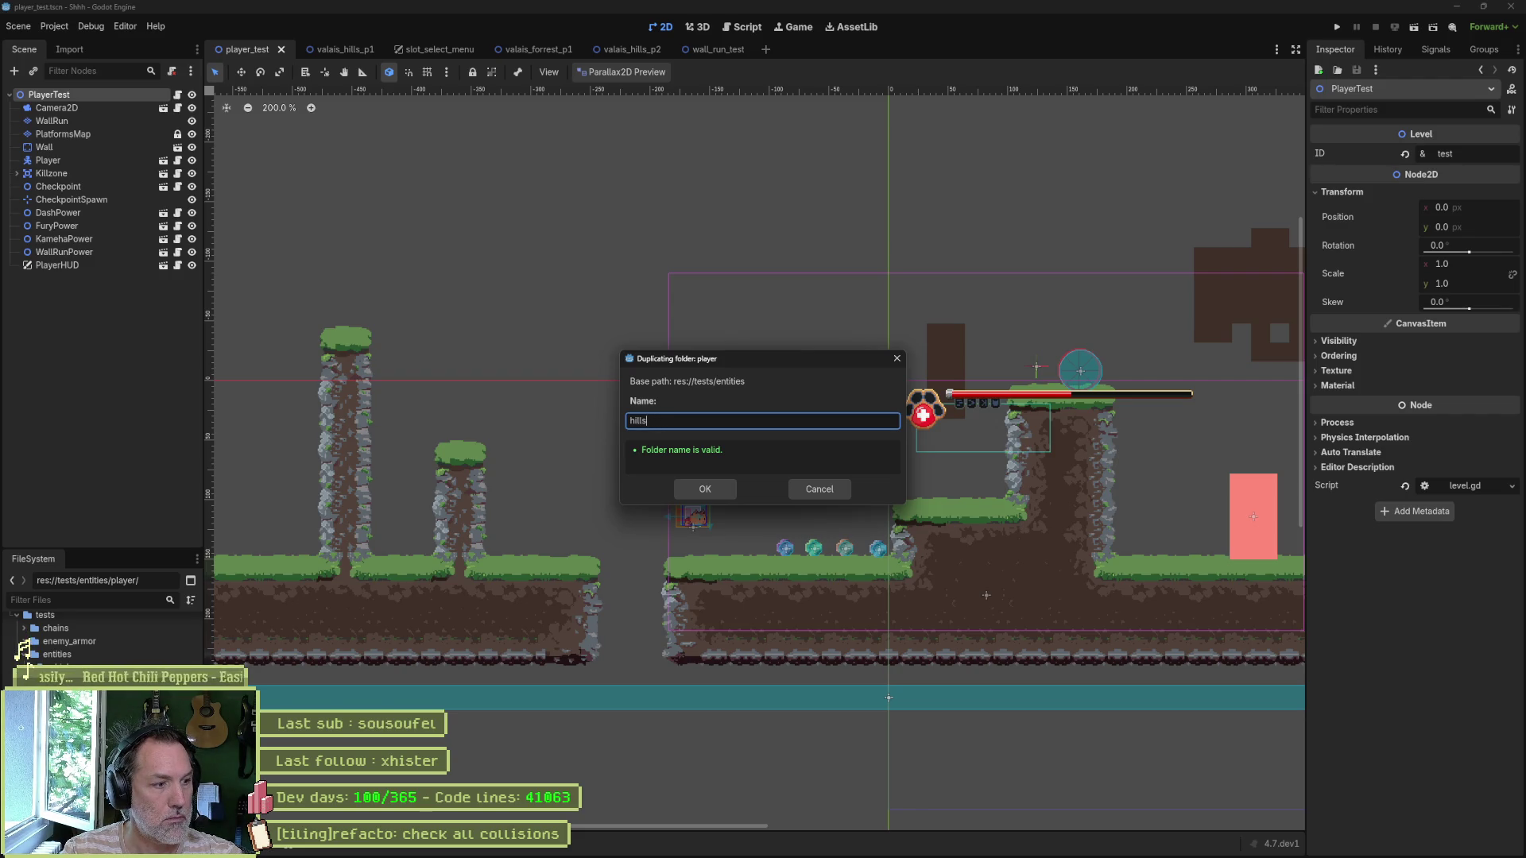
pyautogui.write(' _pla')
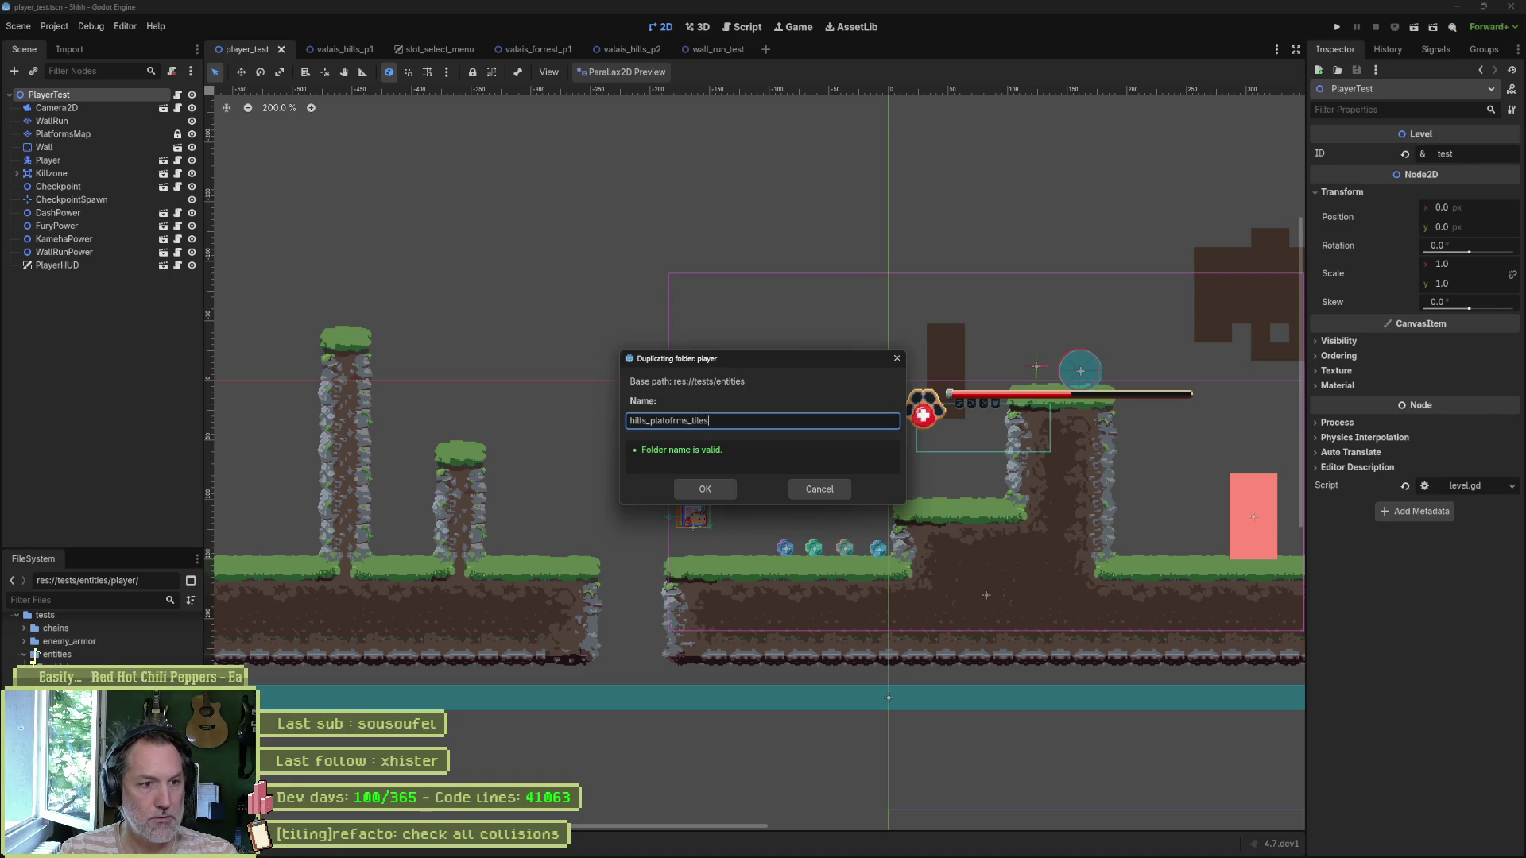
pyautogui.press('Return')
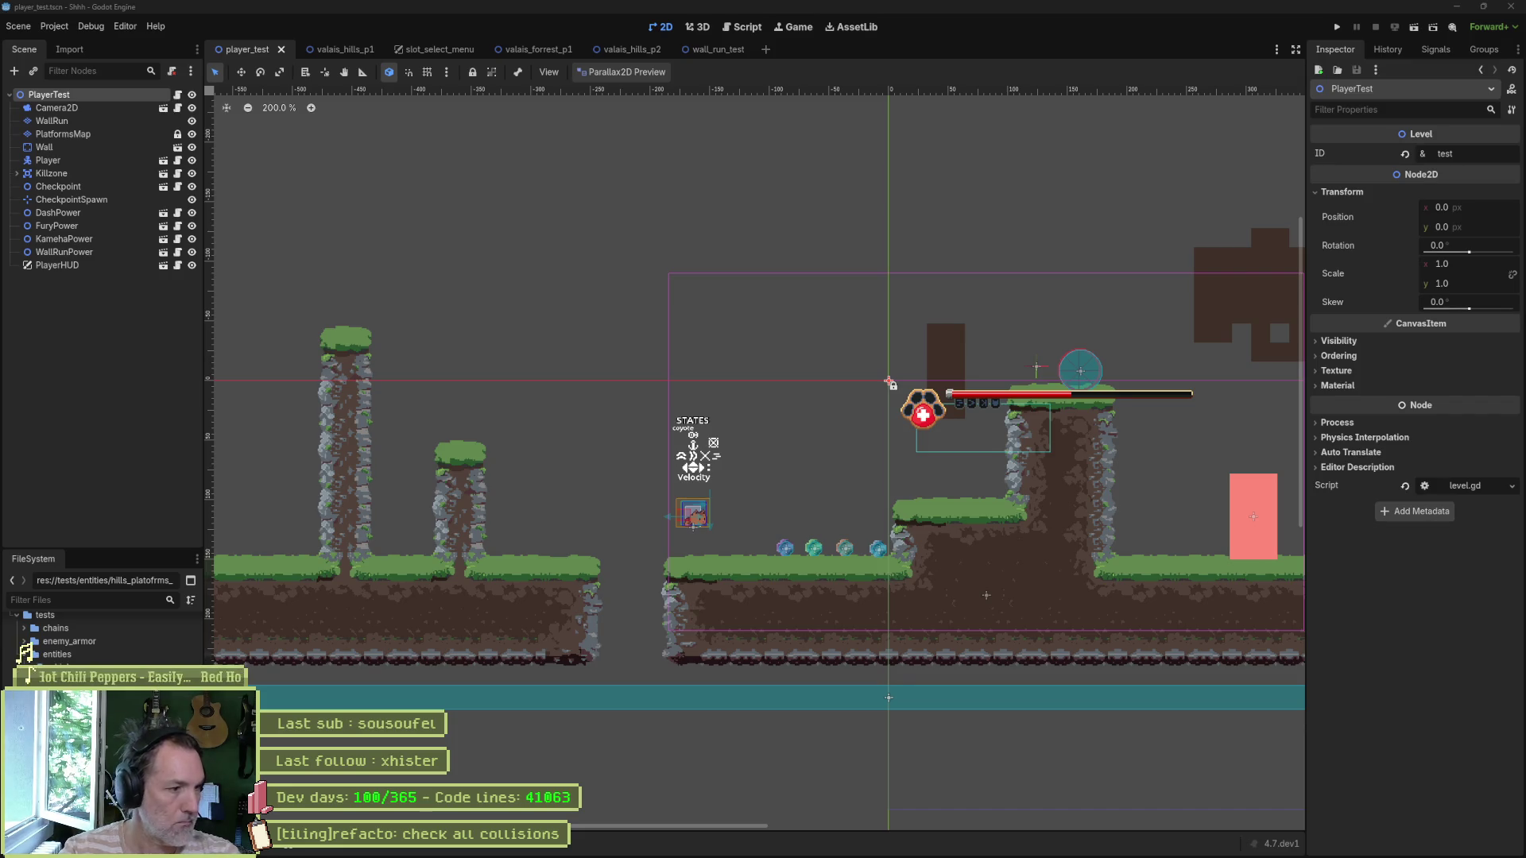
# Step: Open the duplicated hills test scene from the file tree and pan the level view
pyautogui.click(31, 661)
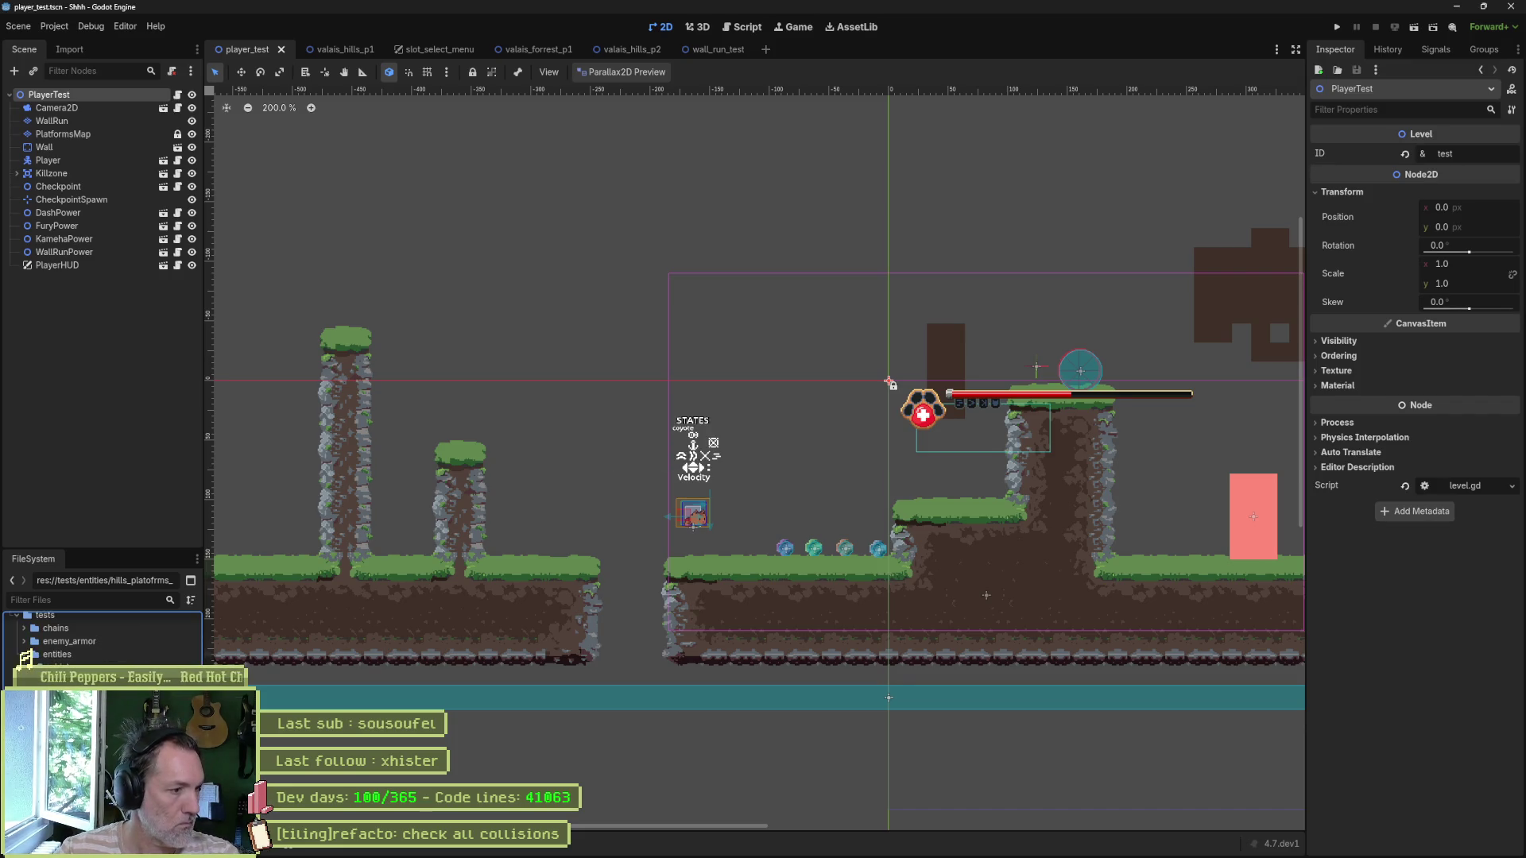
pyautogui.scroll(3, 940, 586)
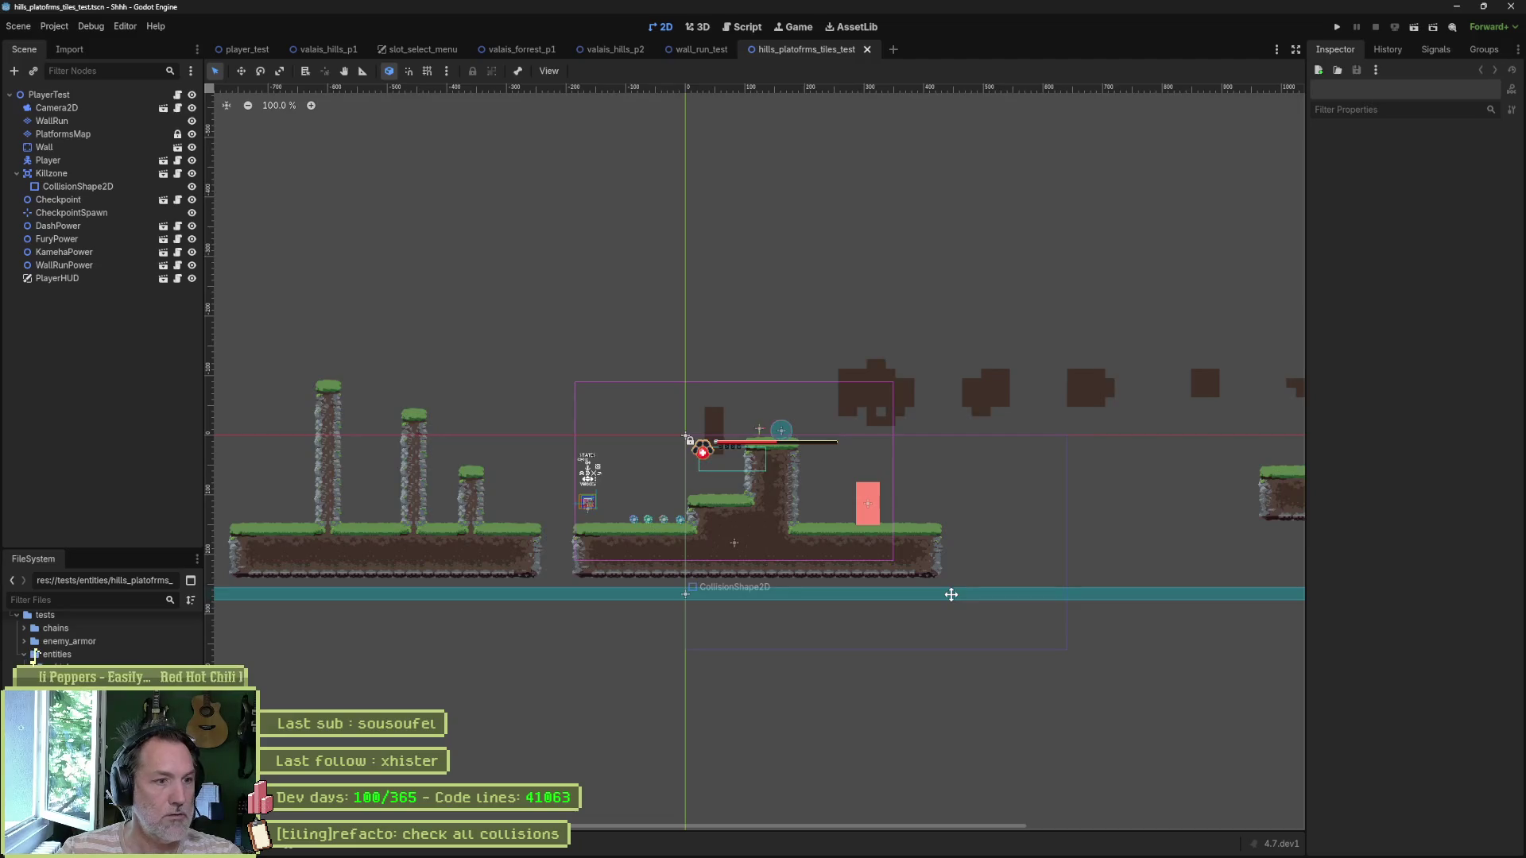
pyautogui.moveTo(769, 594); pyautogui.dragTo(527, 601)
pyautogui.moveTo(1001, 353)
pyautogui.mouseDown()
pyautogui.moveTo(405, 437)
pyautogui.moveTo(1083, 437)
pyautogui.mouseUp()
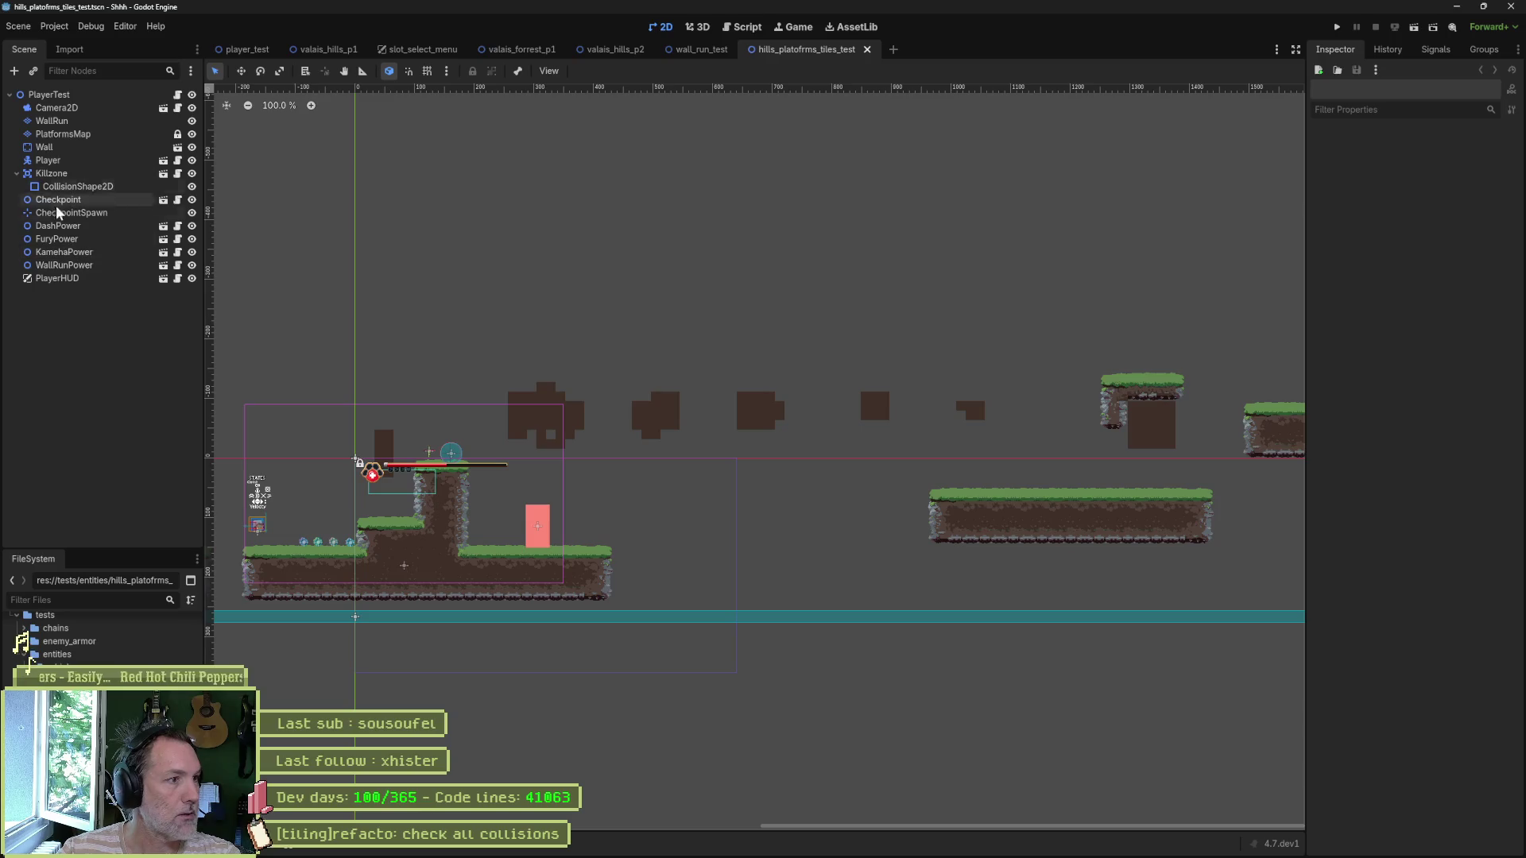
# Step: Delete the four power-up nodes, DashPower through WallRunPower
pyautogui.click(53, 251)
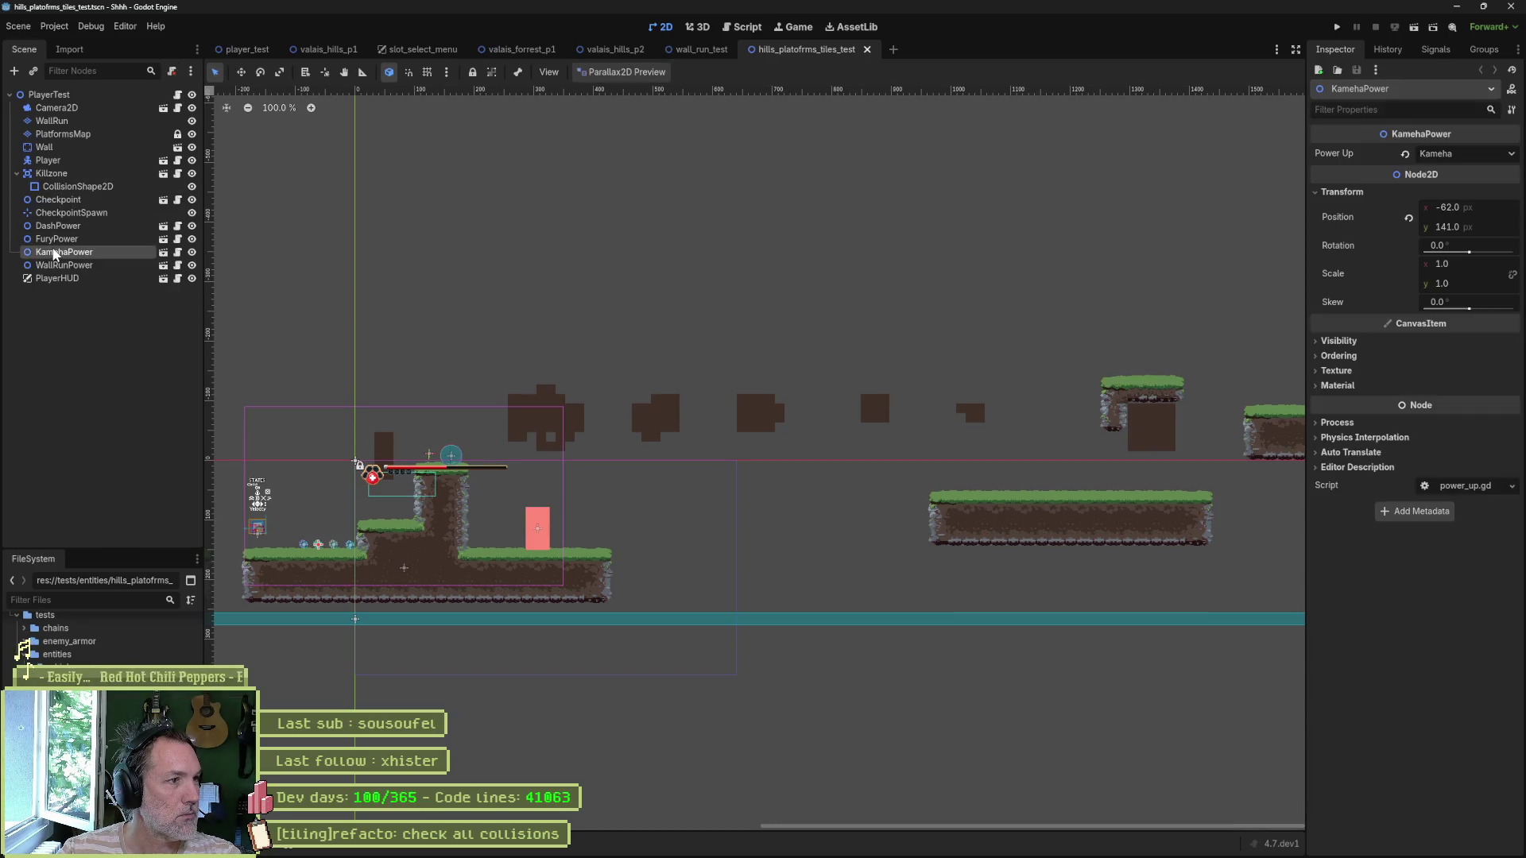
pyautogui.click(55, 265)
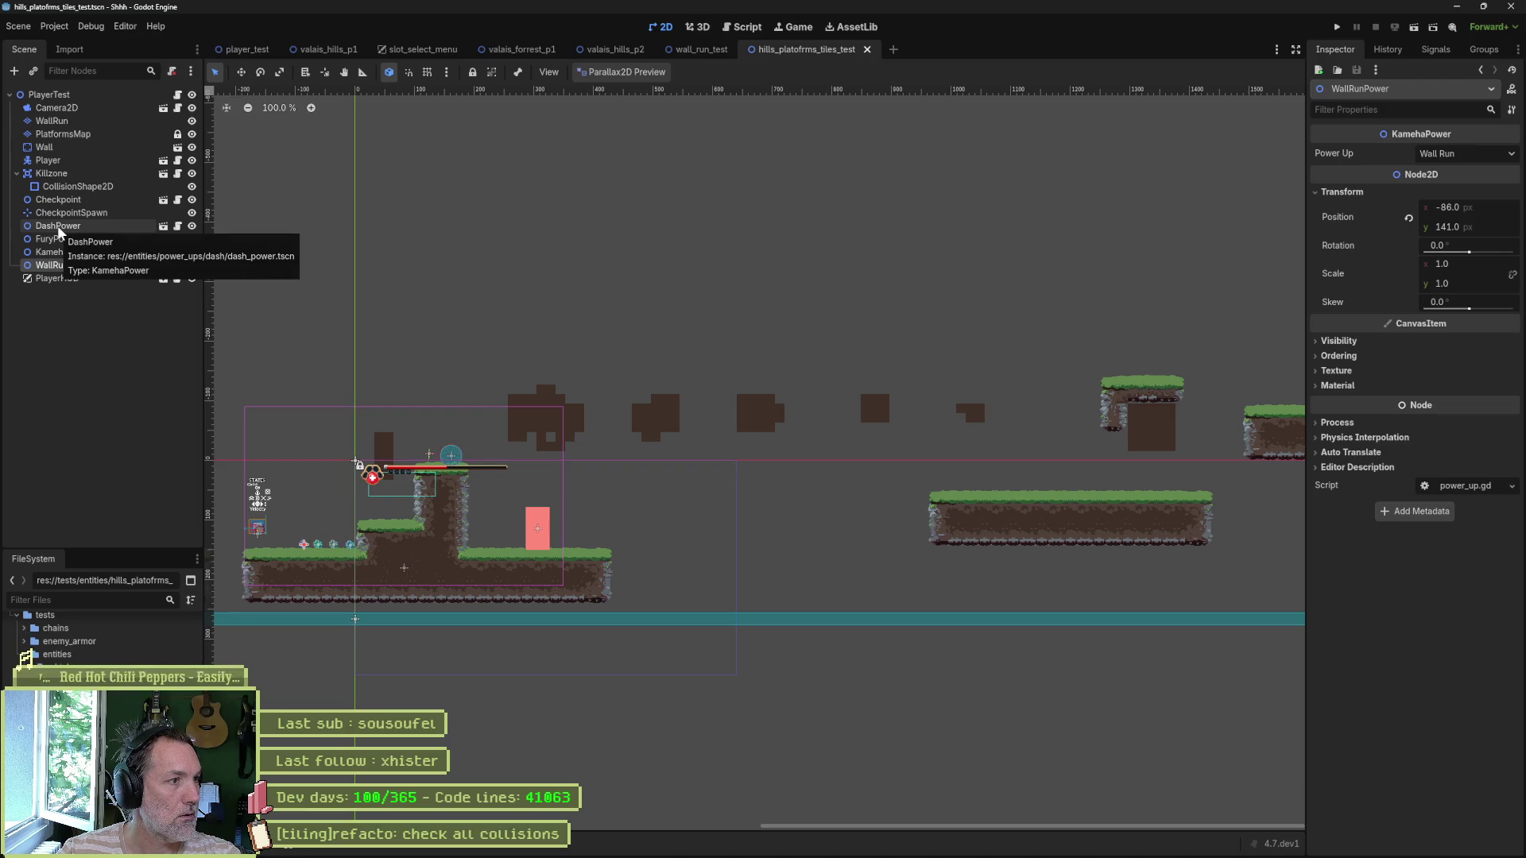
pyautogui.keyDown('shift'); pyautogui.click(57, 228); pyautogui.keyUp('shift')
pyautogui.press('Delete')
pyautogui.press('Return')
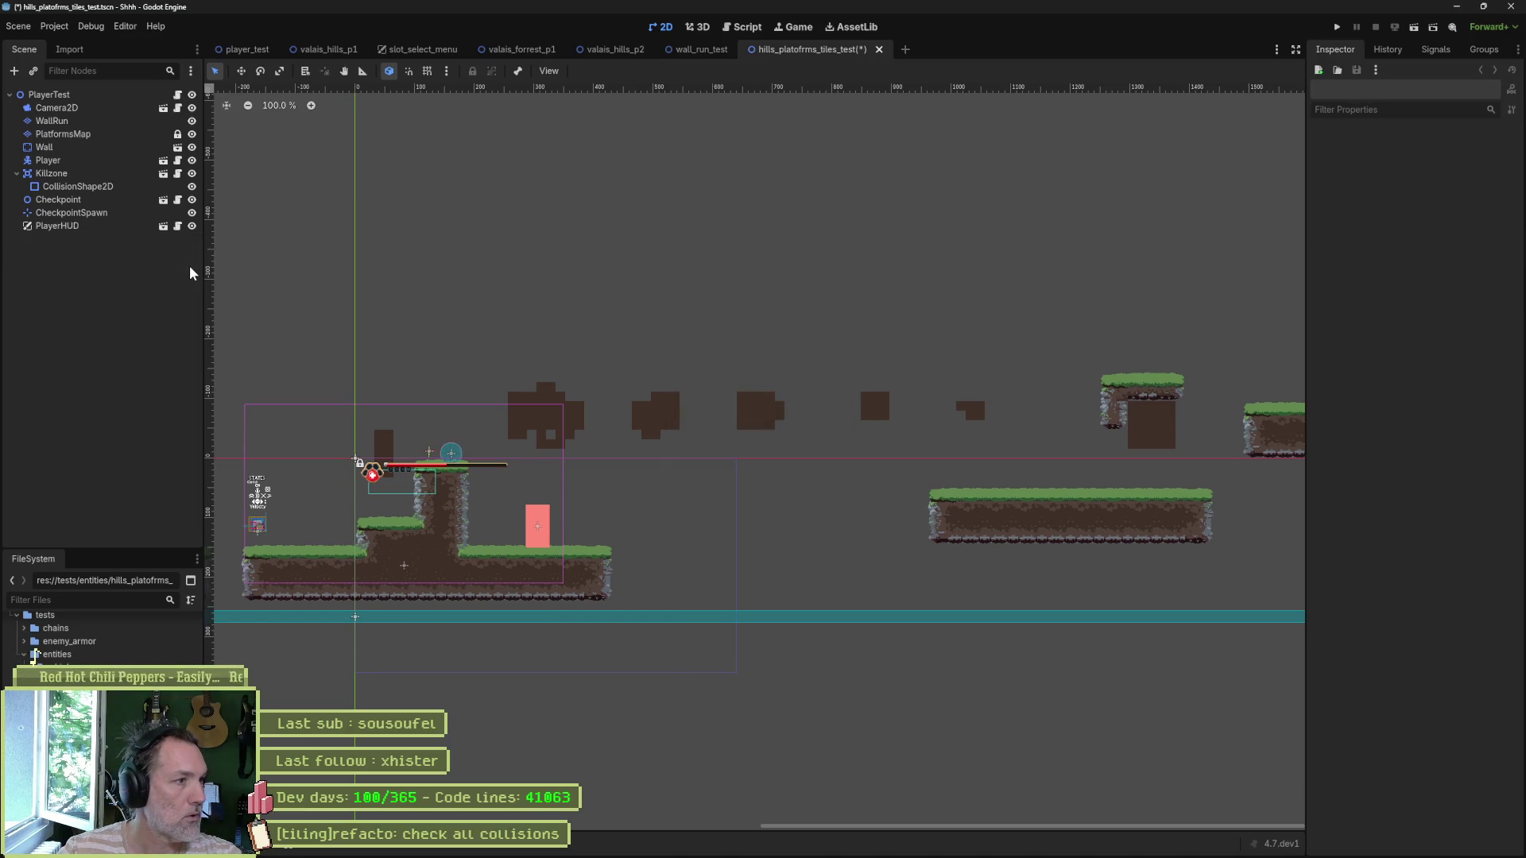
# Step: Delete the Checkpoint and CheckpointSpawn nodes
pyautogui.click(54, 212)
pyautogui.keyDown('shift'); pyautogui.click(62, 200); pyautogui.keyUp('shift')
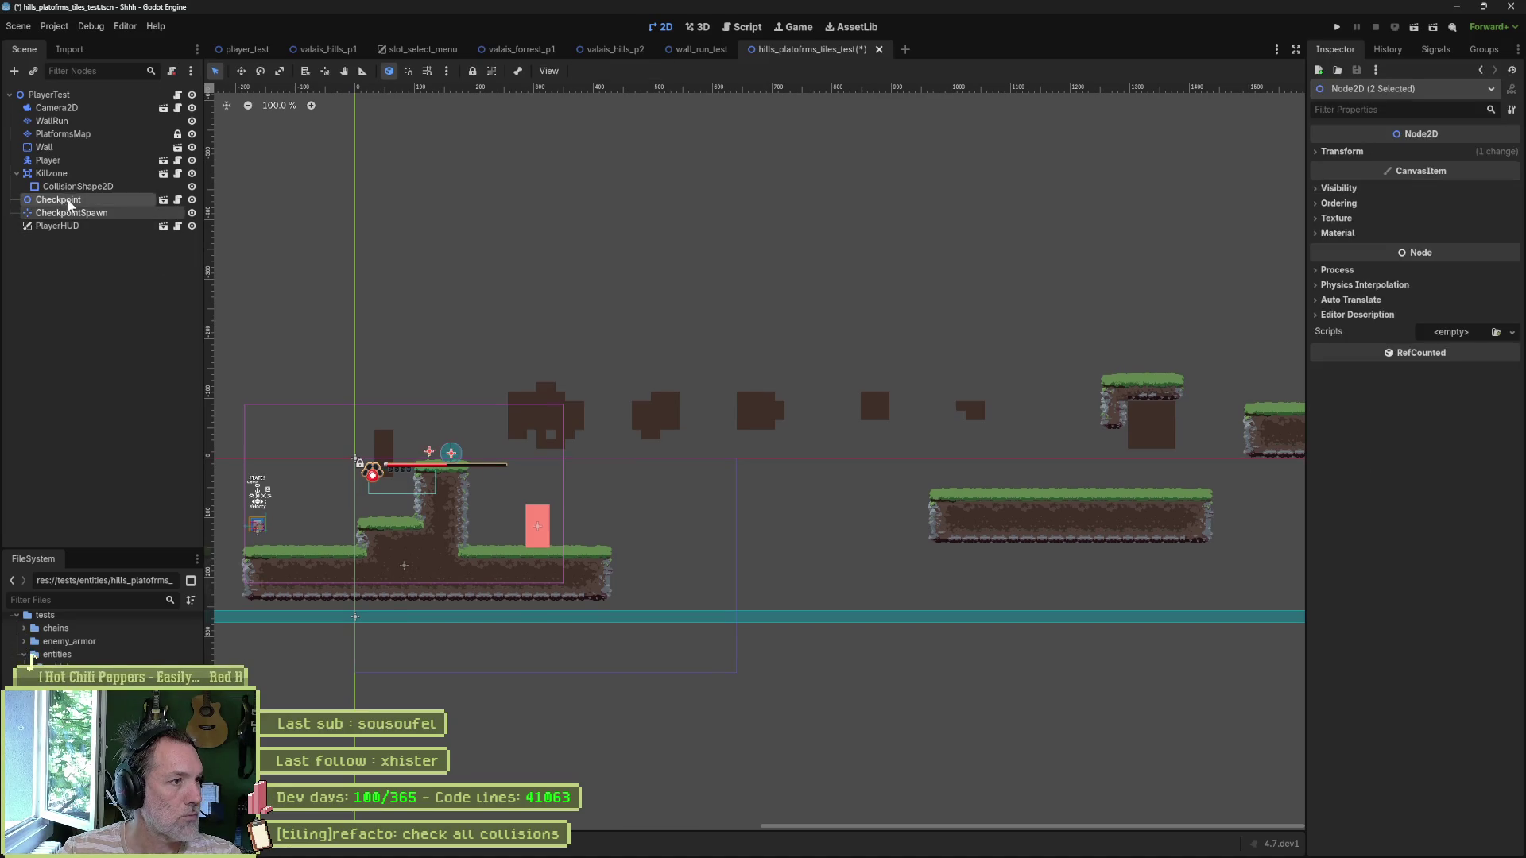
pyautogui.press('Delete')
pyautogui.press('Return')
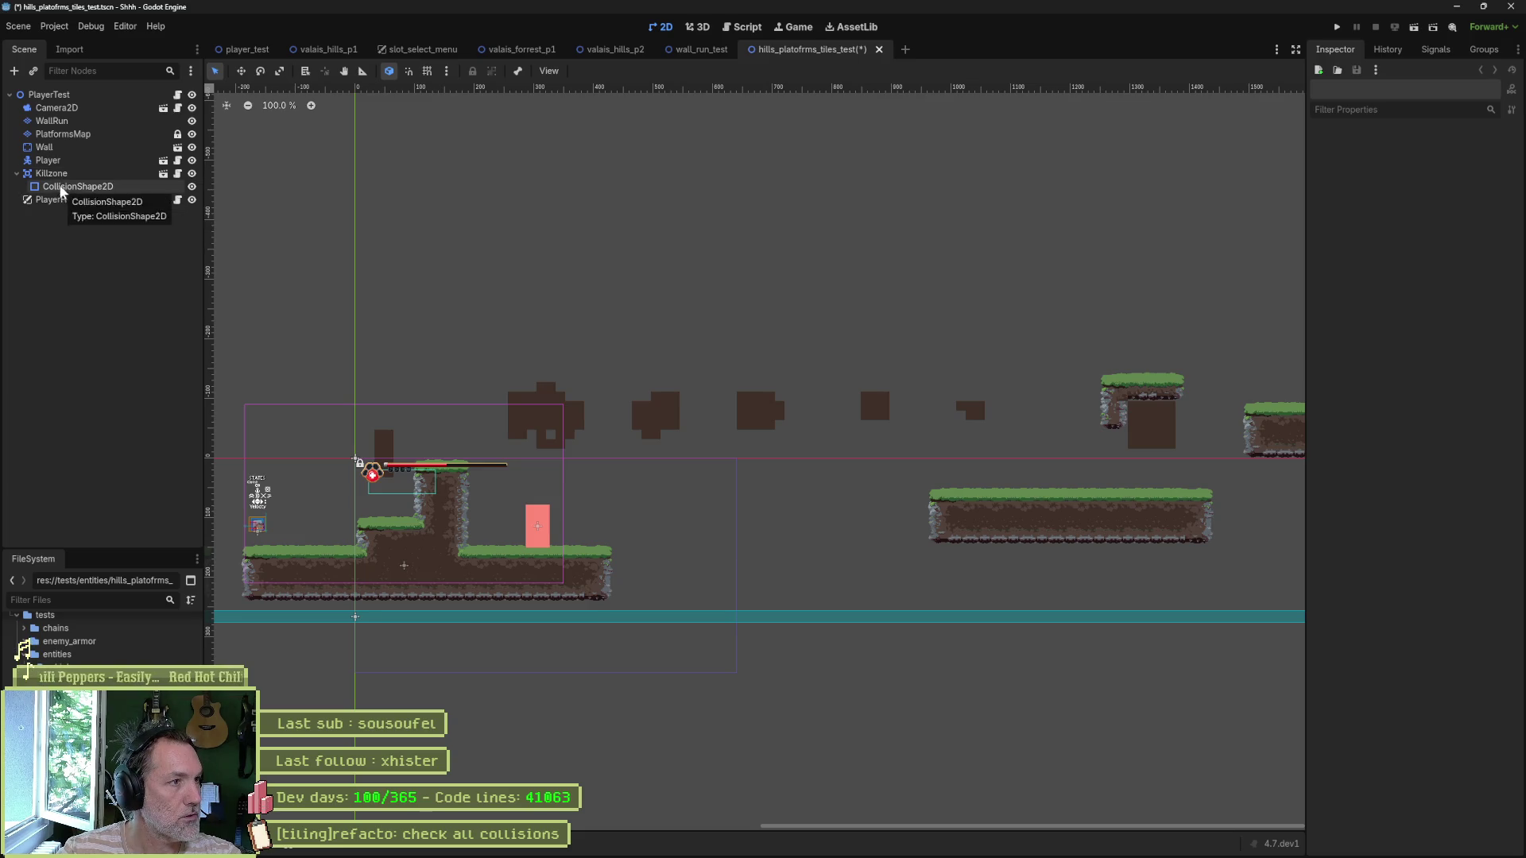
# Step: Select the WallRun tile layer and pan the level view to it
pyautogui.click(61, 151)
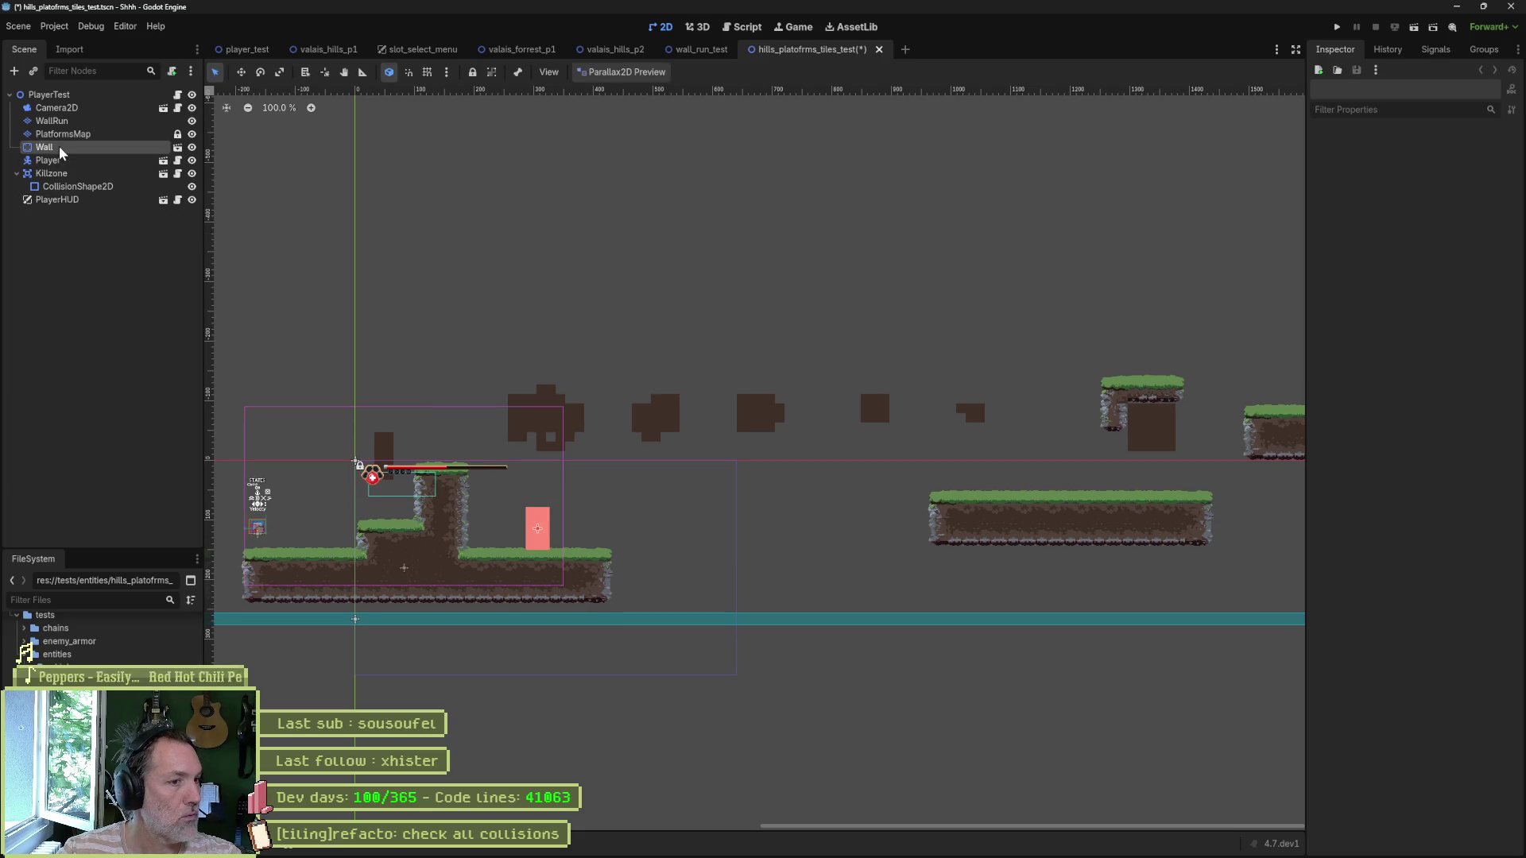
pyautogui.moveTo(330, 249); pyautogui.dragTo(656, 294)
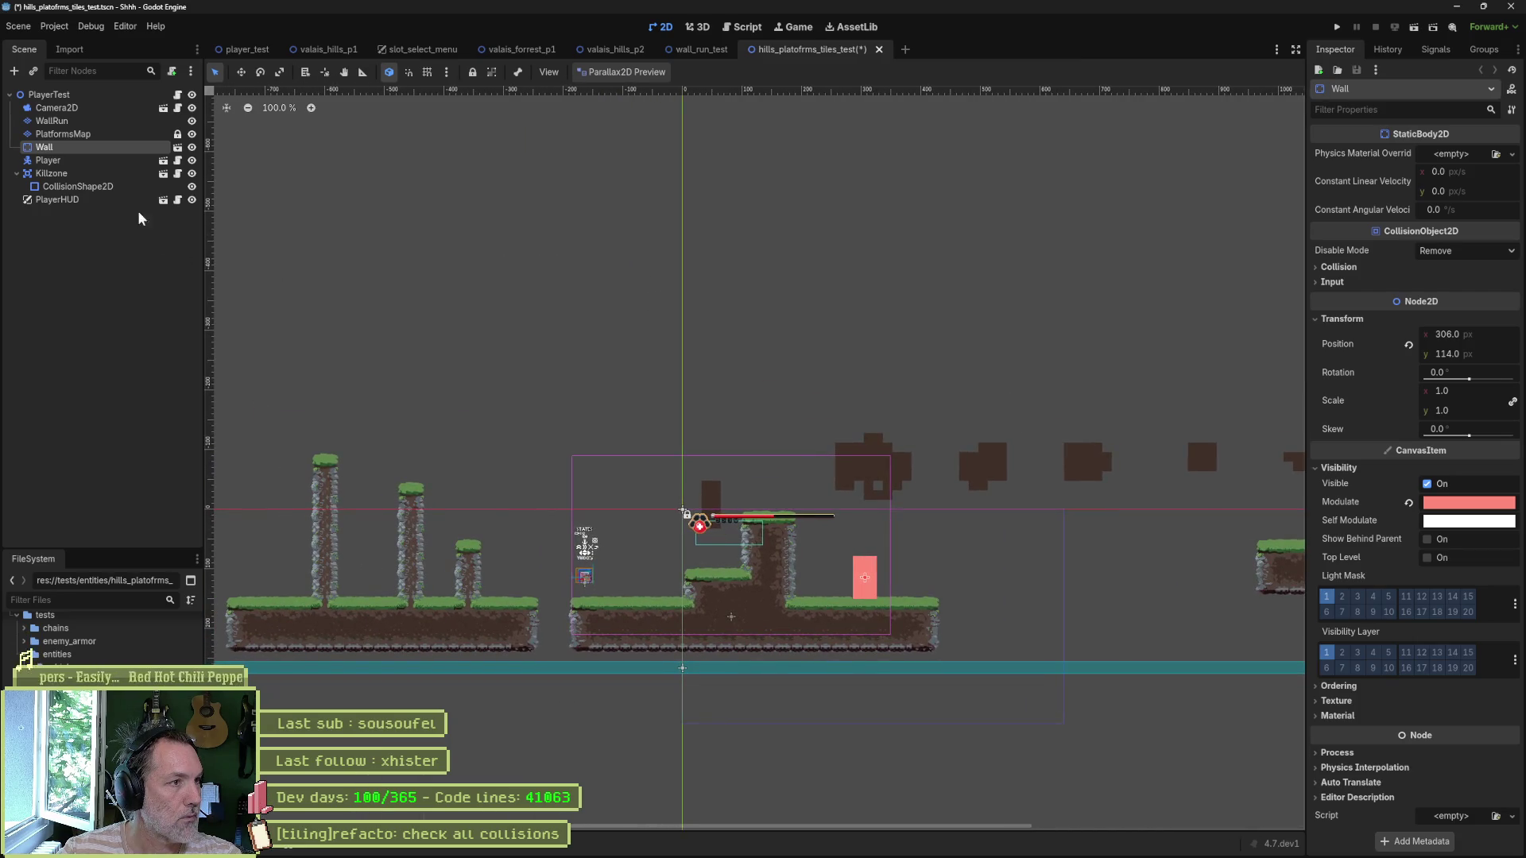
pyautogui.click(97, 122)
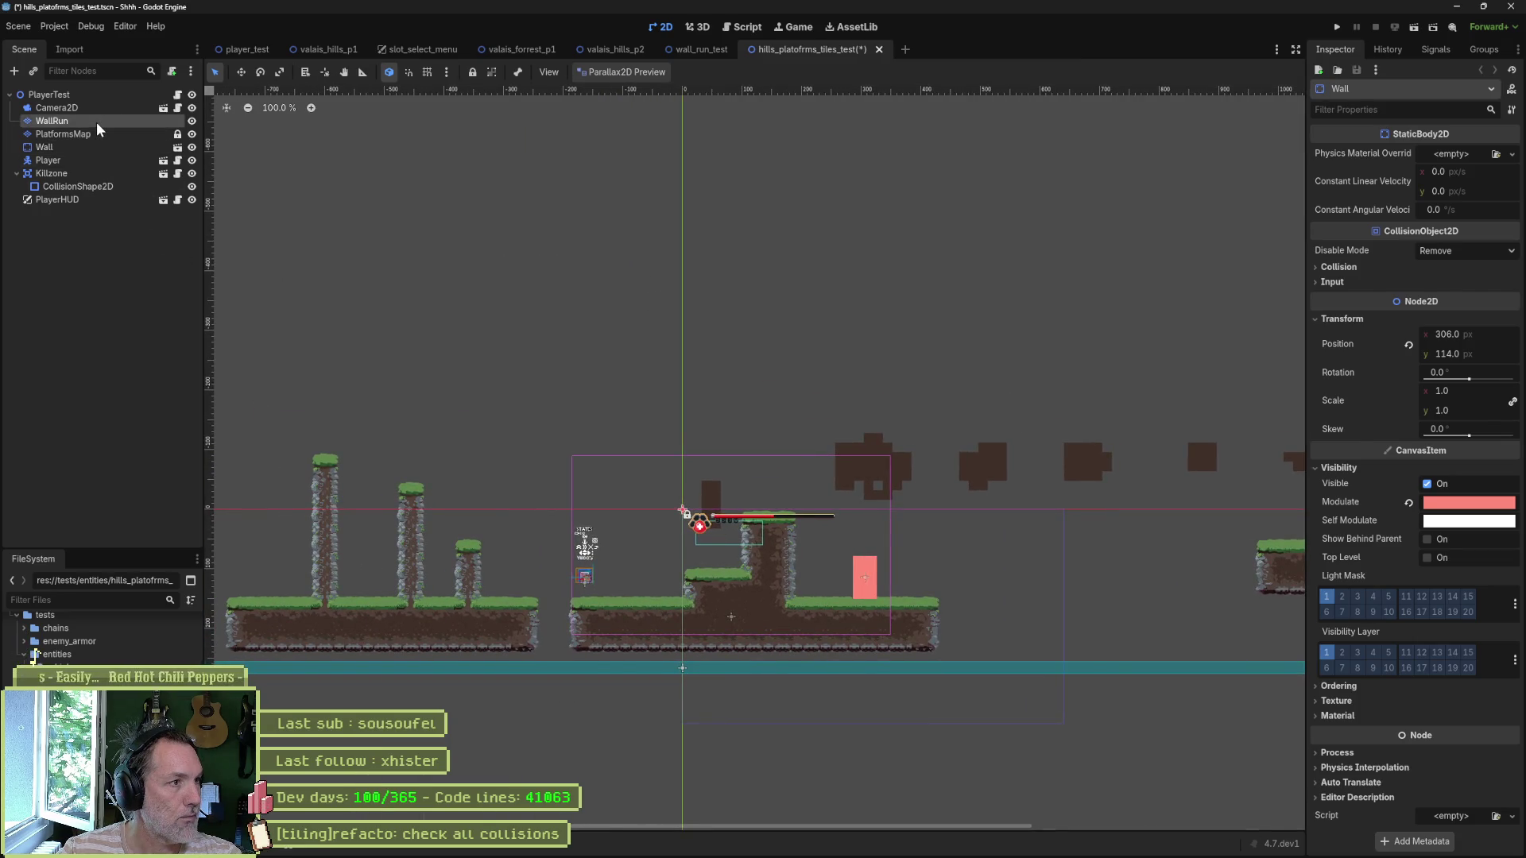
pyautogui.scroll(-2, 519, 346)
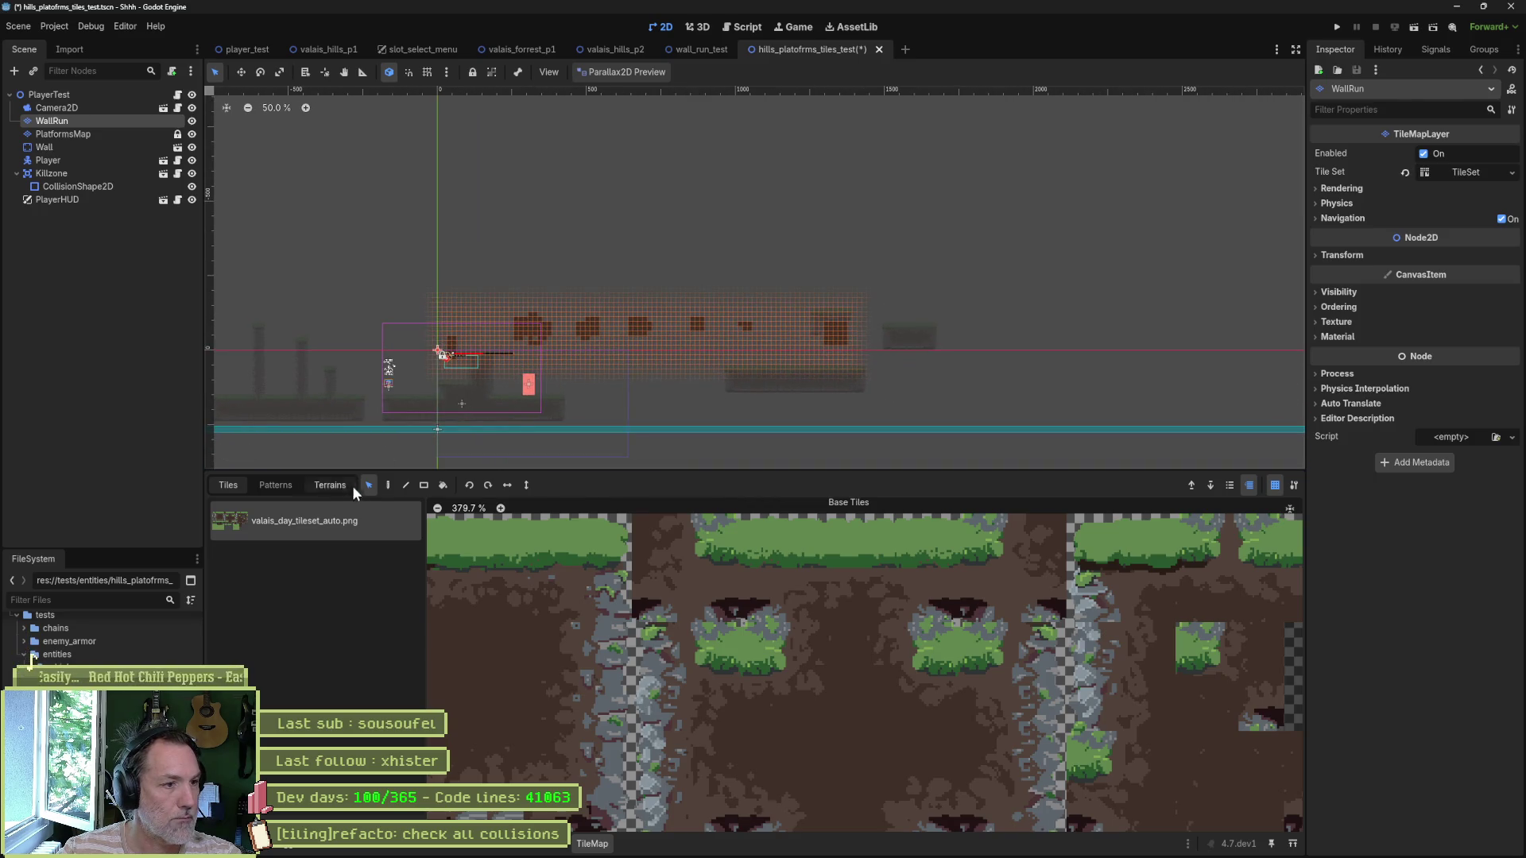
# Step: Flood-erase the dark tile blob on the WallRun layer, then return to rectangle painting
pyautogui.click(443, 484)
pyautogui.click(640, 326)
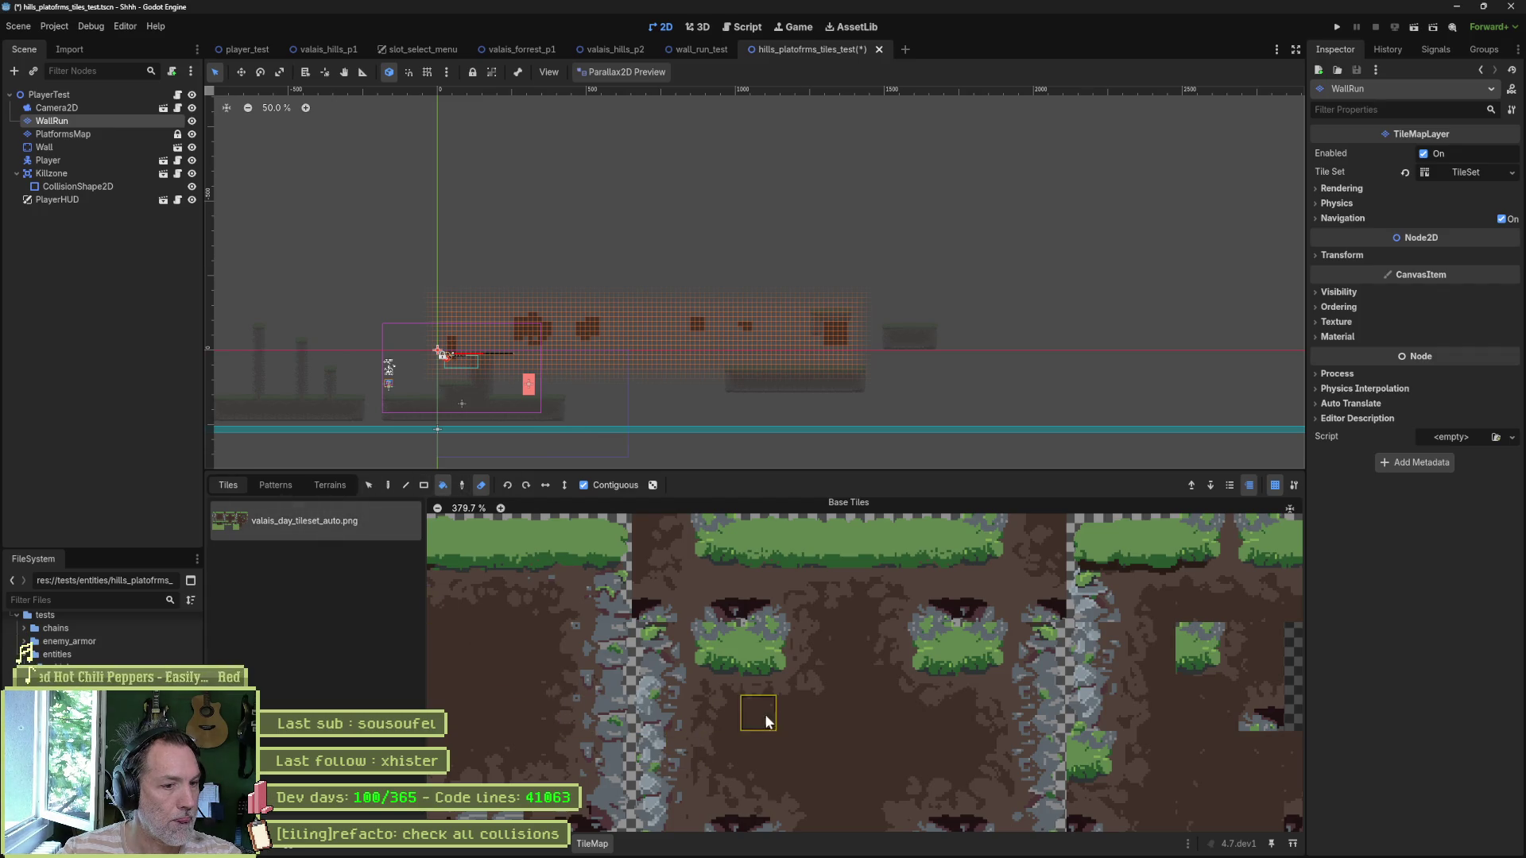
pyautogui.scroll(-5, 852, 715)
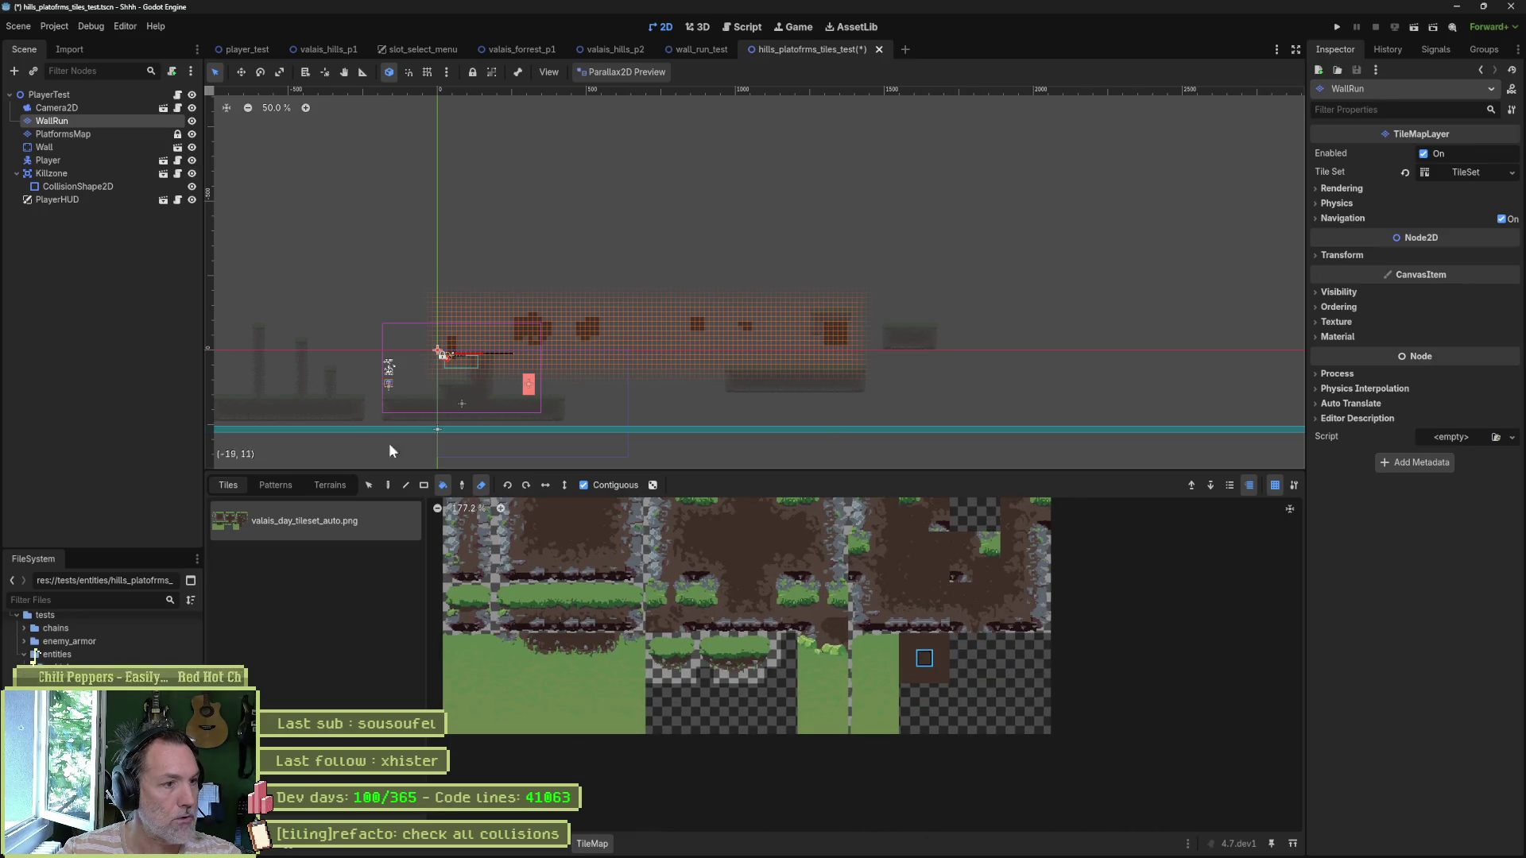
pyautogui.click(420, 487)
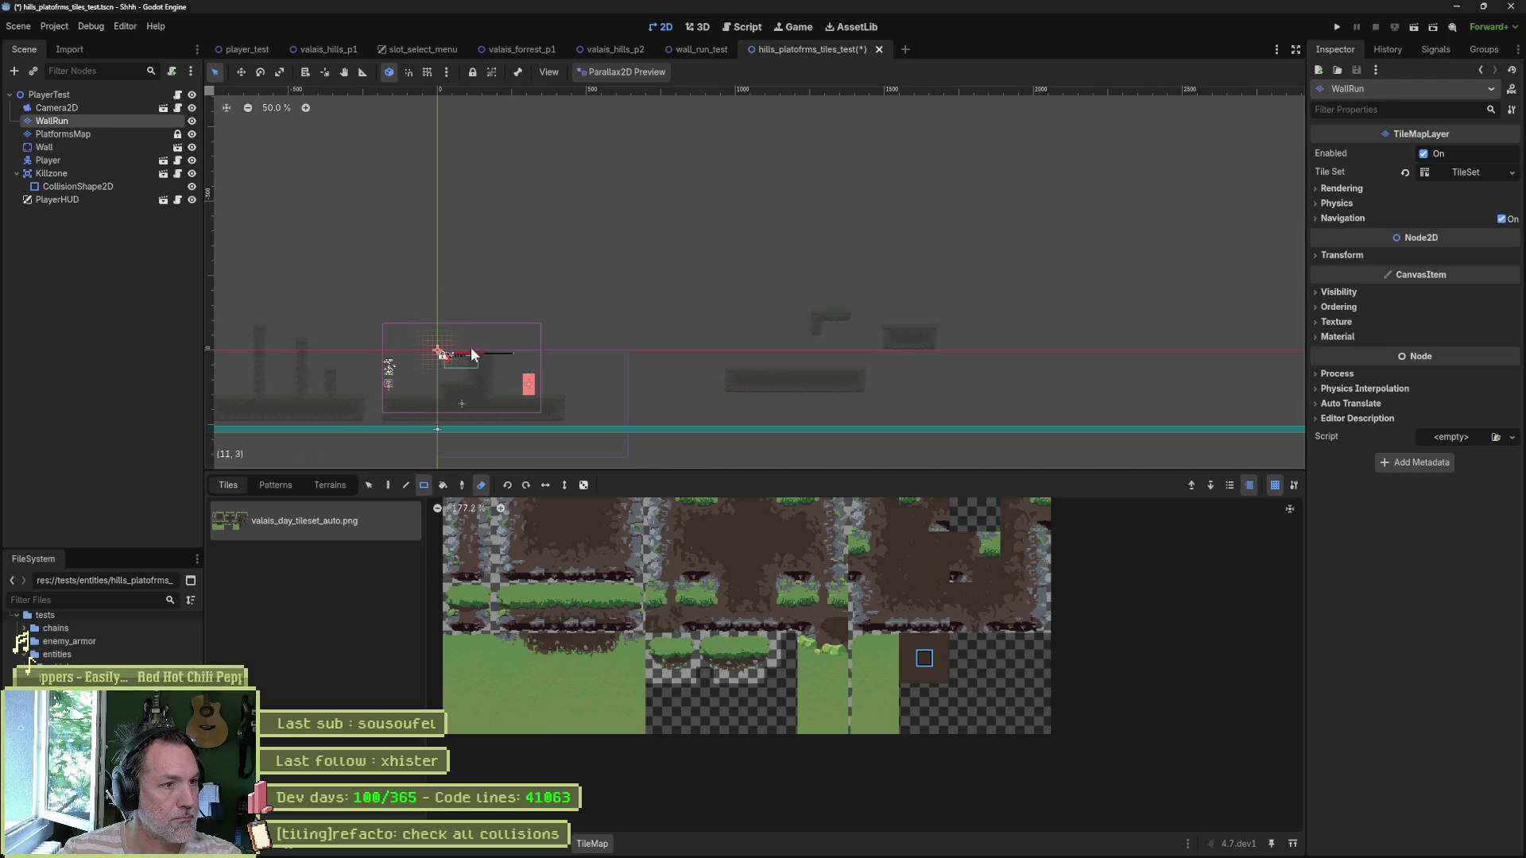
pyautogui.scroll(2, 471, 327)
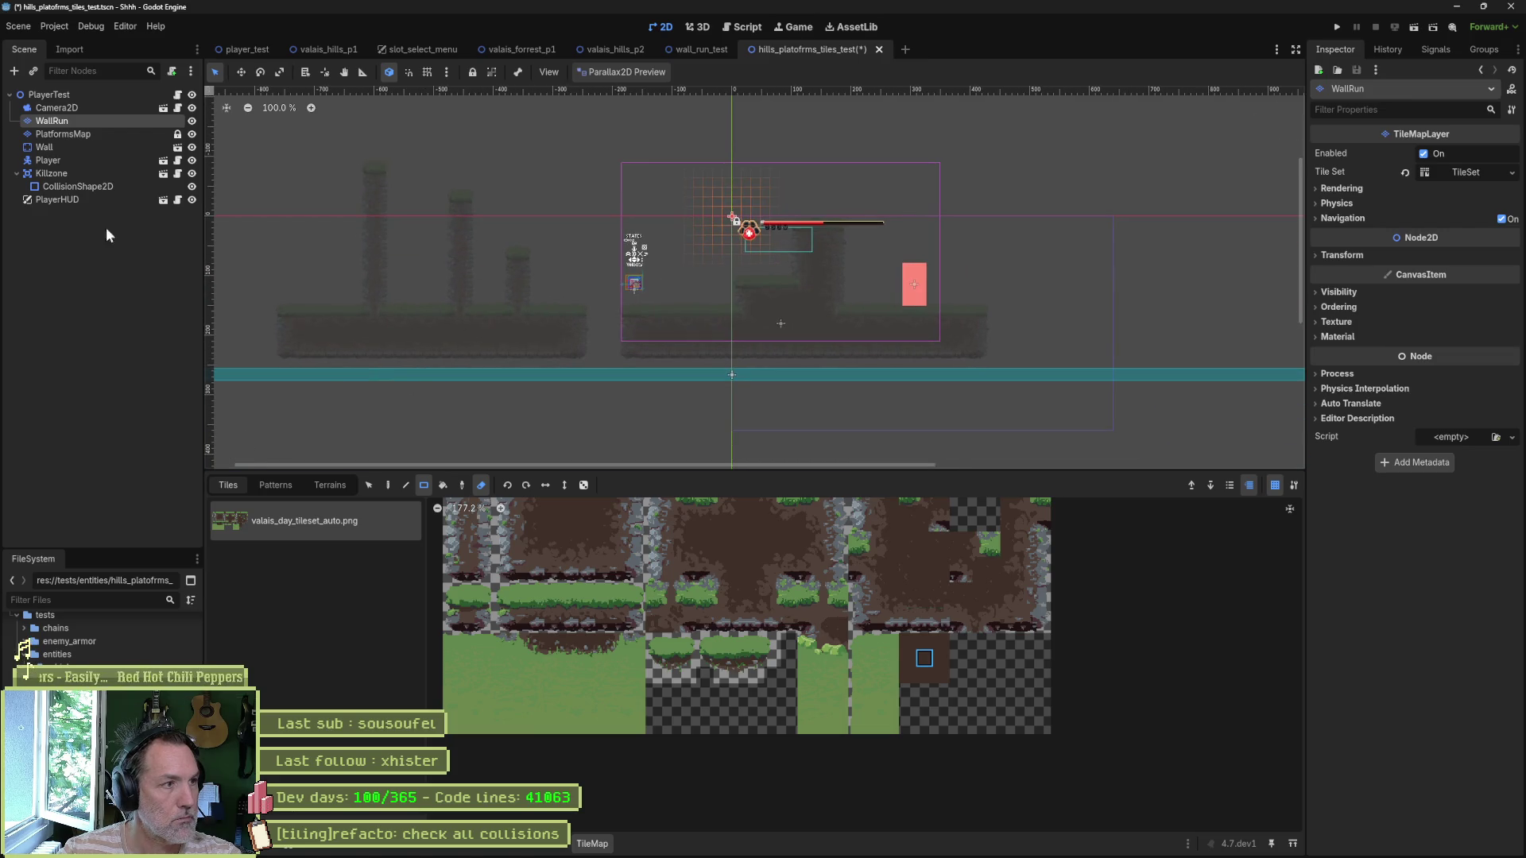
# Step: Paint small floating grass platforms with PlatformsMap terrain and extend the lower ground rightward
pyautogui.click(68, 134)
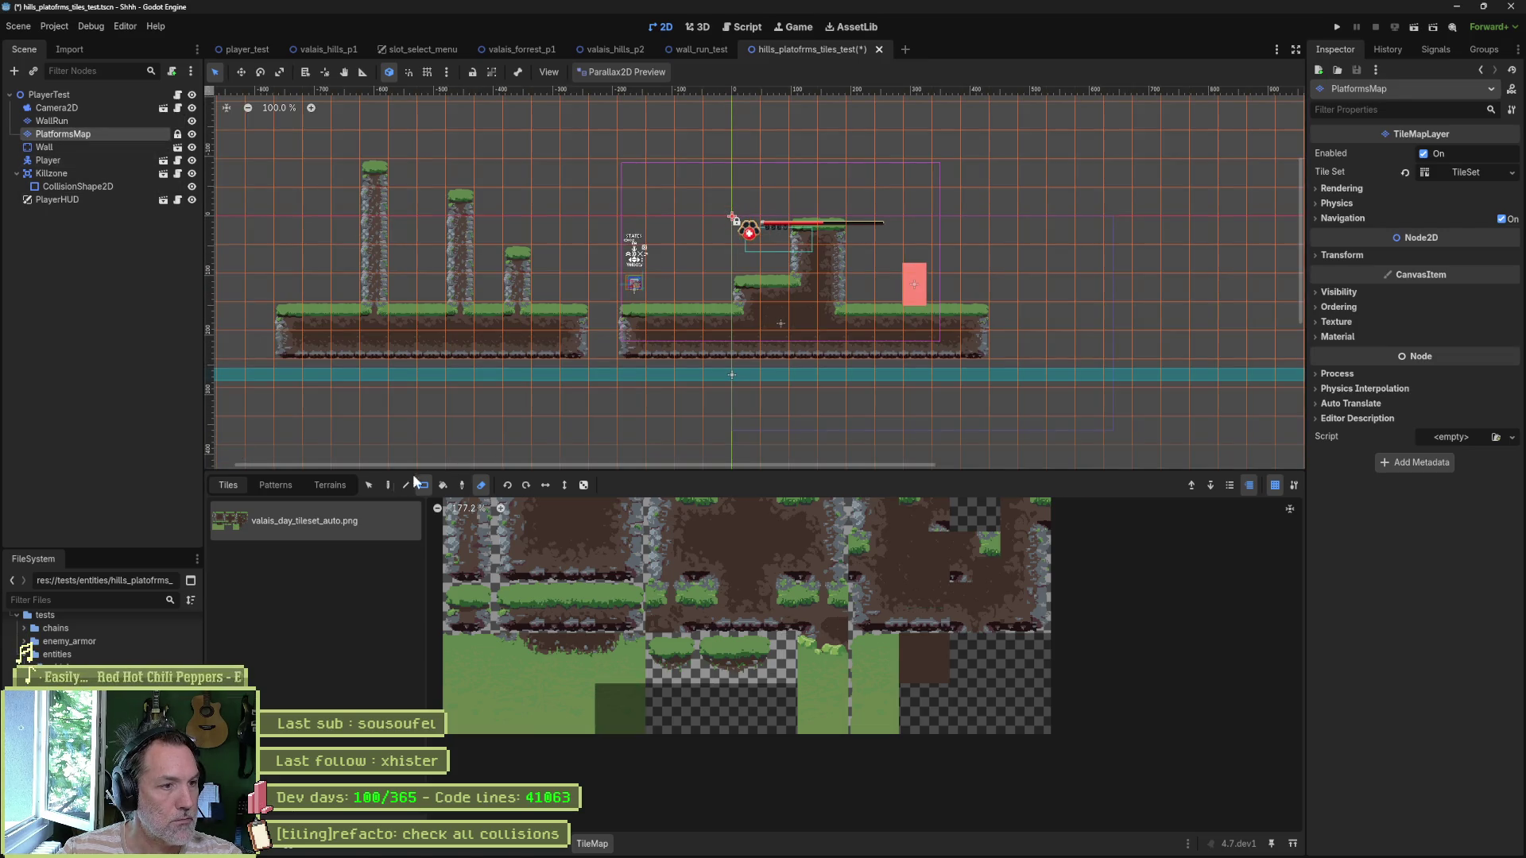
pyautogui.click(330, 484)
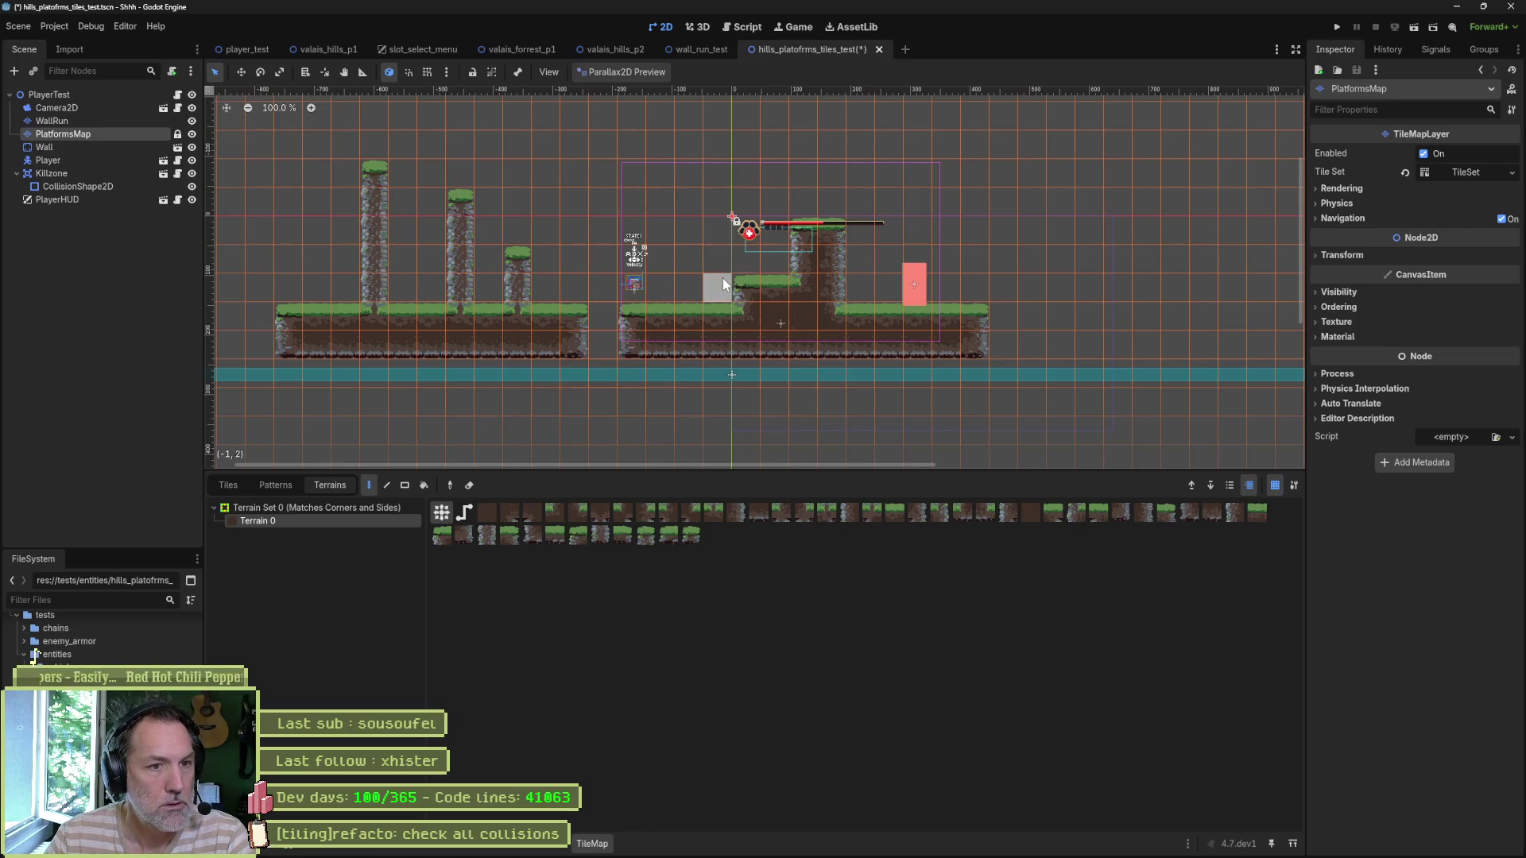
pyautogui.hscroll(-3, 712, 306)
pyautogui.scroll(1, 712, 307)
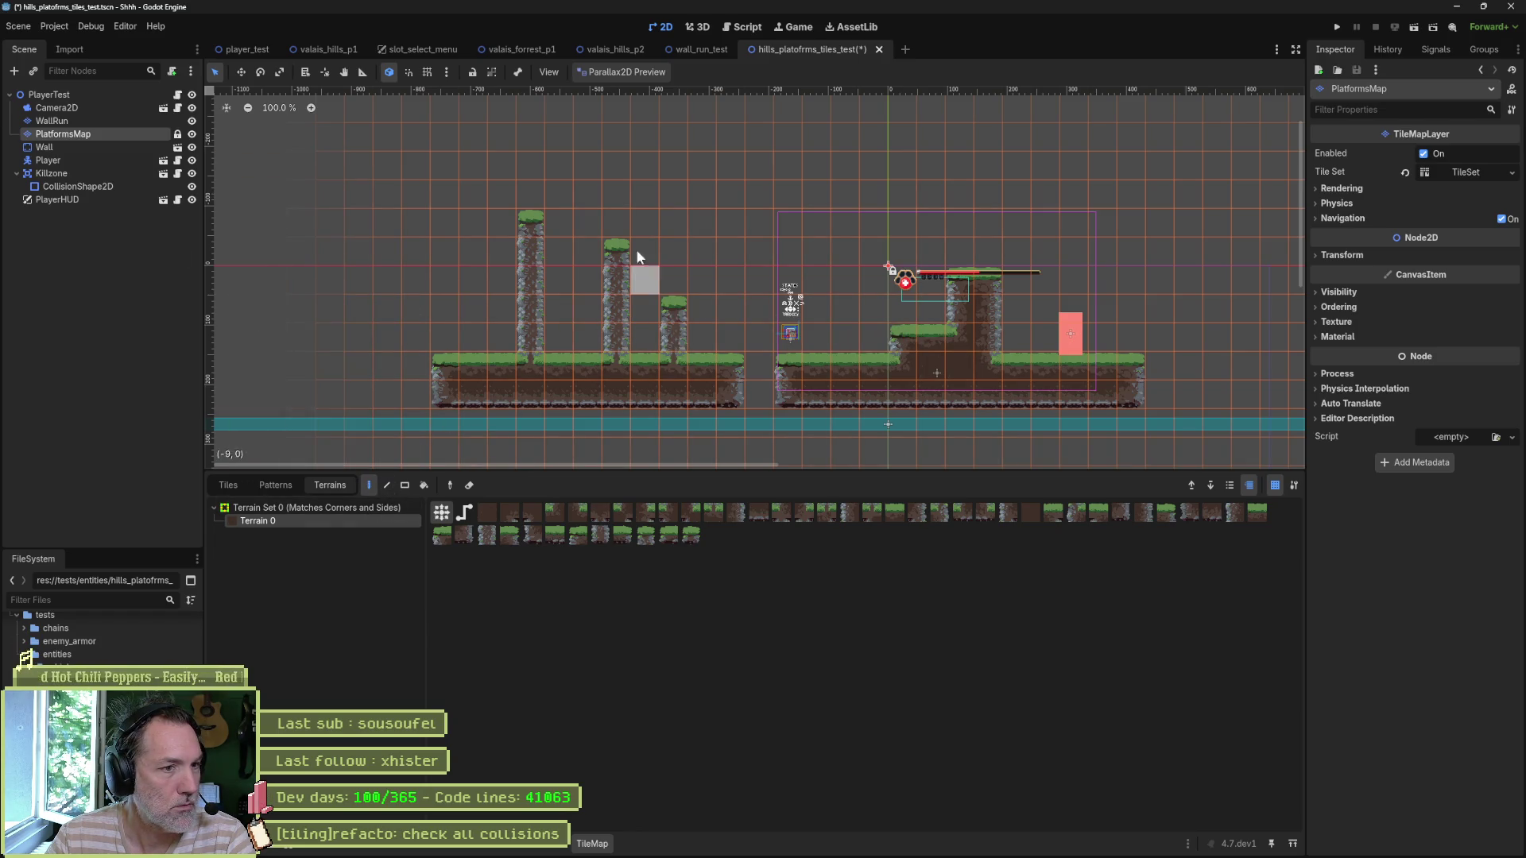
pyautogui.hscroll(5, 843, 249)
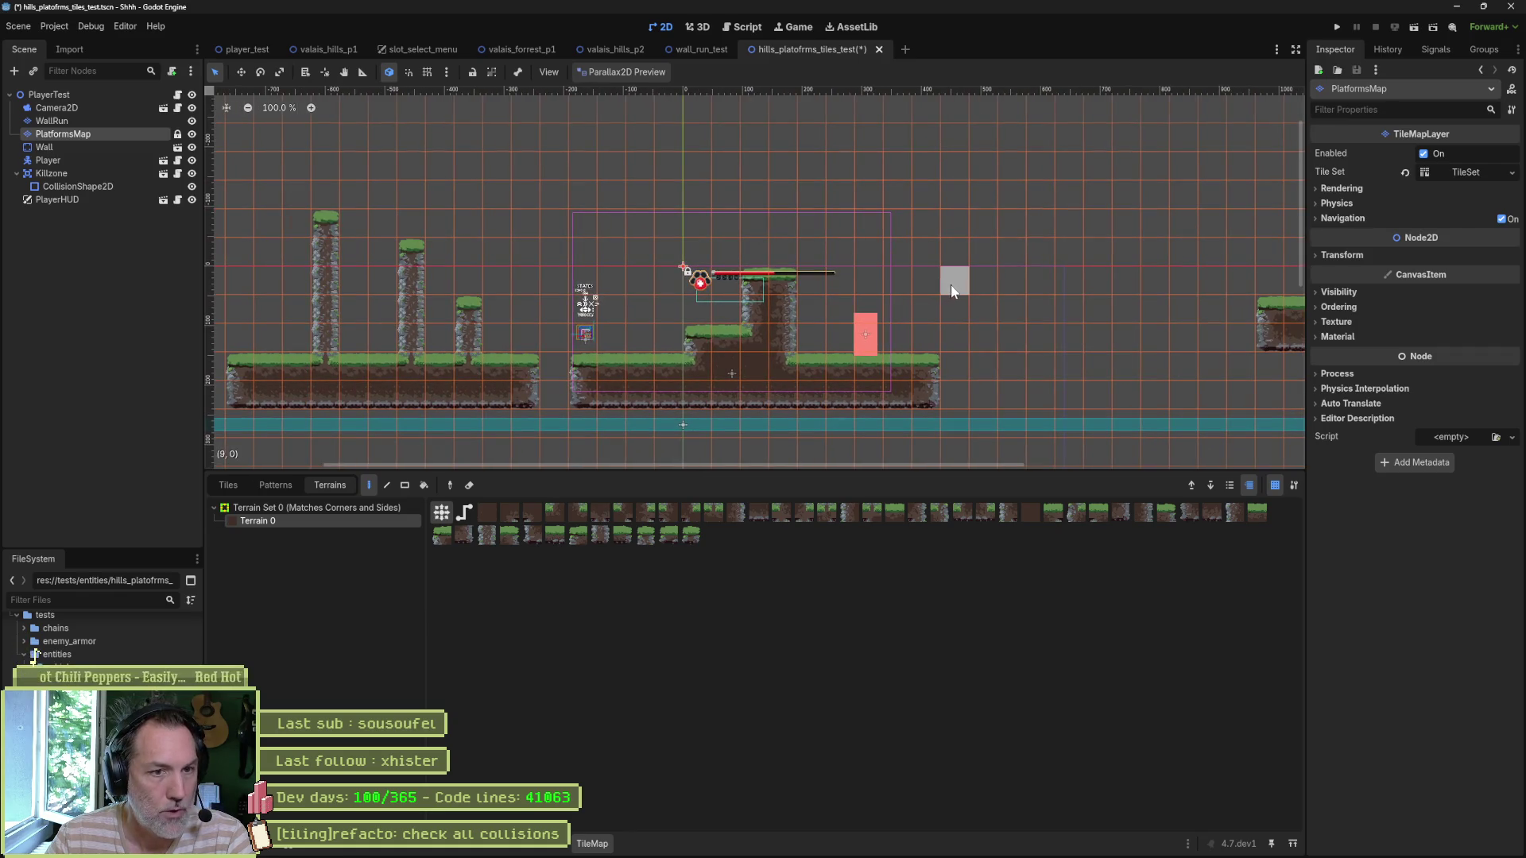
pyautogui.moveTo(952, 282); pyautogui.dragTo(1007, 287)
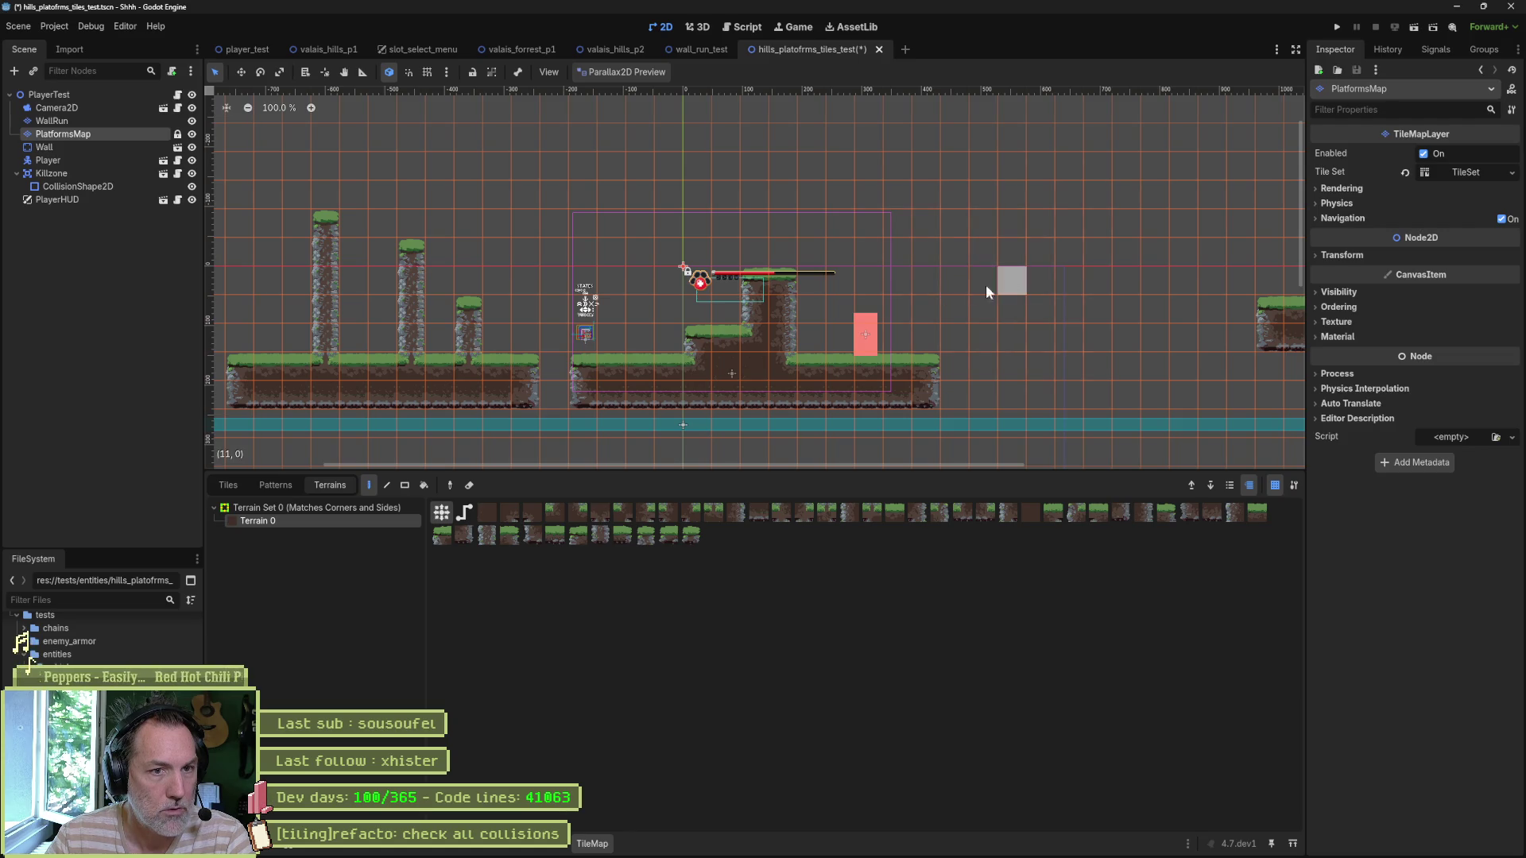
pyautogui.moveTo(957, 303); pyautogui.dragTo(1011, 307)
pyautogui.click(1079, 311)
pyautogui.click(1117, 284)
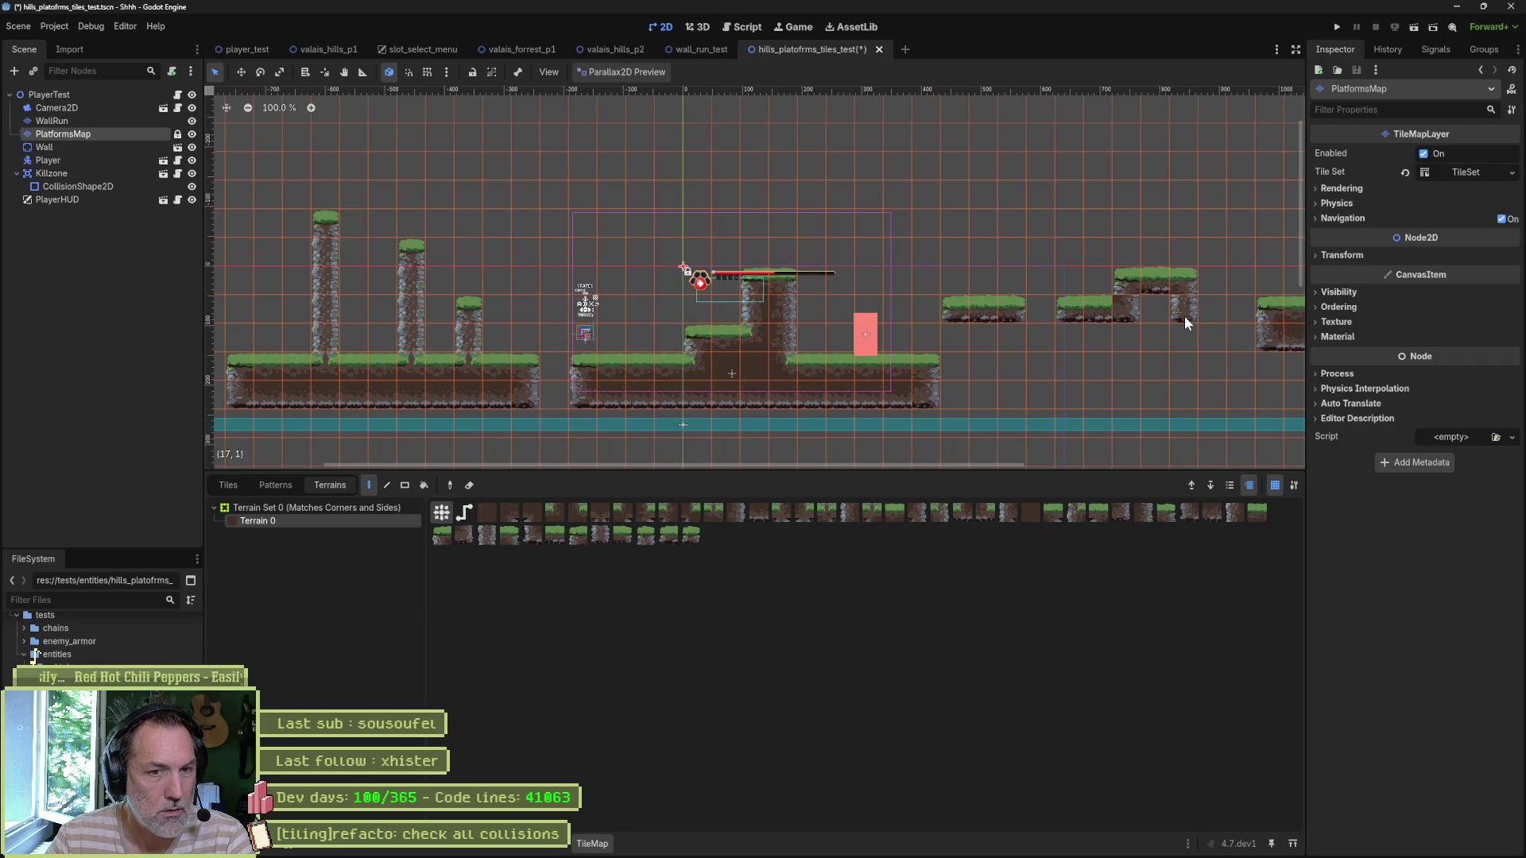
pyautogui.moveTo(1034, 365)
pyautogui.mouseDown()
pyautogui.moveTo(1229, 364)
pyautogui.moveTo(1031, 393)
pyautogui.mouseUp()
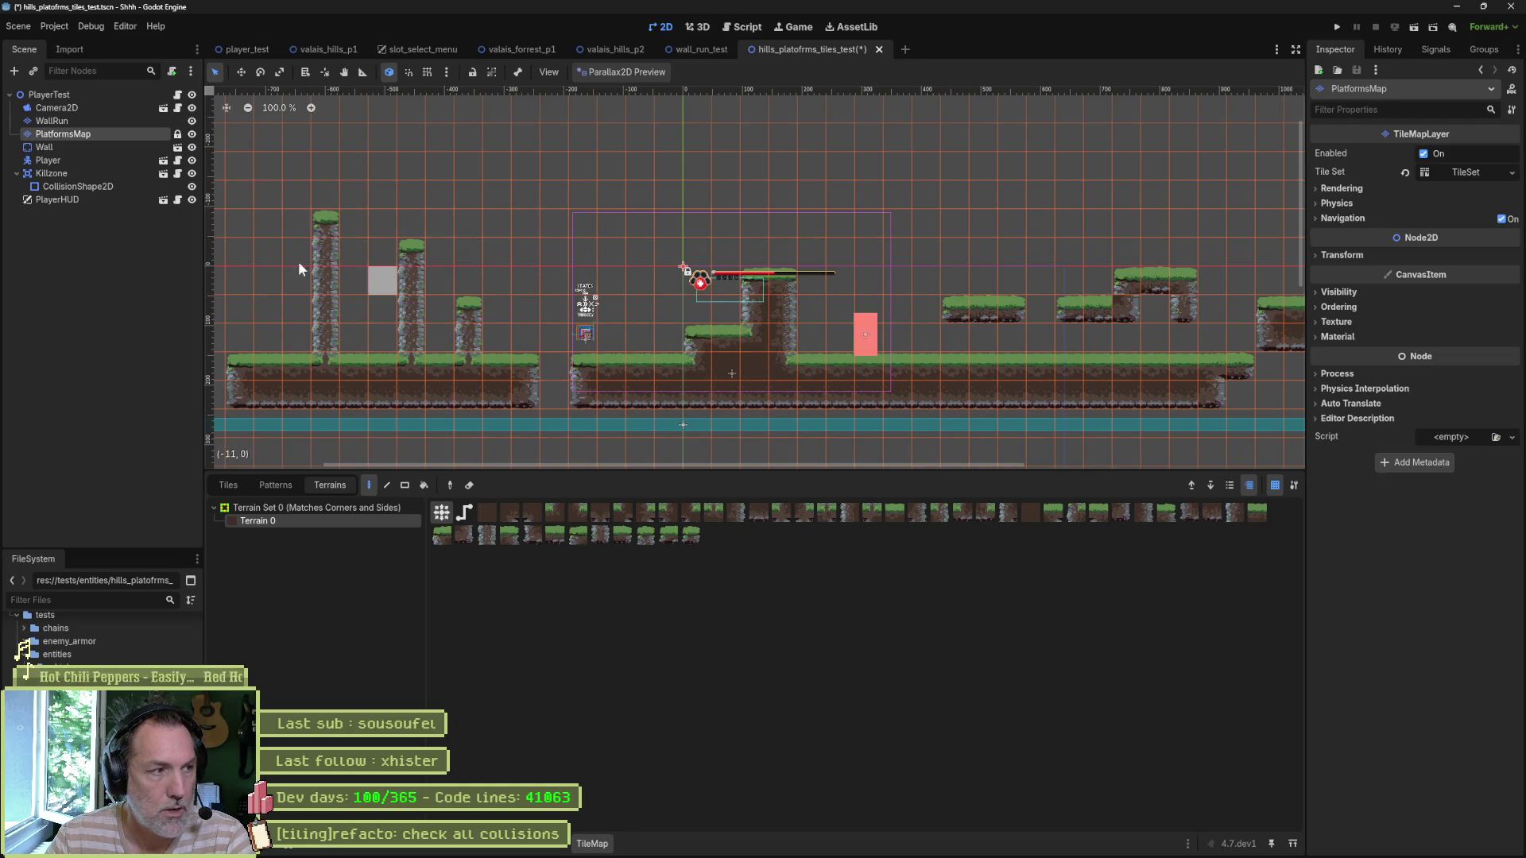
# Step: Move the Player left to sit beside the pillars
pyautogui.click(70, 161)
pyautogui.press('w')
pyautogui.moveTo(672, 328); pyautogui.dragTo(628, 329)
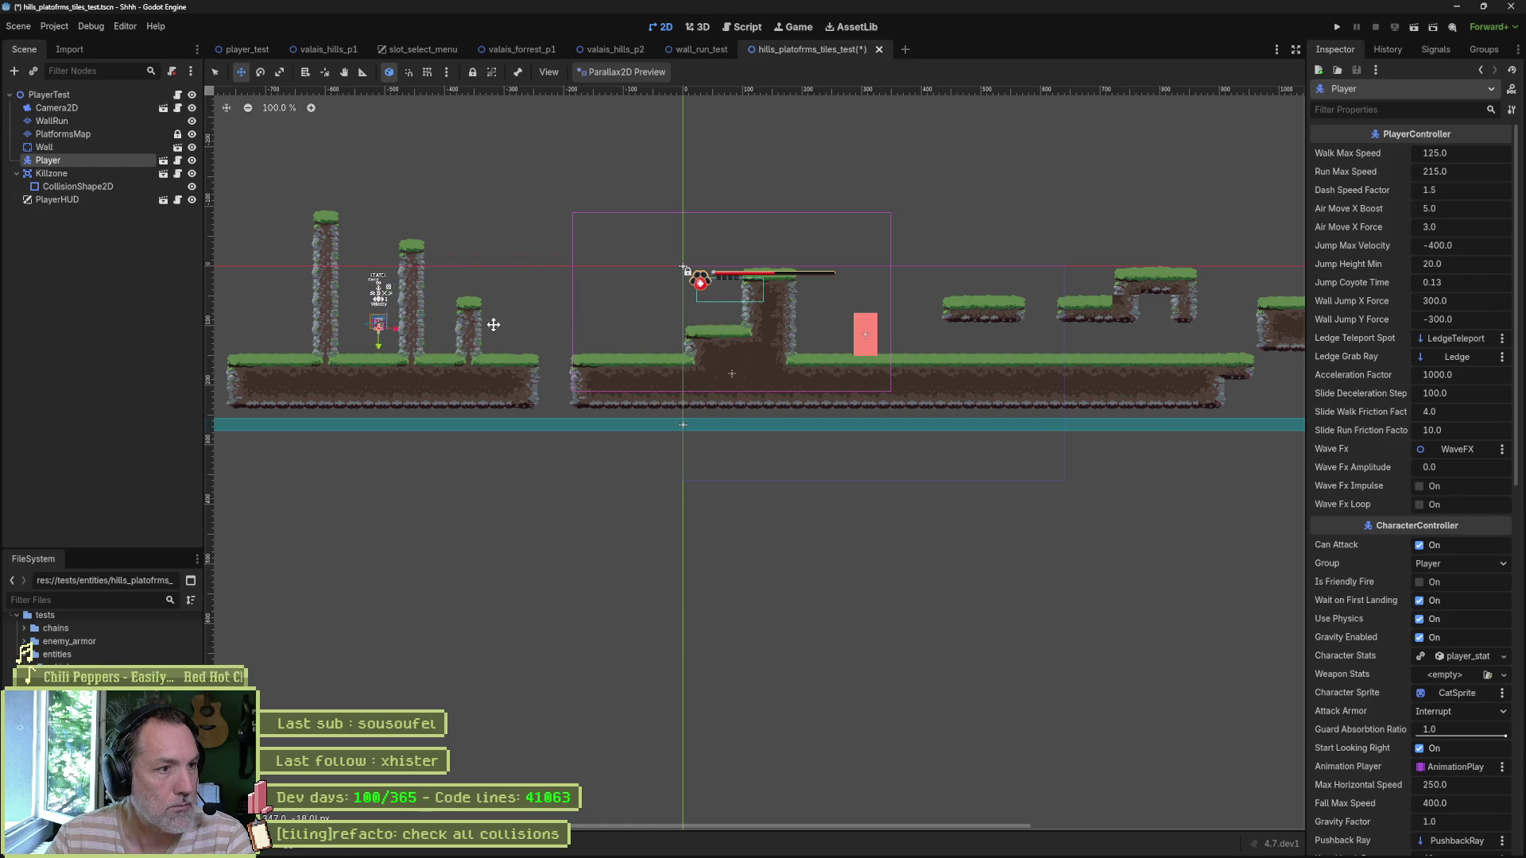
# Step: Run the scene with F6, run right, jump and wall-jump off the pillar, then stop
pyautogui.press('F6')
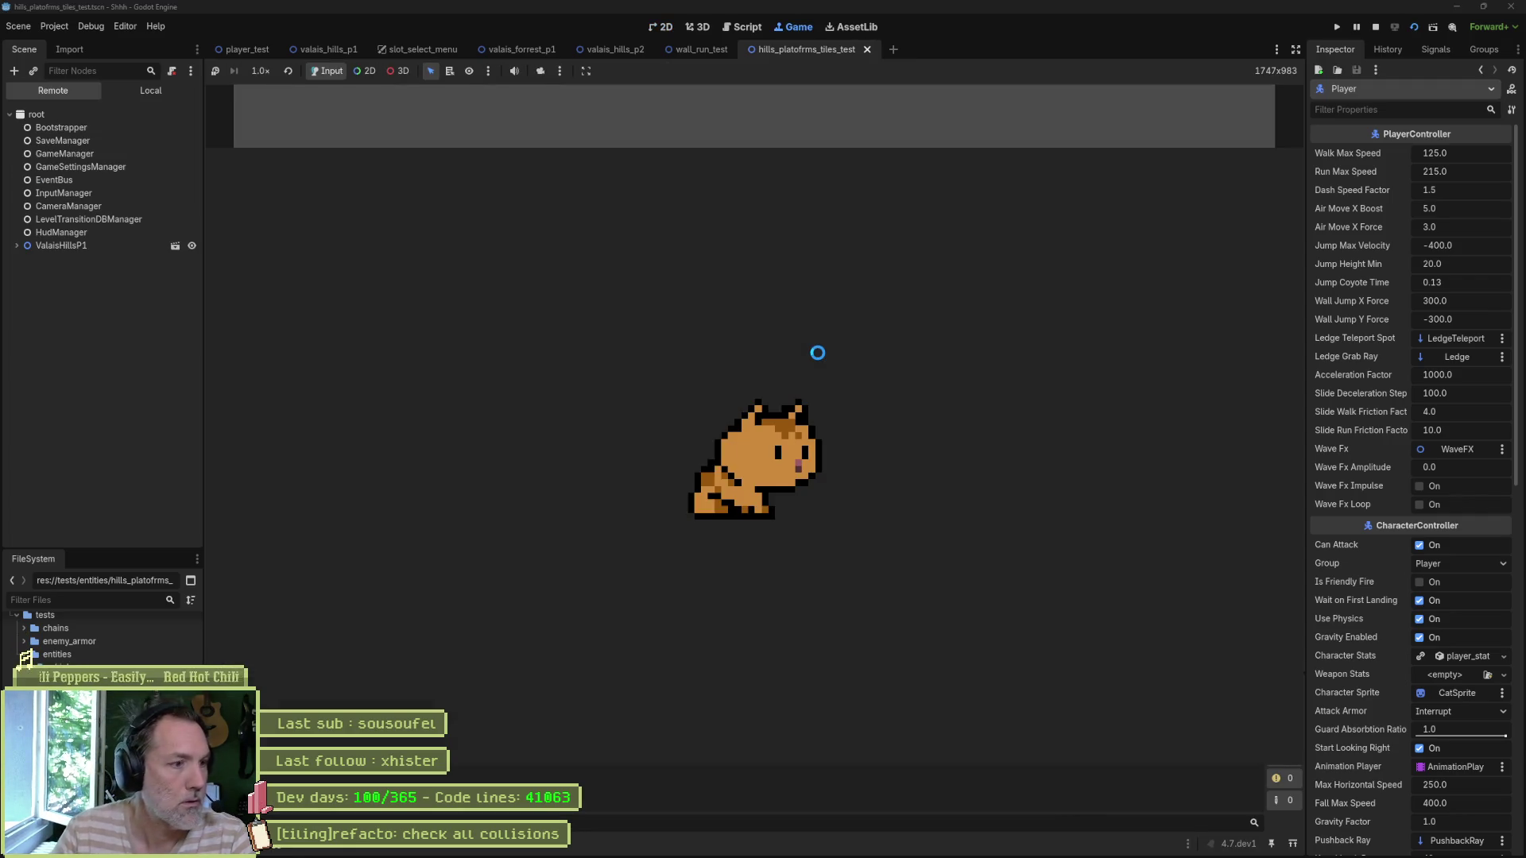
pyautogui.press('Right')
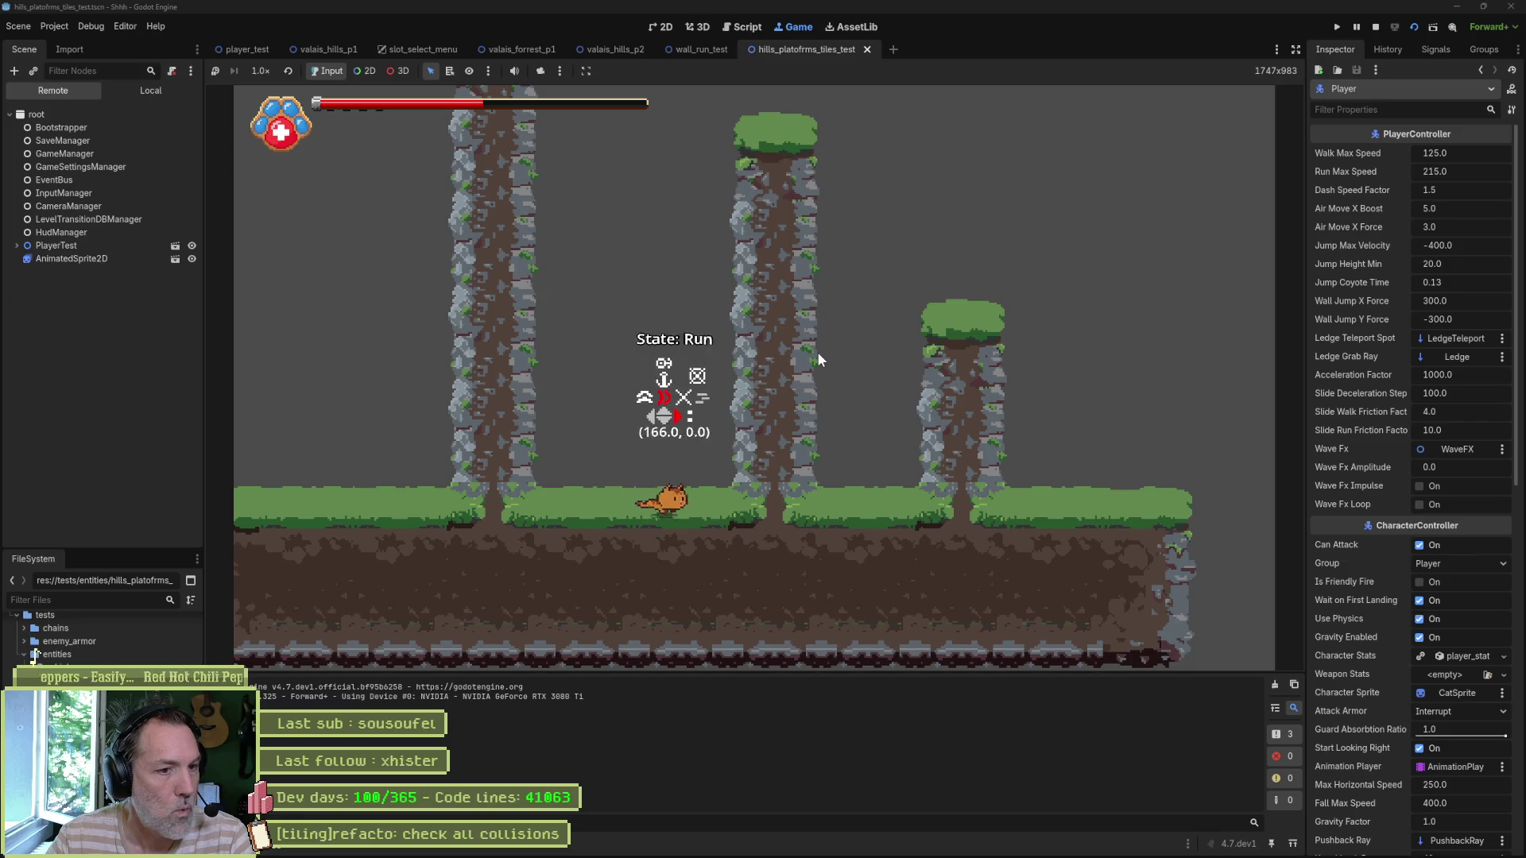
pyautogui.press('space')
pyautogui.press('space')
pyautogui.press('space')
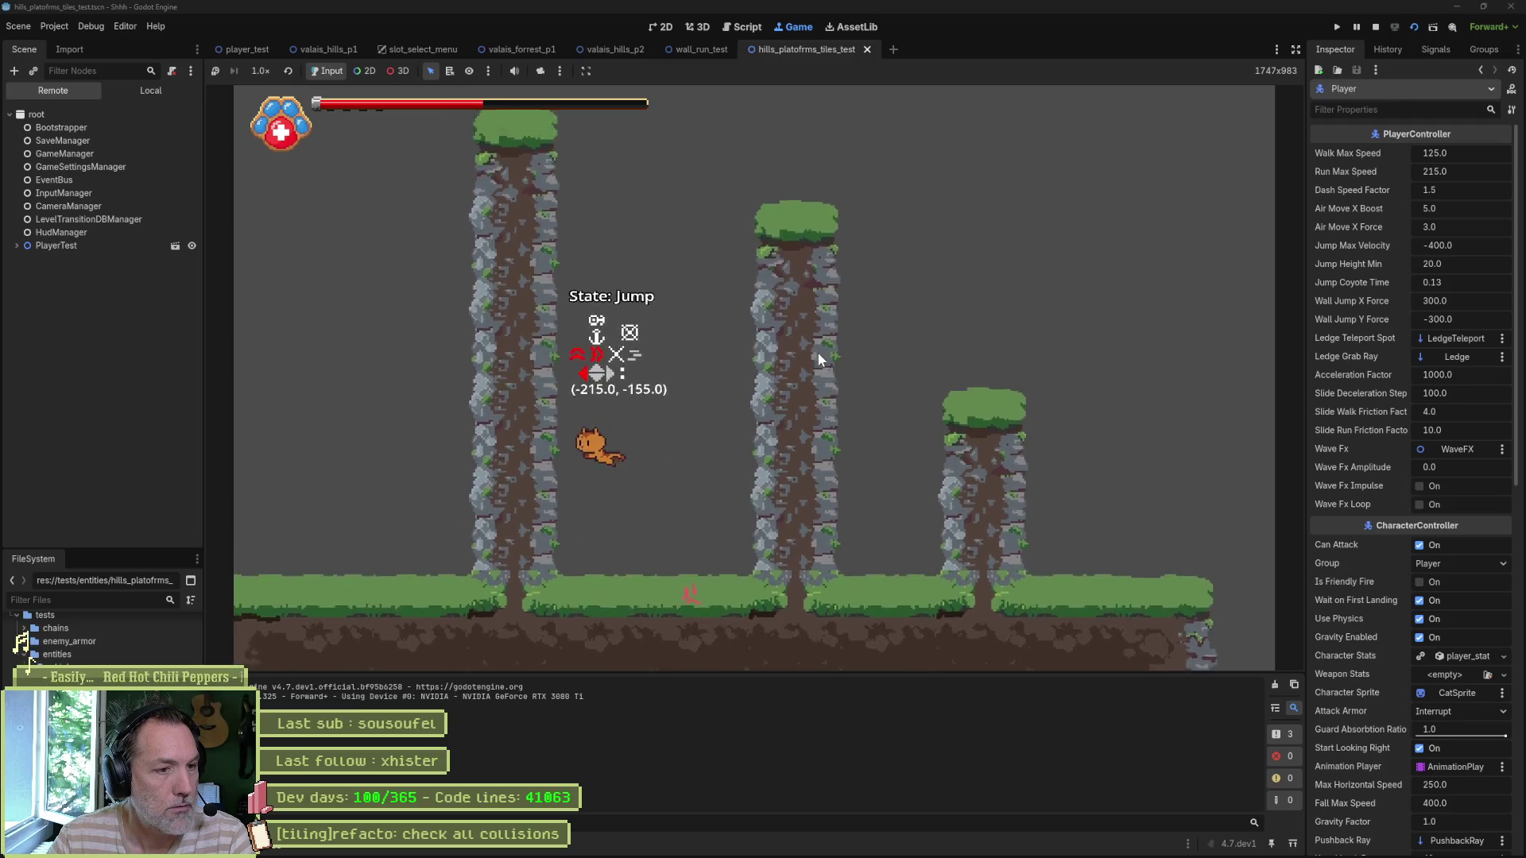
pyautogui.press('space')
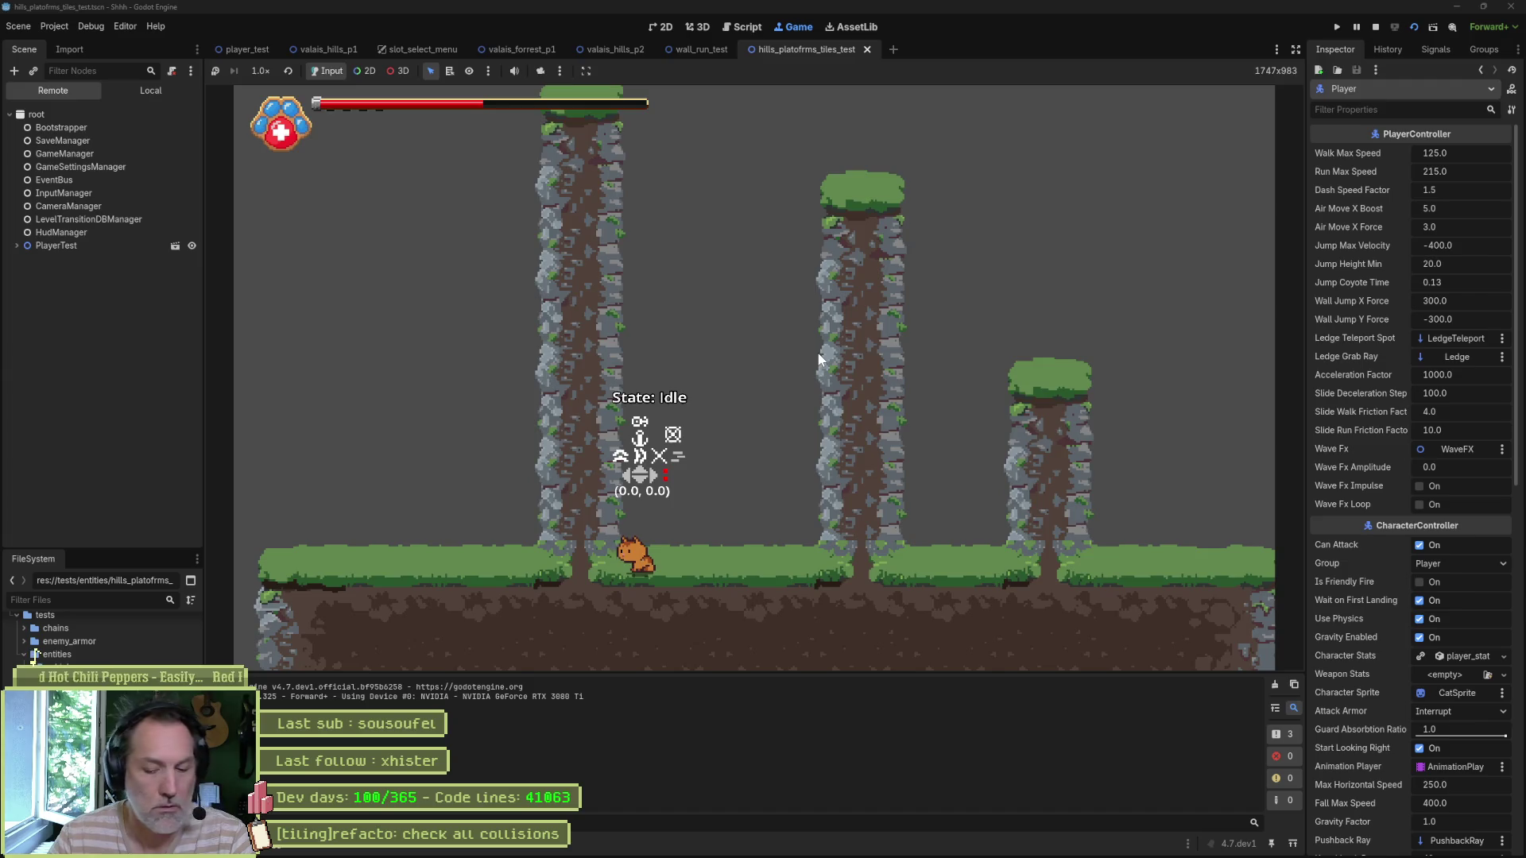
pyautogui.press('F8')
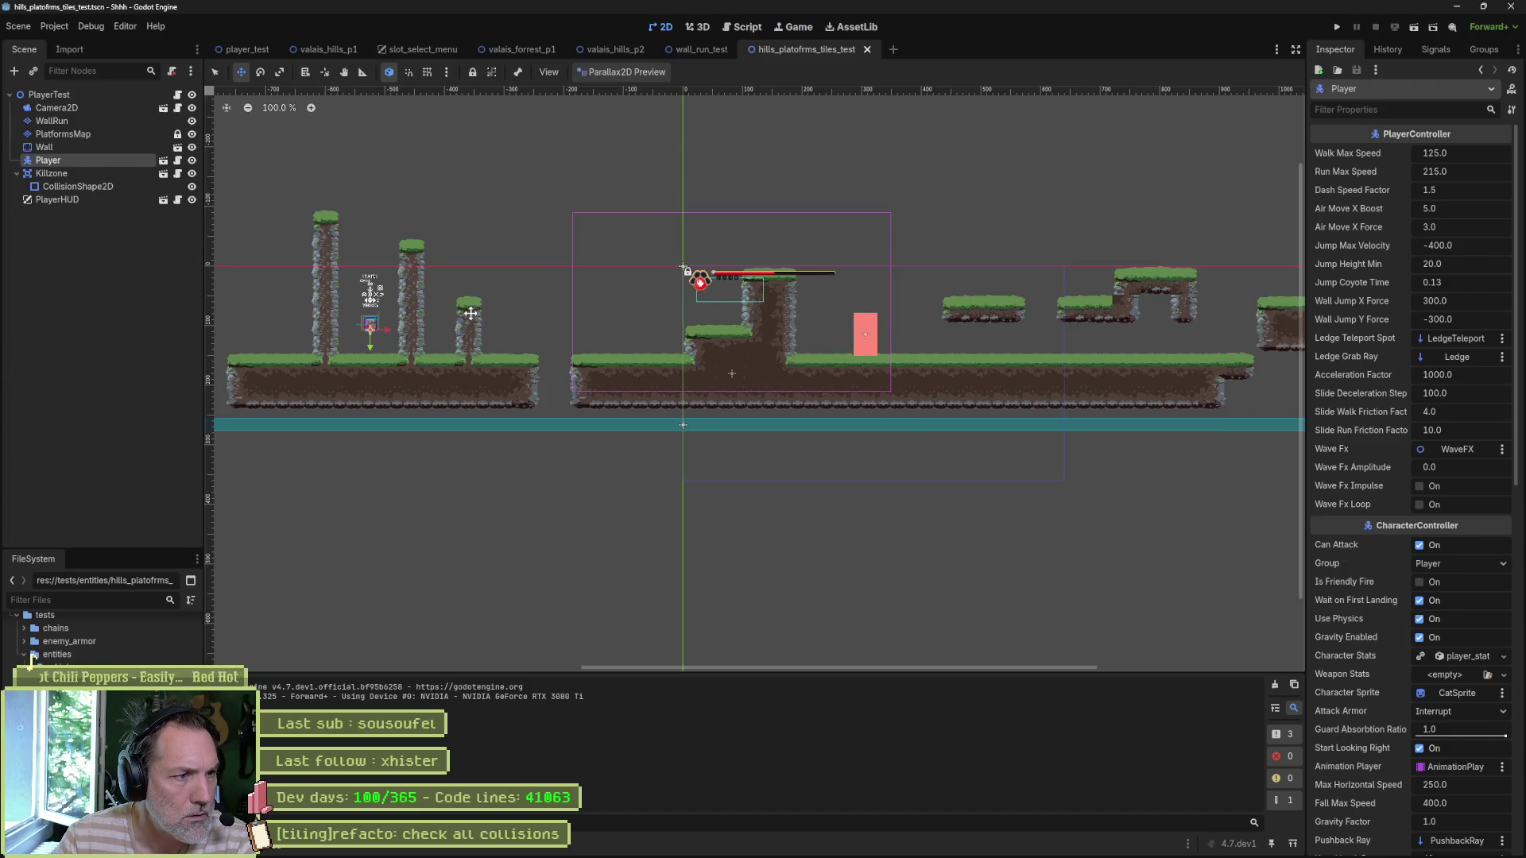
# Step: Run the scene once more, stop it, and select the PlatformsMap layer
pyautogui.press('F6')
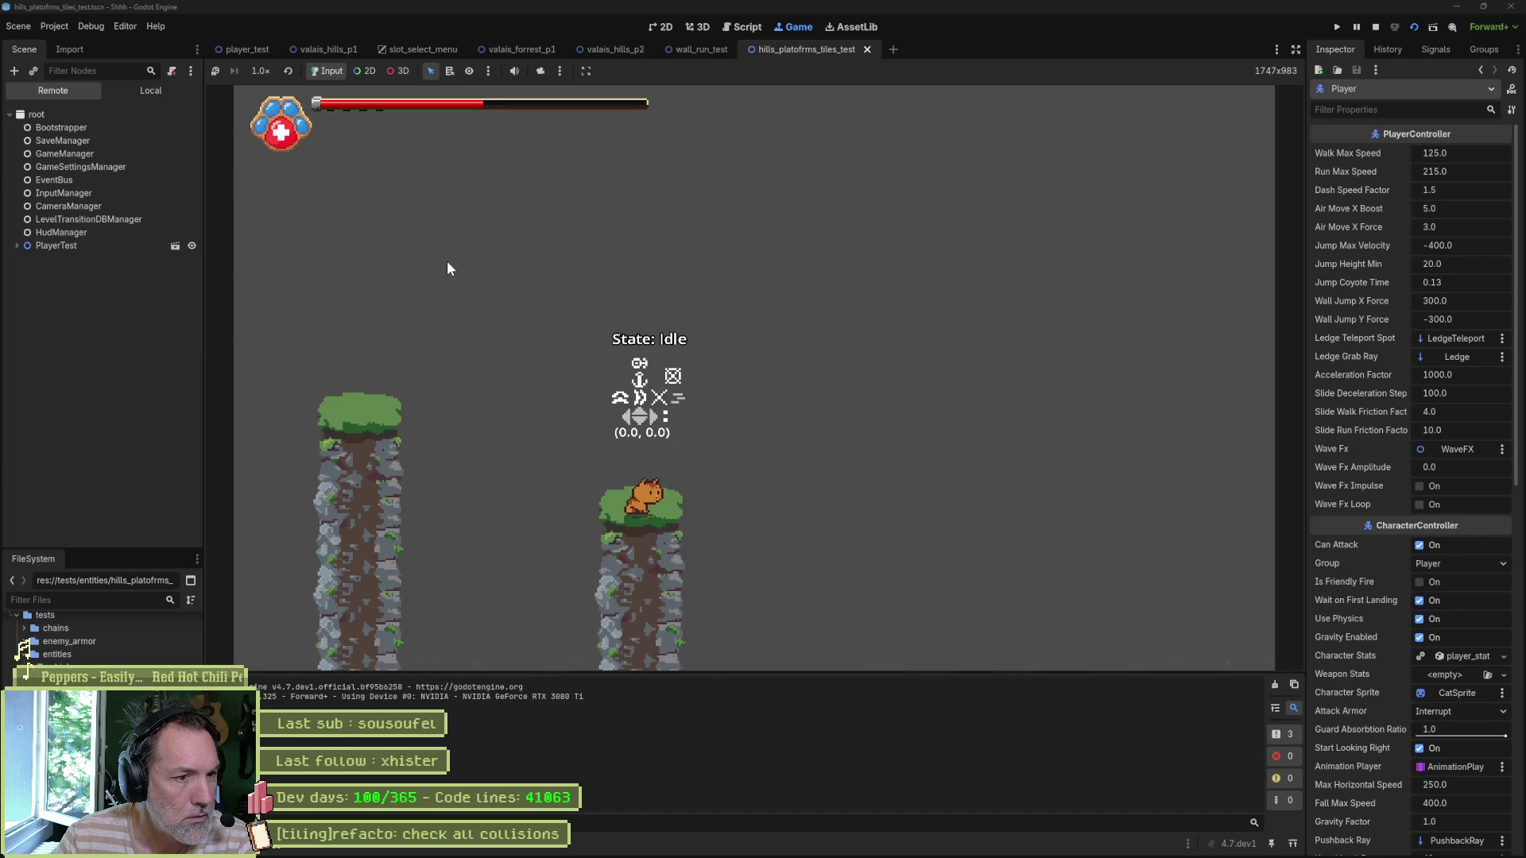
pyautogui.press('F8')
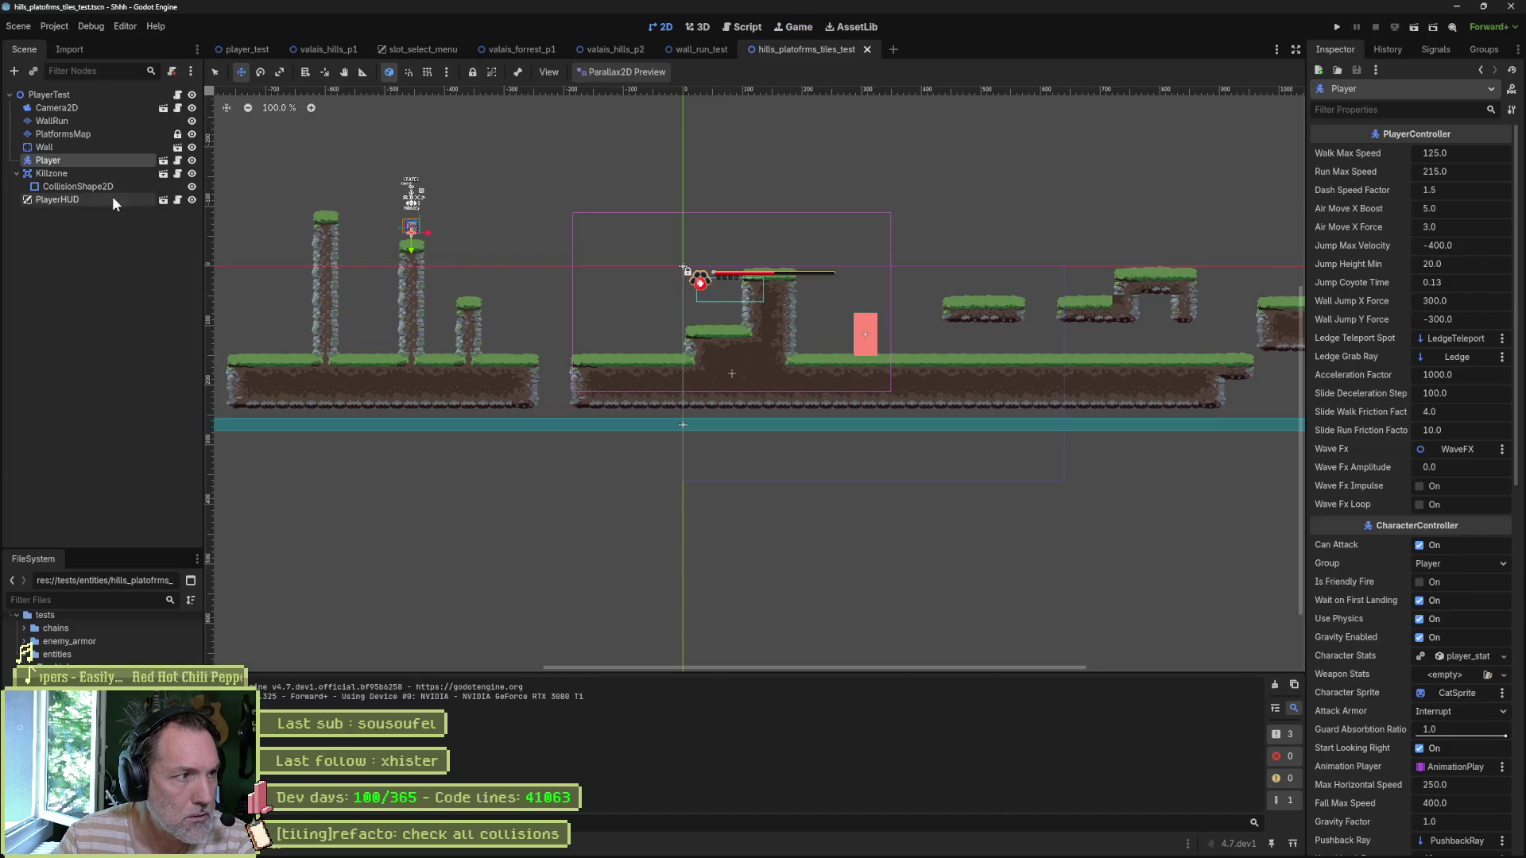
pyautogui.click(94, 132)
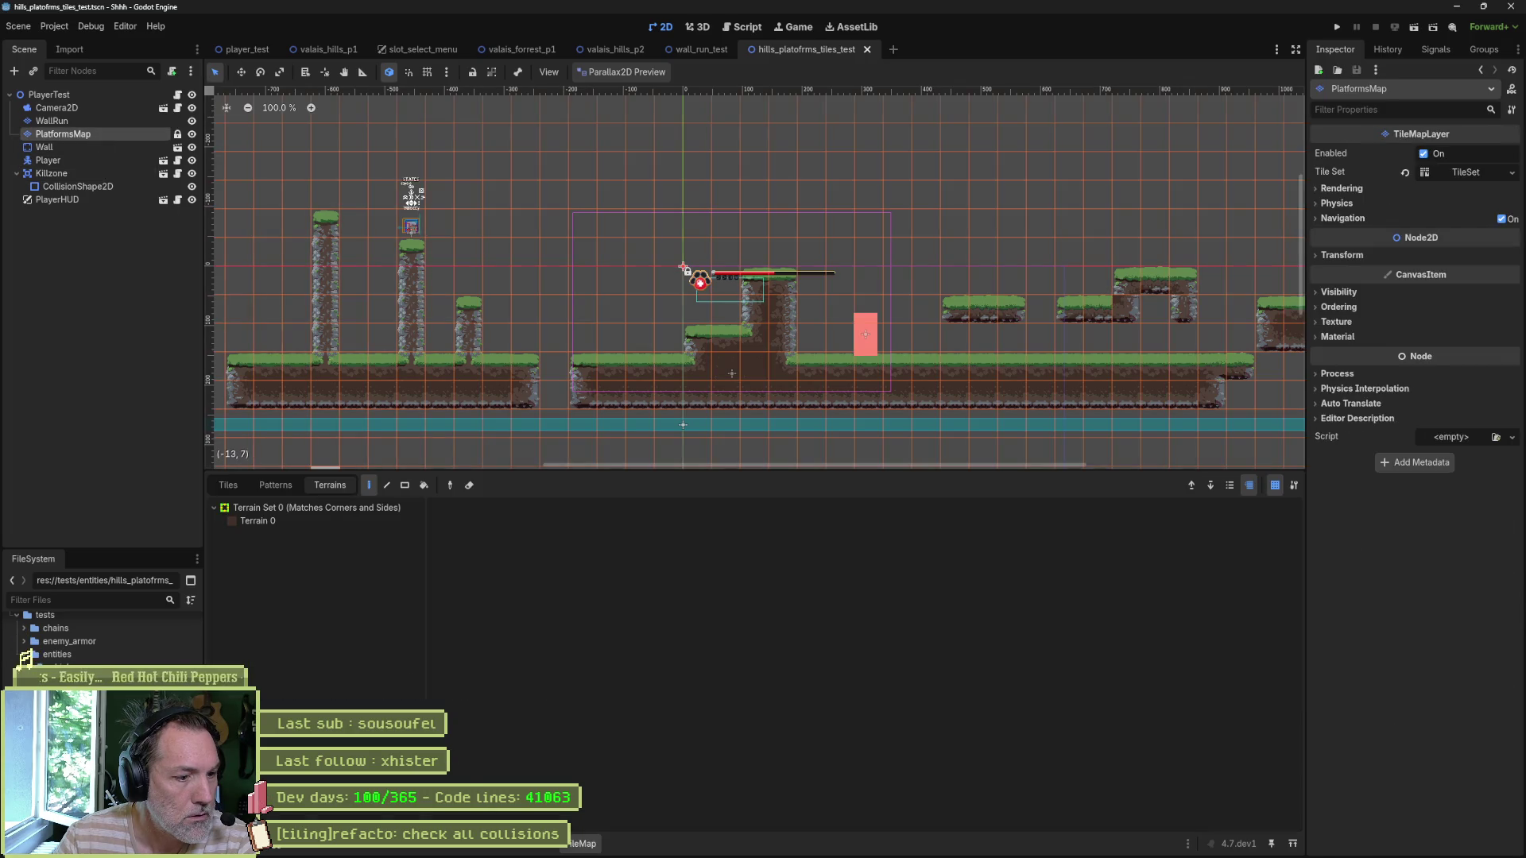
# Step: Look over the TileSet's Paint view, then switch to the wall_run_test scene
pyautogui.click(539, 846)
pyautogui.click(542, 429)
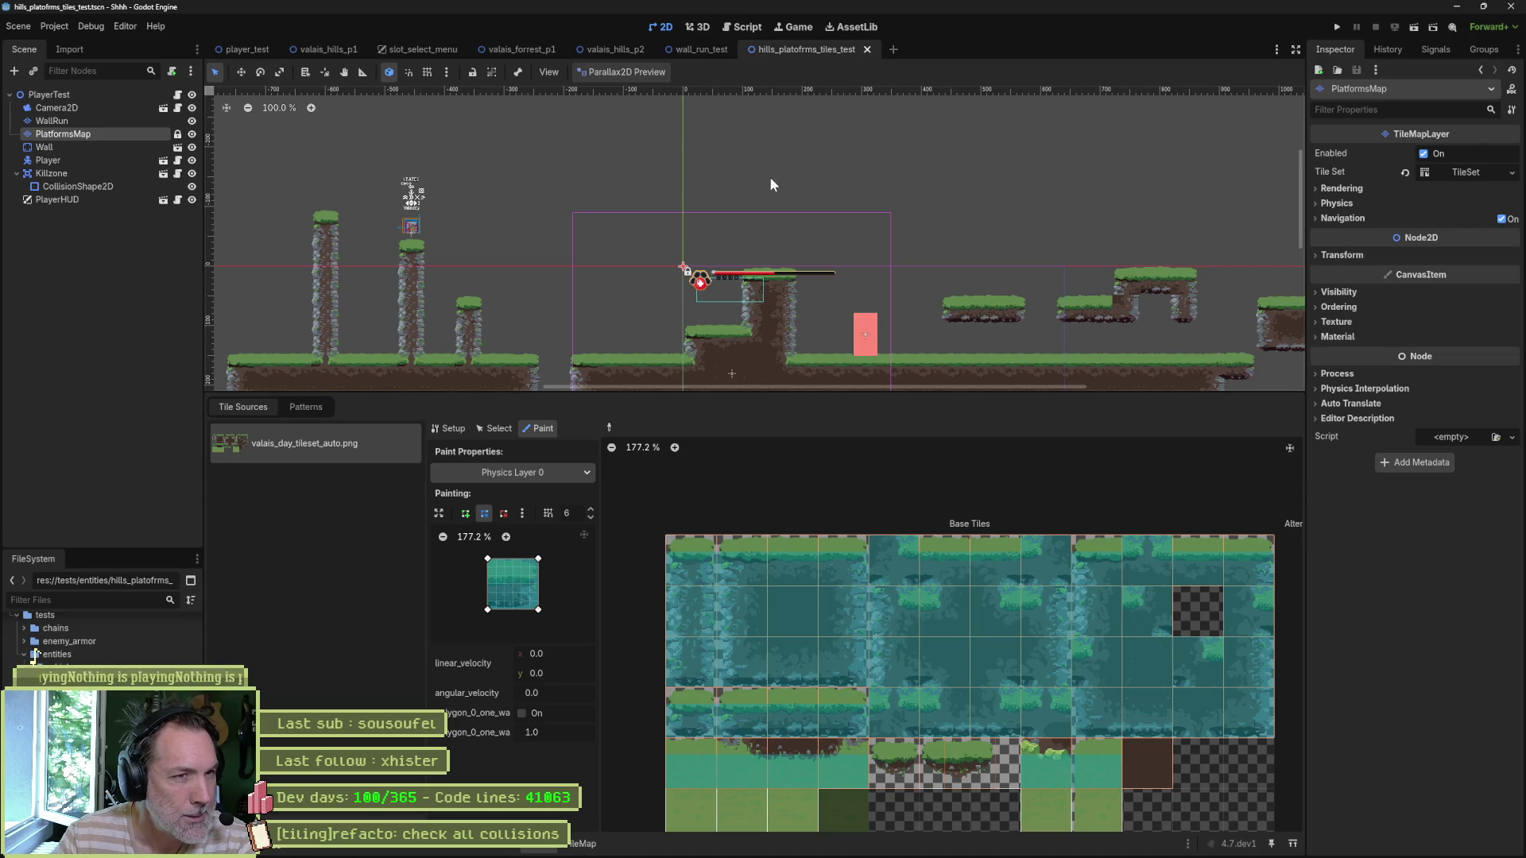
pyautogui.click(690, 49)
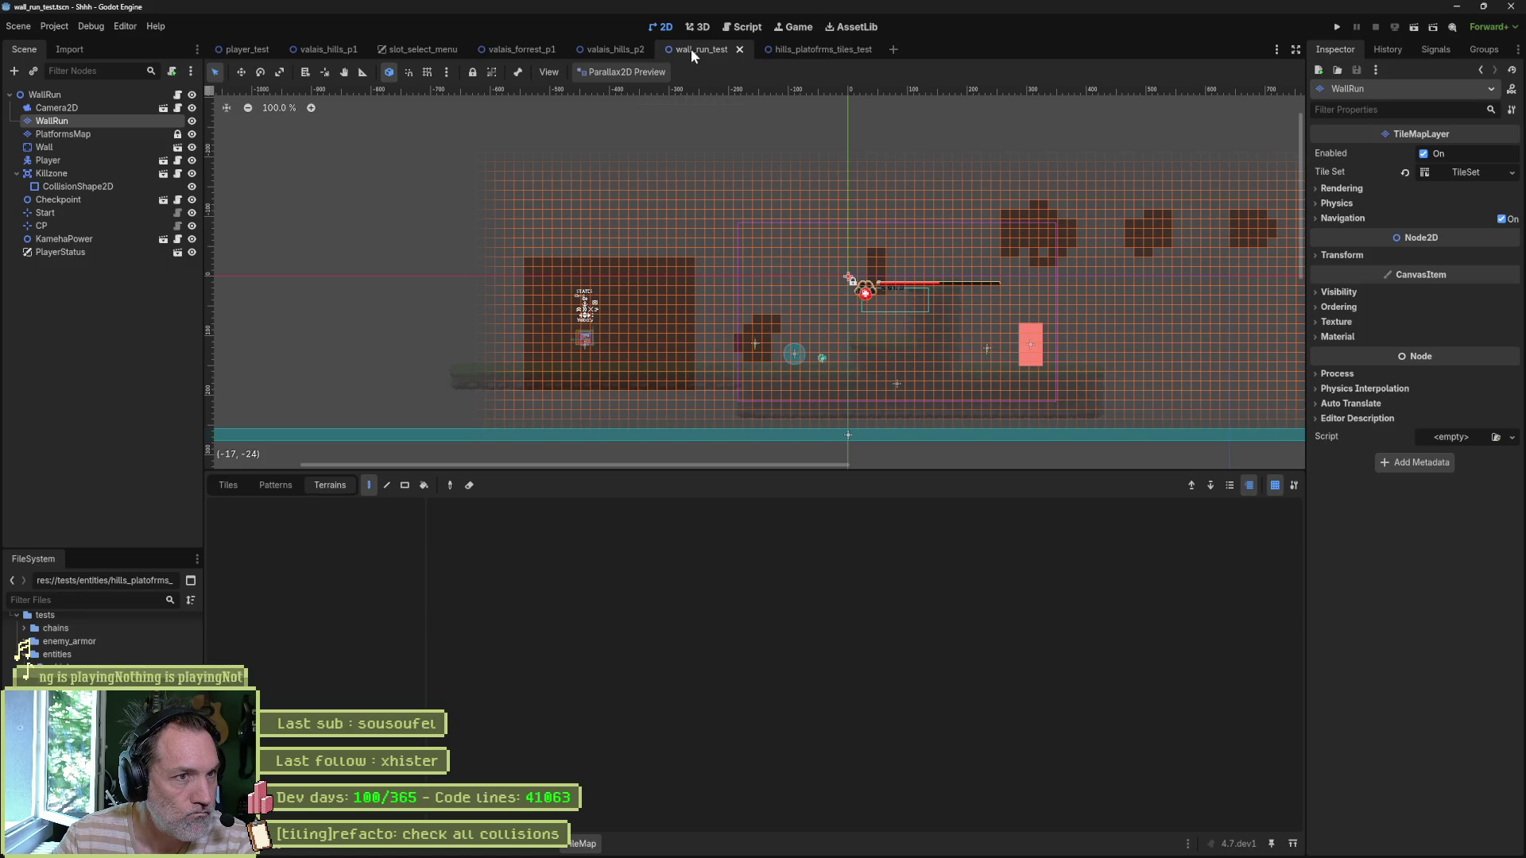
# Step: In player_test, select PlatformsMap and open its valais_day_tileset_auto.png TileSet in Paint mode
pyautogui.moveTo(613, 54)
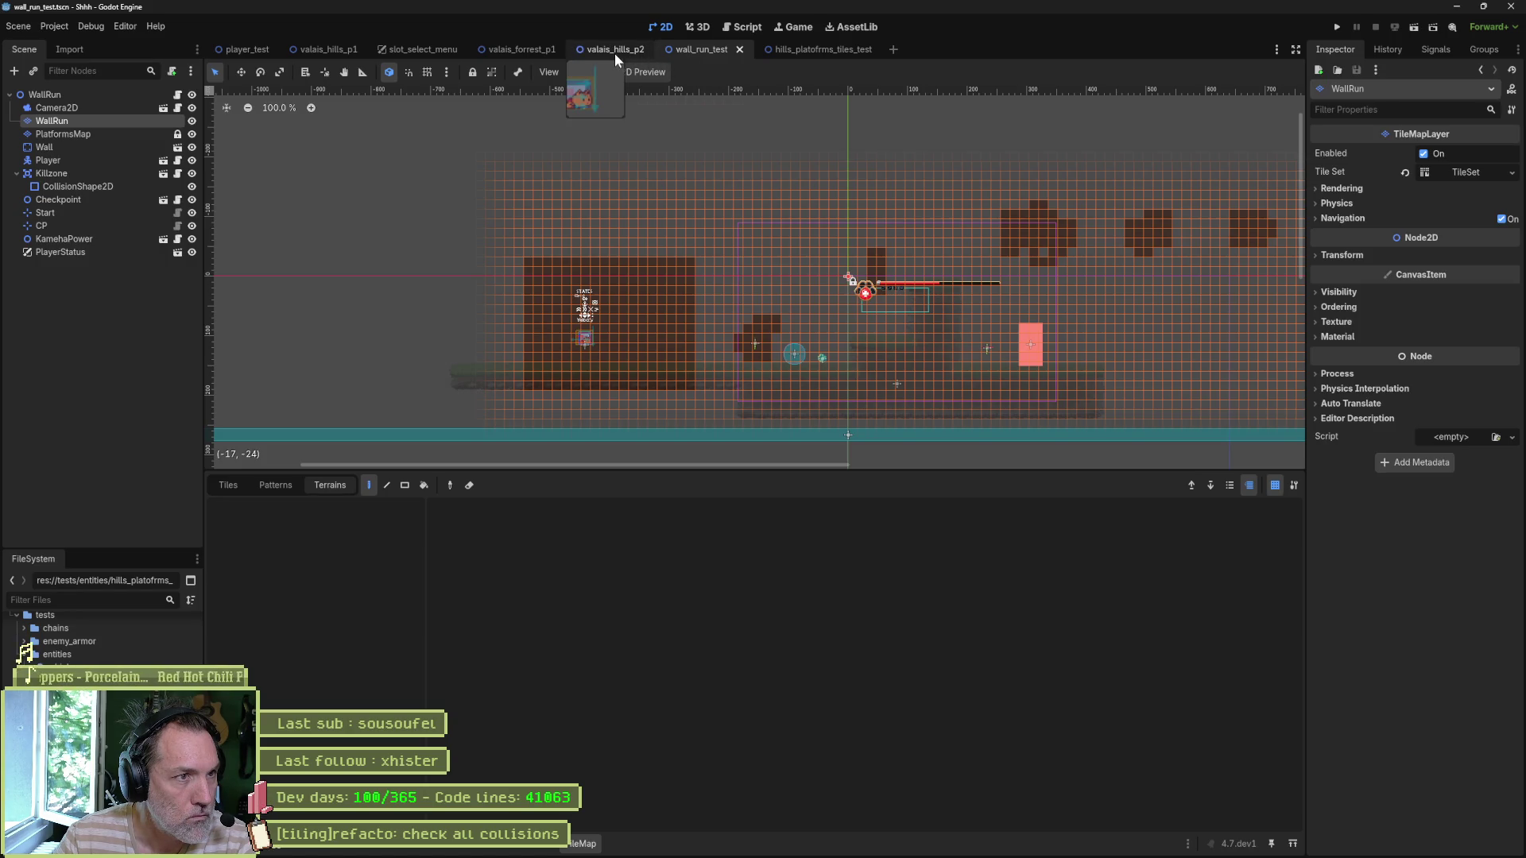
pyautogui.click(245, 51)
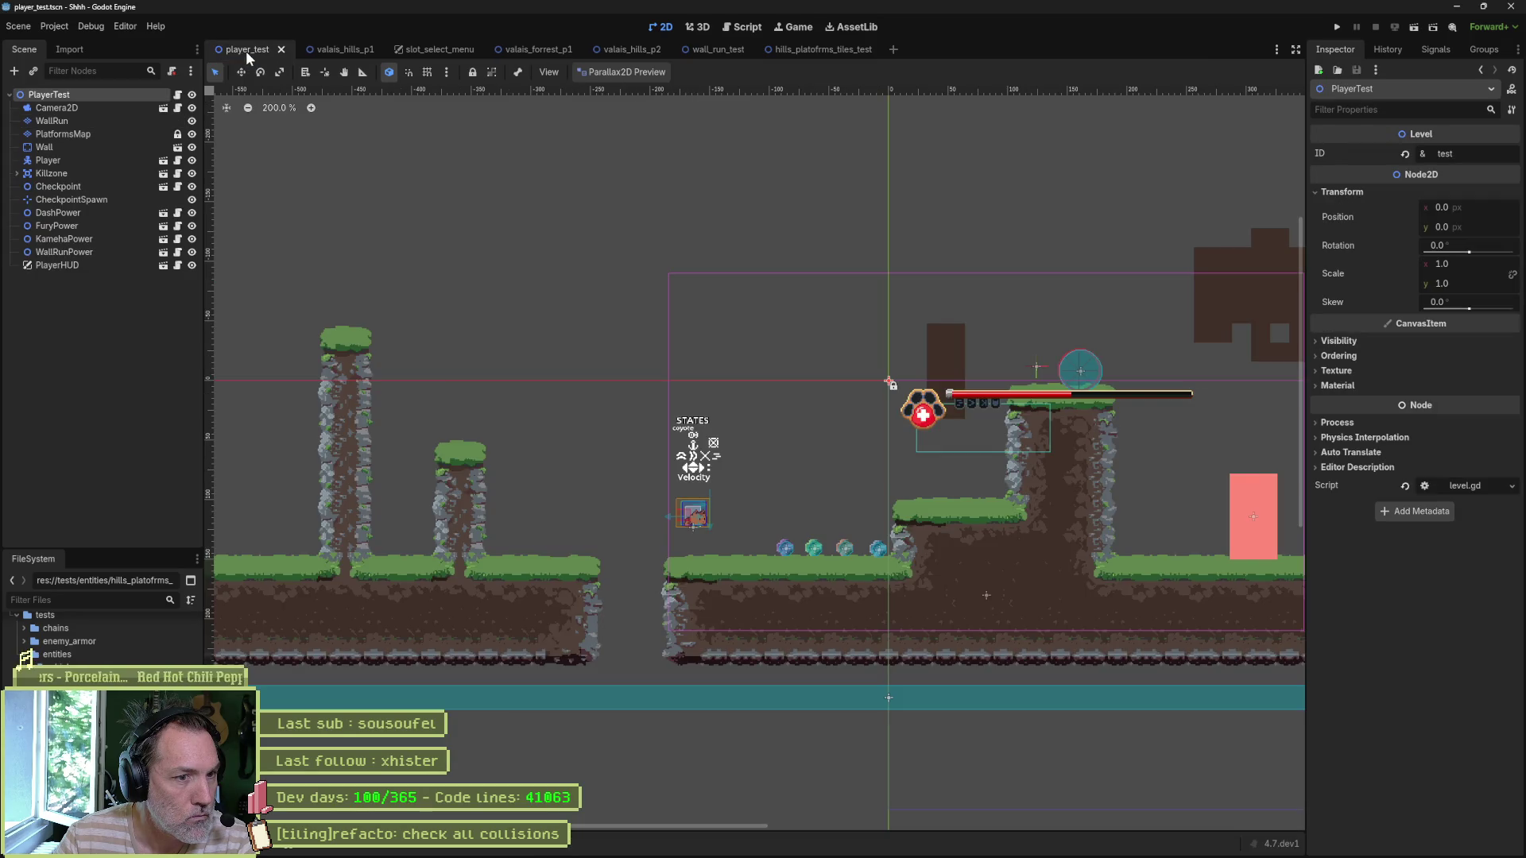
pyautogui.click(89, 135)
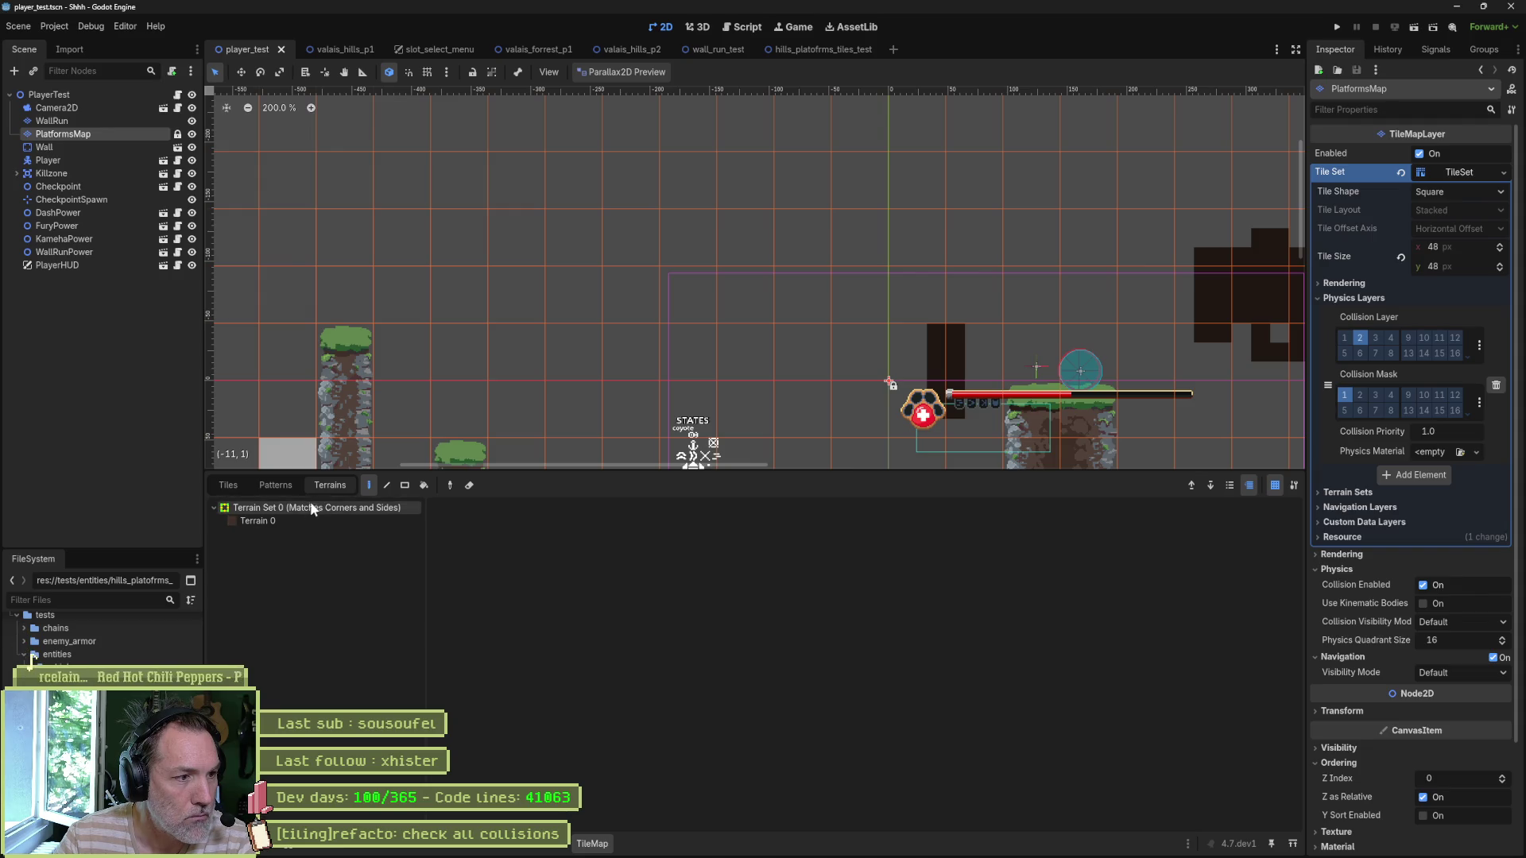
pyautogui.click(556, 844)
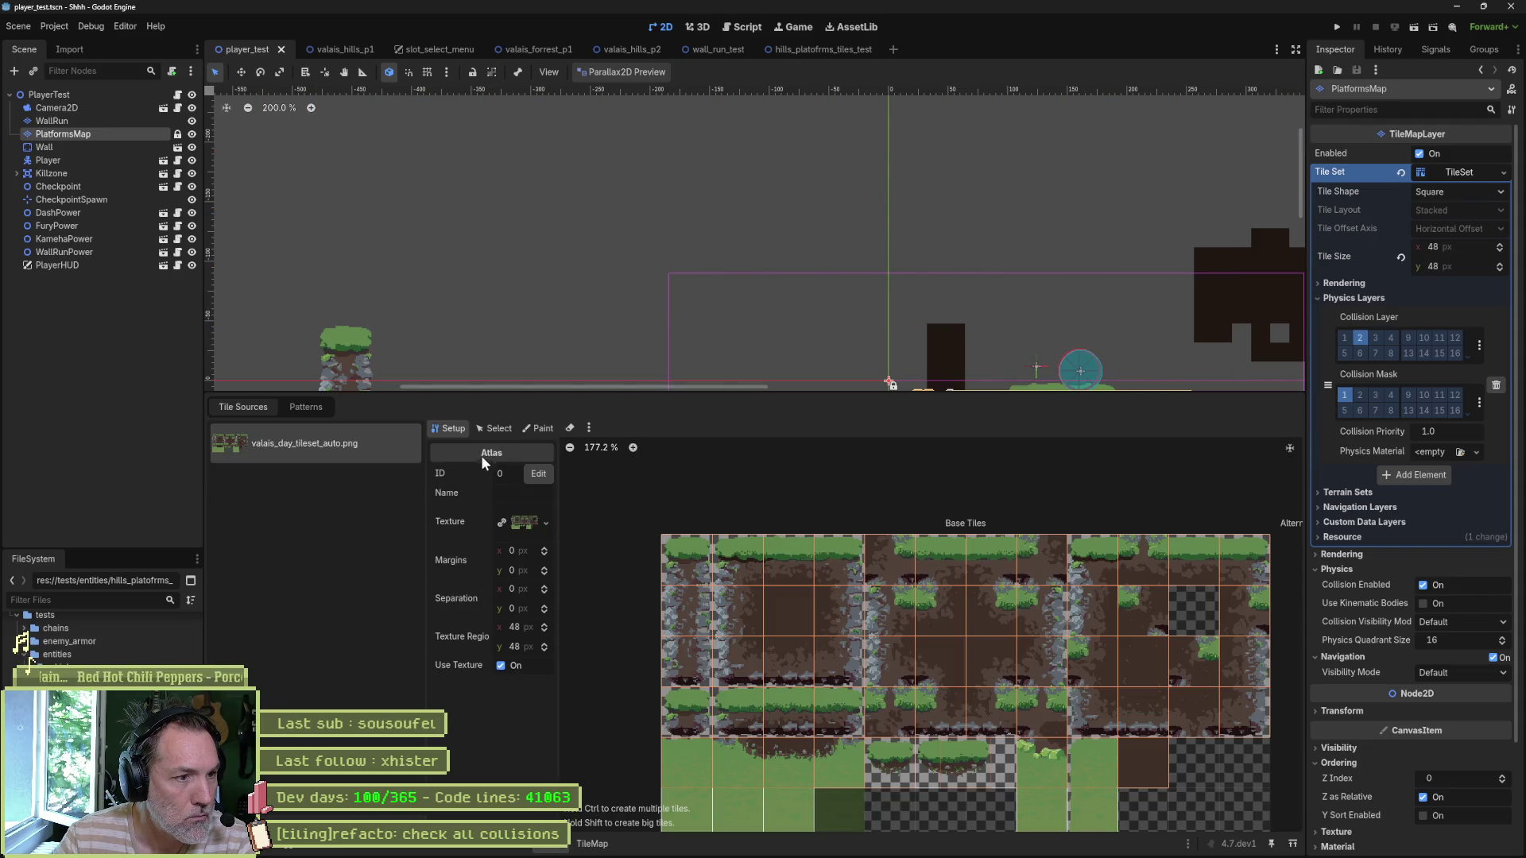
pyautogui.click(541, 429)
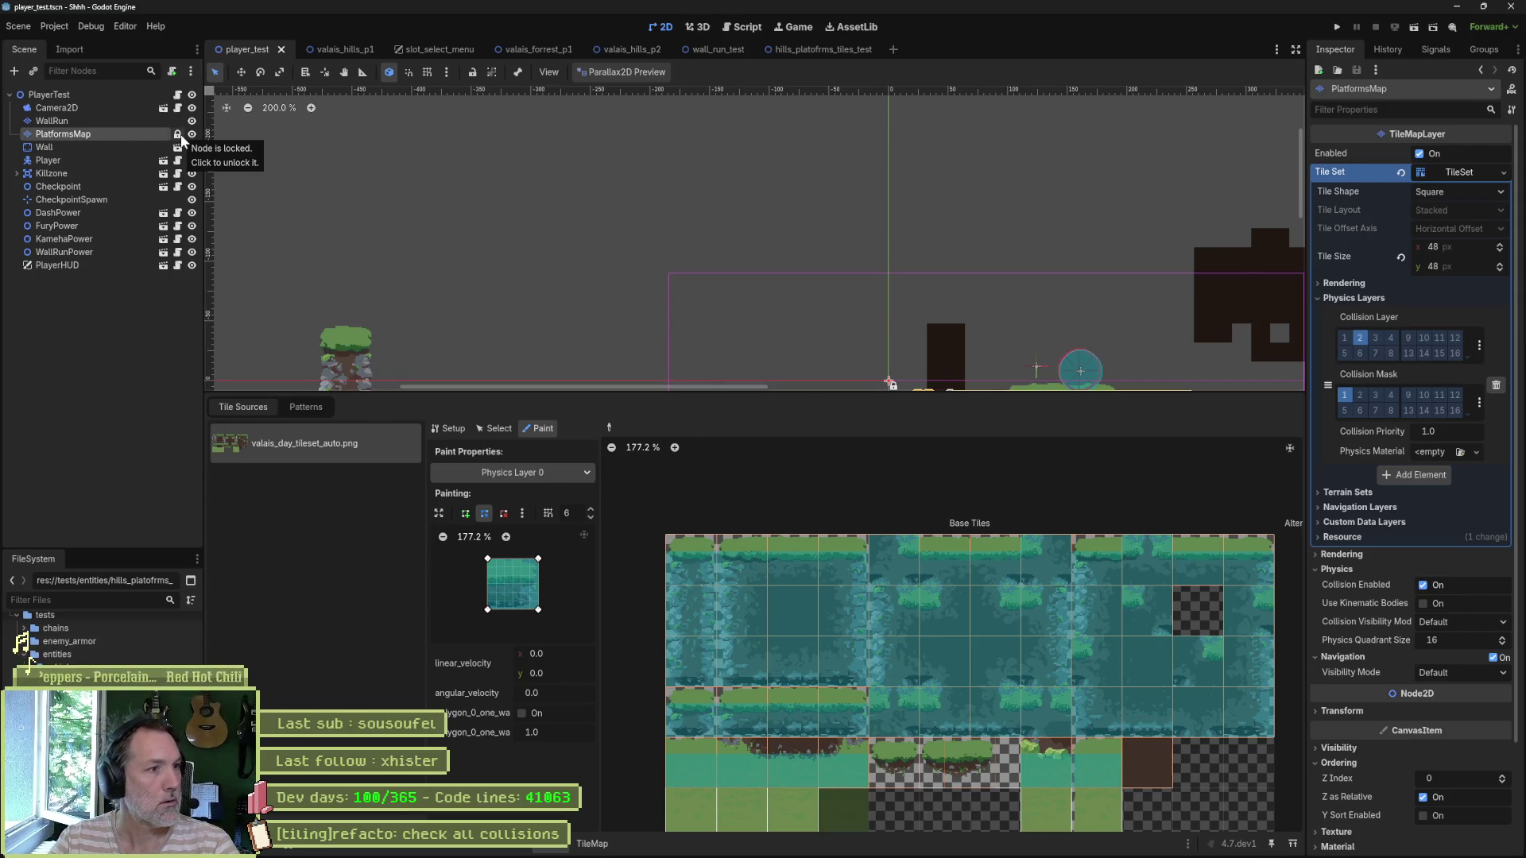
# Step: Apply the collision polygon to the top-left tile and unlock the PlatformsMap node
pyautogui.click(698, 562)
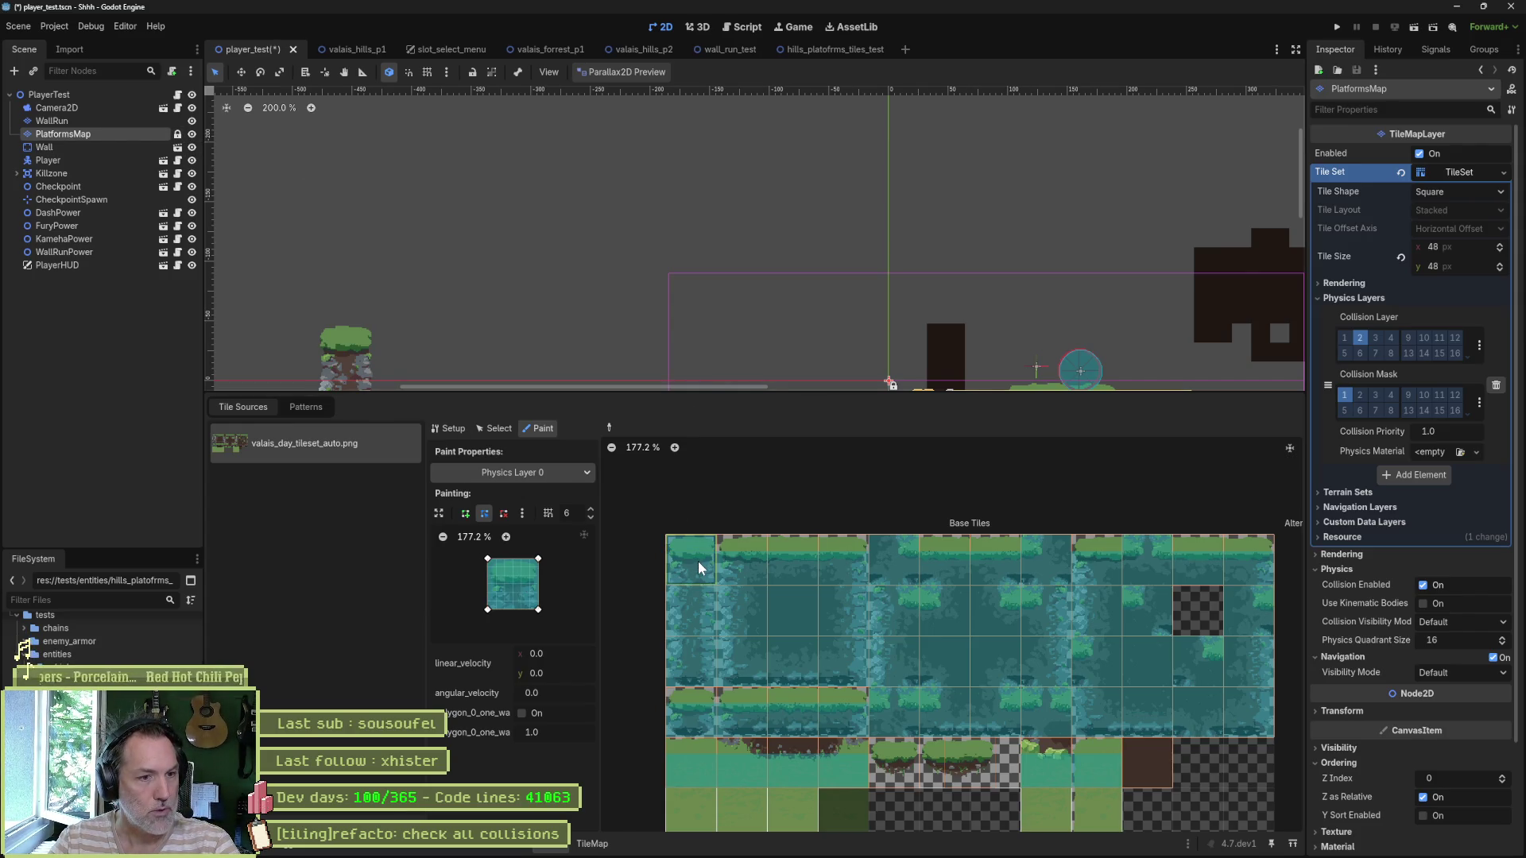
pyautogui.click(178, 135)
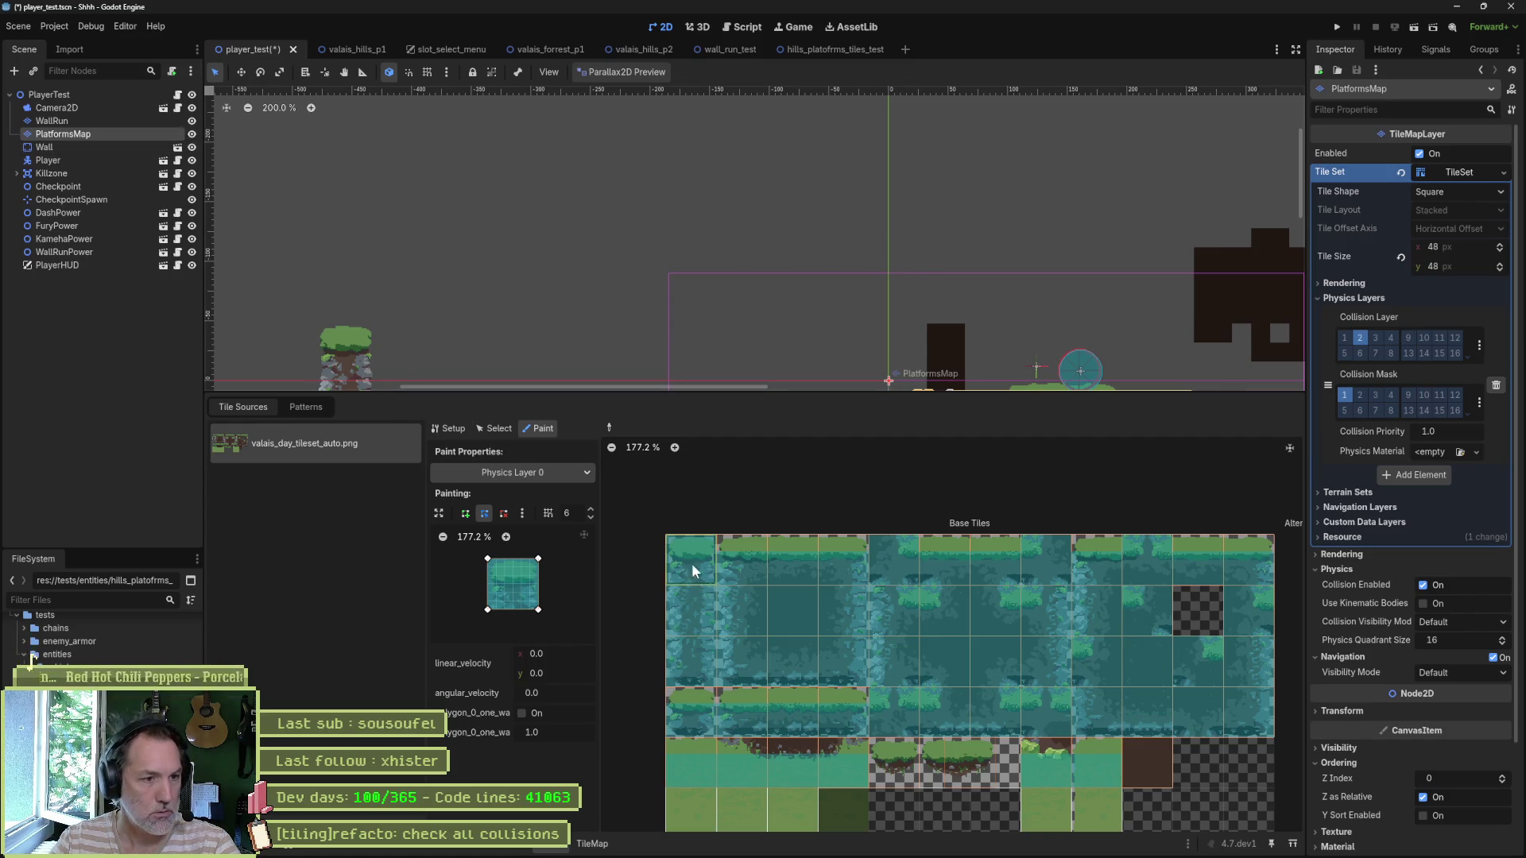
pyautogui.scroll(4, 693, 570)
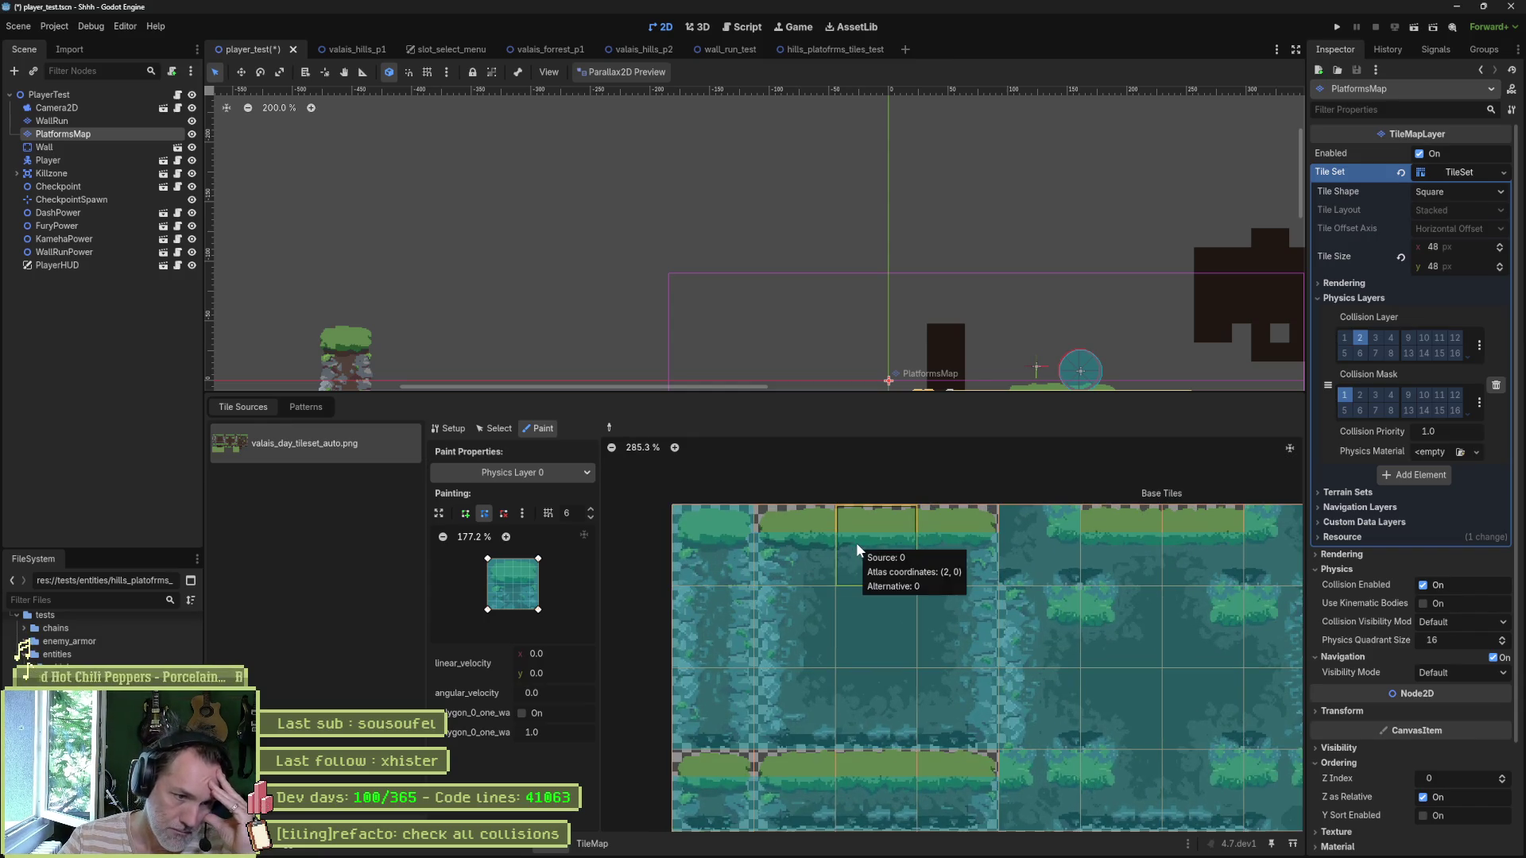
pyautogui.scroll(-2, 1148, 622)
pyautogui.hscroll(2, 805, 635)
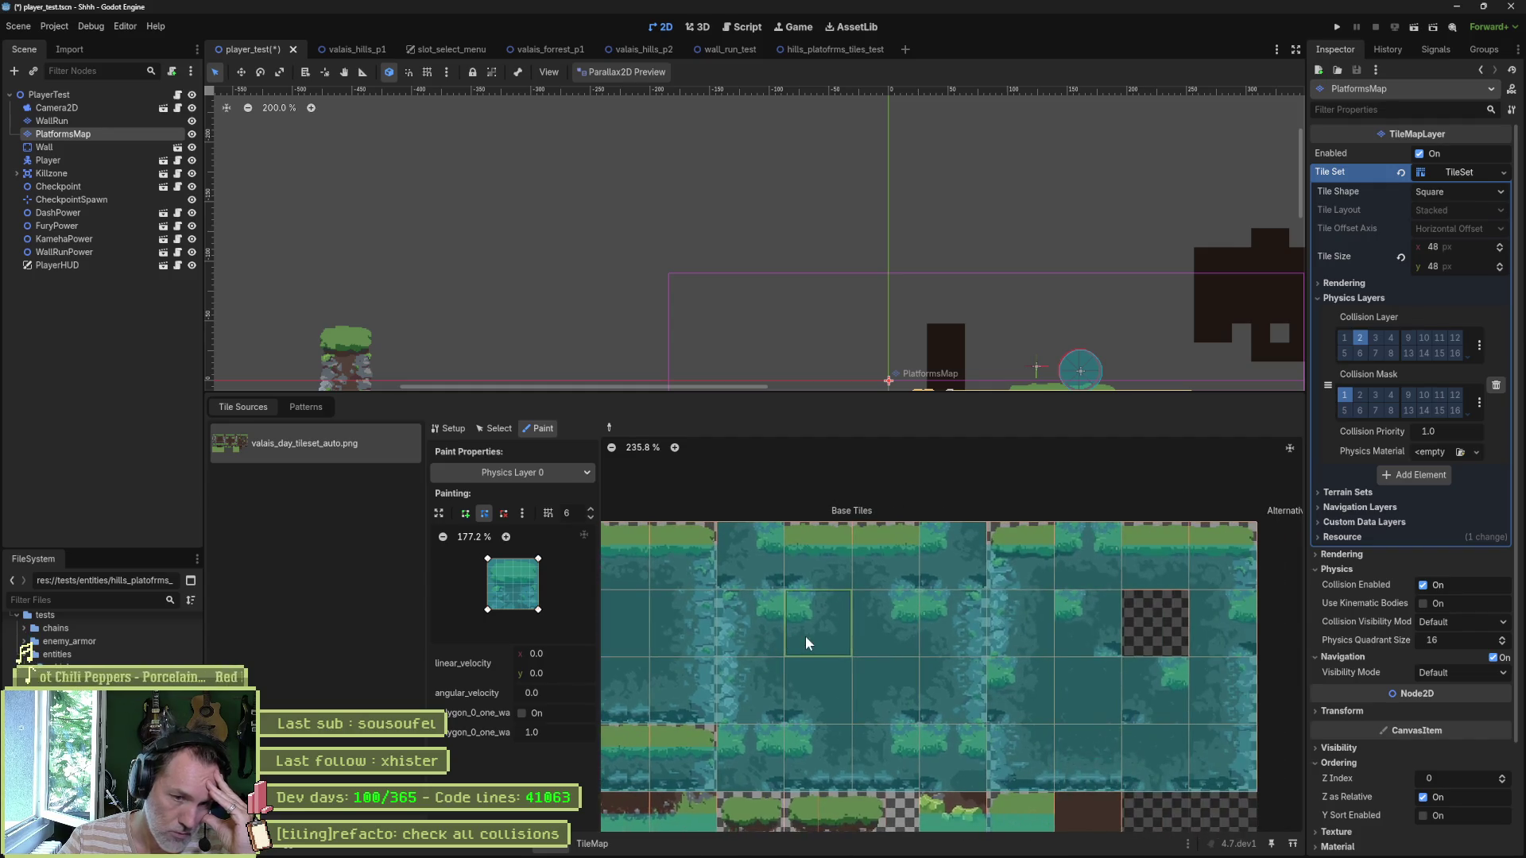
pyautogui.scroll(-3, 886, 618)
pyautogui.scroll(2, 1048, 499)
pyautogui.hscroll(1, 1017, 557)
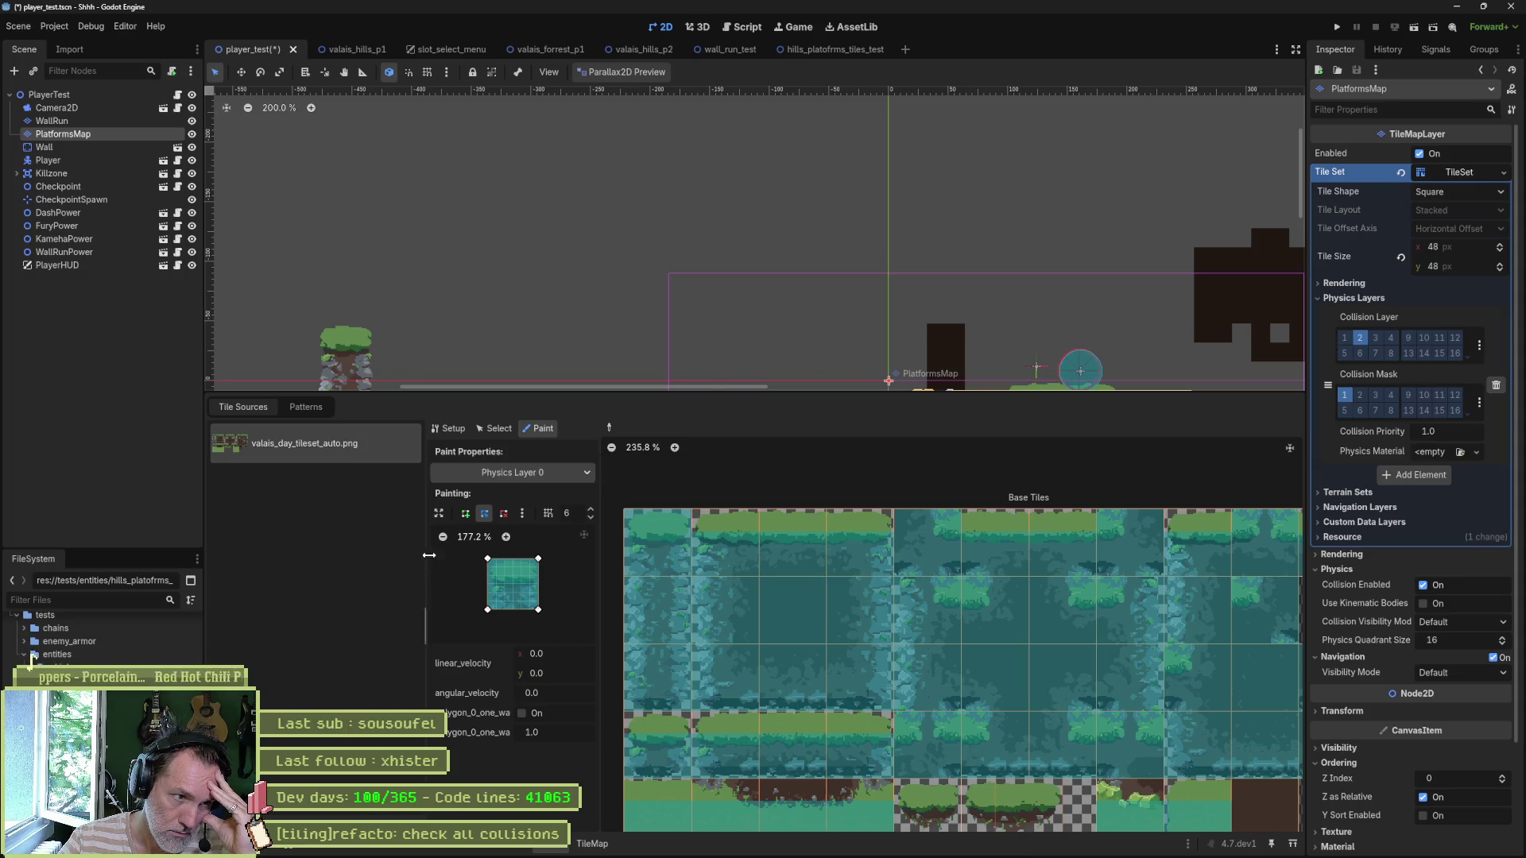
# Step: Paint on Physics Layer 0, adjusting the polygon's left corners and applying it to the third top-row tile
pyautogui.click(535, 474)
pyautogui.click(483, 609)
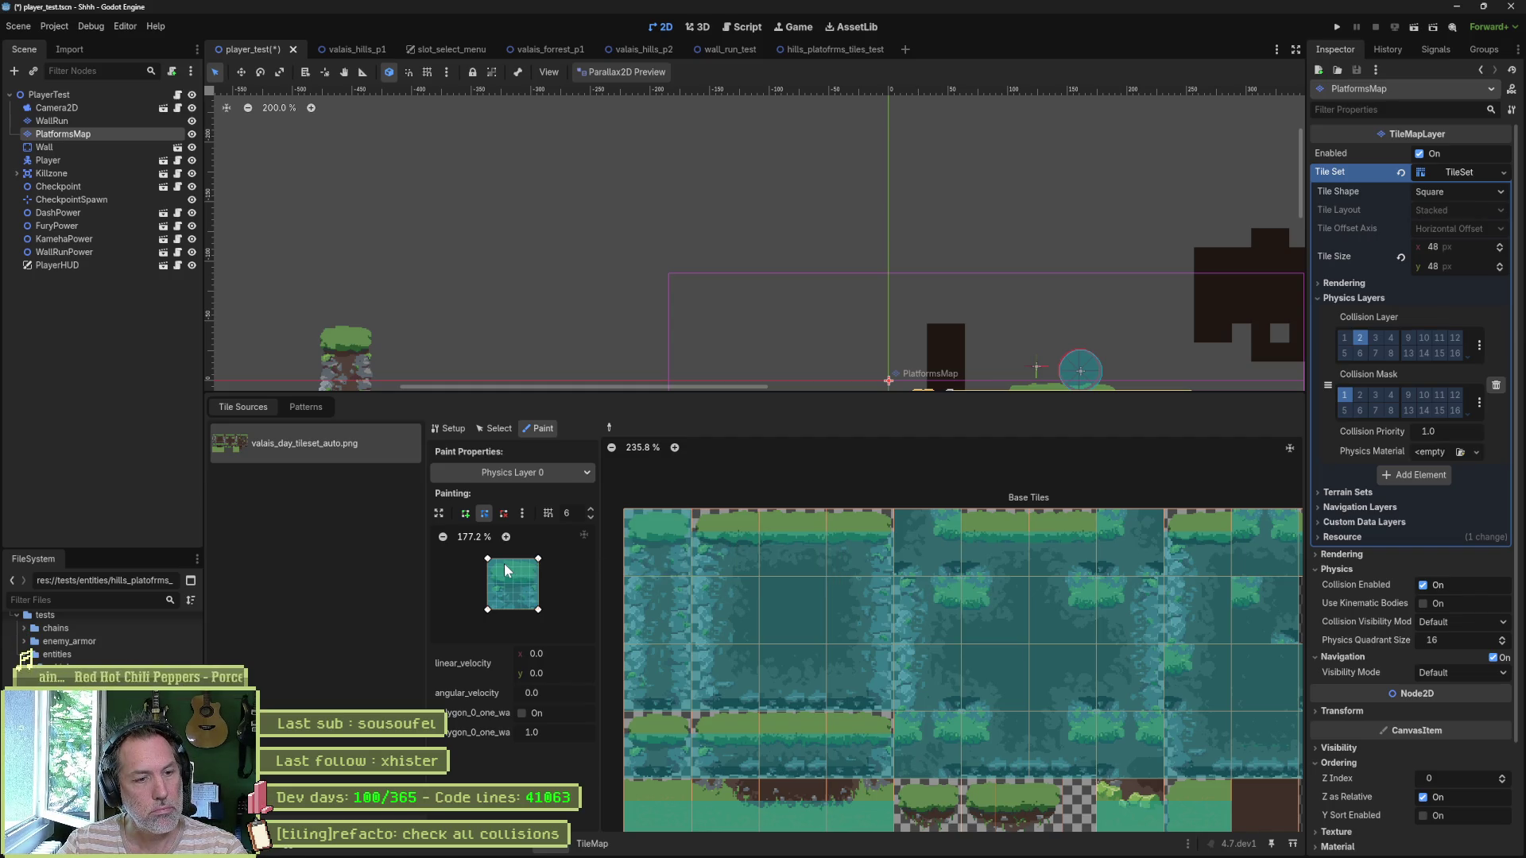
pyautogui.click(717, 542)
pyautogui.moveTo(489, 561); pyautogui.dragTo(498, 566)
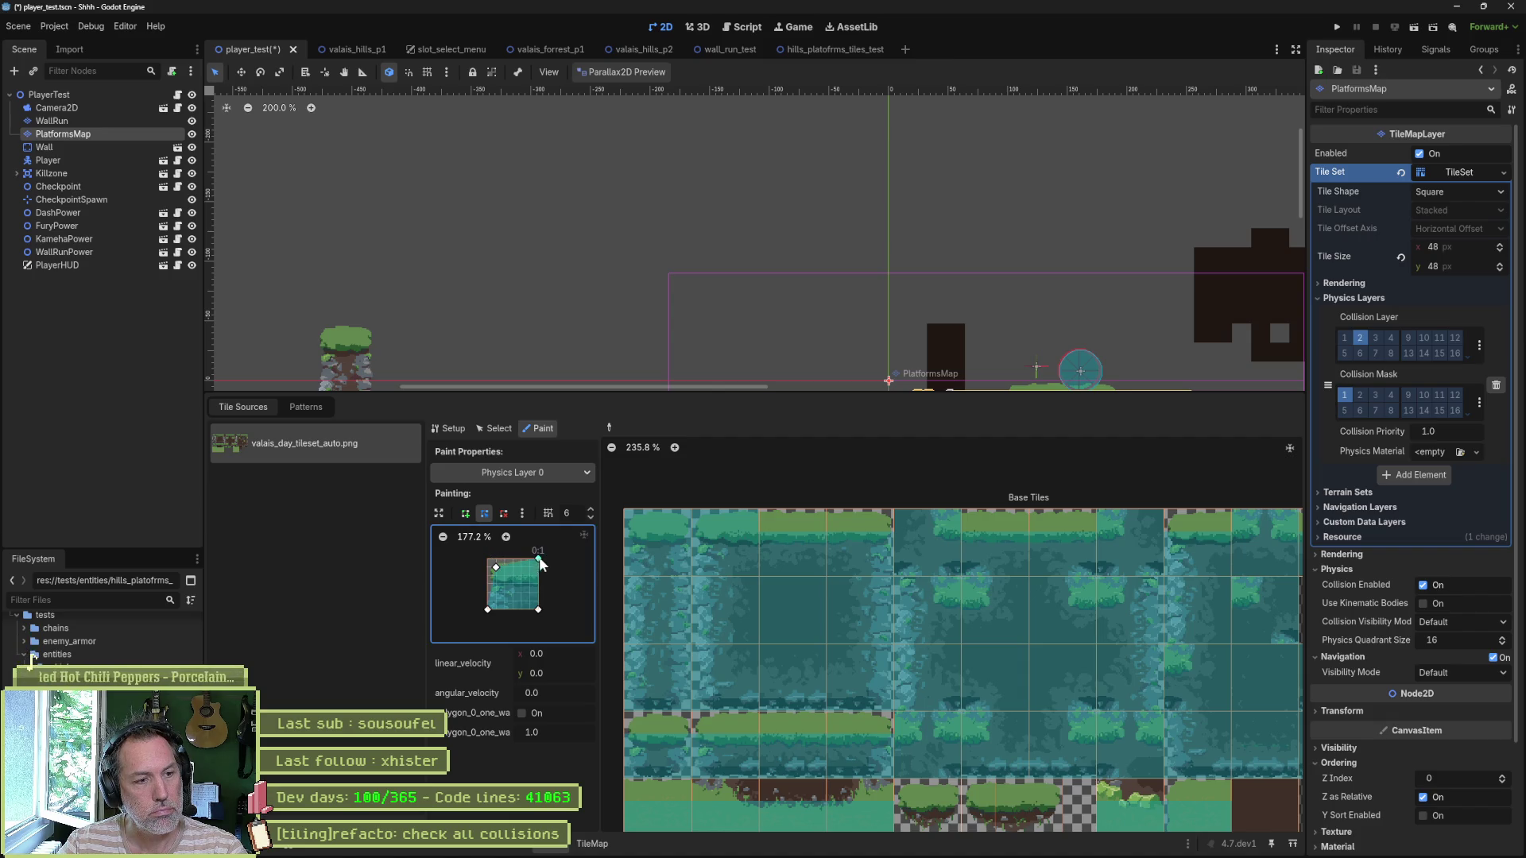
pyautogui.moveTo(489, 609); pyautogui.dragTo(497, 610)
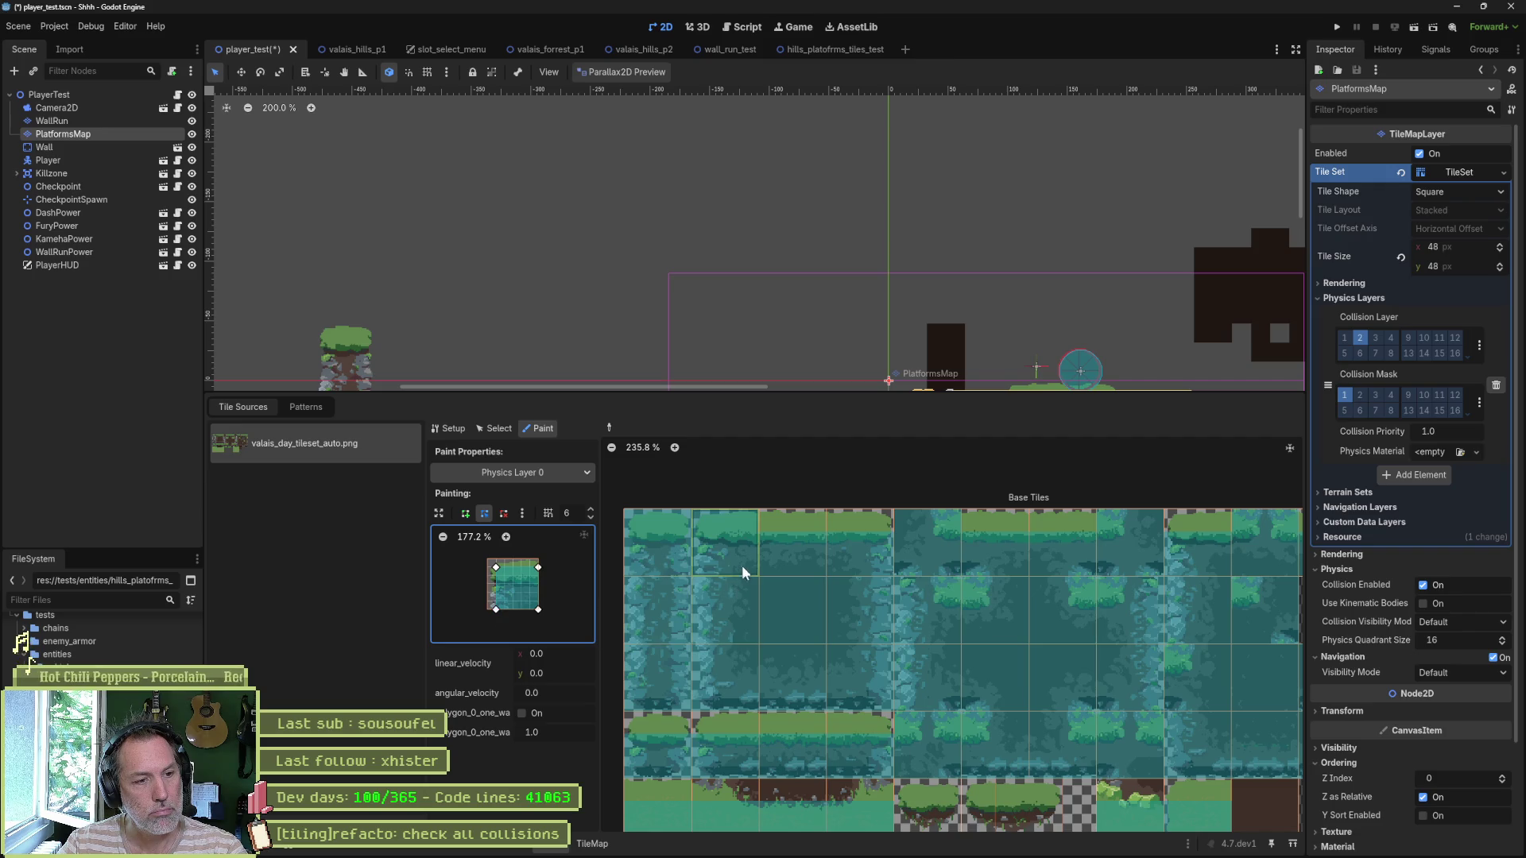
pyautogui.click(764, 547)
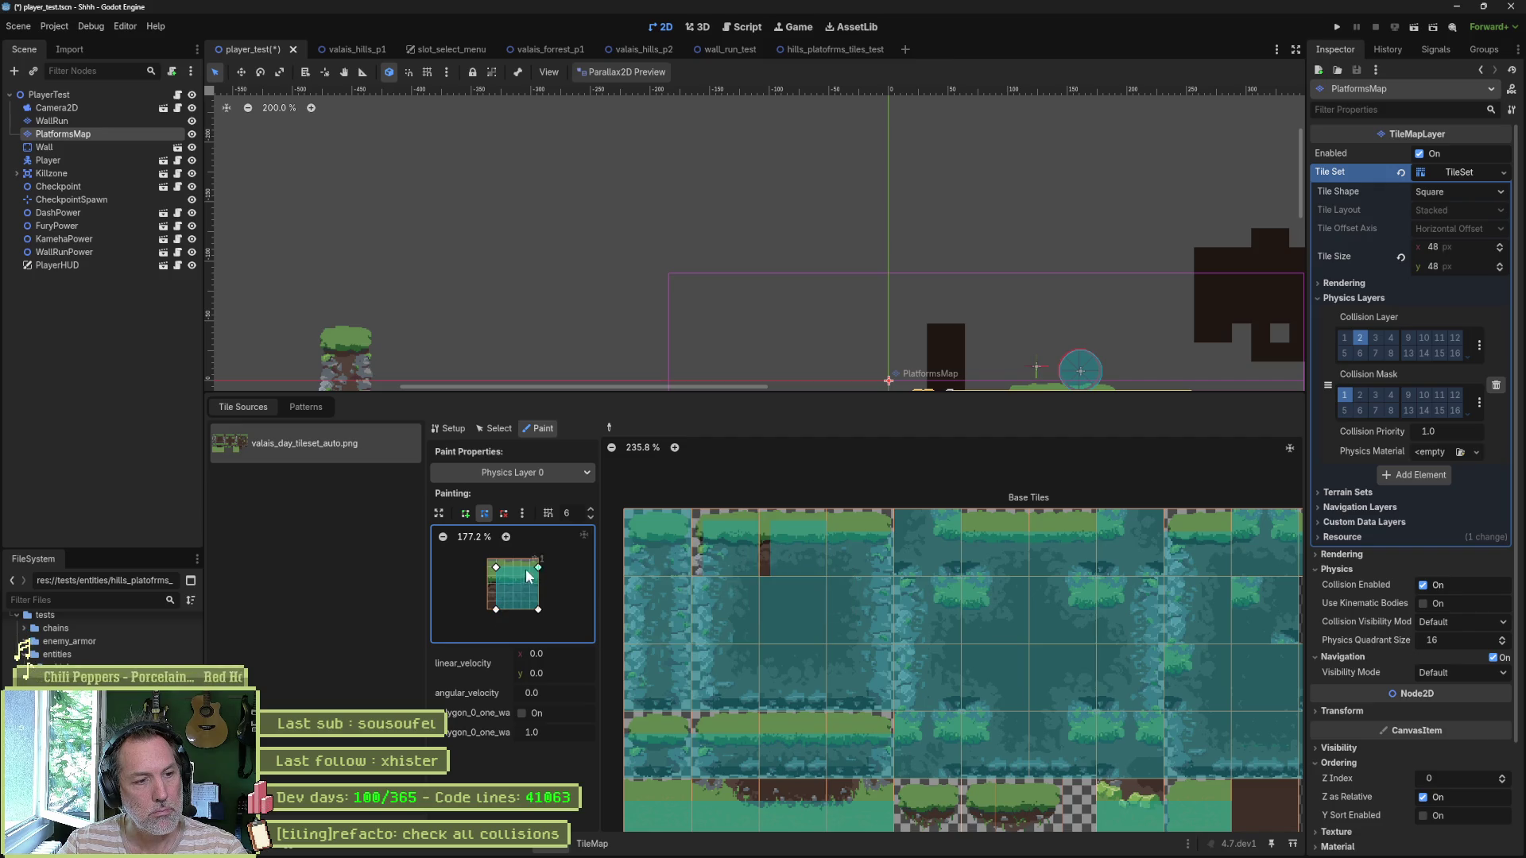
pyautogui.moveTo(497, 567); pyautogui.dragTo(488, 567)
pyautogui.click(771, 569)
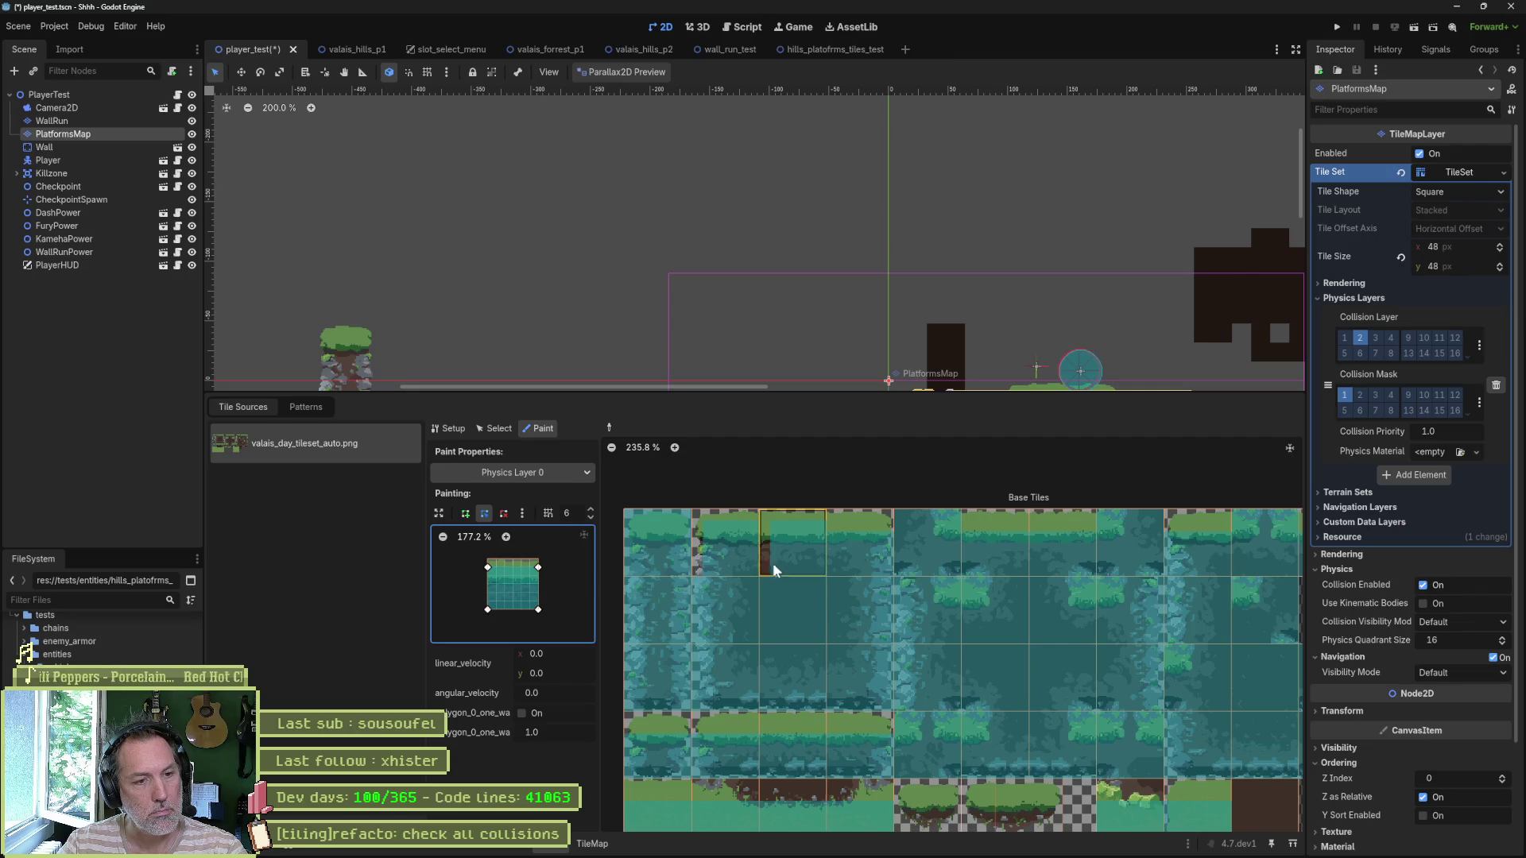
# Step: Pull the polygon's top-right corner slightly inward to narrow its right edge
pyautogui.moveTo(538, 567); pyautogui.dragTo(530, 567)
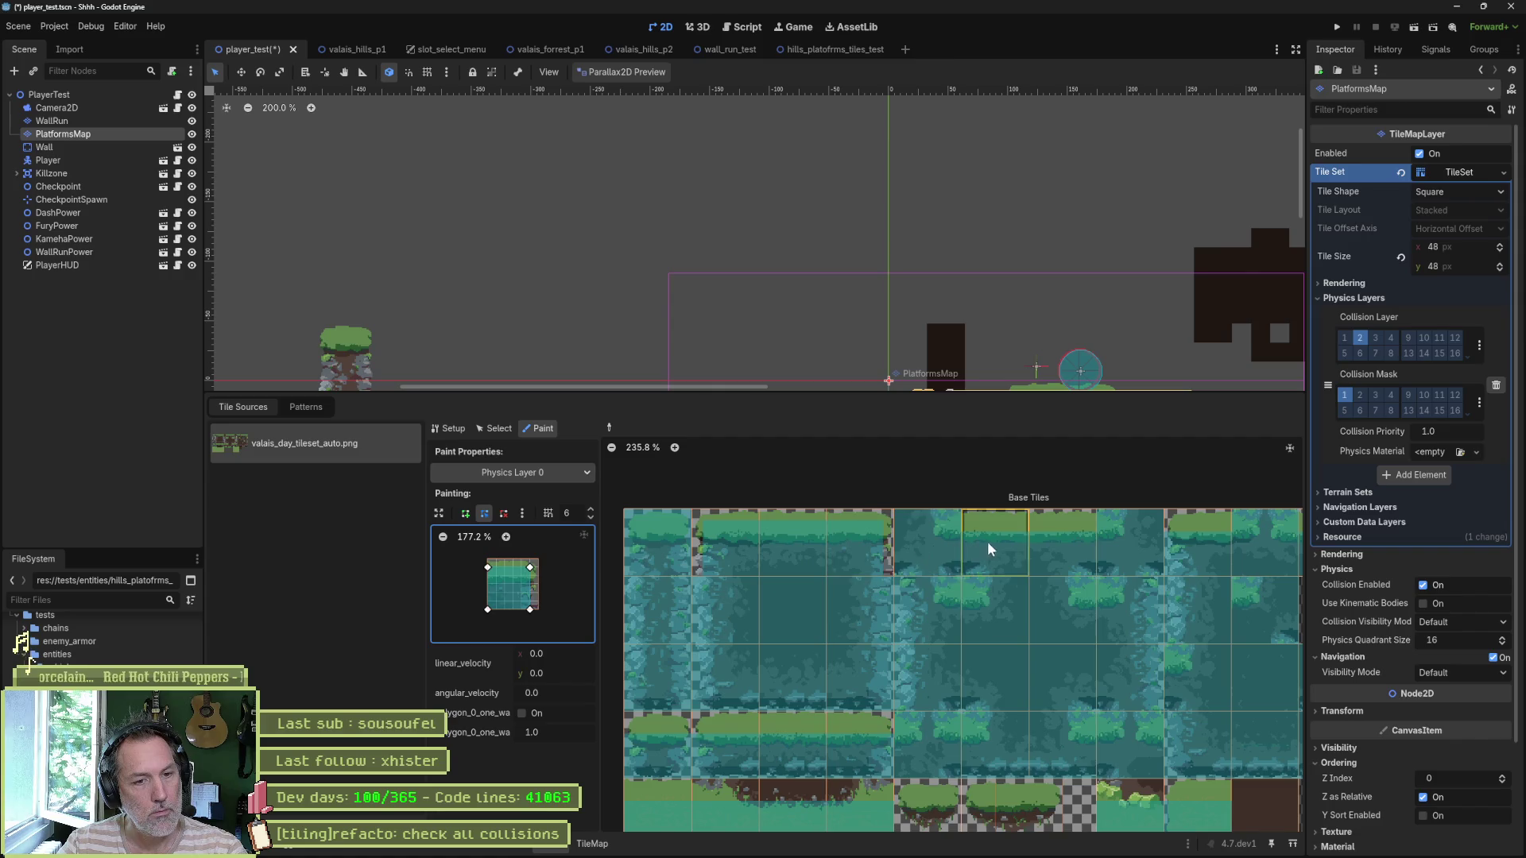
pyautogui.moveTo(531, 571); pyautogui.dragTo(538, 609)
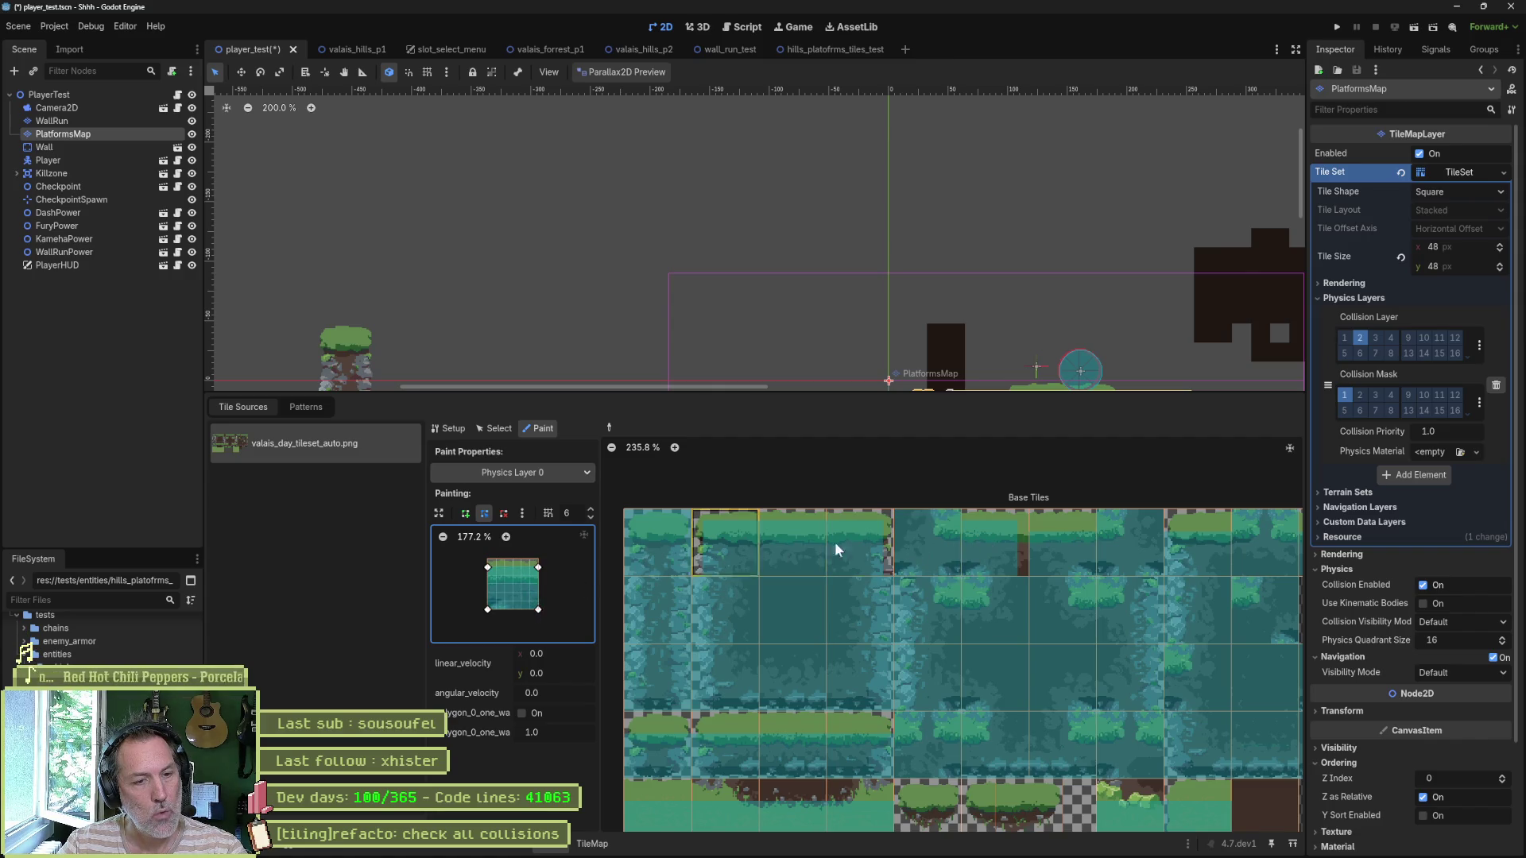
pyautogui.scroll(1, 1037, 561)
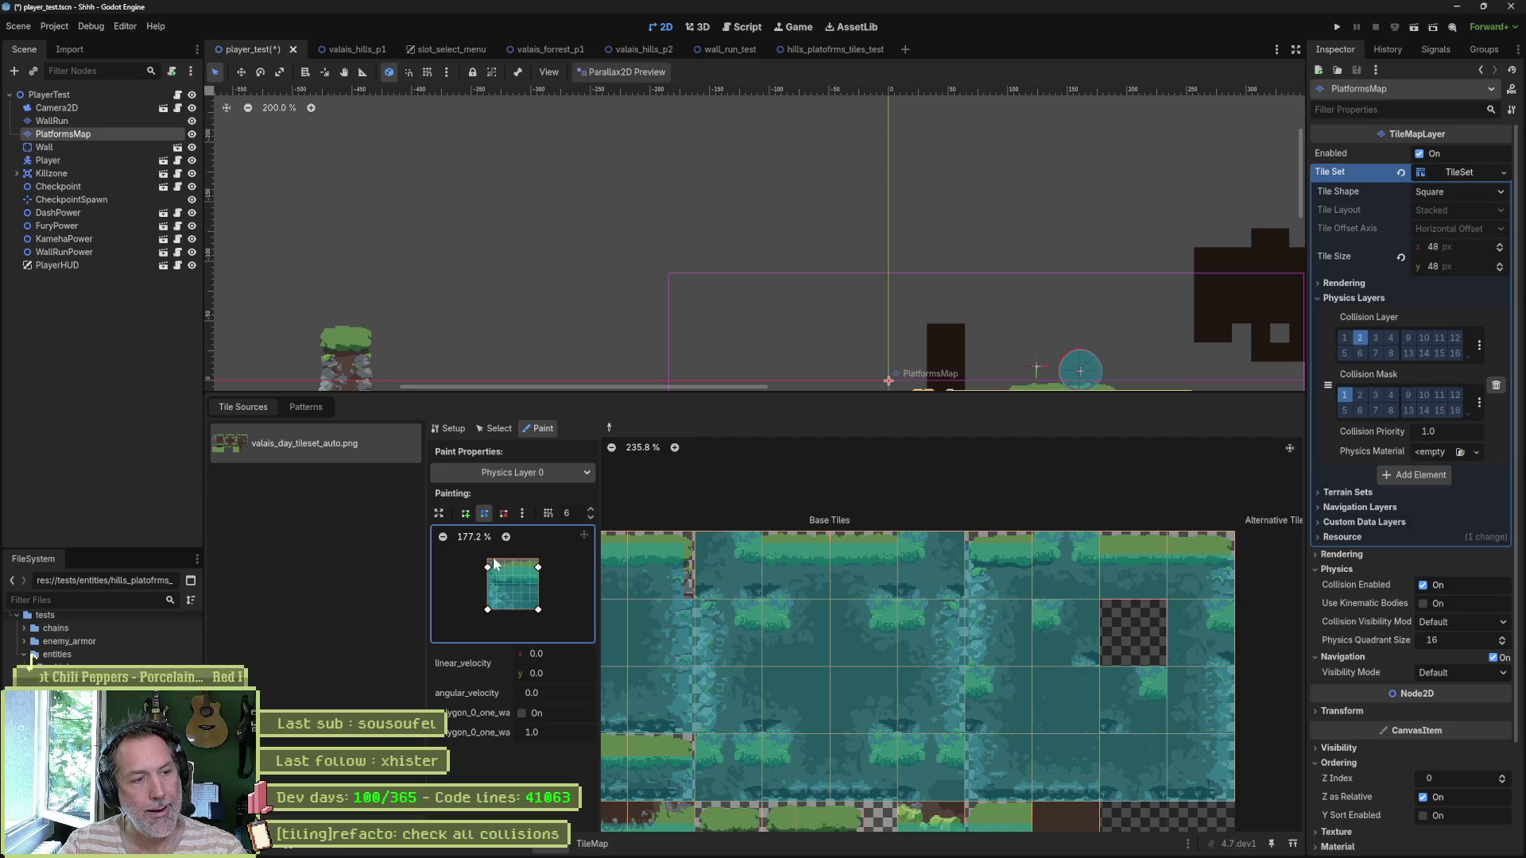
pyautogui.moveTo(488, 567); pyautogui.dragTo(496, 567)
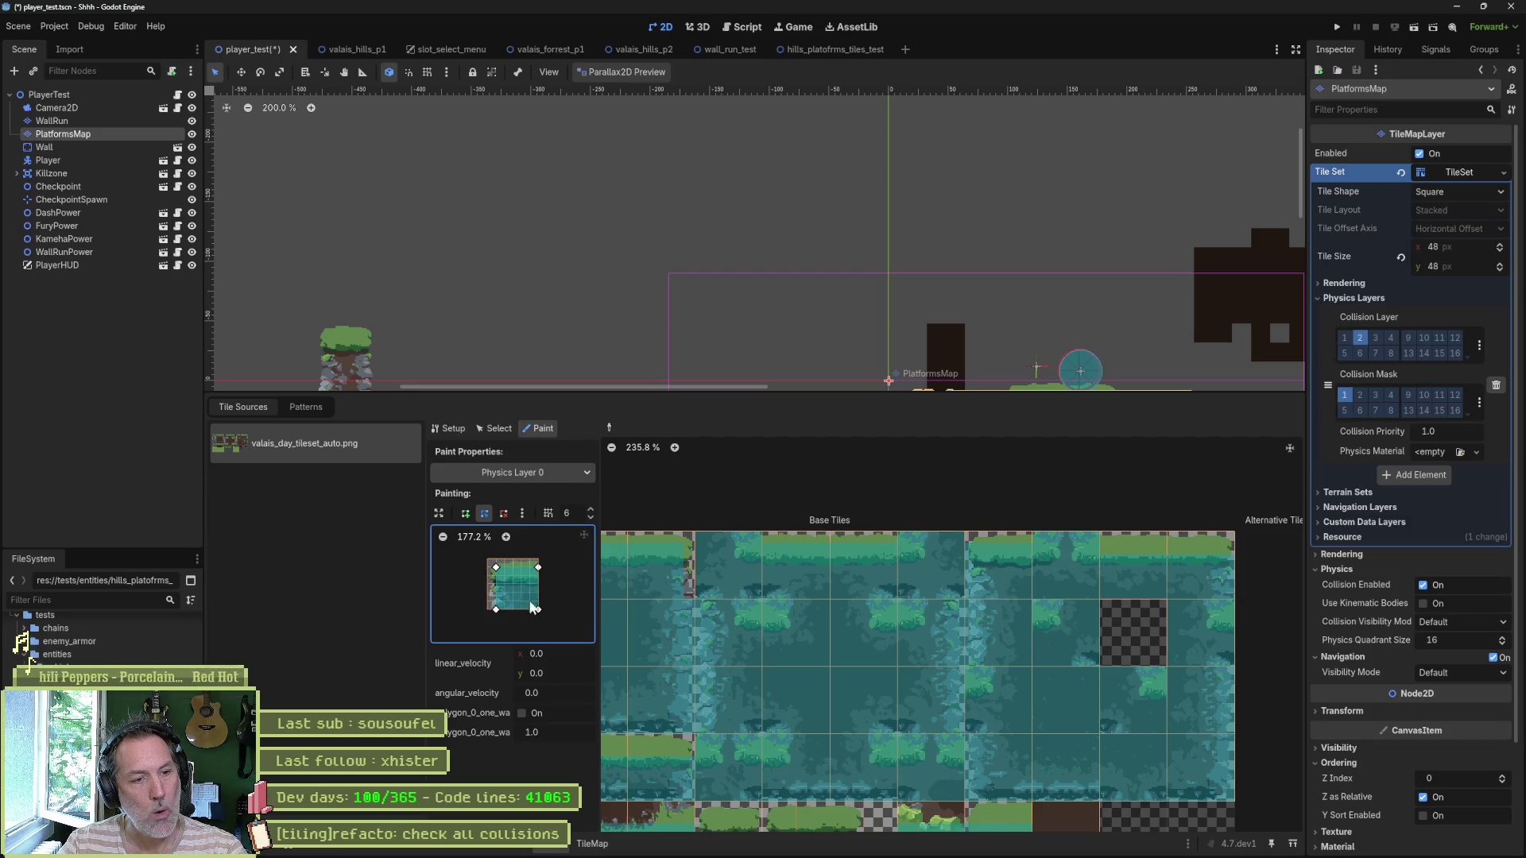
pyautogui.scroll(5, 876, 579)
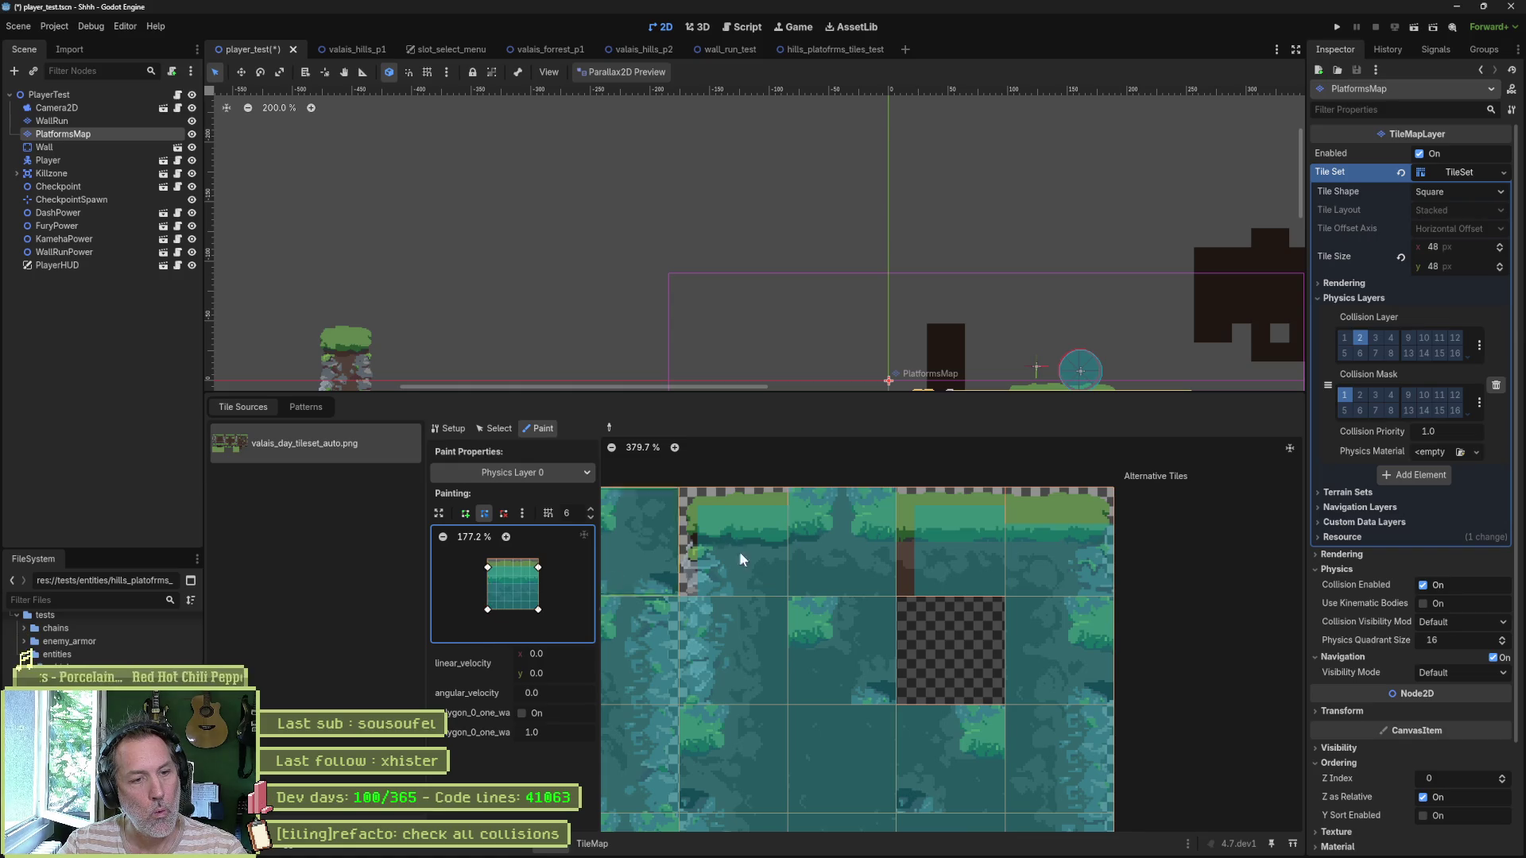
pyautogui.moveTo(539, 566); pyautogui.dragTo(530, 610)
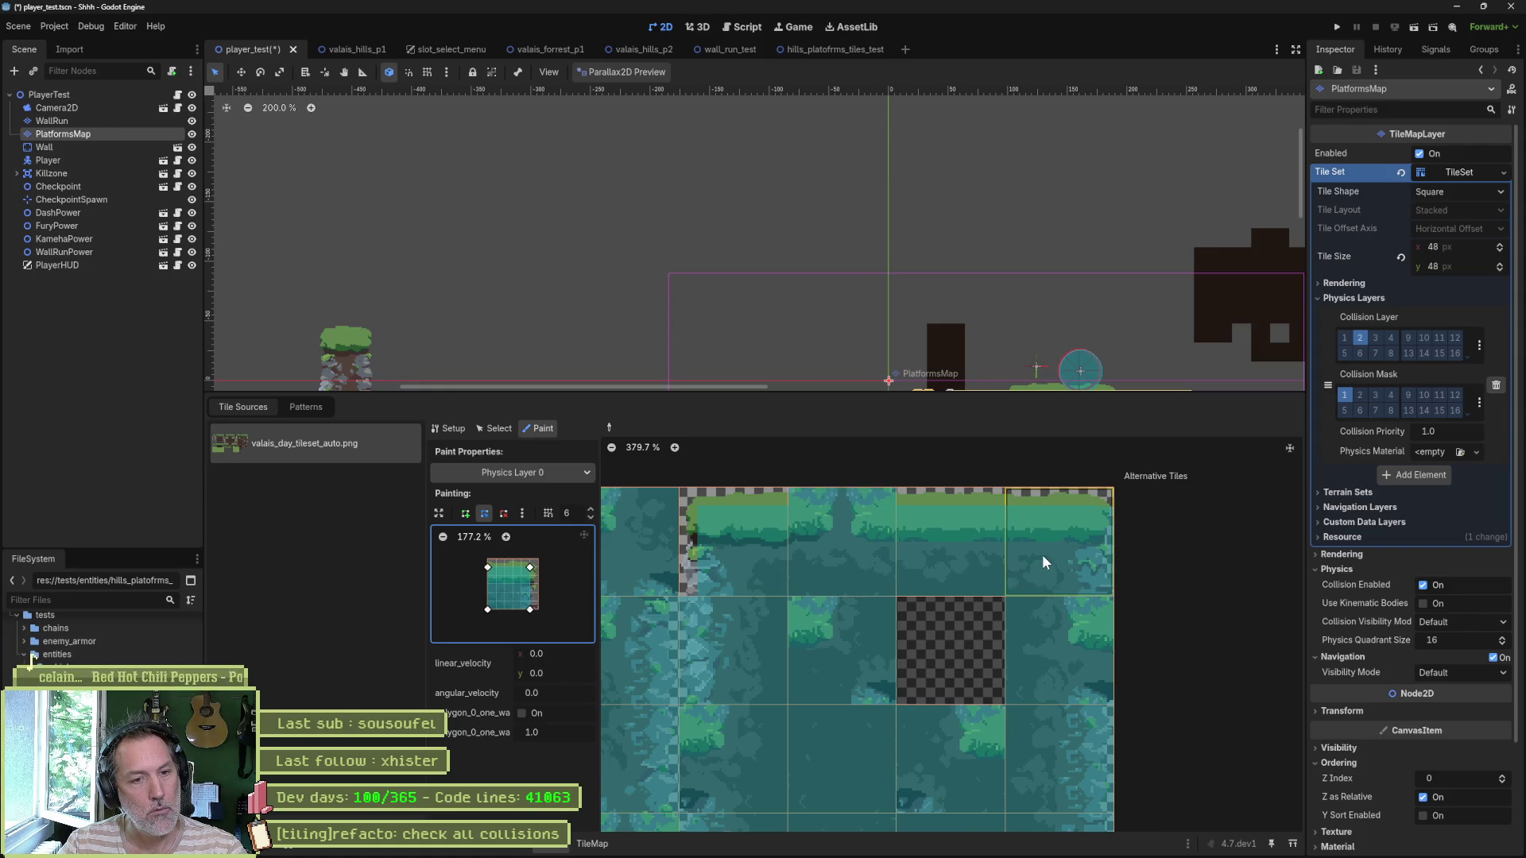
# Step: Save the scene, test-run it, and enable Debug > Visible Collision Shapes
pyautogui.hotkey('ctrl', 's')
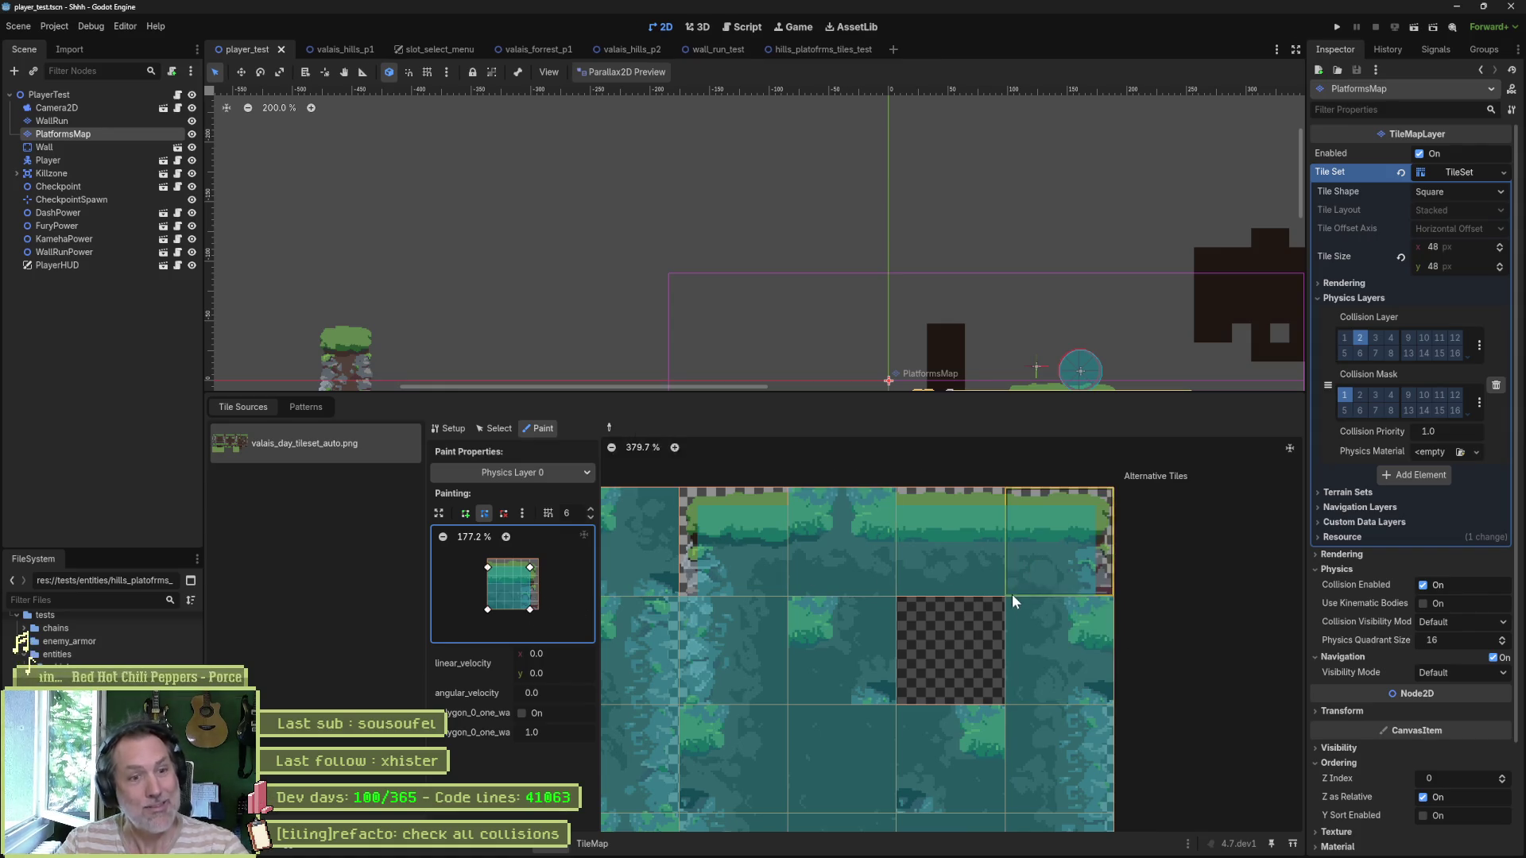
pyautogui.press('F6')
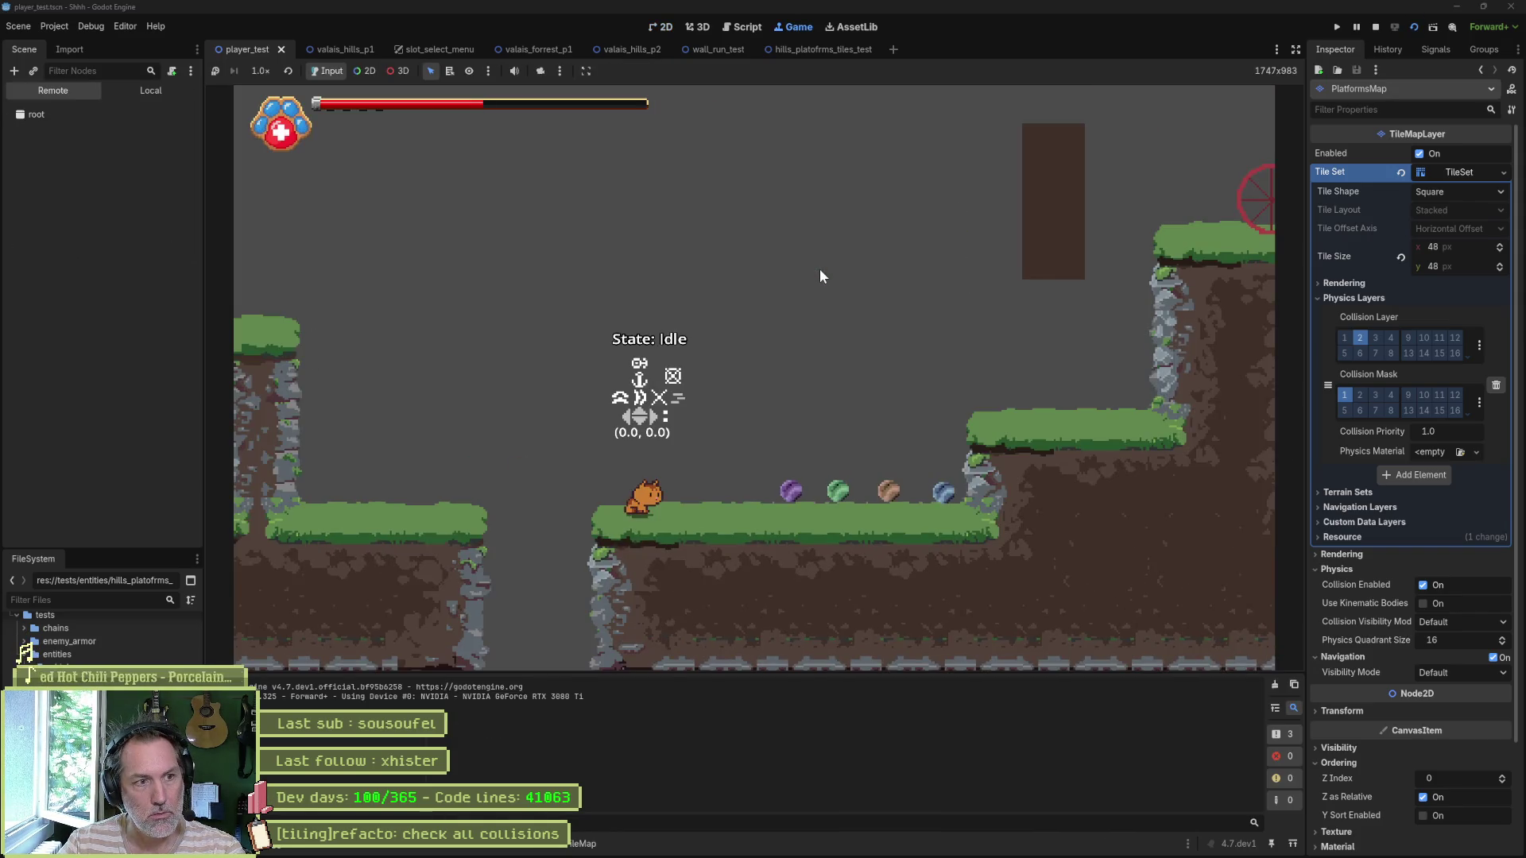
pyautogui.press('F8')
pyautogui.click(90, 26)
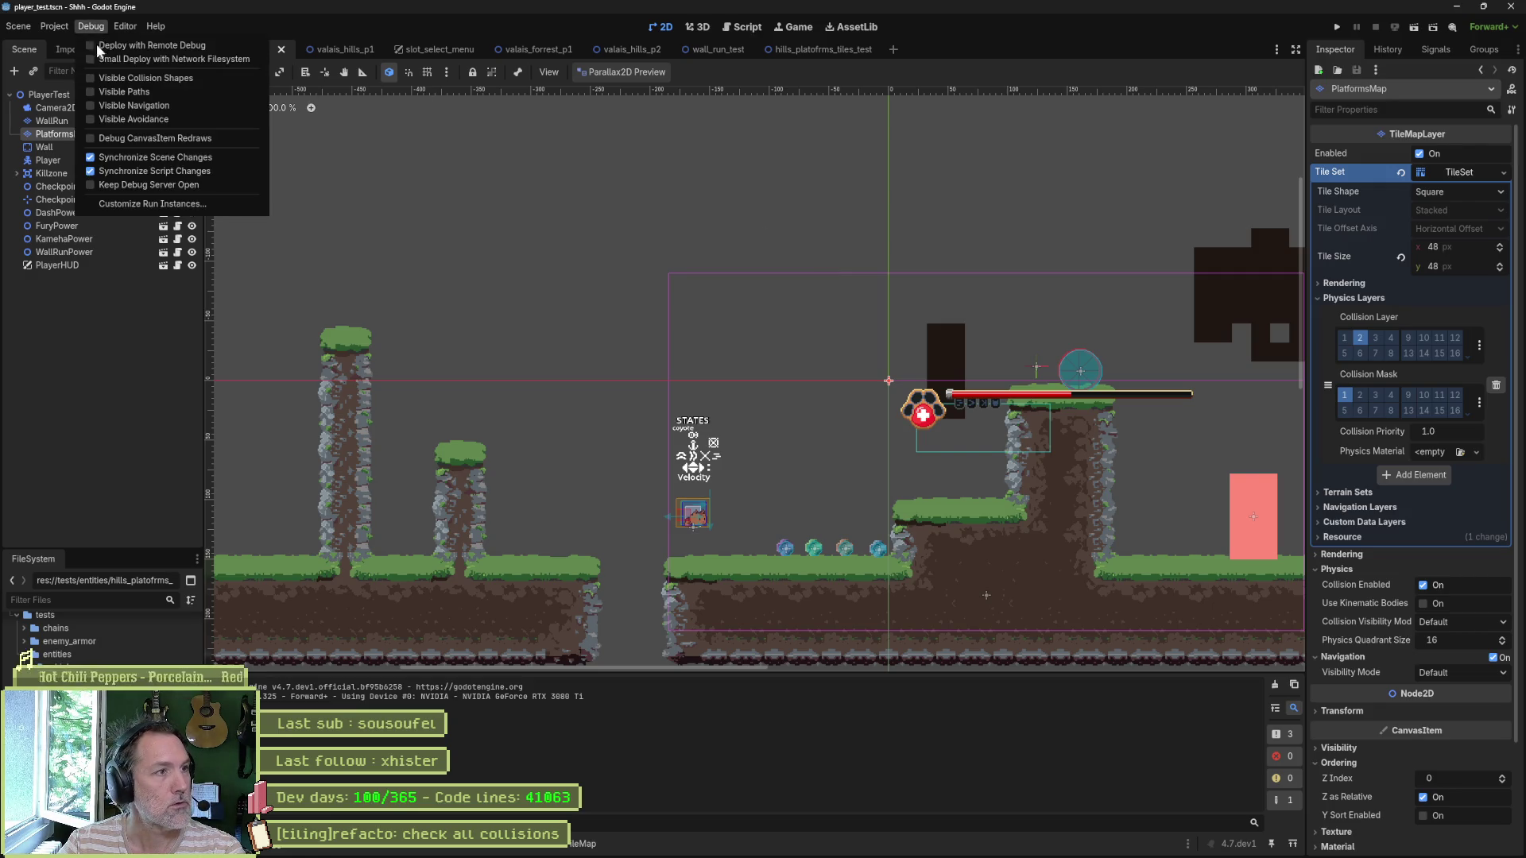
pyautogui.click(103, 77)
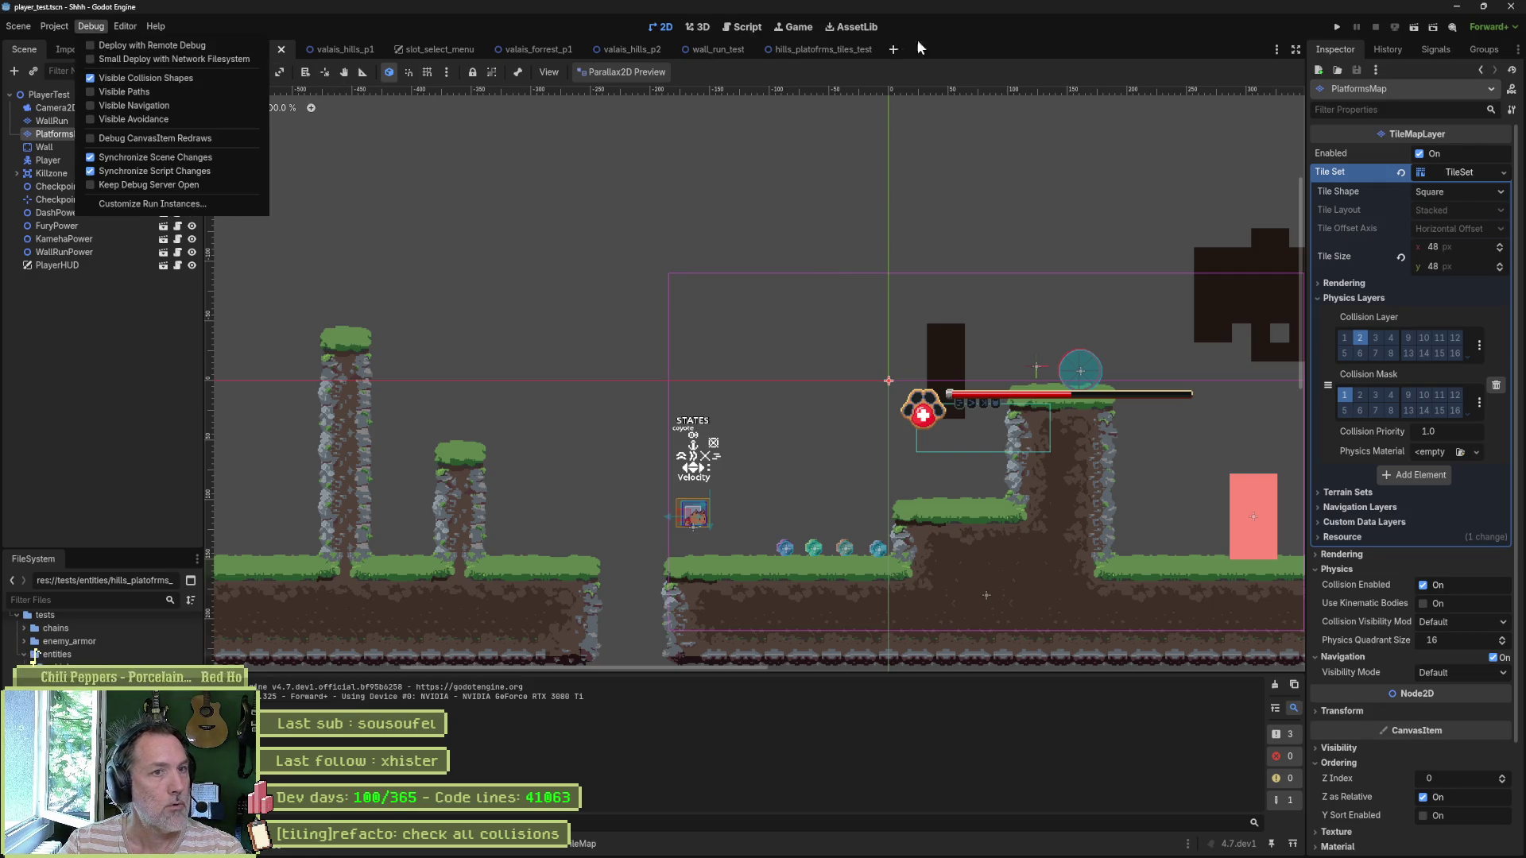
# Step: Run hills_platofrms_tiles_test, walk the player right across the platforms, then stop it
pyautogui.click(803, 49)
pyautogui.press('F6')
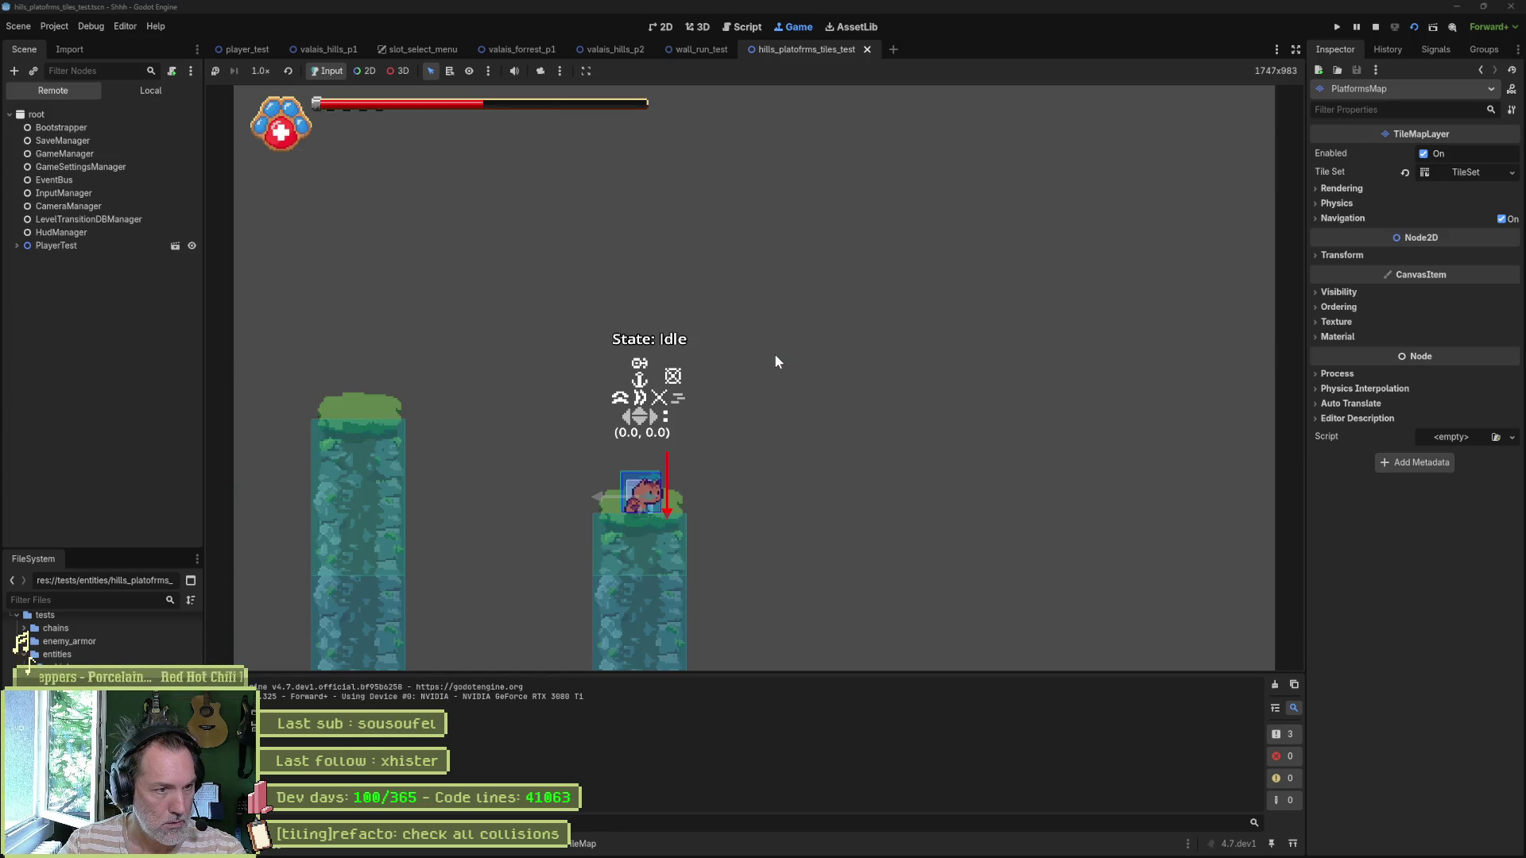
pyautogui.press('Right')
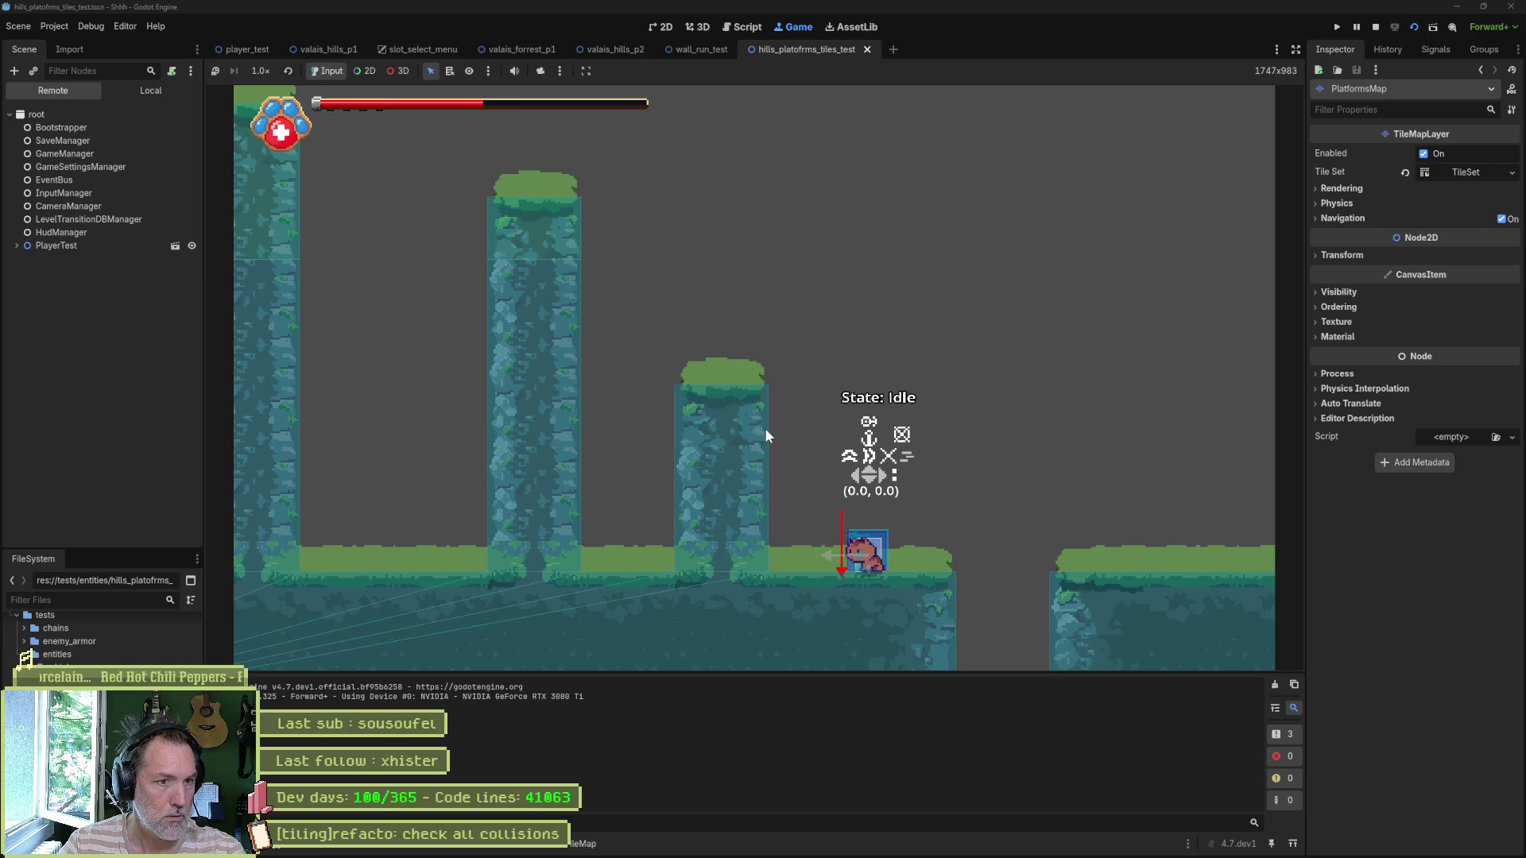
pyautogui.press('F8')
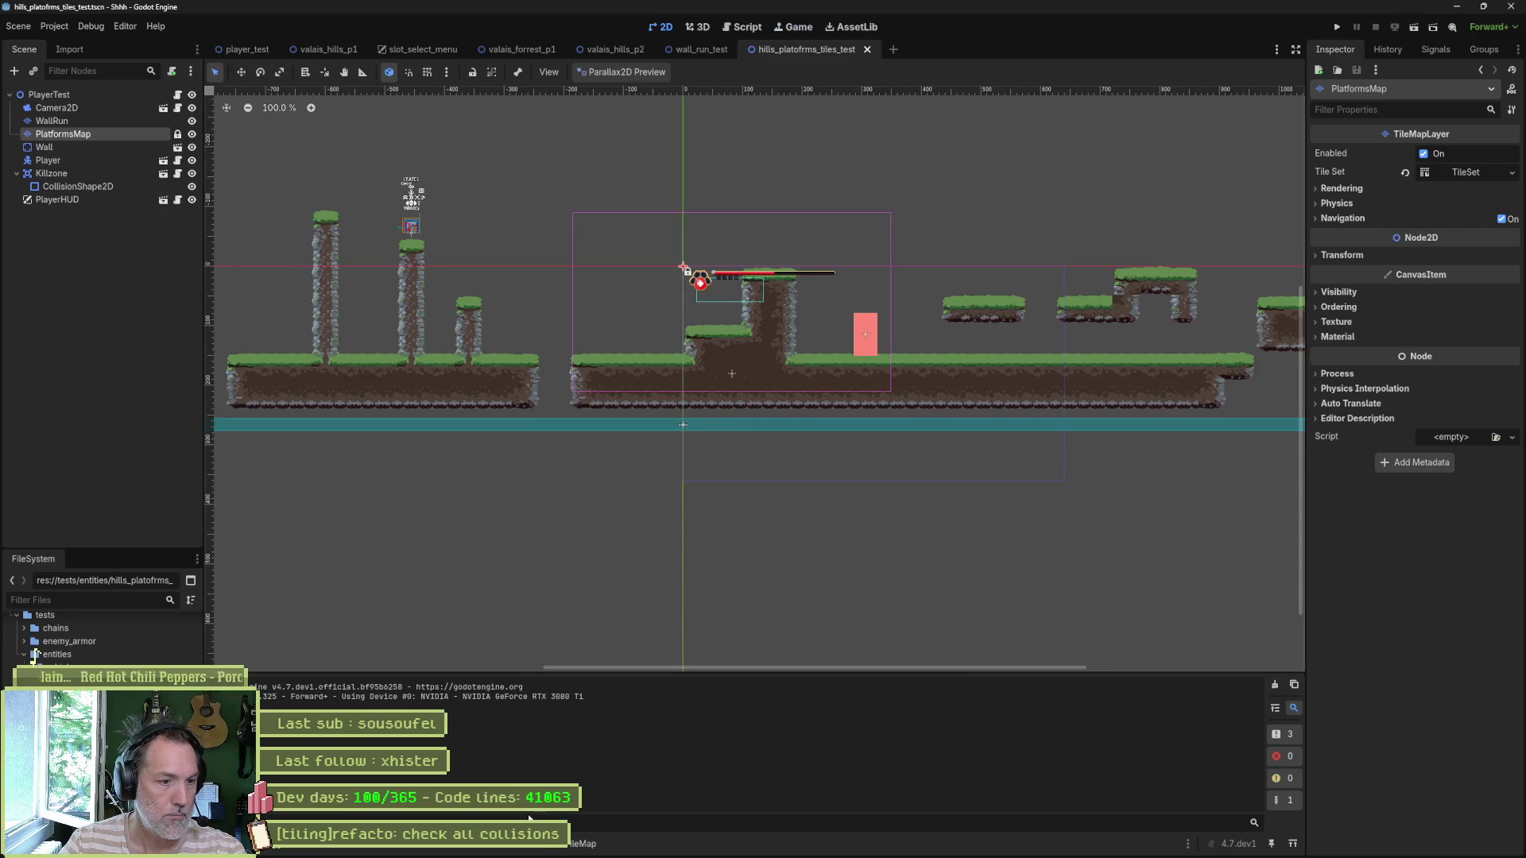
pyautogui.click(542, 847)
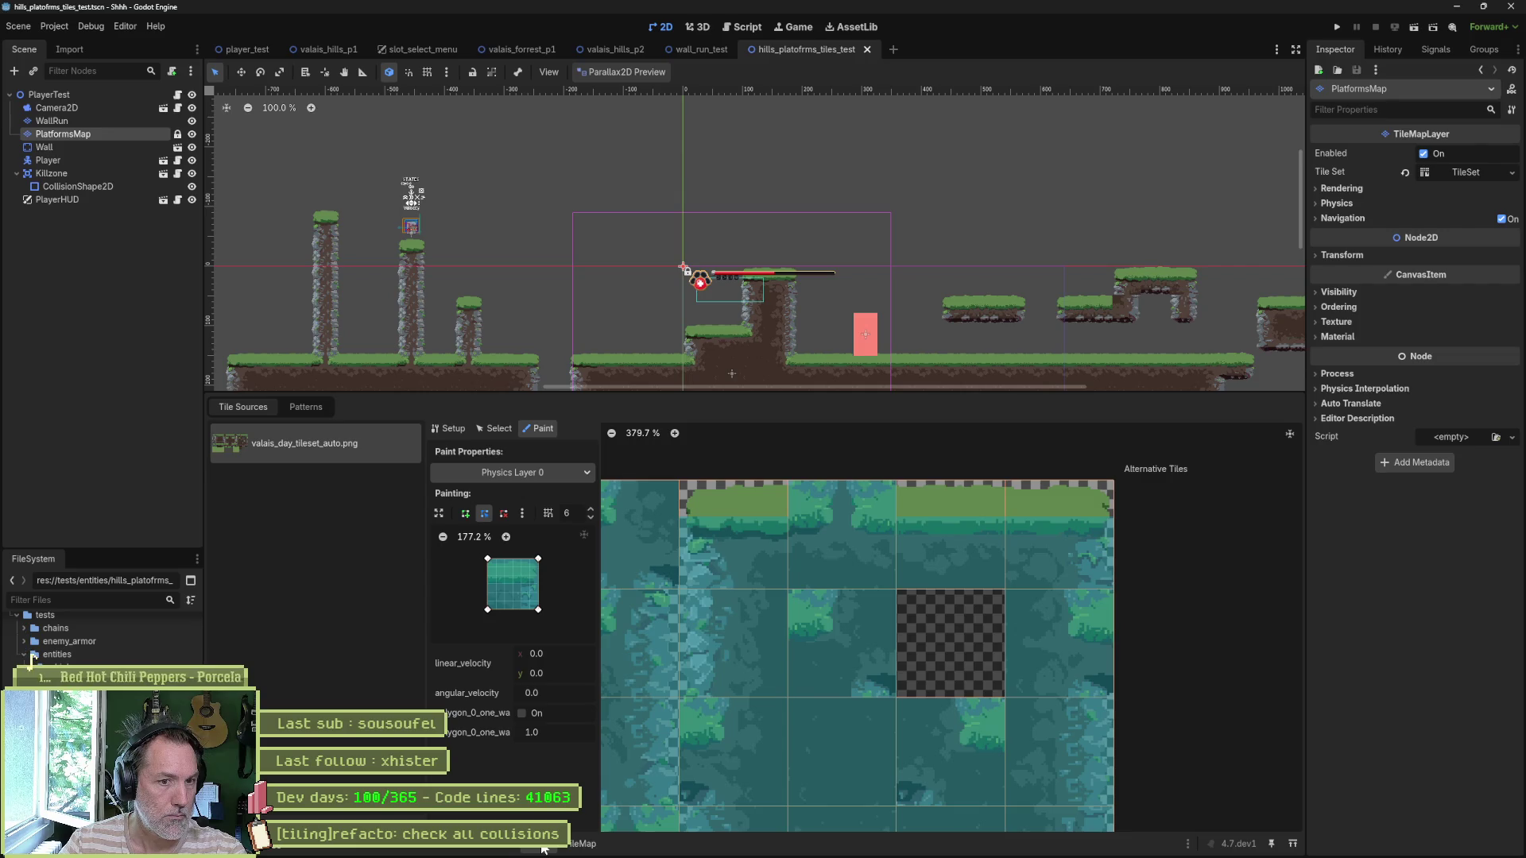
pyautogui.scroll(-2, 636, 382)
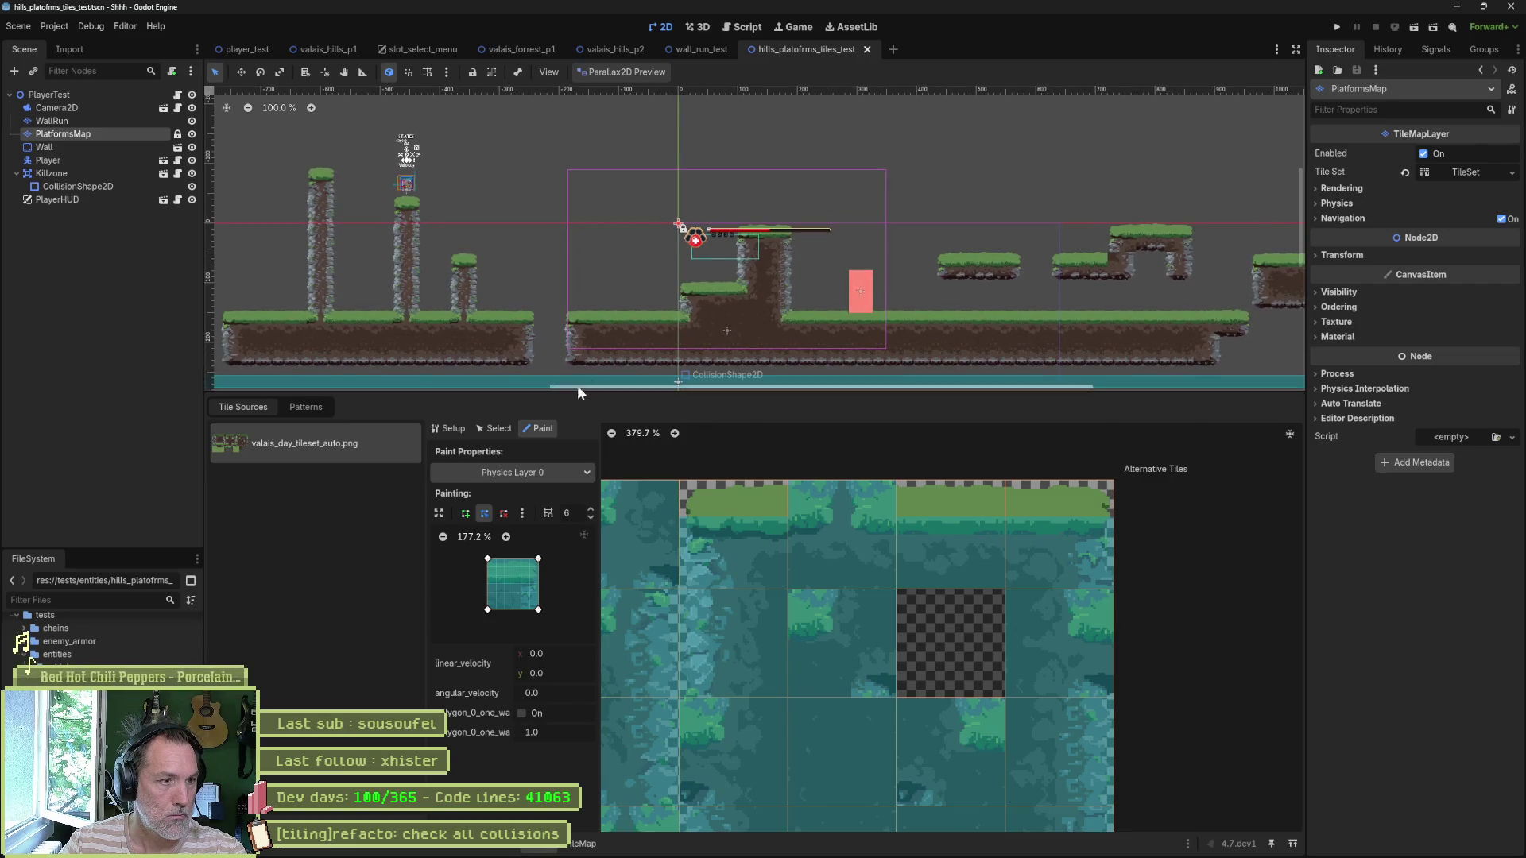
pyautogui.click(798, 323)
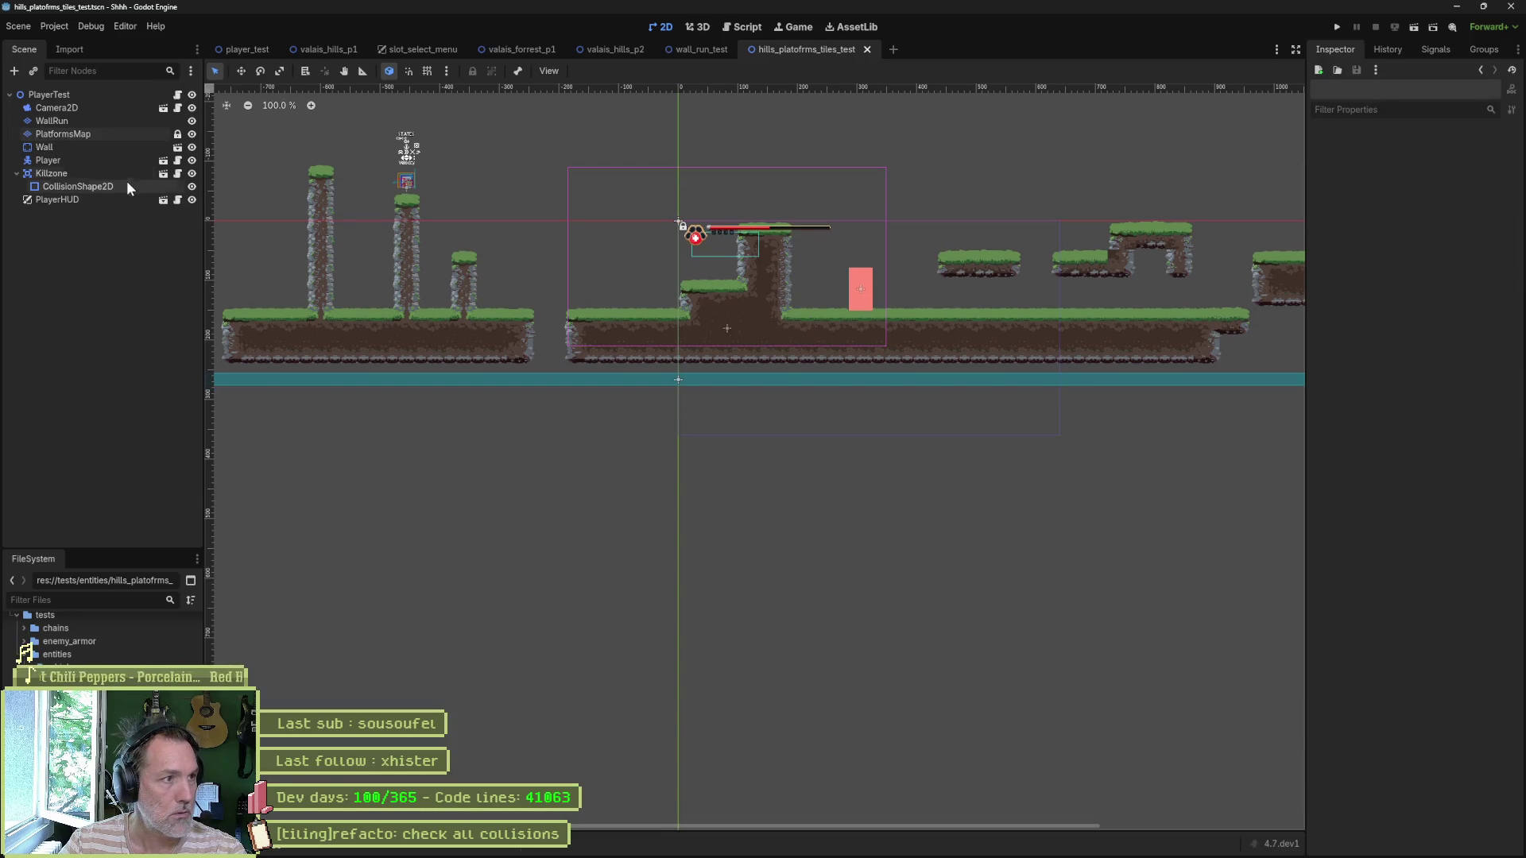
# Step: Select PlatformsMap, pick a level platform tile with the picker, and open the TileSet in Paint mode
pyautogui.click(123, 135)
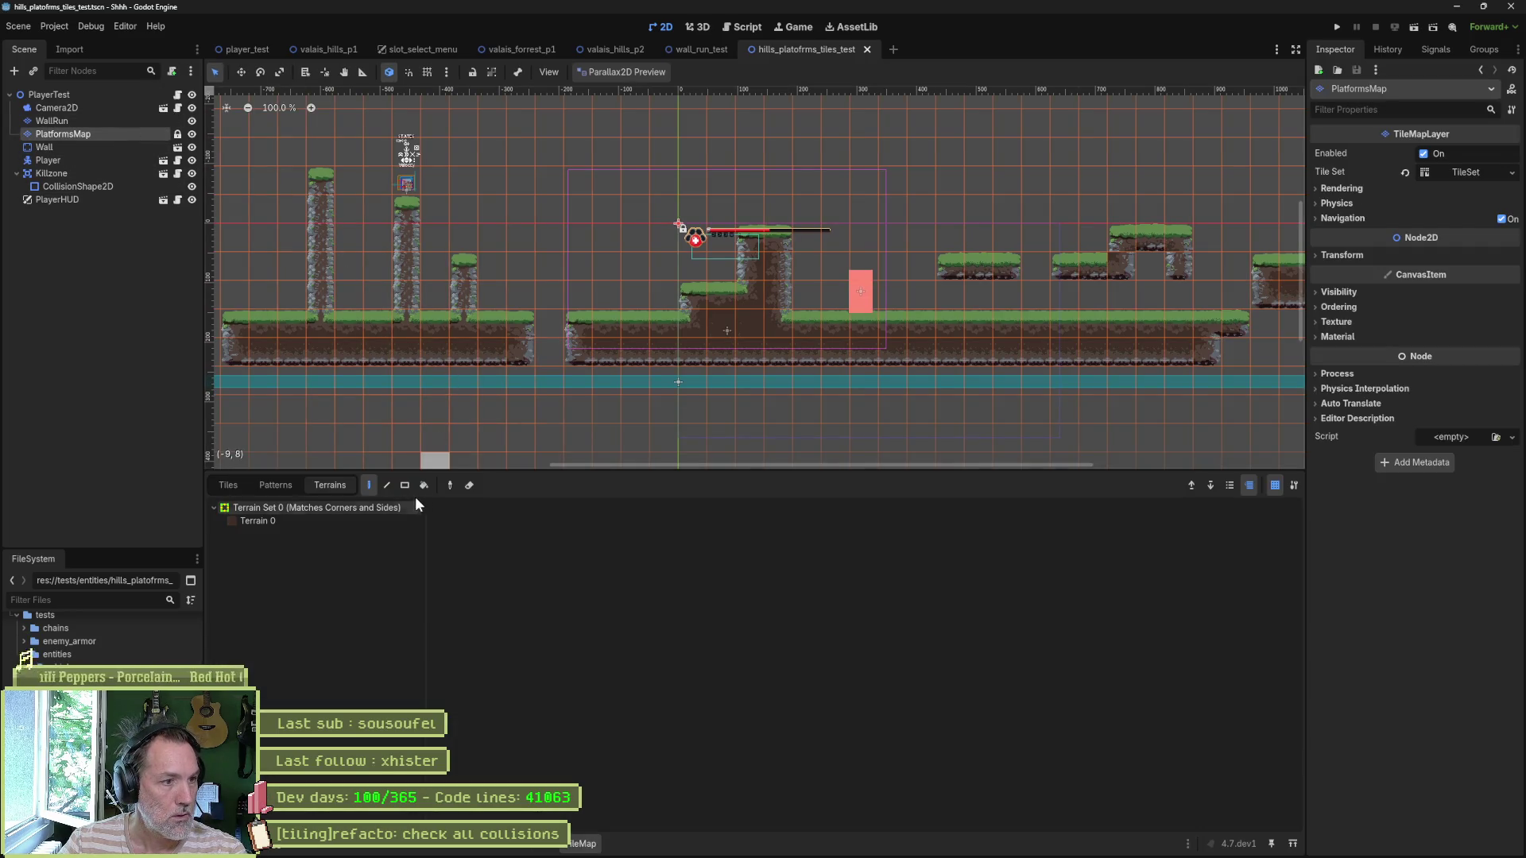
pyautogui.click(229, 486)
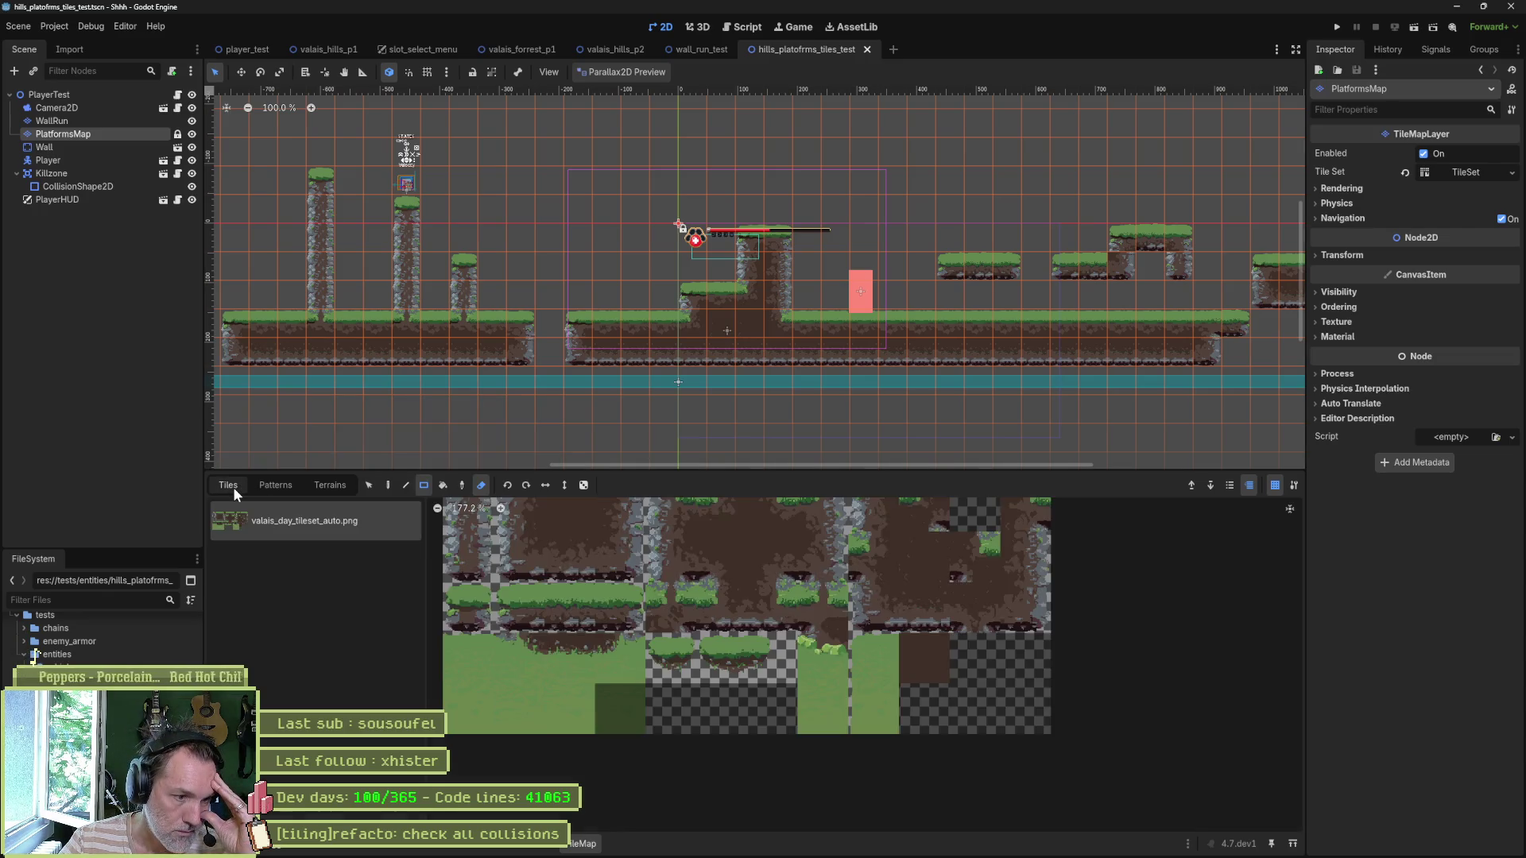
pyautogui.click(369, 485)
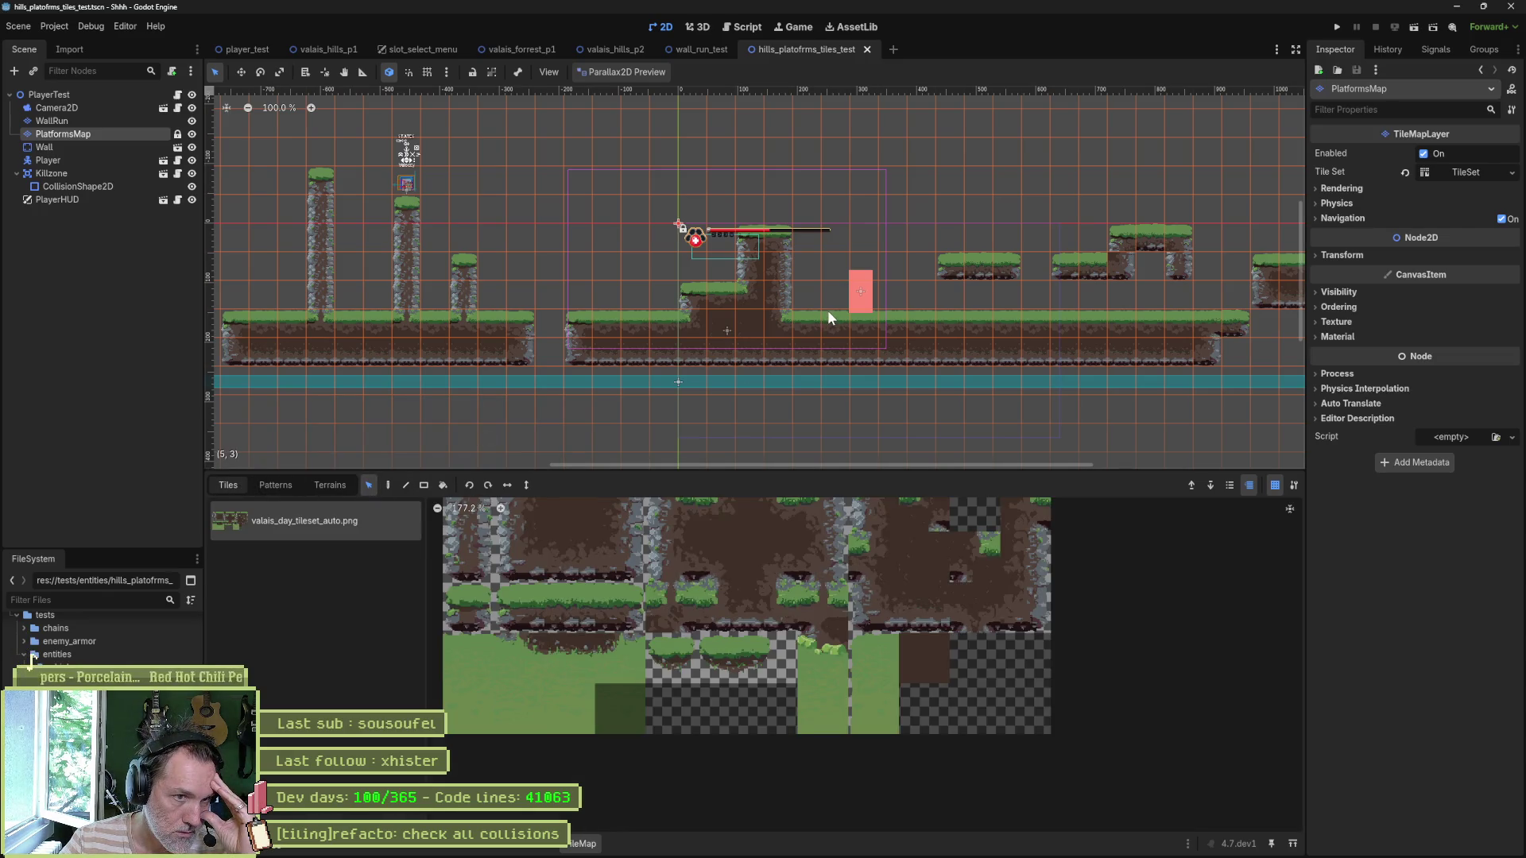
pyautogui.click(614, 319)
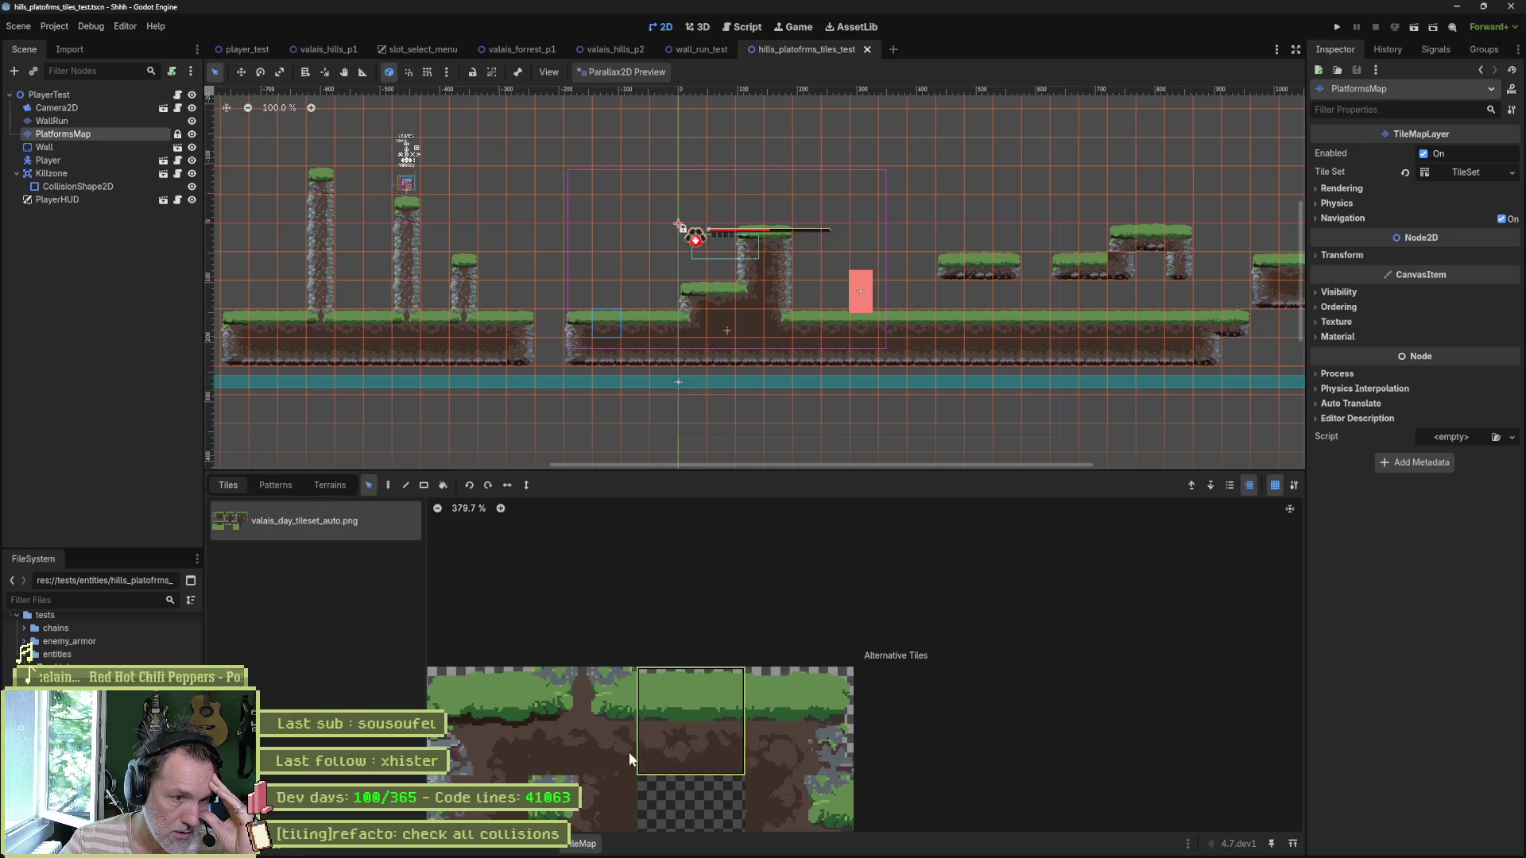
pyautogui.click(543, 844)
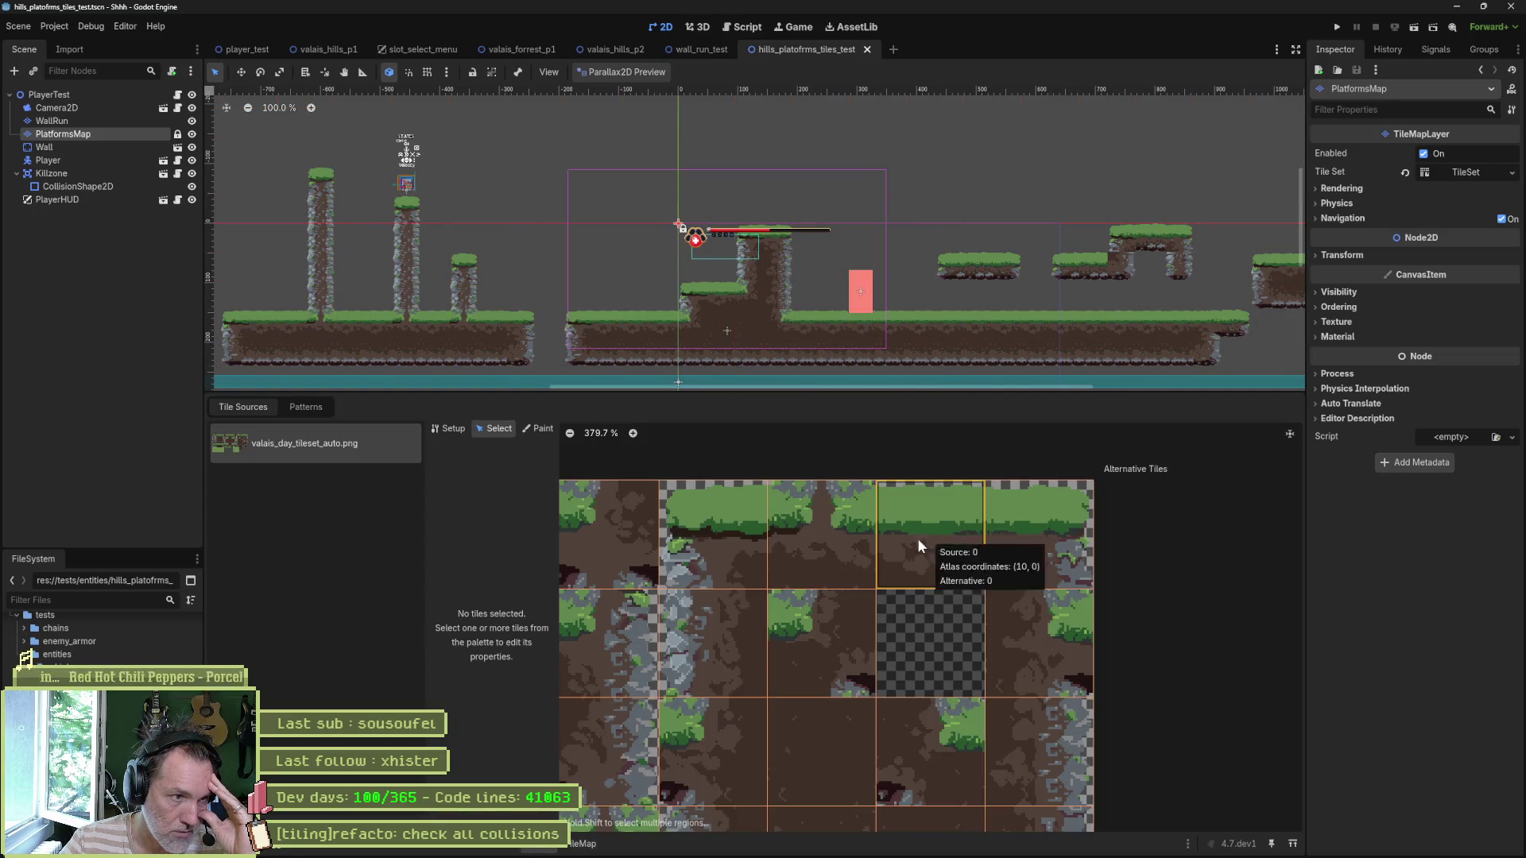
pyautogui.click(527, 430)
# Step: Paint a levelled collision polygon onto the grass-topped atlas tiles, nudging its top-right corner left, then save
pyautogui.click(738, 693)
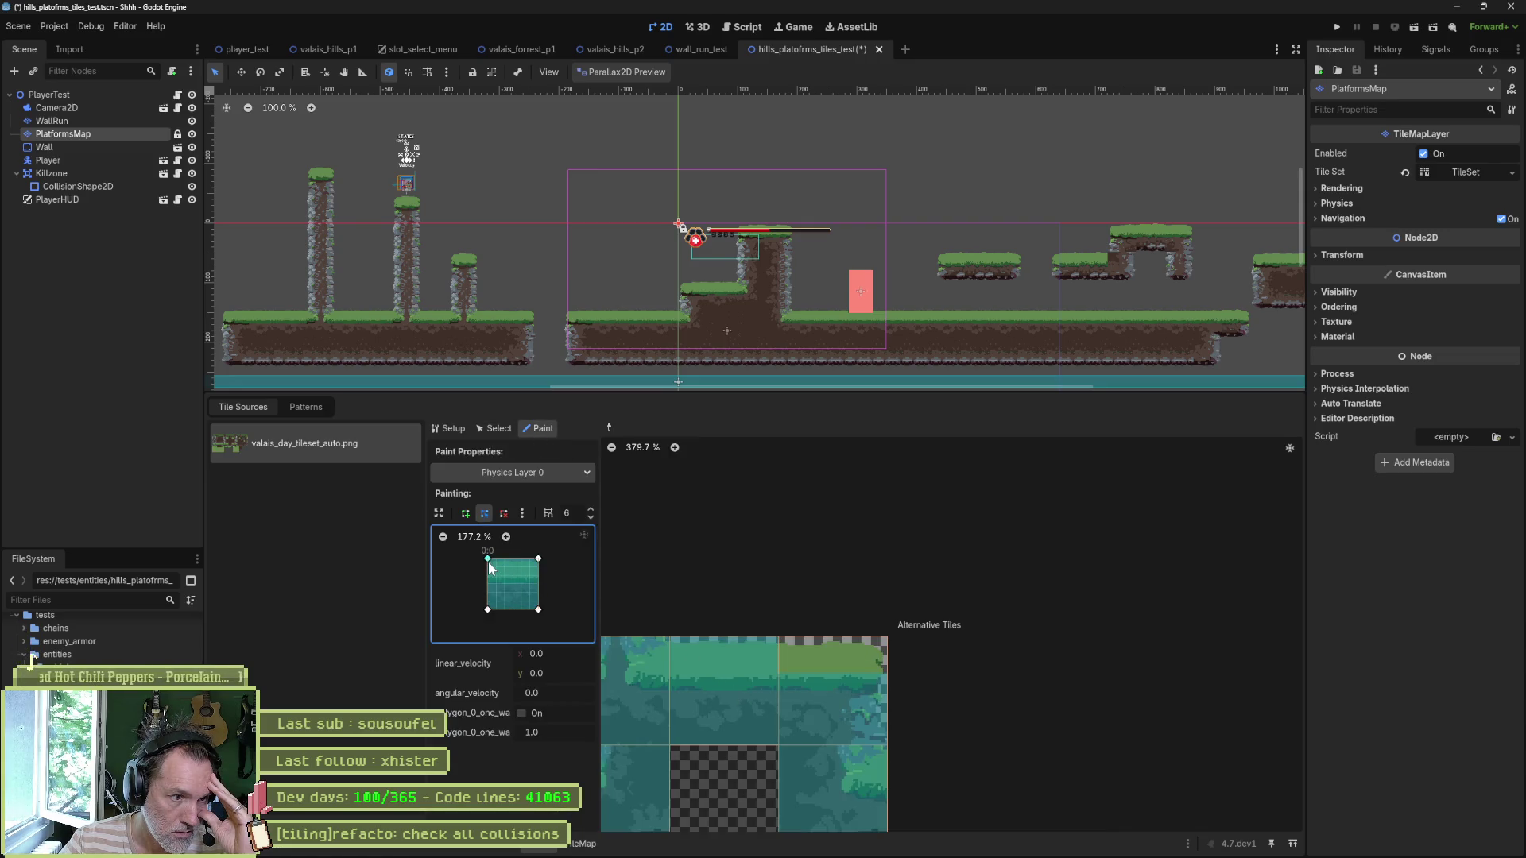
pyautogui.moveTo(541, 557); pyautogui.dragTo(540, 565)
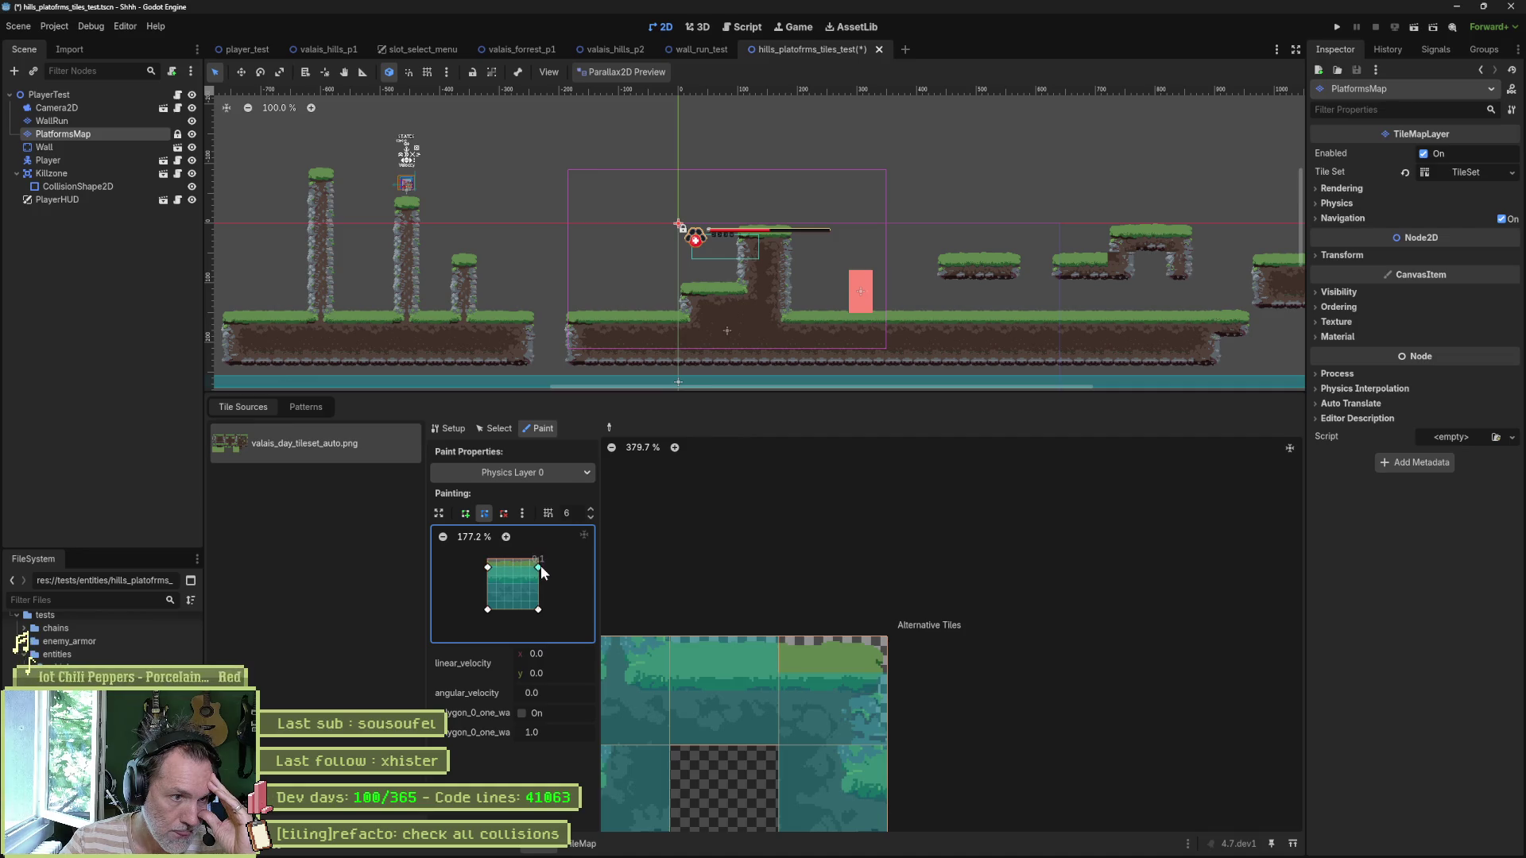
pyautogui.click(746, 694)
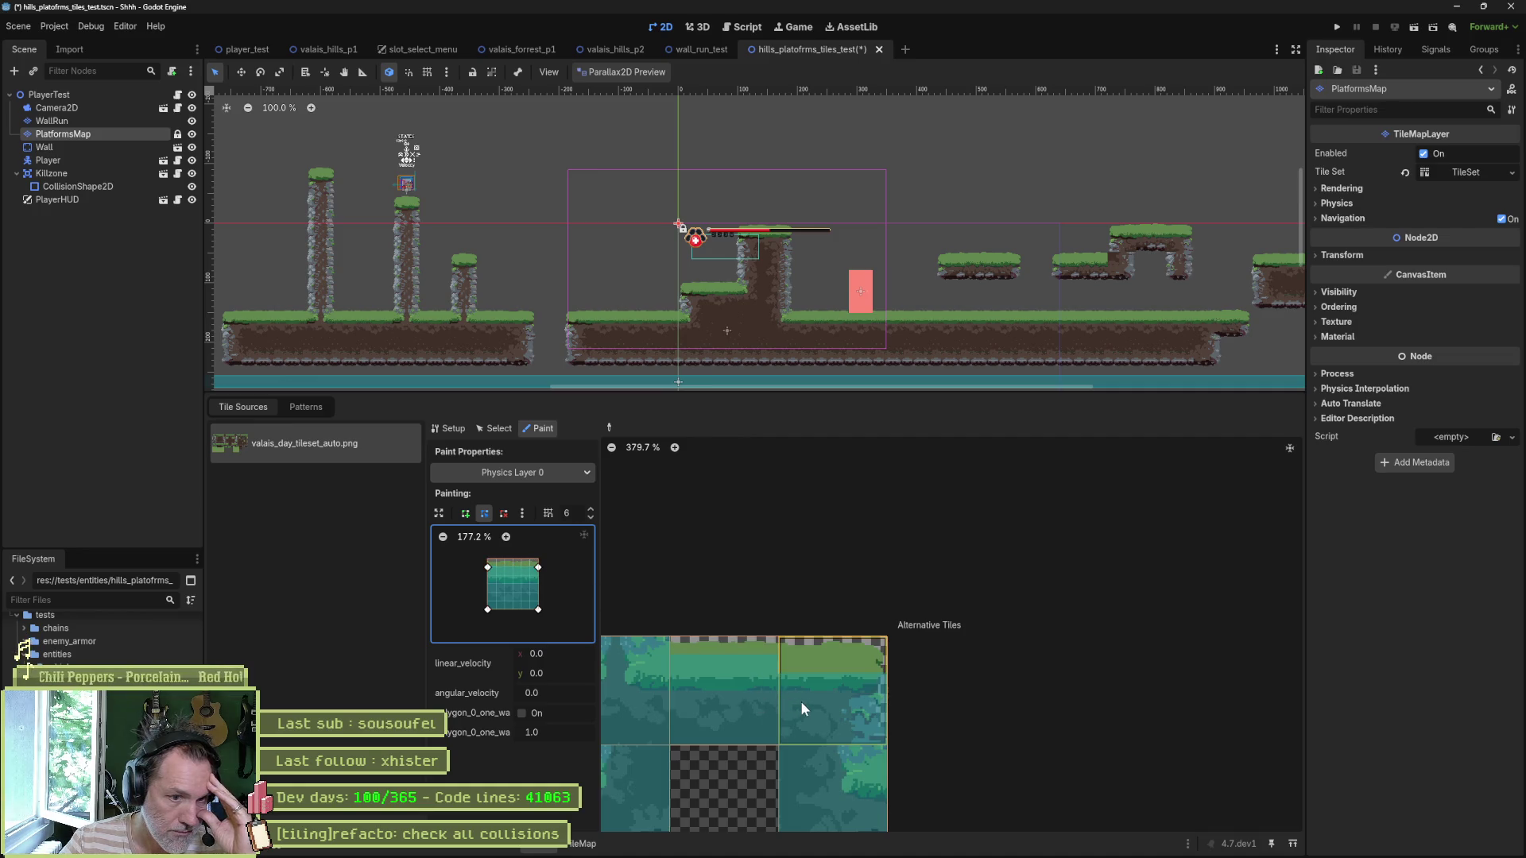
pyautogui.moveTo(538, 568); pyautogui.dragTo(530, 609)
pyautogui.hotkey('ctrl', 's')
# Step: Pan the atlas view to other tiles, then return to the player_test scene
pyautogui.scroll(-1, 774, 664)
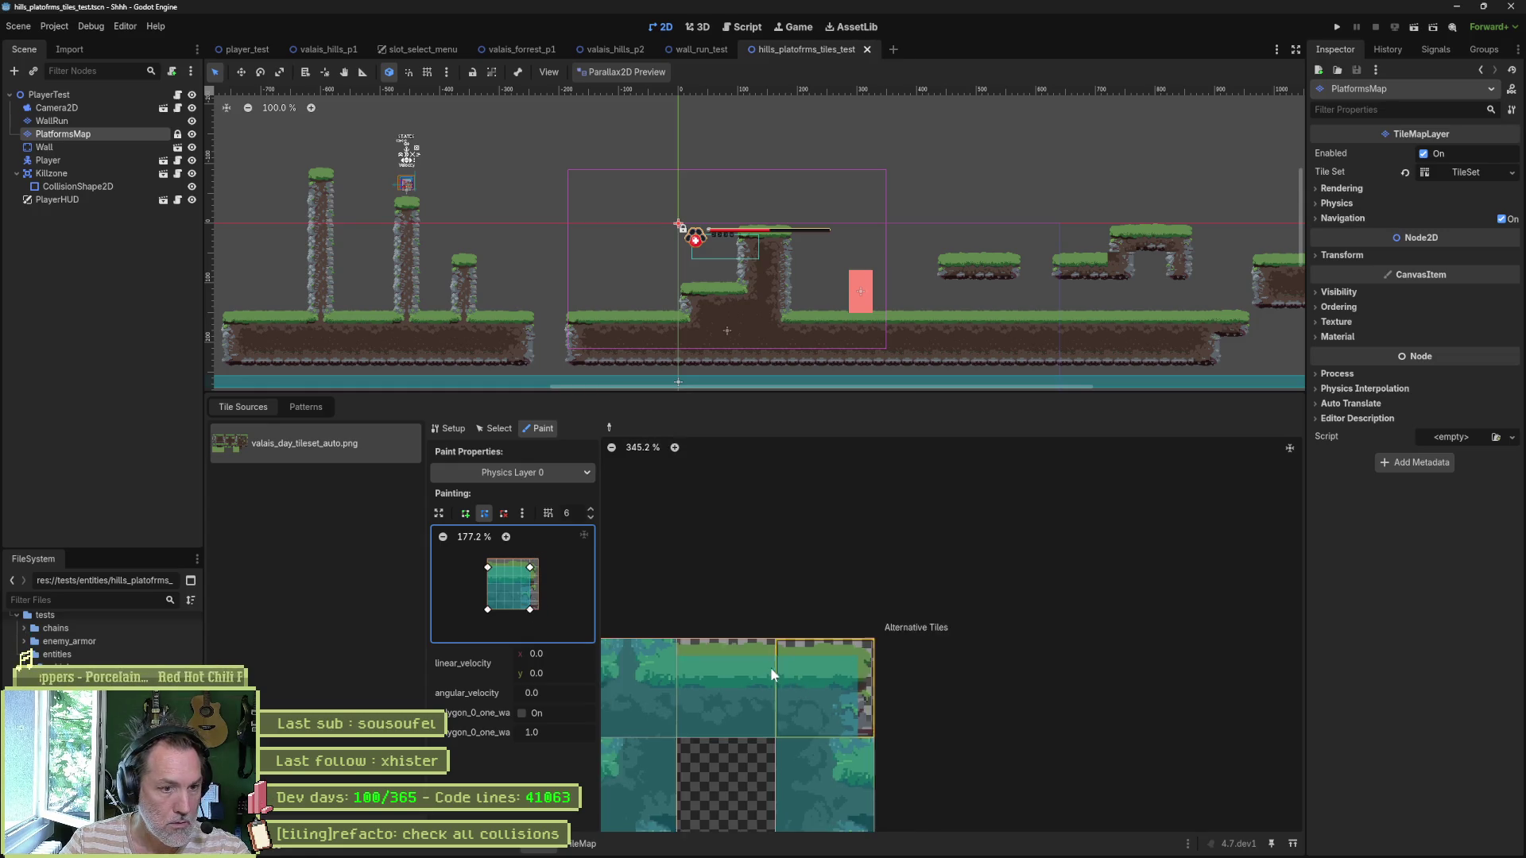
pyautogui.scroll(-10, 774, 664)
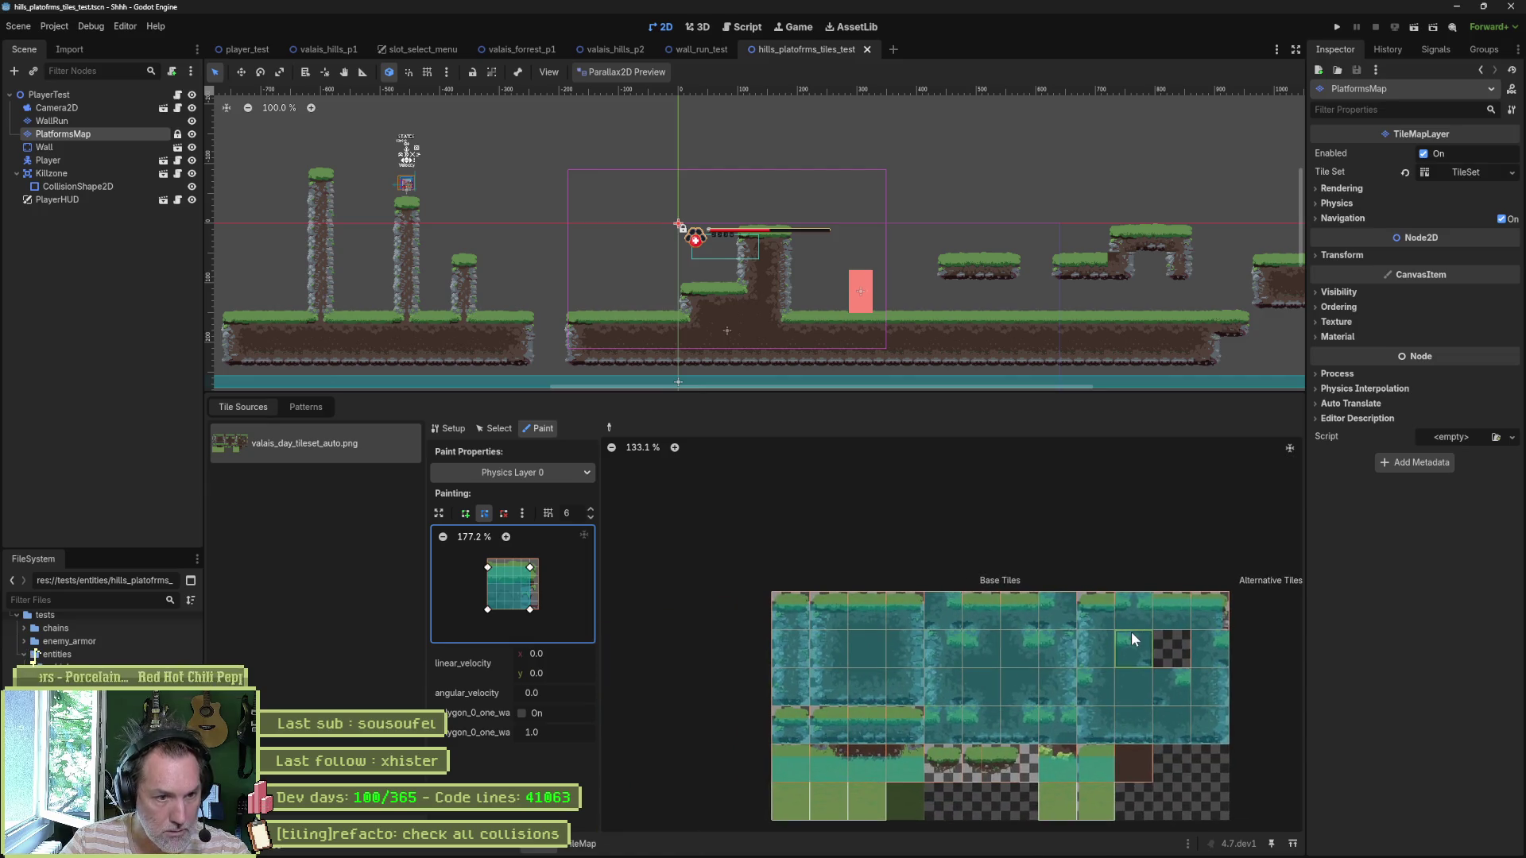
pyautogui.moveTo(1132, 632); pyautogui.dragTo(1119, 636)
pyautogui.moveTo(1118, 638)
pyautogui.mouseDown()
pyautogui.moveTo(1047, 603)
pyautogui.moveTo(1024, 558)
pyautogui.mouseUp()
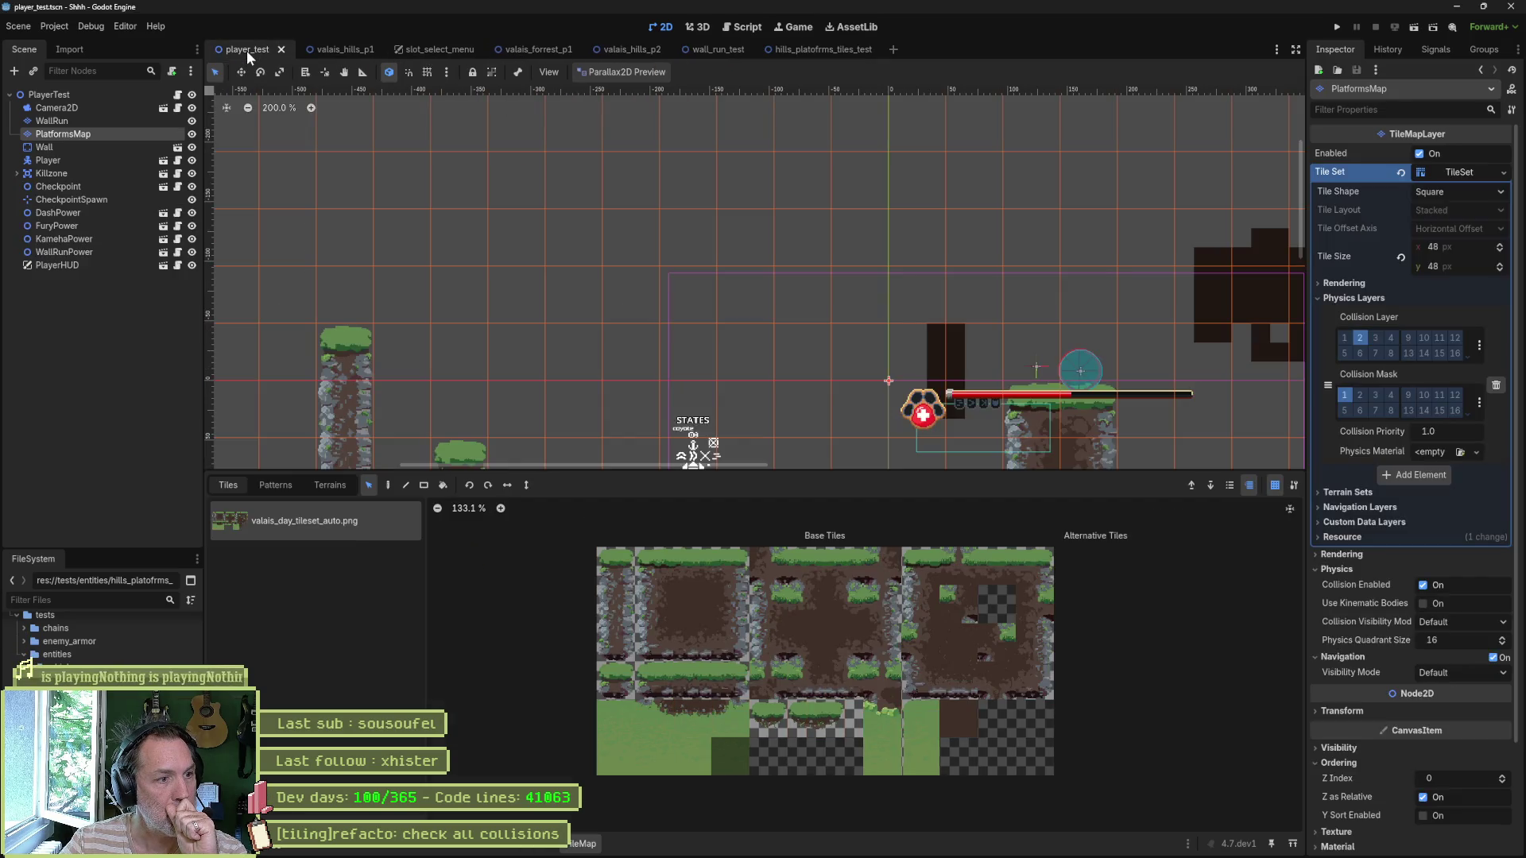
pyautogui.click(247, 50)
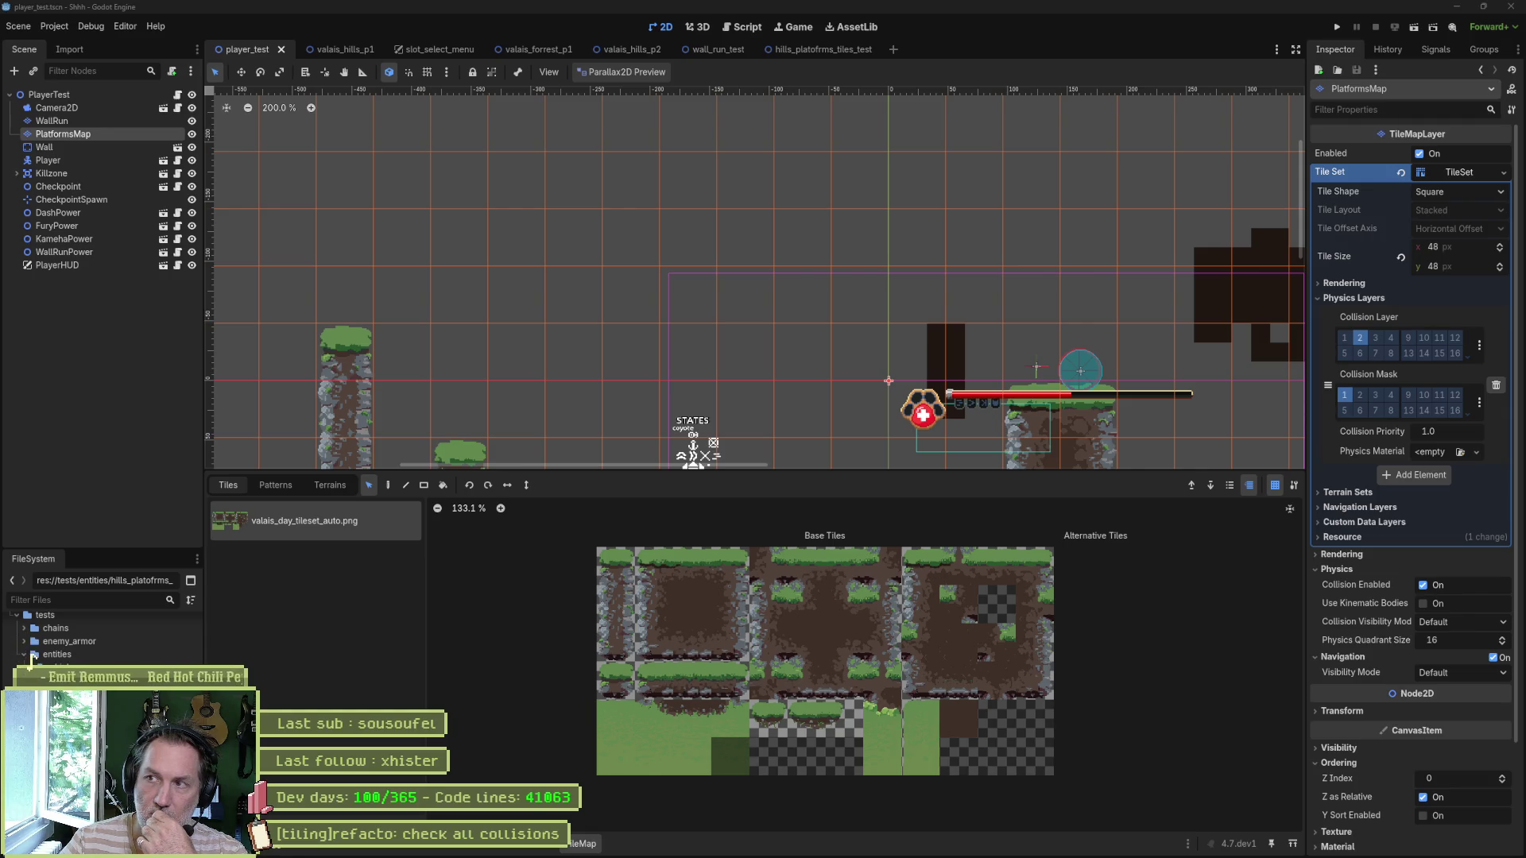
# Step: Ask Claude why TileSet physics layer edits aren't saving, then return to Godot's Terrains panel
pyautogui.click(921, 844)
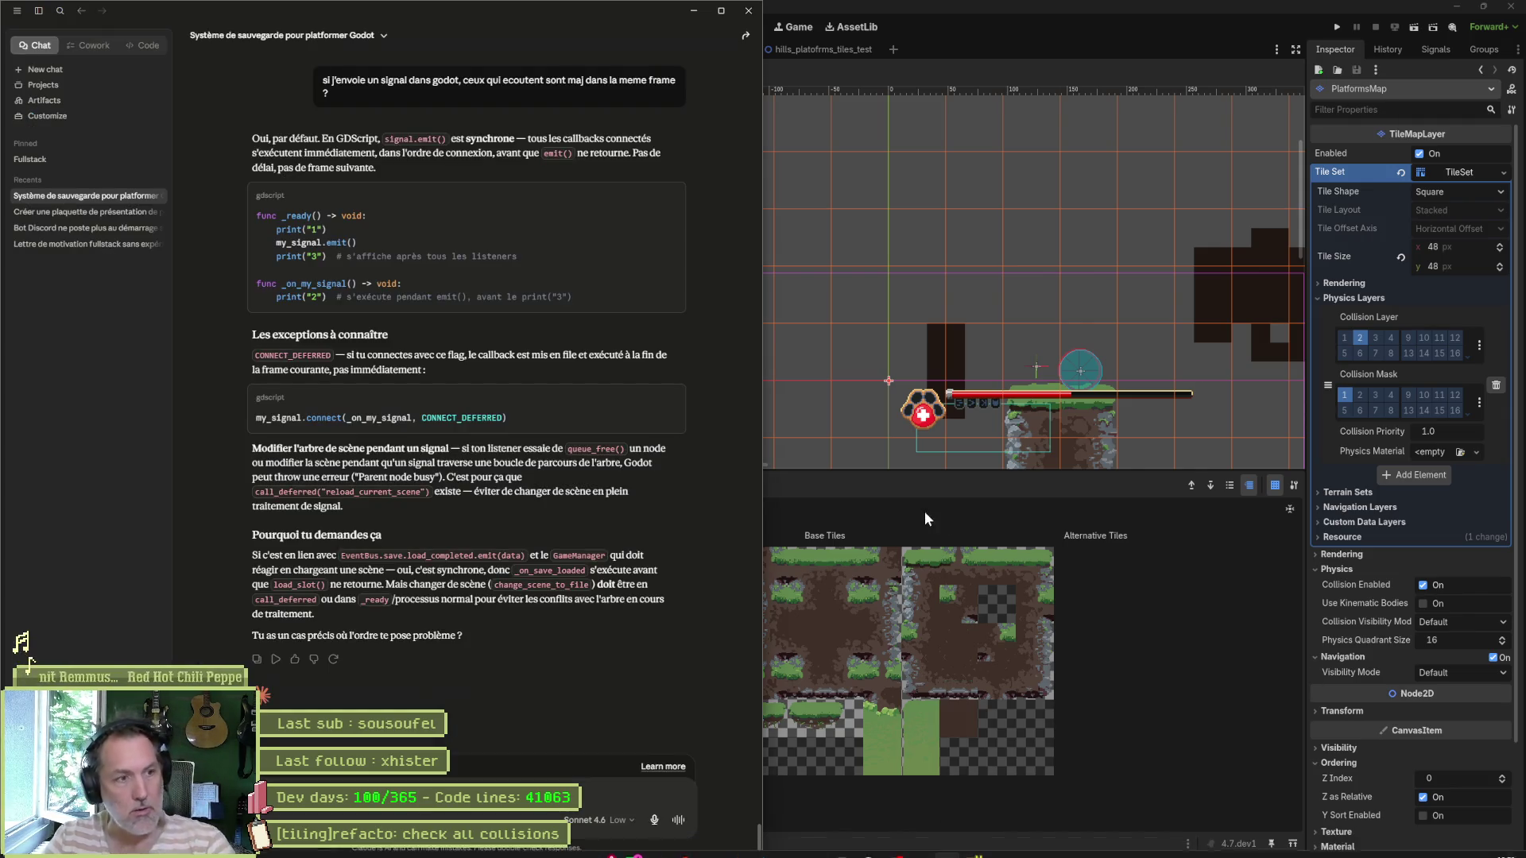
pyautogui.hotkey('ctrl', 'v')
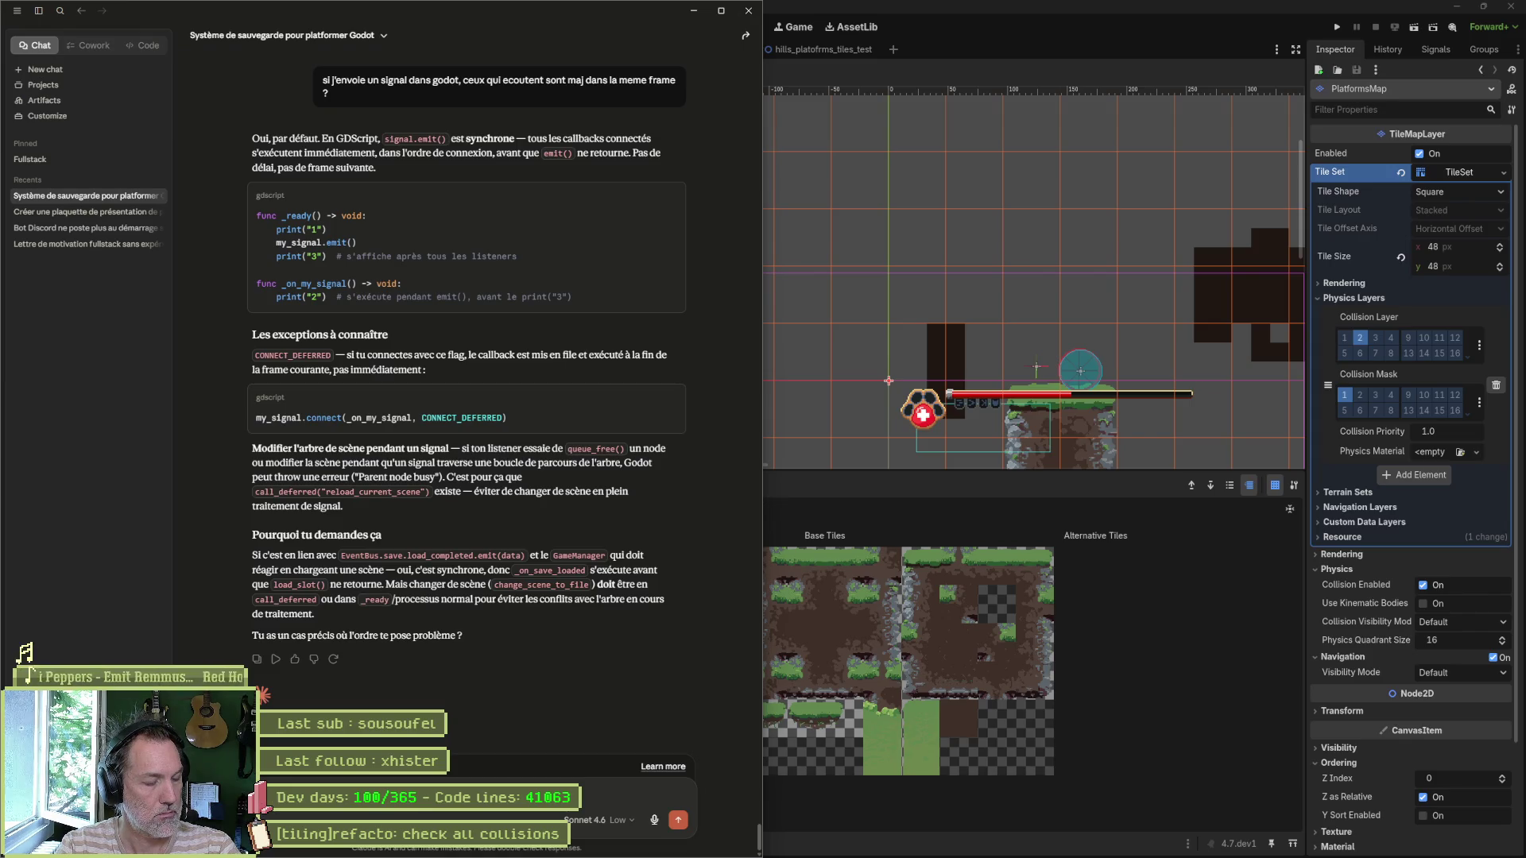
pyautogui.press('Return')
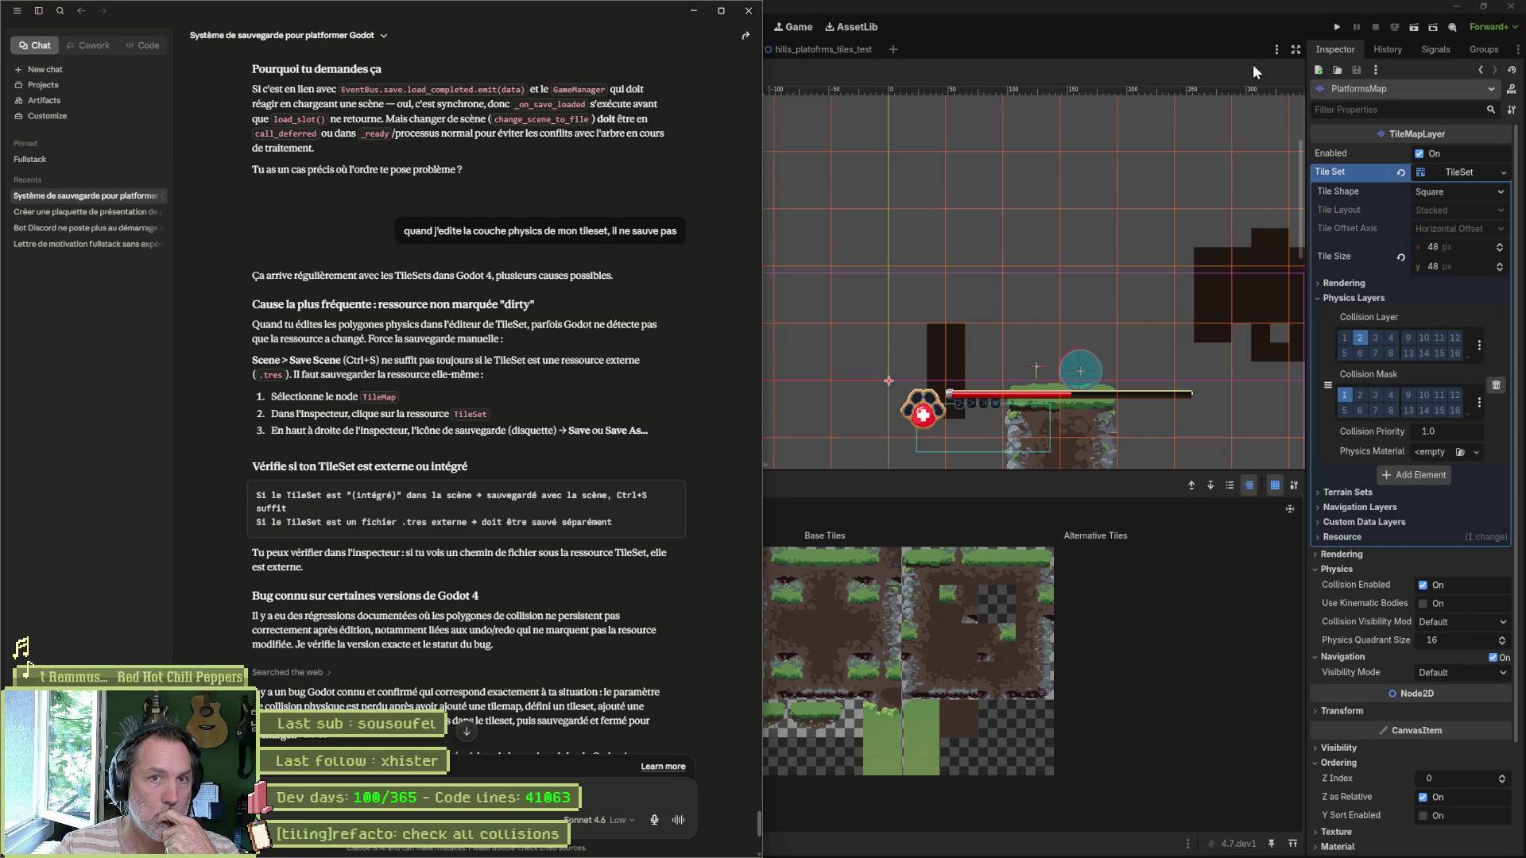
pyautogui.click(1146, 44)
pyautogui.click(331, 486)
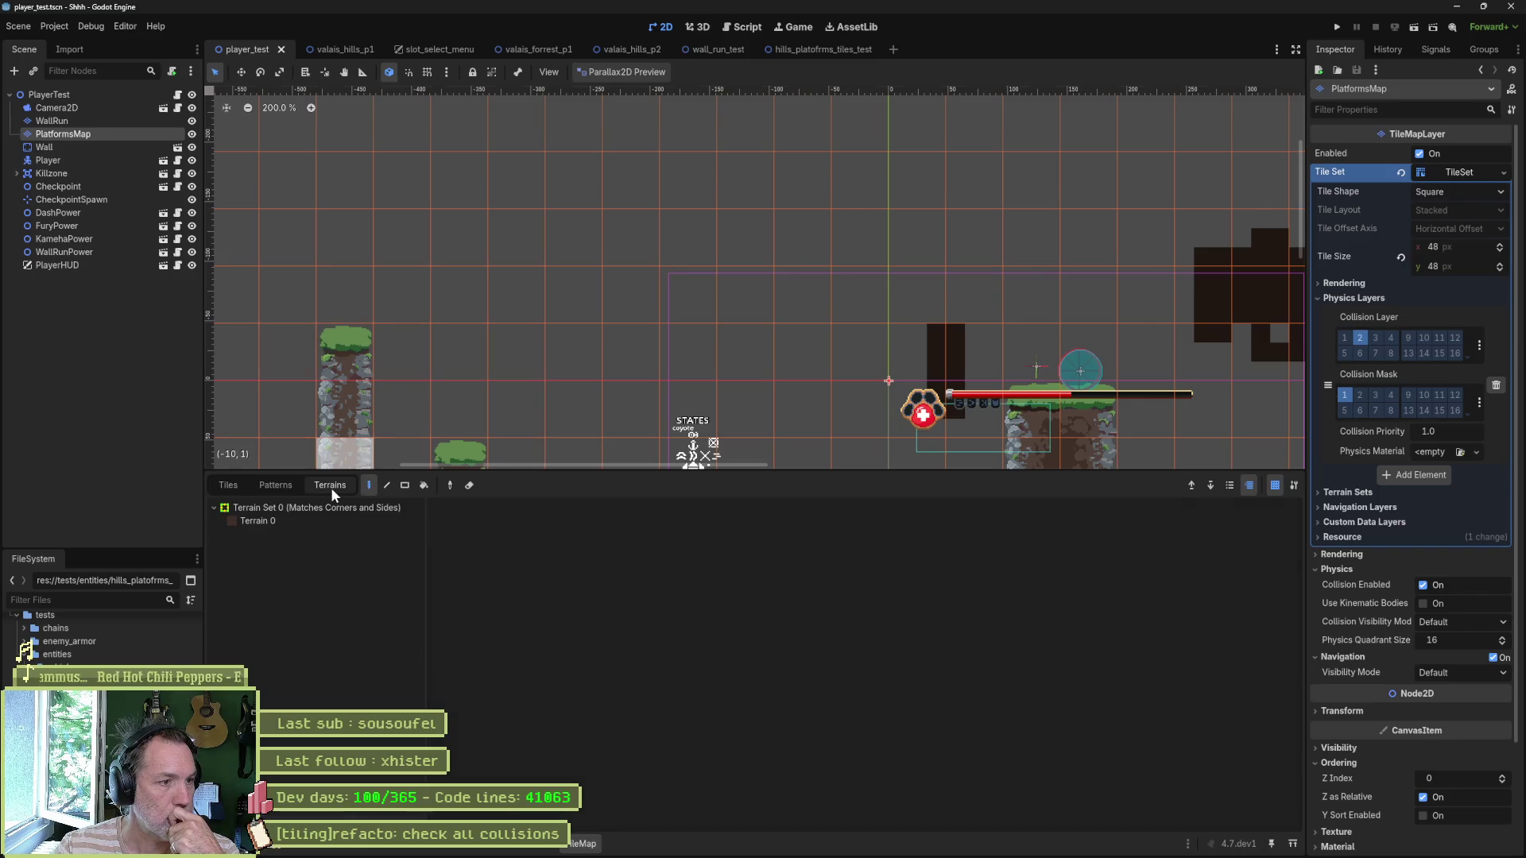
# Step: Apply the square collision polygon to an atlas tile in the TileSet panel, then switch to Claude
pyautogui.click(546, 847)
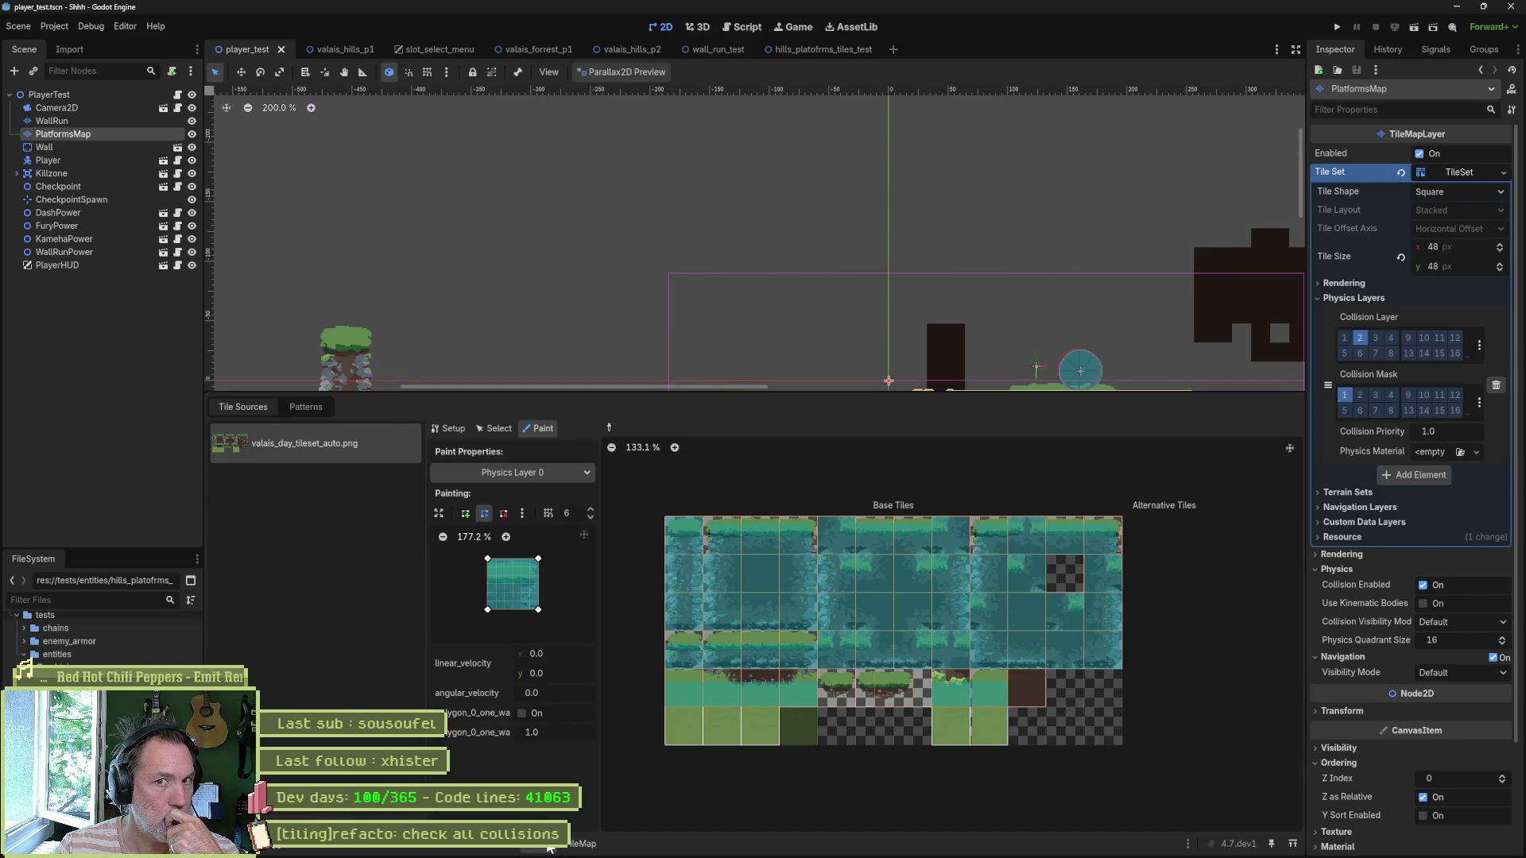
pyautogui.click(717, 535)
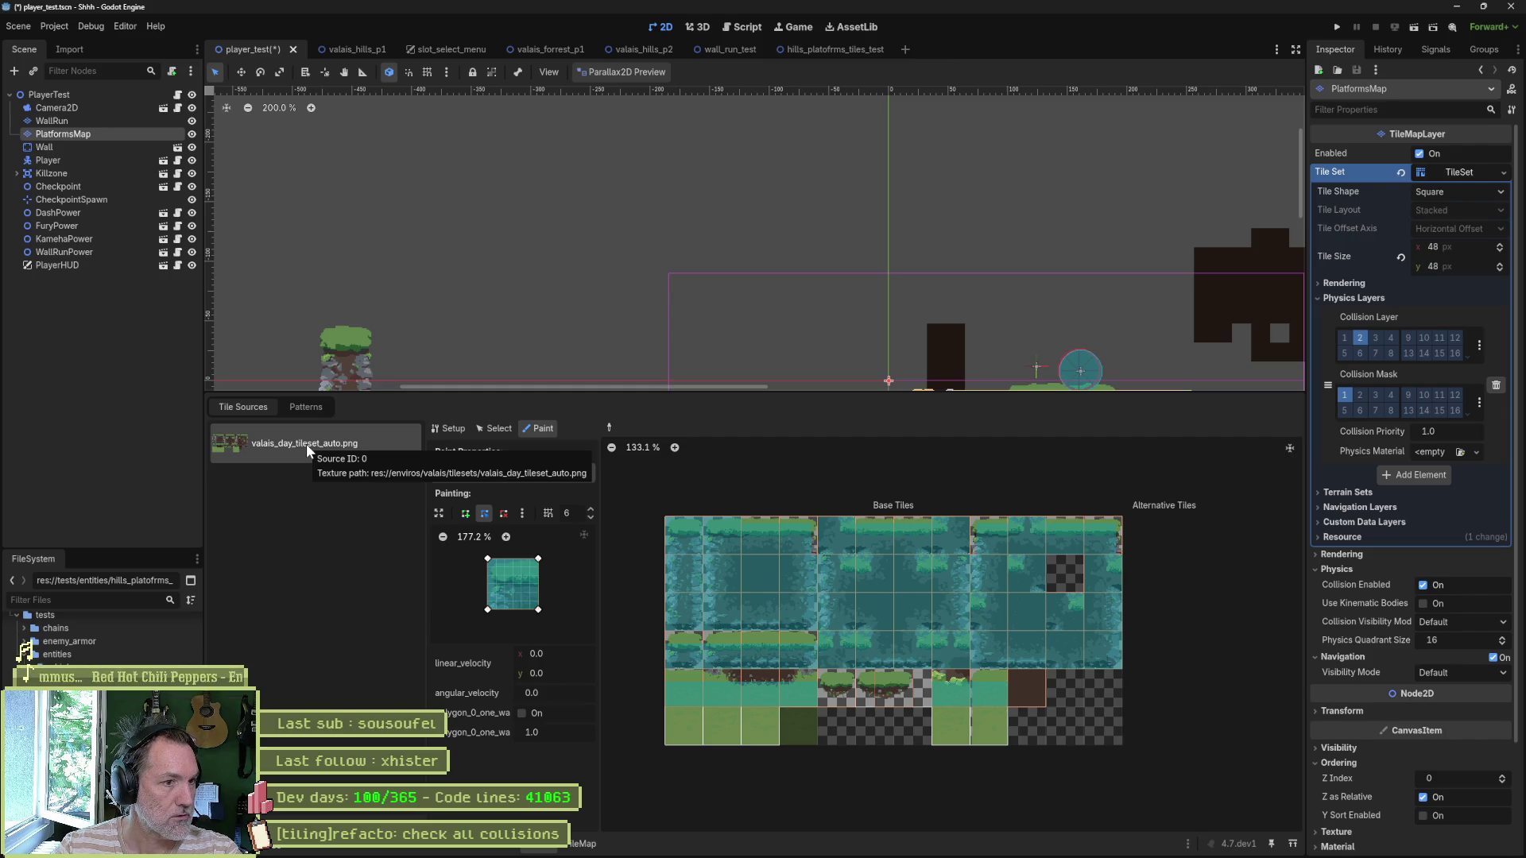
pyautogui.hotkey('alt', 'Tab')
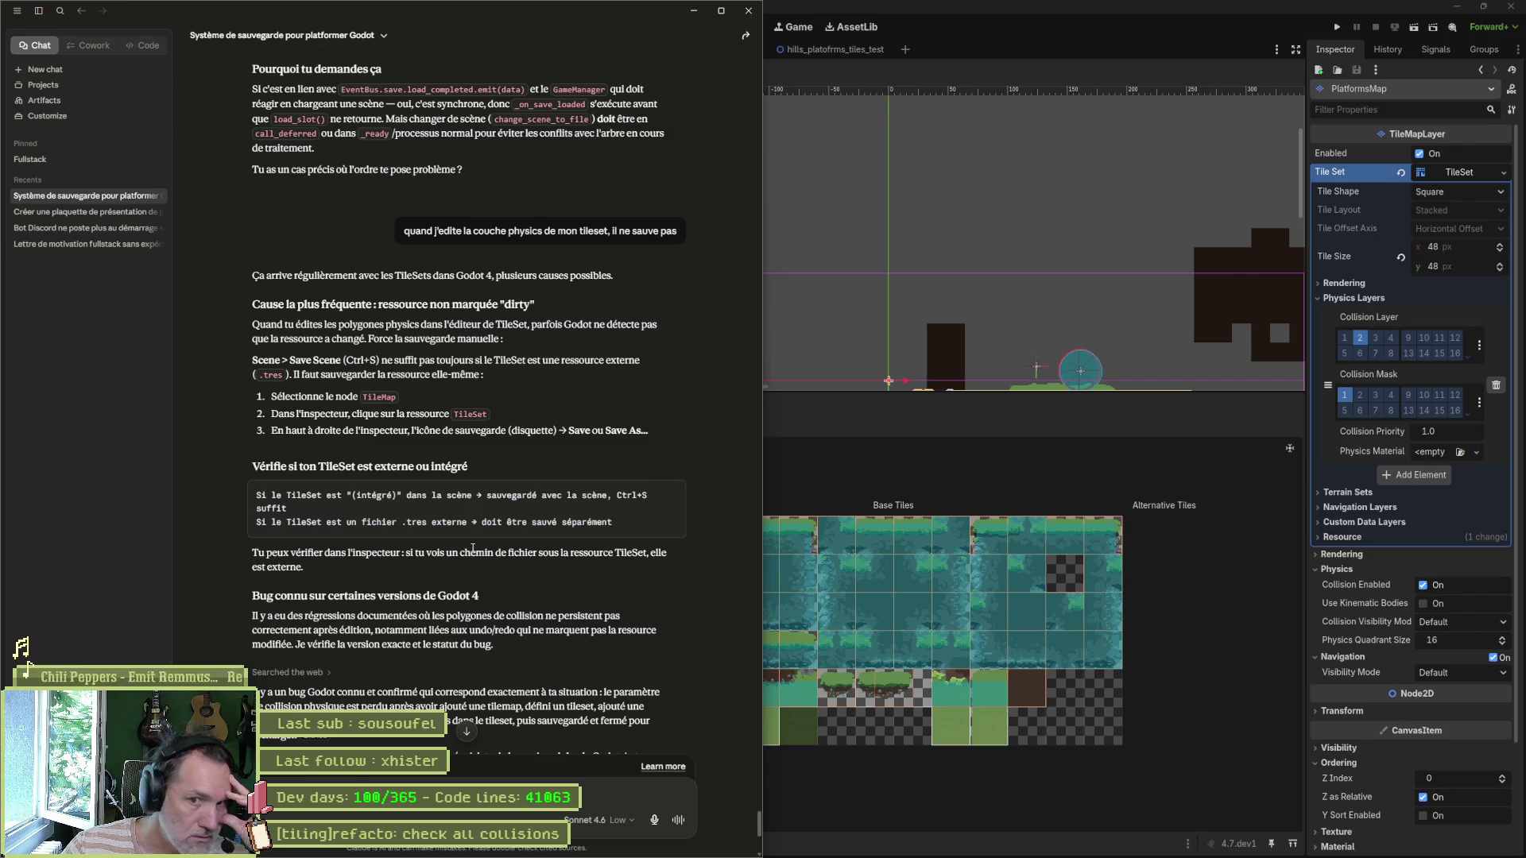
# Step: Check the Tile Set property's Save/Save As options in the Inspector, consult Claude, and return to Godot
pyautogui.click(1465, 171)
pyautogui.rightClick(1462, 170)
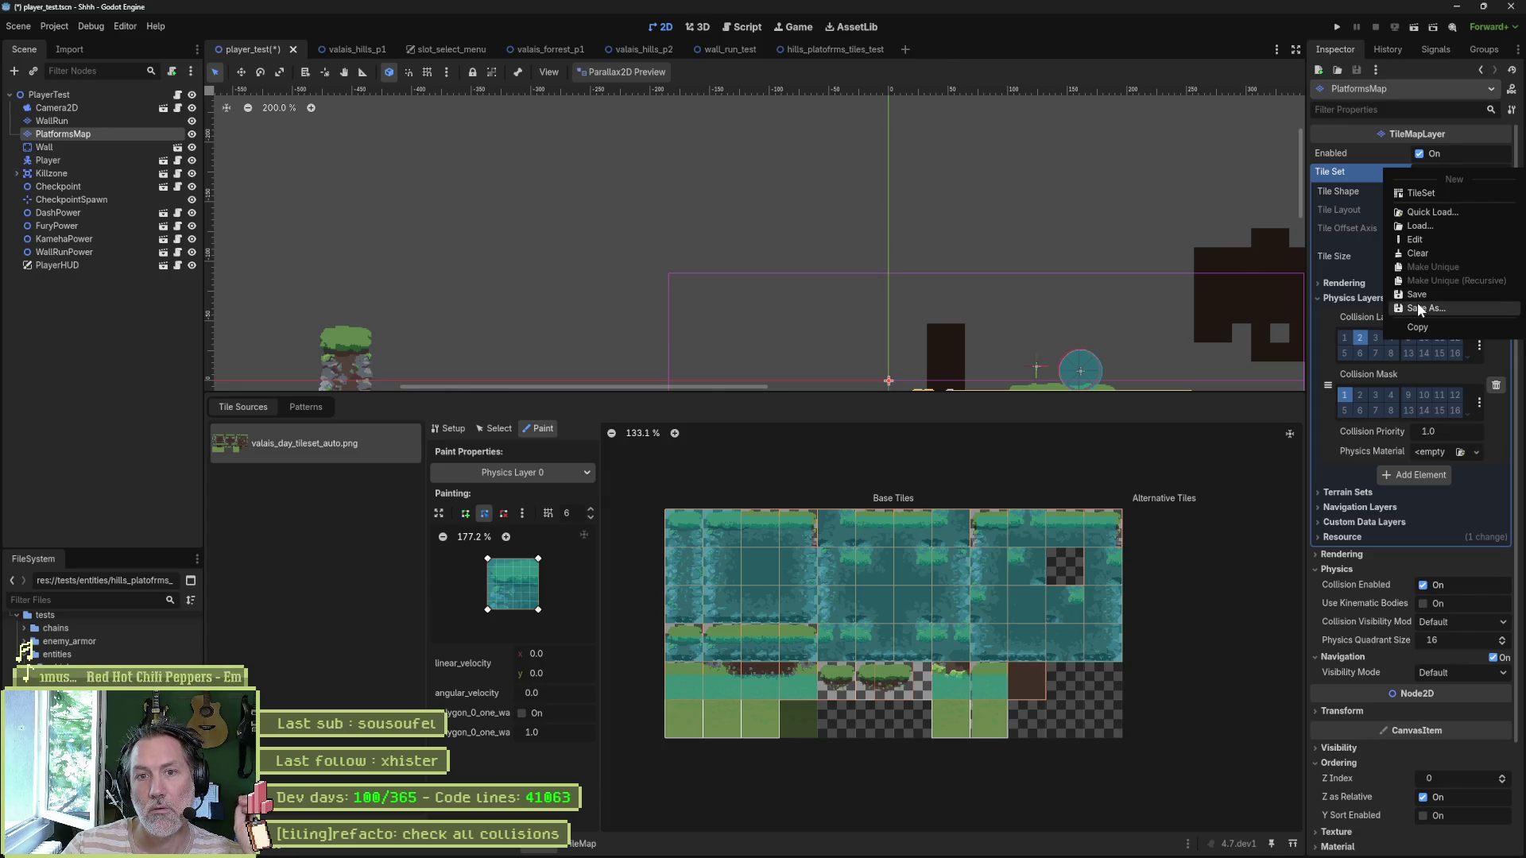
pyautogui.click(1467, 194)
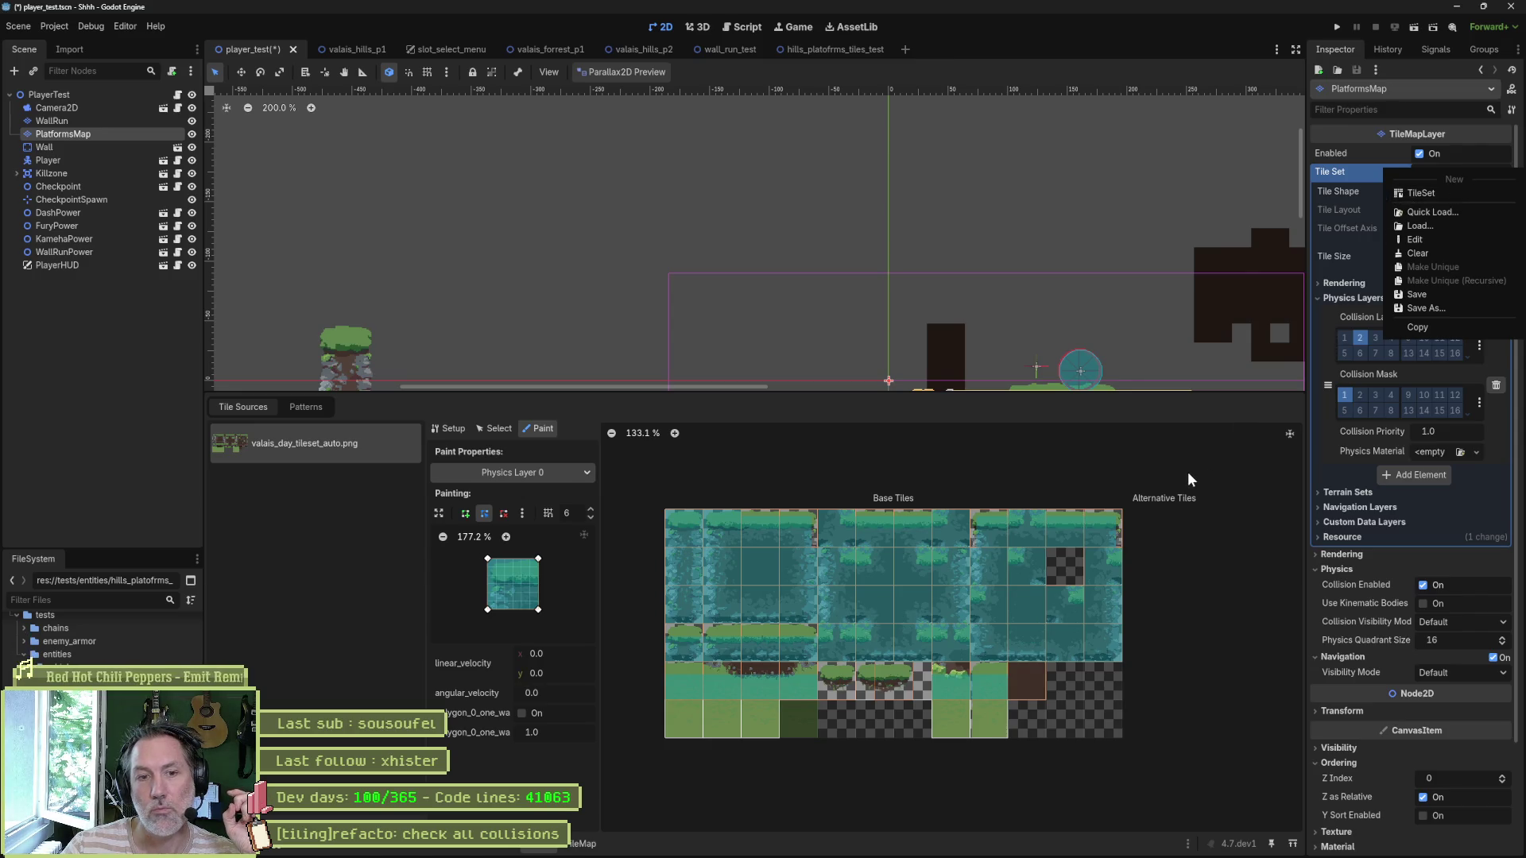
pyautogui.click(947, 844)
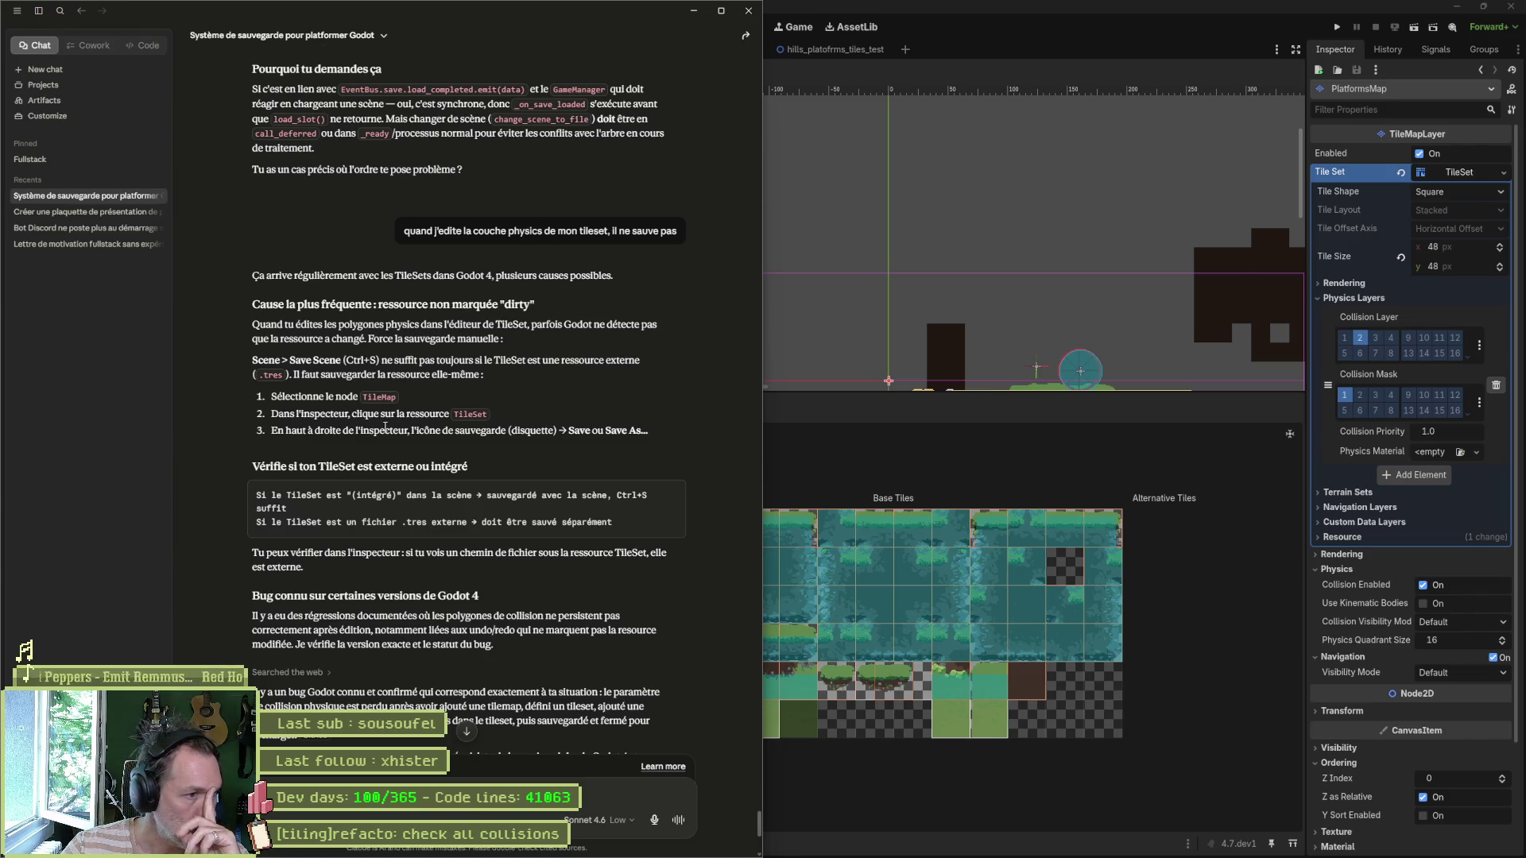
pyautogui.click(827, 419)
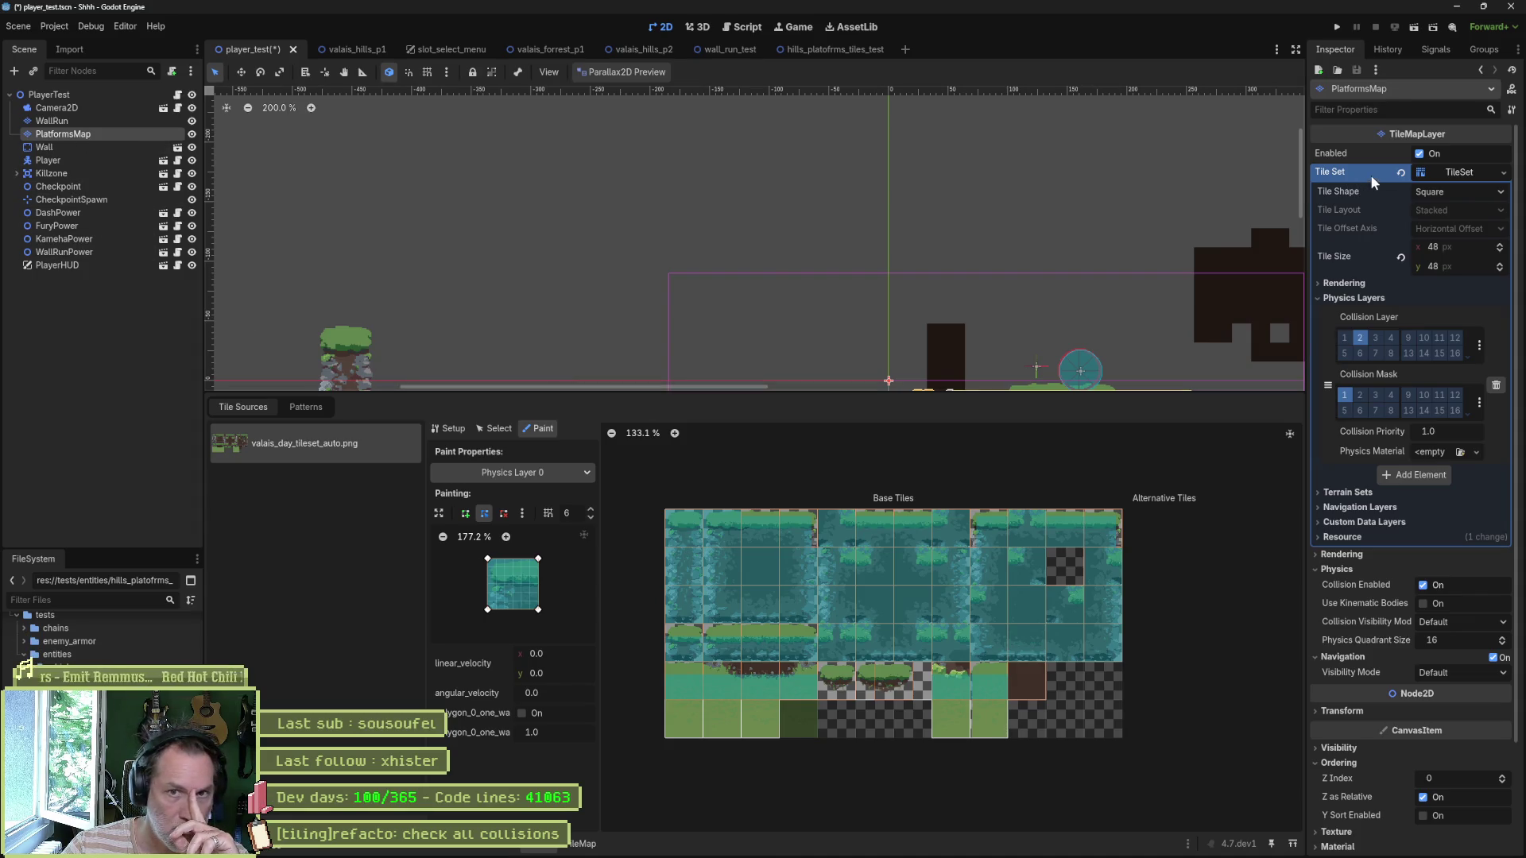
pyautogui.hotkey('alt', 'Tab')
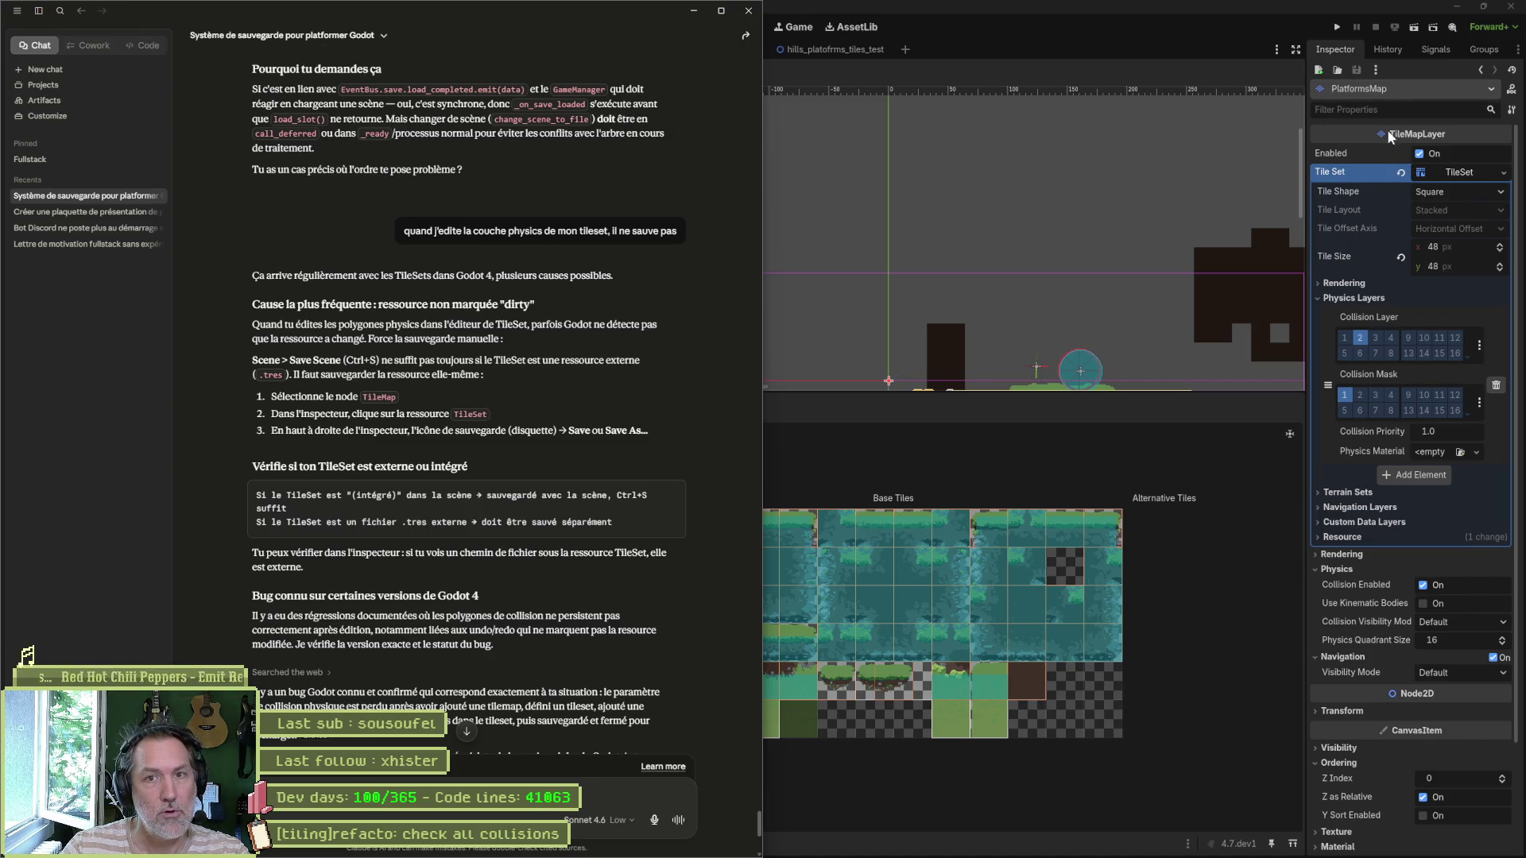
pyautogui.click(1069, 528)
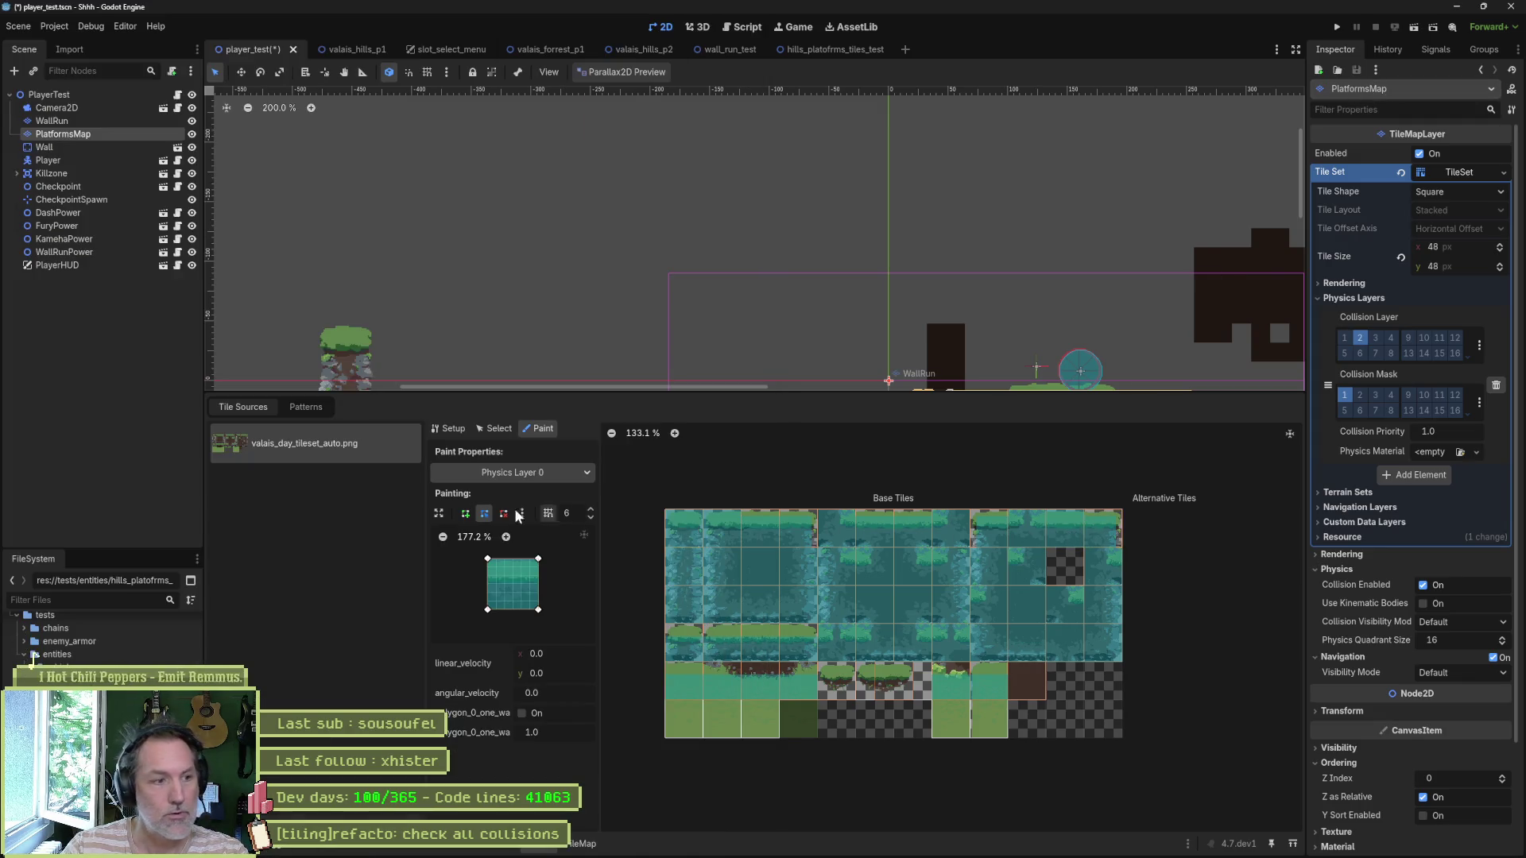
# Step: Move the Player just above the short grassy pillar and save the scene
pyautogui.click(489, 566)
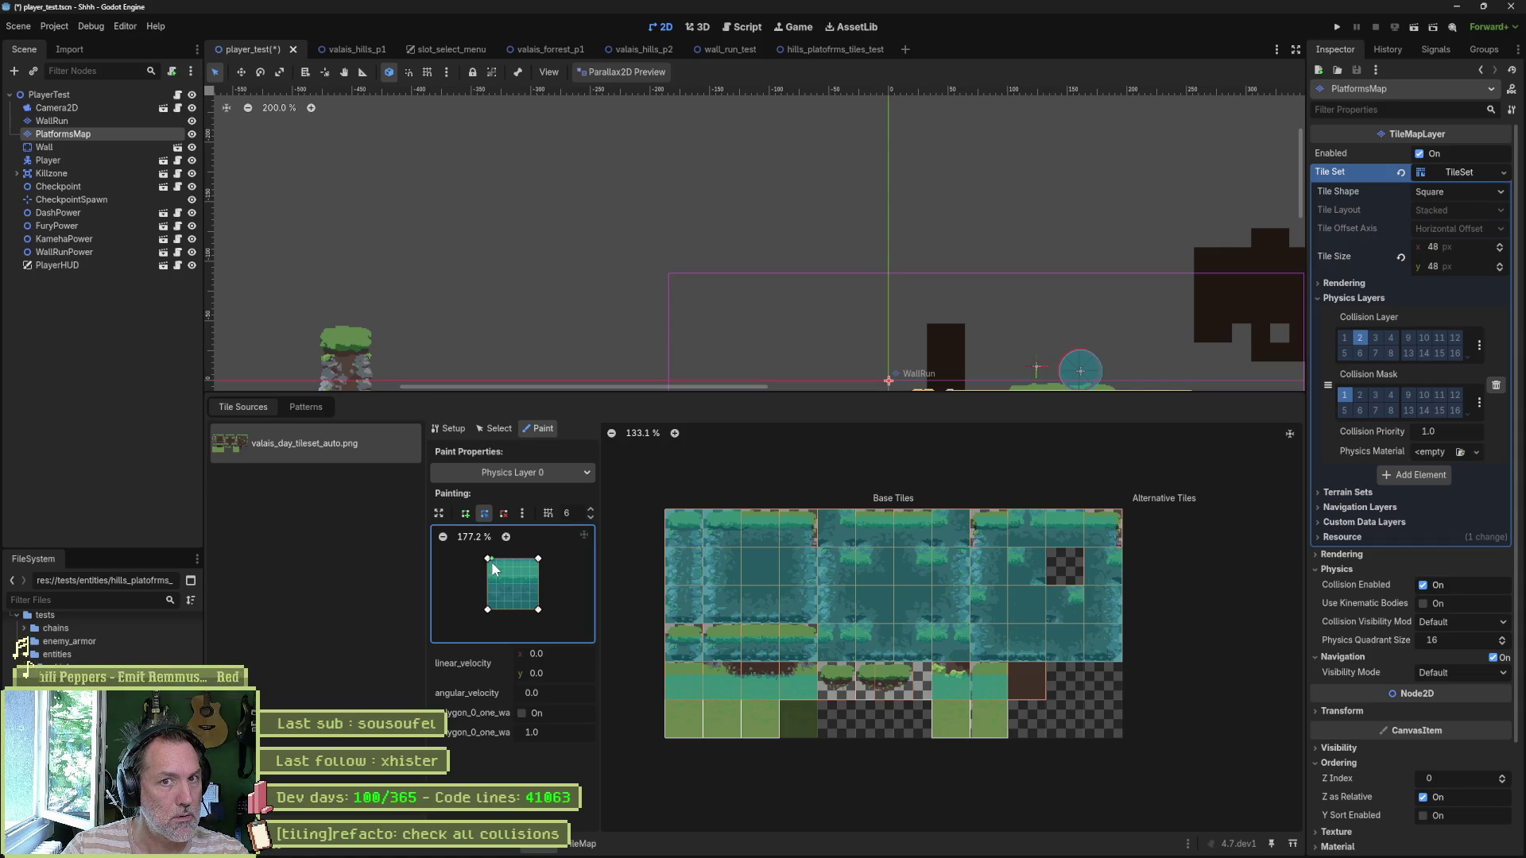
pyautogui.scroll(-5, 794, 279)
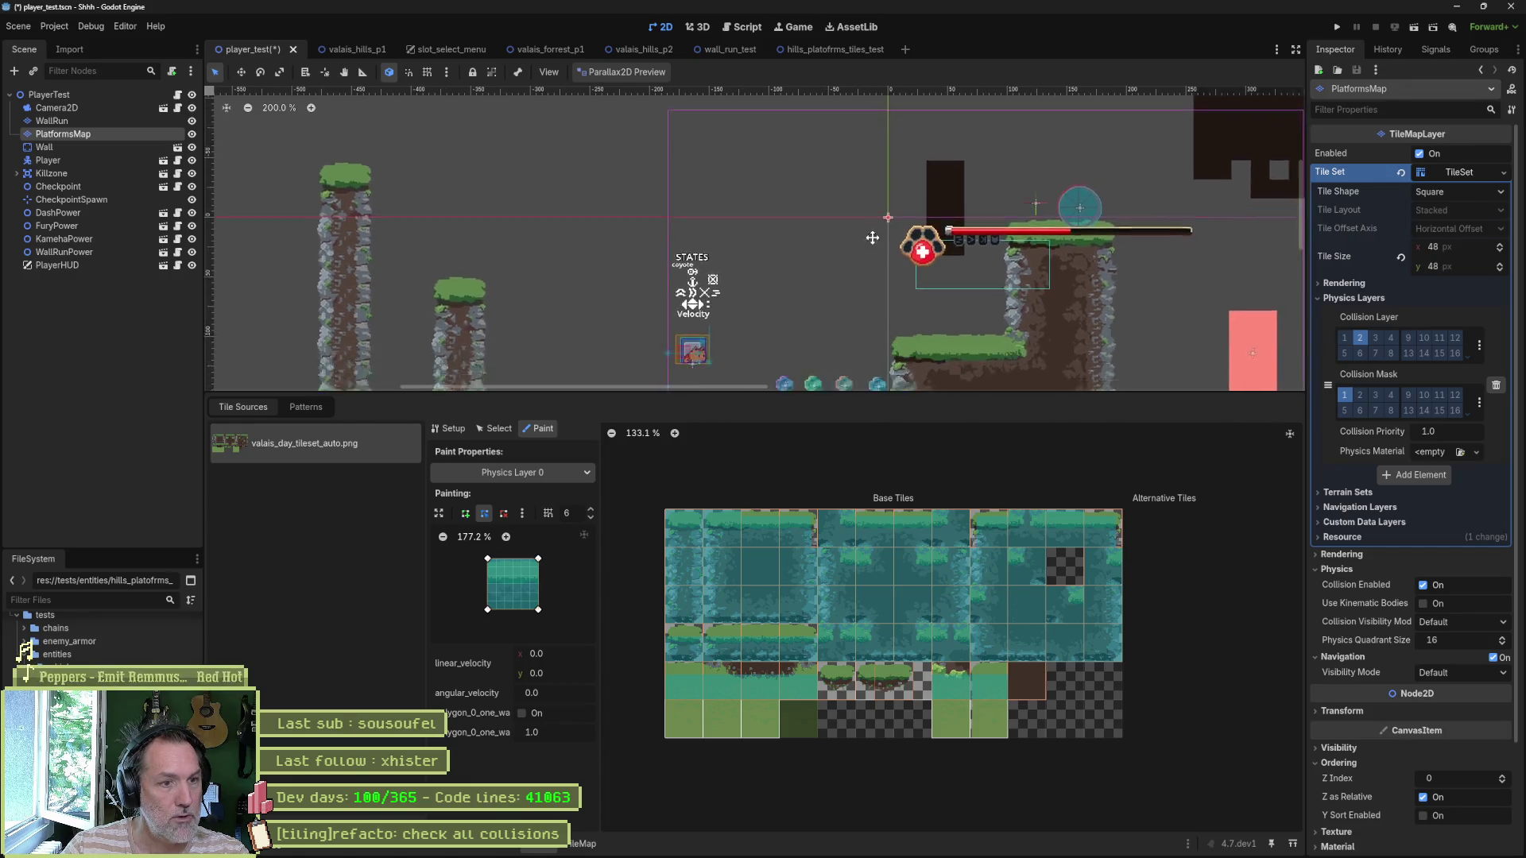
pyautogui.scroll(2, 698, 319)
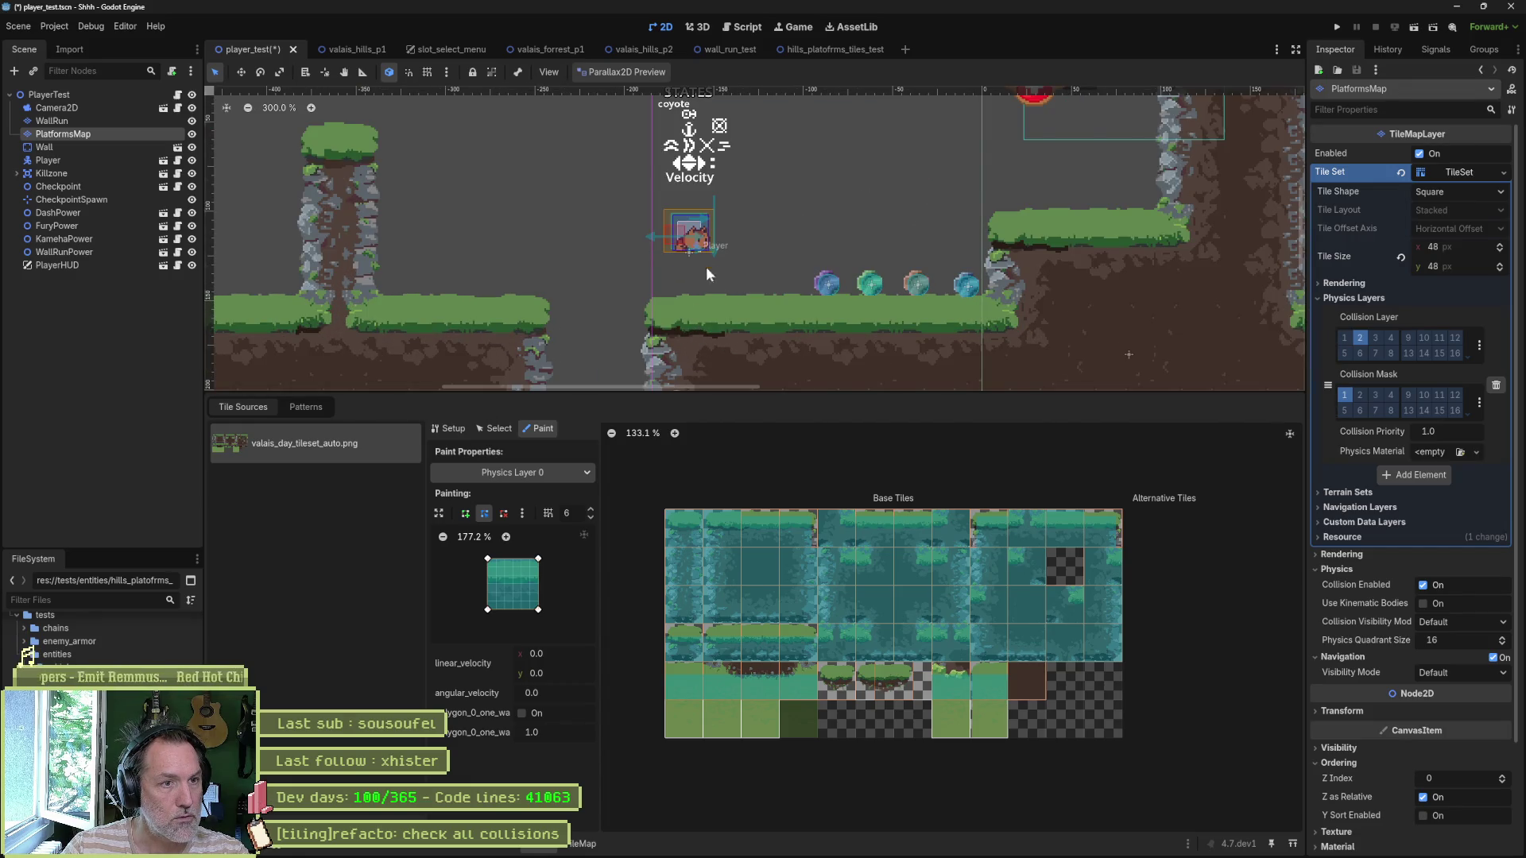
pyautogui.click(47, 160)
pyautogui.press('w')
pyautogui.moveTo(661, 258)
pyautogui.mouseDown()
pyautogui.moveTo(427, 275)
pyautogui.moveTo(302, 109)
pyautogui.mouseUp()
pyautogui.scroll(1, 449, 158)
pyautogui.press('f')
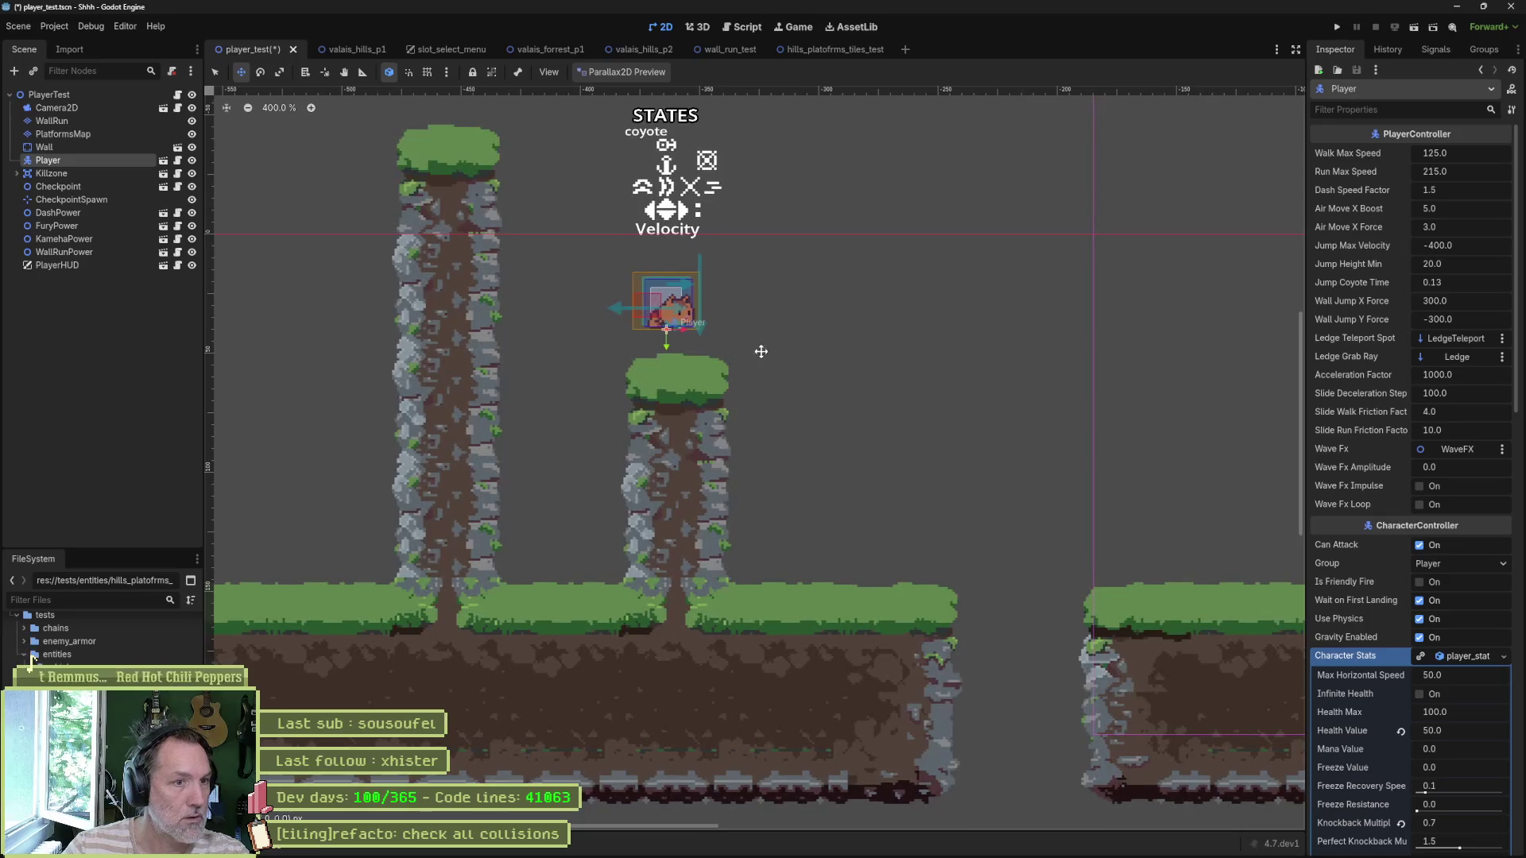
pyautogui.hotkey('ctrl', 's')
# Step: Select PlatformsMap and open its TileSet editor in Select mode
pyautogui.click(102, 139)
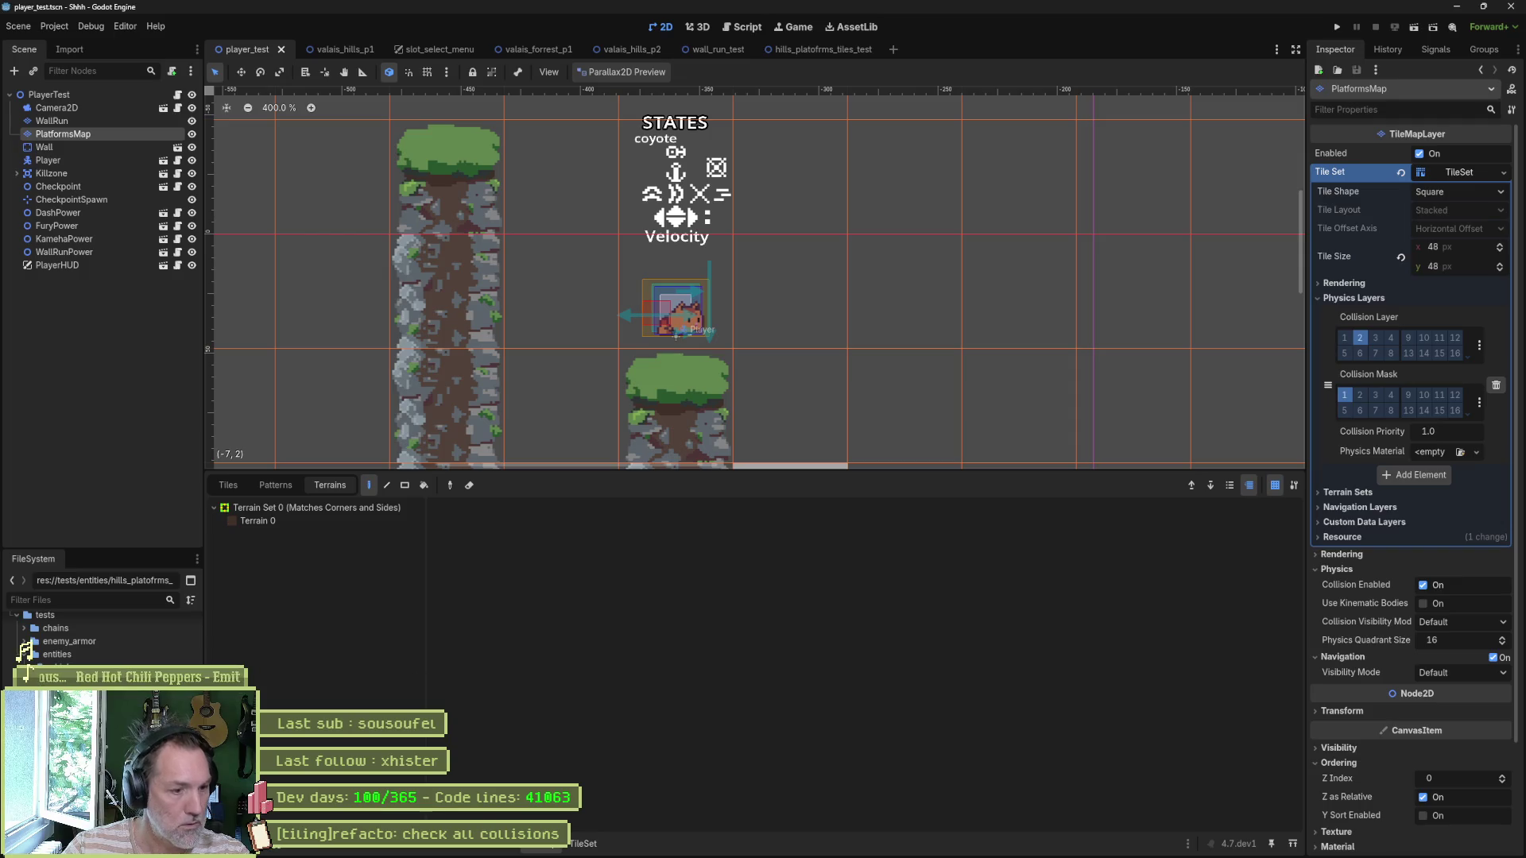
pyautogui.click(582, 843)
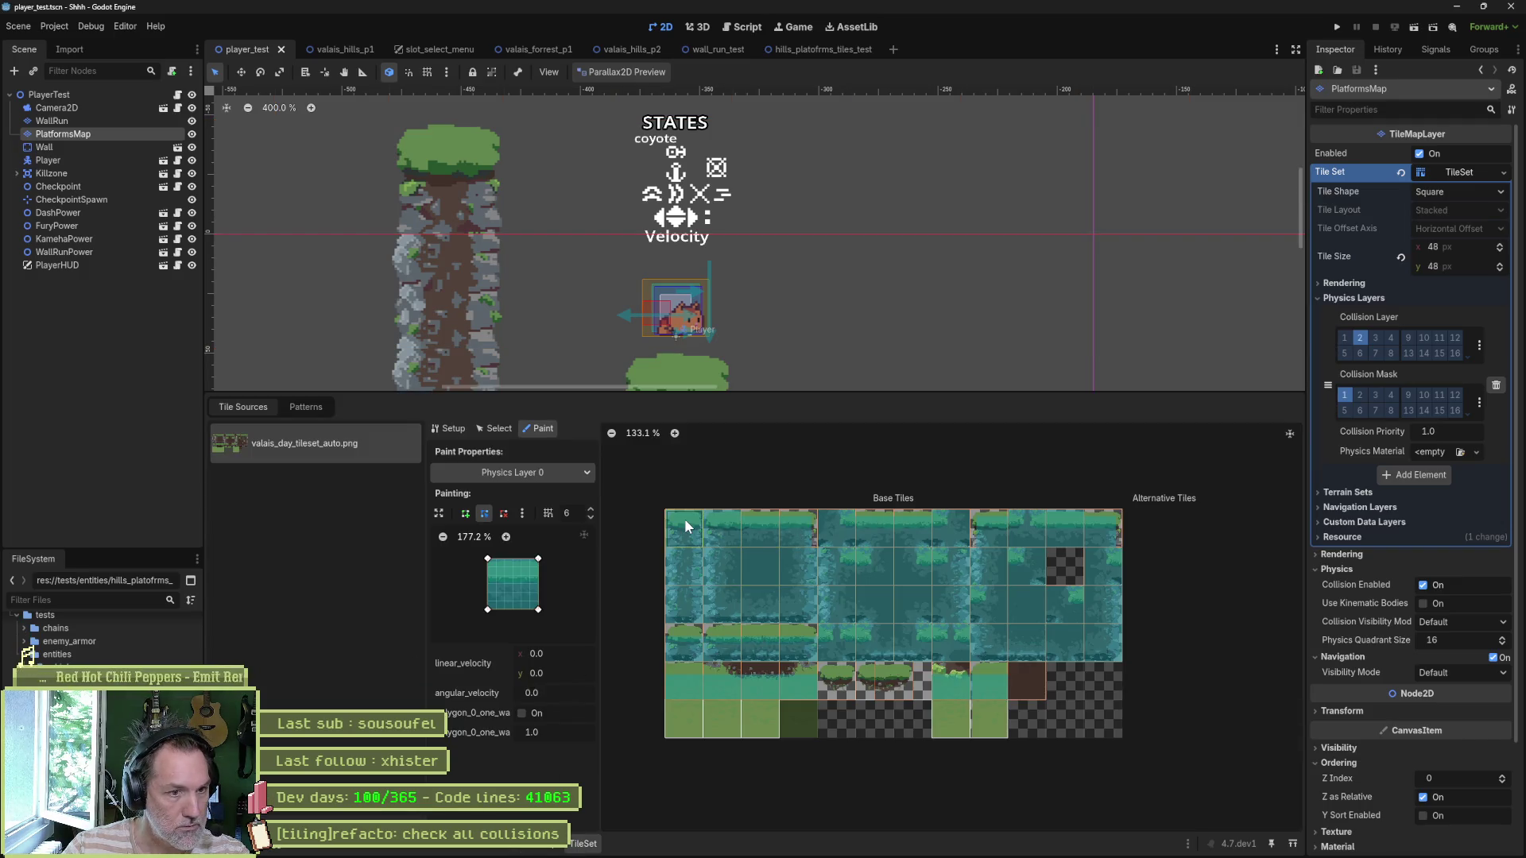
pyautogui.scroll(3, 685, 518)
pyautogui.scroll(-3, 748, 336)
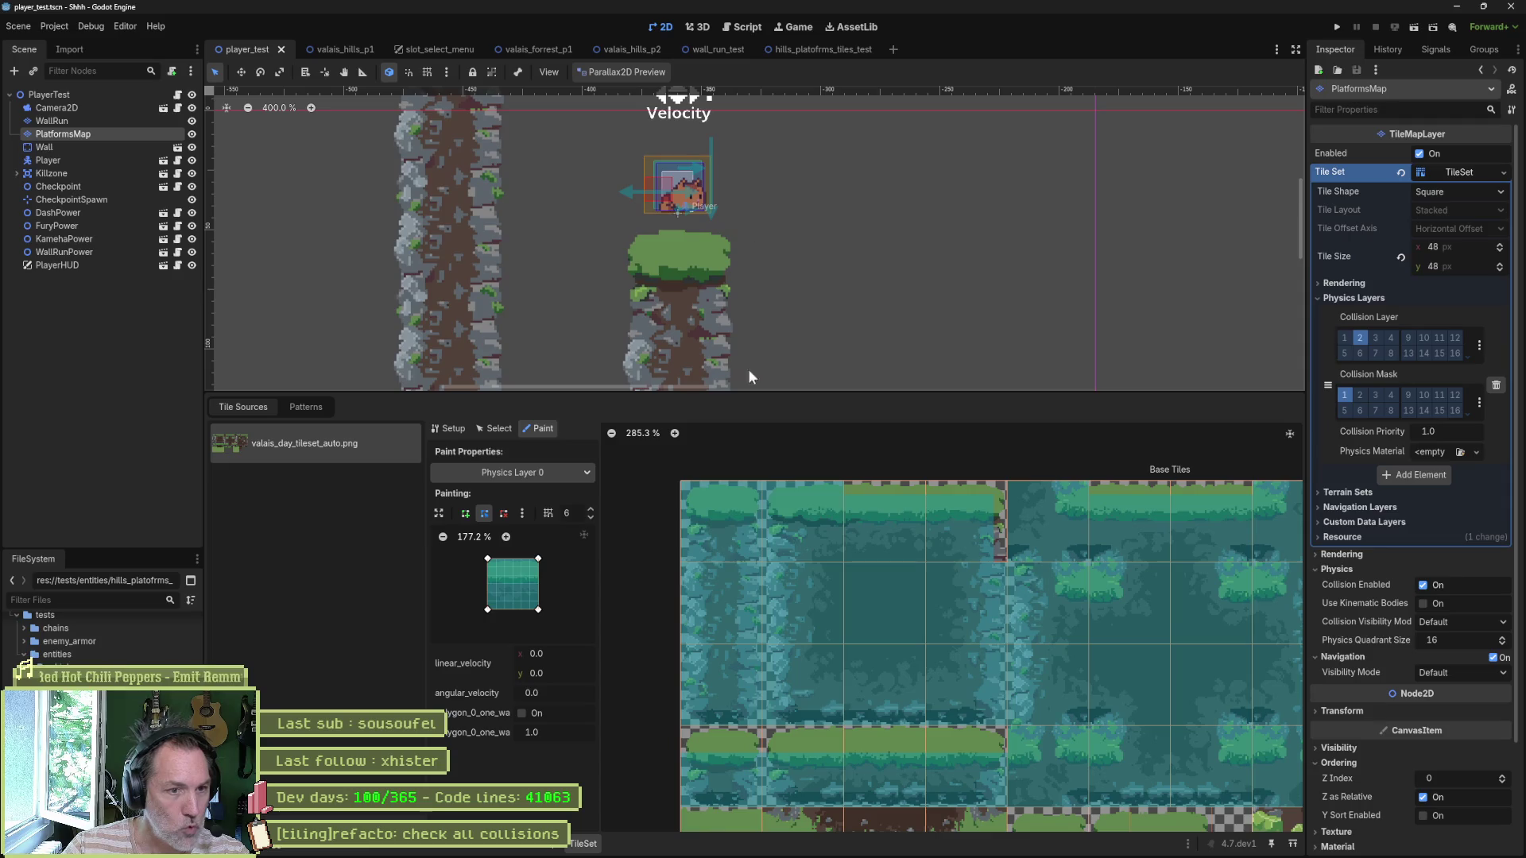
pyautogui.click(499, 428)
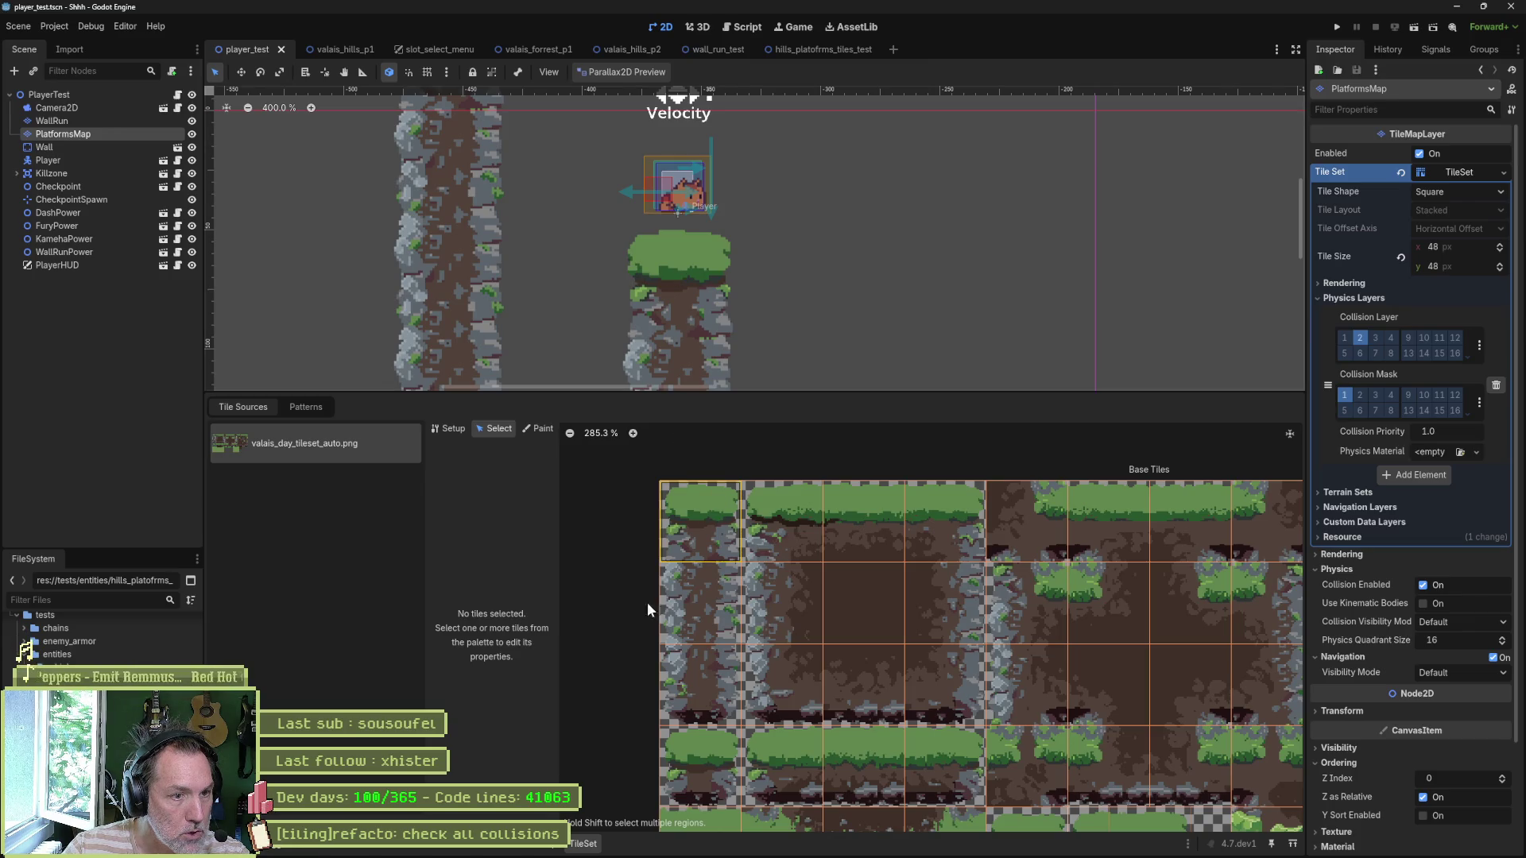
# Step: Pick the pillar's grass-topped tile via the TileMap Terrains and Tiles views, then return to the TileSet editor
pyautogui.click(542, 848)
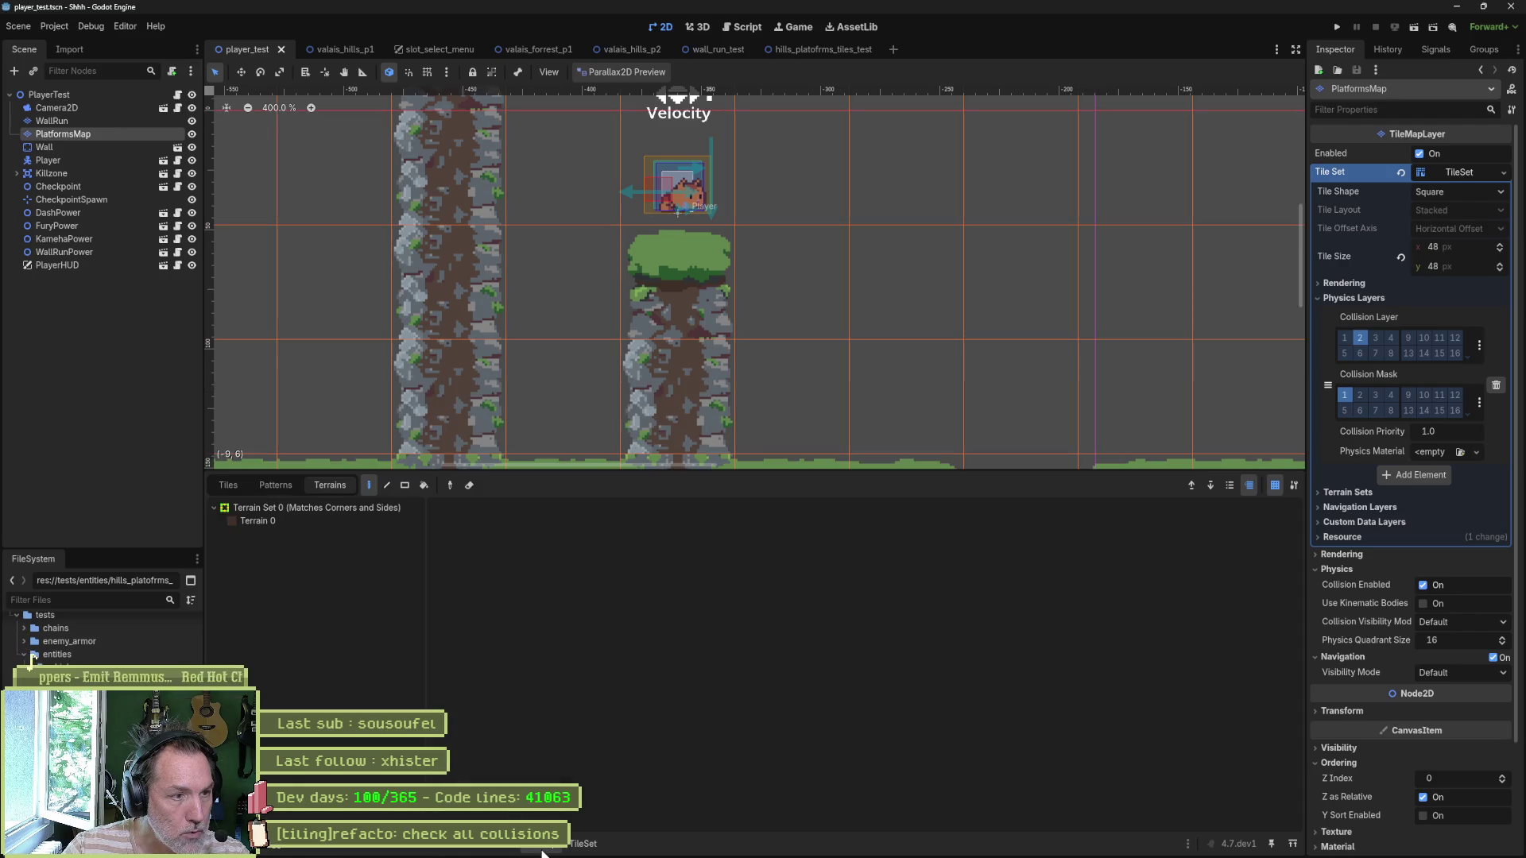
pyautogui.click(313, 520)
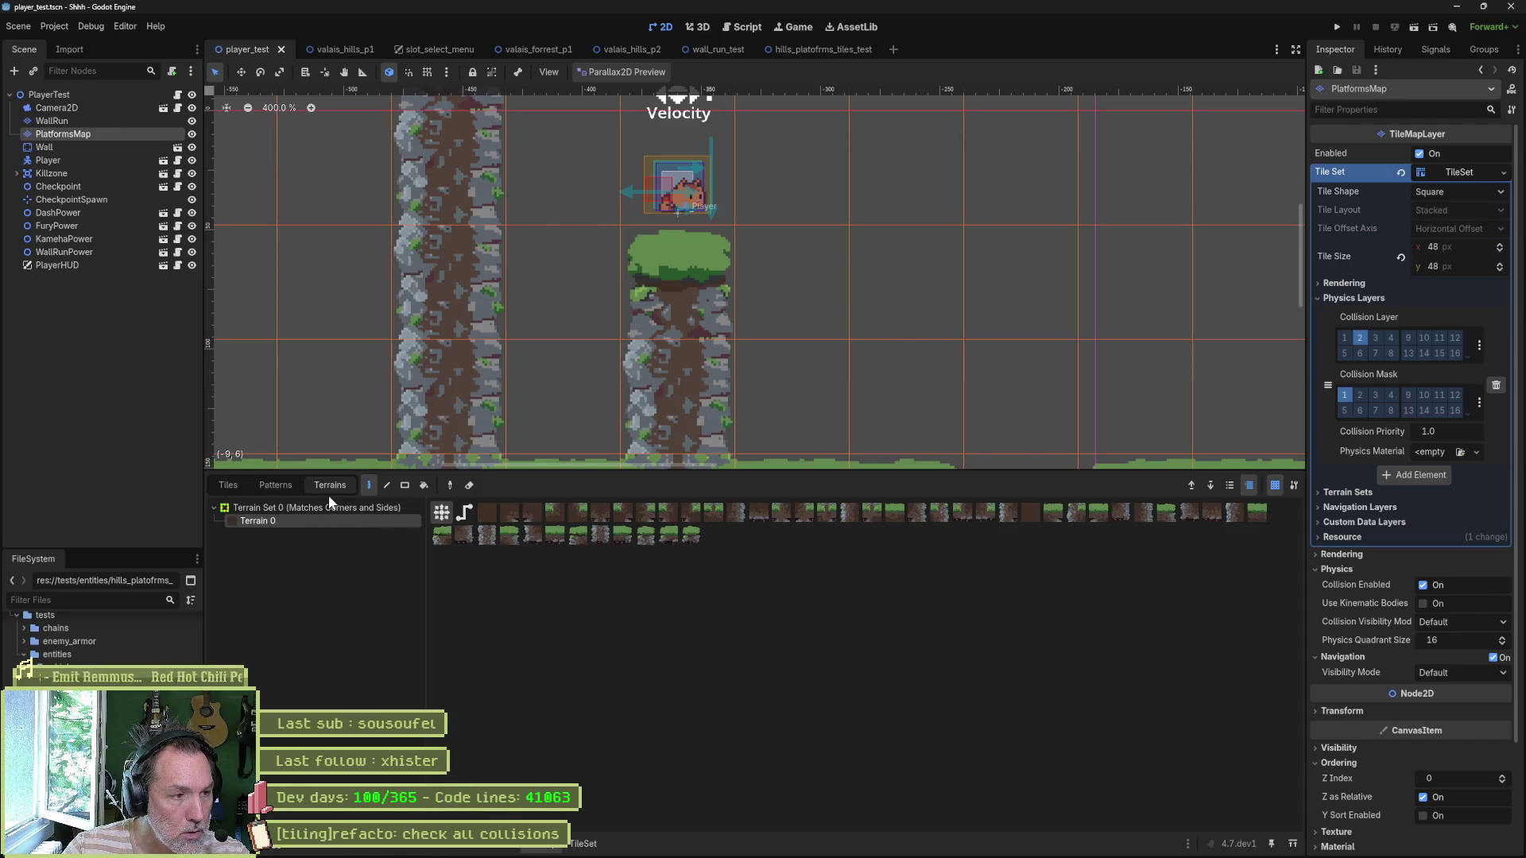
pyautogui.click(230, 486)
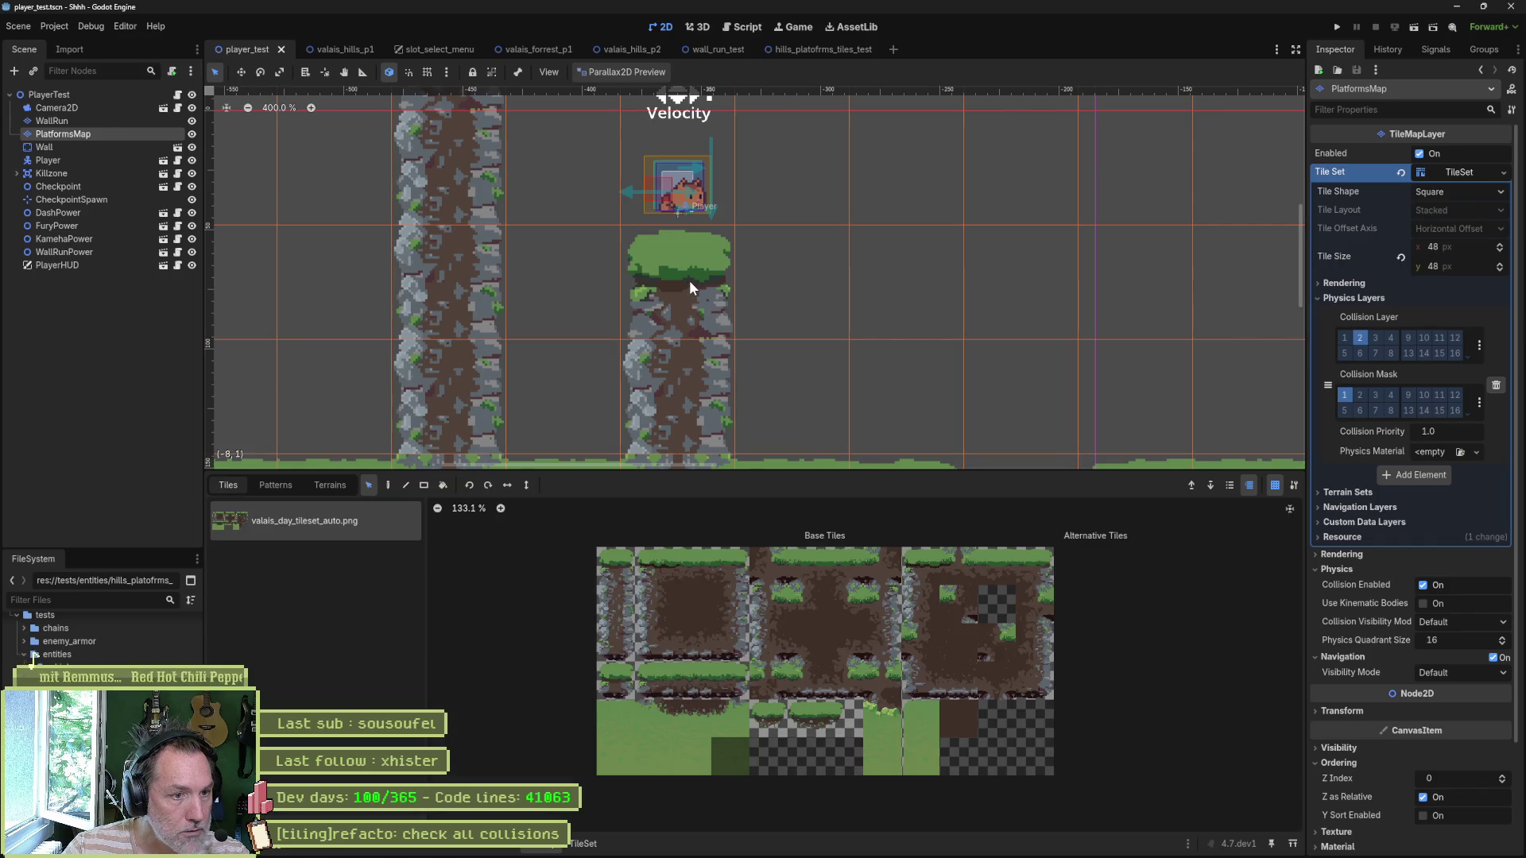
pyautogui.click(689, 308)
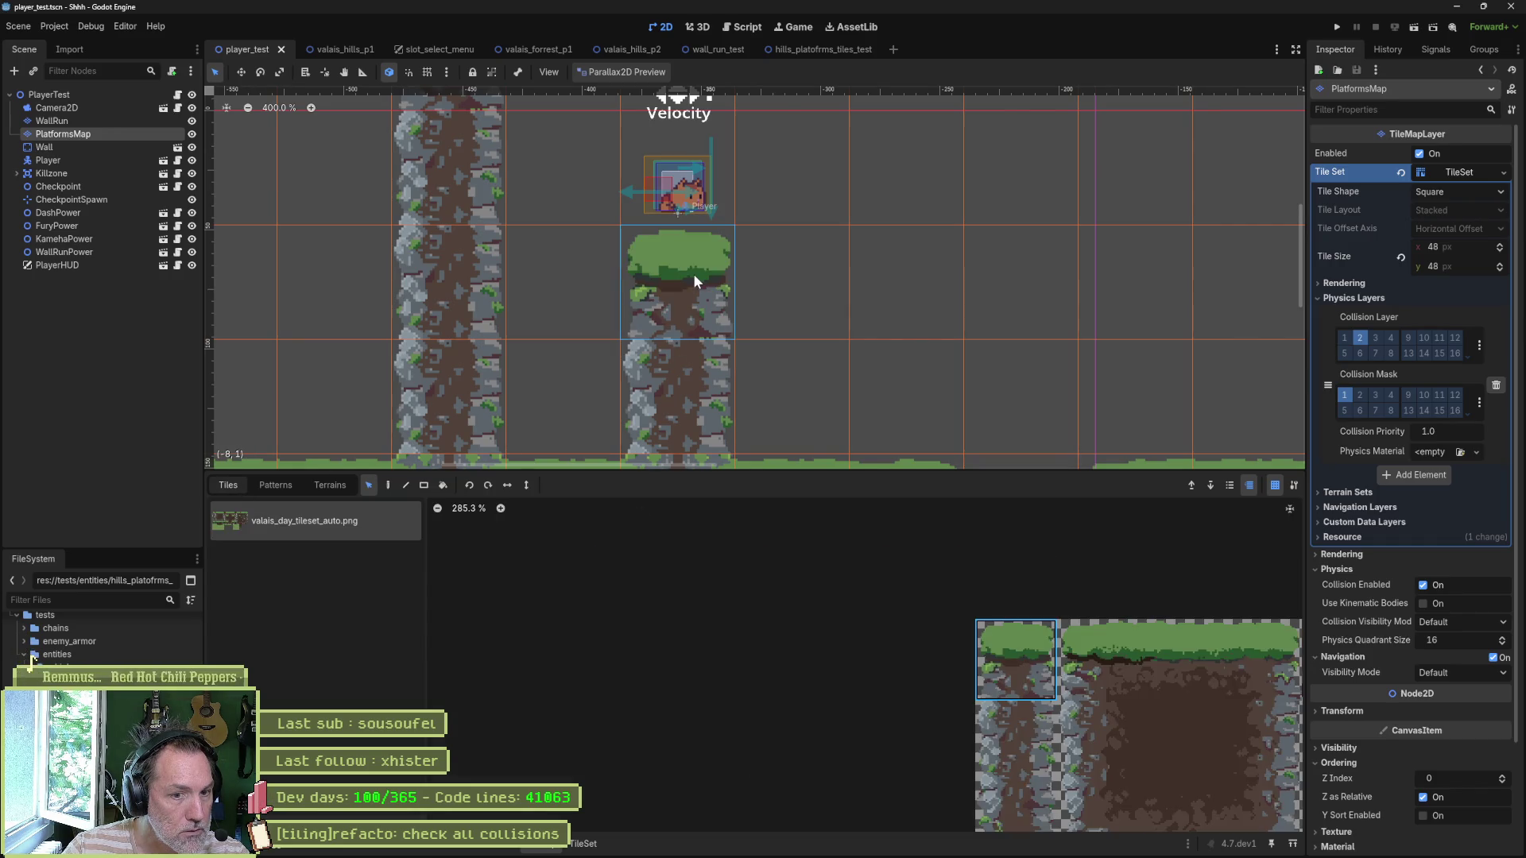
pyautogui.click(346, 484)
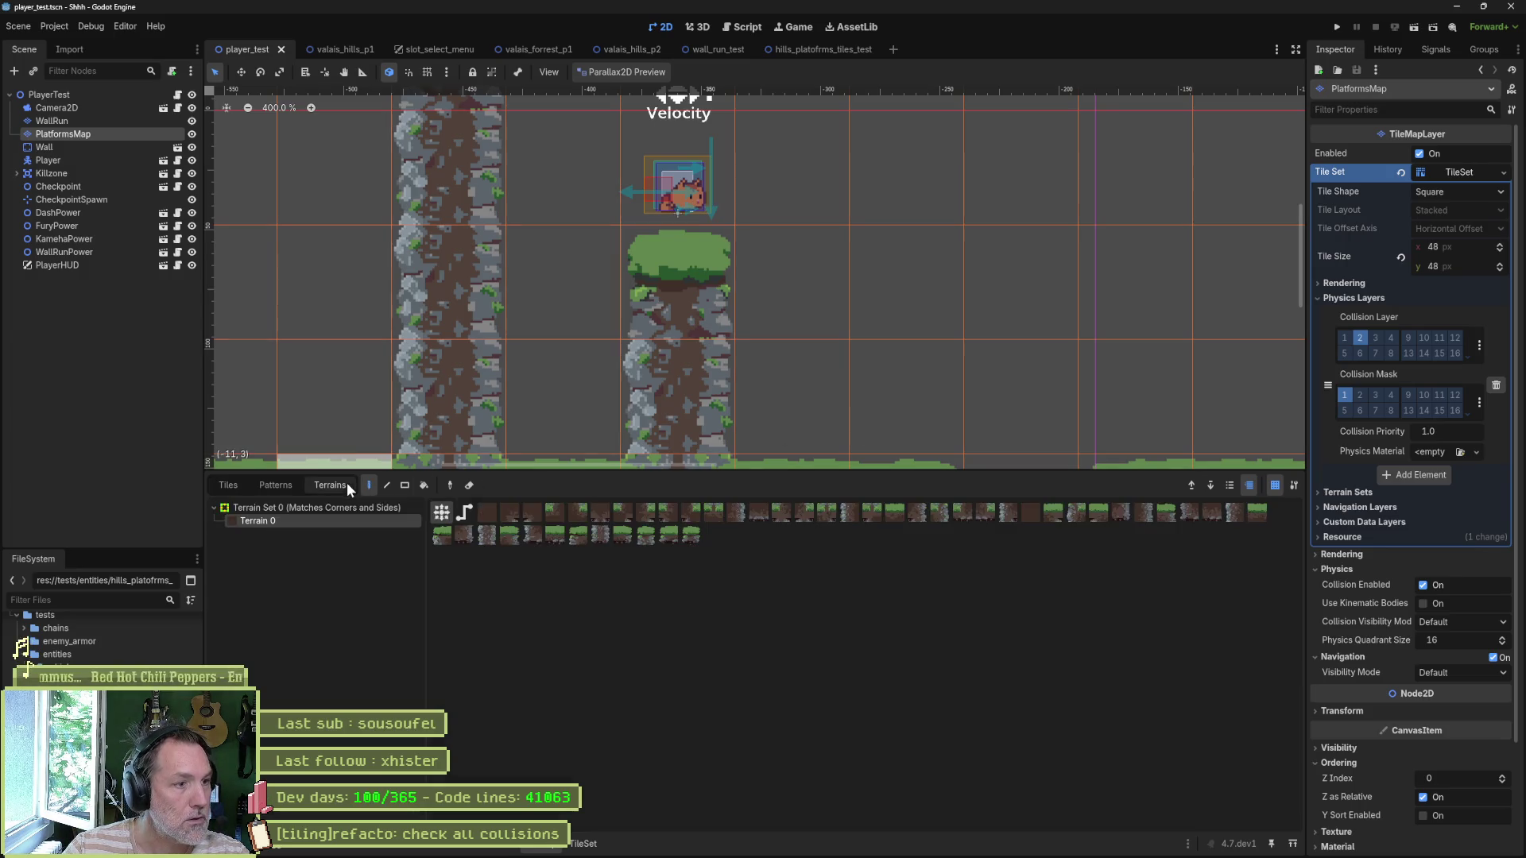
pyautogui.click(584, 844)
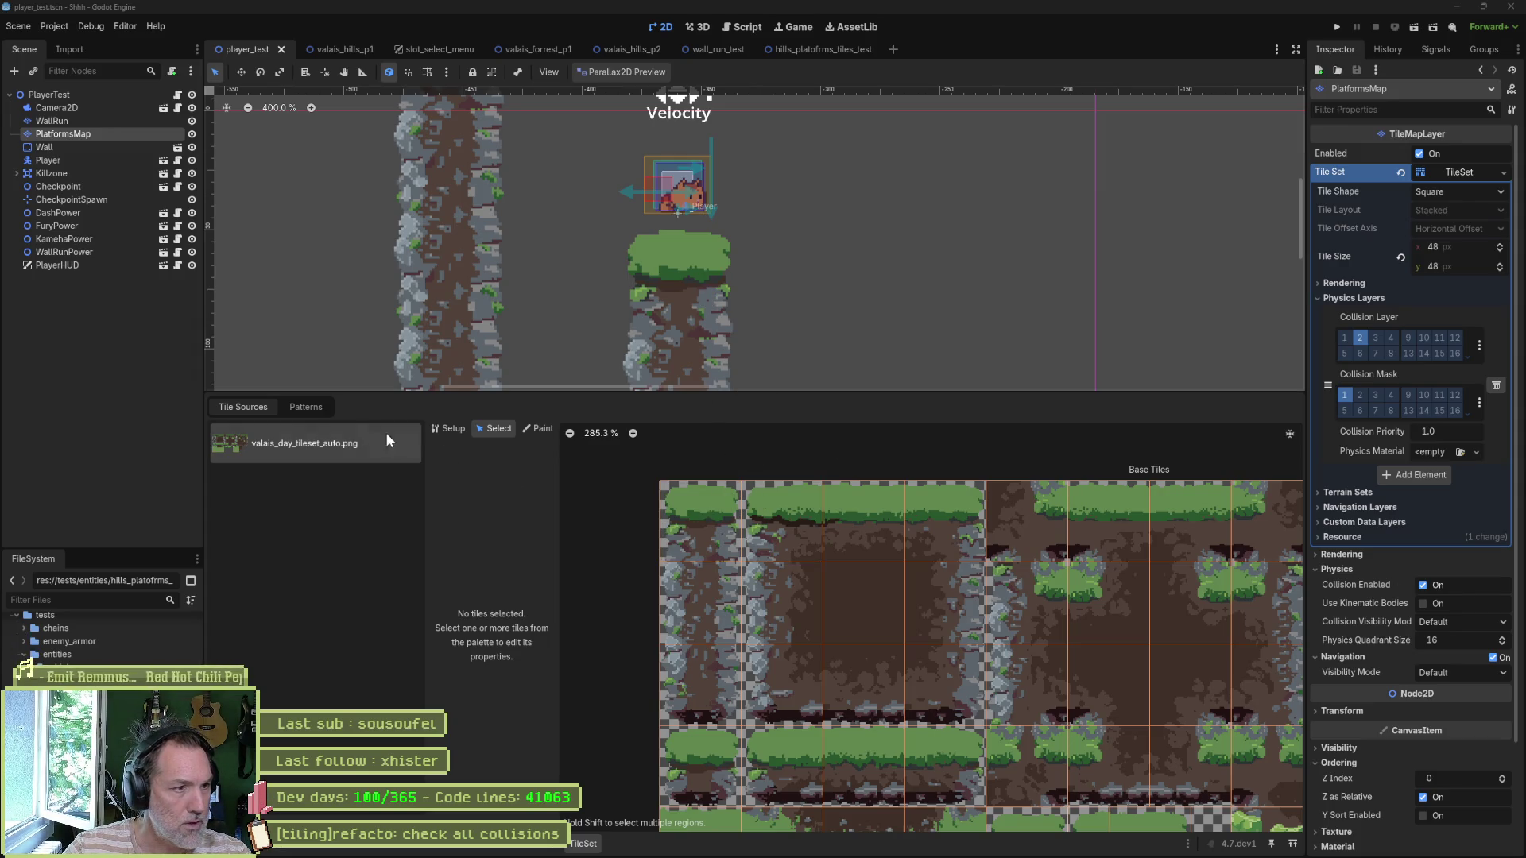
pyautogui.click(541, 844)
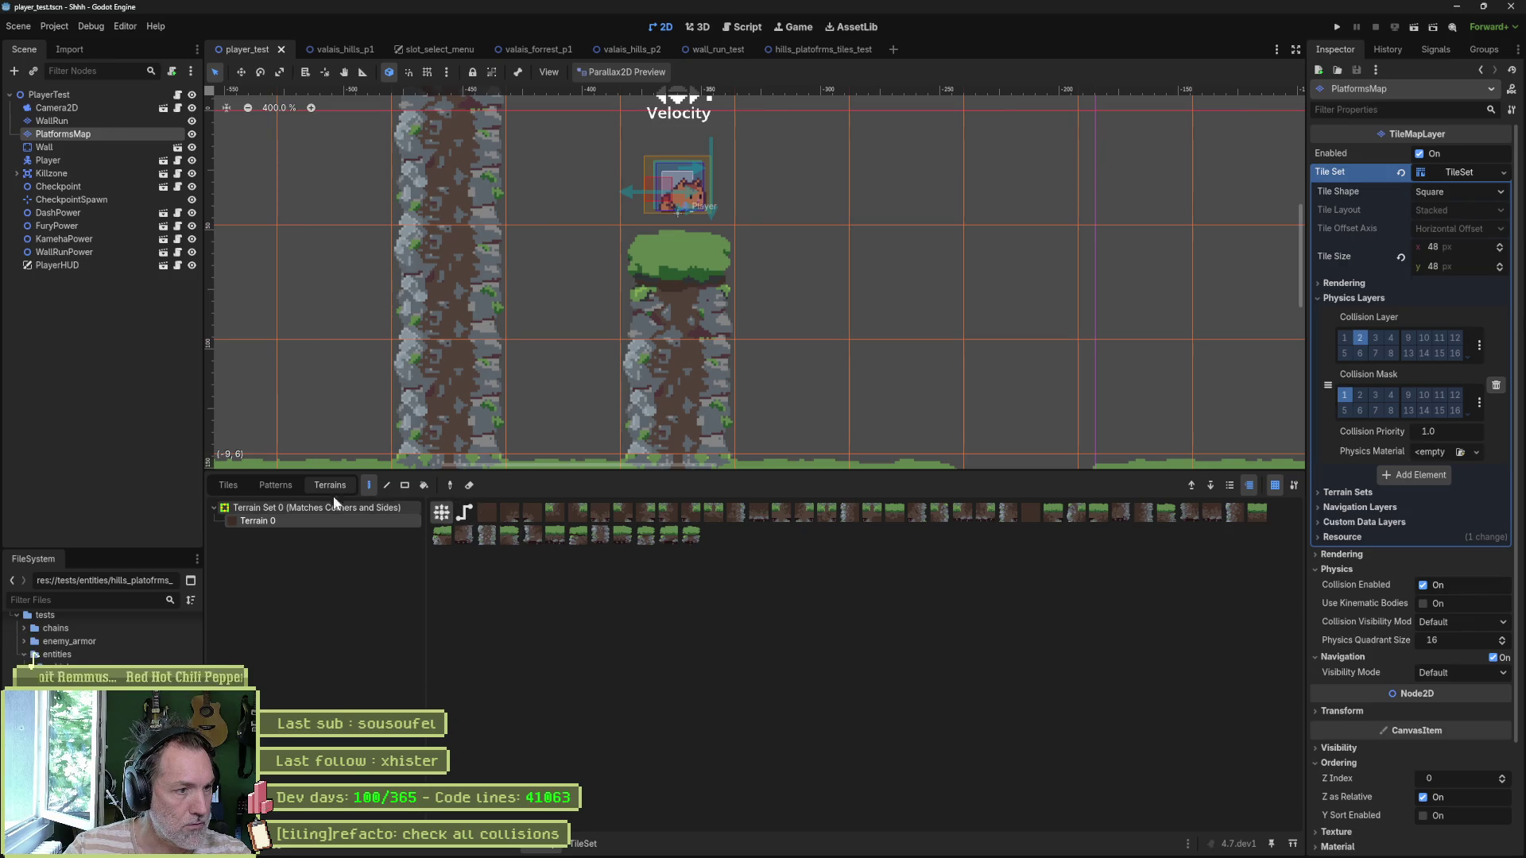
pyautogui.click(229, 485)
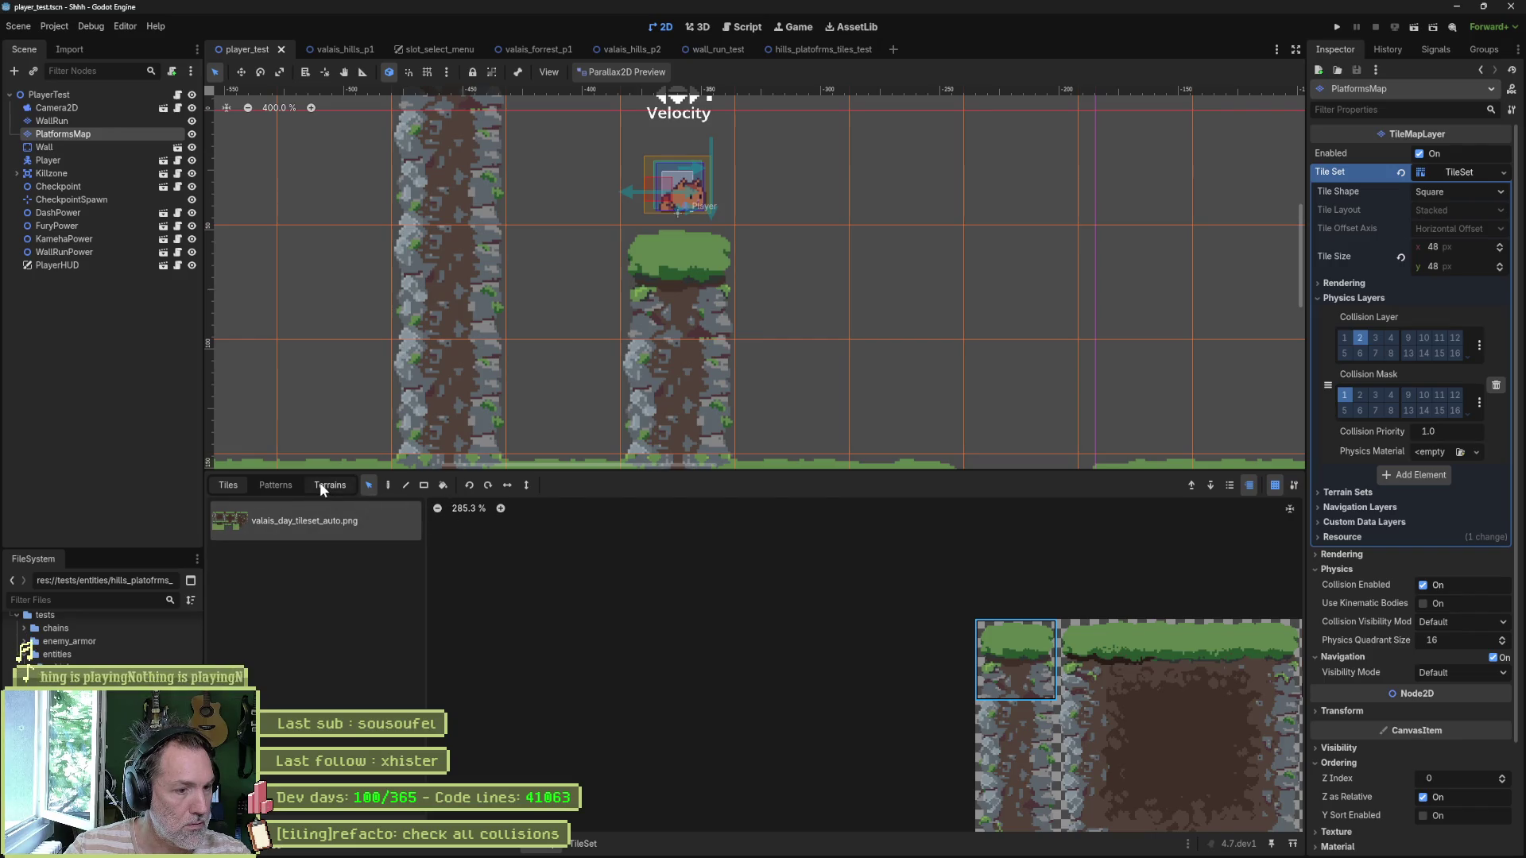
pyautogui.click(583, 843)
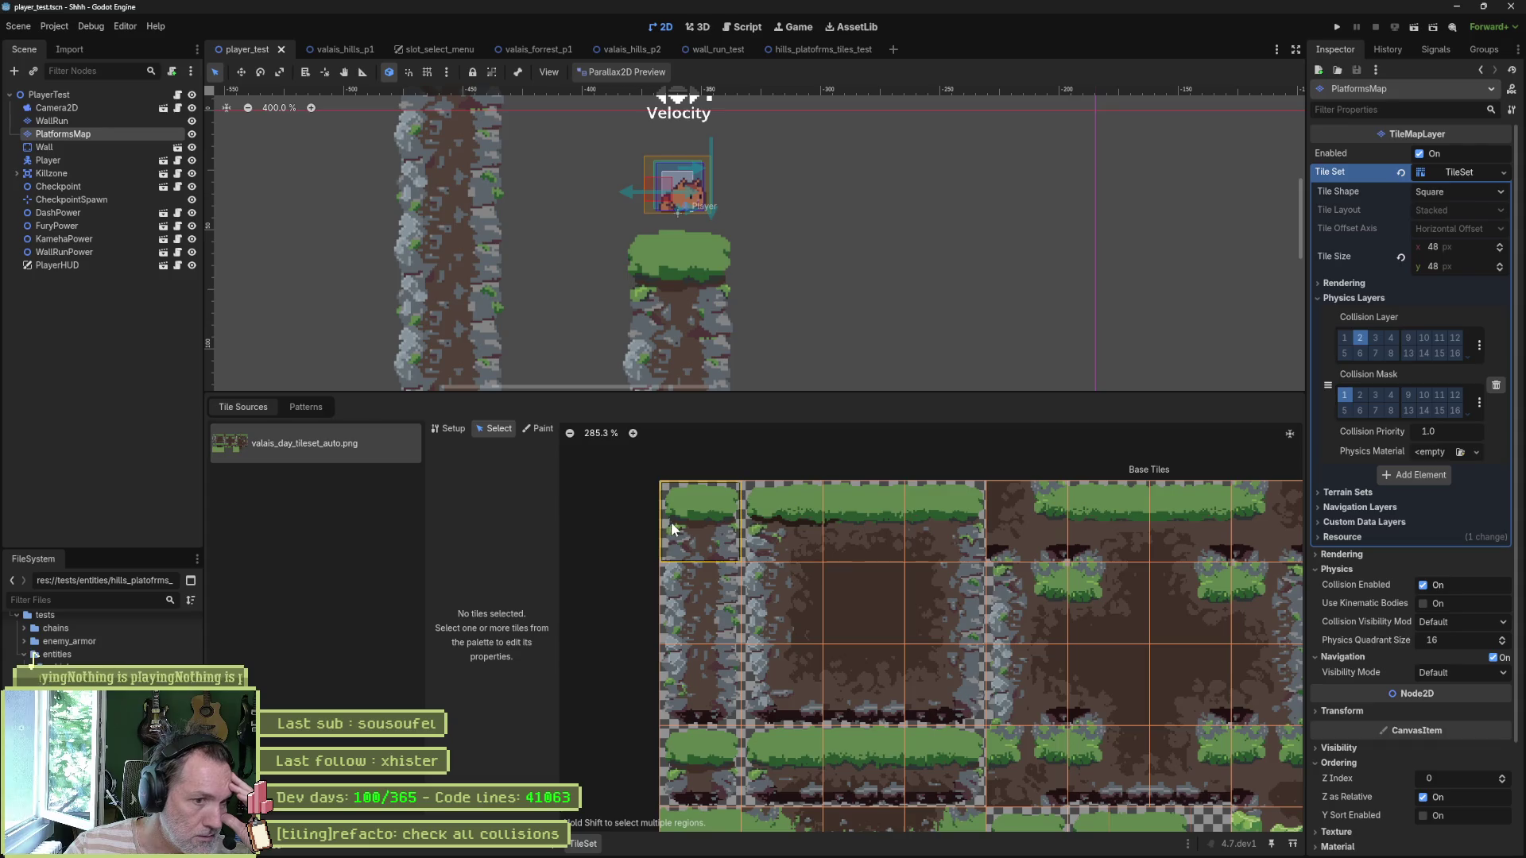
# Step: Pull the collision polygon's bottom-left corner inward, paint it onto the top-left pillar tile, save, and run the scene
pyautogui.click(544, 429)
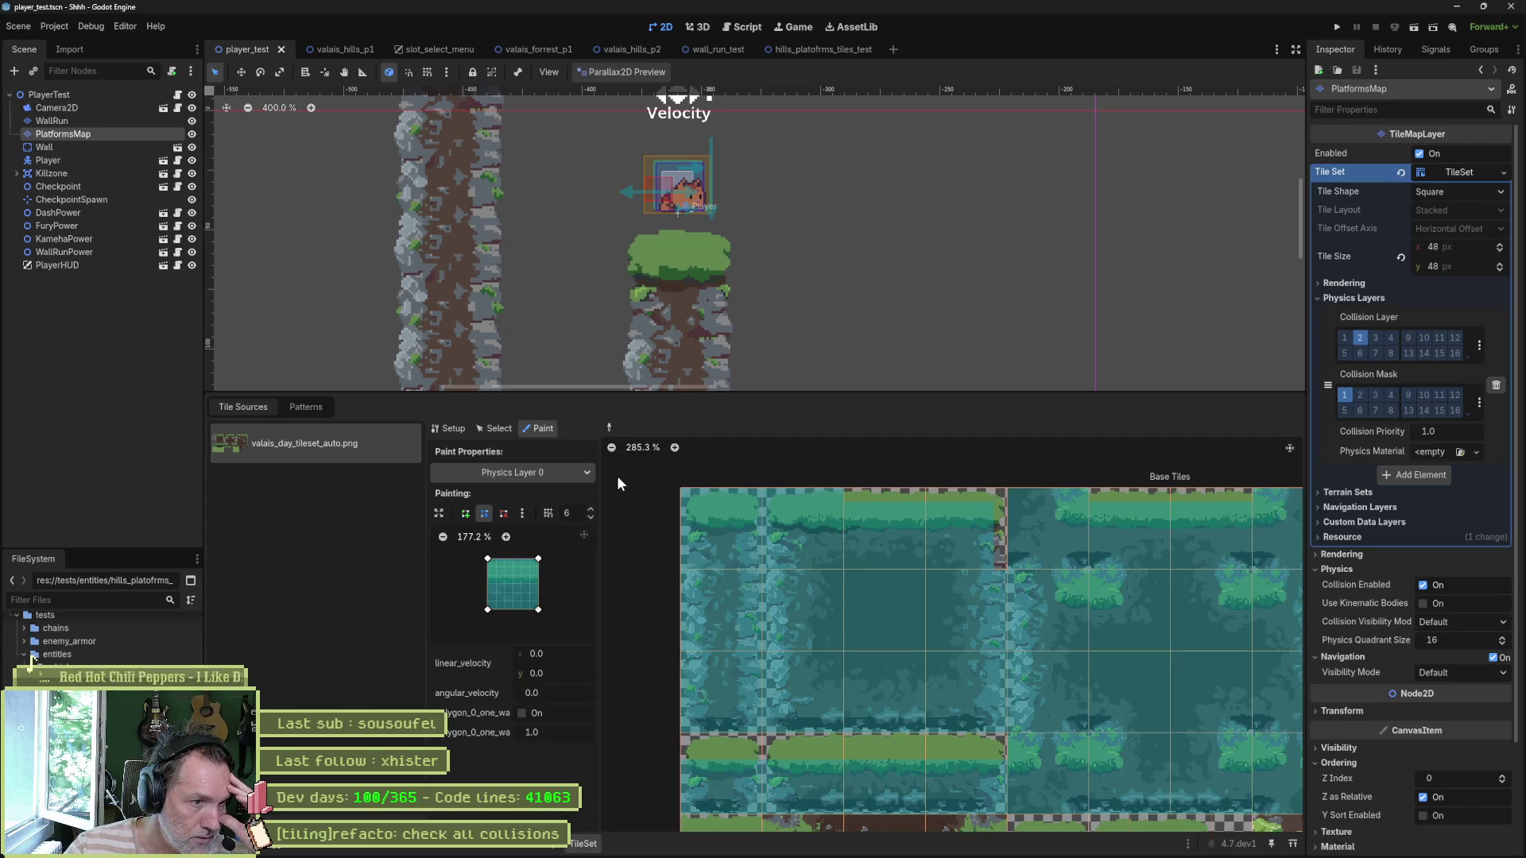
pyautogui.click(489, 558)
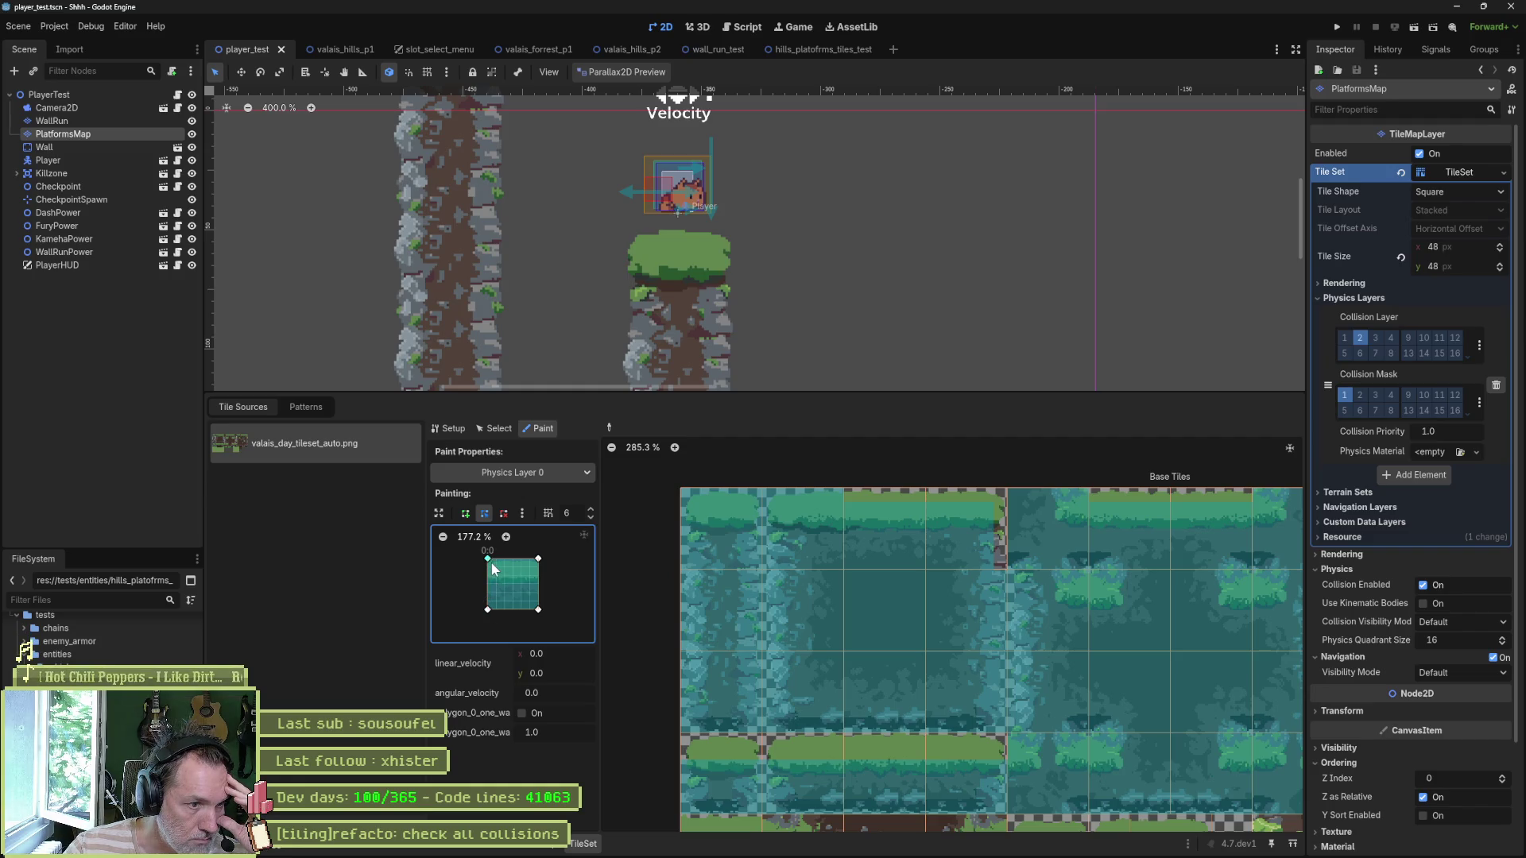
pyautogui.moveTo(486, 609)
pyautogui.mouseDown()
pyautogui.moveTo(503, 610)
pyautogui.moveTo(496, 584)
pyautogui.mouseUp()
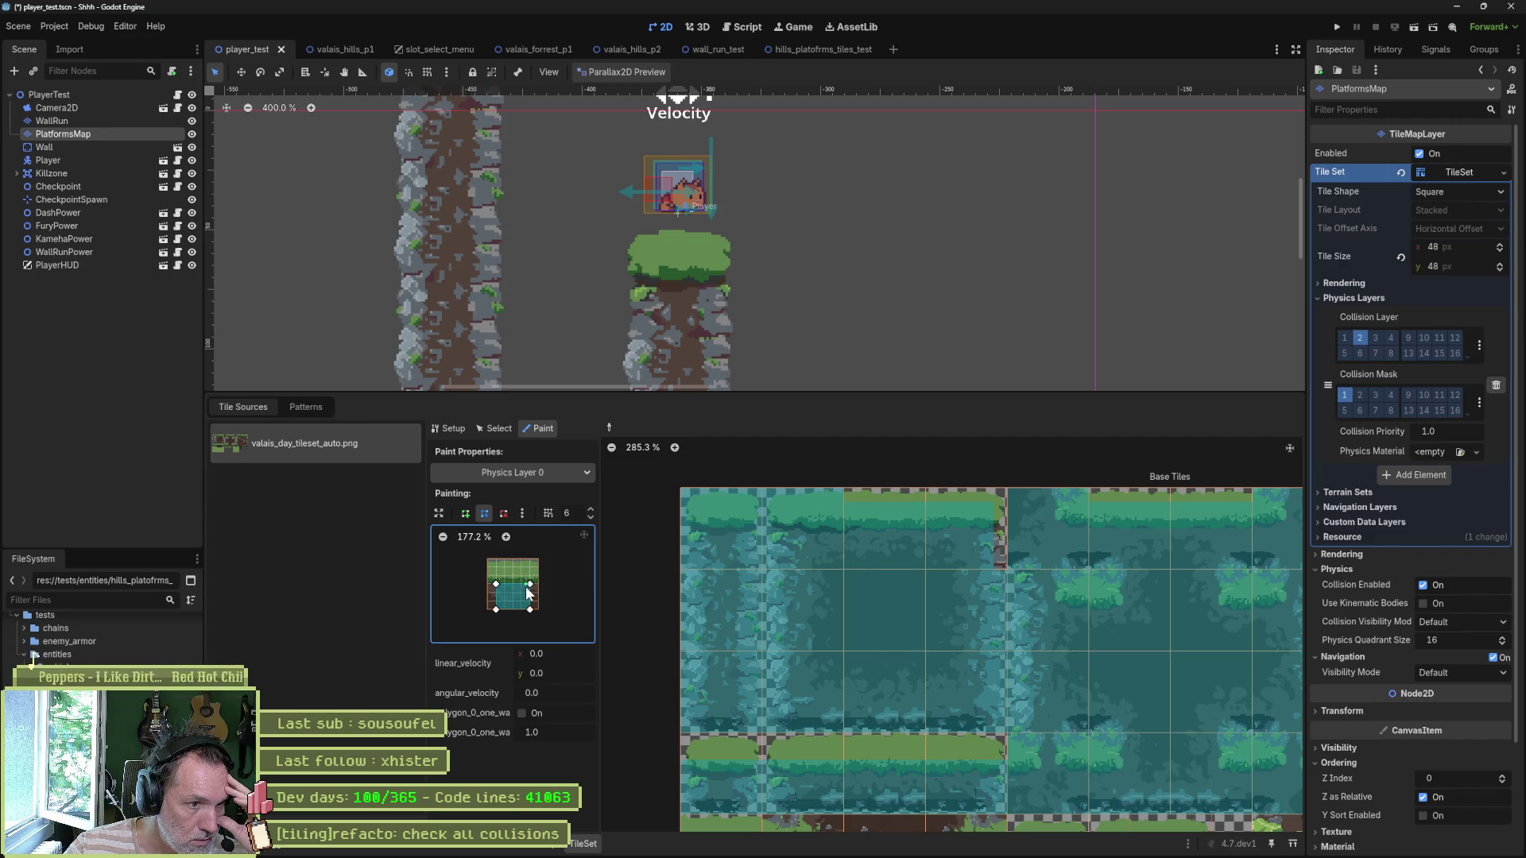
pyautogui.click(726, 539)
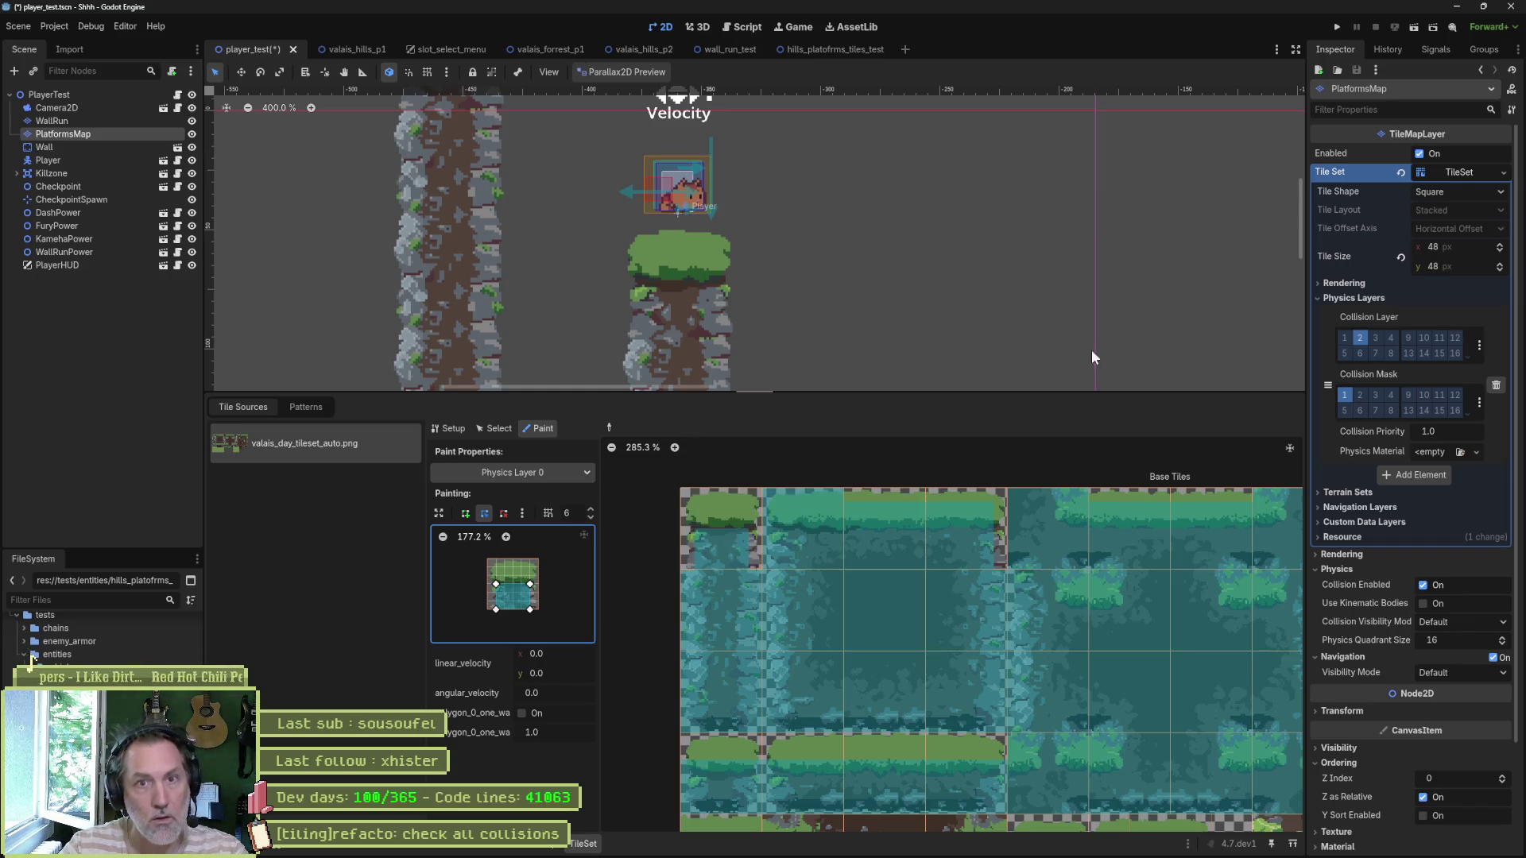
pyautogui.click(1358, 67)
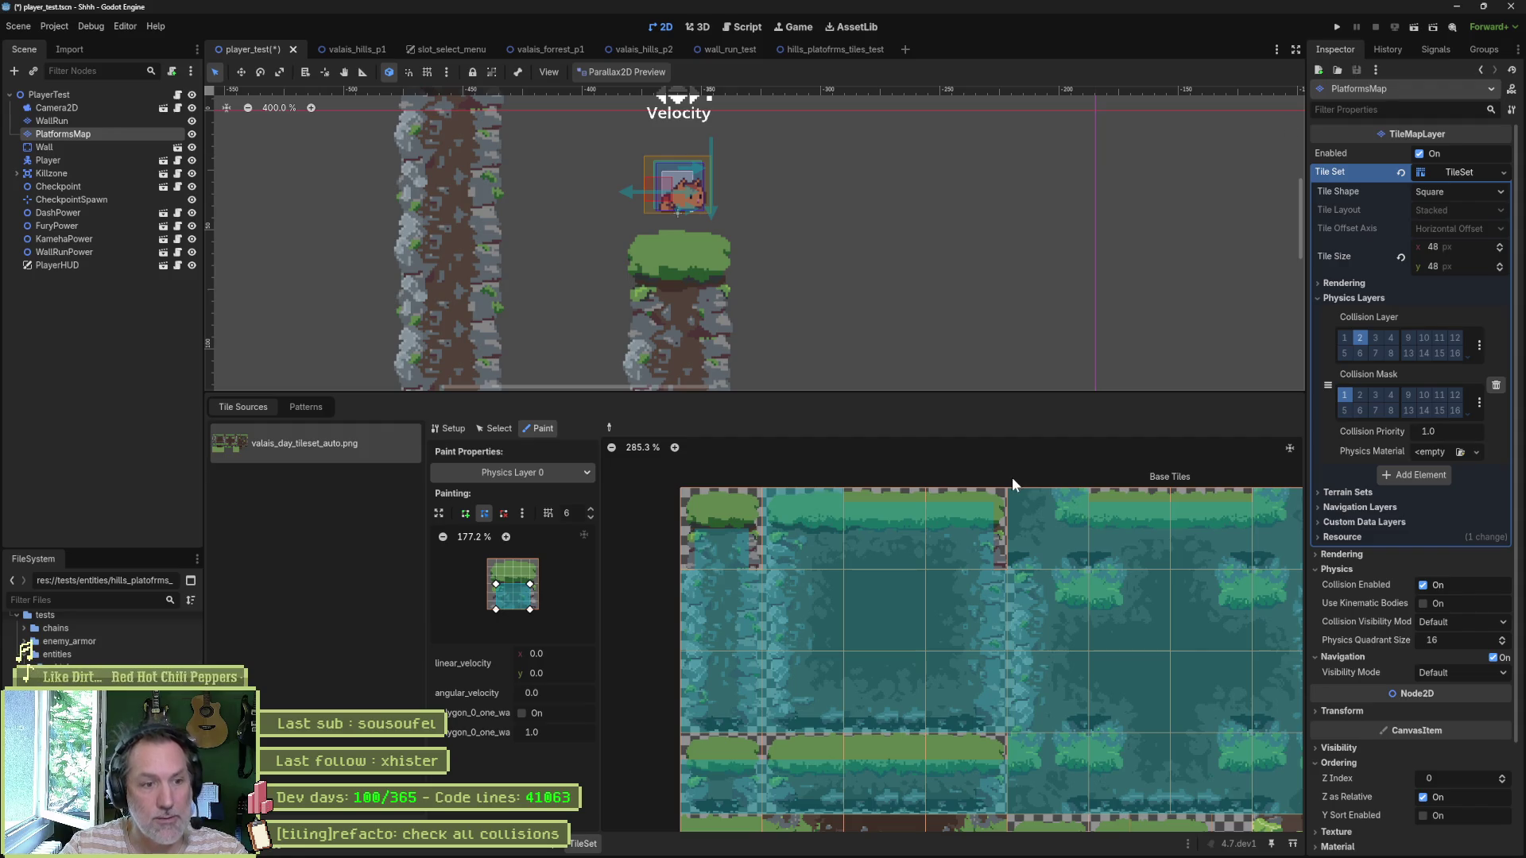
pyautogui.press('F6')
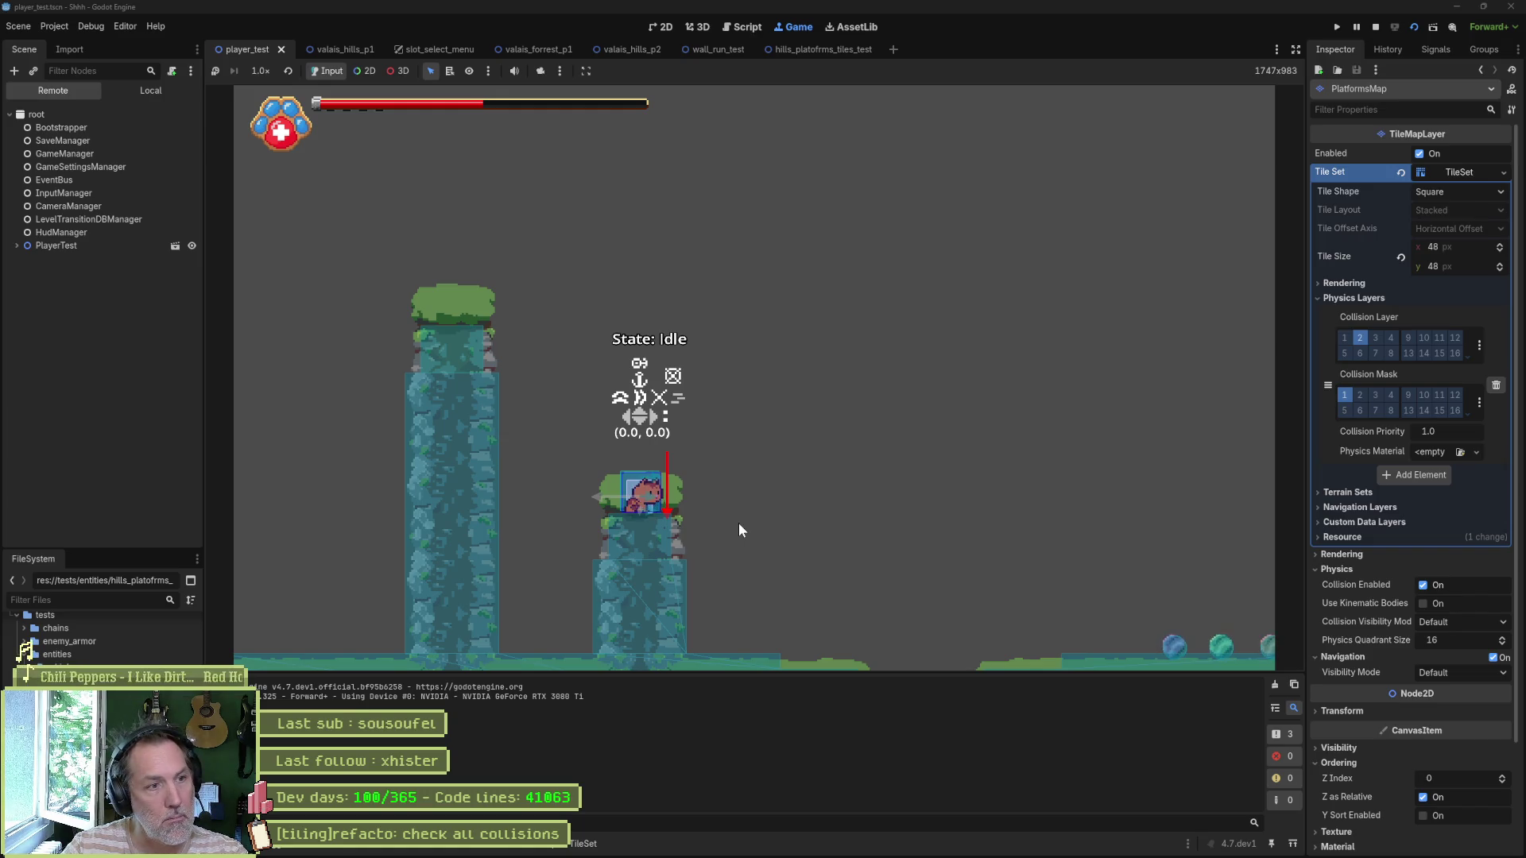
# Step: Stop the running player_test scene with F8
pyautogui.press('F8')
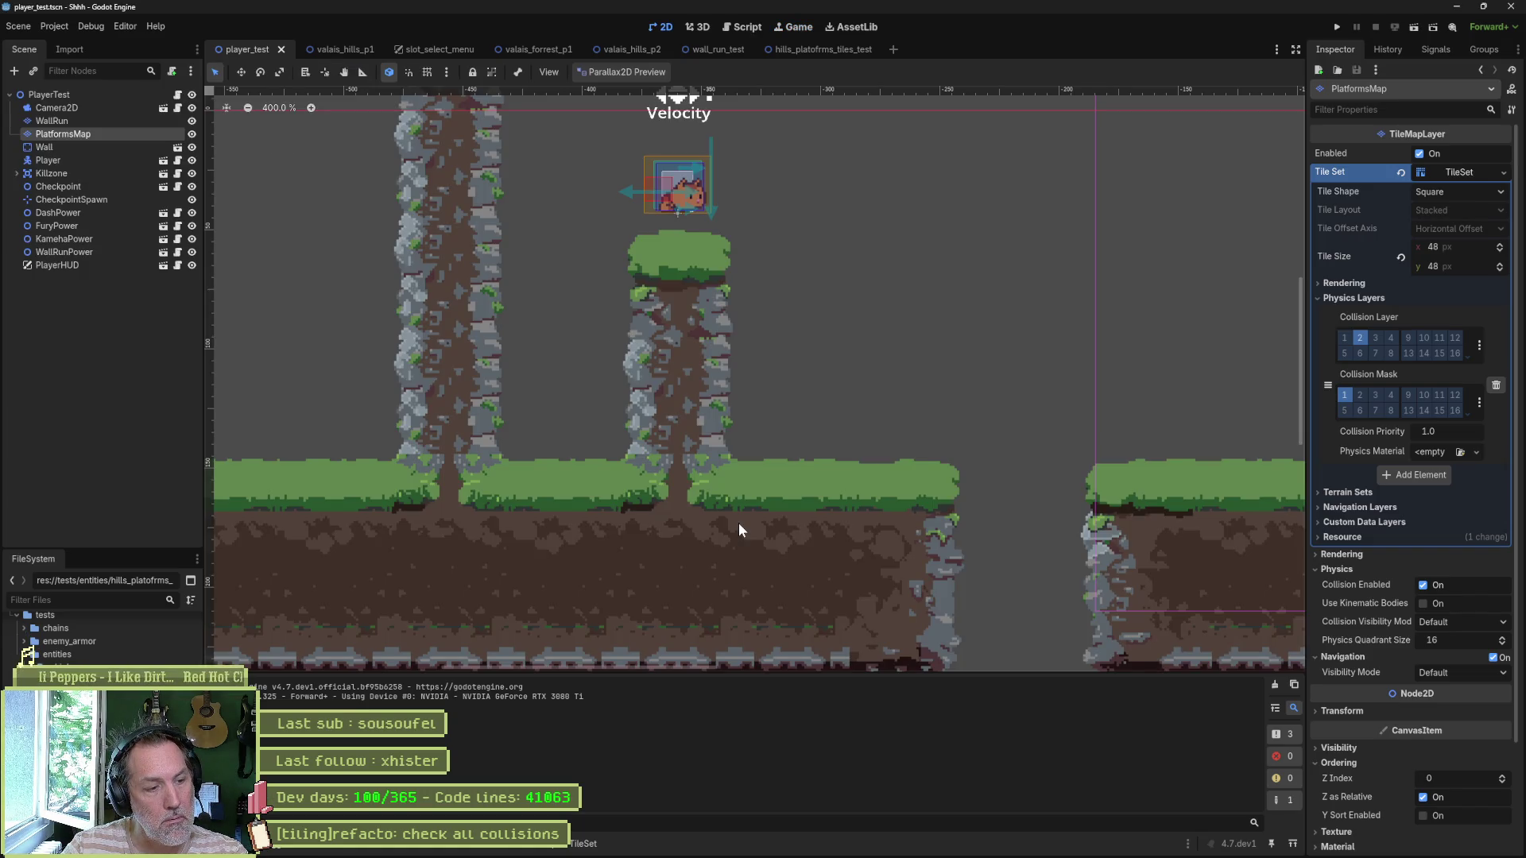
# Step: Raise the polygon's top edge, widen its sides, and paint it onto three top-row grassy tiles
pyautogui.click(583, 843)
pyautogui.moveTo(496, 584); pyautogui.dragTo(531, 575)
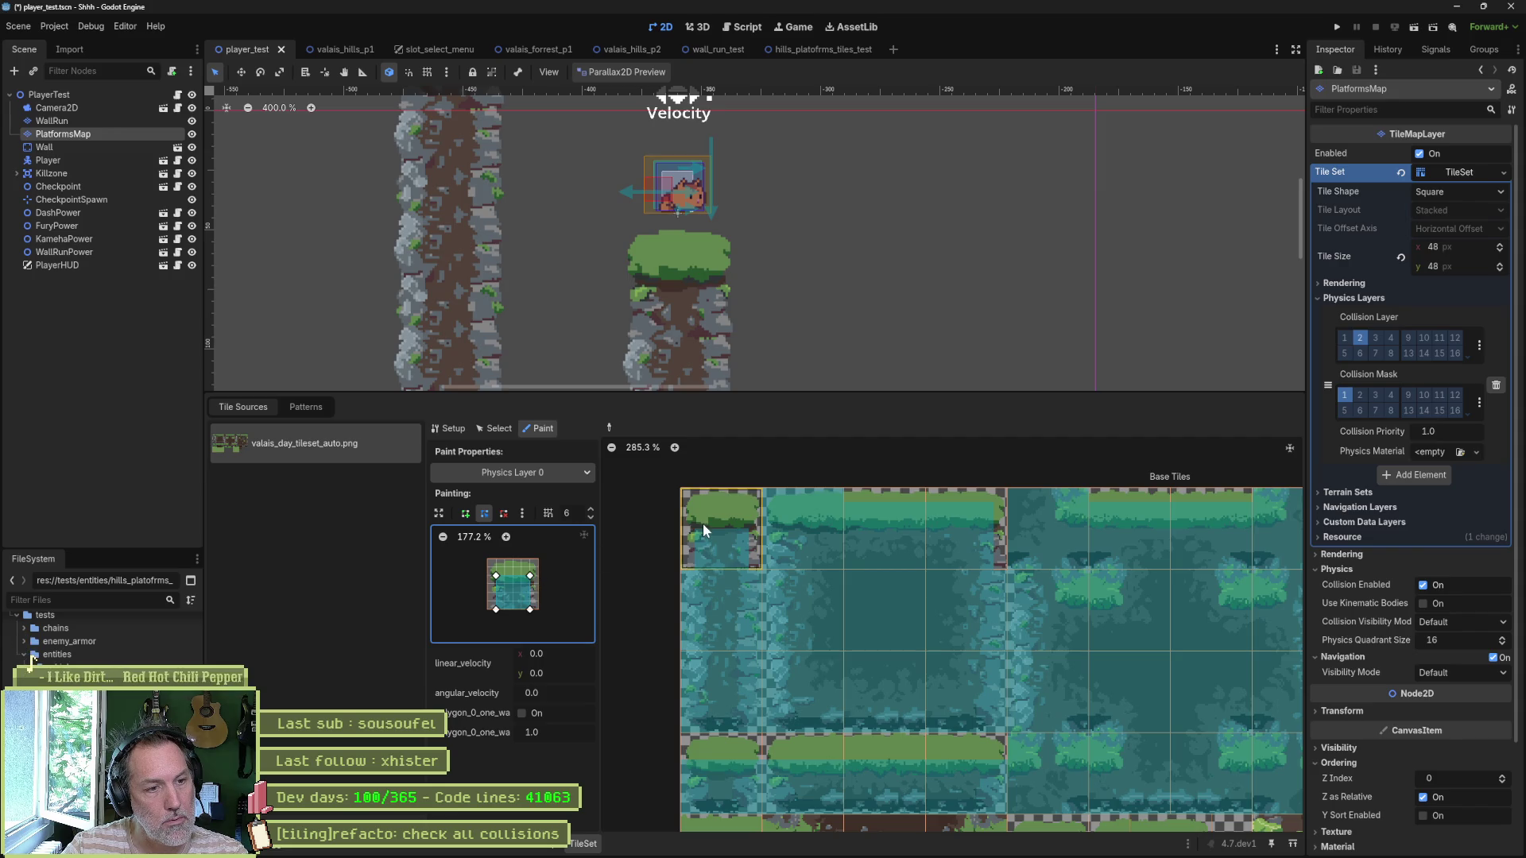
pyautogui.moveTo(702, 523); pyautogui.dragTo(803, 523)
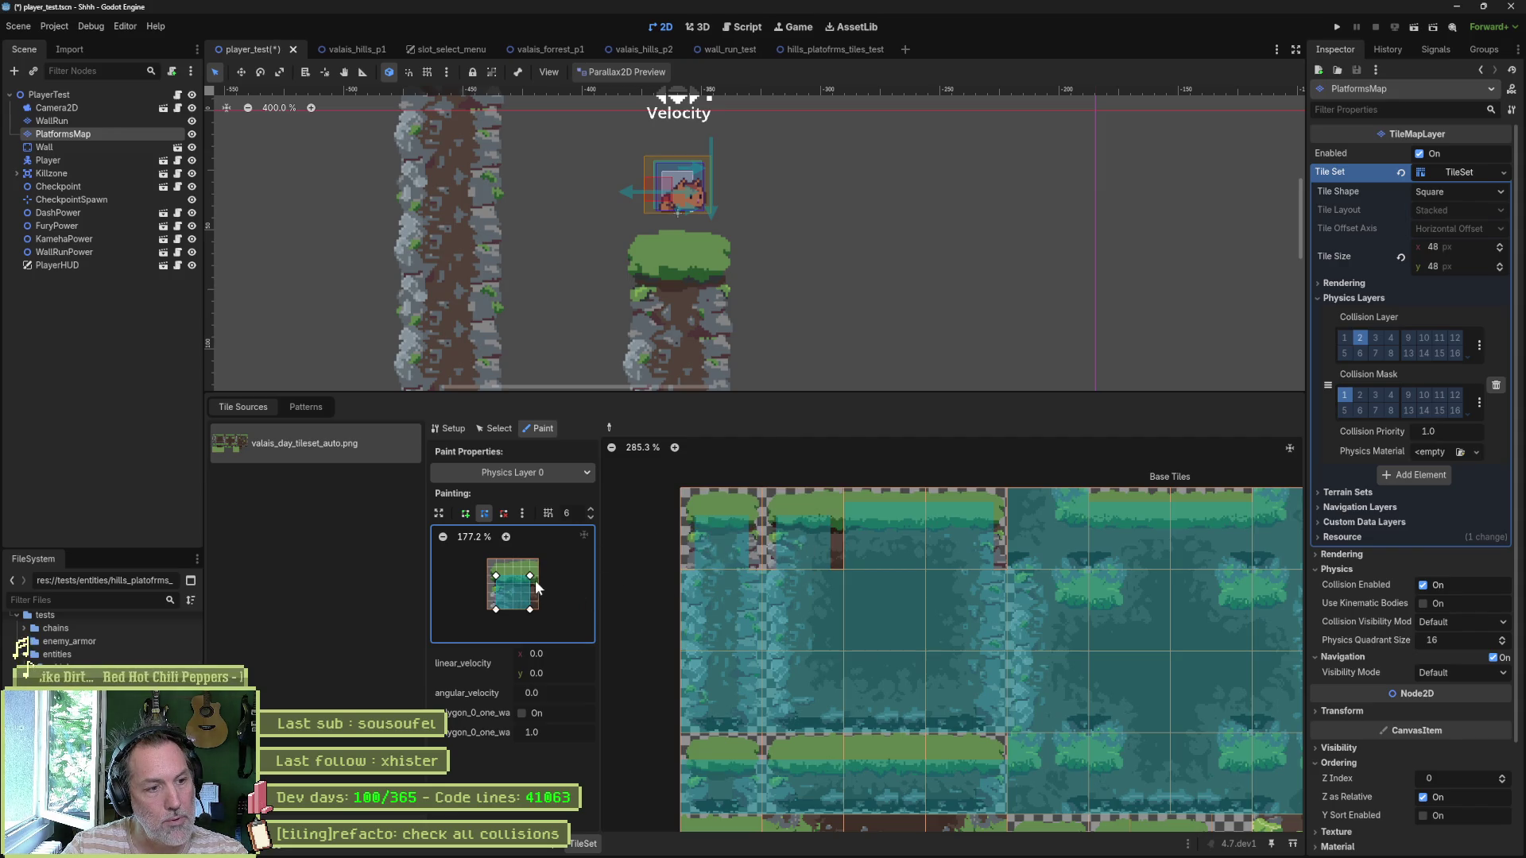
pyautogui.moveTo(531, 609); pyautogui.dragTo(538, 610)
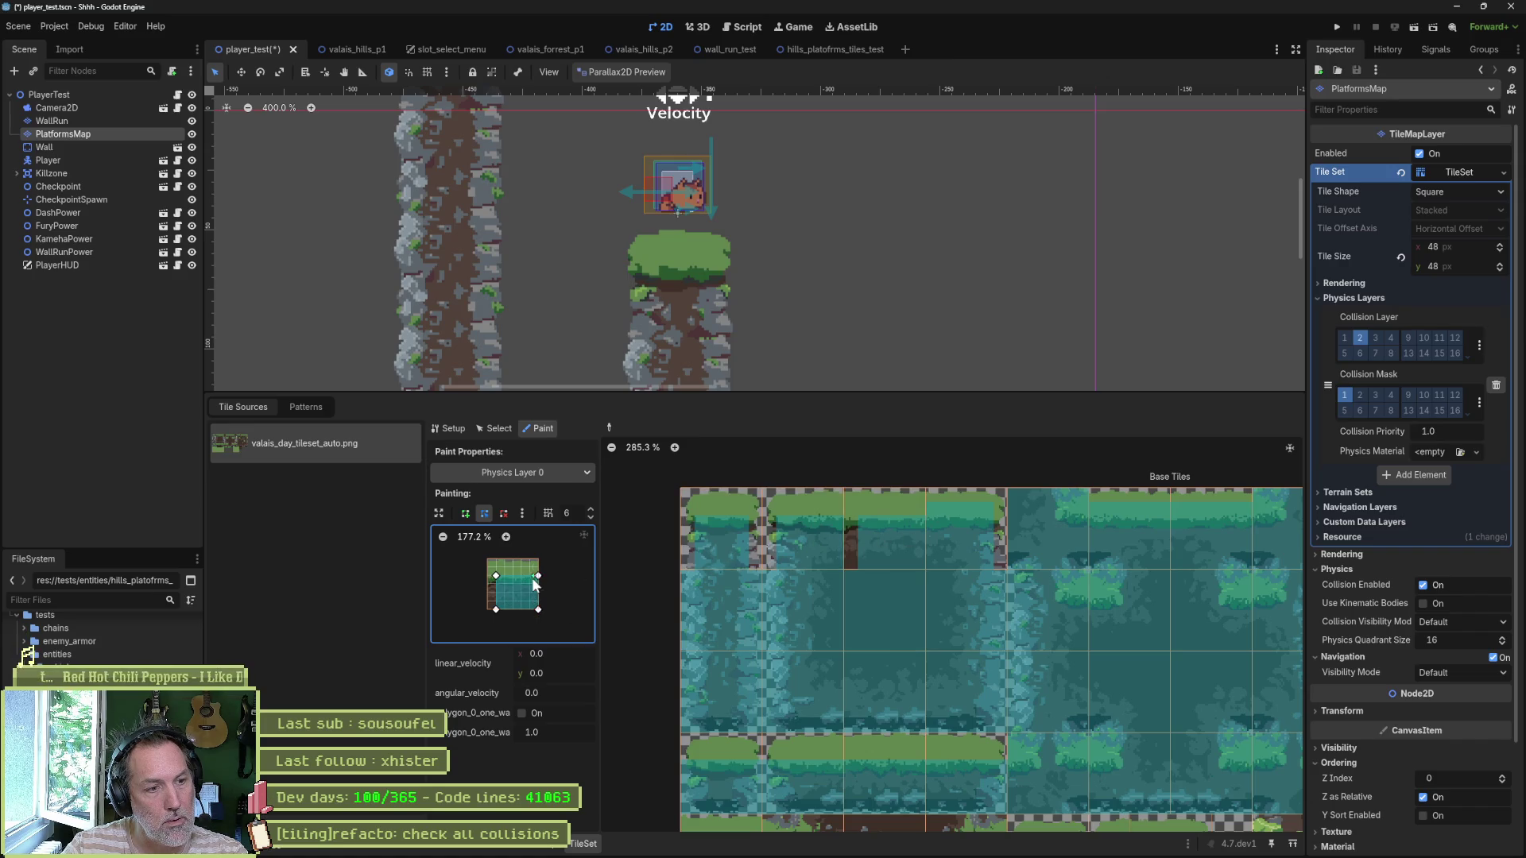
pyautogui.moveTo(496, 577); pyautogui.dragTo(488, 609)
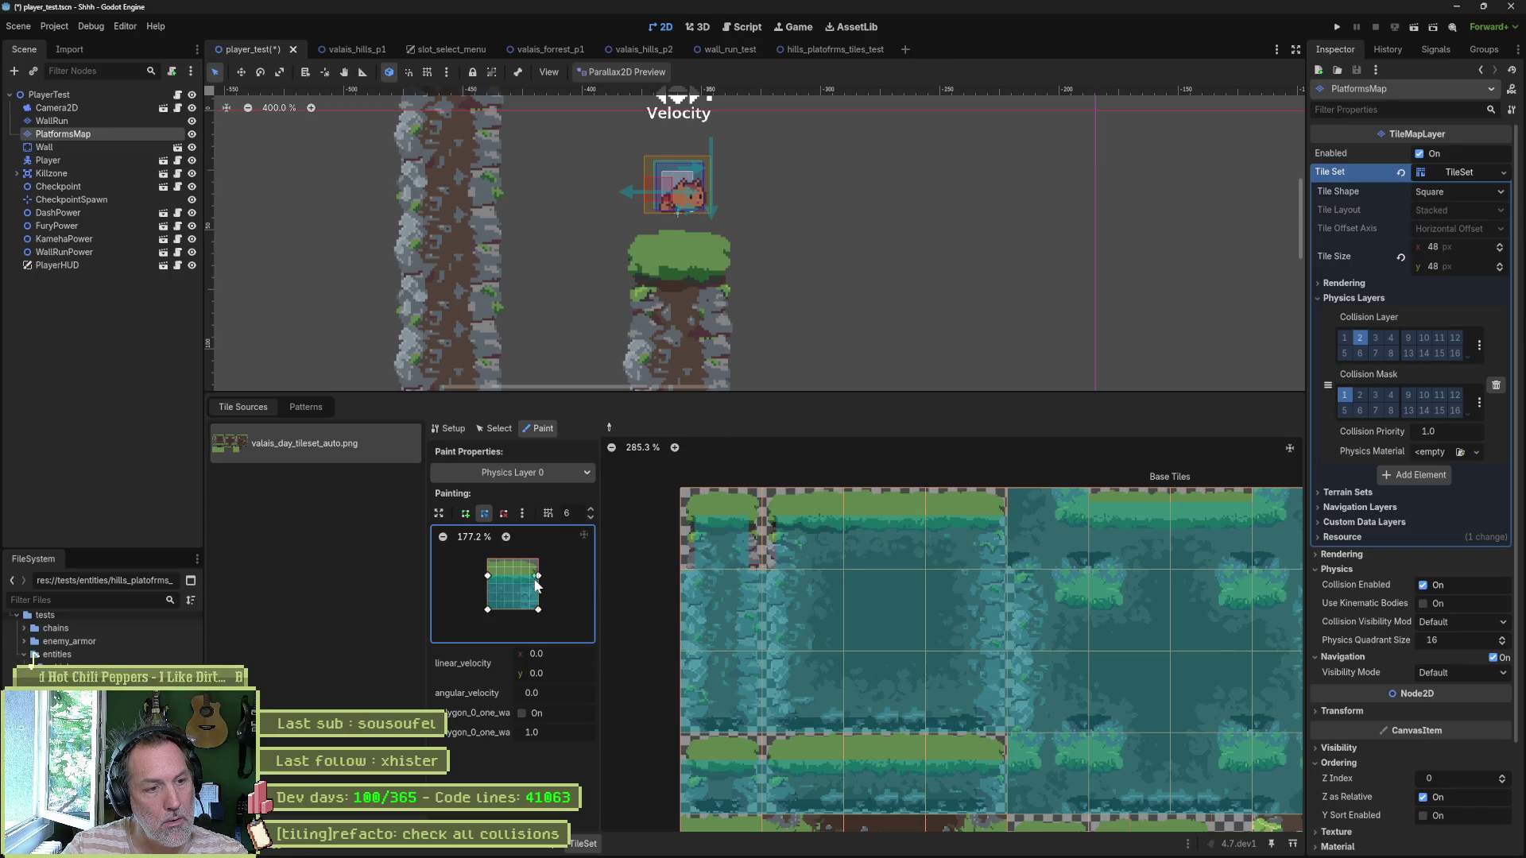
pyautogui.moveTo(539, 576)
pyautogui.mouseDown()
pyautogui.moveTo(530, 568)
pyautogui.moveTo(538, 610)
pyautogui.mouseUp()
pyautogui.click(893, 540)
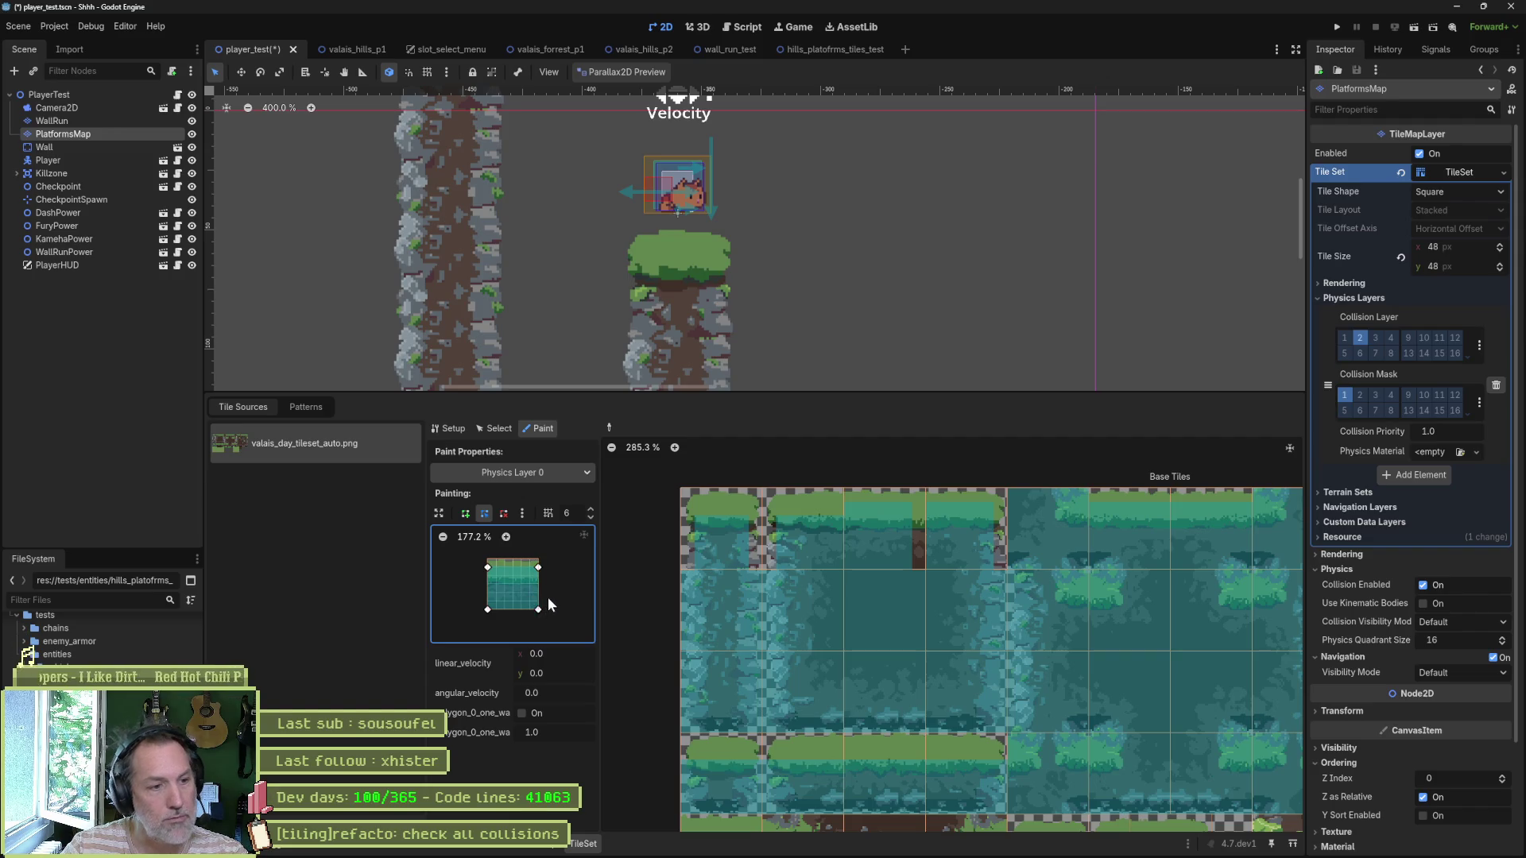
# Step: Zoom the polygon editor, move the left corners inward, and paint the second, third and (2,0) tiles
pyautogui.scroll(3, 574, 592)
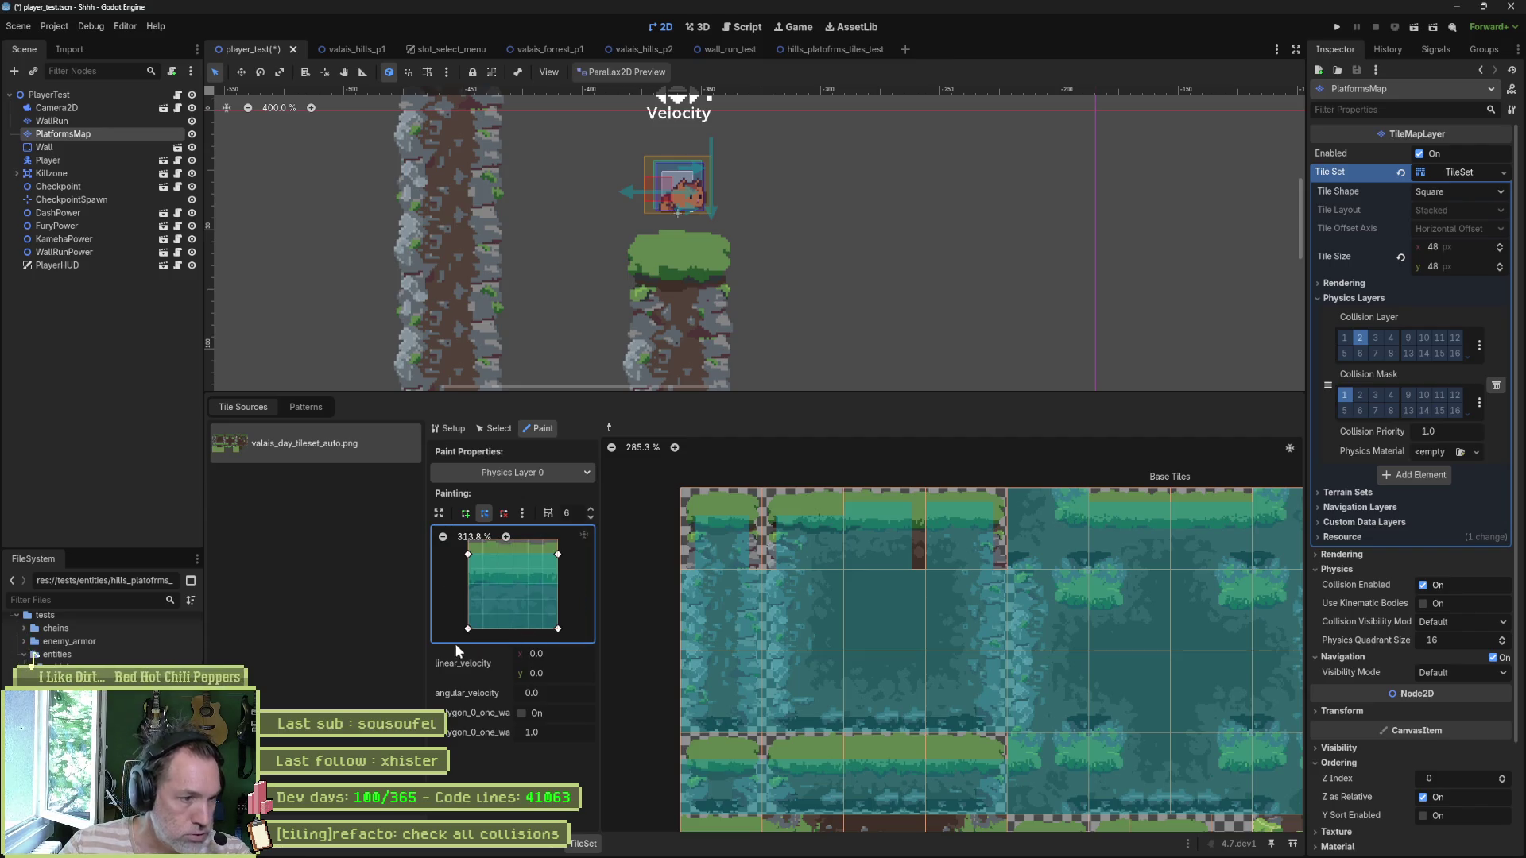
pyautogui.moveTo(574, 586); pyautogui.dragTo(580, 597)
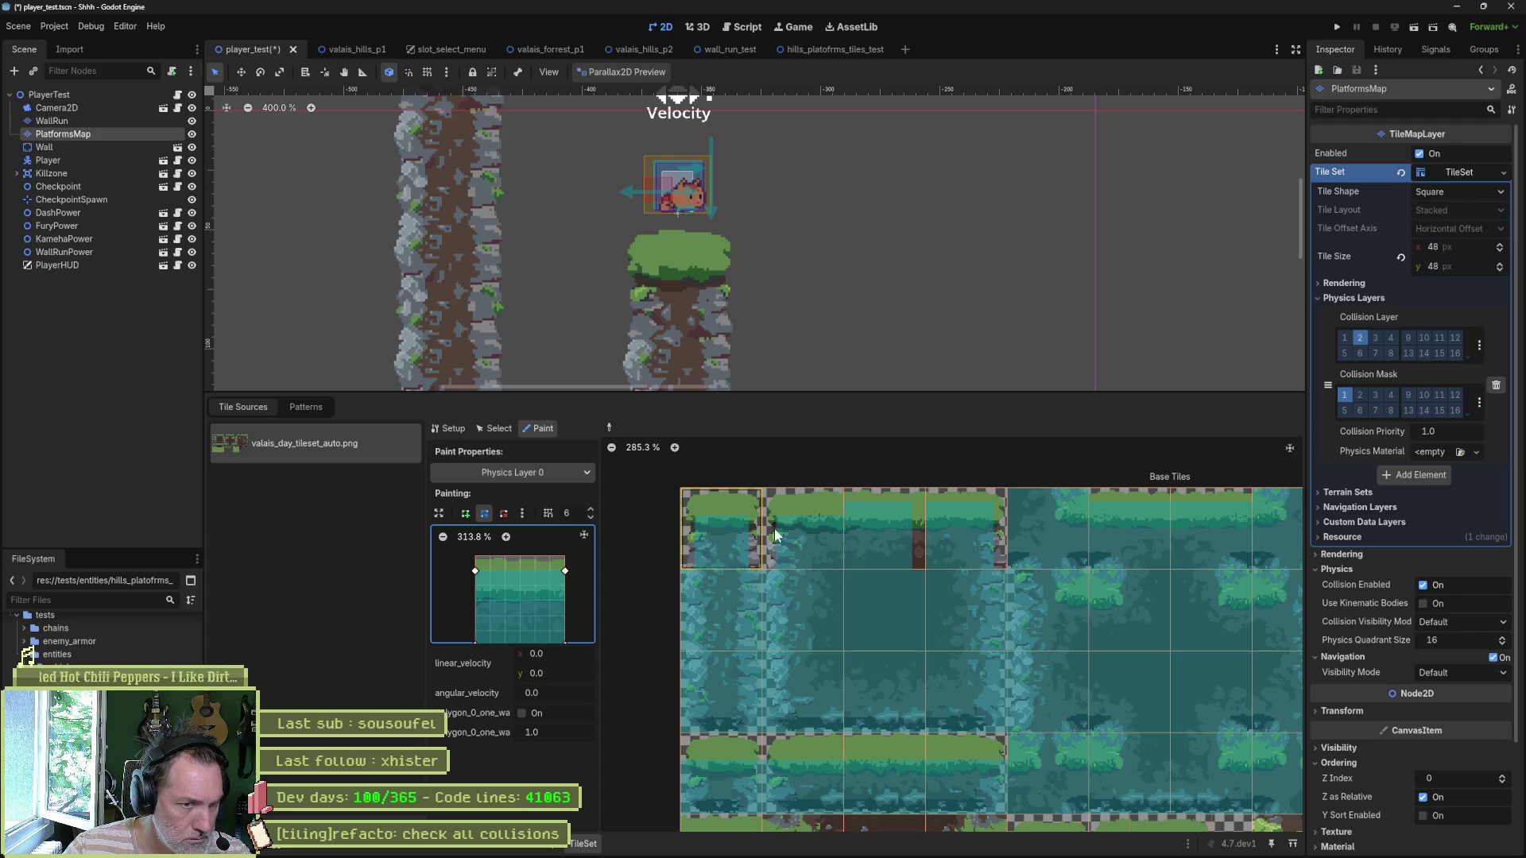
pyautogui.moveTo(880, 530); pyautogui.dragTo(794, 547)
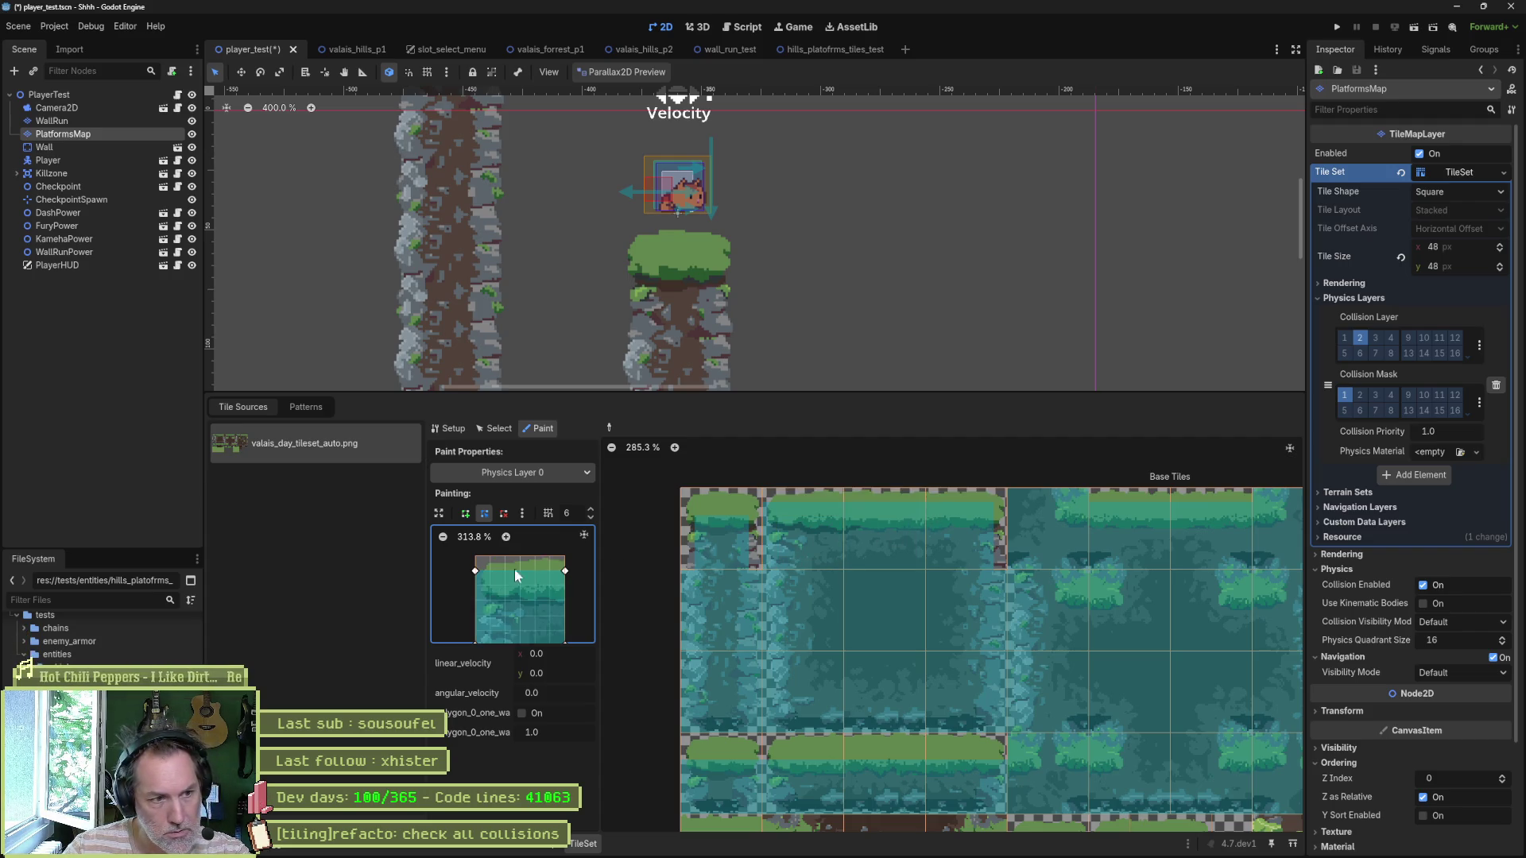
pyautogui.moveTo(474, 571); pyautogui.dragTo(487, 572)
pyautogui.scroll(-1, 517, 573)
pyautogui.moveTo(475, 627); pyautogui.dragTo(488, 626)
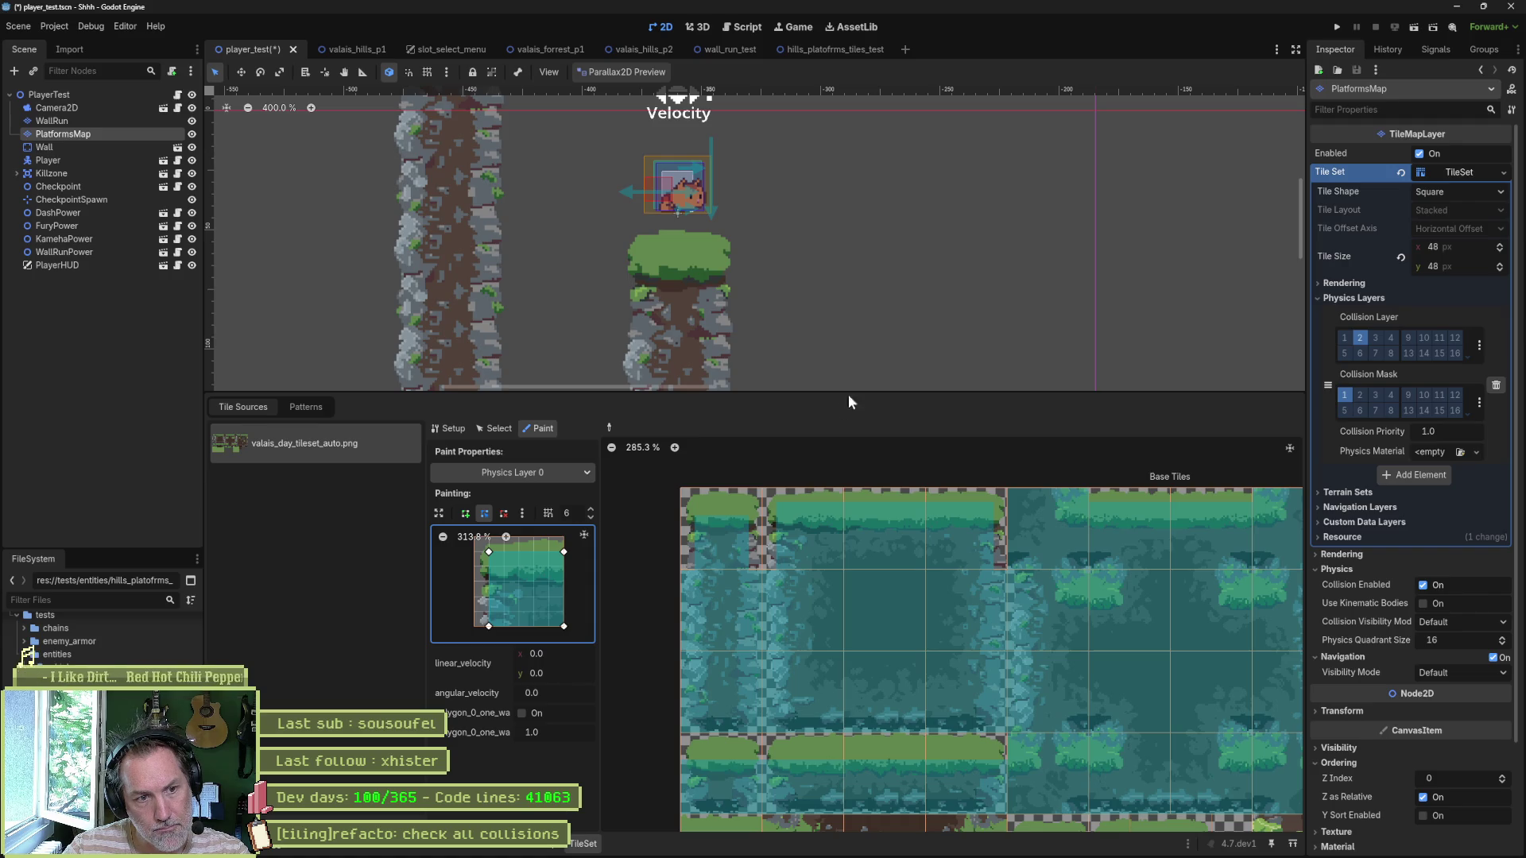
pyautogui.scroll(-5, 862, 375)
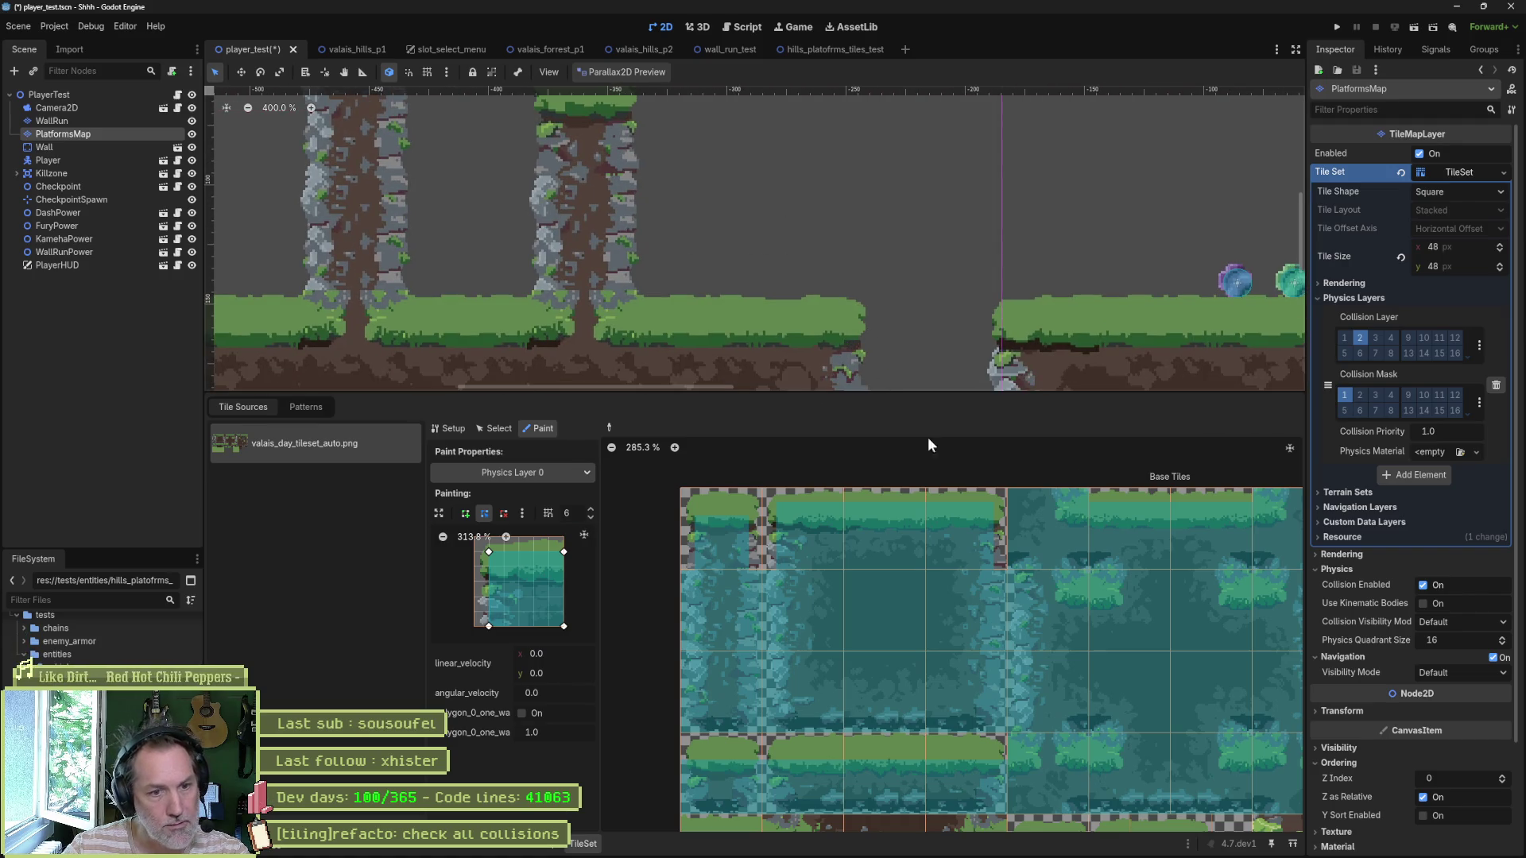
pyautogui.click(903, 527)
# Step: Square the lower corners, flatten the top edge, paint the top-row tile, save, and run the scene
pyautogui.moveTo(489, 551); pyautogui.dragTo(474, 567)
pyautogui.moveTo(488, 626)
pyautogui.mouseDown()
pyautogui.moveTo(474, 626)
pyautogui.moveTo(549, 627)
pyautogui.mouseUp()
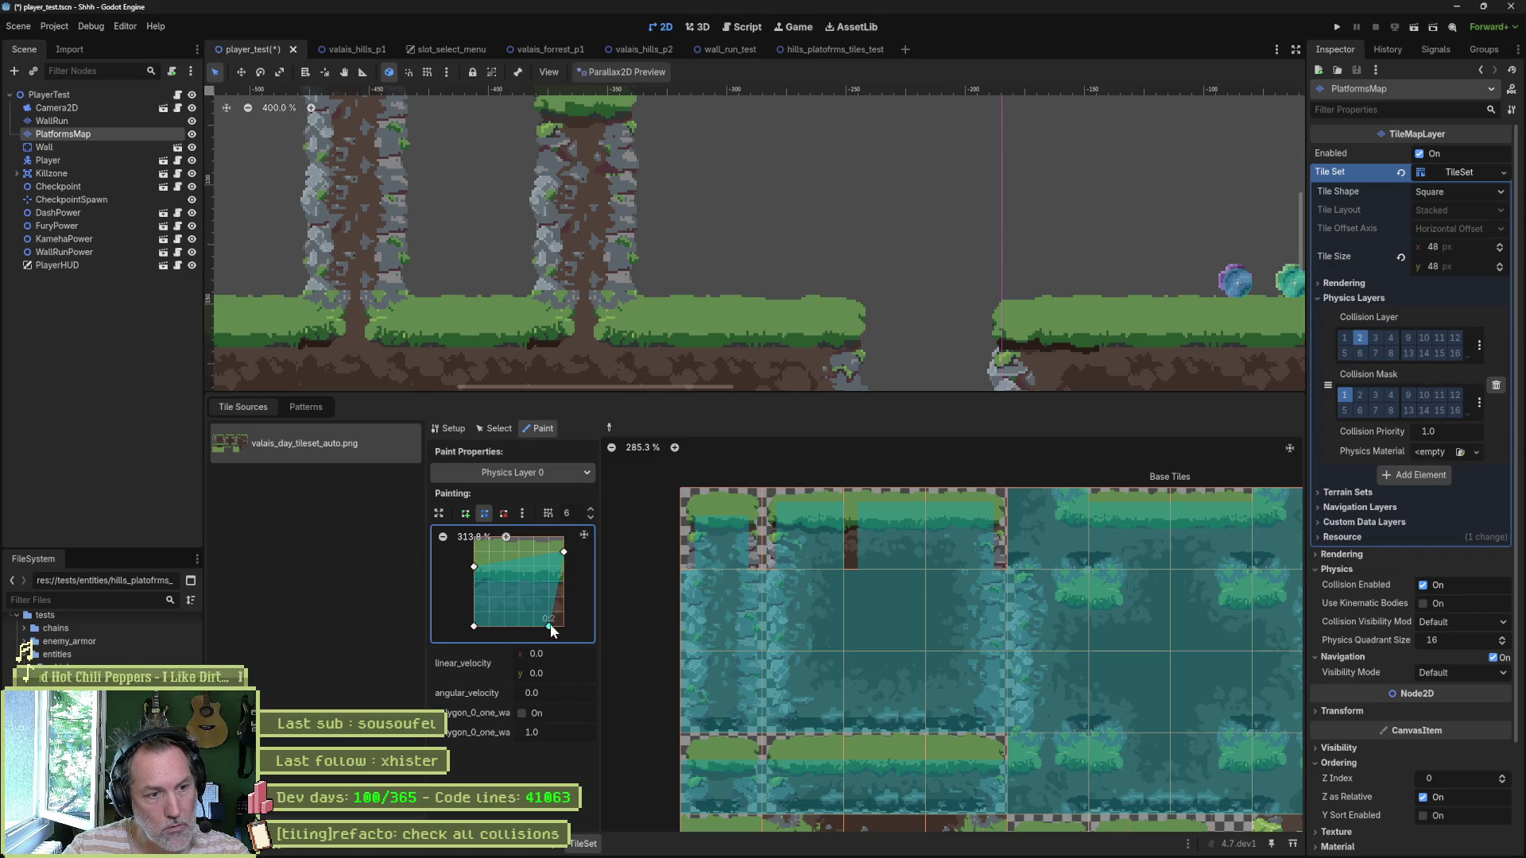
pyautogui.moveTo(564, 552)
pyautogui.mouseDown()
pyautogui.moveTo(550, 567)
pyautogui.moveTo(564, 567)
pyautogui.mouseUp()
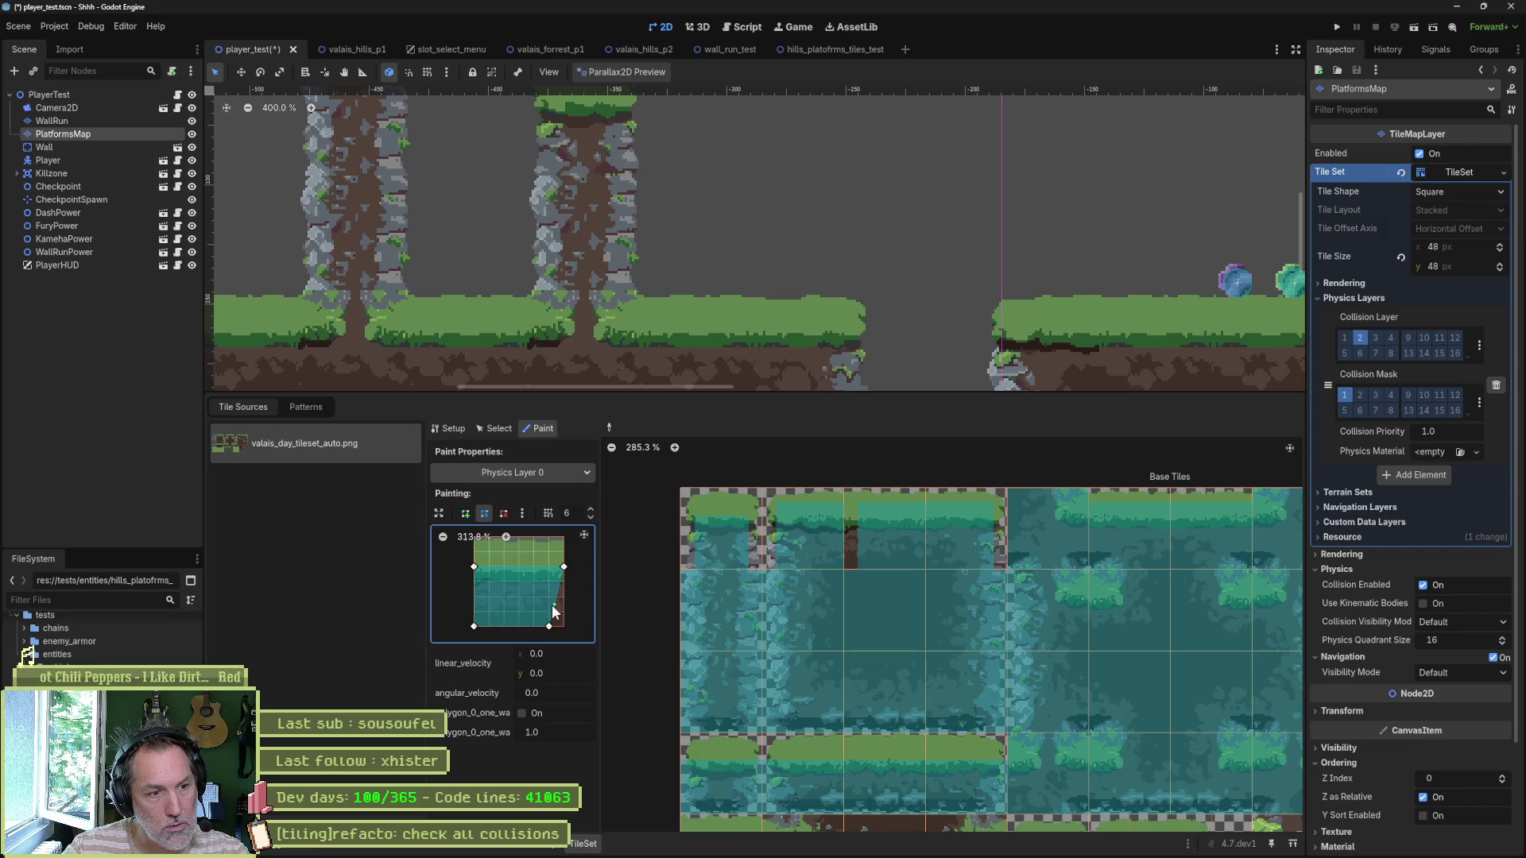
pyautogui.click(888, 550)
pyautogui.hotkey('ctrl', 's')
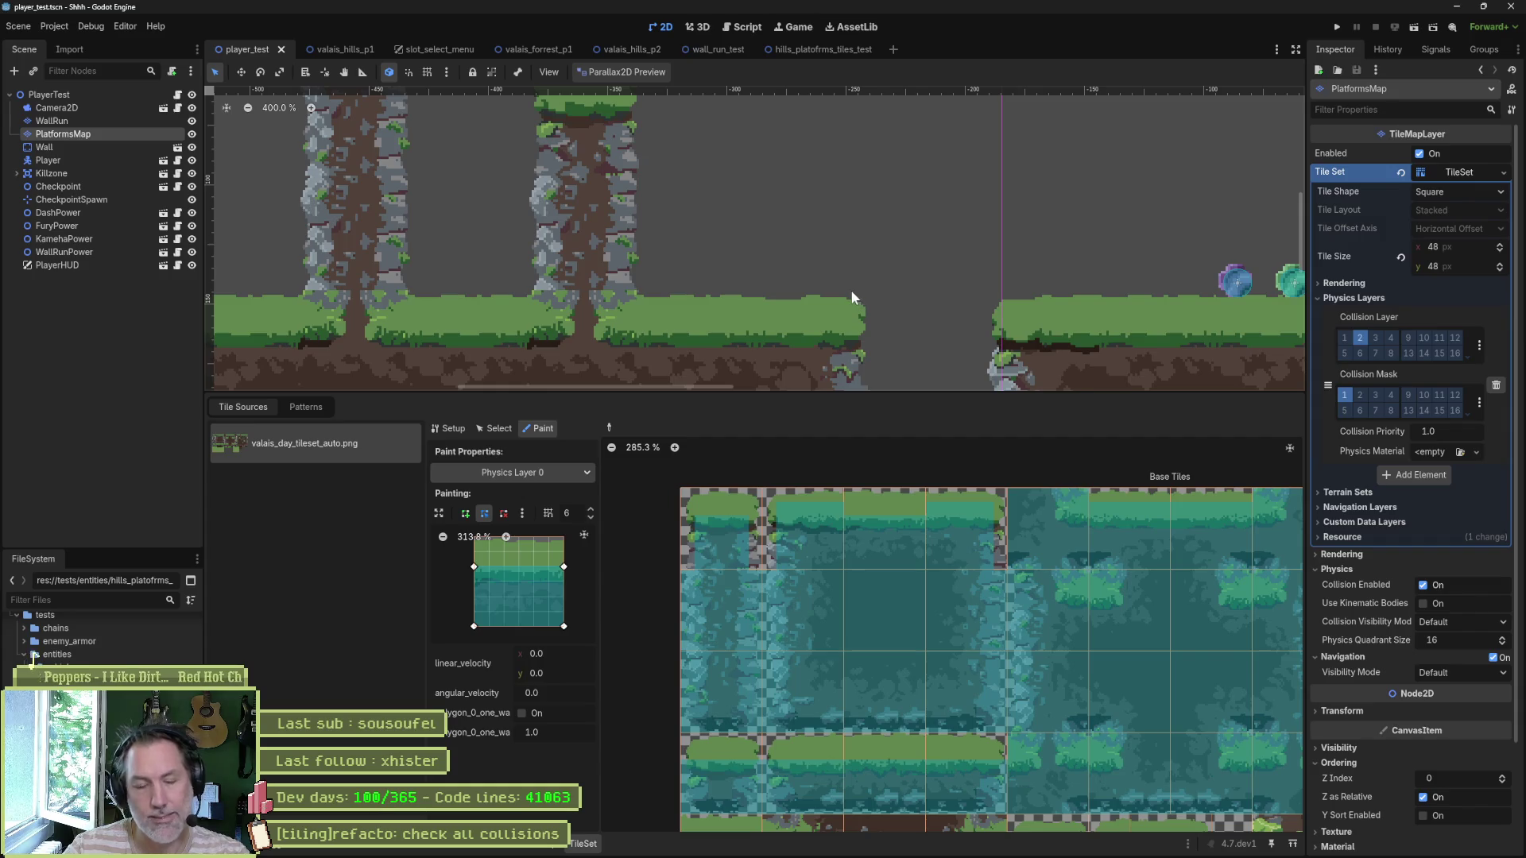
pyautogui.press('F6')
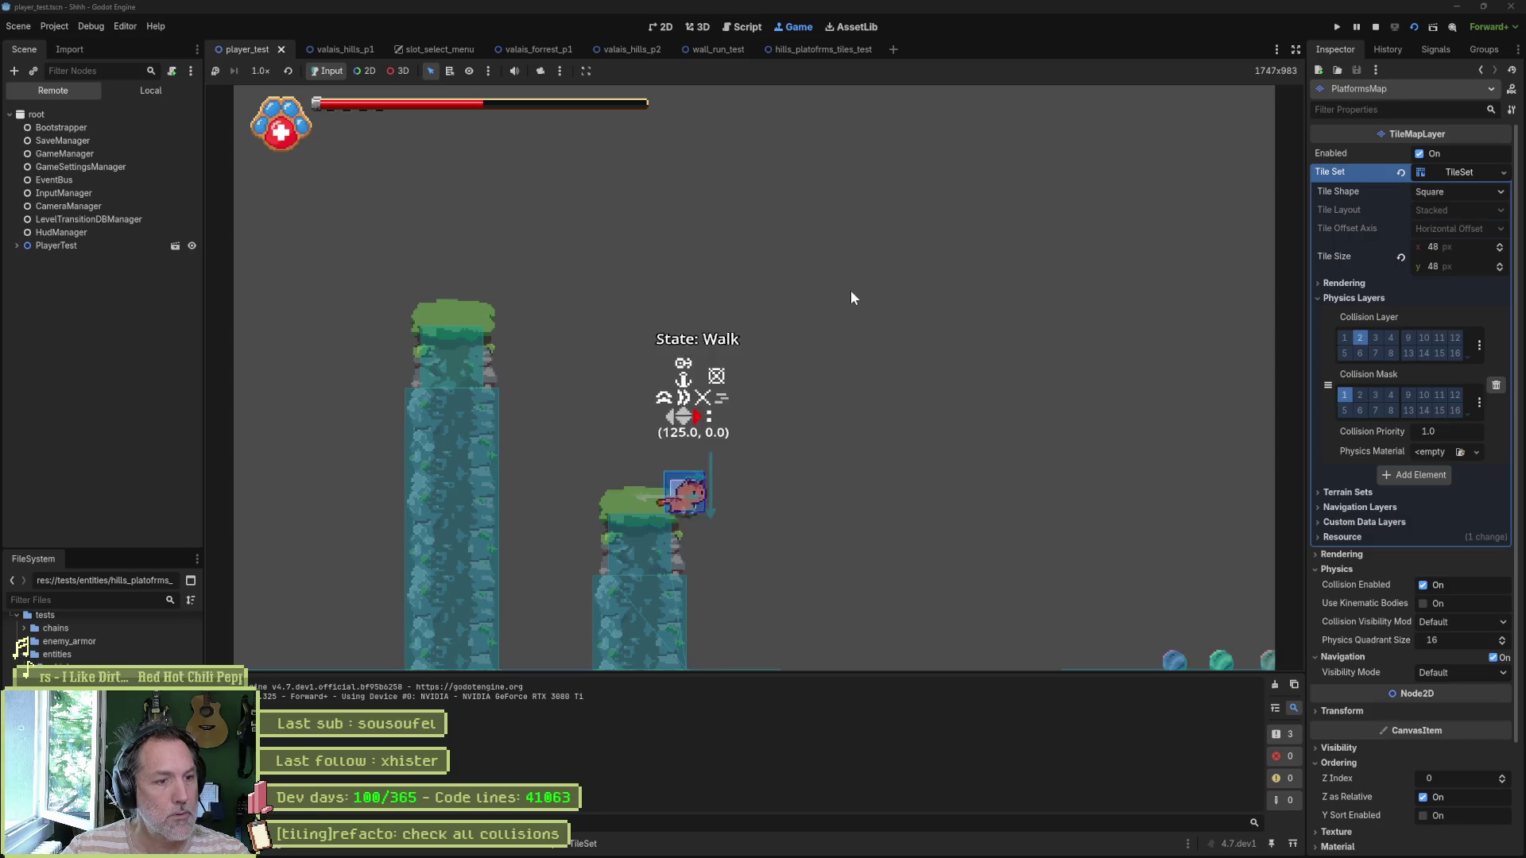
# Step: Walk the player left to test collisions, stop the game, and pan toward the lower platforms
pyautogui.press('Left')
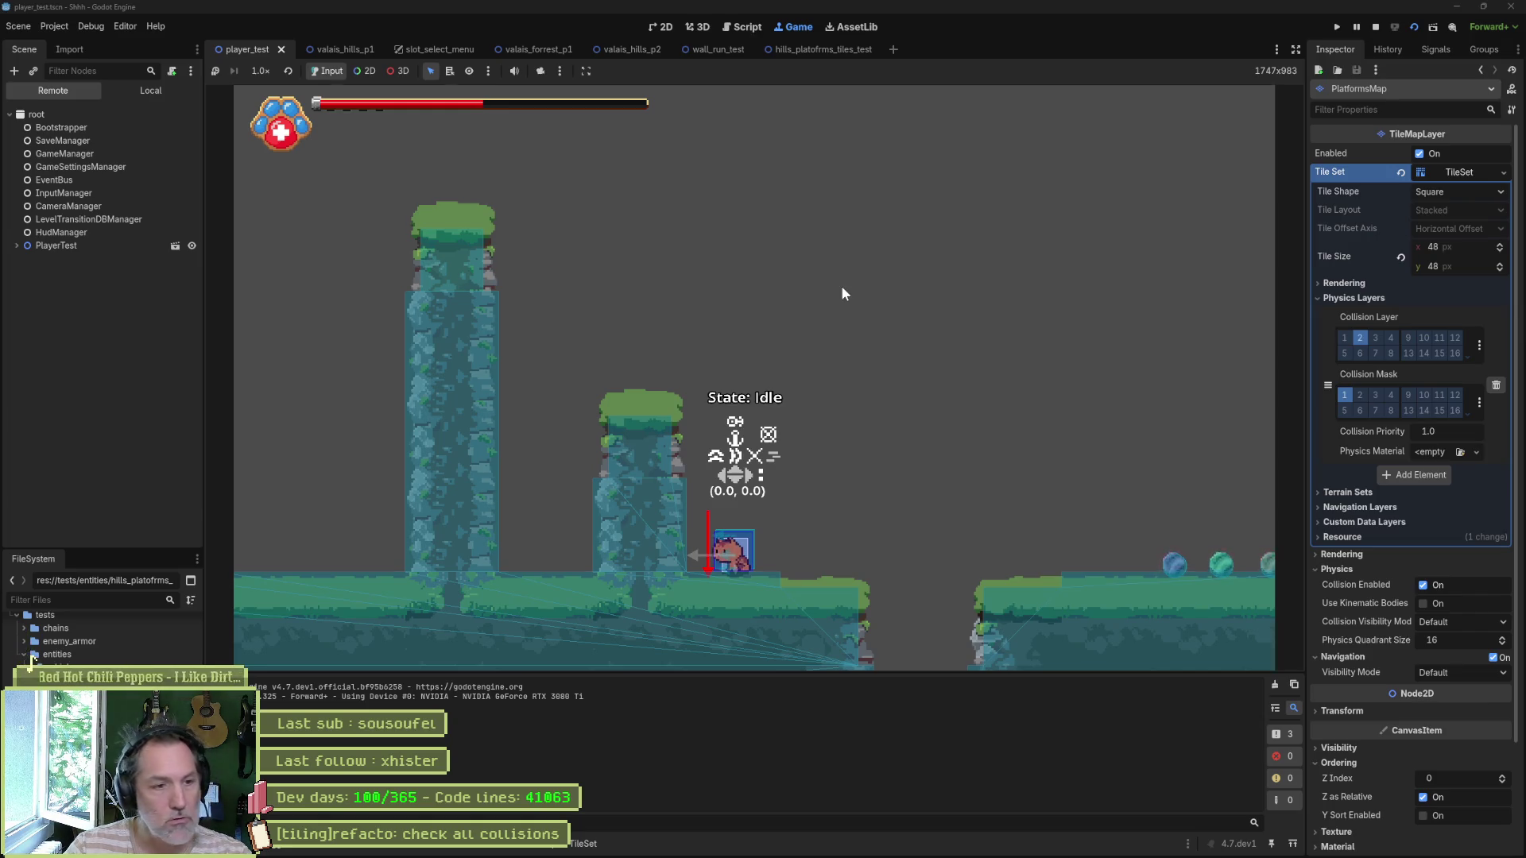
pyautogui.hotkey('ctrl', 'F1')
pyautogui.moveTo(875, 384); pyautogui.dragTo(743, 428)
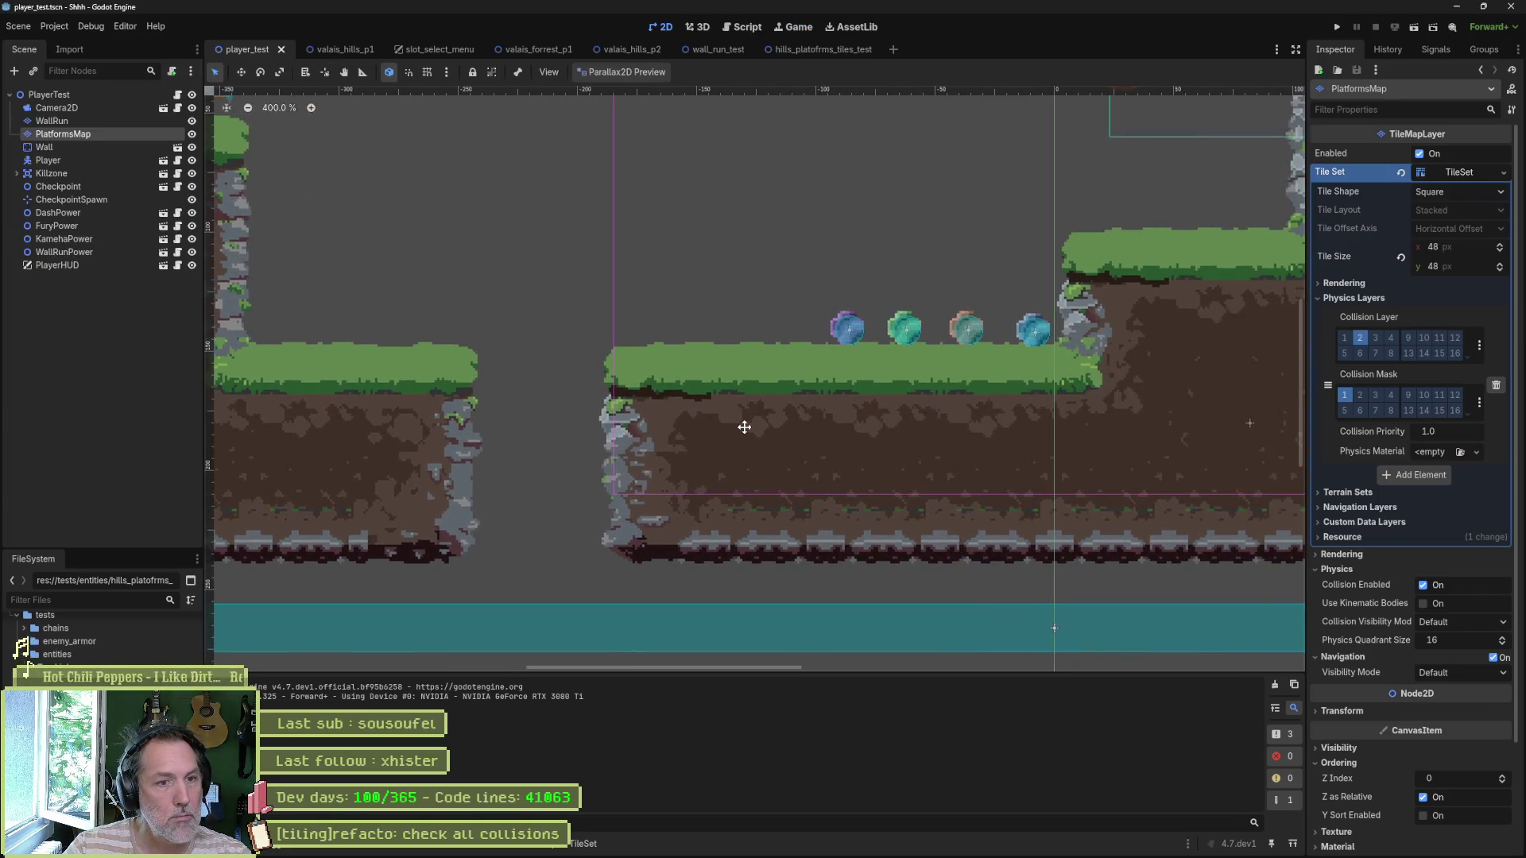
# Step: Move the Player node onto the ground platform near the gems
pyautogui.scroll(-2, 707, 360)
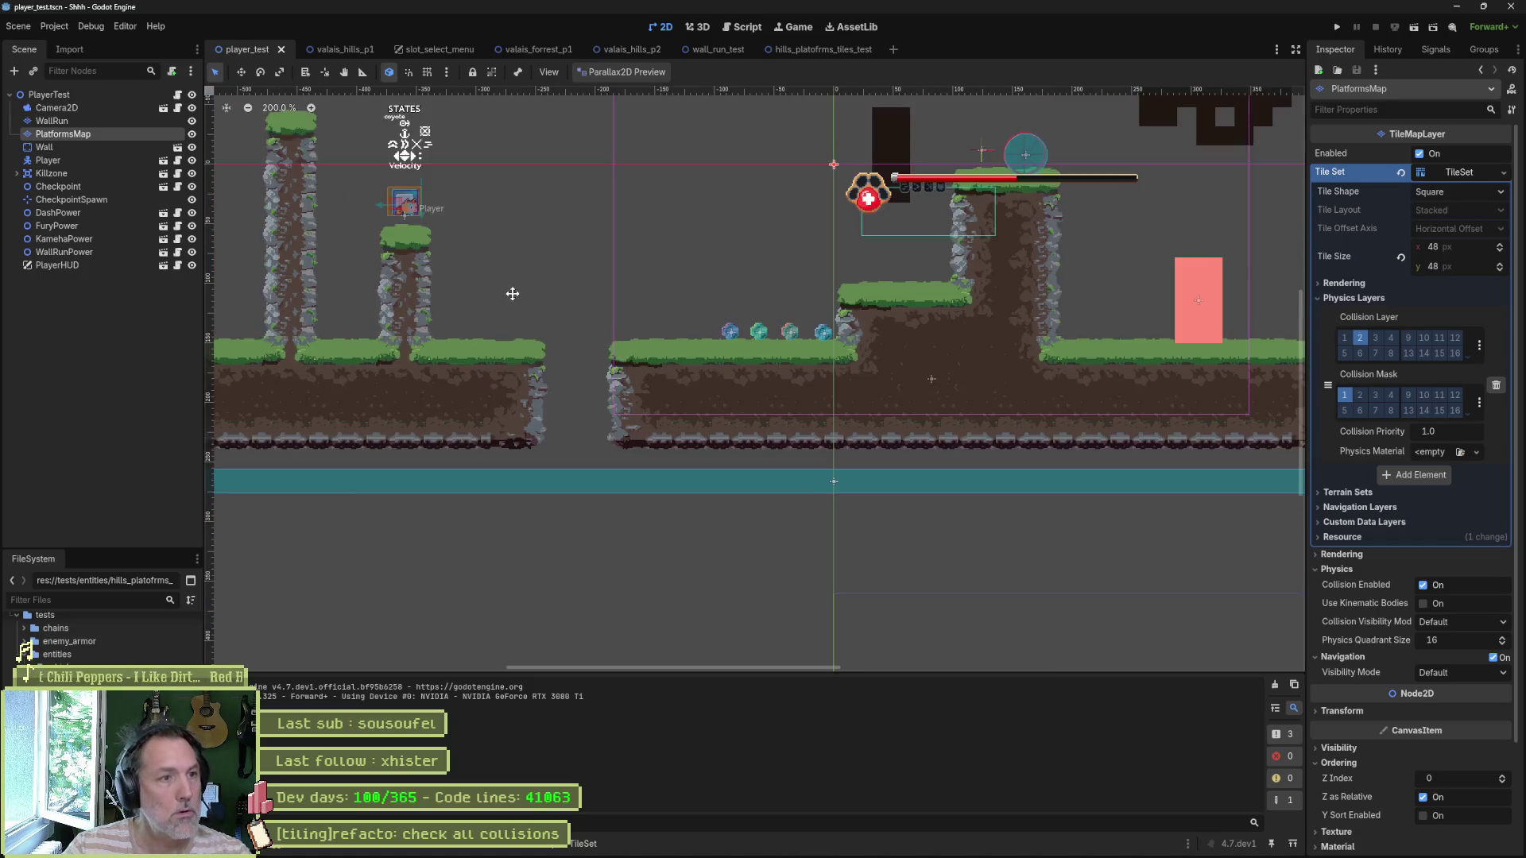
pyautogui.click(84, 160)
pyautogui.press('w')
pyautogui.moveTo(662, 312); pyautogui.dragTo(926, 407)
# Step: Test-run the new start position, then select PlatformsMap and bring up its TileSet editor
pyautogui.press('F6')
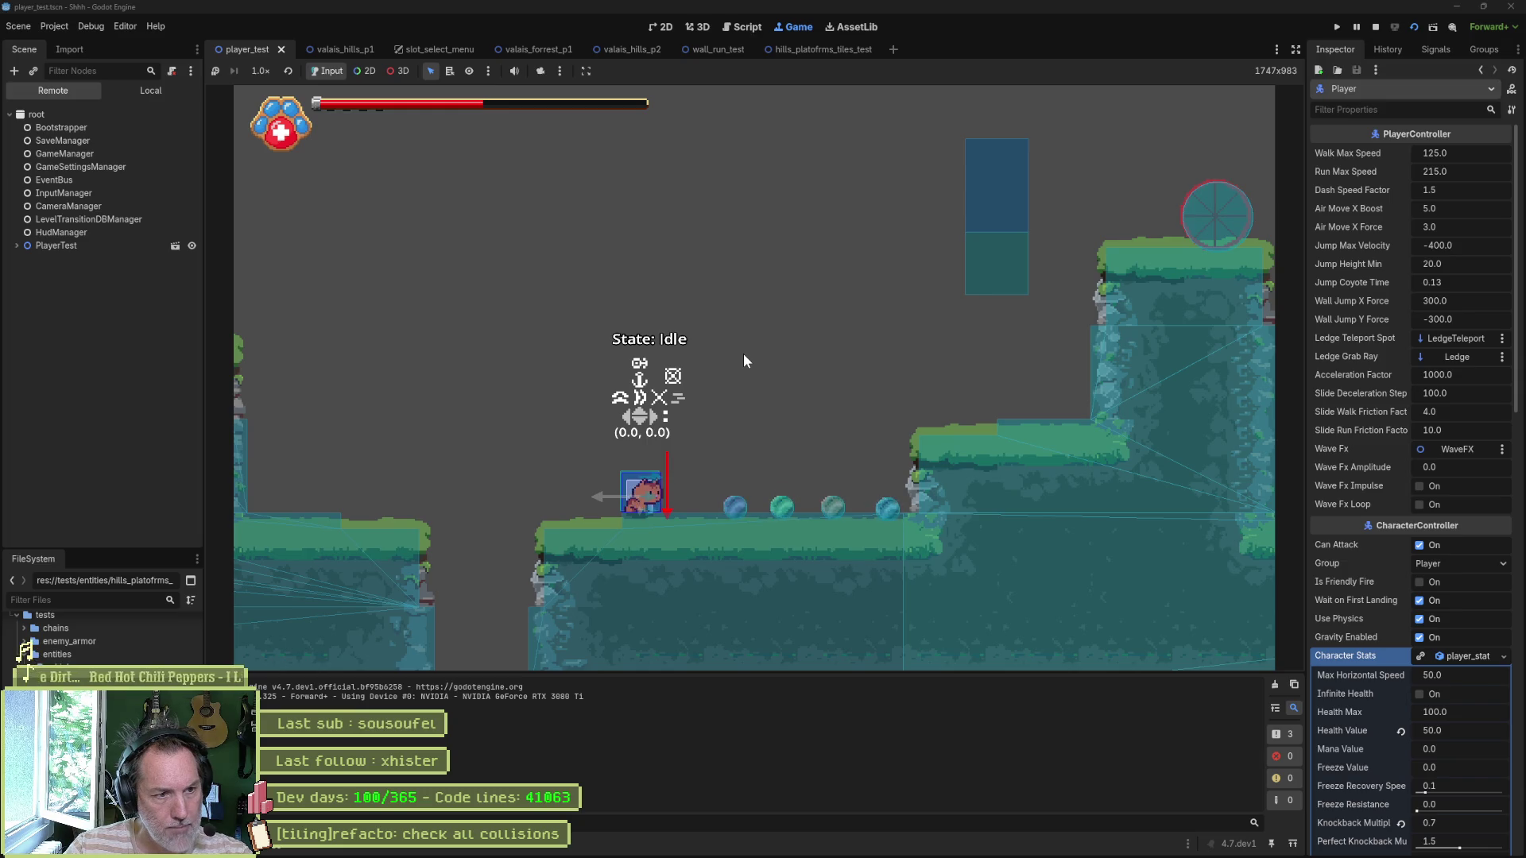
pyautogui.hotkey('ctrl', 'F1')
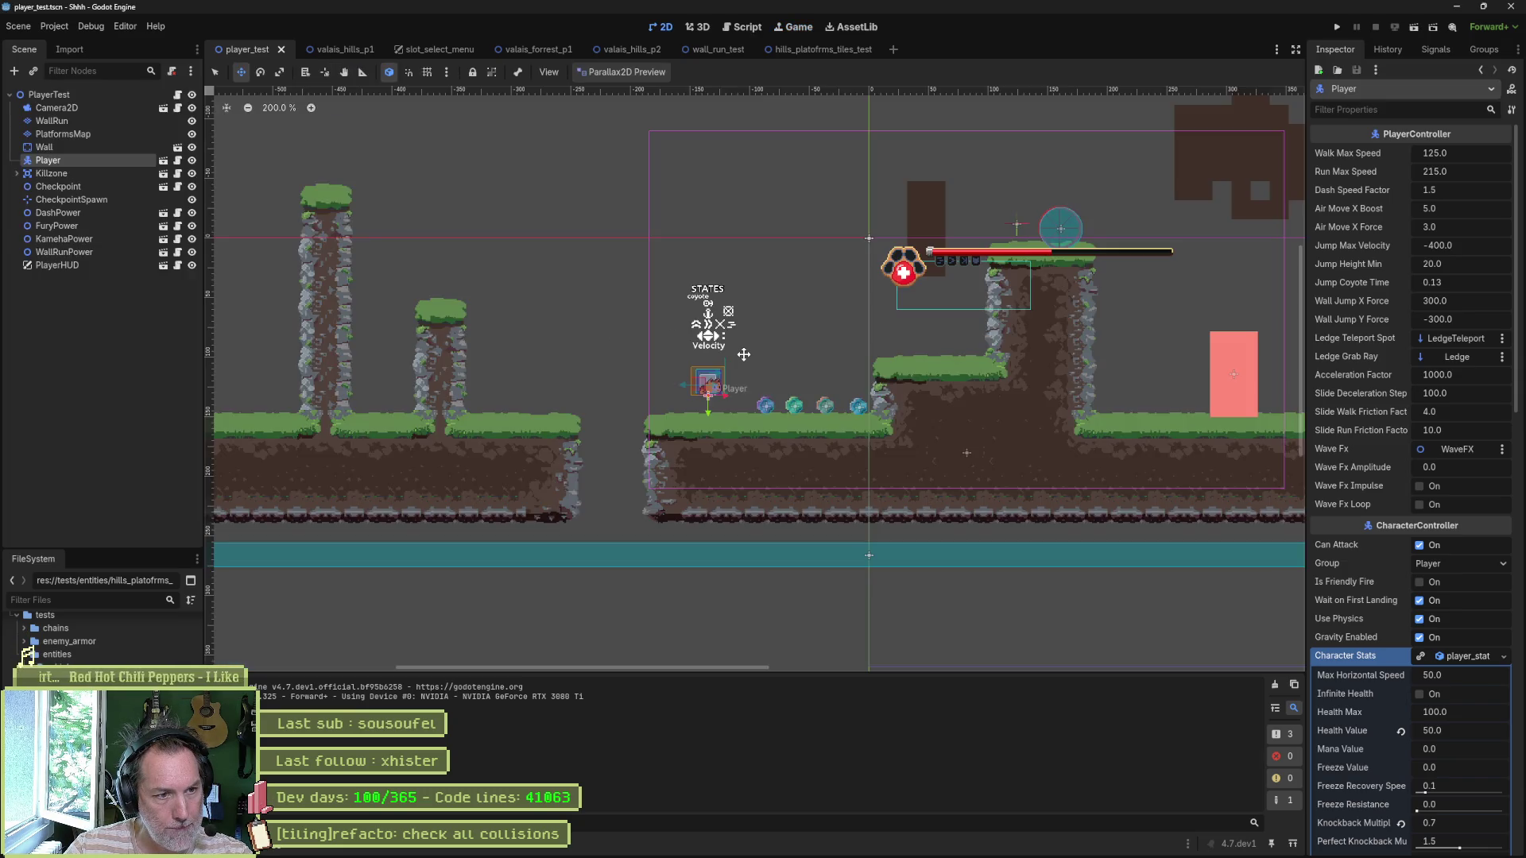
pyautogui.click(93, 133)
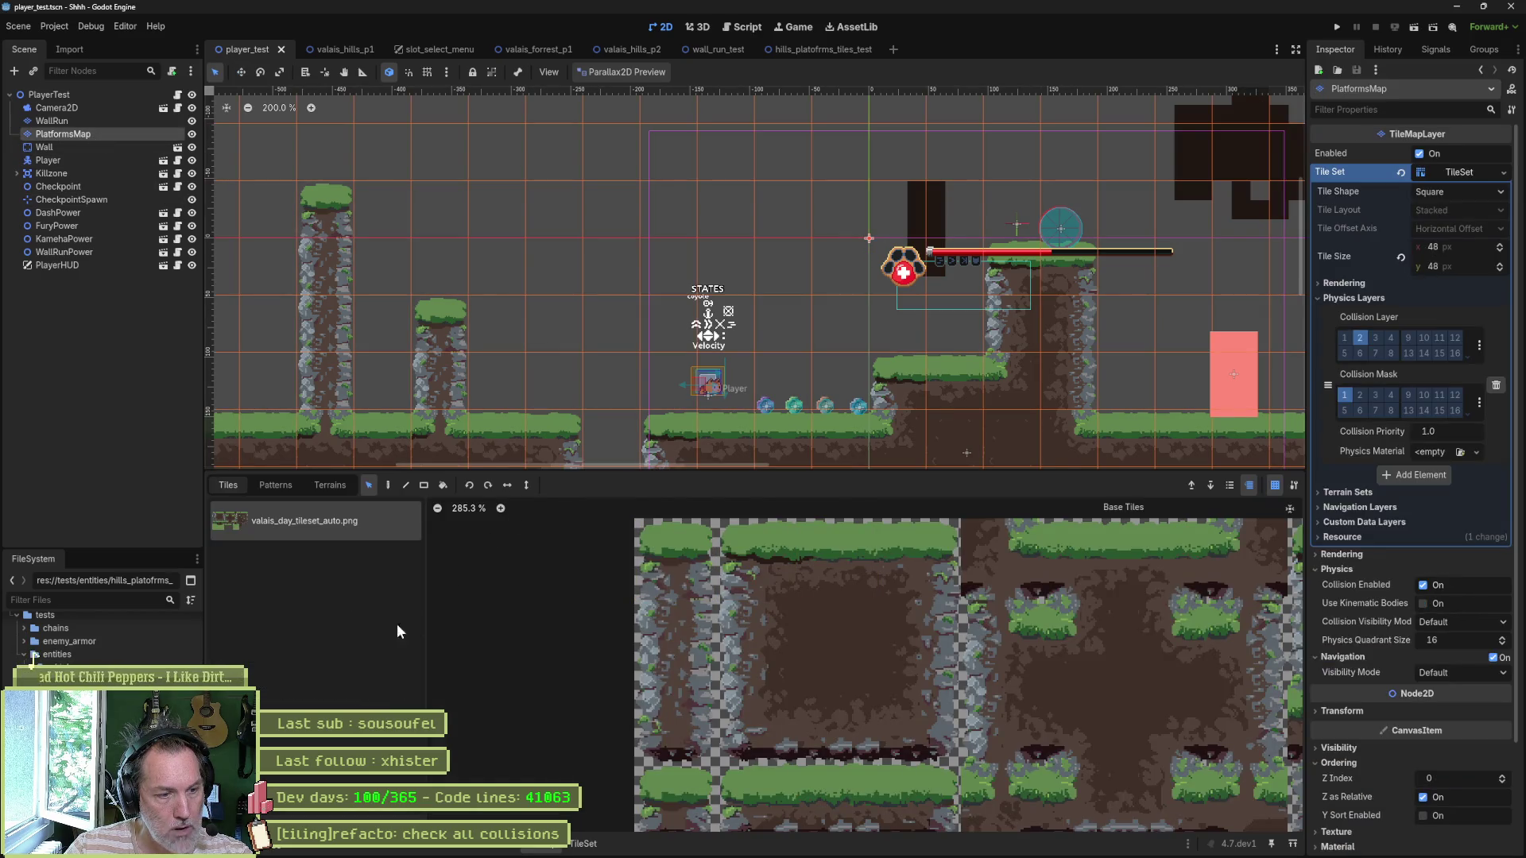
pyautogui.click(584, 843)
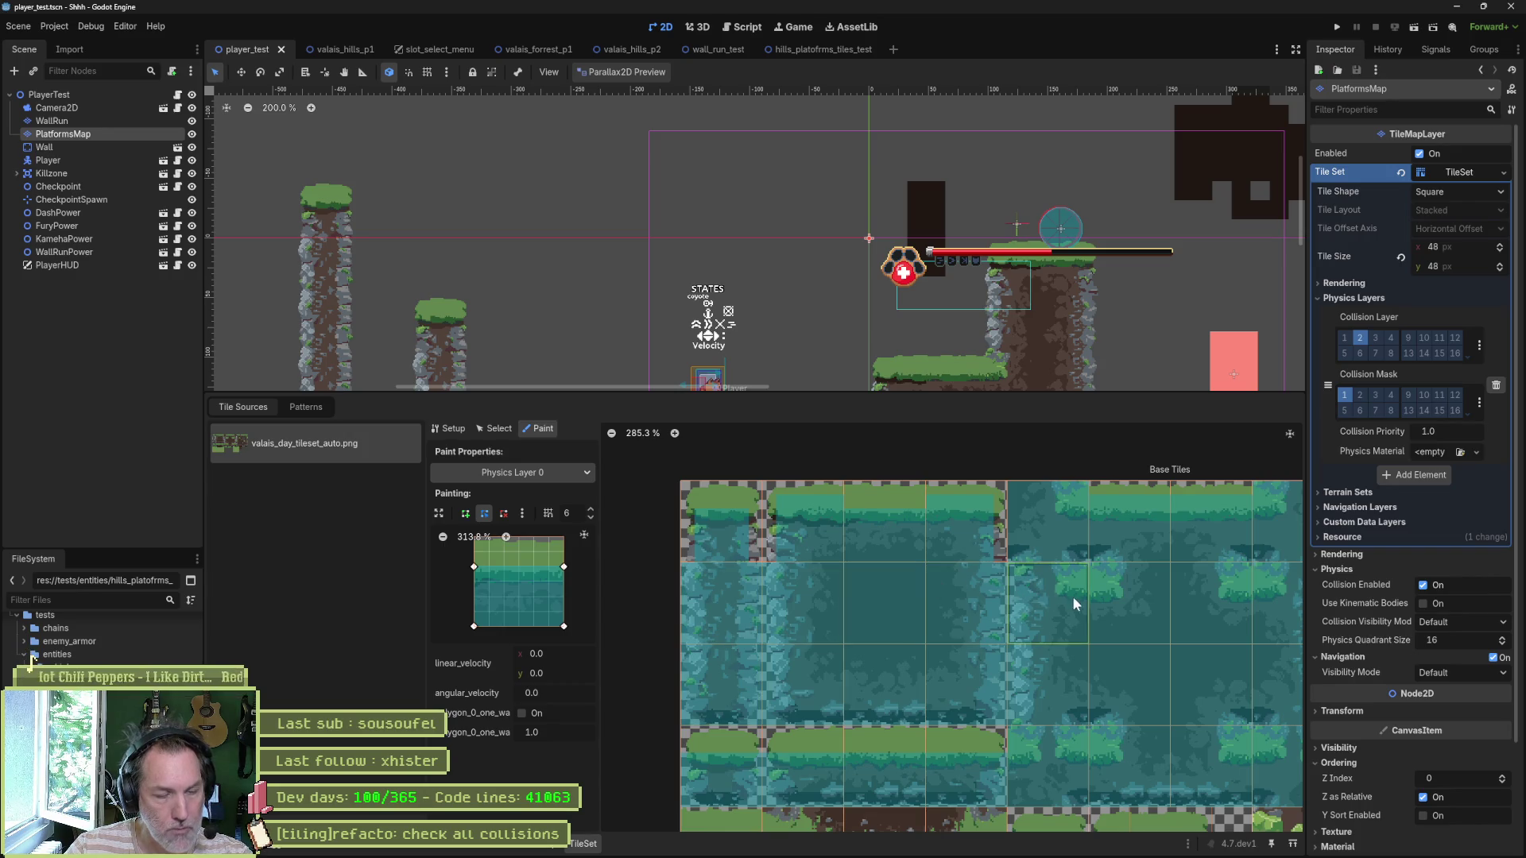
# Step: Pan the TileSet atlas view and switch the editor to Select mode for picking tiles
pyautogui.hscroll(5, 1051, 605)
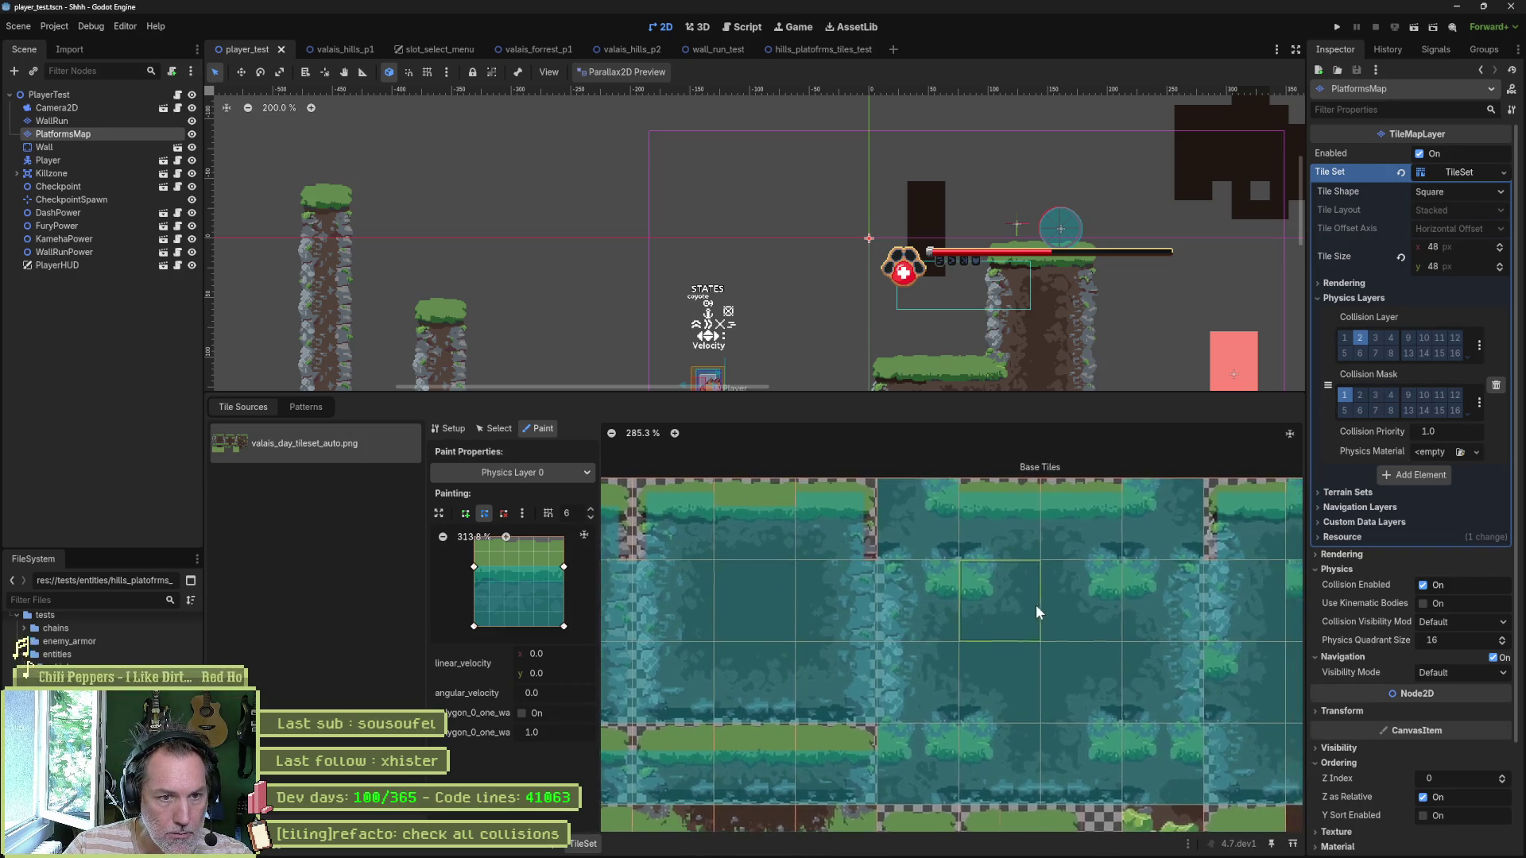
pyautogui.scroll(-5, 1005, 609)
pyautogui.hscroll(-5, 1004, 608)
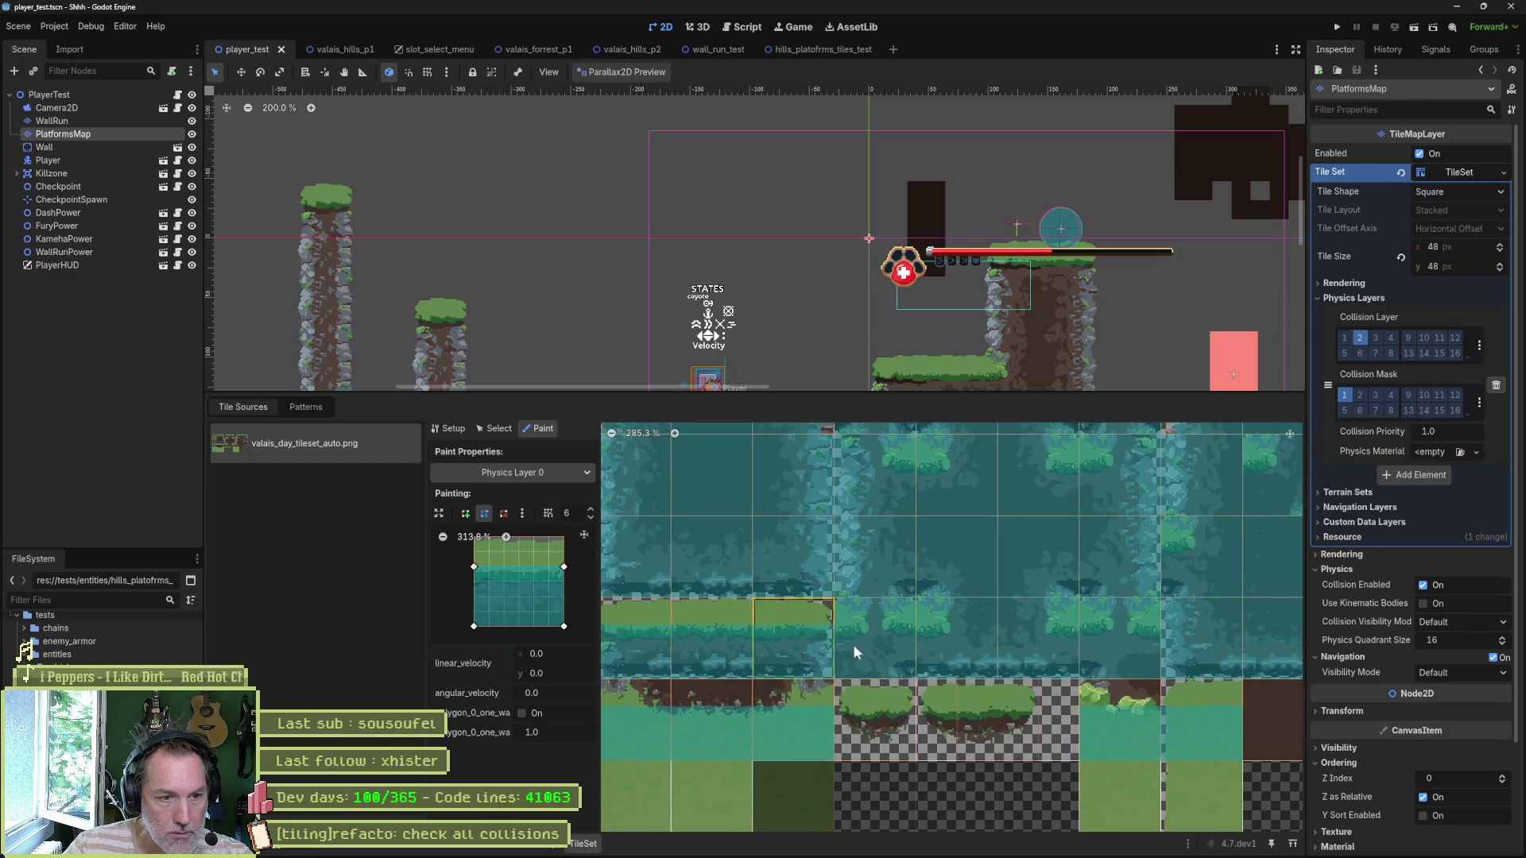
pyautogui.scroll(3, 1127, 514)
pyautogui.hscroll(3, 1127, 513)
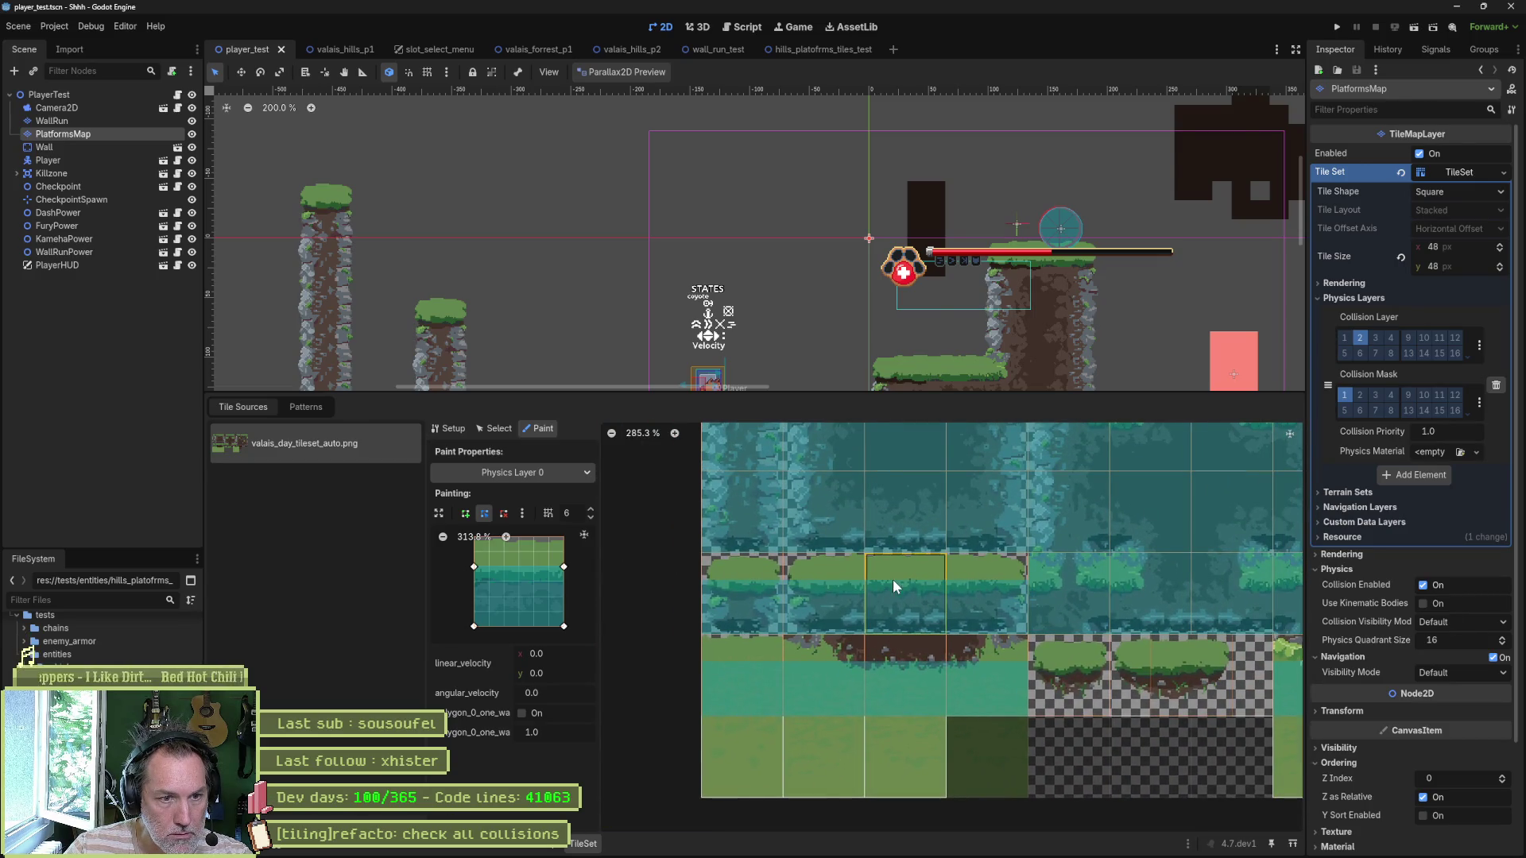
pyautogui.moveTo(868, 289); pyautogui.dragTo(823, 133)
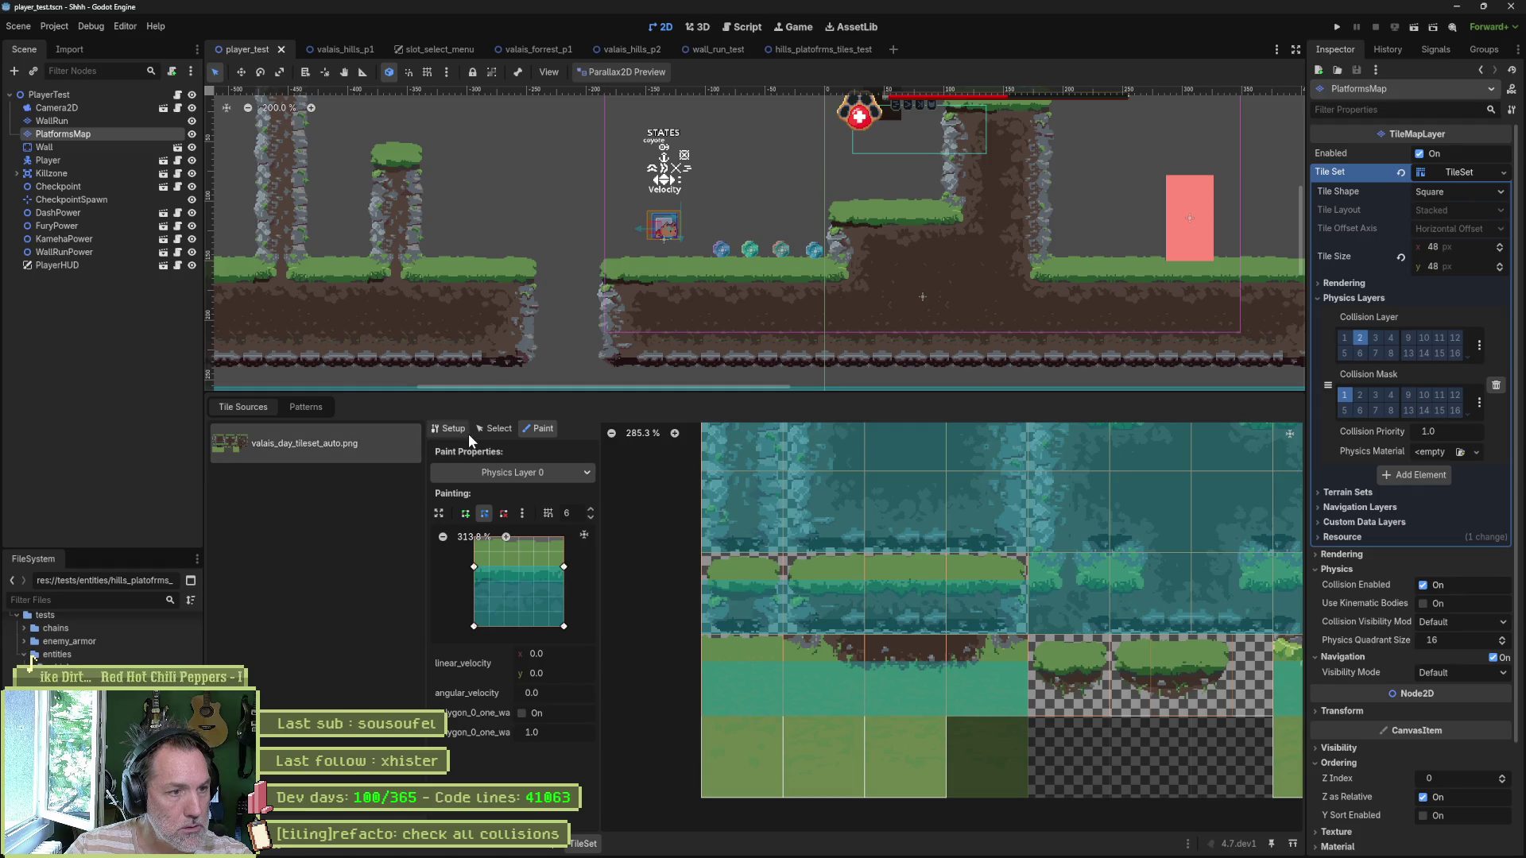
pyautogui.click(496, 429)
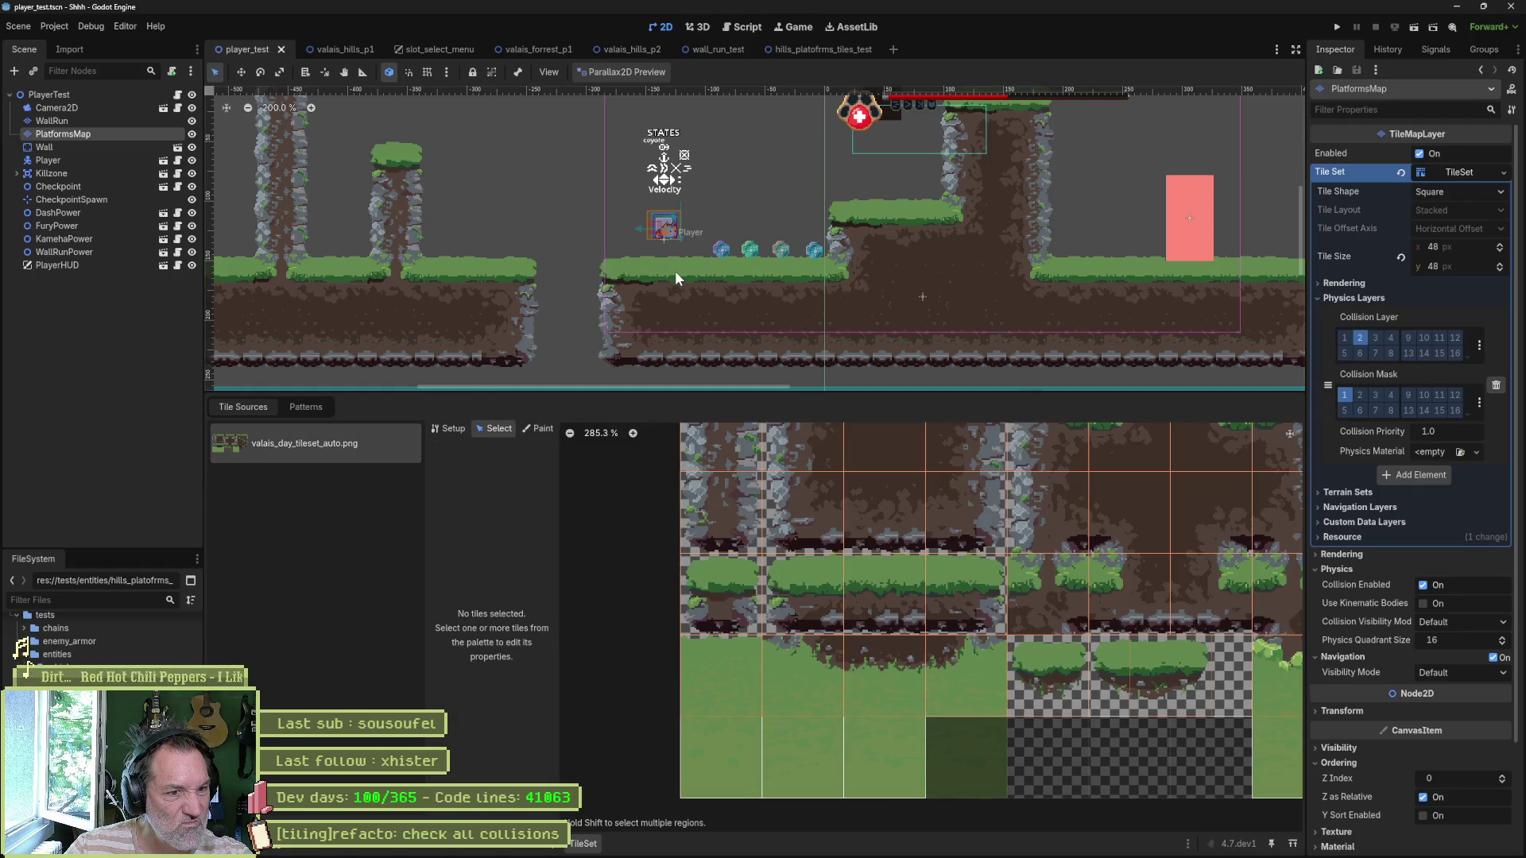
# Step: Reselect PlatformsMap and inspect dirt and other base tiles in the atlas
pyautogui.click(676, 274)
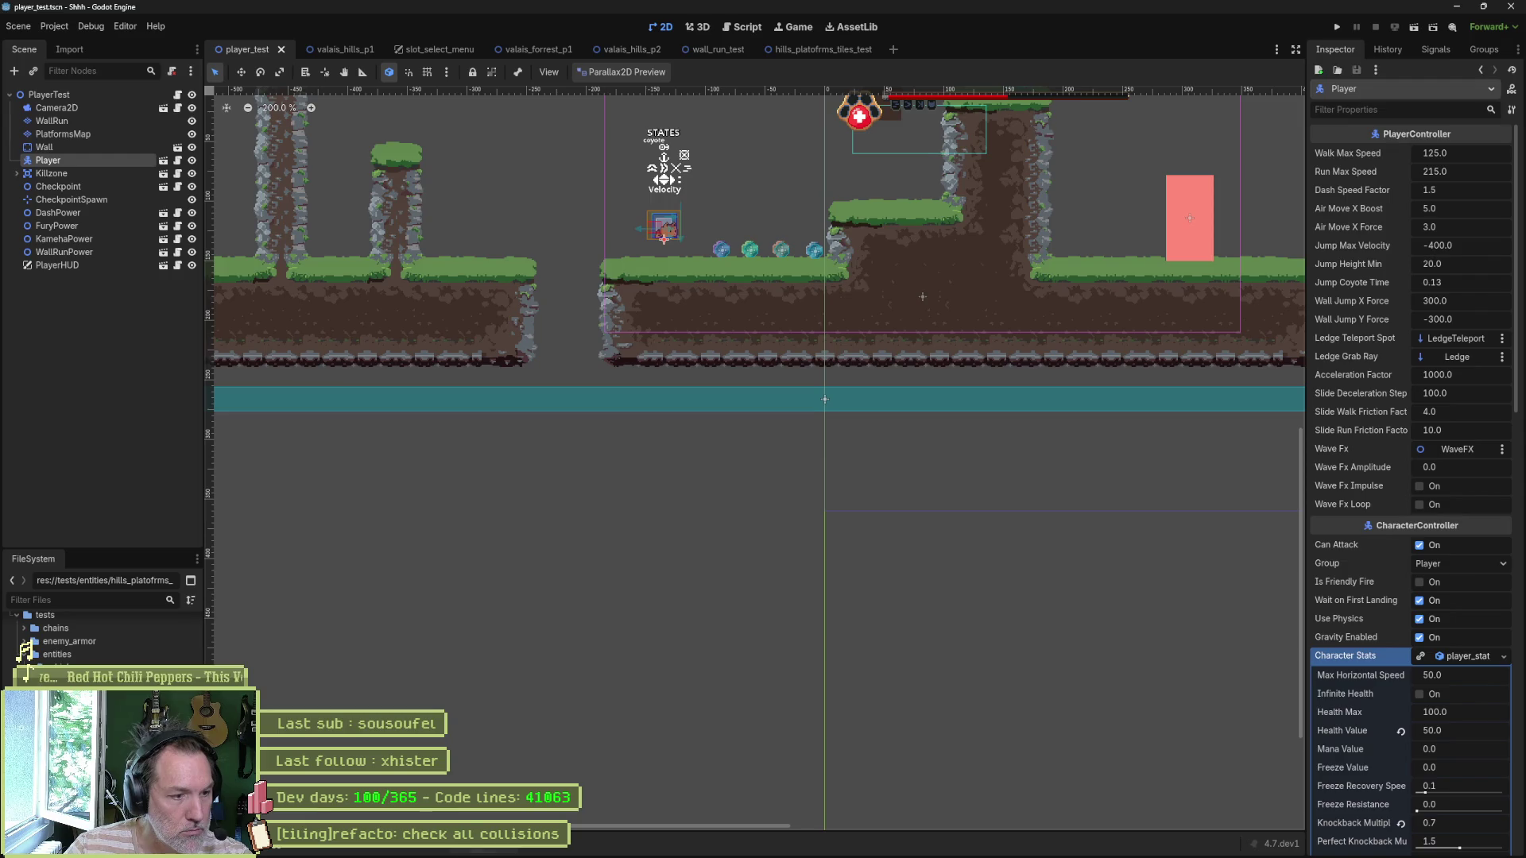
pyautogui.click(63, 134)
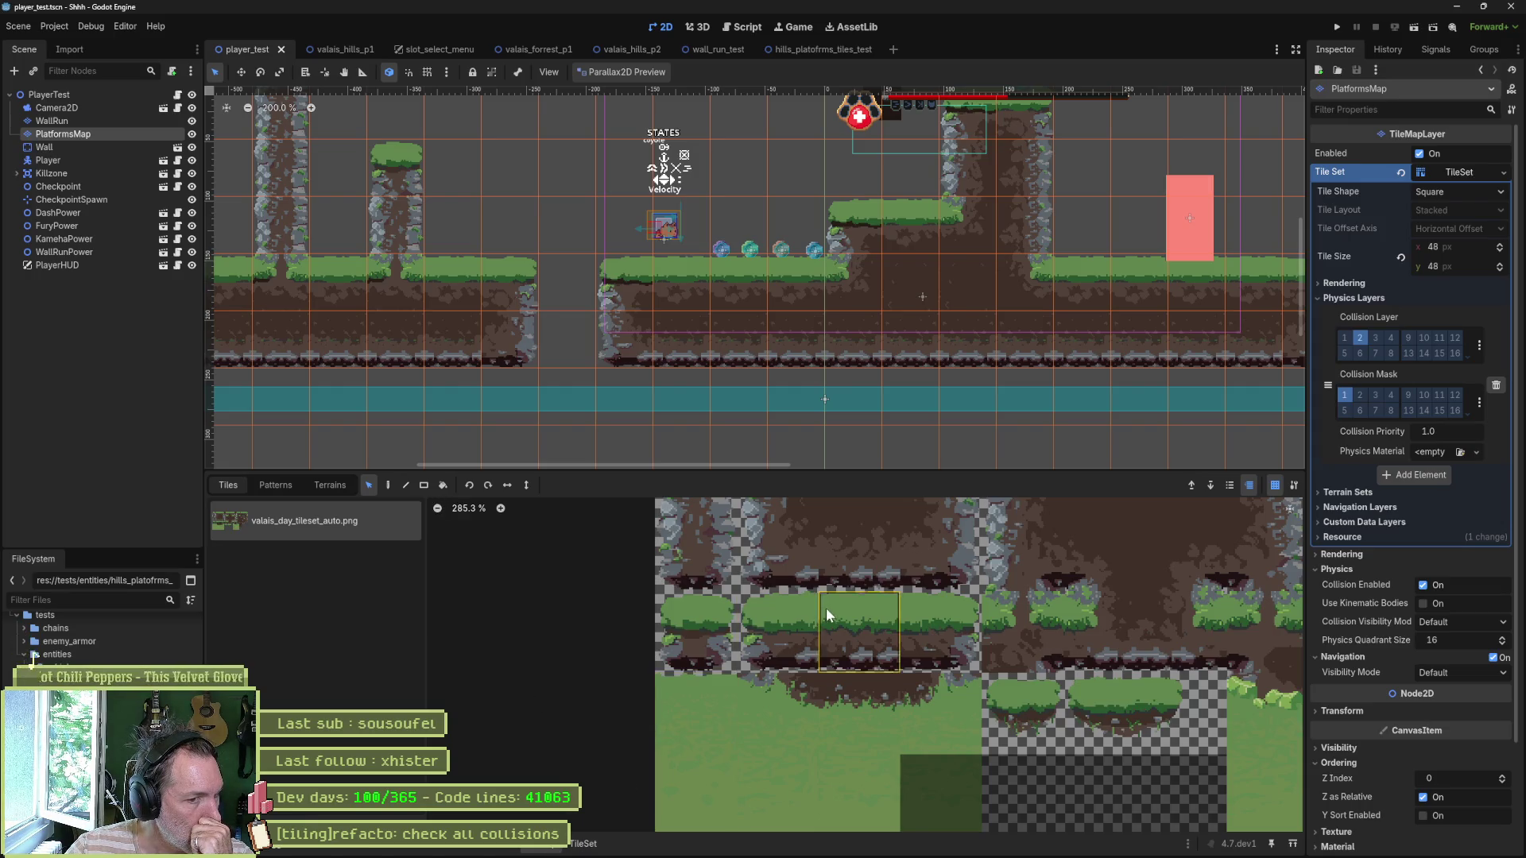
pyautogui.scroll(5, 822, 700)
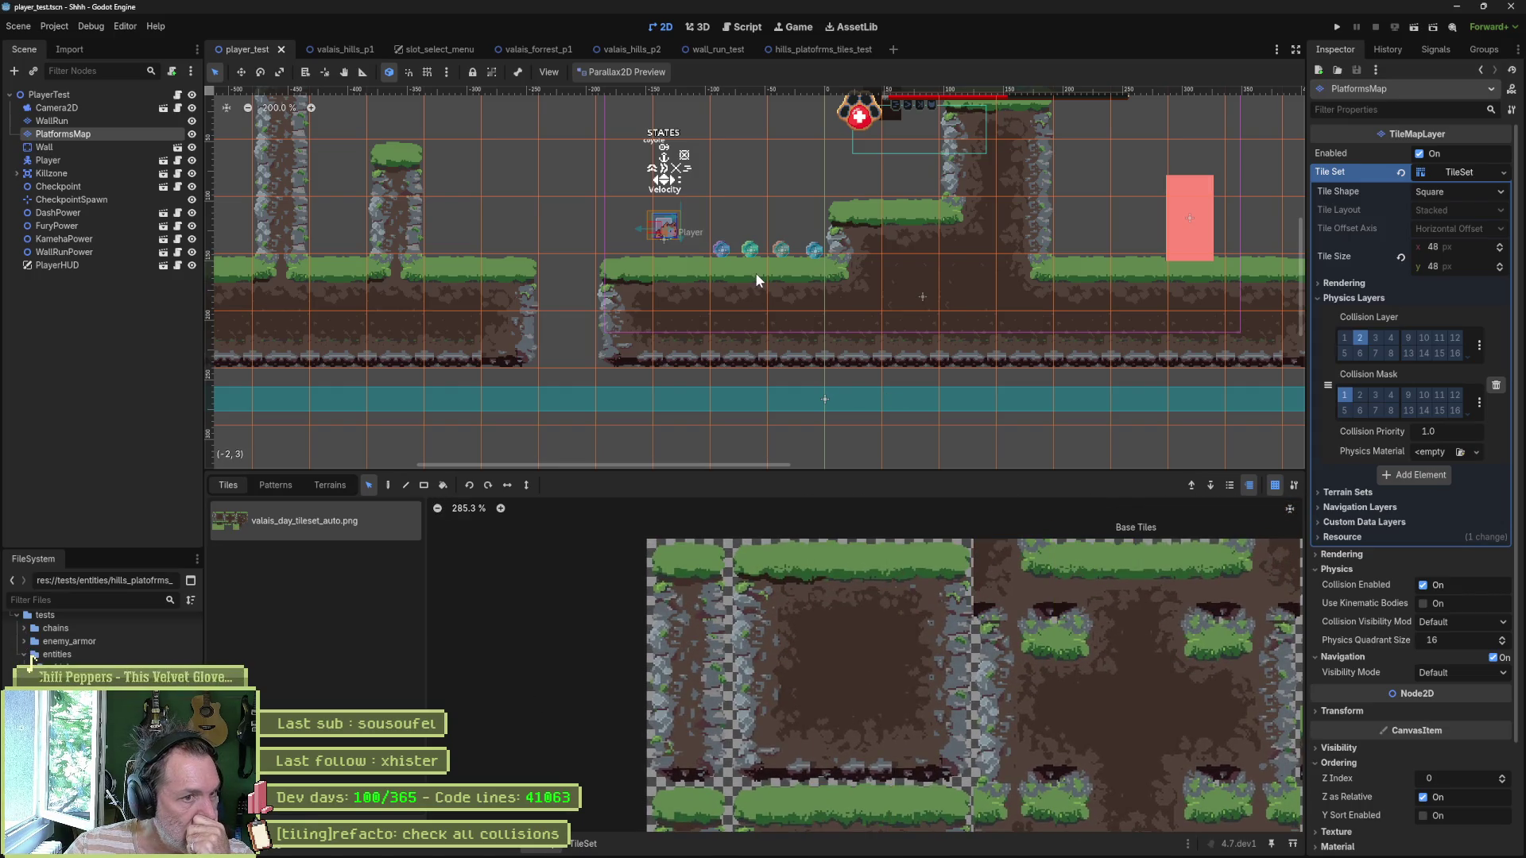
pyautogui.scroll(-1, 1037, 639)
pyautogui.hscroll(5, 790, 637)
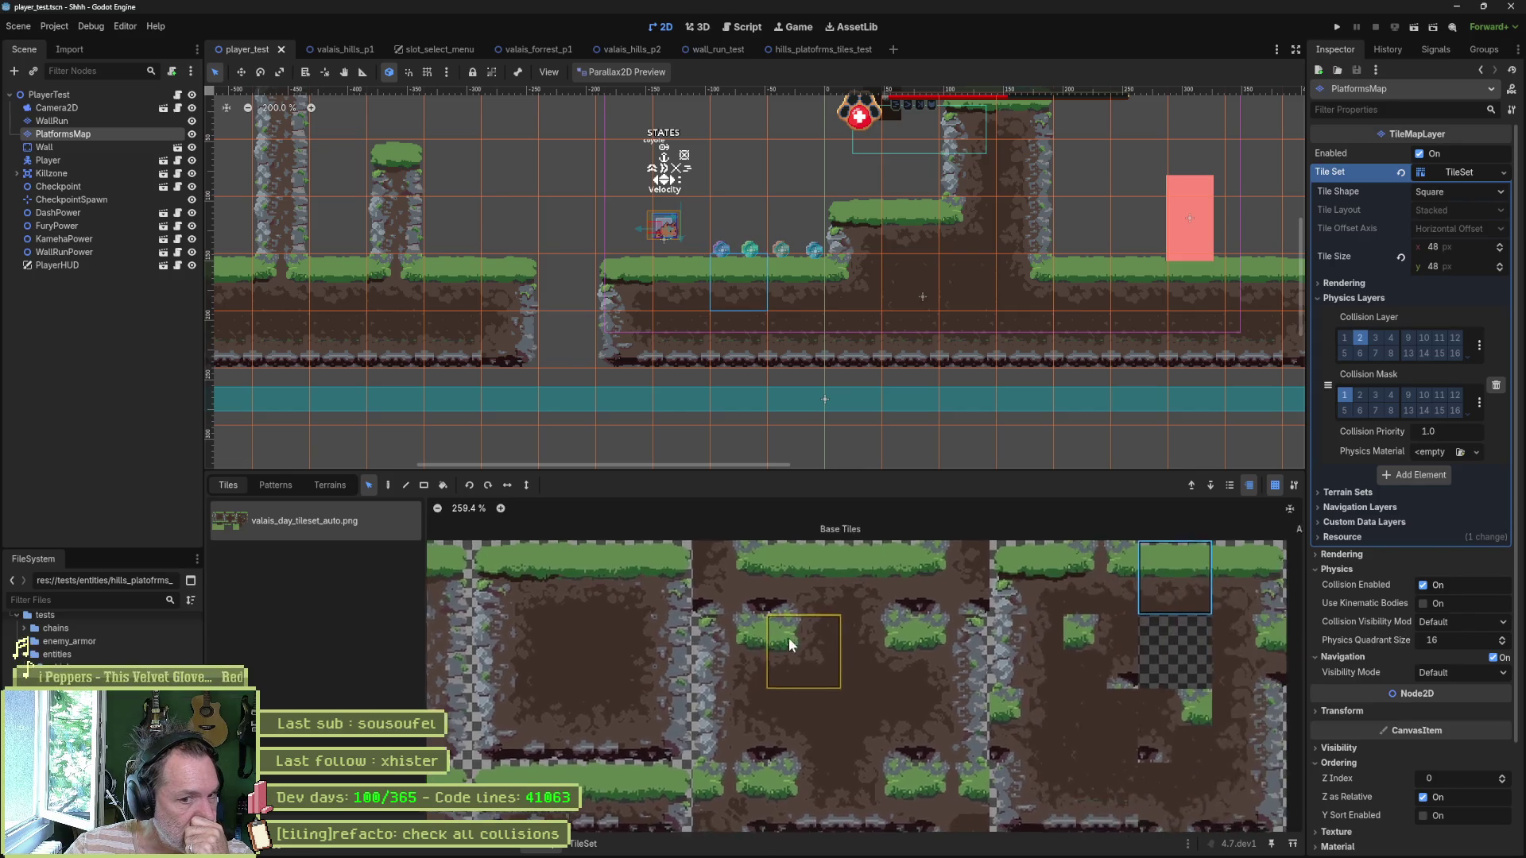
pyautogui.moveTo(1132, 572); pyautogui.dragTo(909, 628)
pyautogui.click(895, 618)
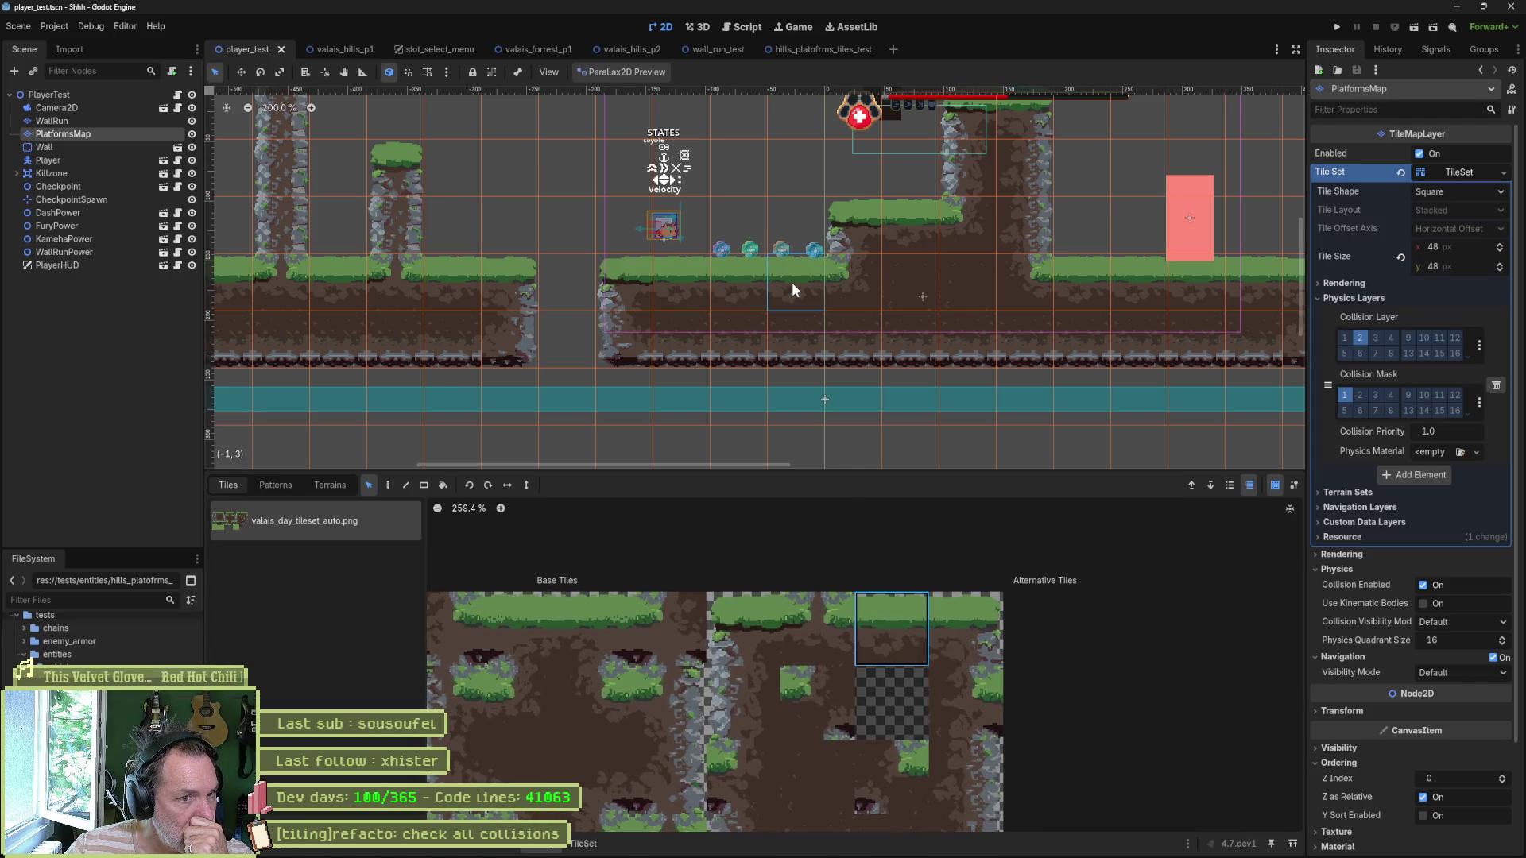
pyautogui.click(744, 628)
pyautogui.keyDown('ctrl'); pyautogui.click(698, 294); pyautogui.keyUp('ctrl')
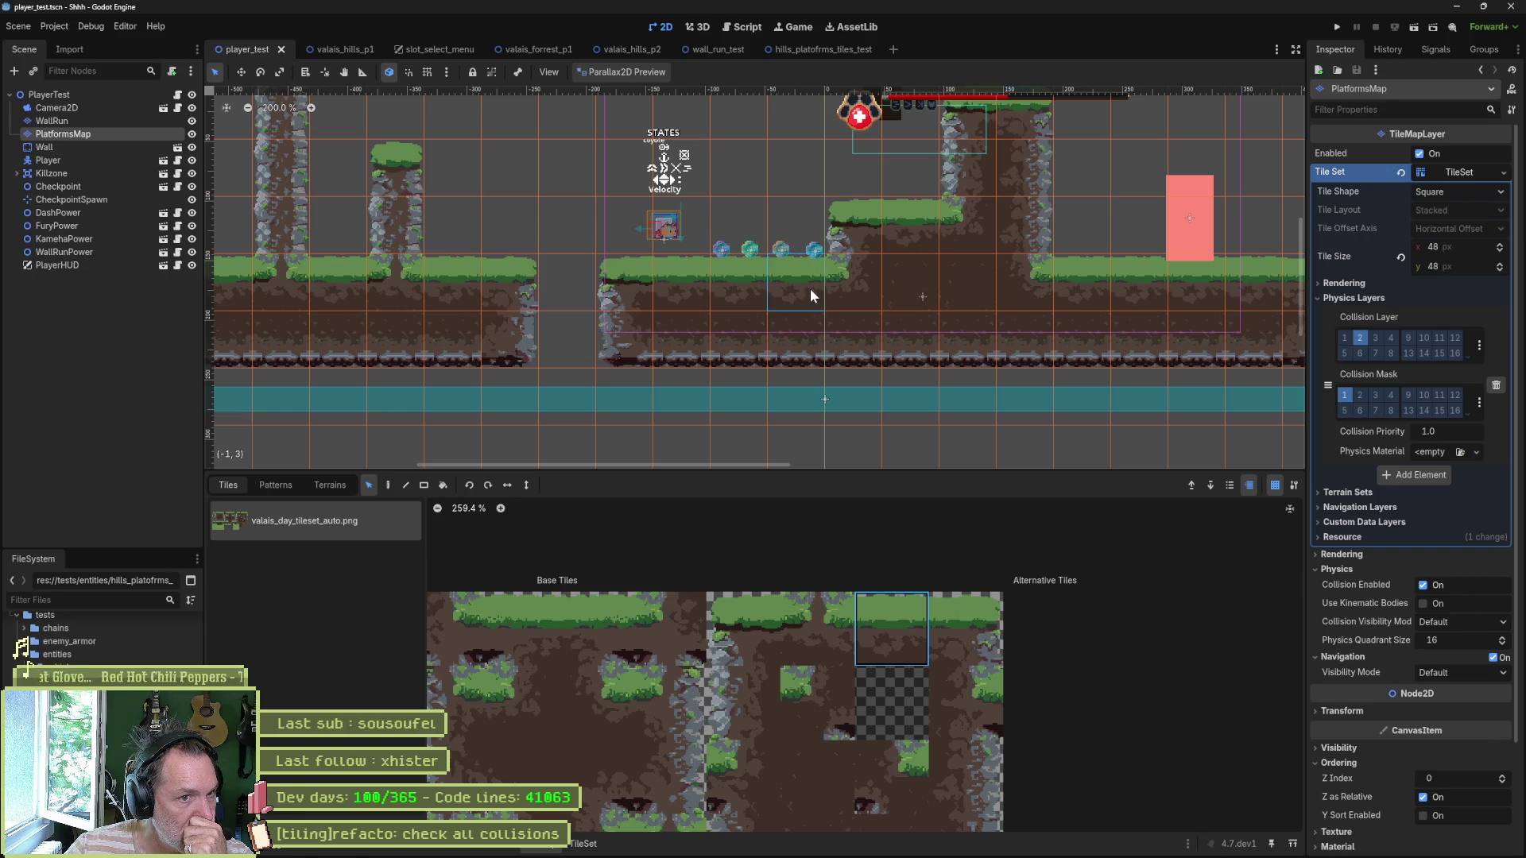
# Step: Check which tiles the level's platform cells use, then set the TileSet editor to Physics Layer 0 painting
pyautogui.moveTo(809, 288); pyautogui.dragTo(684, 290)
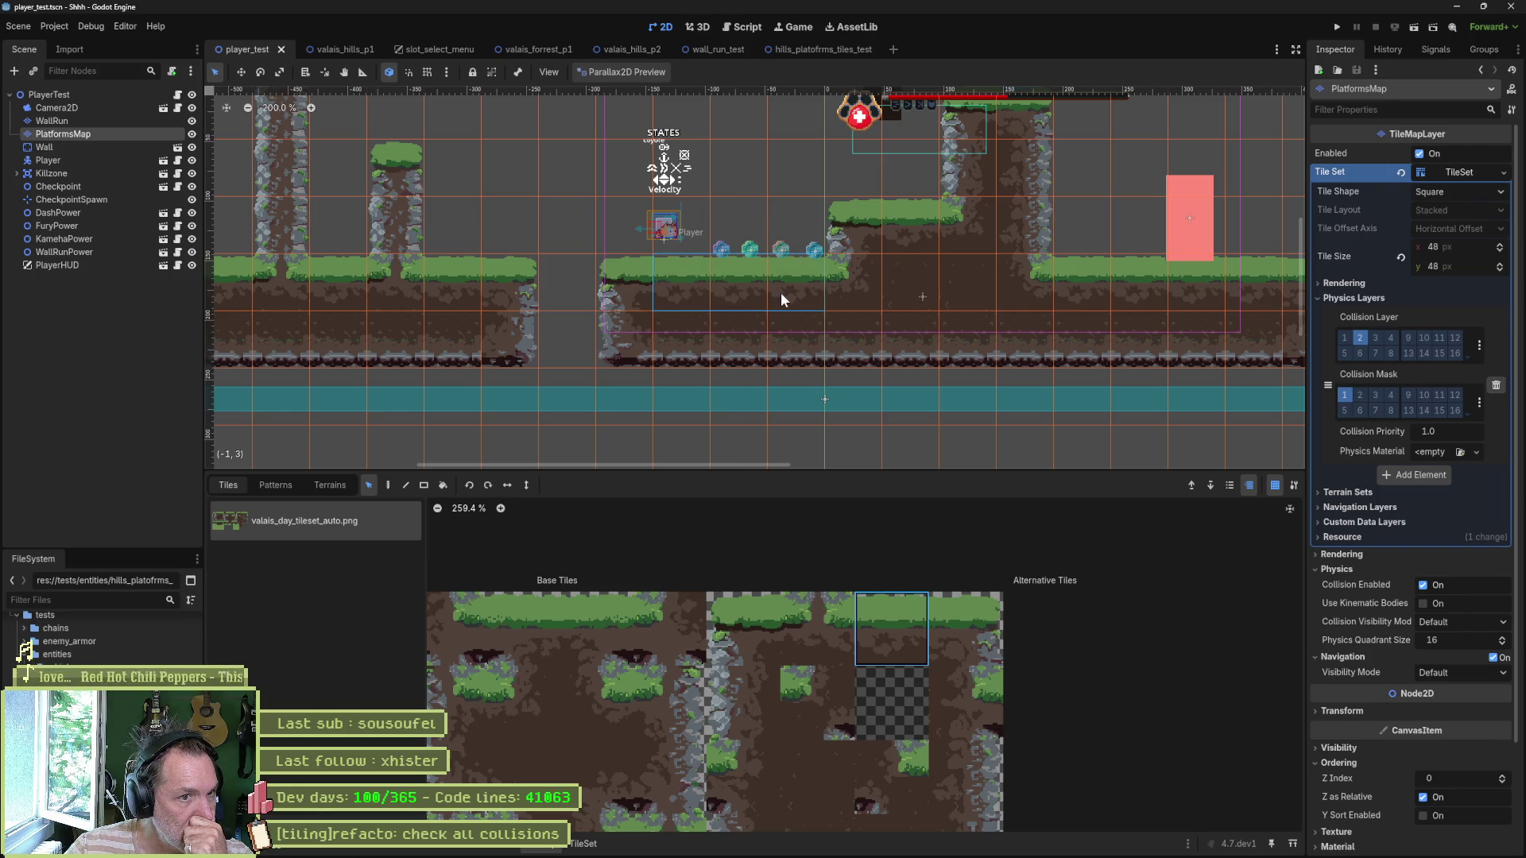
pyautogui.click(636, 288)
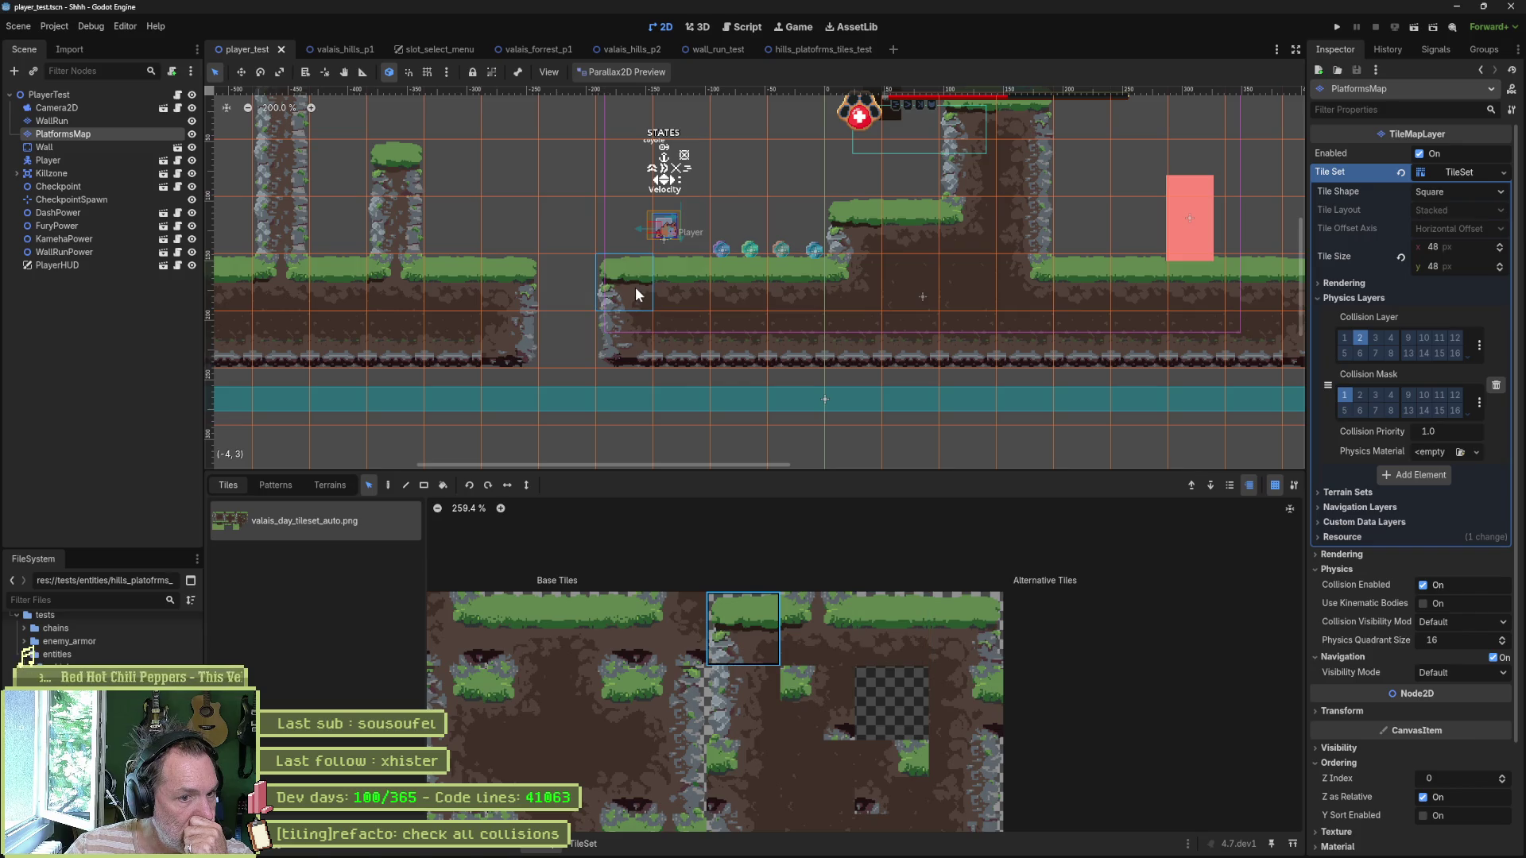
pyautogui.click(693, 294)
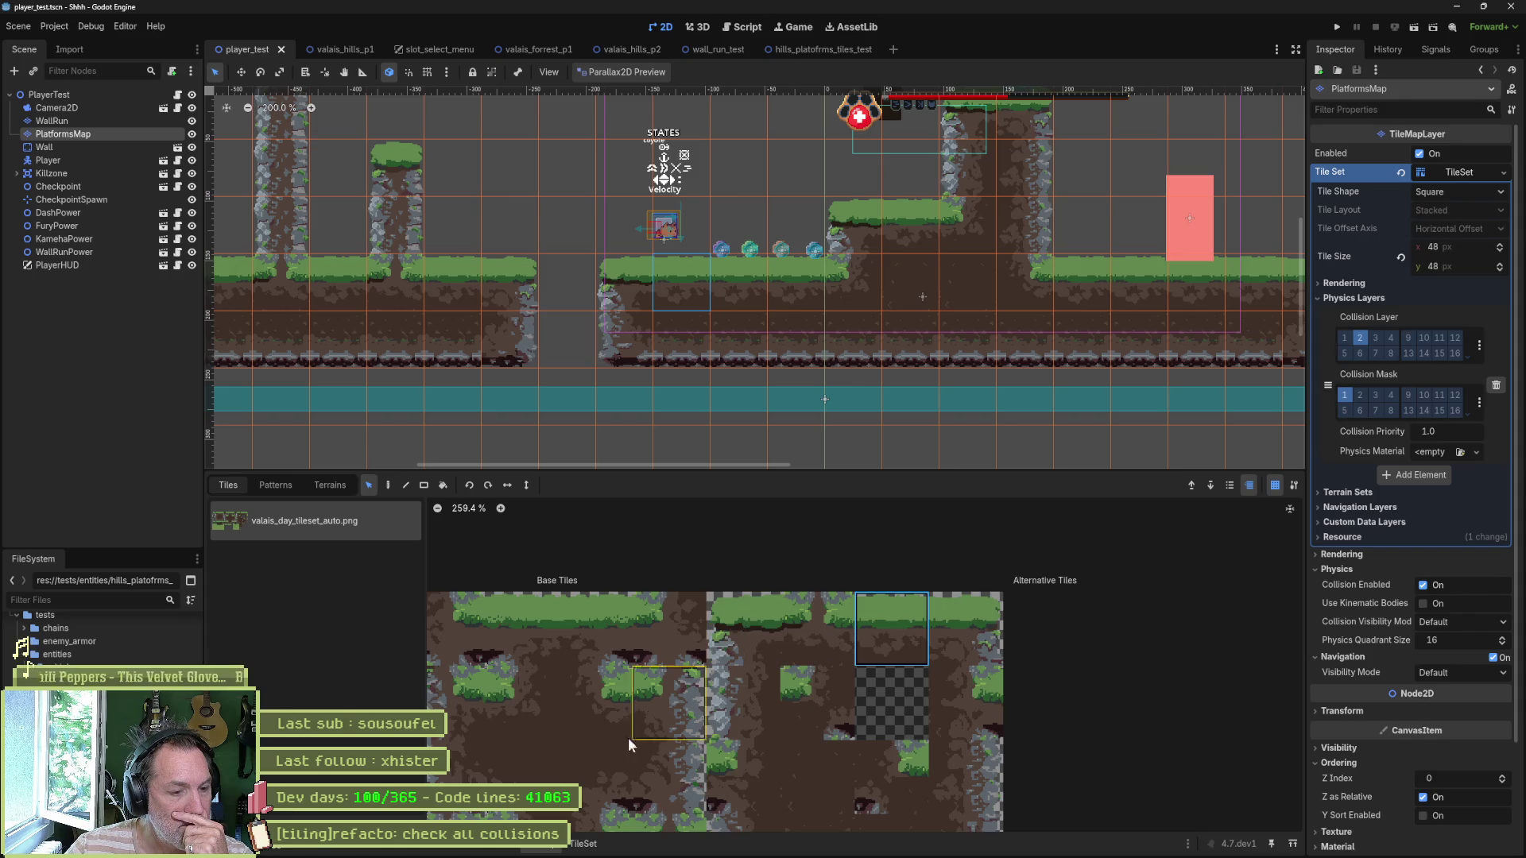
pyautogui.click(584, 843)
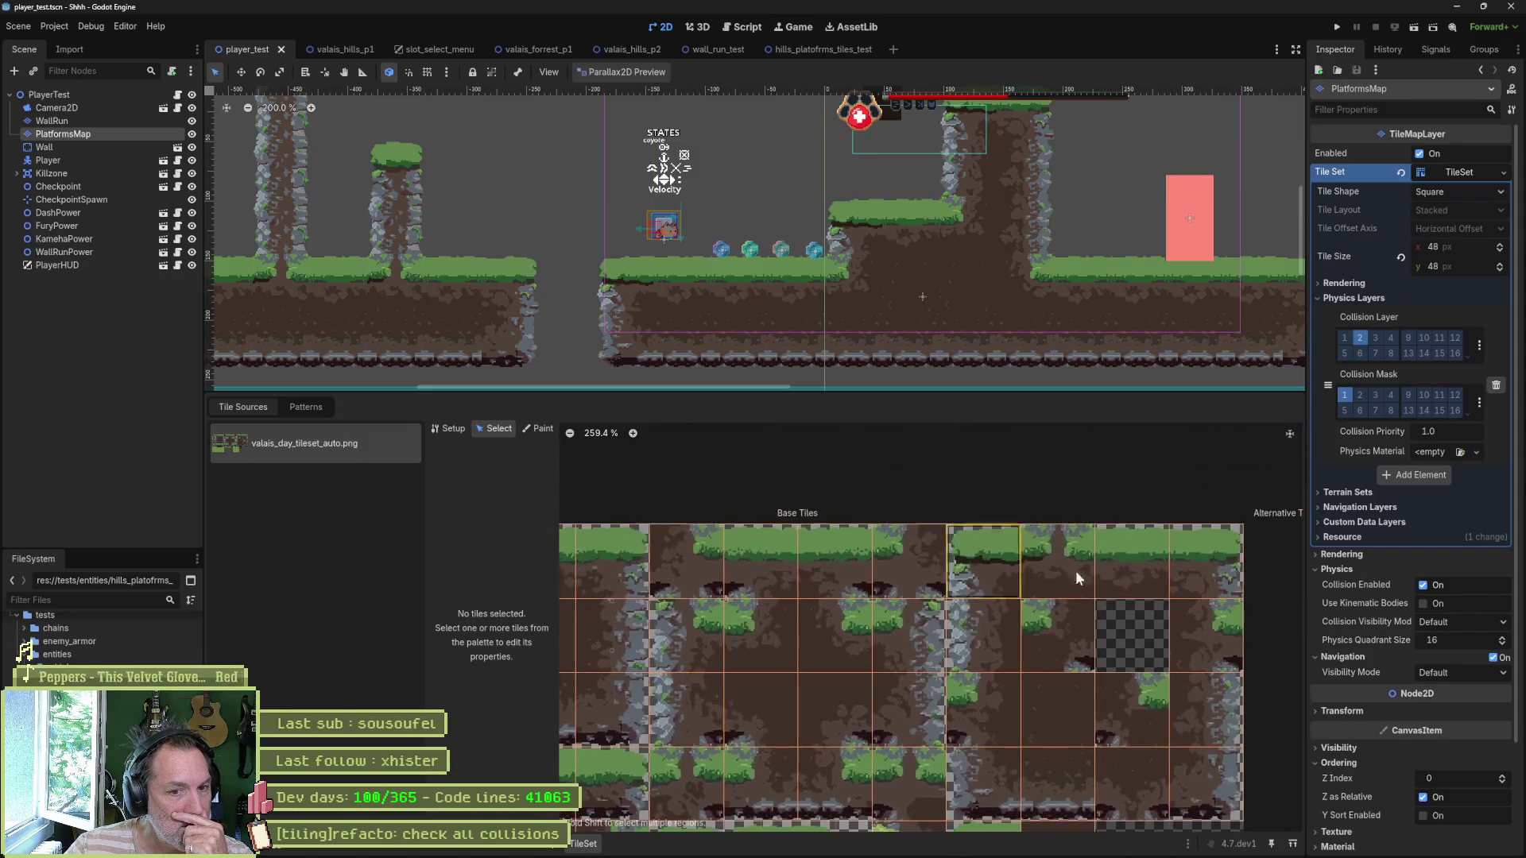
pyautogui.click(539, 429)
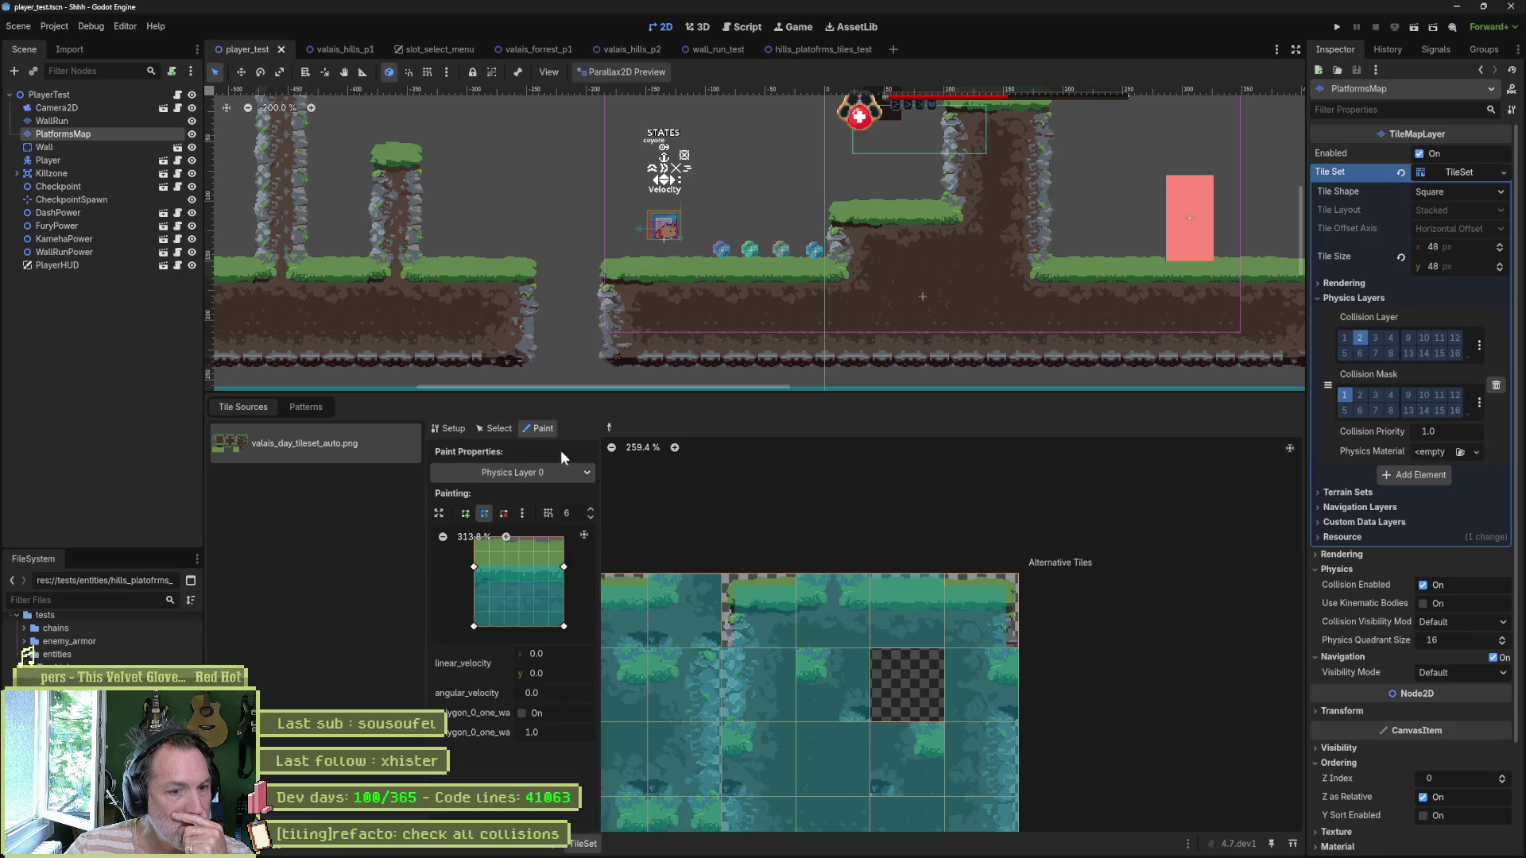
# Step: Paint the collision shape onto the grass-top tile, then run the scene, jump, and stop
pyautogui.scroll(3, 918, 608)
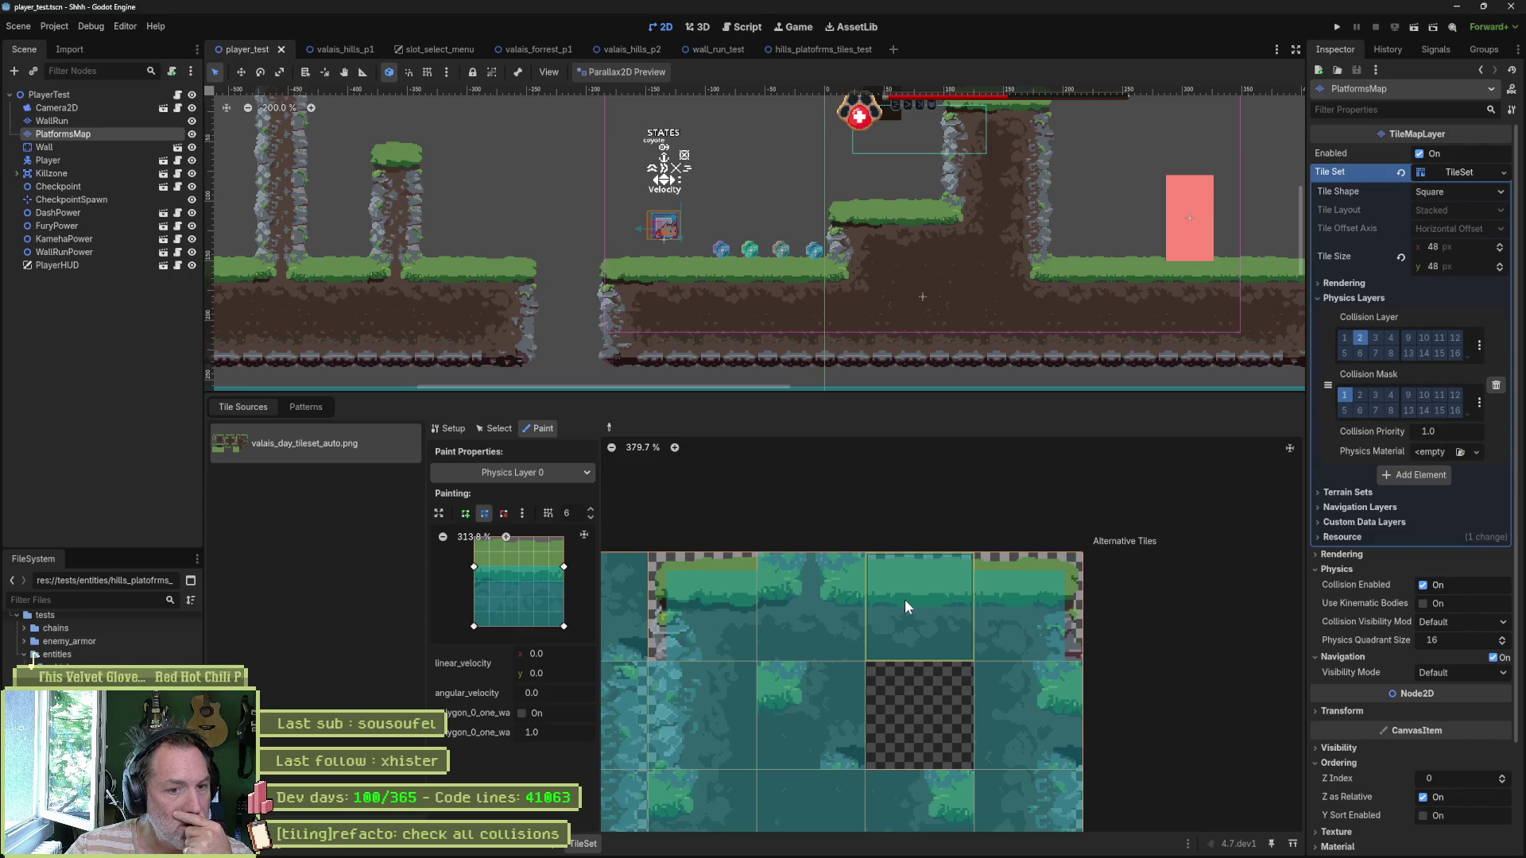
pyautogui.click(904, 599)
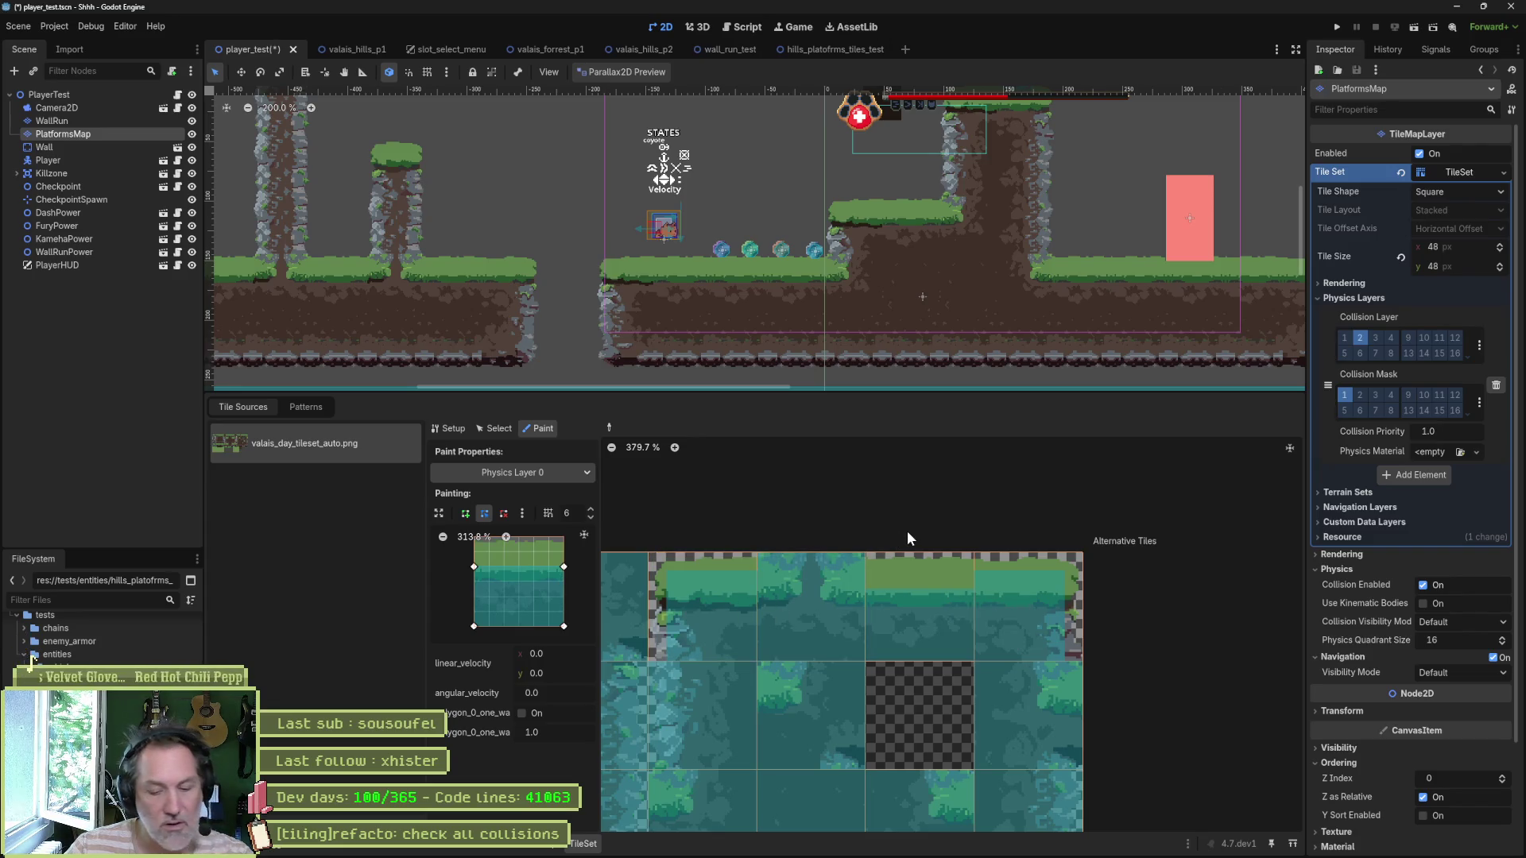
pyautogui.press('F6')
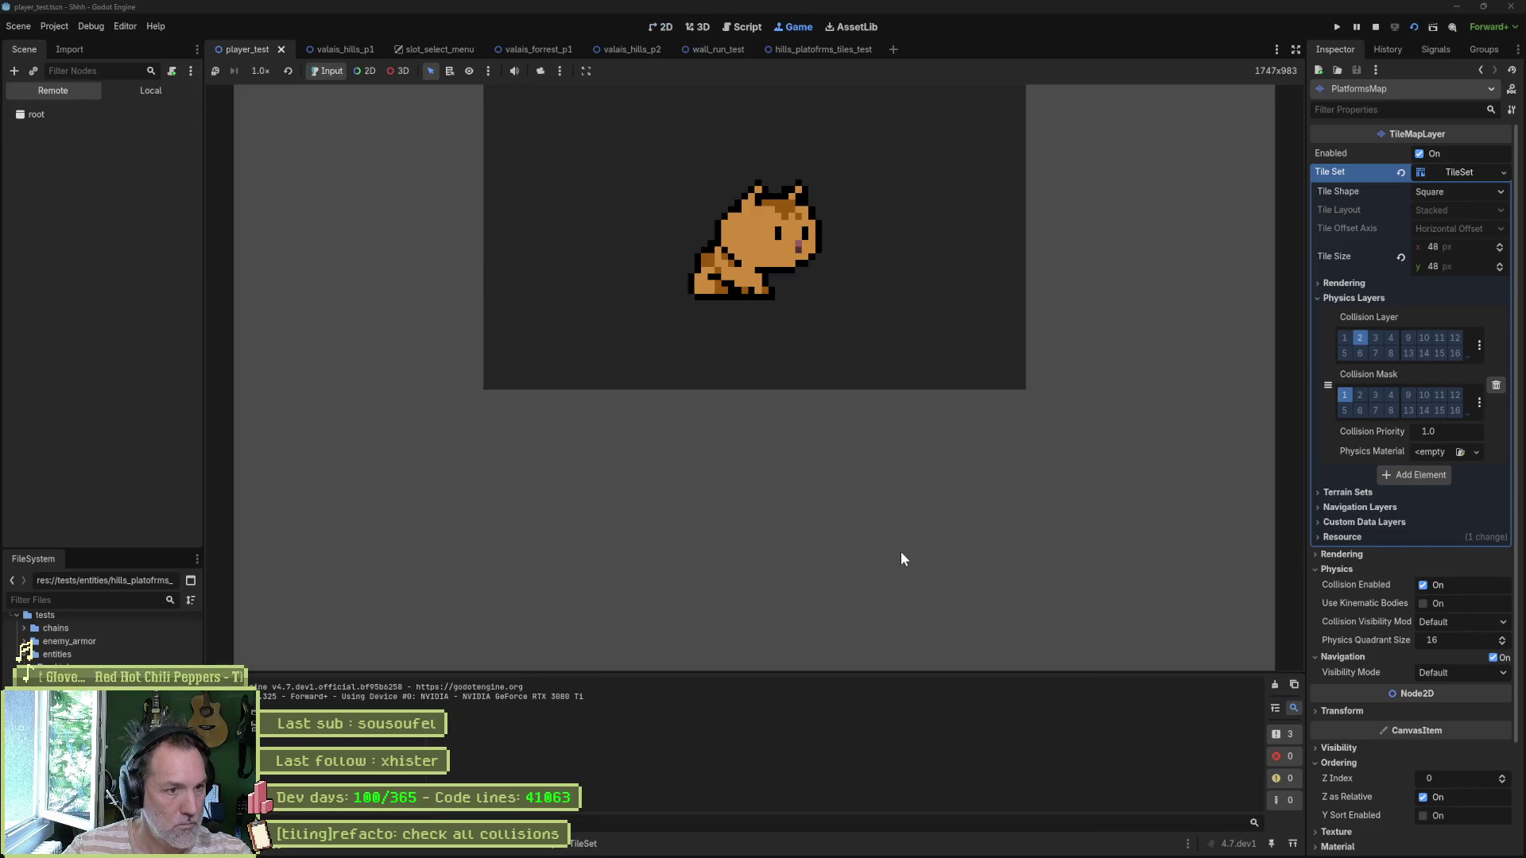
pyautogui.press('space')
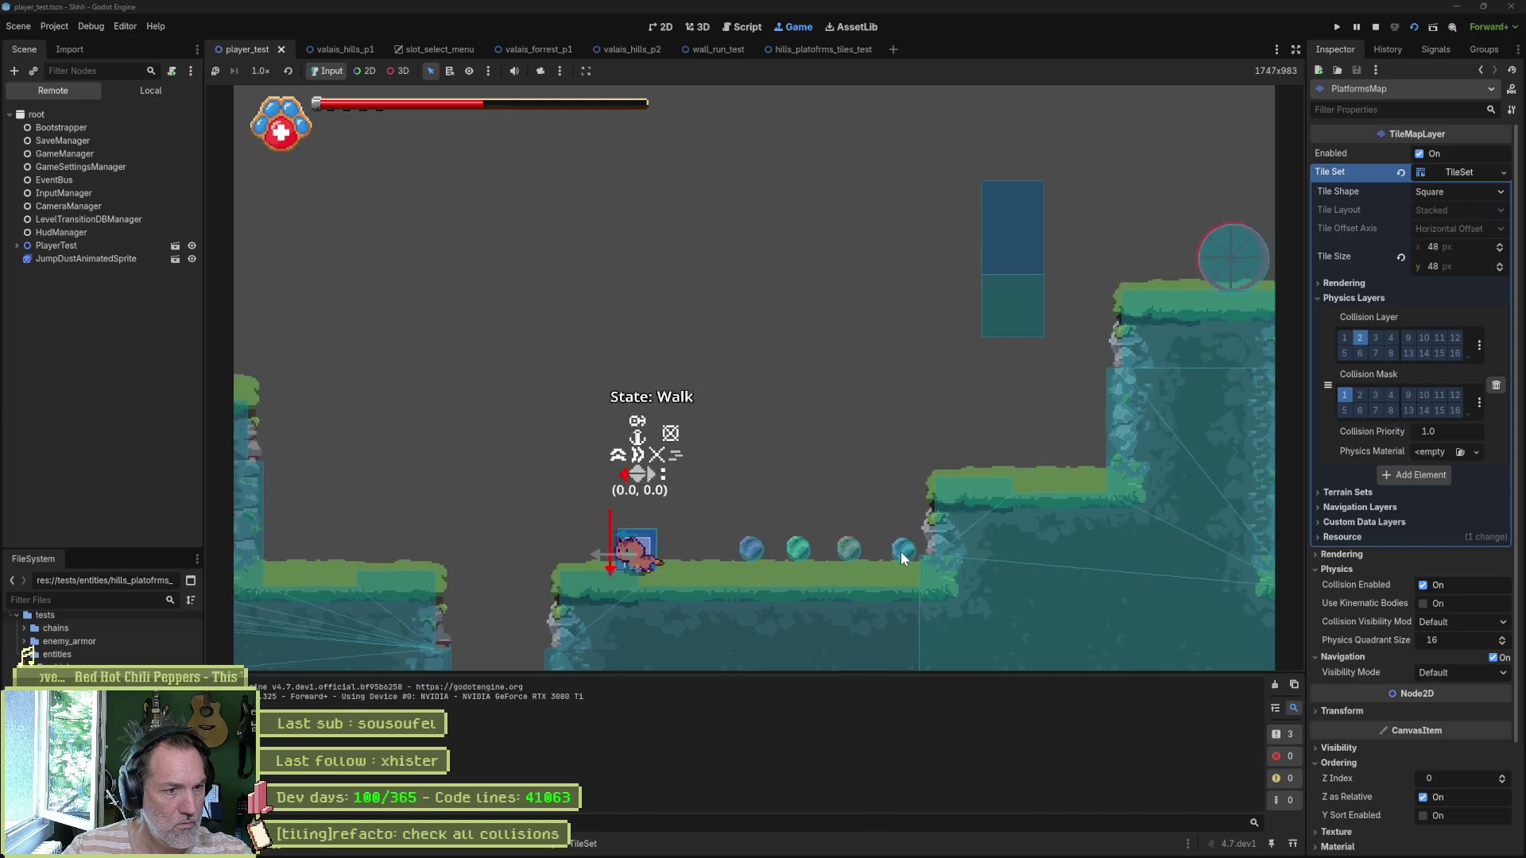
pyautogui.press('F8')
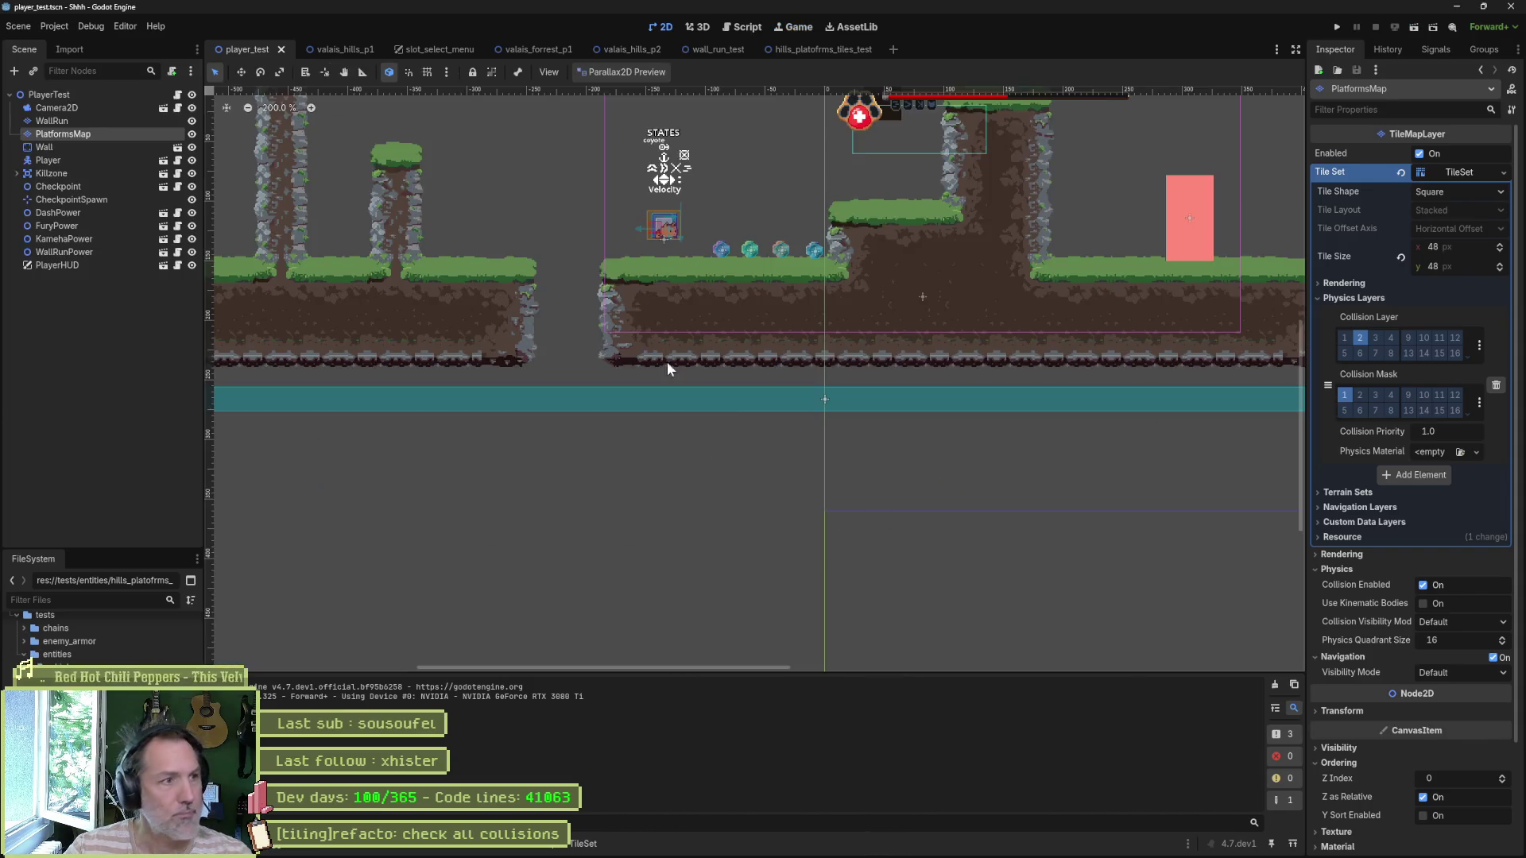
# Step: Toggle Debug > Visible Collision Shapes, rerun, walk left and right with a jump, and stop
pyautogui.click(91, 27)
pyautogui.click(188, 90)
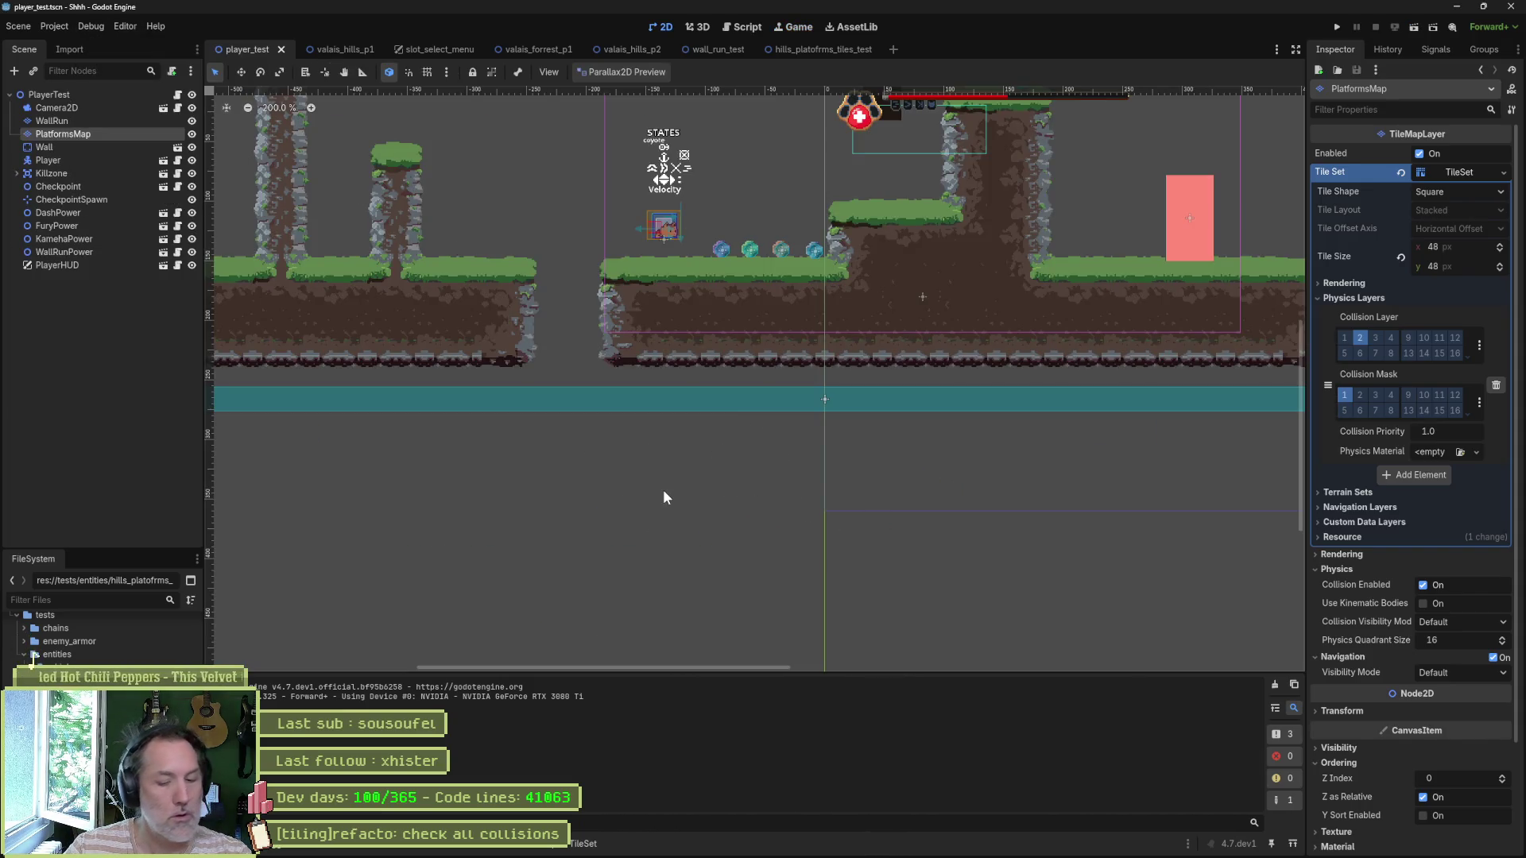
pyautogui.press('F6')
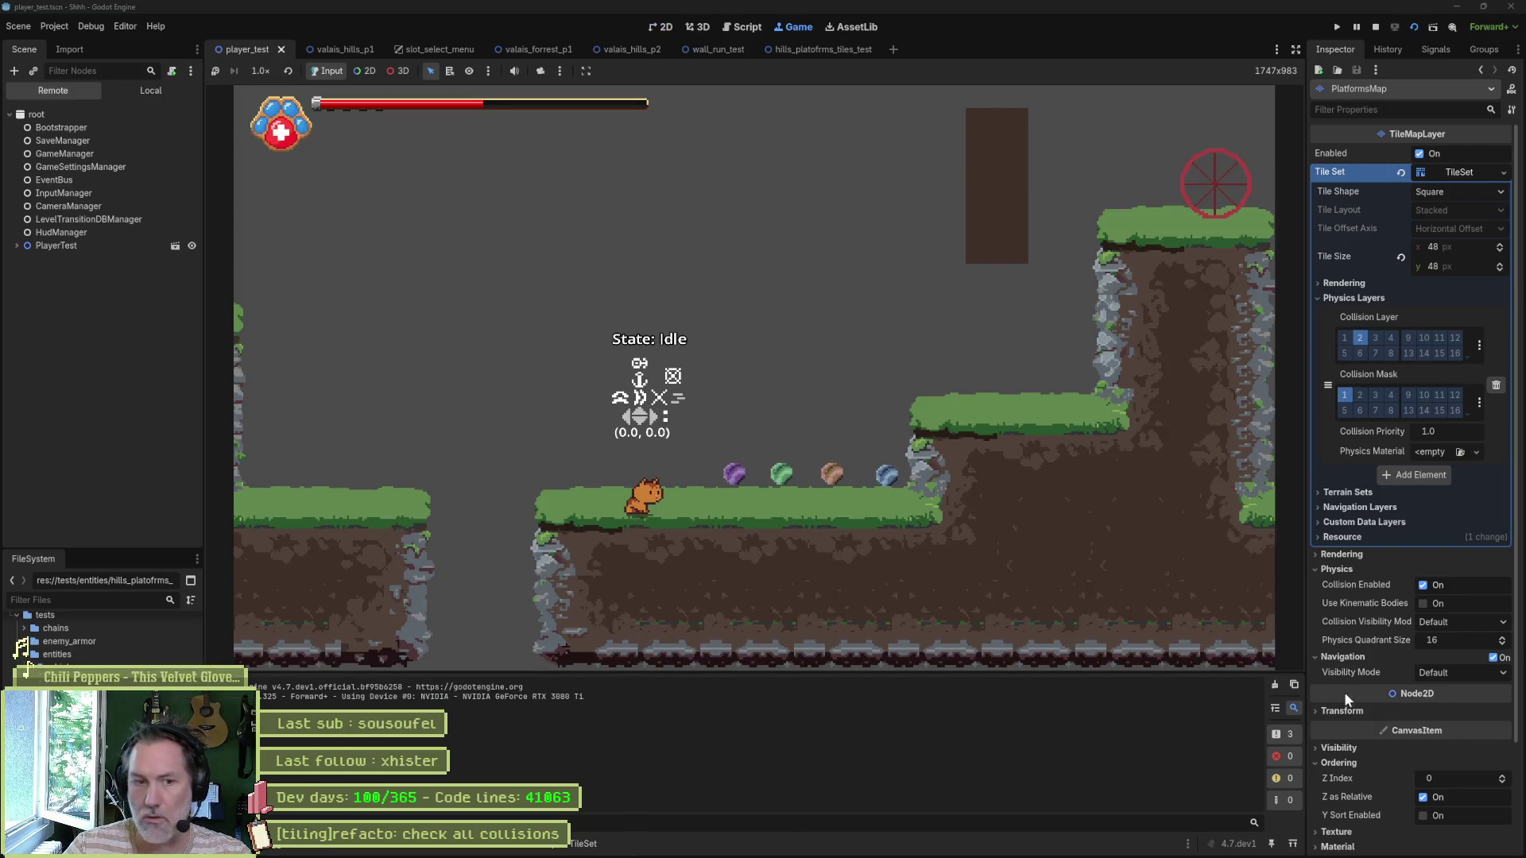
pyautogui.press('Left')
pyautogui.press('space')
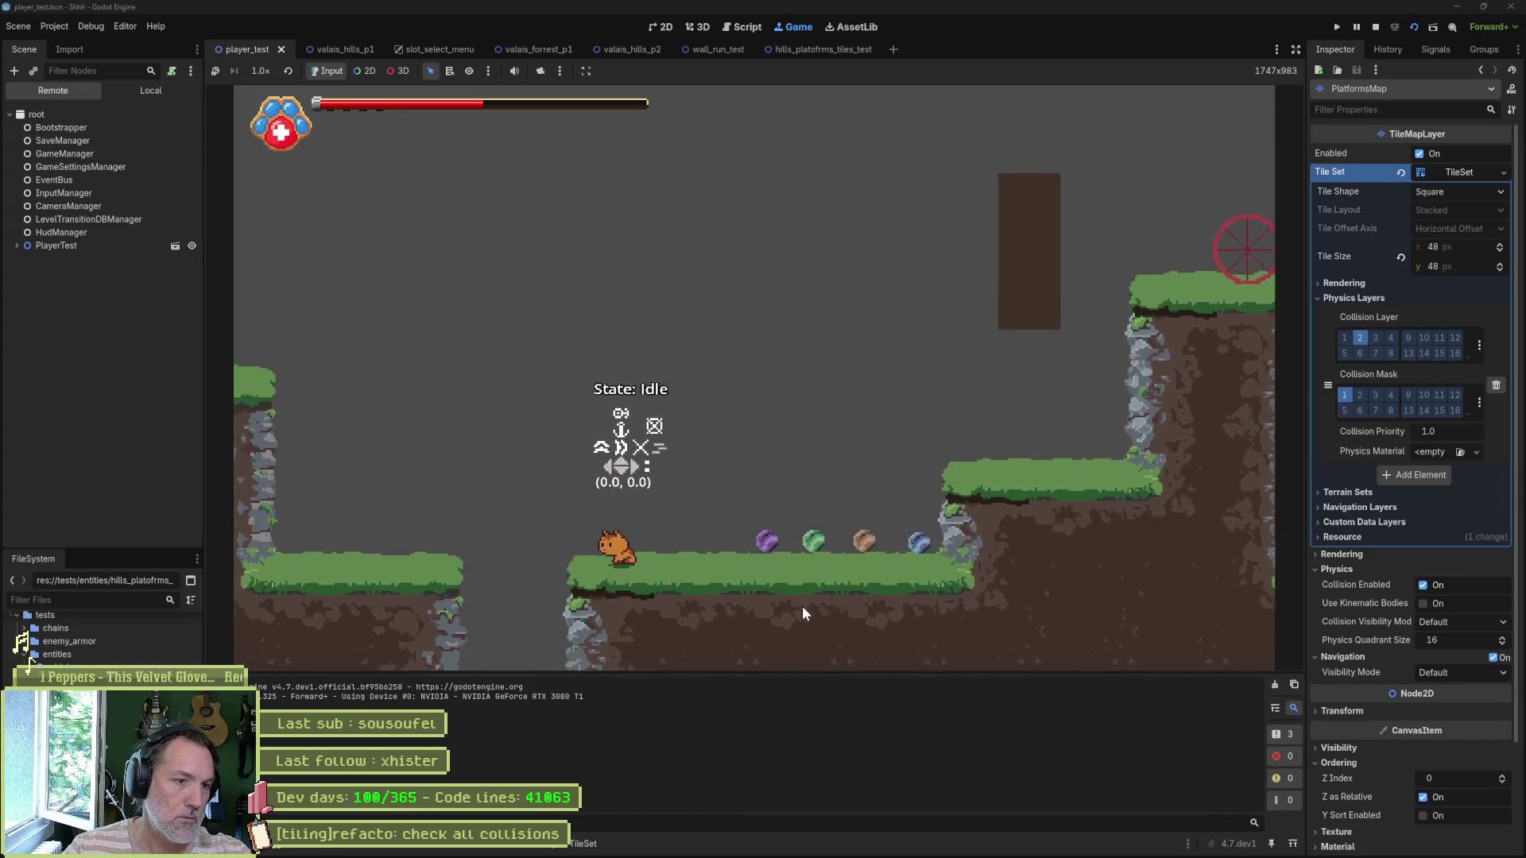
pyautogui.press('Right')
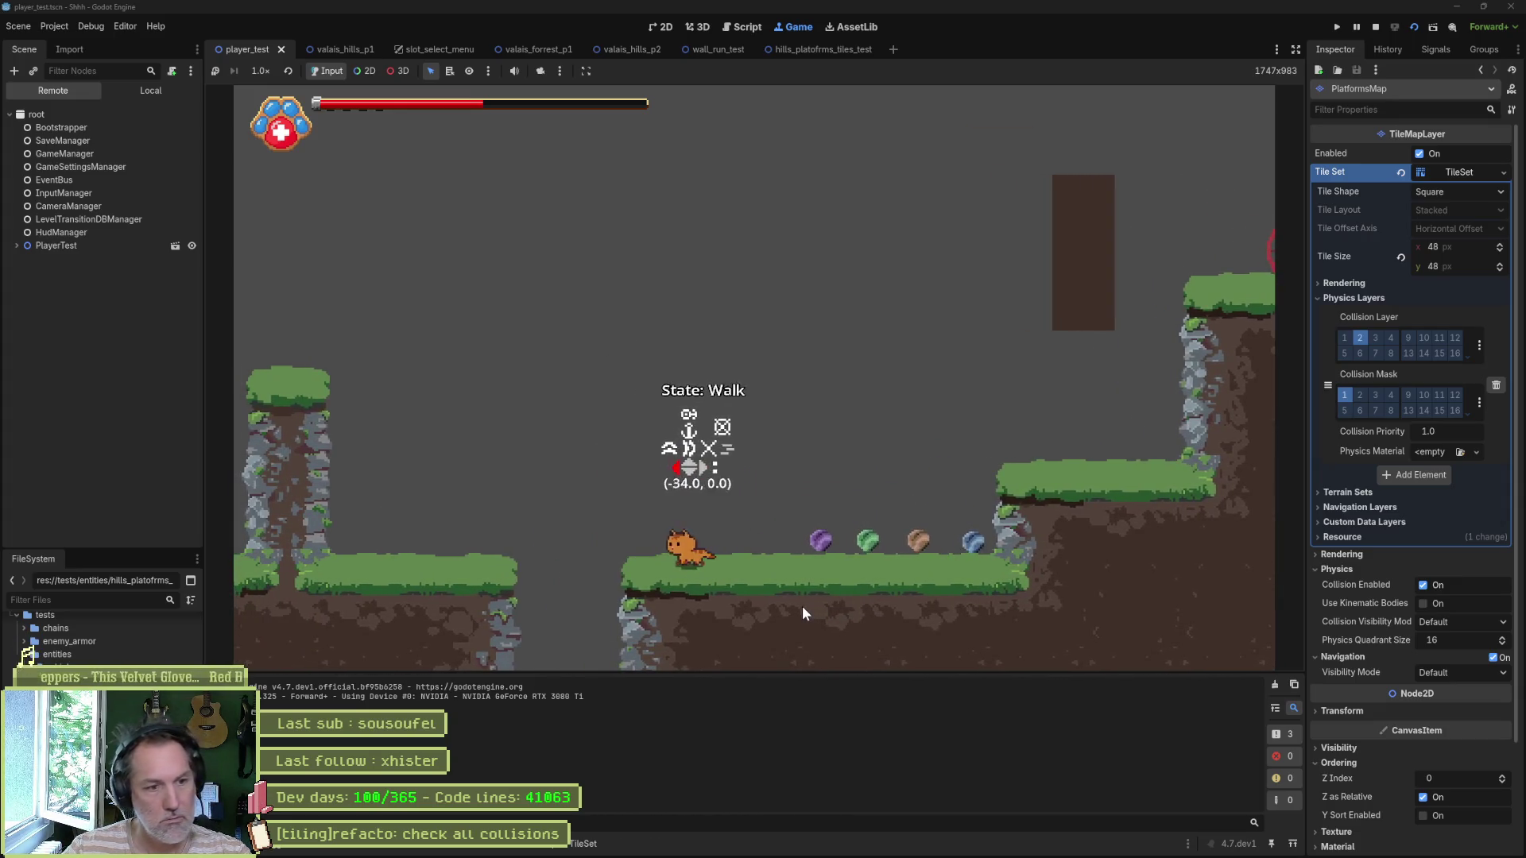
pyautogui.press('Left')
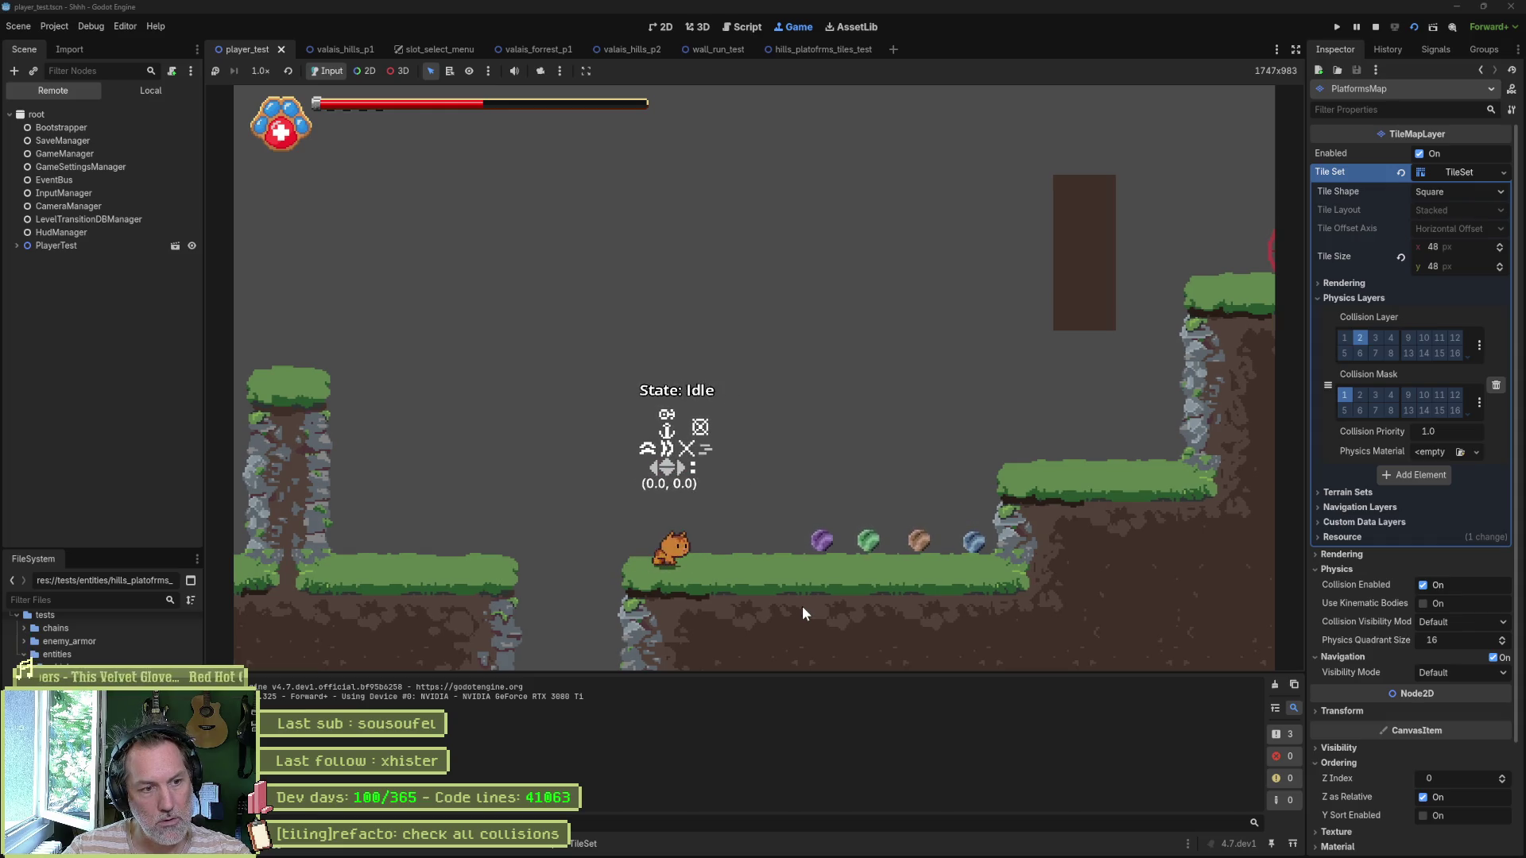
pyautogui.press('Right')
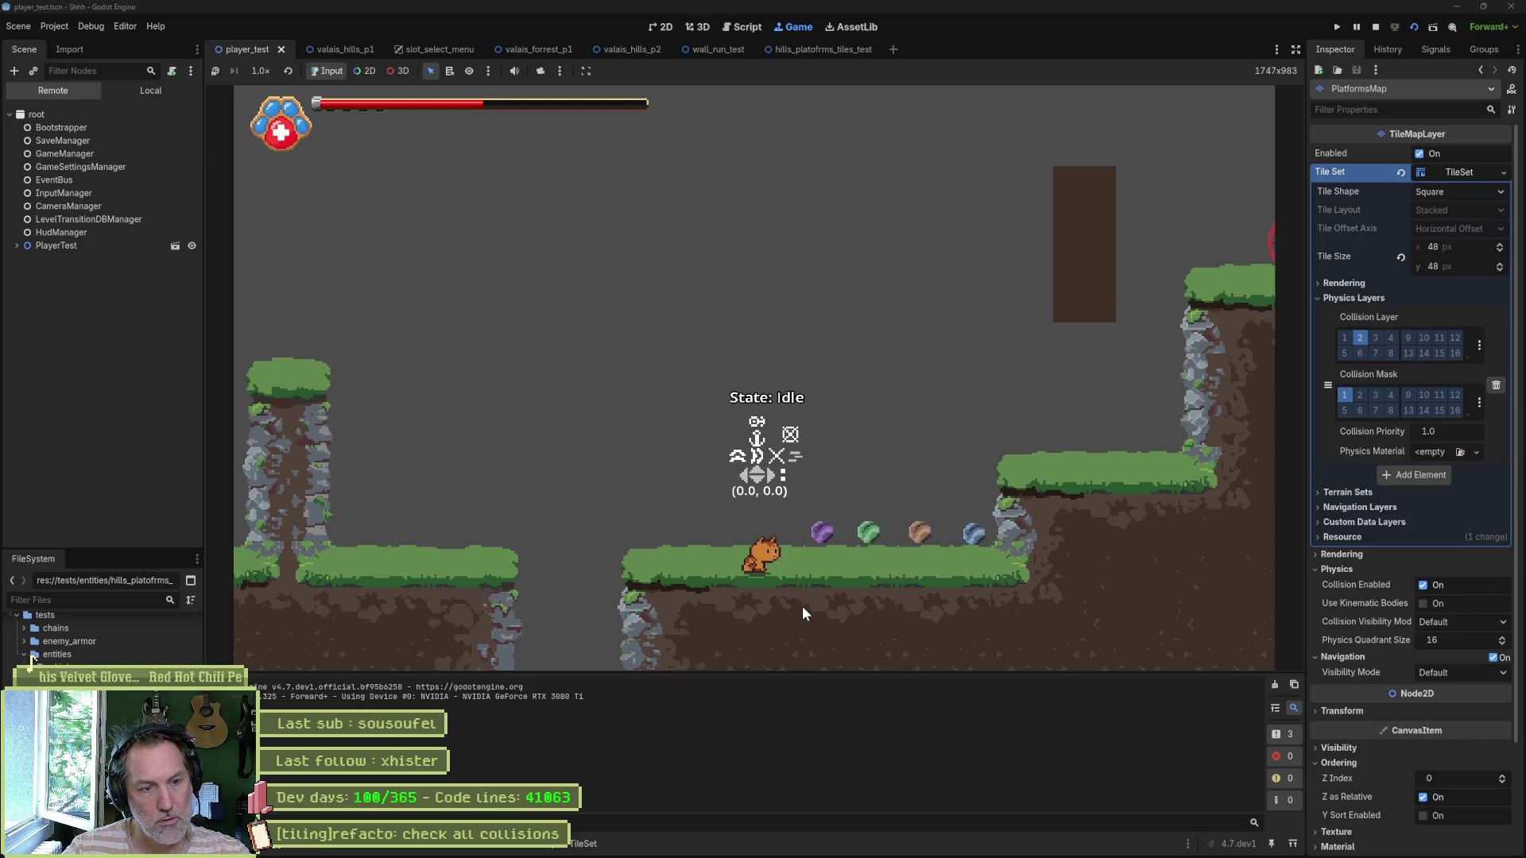
pyautogui.press('F8')
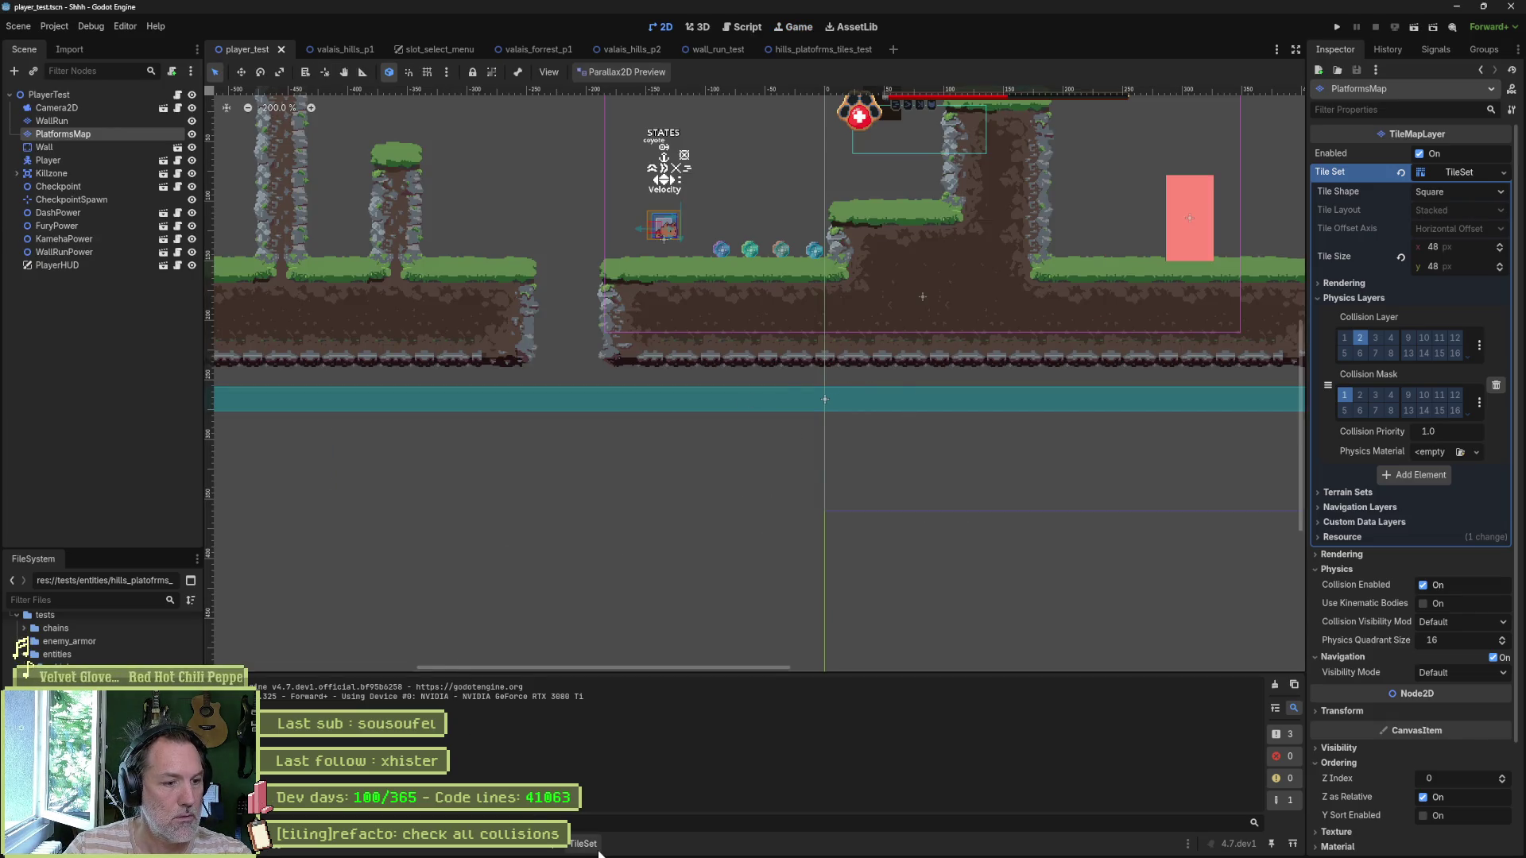
# Step: Reopen the tileset editor, raise the polygon's top-right corner to slope its top, and select the left grass-edge tile
pyautogui.click(584, 843)
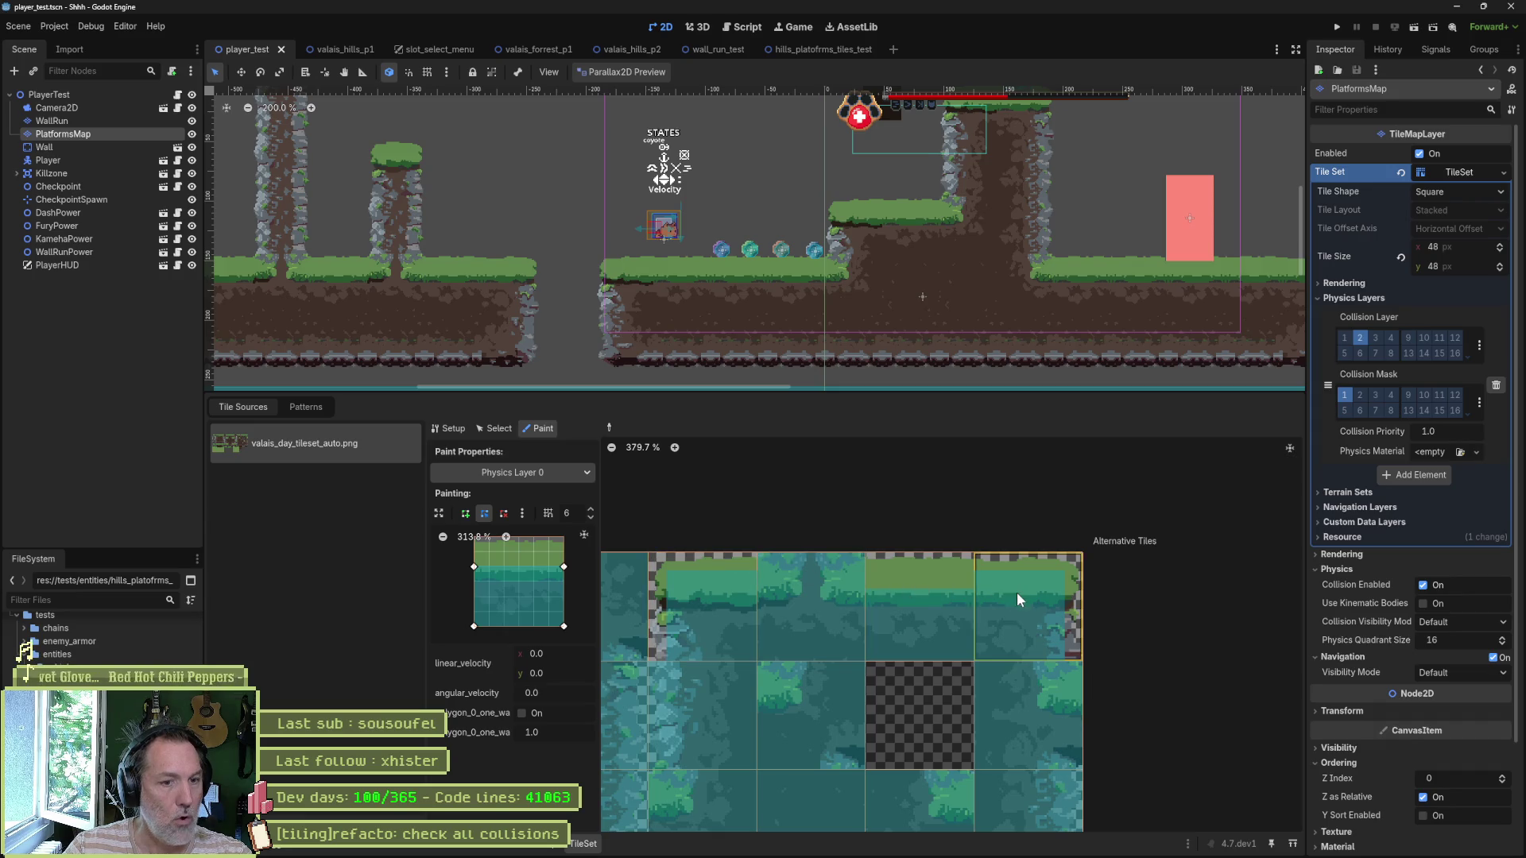
pyautogui.moveTo(563, 567); pyautogui.dragTo(563, 552)
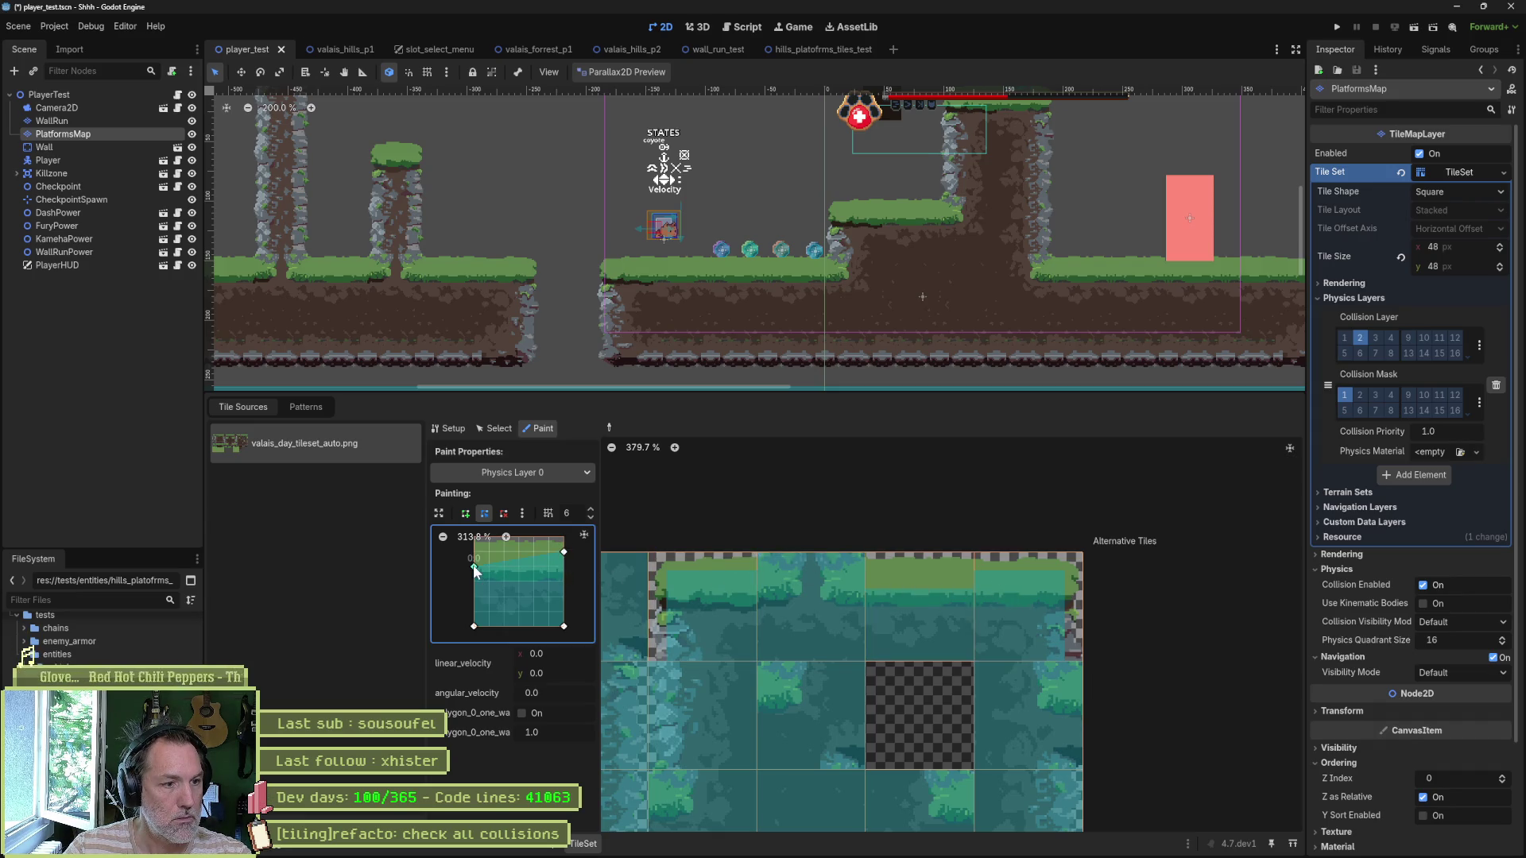
pyautogui.hscroll(-5, 855, 618)
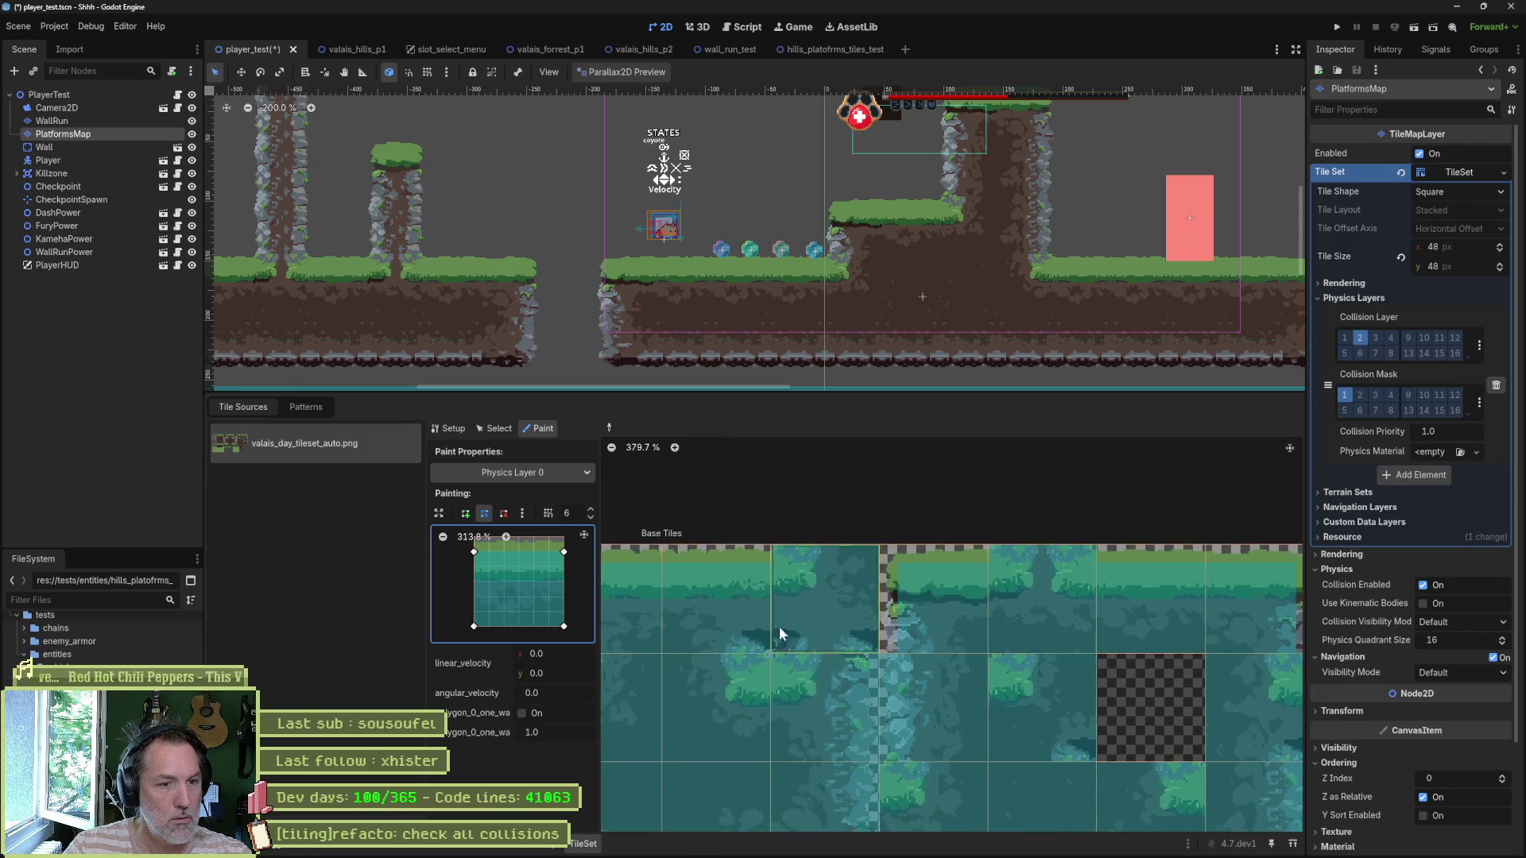
pyautogui.hscroll(-5, 960, 618)
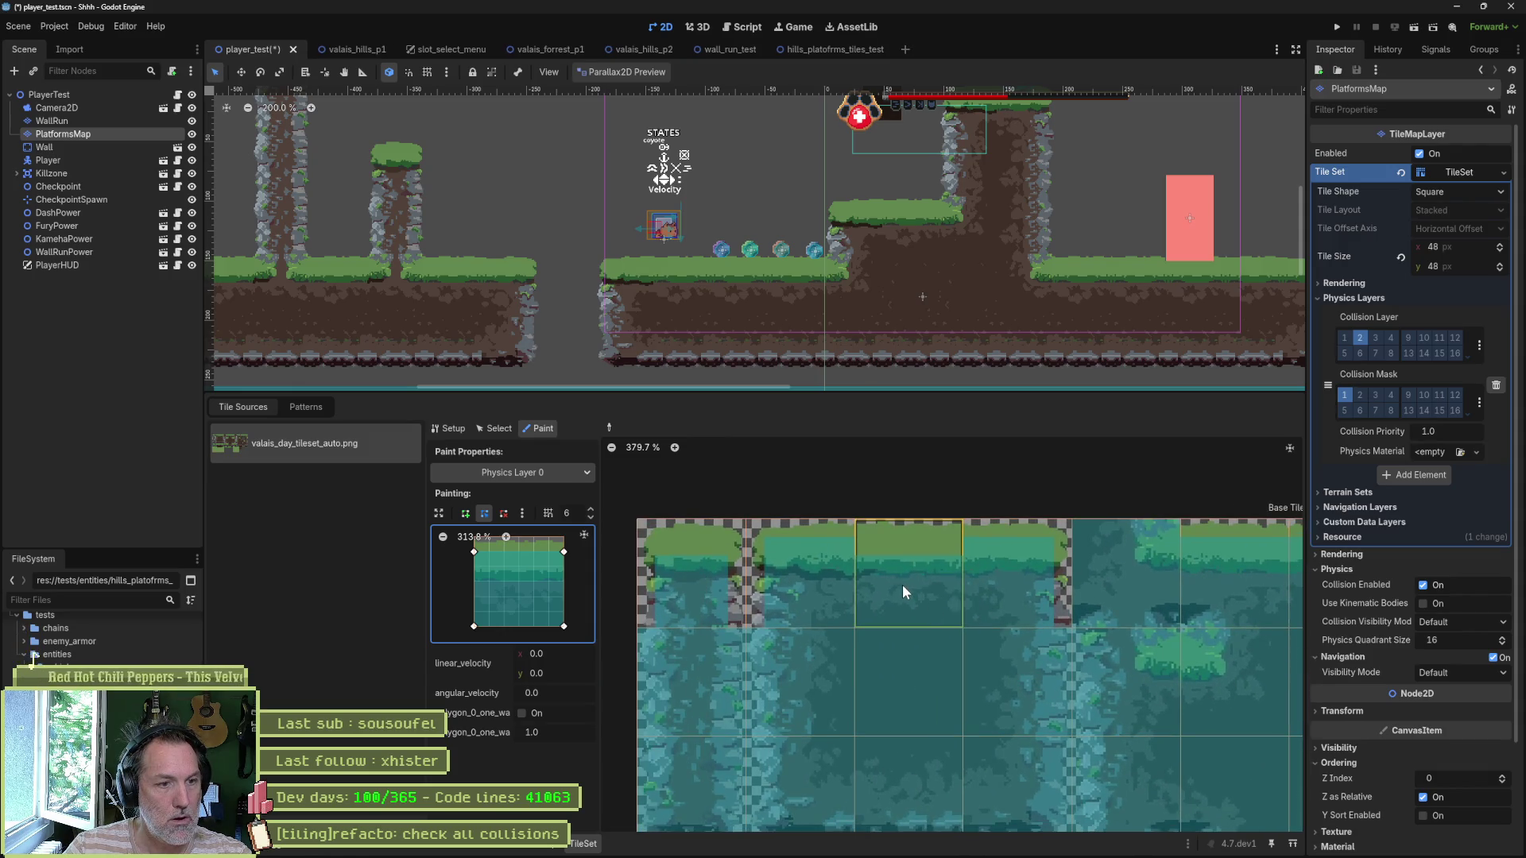
pyautogui.hscroll(-3, 991, 599)
pyautogui.click(879, 595)
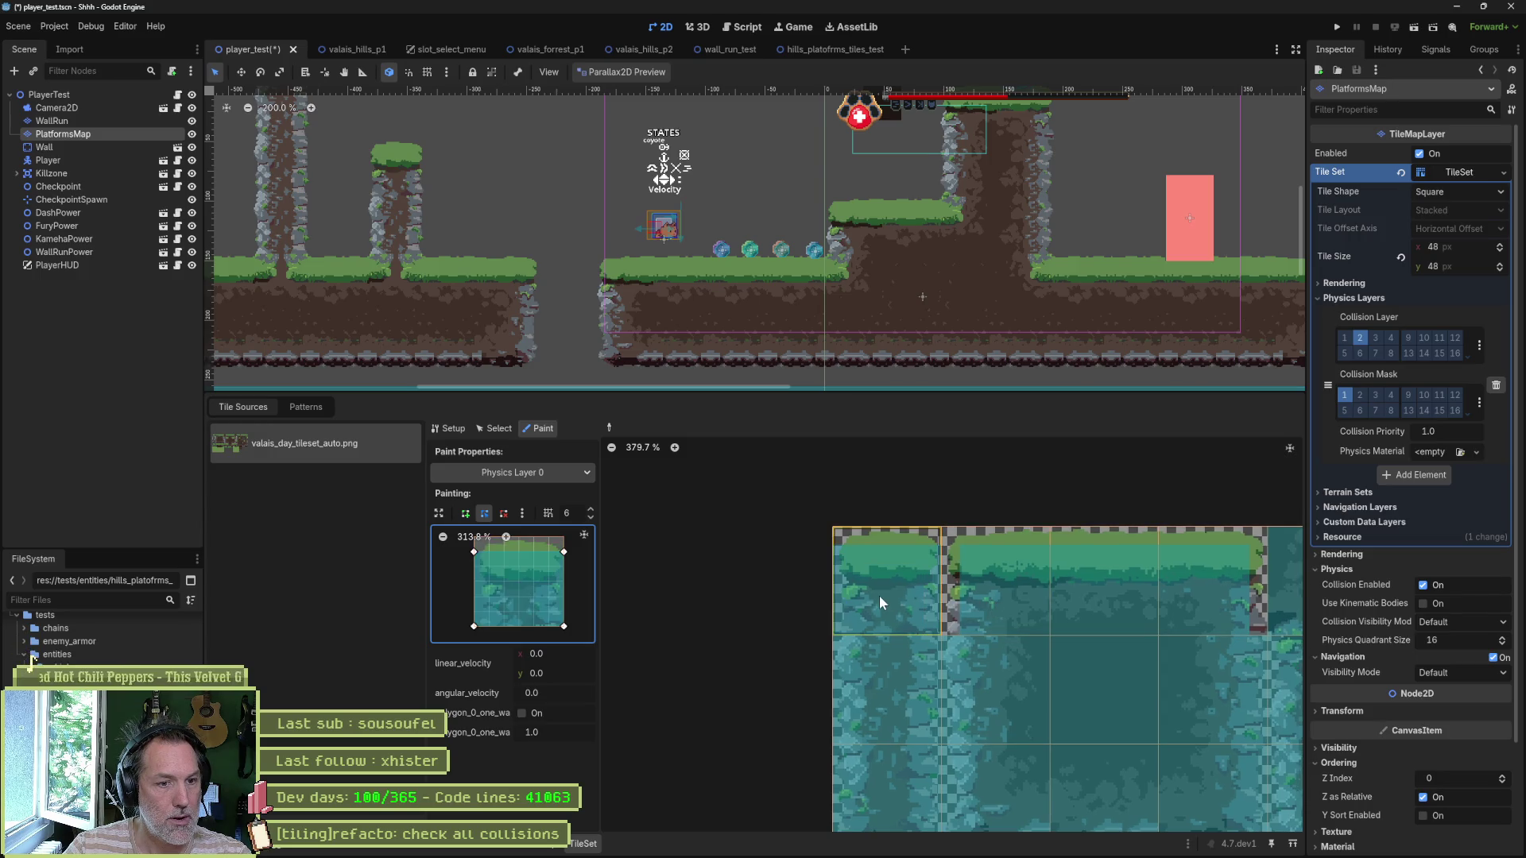
# Step: Pull the polygon's corners inward, lift its bottom edge, paint it onto the left tiles, and save
pyautogui.moveTo(476, 551); pyautogui.dragTo(489, 551)
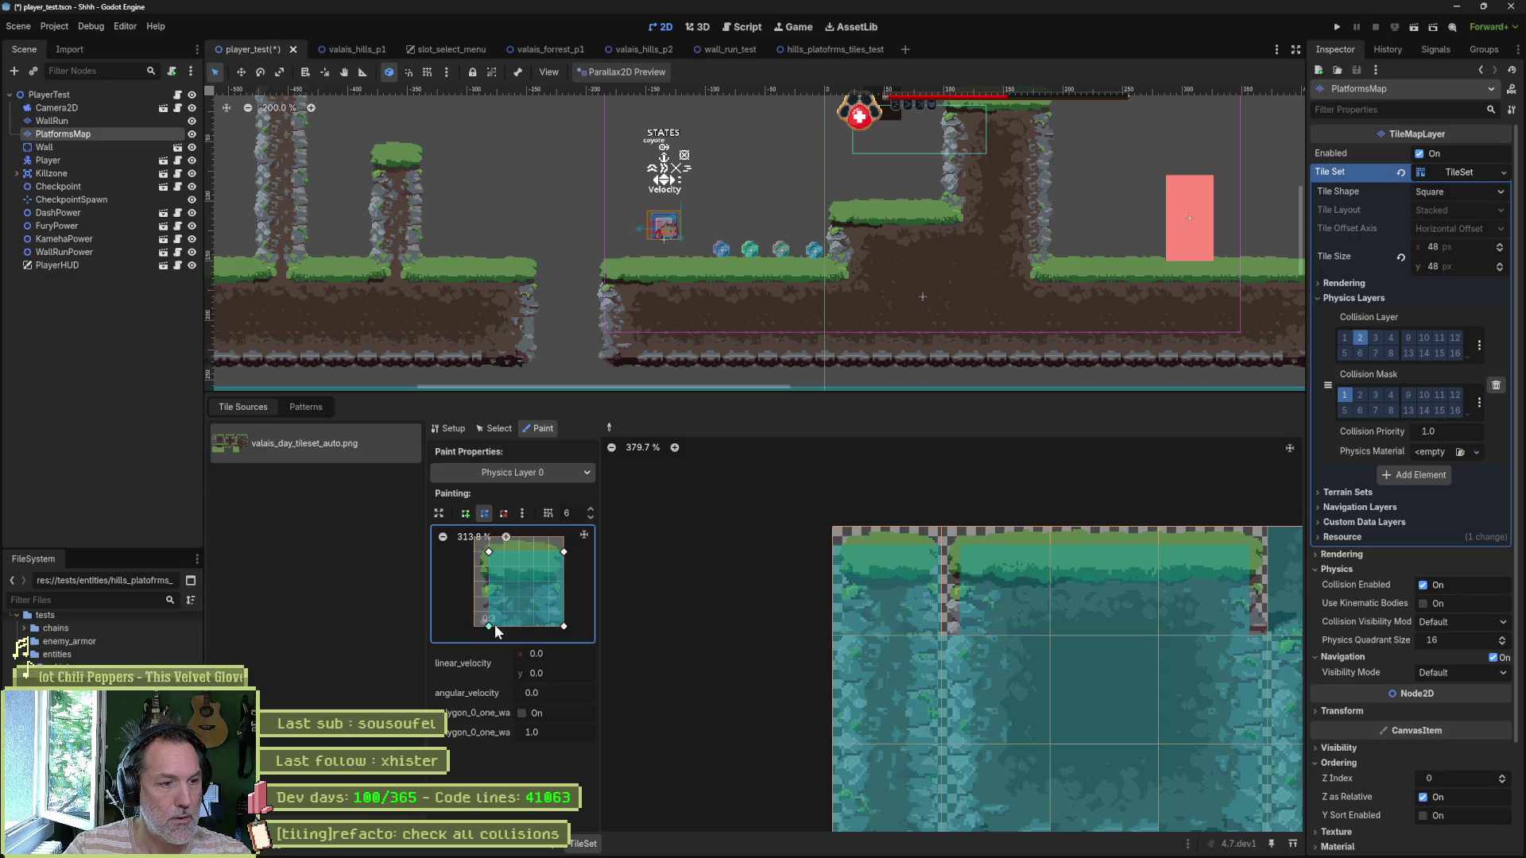
pyautogui.moveTo(564, 625); pyautogui.dragTo(548, 626)
pyautogui.moveTo(563, 552)
pyautogui.mouseDown()
pyautogui.moveTo(490, 543)
pyautogui.moveTo(550, 538)
pyautogui.mouseUp()
pyautogui.scroll(-2, 931, 659)
pyautogui.click(902, 593)
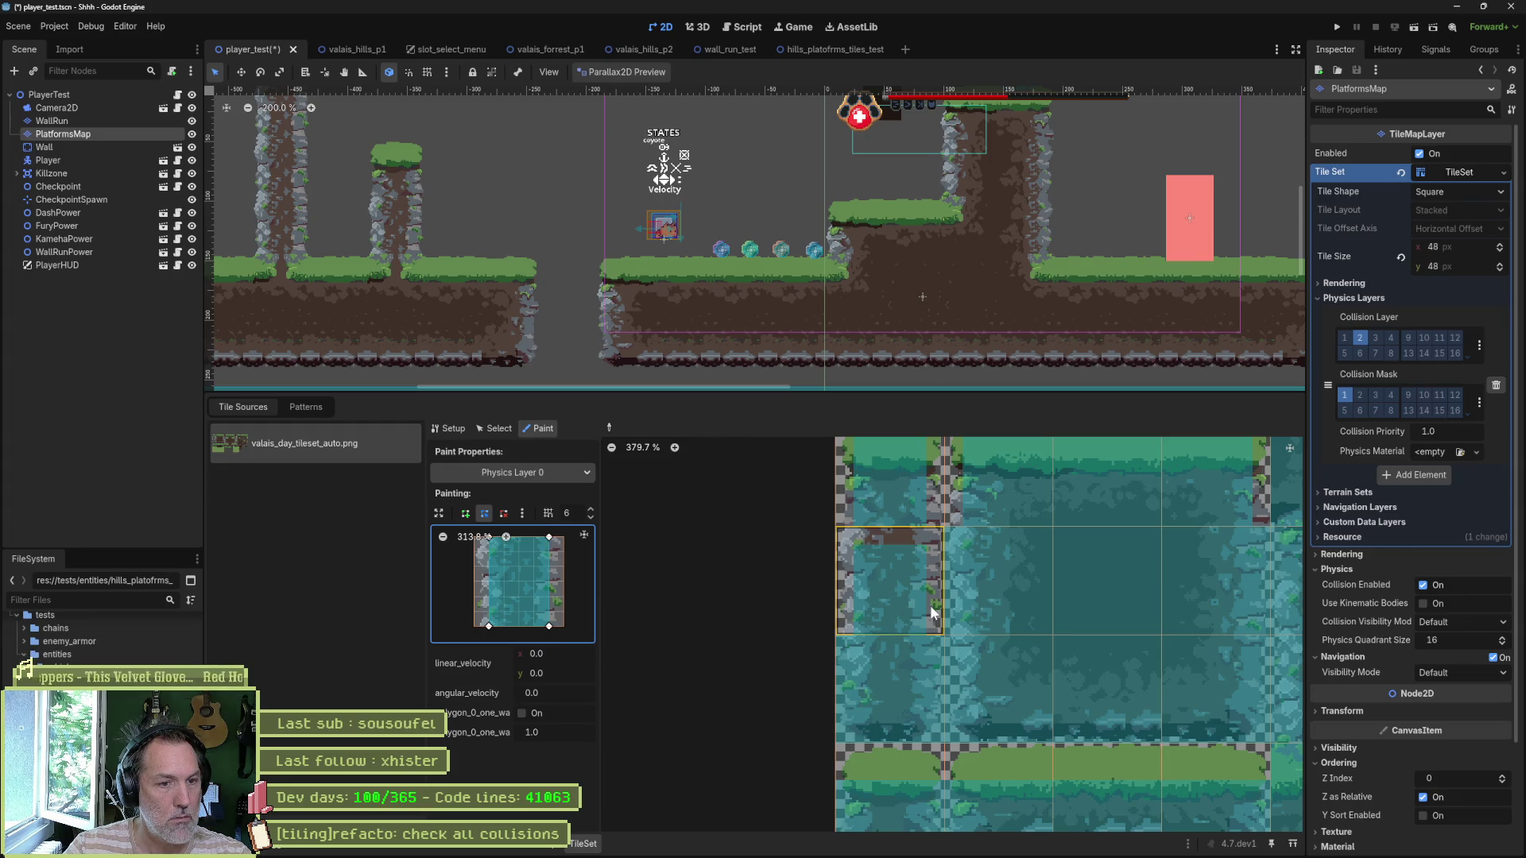
pyautogui.click(893, 623)
pyautogui.moveTo(488, 626)
pyautogui.mouseDown()
pyautogui.moveTo(489, 611)
pyautogui.moveTo(549, 612)
pyautogui.mouseUp()
pyautogui.click(875, 652)
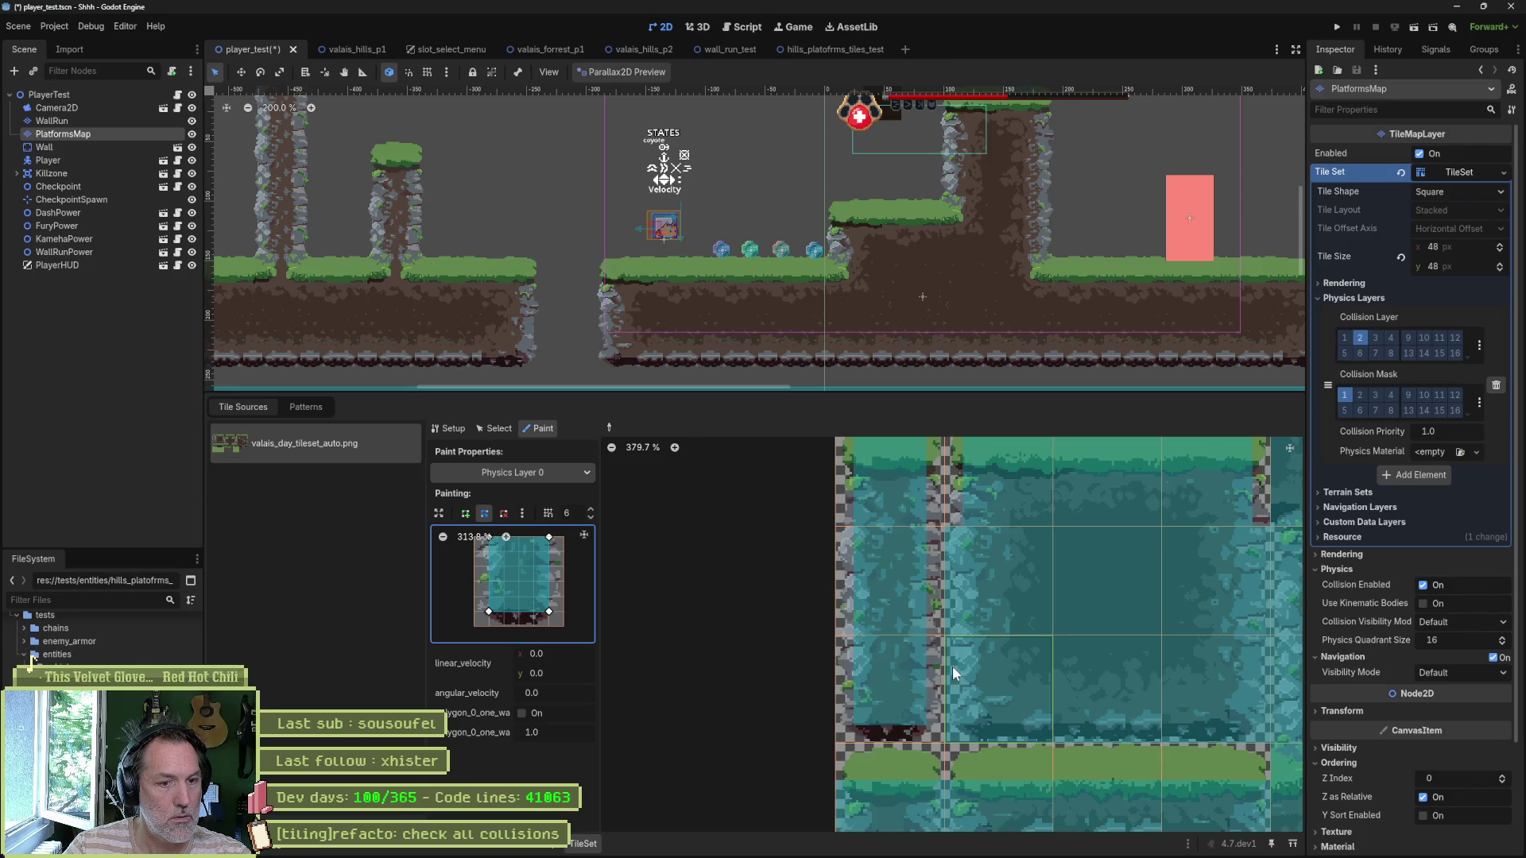
pyautogui.hotkey('ctrl', 's')
# Step: Paint another tile, restore the bottom-right corner, square the top-right corner, and save
pyautogui.hscroll(3, 985, 620)
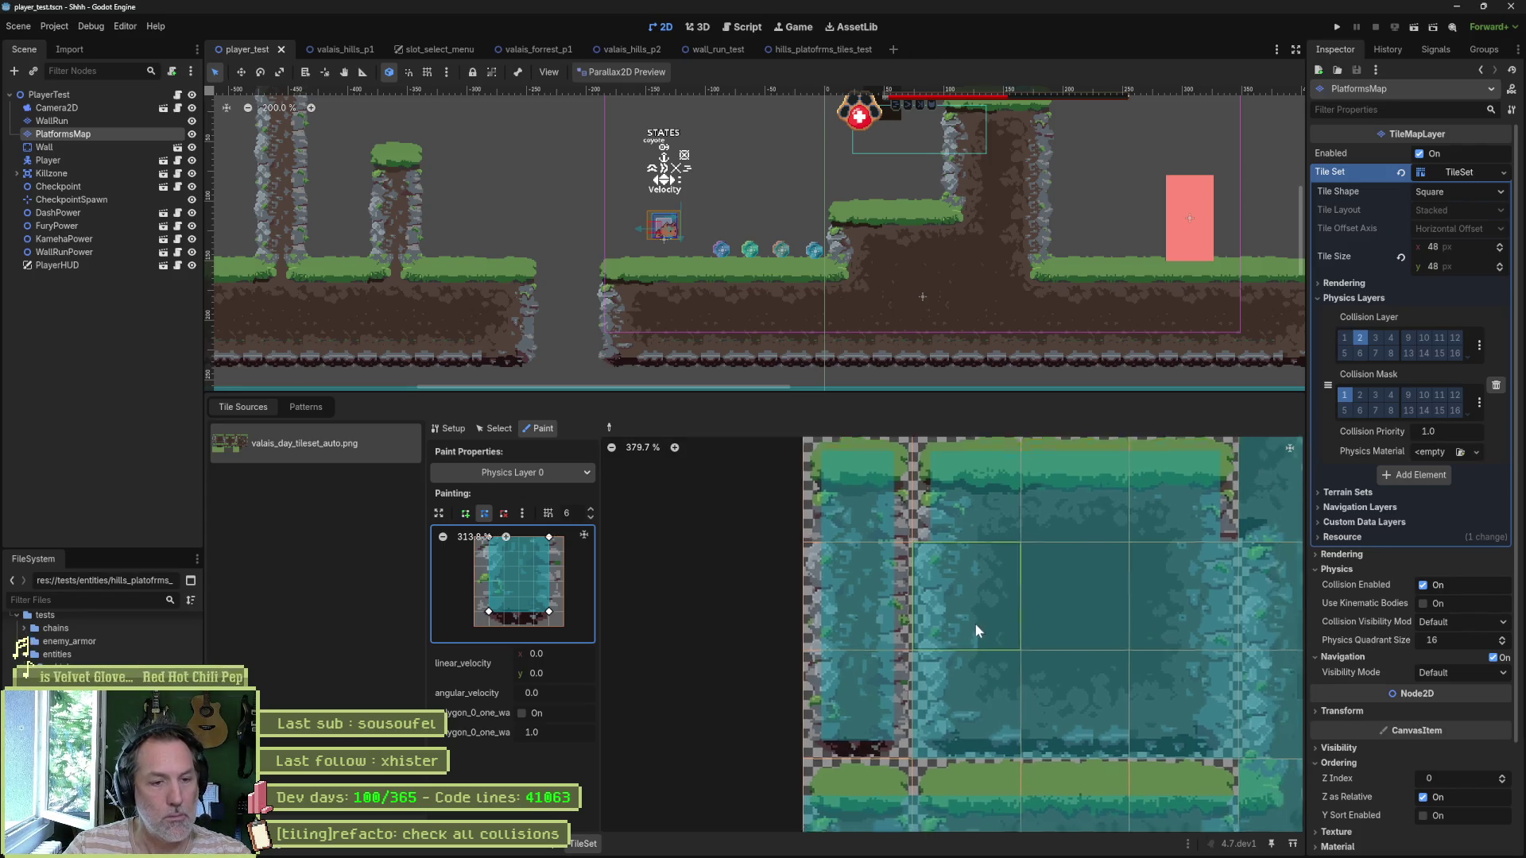
pyautogui.scroll(1, 888, 649)
pyautogui.click(880, 648)
pyautogui.moveTo(549, 611); pyautogui.dragTo(563, 626)
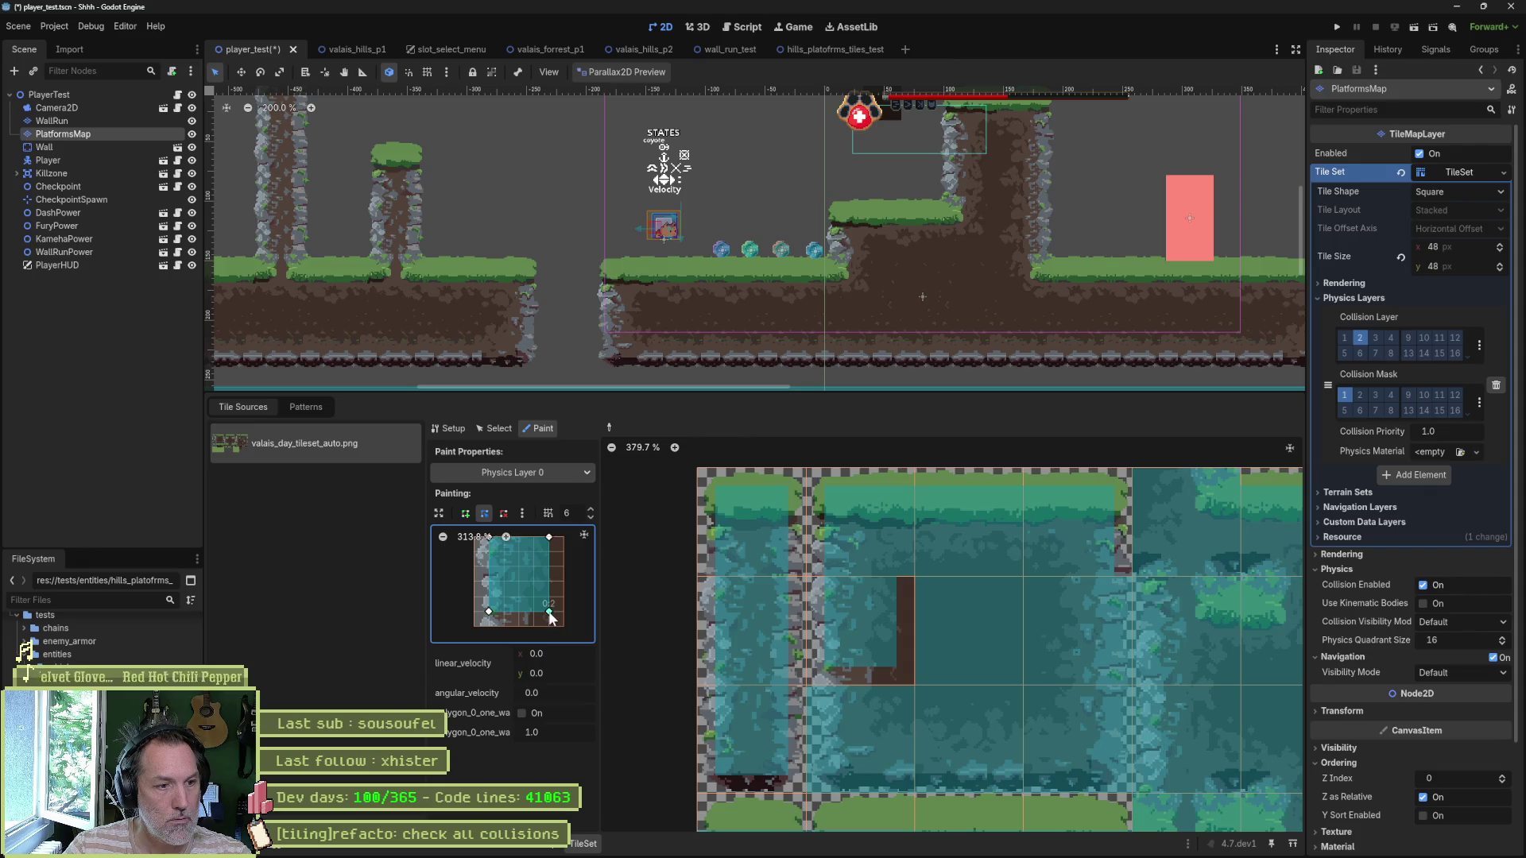
pyautogui.moveTo(548, 539); pyautogui.dragTo(565, 539)
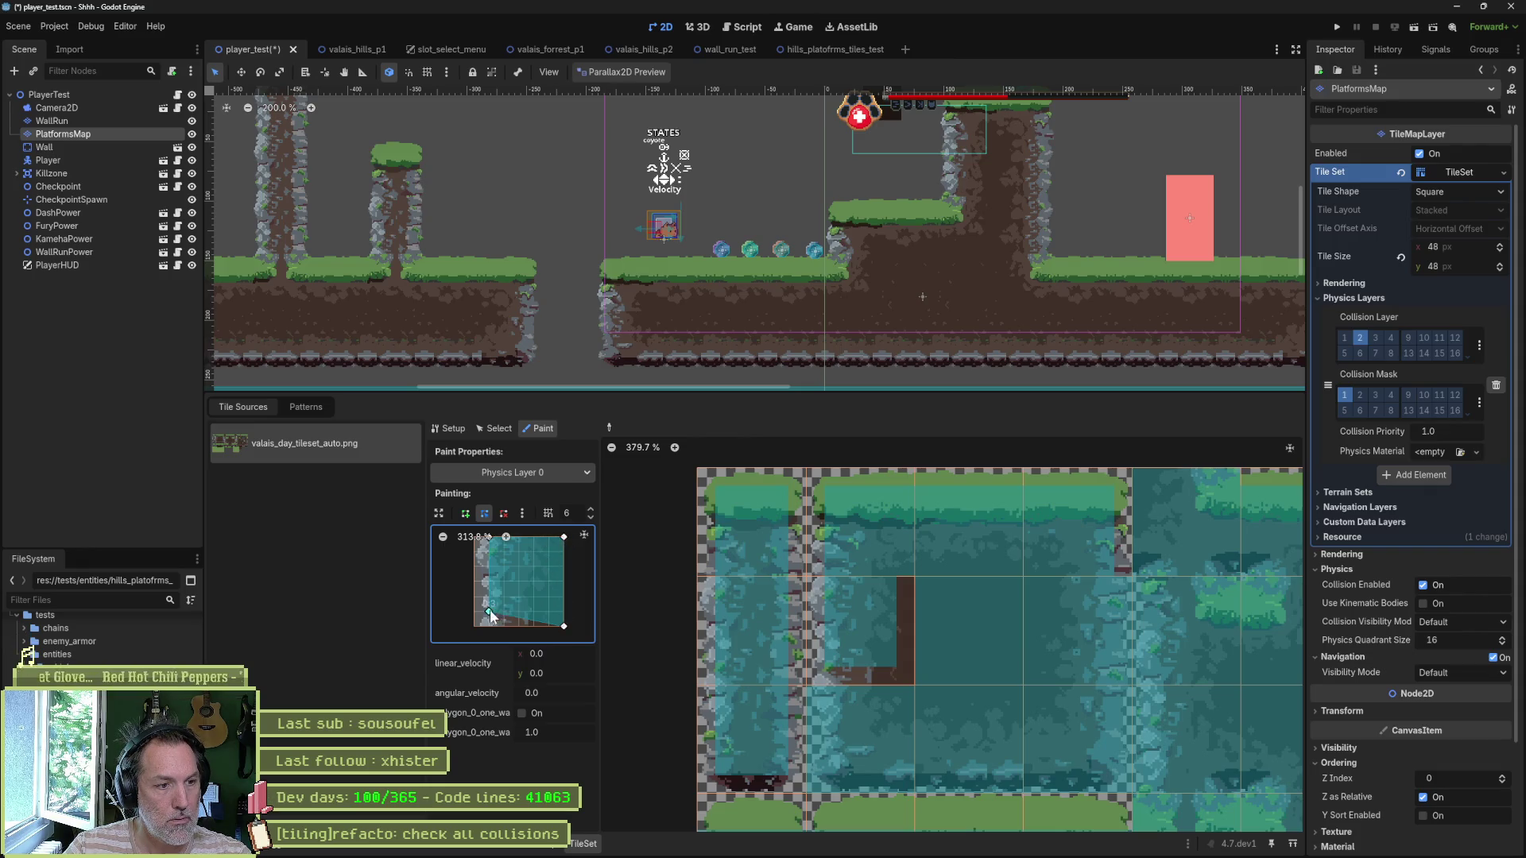
pyautogui.hotkey('ctrl', 's')
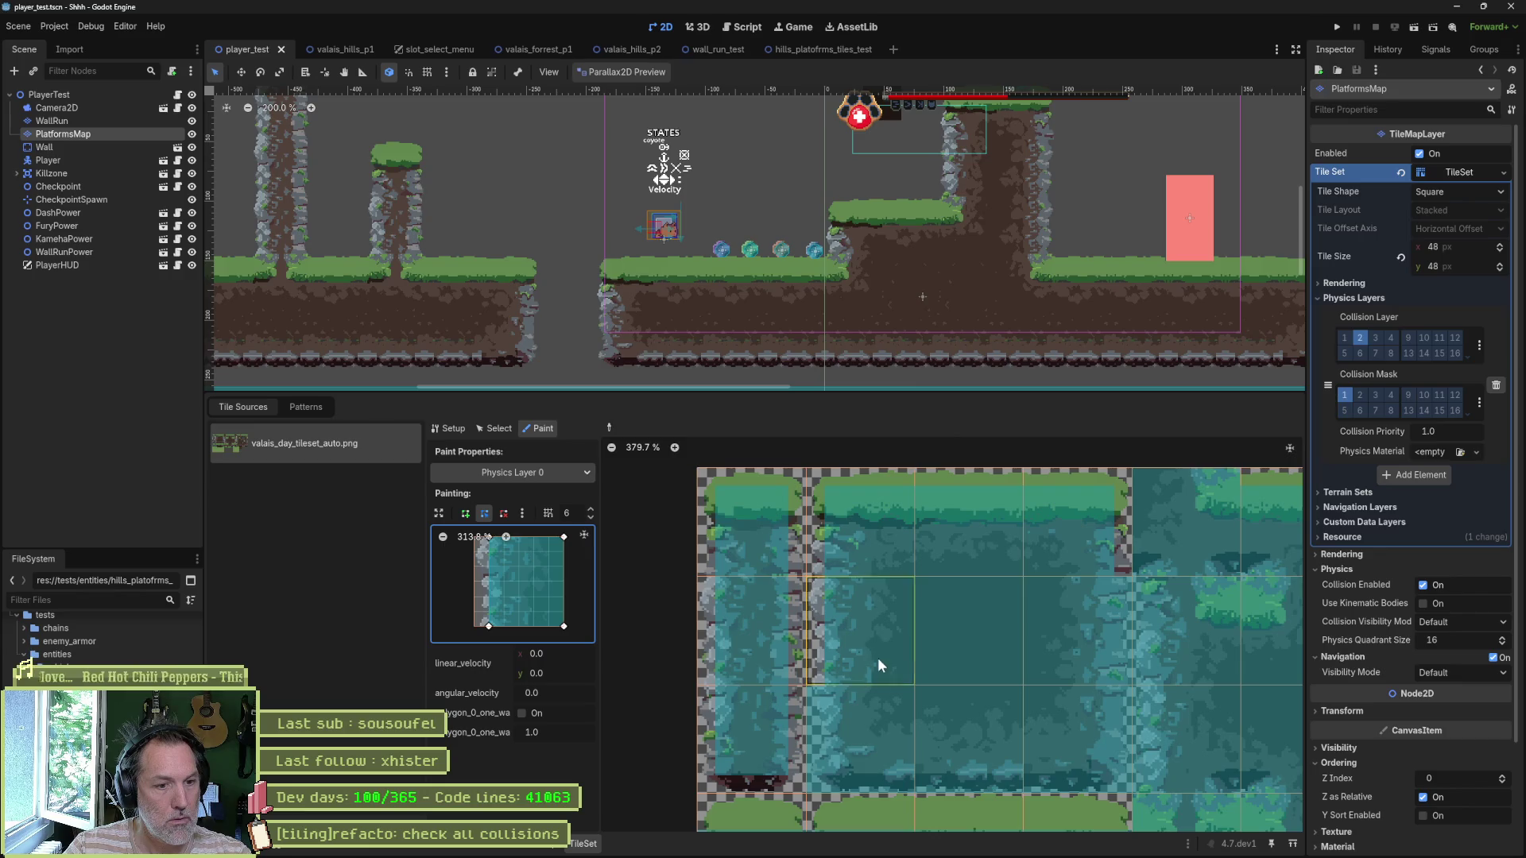
# Step: Paint the polygon onto an atlas tile, raise its bottom edge slightly, and paint the next tile
pyautogui.click(871, 726)
pyautogui.scroll(-2, 829, 676)
pyautogui.moveTo(488, 627)
pyautogui.mouseDown()
pyautogui.moveTo(488, 612)
pyautogui.moveTo(564, 612)
pyautogui.mouseUp()
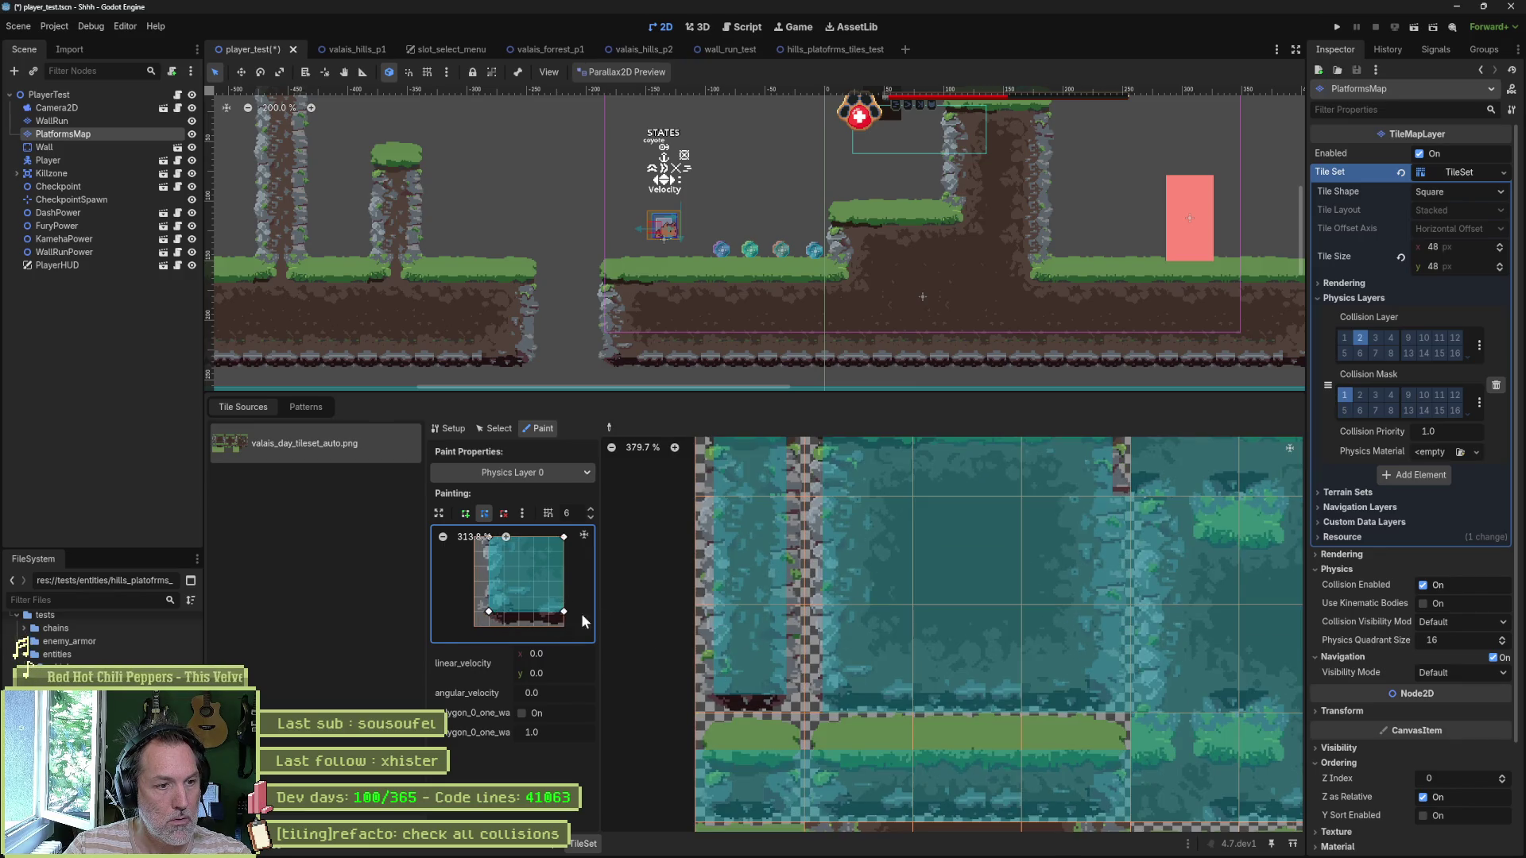
pyautogui.click(860, 676)
pyautogui.scroll(2, 560, 623)
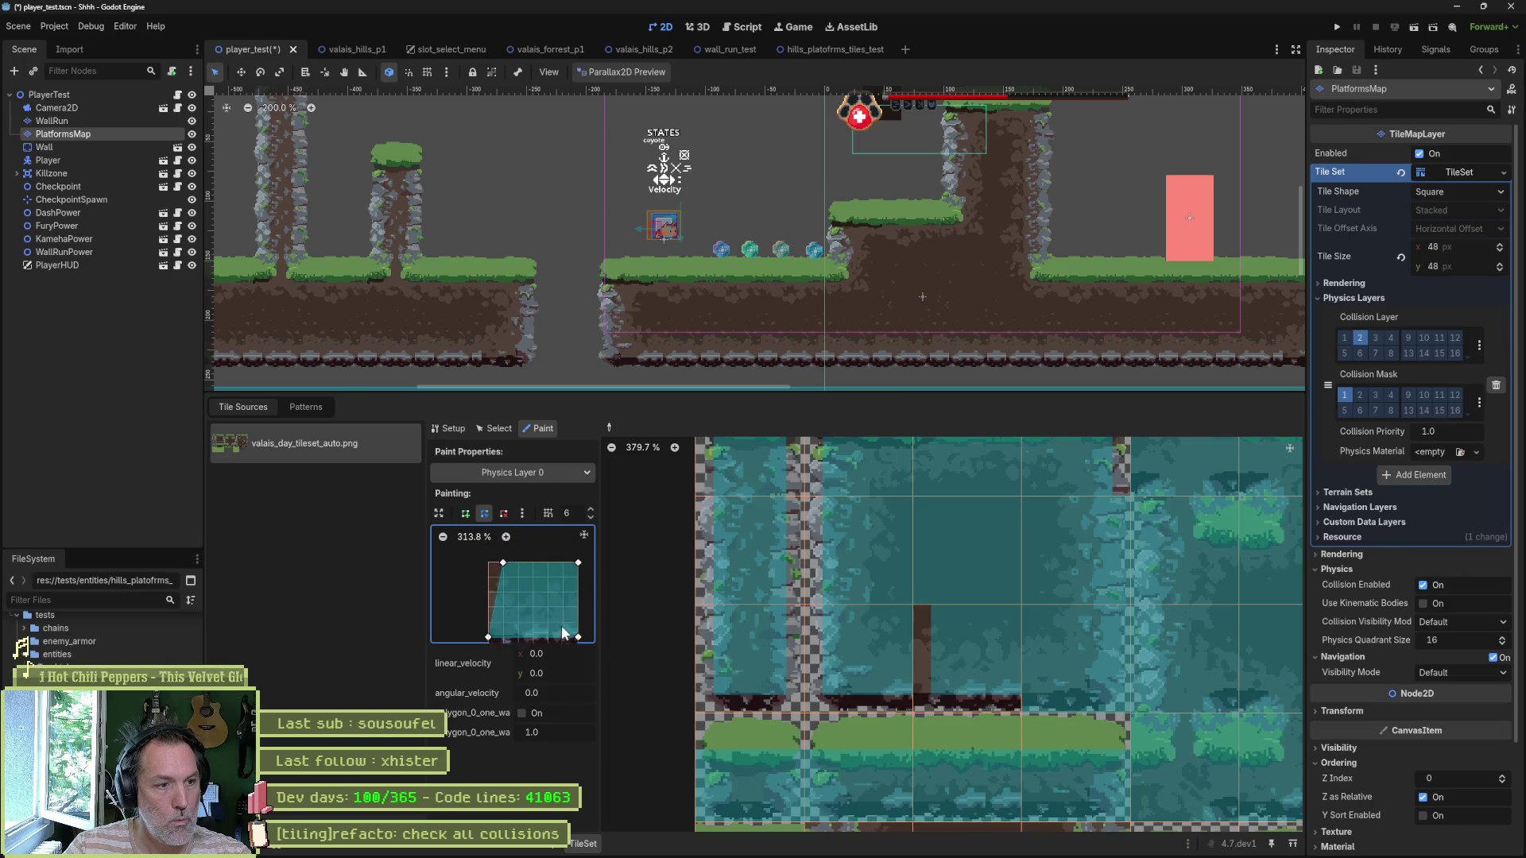
pyautogui.hscroll(3, 947, 670)
pyautogui.scroll(-1, 544, 588)
pyautogui.scroll(-1, 544, 587)
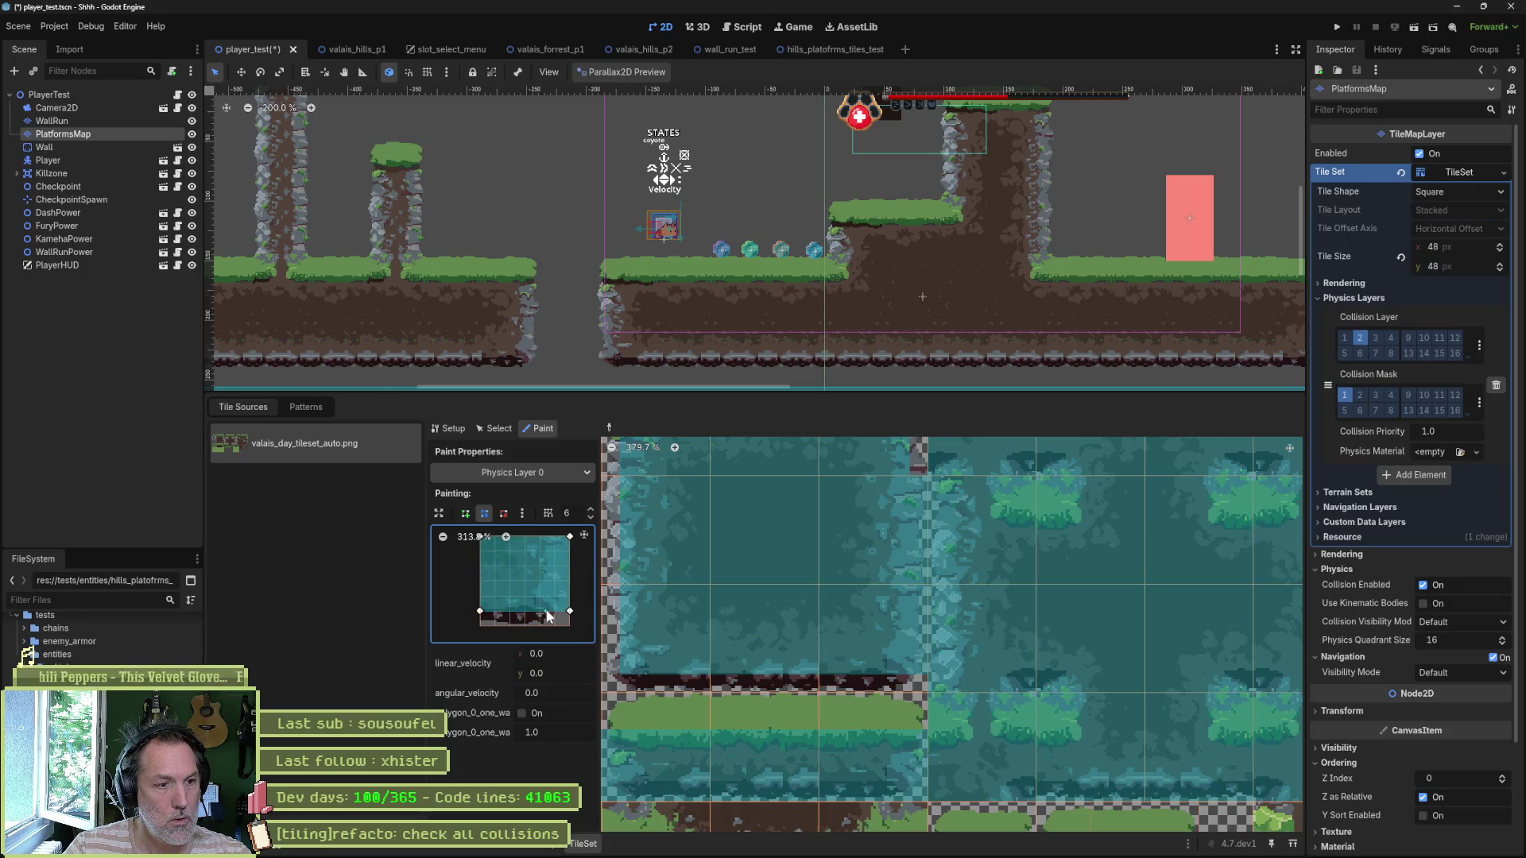
# Step: Adjust the bottom corners into a rectangle, paint it onto three more atlas tiles, and save
pyautogui.moveTo(569, 614); pyautogui.dragTo(554, 617)
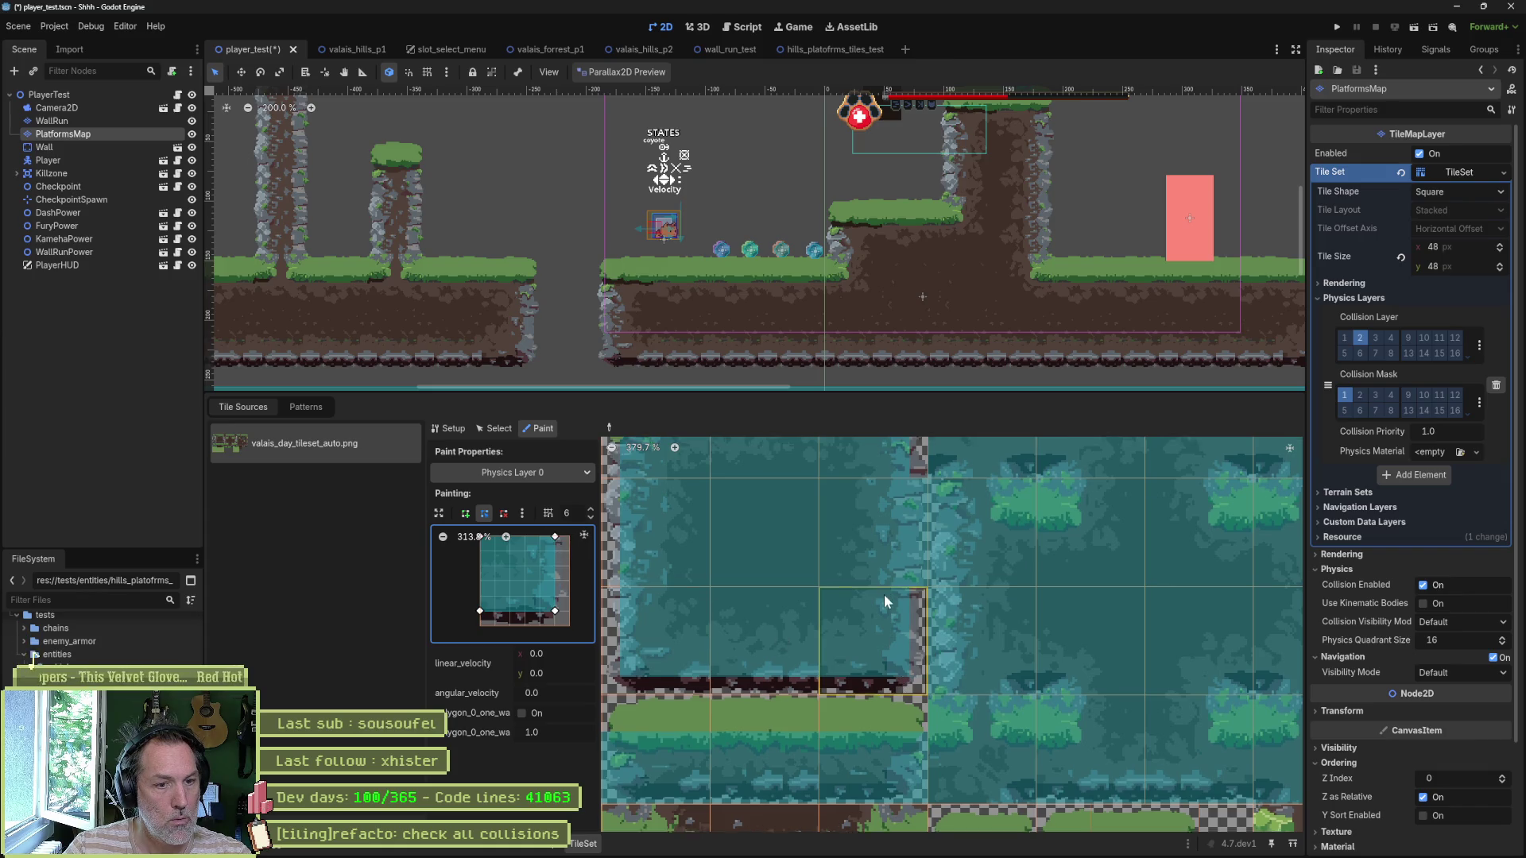
pyautogui.scroll(2, 884, 592)
pyautogui.click(877, 623)
pyautogui.moveTo(480, 614); pyautogui.dragTo(479, 626)
pyautogui.click(862, 588)
pyautogui.click(863, 546)
pyautogui.hotkey('ctrl', 's')
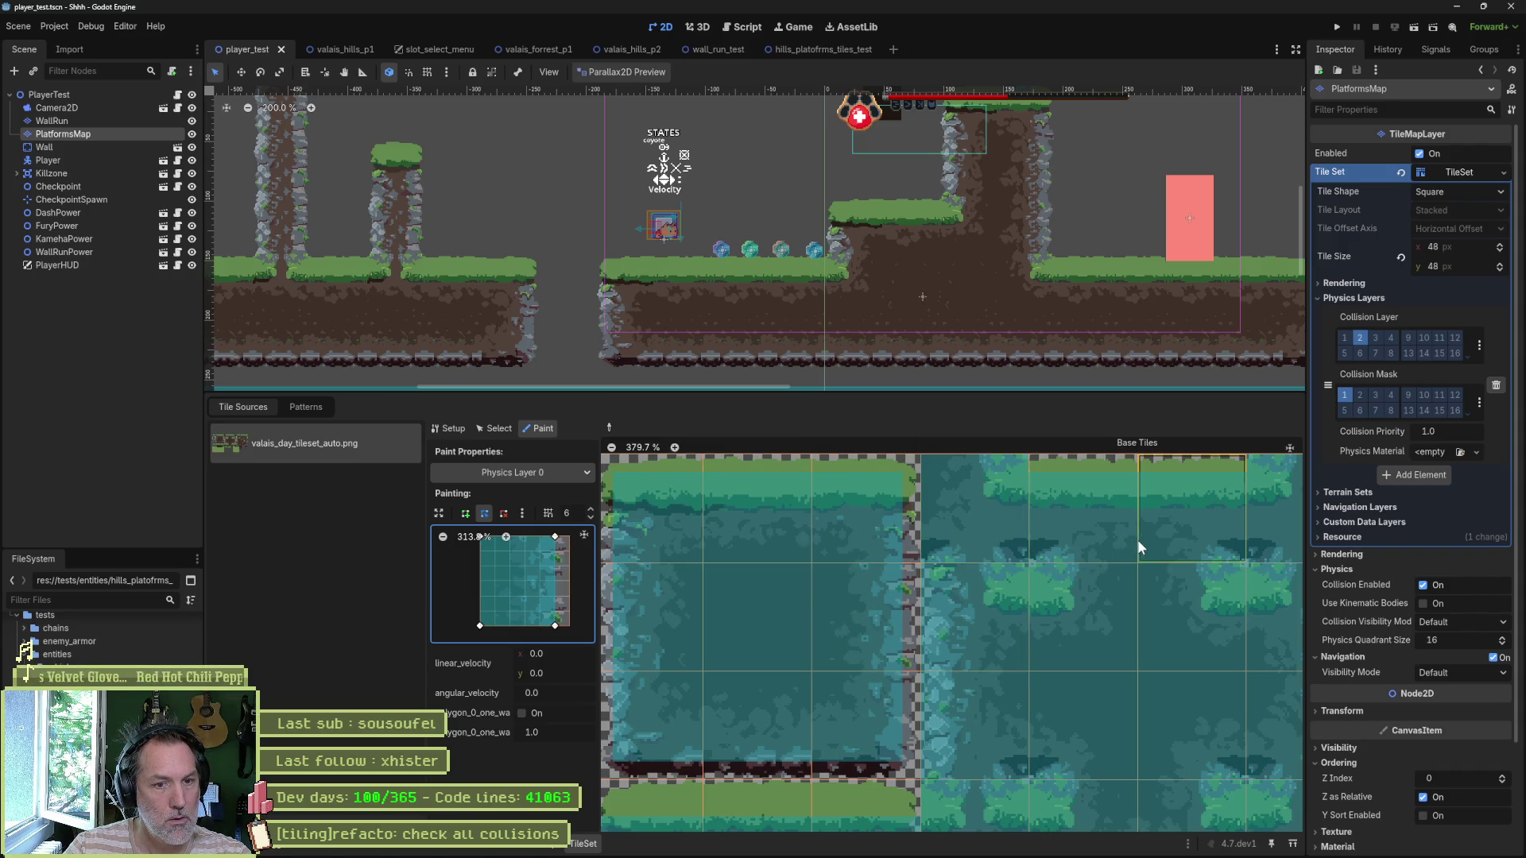
# Step: Paint collision on lower platform tile (0,3) and the next tile, stretching vertices to the tile edges
pyautogui.scroll(-3, 890, 608)
pyautogui.moveTo(828, 623)
pyautogui.mouseDown()
pyautogui.moveTo(974, 632)
pyautogui.moveTo(909, 596)
pyautogui.moveTo(969, 517)
pyautogui.mouseUp()
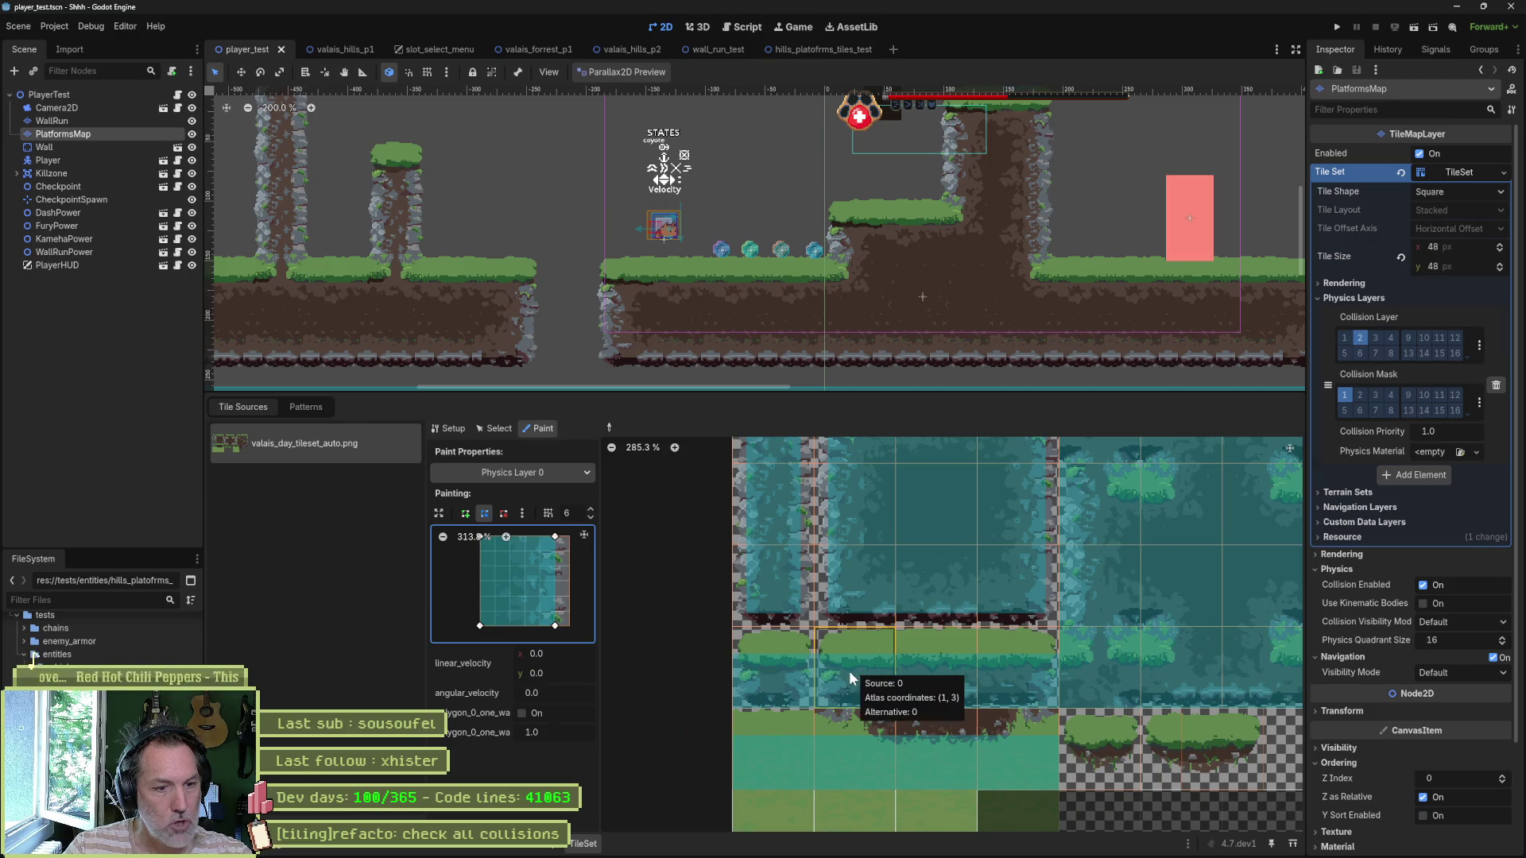
pyautogui.click(784, 677)
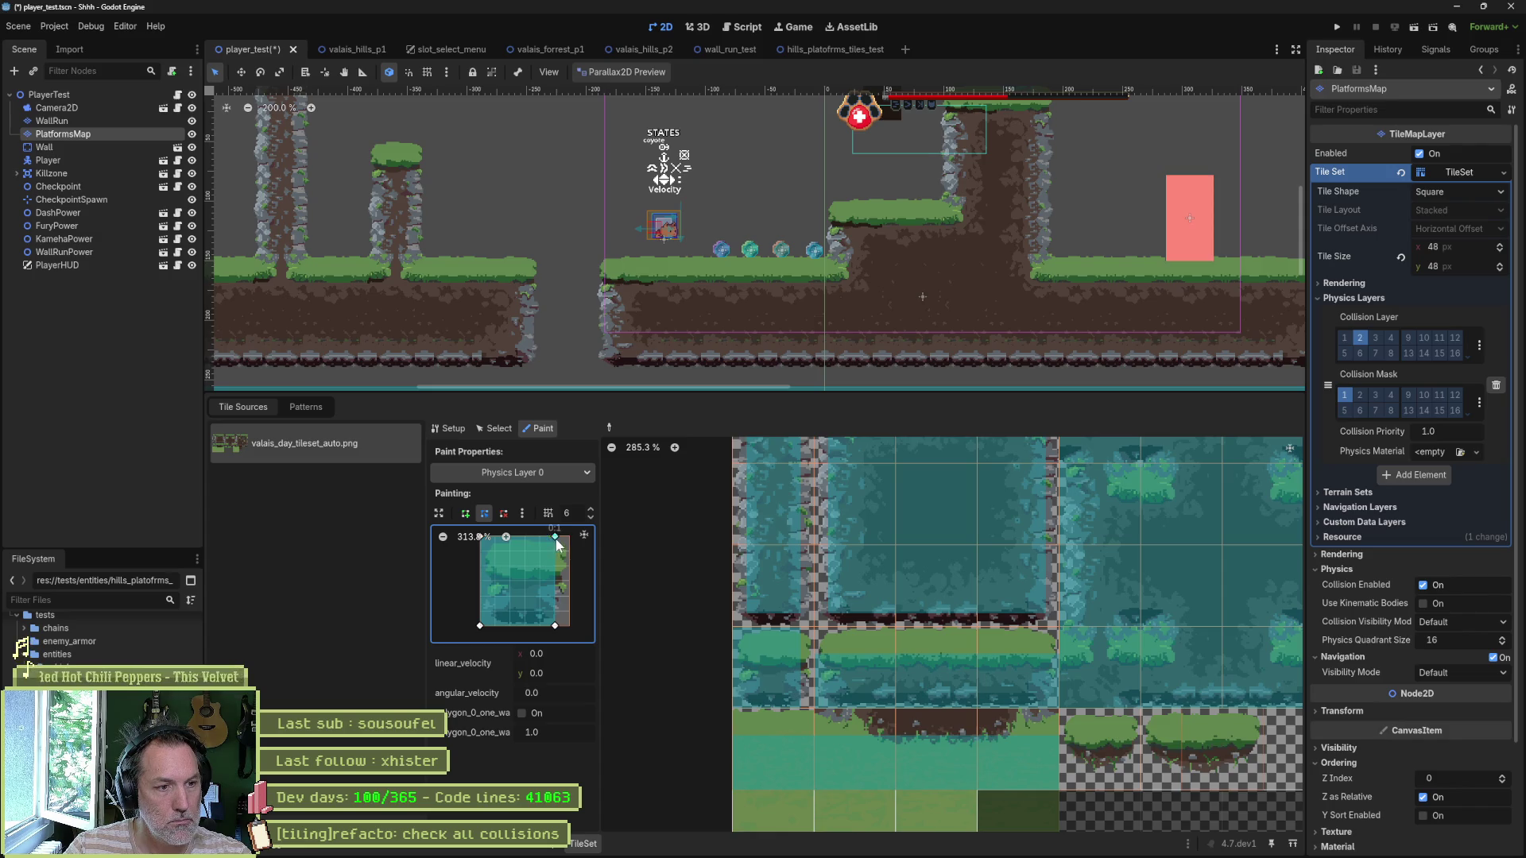
pyautogui.moveTo(554, 613)
pyautogui.mouseDown()
pyautogui.moveTo(555, 625)
pyautogui.moveTo(528, 570)
pyautogui.moveTo(597, 572)
pyautogui.mouseUp()
pyautogui.click(852, 672)
pyautogui.moveTo(584, 631); pyautogui.dragTo(594, 631)
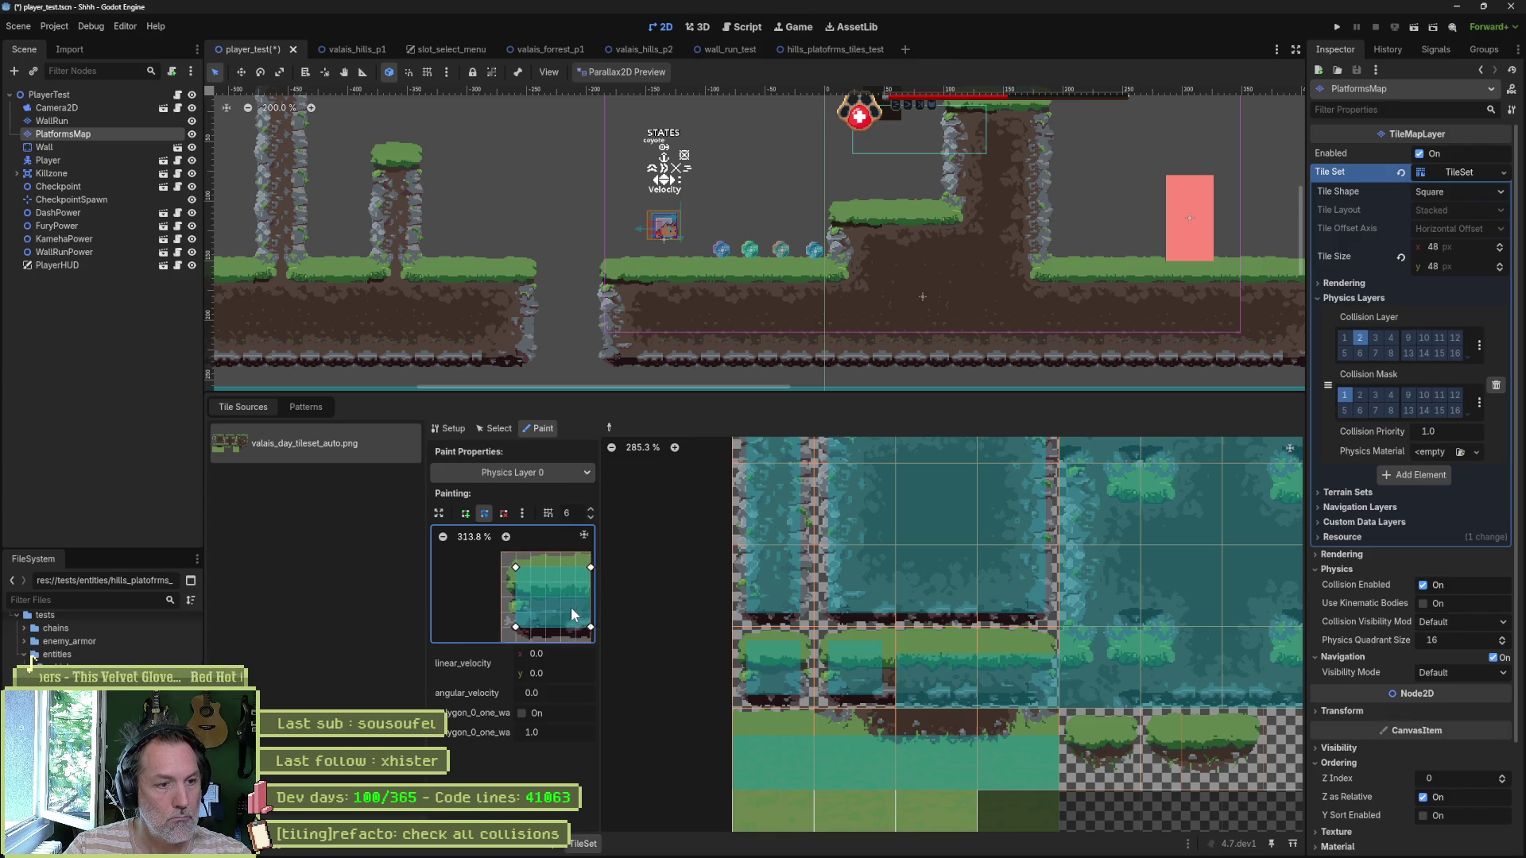
# Step: Fit collision polygons on two more platform tiles, then save and run the player_test scene
pyautogui.click(917, 673)
pyautogui.moveTo(488, 560); pyautogui.dragTo(476, 560)
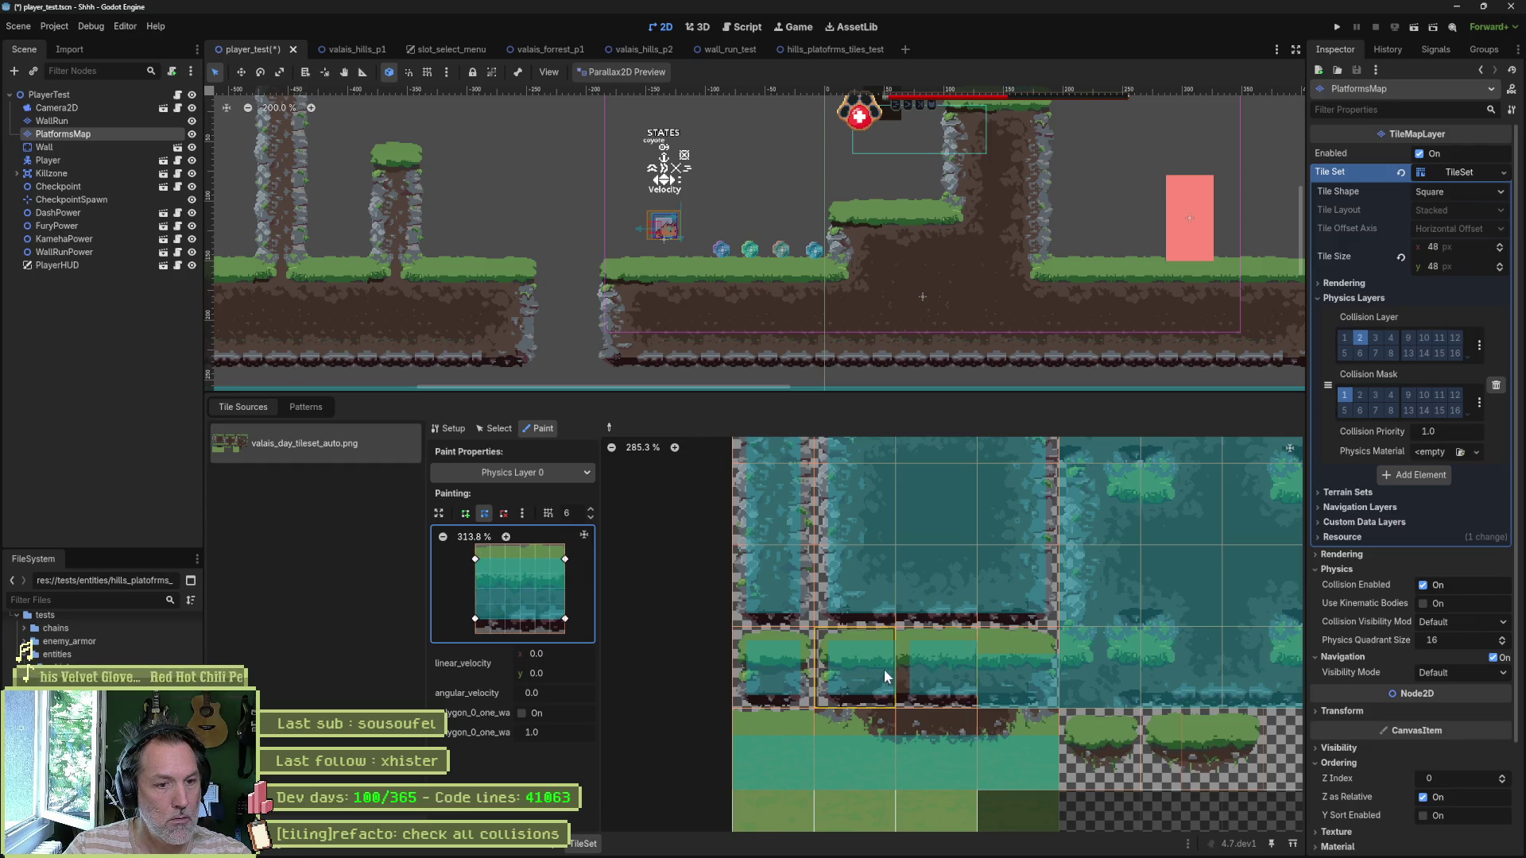
pyautogui.click(1005, 674)
pyautogui.moveTo(565, 560); pyautogui.dragTo(550, 559)
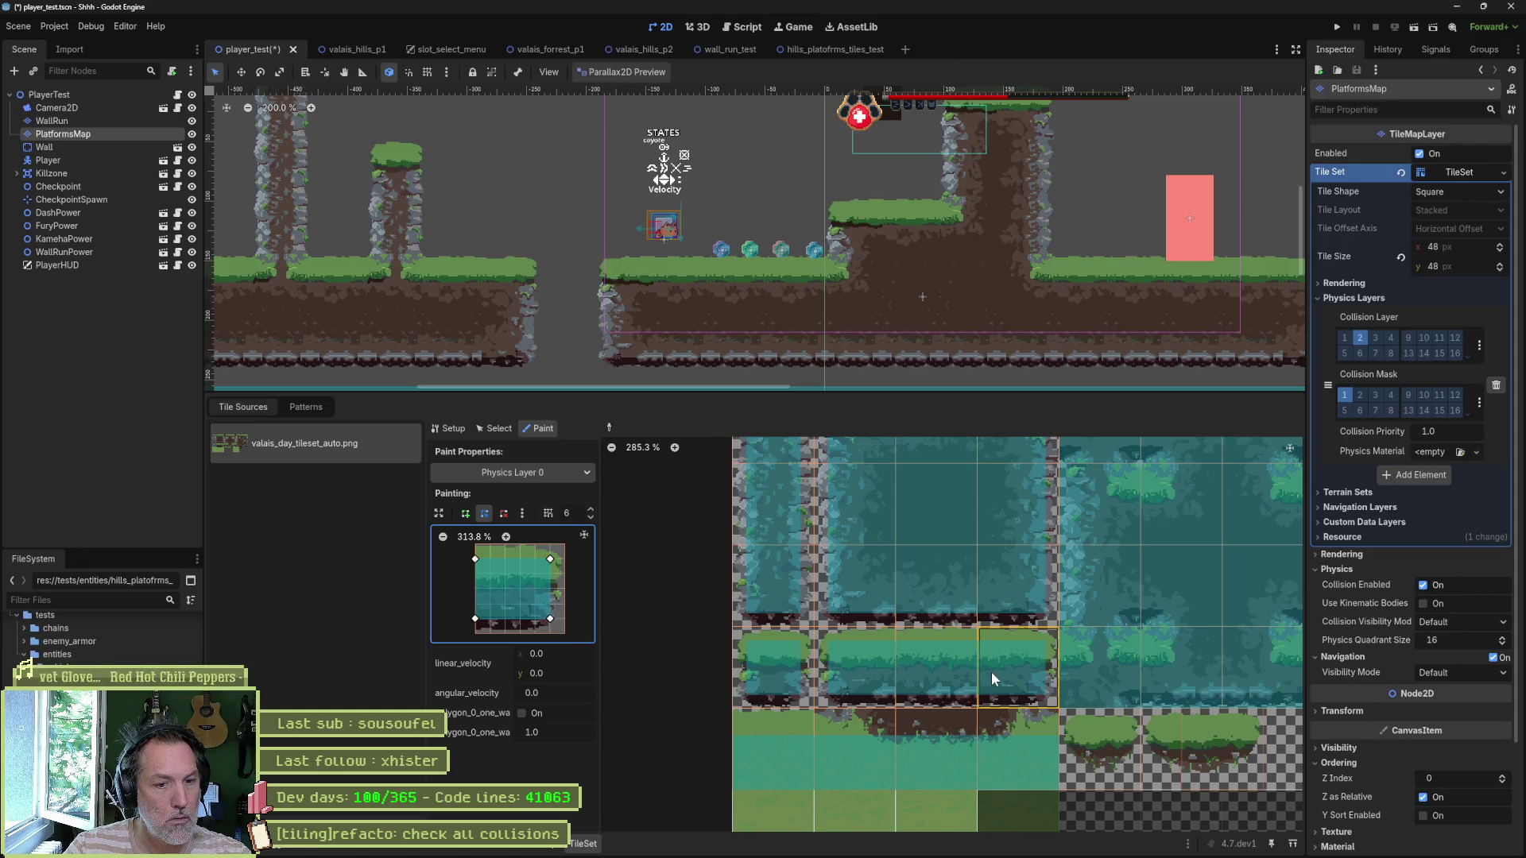
pyautogui.scroll(-2, 990, 671)
pyautogui.moveTo(1111, 646)
pyautogui.mouseDown()
pyautogui.moveTo(993, 711)
pyautogui.moveTo(972, 623)
pyautogui.mouseUp()
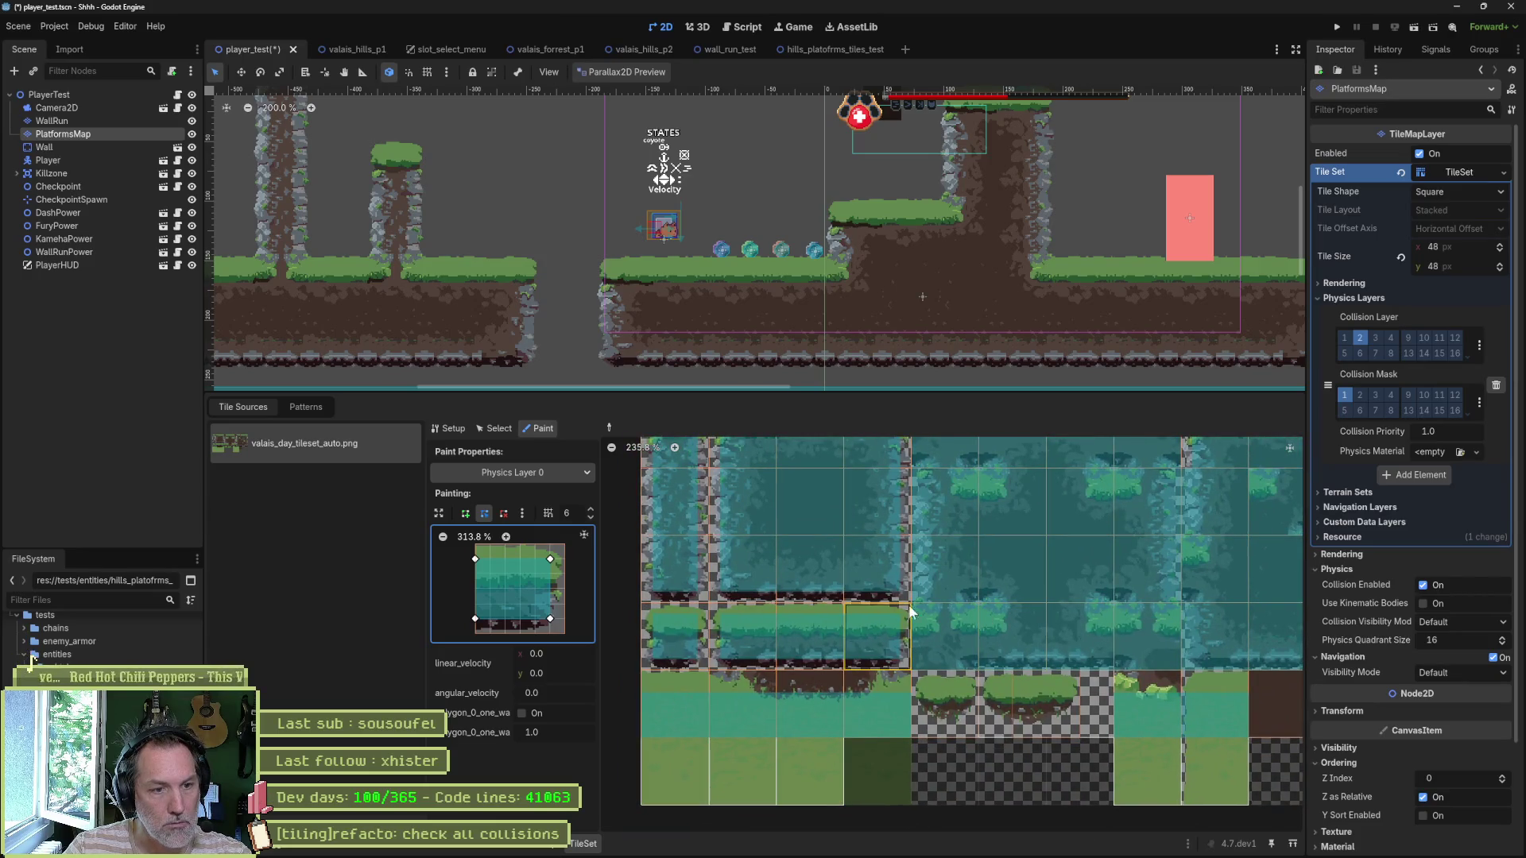
pyautogui.hotkey('ctrl', 's')
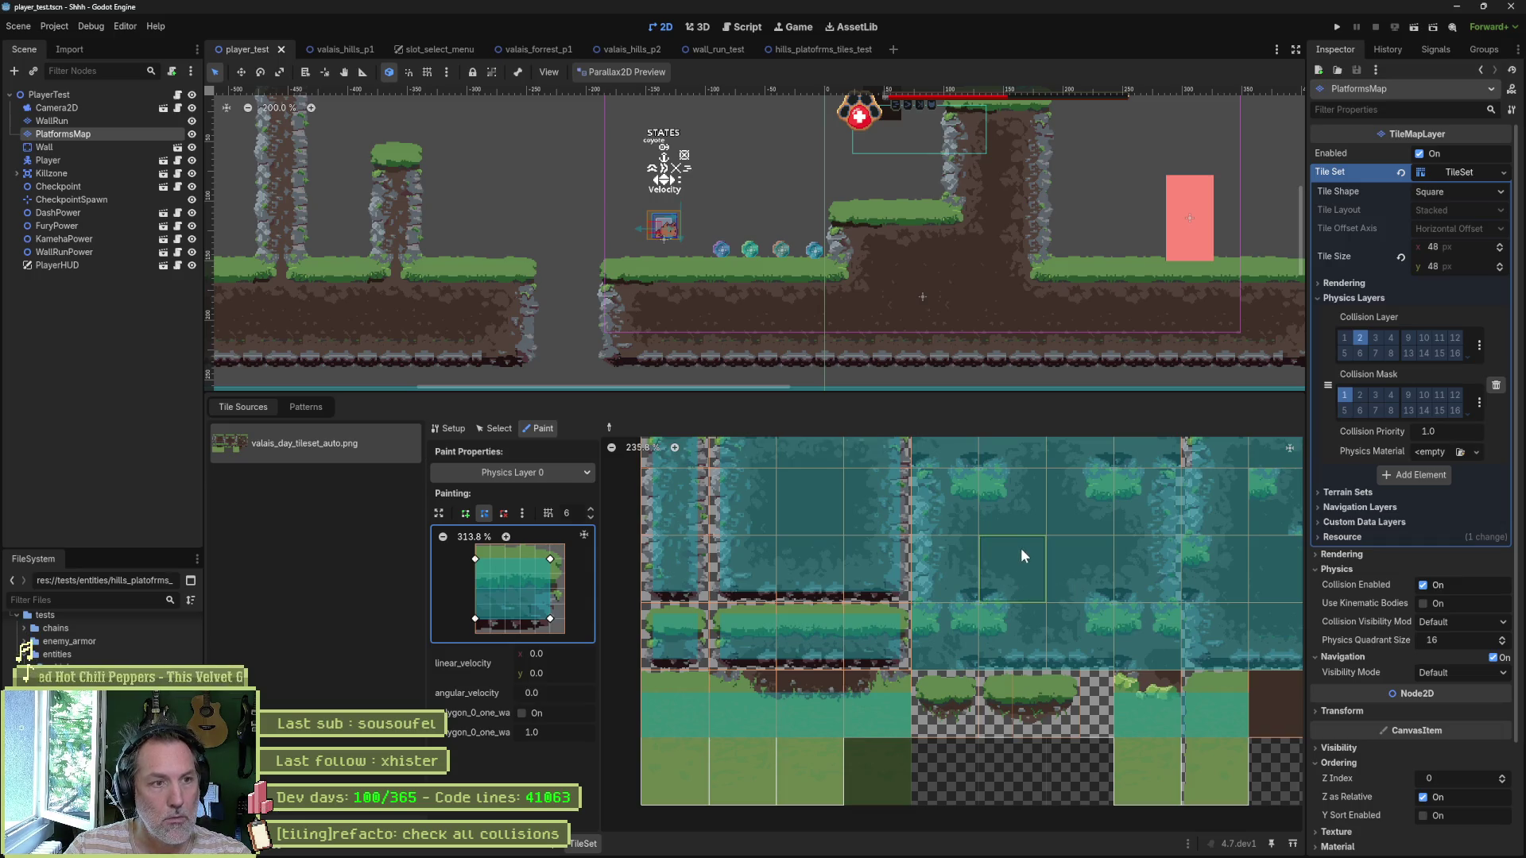
pyautogui.press('F6')
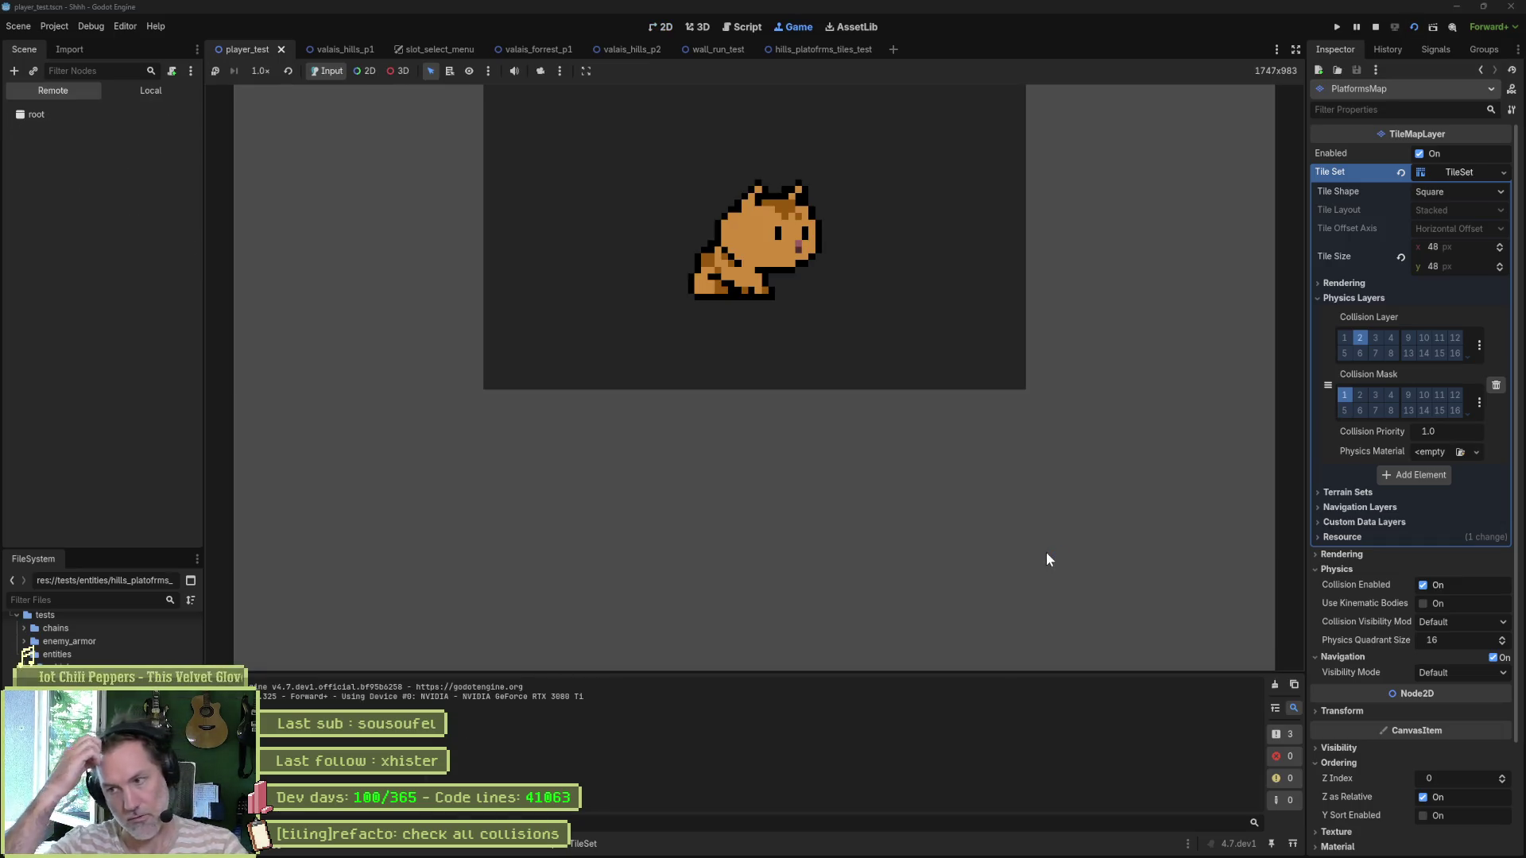
# Step: Stop the game, enable Debug > Visible Collision Shapes, and rerun player_test
pyautogui.press('F8')
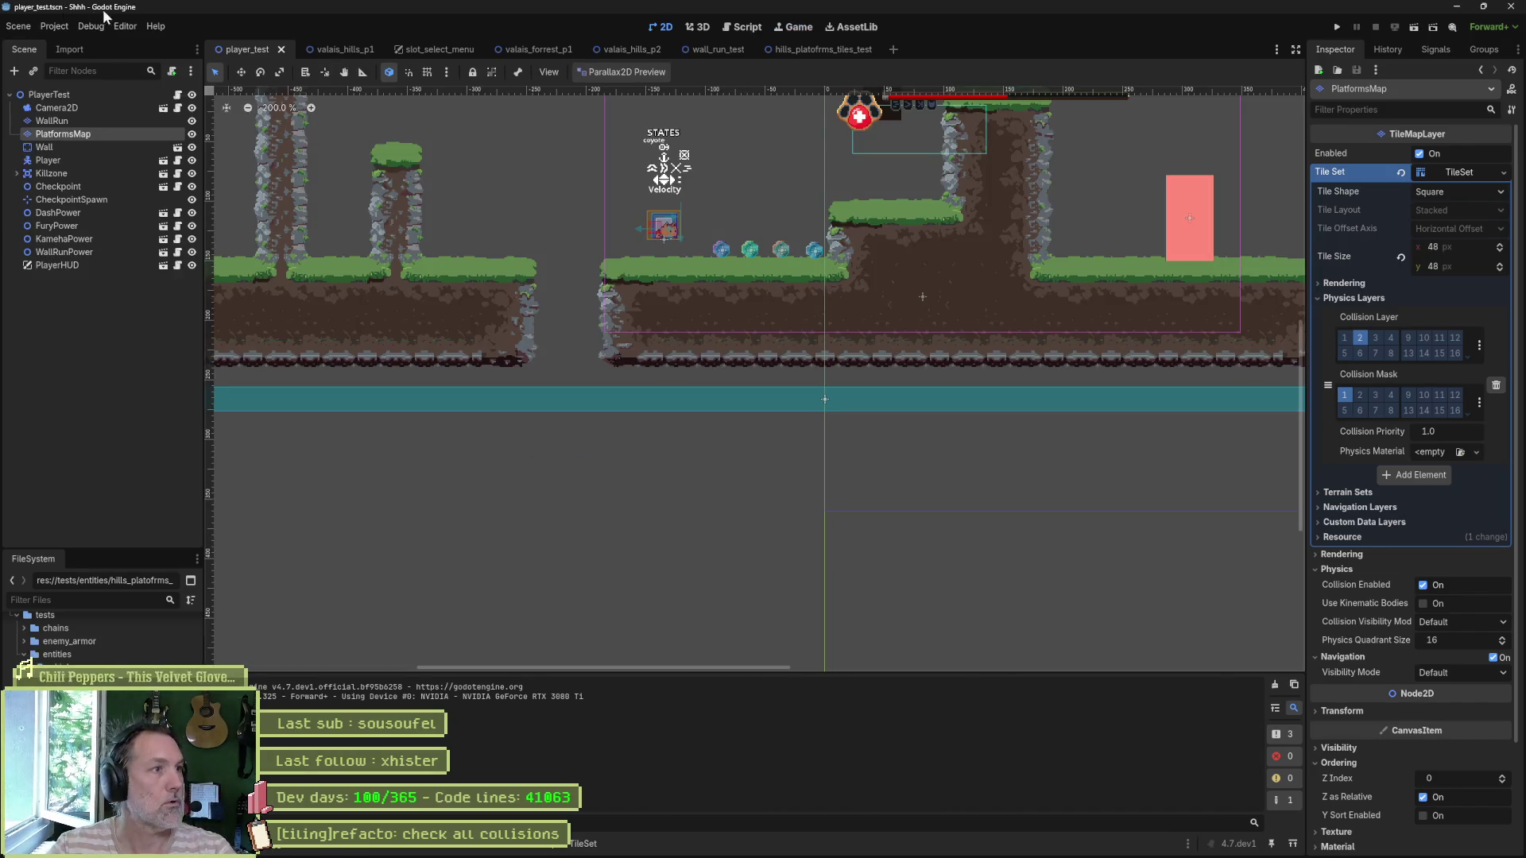
pyautogui.click(90, 26)
pyautogui.click(103, 89)
pyautogui.click(385, 252)
pyautogui.press('F6')
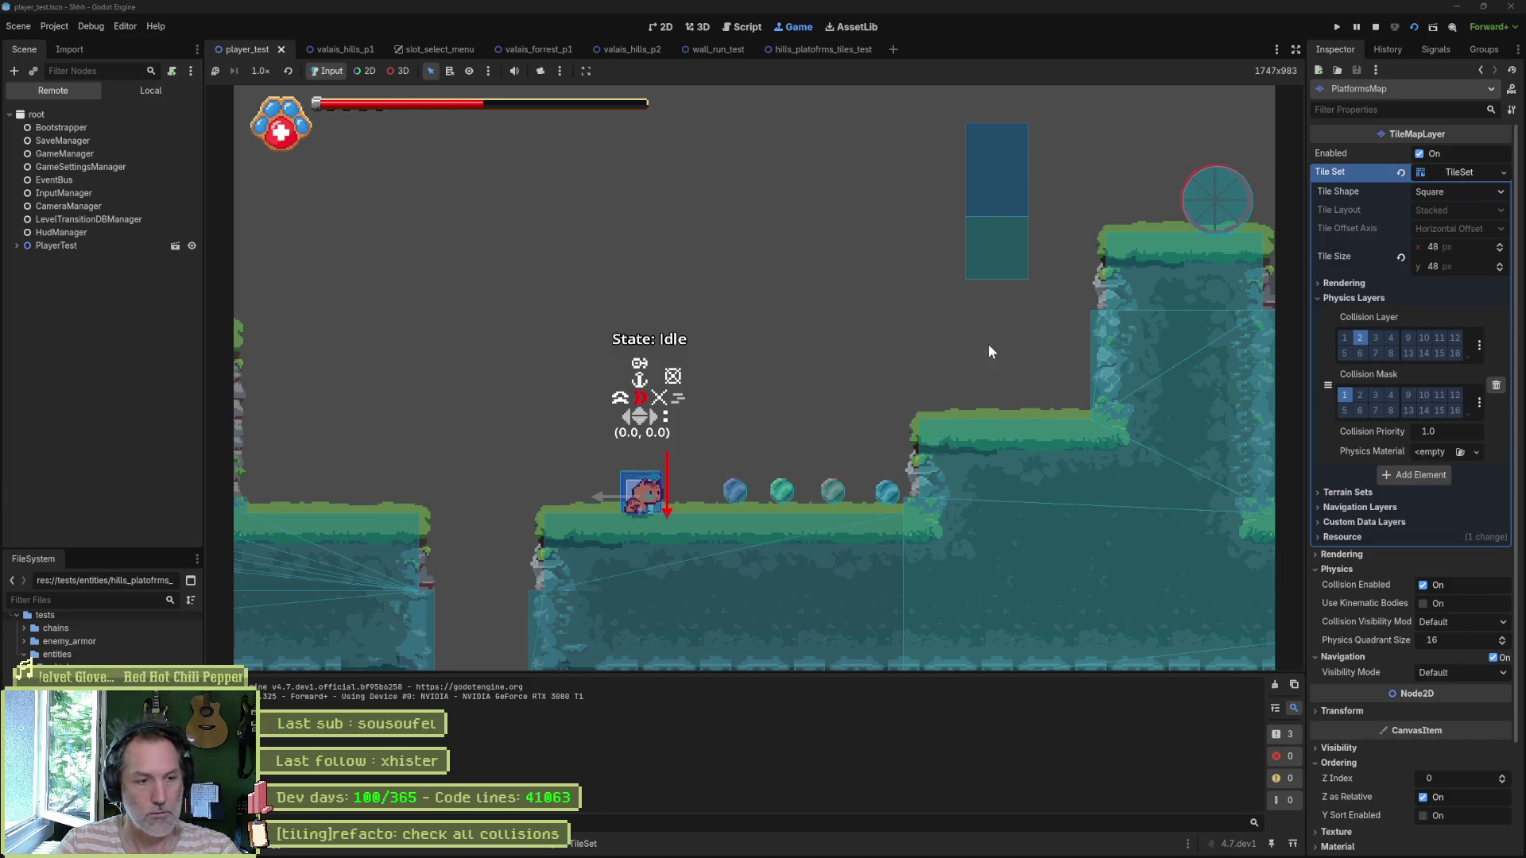
# Step: Screenshot the running game view, stop it, and return to the TileSet editor
pyautogui.press('super+shift+s')
pyautogui.moveTo(358, 150)
pyautogui.mouseDown()
pyautogui.moveTo(1181, 616)
pyautogui.moveTo(1289, 616)
pyautogui.mouseUp()
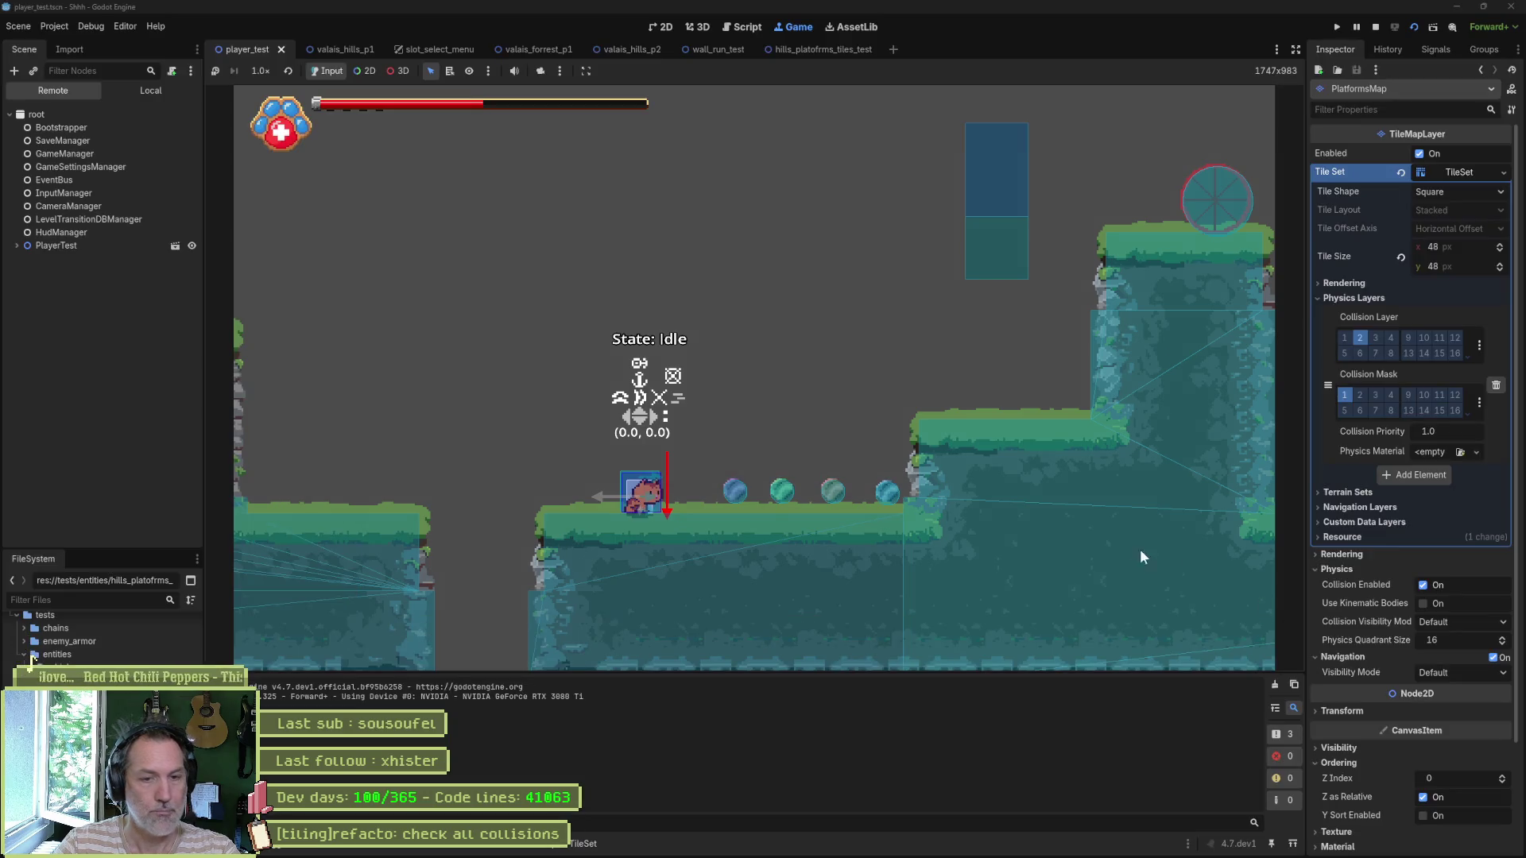
pyautogui.press('F8')
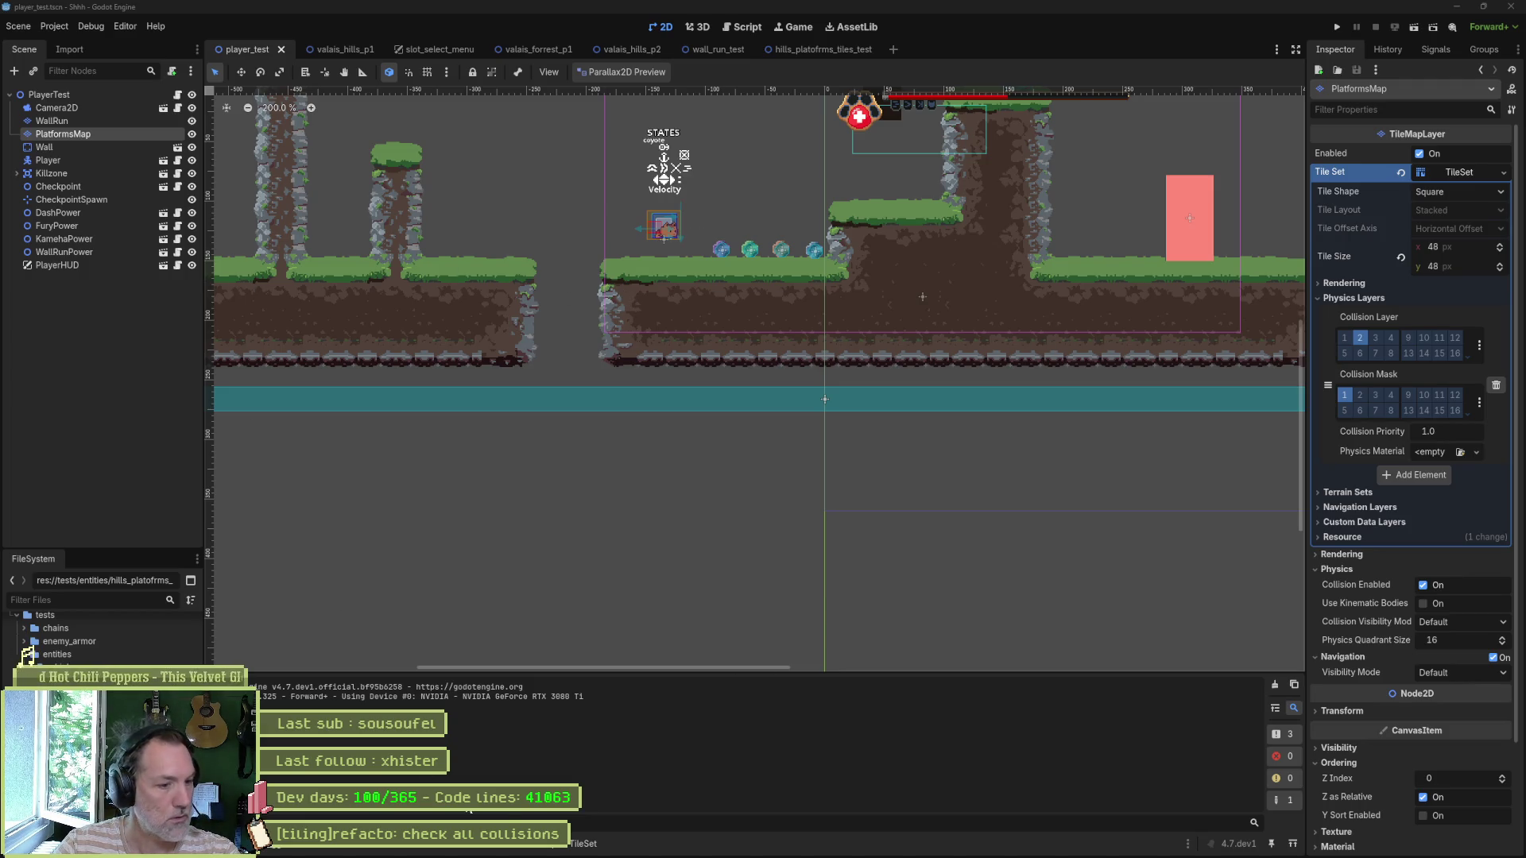
pyautogui.click(584, 843)
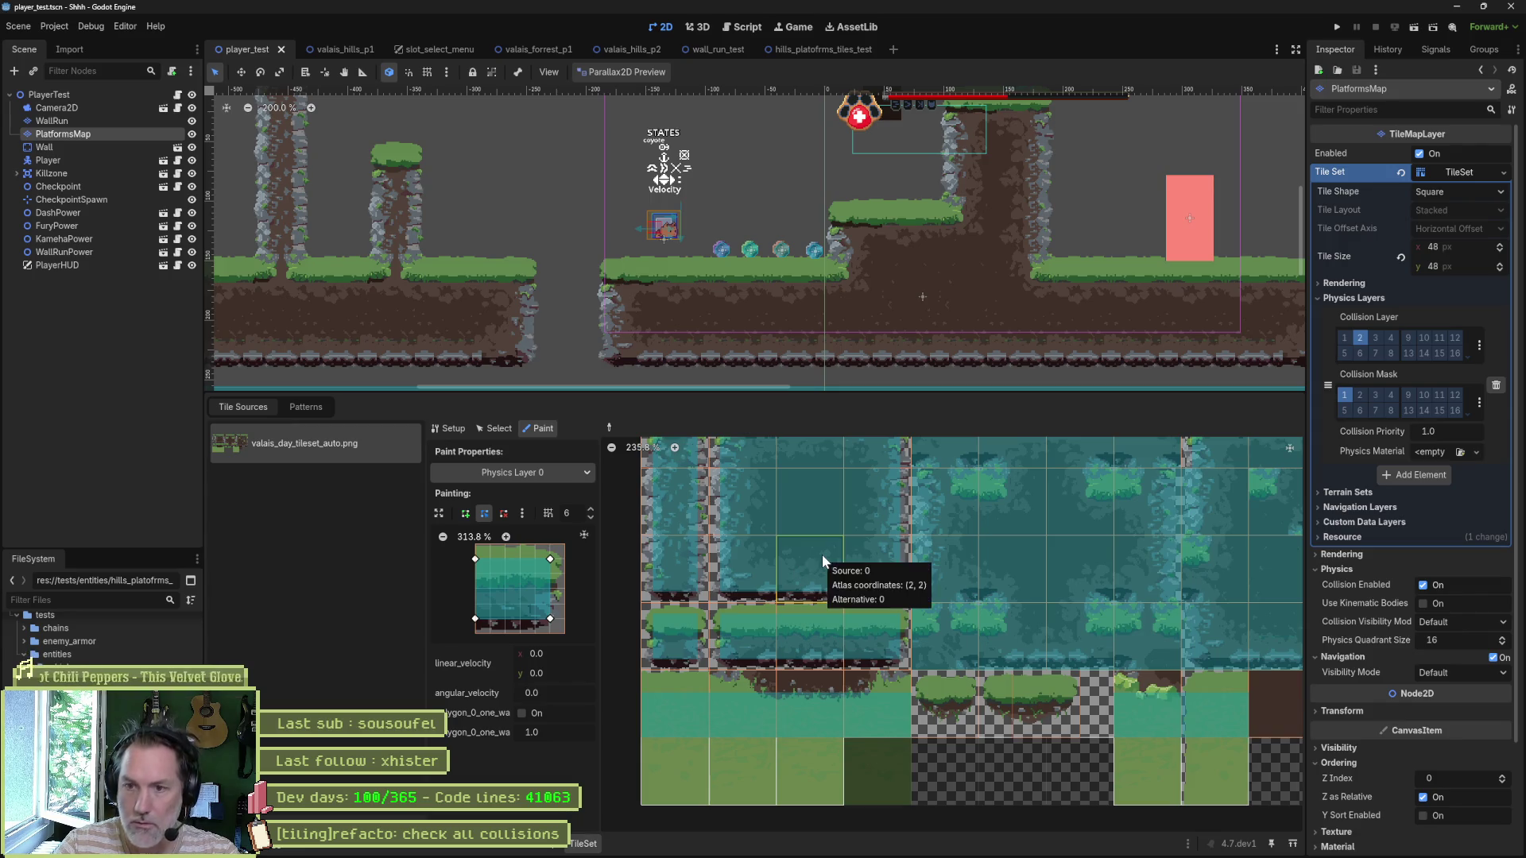
# Step: Paint a Base Tiles tile's collision and drag its right-hand vertices onto the tile corners
pyautogui.moveTo(961, 488); pyautogui.dragTo(908, 564)
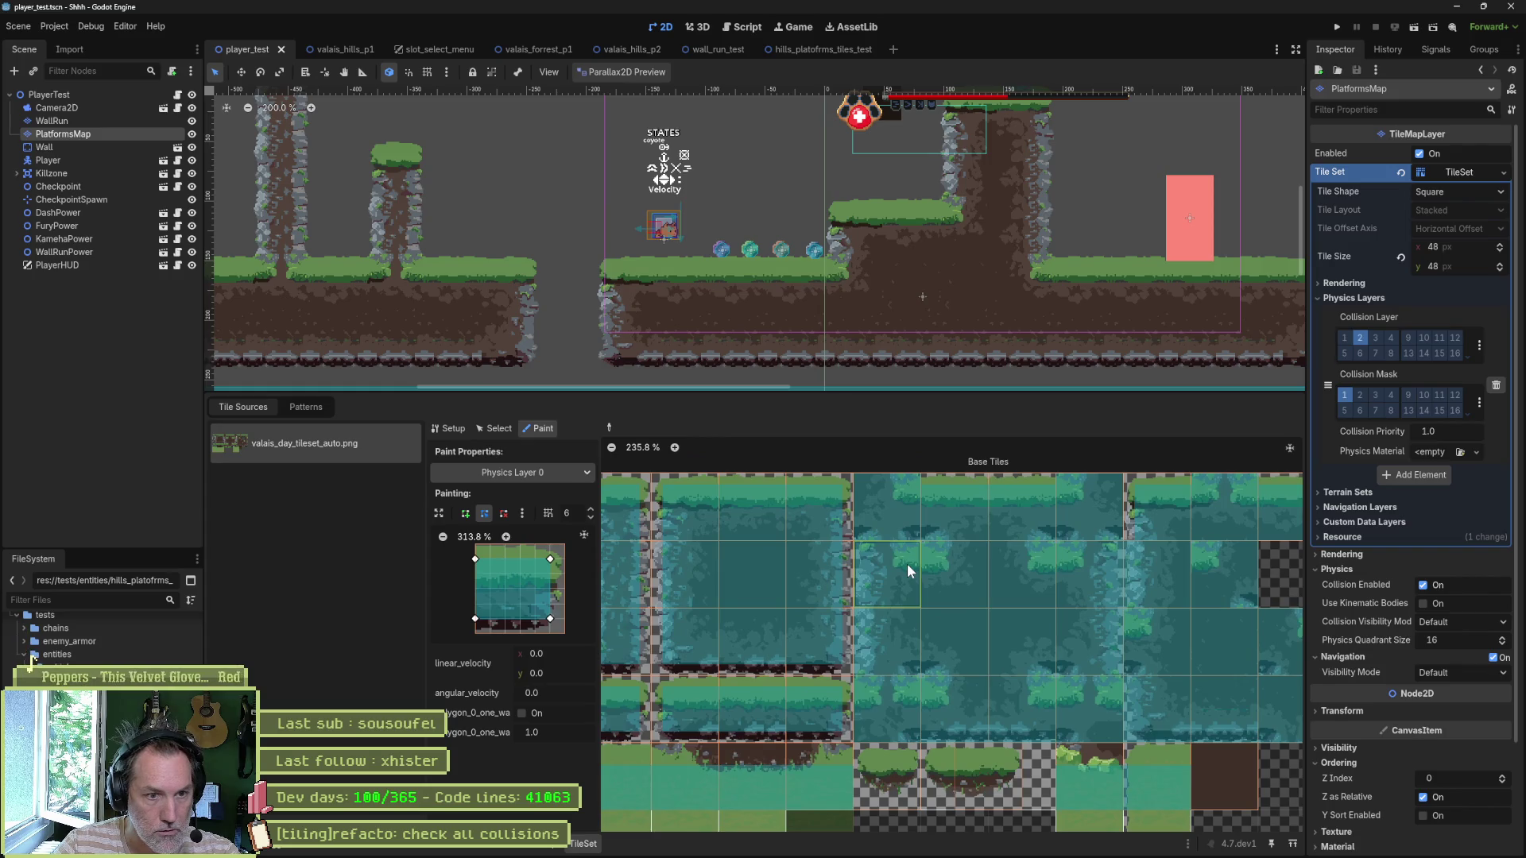
pyautogui.scroll(3, 895, 578)
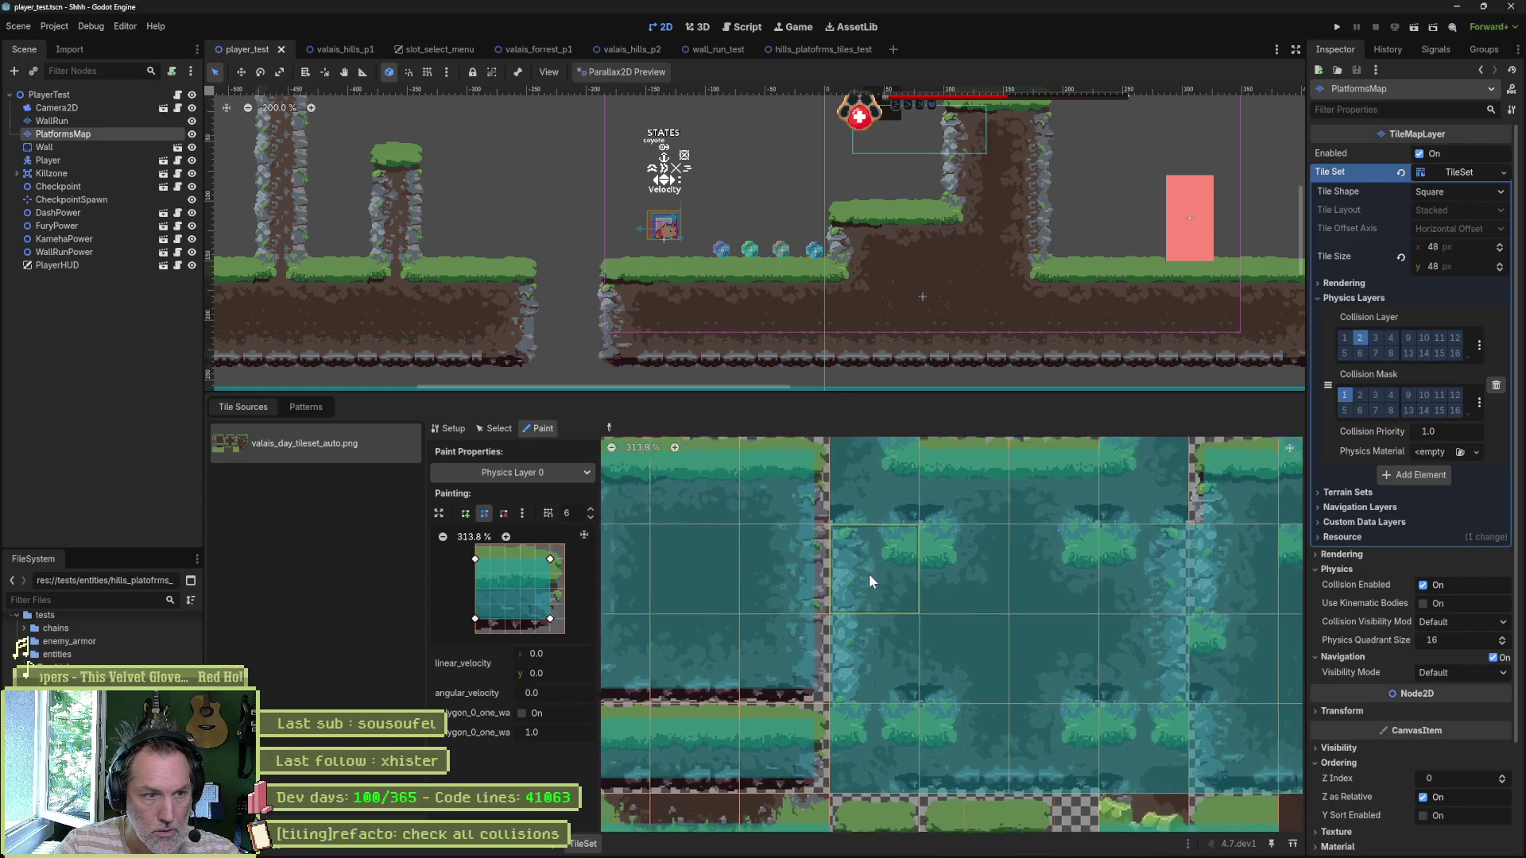
pyautogui.click(798, 596)
pyautogui.moveTo(550, 559)
pyautogui.mouseDown()
pyautogui.moveTo(566, 547)
pyautogui.moveTo(489, 561)
pyautogui.mouseUp()
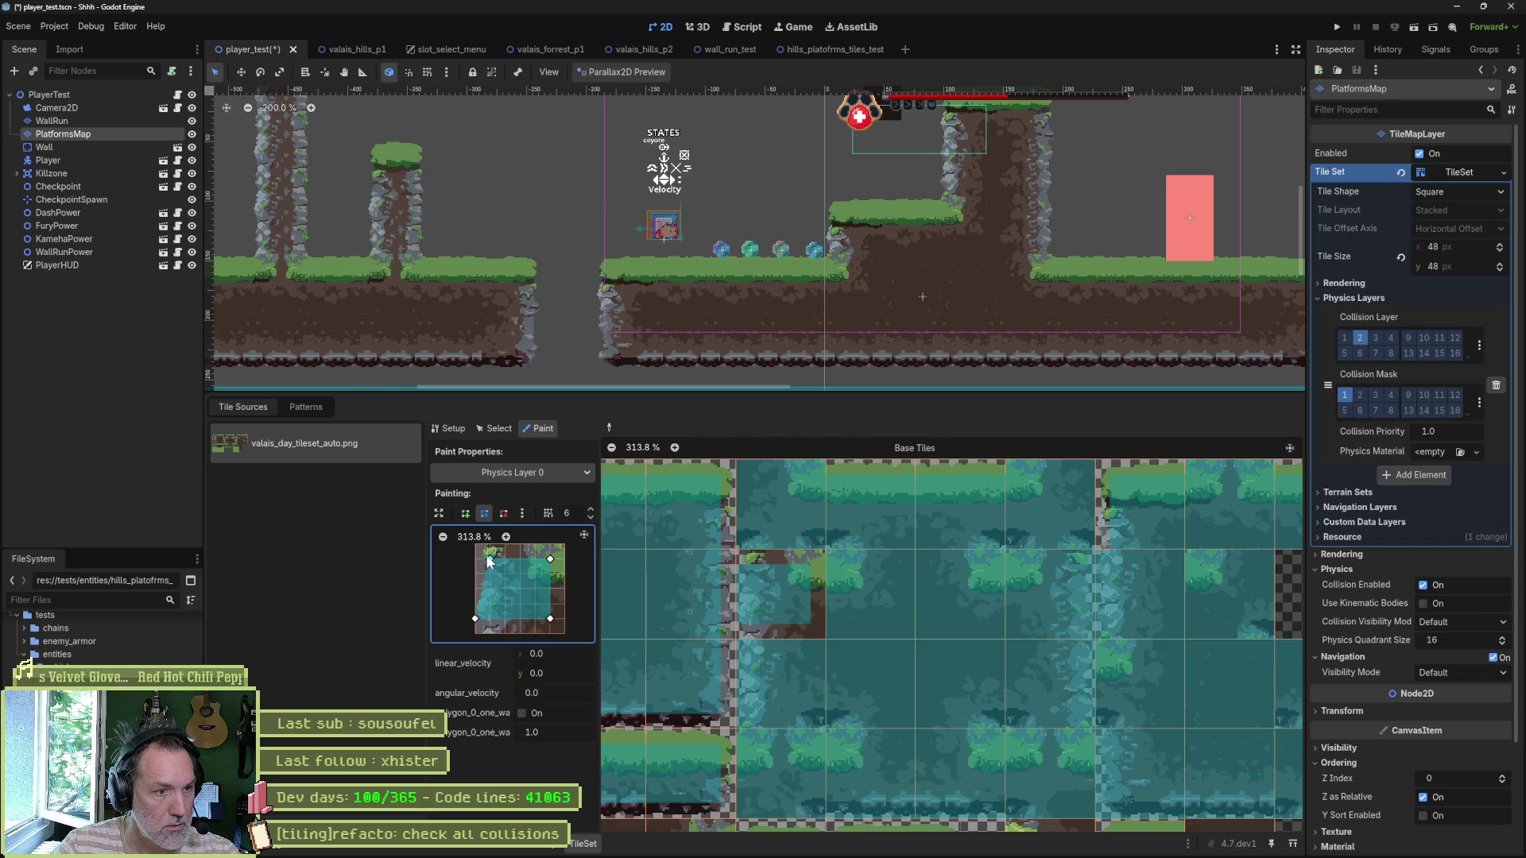
pyautogui.moveTo(549, 624); pyautogui.dragTo(566, 633)
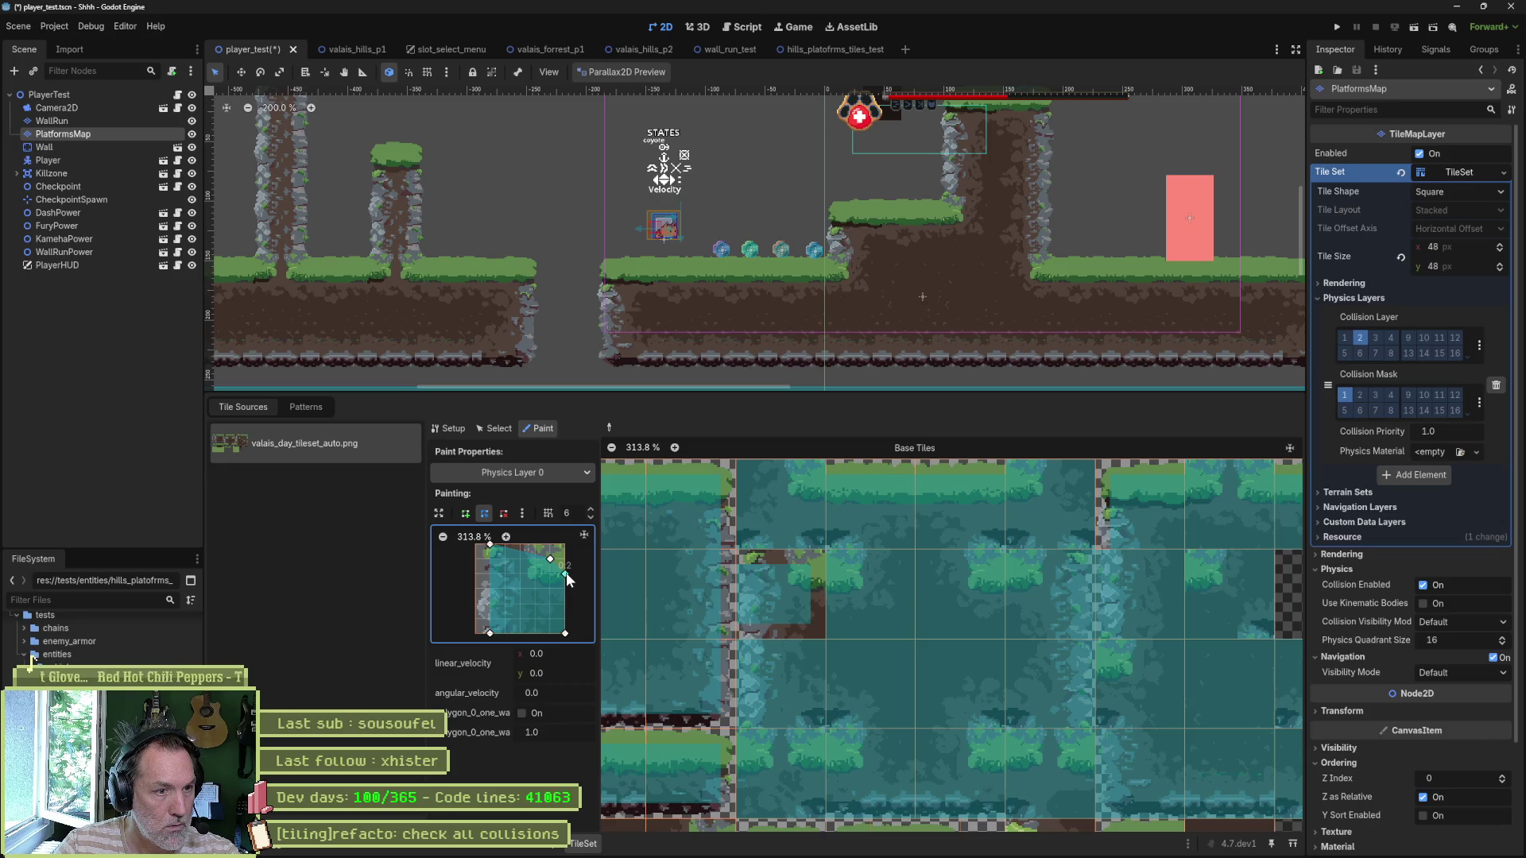
pyautogui.moveTo(565, 573)
pyautogui.mouseDown()
pyautogui.moveTo(565, 559)
pyautogui.moveTo(542, 565)
pyautogui.mouseUp()
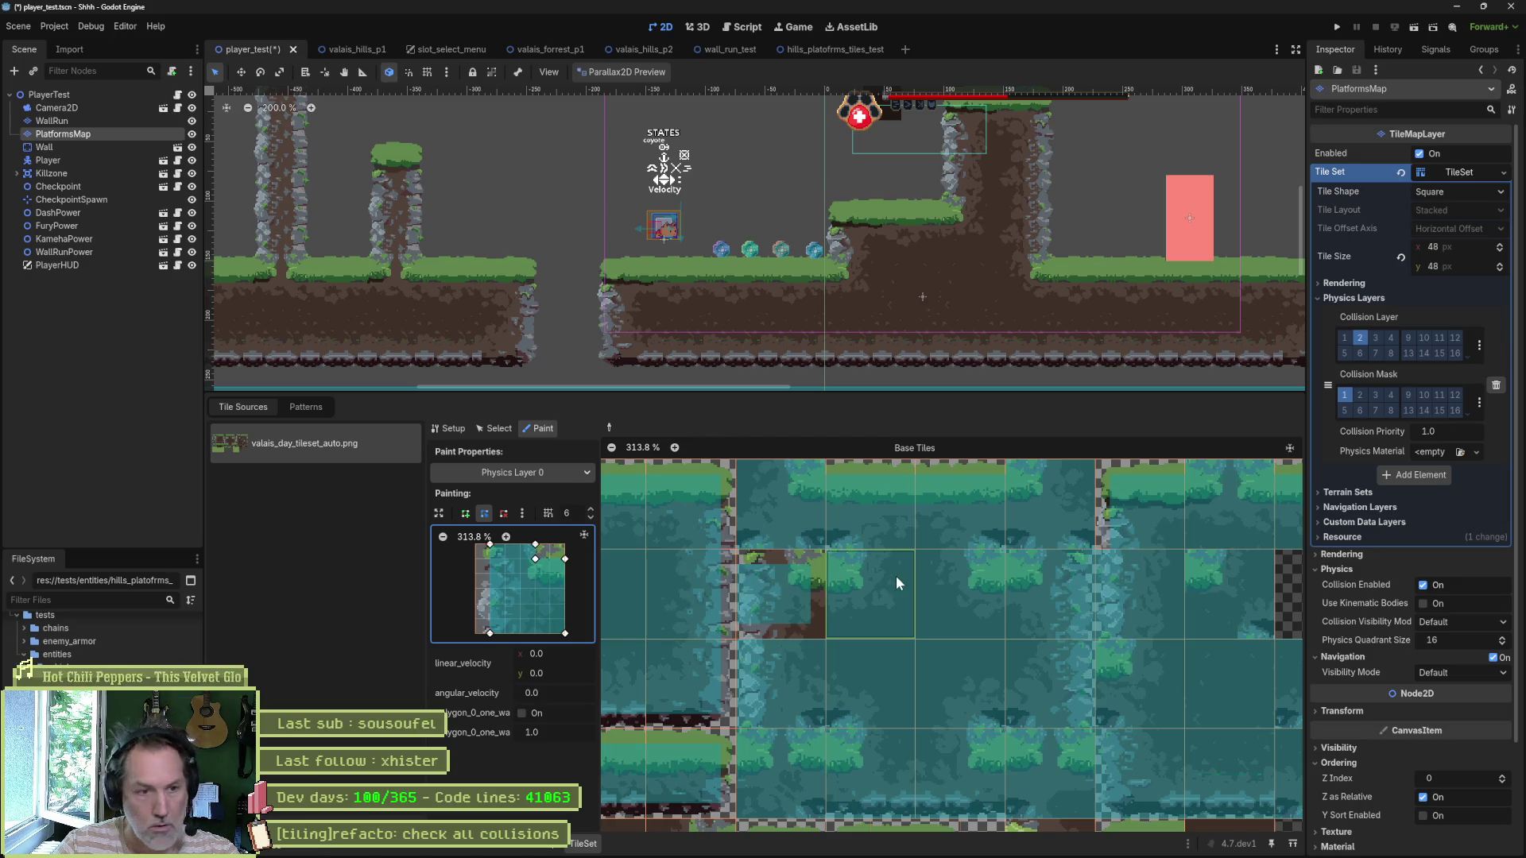
pyautogui.click(803, 600)
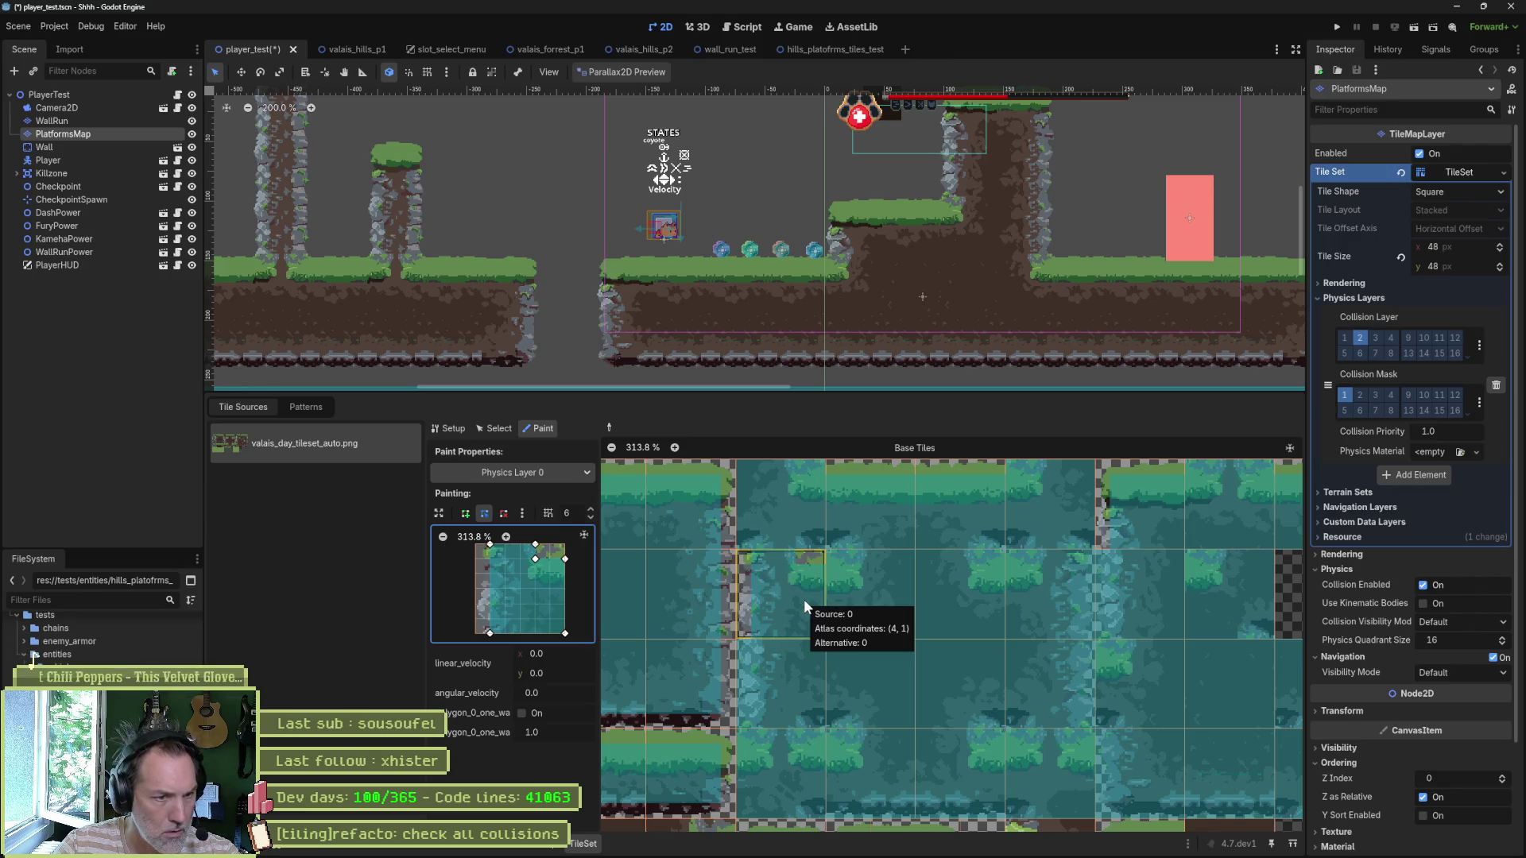
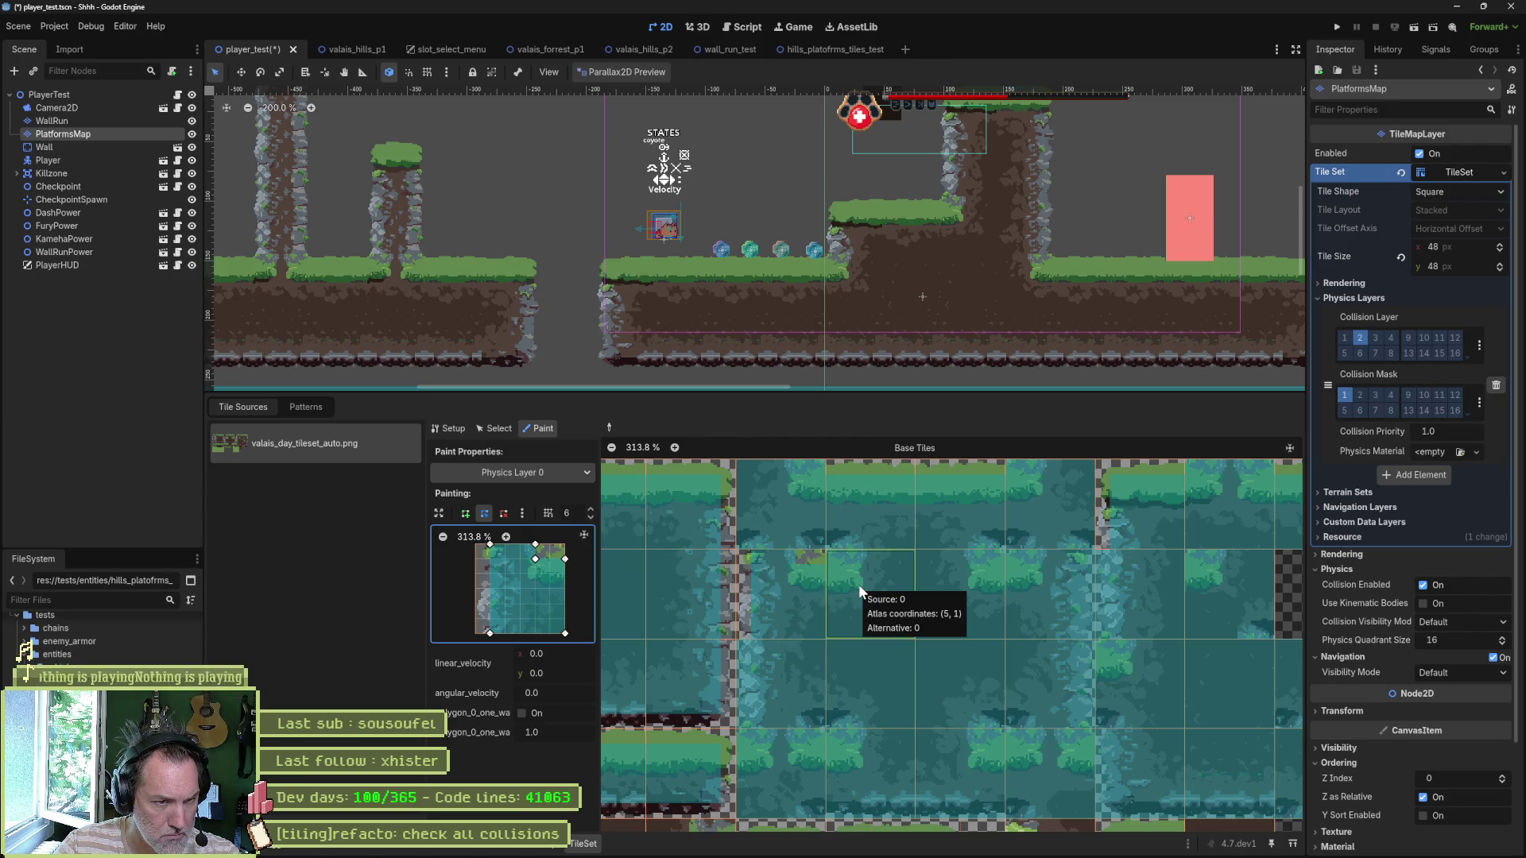
# Step: Widen the polygon's top out to the tile corner and paint it onto two wall tiles
pyautogui.moveTo(535, 559); pyautogui.dragTo(550, 545)
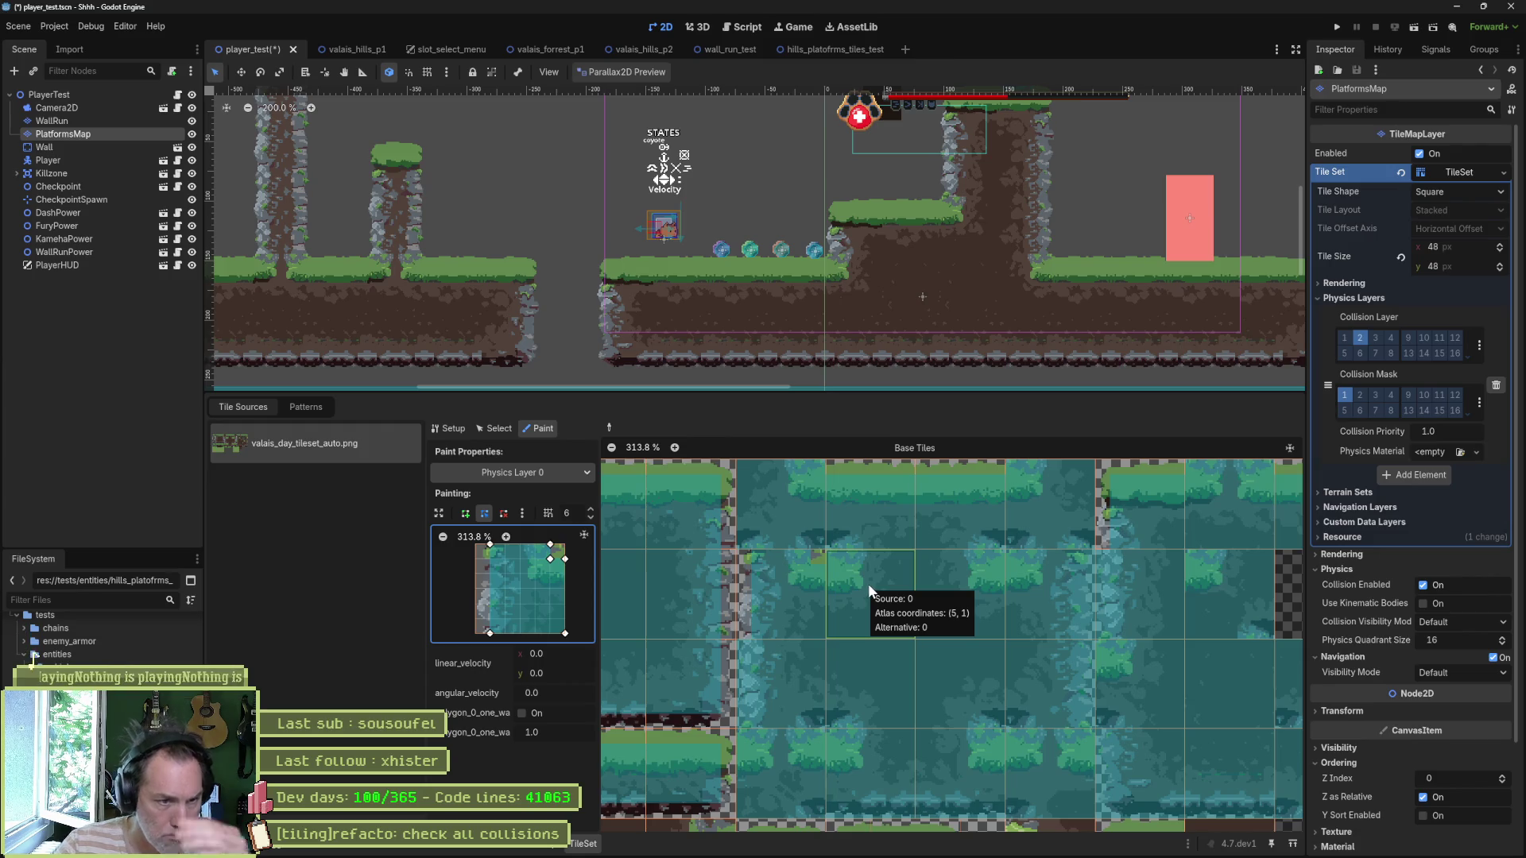
pyautogui.scroll(-2, 987, 570)
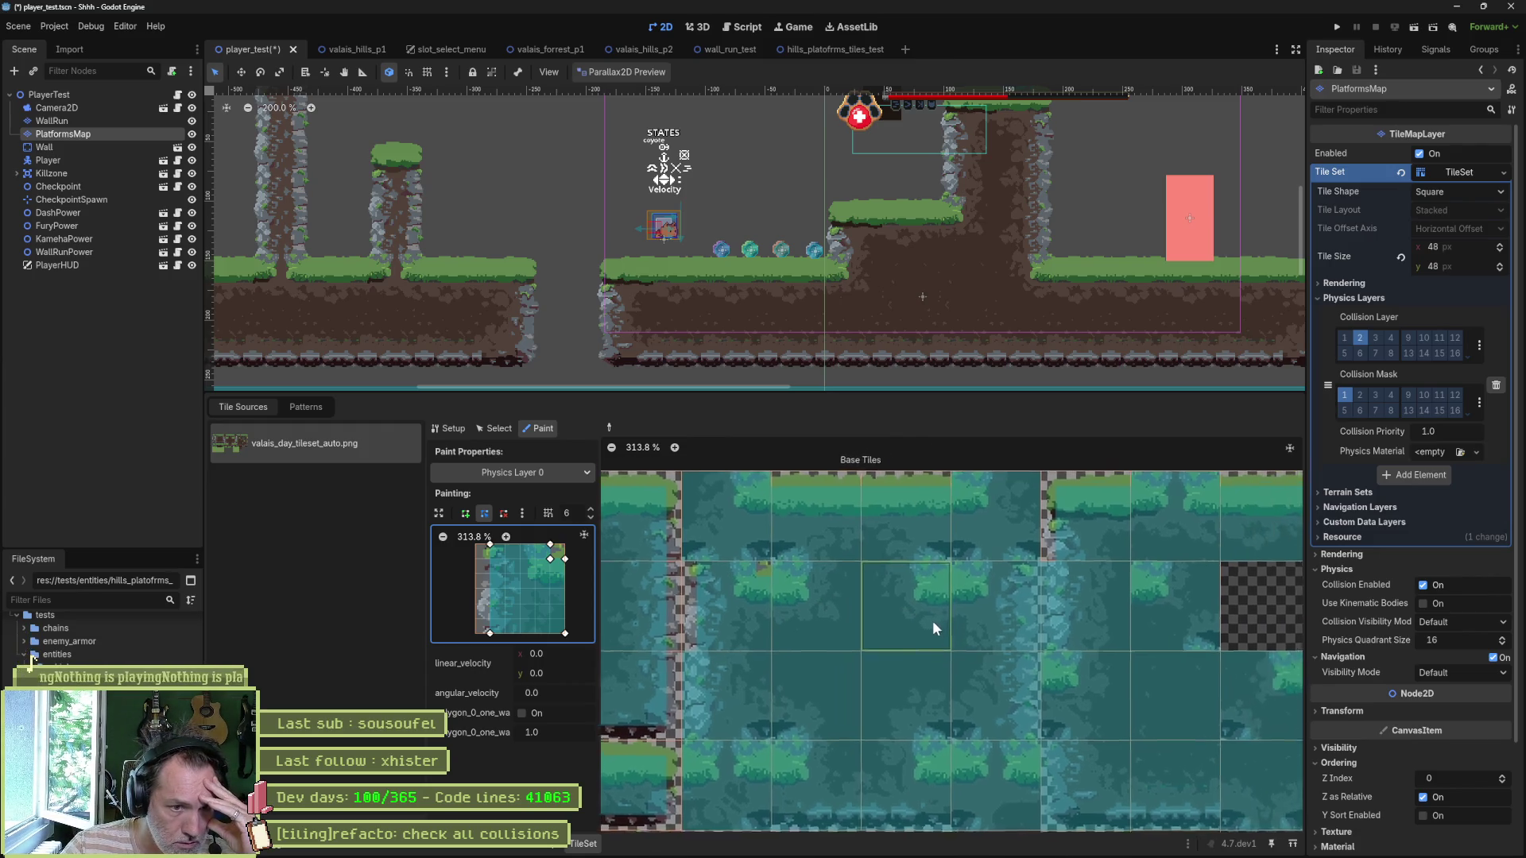
pyautogui.hscroll(2, 933, 619)
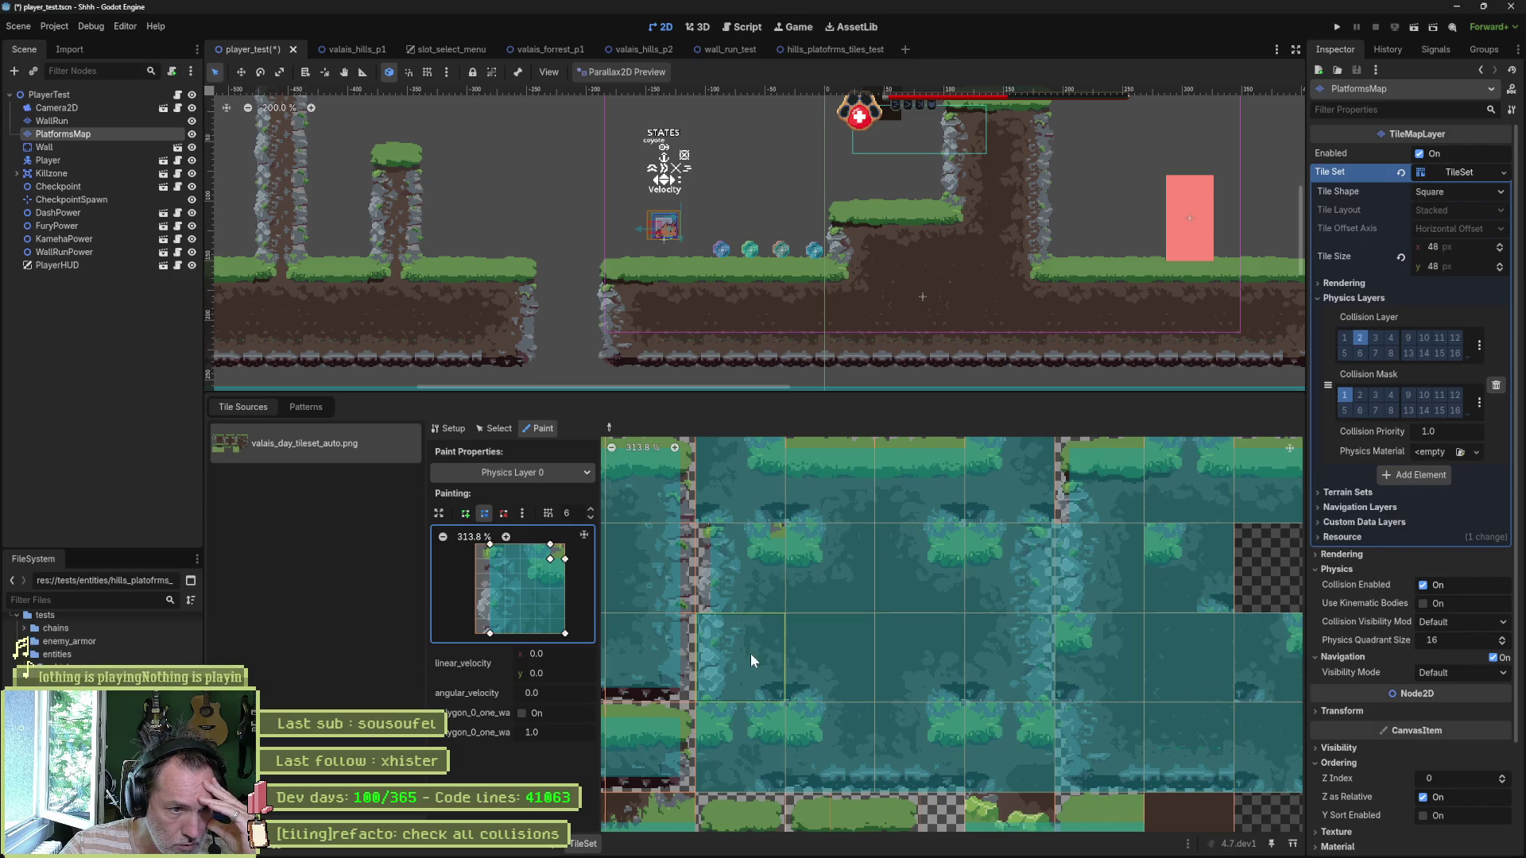
pyautogui.click(750, 653)
pyautogui.moveTo(552, 547); pyautogui.dragTo(565, 544)
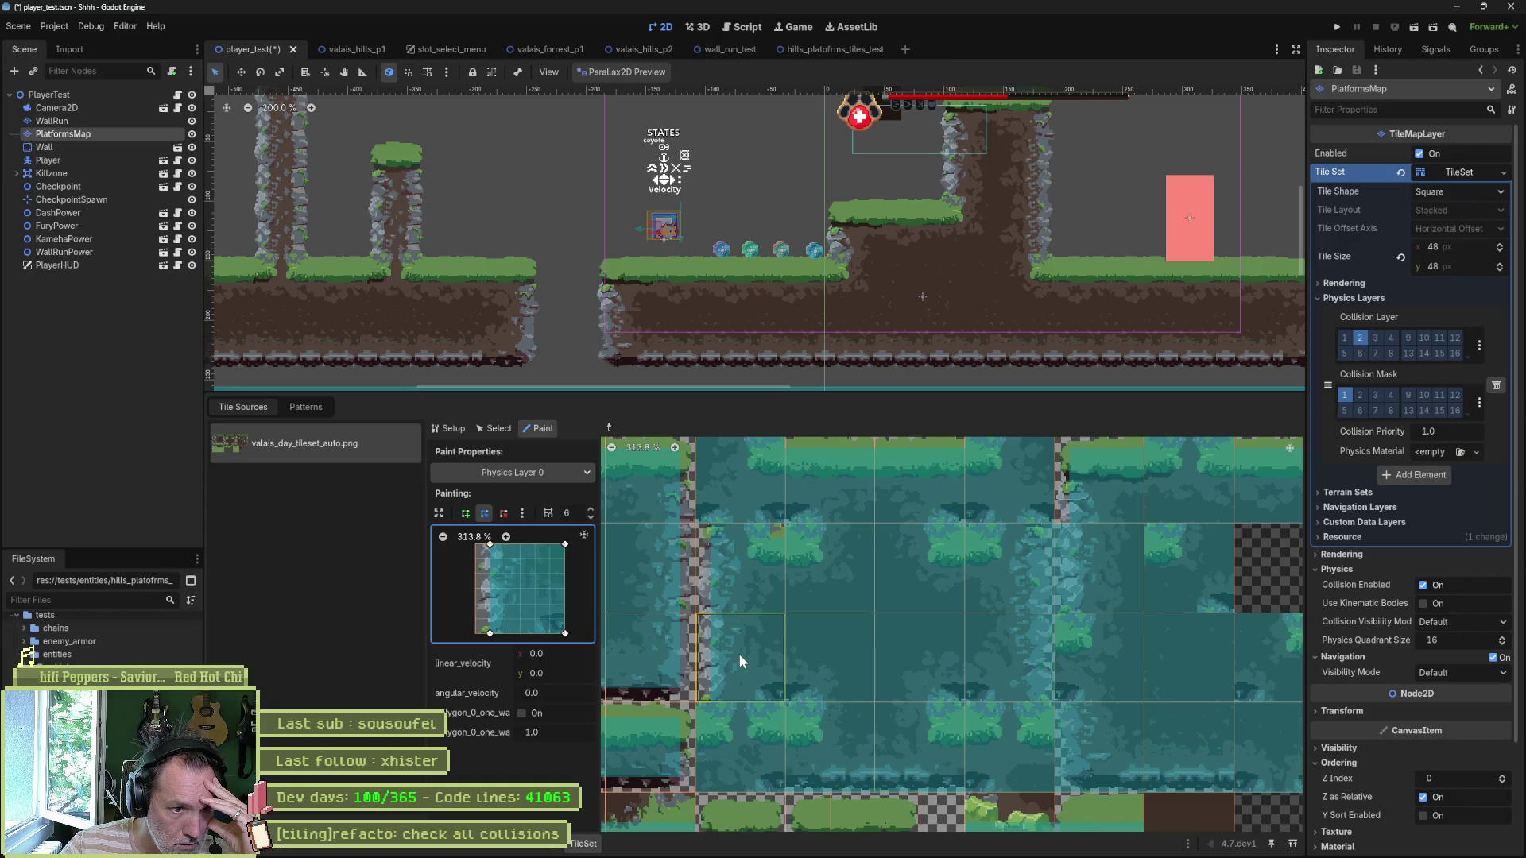
pyautogui.click(747, 674)
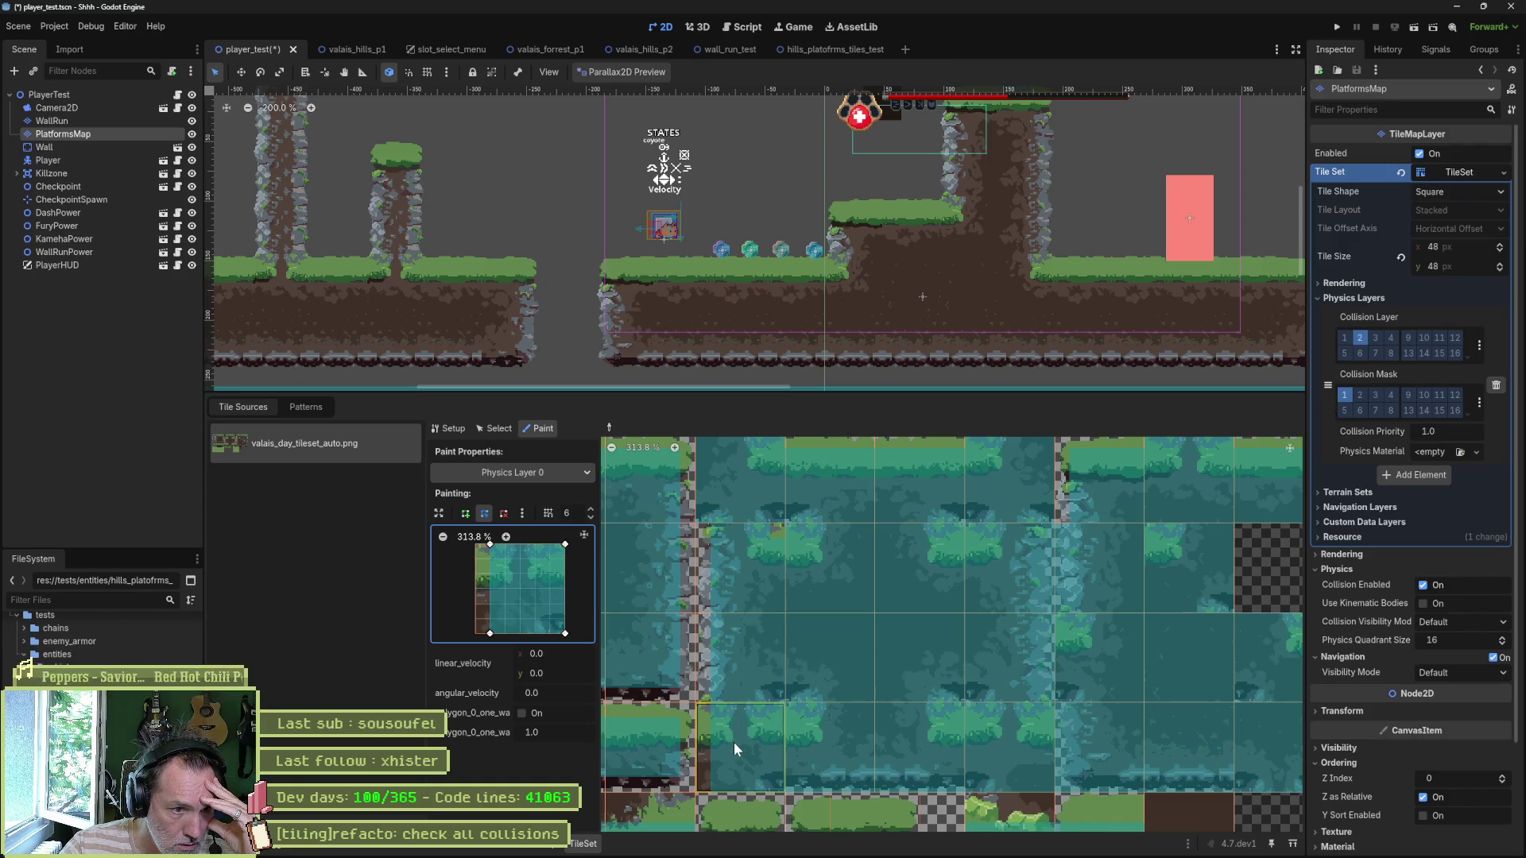
# Step: Snap the polygon corners to the tile corners and remove the extra vertex, leaving a plain rectangle
pyautogui.moveTo(489, 633); pyautogui.dragTo(475, 633)
pyautogui.moveTo(477, 578)
pyautogui.mouseDown()
pyautogui.moveTo(474, 559)
pyautogui.moveTo(490, 559)
pyautogui.mouseUp()
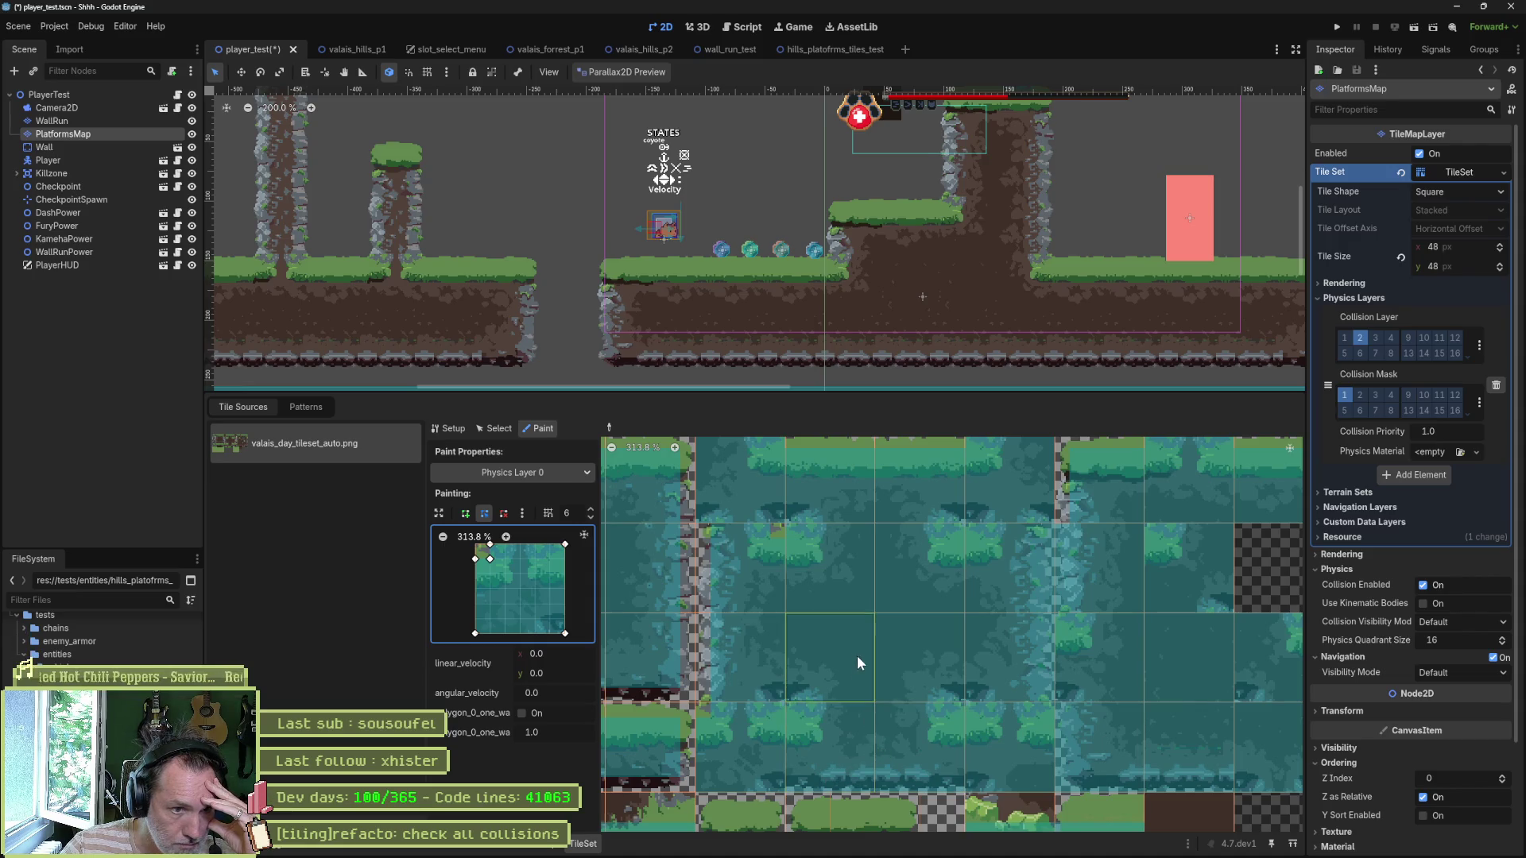
pyautogui.hscroll(5, 982, 580)
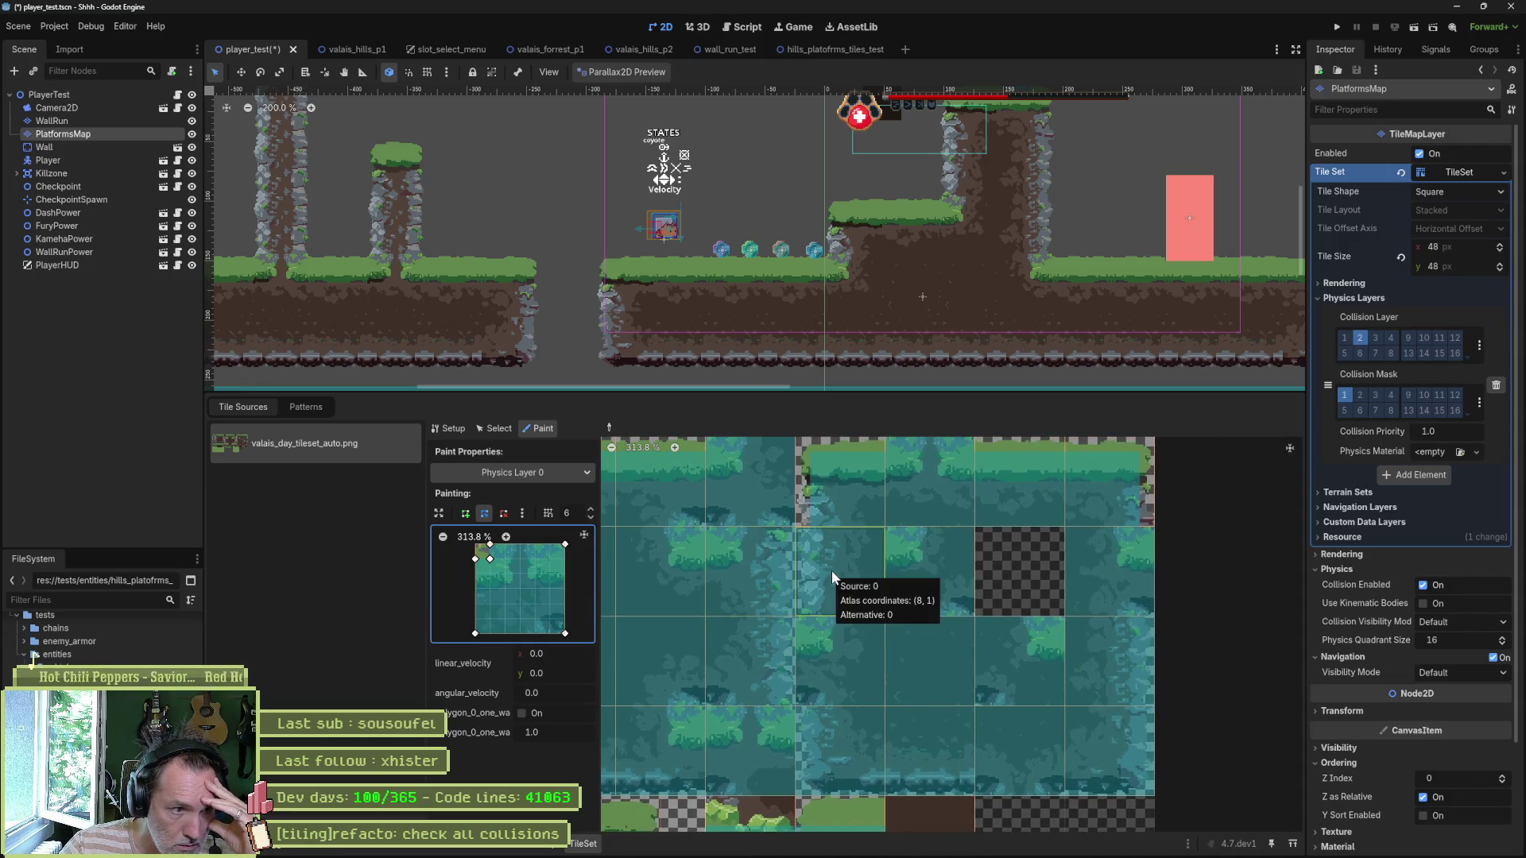
pyautogui.moveTo(487, 561); pyautogui.dragTo(476, 632)
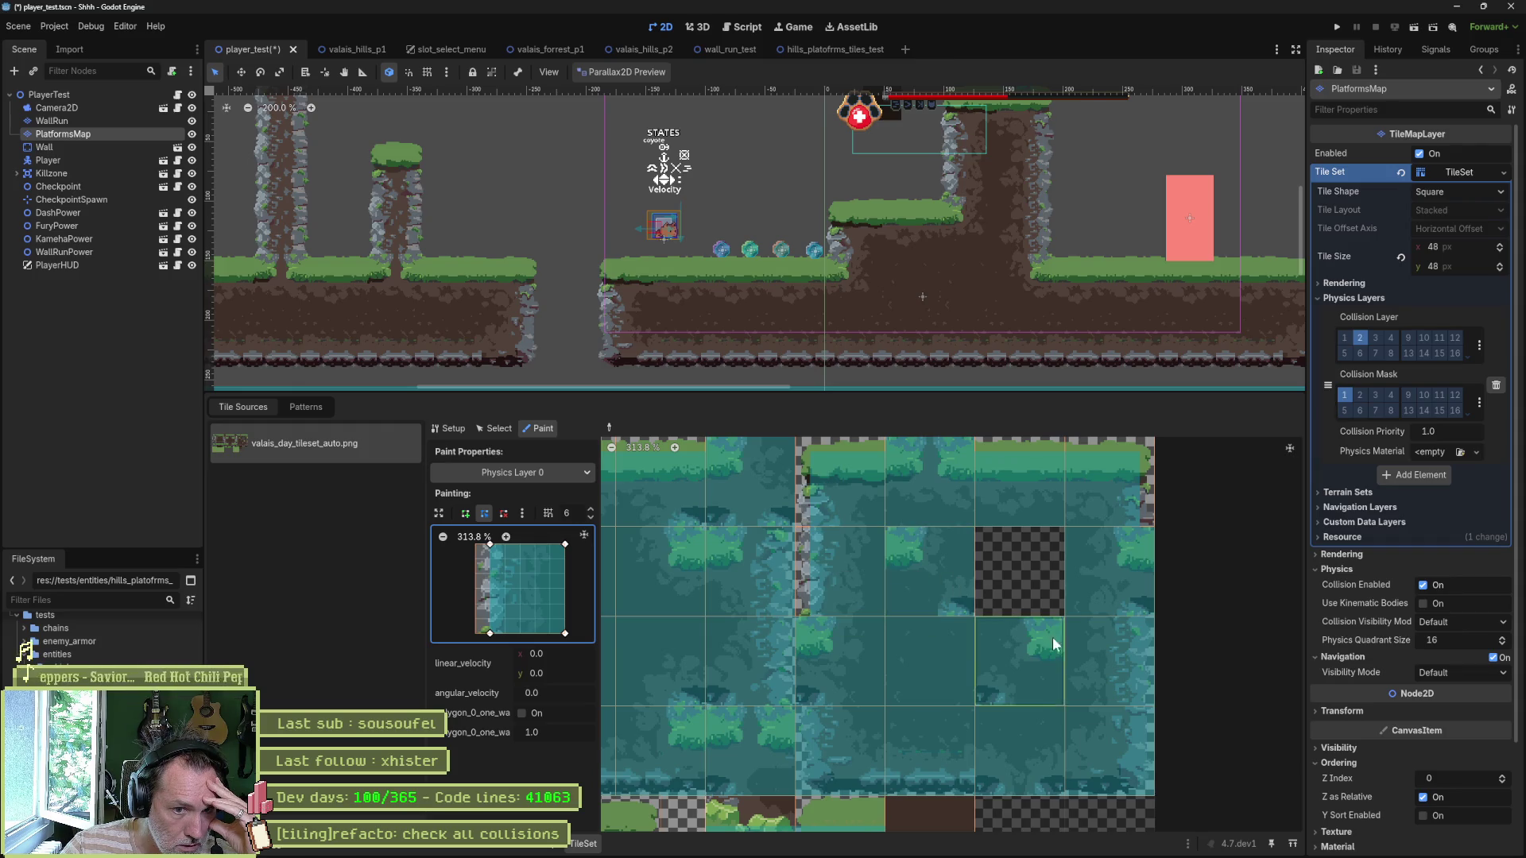
pyautogui.hscroll(3, 957, 667)
# Step: Paint the next tile, then realign its polygon vertices to the tile corners and delete the extra top vertex
pyautogui.click(920, 633)
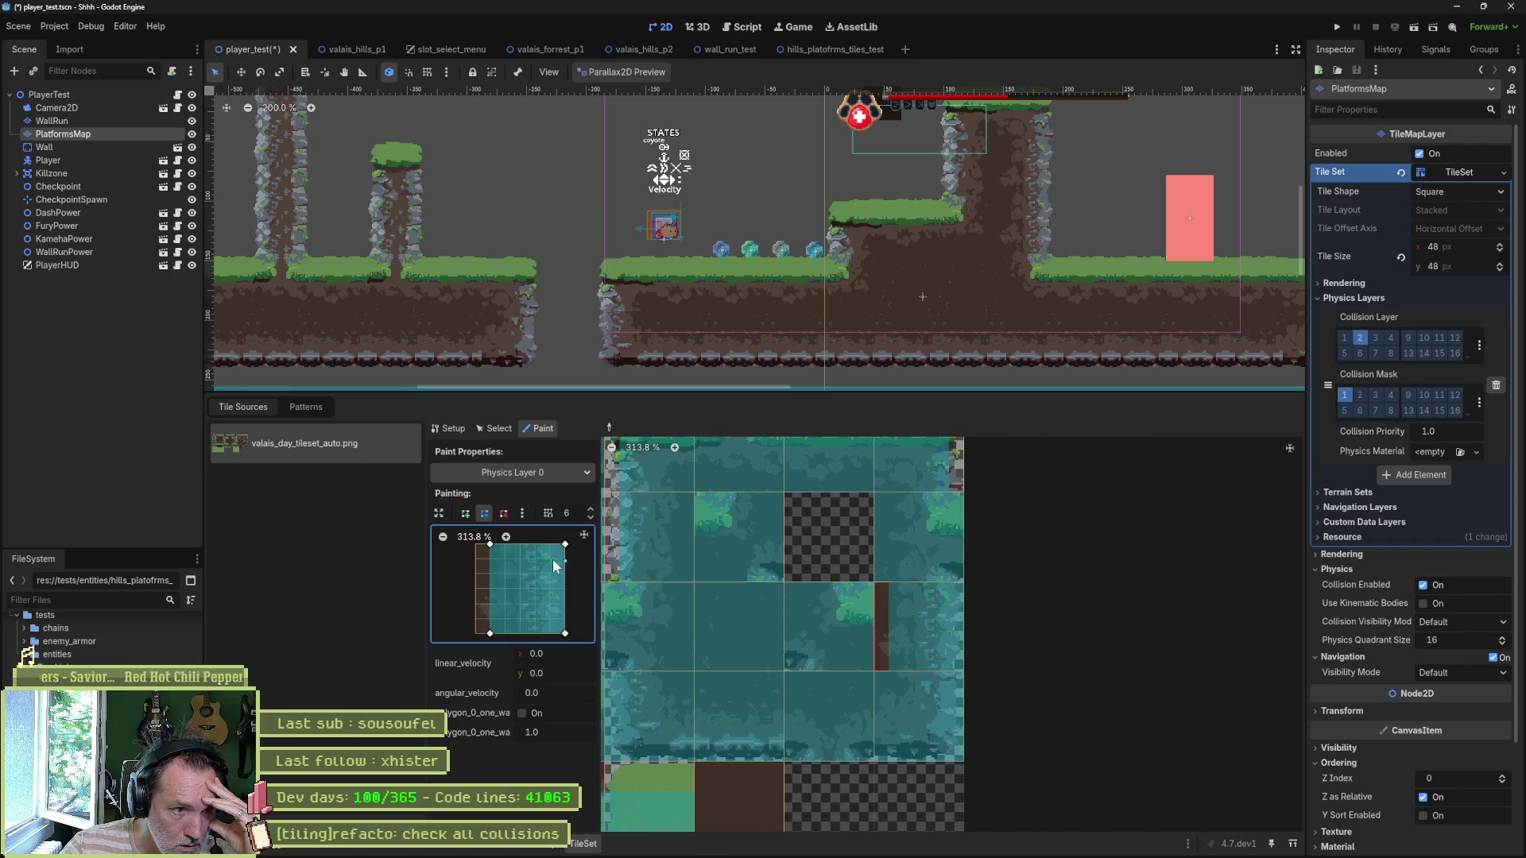
pyautogui.click(479, 542)
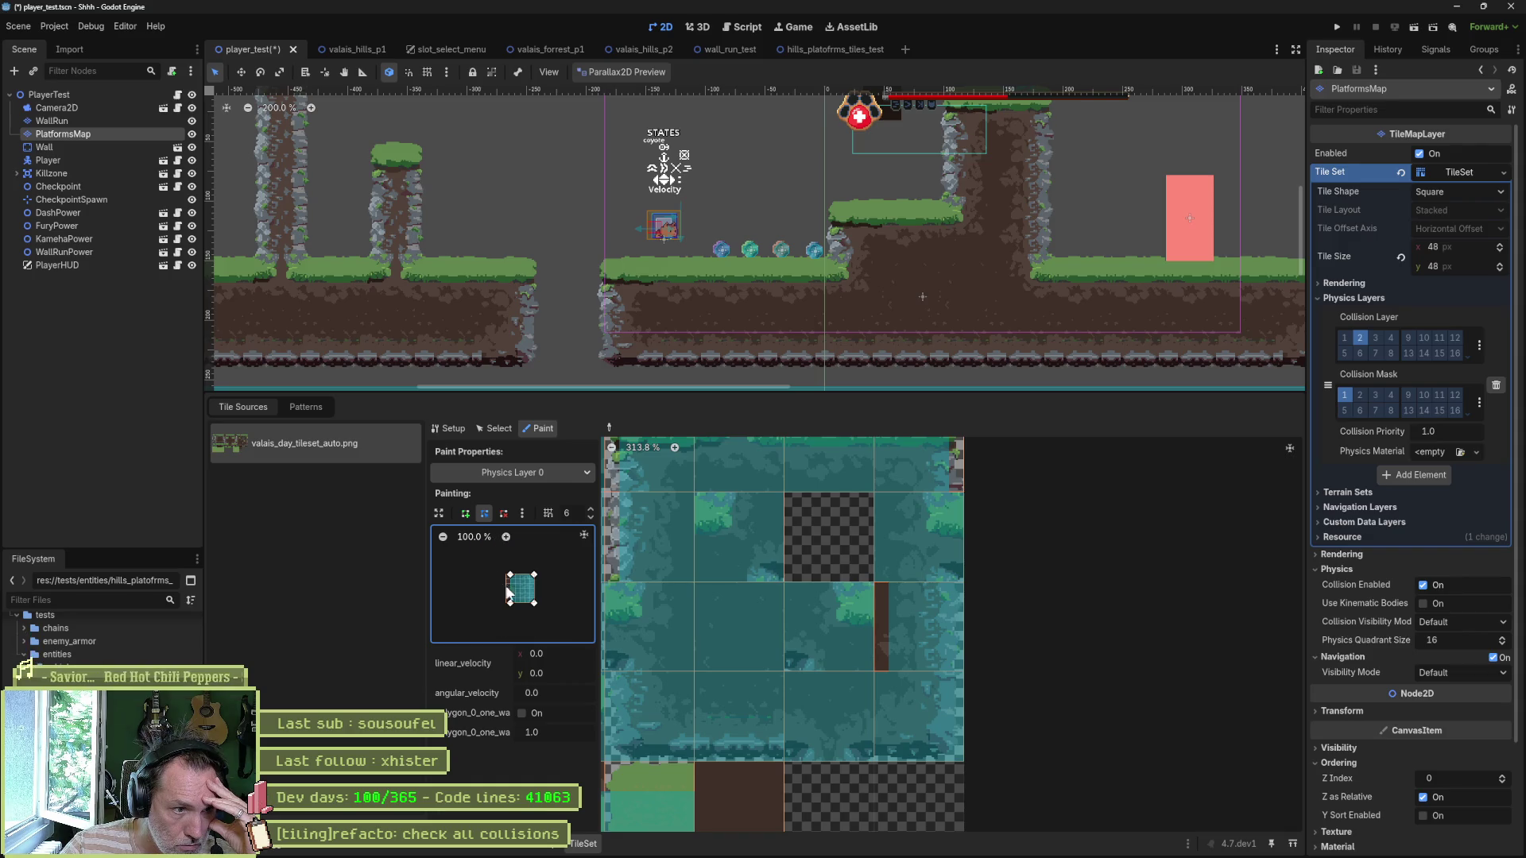
pyautogui.scroll(12, 542, 585)
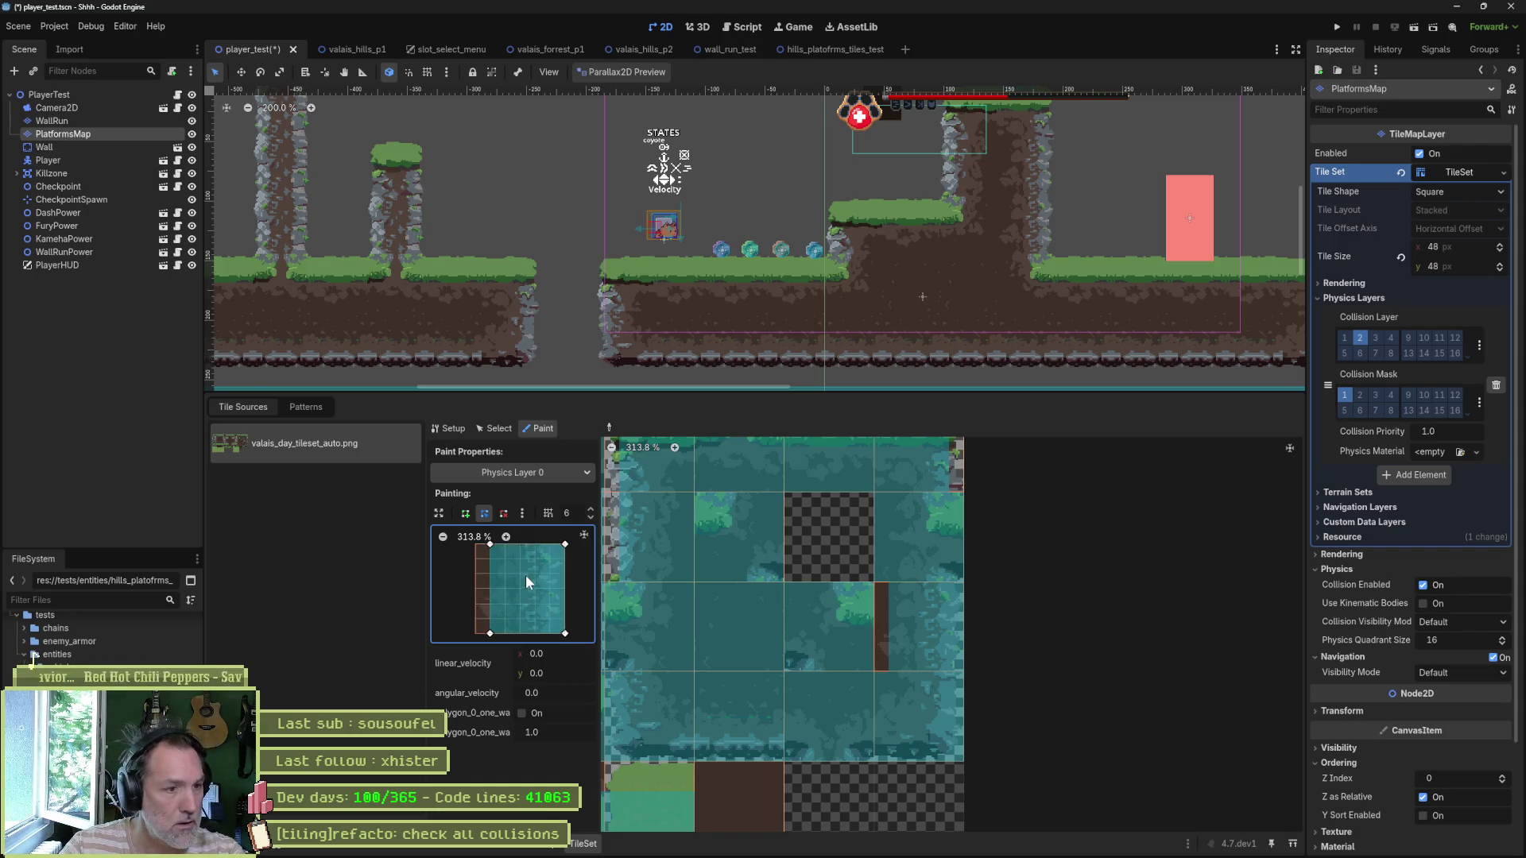
pyautogui.moveTo(570, 581); pyautogui.dragTo(556, 581)
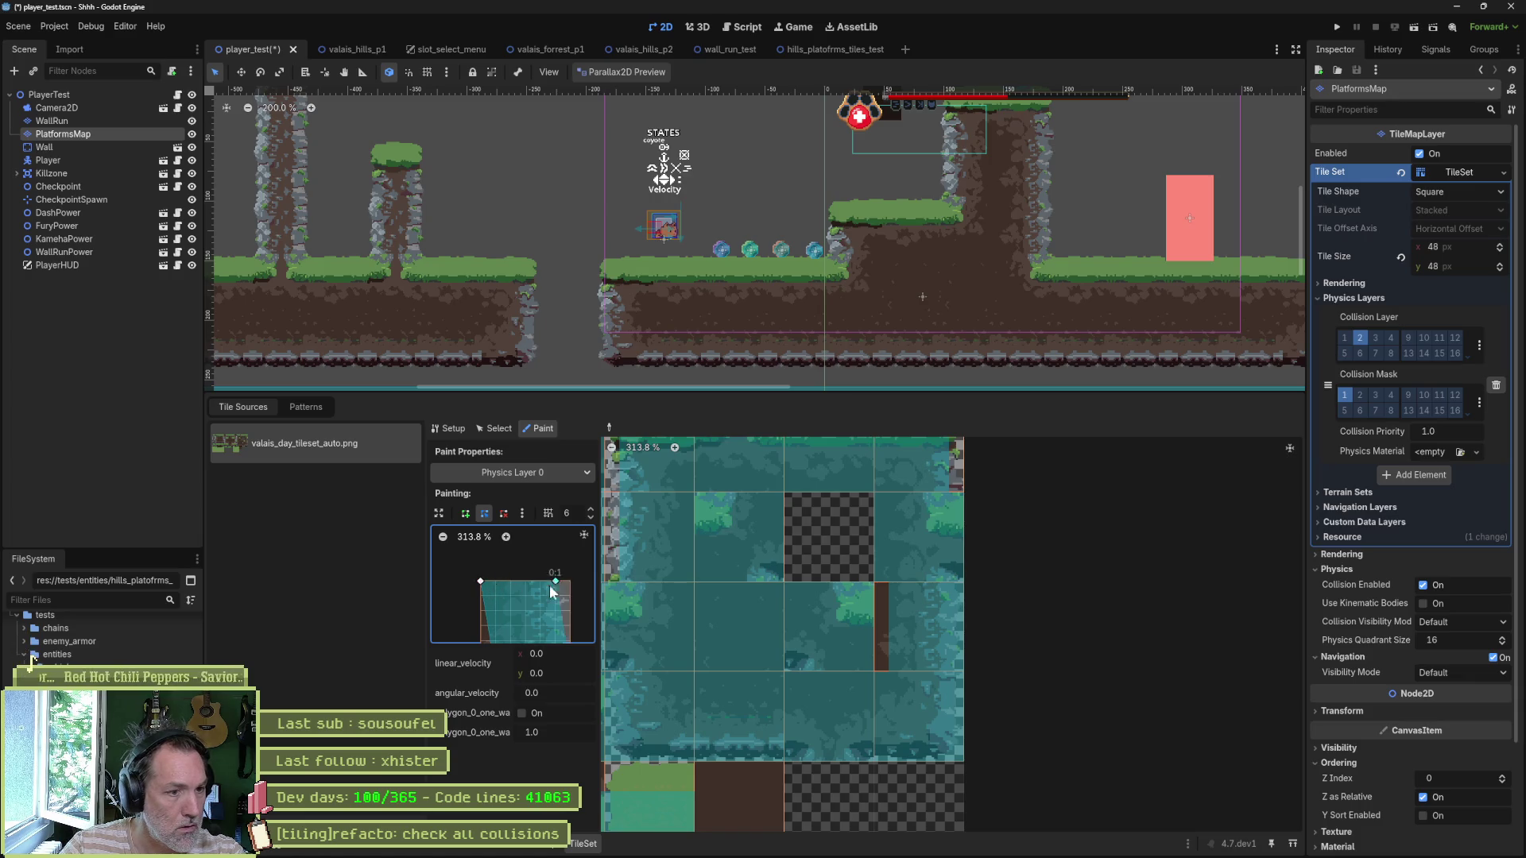
pyautogui.scroll(-2, 533, 580)
pyautogui.moveTo(493, 629)
pyautogui.mouseDown()
pyautogui.moveTo(476, 631)
pyautogui.moveTo(552, 630)
pyautogui.moveTo(551, 617)
pyautogui.moveTo(480, 611)
pyautogui.mouseUp()
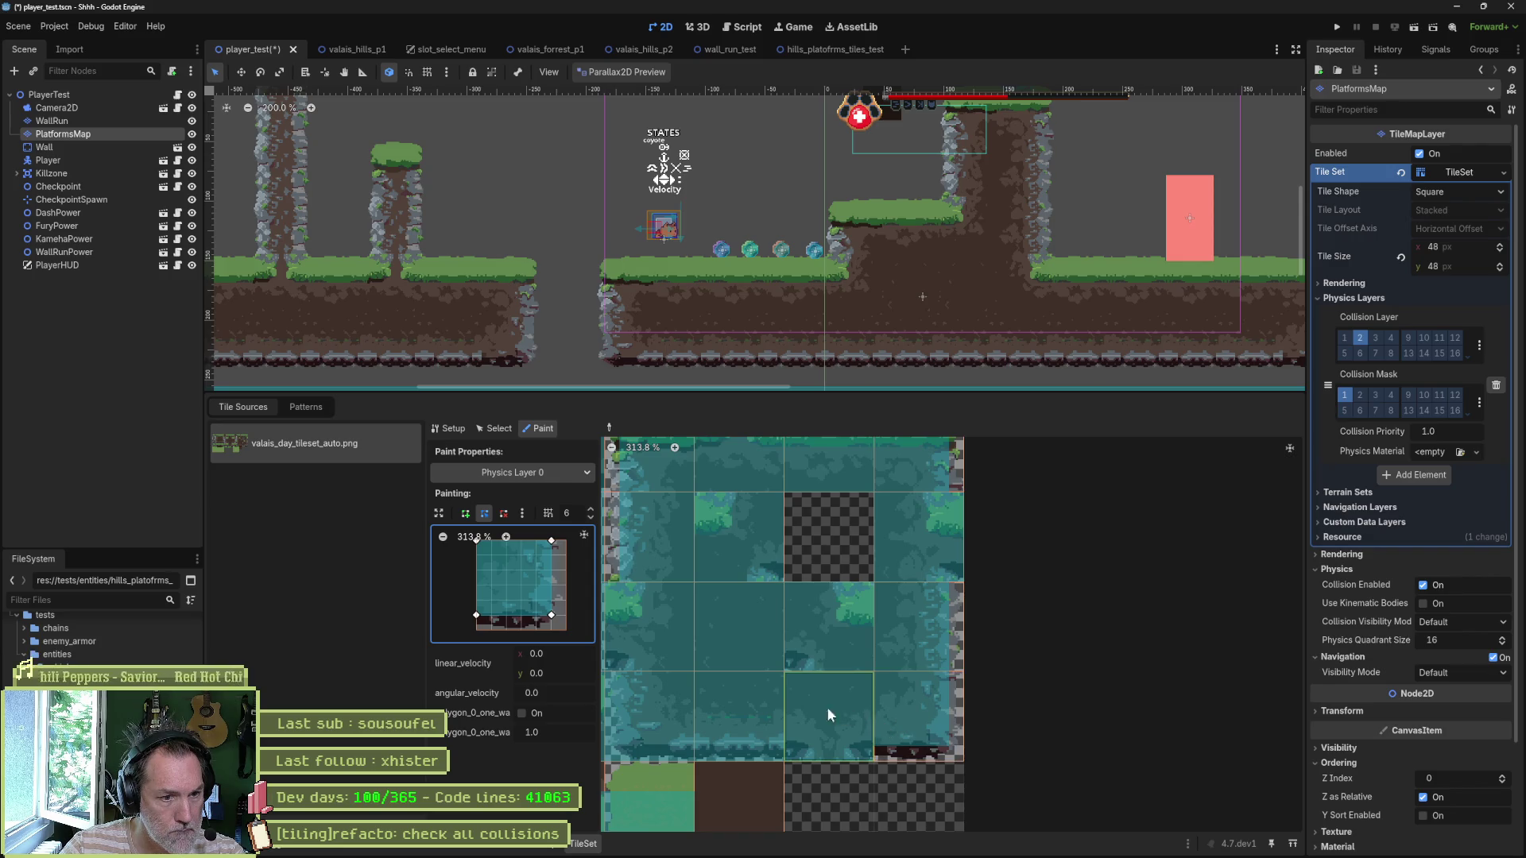
pyautogui.hscroll(-2, 795, 695)
pyautogui.moveTo(551, 615)
pyautogui.mouseDown()
pyautogui.moveTo(565, 616)
pyautogui.moveTo(490, 615)
pyautogui.mouseUp()
pyautogui.scroll(2, 517, 597)
pyautogui.moveTo(561, 568); pyautogui.dragTo(576, 569)
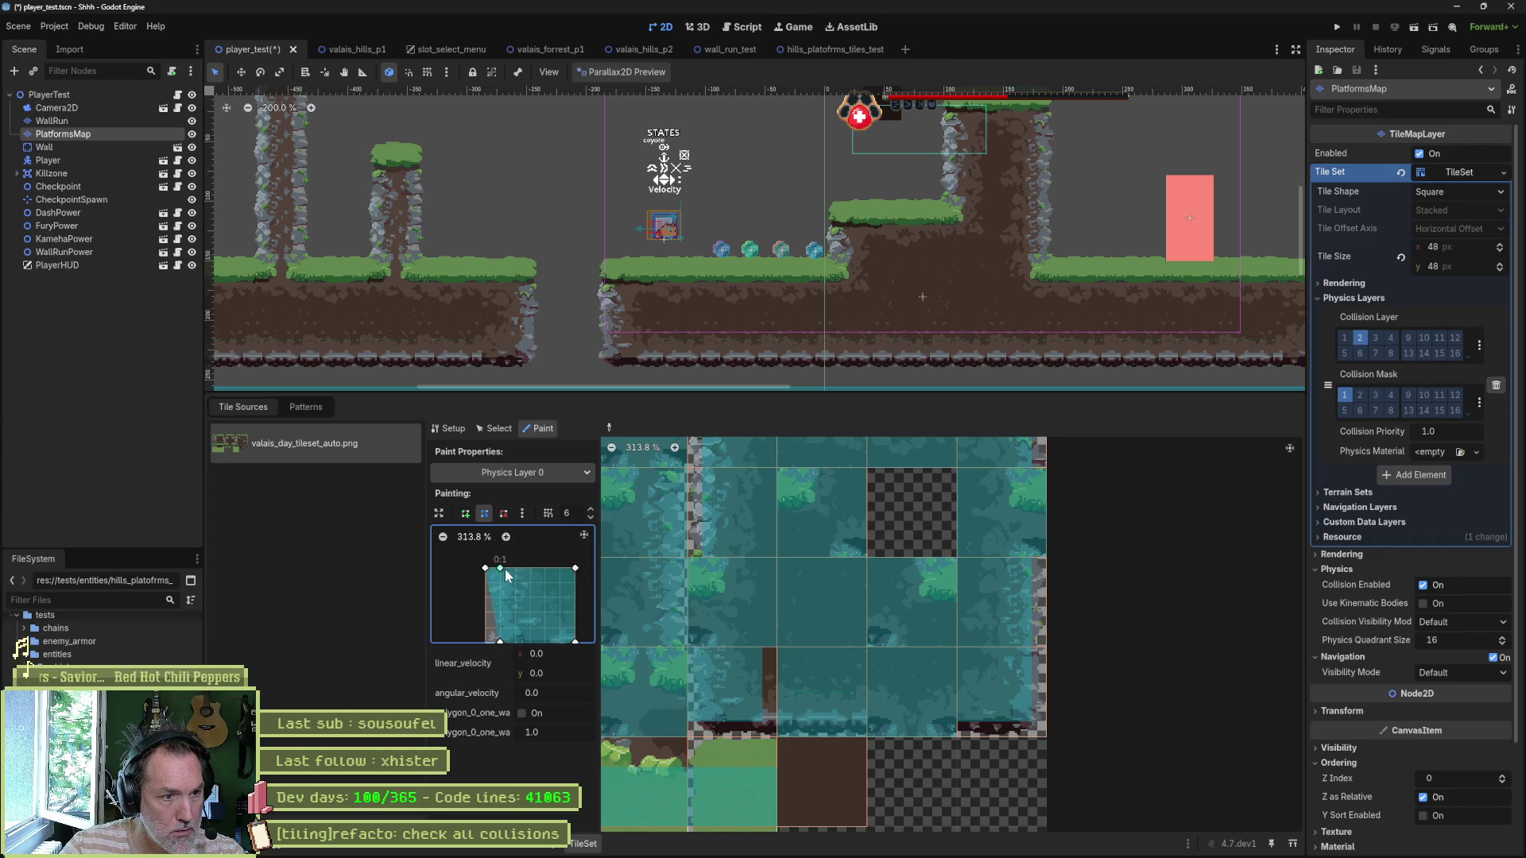
pyautogui.rightClick(499, 568)
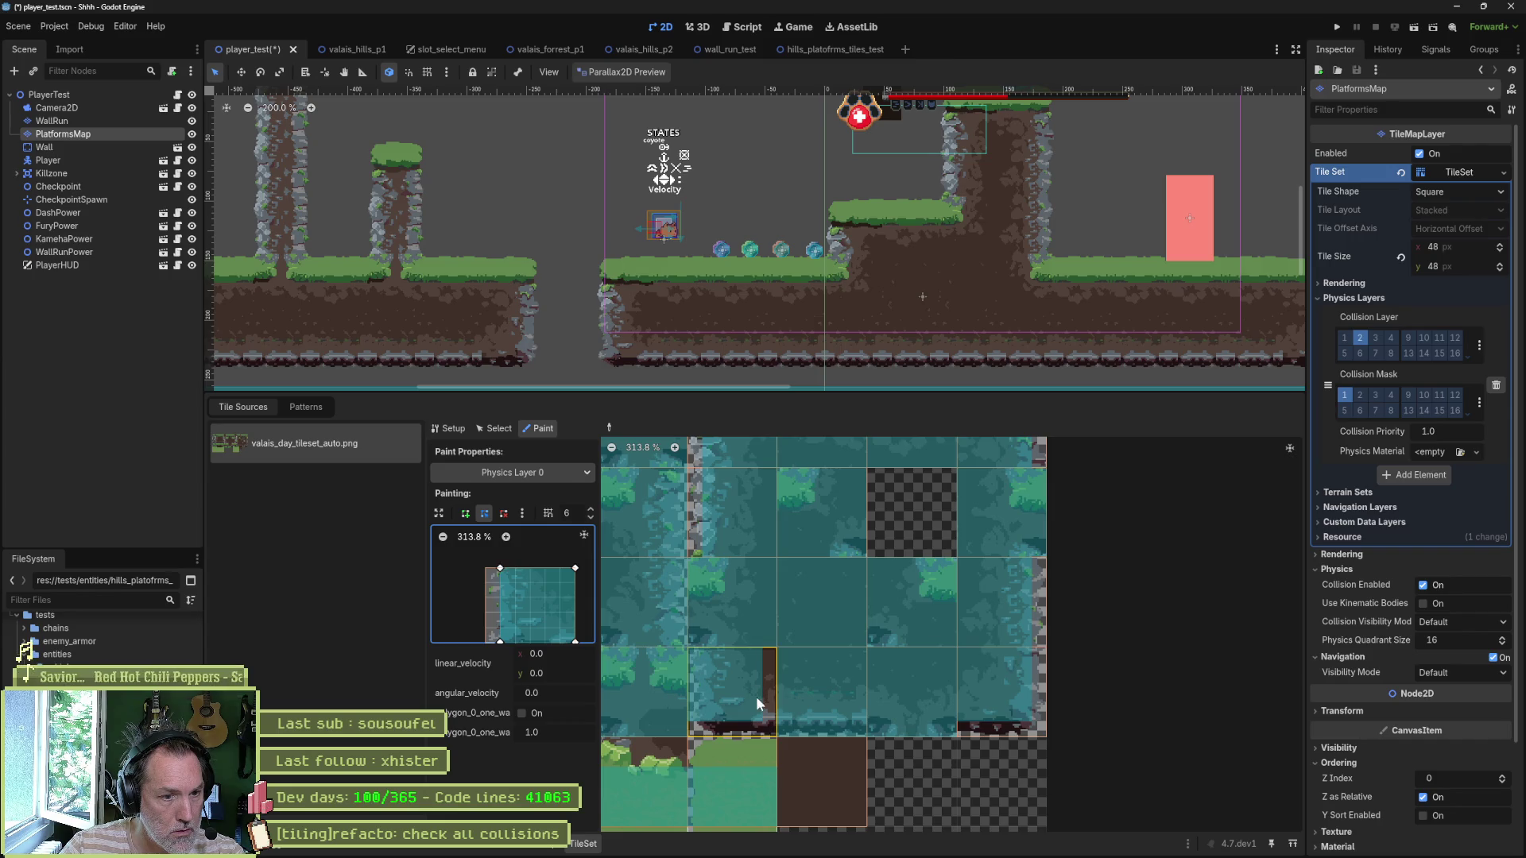
# Step: Save player_test, paint the polygon onto one more tile, save again and run the scene with F6
pyautogui.hotkey('ctrl', 's')
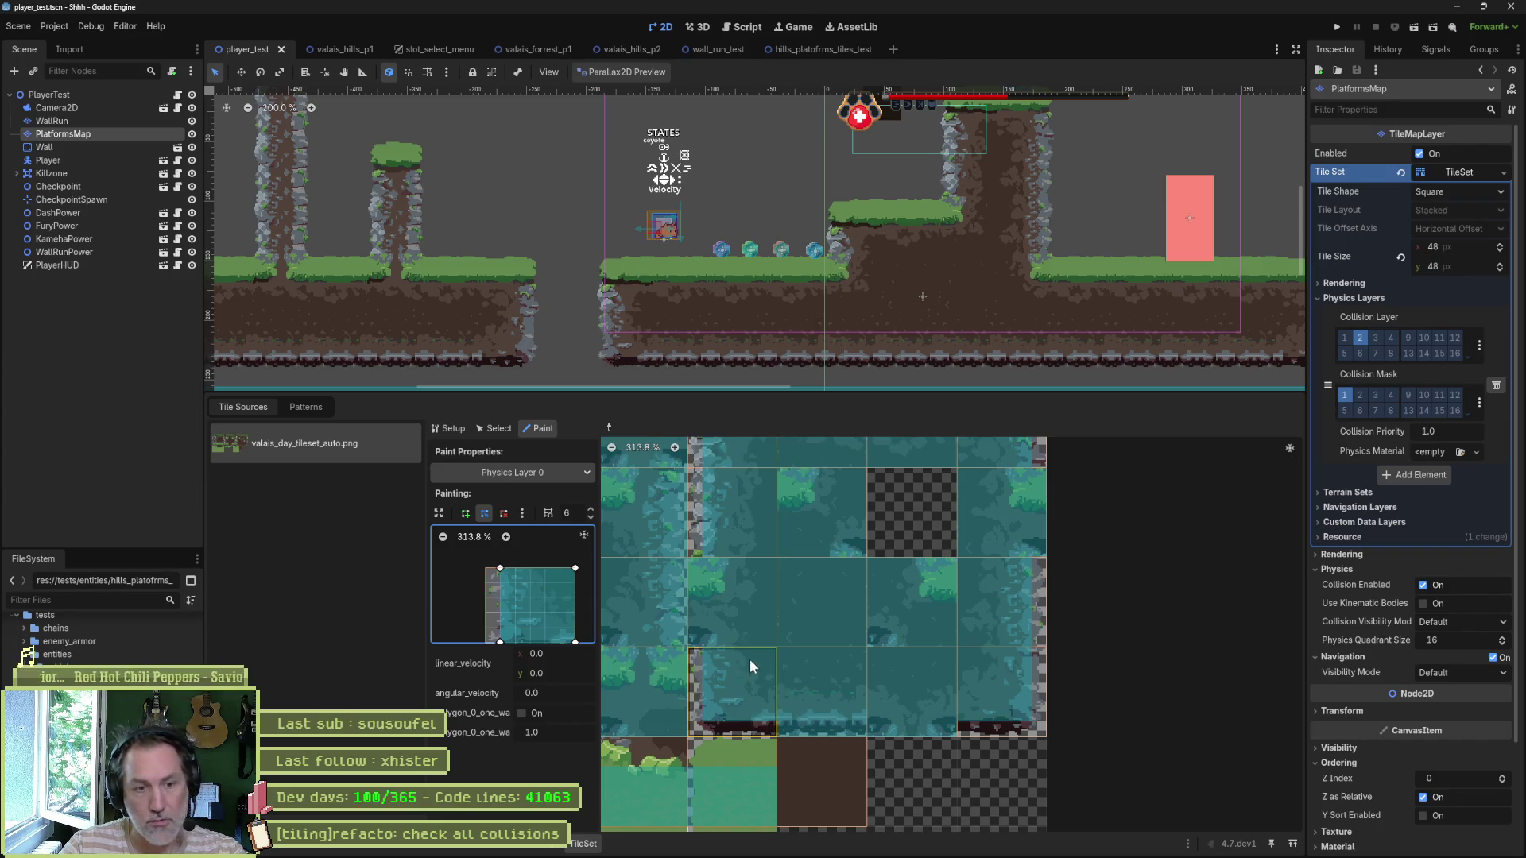
pyautogui.click(814, 693)
pyautogui.scroll(-1, 529, 604)
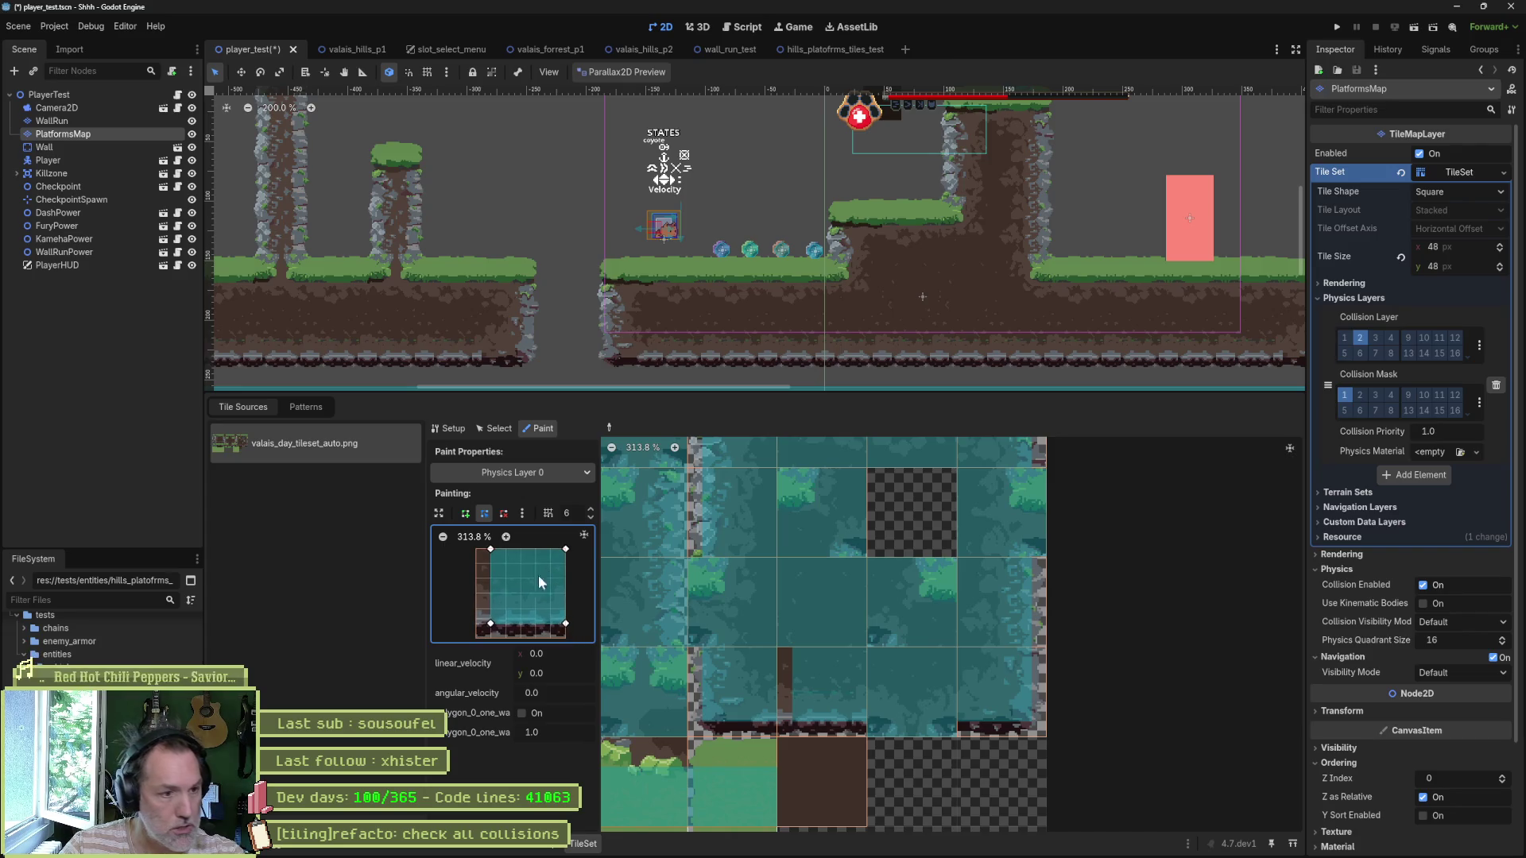
pyautogui.scroll(1, 493, 614)
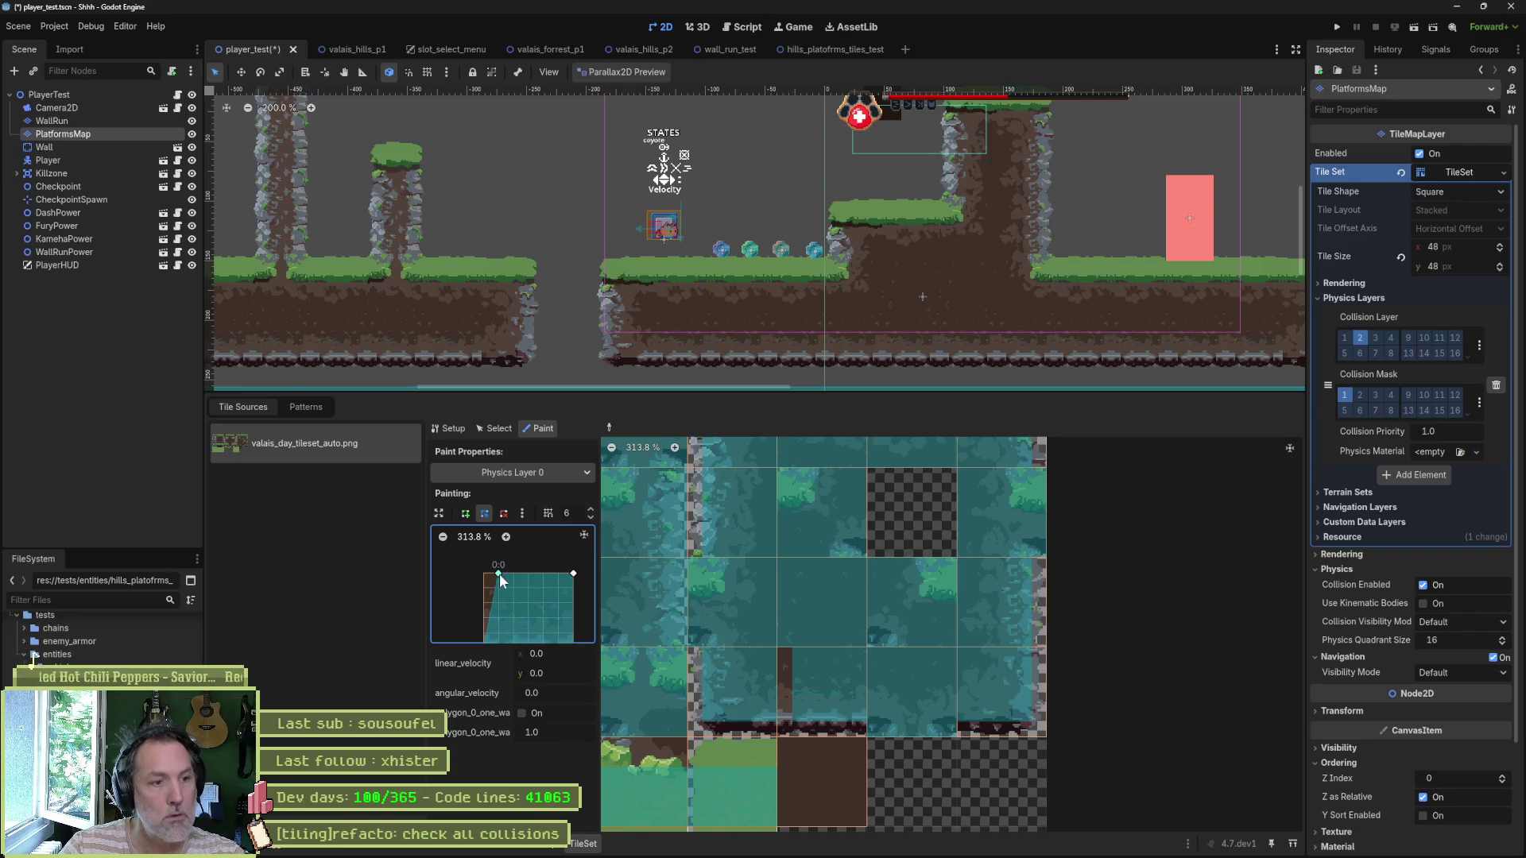
pyautogui.hotkey('ctrl', 's')
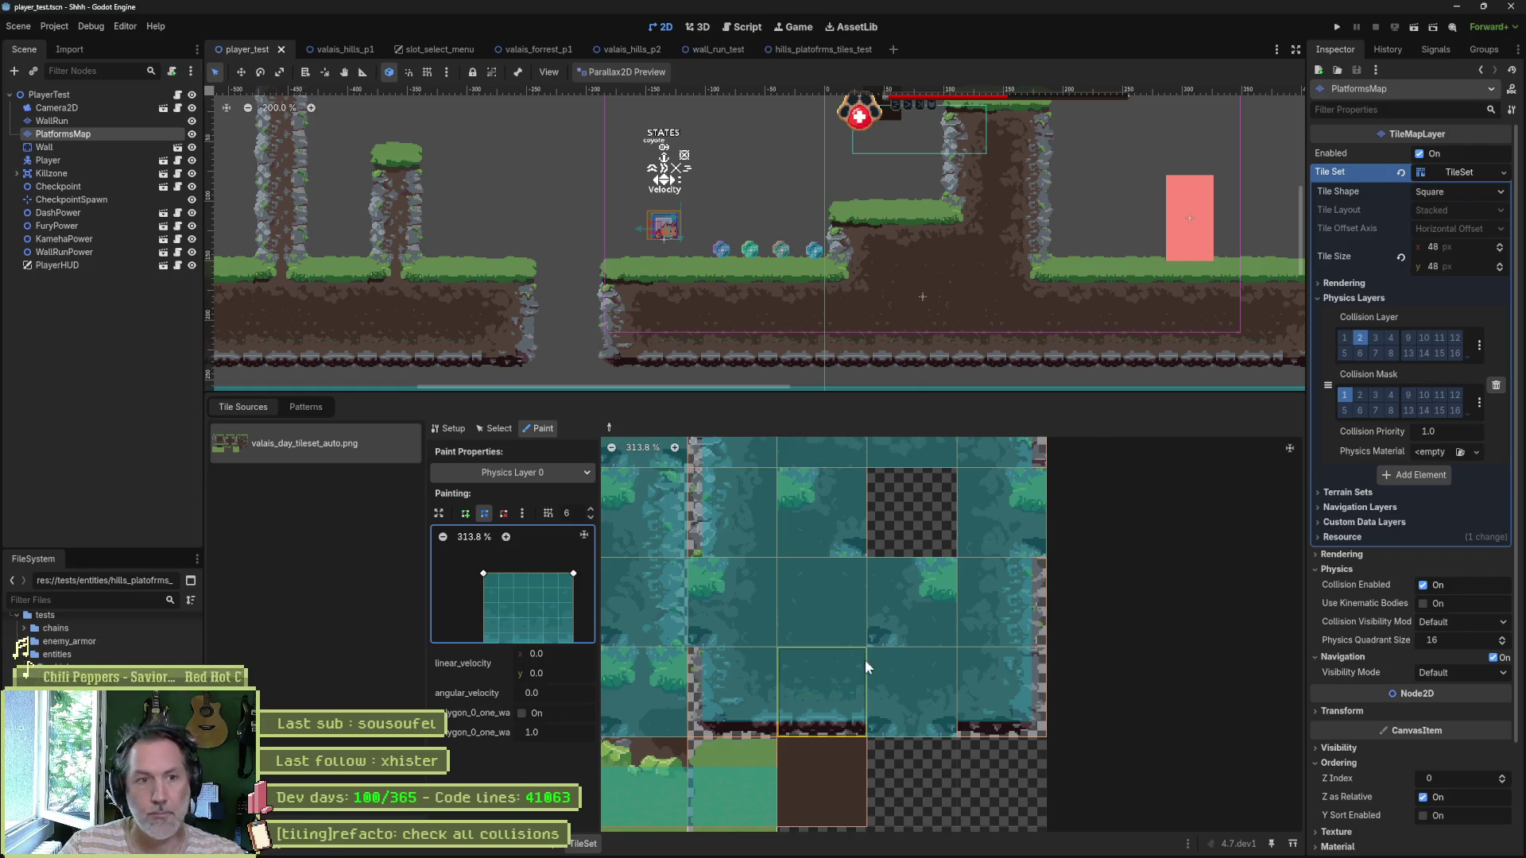
pyautogui.press('F6')
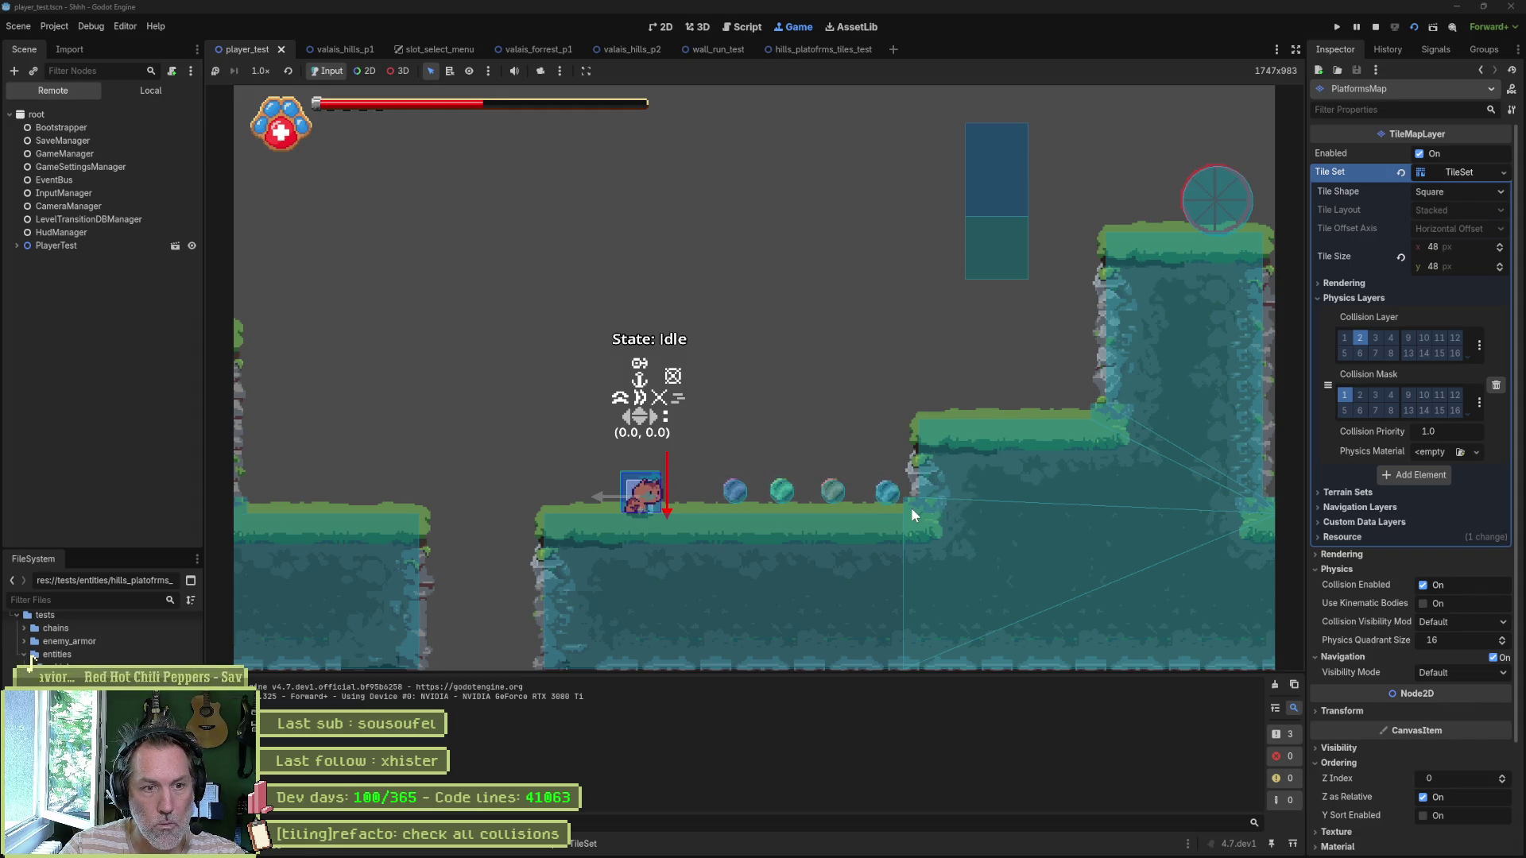
# Step: Stop the running game with F8 and reopen the TileMap painting panel
pyautogui.press('F8')
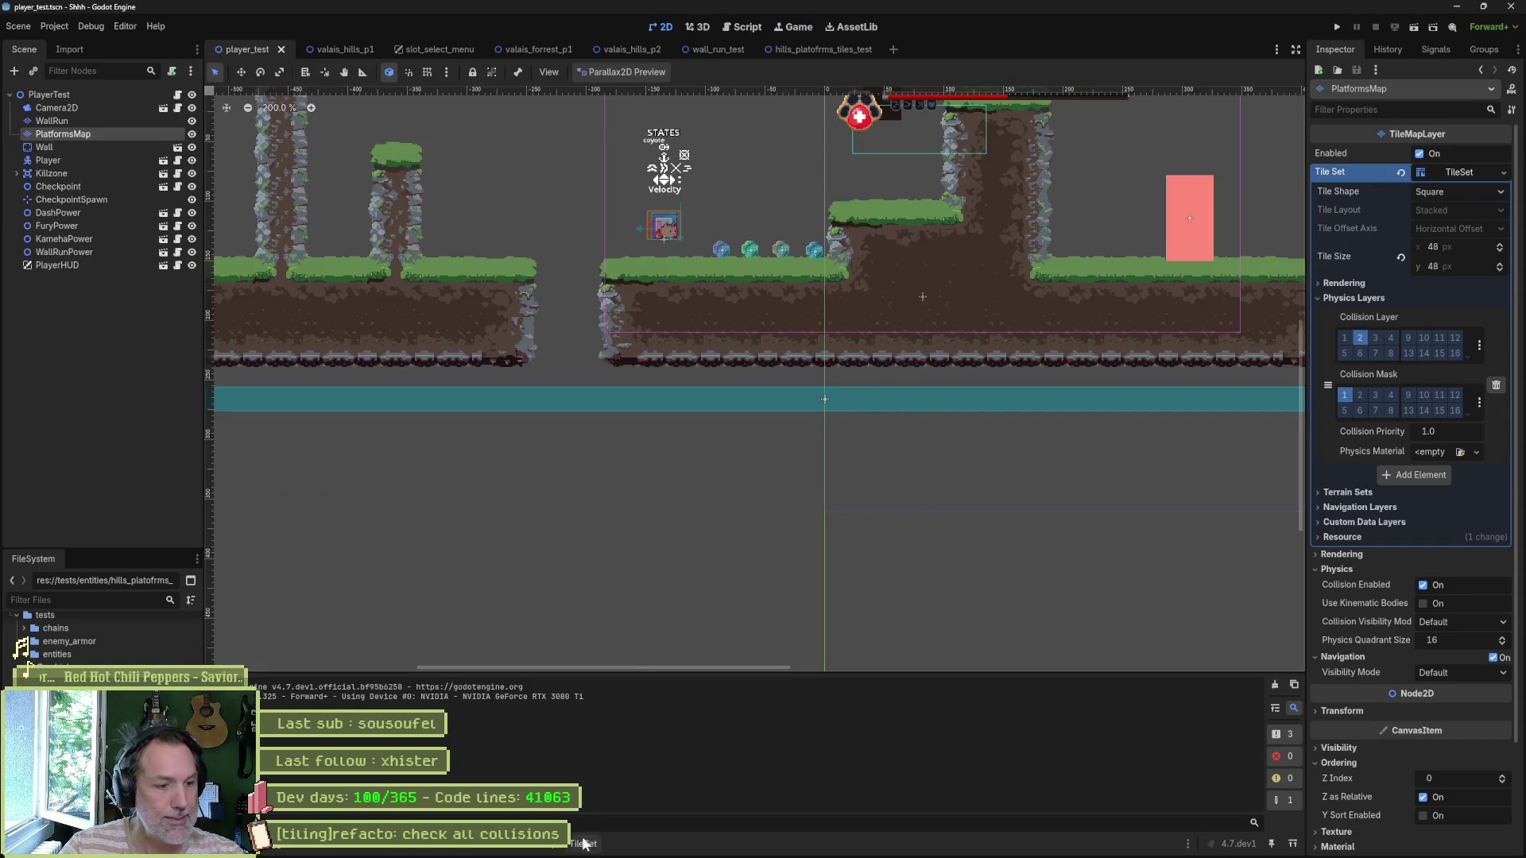
pyautogui.click(543, 844)
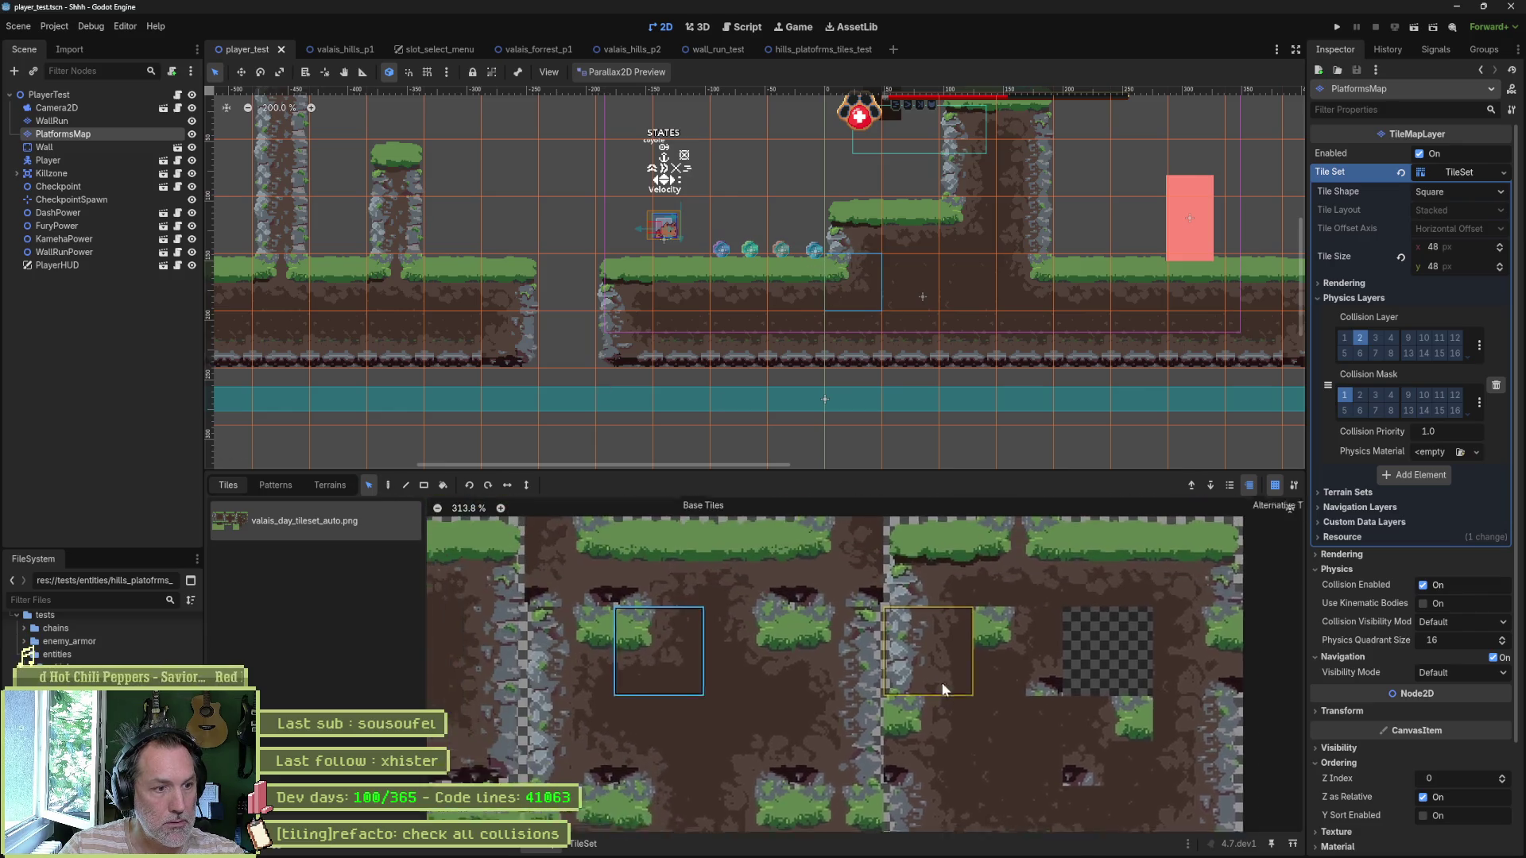
# Step: Pick a platform tile in the atlas, screenshot that atlas area, and switch to the TileSet editor
pyautogui.moveTo(966, 699)
pyautogui.mouseDown()
pyautogui.moveTo(1046, 652)
pyautogui.moveTo(1128, 635)
pyautogui.mouseUp()
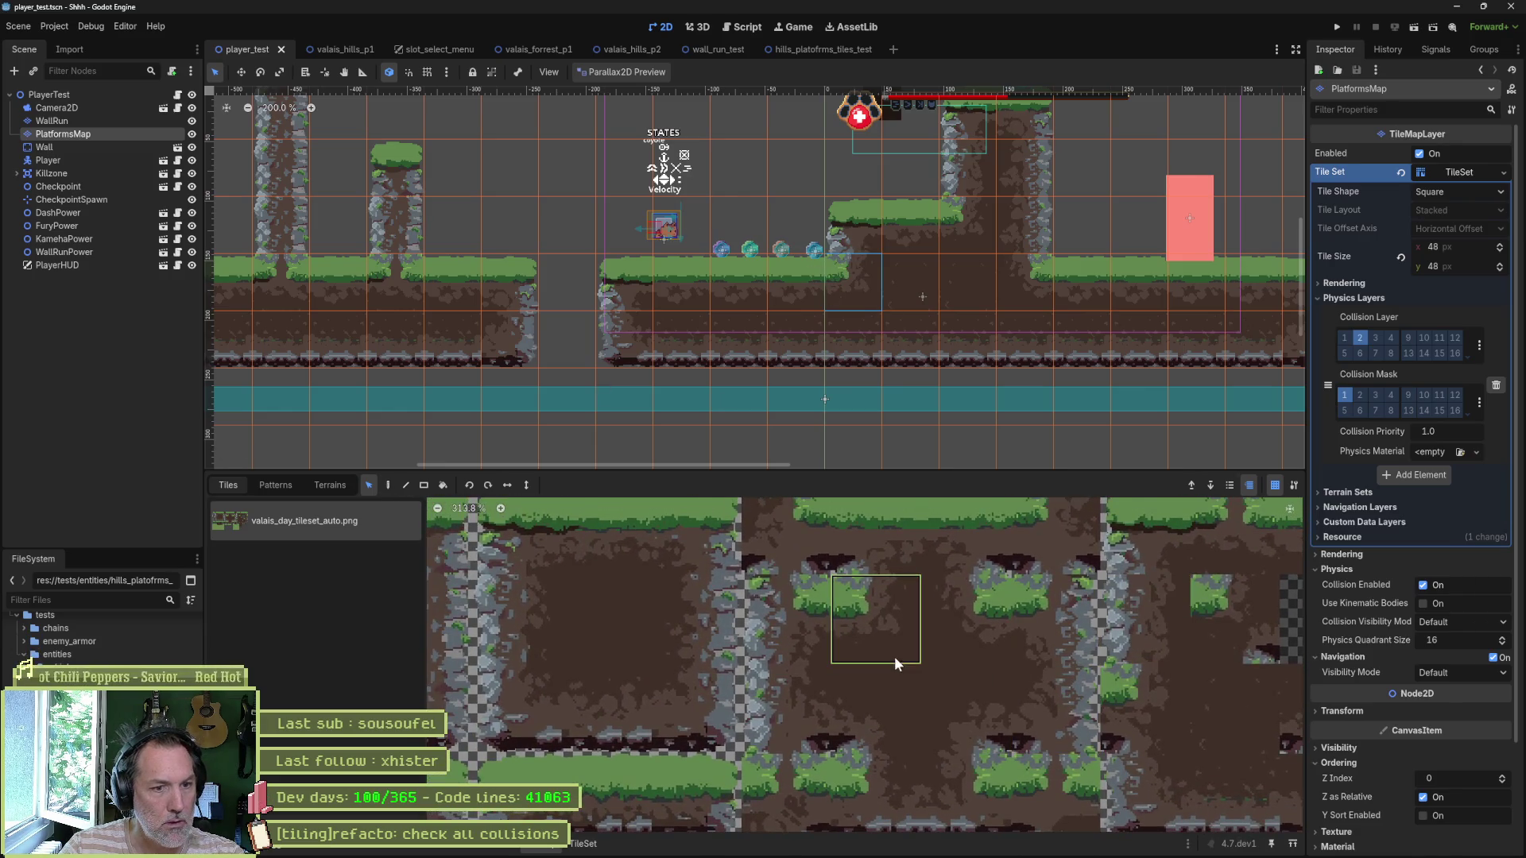
pyautogui.click(890, 620)
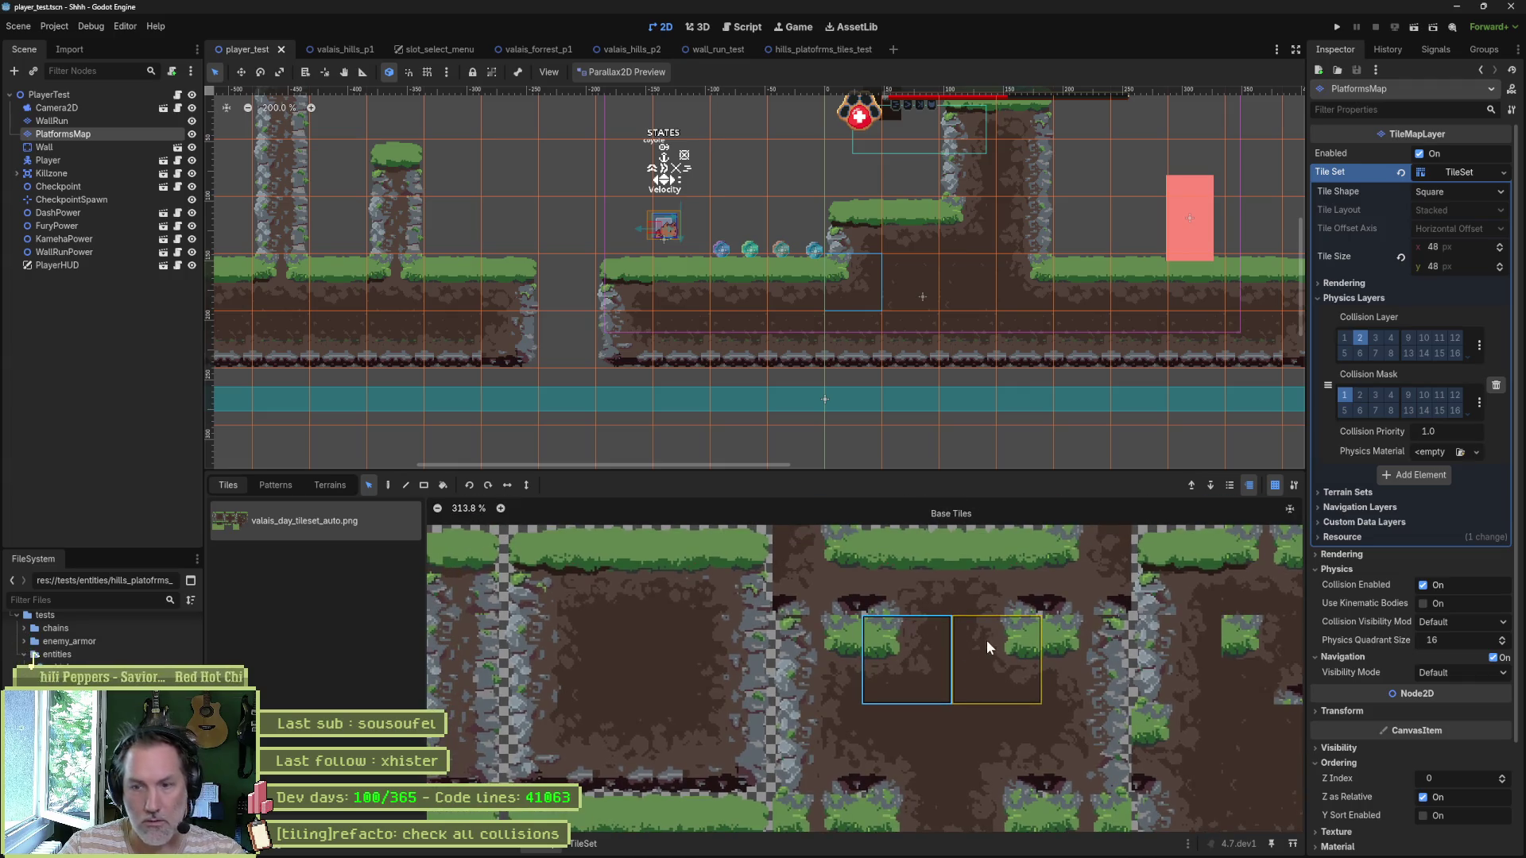
pyautogui.press('super+shift+s')
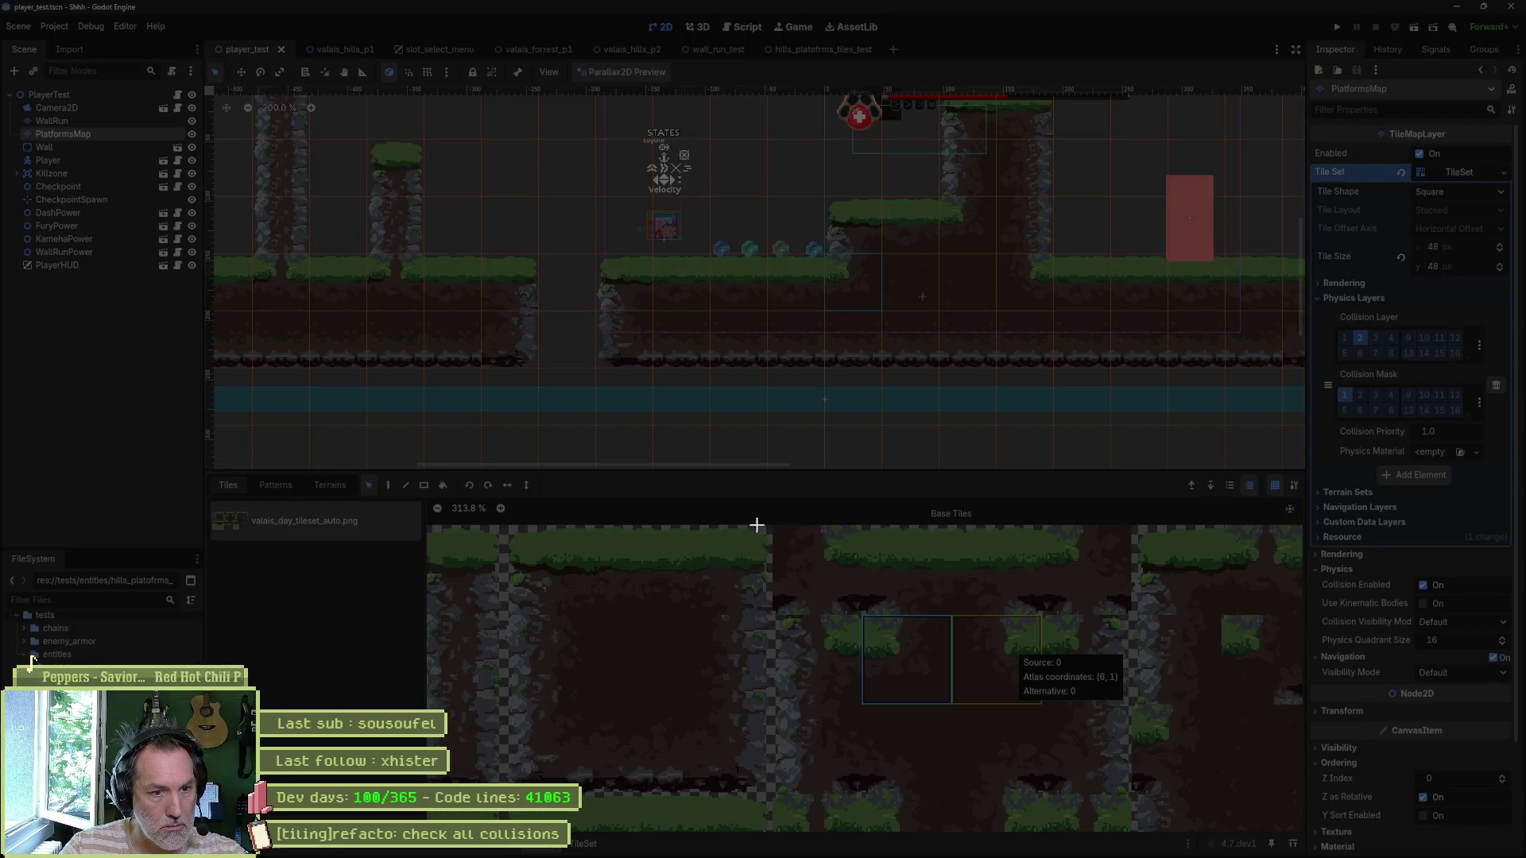
pyautogui.moveTo(741, 525); pyautogui.dragTo(954, 702)
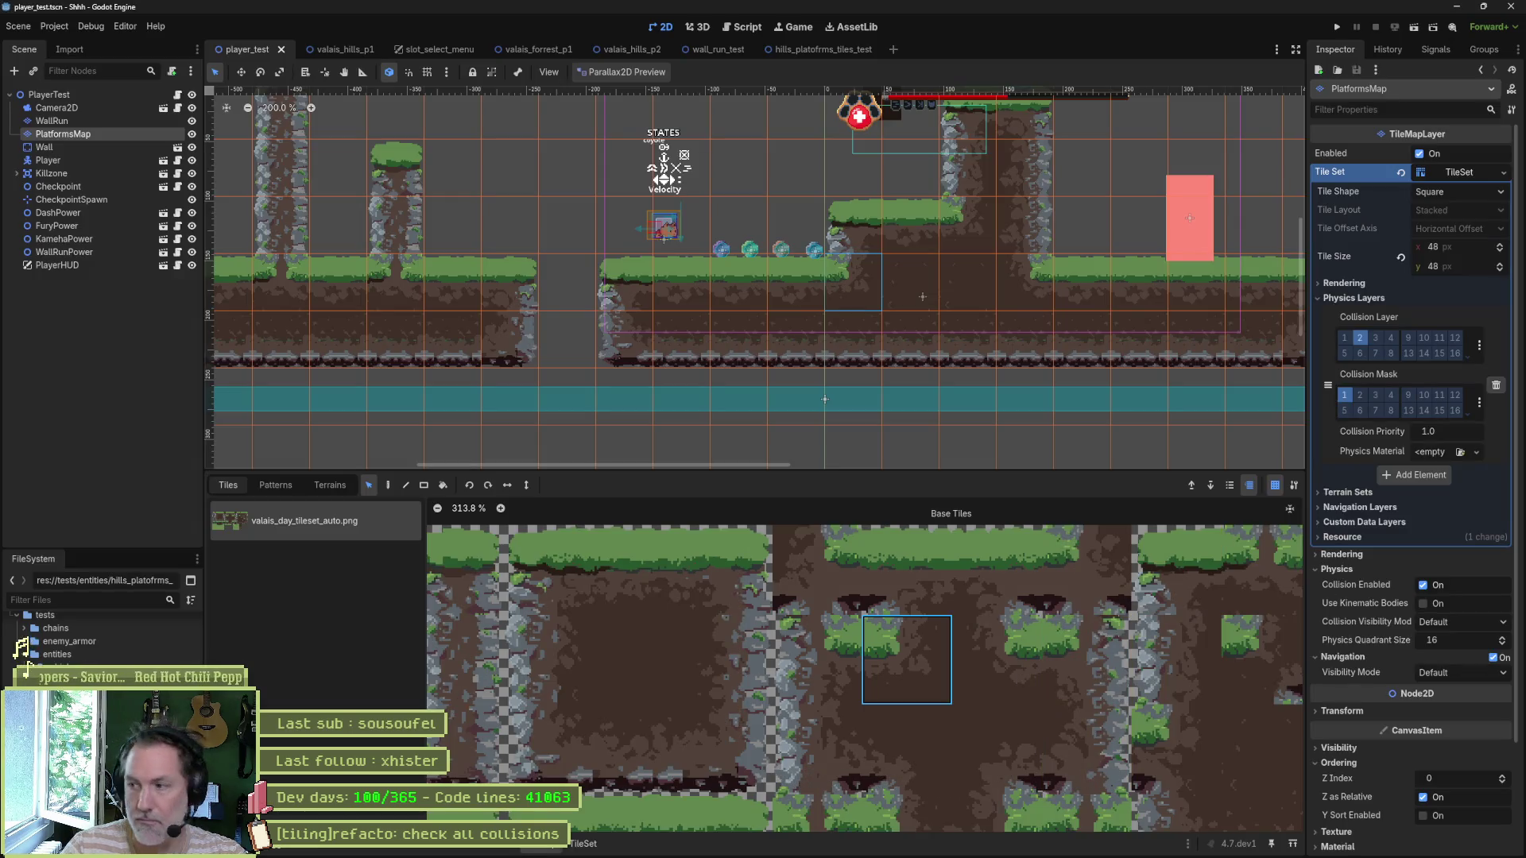
pyautogui.click(584, 843)
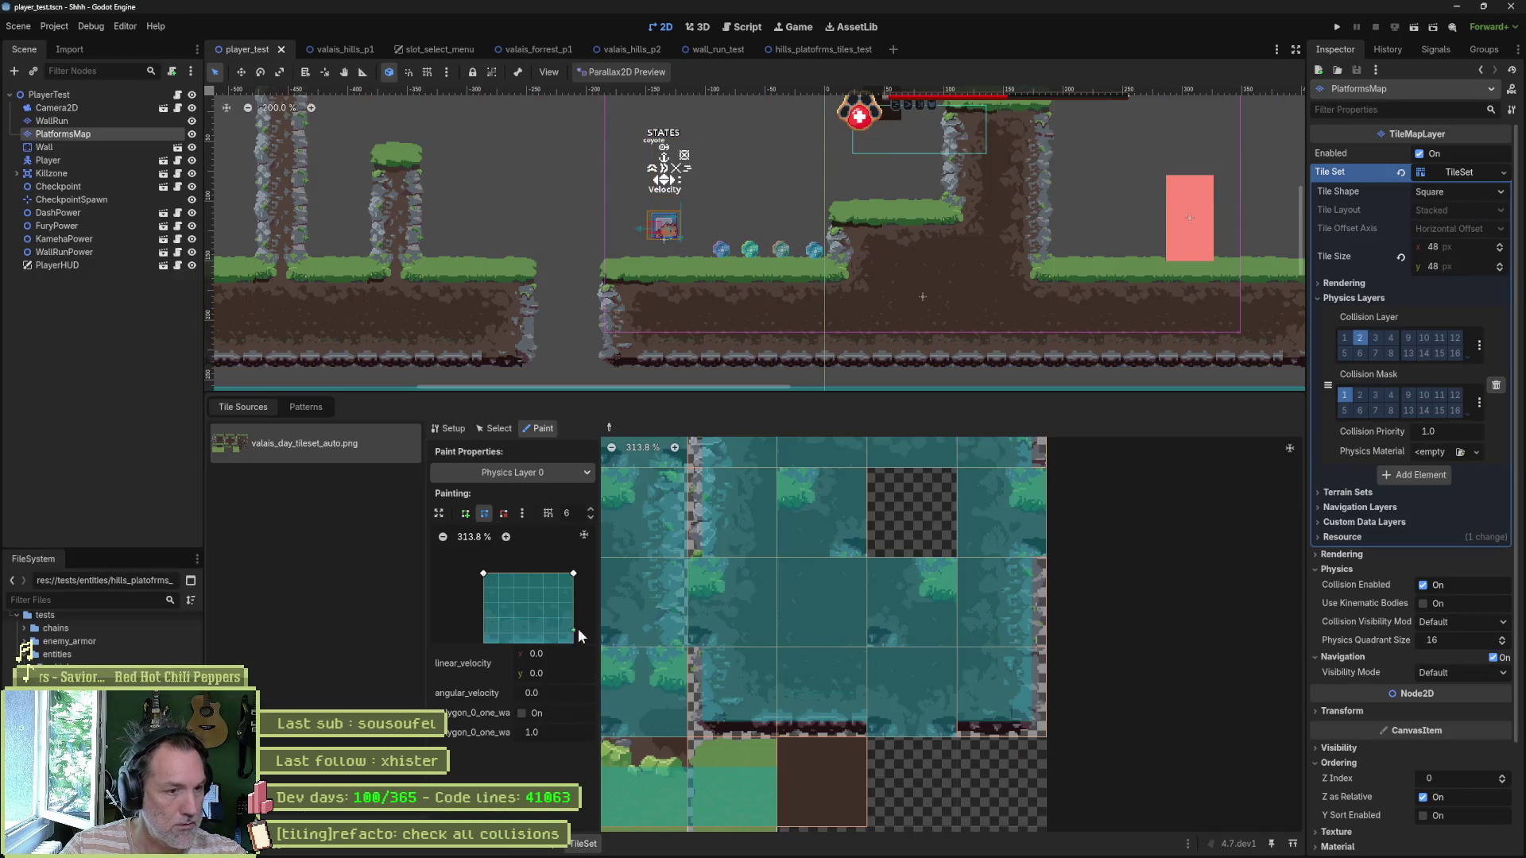
# Step: Paint a platform tile and lower the polygon's top-left and bottom-right vertices
pyautogui.scroll(-2, 713, 573)
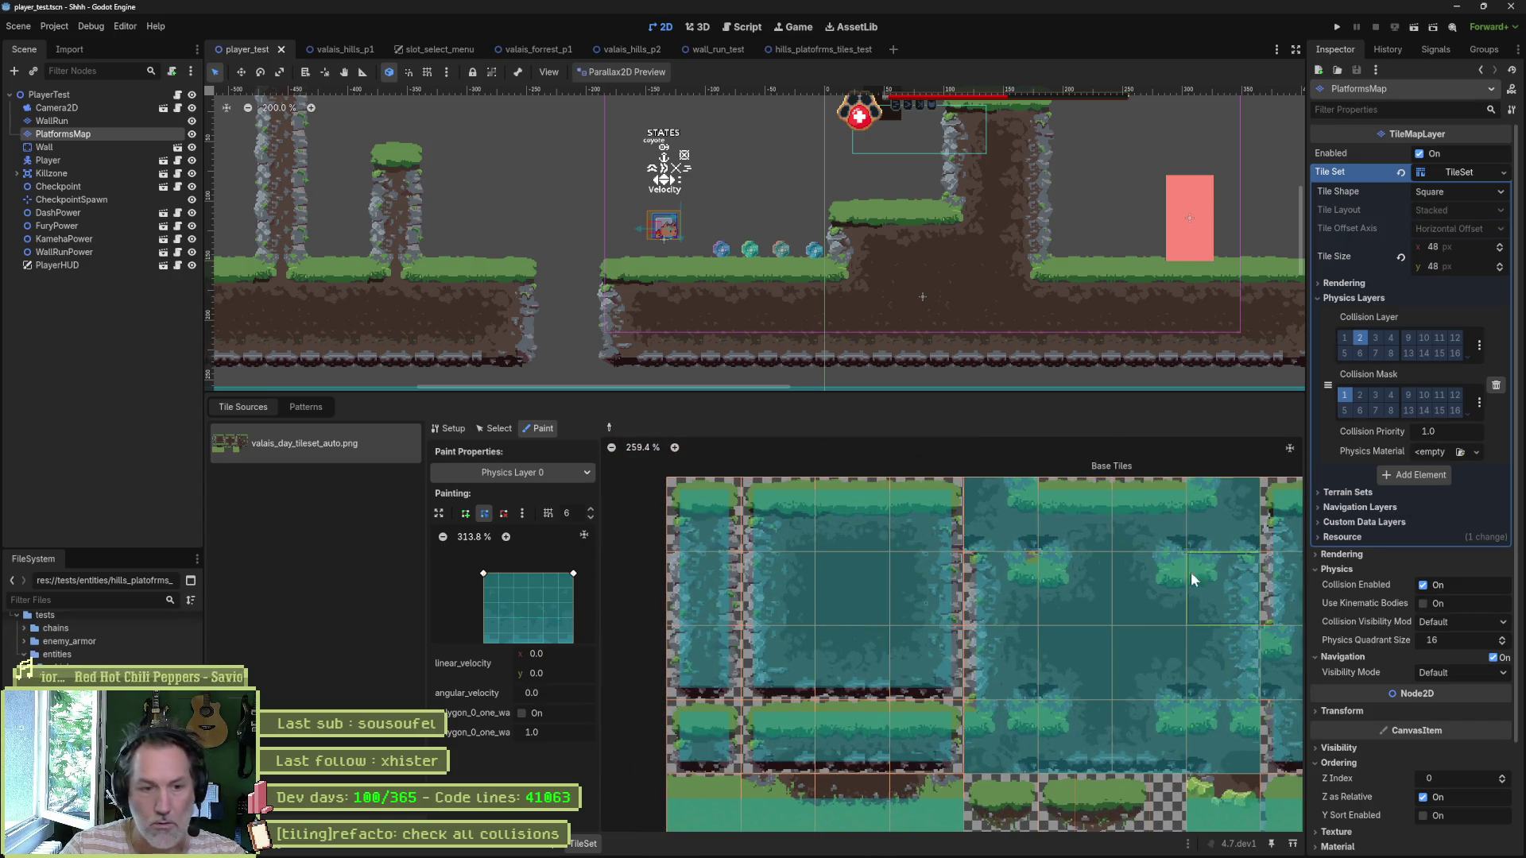
pyautogui.click(1073, 593)
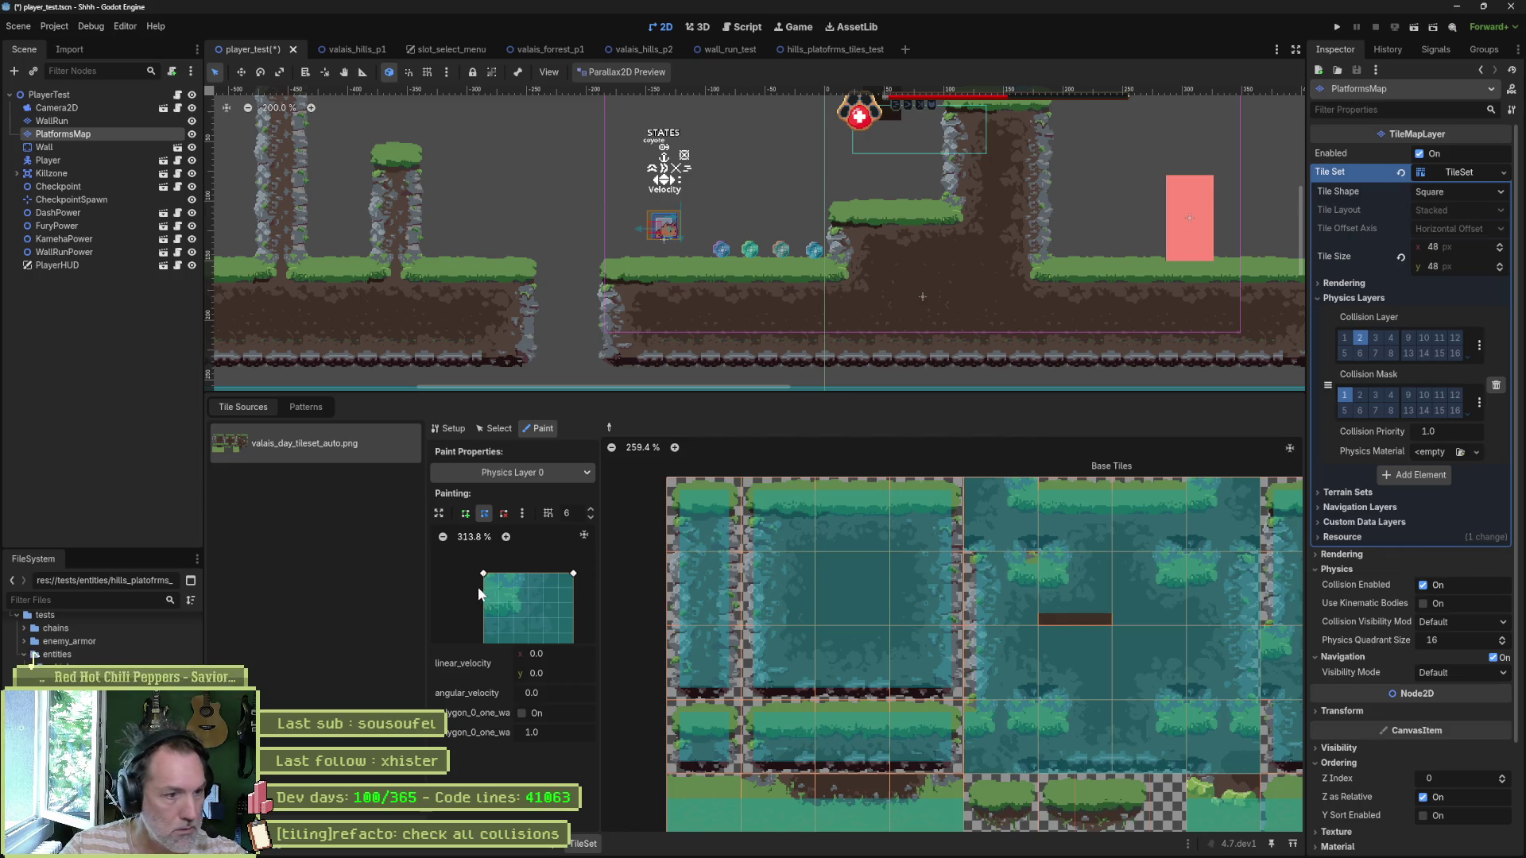
pyautogui.moveTo(482, 579)
pyautogui.mouseDown()
pyautogui.moveTo(568, 576)
pyautogui.moveTo(495, 620)
pyautogui.mouseUp()
pyautogui.moveTo(584, 607); pyautogui.dragTo(585, 621)
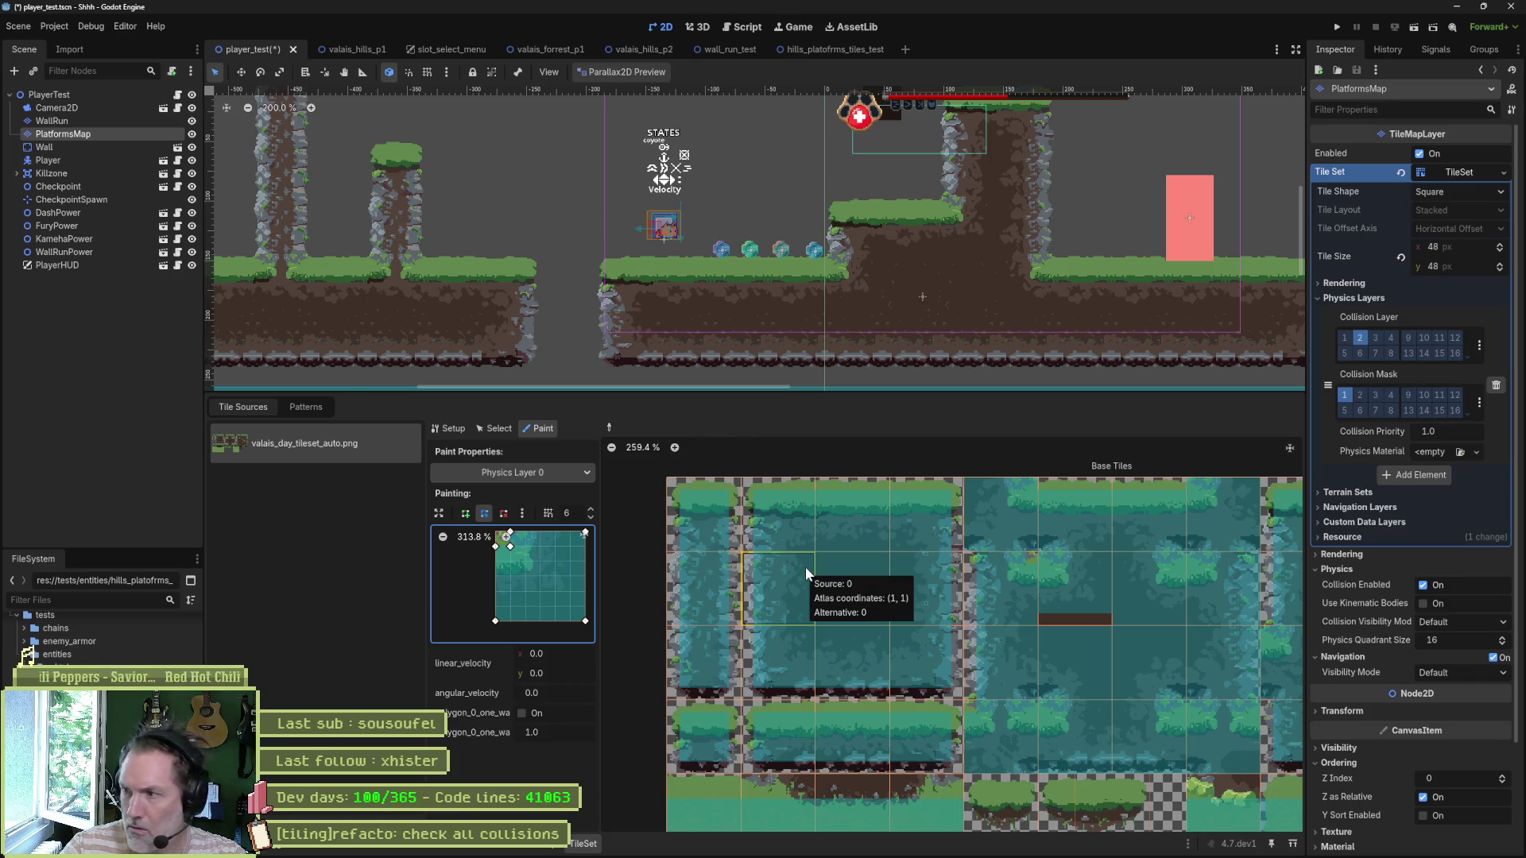
# Step: Paint another platform tile and pull the polygon's right edge inward
pyautogui.click(856, 569)
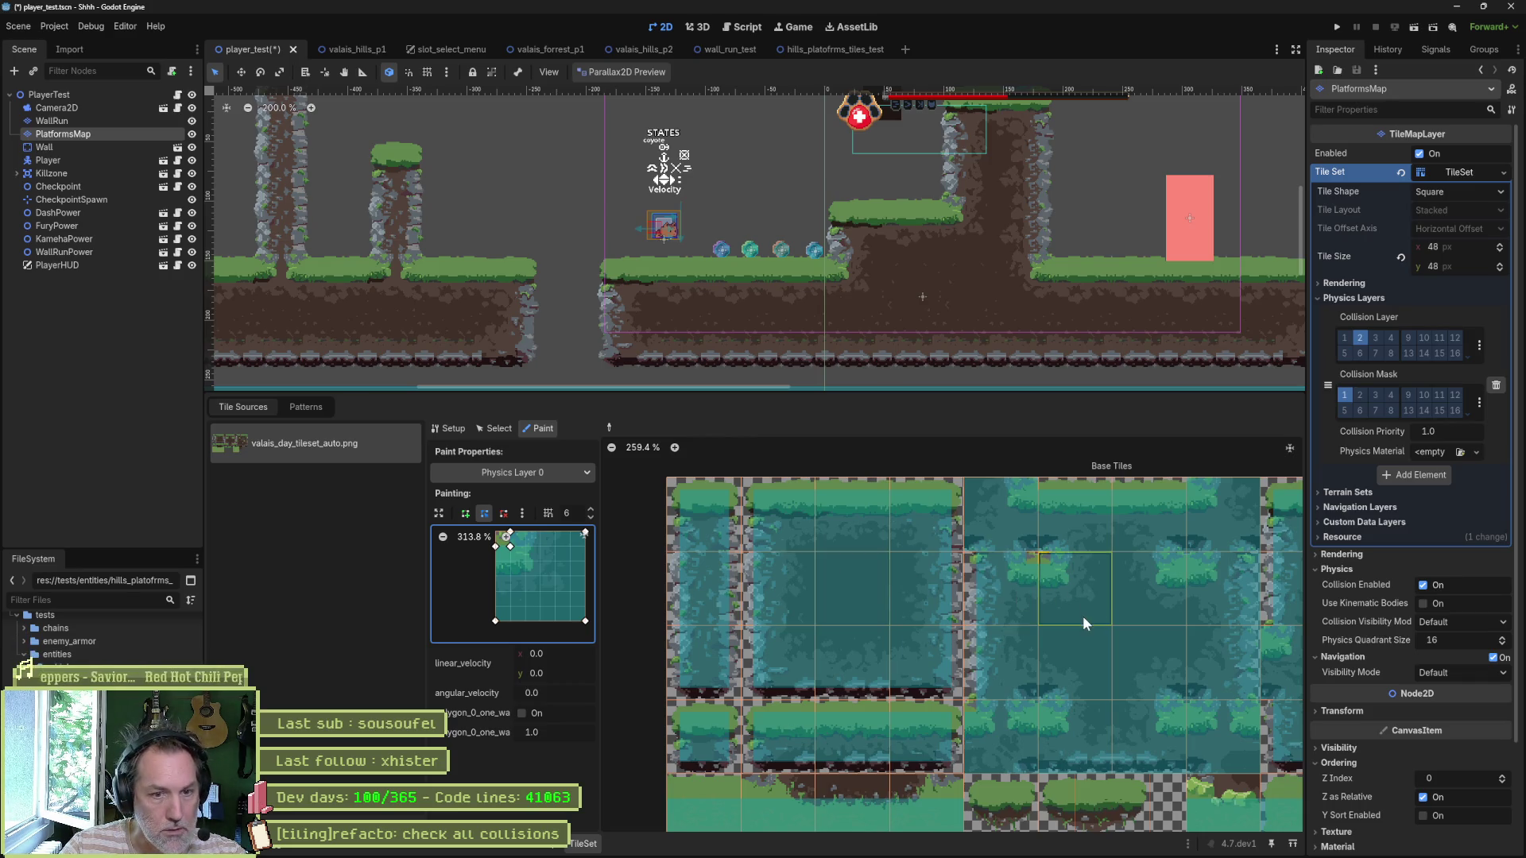
pyautogui.hscroll(4, 957, 617)
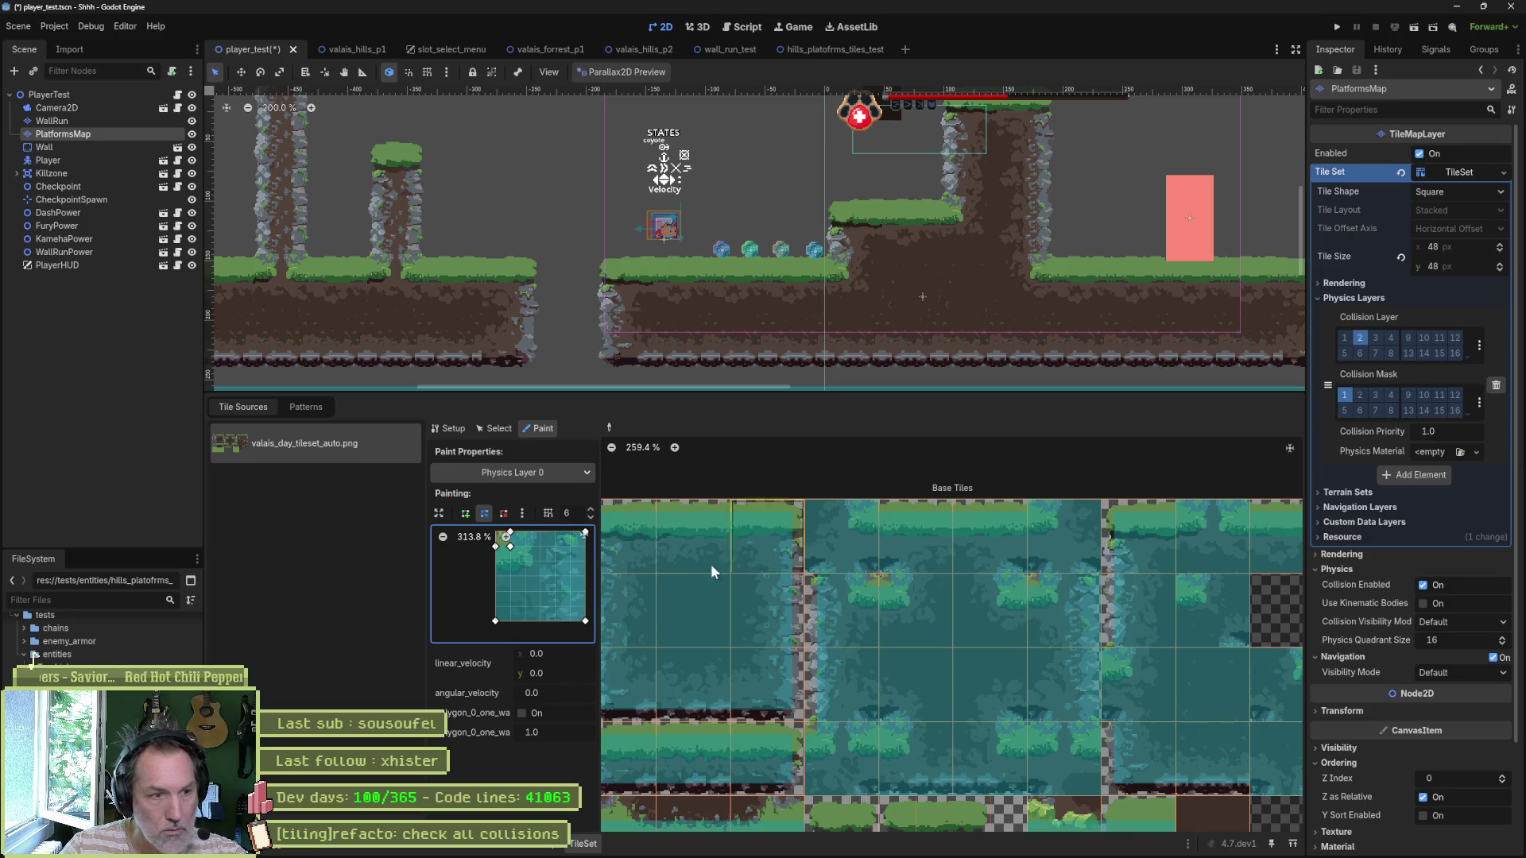
pyautogui.click(586, 534)
pyautogui.moveTo(558, 541); pyautogui.dragTo(546, 540)
pyautogui.moveTo(557, 628); pyautogui.dragTo(555, 627)
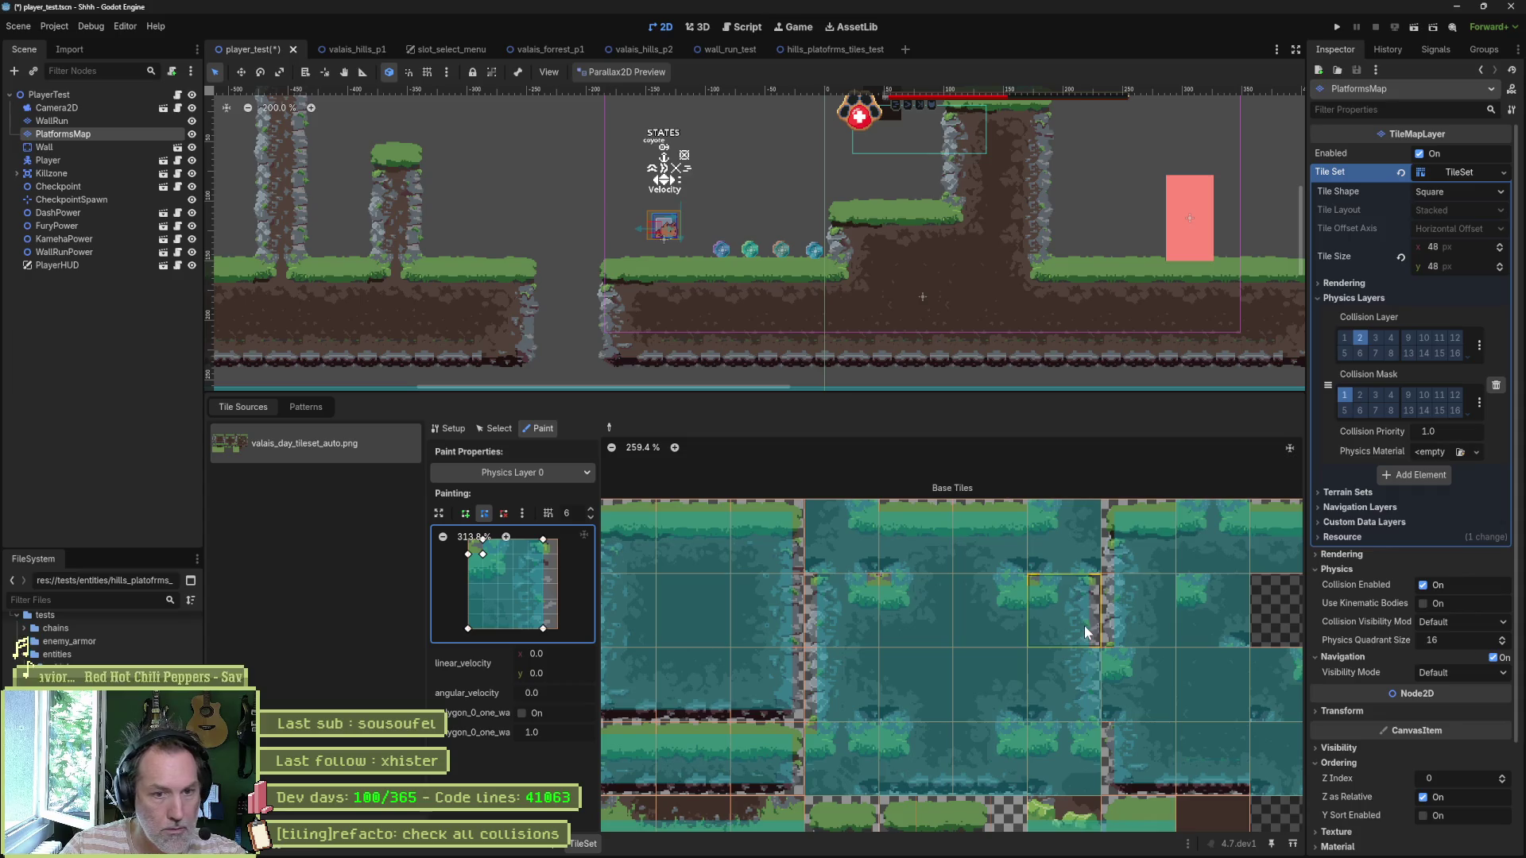
# Step: Apply the collision to a third tile, reshape its top-right corner and right edge, then run the scene
pyautogui.click(996, 611)
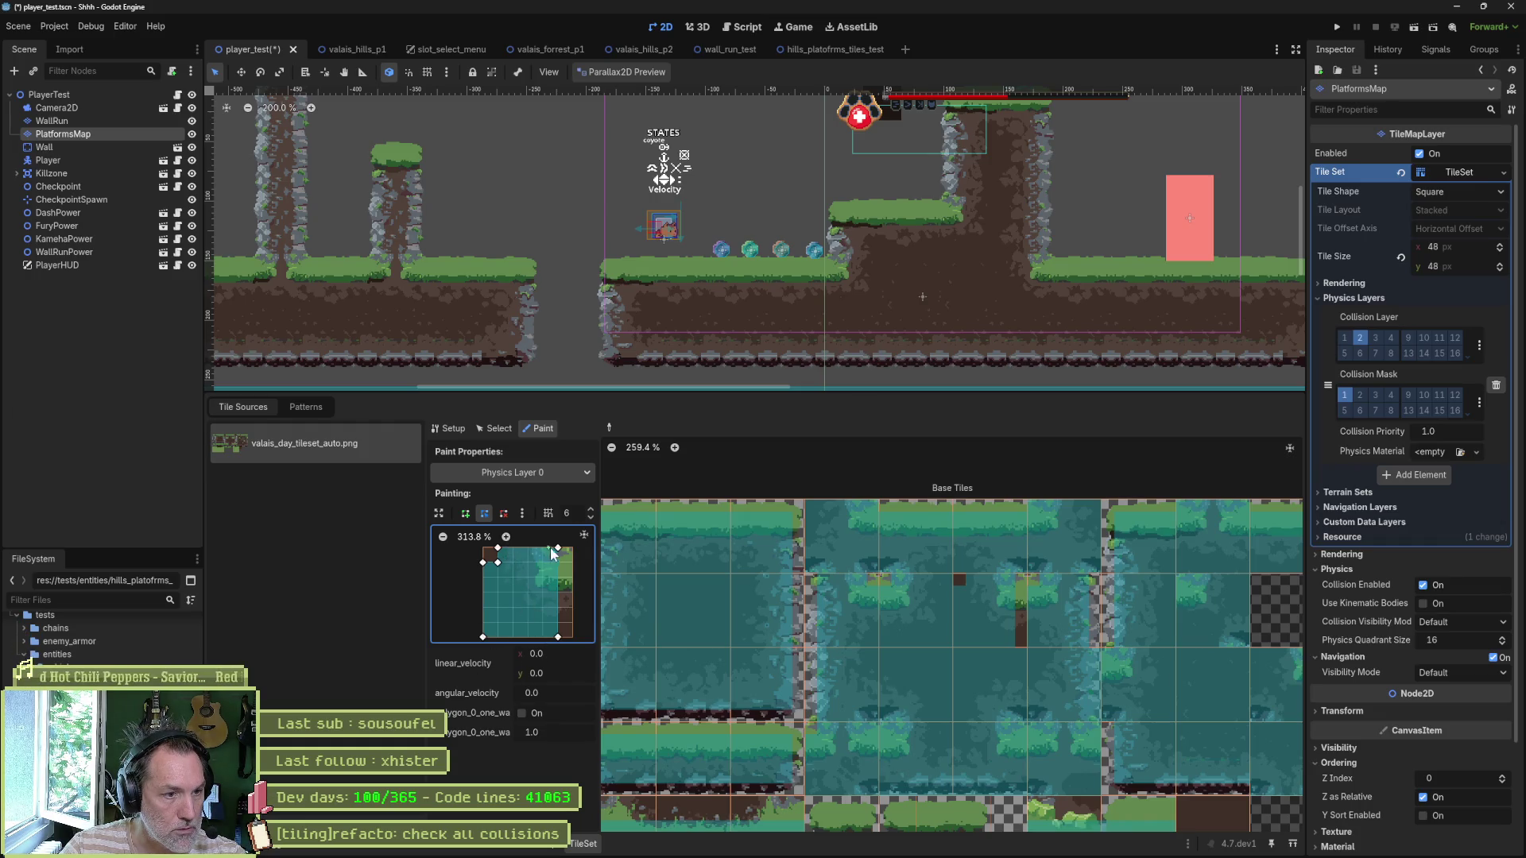
pyautogui.moveTo(558, 548); pyautogui.dragTo(573, 562)
pyautogui.moveTo(571, 639); pyautogui.dragTo(573, 641)
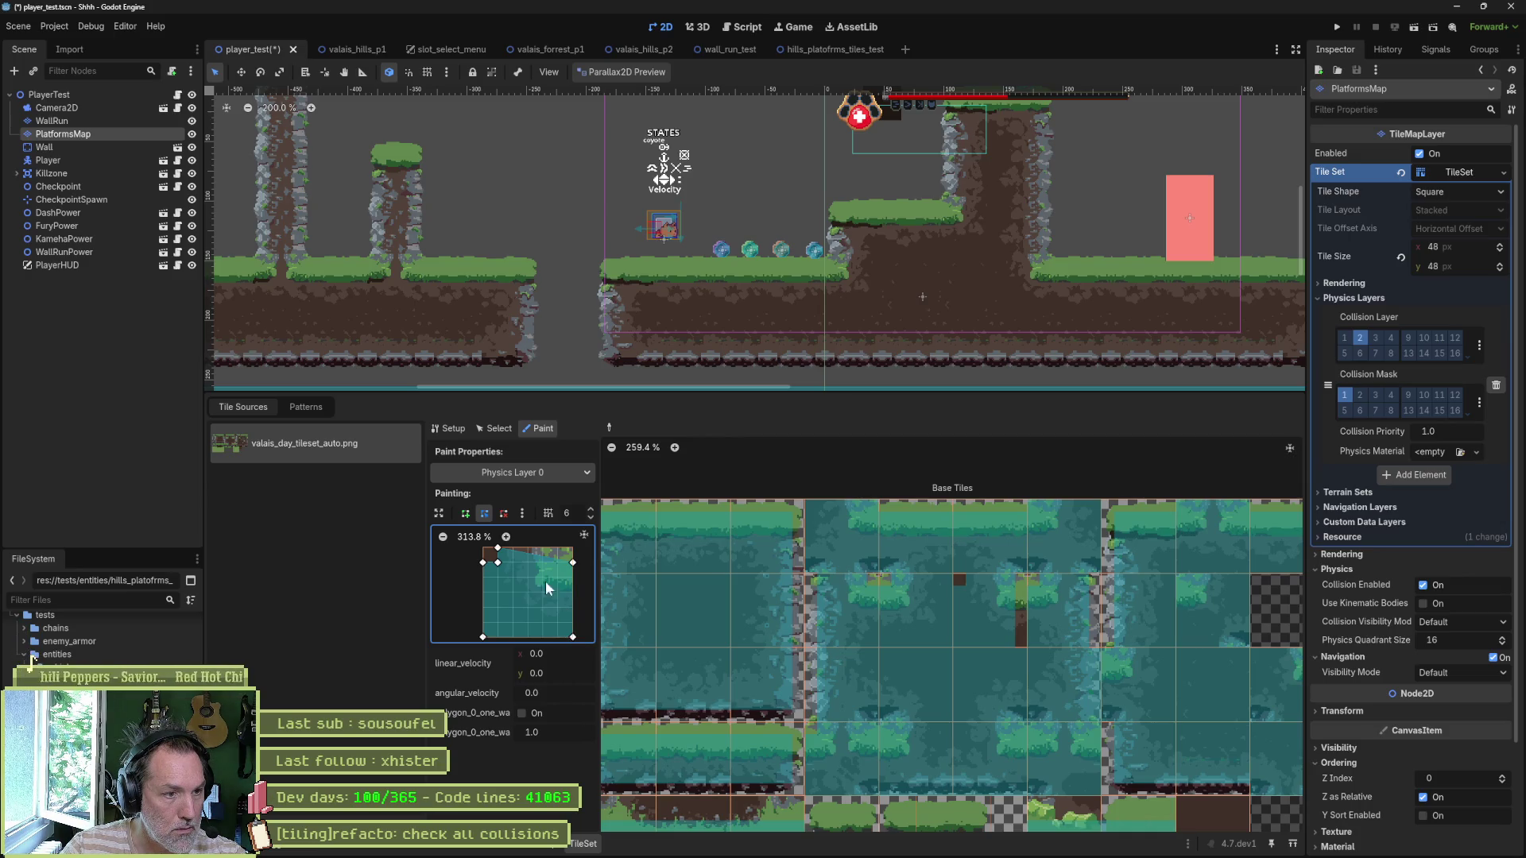
pyautogui.scroll(2, 547, 583)
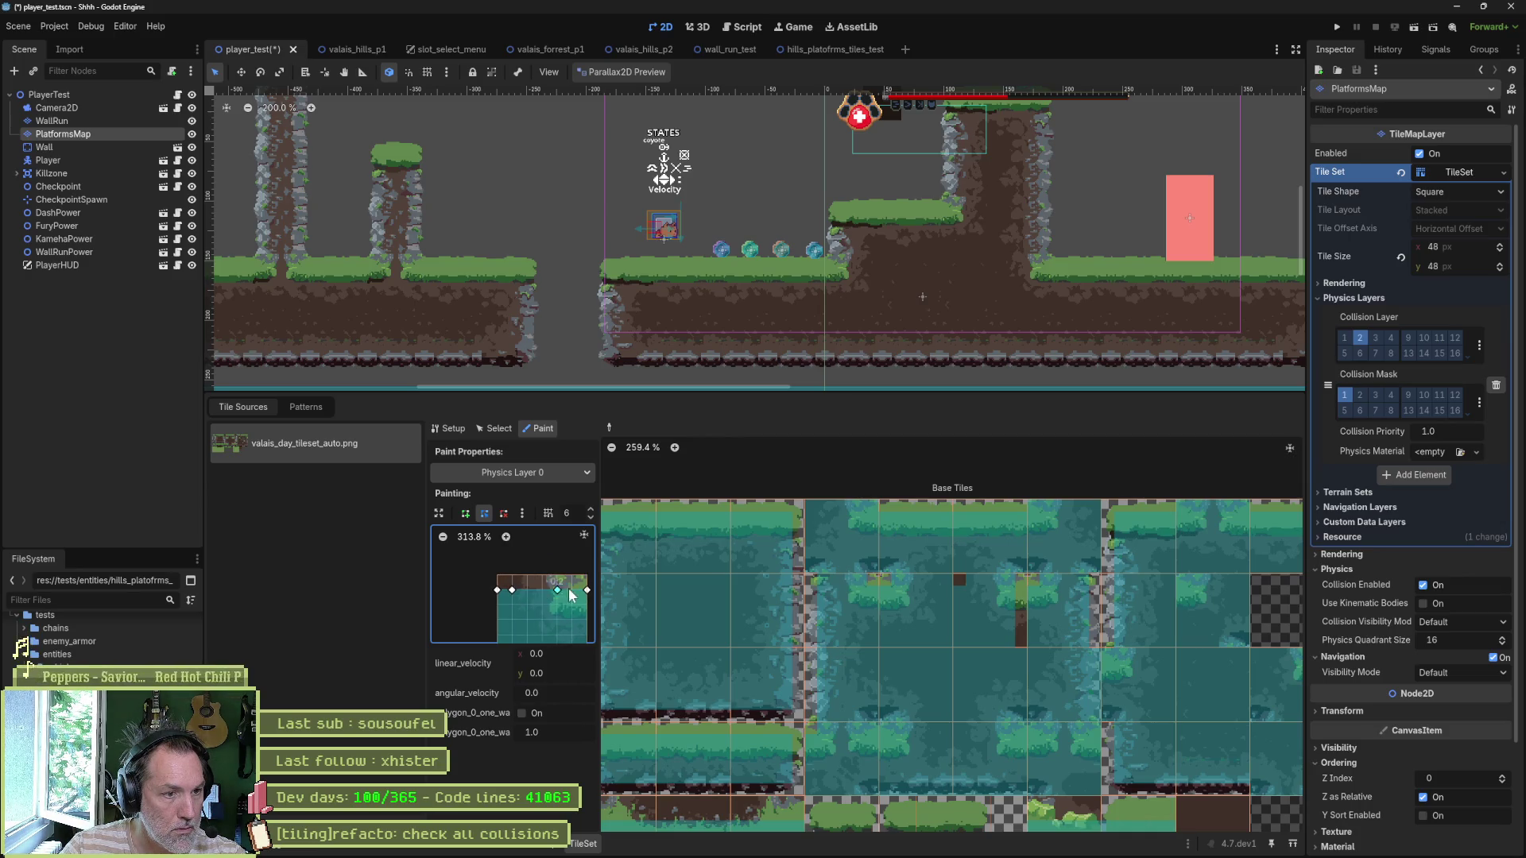
pyautogui.moveTo(514, 588)
pyautogui.mouseDown()
pyautogui.moveTo(572, 580)
pyautogui.moveTo(496, 575)
pyautogui.mouseUp()
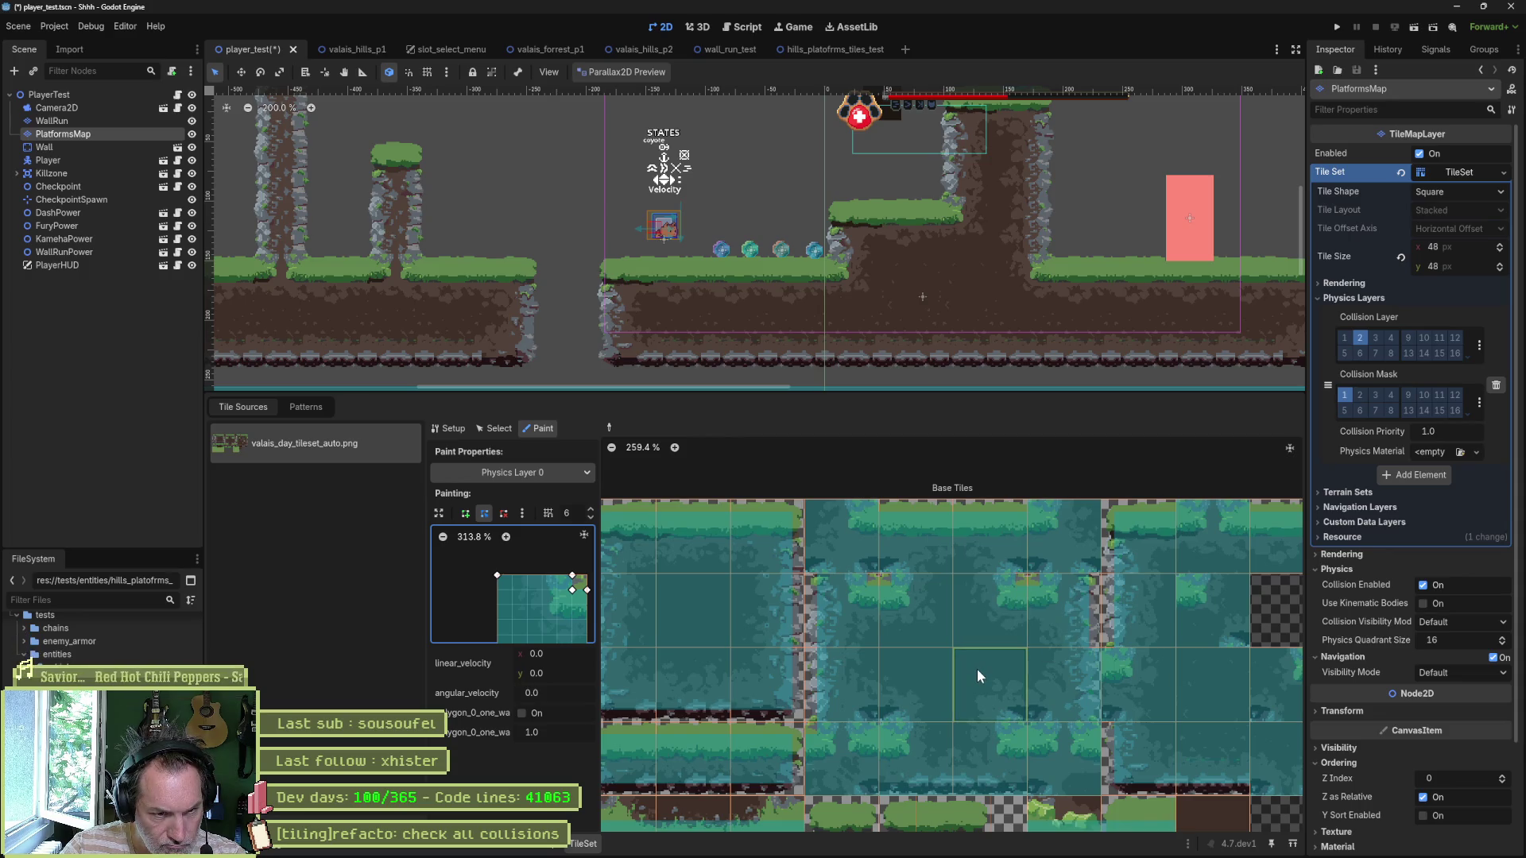
pyautogui.moveTo(1166, 605)
pyautogui.mouseDown()
pyautogui.moveTo(1078, 610)
pyautogui.moveTo(1031, 555)
pyautogui.mouseUp()
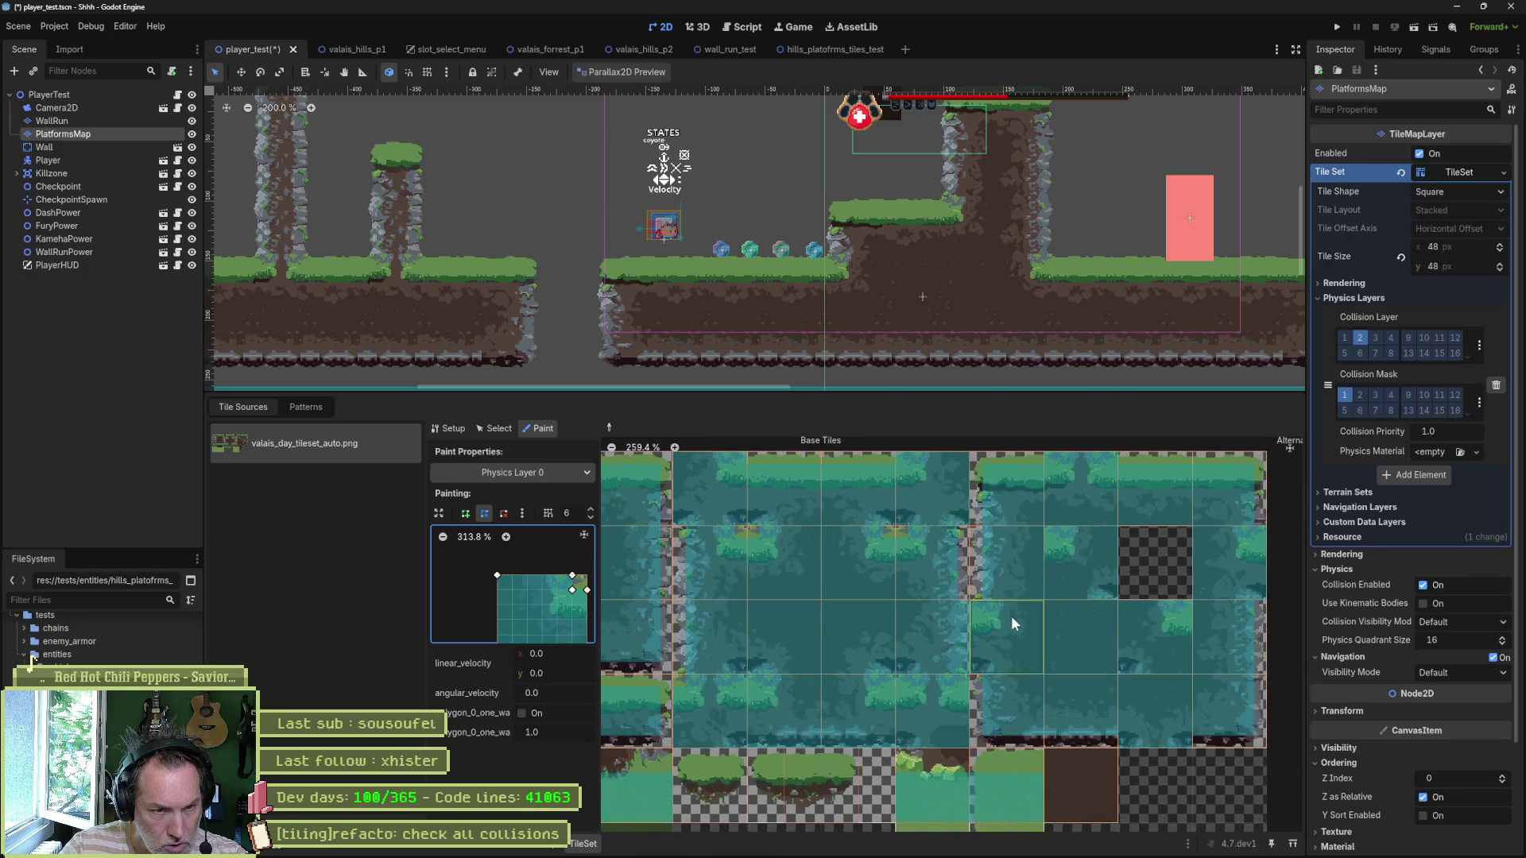
pyautogui.press('F6')
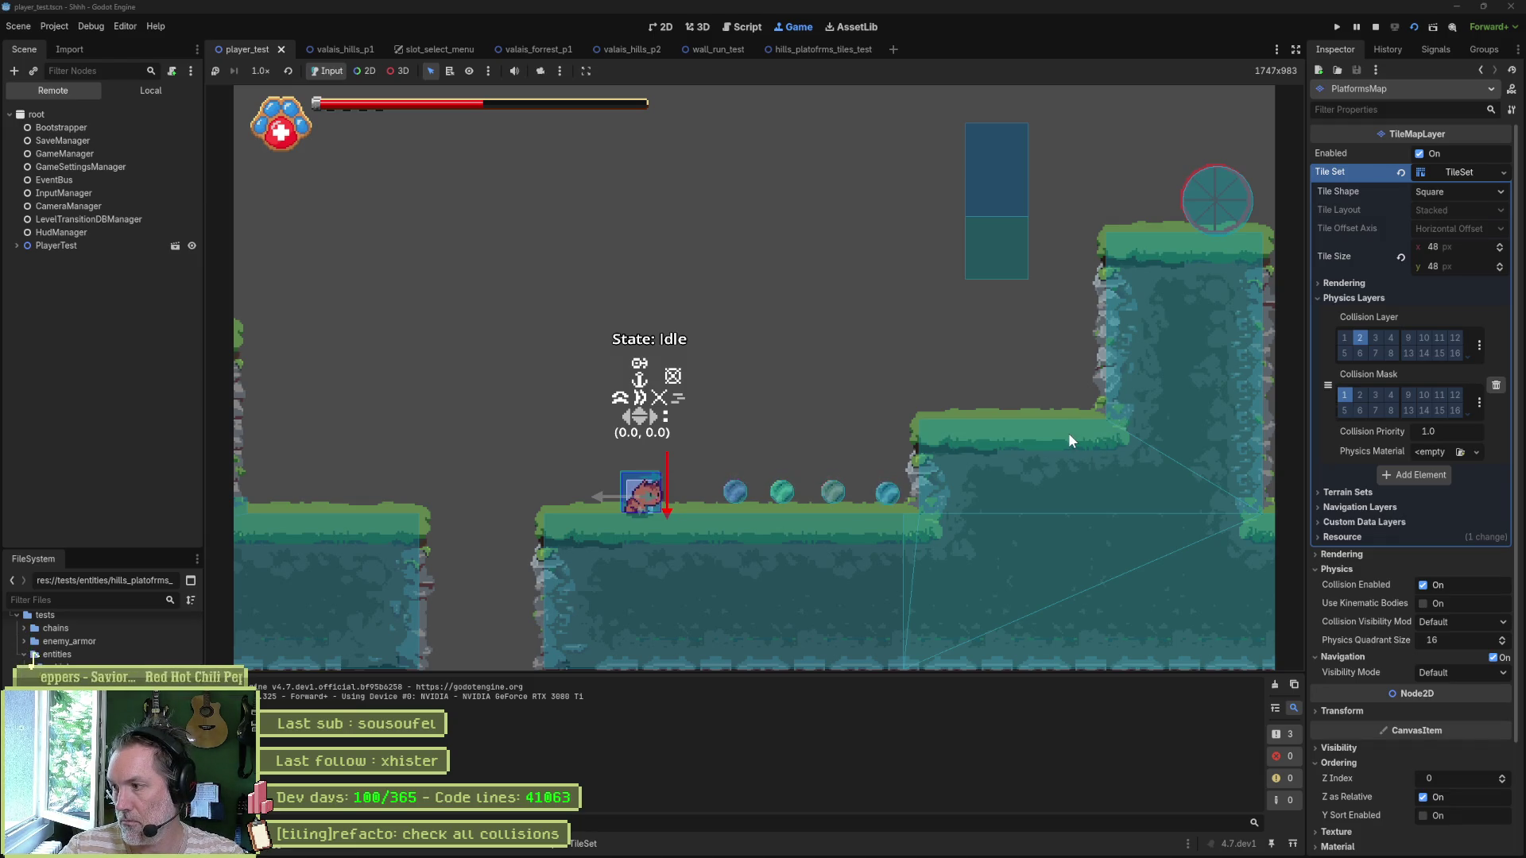
# Step: Walk and jump the player across the pillar, pink block and ledges to test the collisions
pyautogui.press('Right')
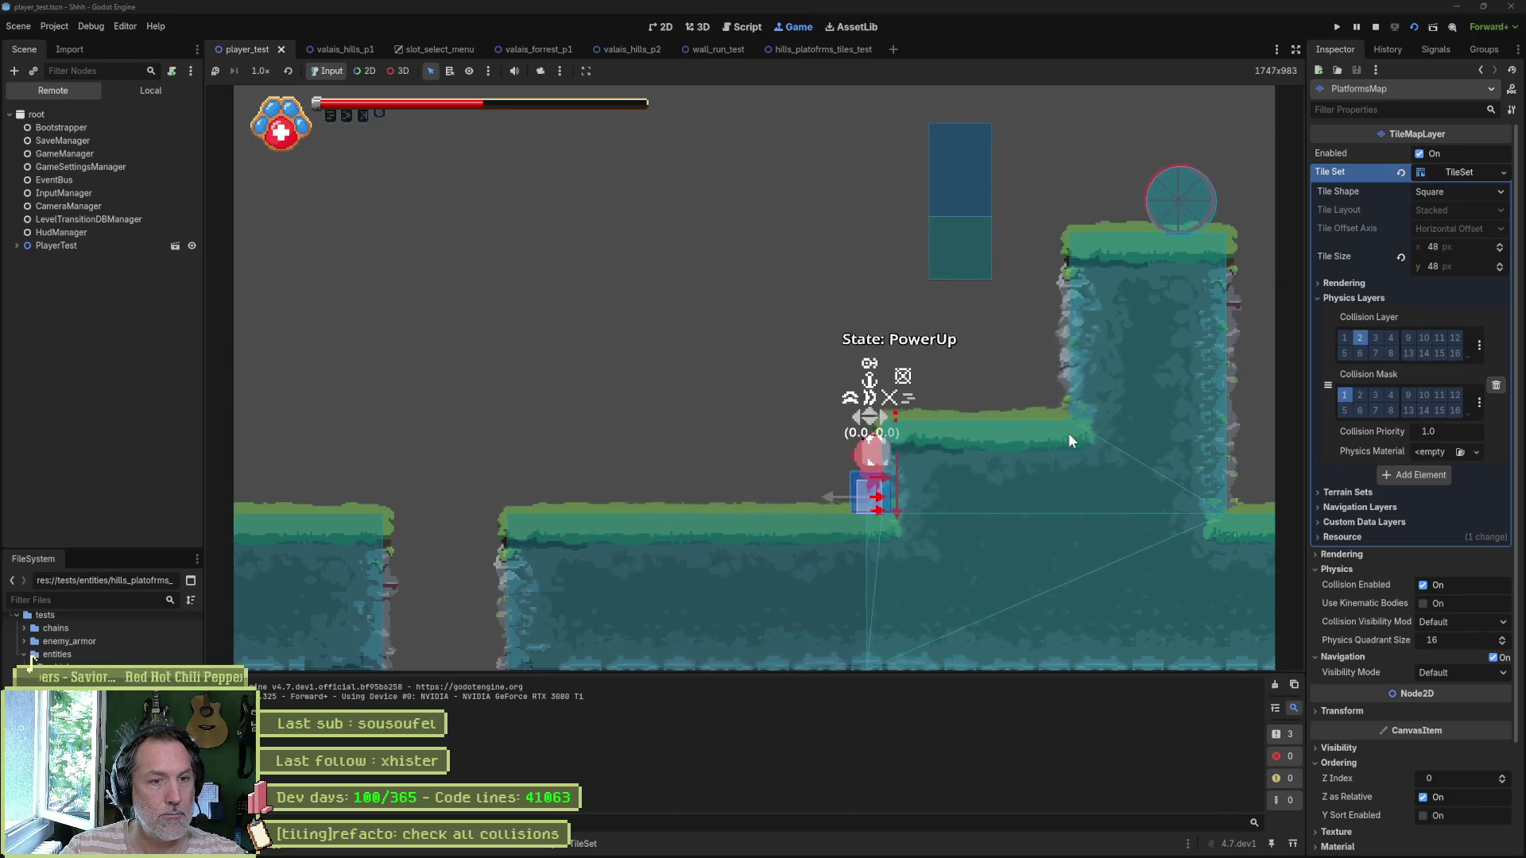
pyautogui.press('space')
pyautogui.press('Right')
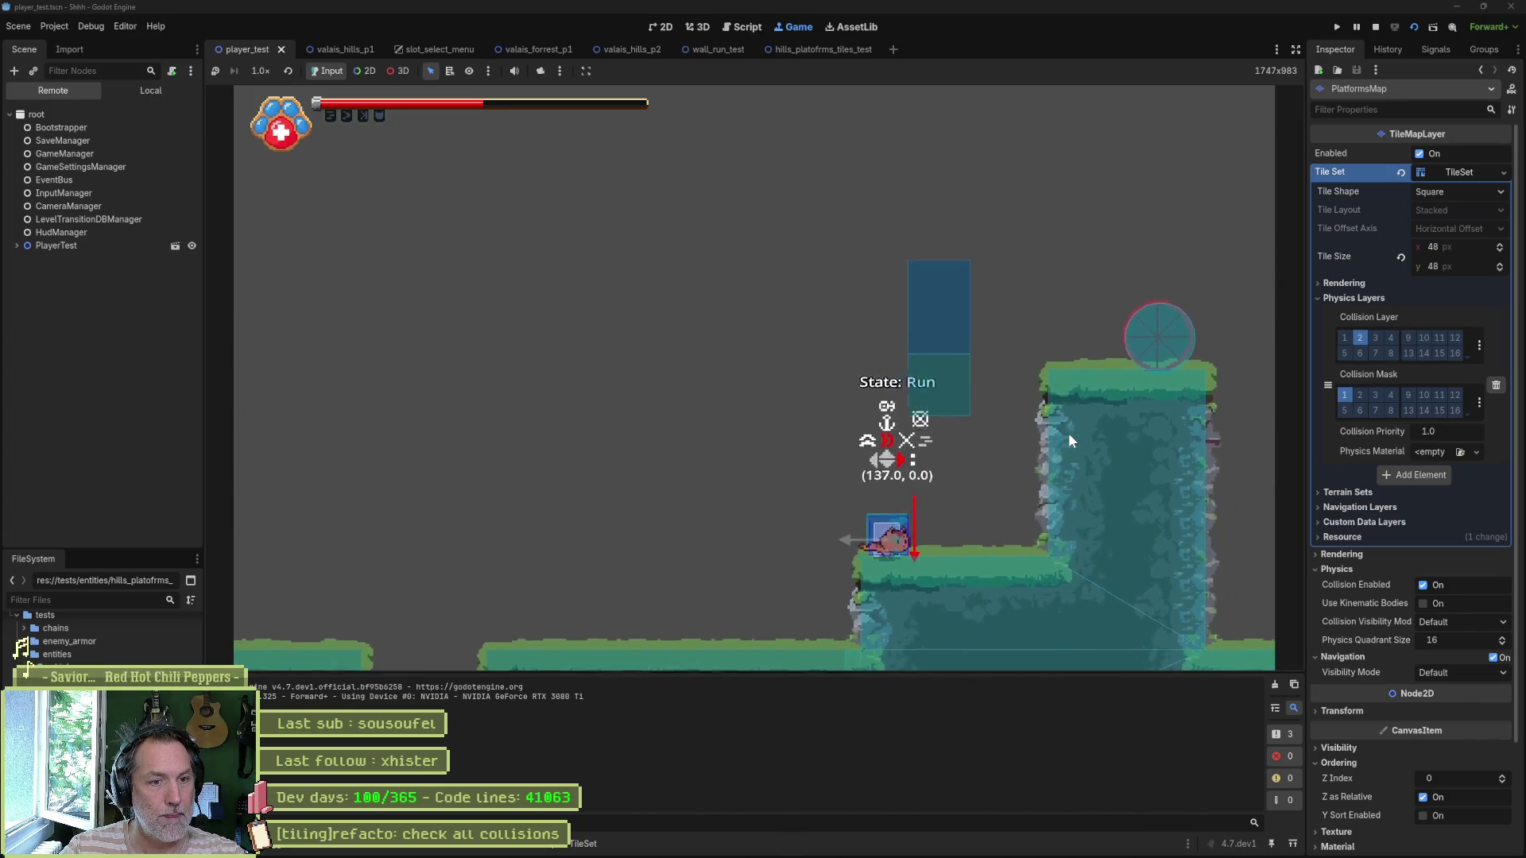
pyautogui.press('Left')
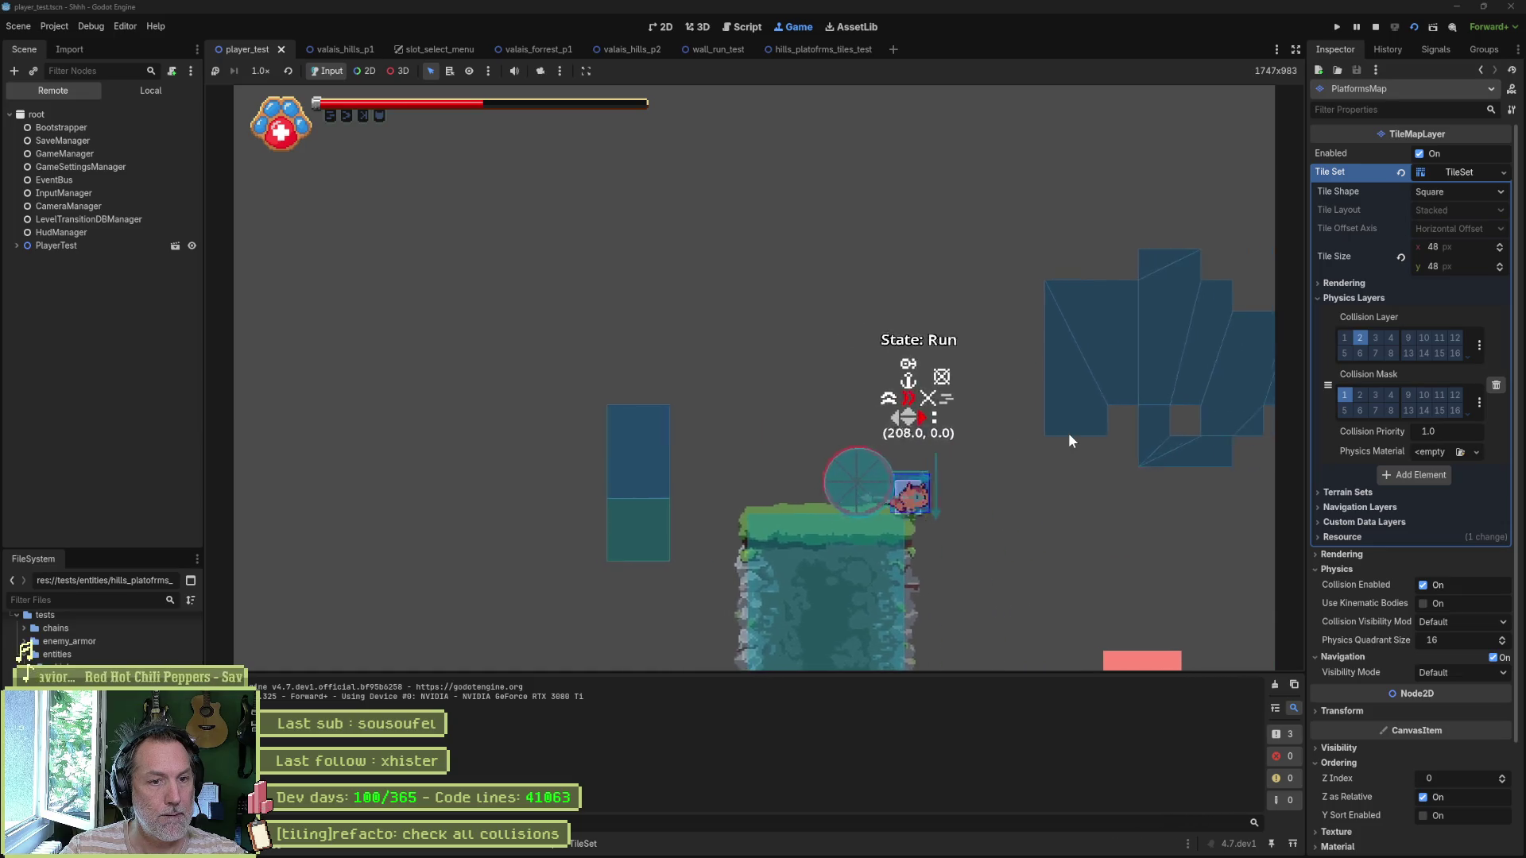
pyautogui.press('Right')
pyautogui.press('space')
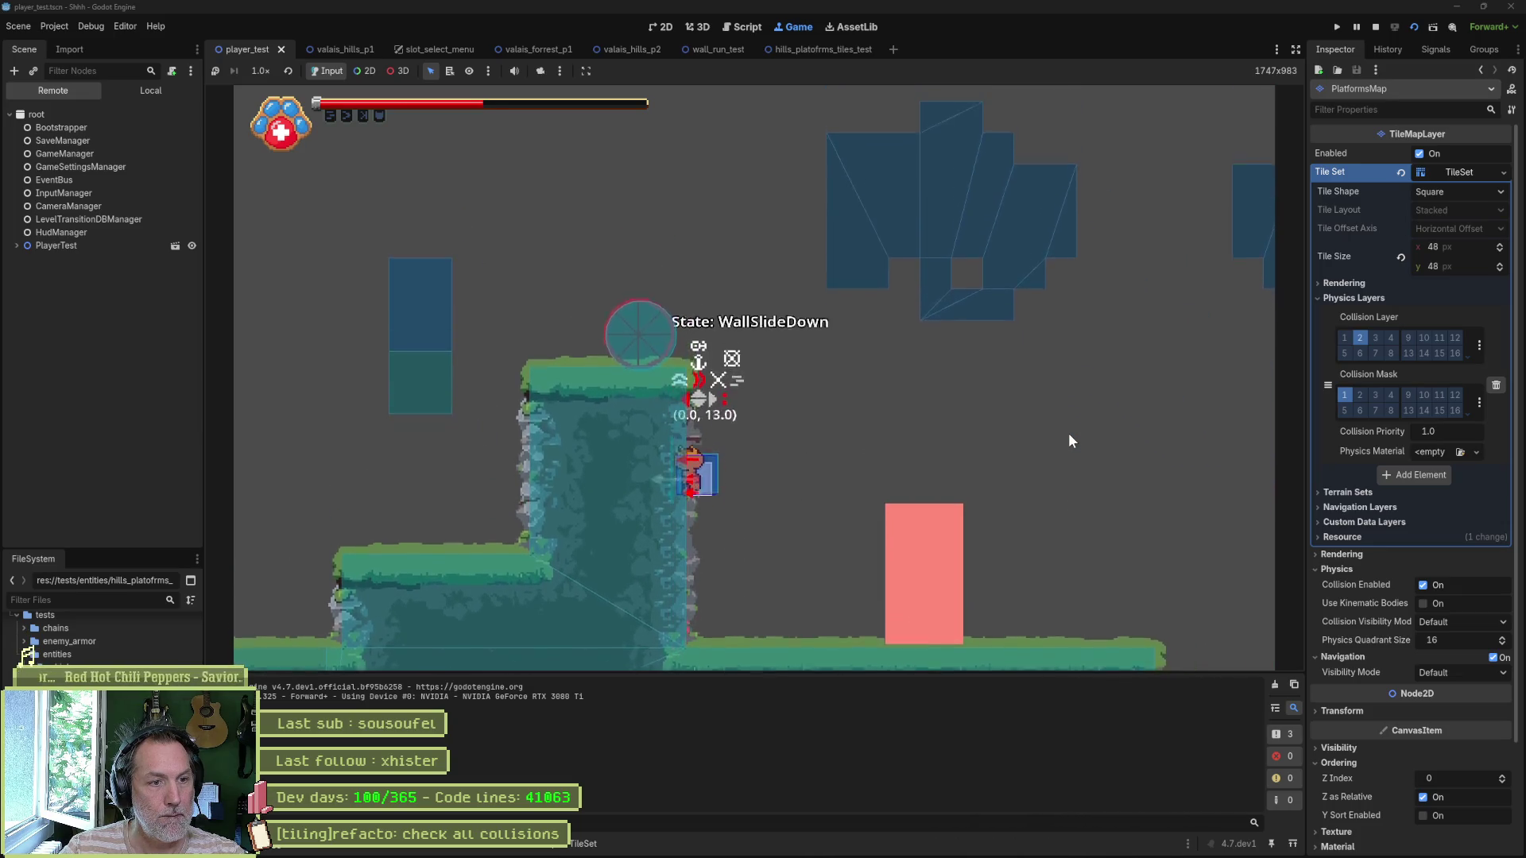
pyautogui.press('Left')
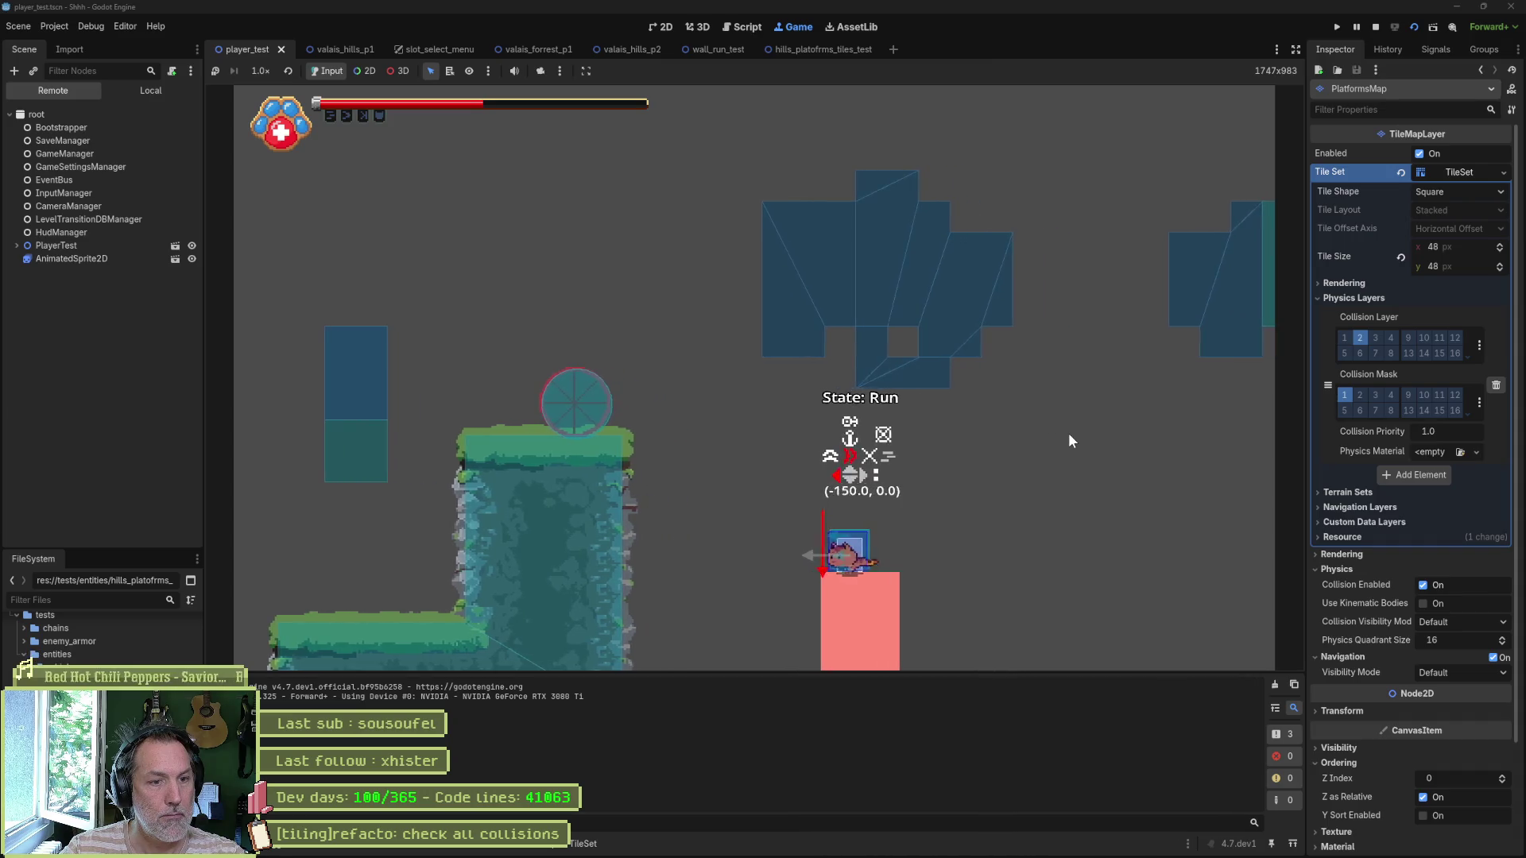
pyautogui.press('space')
pyautogui.press('Left')
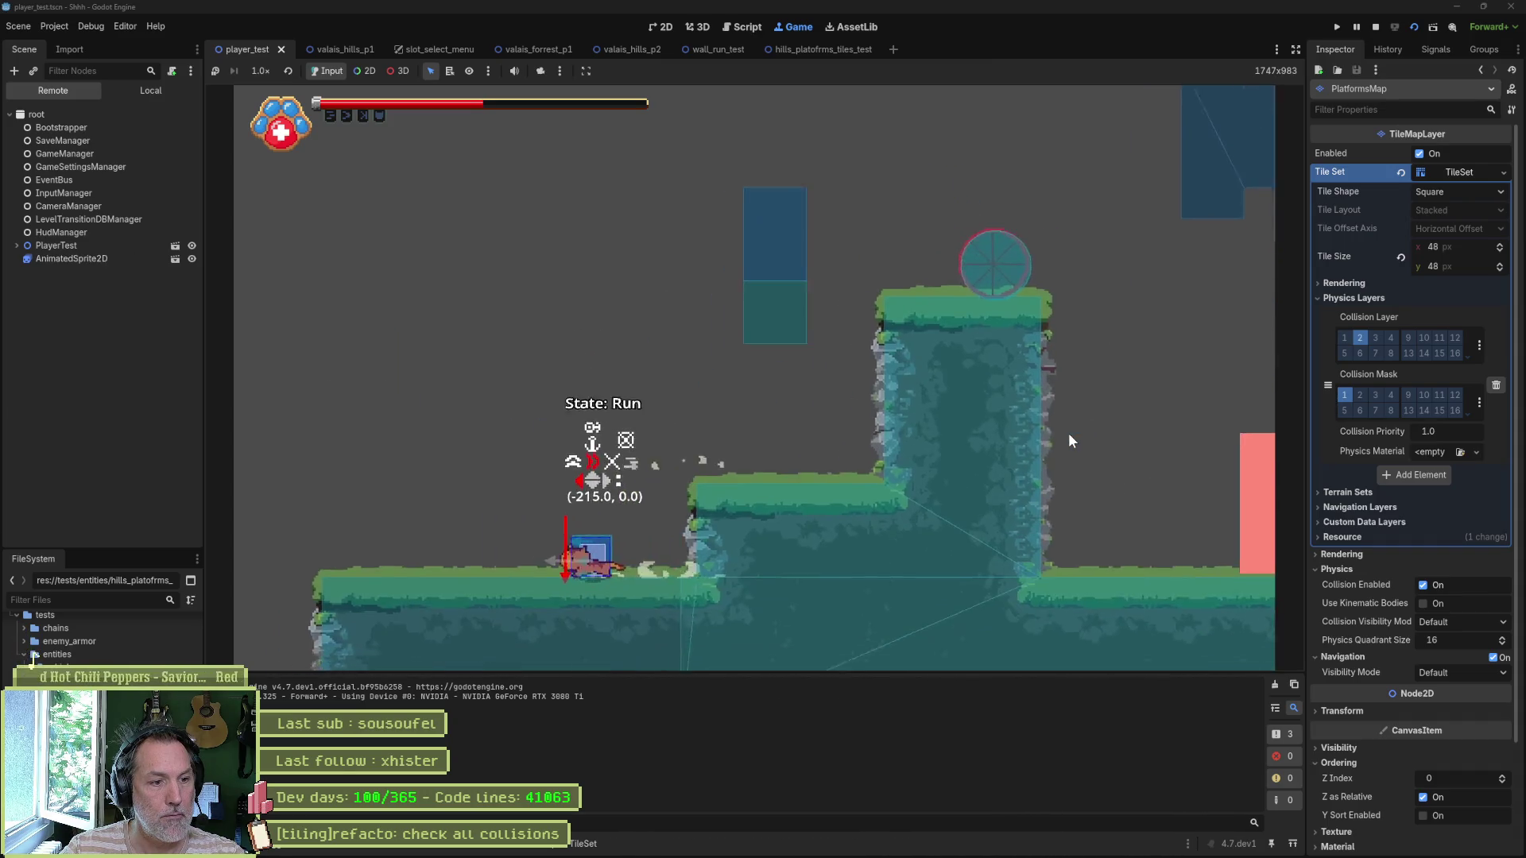
pyautogui.press('space')
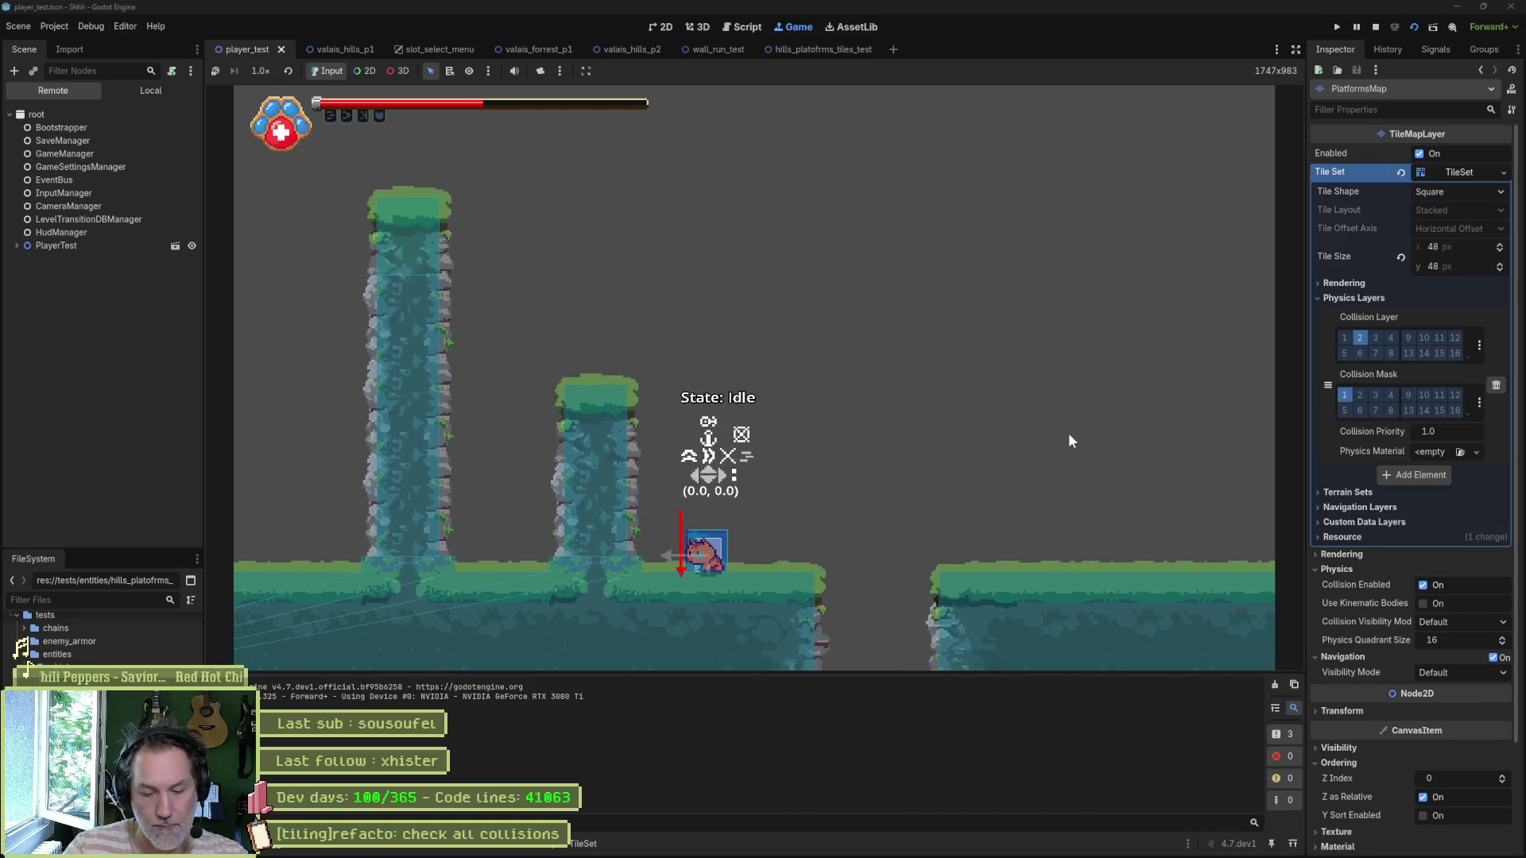
# Step: Screenshot the game view, then stop the running game
pyautogui.press('super+shift+s')
pyautogui.moveTo(290, 426)
pyautogui.mouseDown()
pyautogui.moveTo(429, 503)
pyautogui.moveTo(753, 630)
pyautogui.mouseUp()
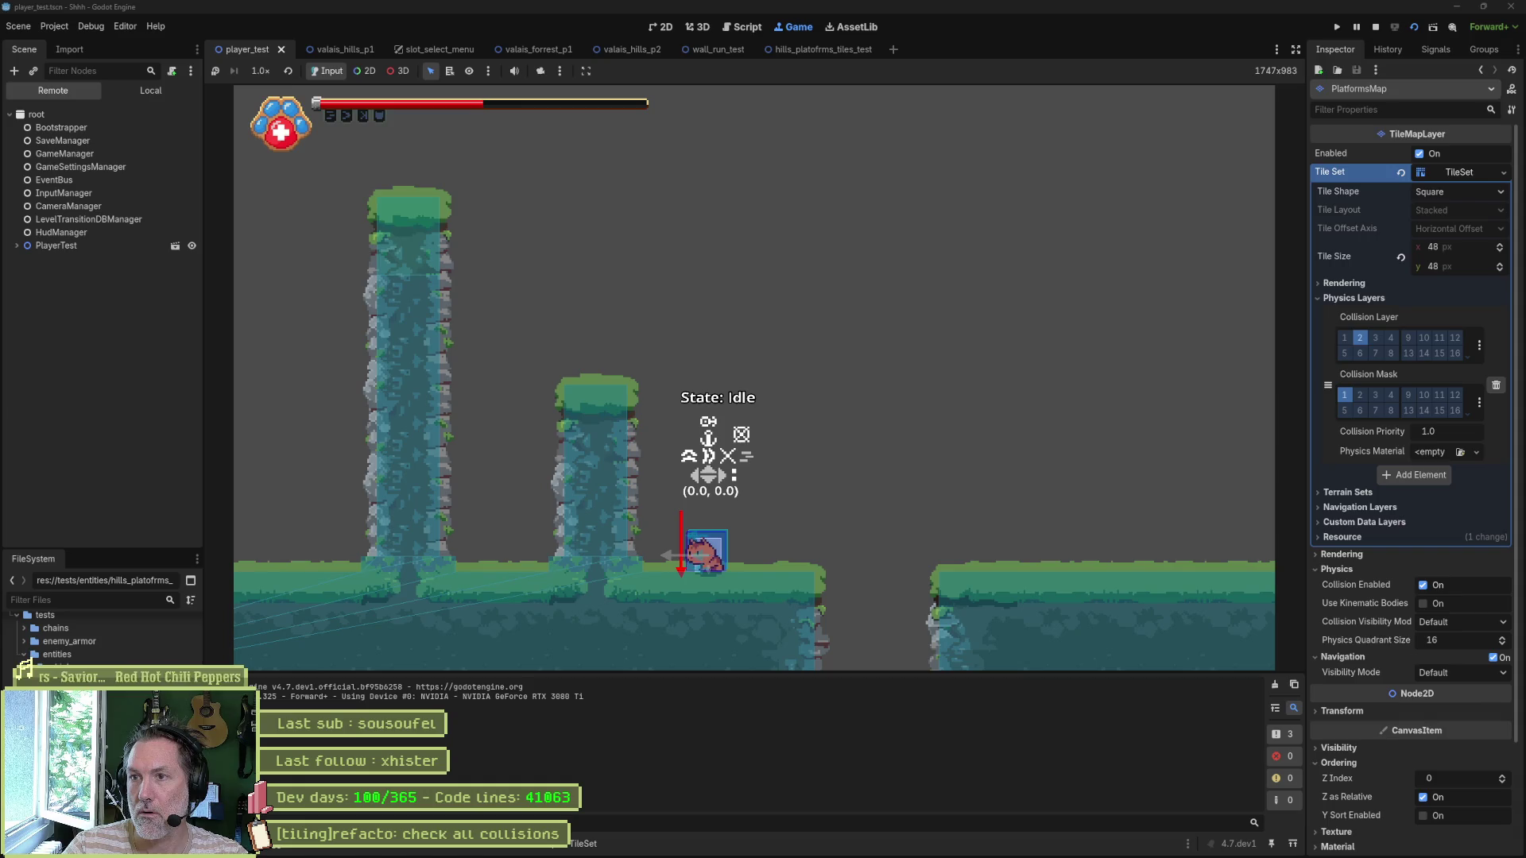
pyautogui.click(1374, 27)
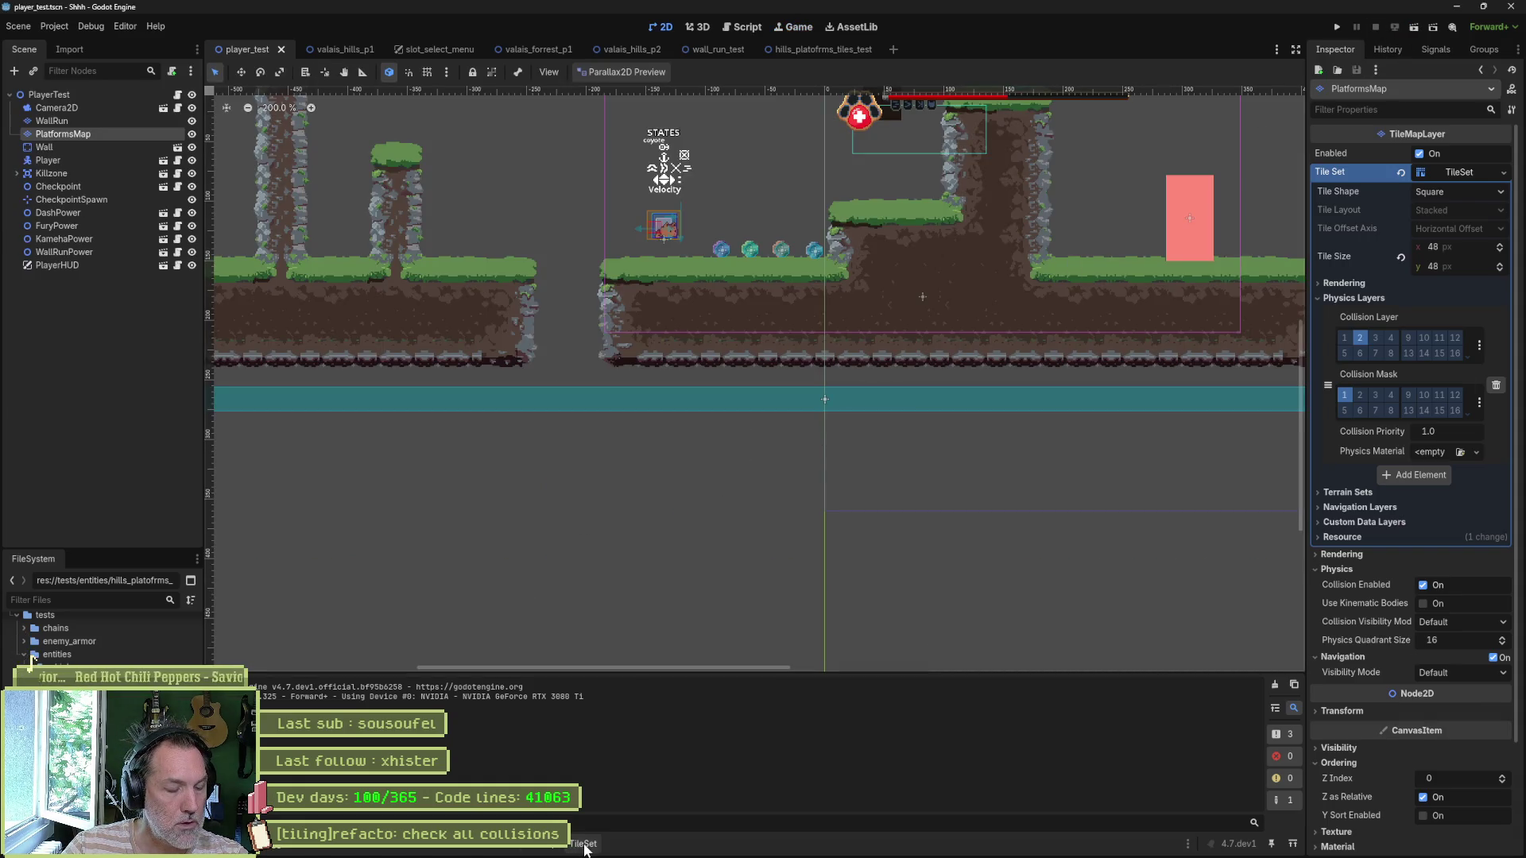
# Step: Pick a grass tile from the level map and switch to the TileSet editor
pyautogui.click(542, 844)
pyautogui.moveTo(430, 308); pyautogui.dragTo(688, 354)
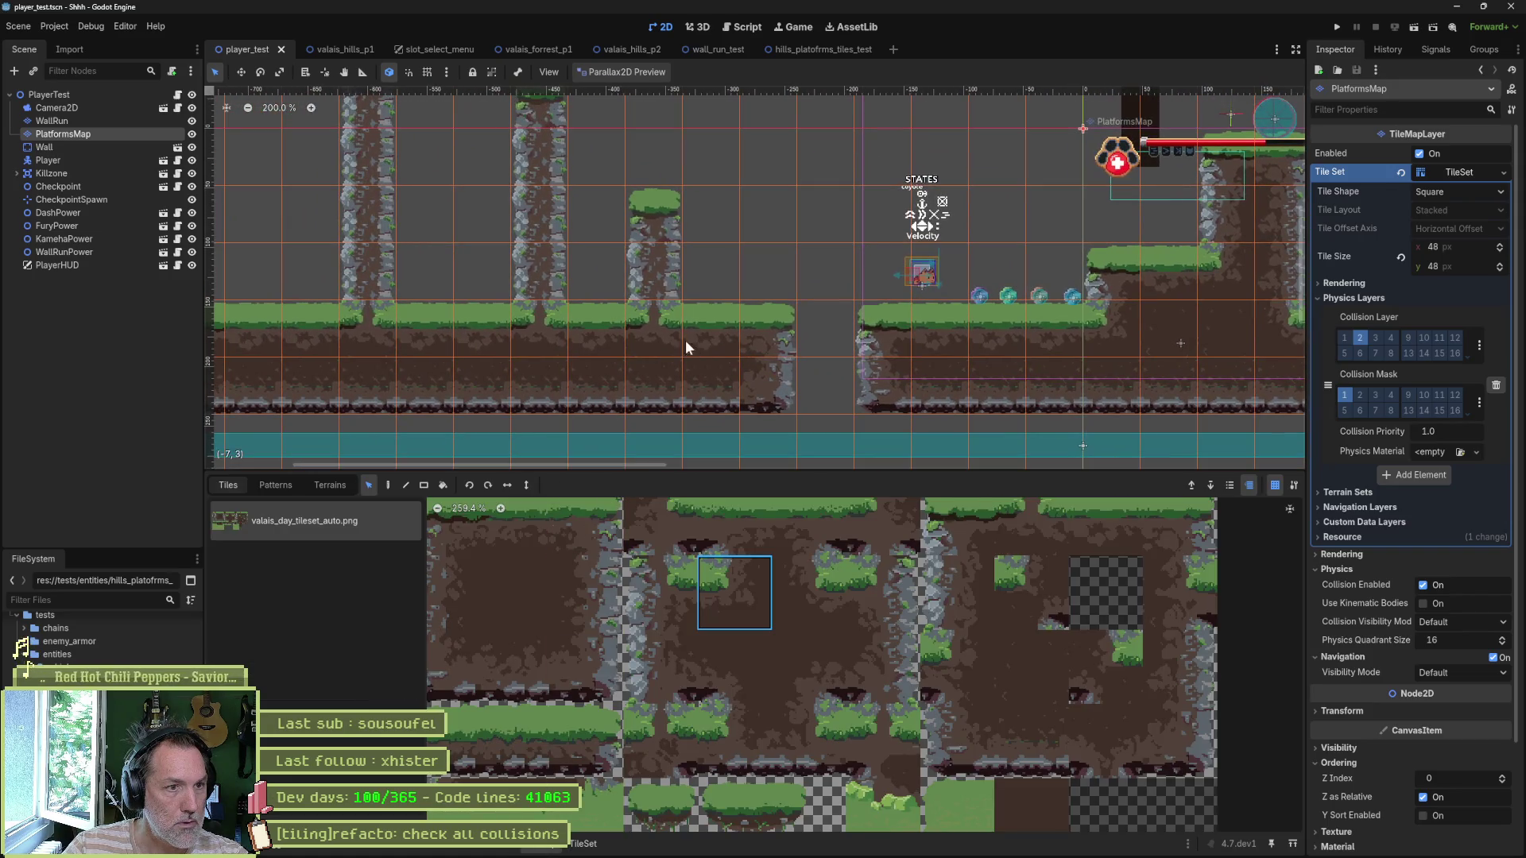
pyautogui.click(636, 321)
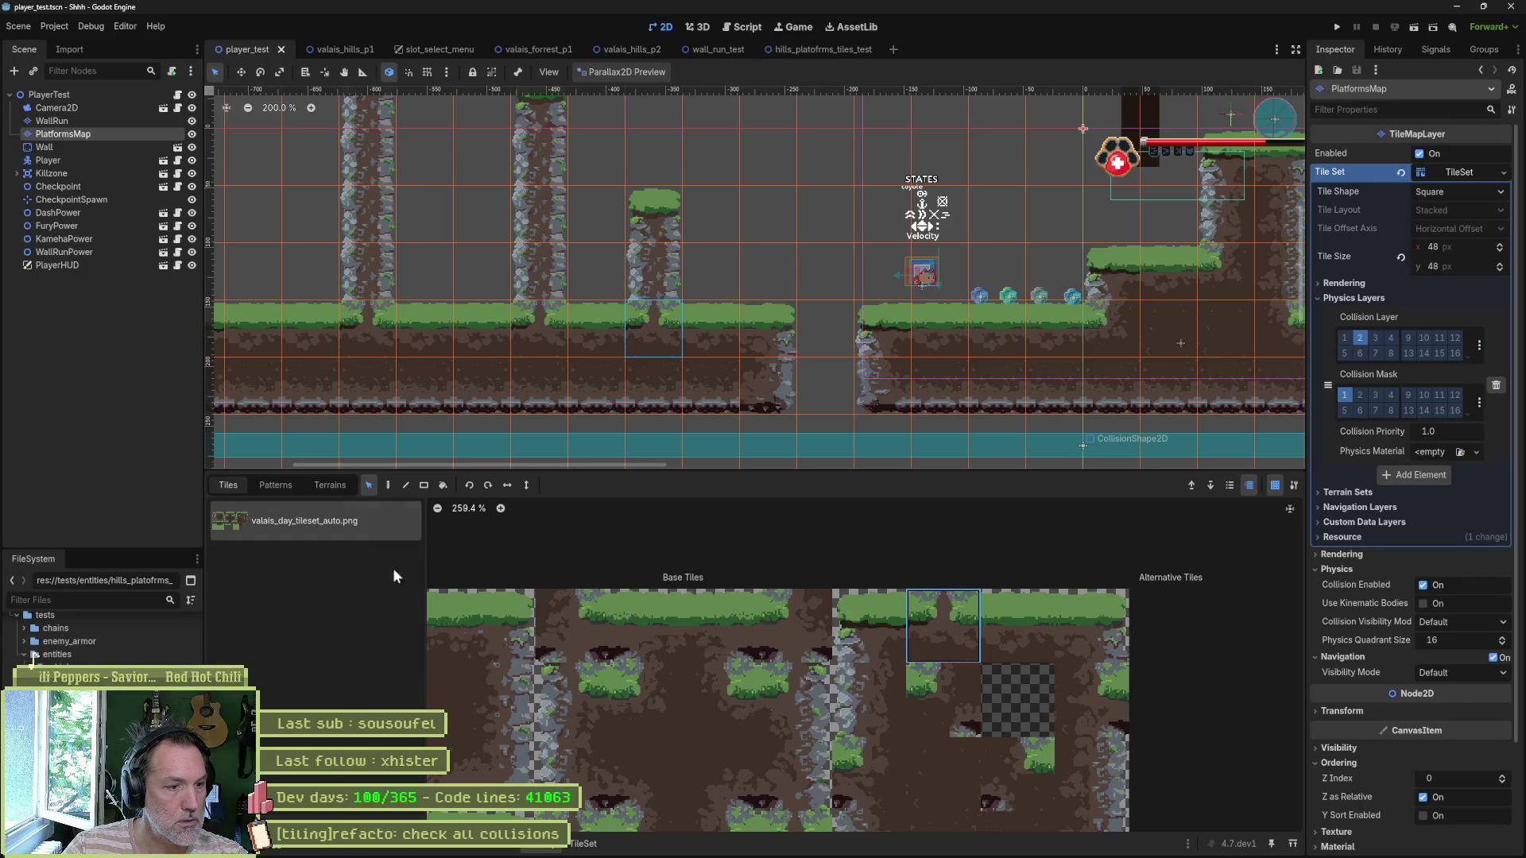
pyautogui.click(584, 845)
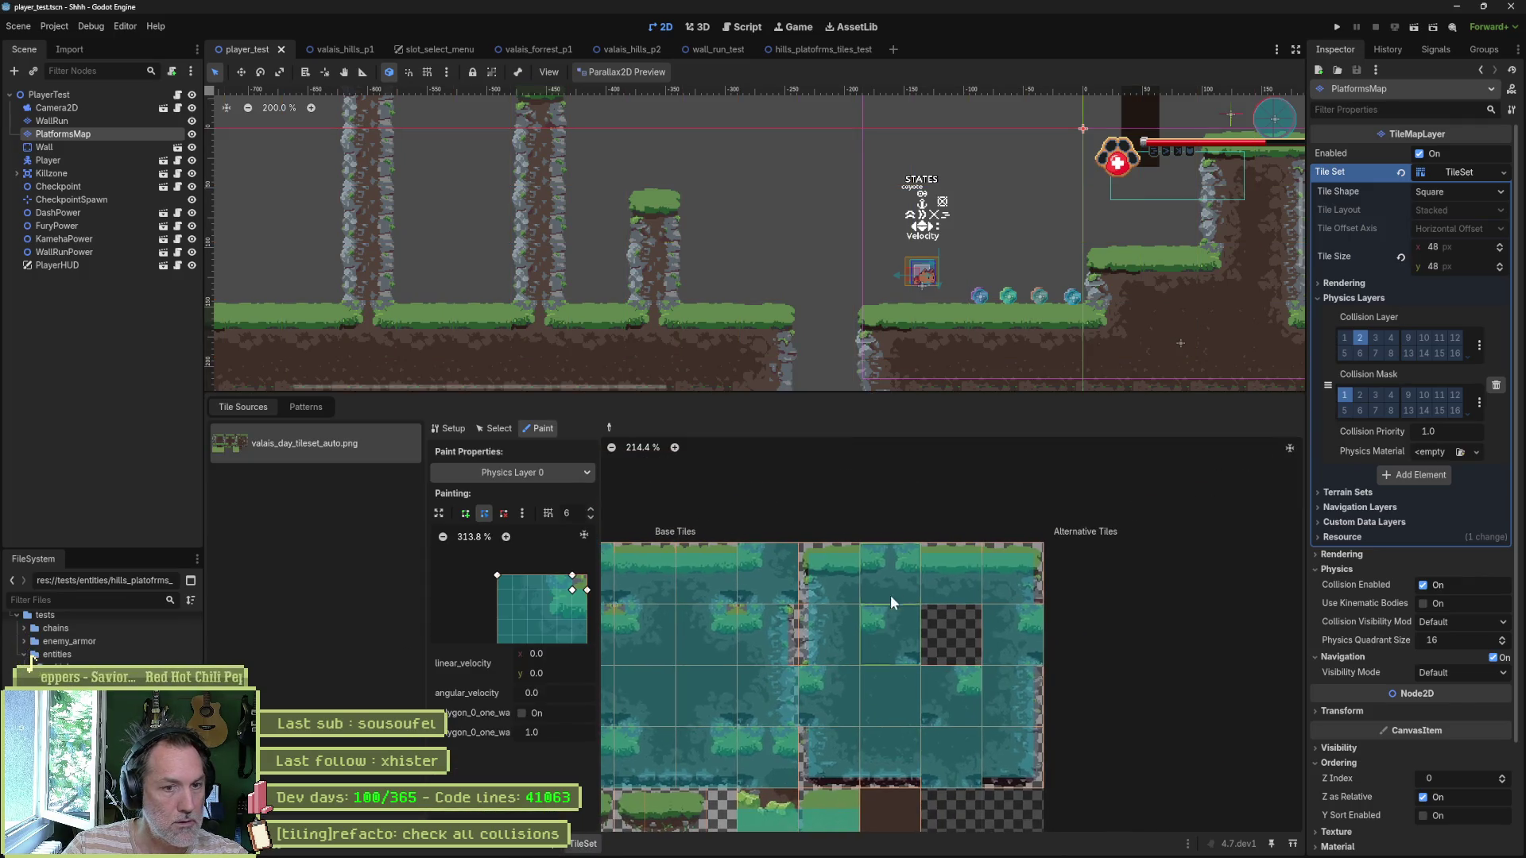
# Step: Paint the grass tile's collision, pull its top vertex left, save the scene and select Player
pyautogui.click(904, 569)
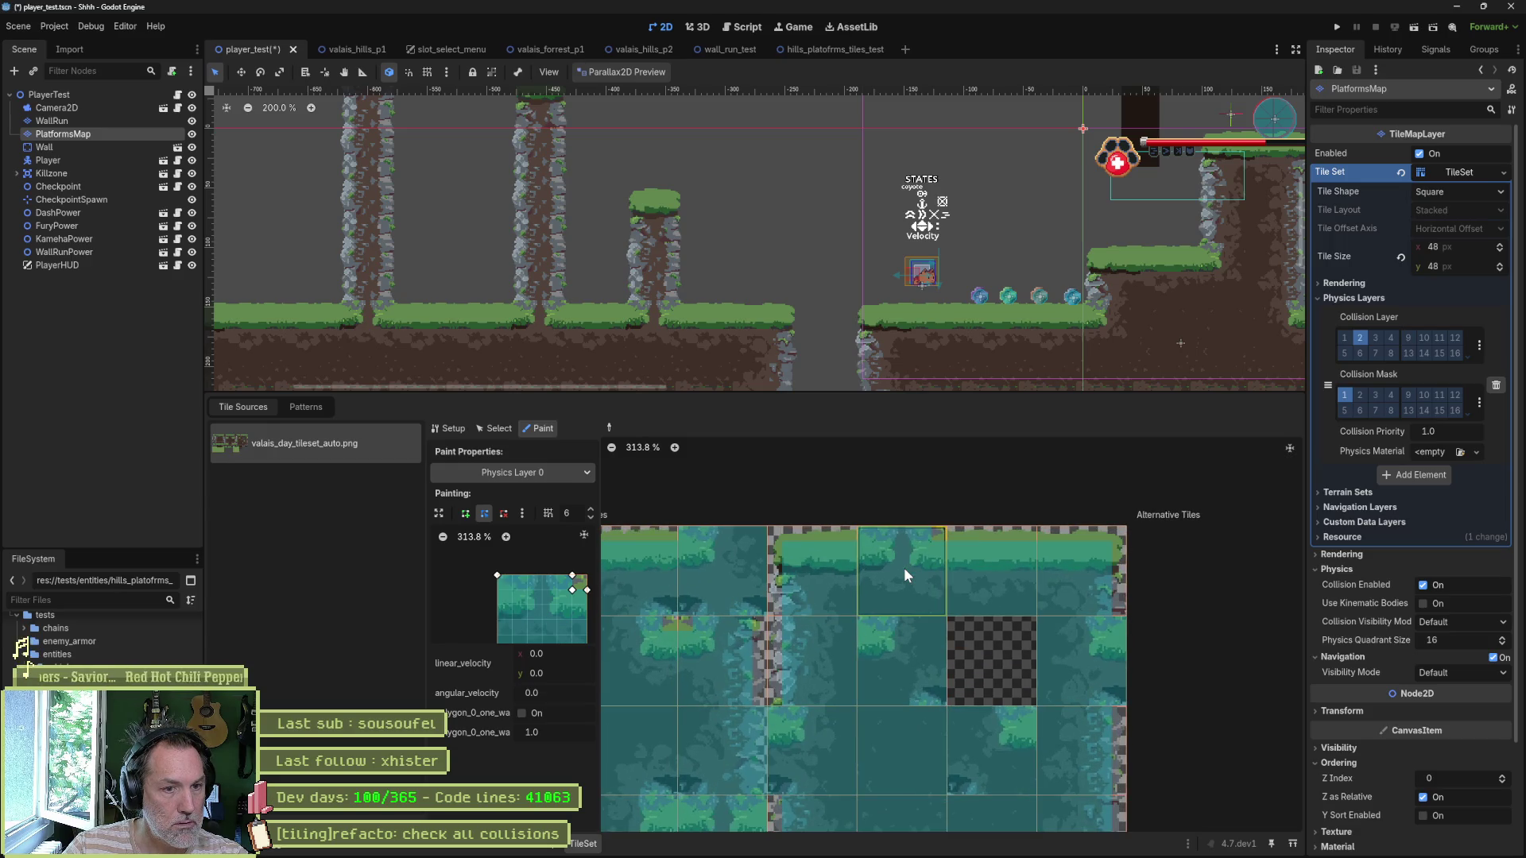
pyautogui.click(510, 590)
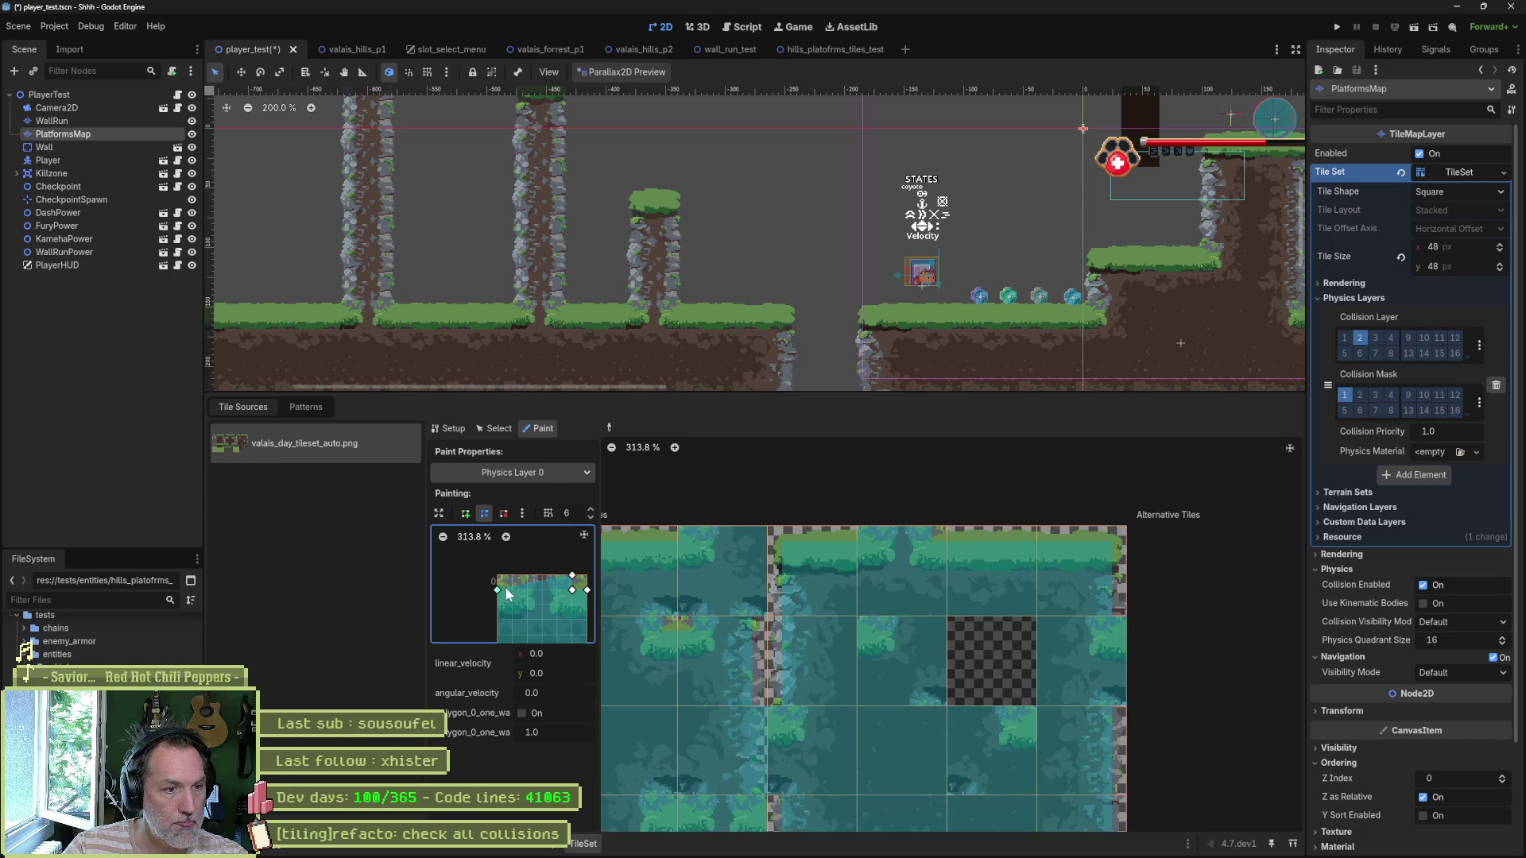
pyautogui.moveTo(517, 574); pyautogui.dragTo(512, 575)
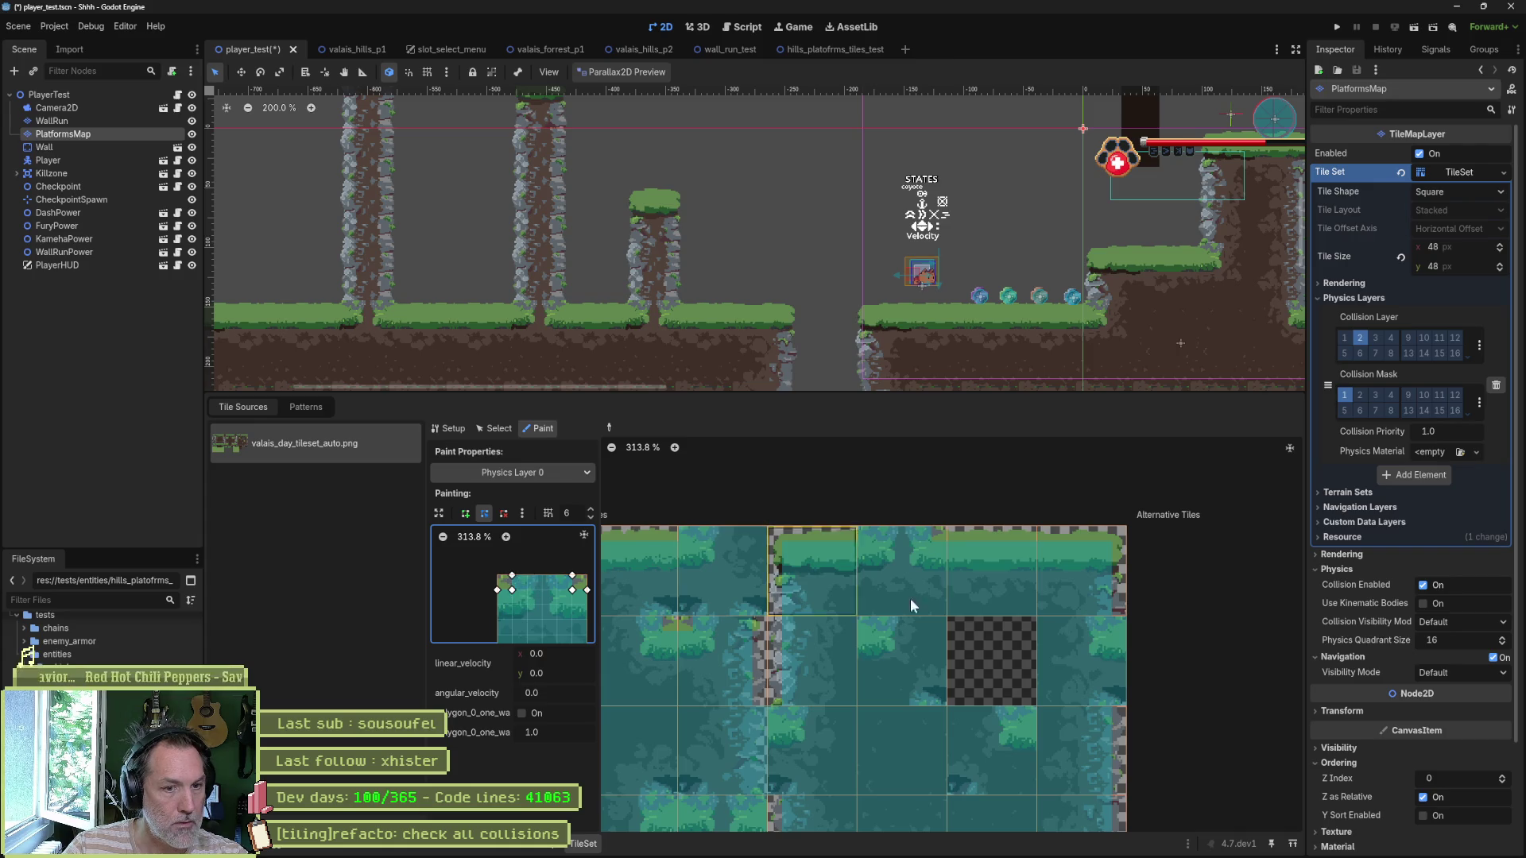
pyautogui.hotkey('ctrl', 's')
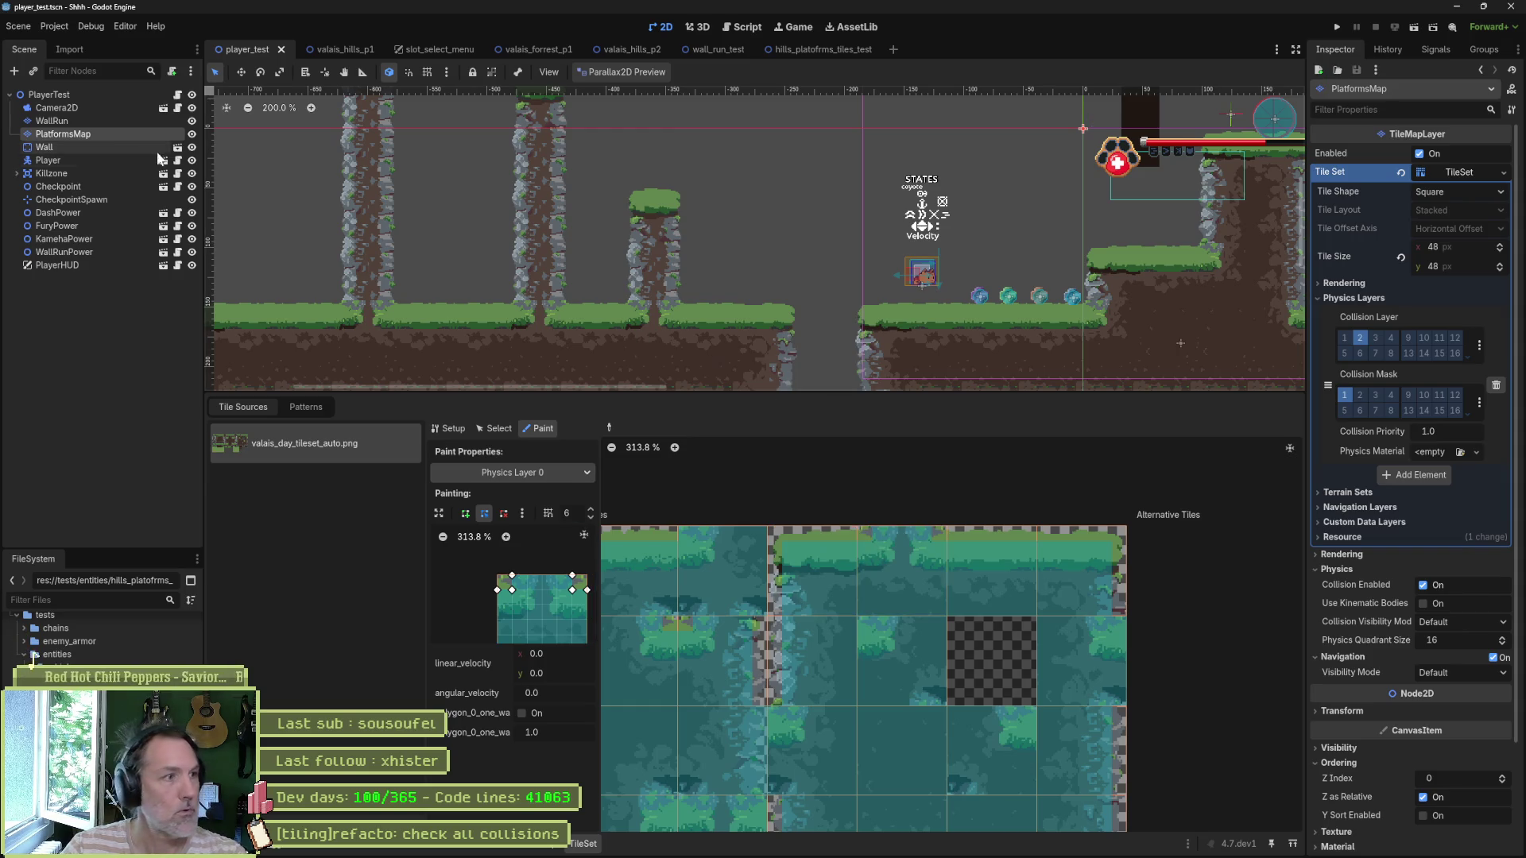
pyautogui.click(111, 161)
# Step: Move the Player sprite to the left and run the scene again
pyautogui.press('w')
pyautogui.moveTo(782, 271); pyautogui.dragTo(619, 259)
pyautogui.press('F6')
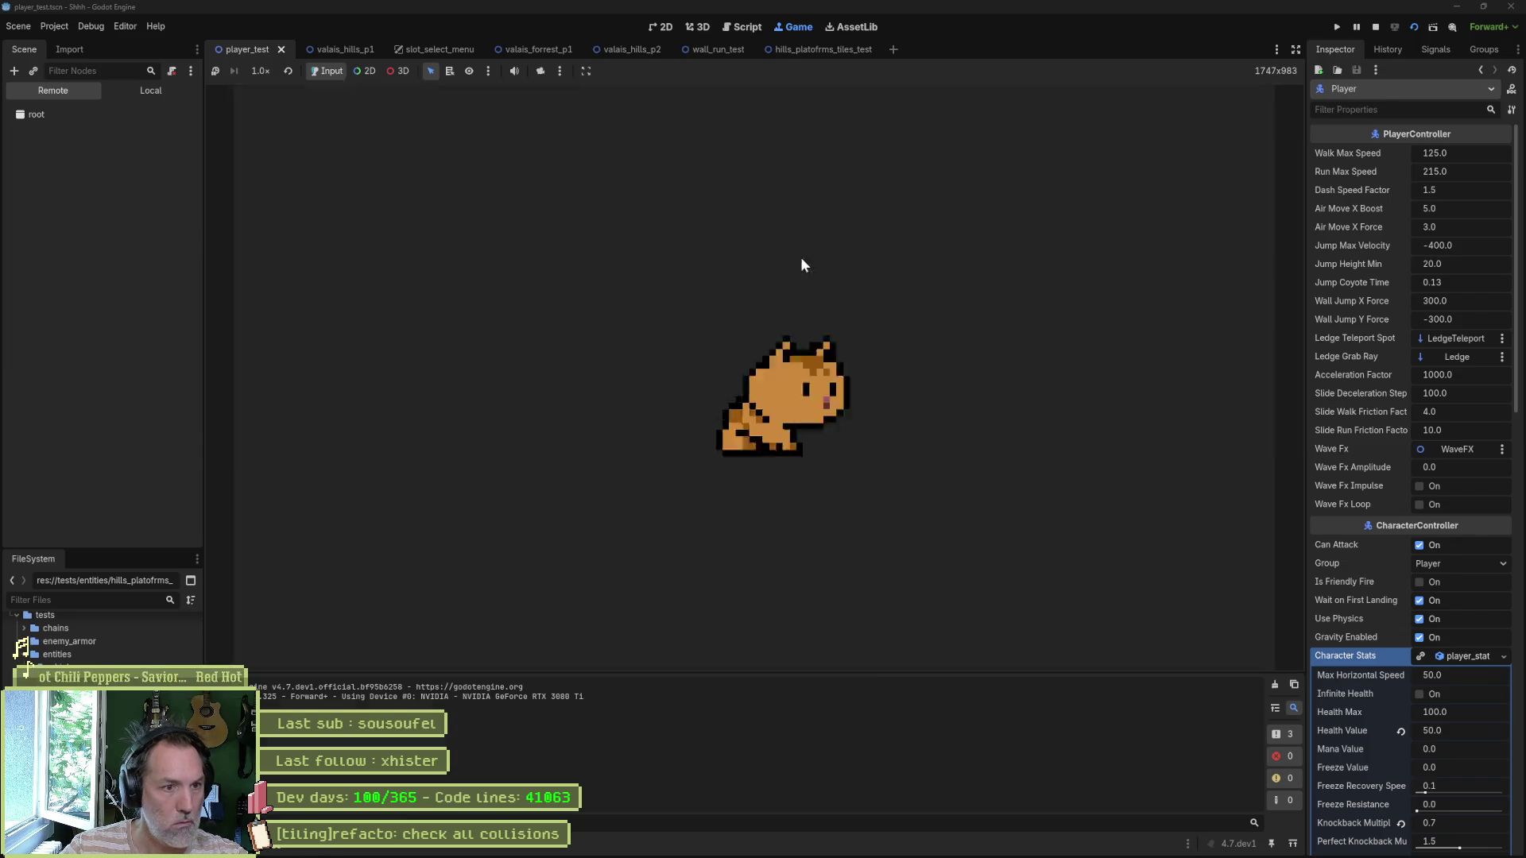
# Step: Climb, ledge-grab and wall-jump the player between the pillars to test the collisions
pyautogui.press('space')
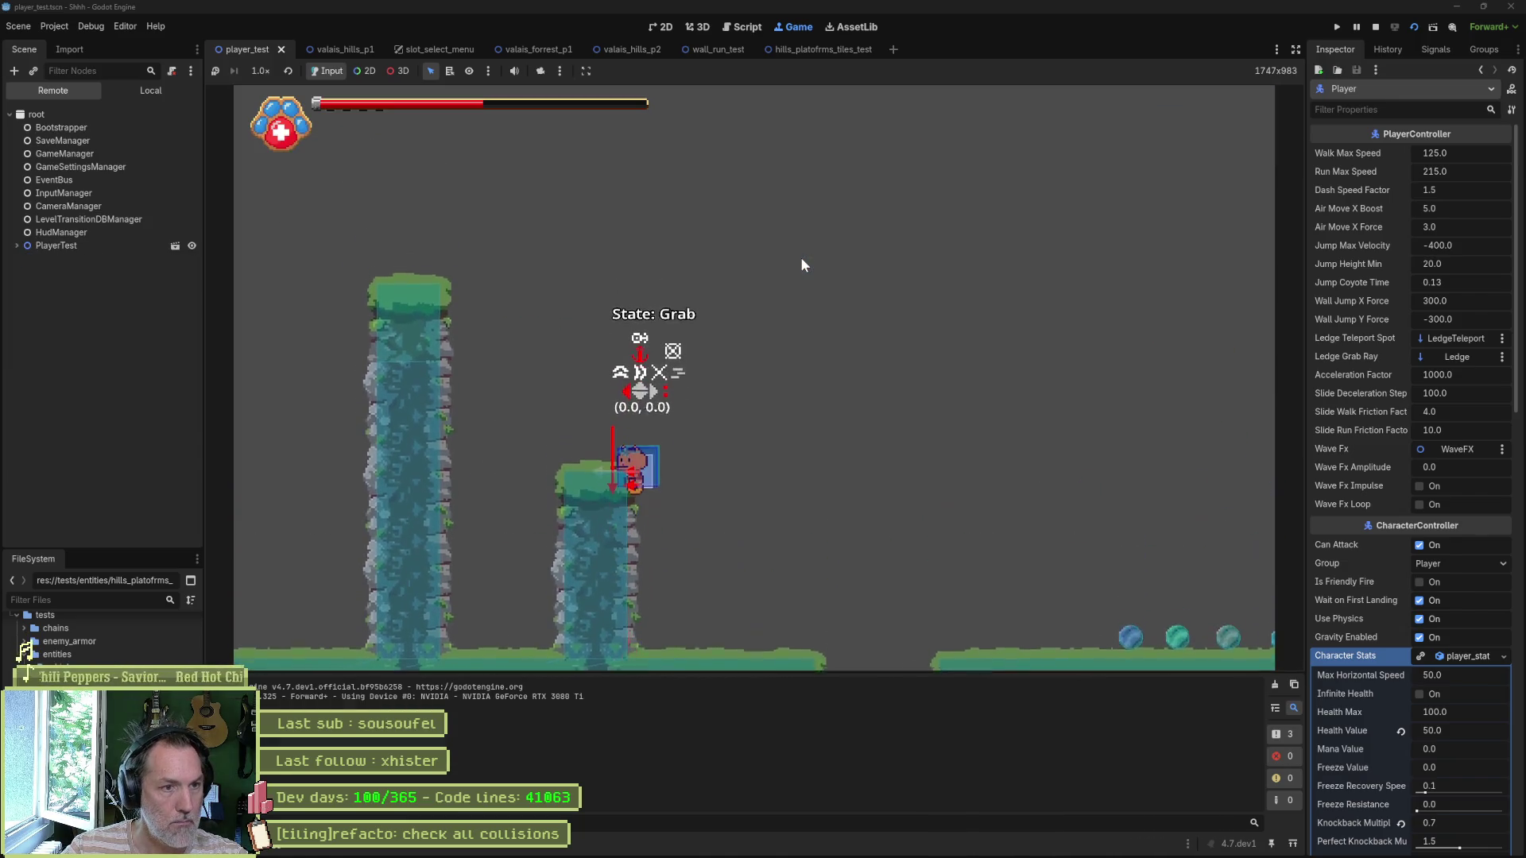
pyautogui.press('Right')
pyautogui.press('space')
pyautogui.press('Right')
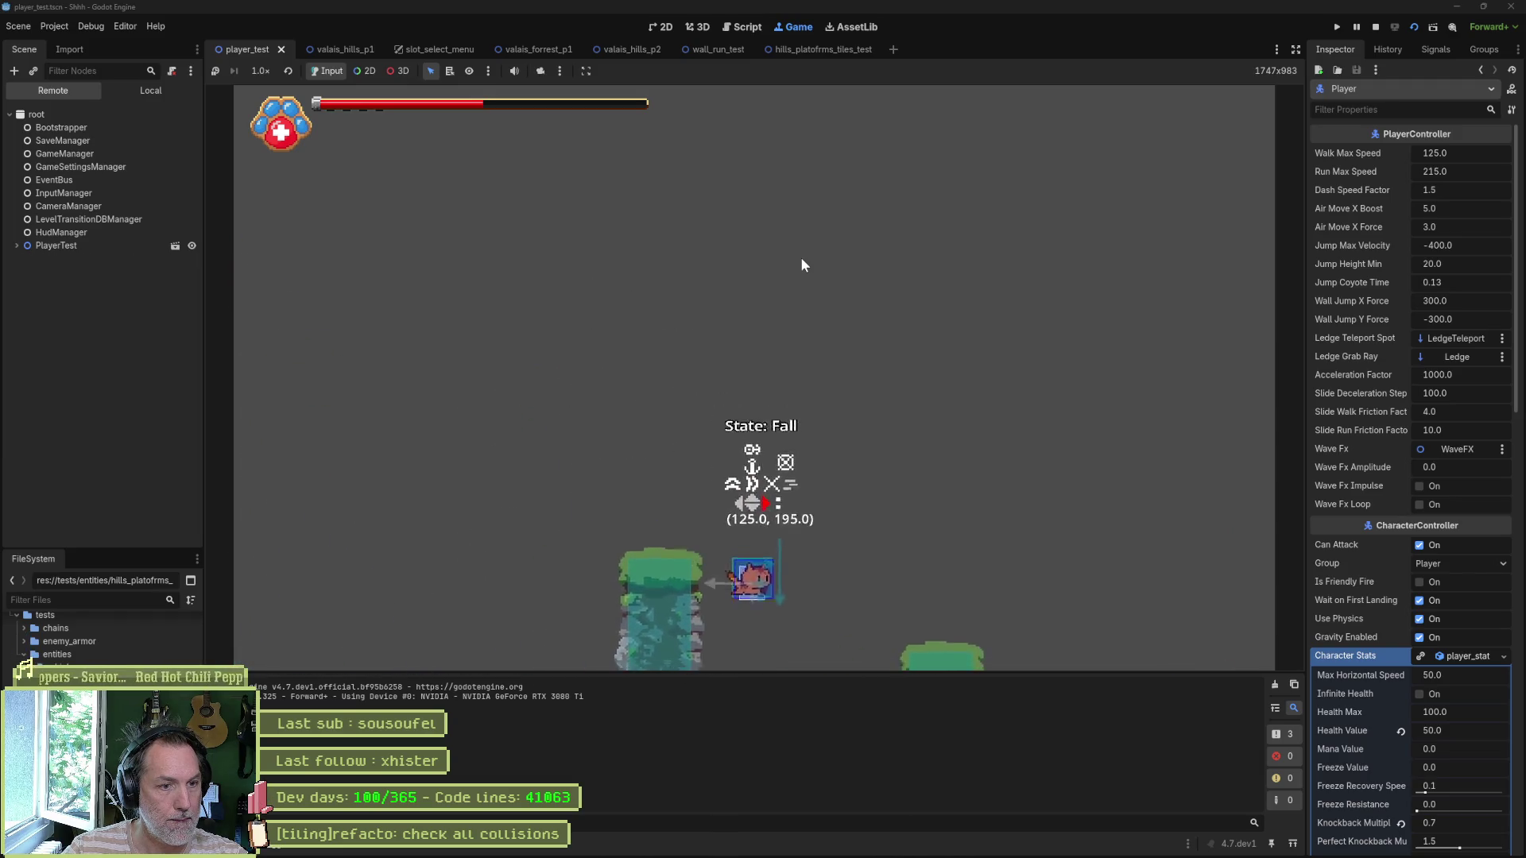
pyautogui.press('space')
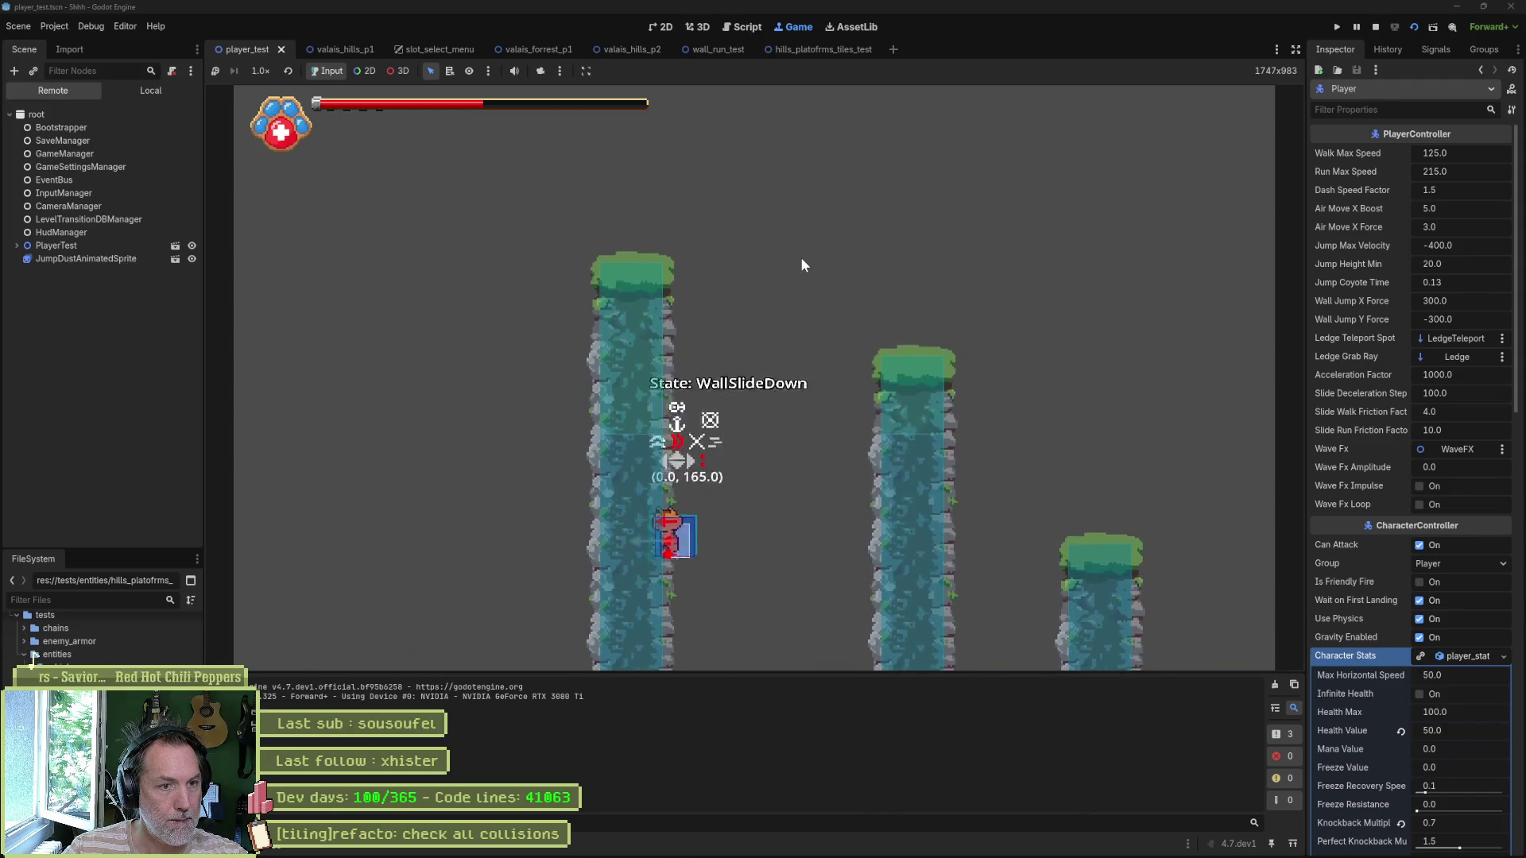
pyautogui.press('Left')
pyautogui.press('space')
pyautogui.press('Right')
pyautogui.press('space')
pyautogui.press('space')
pyautogui.press('space')
pyautogui.press('space')
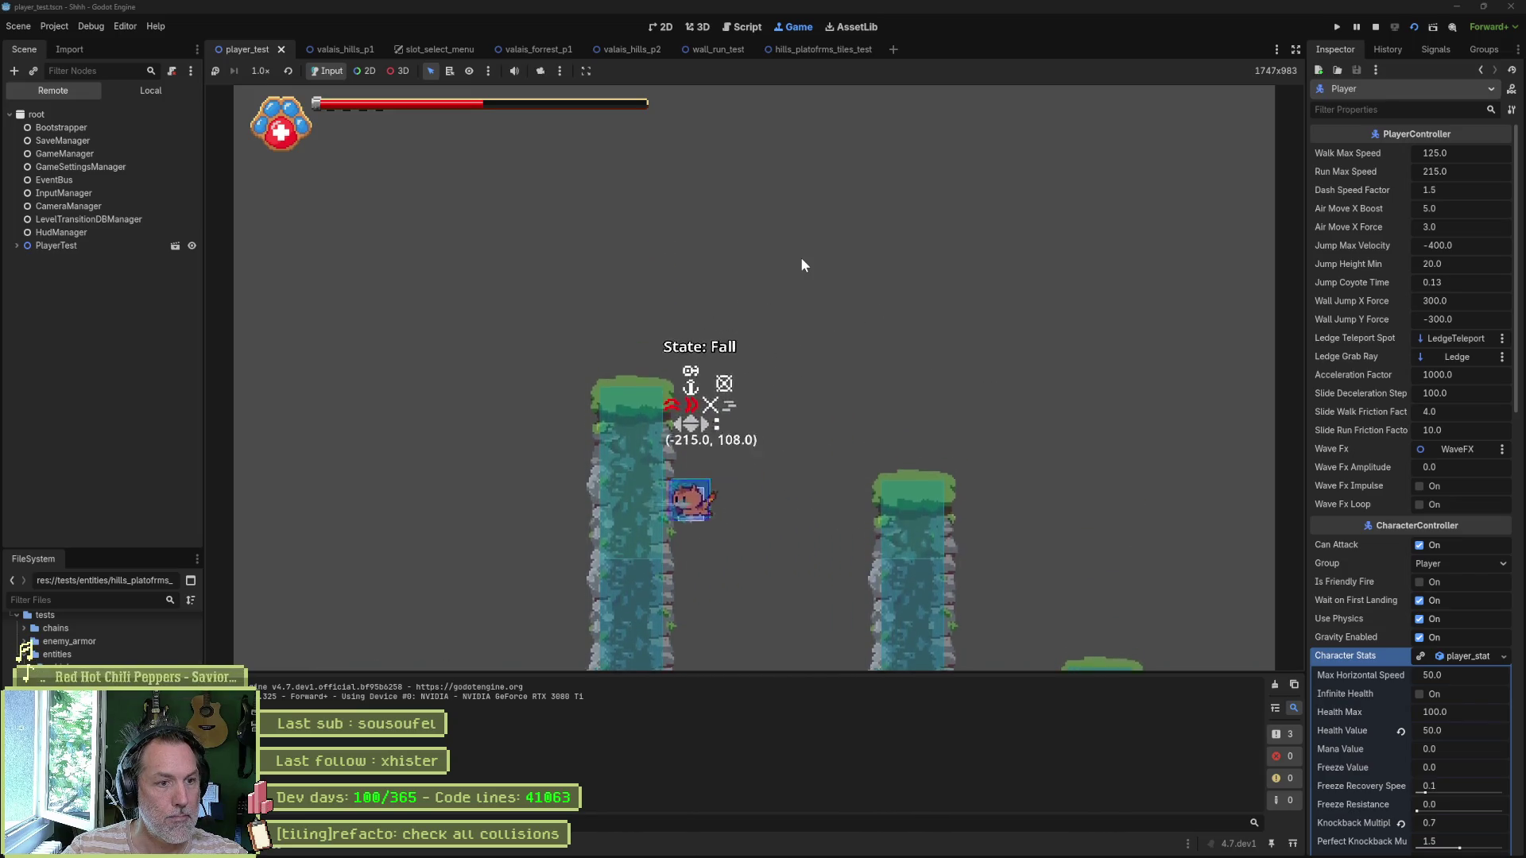
pyautogui.press('space')
pyautogui.press('Left')
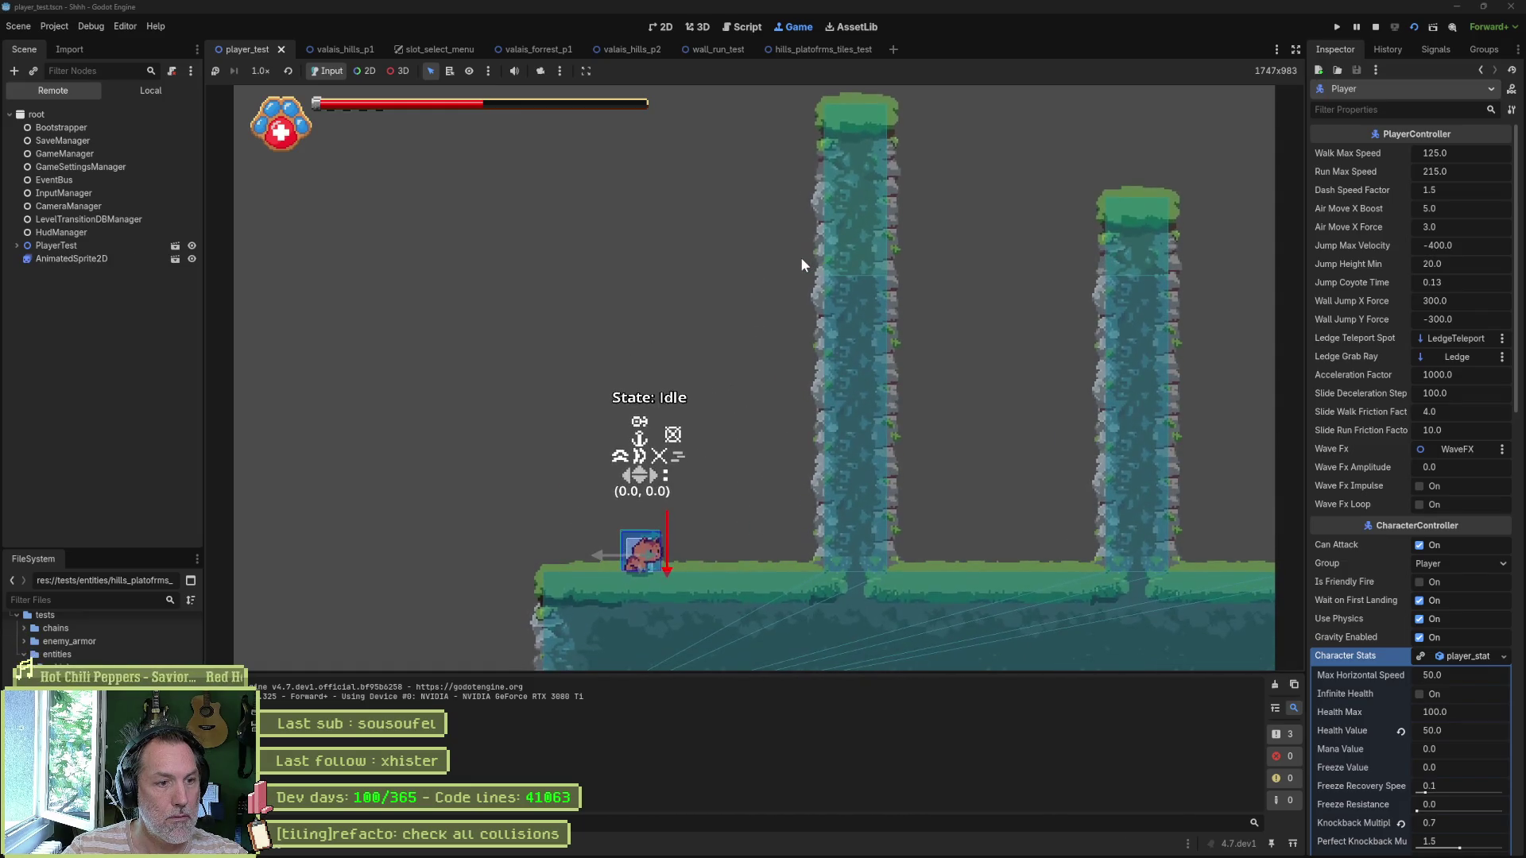
# Step: Stop the game with F8 and save the player_test scene
pyautogui.press('F8')
pyautogui.scroll(-5, 762, 289)
pyautogui.scroll(3, 921, 397)
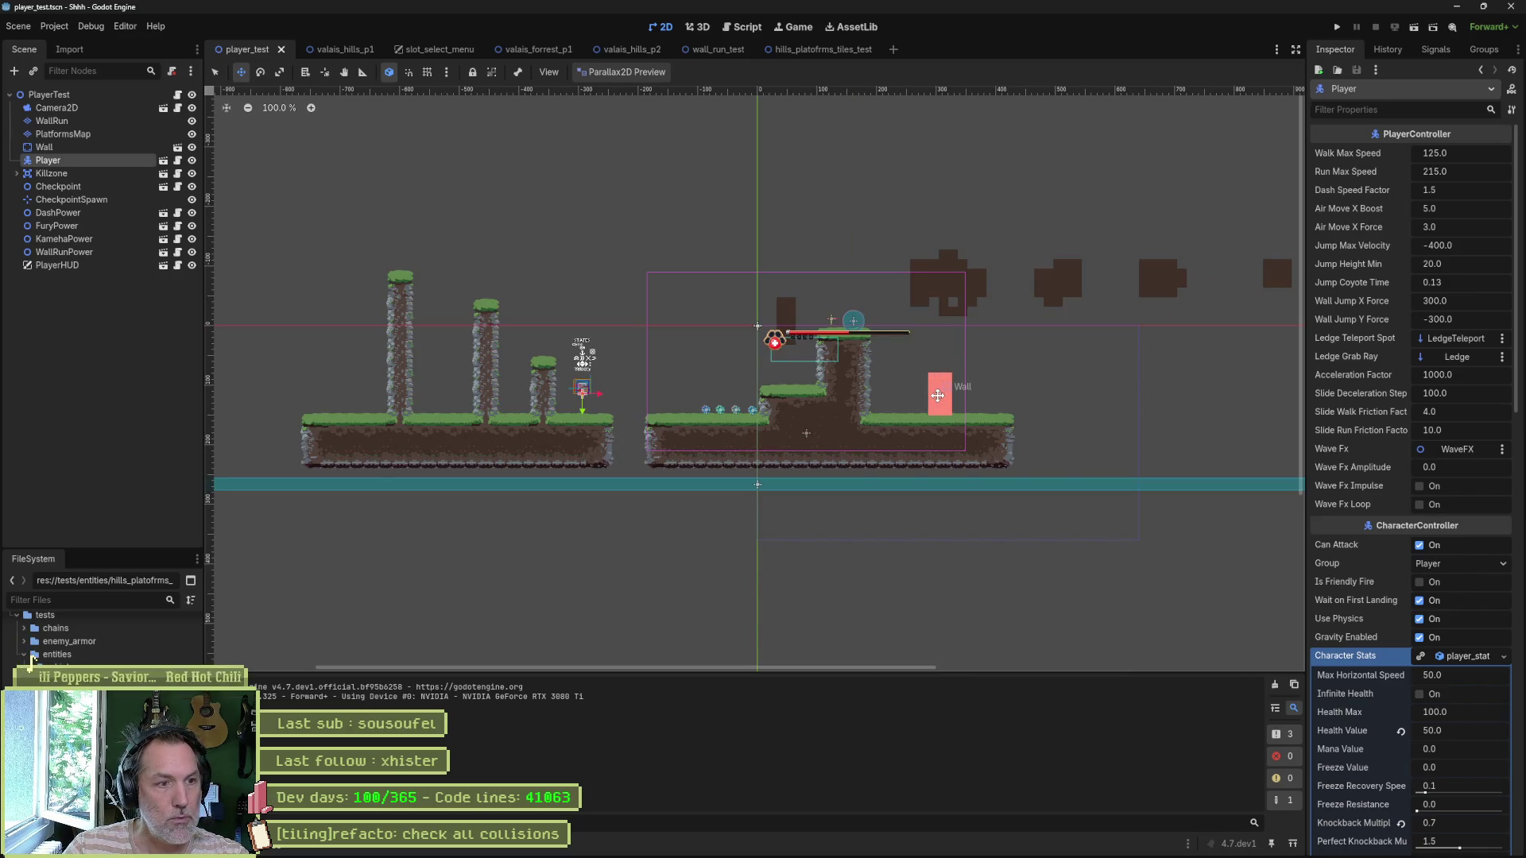
pyautogui.moveTo(722, 61)
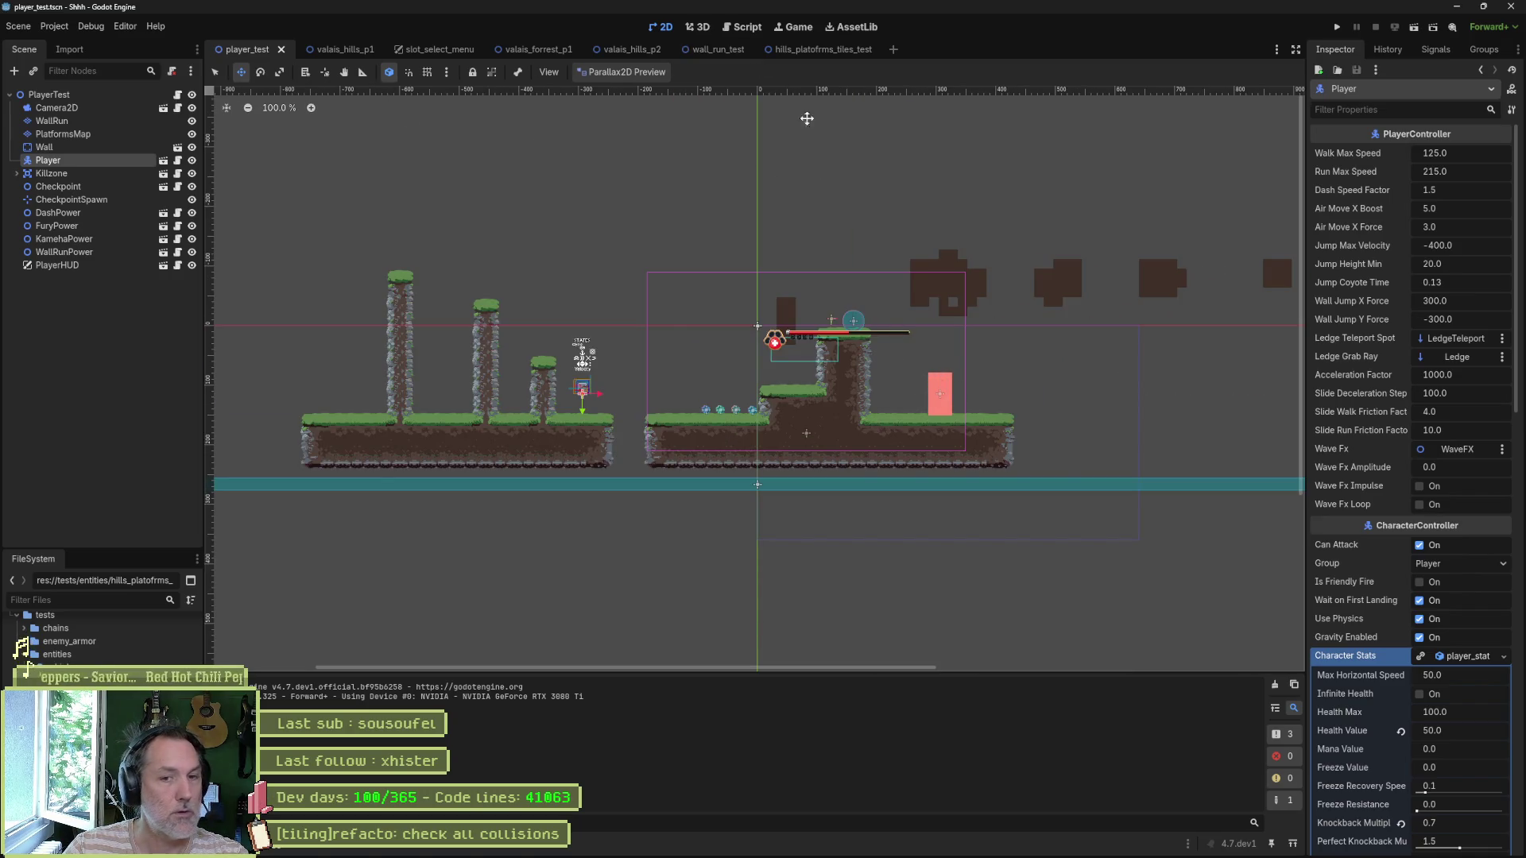
pyautogui.hotkey('ctrl', 's')
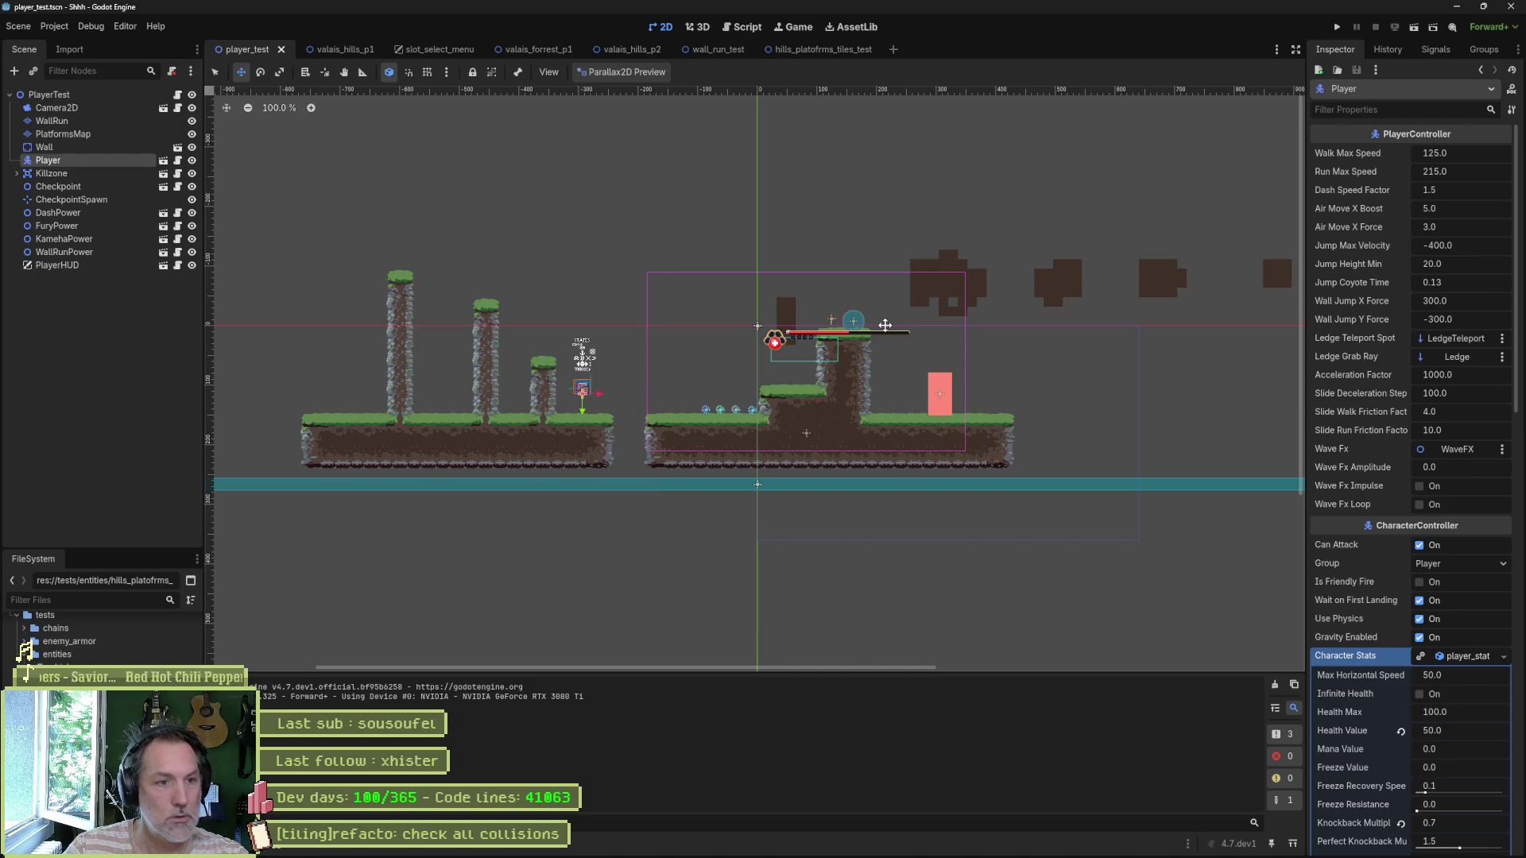
# Step: In Fork, review the player_test.tscn diff and stage all three changed files
pyautogui.moveTo(850, 844)
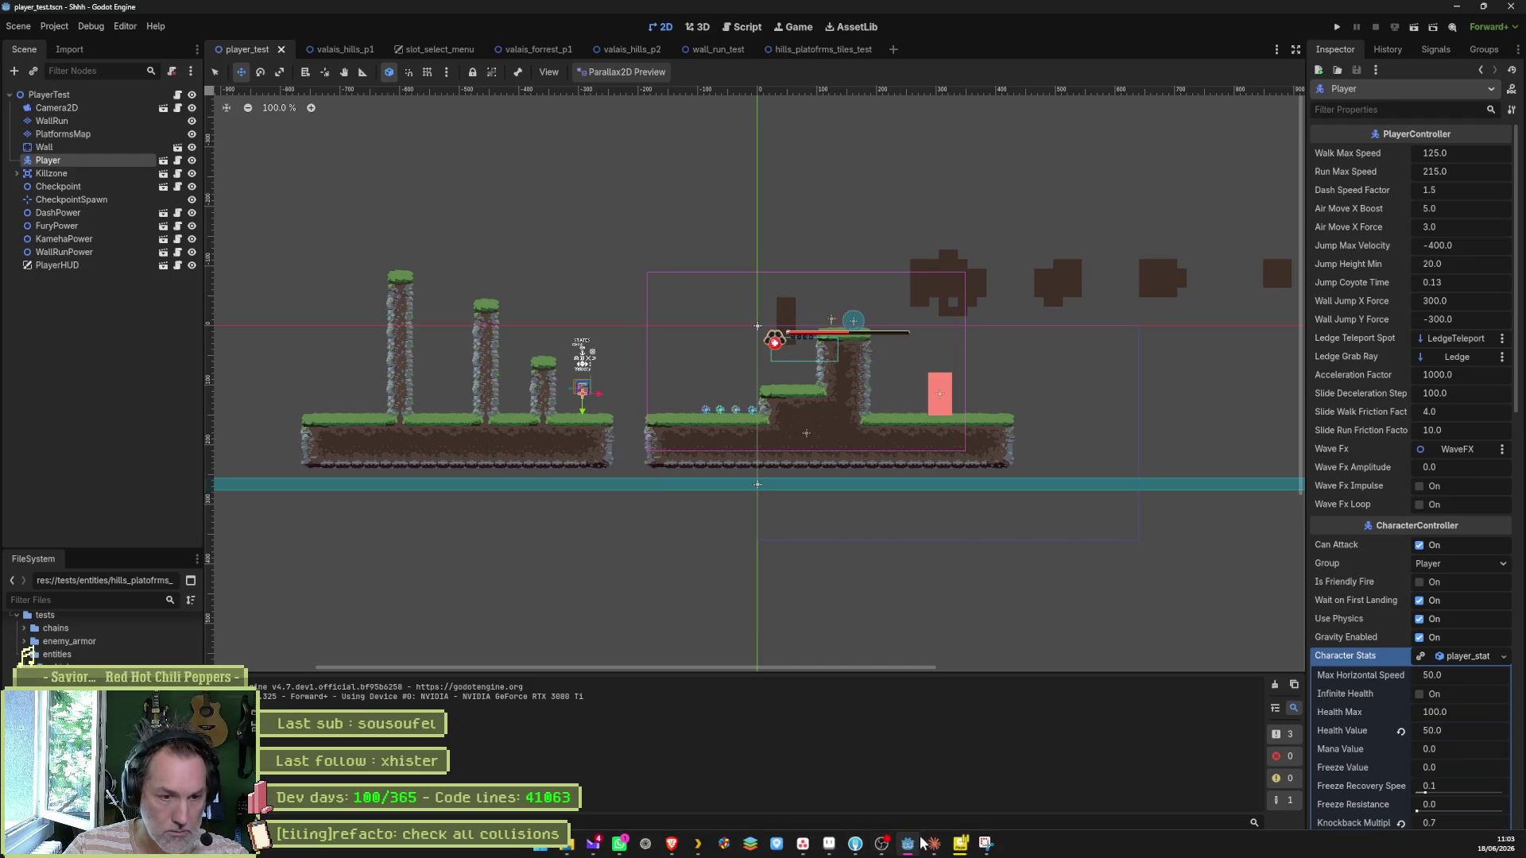
pyautogui.click(854, 844)
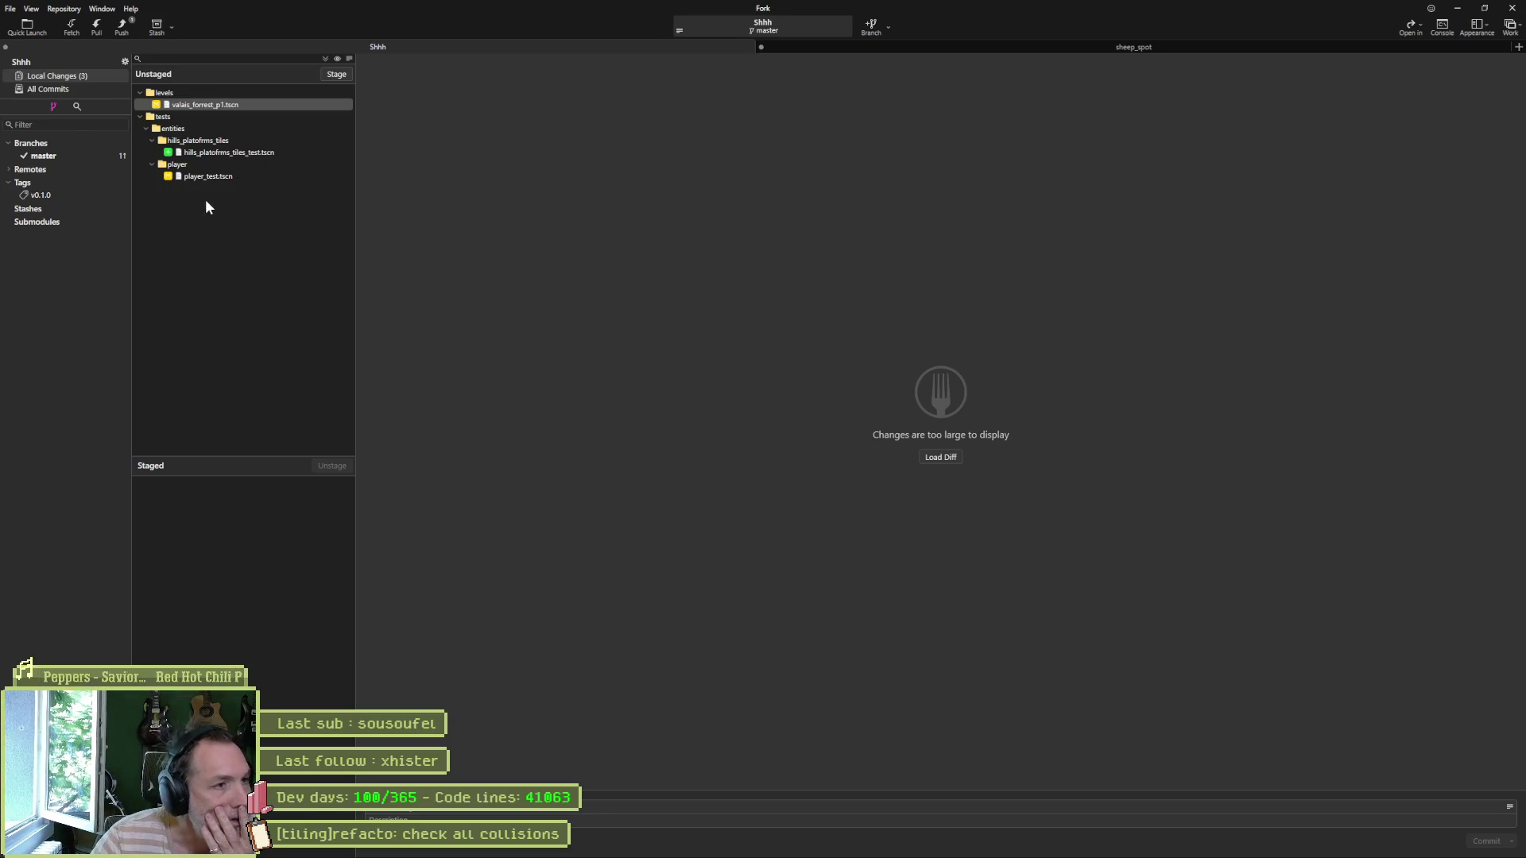
pyautogui.click(213, 175)
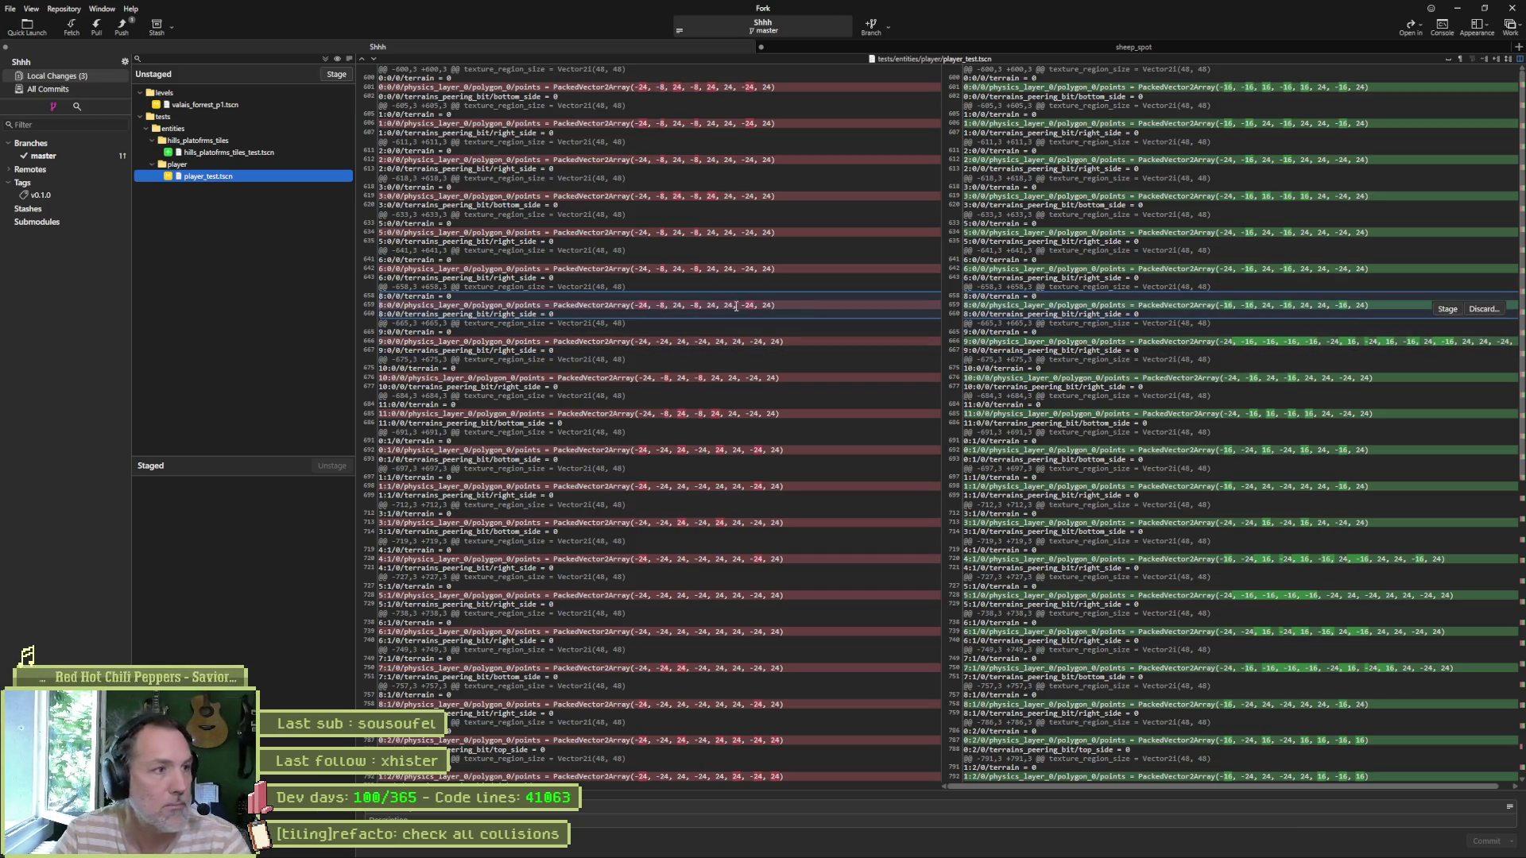
pyautogui.click(328, 71)
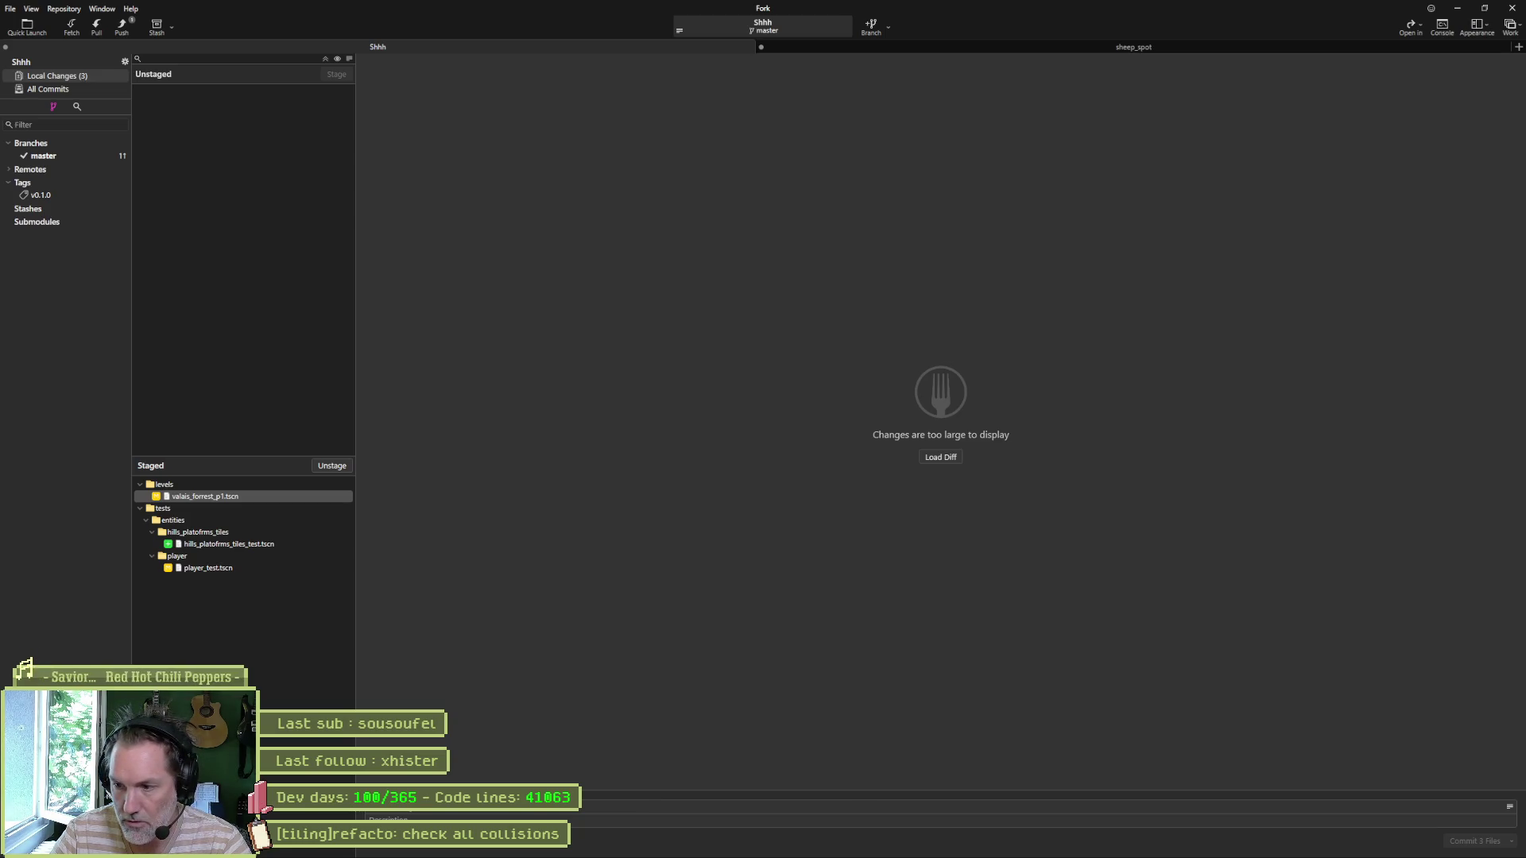
# Step: Copy the 'check all collisions' task title from the task board into the commit summary
pyautogui.hotkey('alt', 'Tab')
pyautogui.click(689, 211)
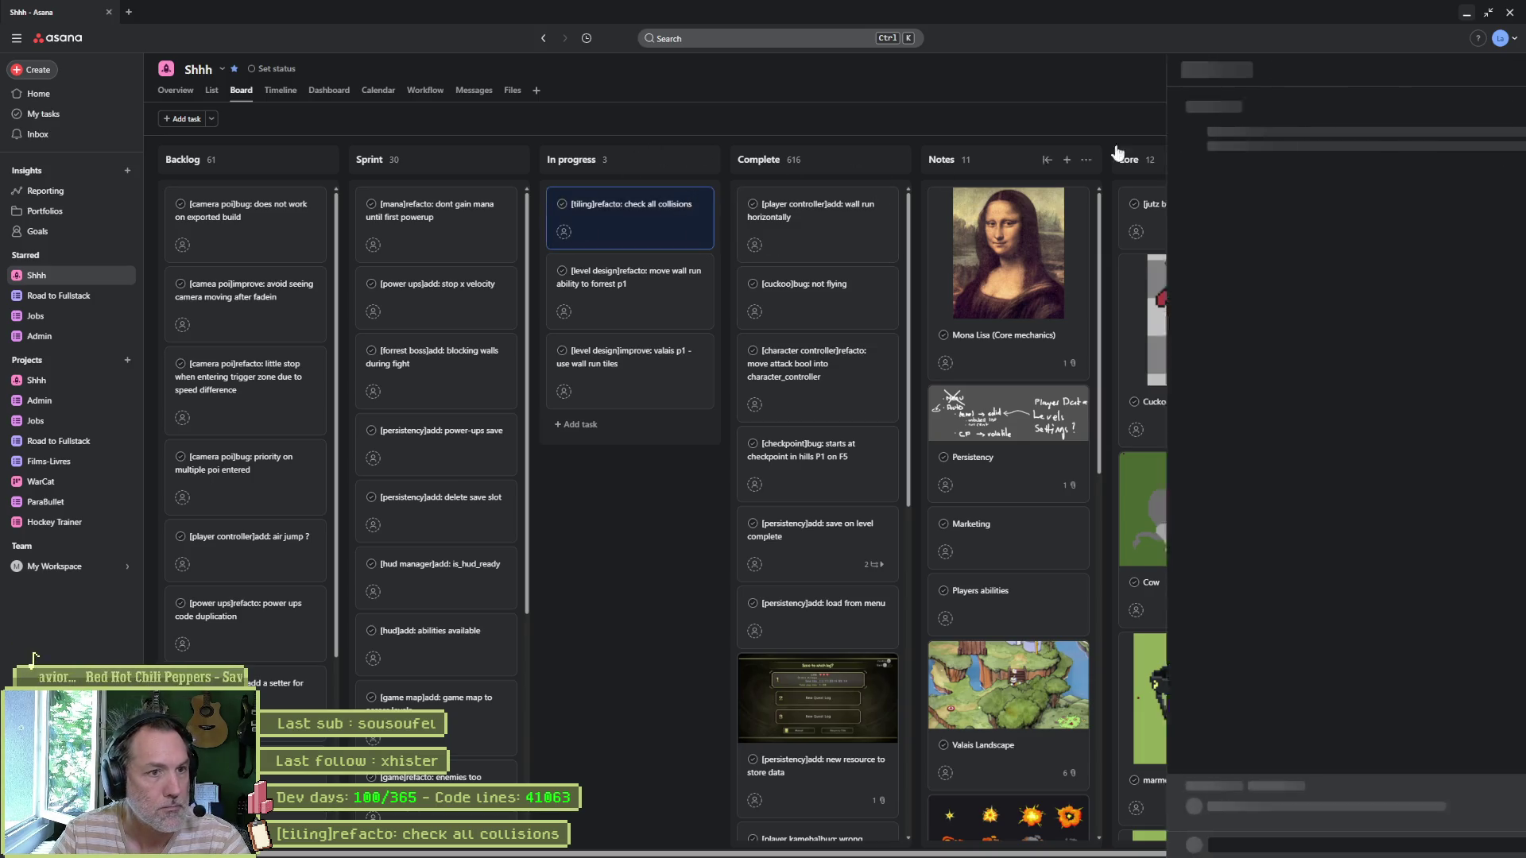
pyautogui.click(1274, 113)
pyautogui.hotkey('ctrl', 'a')
pyautogui.hotkey('ctrl', 'c')
pyautogui.click(1466, 14)
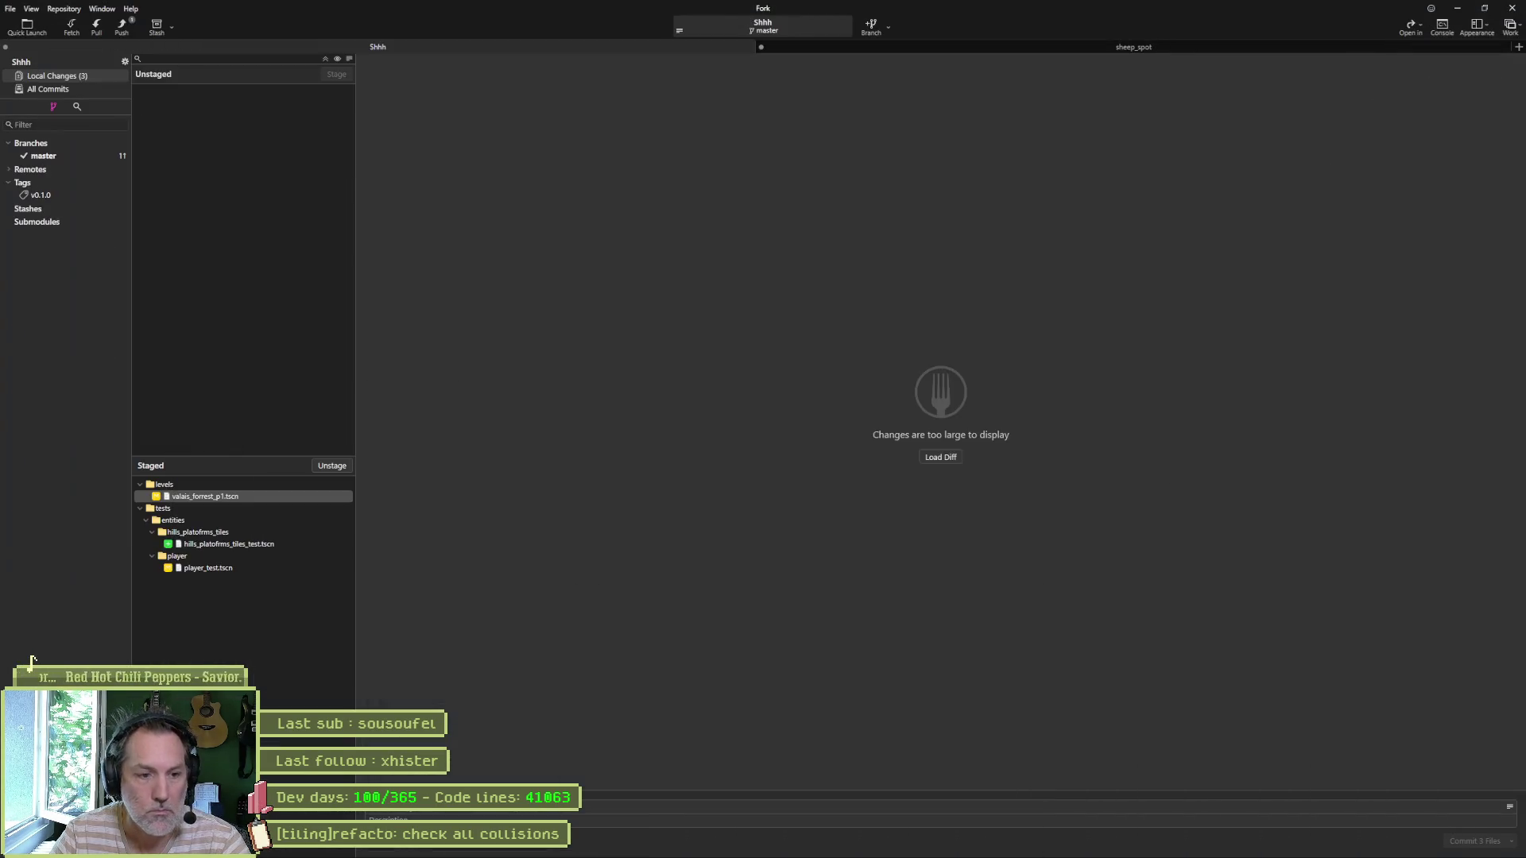
pyautogui.hotkey('ctrl', 'v')
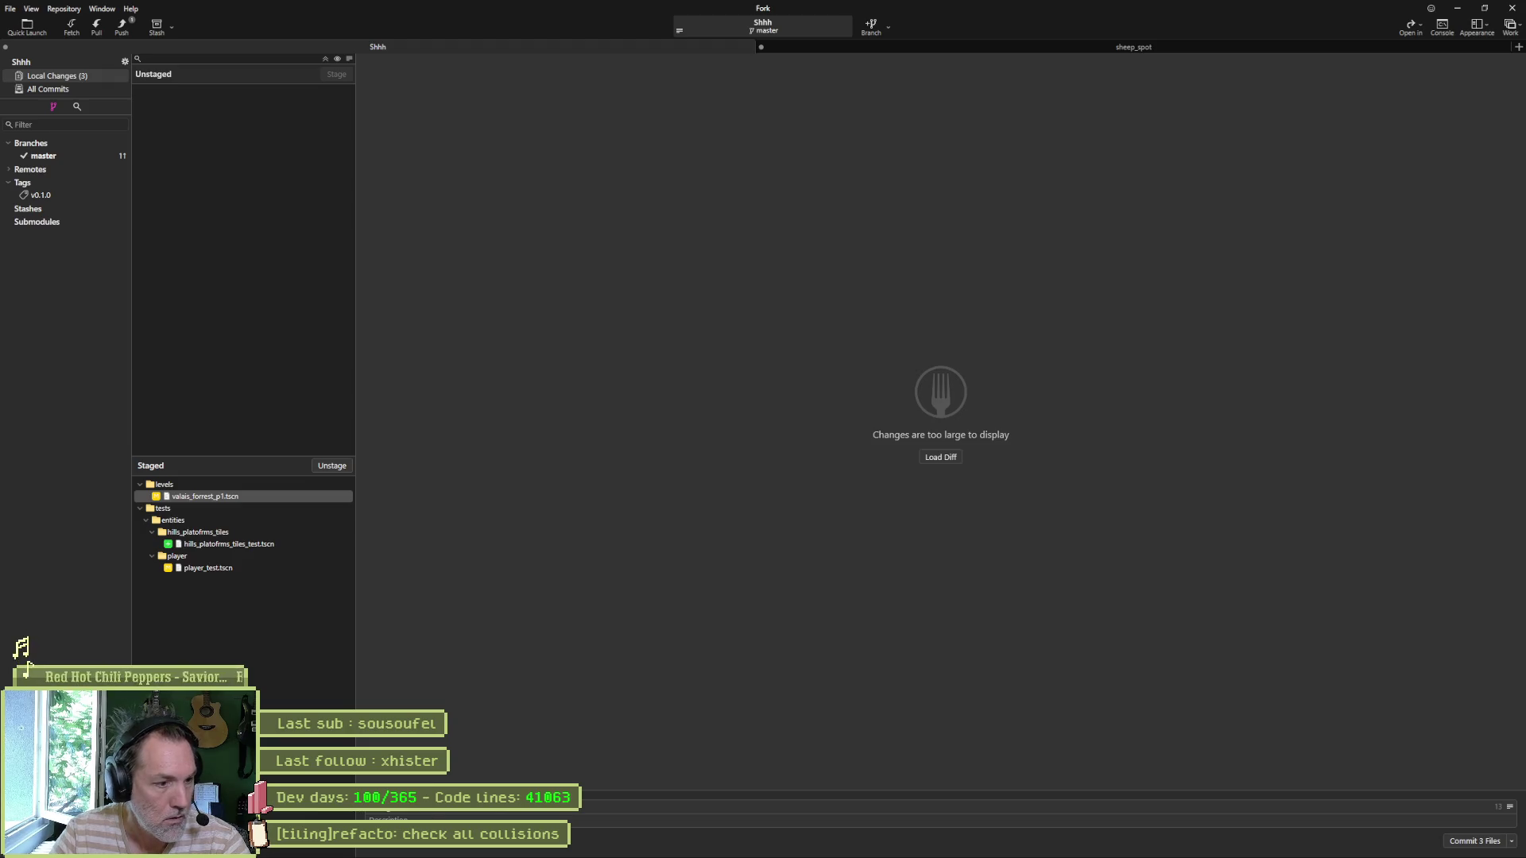
# Step: Commit the 3 files and push master to origin
pyautogui.click(1474, 841)
pyautogui.click(121, 27)
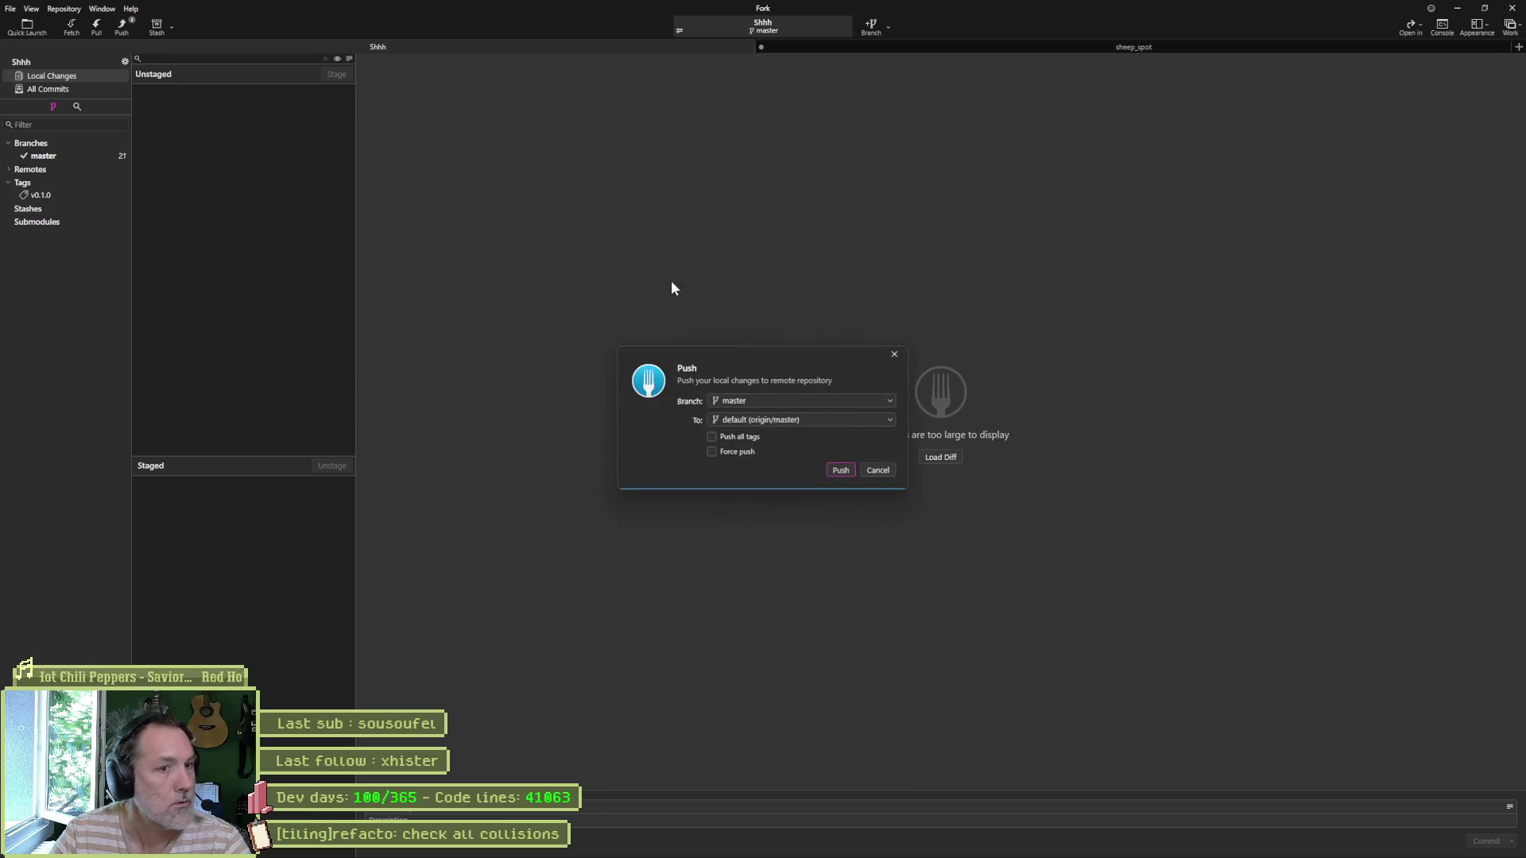
pyautogui.click(840, 472)
pyautogui.click(1458, 8)
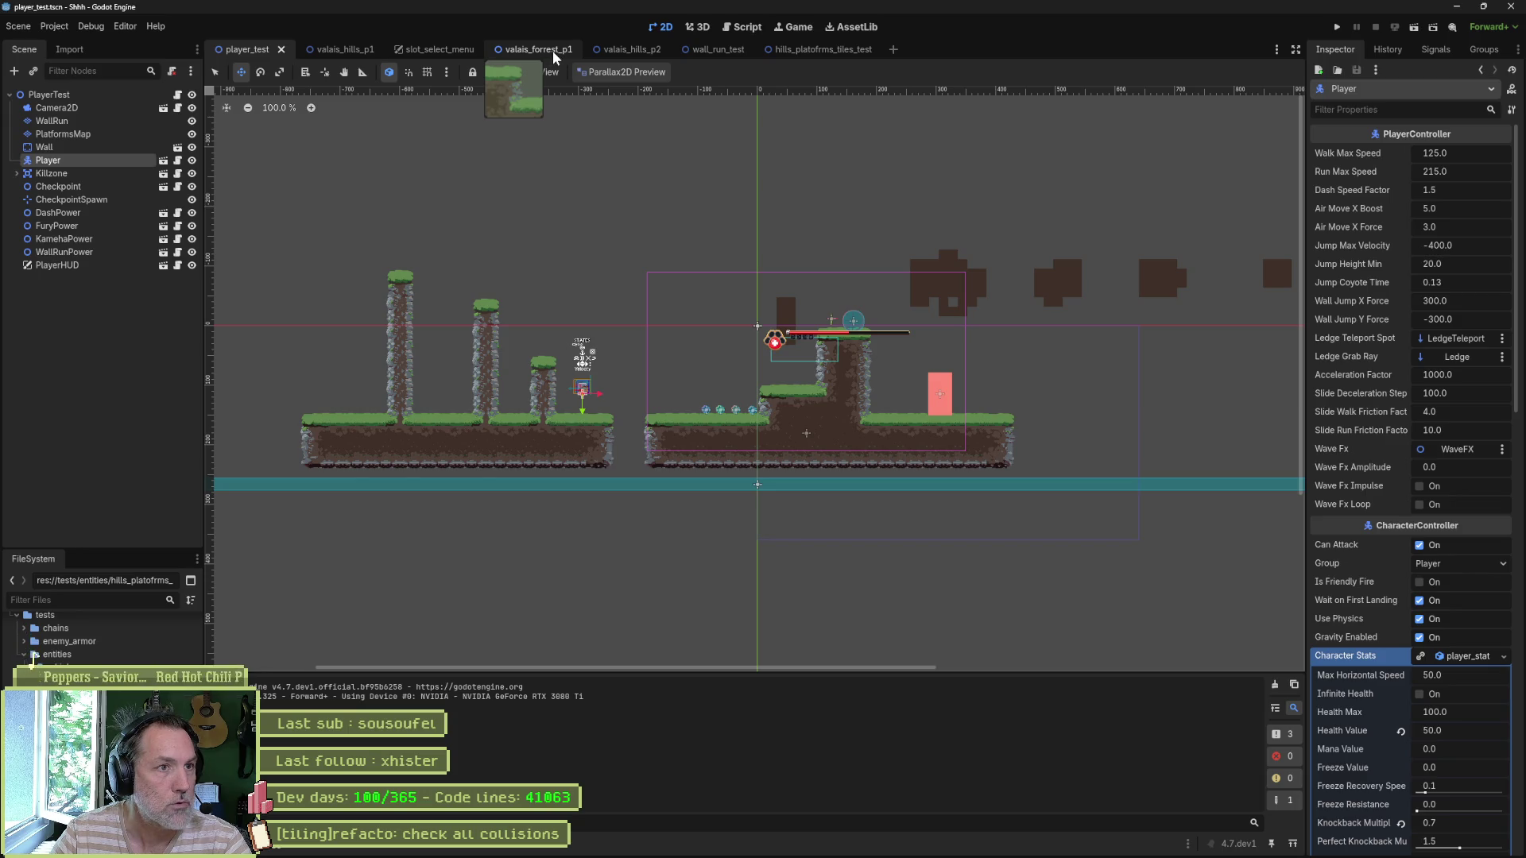
# Step: Inspect hills_platfrms_tiles_test's Physics Layer 0 paint view, then return to the player_test tab
pyautogui.click(795, 51)
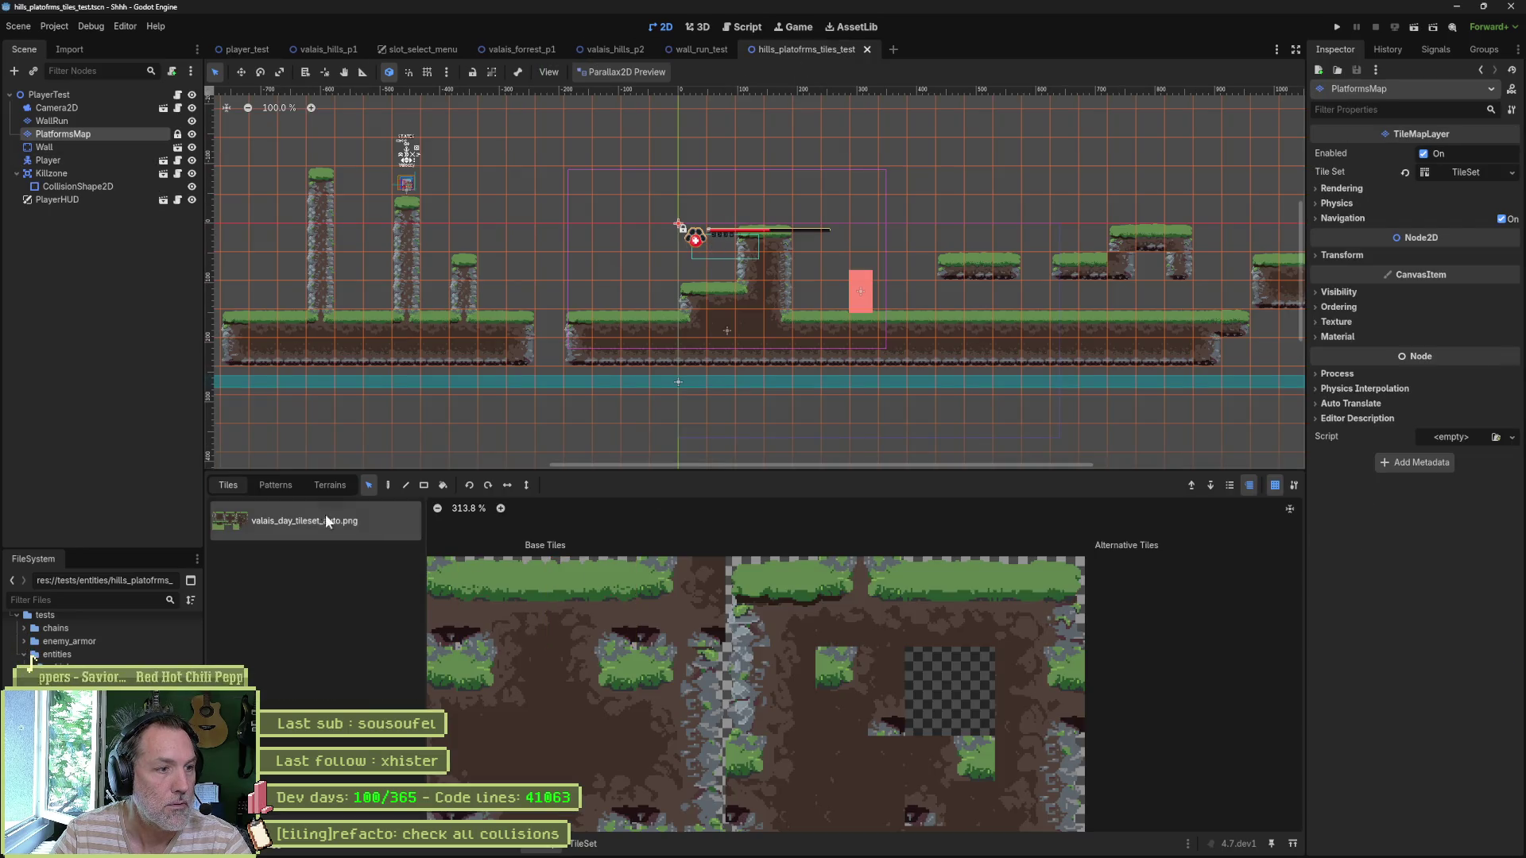
pyautogui.click(583, 844)
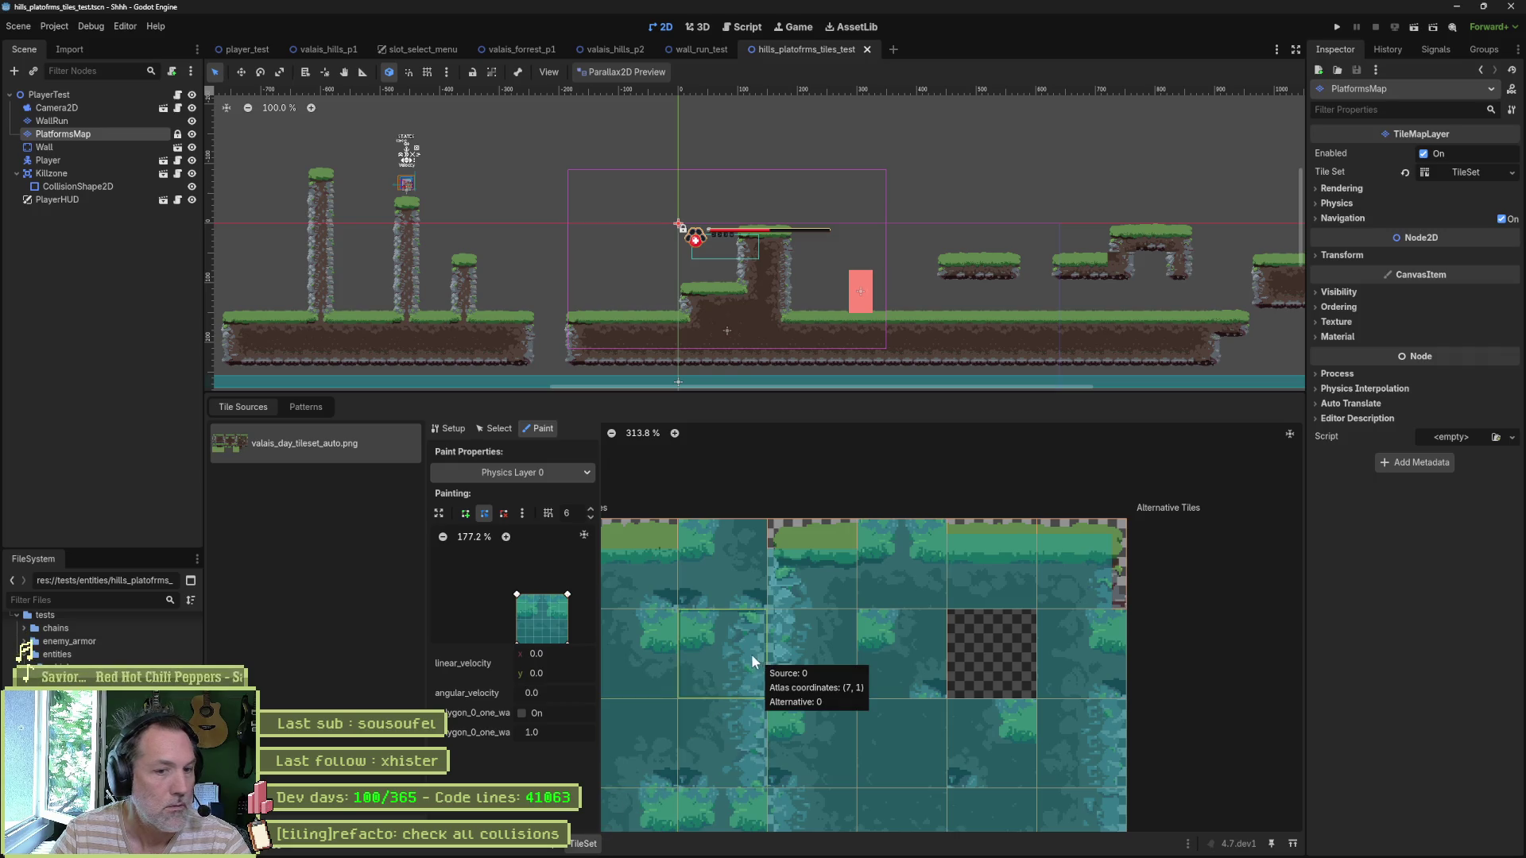
pyautogui.scroll(-3, 716, 648)
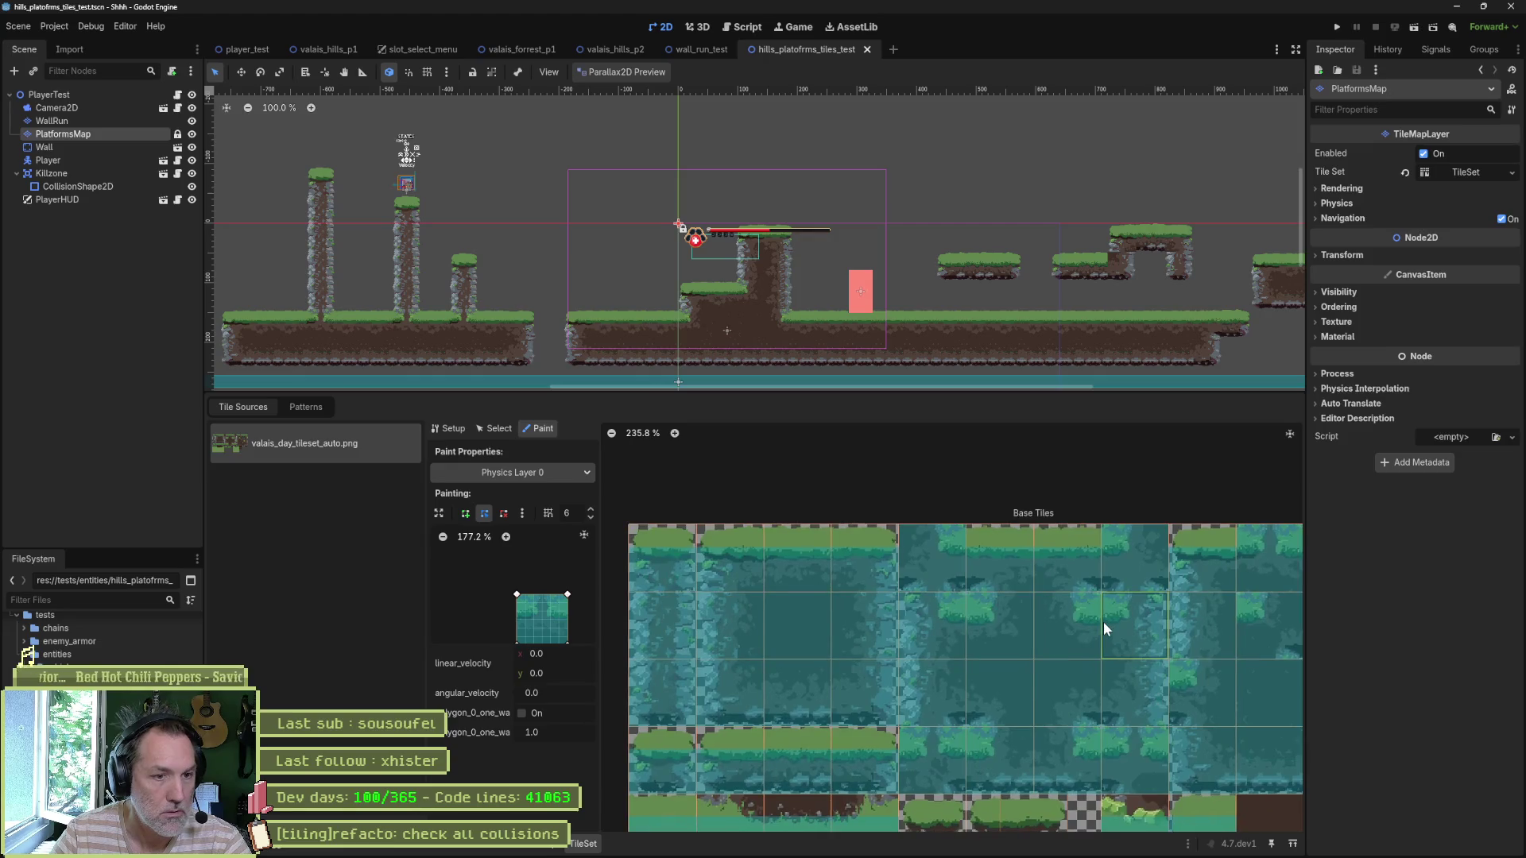
pyautogui.scroll(1, 1103, 622)
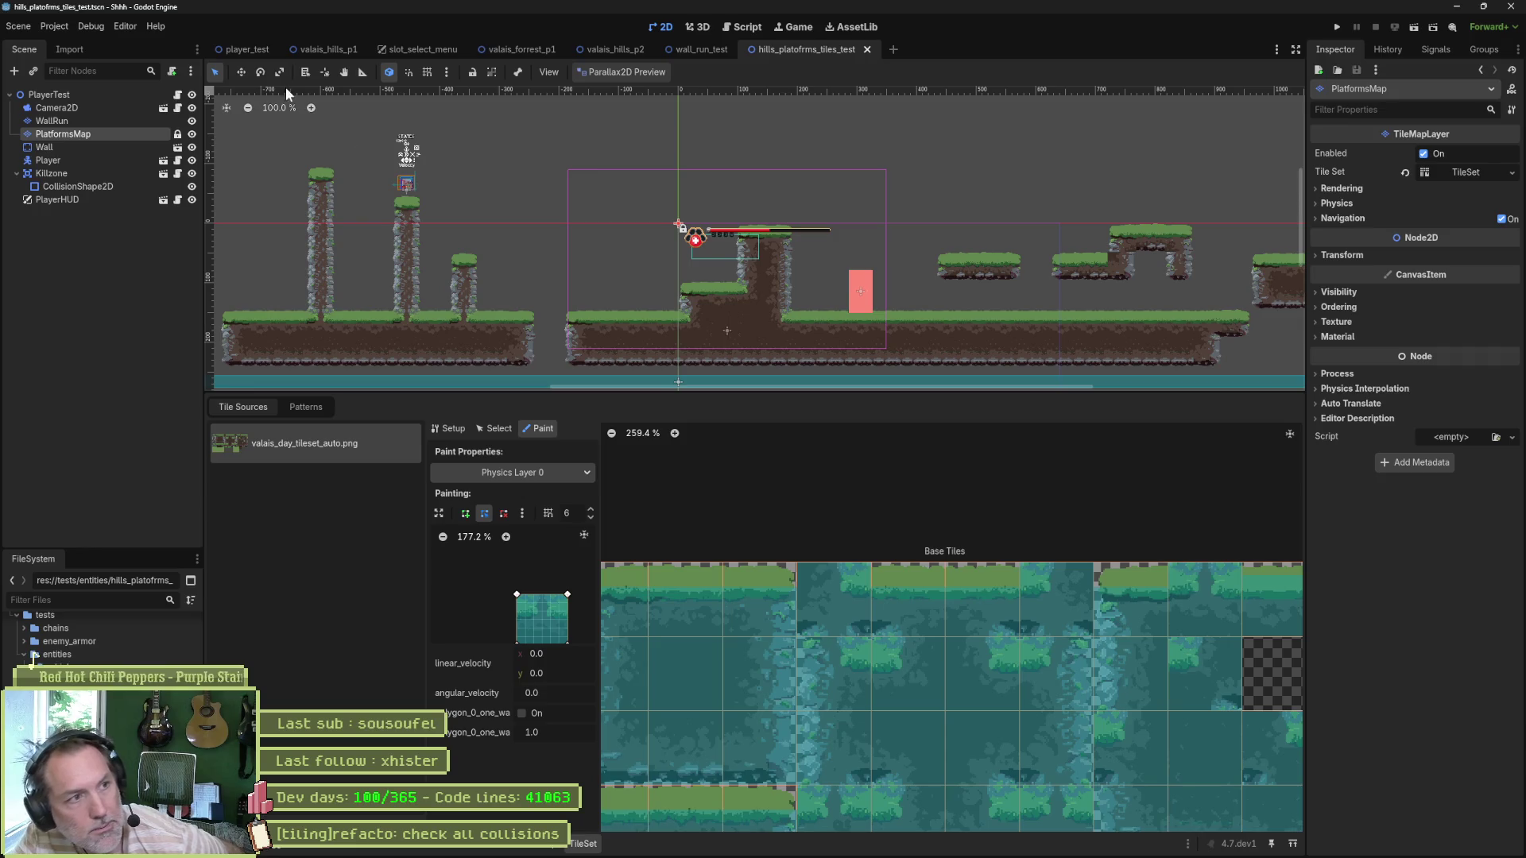
pyautogui.click(250, 48)
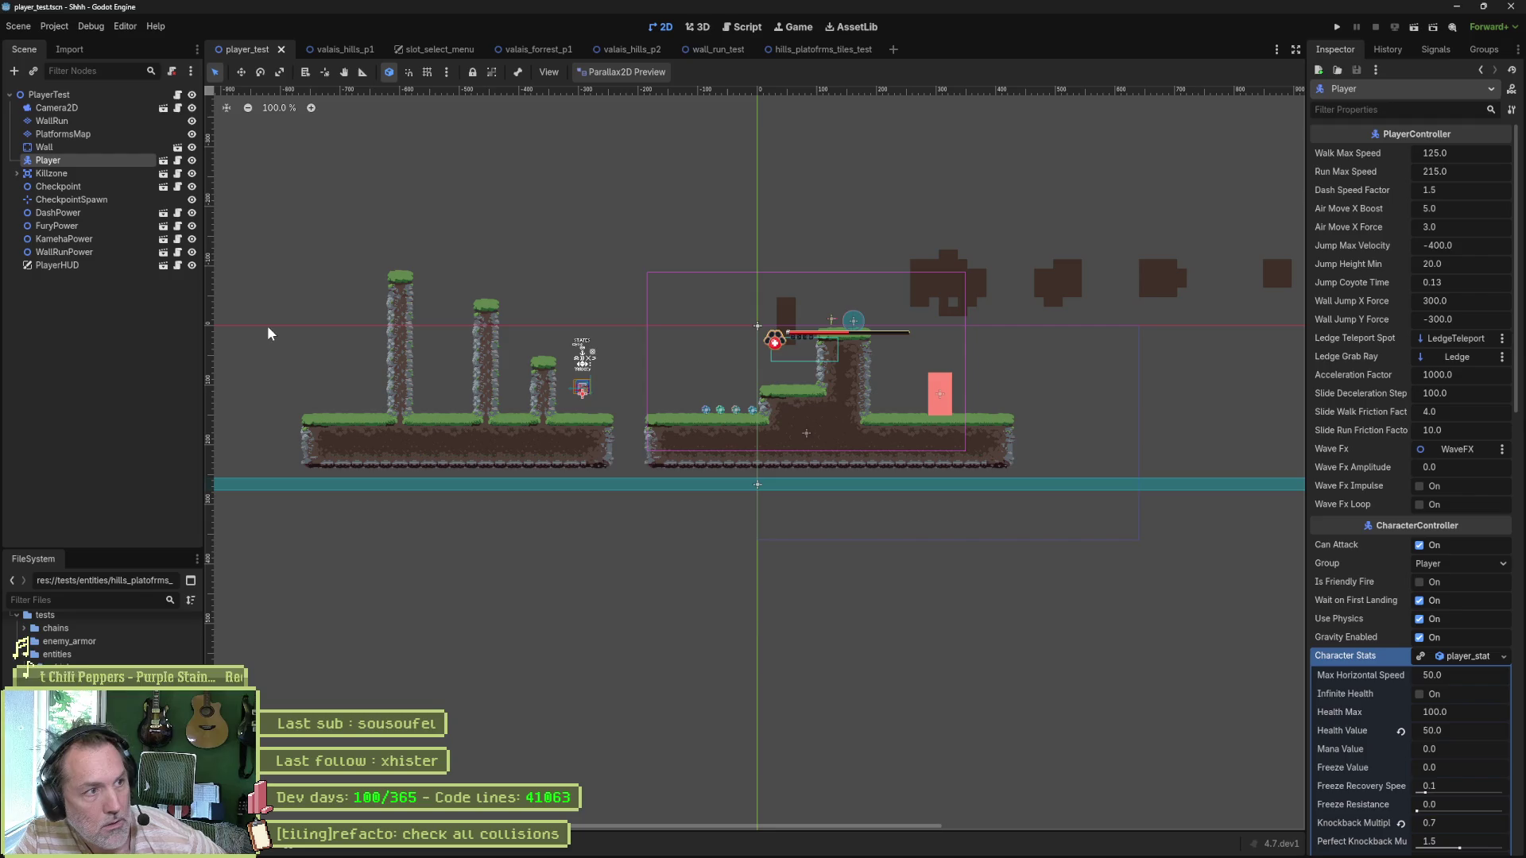
# Step: Select PlatformsMap and show its TileSet atlas with the physics layer painting view
pyautogui.click(64, 134)
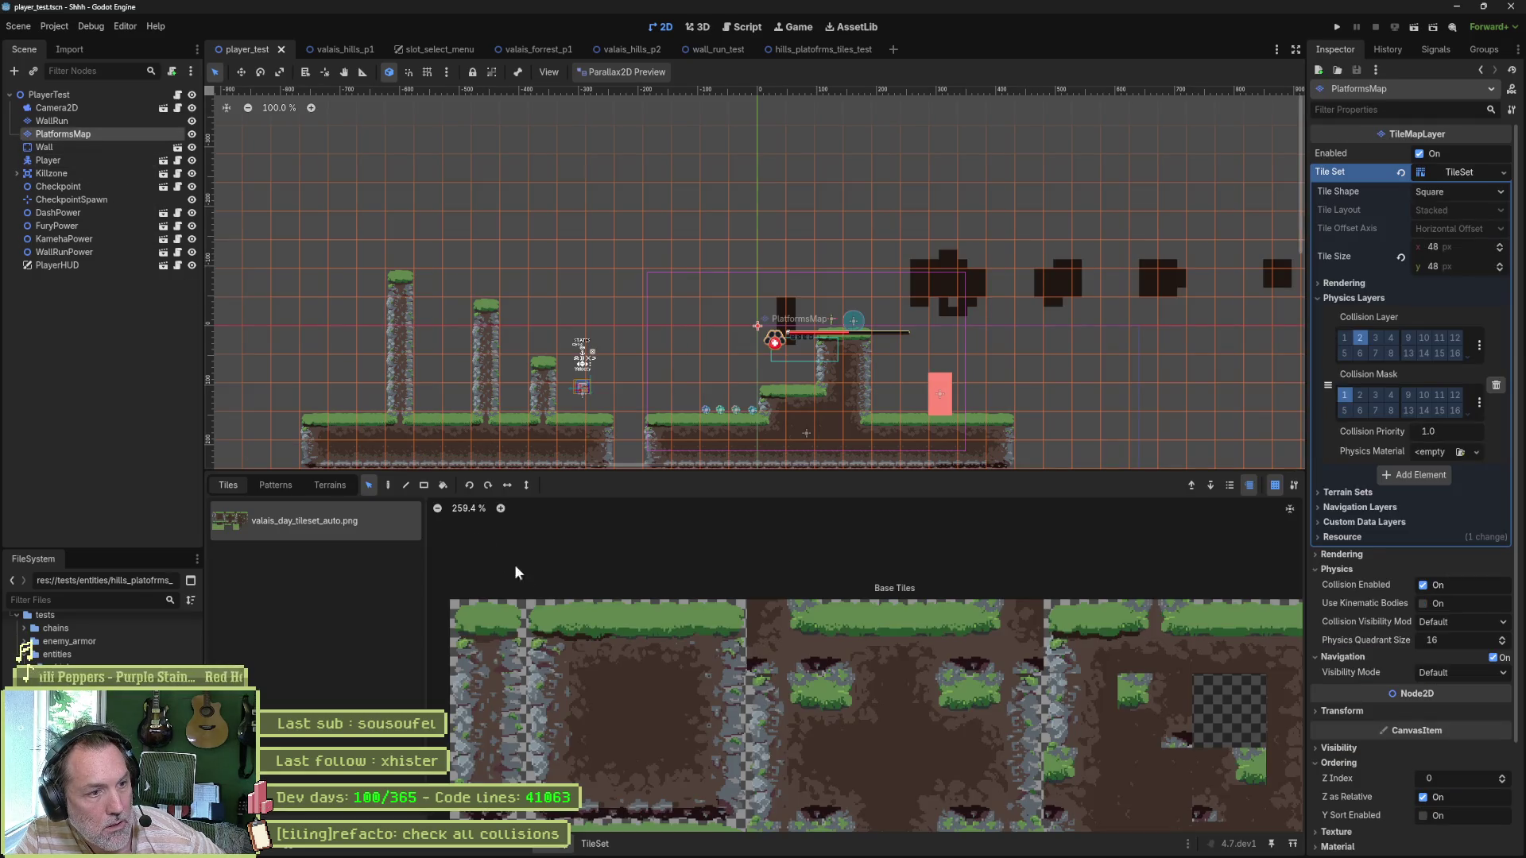
pyautogui.click(595, 845)
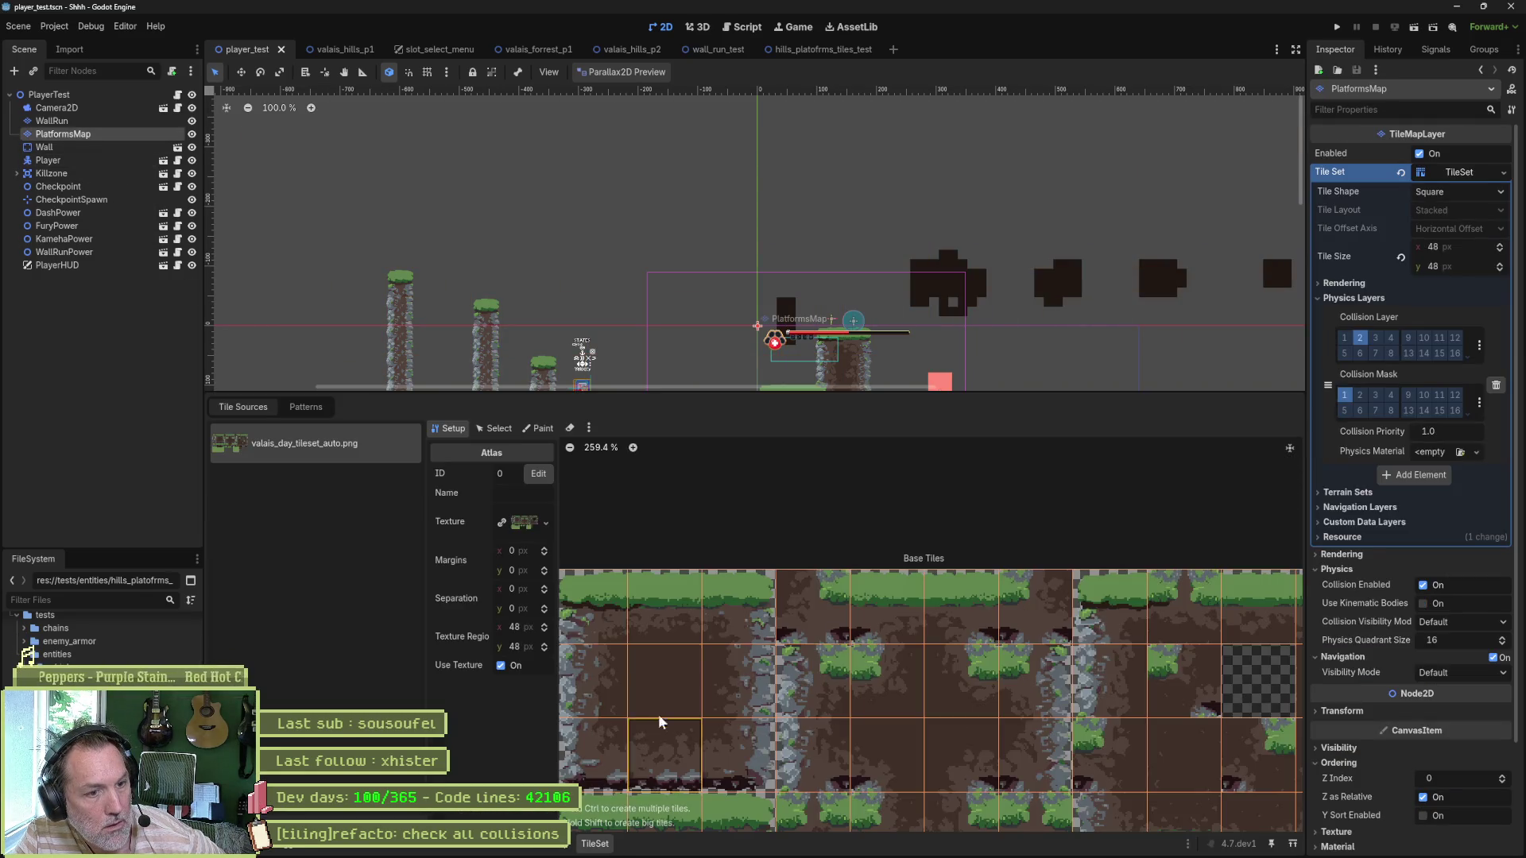
pyautogui.click(540, 430)
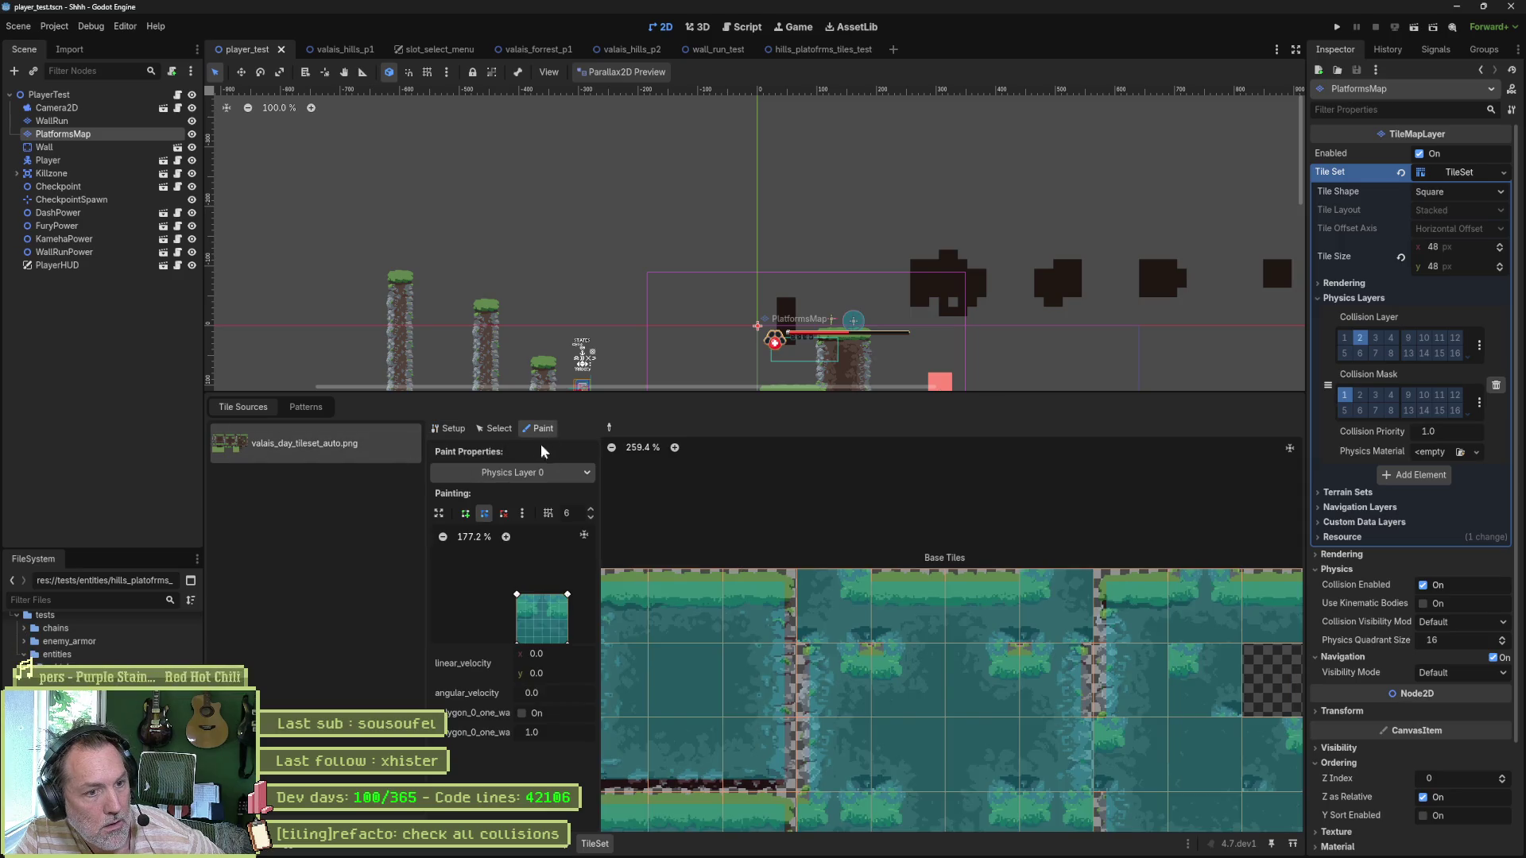
pyautogui.moveTo(955, 722)
pyautogui.mouseDown()
pyautogui.moveTo(1042, 636)
pyautogui.moveTo(1149, 577)
pyautogui.moveTo(1103, 597)
pyautogui.mouseUp()
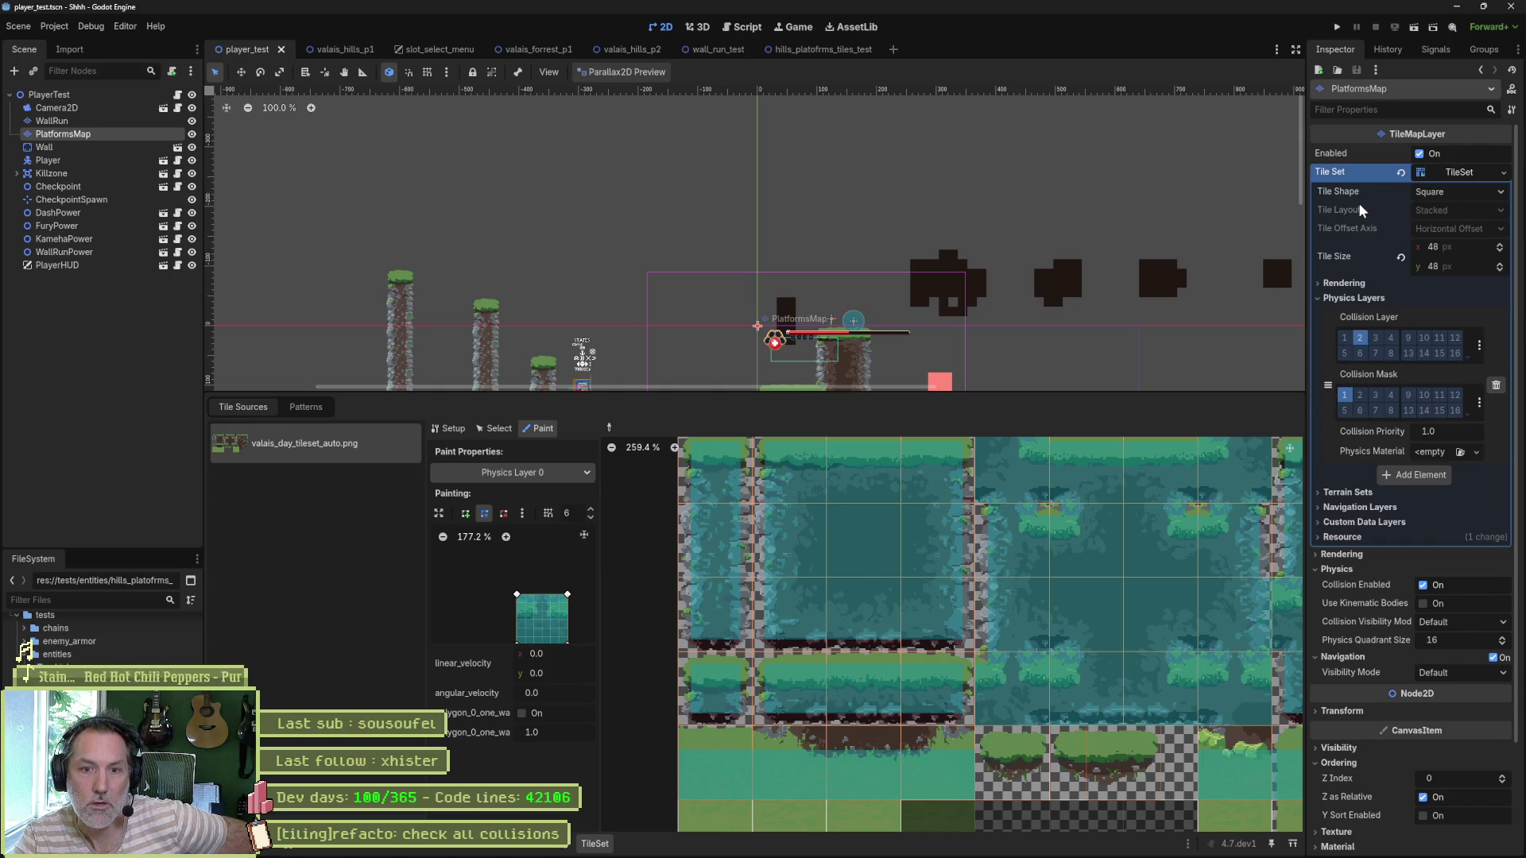
# Step: Expand Resource in the Inspector and bring up the Tile Set property's options dropdown
pyautogui.click(1360, 541)
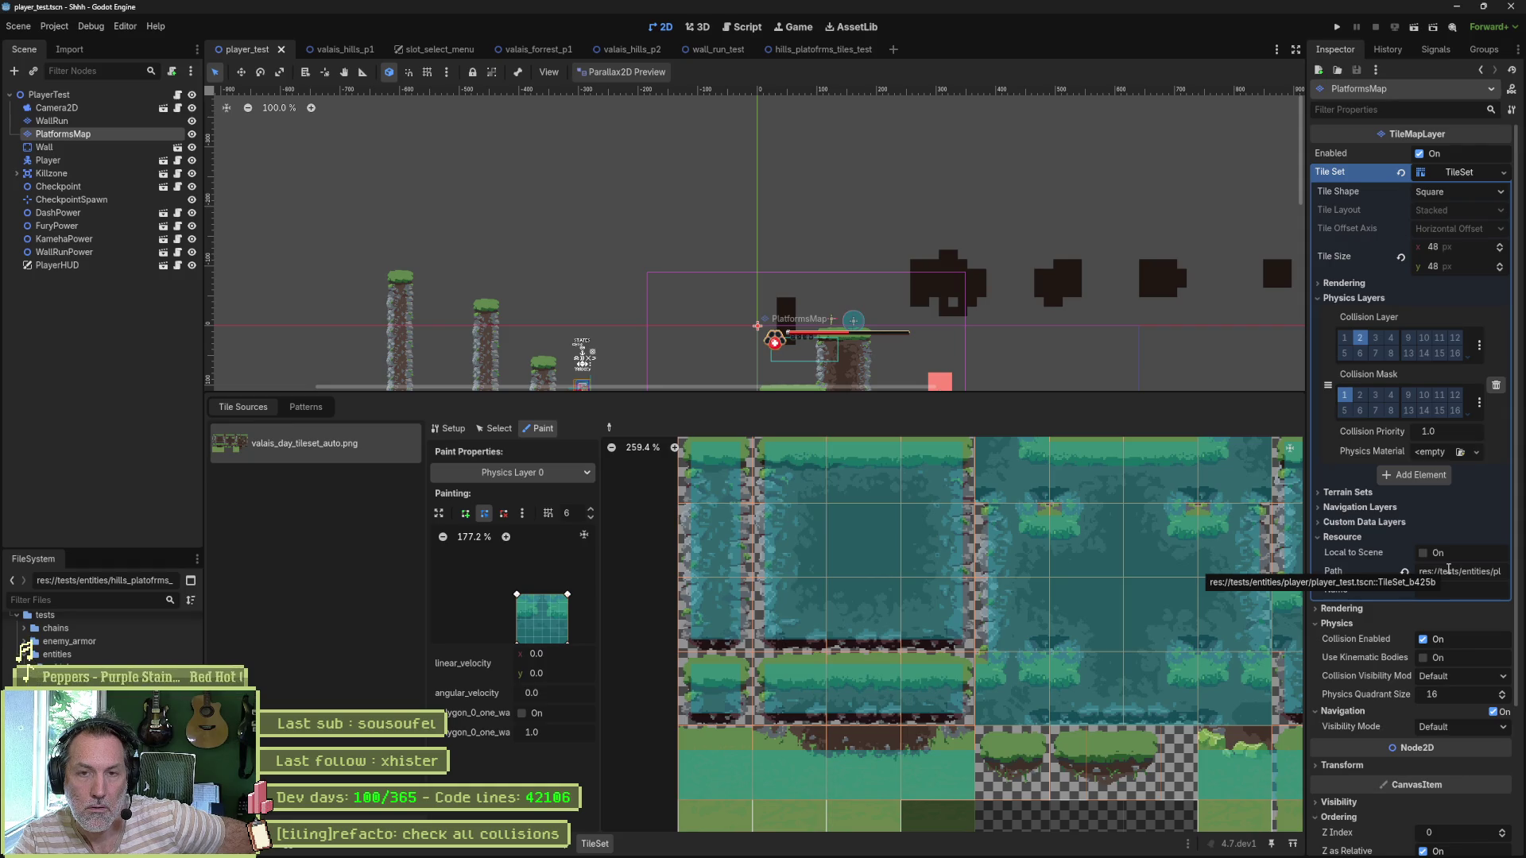
pyautogui.click(1472, 174)
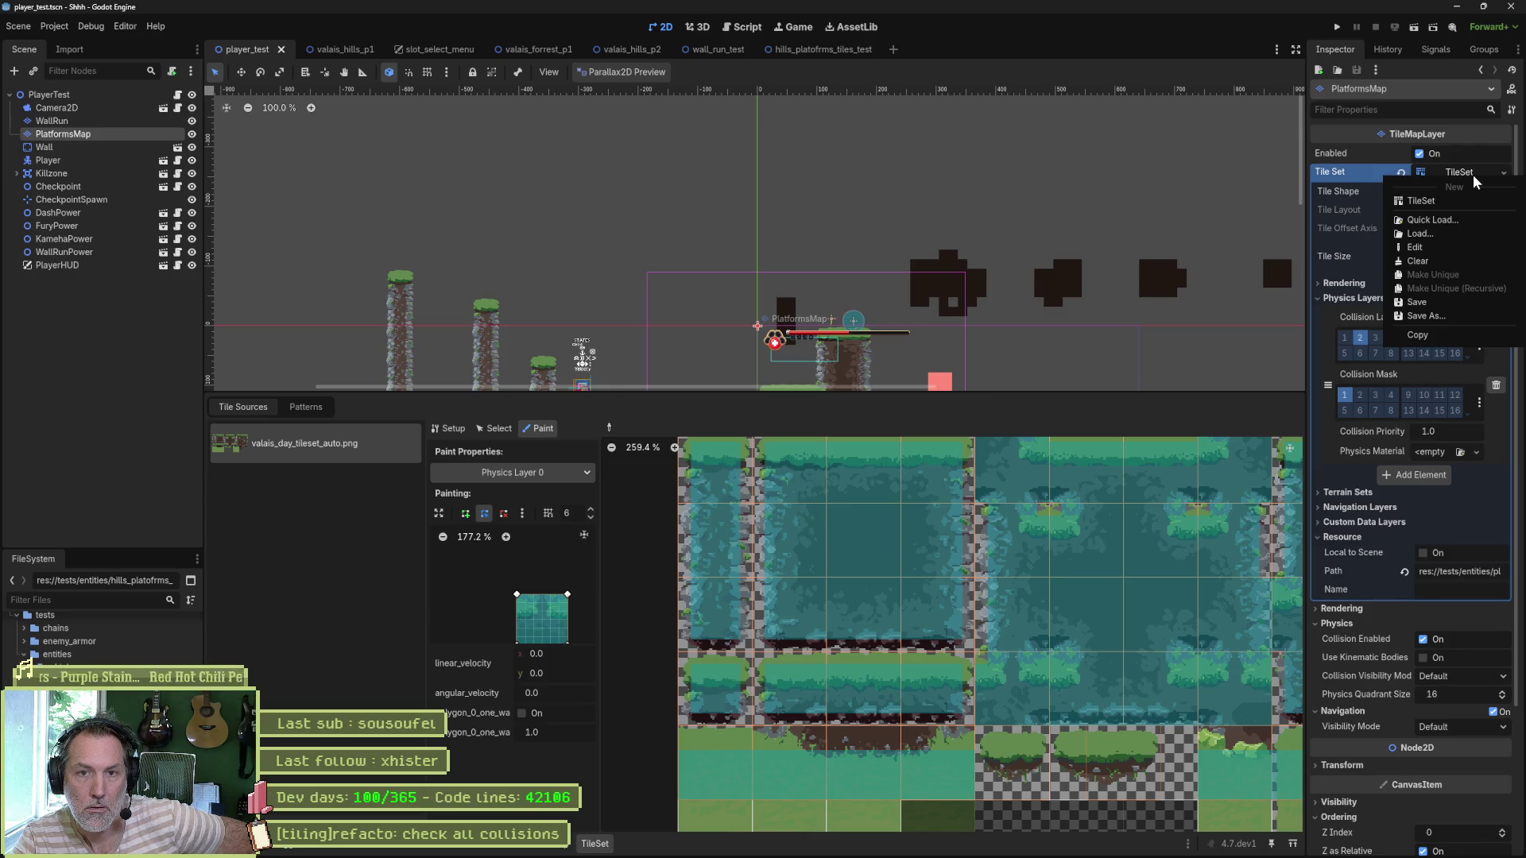
pyautogui.click(1461, 302)
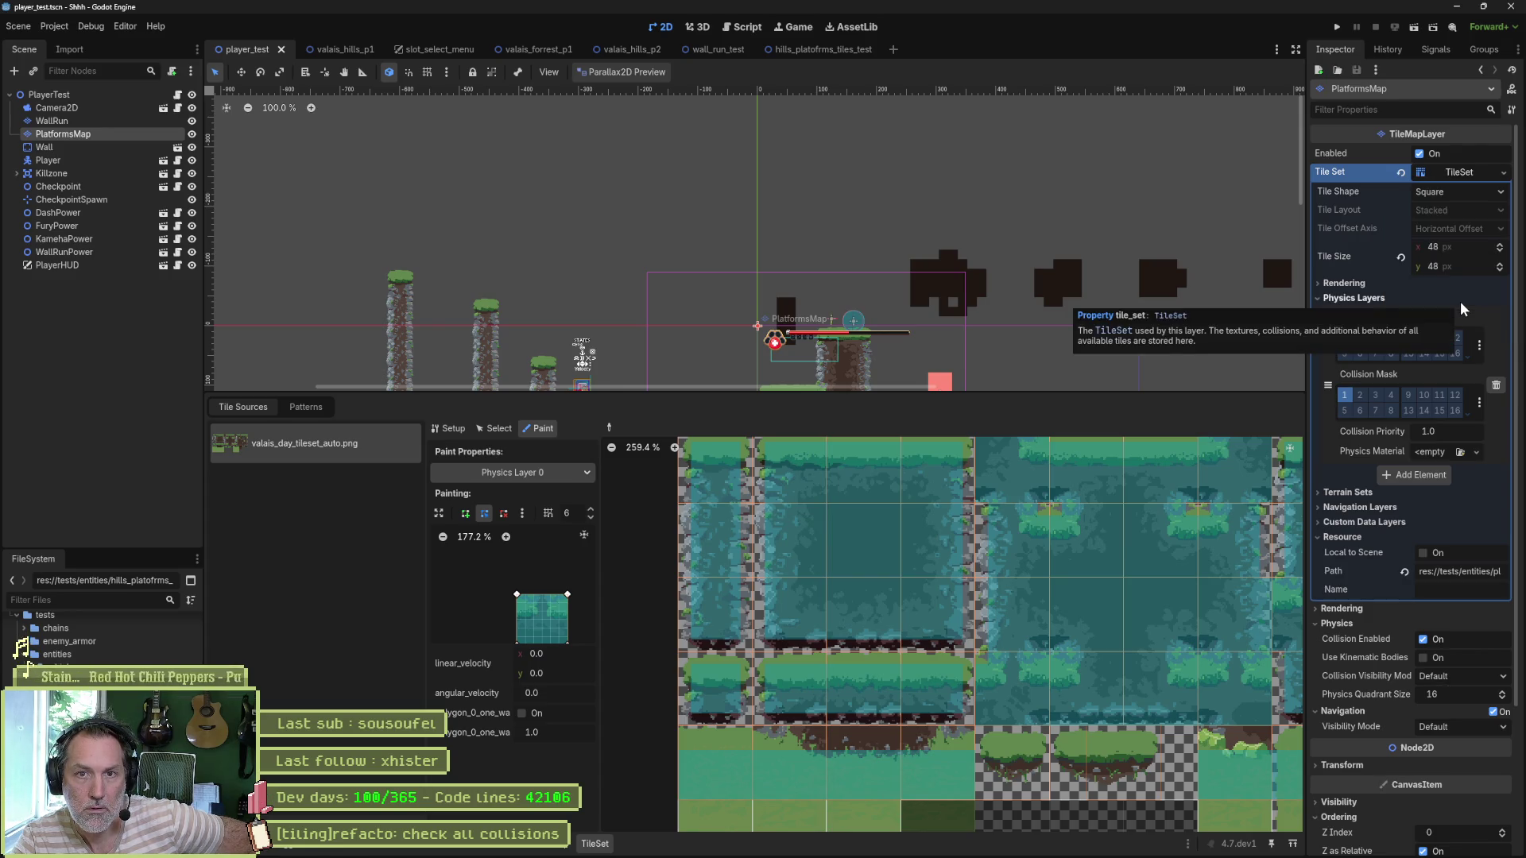
pyautogui.click(1454, 174)
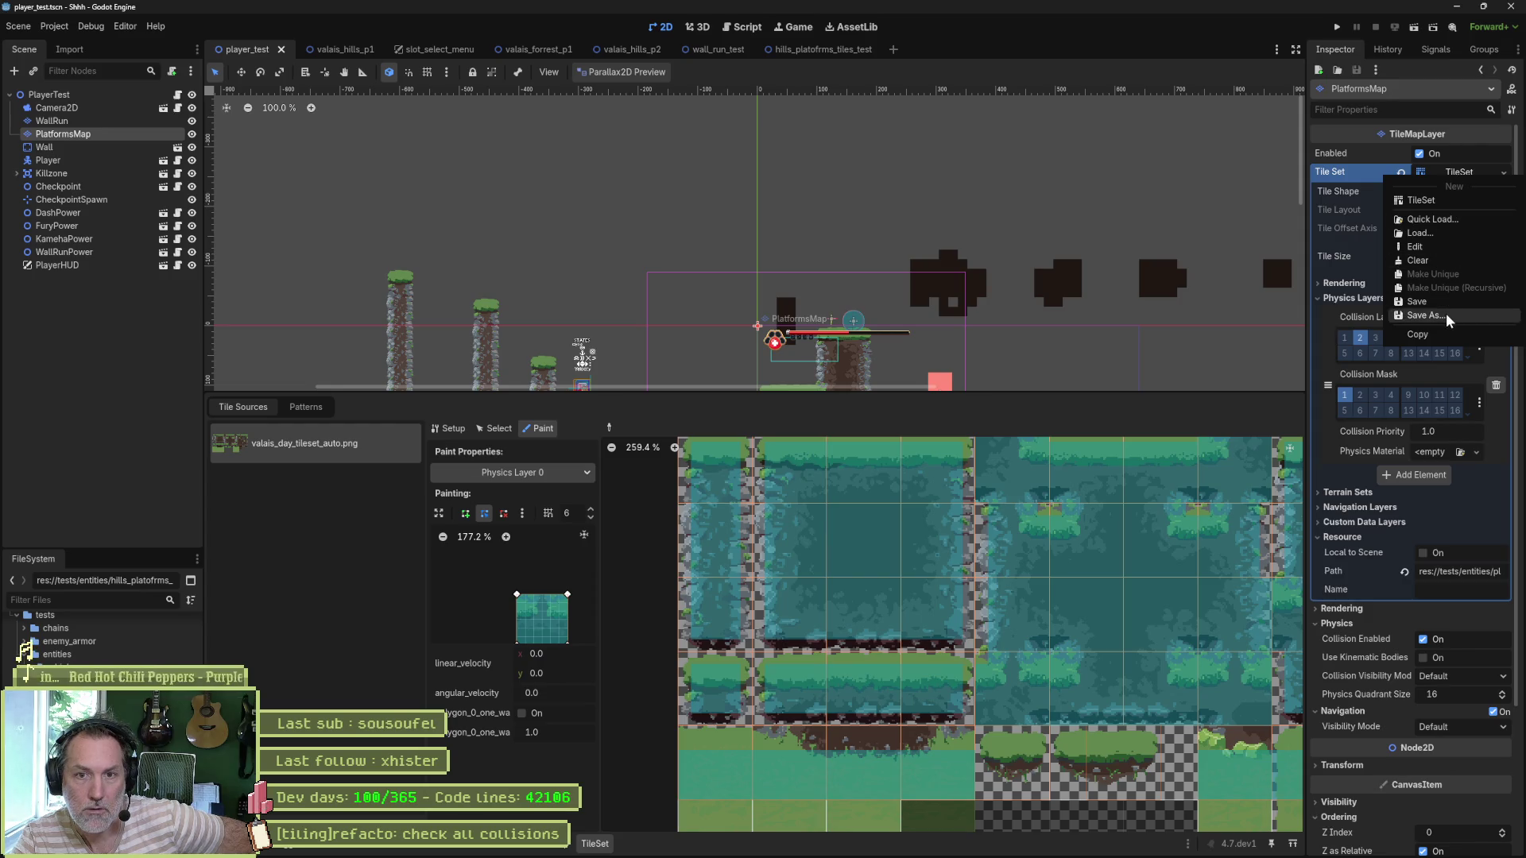
# Step: Choose Save As for the TileSet and browse to res://enviros/valais/tilesets
pyautogui.click(1447, 316)
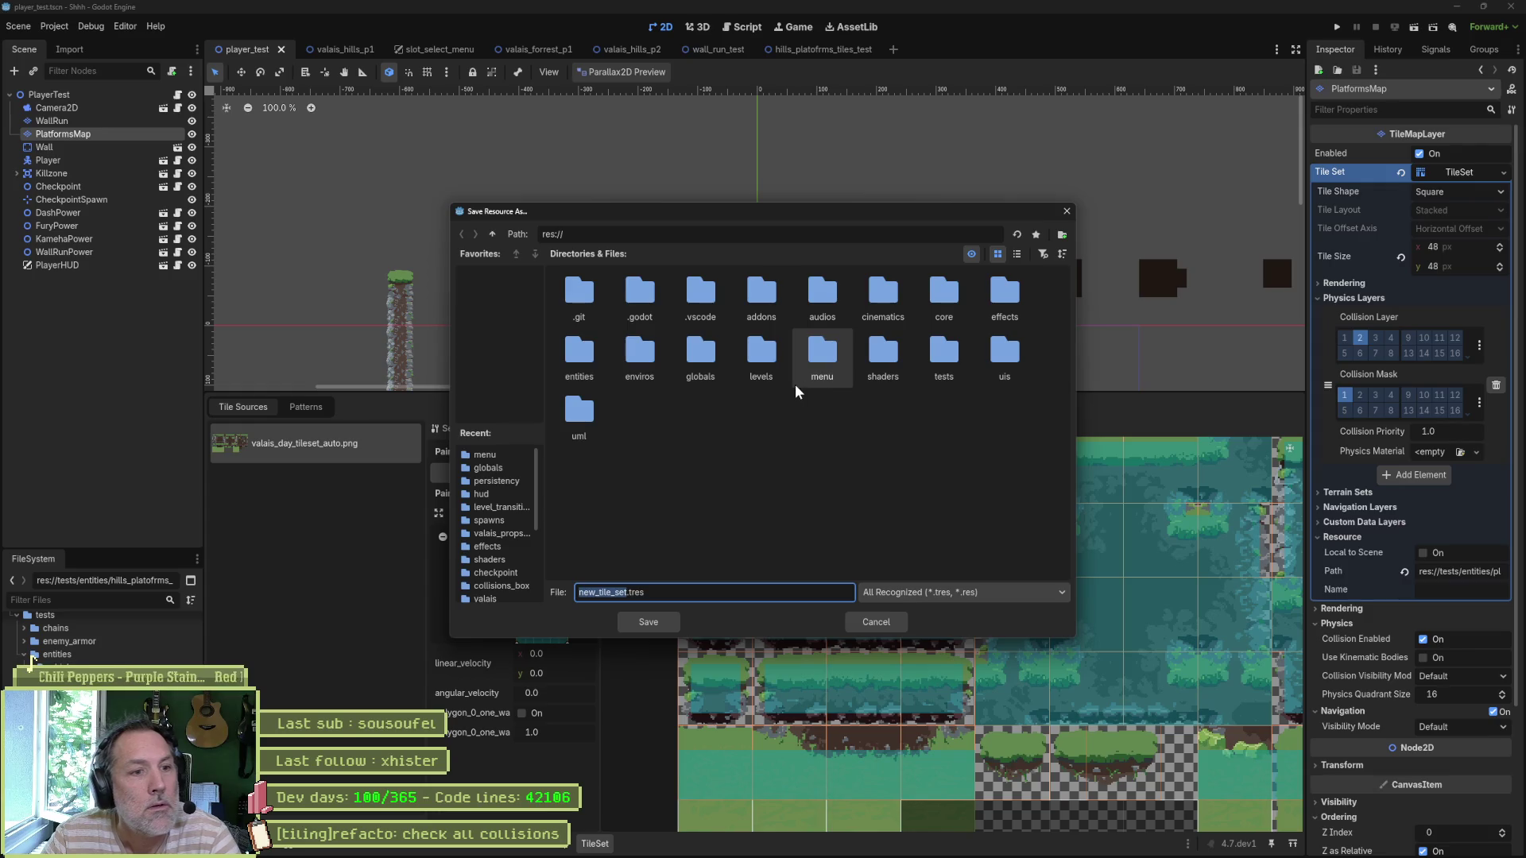
pyautogui.doubleClick(641, 363)
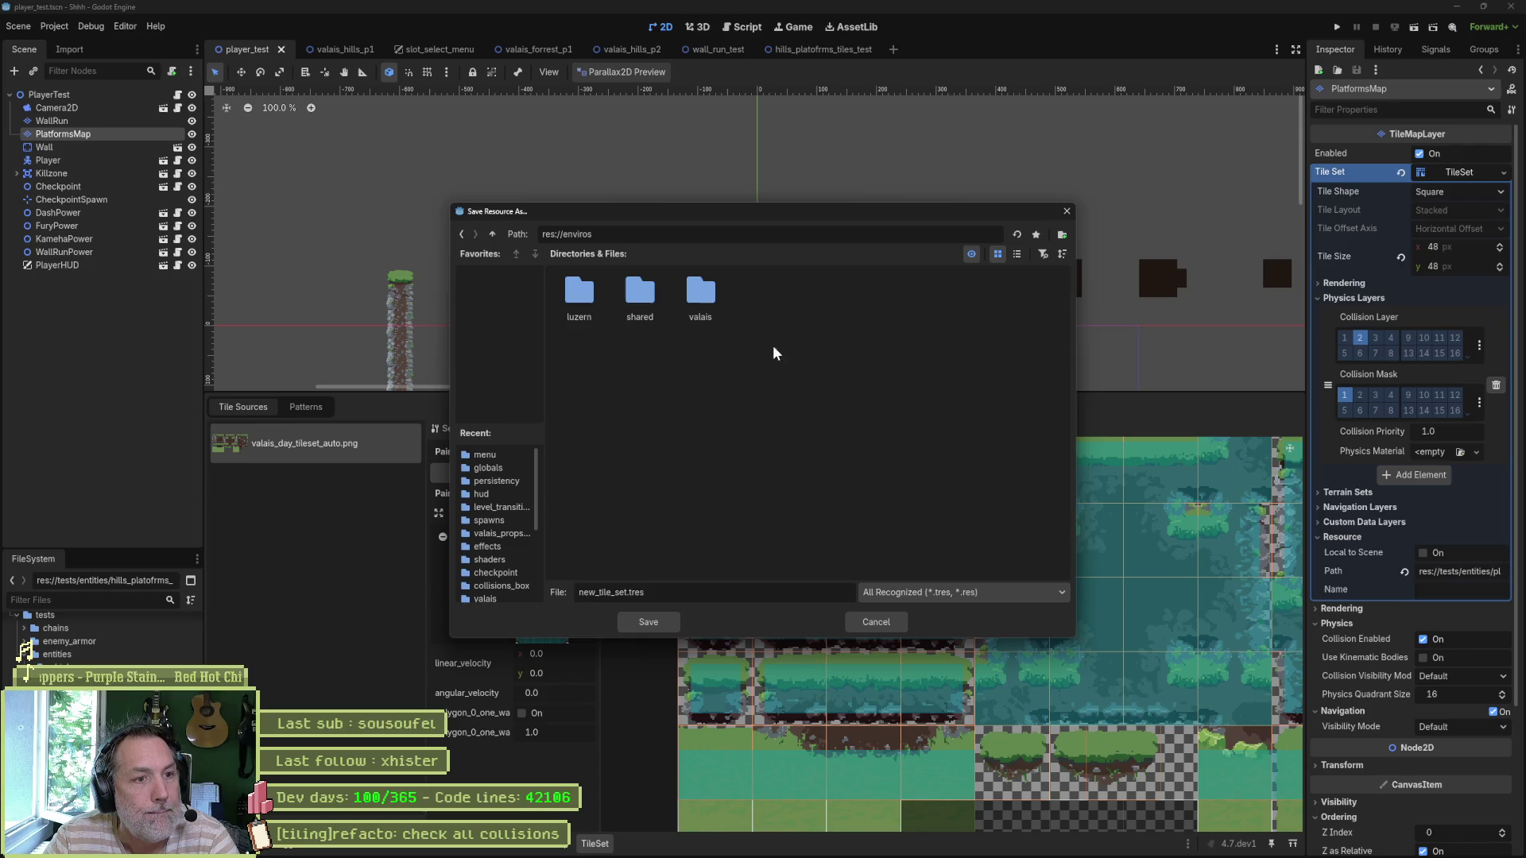
pyautogui.doubleClick(716, 313)
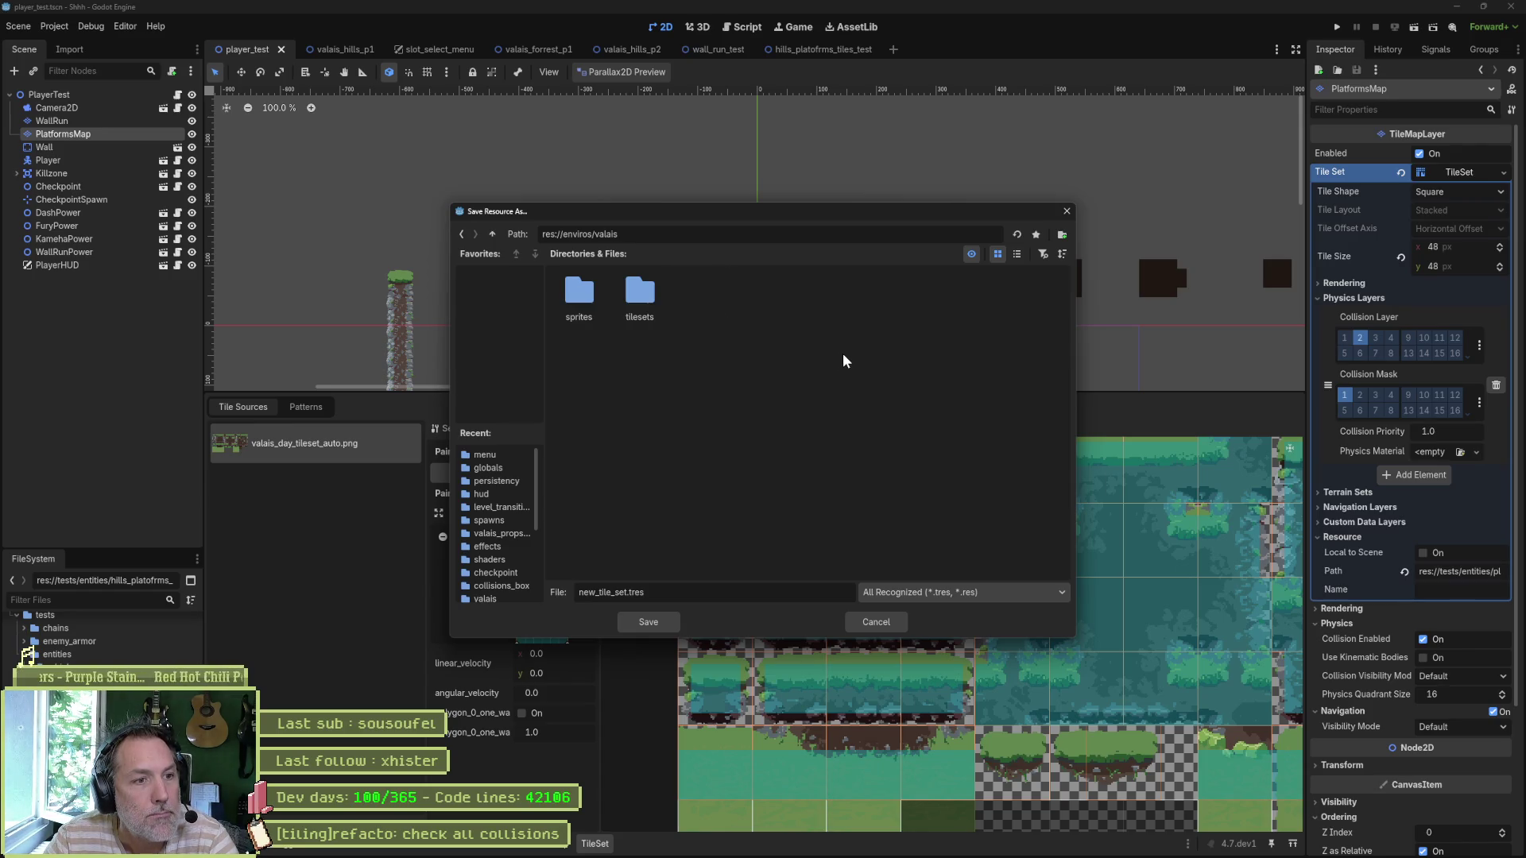
pyautogui.doubleClick(639, 300)
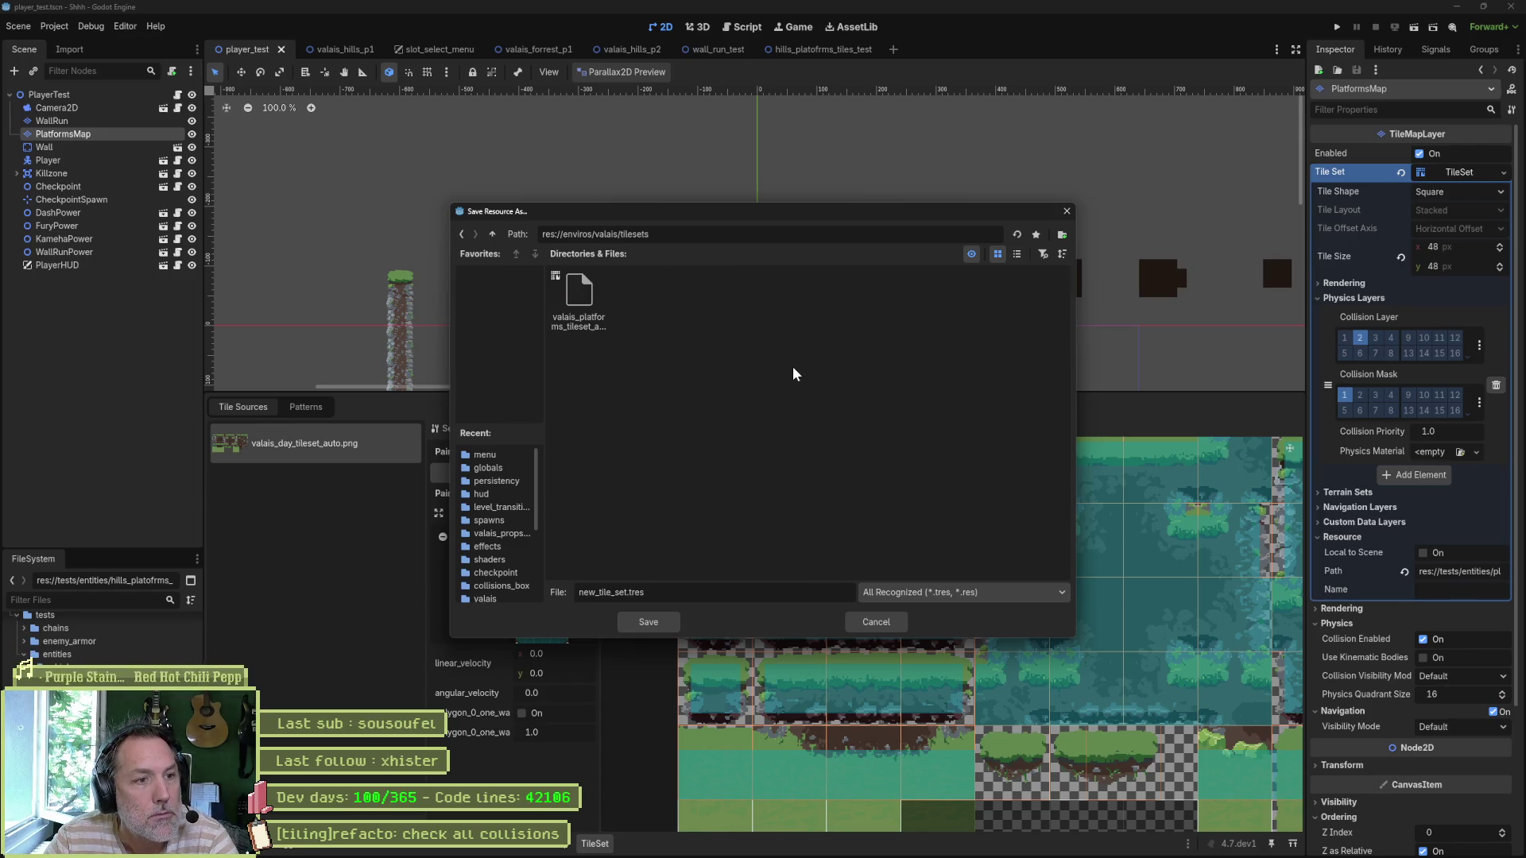